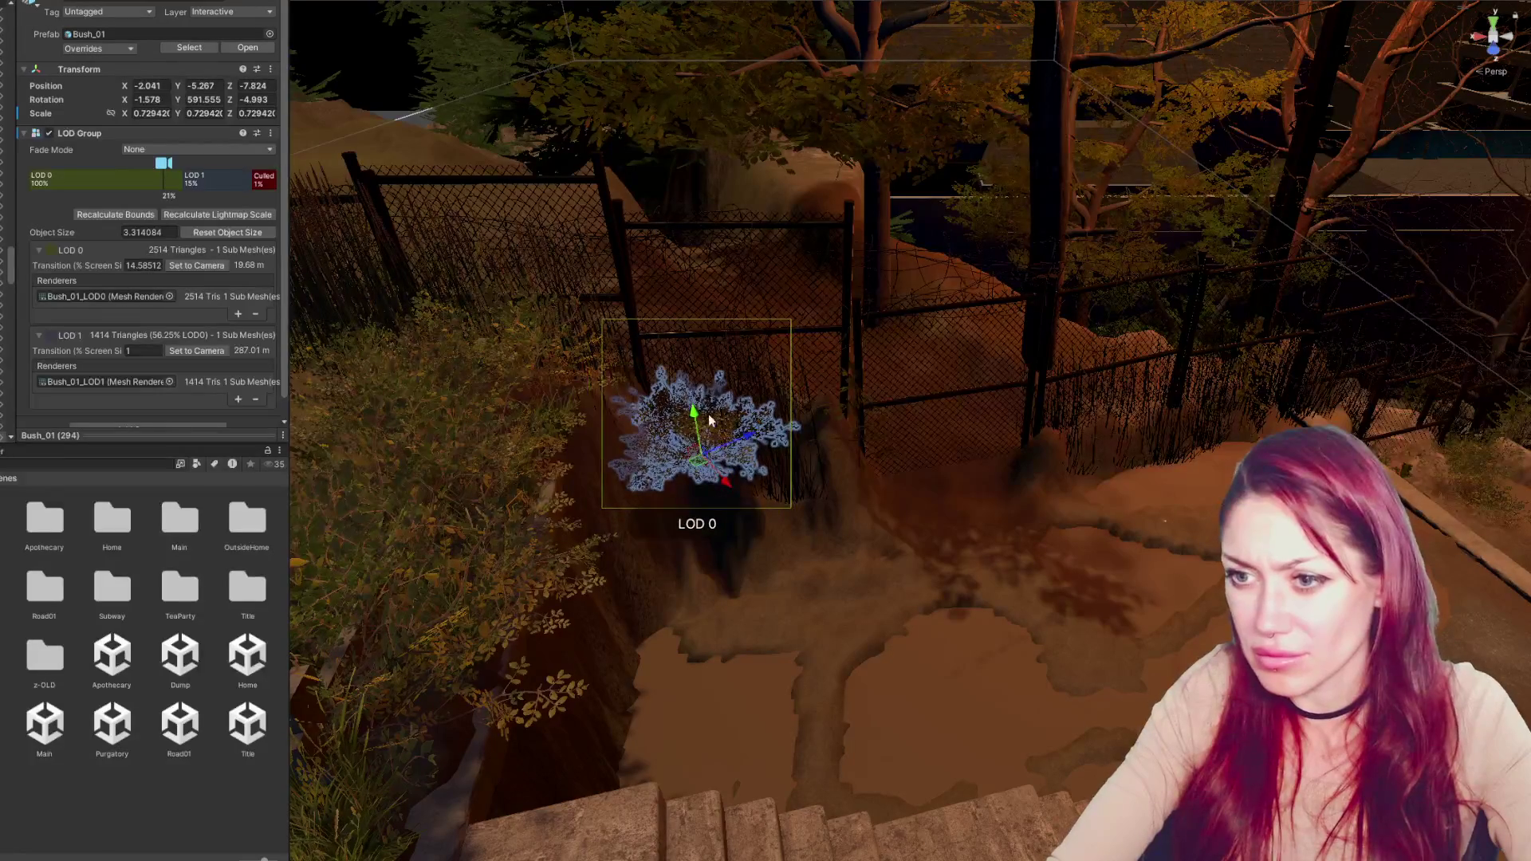
Reposition and rotate a Bush_01 by the fence, then duplicate it and move the copy along the fence
mouse_move(735, 502)
left_mouse_down()
mouse_move(761, 562)
mouse_move(726, 547)
mouse_move(809, 477)
mouse_move(801, 523)
mouse_move(1016, 417)
mouse_move(1176, 498)
mouse_move(1052, 503)
mouse_move(775, 436)
left_mouse_up()
key("e")
key("ctrl+d")
left_click(1007, 519)
left_click(989, 521)
left_click_drag(988, 521, 978, 505)
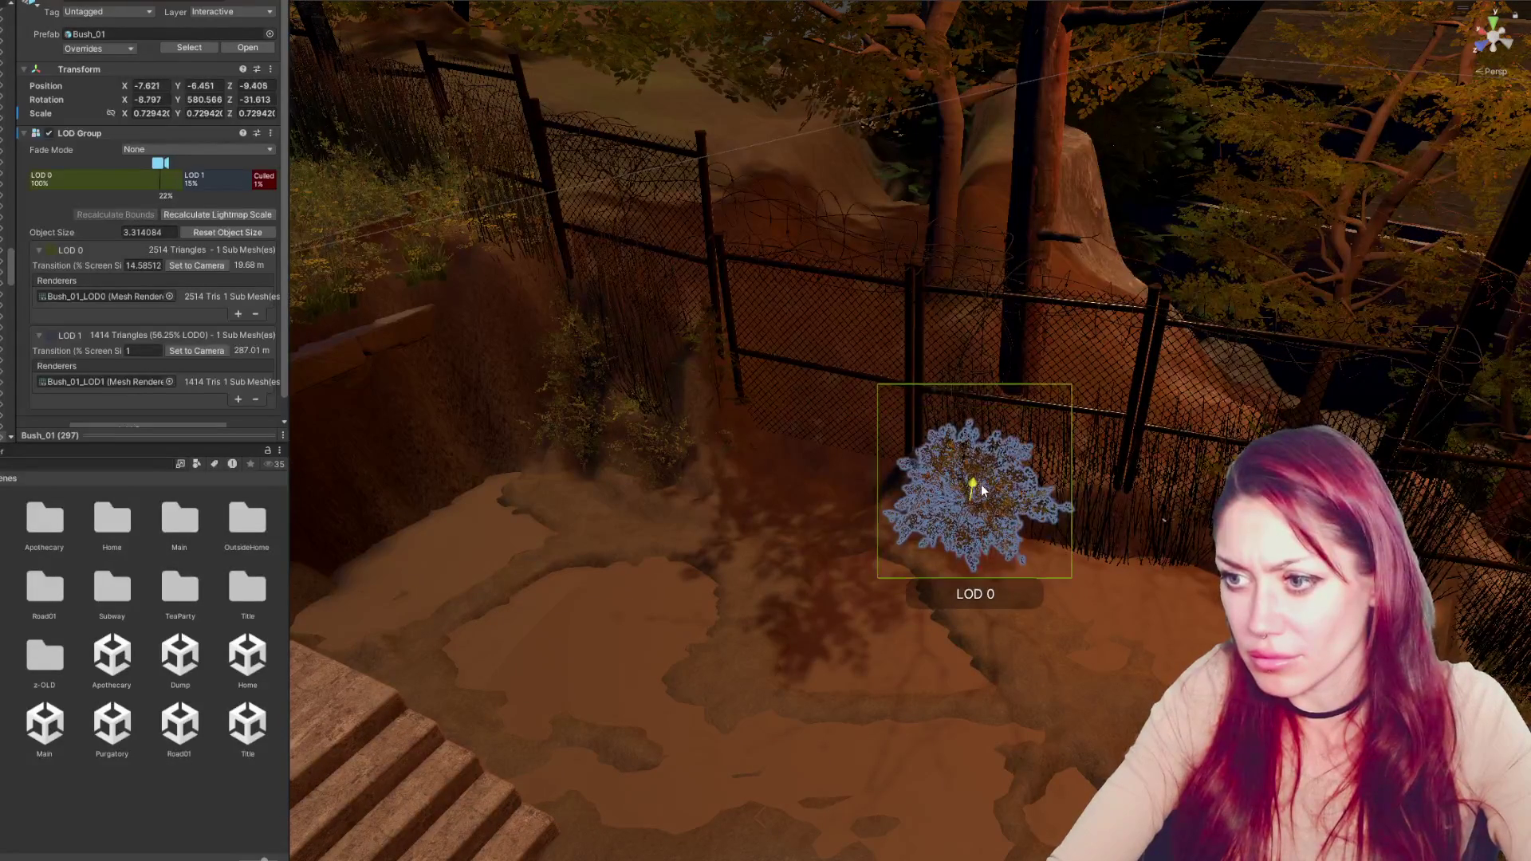
Slide the neighbouring bush by the fence along one axis and frame it
left_click(580, 405)
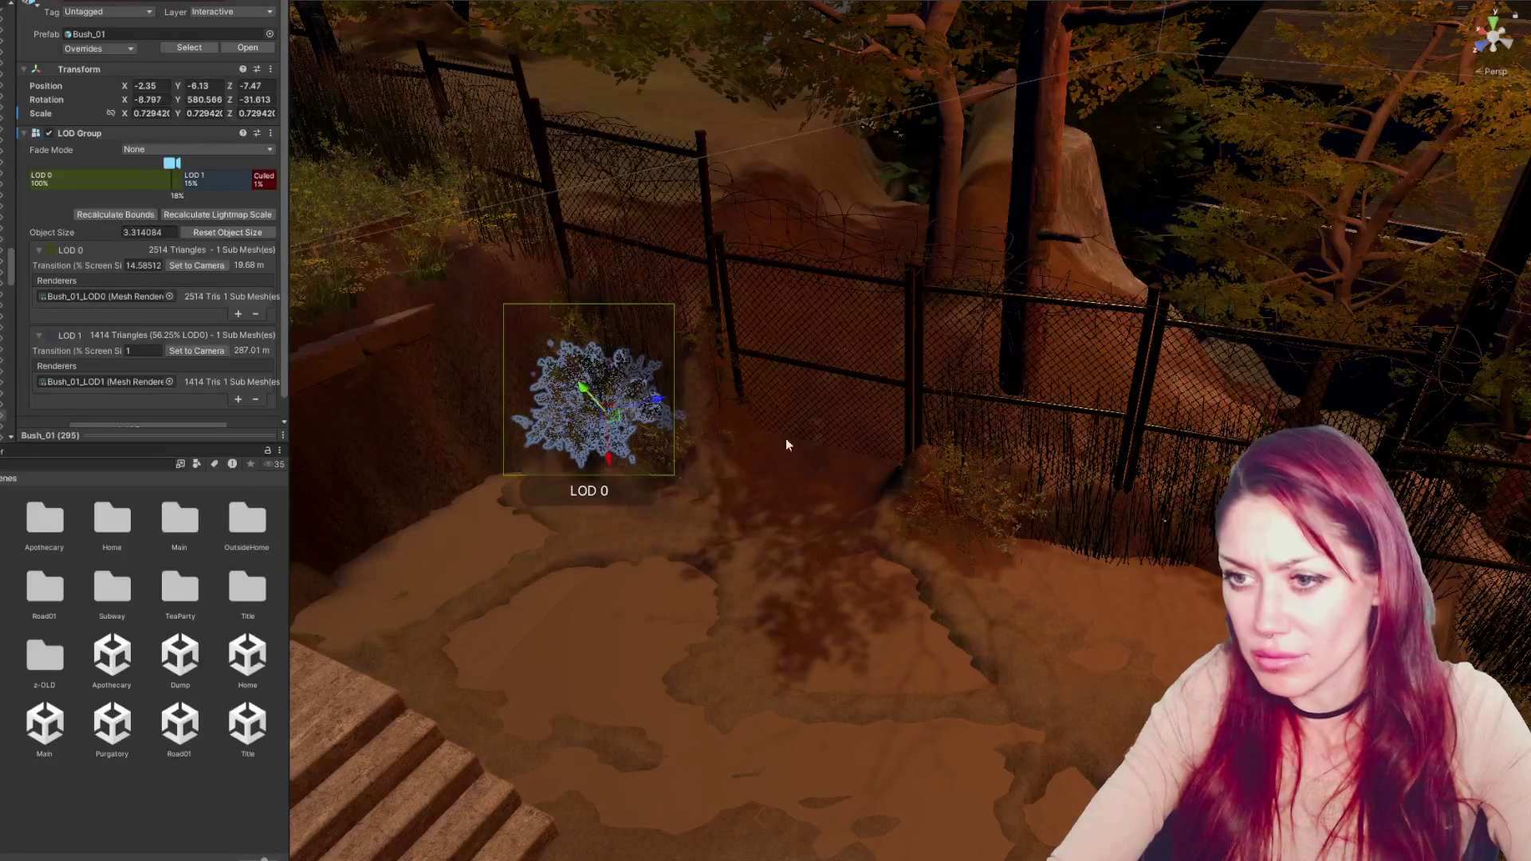
left_click_drag(582, 400, 735, 434)
left_click(734, 433)
left_click(781, 476)
left_click(813, 485)
left_click(802, 480)
mouse_move(824, 440)
left_mouse_down()
mouse_move(944, 408)
mouse_move(921, 496)
left_mouse_up()
key("f")
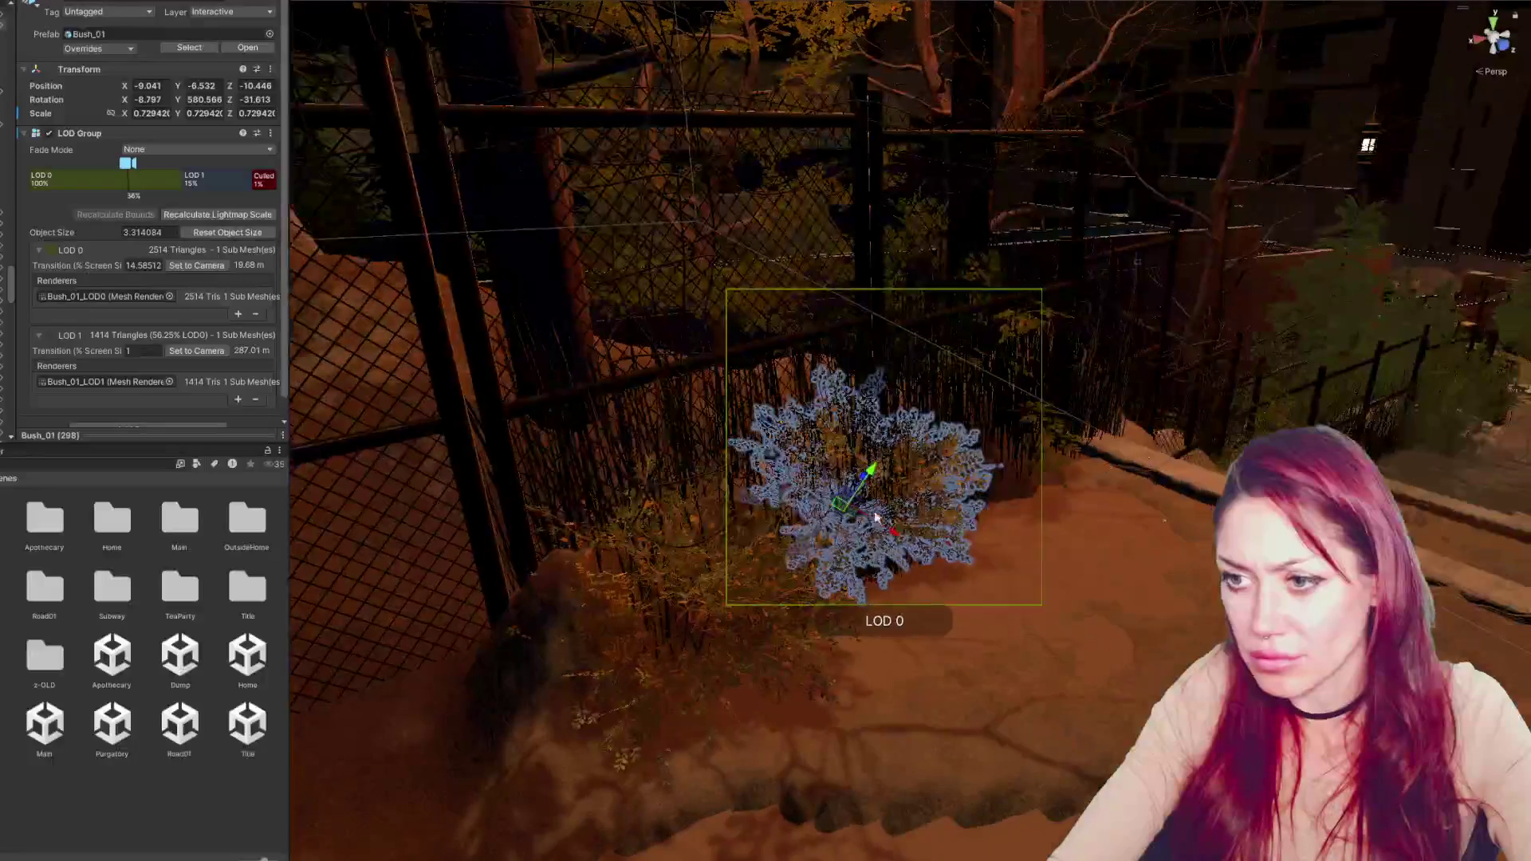
left_click(899, 526)
Move another bush copy to the fence corner near the stairs and settle it on the ground
left_click(881, 501)
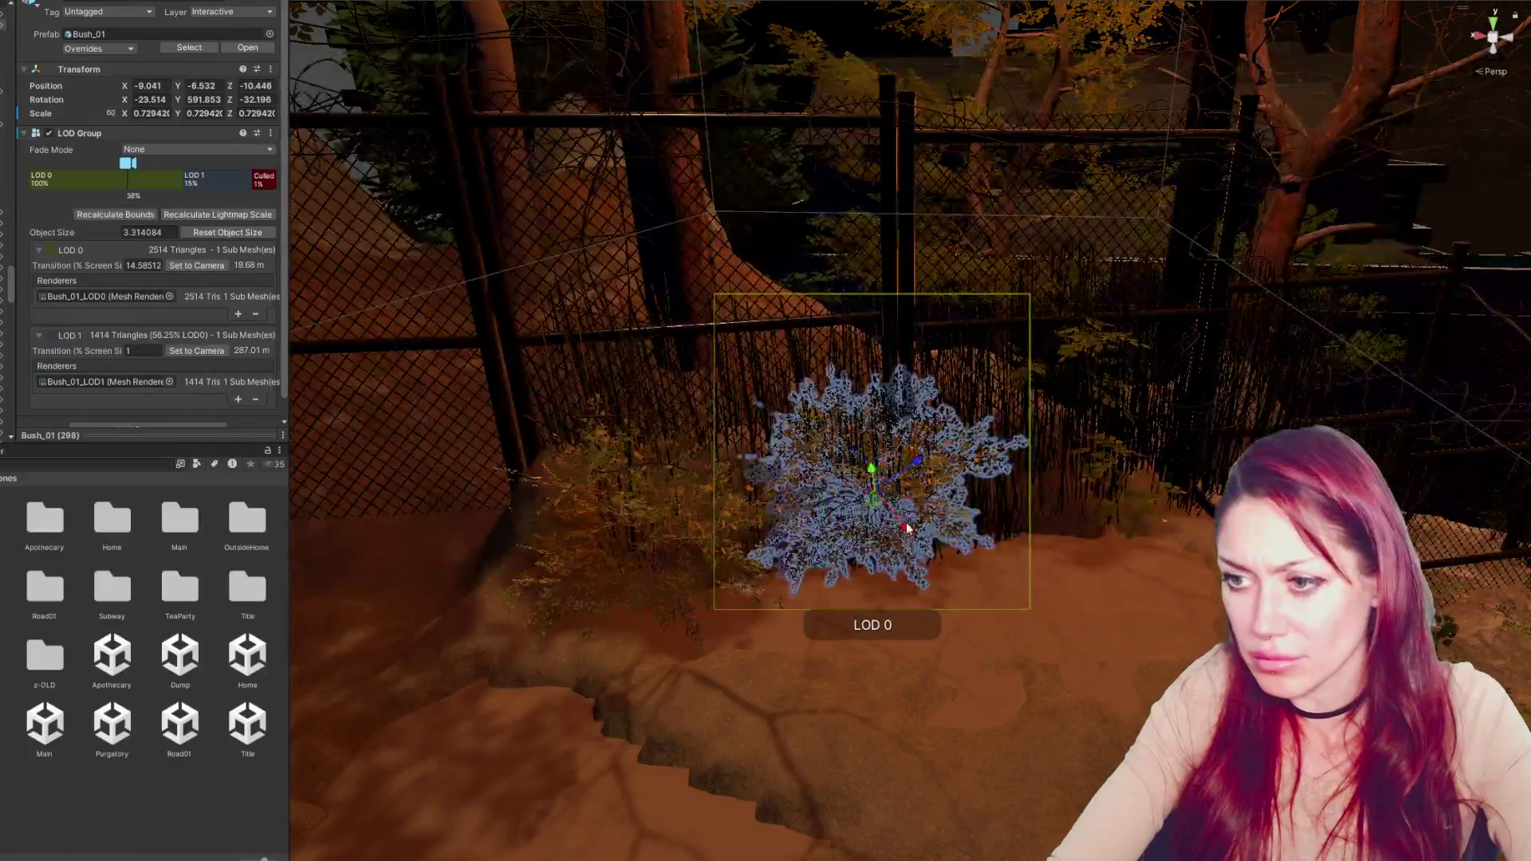
mouse_move(907, 527)
left_mouse_down()
mouse_move(885, 487)
mouse_move(793, 456)
mouse_move(668, 460)
mouse_move(805, 440)
mouse_move(796, 472)
mouse_move(801, 447)
mouse_move(809, 470)
mouse_move(757, 446)
mouse_move(797, 478)
mouse_move(779, 458)
mouse_move(793, 447)
mouse_move(962, 465)
mouse_move(821, 458)
mouse_move(793, 400)
mouse_move(861, 417)
mouse_move(1143, 614)
mouse_move(569, 313)
left_mouse_up()
mouse_move(469, 235)
left_mouse_down()
mouse_move(607, 257)
mouse_move(807, 172)
mouse_move(861, 459)
mouse_move(852, 544)
mouse_move(863, 452)
left_mouse_up()
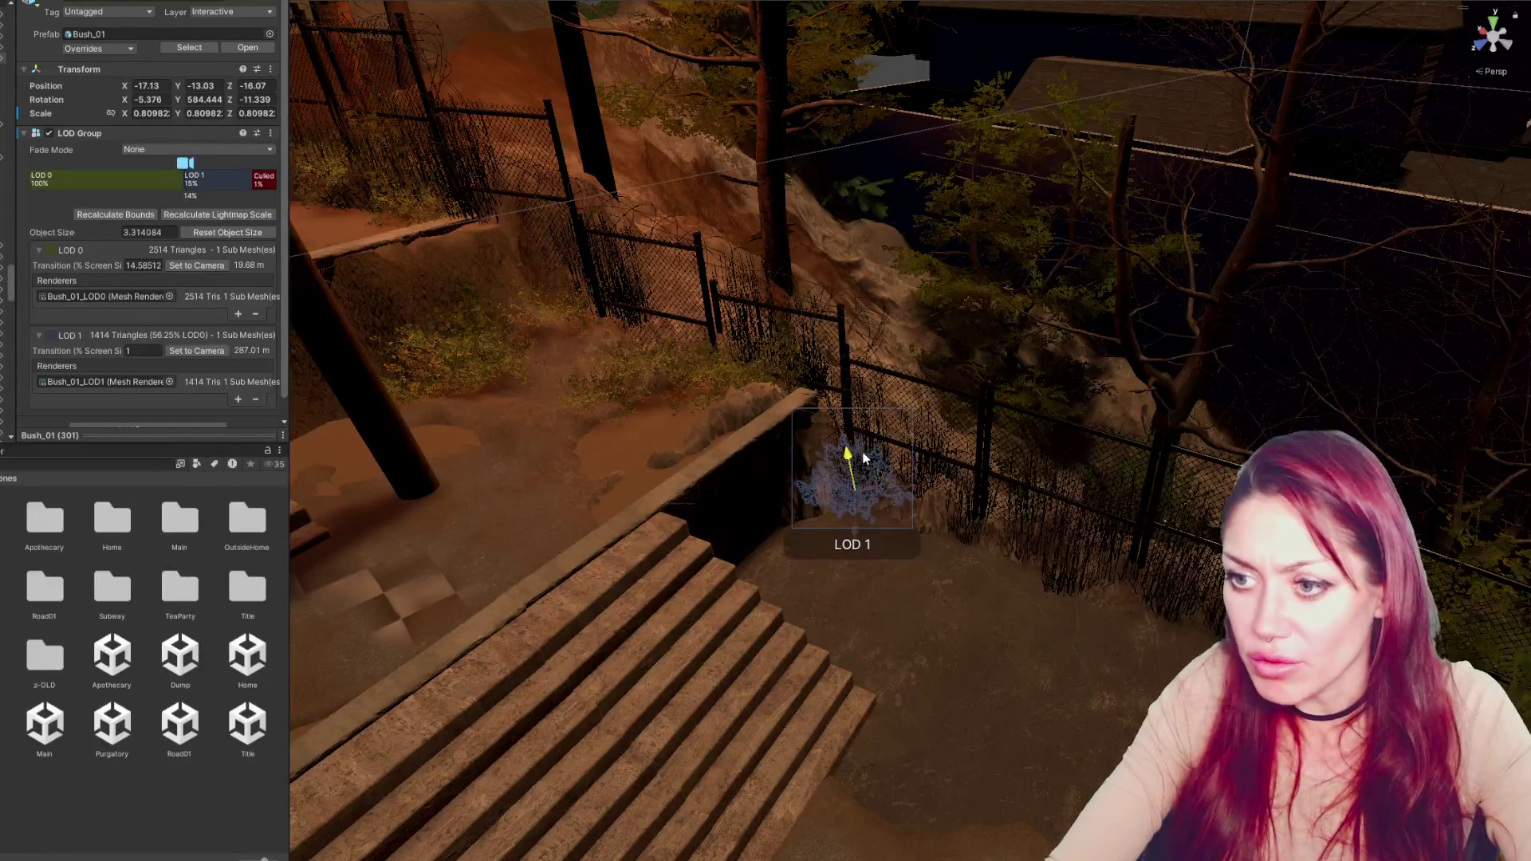
scroll(983, 477, "down", 5)
mouse_move(991, 528)
left_mouse_down()
mouse_move(948, 485)
mouse_move(879, 501)
mouse_move(885, 477)
left_mouse_up()
mouse_move(939, 530)
left_mouse_down()
mouse_move(925, 531)
mouse_move(1032, 550)
mouse_move(939, 656)
mouse_move(946, 591)
mouse_move(1162, 596)
left_mouse_up()
mouse_move(841, 586)
left_mouse_down()
mouse_move(961, 582)
mouse_move(985, 606)
mouse_move(964, 592)
mouse_move(1032, 558)
mouse_move(1116, 594)
mouse_move(771, 421)
mouse_move(907, 352)
mouse_move(790, 331)
mouse_move(899, 398)
left_mouse_up()
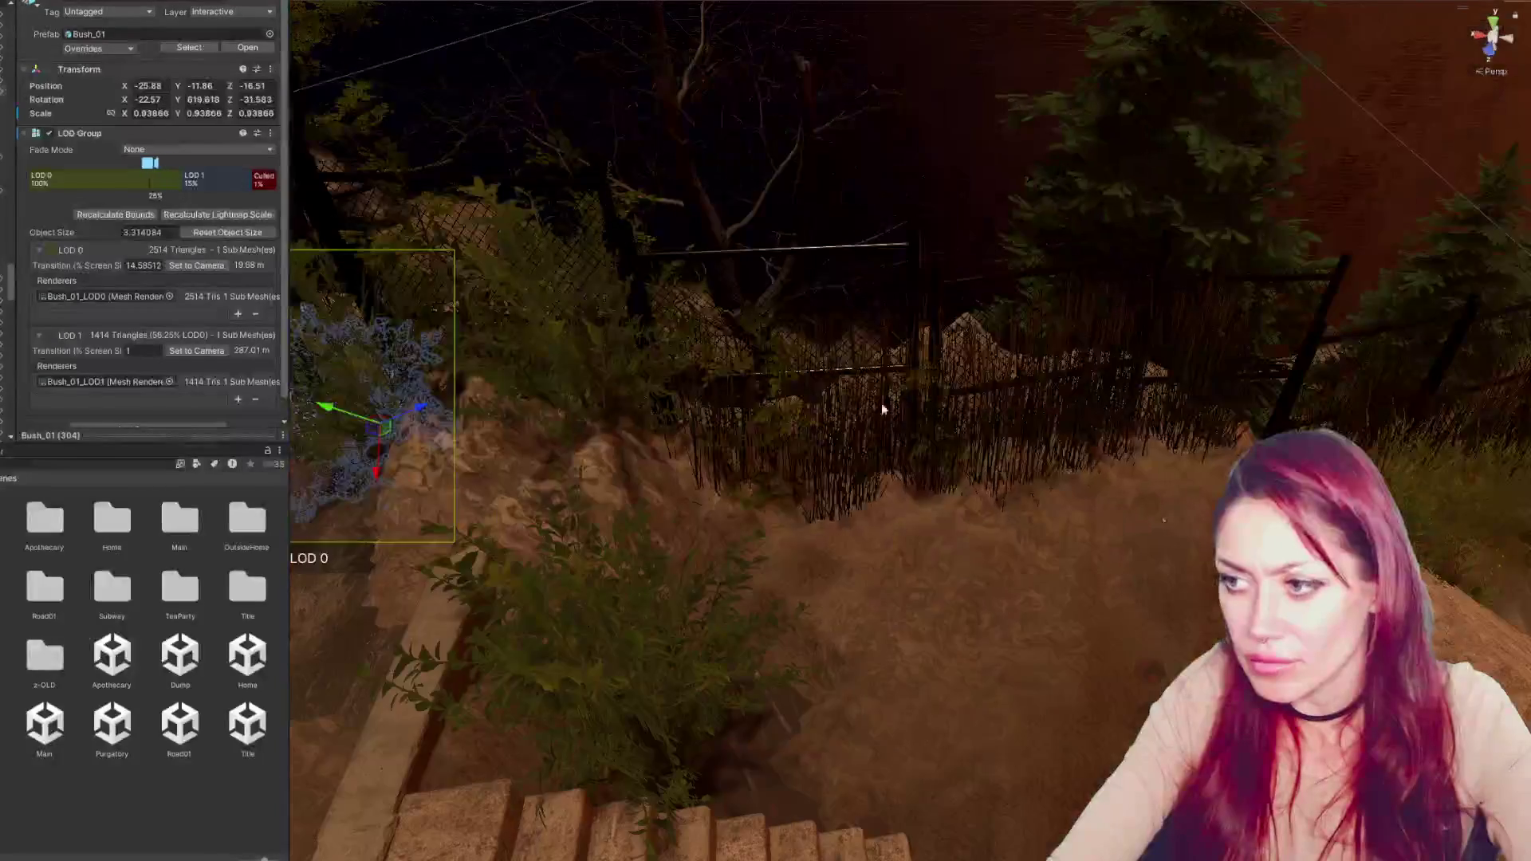
key("f")
Move a neighbouring bush near the fence, duplicate it, and place the smaller, turned copy on the ledge
left_click(664, 431)
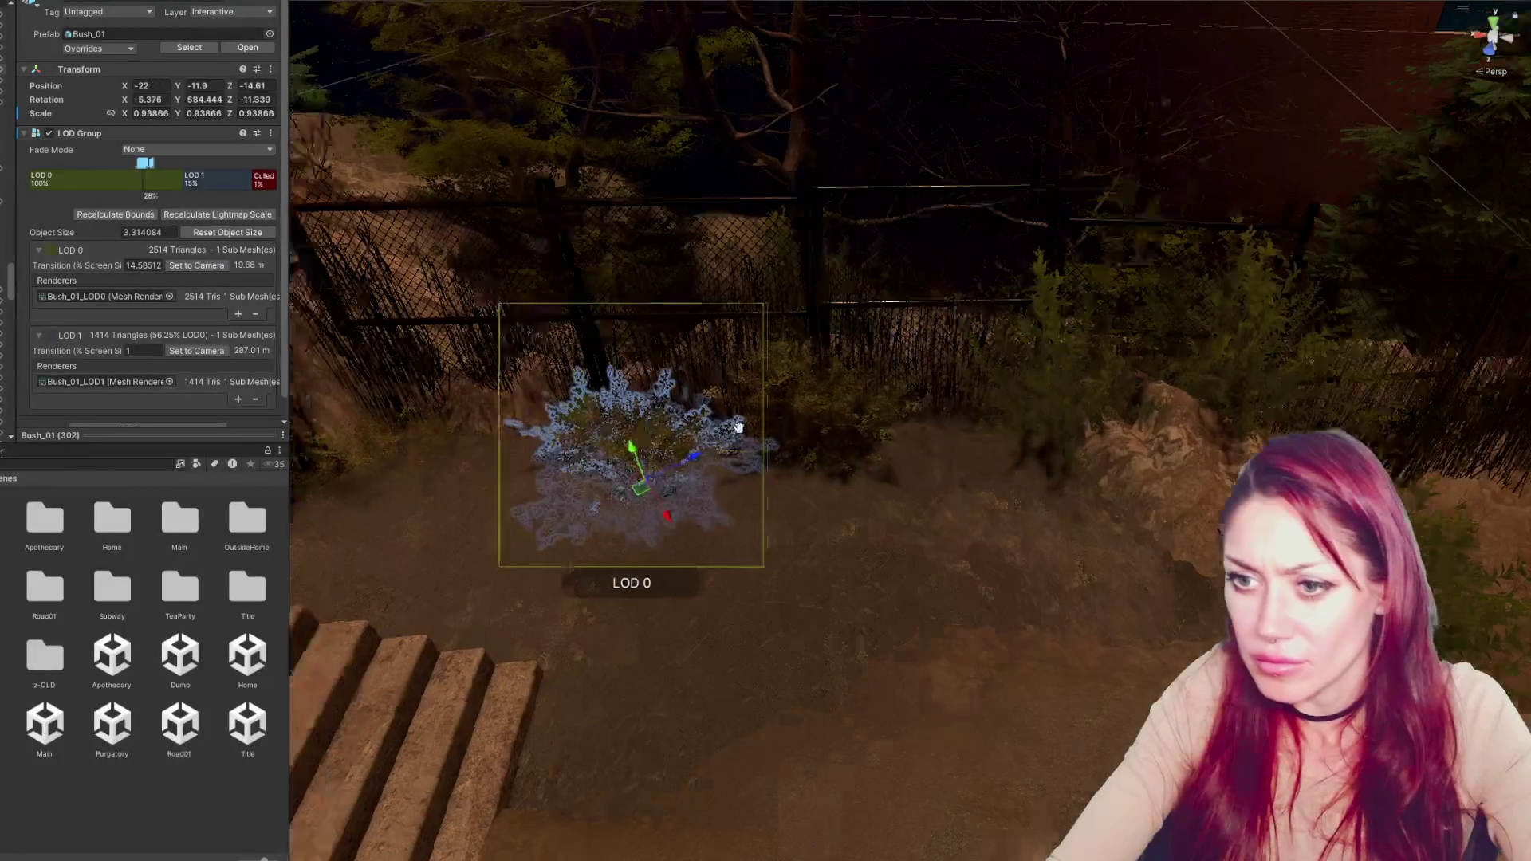
key("f")
mouse_move(796, 498)
left_mouse_down()
mouse_move(755, 407)
mouse_move(760, 428)
left_mouse_up()
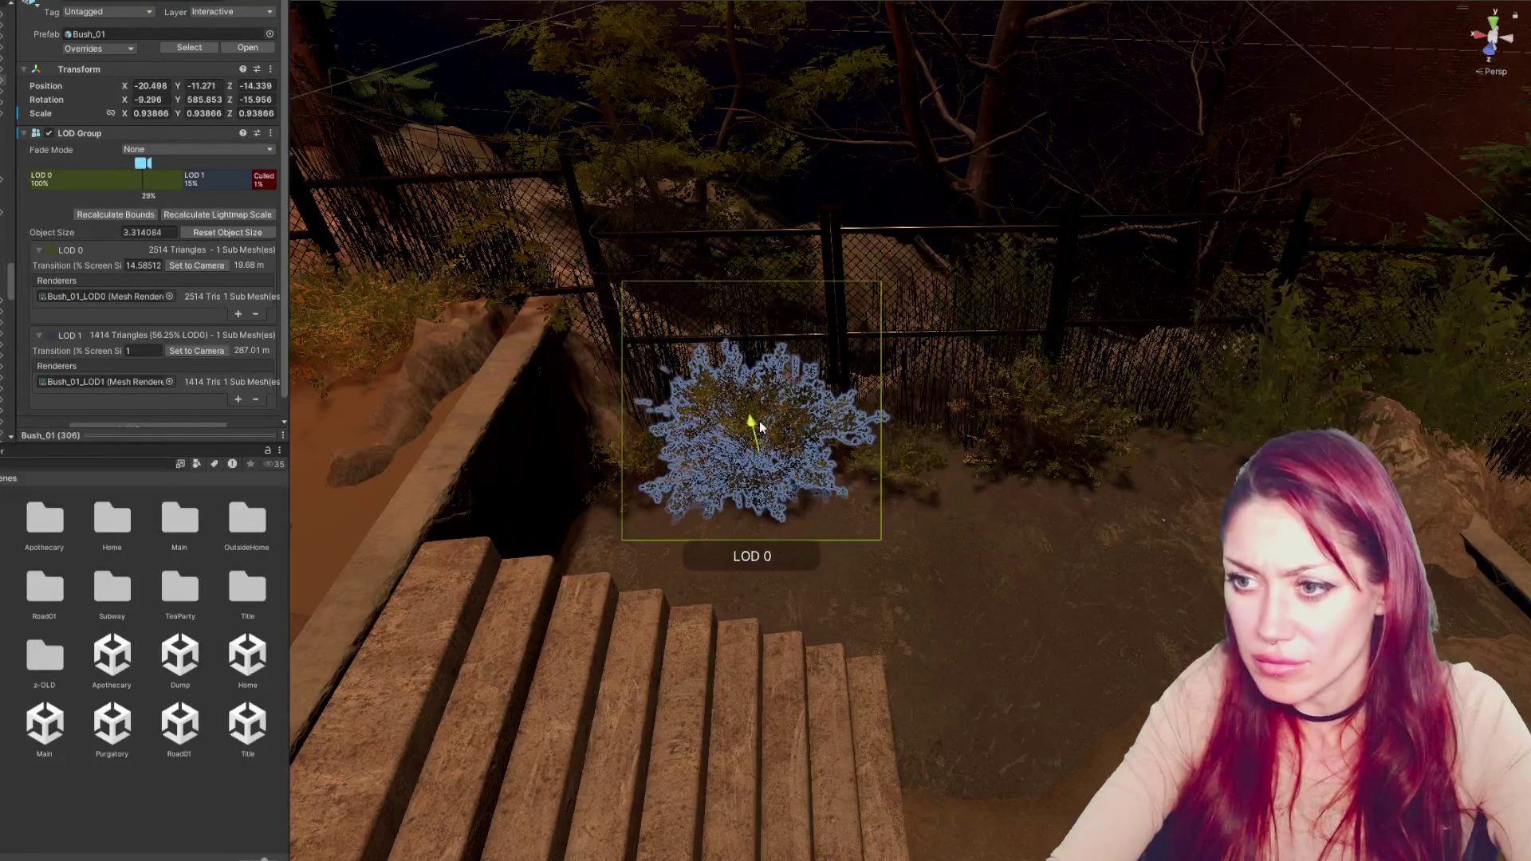
key("ctrl+d")
mouse_move(800, 476)
left_mouse_down()
mouse_move(834, 444)
mouse_move(880, 459)
mouse_move(996, 443)
mouse_move(930, 489)
mouse_move(806, 451)
mouse_move(582, 482)
mouse_move(556, 533)
mouse_move(550, 446)
mouse_move(586, 439)
mouse_move(556, 375)
left_mouse_up()
key("e")
key("e")
key("w")
key("e")
key("w")
mouse_move(1088, 442)
left_mouse_down()
mouse_move(803, 402)
mouse_move(820, 438)
left_mouse_up()
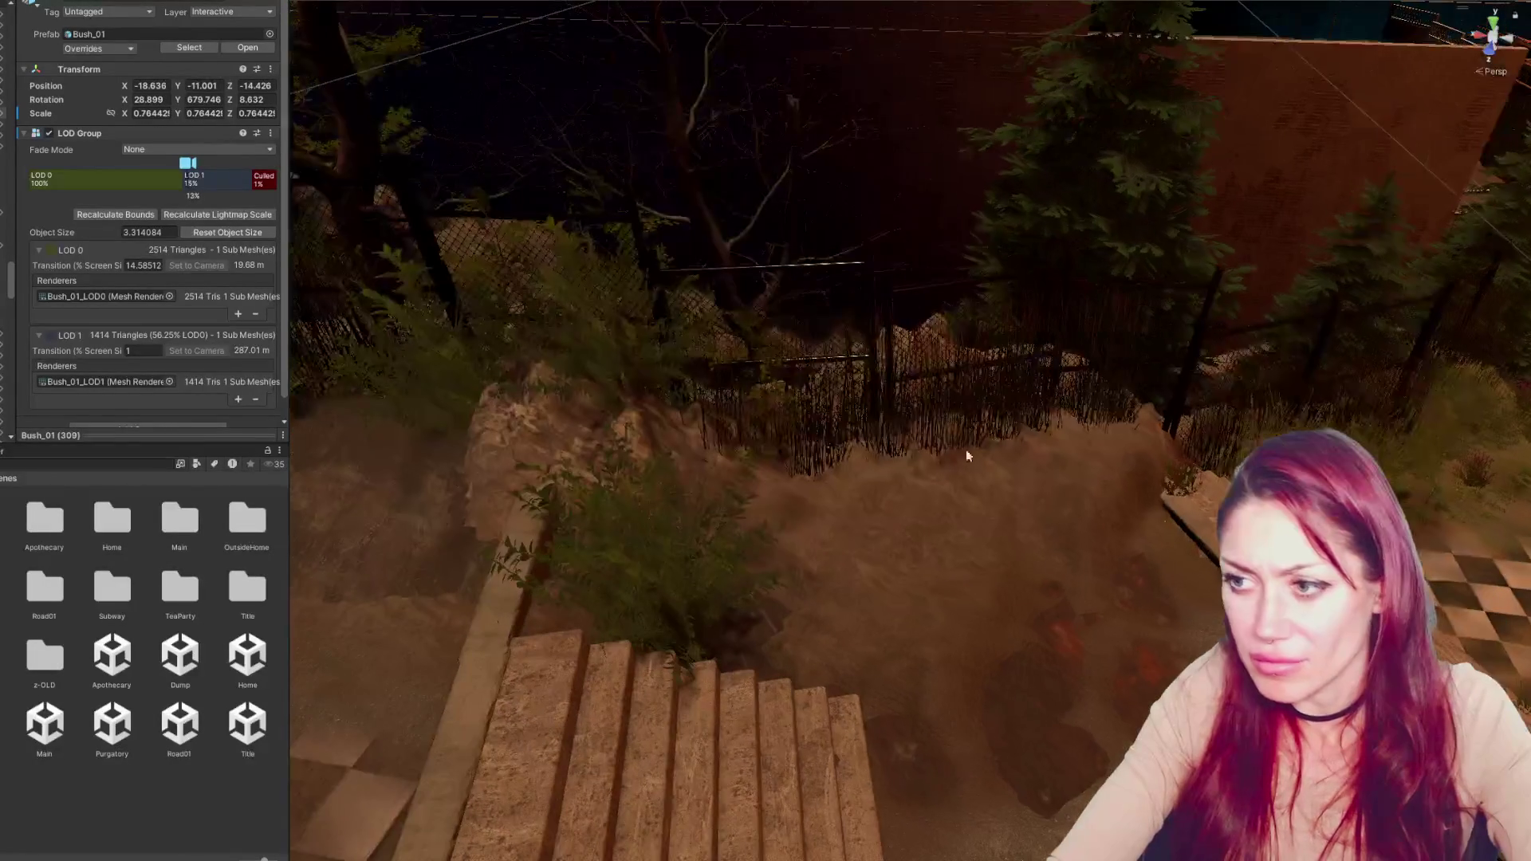
Frame Bush_B and move it onto the ledge, then toward the grass
left_click(821, 437)
key("f")
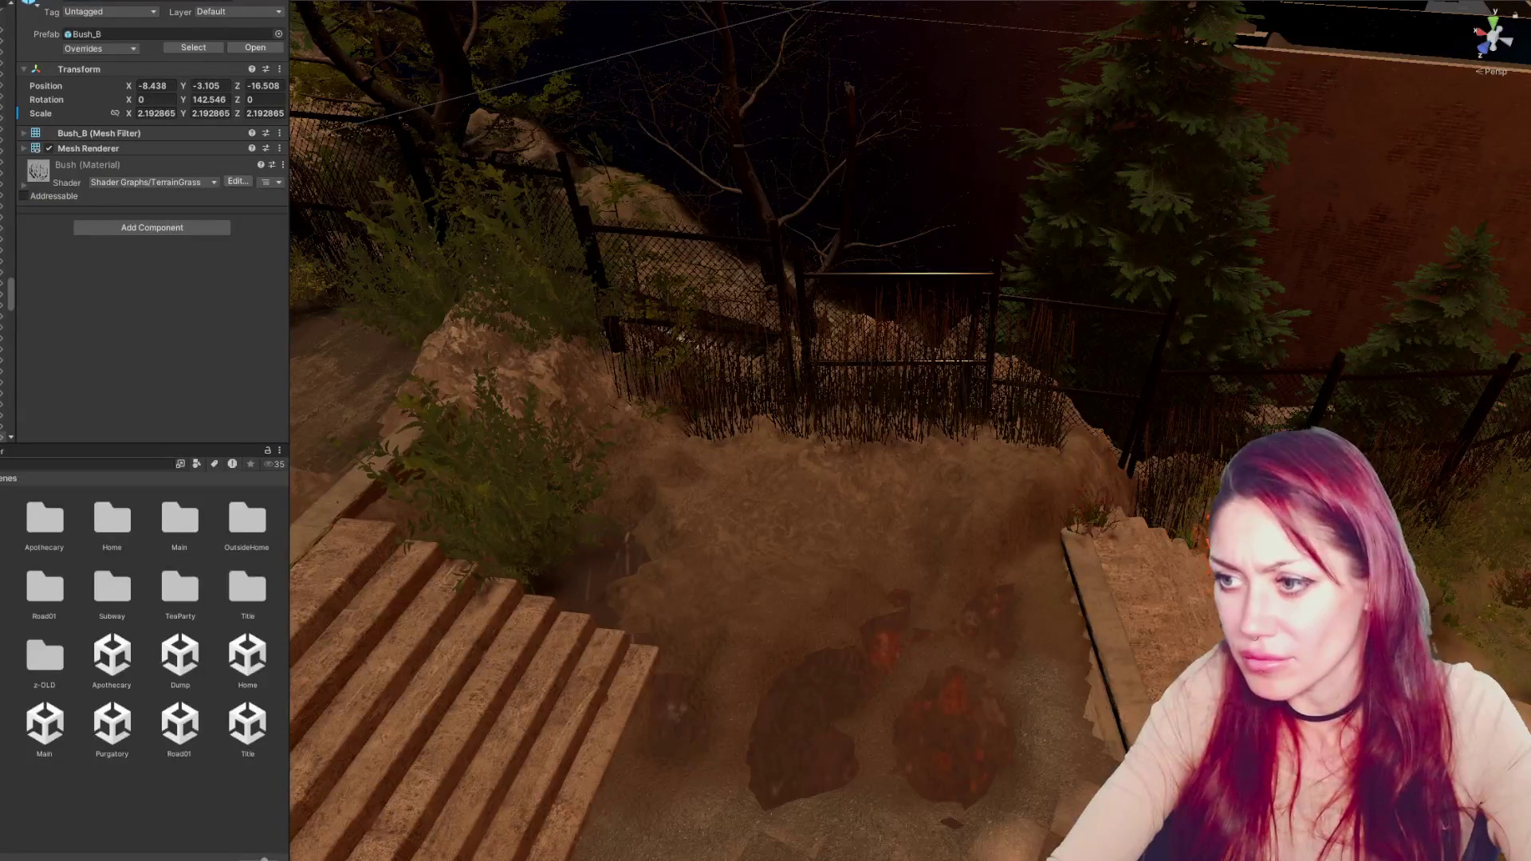
mouse_move(1305, 522)
left_mouse_down()
mouse_move(1073, 562)
mouse_move(1095, 495)
mouse_move(1160, 516)
mouse_move(971, 513)
mouse_move(950, 441)
left_mouse_up()
key("e")
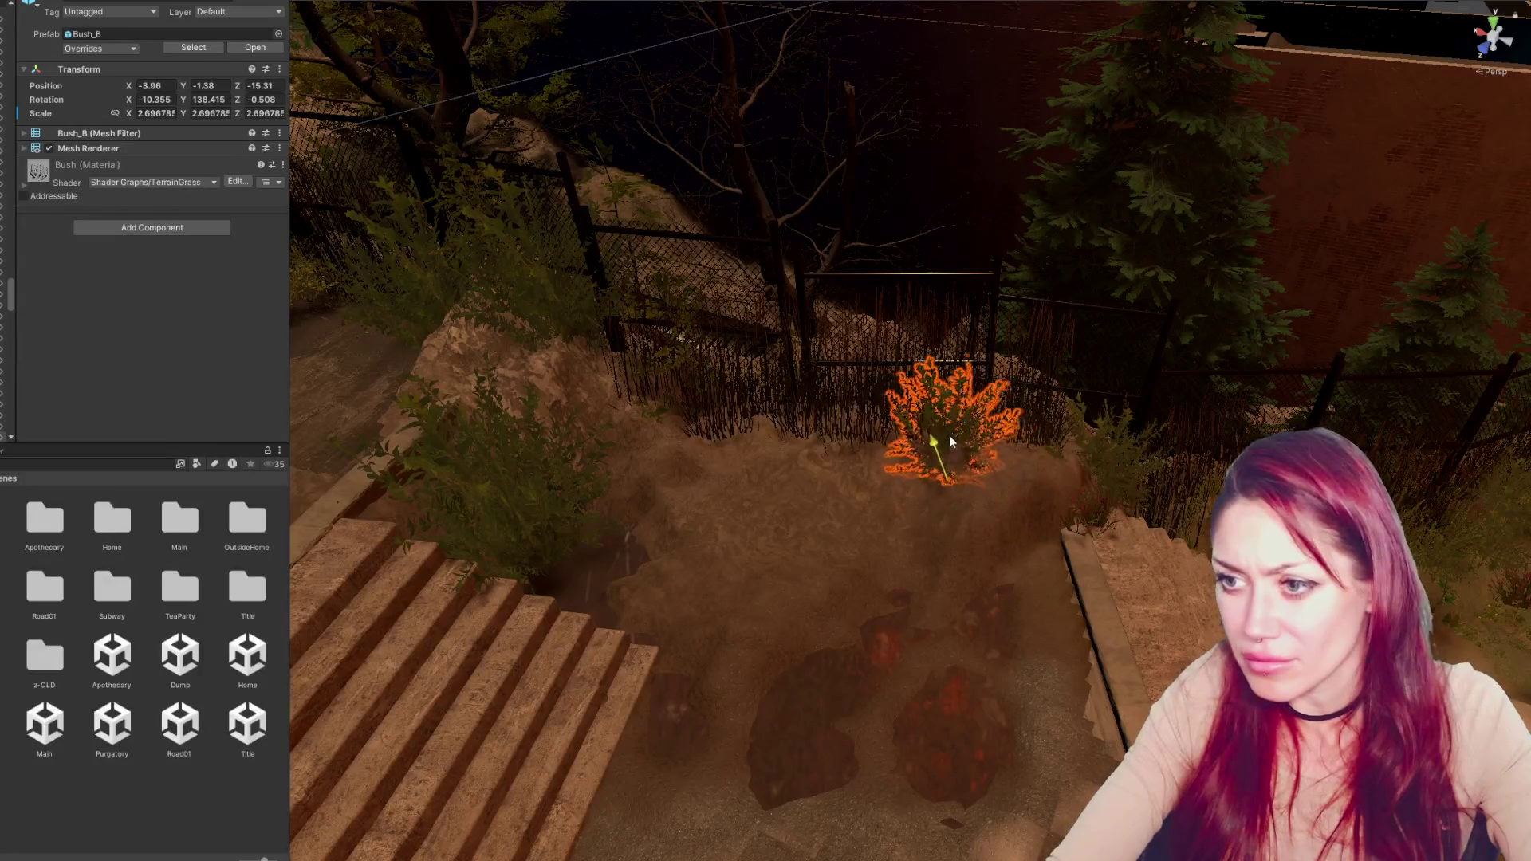
left_click(1017, 434)
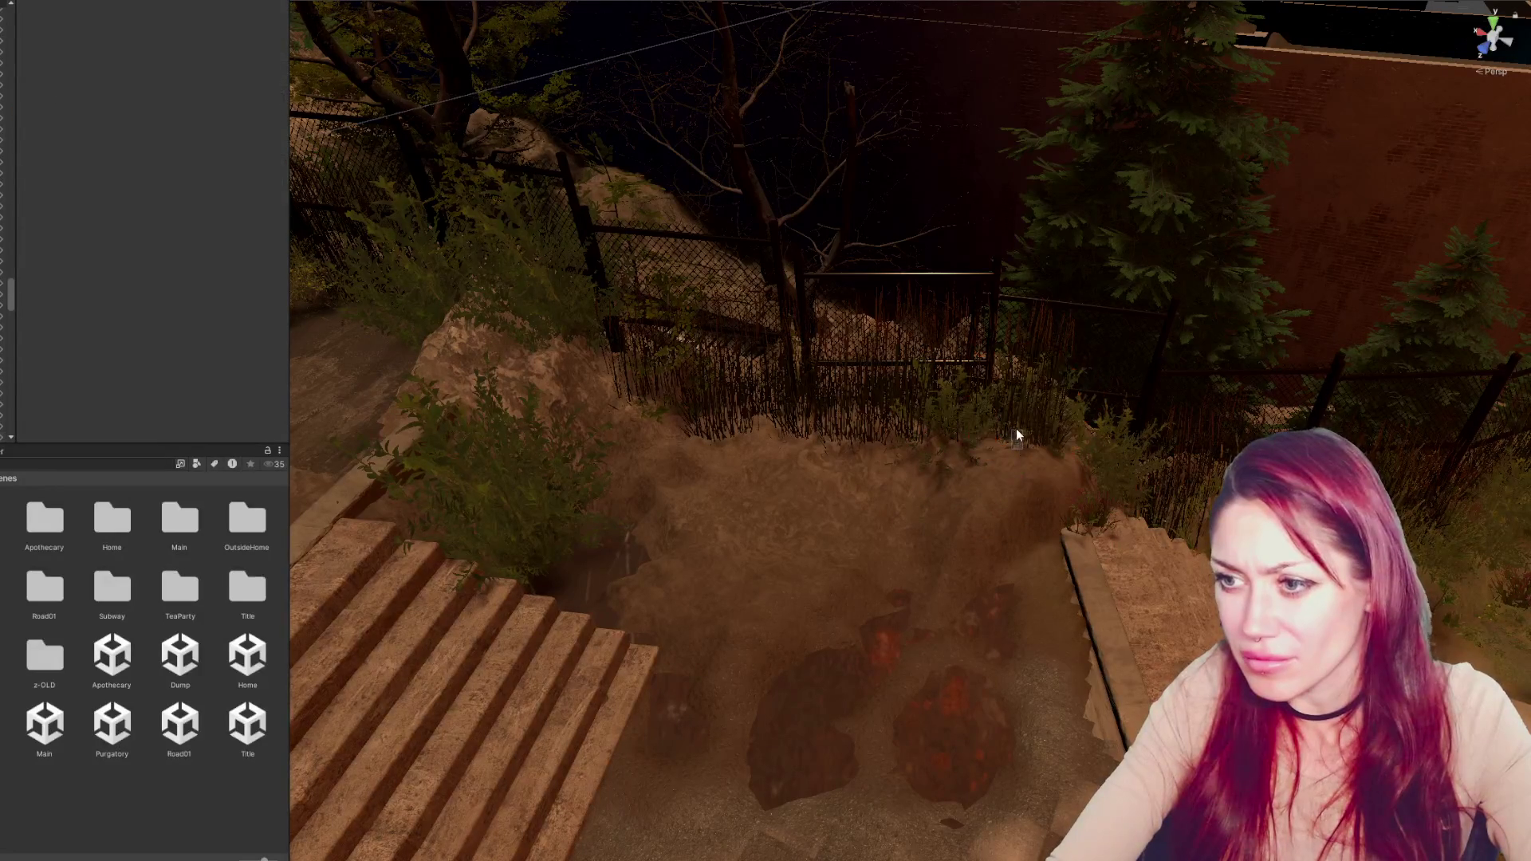
left_click(949, 418)
mouse_move(948, 419)
left_mouse_down()
mouse_move(1071, 443)
mouse_move(1059, 488)
mouse_move(768, 444)
left_mouse_up()
key("e")
key("w")
Try a new angle and larger size for Bush_B, undo them, then move it left and turn it
key("ctrl+z")
key("e")
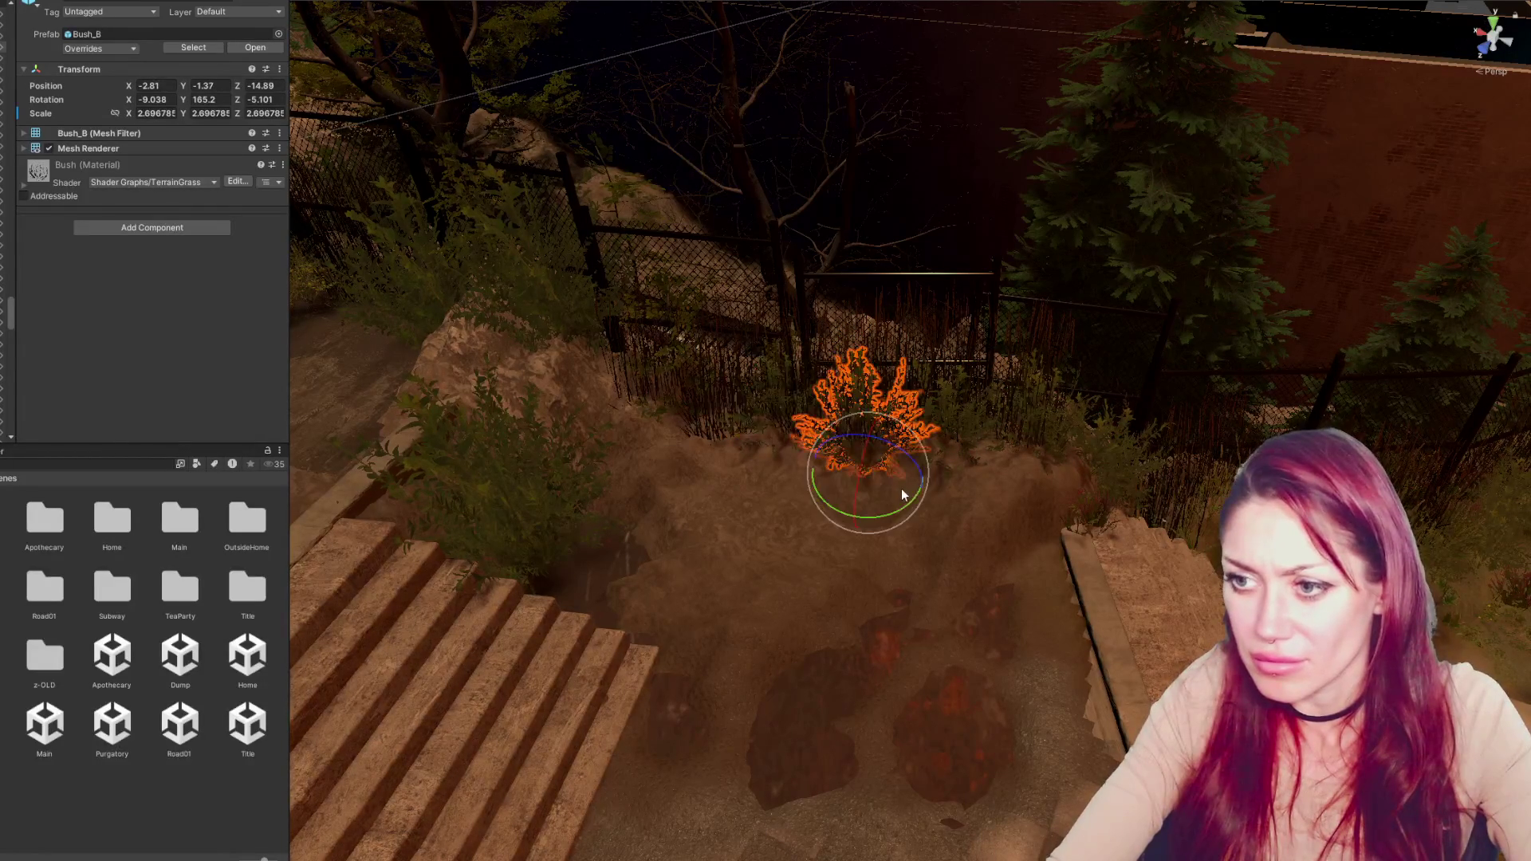
left_click_drag(901, 478, 845, 533)
left_click_drag(875, 477, 778, 419)
key("e")
key("ctrl+z")
key("ctrl+z")
key("w")
mouse_move(845, 466)
left_mouse_down()
mouse_move(701, 443)
mouse_move(696, 409)
mouse_move(659, 454)
left_mouse_up()
key("e")
mouse_move(653, 519)
left_mouse_down()
mouse_move(630, 498)
mouse_move(634, 462)
mouse_move(615, 473)
mouse_move(739, 461)
mouse_move(701, 493)
left_mouse_up()
Compare Bush_B poses with undo and redo, then move it up-left
key("r")
key("w")
key("r")
key("e")
key("ctrl+z")
key("ctrl+z")
key("ctrl+z")
key("w")
key("ctrl+z")
key("ctrl+z")
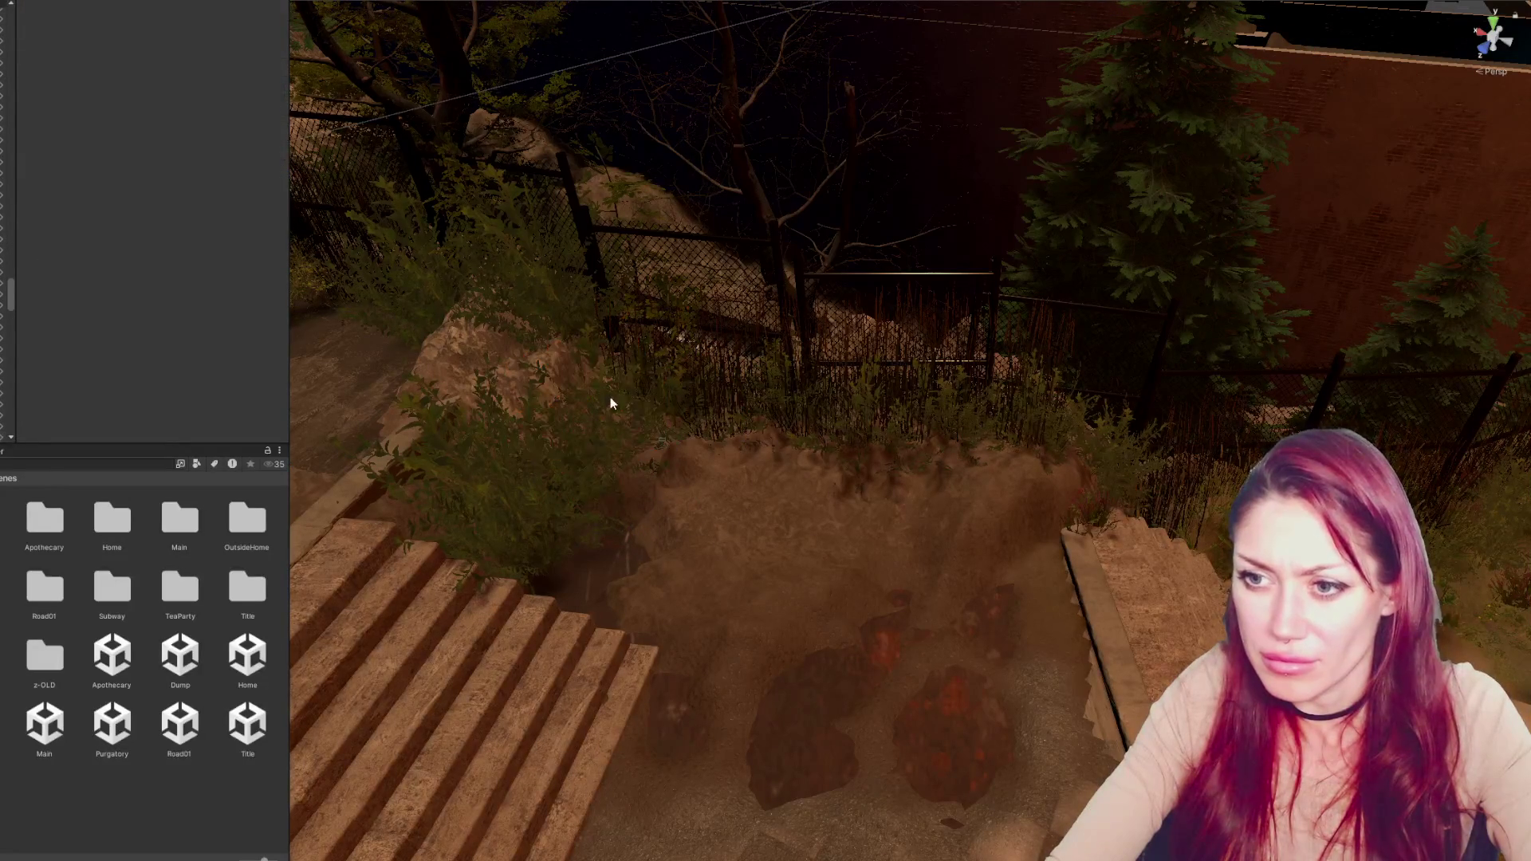
mouse_move(634, 499)
left_mouse_down()
mouse_move(630, 519)
mouse_move(606, 408)
left_mouse_up()
Step back through Bush_B's history to an earlier pose and slide it along its X axis
key("ctrl+z")
key("ctrl+z")
key("ctrl+z")
key("e")
key("ctrl+z")
mouse_move(317, 672)
left_mouse_down()
mouse_move(1015, 455)
mouse_move(756, 335)
left_mouse_up()
key("ctrl+z")
key("ctrl+z")
key("ctrl+z")
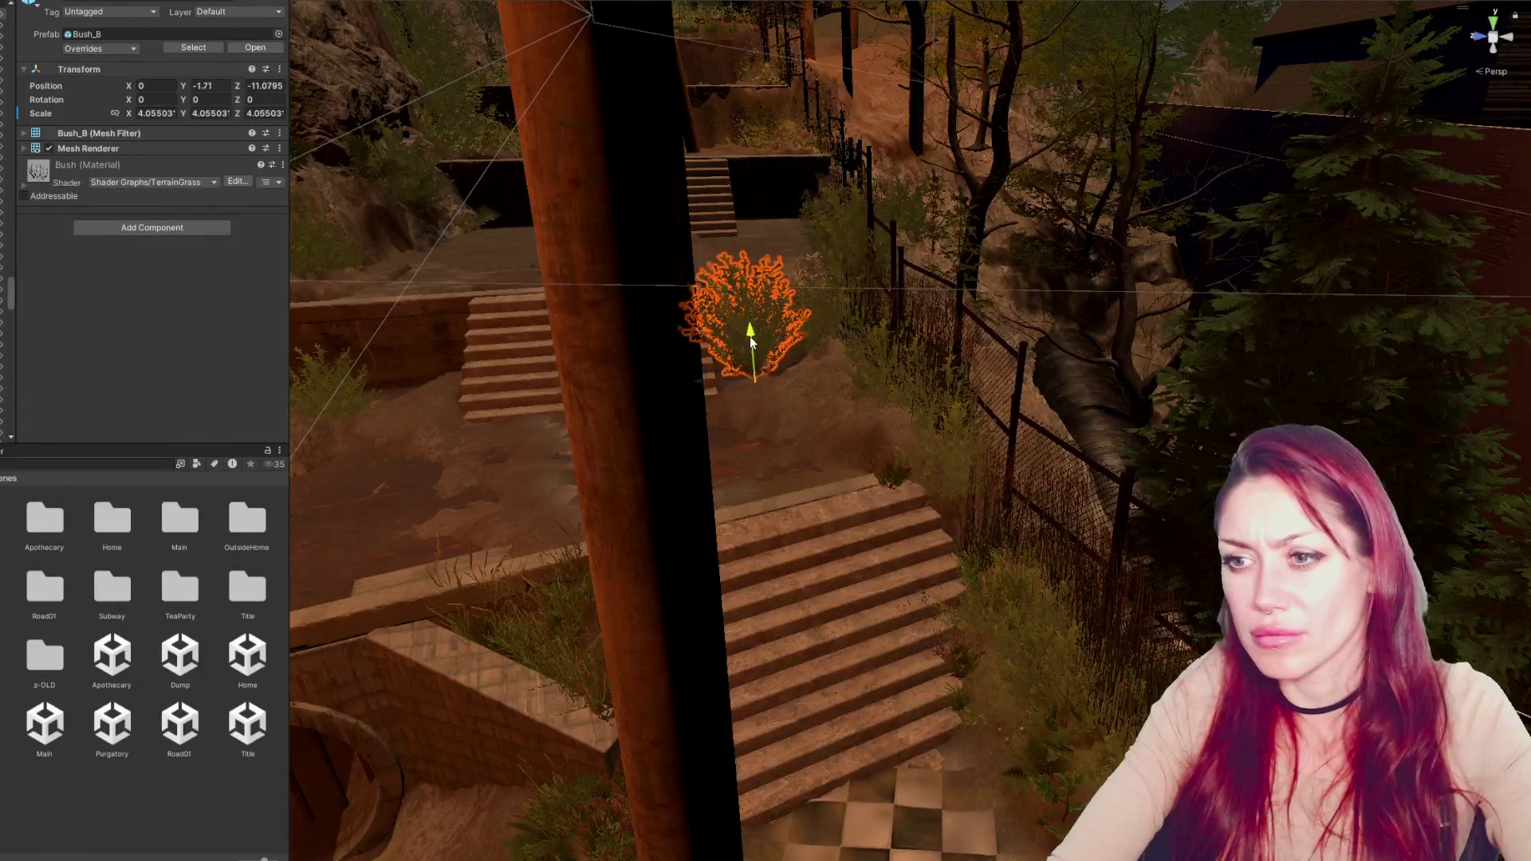
key("ctrl+z")
key("ctrl+z")
key("ctrl+z")
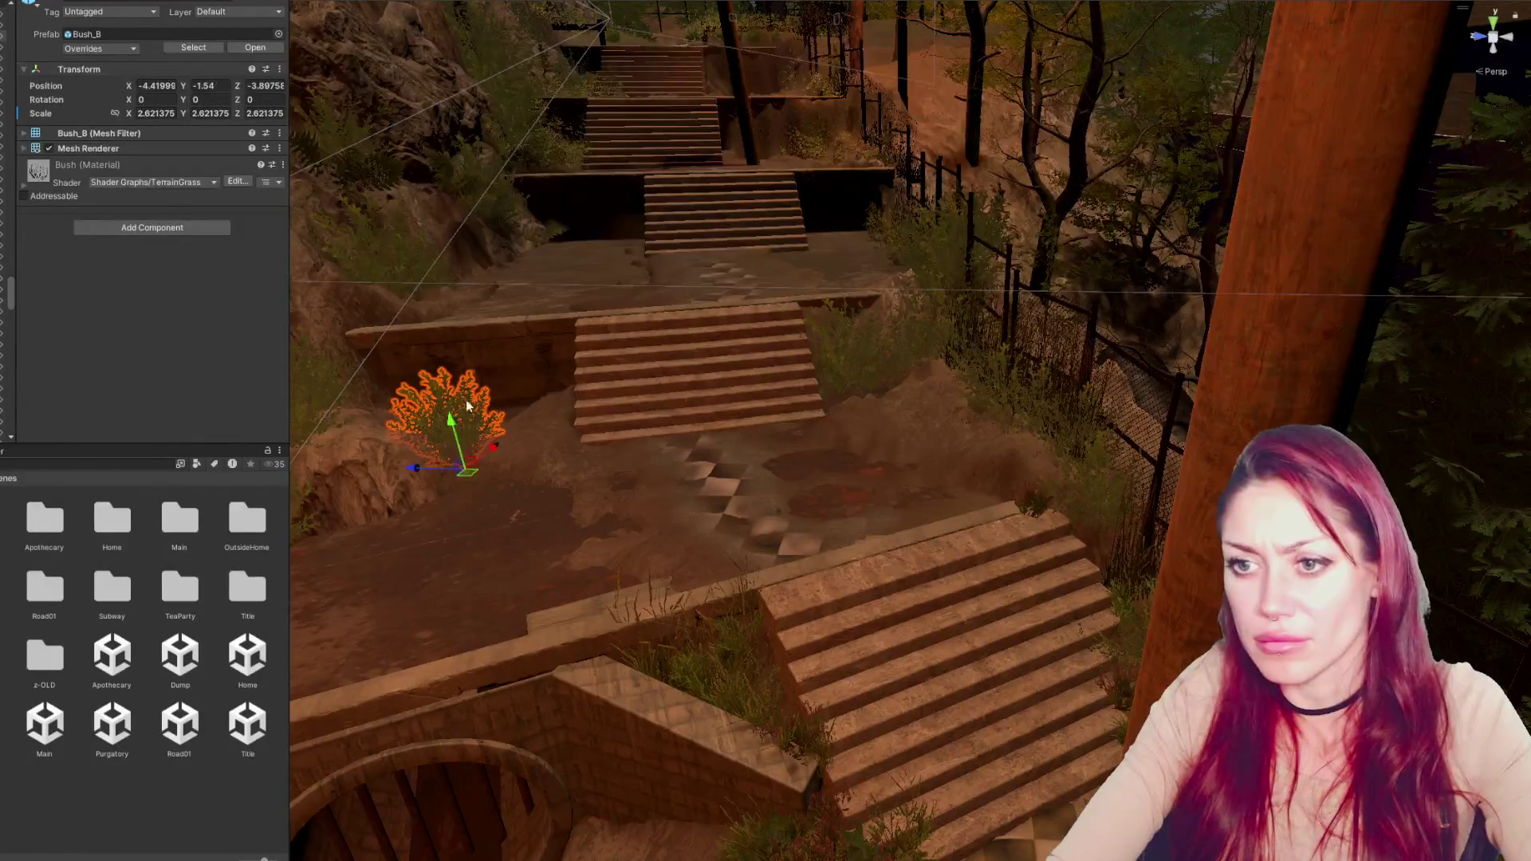
scroll(494, 439, "up", 2)
mouse_move(500, 477)
left_mouse_down()
mouse_move(602, 409)
mouse_move(540, 415)
mouse_move(805, 438)
left_mouse_up()
Move another Bush_B by the stairs, shrink it to 3.26653, tilt it and raise it slightly
left_click(866, 449)
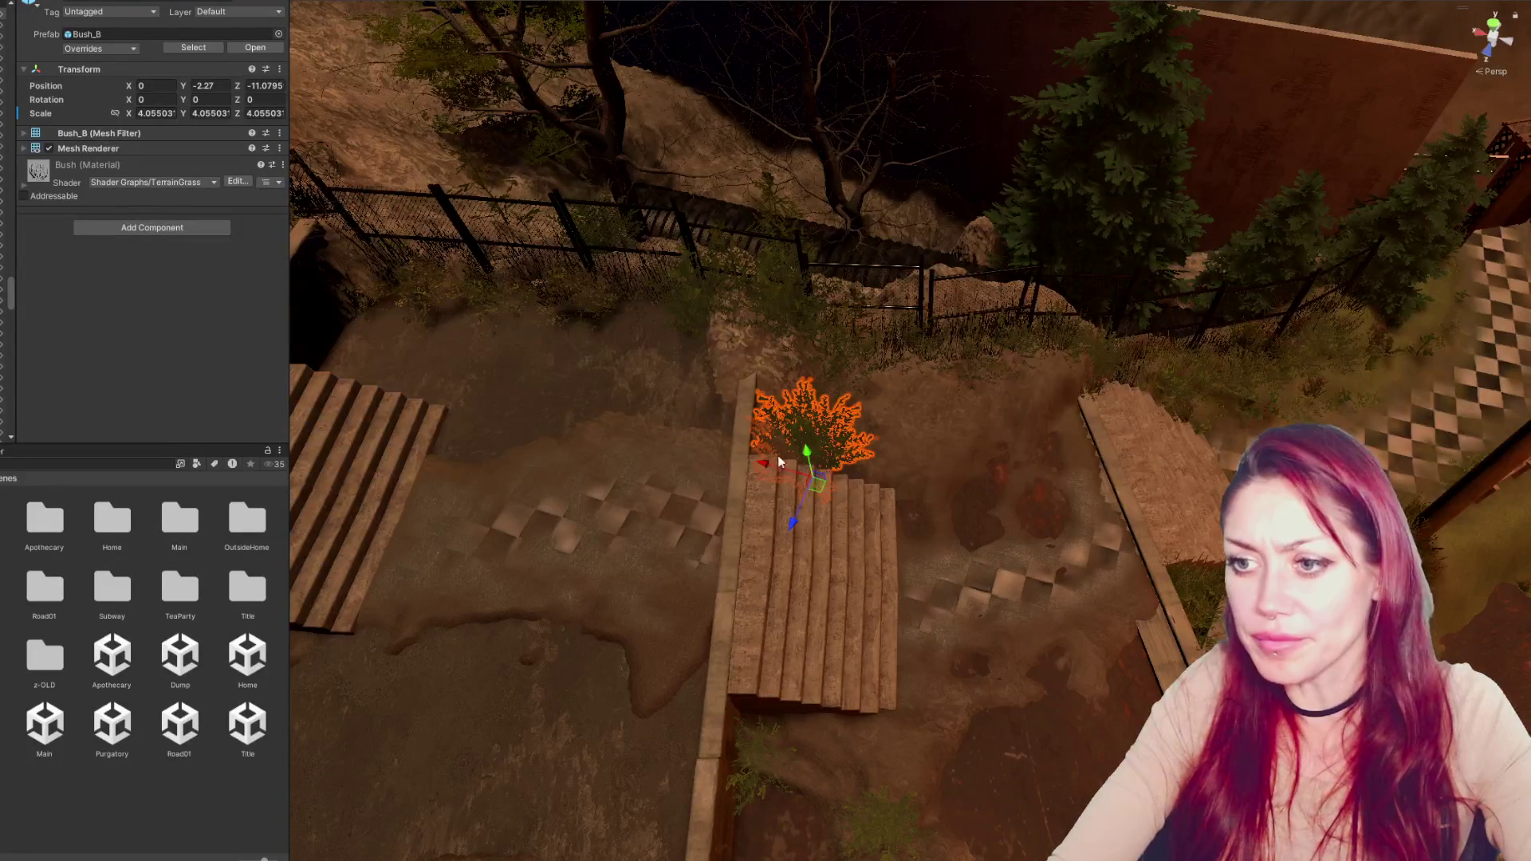
key("w")
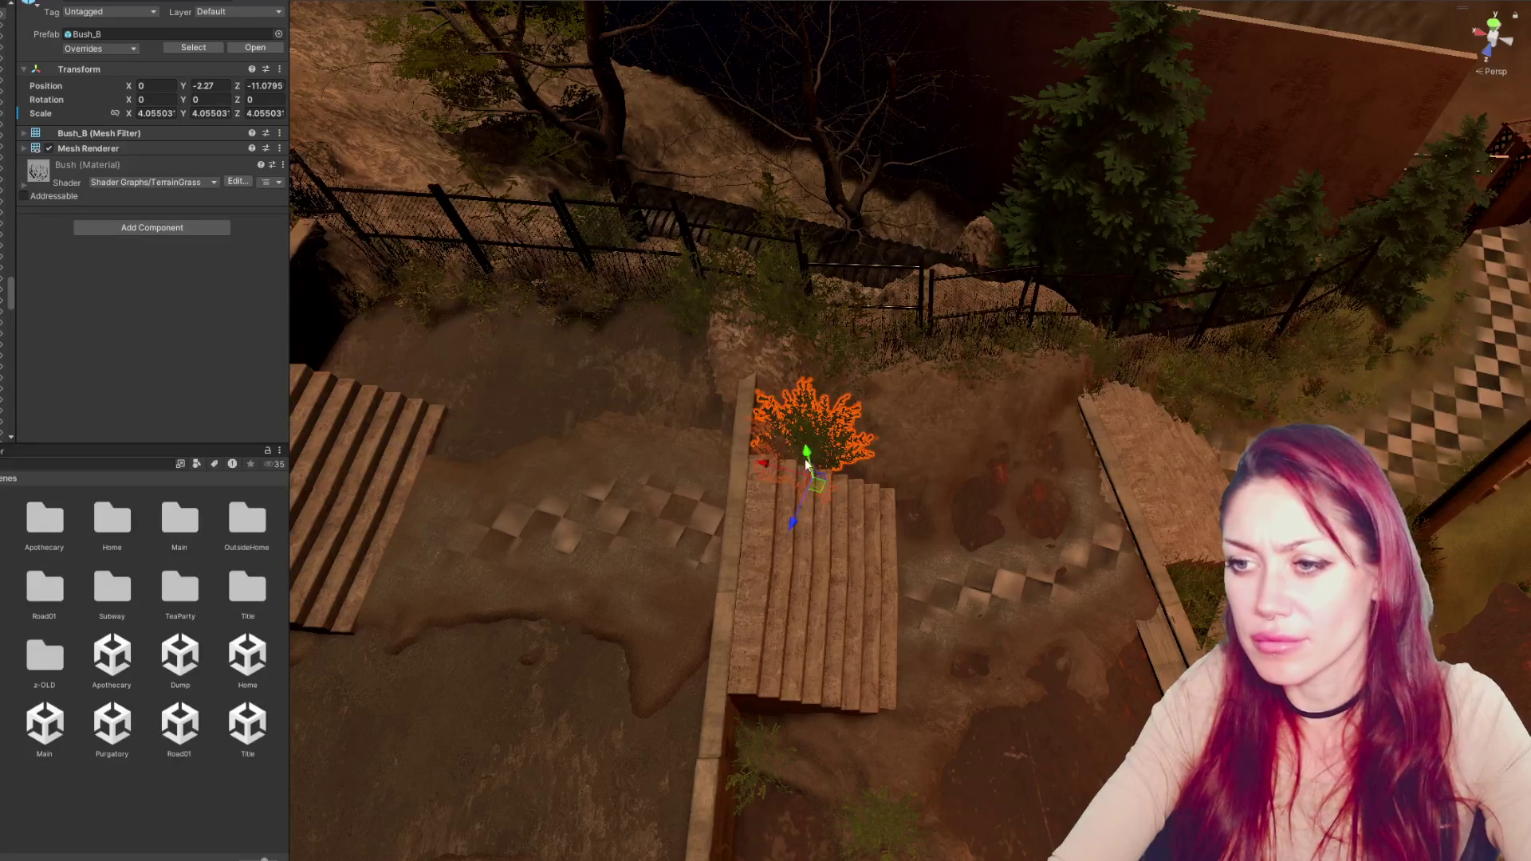
mouse_move(763, 465)
left_mouse_down()
mouse_move(781, 470)
mouse_move(767, 528)
mouse_move(777, 451)
mouse_move(770, 482)
mouse_move(801, 451)
mouse_move(791, 430)
left_mouse_up()
key("r")
key("e")
key("w")
left_click_drag(888, 432, 294, 520)
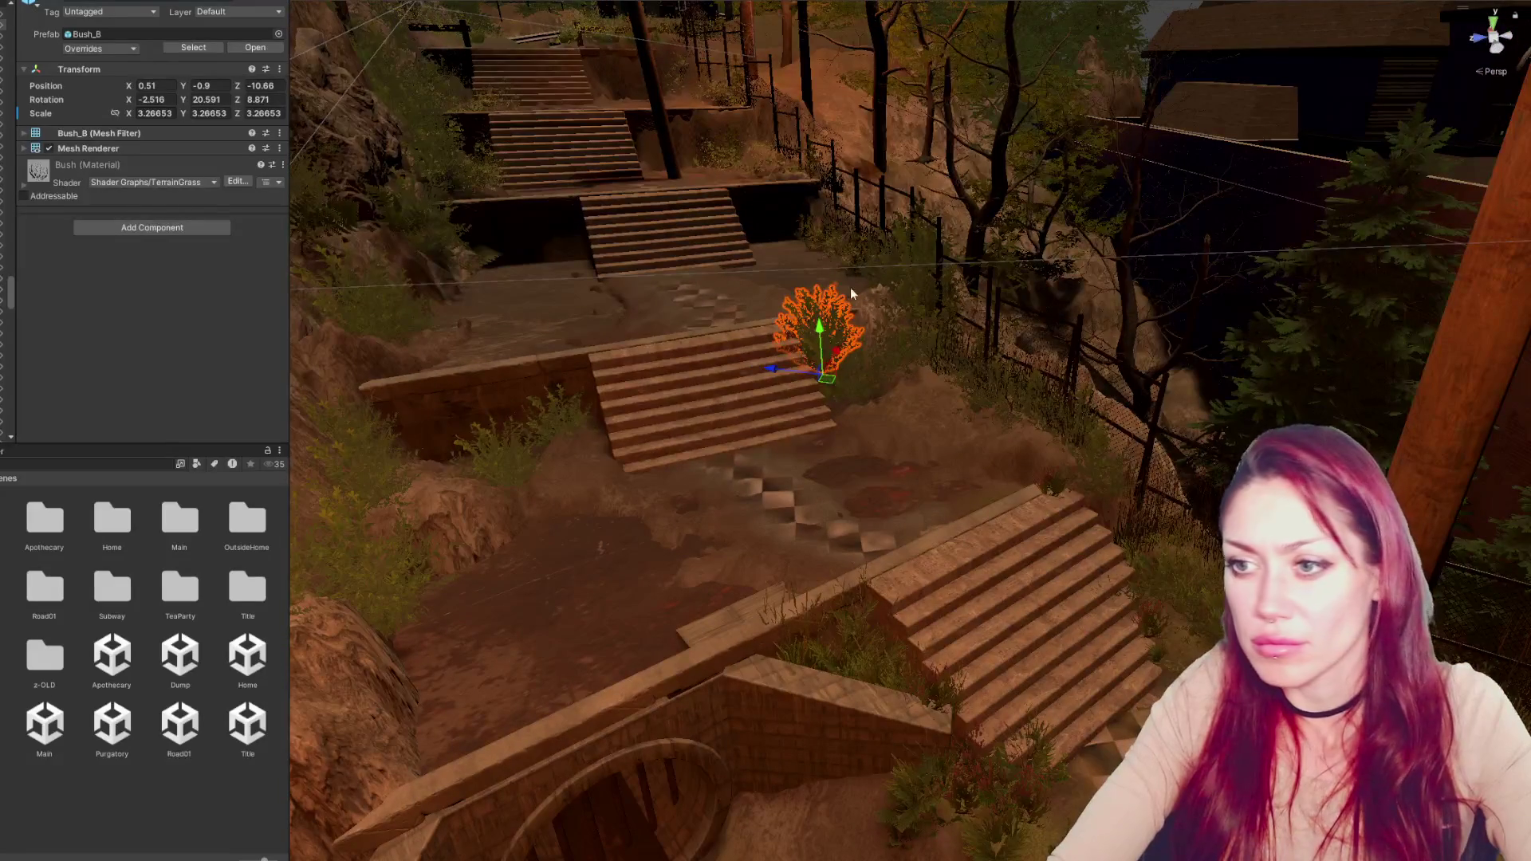
left_click(212, 747)
mouse_move(734, 489)
left_mouse_down()
mouse_move(798, 446)
mouse_move(746, 338)
mouse_move(895, 418)
mouse_move(797, 356)
left_mouse_up()
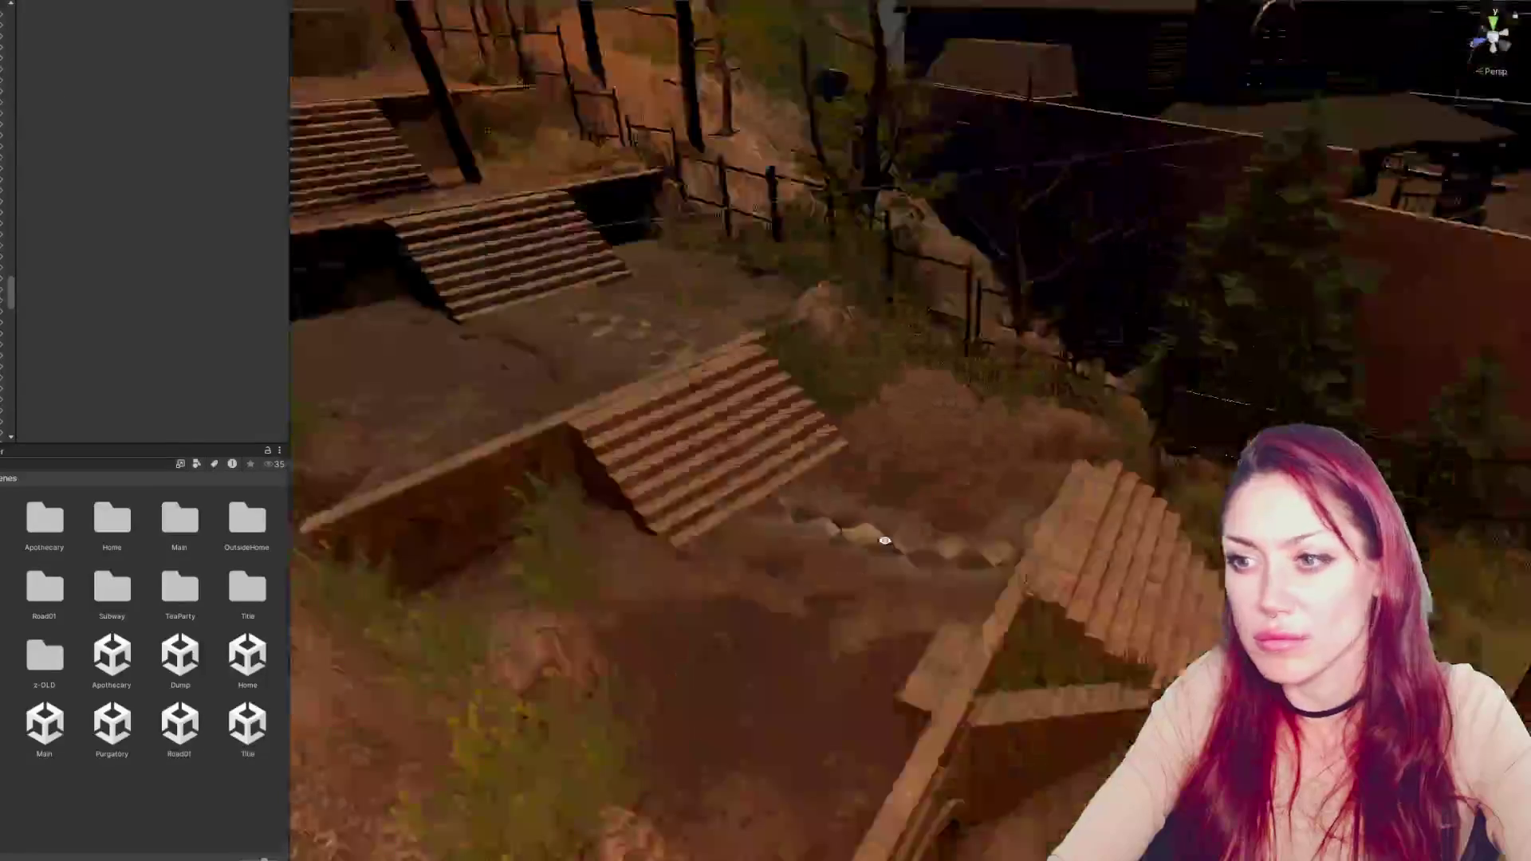
Frame a Bush_01 shrub, move it right of centre and turn it
left_click(796, 355)
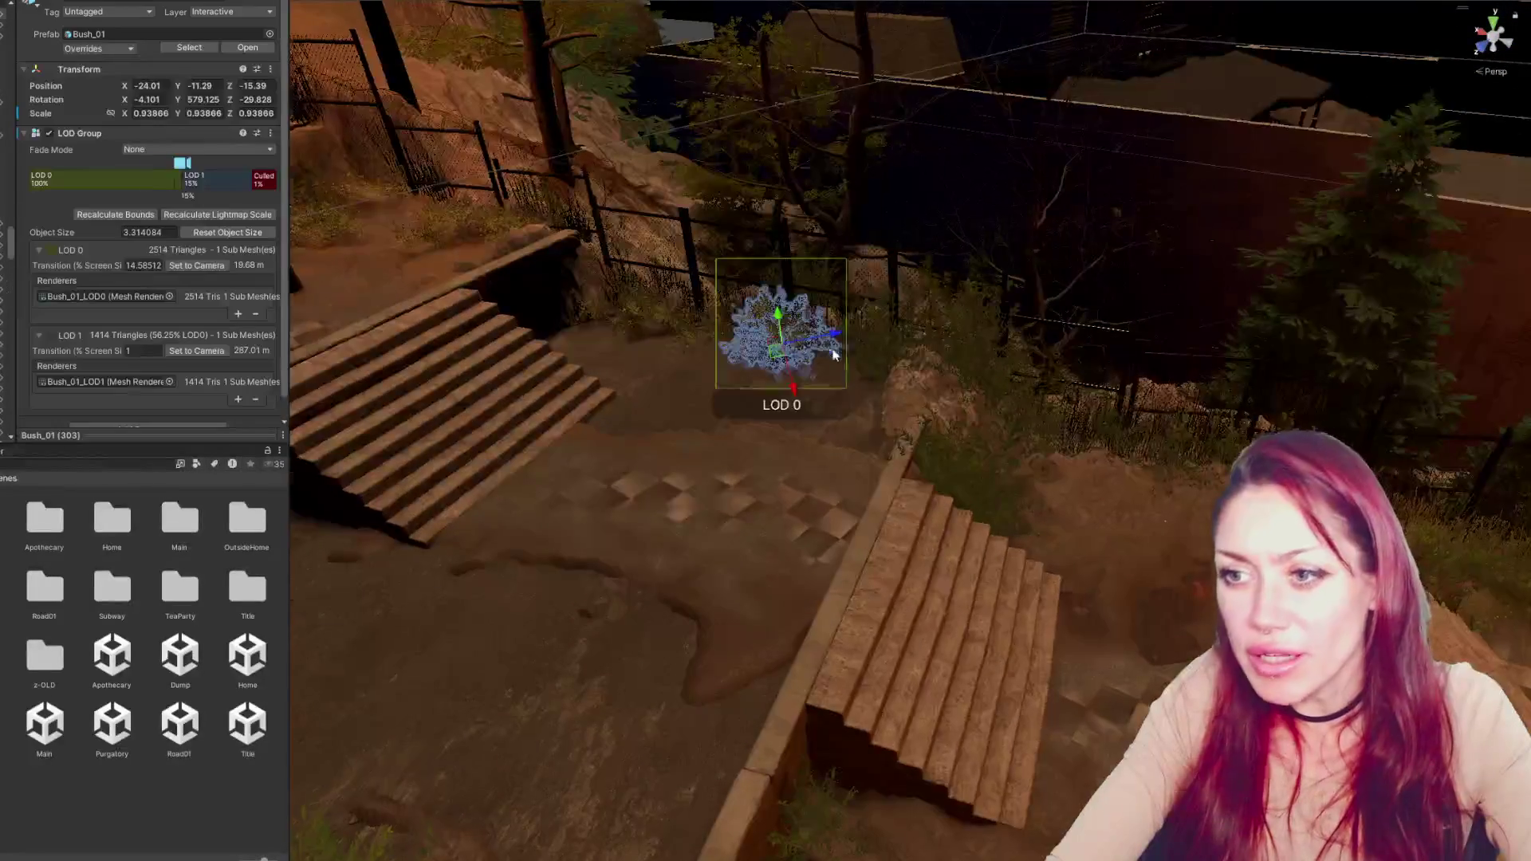
key("f")
mouse_move(974, 358)
left_mouse_down()
mouse_move(786, 307)
mouse_move(722, 375)
left_mouse_up()
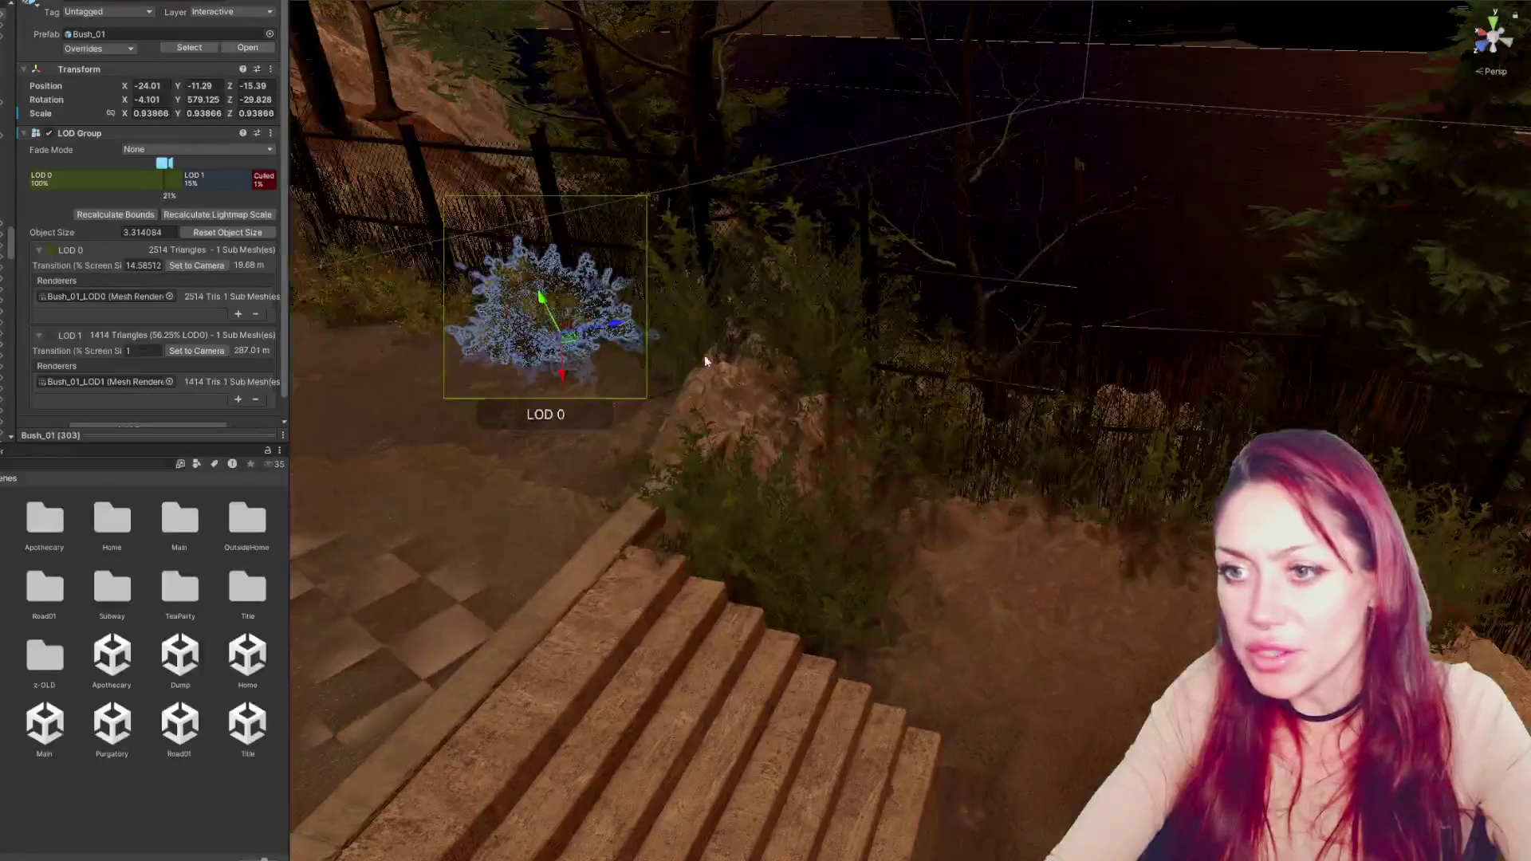
mouse_move(604, 326)
left_mouse_down()
mouse_move(969, 263)
mouse_move(1035, 491)
mouse_move(1015, 508)
mouse_move(1031, 564)
mouse_move(1019, 506)
mouse_move(1055, 480)
mouse_move(1015, 495)
mouse_move(1043, 506)
mouse_move(1060, 476)
mouse_move(1006, 499)
left_mouse_up()
key("e")
mouse_move(969, 550)
left_mouse_down()
mouse_move(1009, 572)
mouse_move(969, 510)
mouse_move(870, 476)
left_mouse_up()
key("w")
Duplicate the bush, move the copy to the right and turn it slightly
key("ctrl+d")
mouse_move(702, 466)
left_mouse_down()
mouse_move(884, 389)
mouse_move(882, 413)
mouse_move(979, 487)
mouse_move(972, 504)
mouse_move(1011, 536)
left_mouse_up()
key("w")
mouse_move(1031, 477)
left_mouse_down()
mouse_move(1009, 500)
mouse_move(991, 462)
left_mouse_up()
Move the other bush down-left, zero its Rotation fields, then tilt and enlarge it
left_click(697, 465)
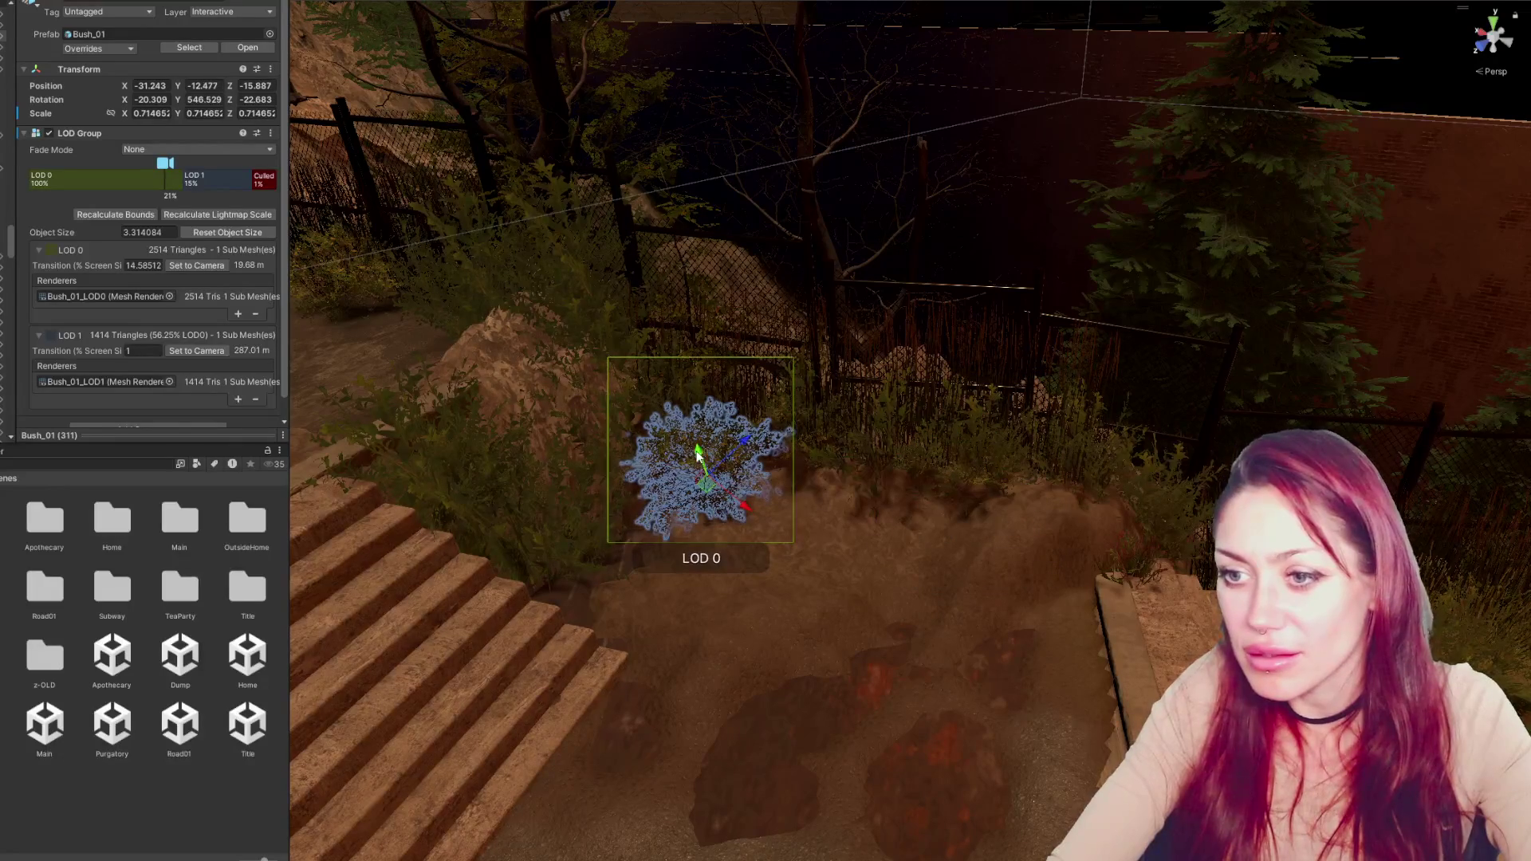
left_click_drag(752, 444, 676, 529)
type("e")
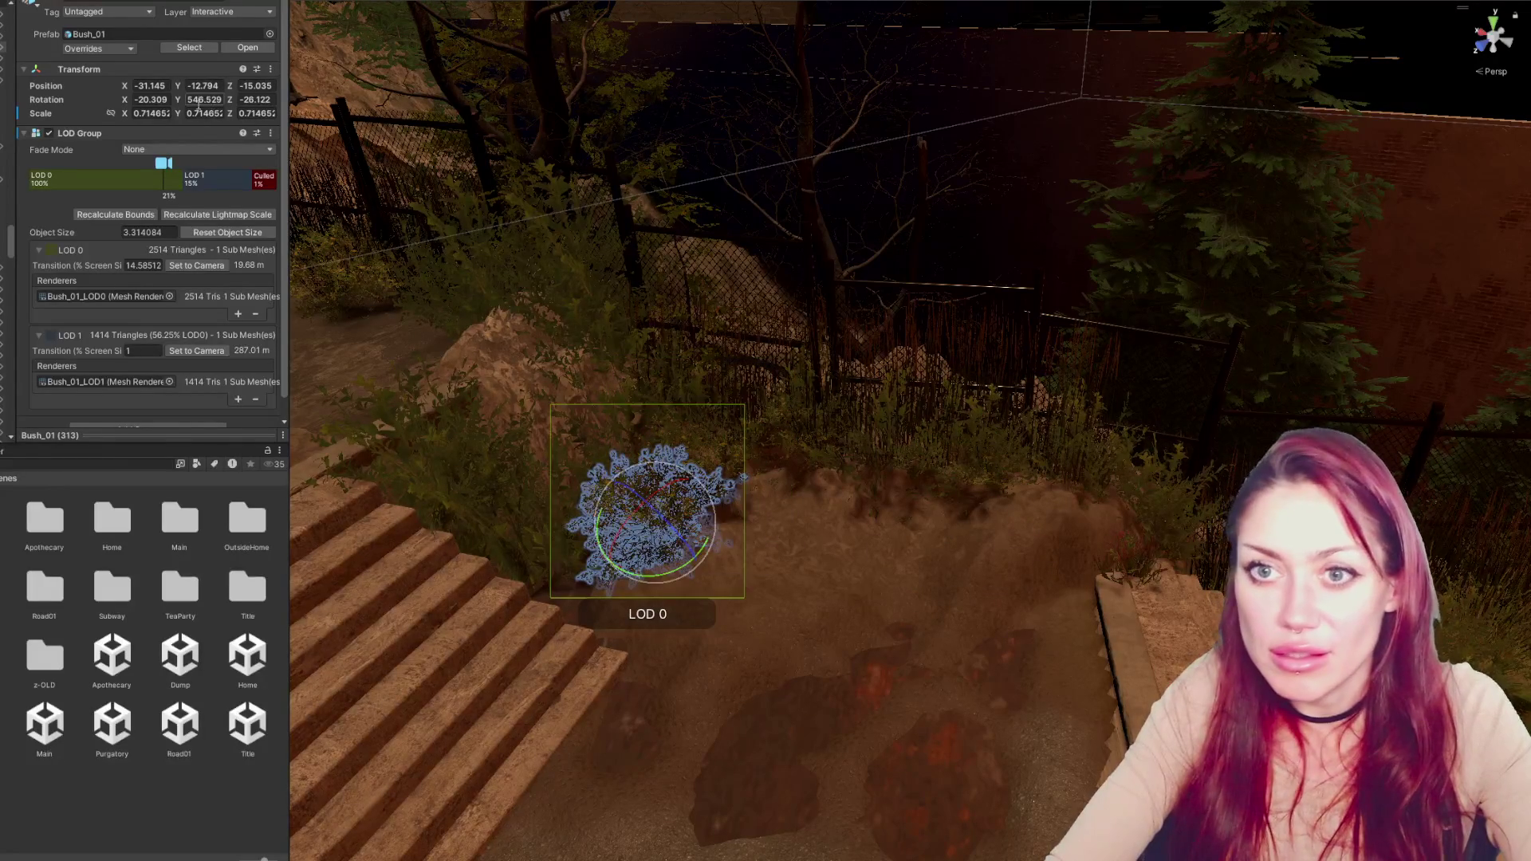
type("0")
key("Tab")
type("0")
key("Tab")
type("0")
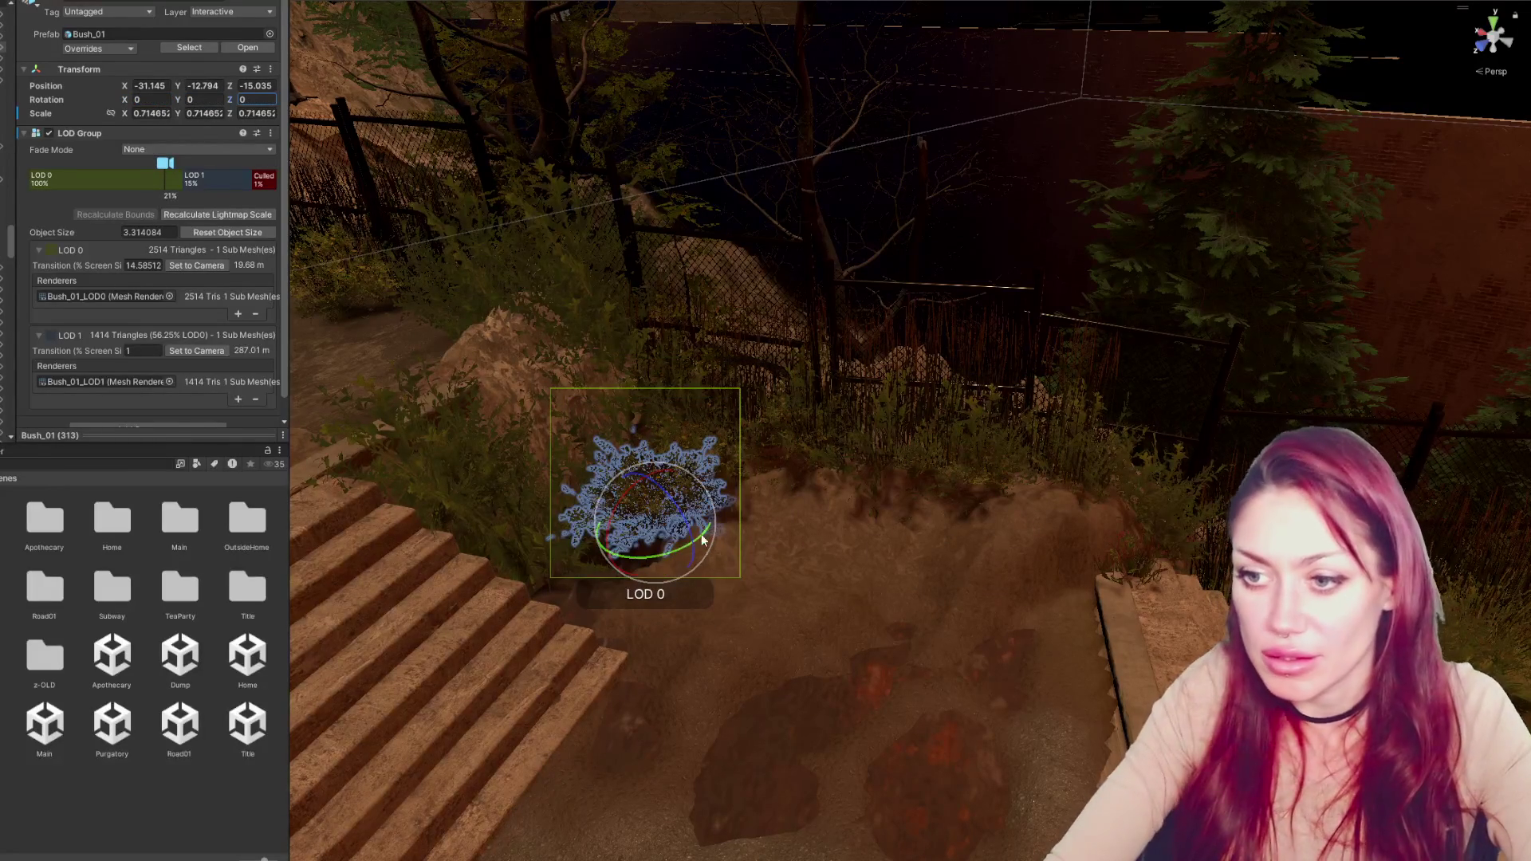
mouse_move(670, 524)
left_mouse_down()
mouse_move(679, 532)
mouse_move(600, 511)
mouse_move(882, 625)
mouse_move(1019, 568)
mouse_move(997, 557)
mouse_move(882, 670)
mouse_move(703, 596)
mouse_move(1053, 608)
mouse_move(1107, 591)
mouse_move(848, 574)
mouse_move(956, 618)
left_mouse_up()
key("r")
left_click(635, 489)
left_click(974, 513)
left_click(703, 596)
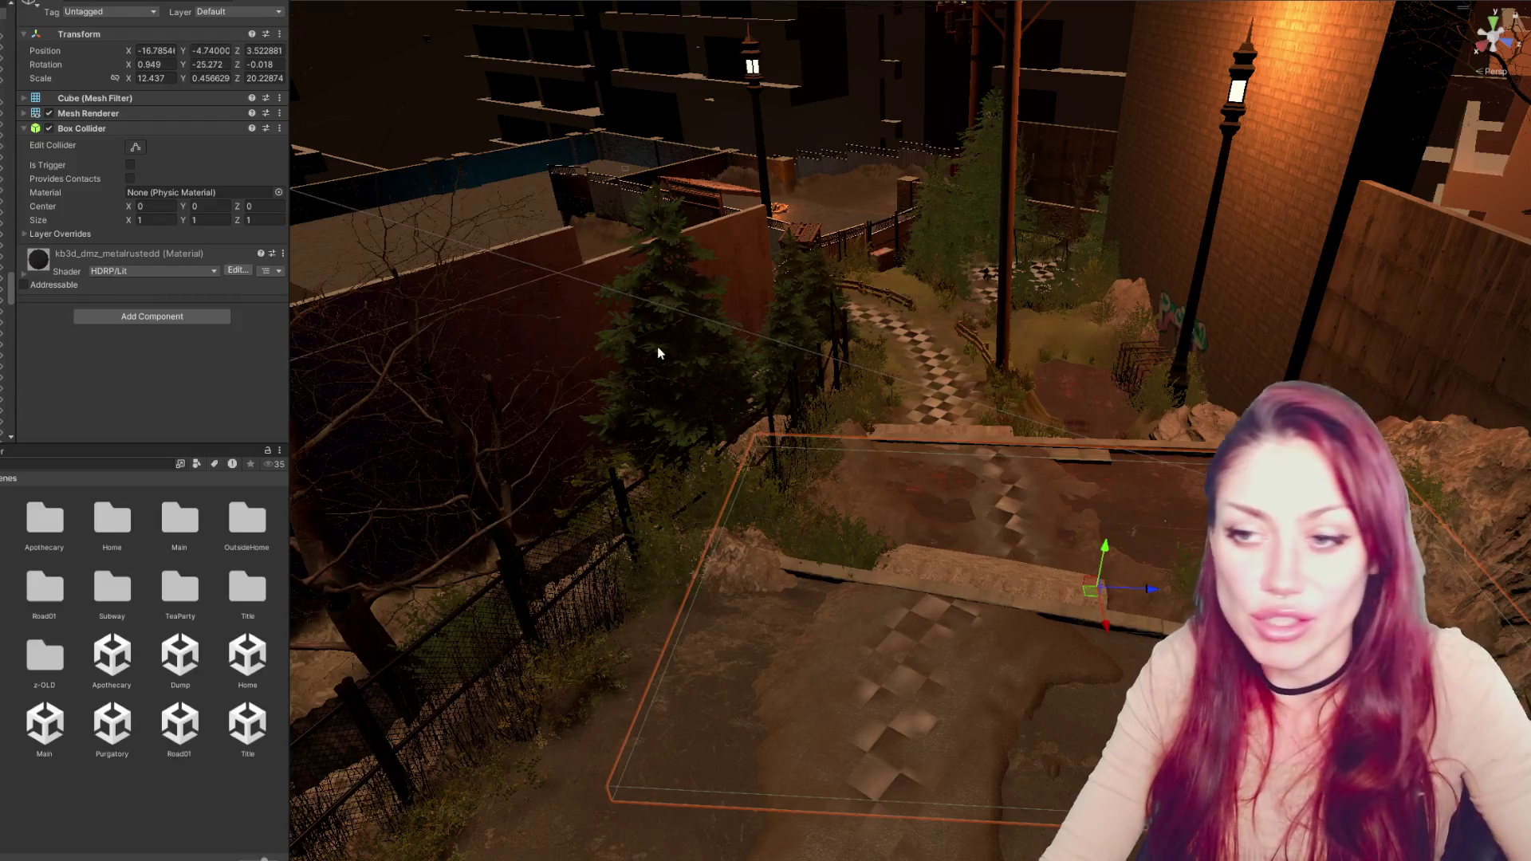
Frame Bush_B, turn it to about 158° and nudge it on the ledge by the lower stairs
left_click(816, 424)
key("f")
mouse_move(619, 526)
left_mouse_down()
mouse_move(1128, 557)
mouse_move(490, 778)
mouse_move(536, 775)
mouse_move(542, 723)
mouse_move(514, 594)
mouse_move(551, 618)
mouse_move(600, 598)
mouse_move(482, 628)
left_mouse_up()
key("e")
key("w")
key("e")
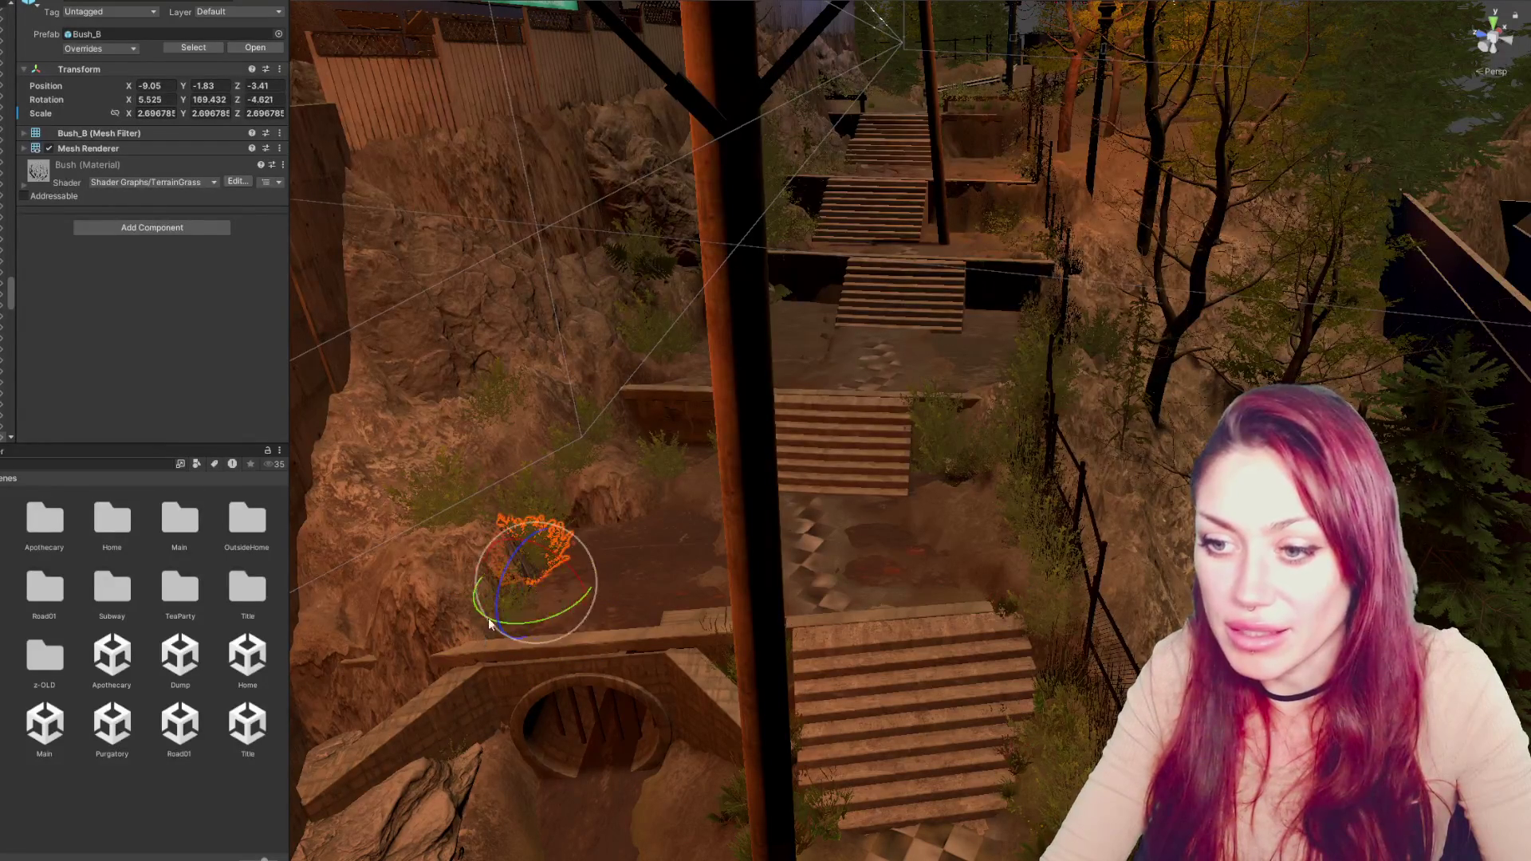
left_click_drag(562, 558, 566, 574)
key("w")
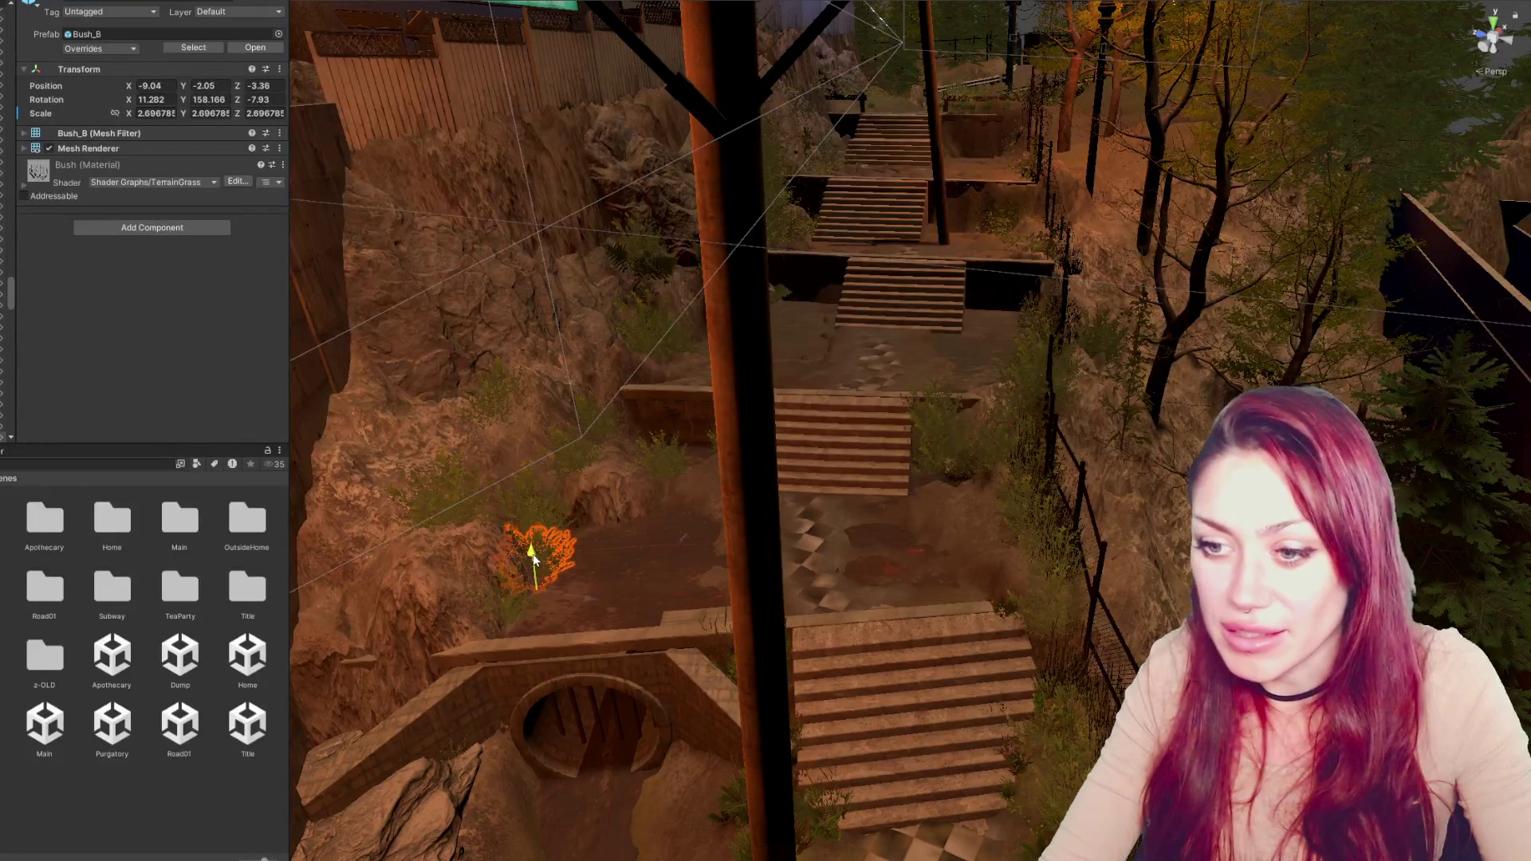
left_click_drag(514, 633, 517, 625)
Orbit to look down on the stairs and select a Bush_01 shrub
left_click(600, 573)
mouse_move(574, 581)
left_mouse_down()
mouse_move(717, 615)
mouse_move(820, 547)
mouse_move(896, 368)
mouse_move(768, 255)
left_mouse_up()
left_click(896, 368)
scroll(768, 255, "down", 5)
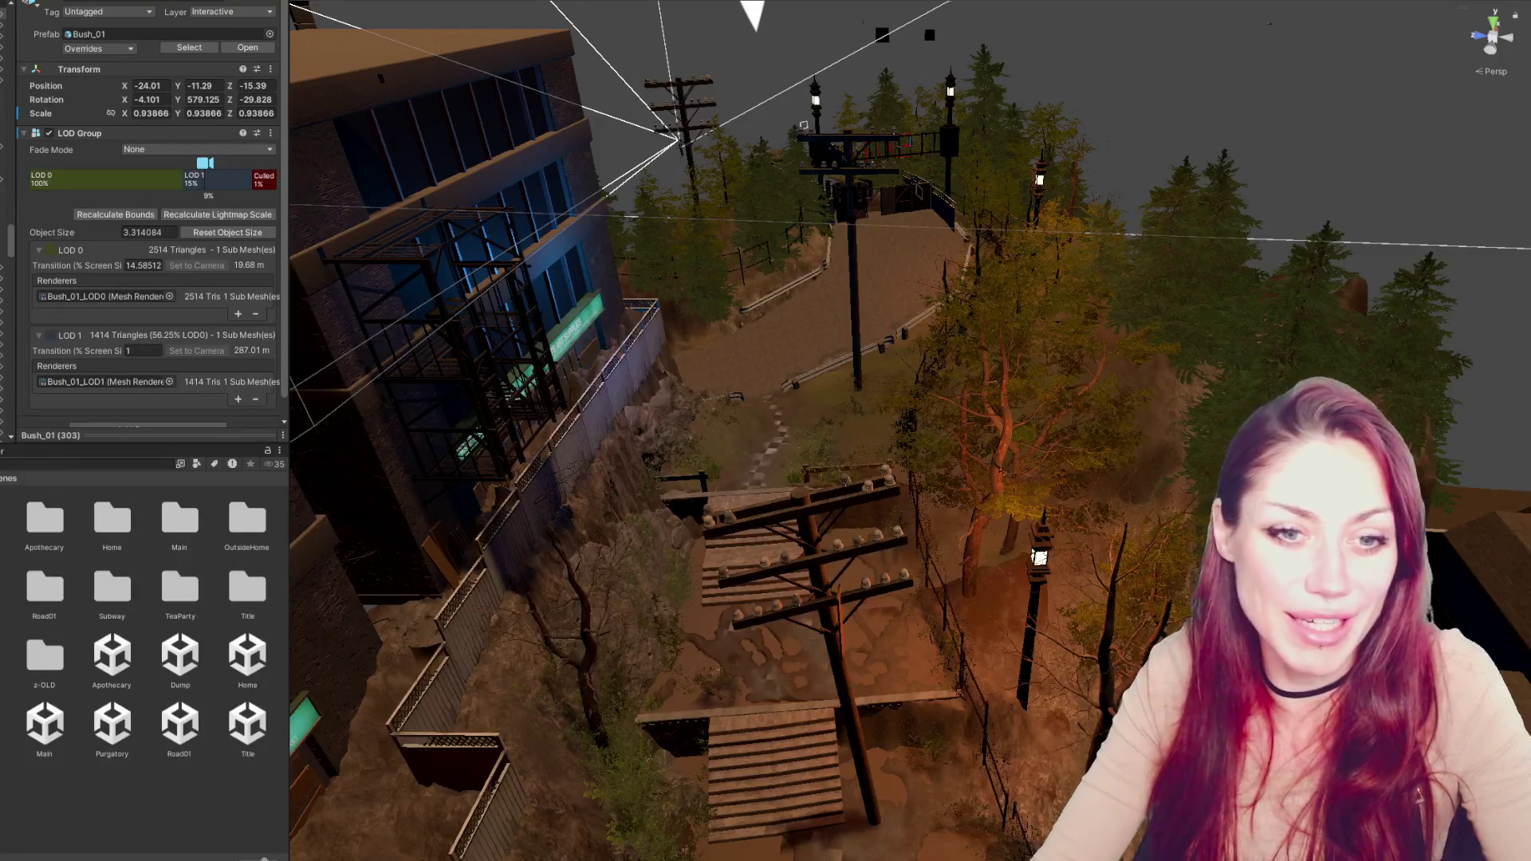
Deselect the bush, search Project assets for 'effort', and pick the EffortControls script
left_click(539, 587)
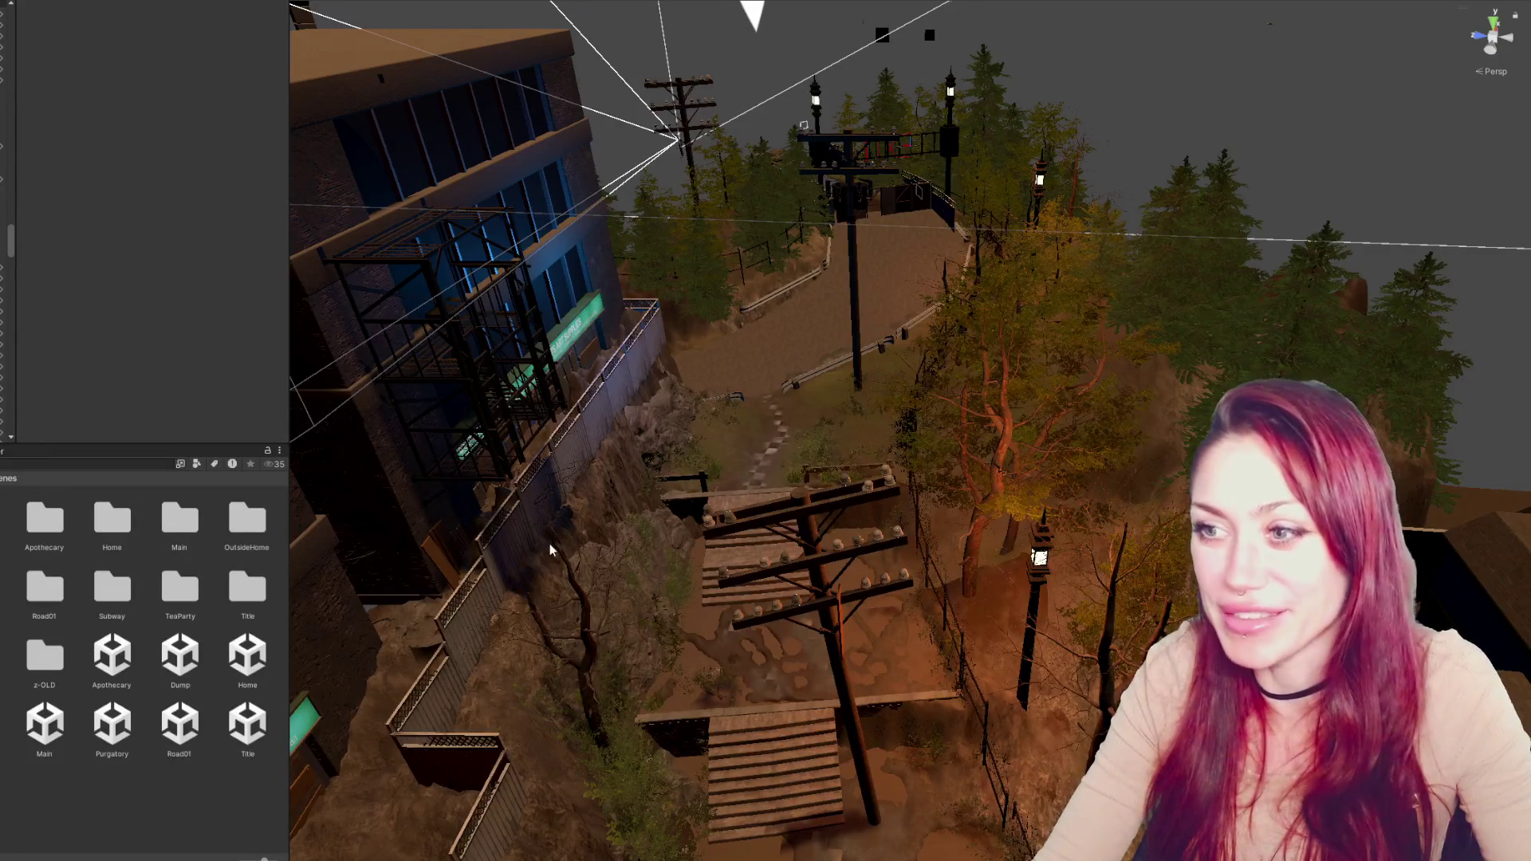
scroll(548, 550, "up", 10)
scroll(899, 255, "up", 3)
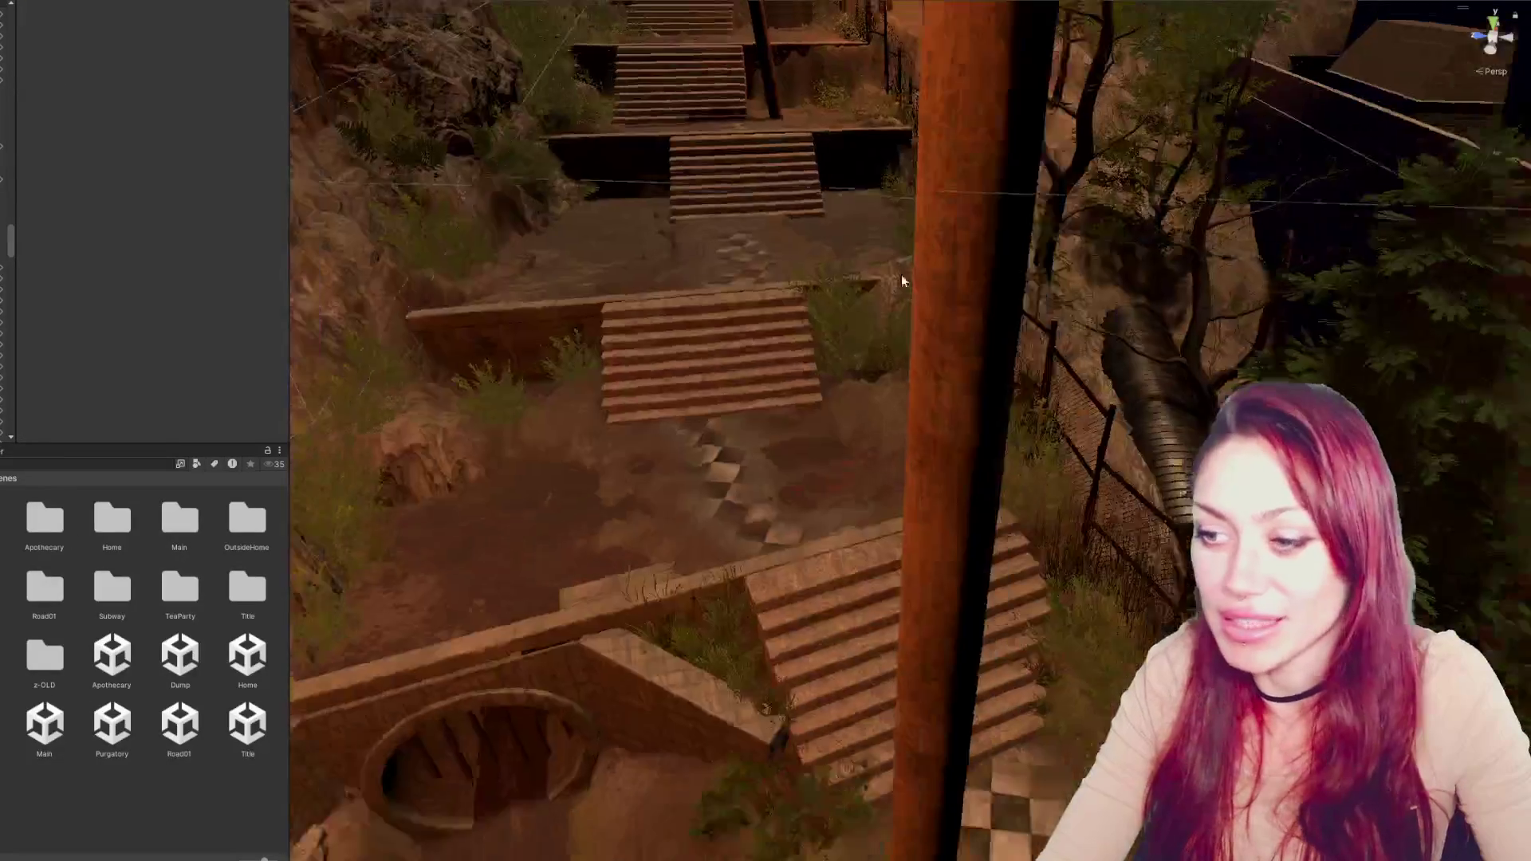
scroll(899, 256, "down", 3)
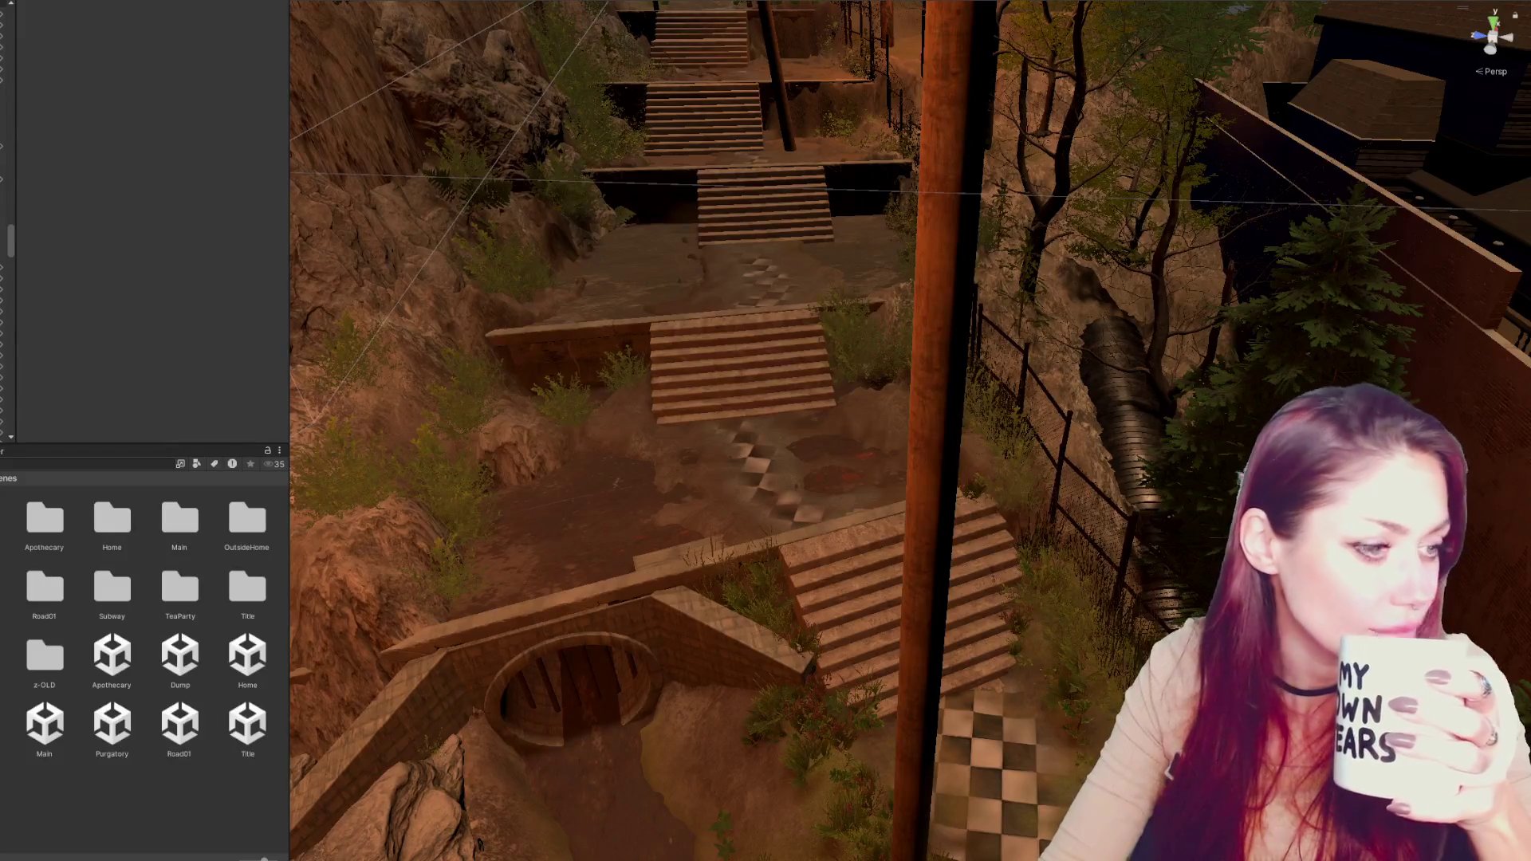
scroll(143, 223, "up", 3)
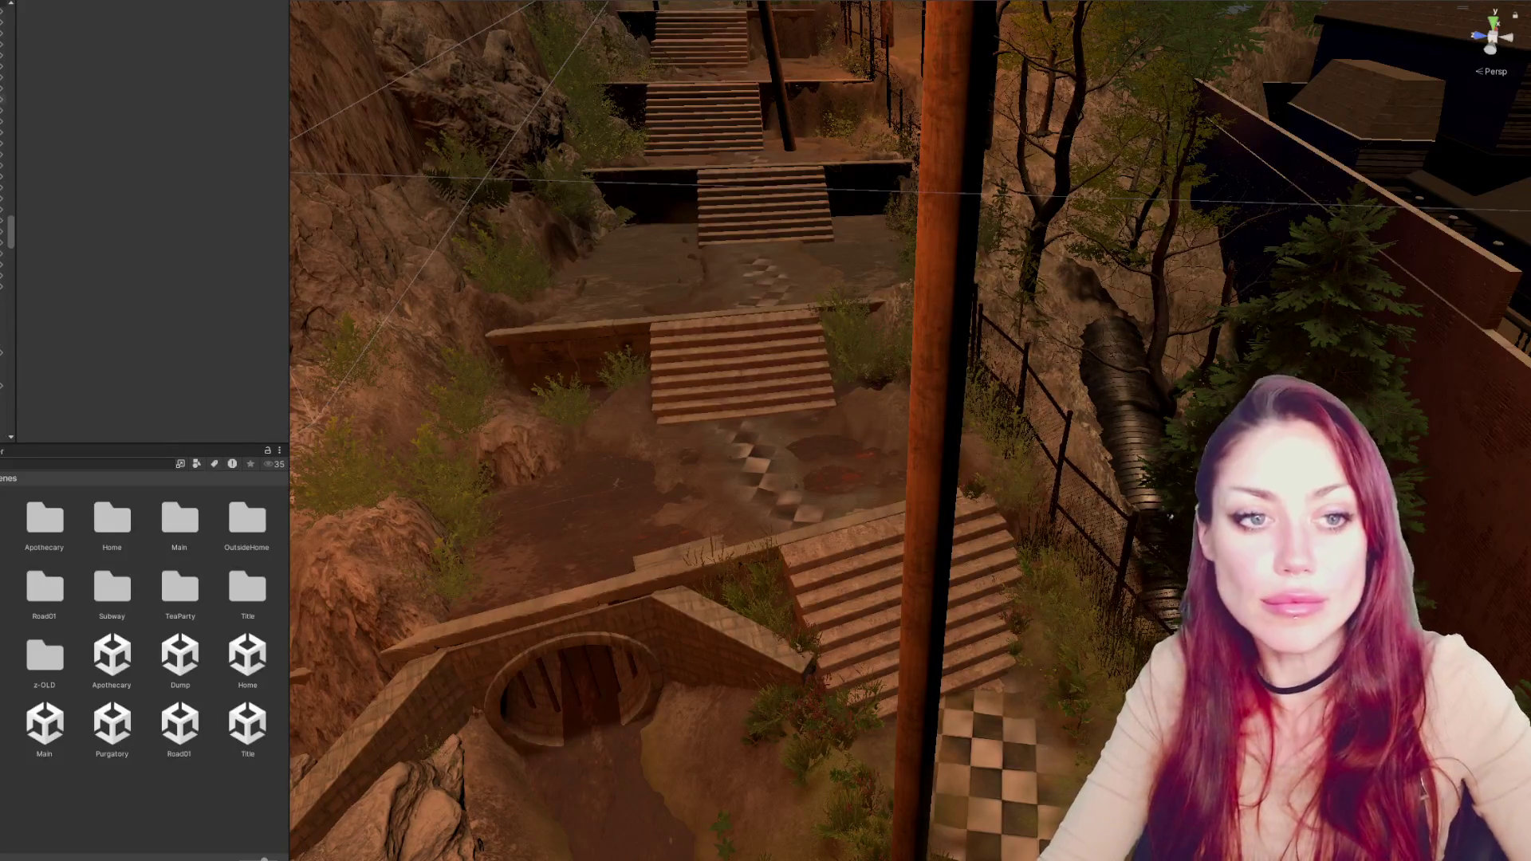
left_click_drag(16, 220, 20, 220)
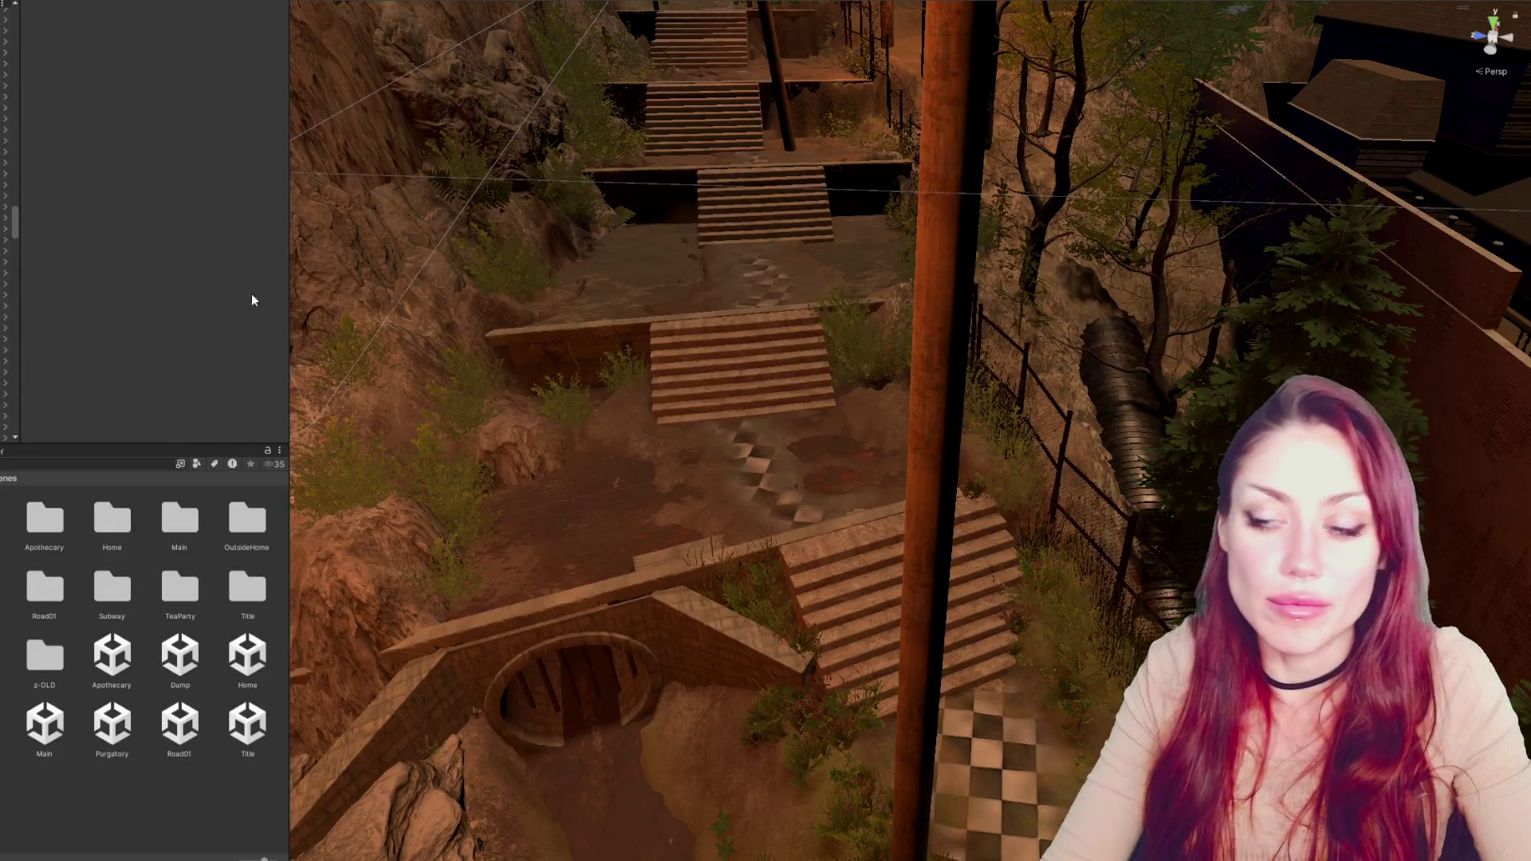
left_click(51, 467)
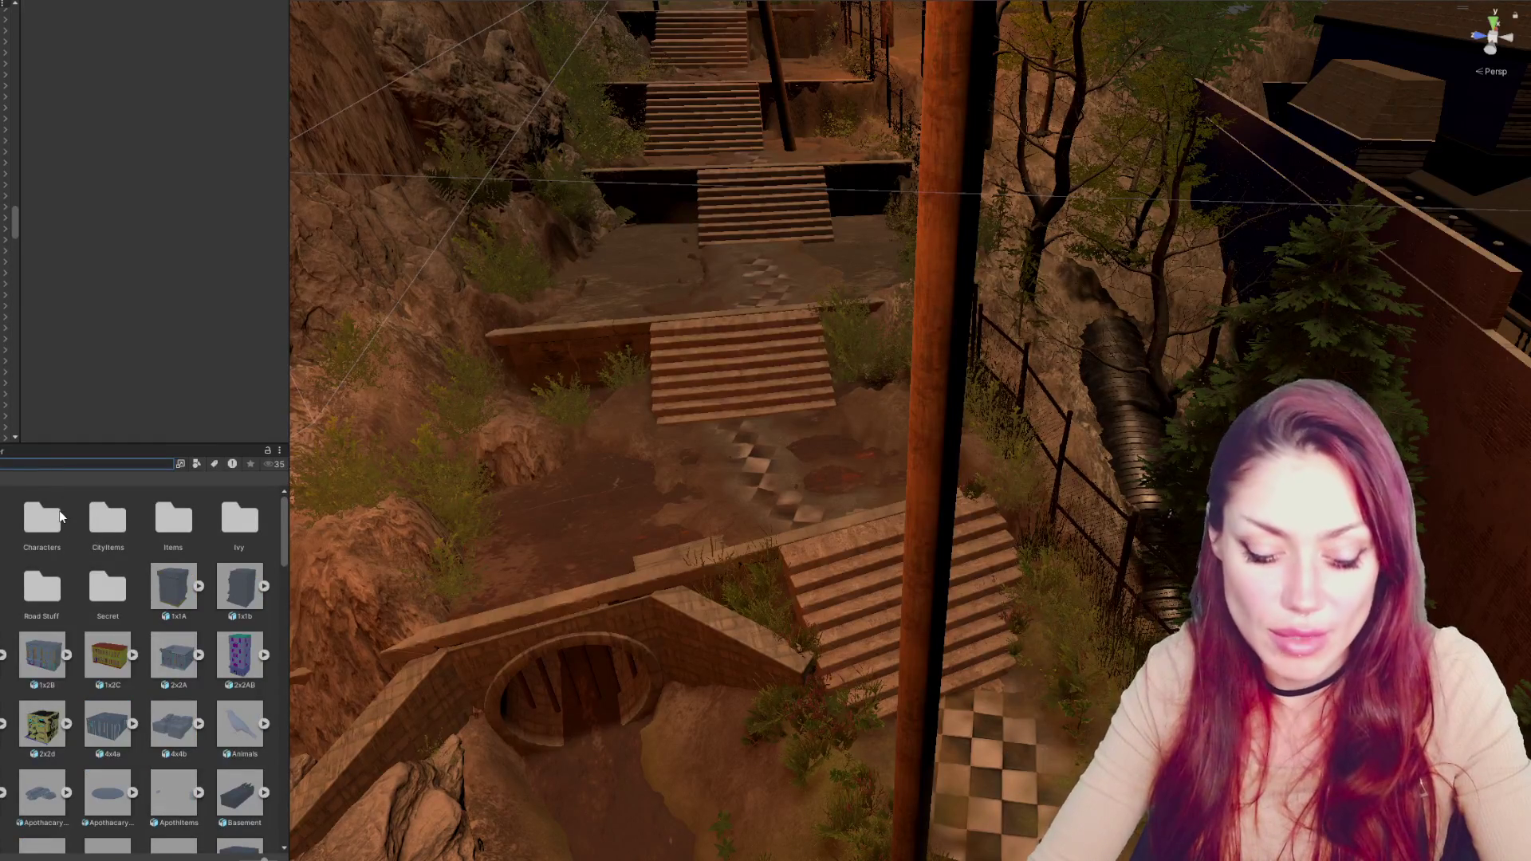
type("effort")
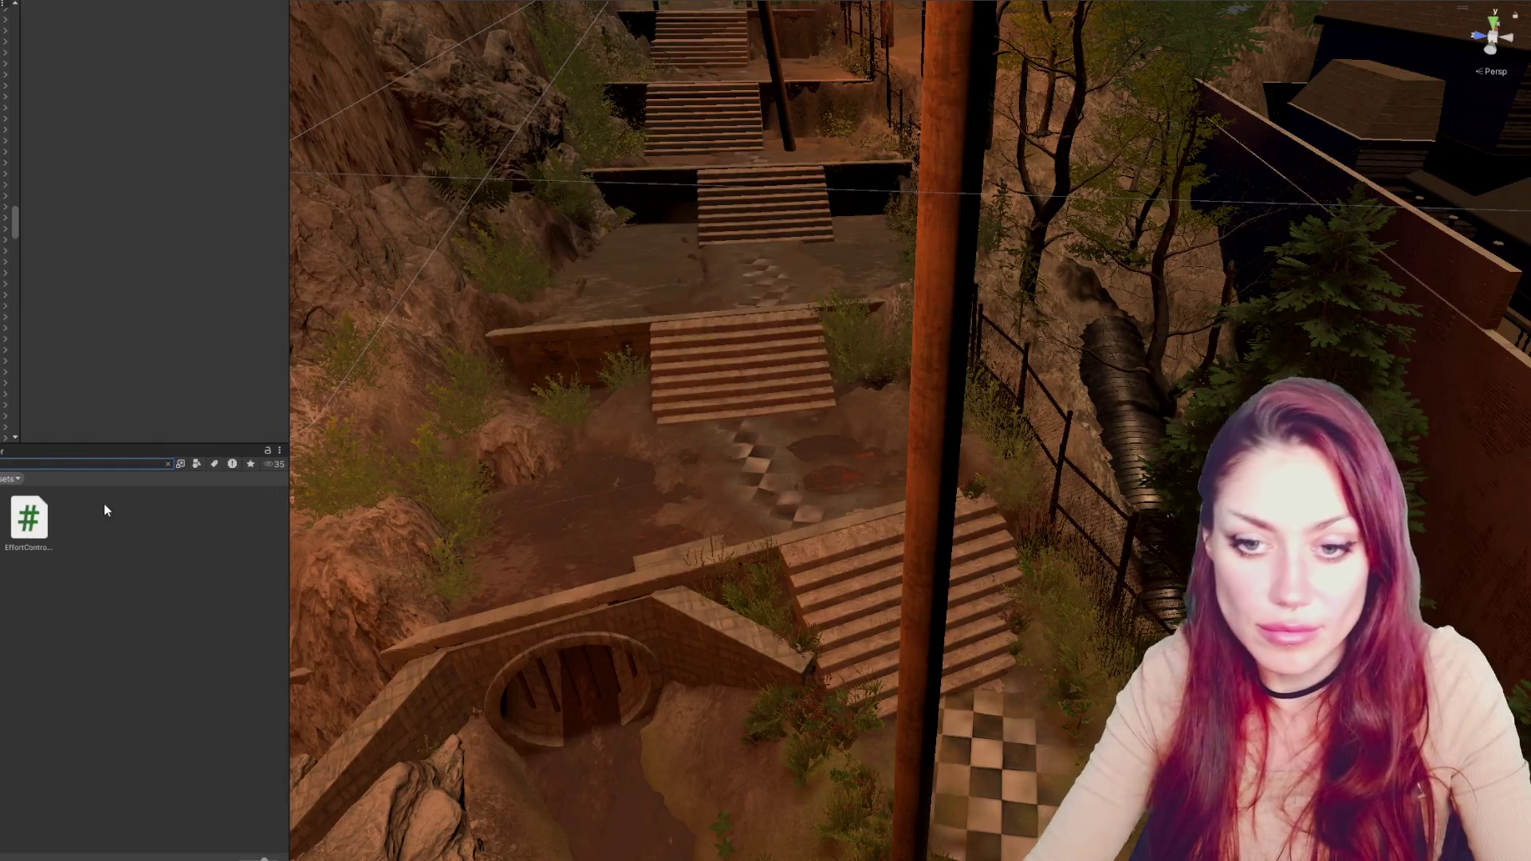
left_click(16, 520)
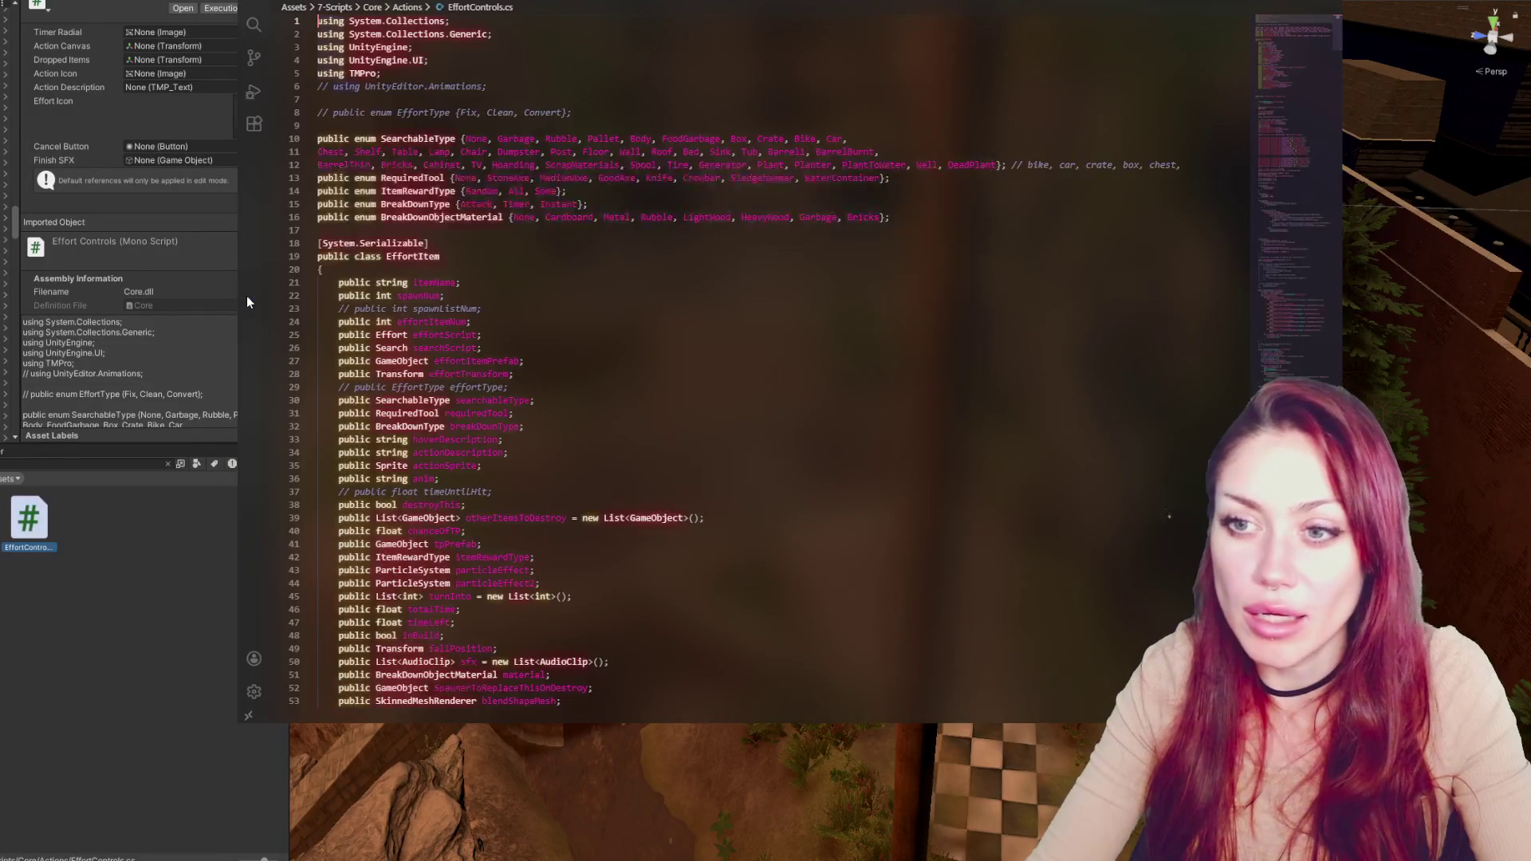
Scroll EffortControls.cs past AttackToBreakdown, PlayFinishAudio and ContinueBuilding down to CompleteAction
scroll(696, 309, "down", 20)
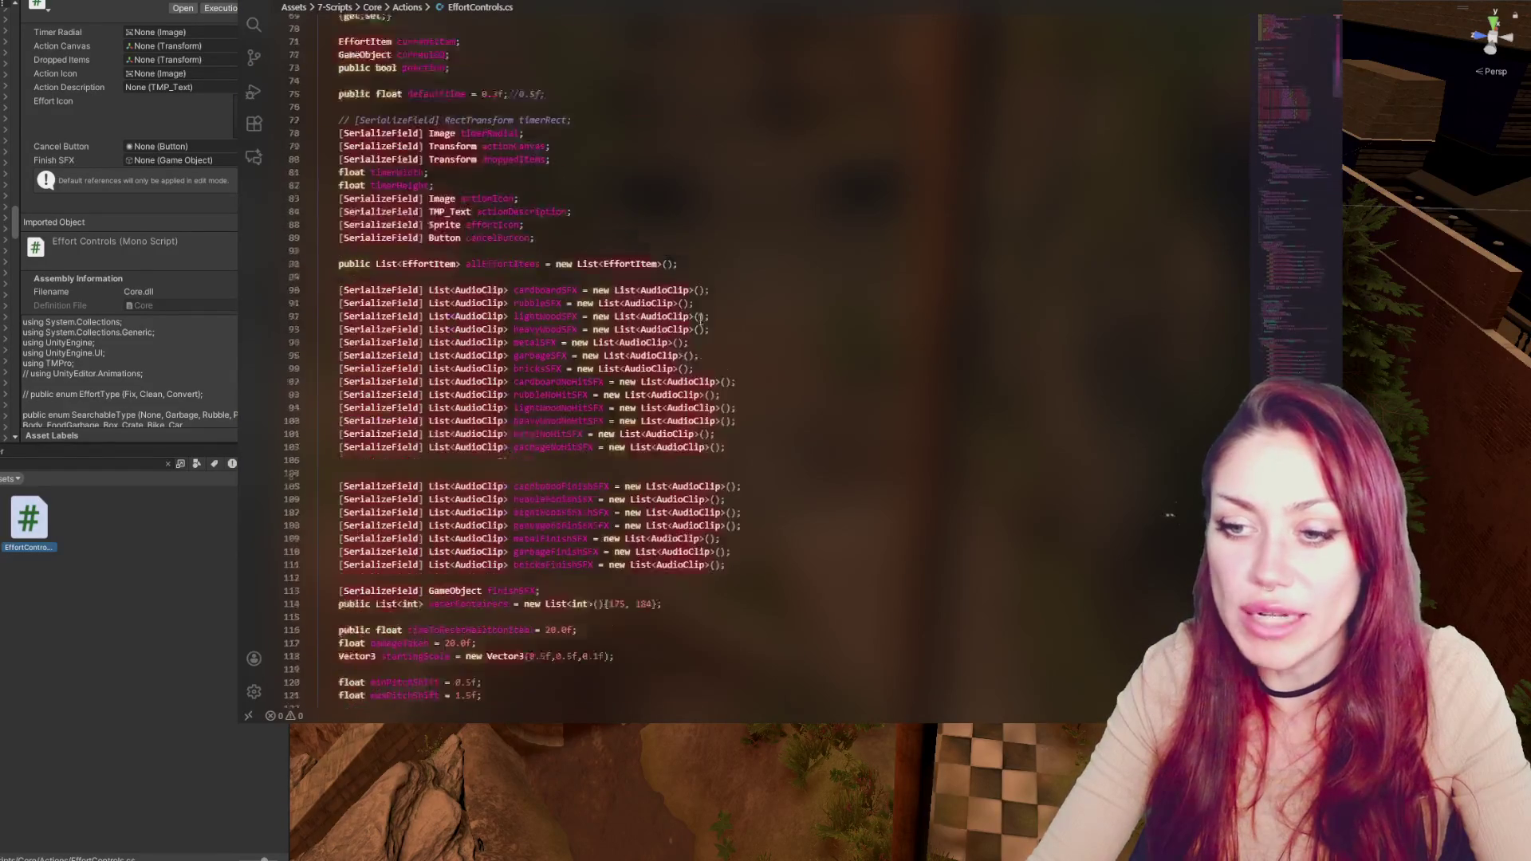
scroll(696, 309, "down", 20)
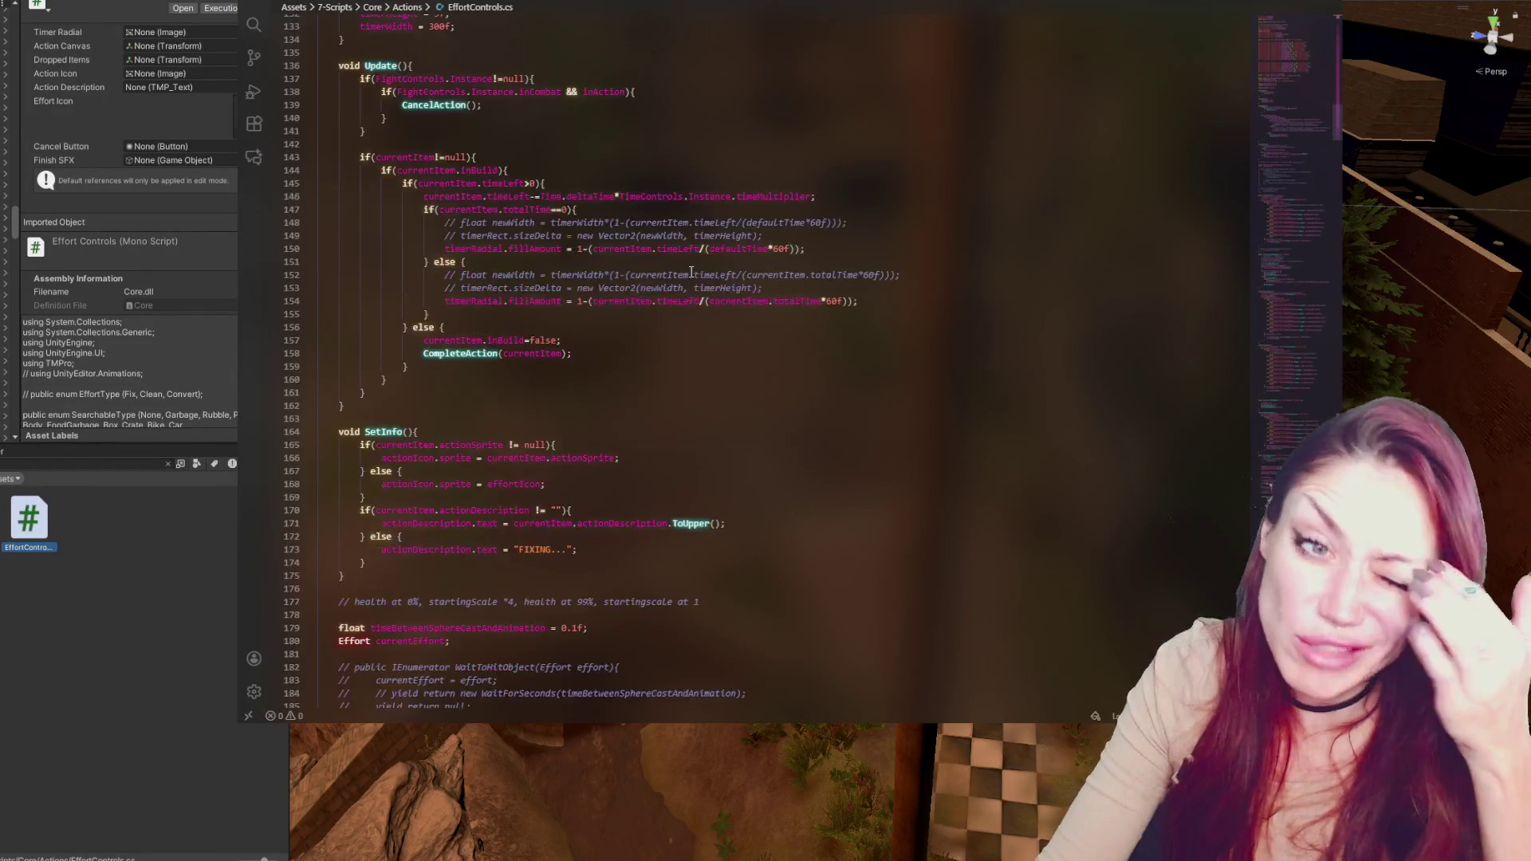
scroll(691, 272, "down", 3)
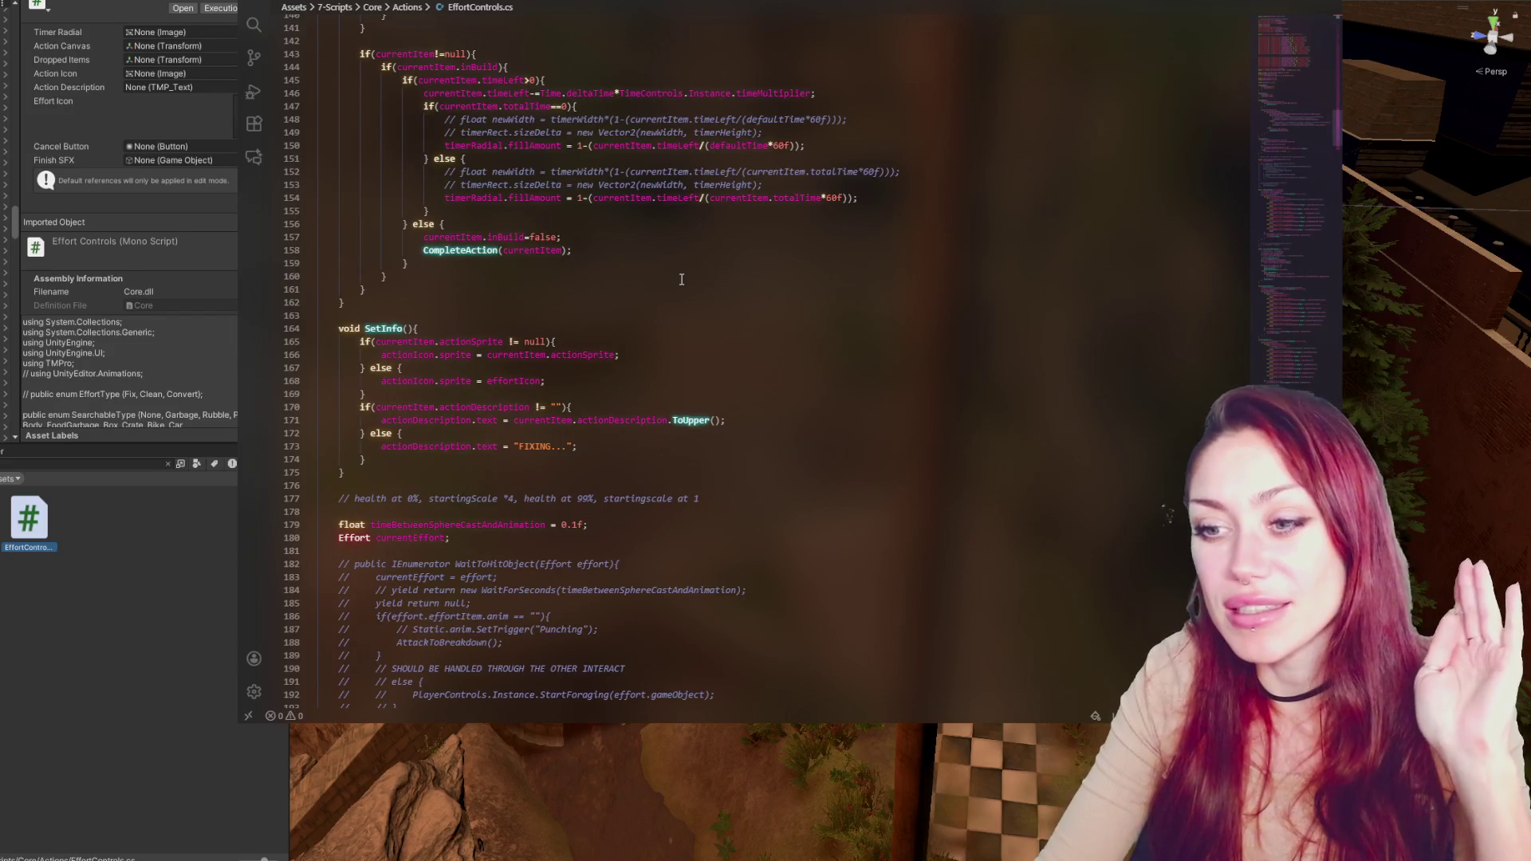
scroll(939, 335, "down", 10)
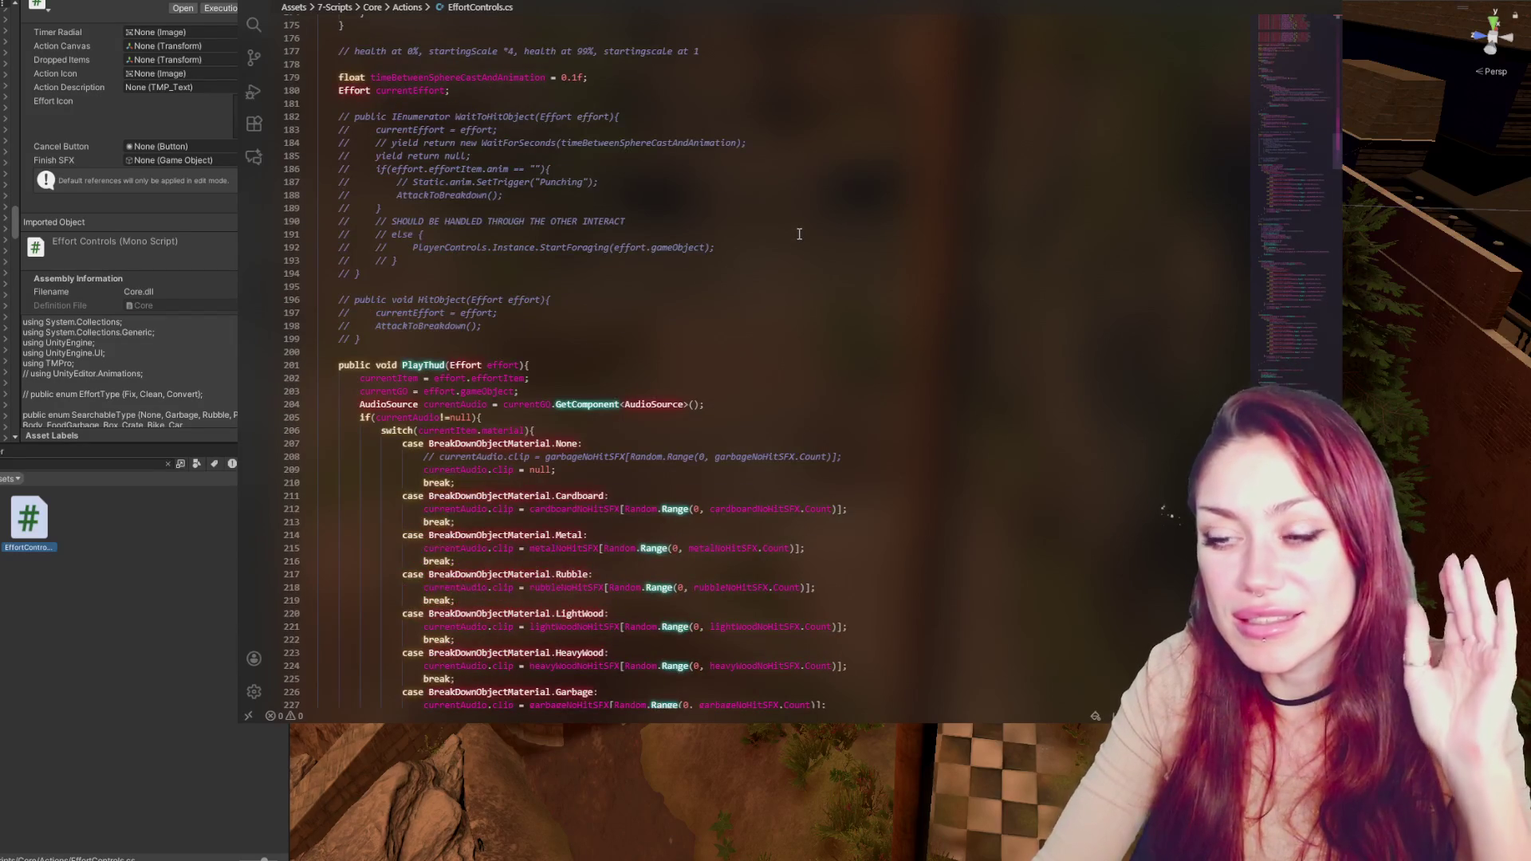
scroll(799, 234, "down", 15)
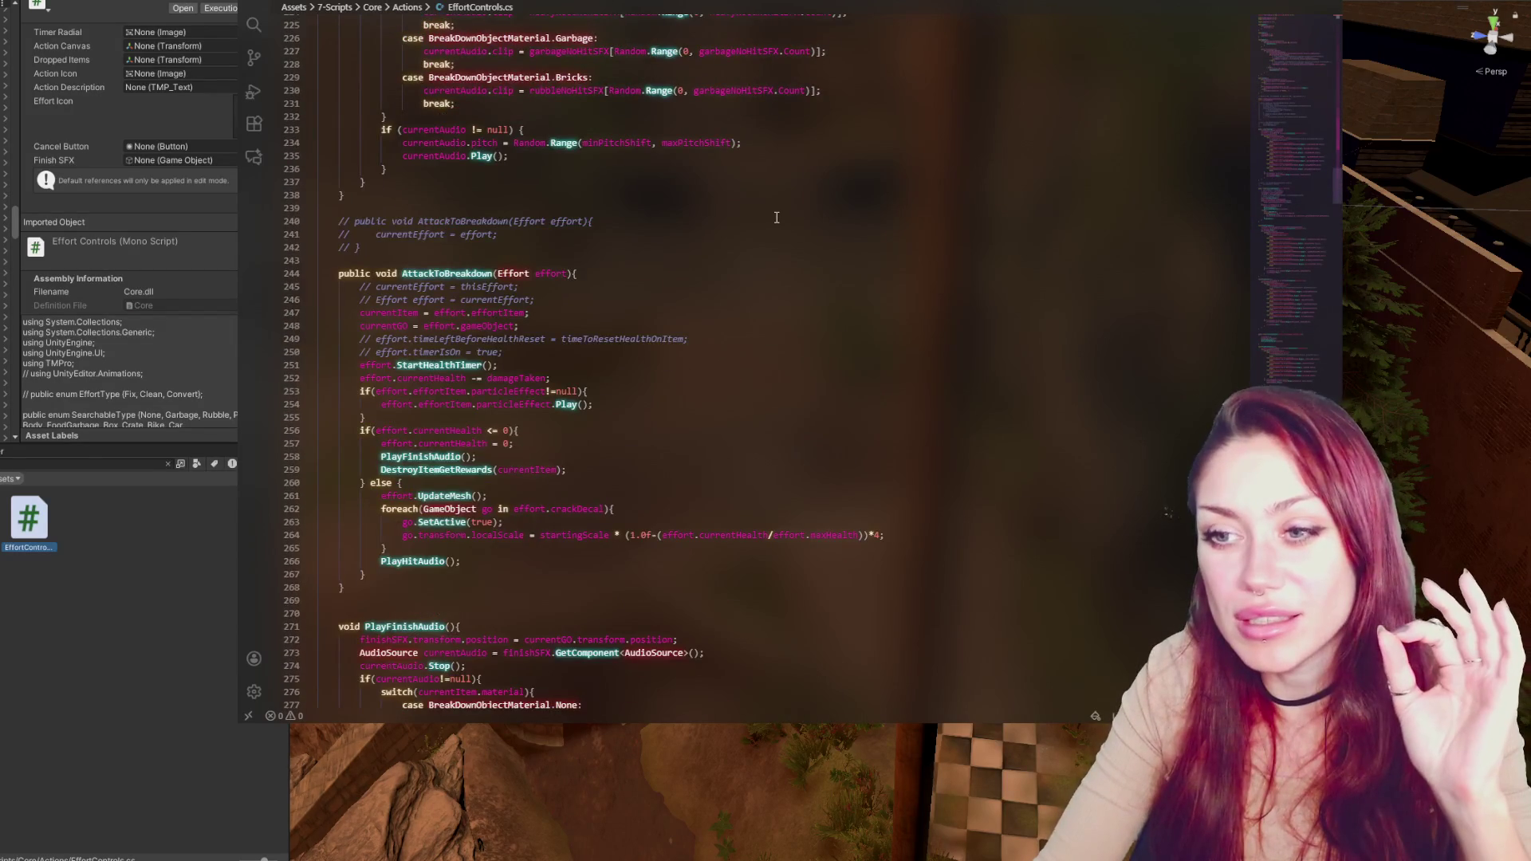
scroll(777, 217, "down", 4)
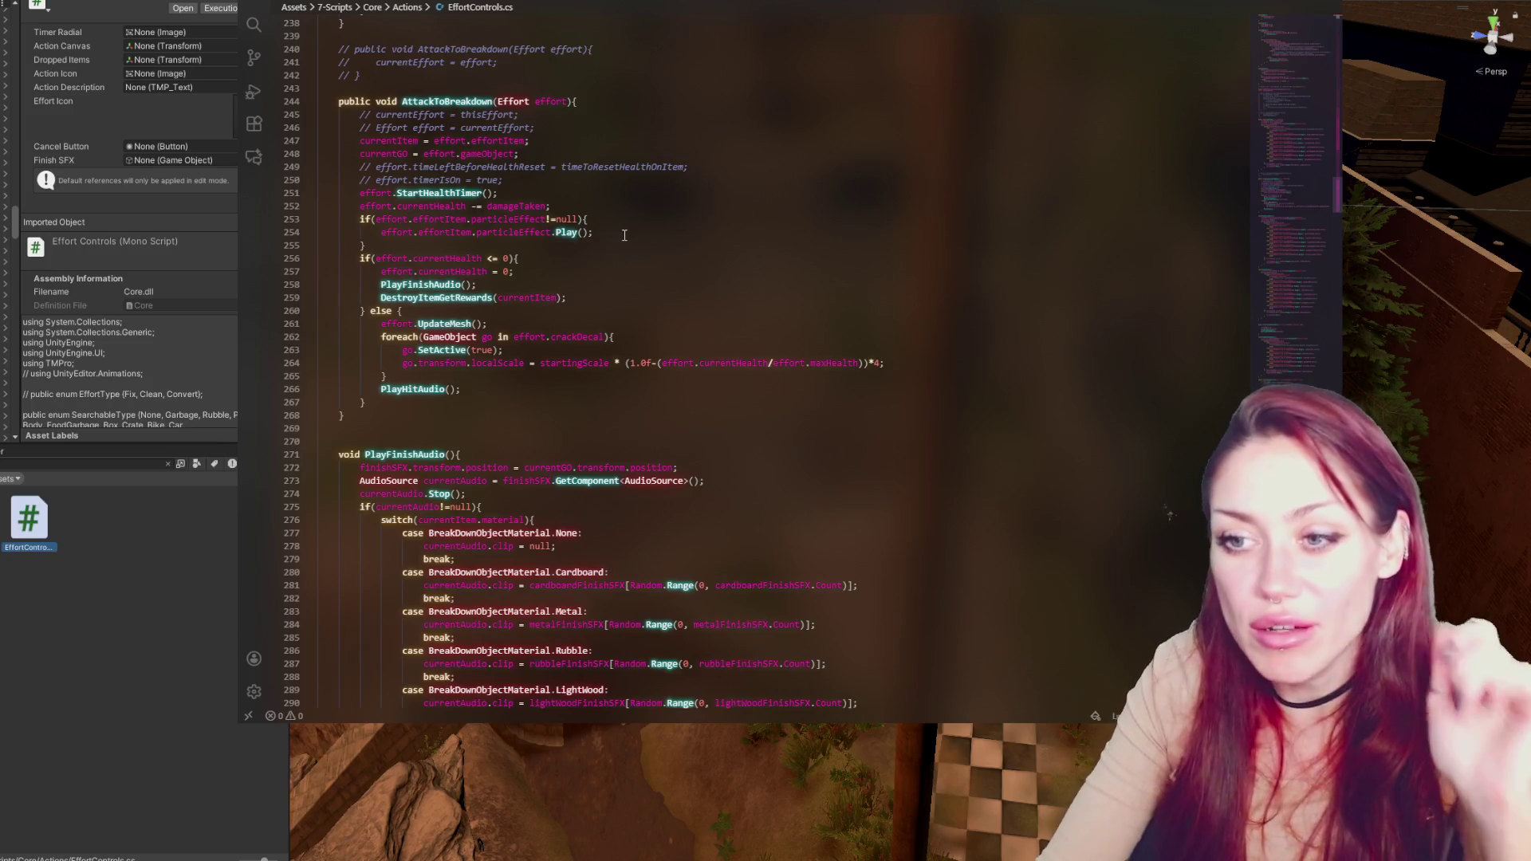
scroll(624, 235, "down", 5)
scroll(626, 239, "up", 2)
scroll(626, 244, "down", 2)
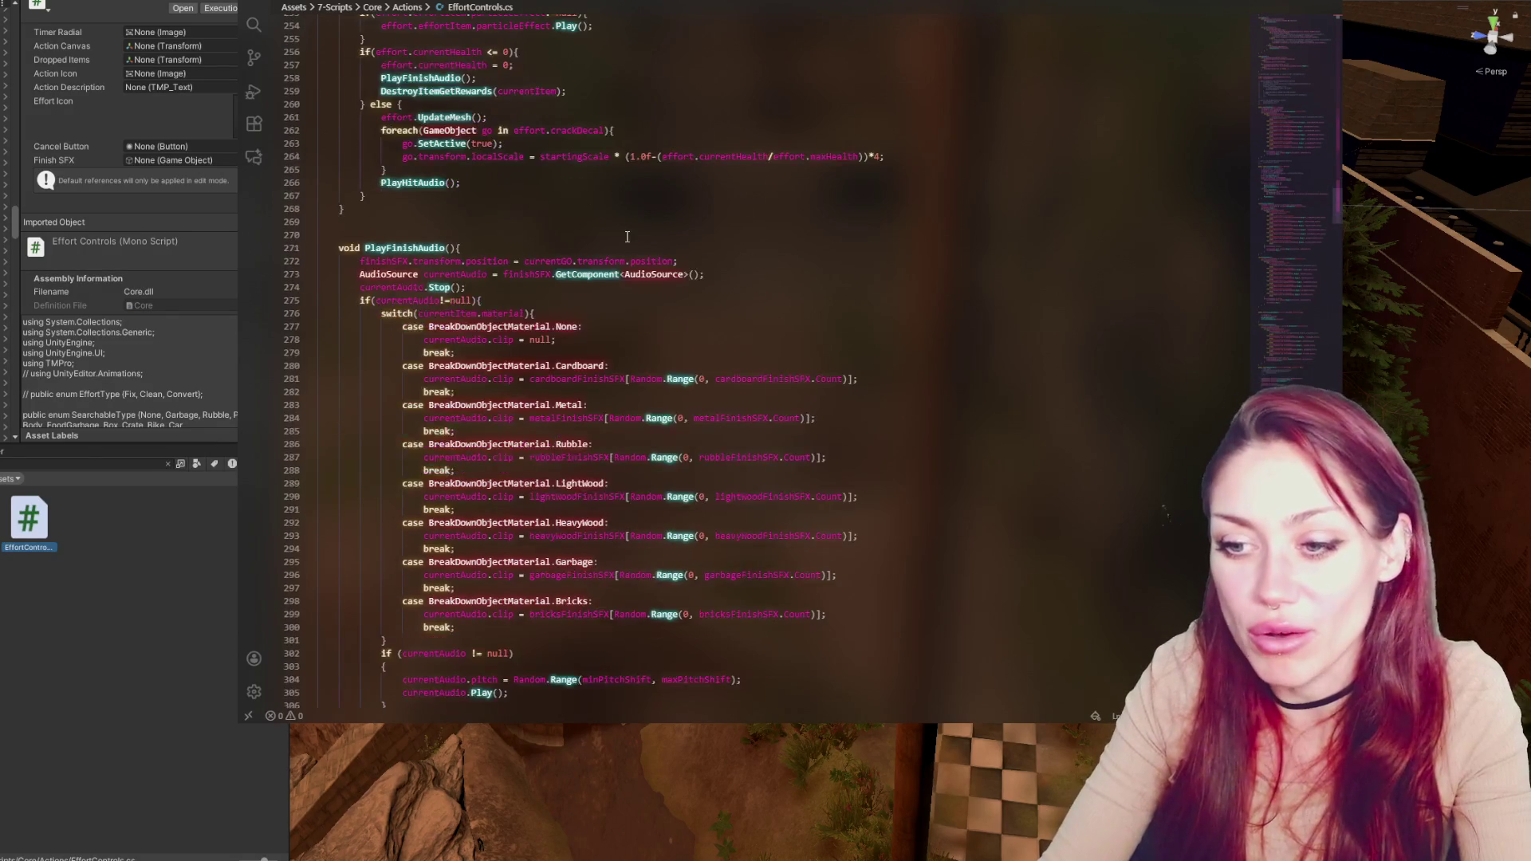
scroll(628, 250, "up", 4)
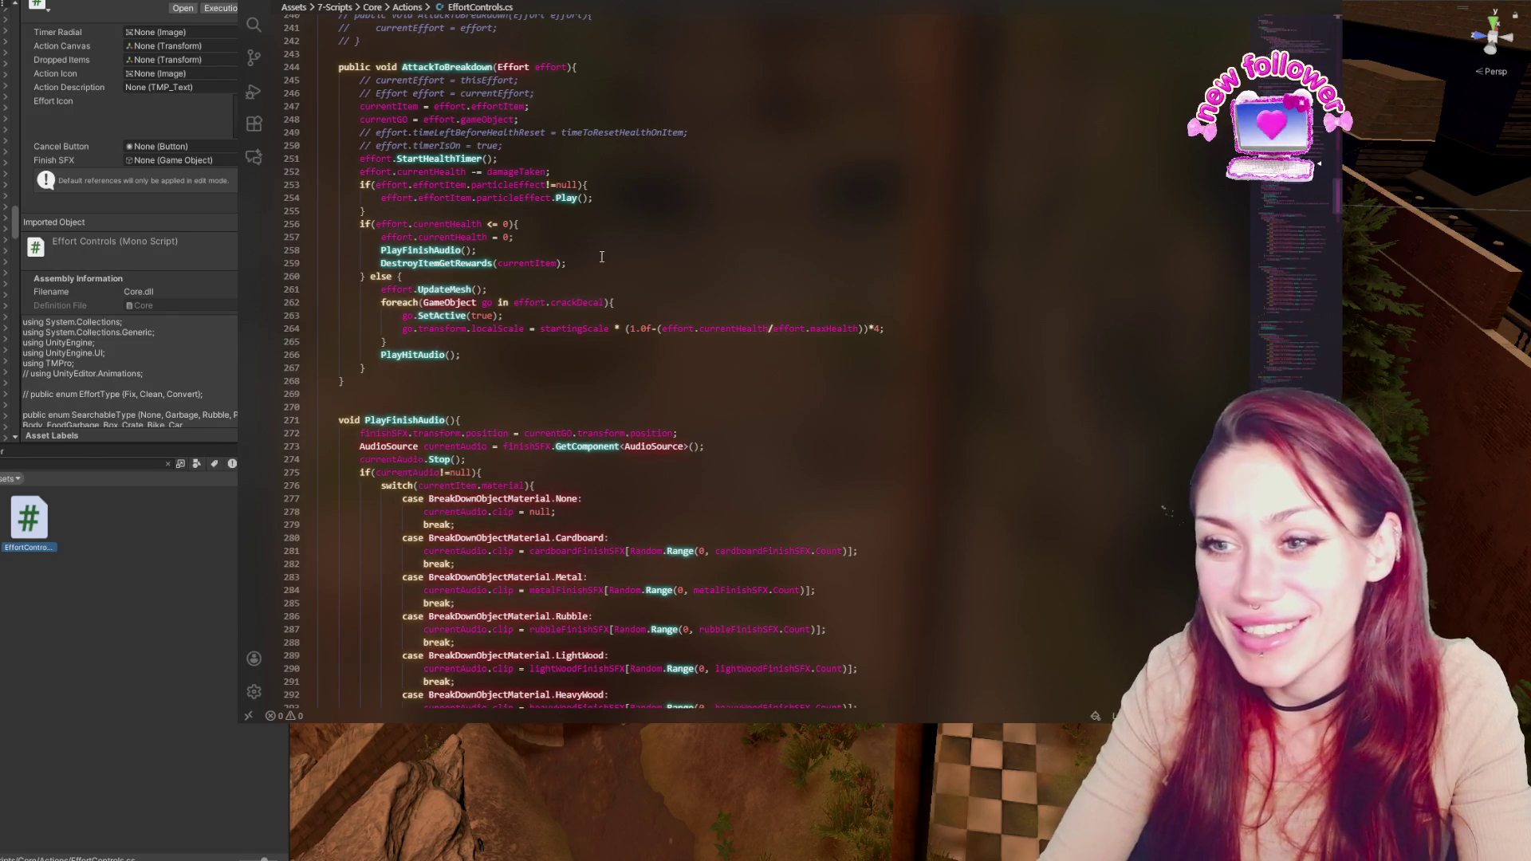
scroll(606, 271, "down", 20)
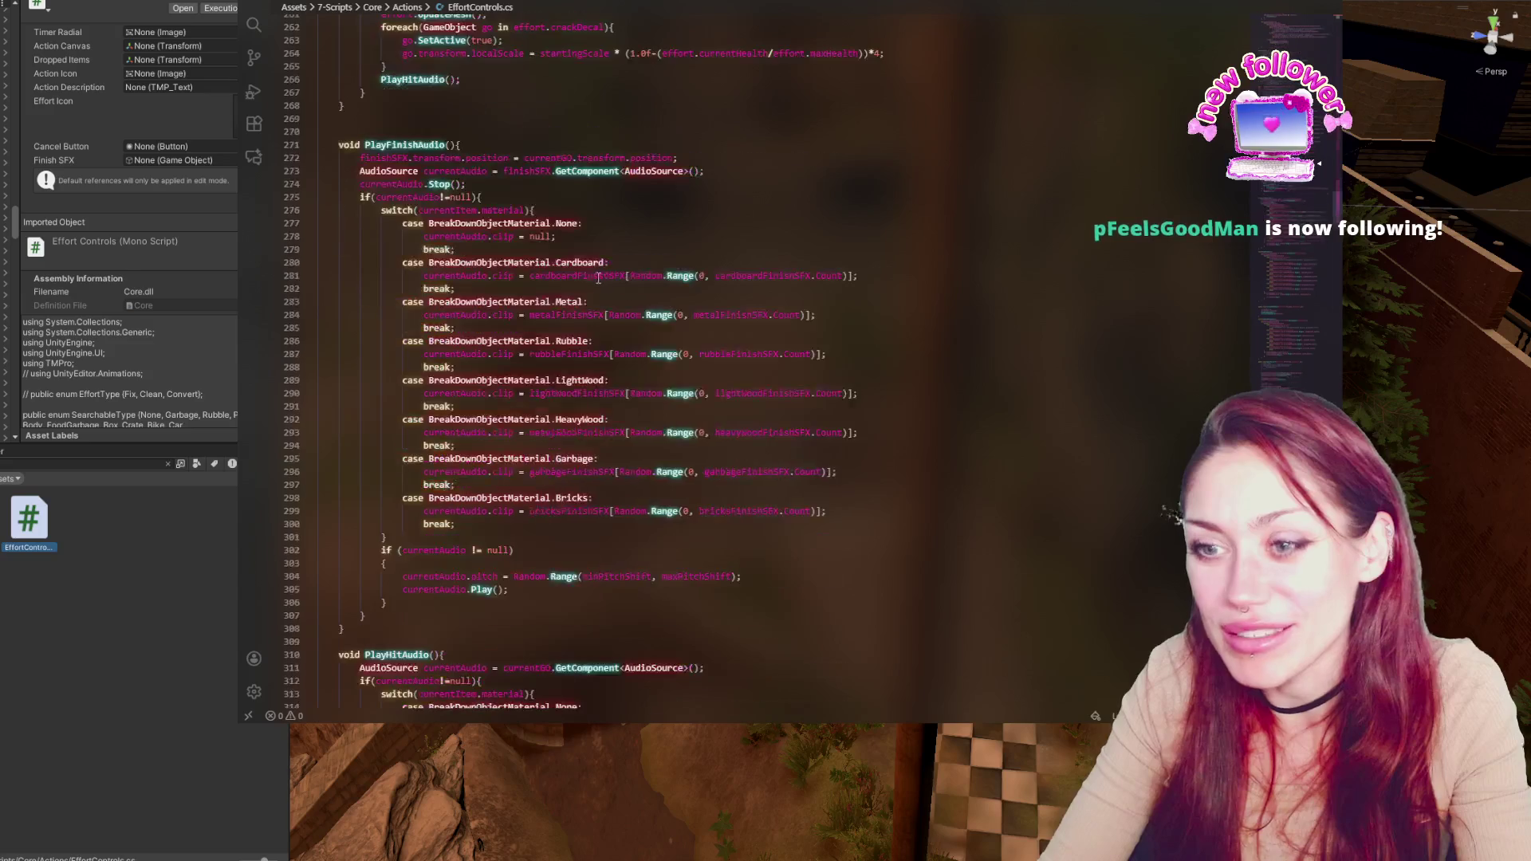
scroll(631, 319, "down", 5)
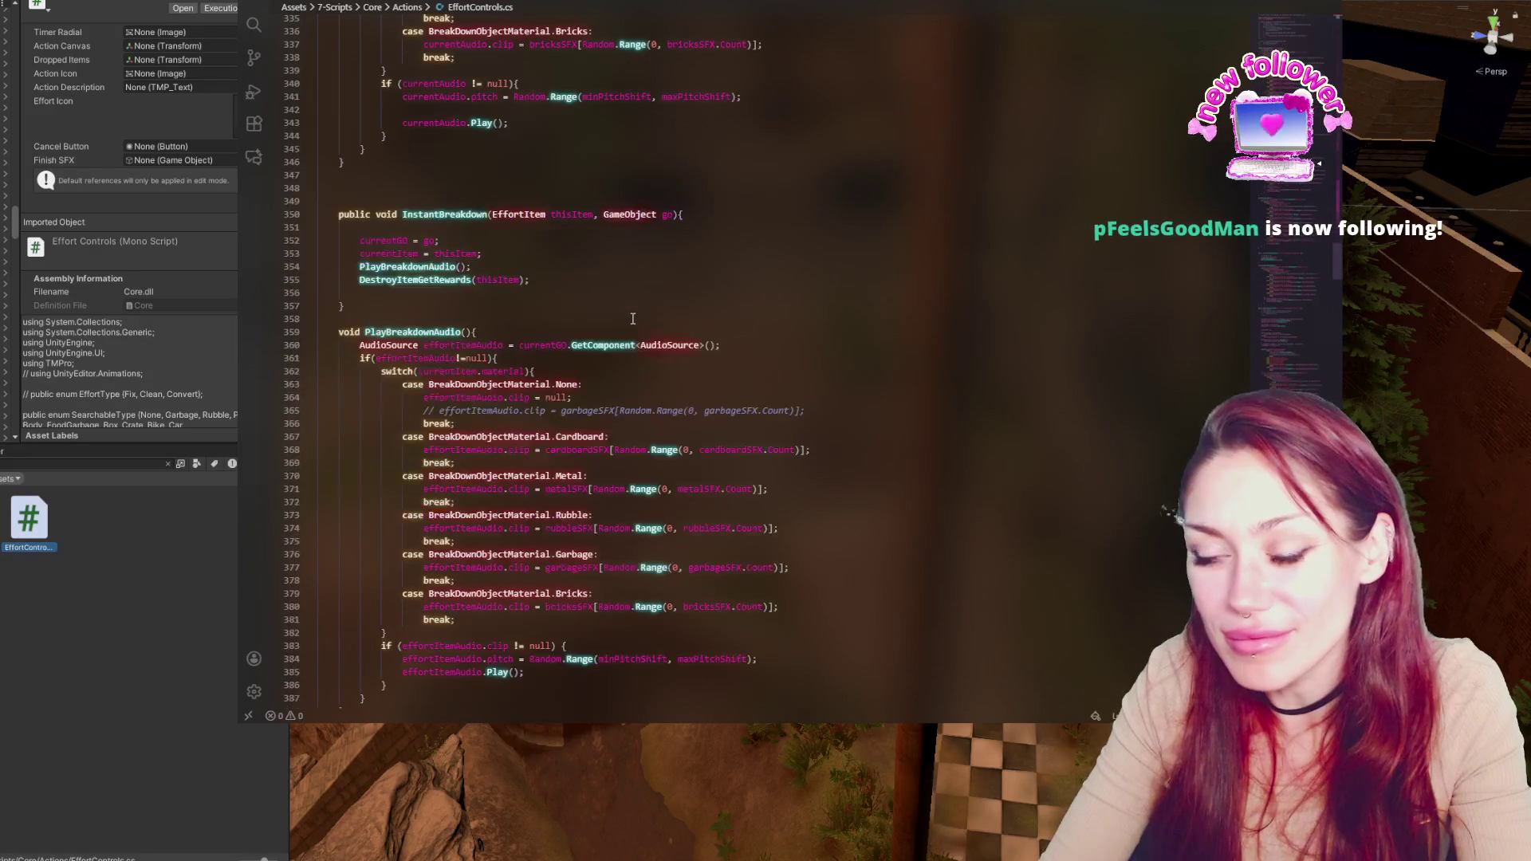
scroll(632, 319, "down", 15)
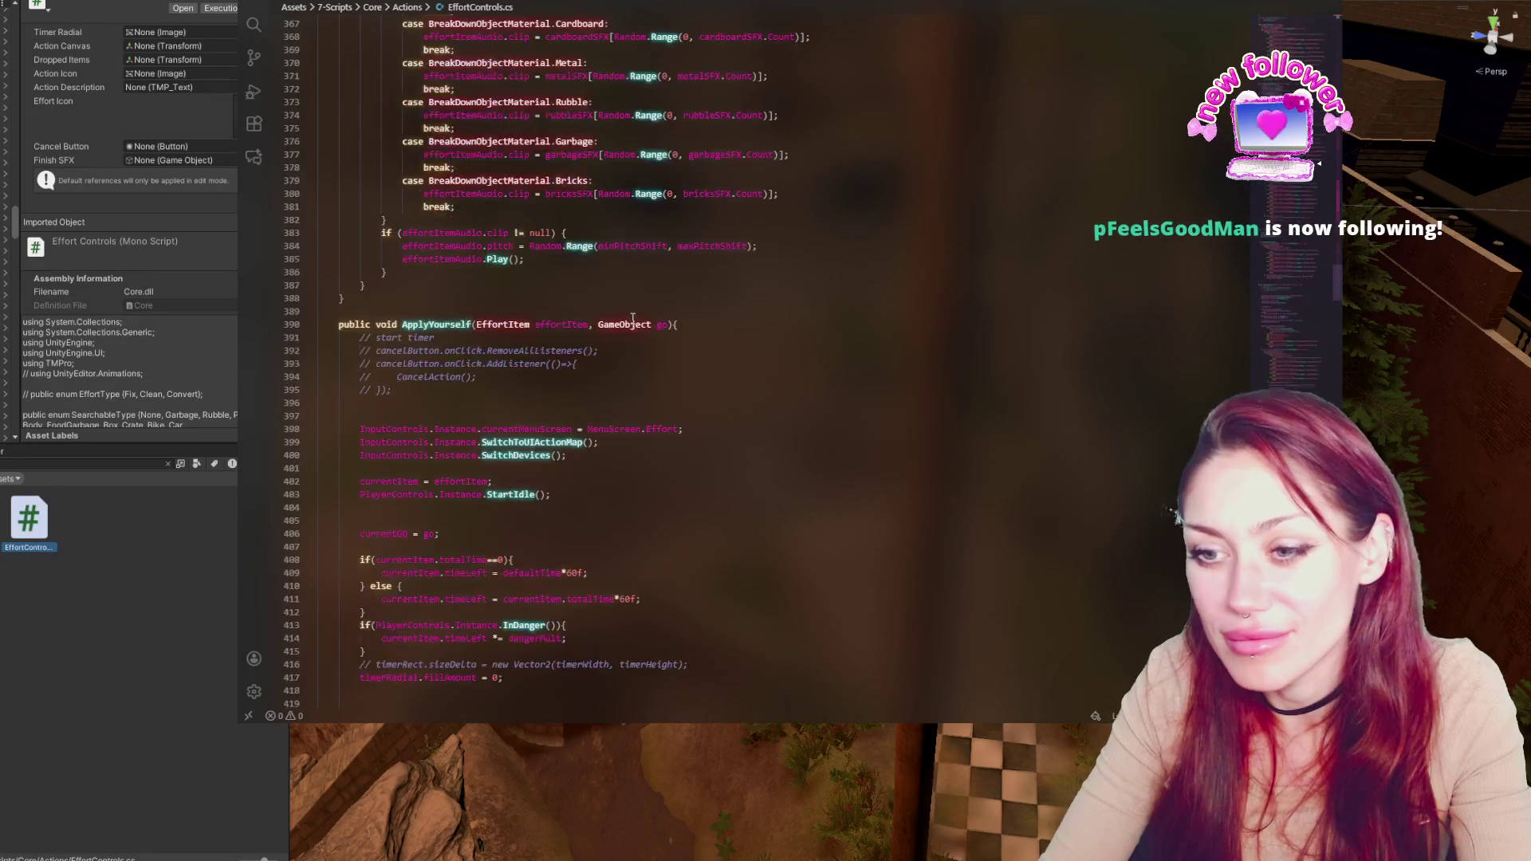
scroll(632, 319, "down", 17)
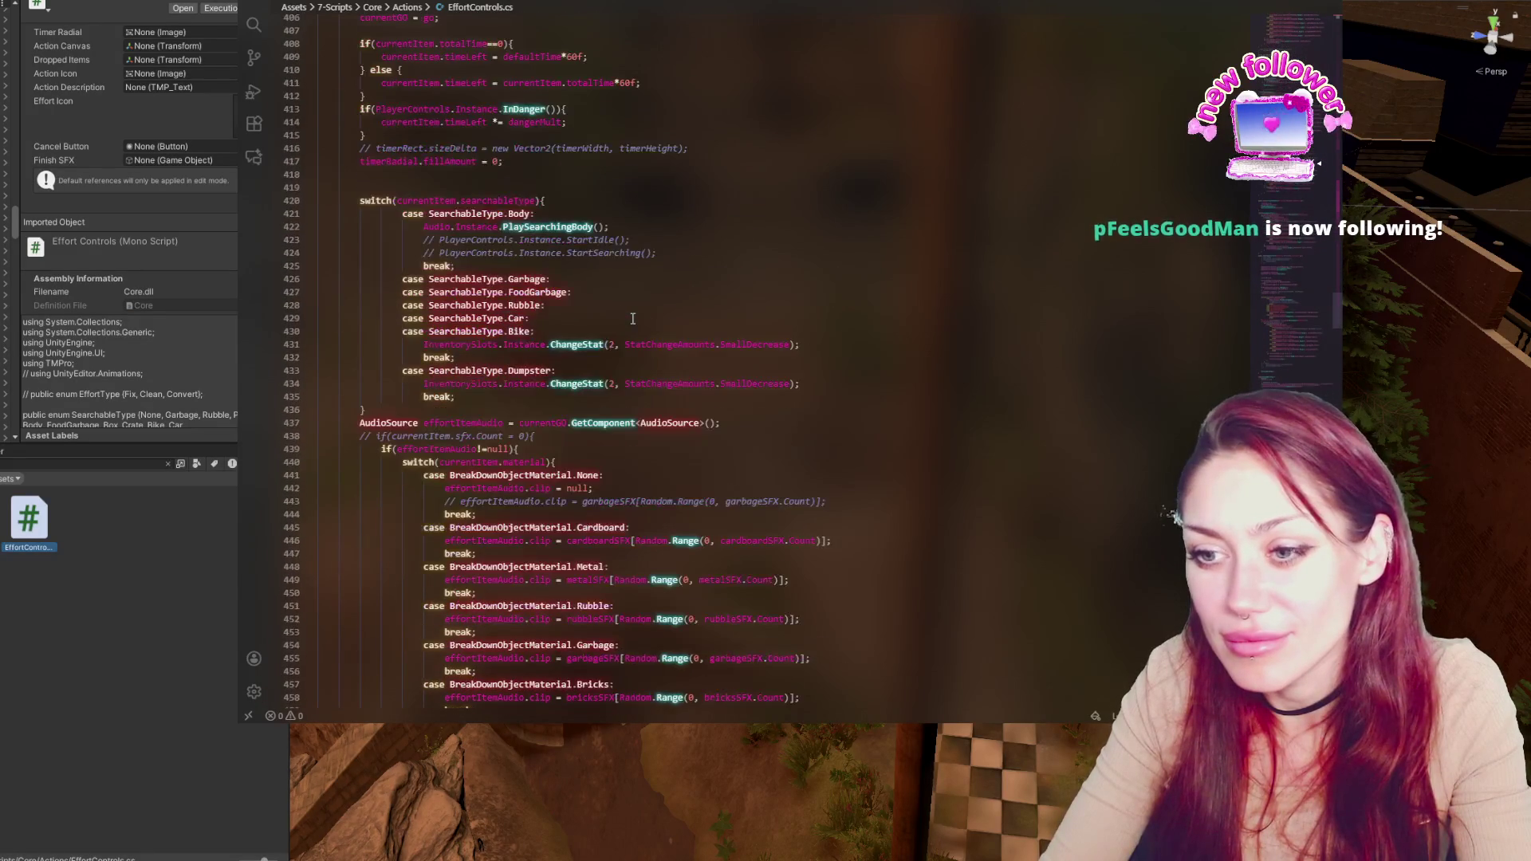
scroll(632, 319, "down", 4)
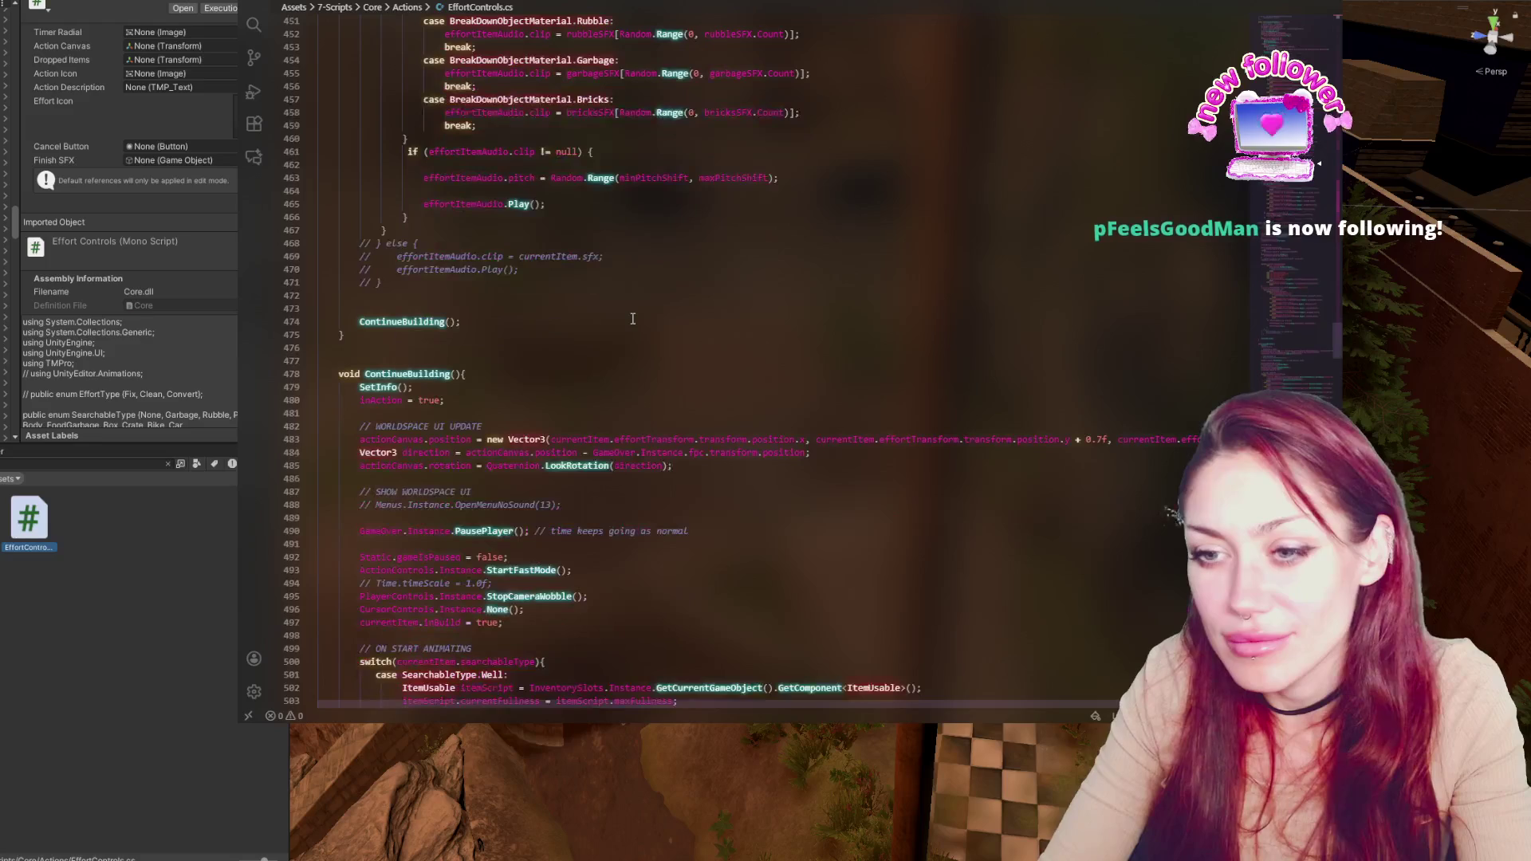
scroll(635, 316, "down", 20)
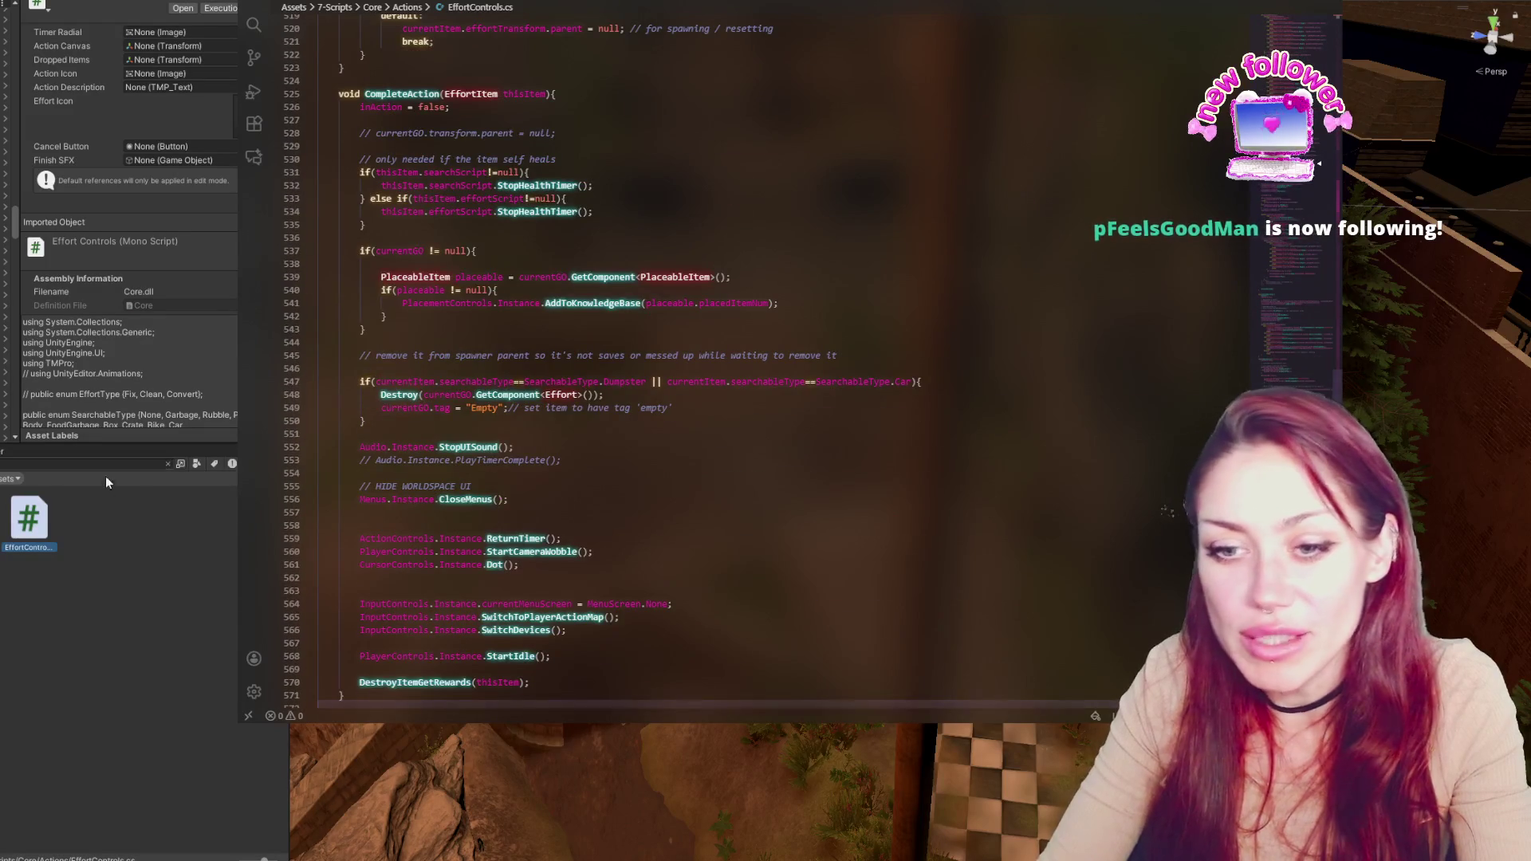
left_click(103, 461)
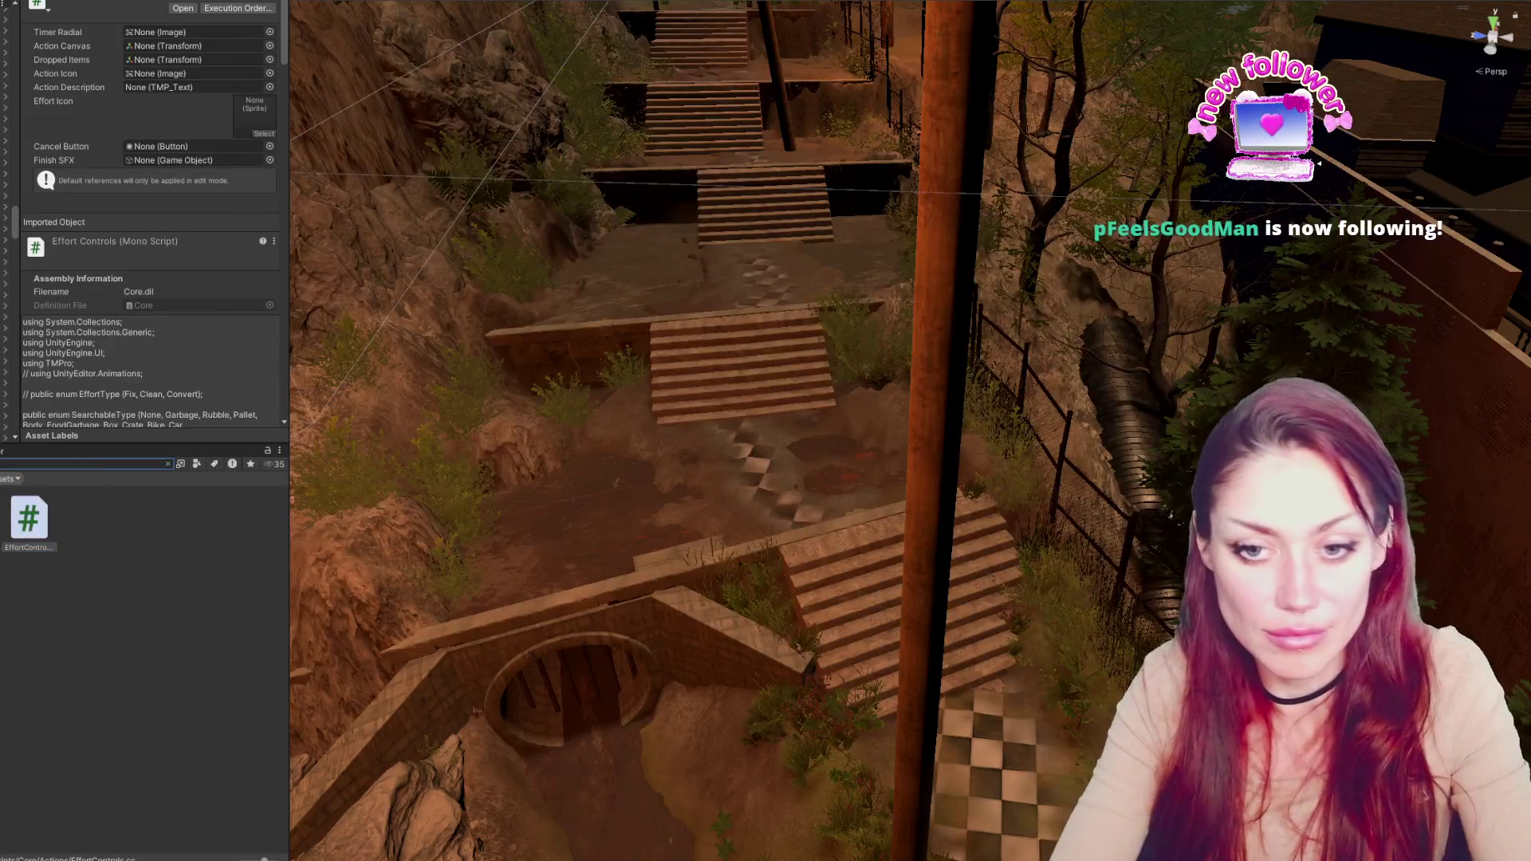
Search the Project for 'con' and select the InputControls script to show its fields
type("con")
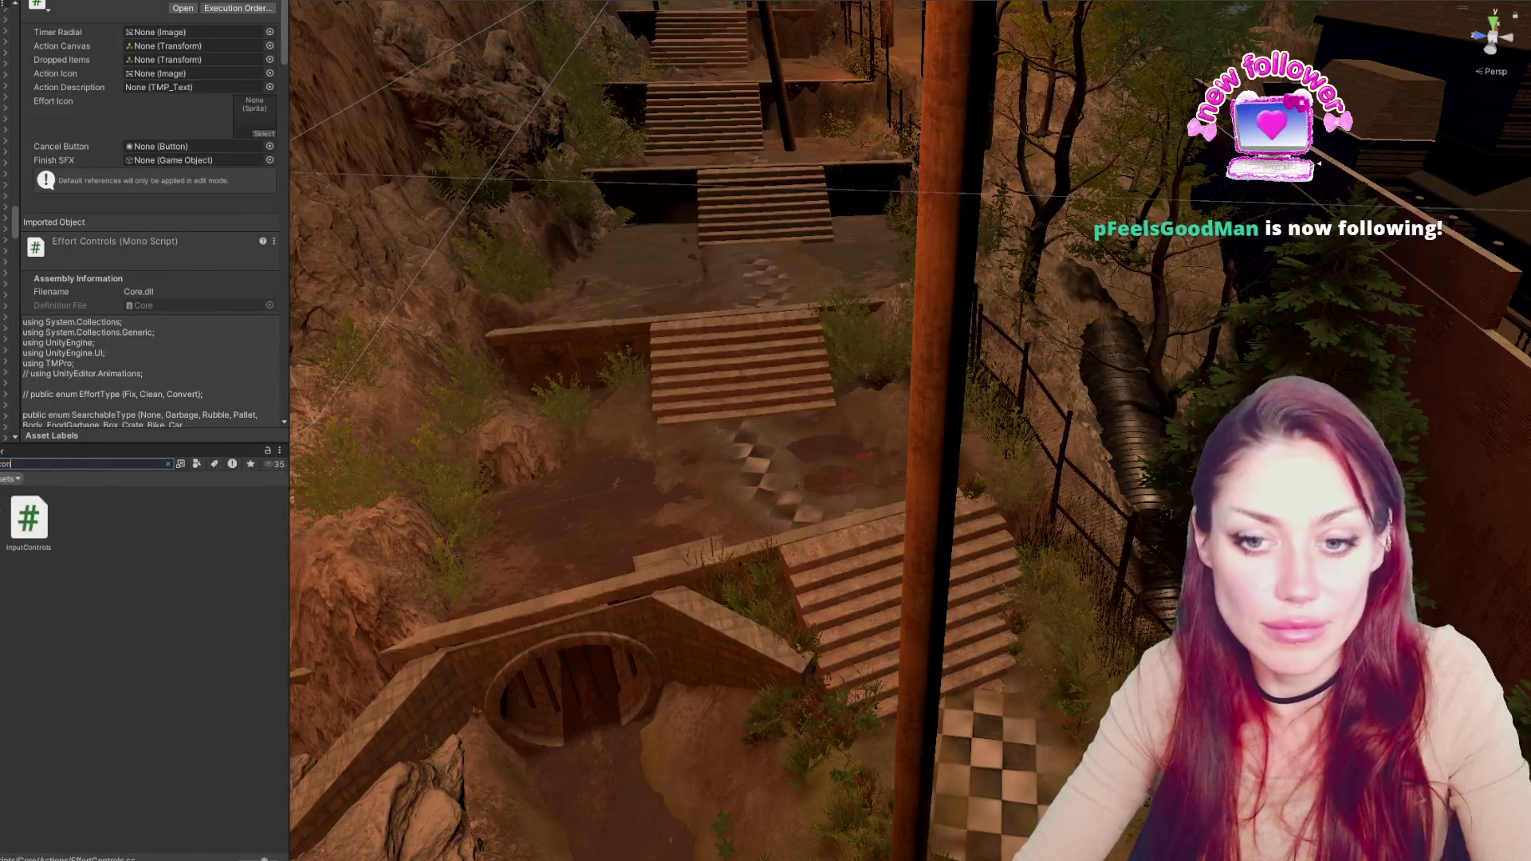
left_click(28, 518)
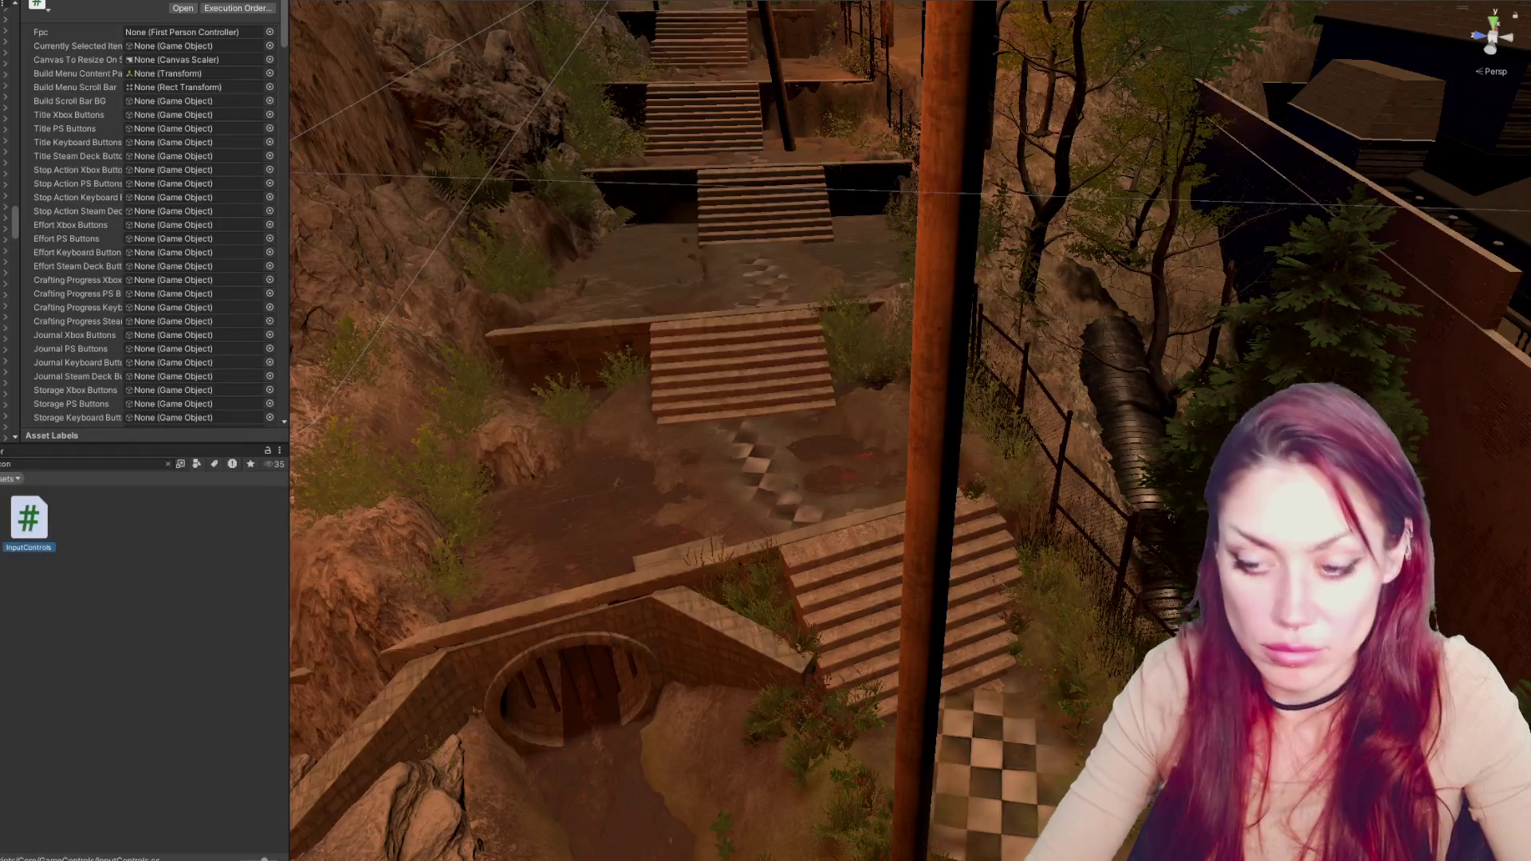
key("alt+Tab")
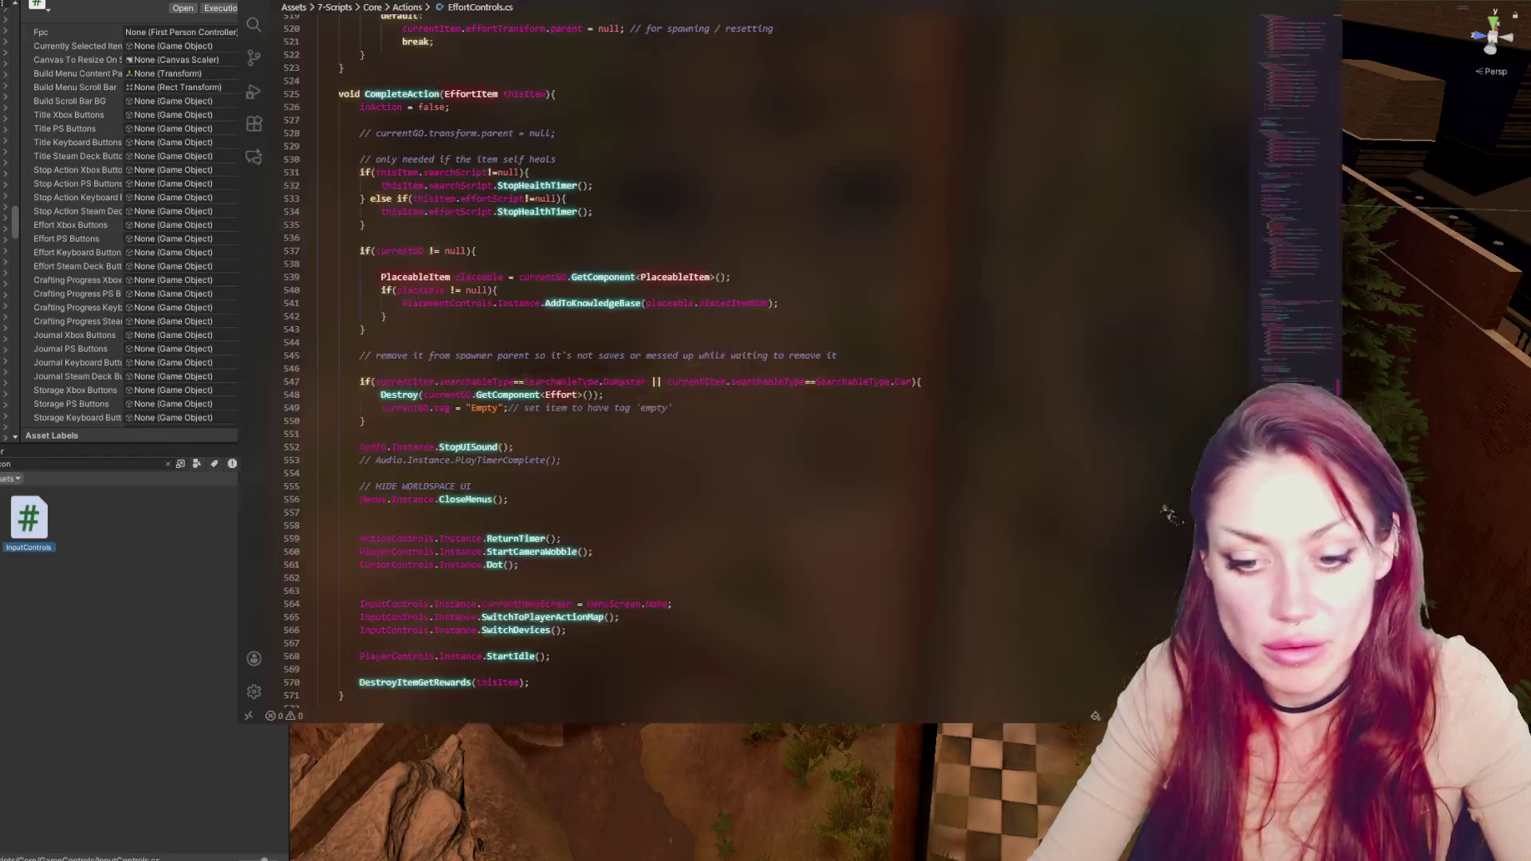
Open InputControls.cs in the code editor, review its field declarations around lines 21–29, and open Find
double_click(29, 518)
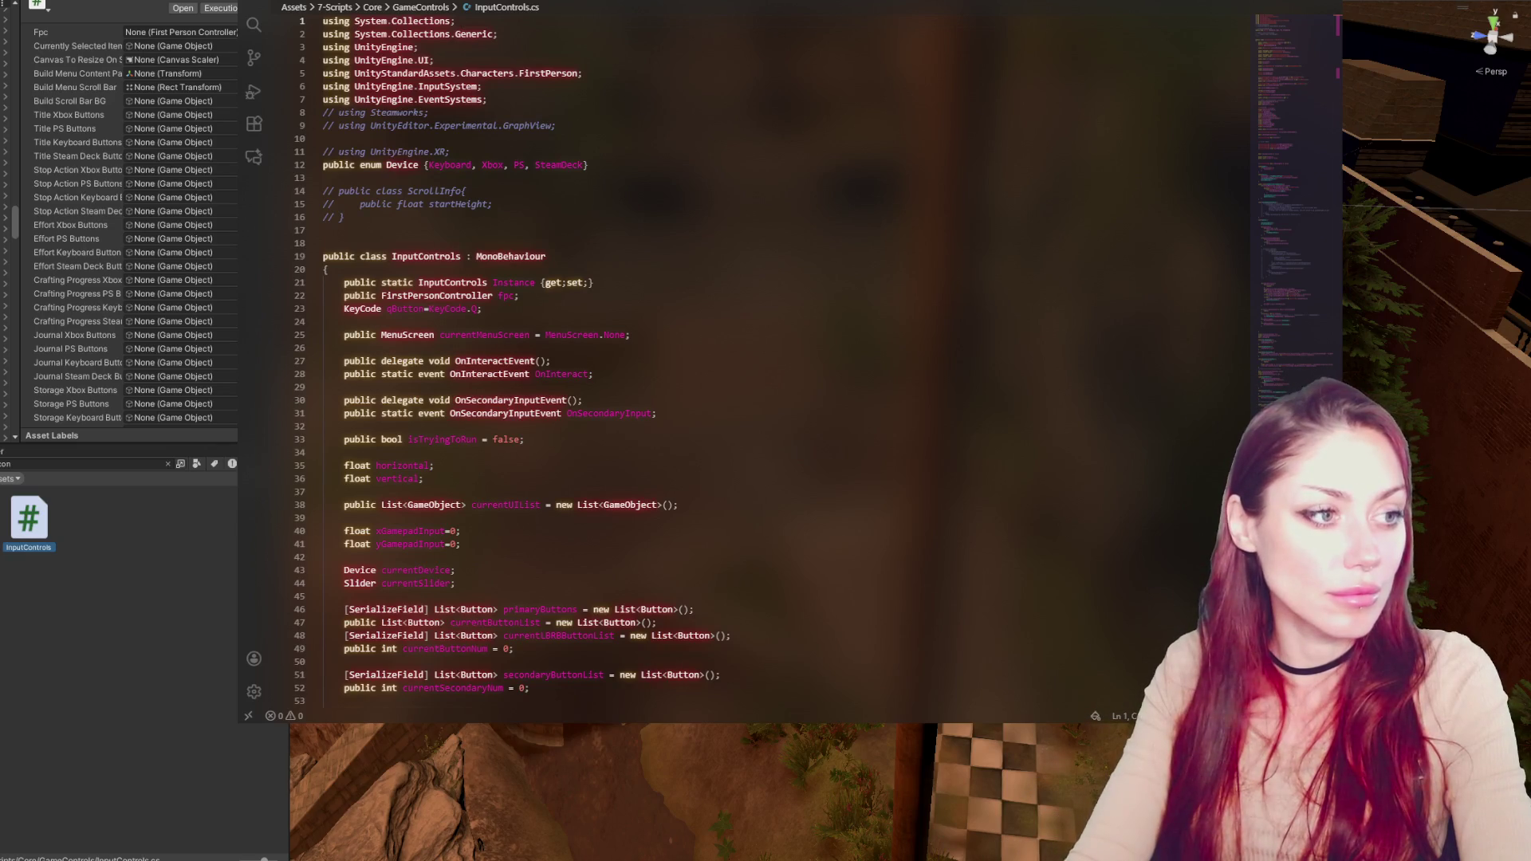
left_click(563, 389)
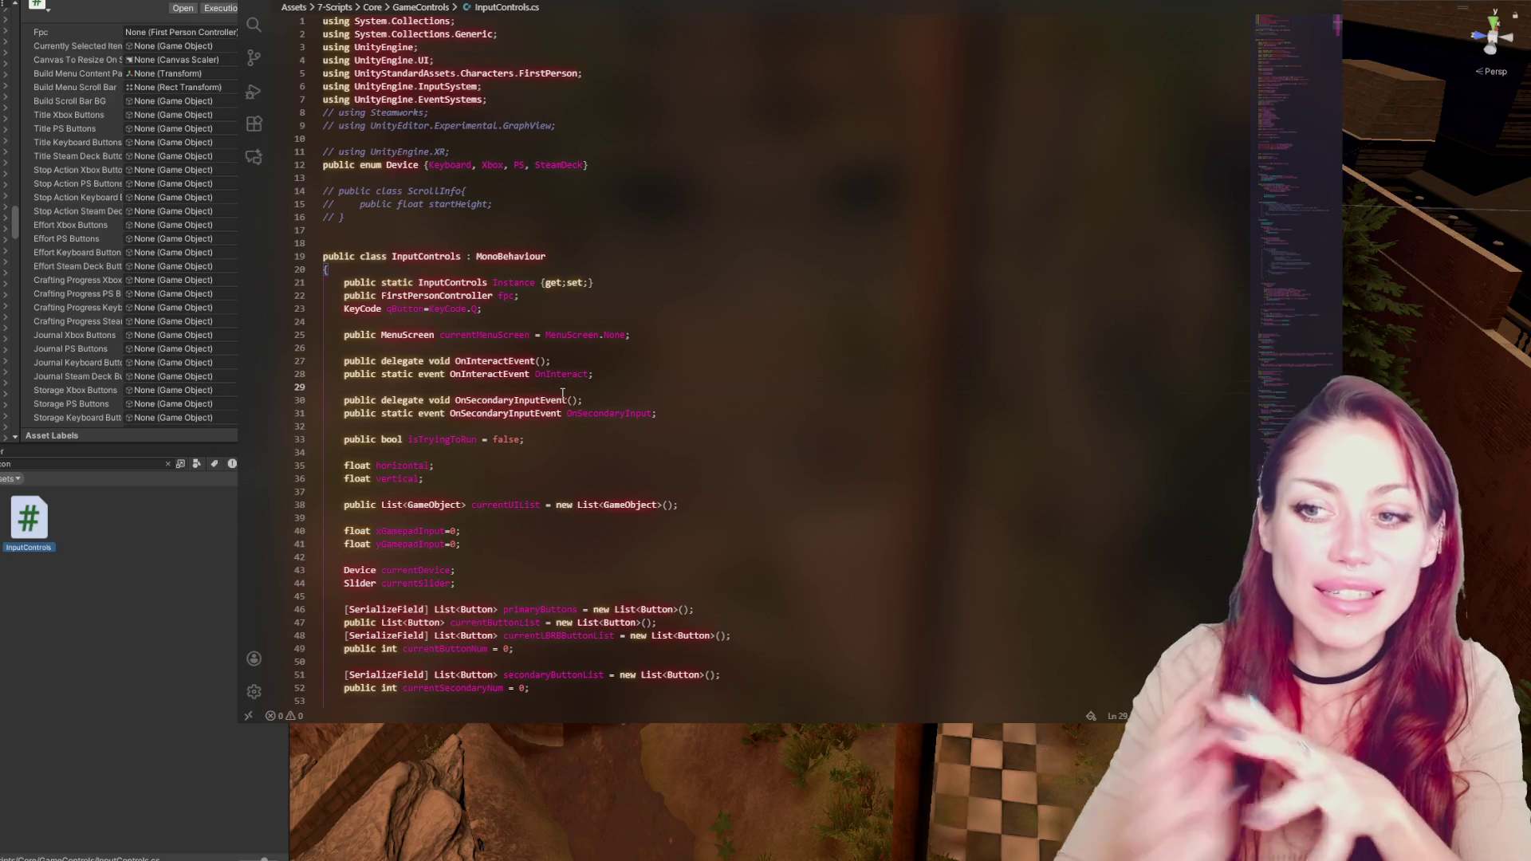
left_click(733, 284)
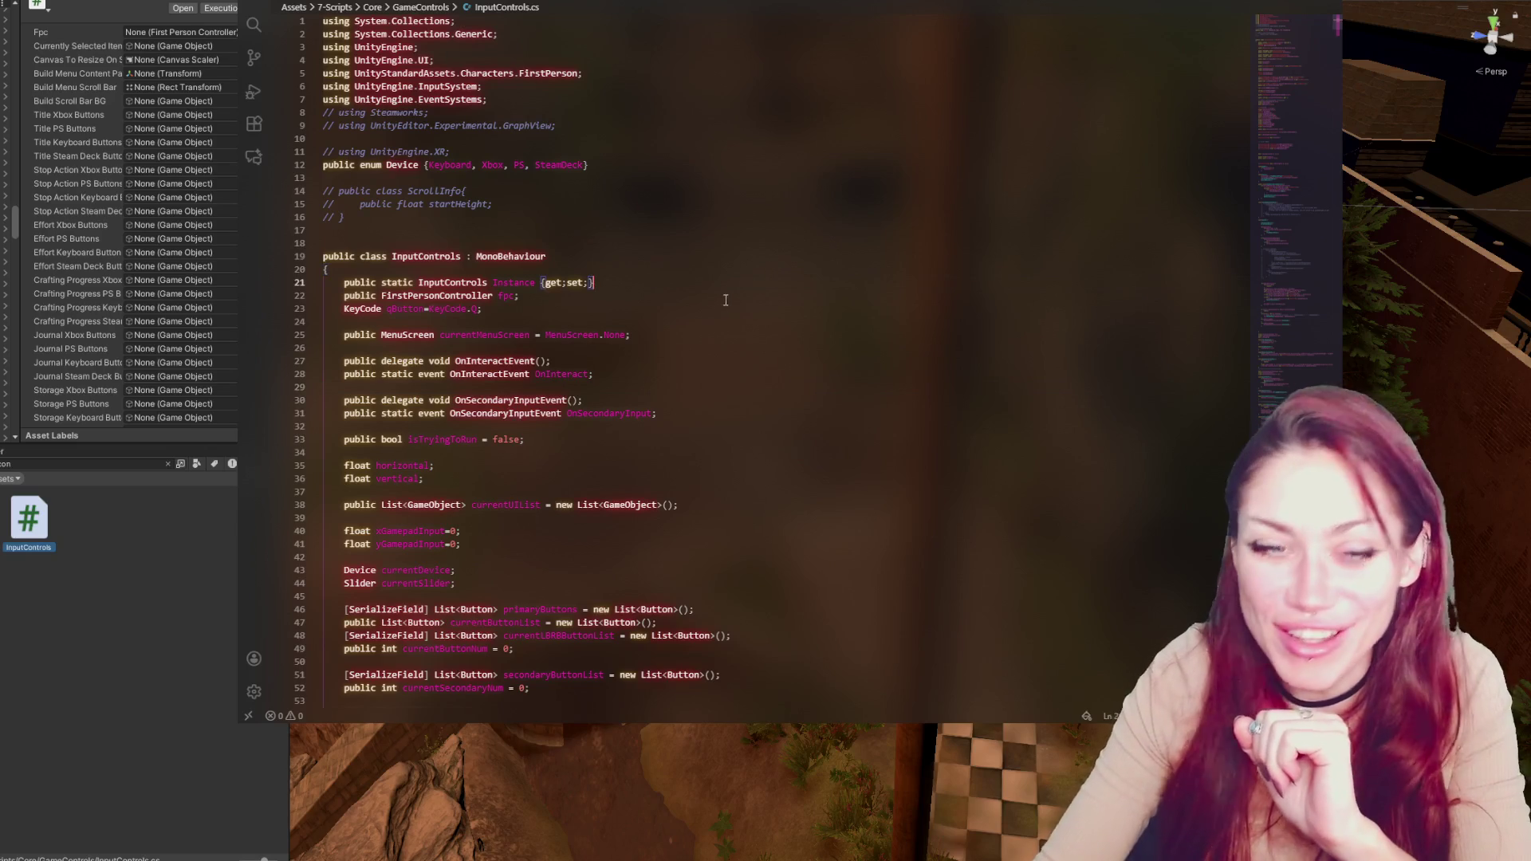
left_click(701, 311)
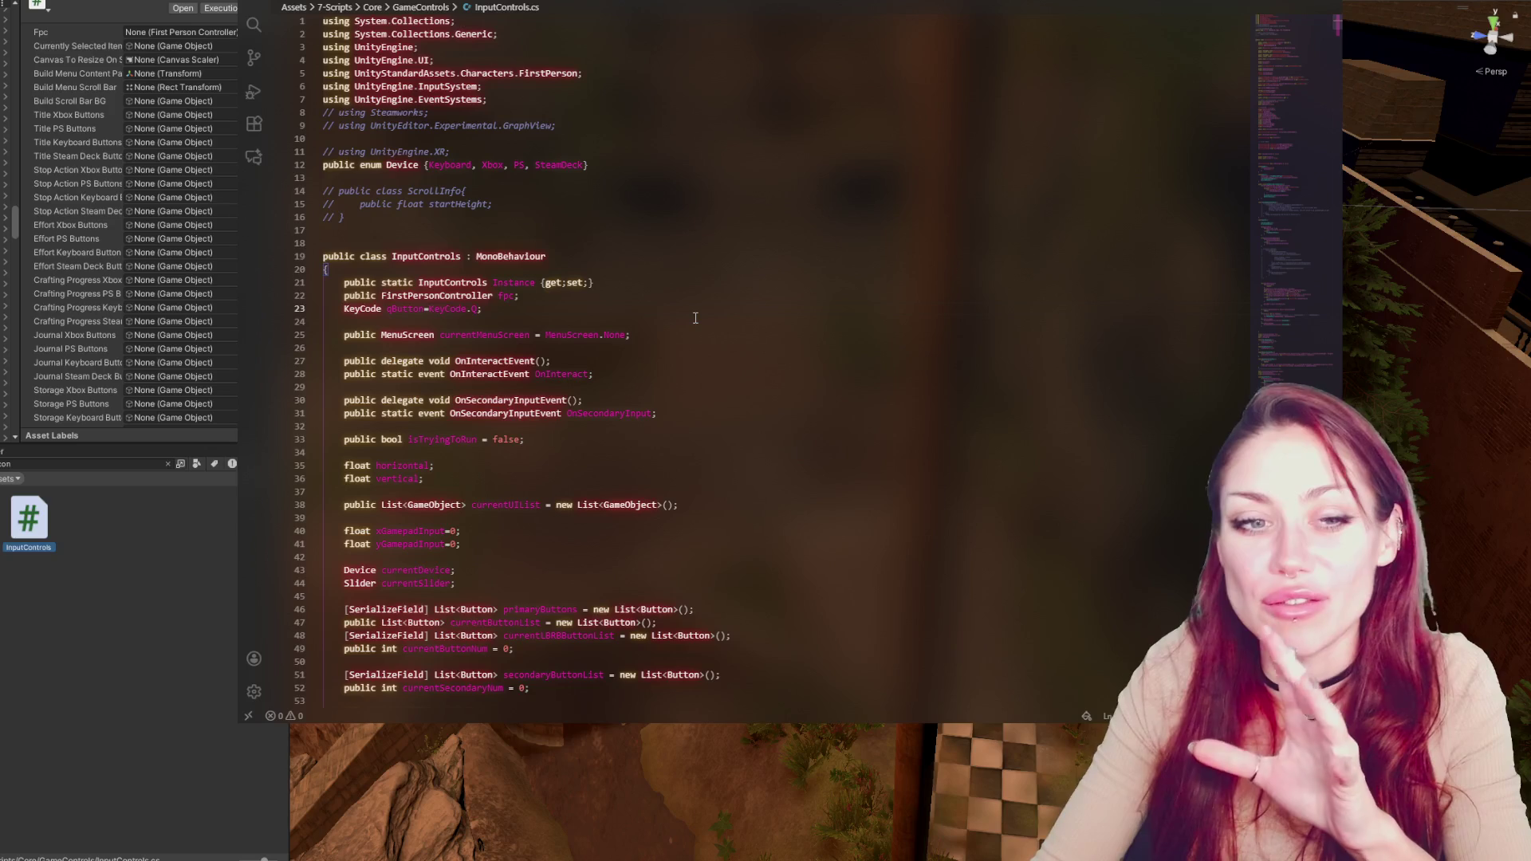
scroll(878, 399, "down", 5)
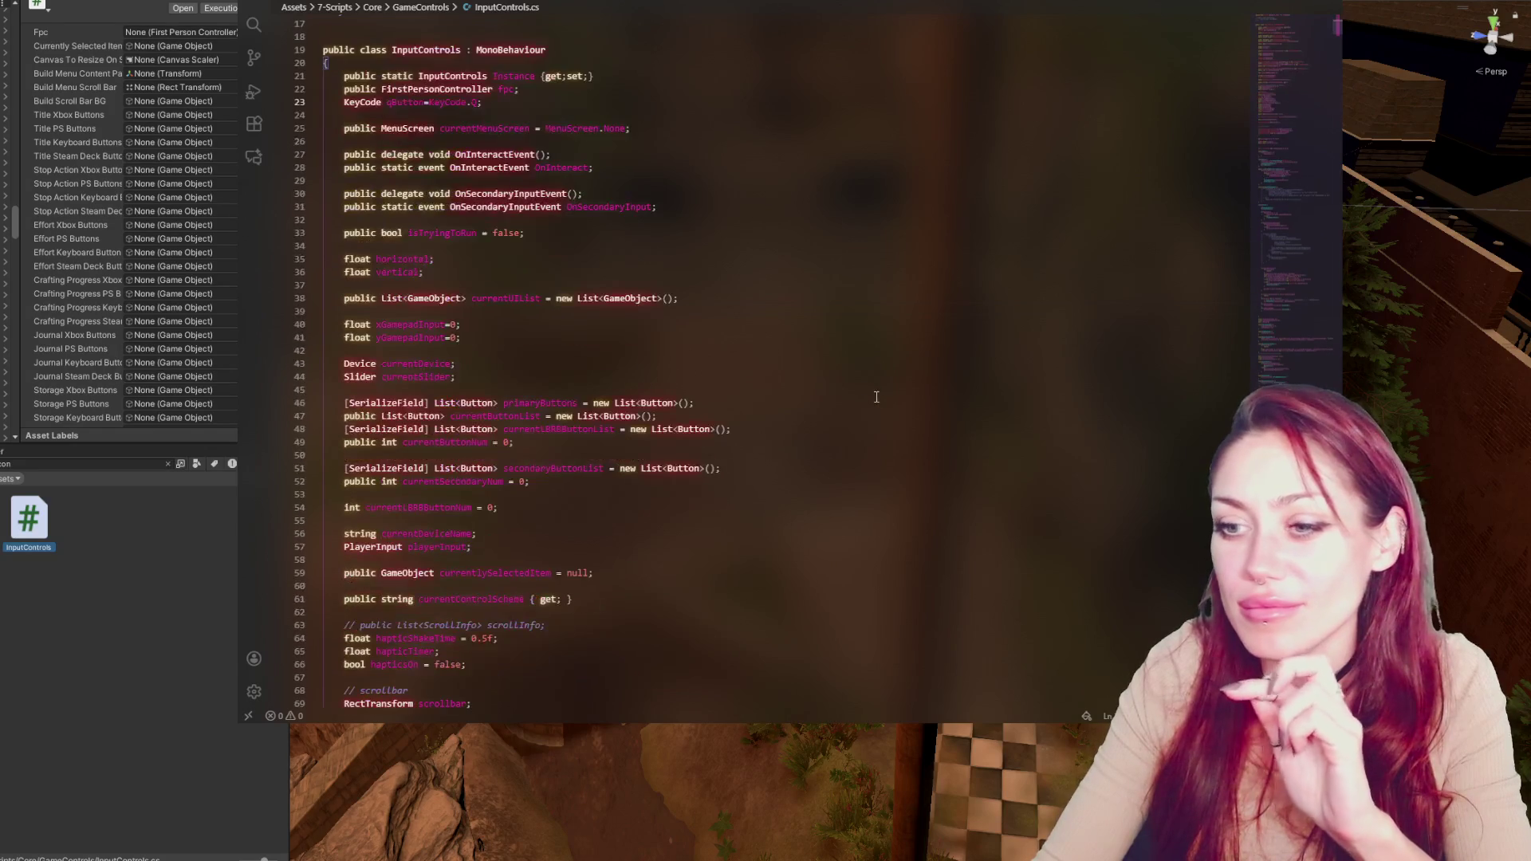
key("ctrl+f")
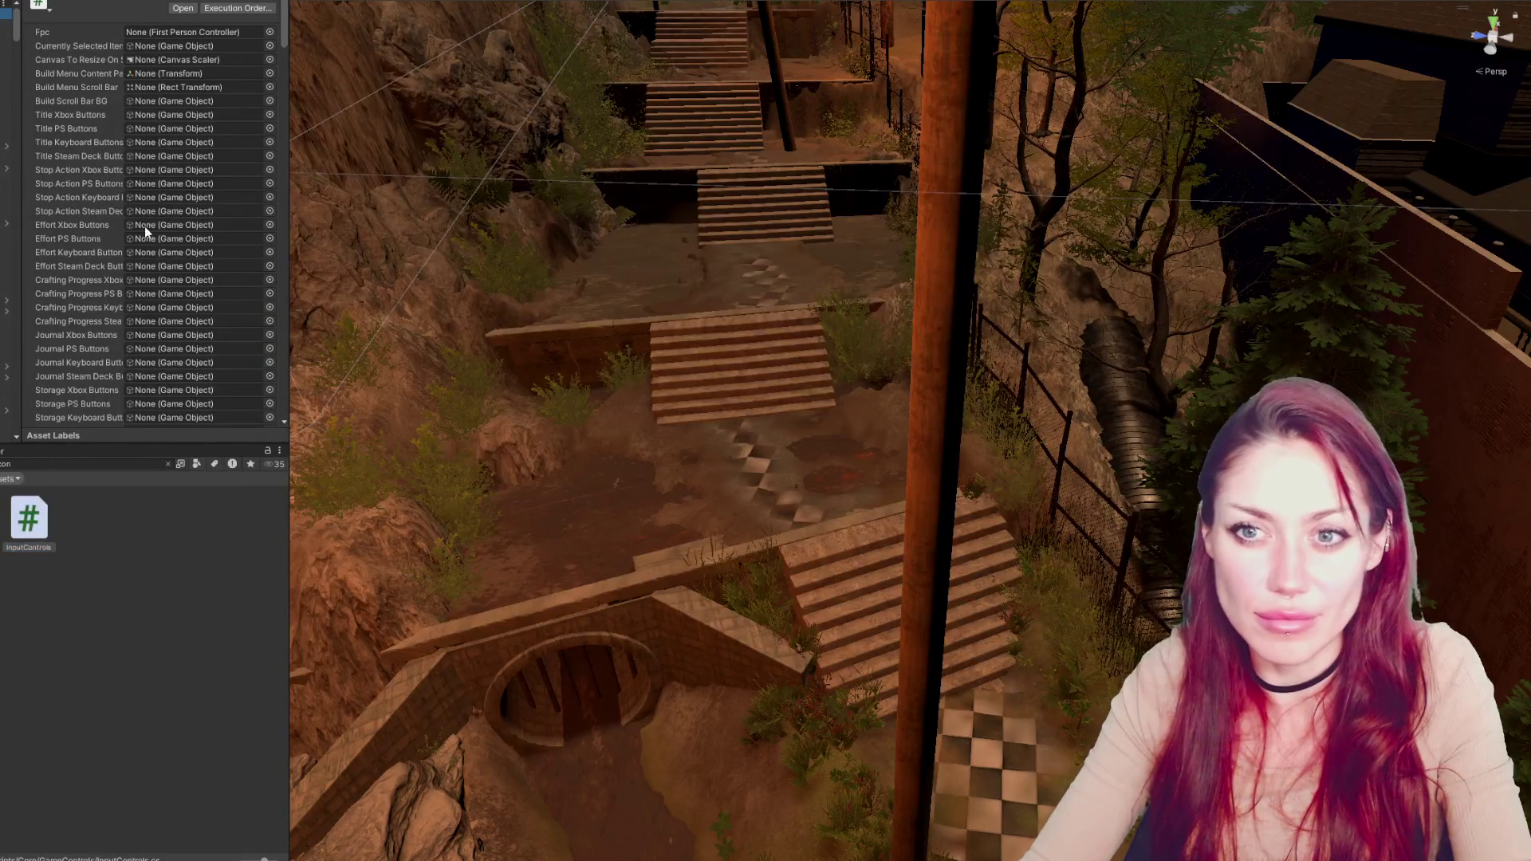
Collapse the NPC Convo, NPC Spawn and Spawn Controls components; briefly check Input and Action Controls
scroll(173, 214, "down", 3)
scroll(105, 40, "up", 3)
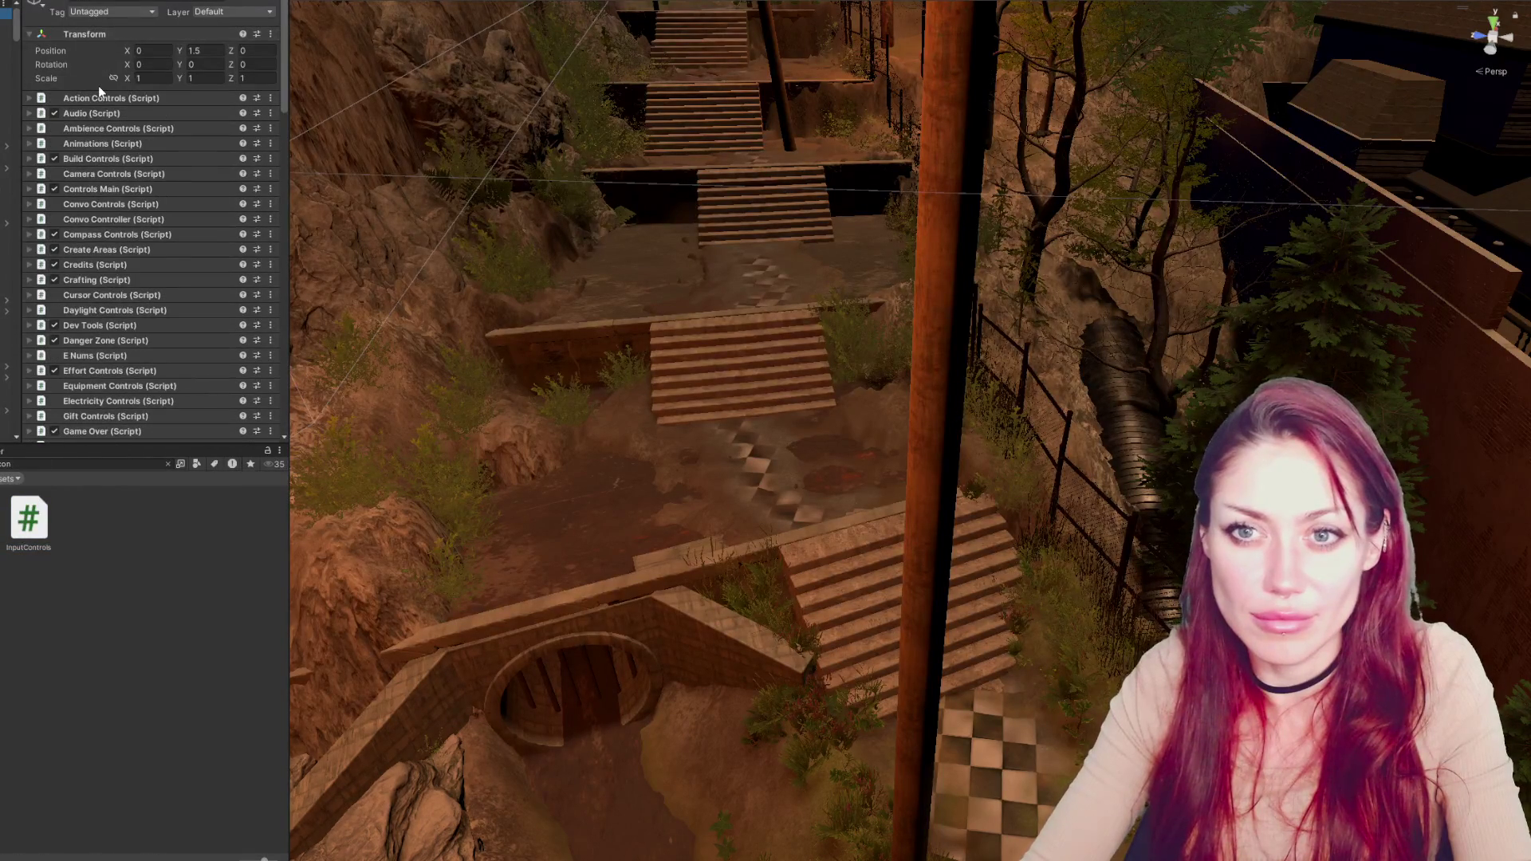
scroll(98, 84, "down", 6)
left_click(107, 352)
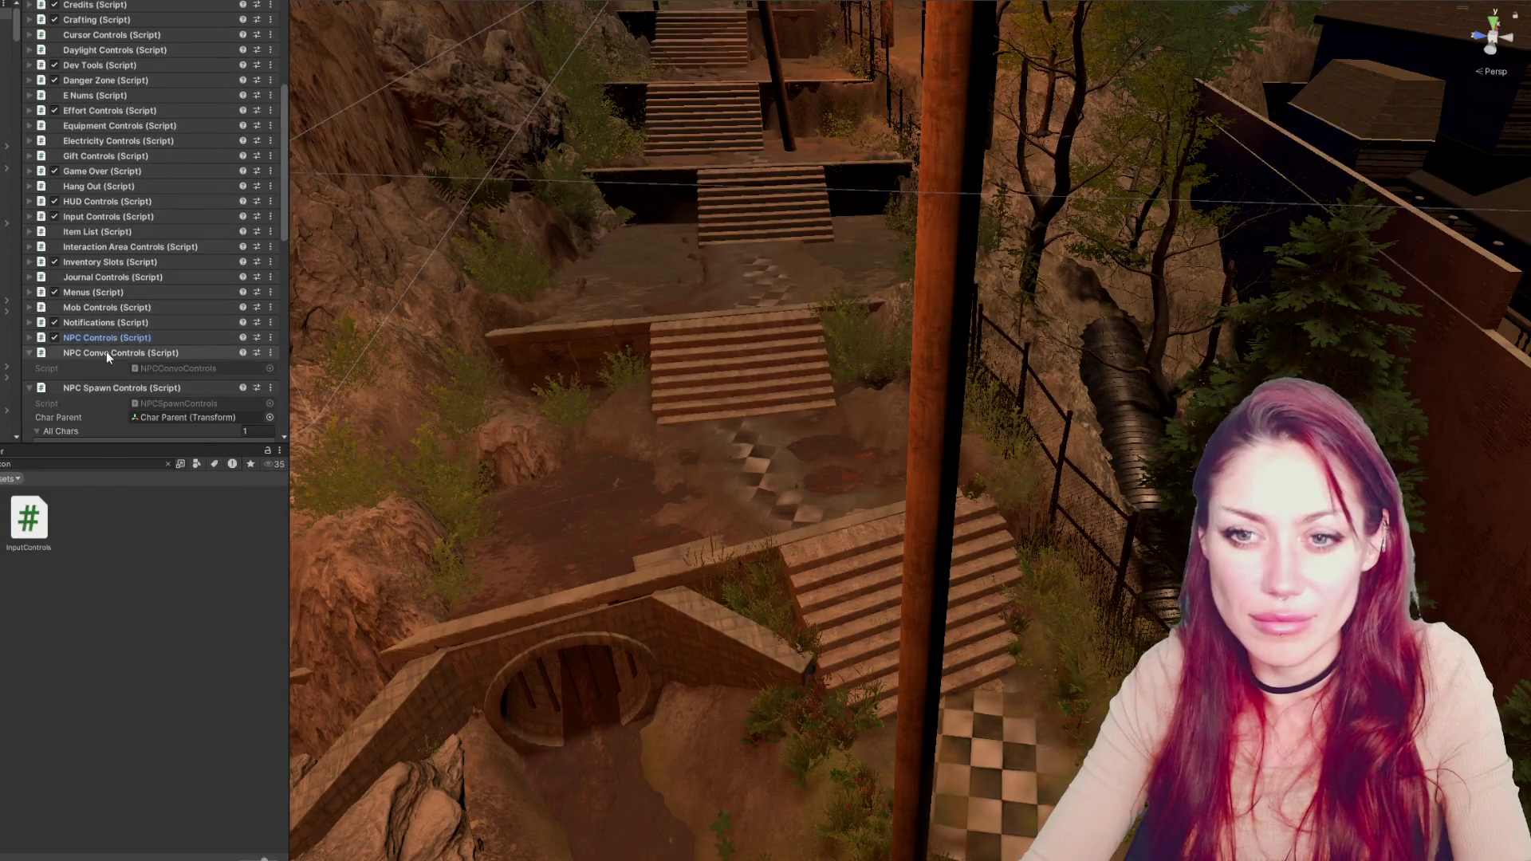
left_click(103, 371)
scroll(107, 365, "down", 5)
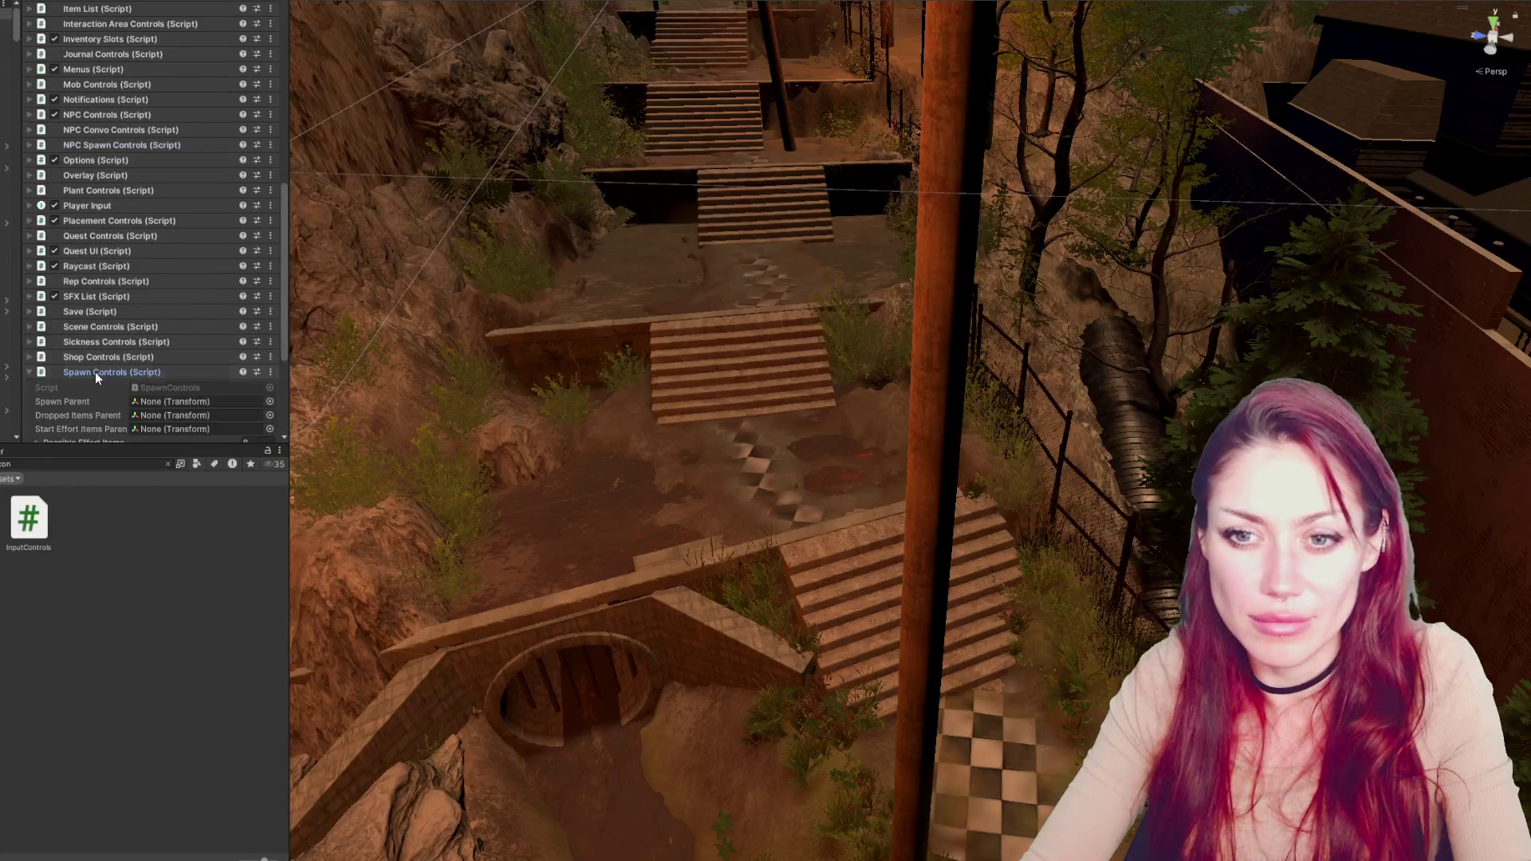
left_click(94, 371)
scroll(107, 352, "up", 2)
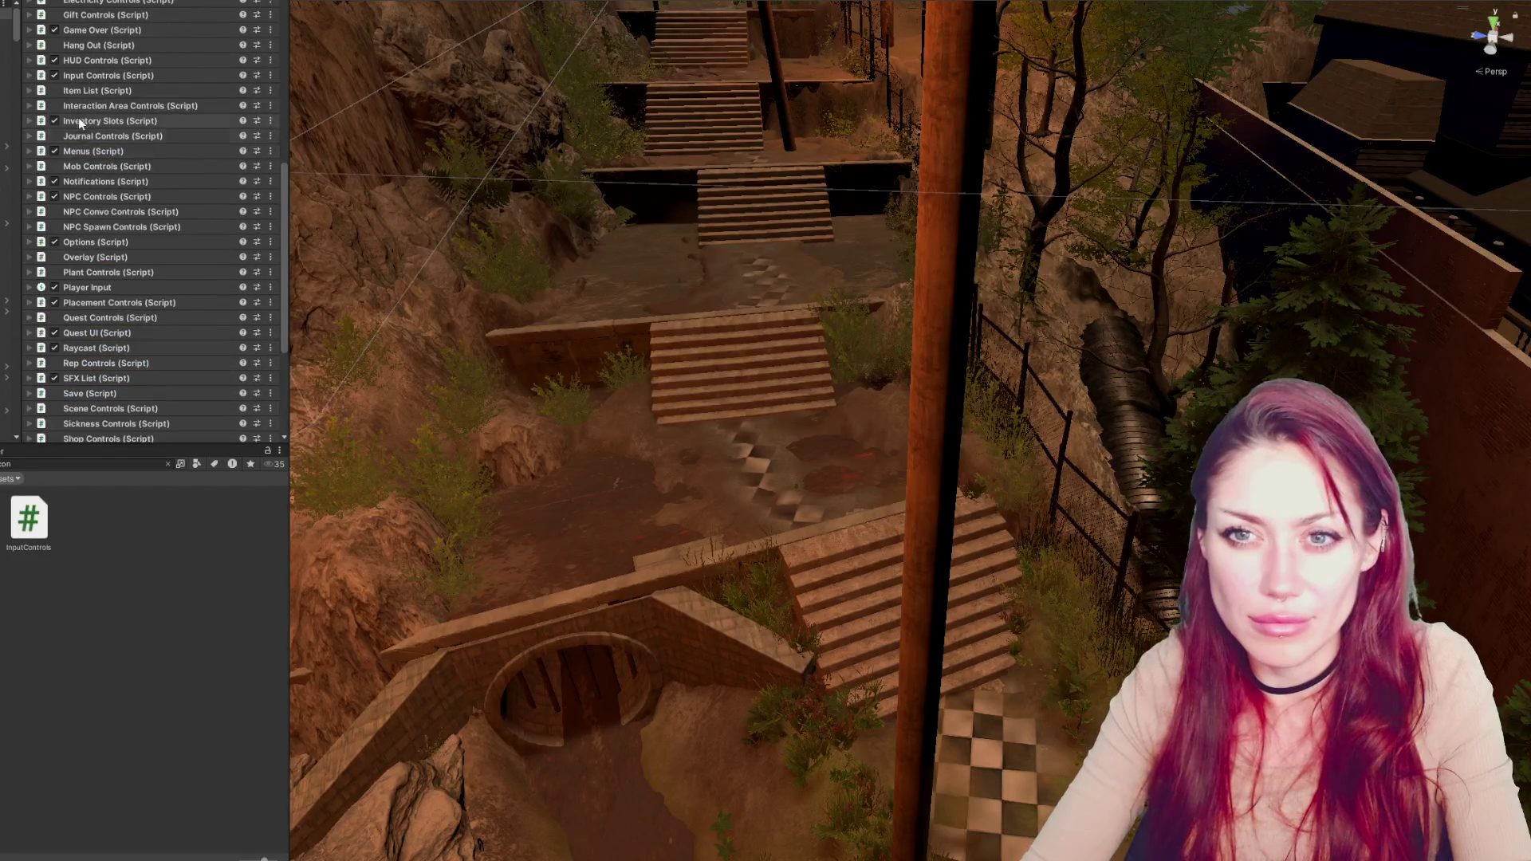
left_click(75, 75)
left_click(74, 75)
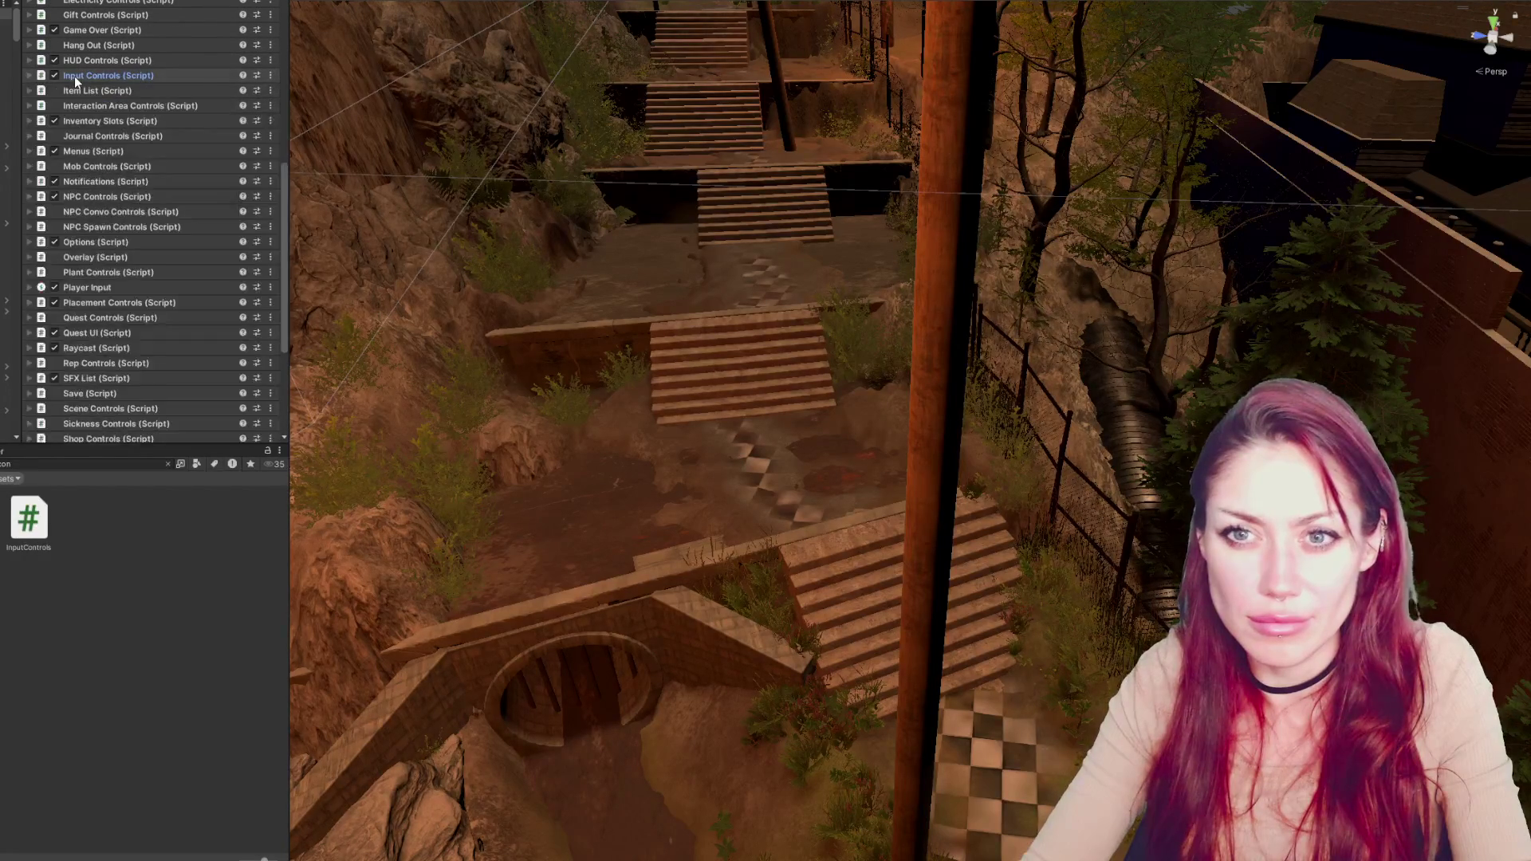
scroll(79, 89, "up", 9)
left_click(87, 70)
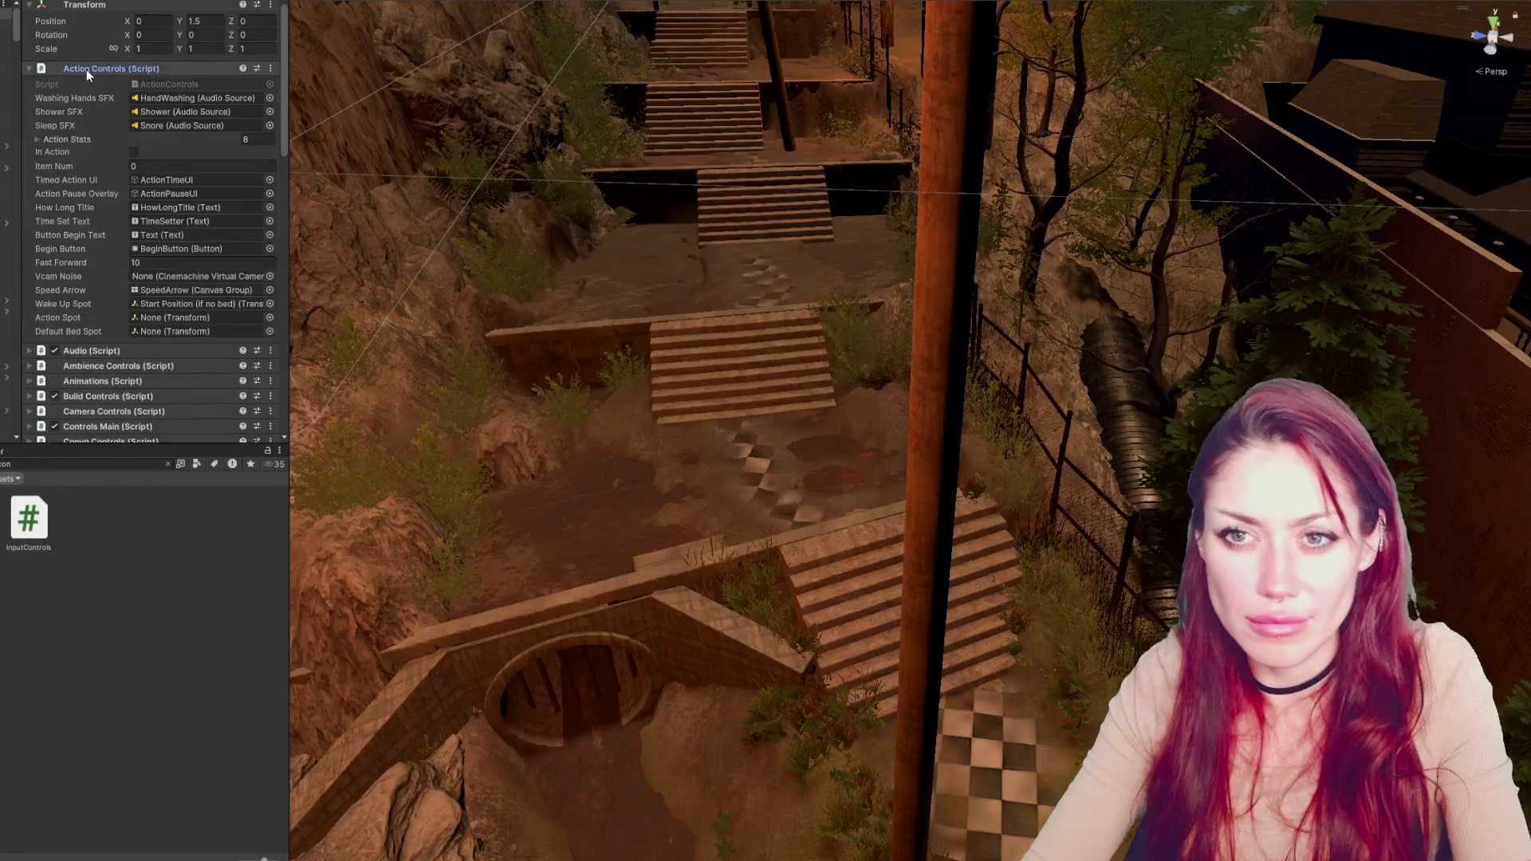
left_click(86, 69)
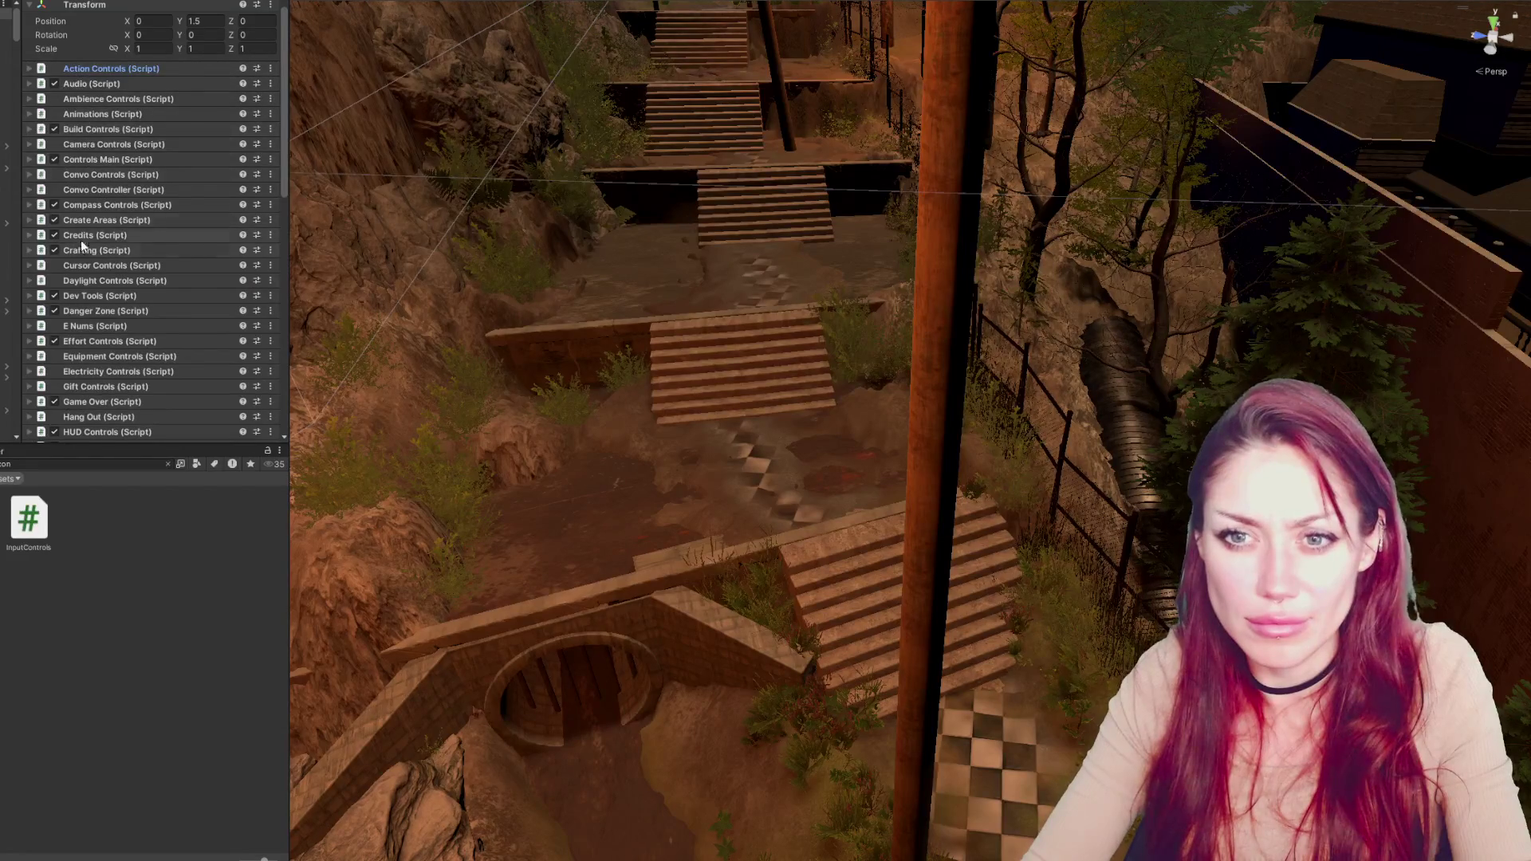
scroll(81, 239, "down", 3)
scroll(84, 257, "down", 1)
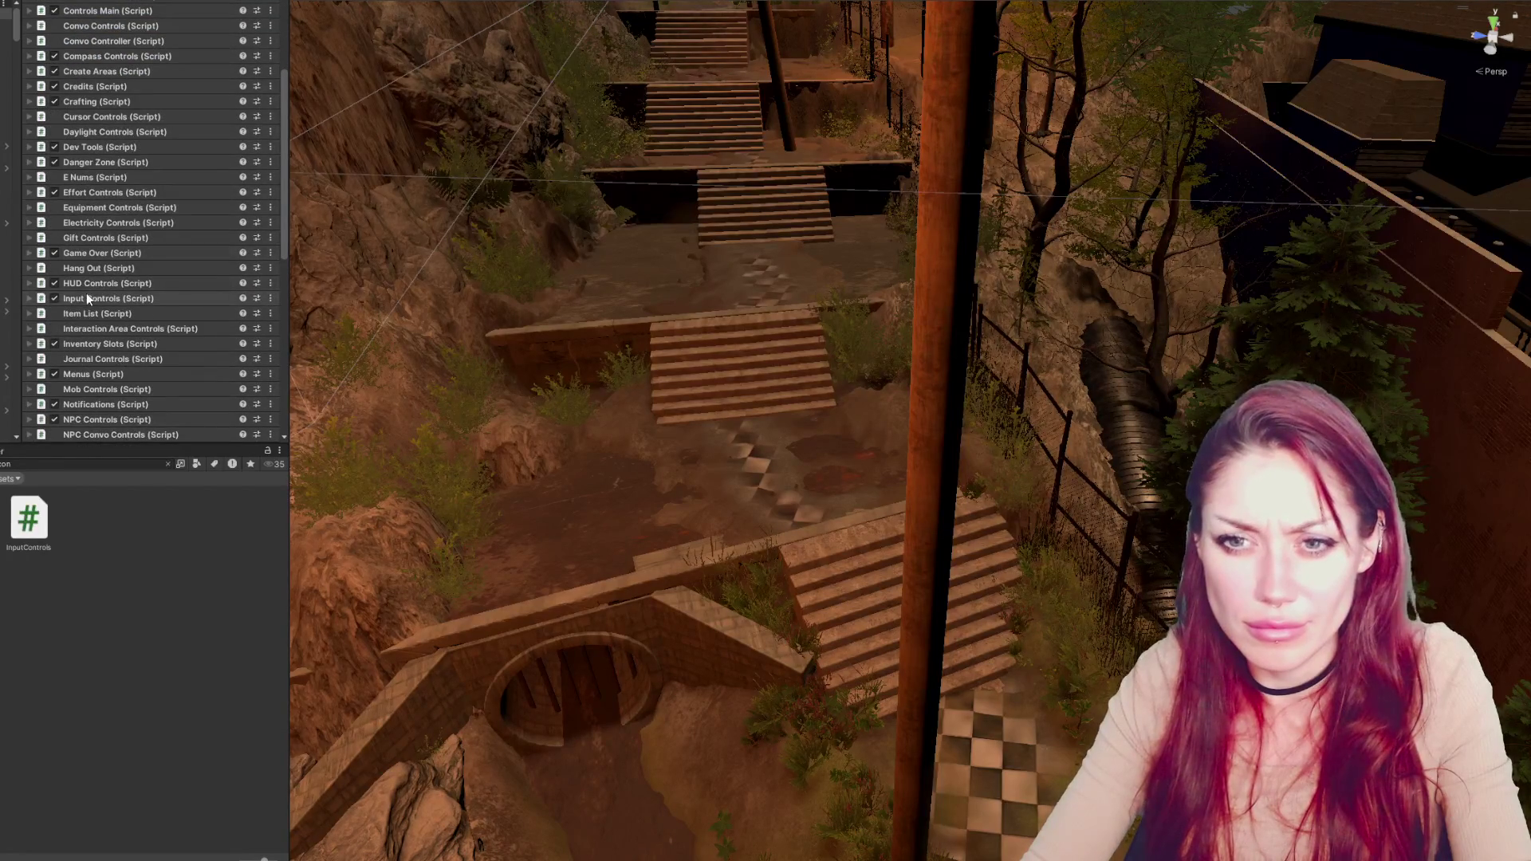
scroll(87, 296, "down", 4)
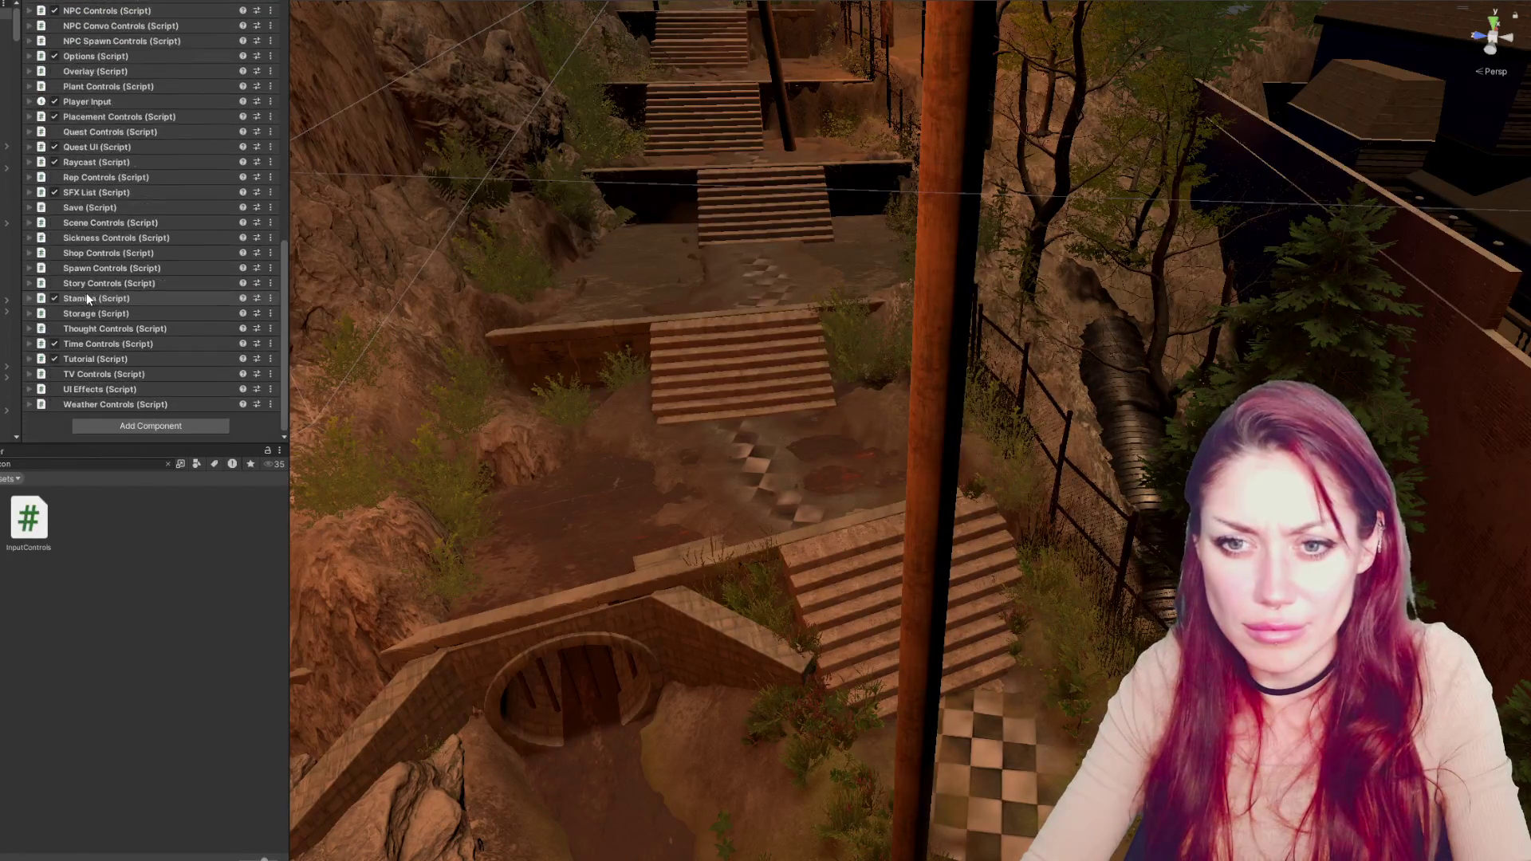
scroll(99, 298, "down", 2)
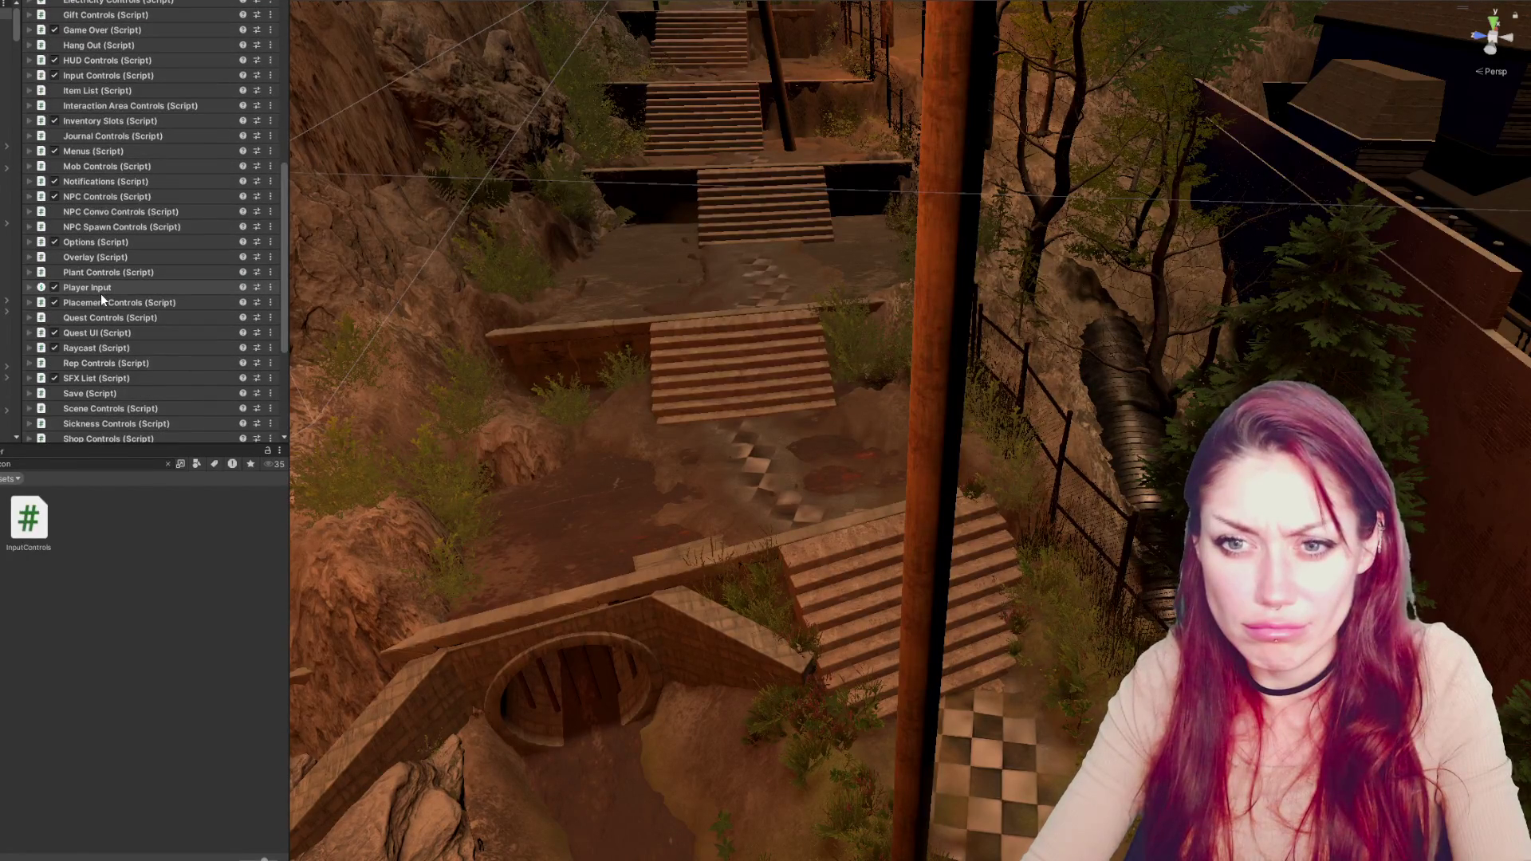
Expand Player Input, open the Inputs action asset, and view the Fire action's bindings
left_click(102, 289)
scroll(103, 287, "down", 2)
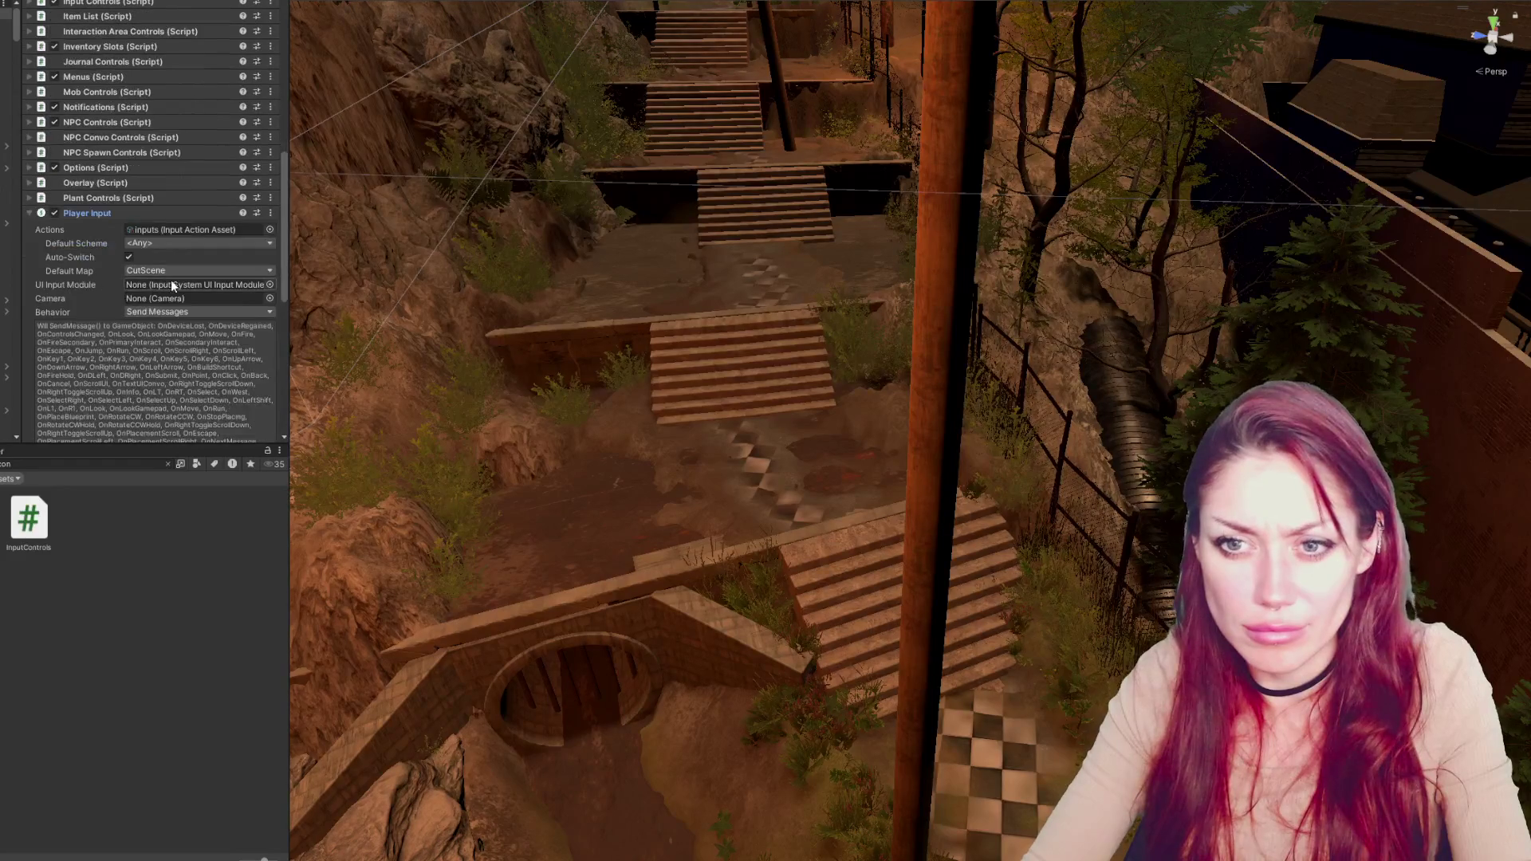
double_click(185, 228)
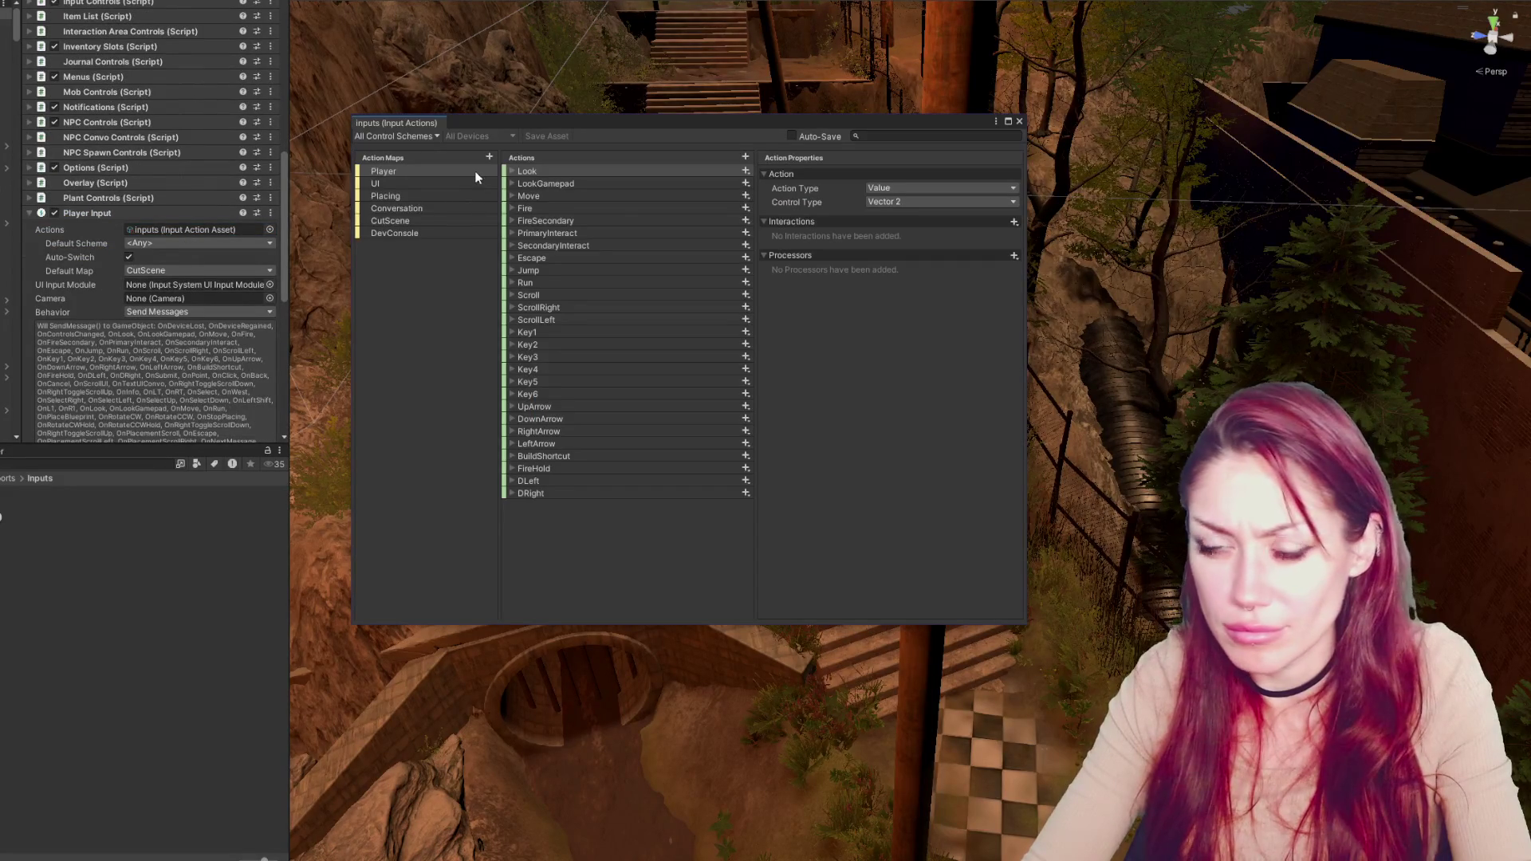
left_click(543, 206)
left_click(513, 206)
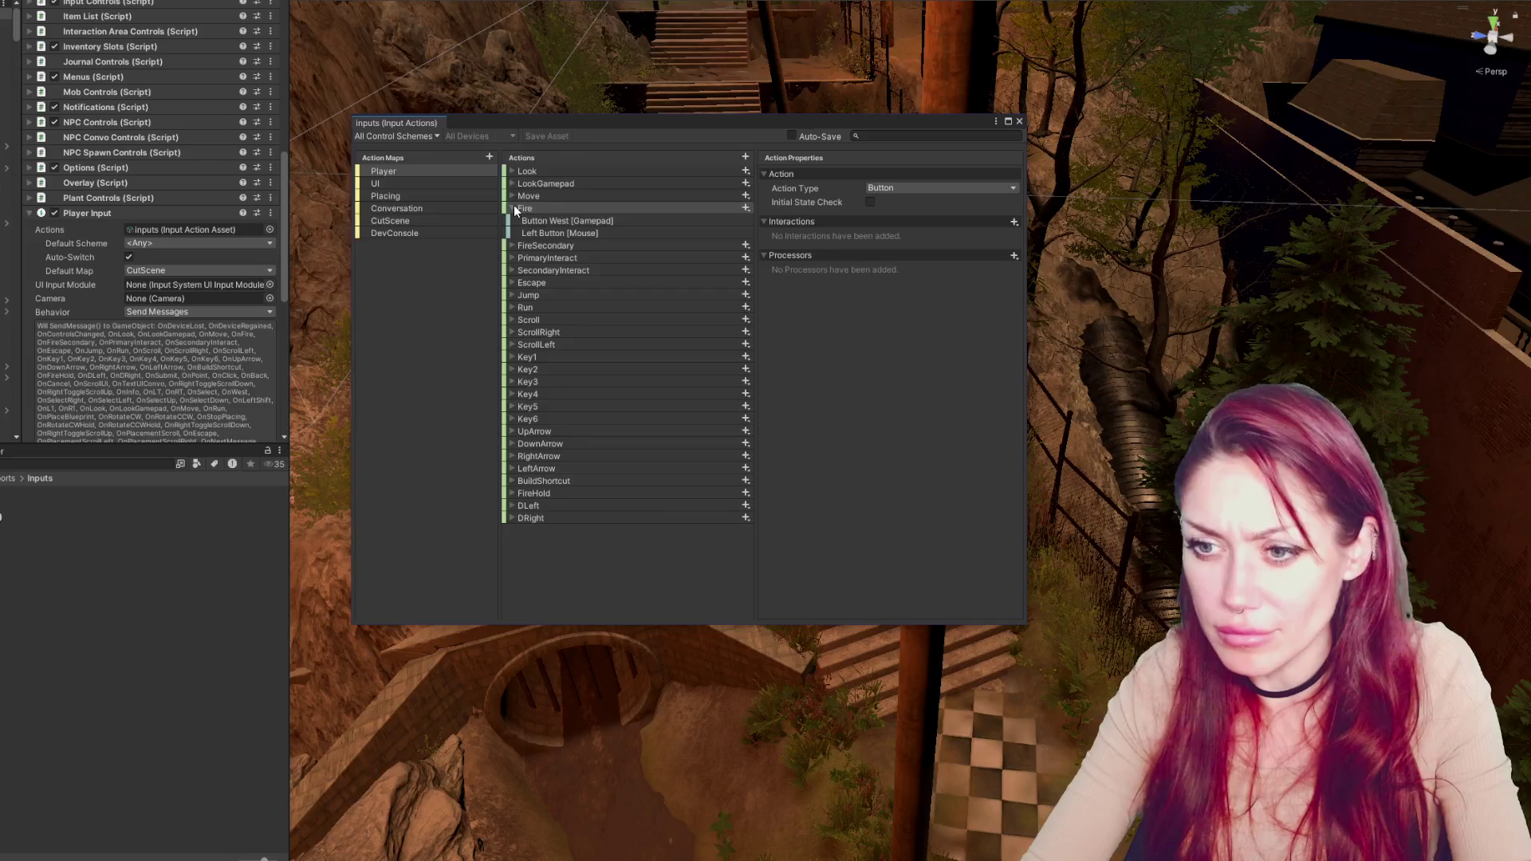
left_click(513, 205)
key("alt+Tab")
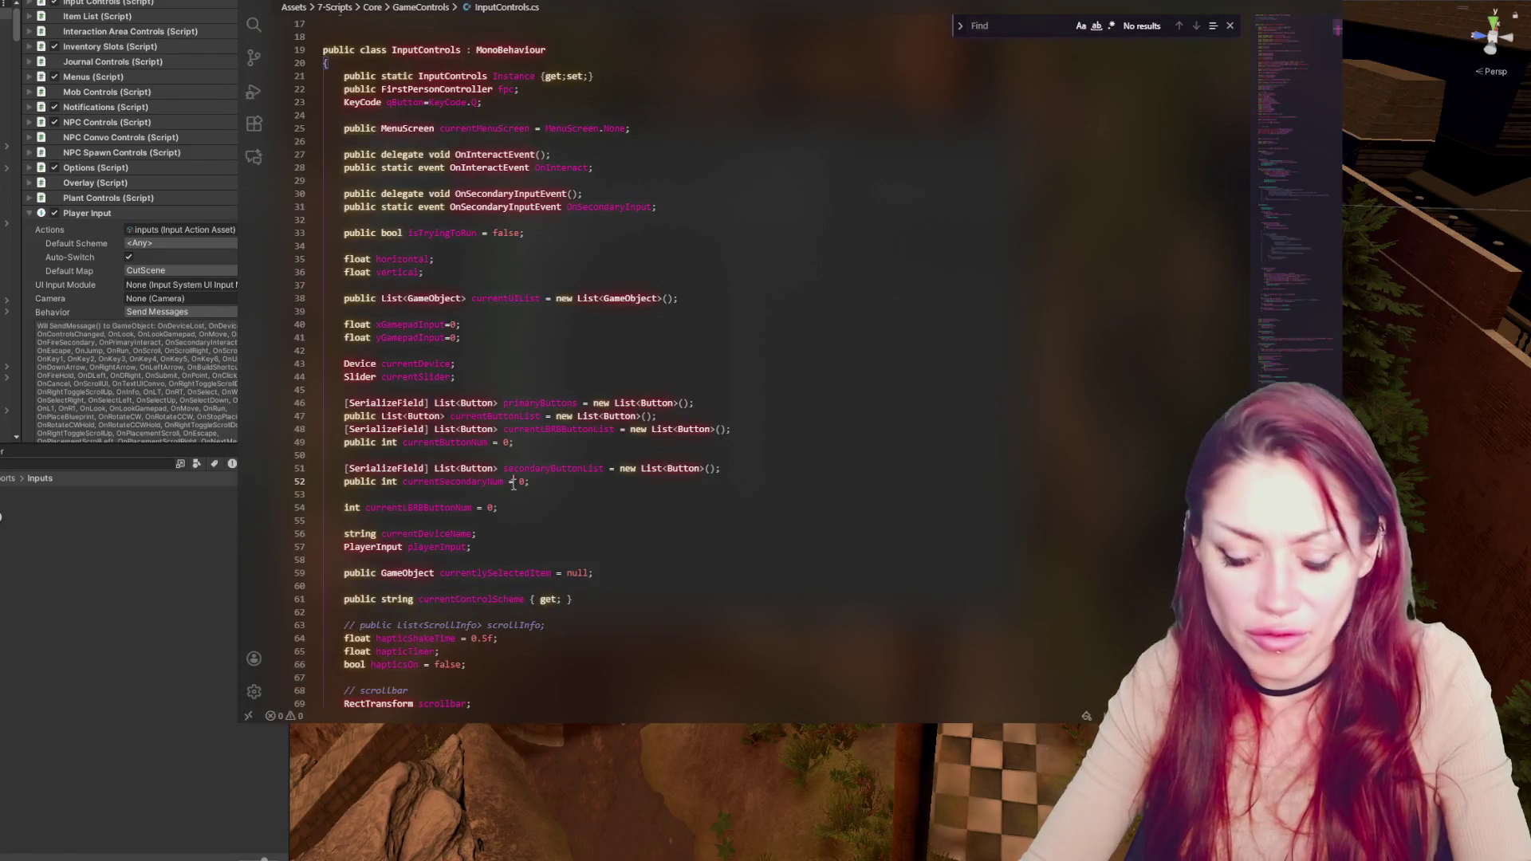
Search InputControls.cs for 'fire' and step through matches to the OnFireHold method
type("fire")
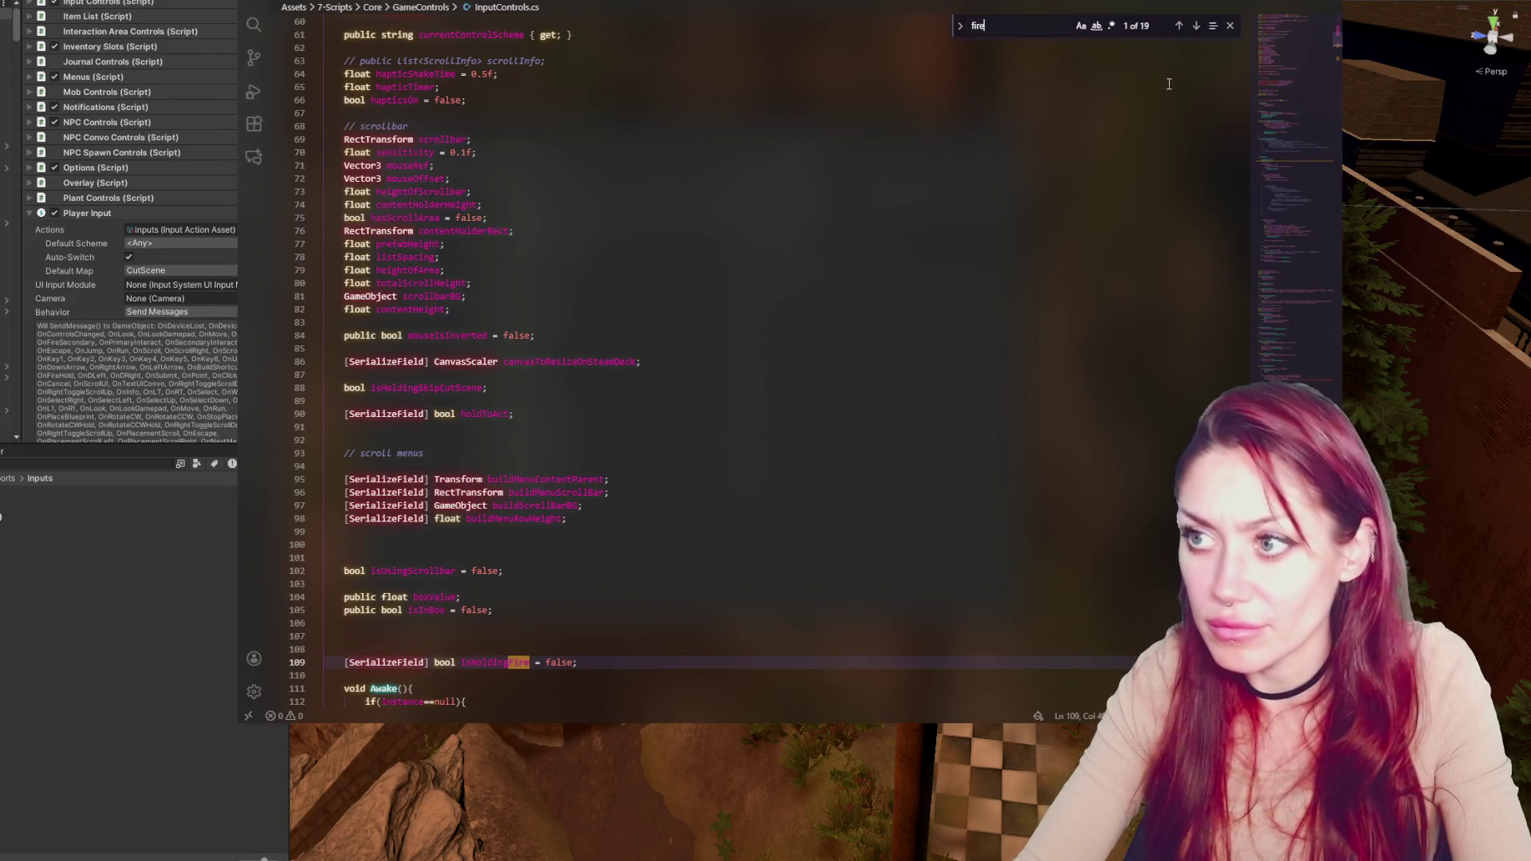
left_click(1196, 26)
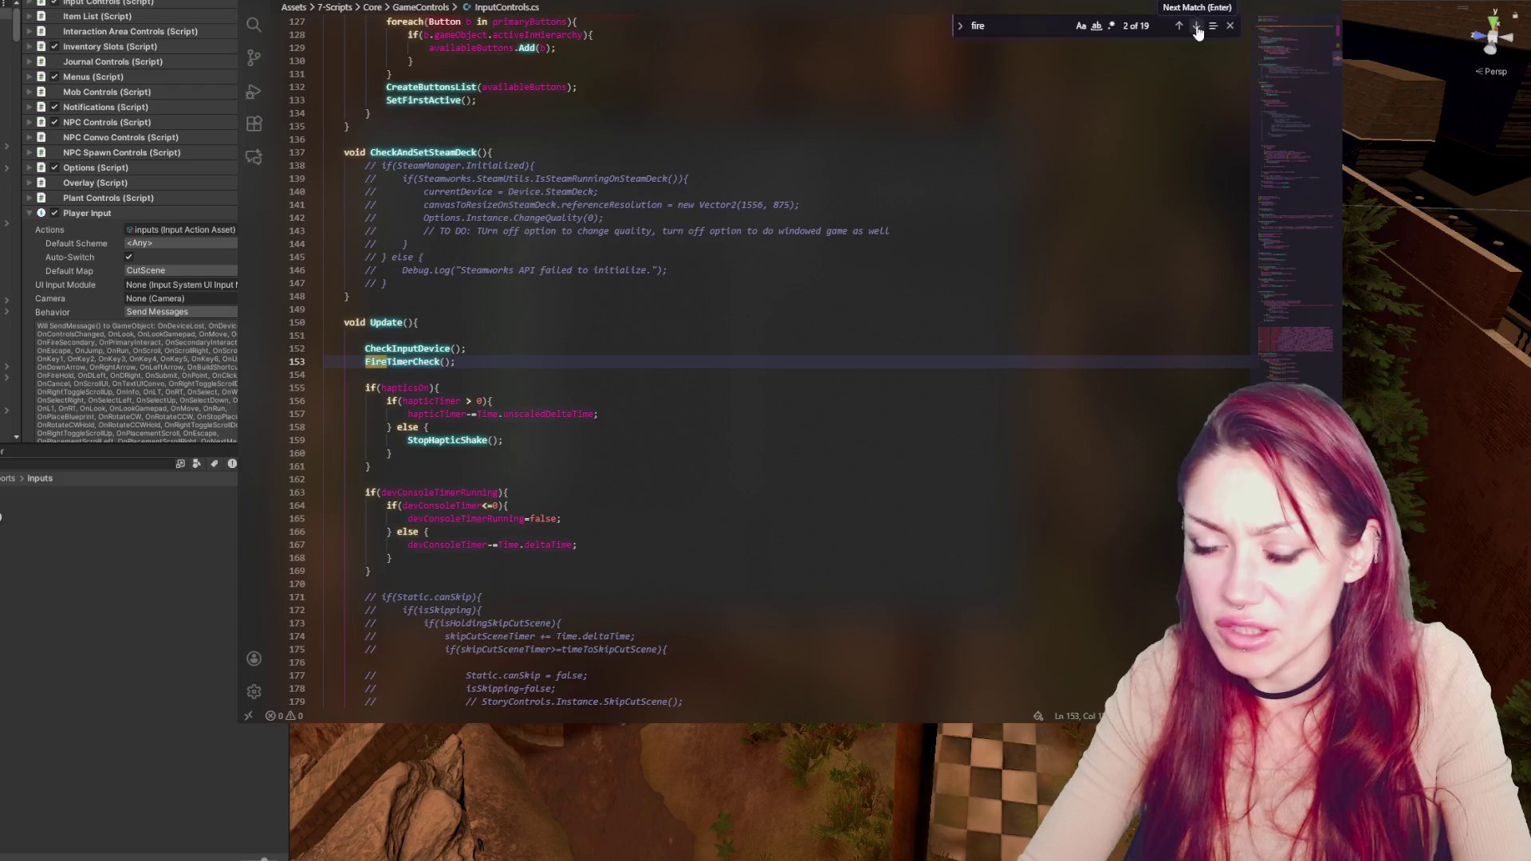
left_click(1197, 27)
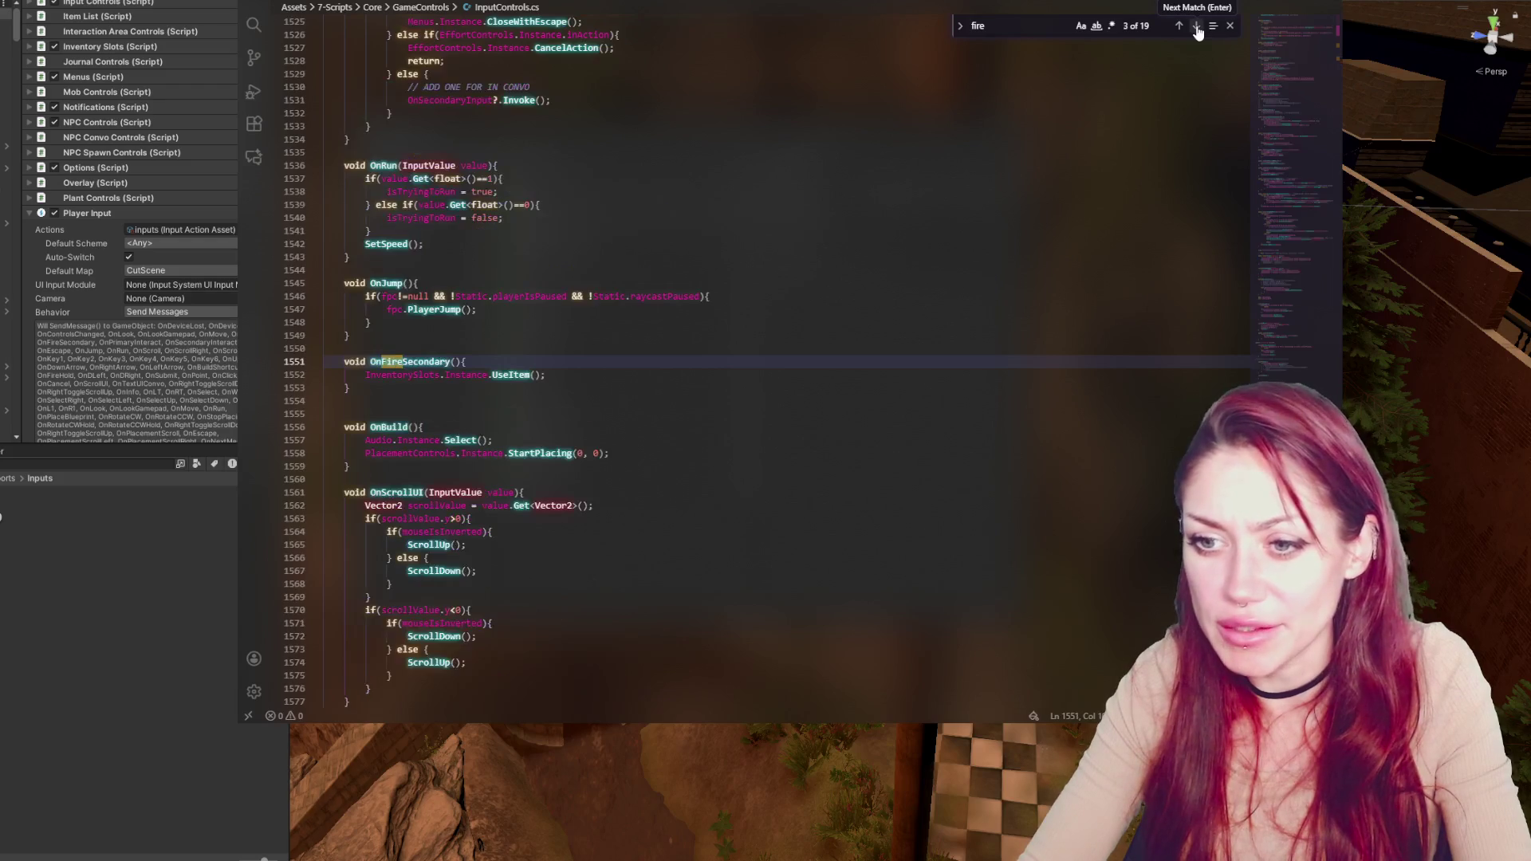
left_click(1196, 26)
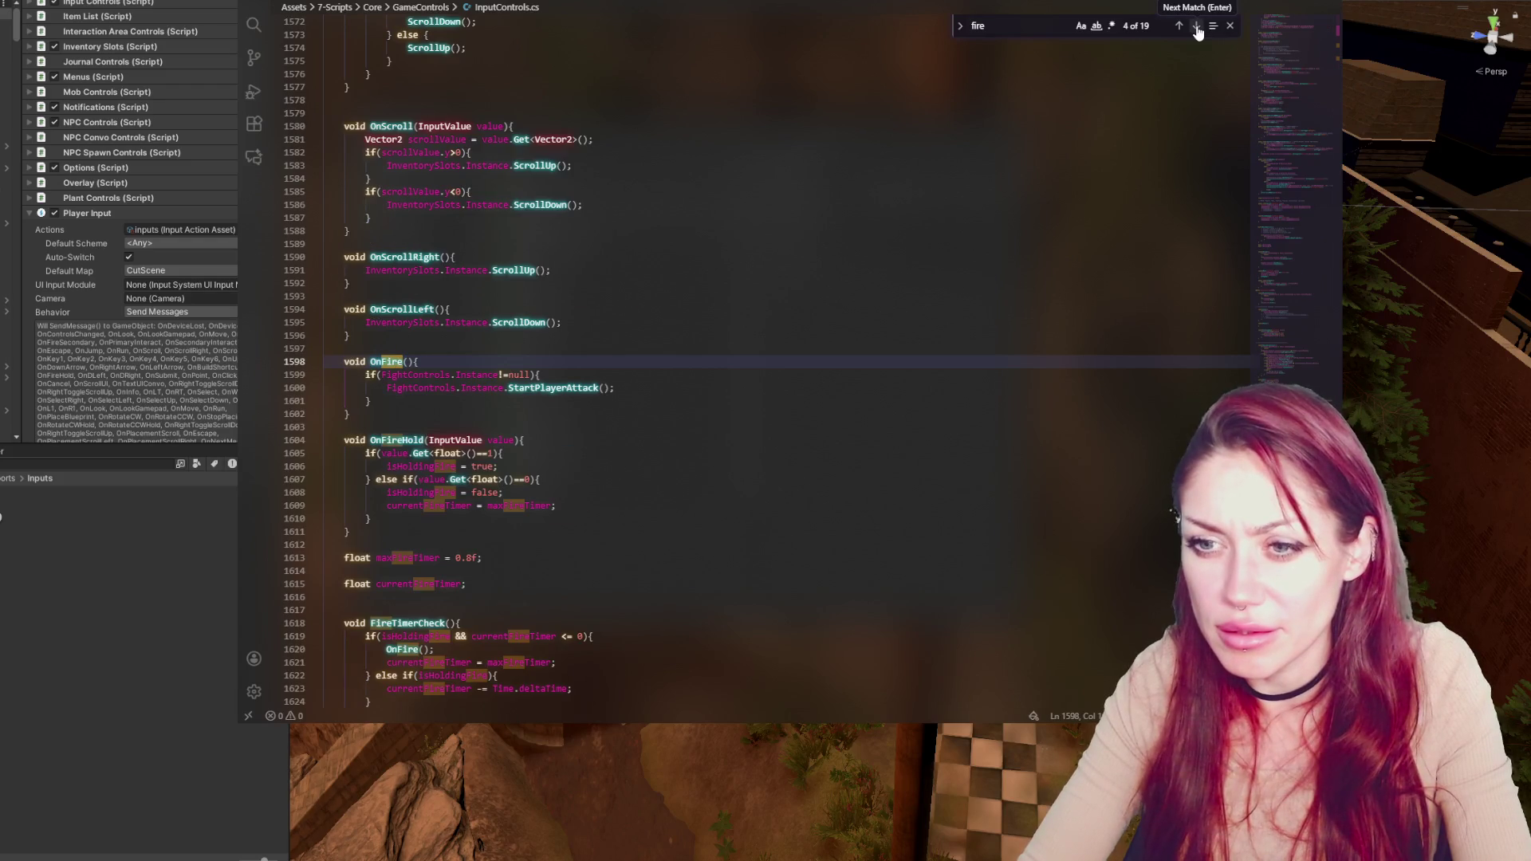
left_click(1197, 26)
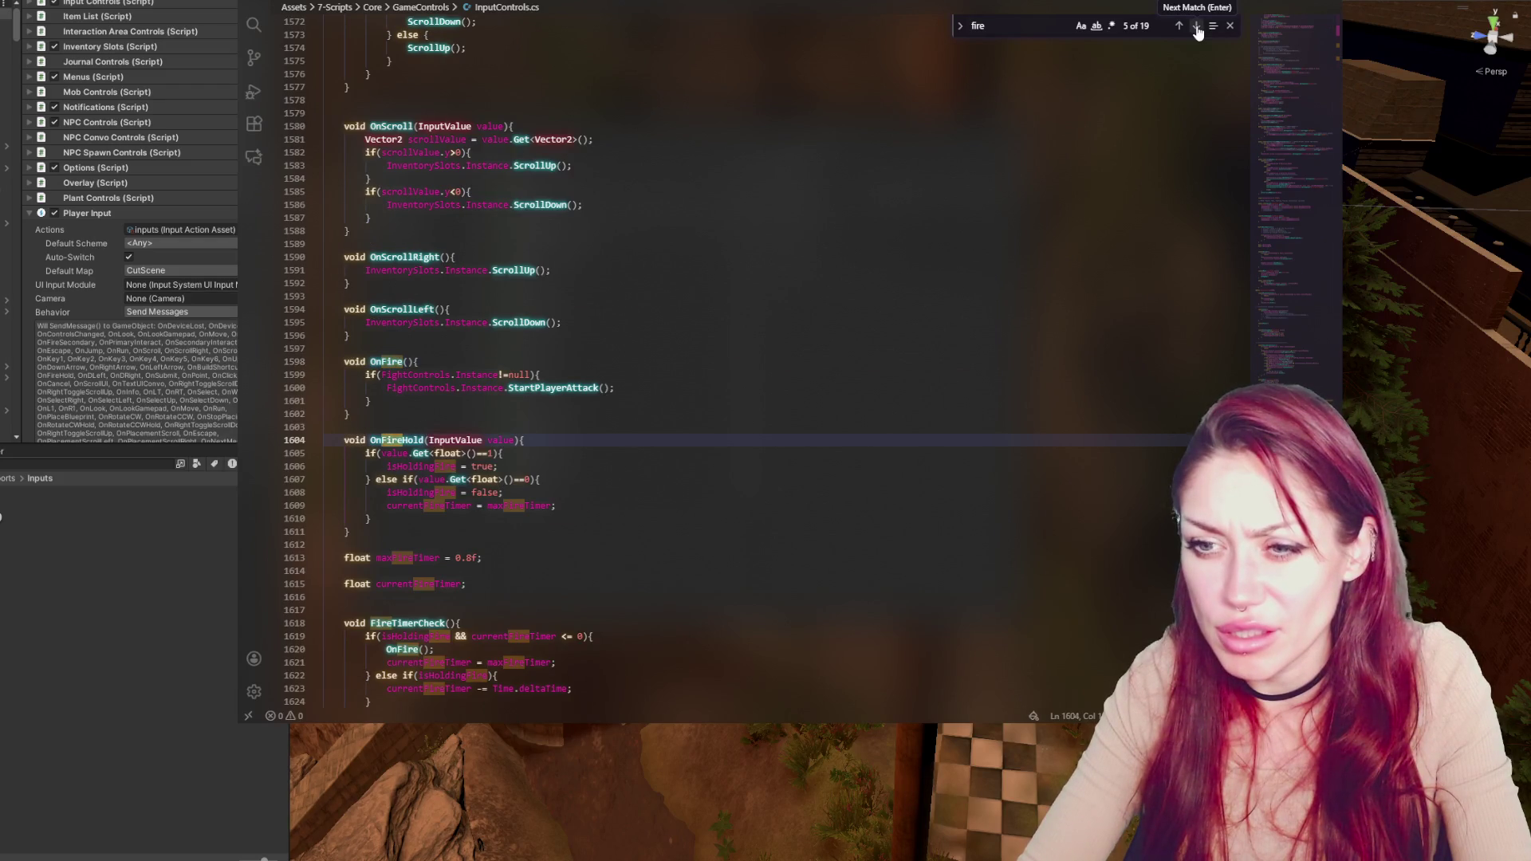
scroll(628, 352, "down", 3)
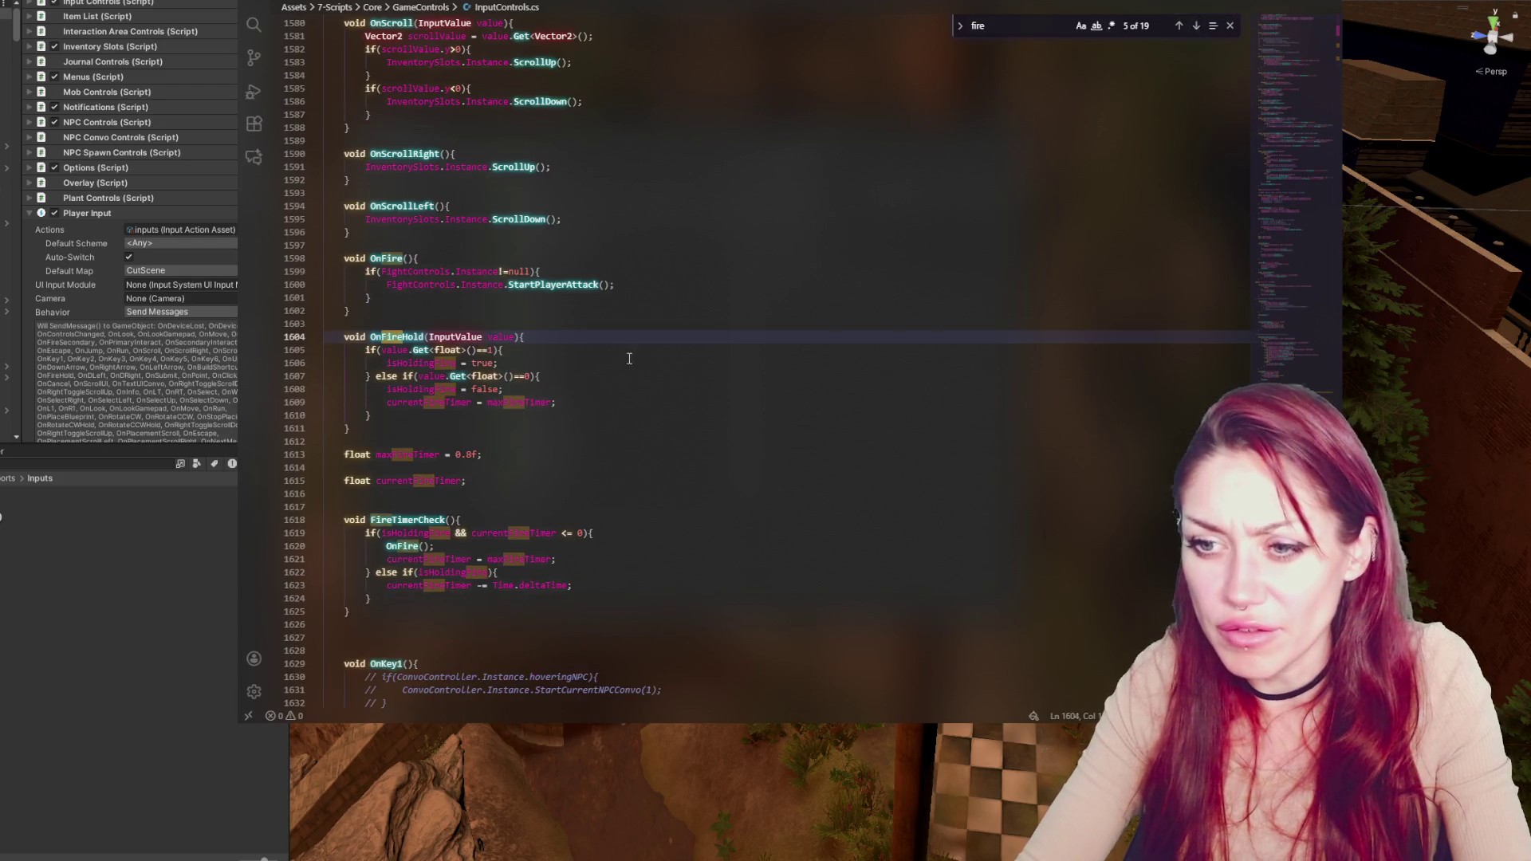
Find the maxFireTimer occurrences and cut the maxFireTimer and currentFireTimer declarations
double_click(519, 402)
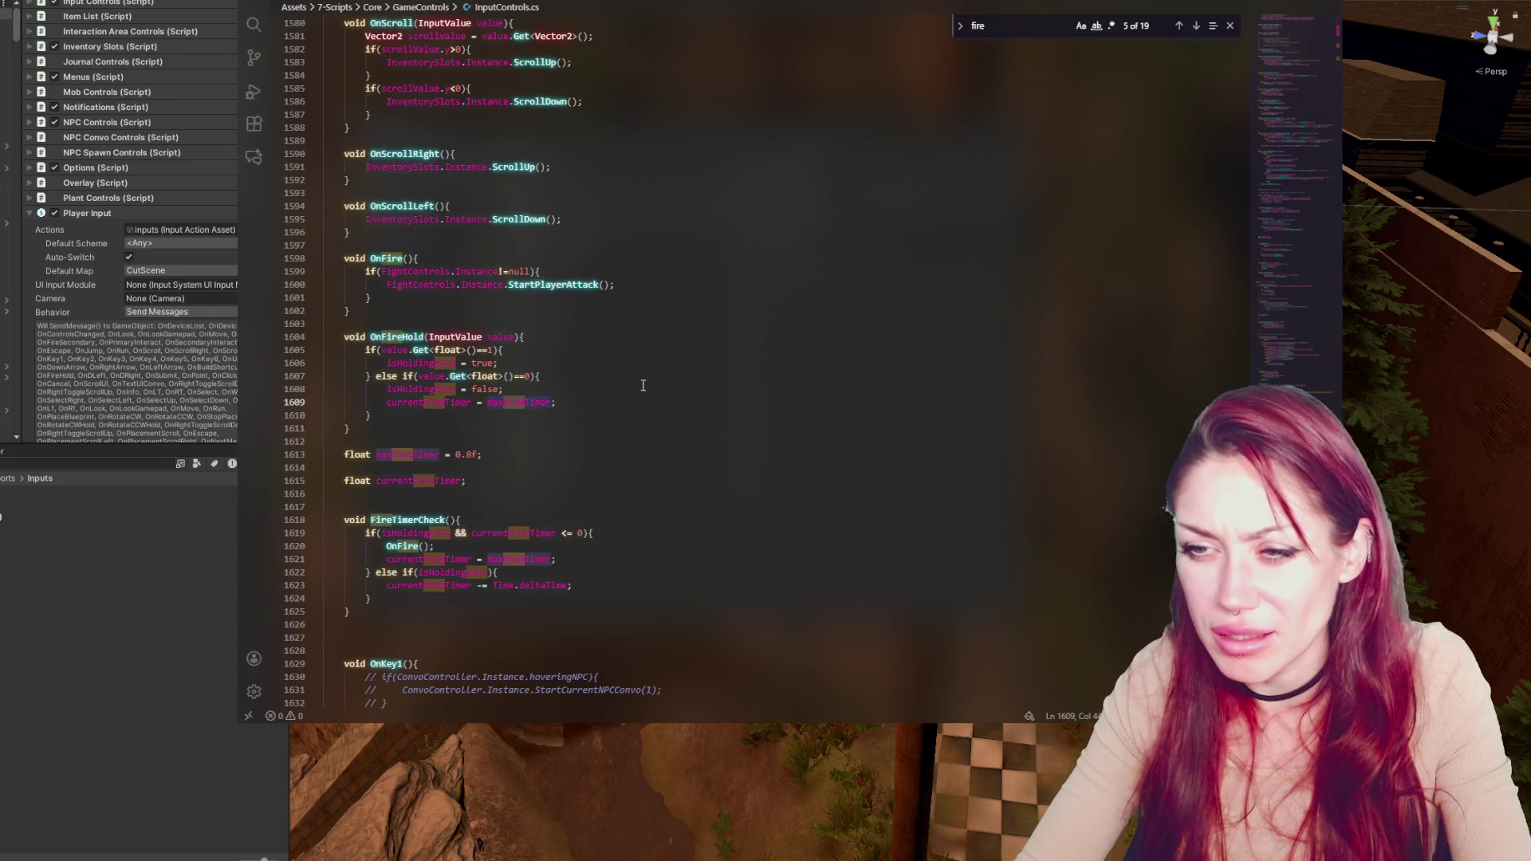
key("ctrl+f")
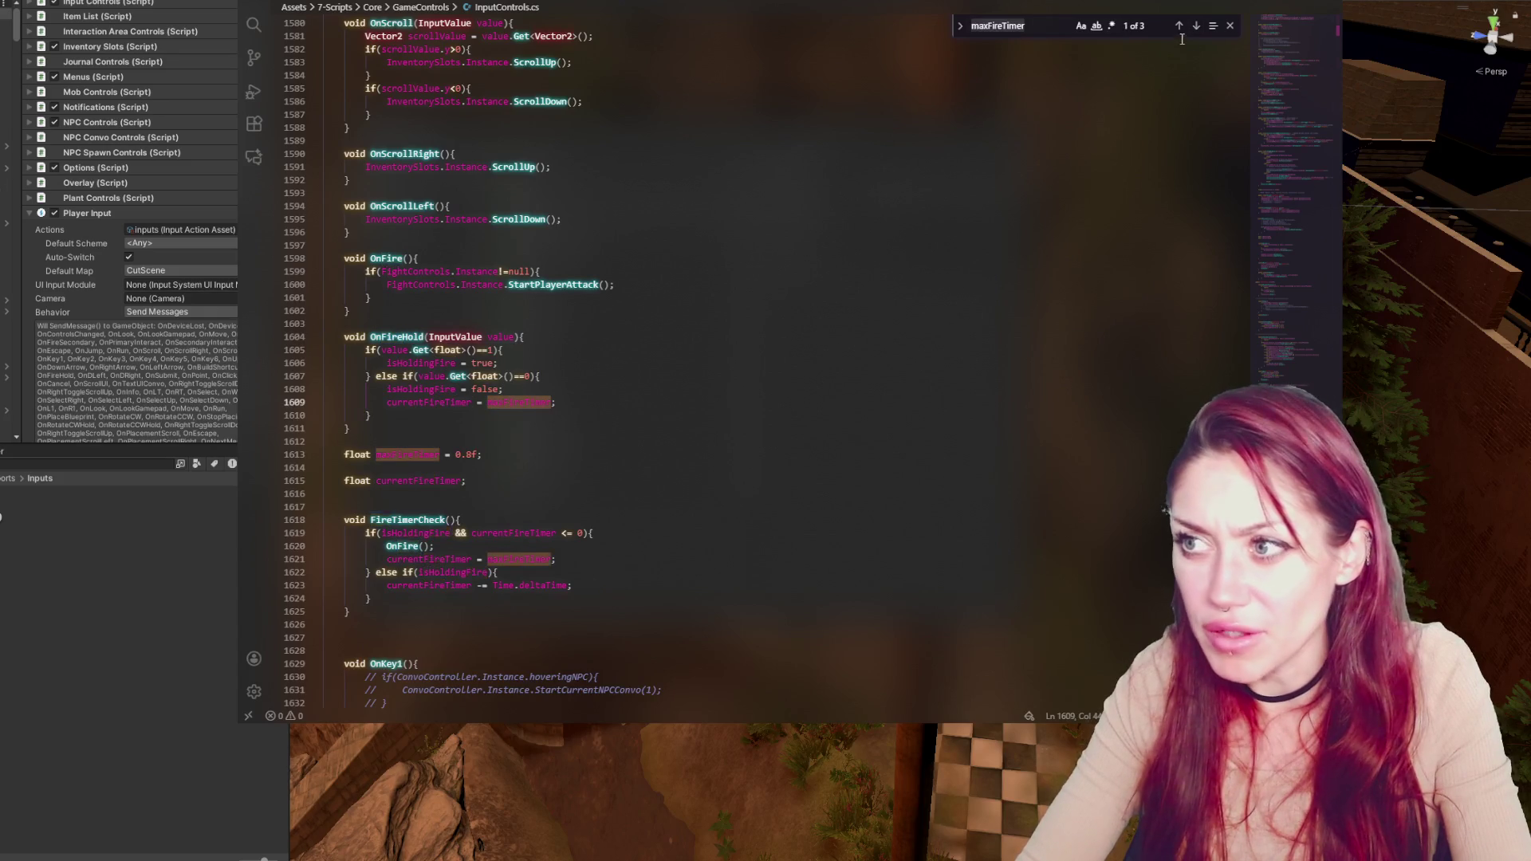
left_click(1176, 26)
left_click(1177, 26)
left_click(1176, 26)
left_click(1177, 27)
left_click(1177, 27)
left_click(1176, 27)
left_click(1177, 26)
left_click_drag(323, 494, 717, 447)
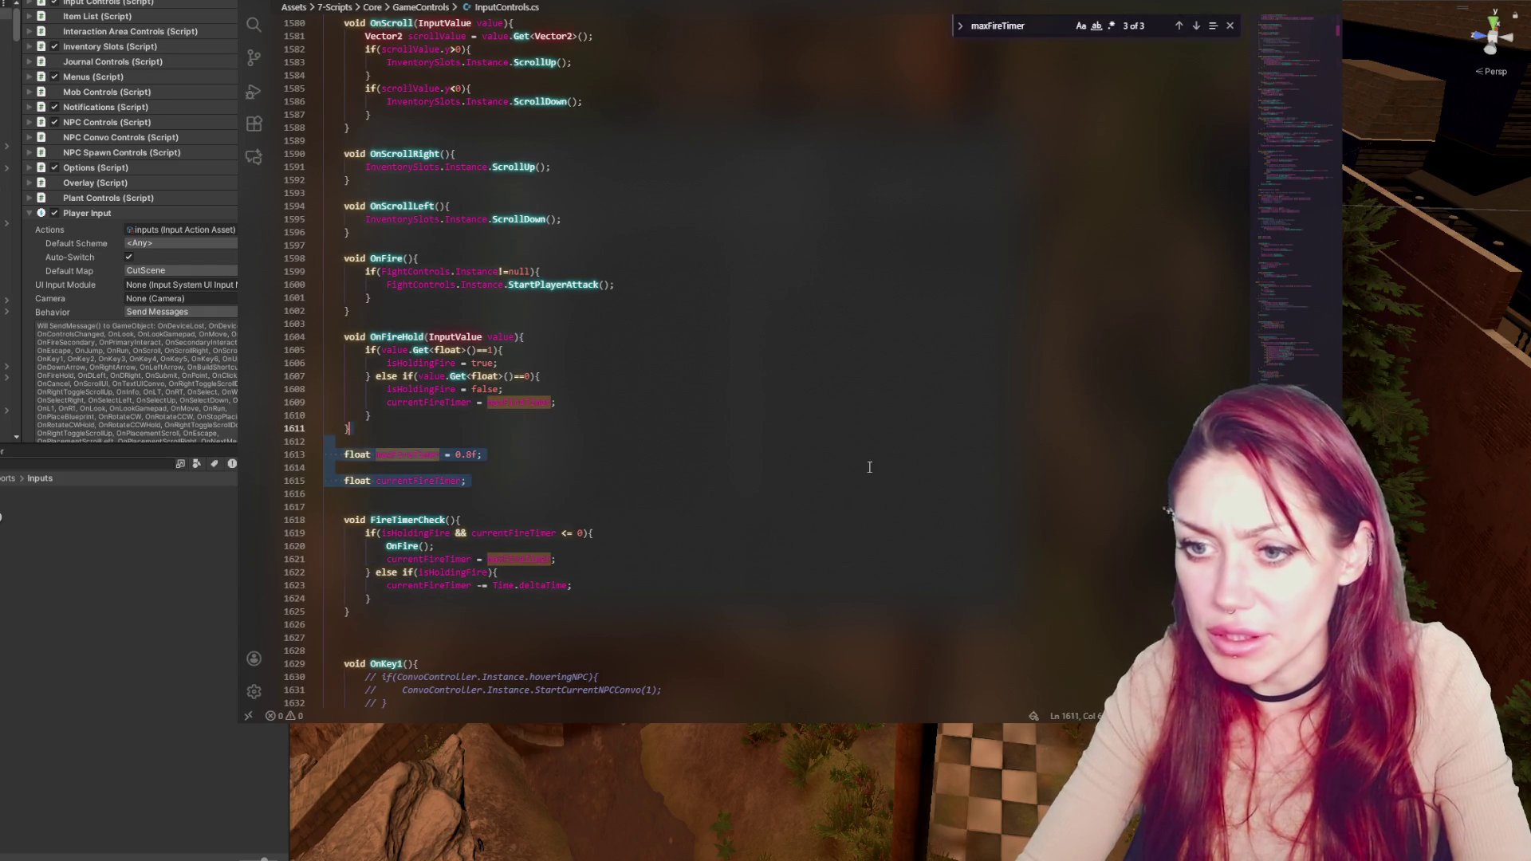
key("ctrl+x")
left_click_drag(1292, 407, 1301, 159)
scroll(518, 285, "up", 20)
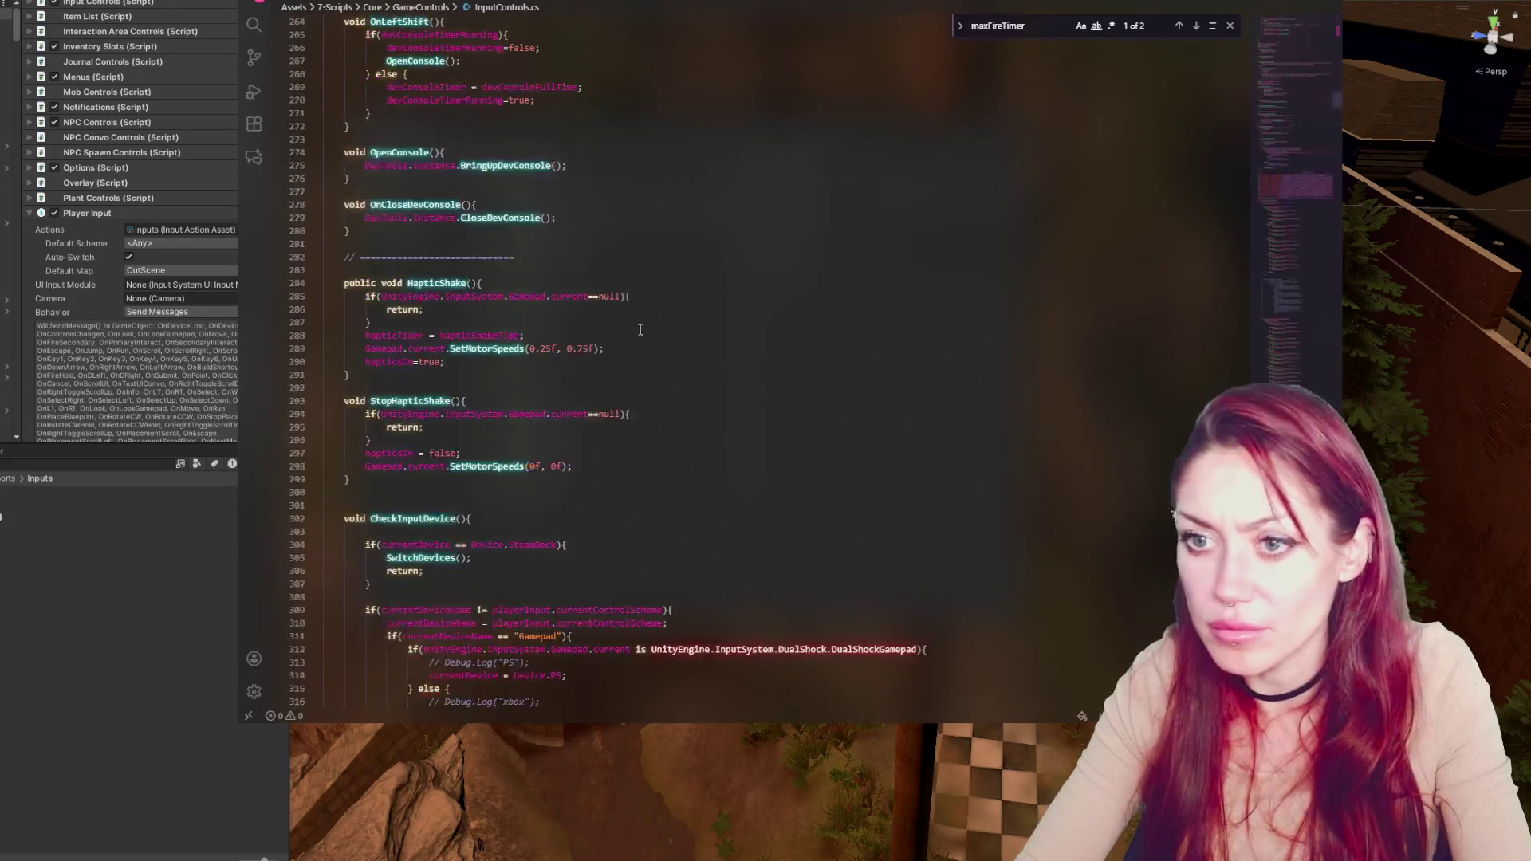
scroll(518, 284, "up", 15)
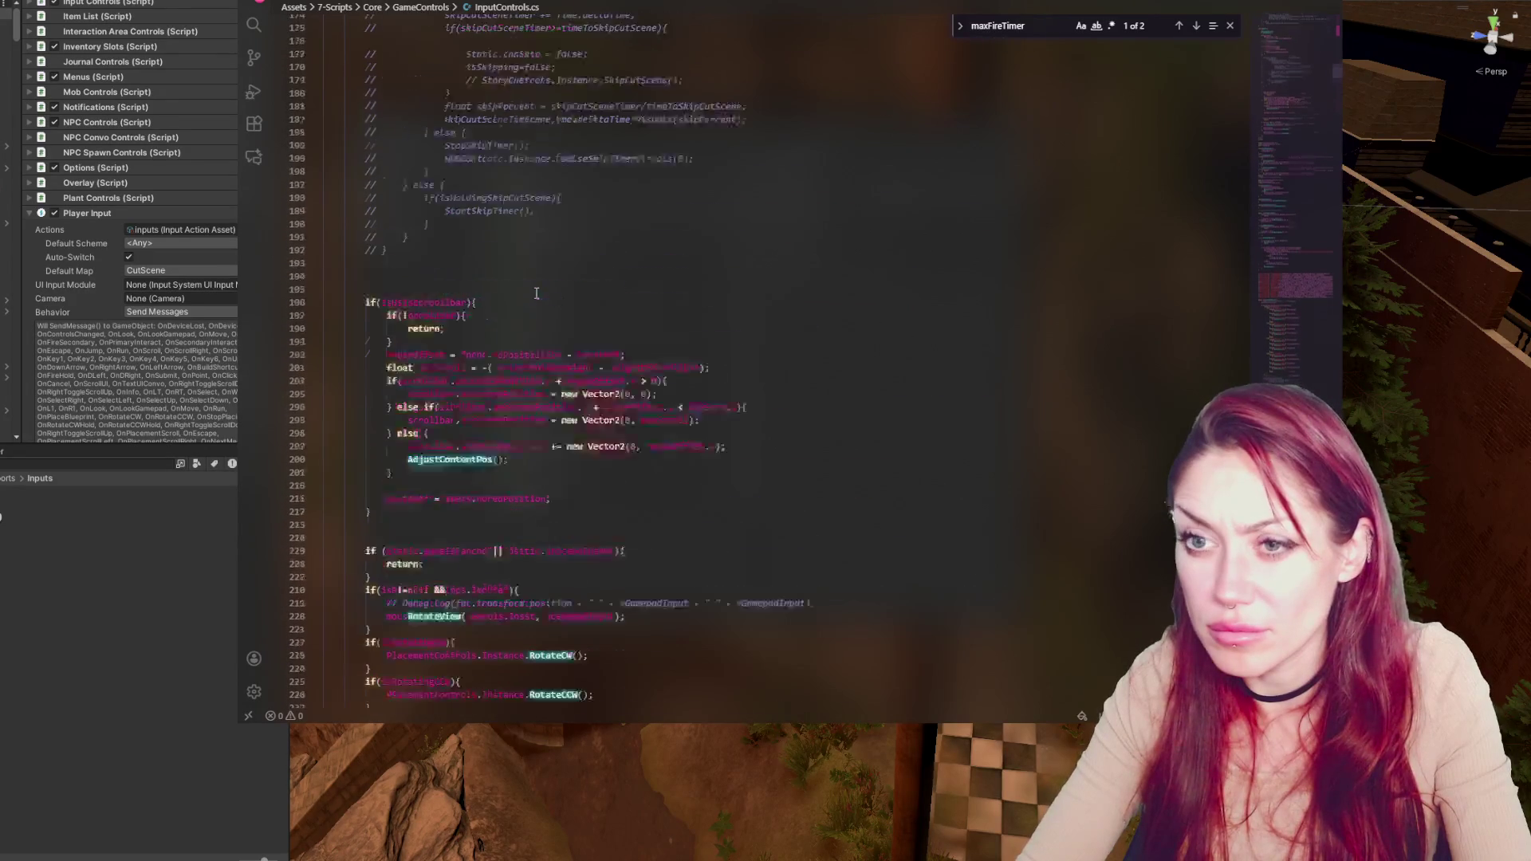
scroll(1314, 162, "up", 15)
scroll(445, 341, "down", 10)
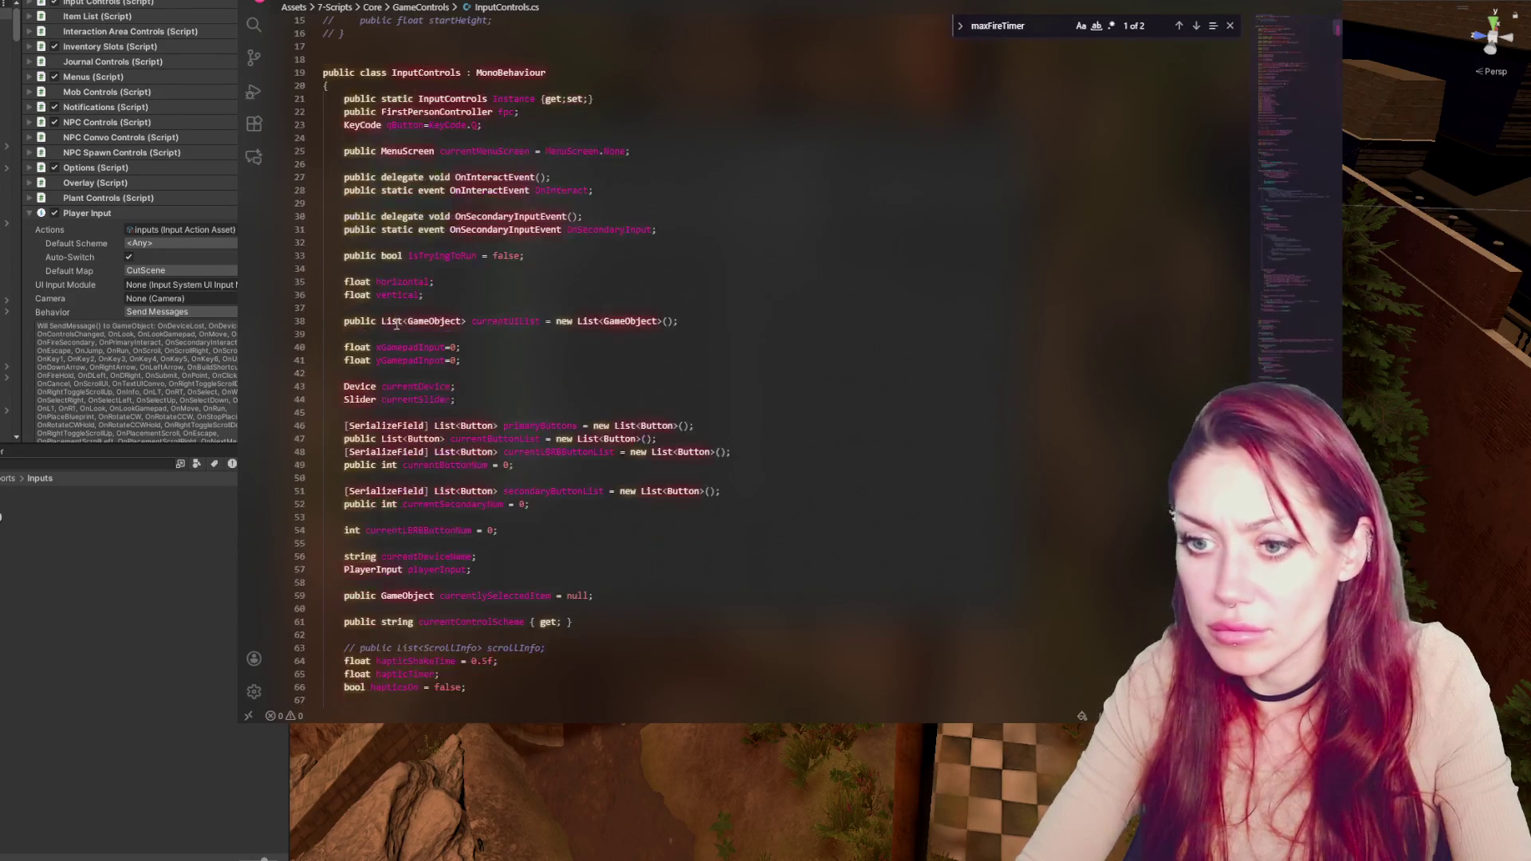
Paste the maxFireTimer and currentFireTimer fields below isHoldingFire and tidy the blank lines
scroll(468, 319, "down", 1)
left_click(615, 389)
key("Return")
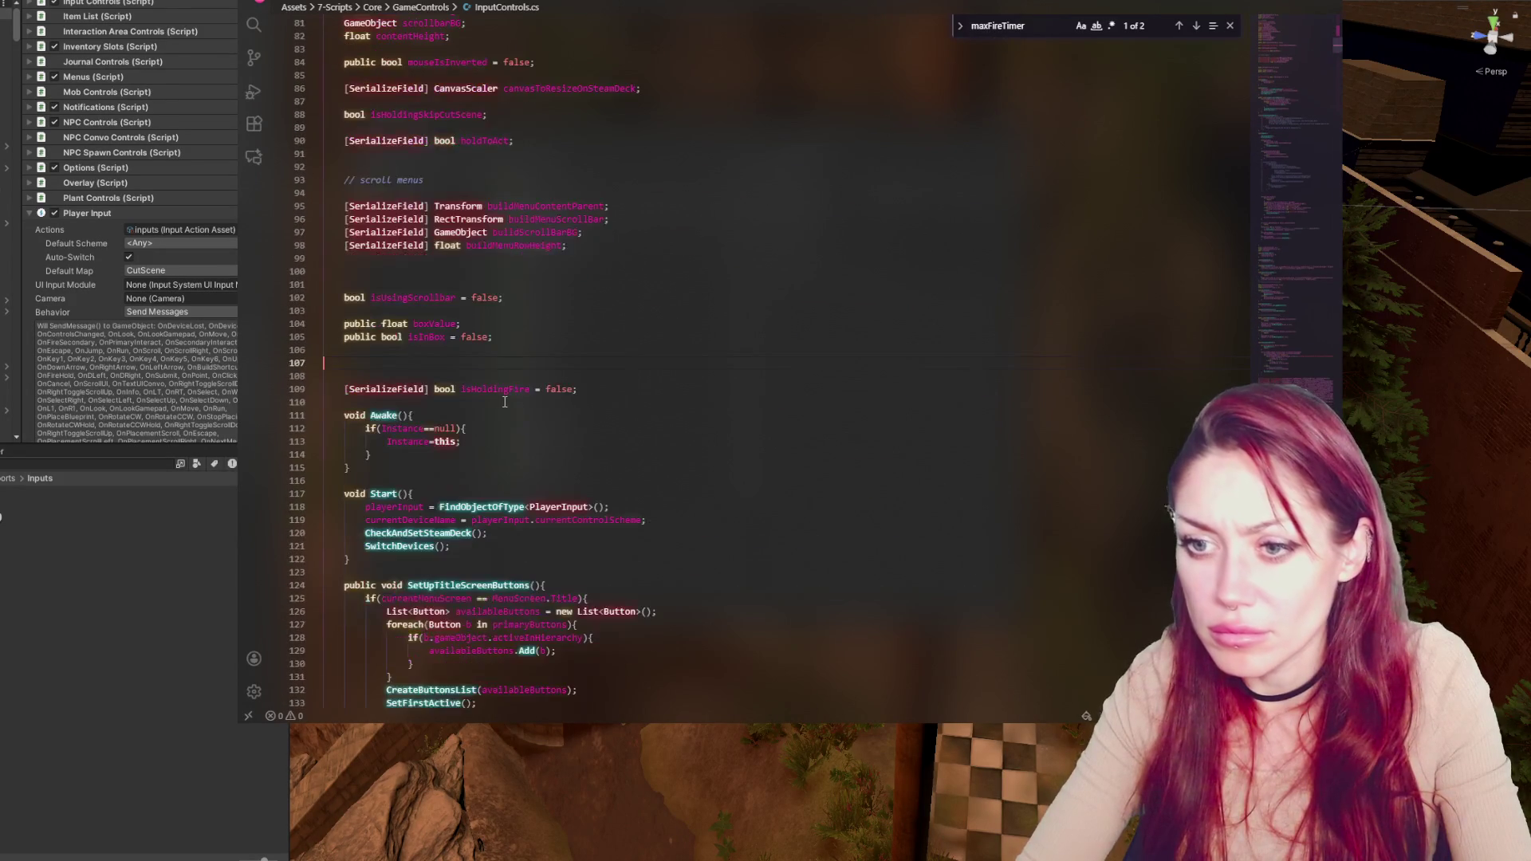
key("Return")
key("Return")
key("Return")
key("Return")
key("Return")
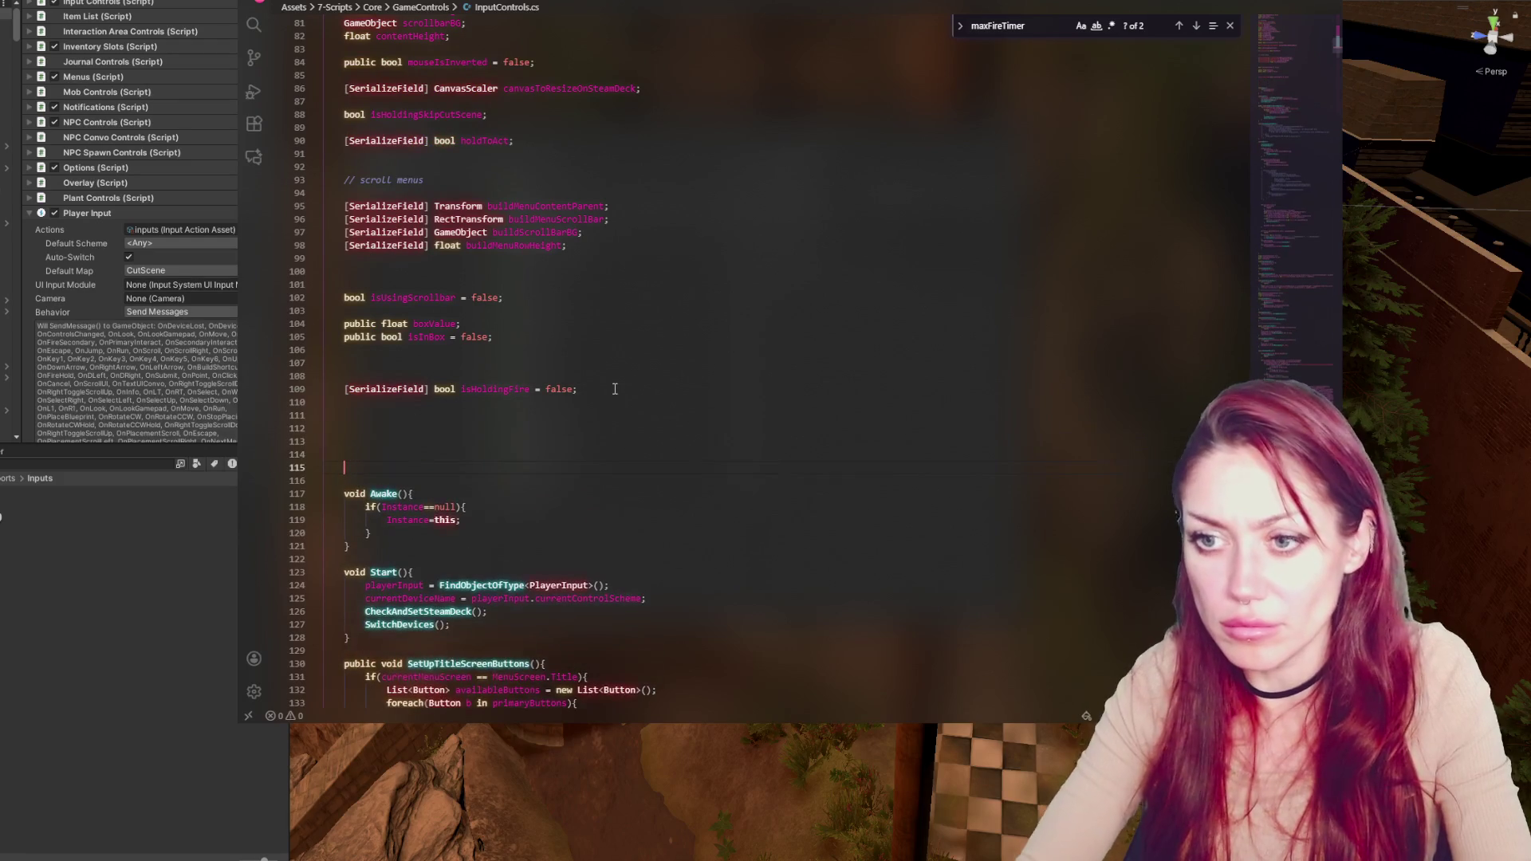
key("ctrl+v")
left_click(344, 428)
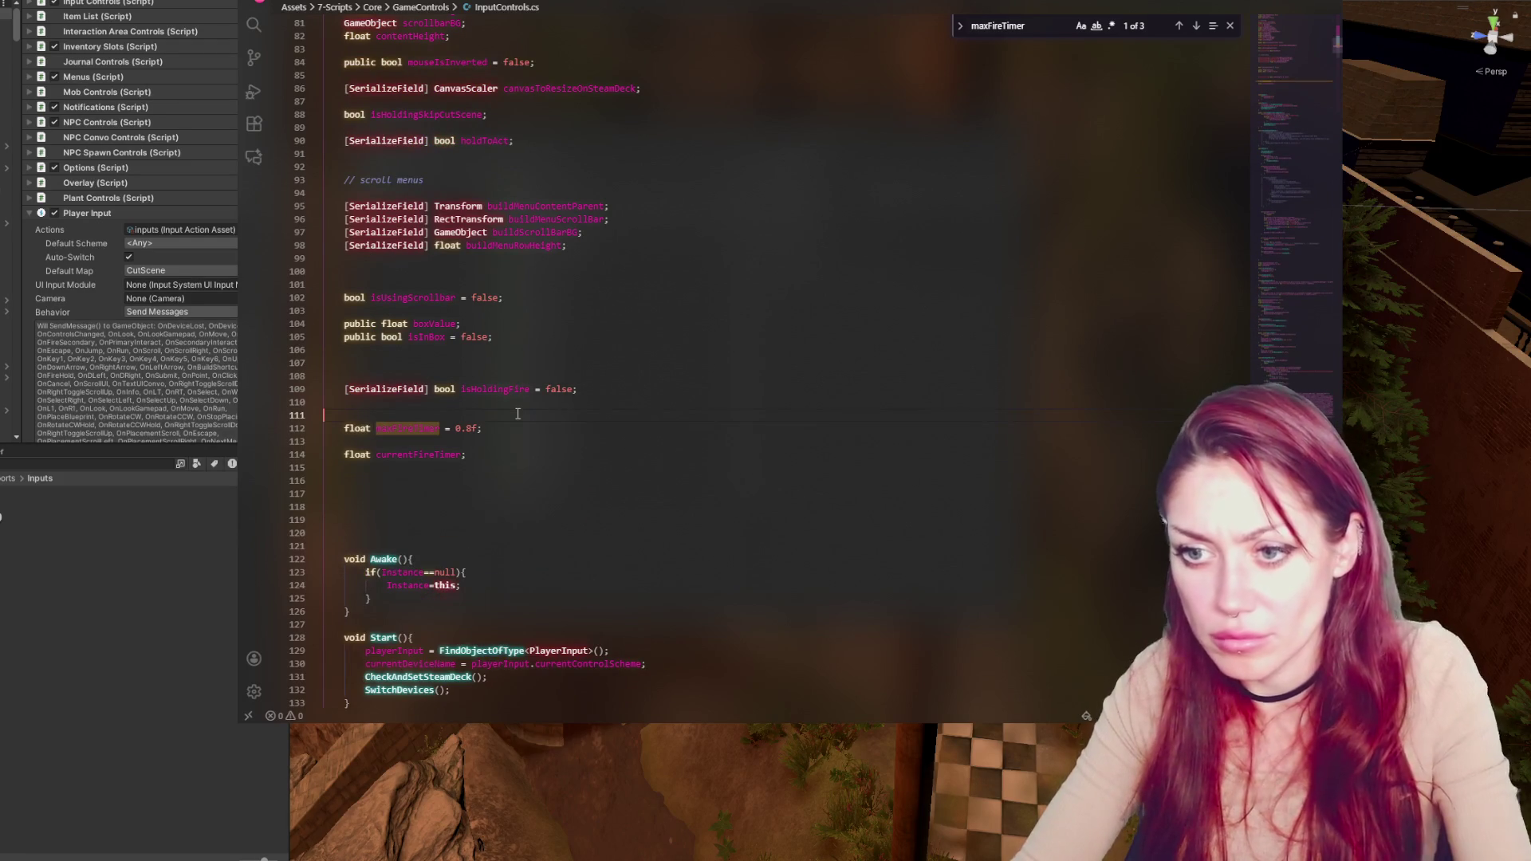
key("BackSpace")
key("BackSpace")
key("End")
key("Delete")
Add the '// HOLDING ATTACK / FIRE' comment, change maxFireTimer from 0.8f to 0.4f, and save
left_click(488, 372)
type("//")
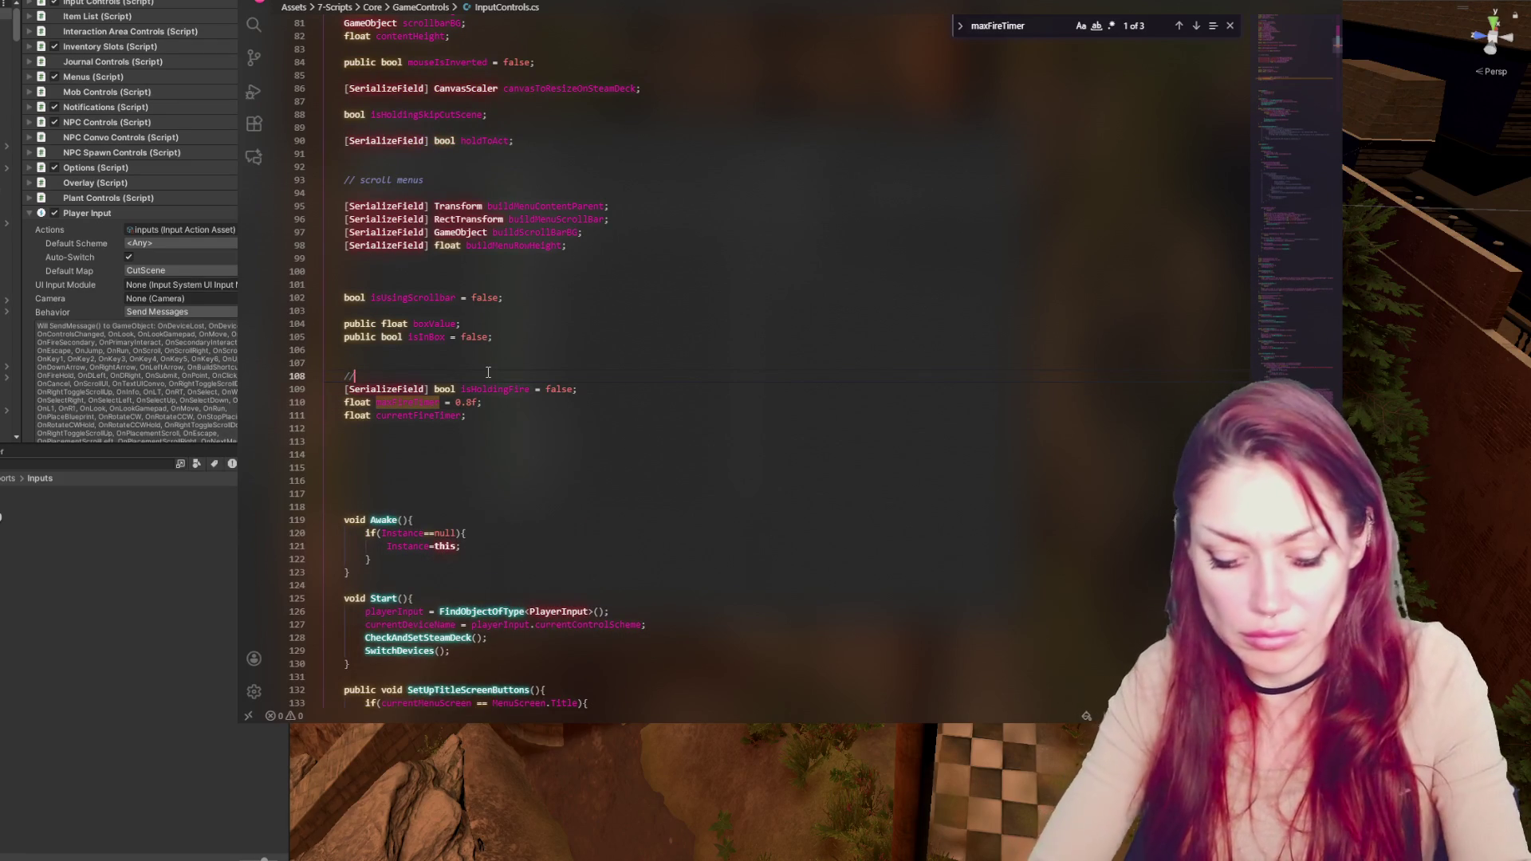
type(" HOLDING AT")
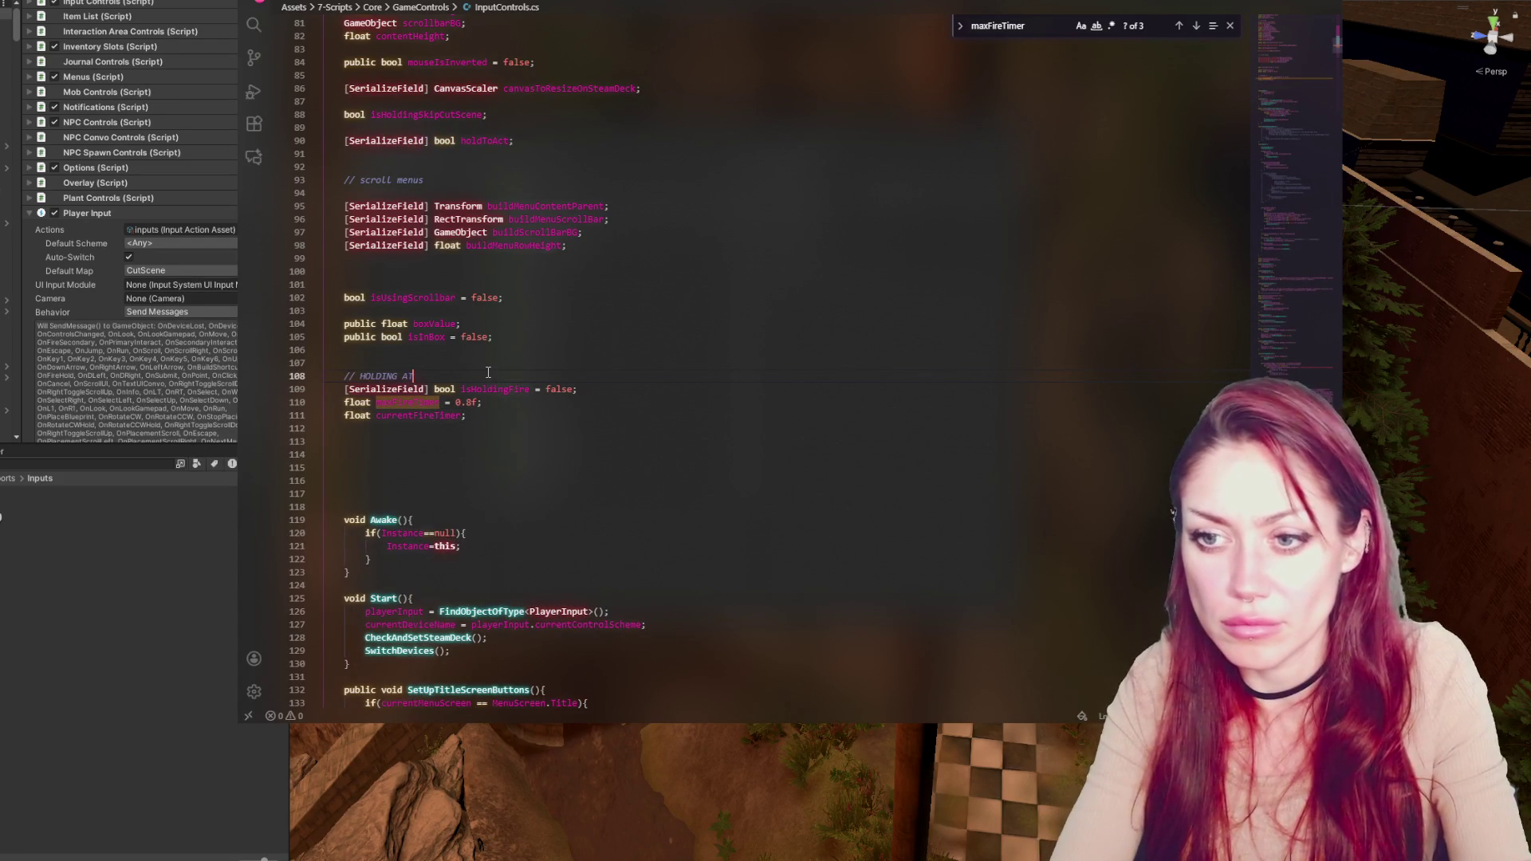
type("TACK / FIRE")
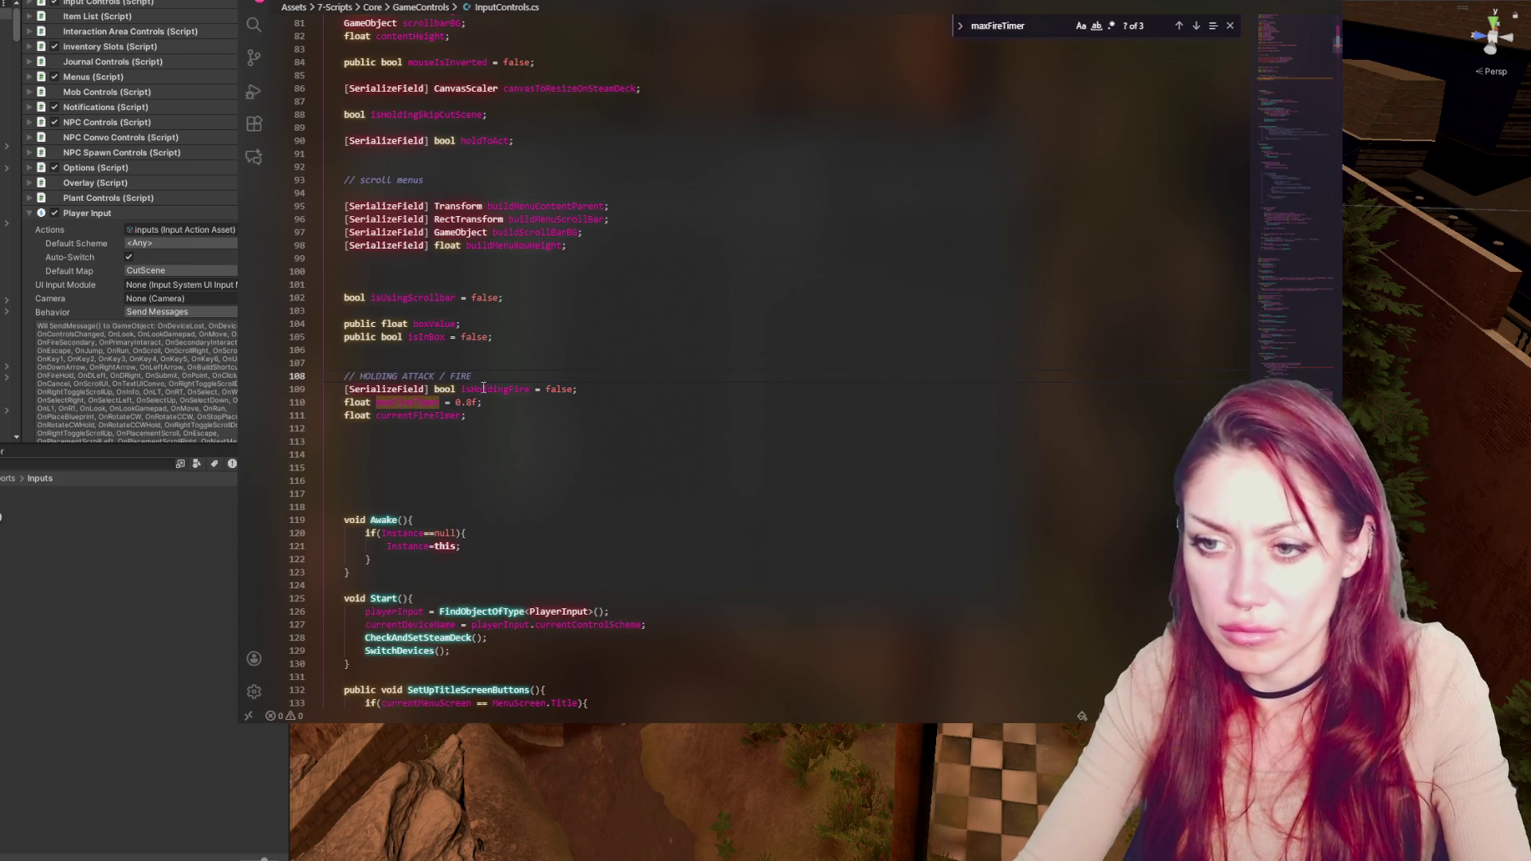
left_click(471, 403)
key("BackSpace")
type("4")
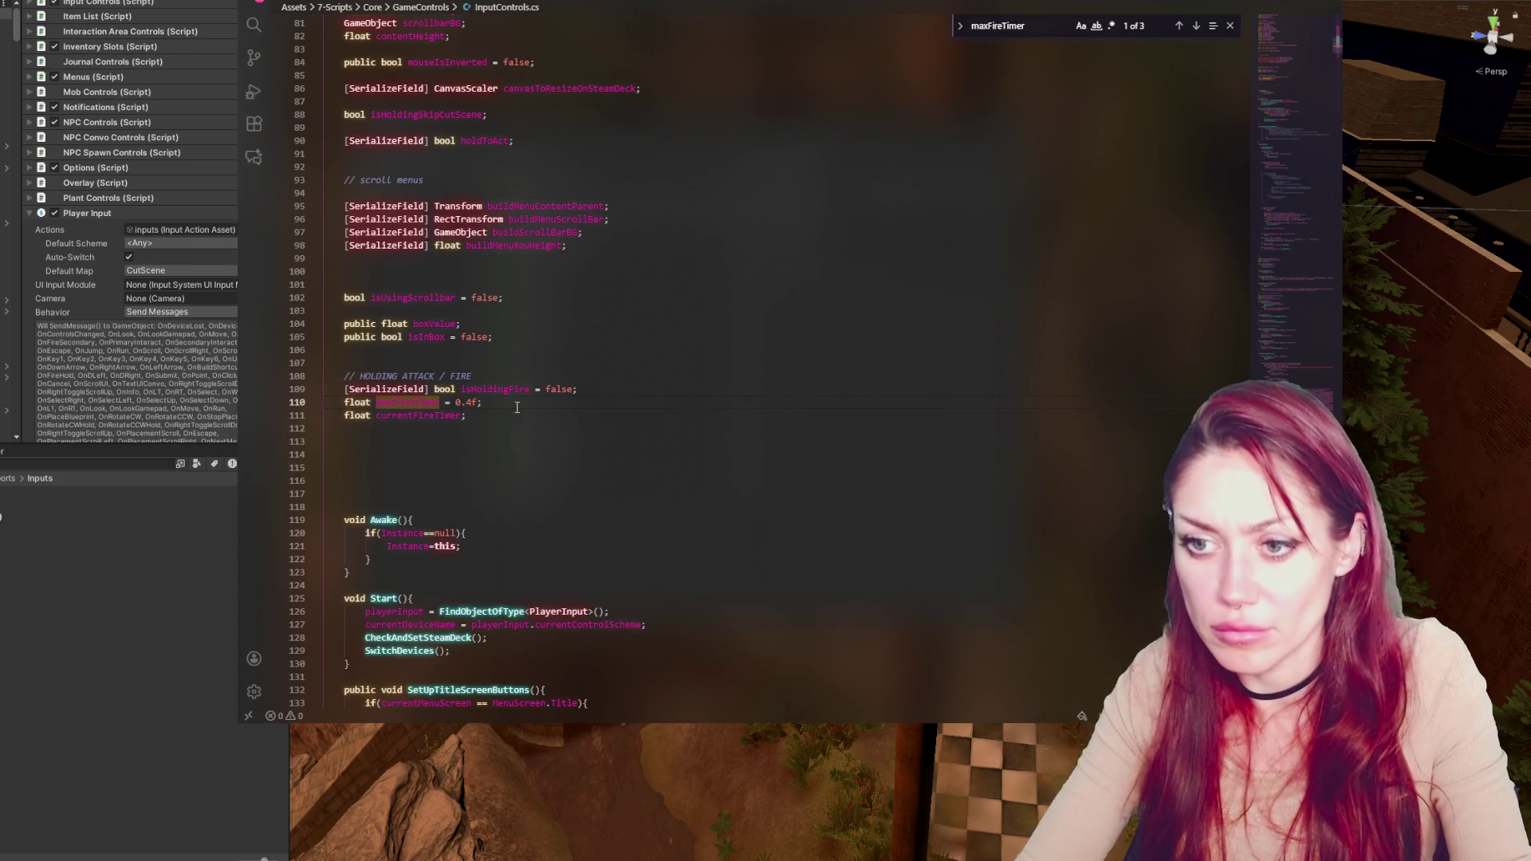
key("ctrl+s")
key("alt+Tab")
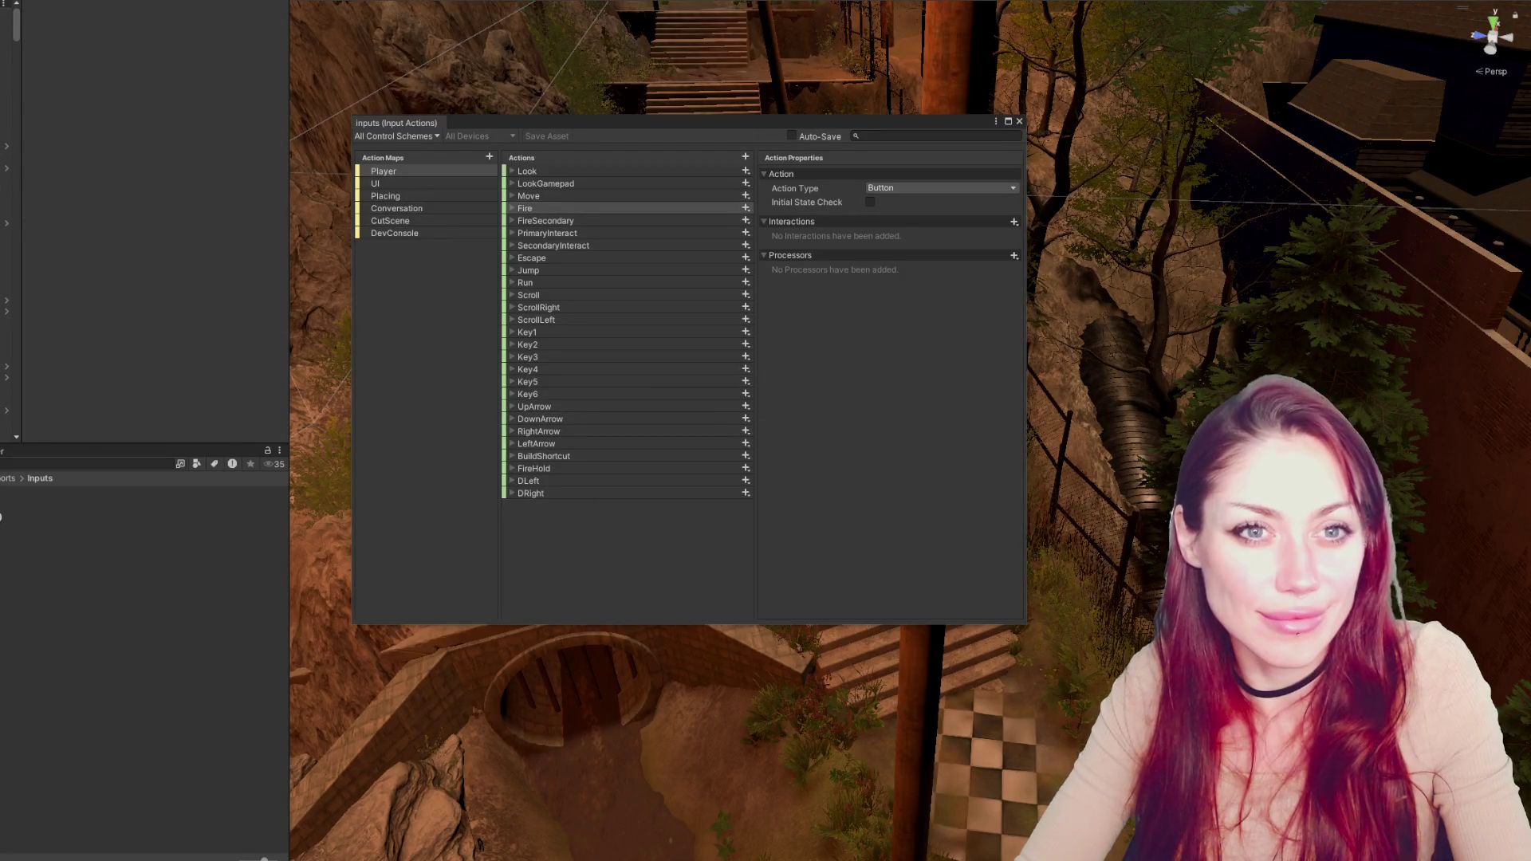
Close the Input Actions window, select the Title scene, and start the game from the title menu
left_click(1018, 121)
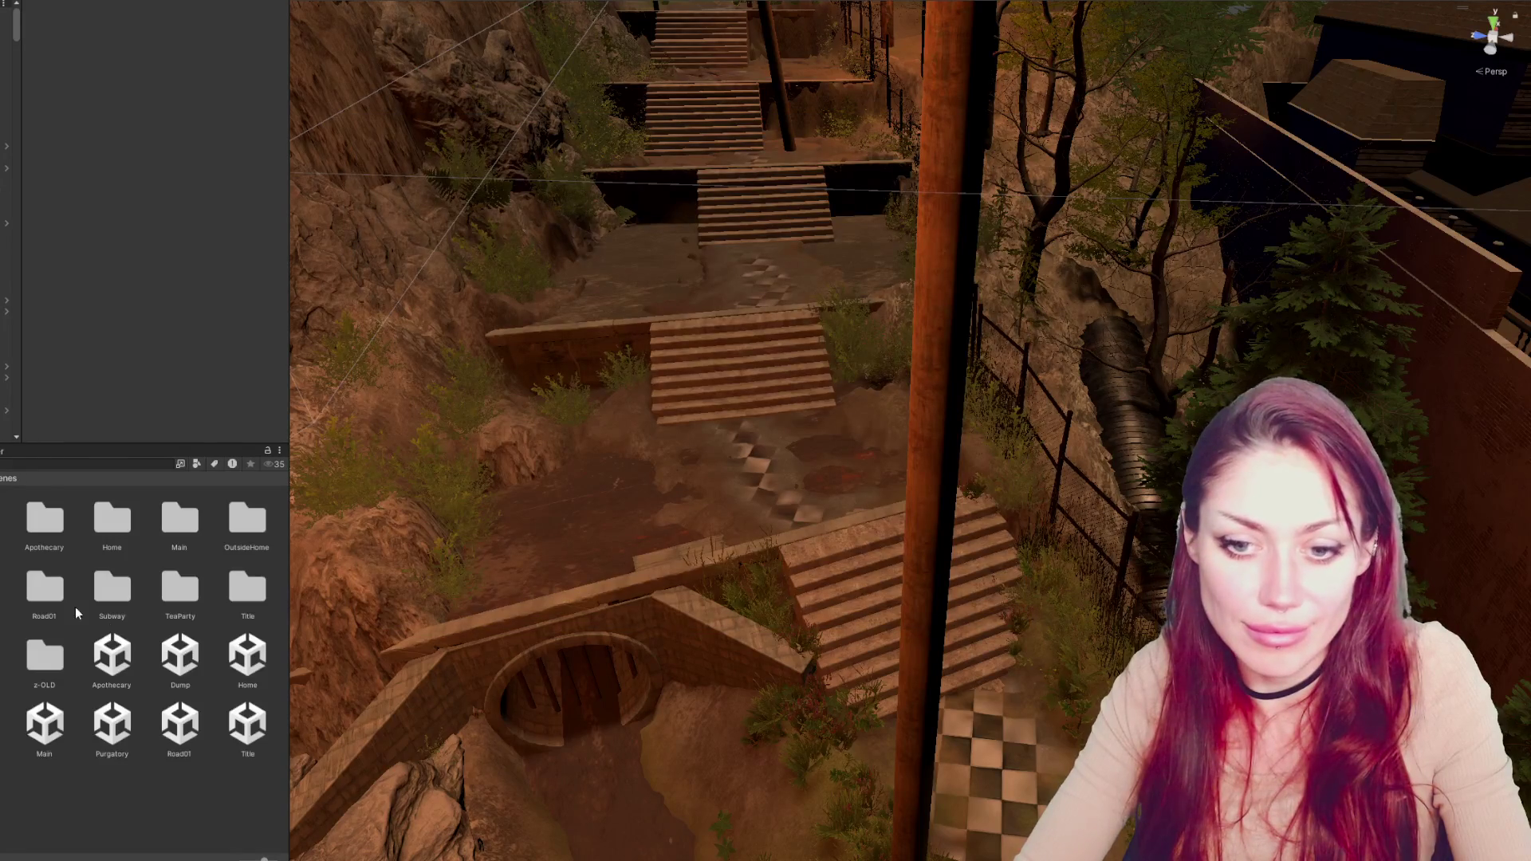
left_click(247, 721)
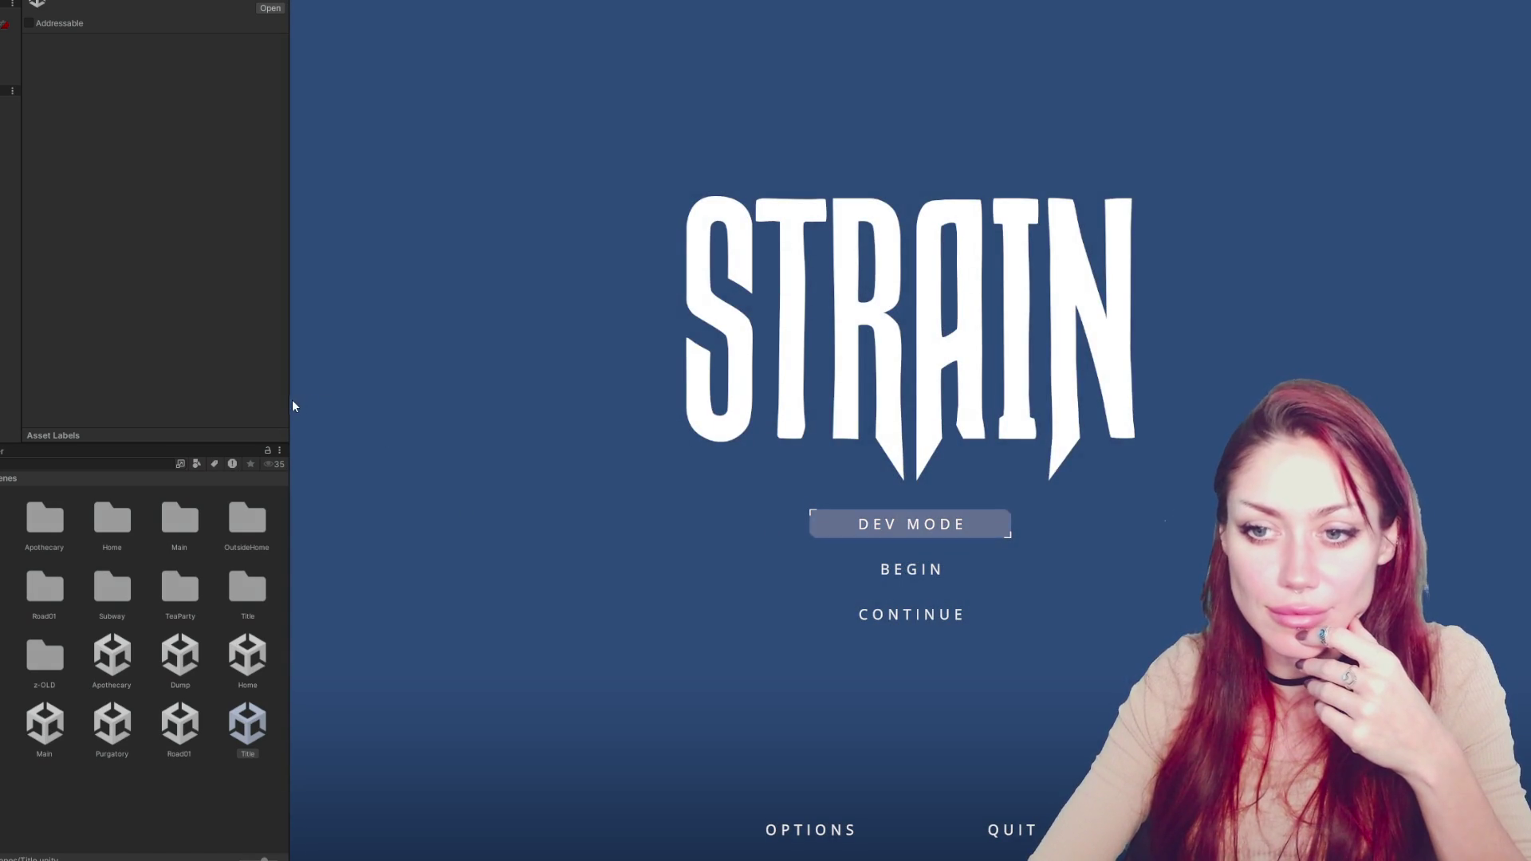
left_click(727, 558)
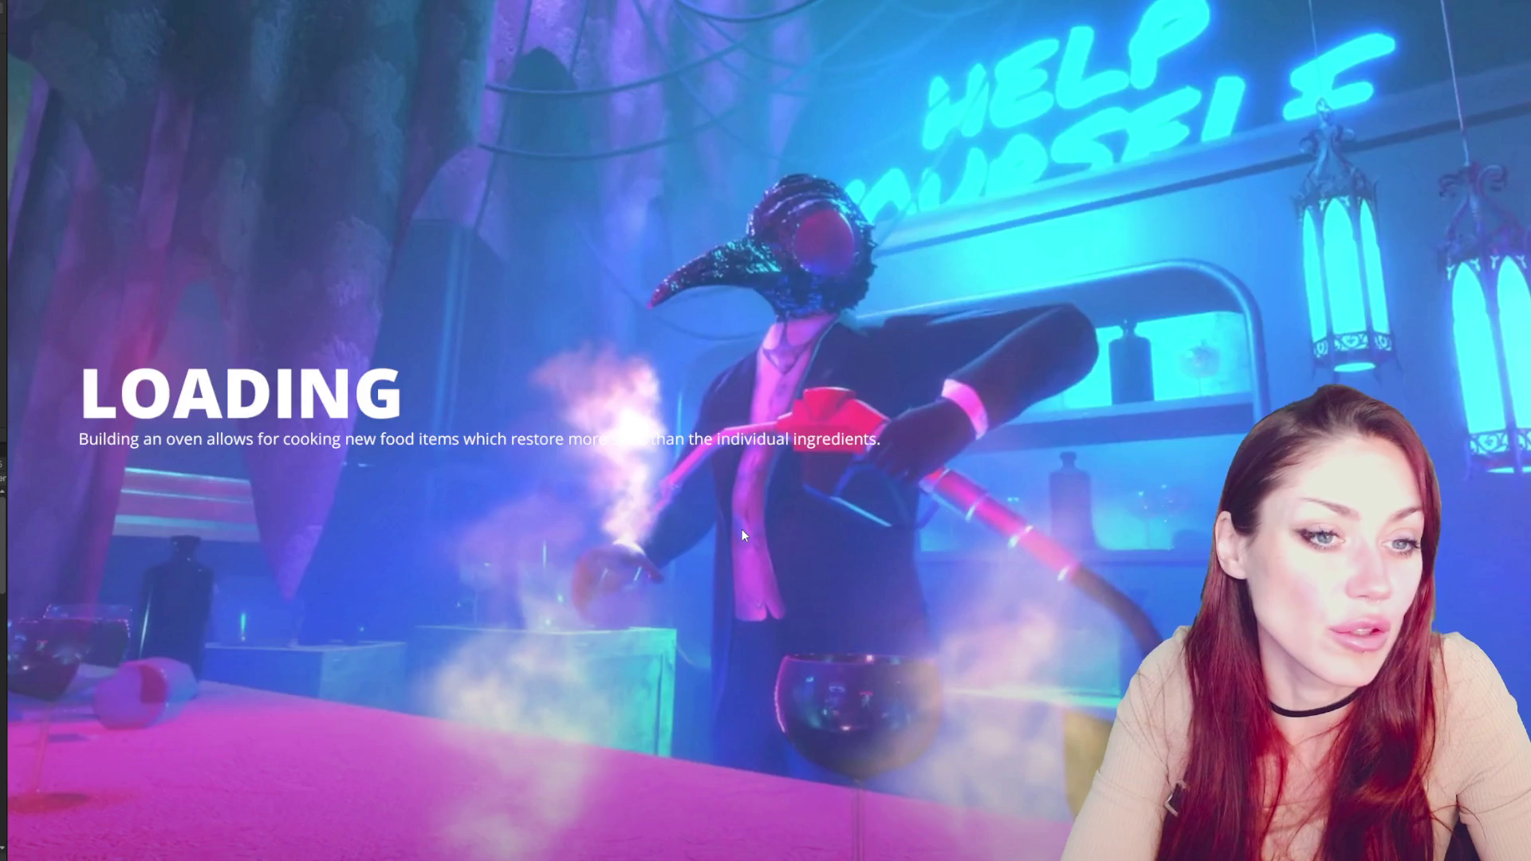
Walk past the grave slabs to the bush by the fence and harvest Wildberries
key("w")
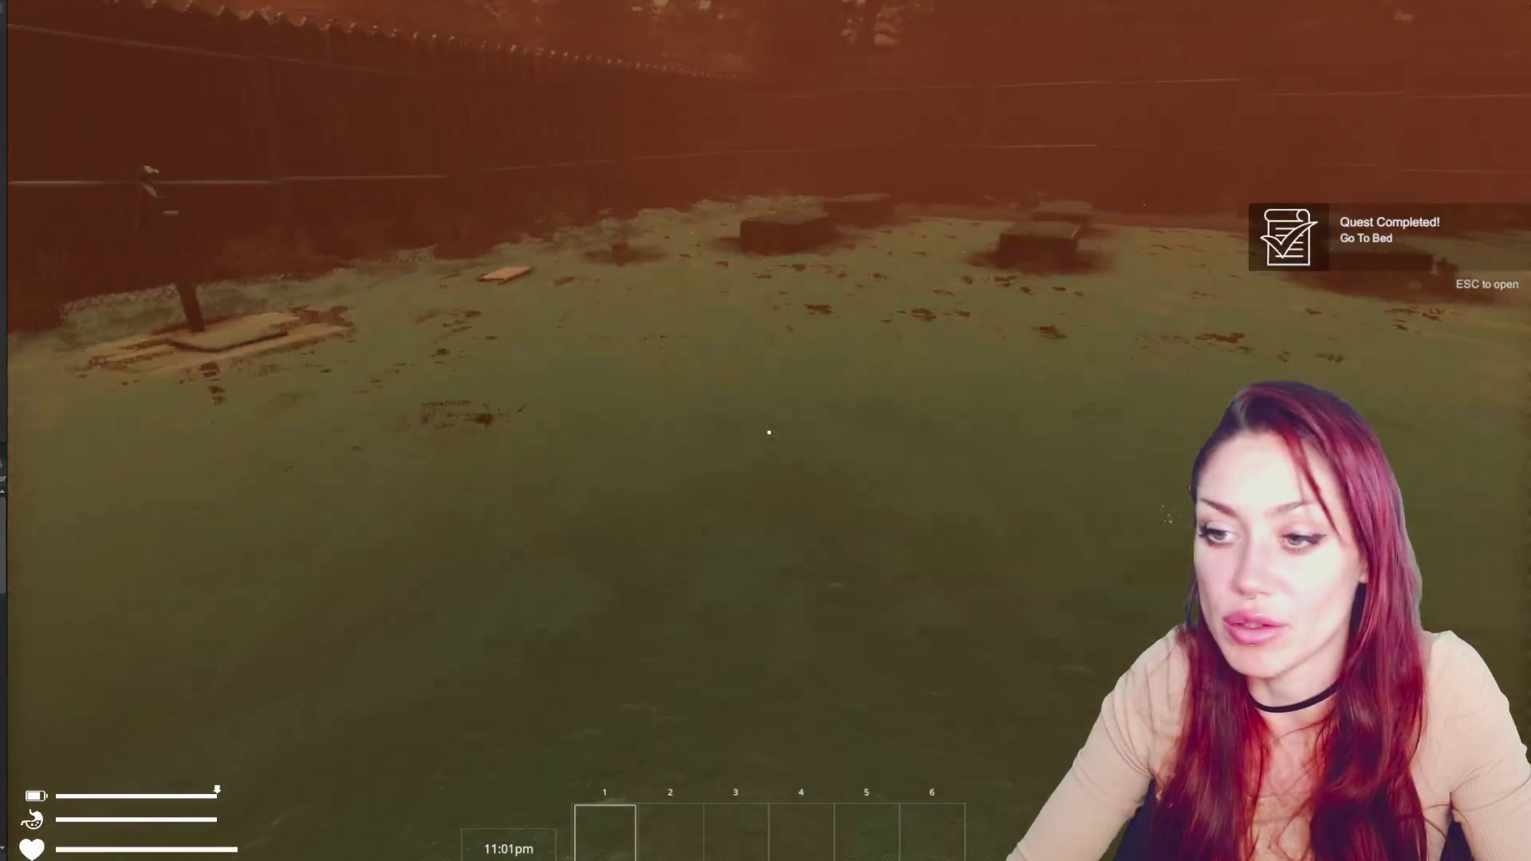
key("w")
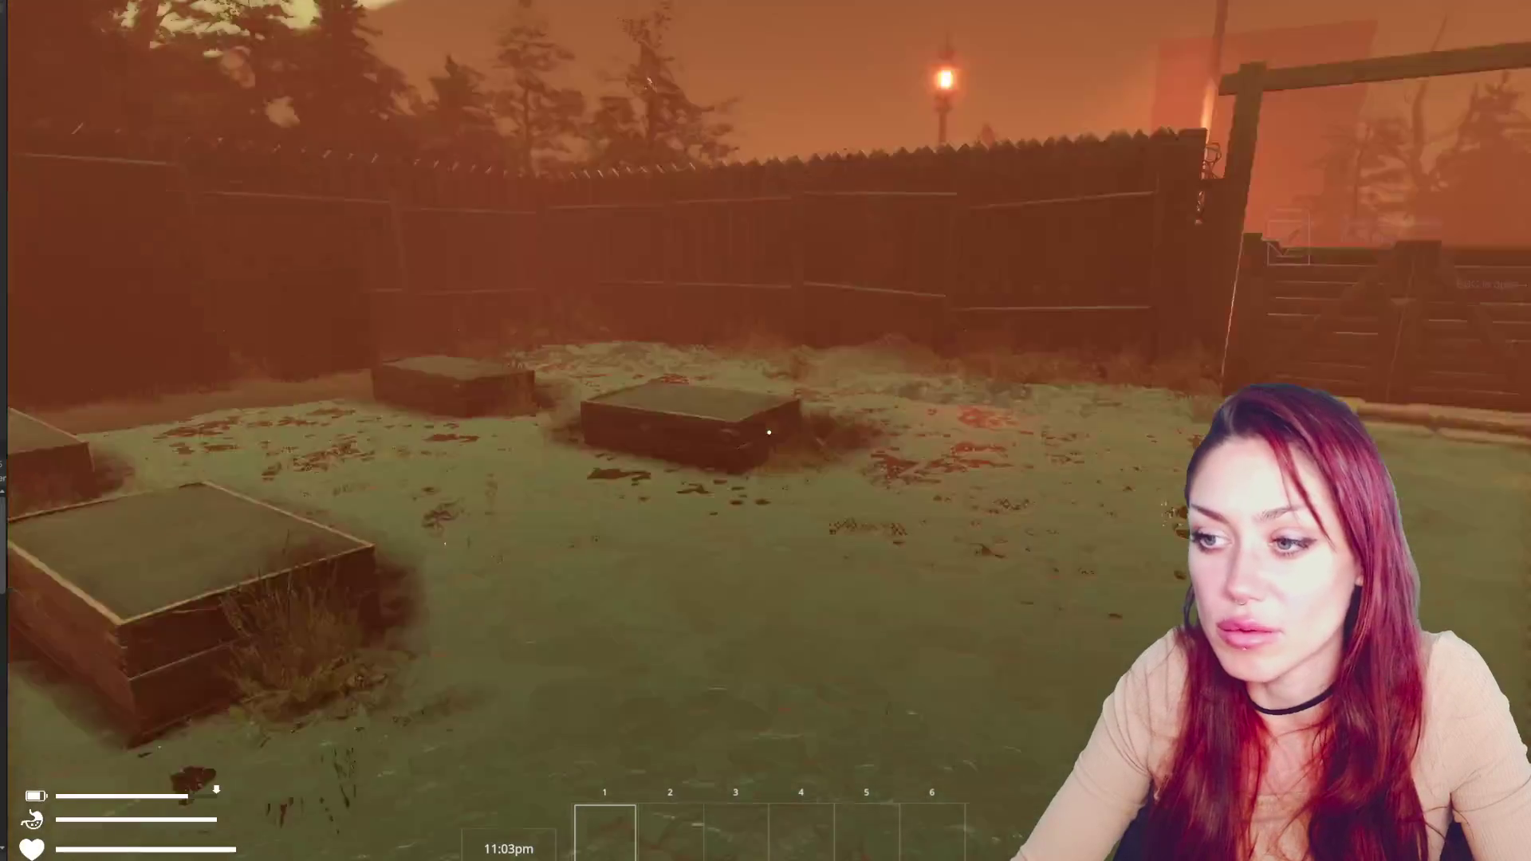
key("w")
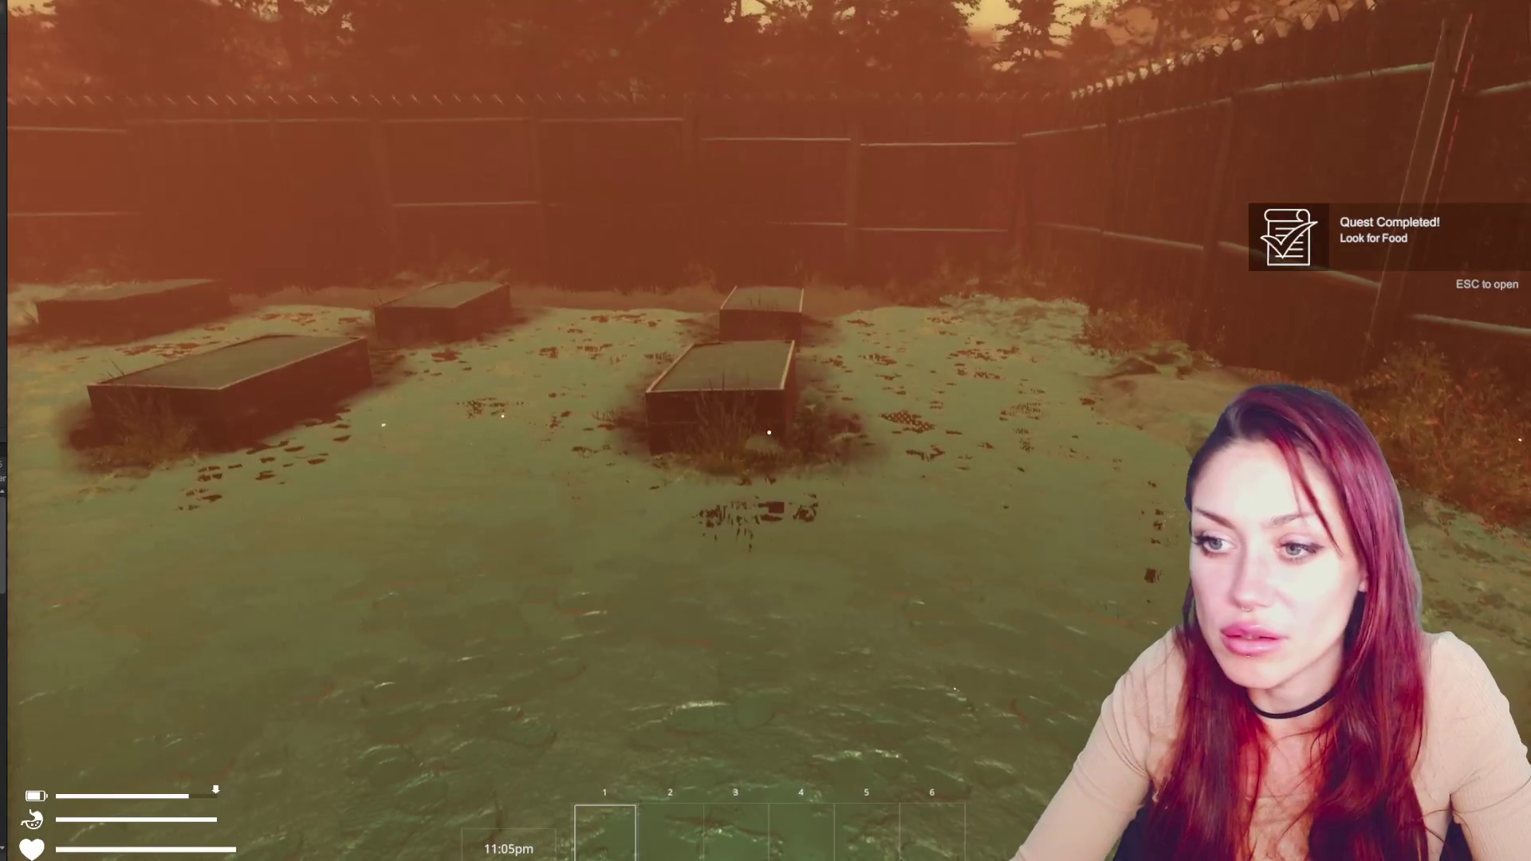
key("w")
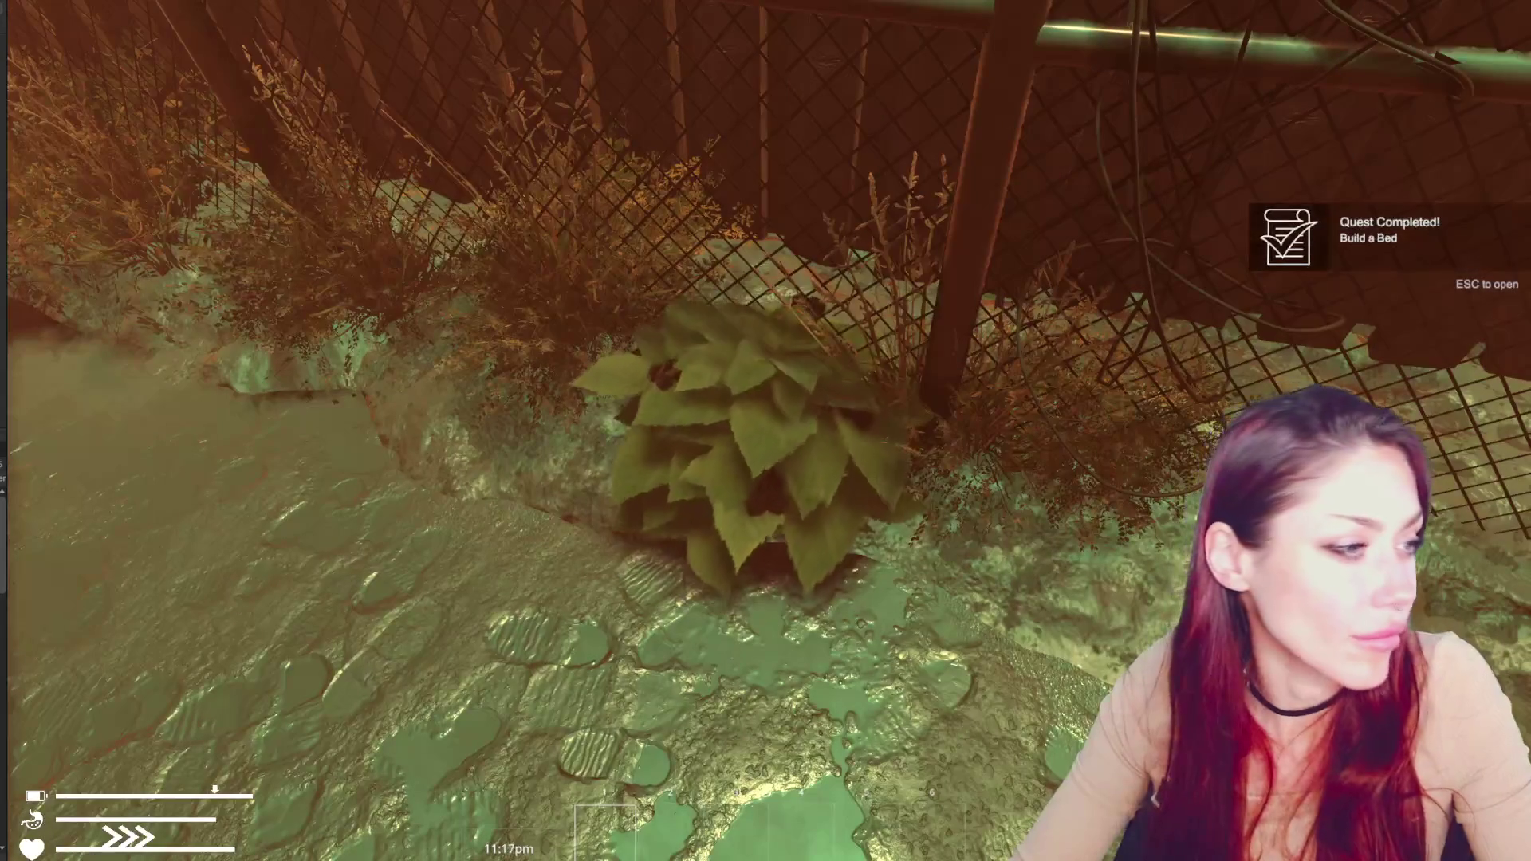
key("e")
Build a Newspaper Bed and place it on the ground
key("w")
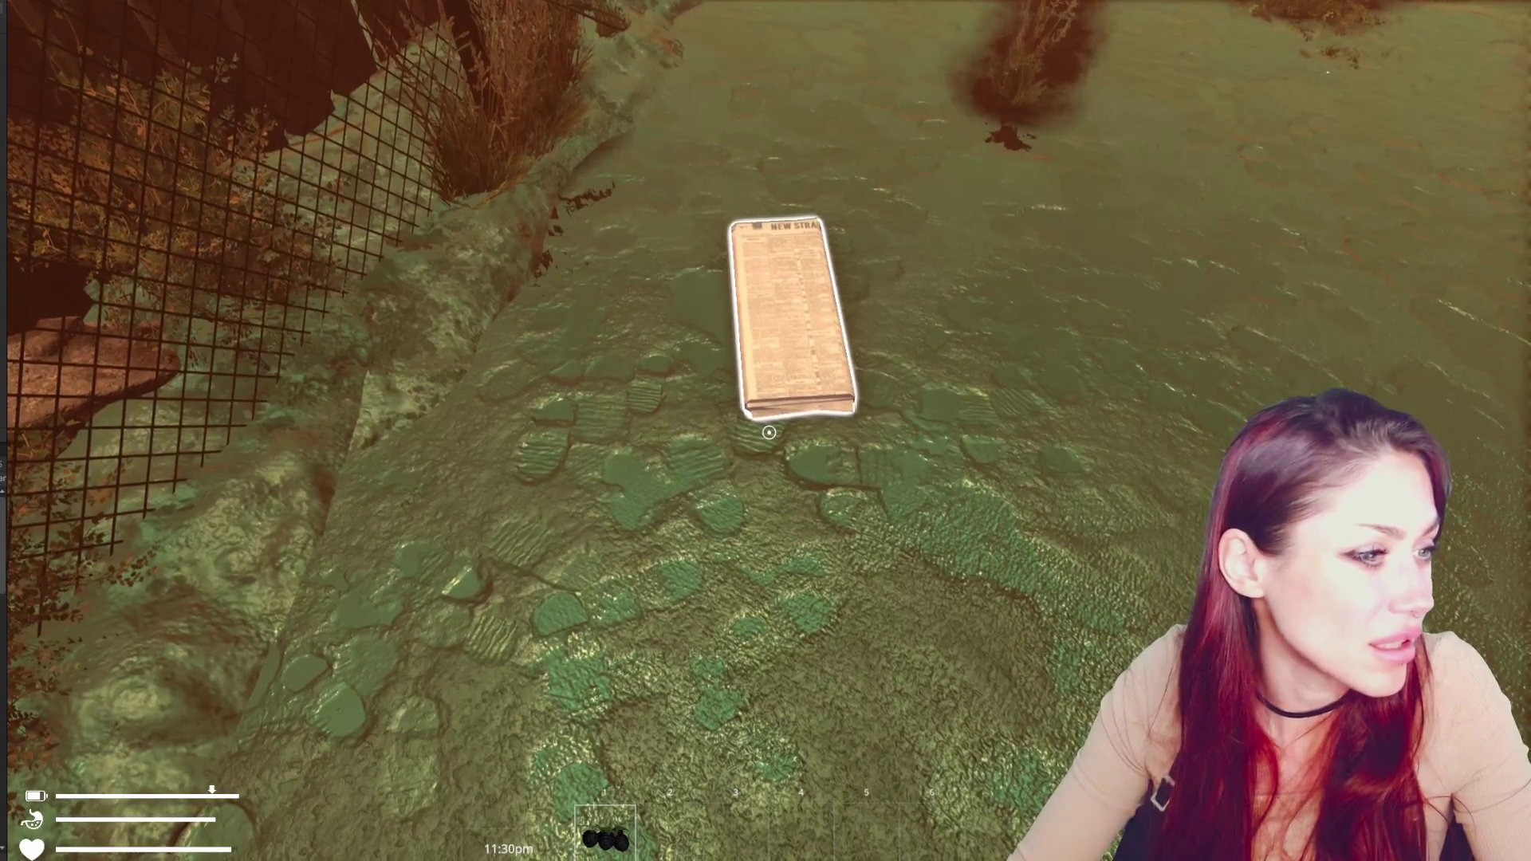
mouse_move(768, 432)
key("Escape")
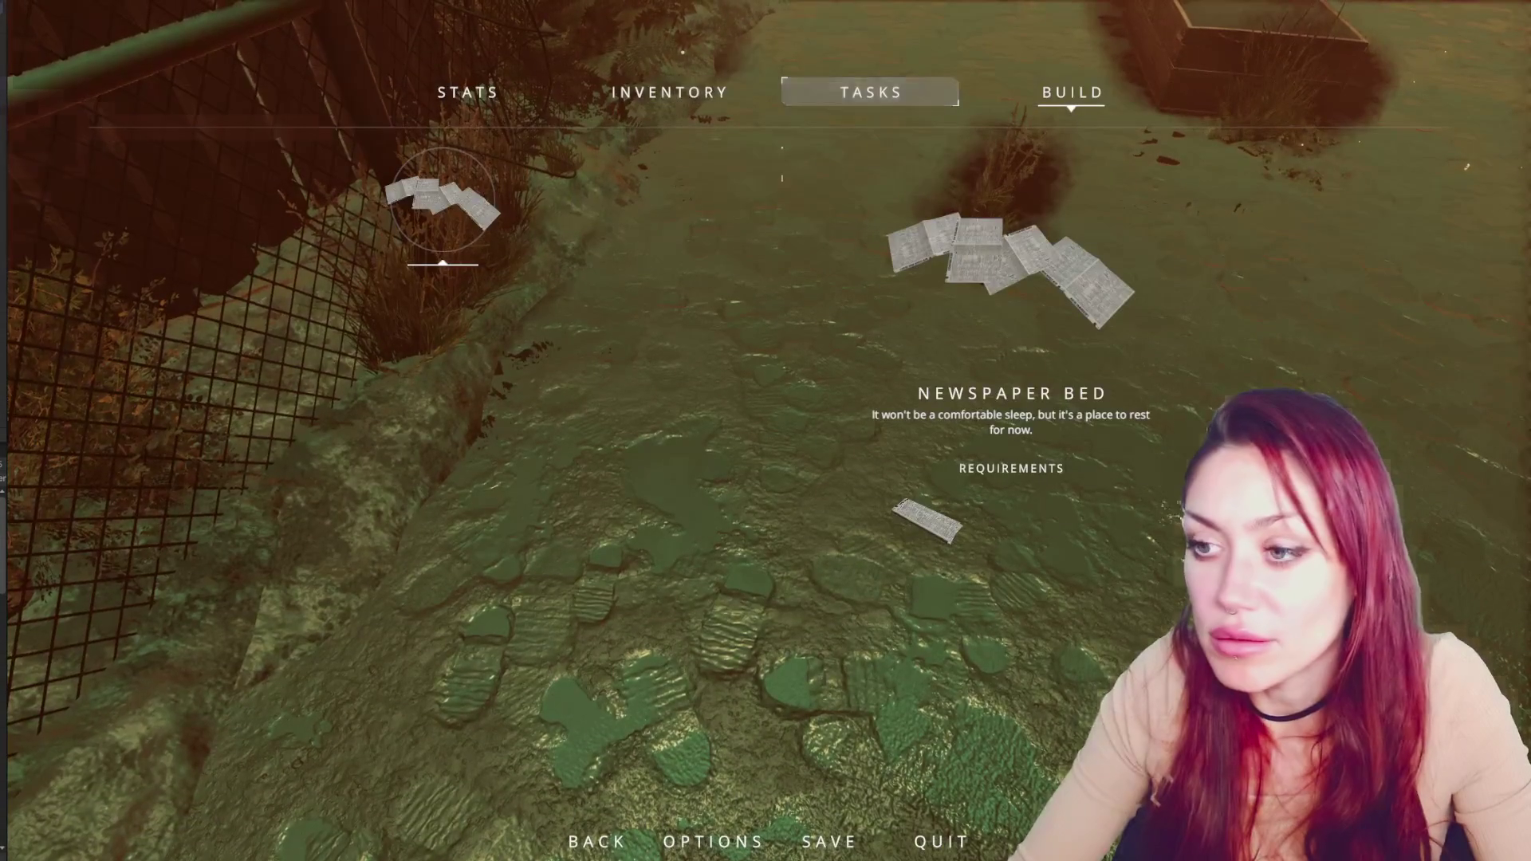
left_click(482, 199)
left_click(768, 433)
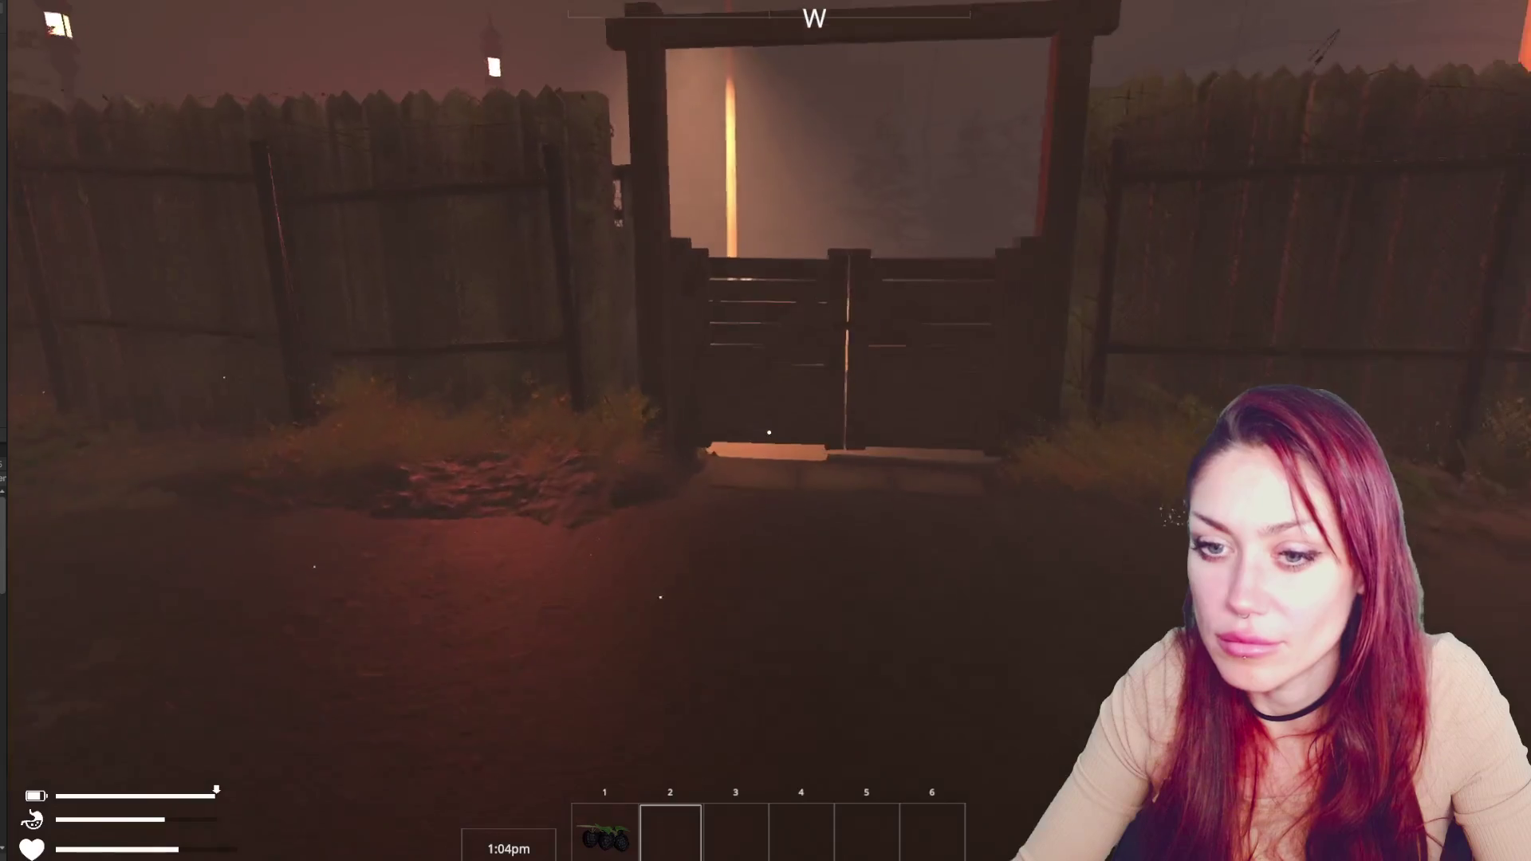
Walk through the street to the wooden gate, open it, and pick up the Empty Jar
key("w")
key("e")
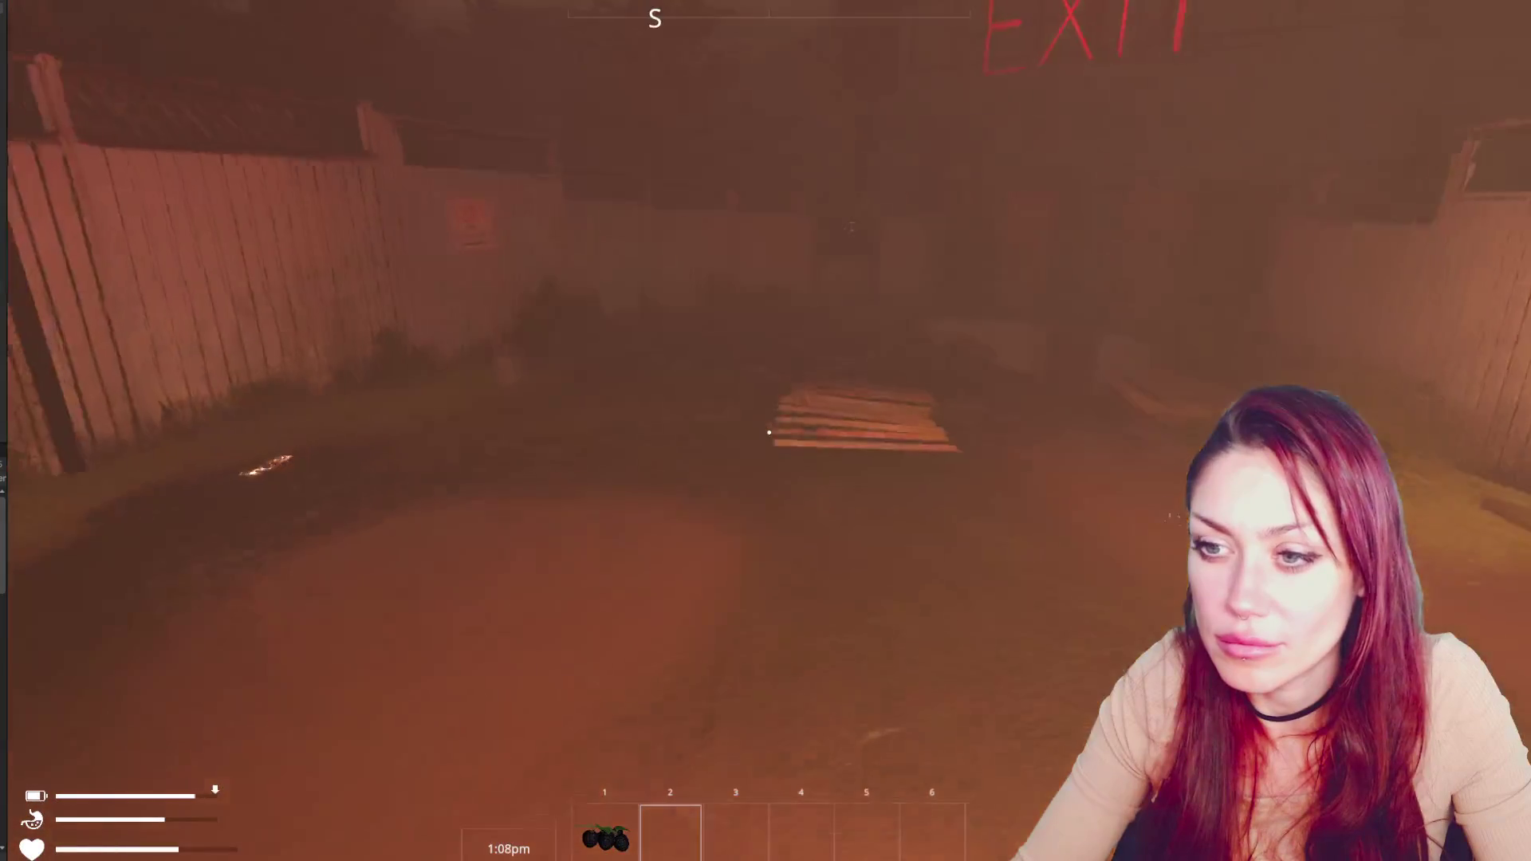
key("w")
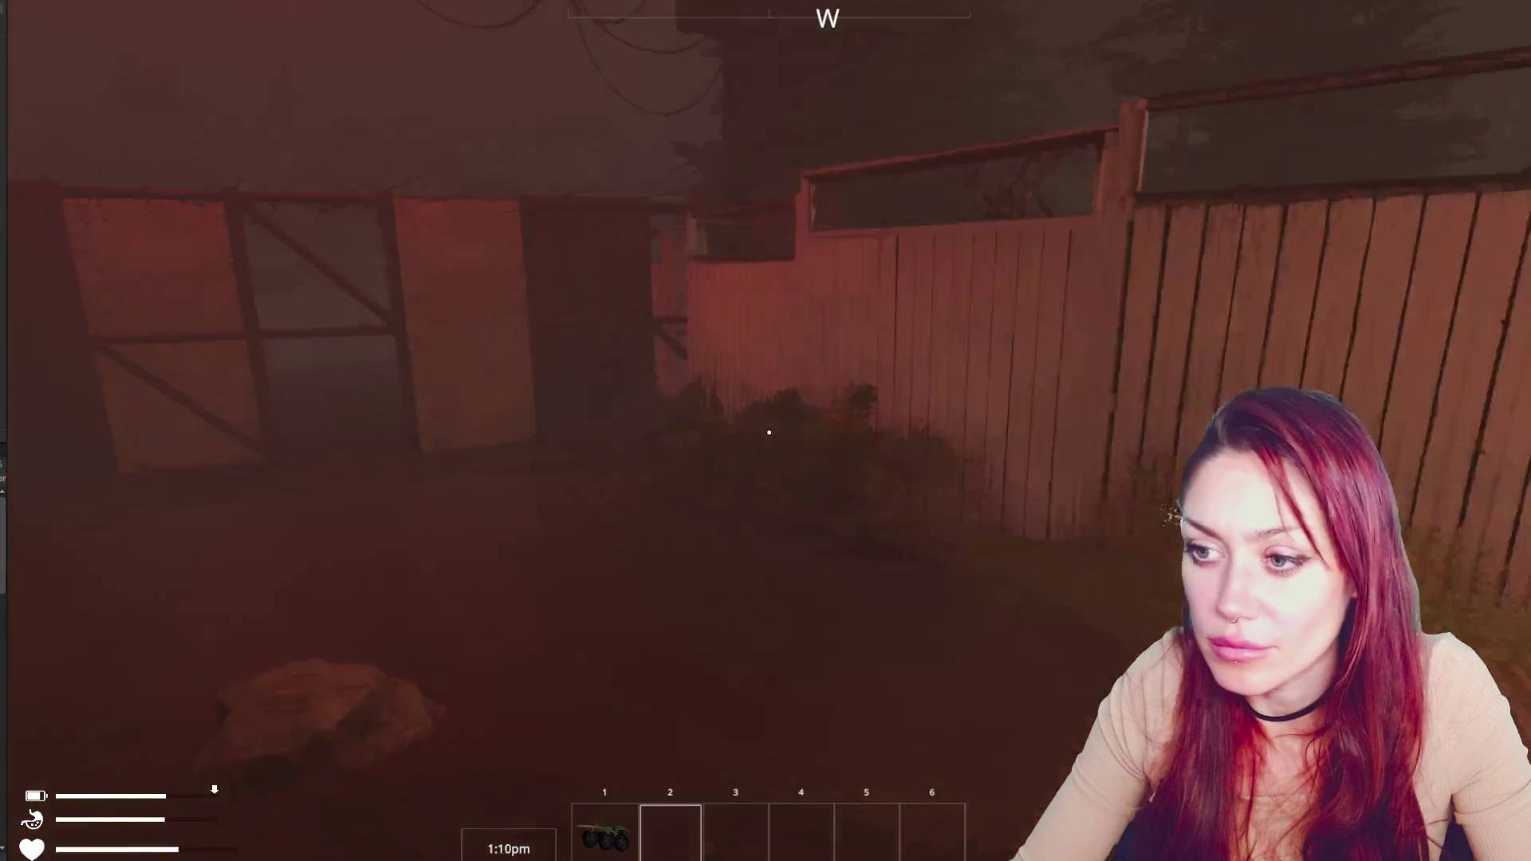
key("w")
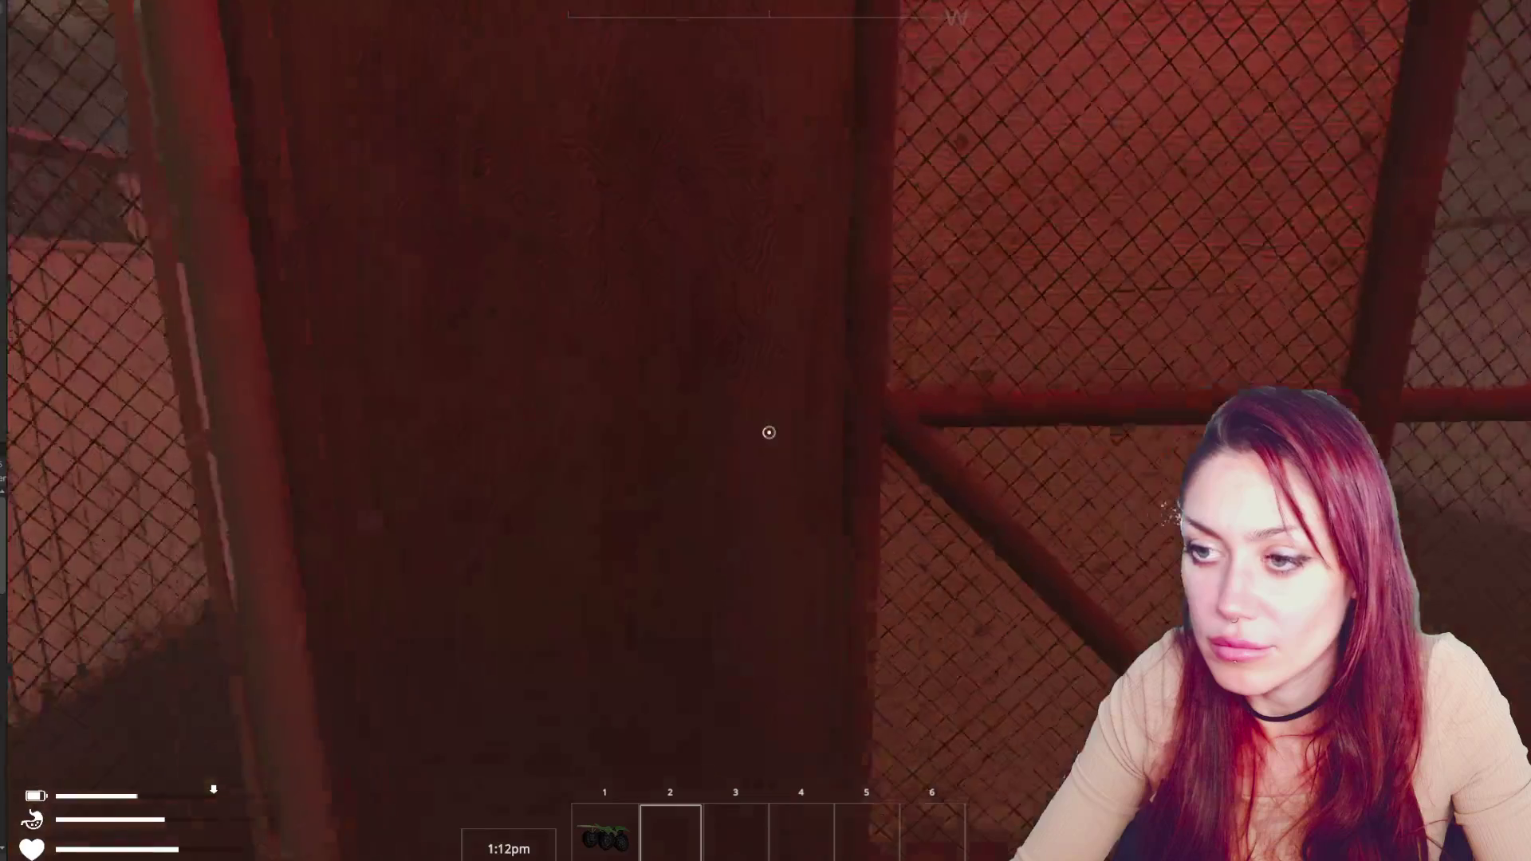
key("e")
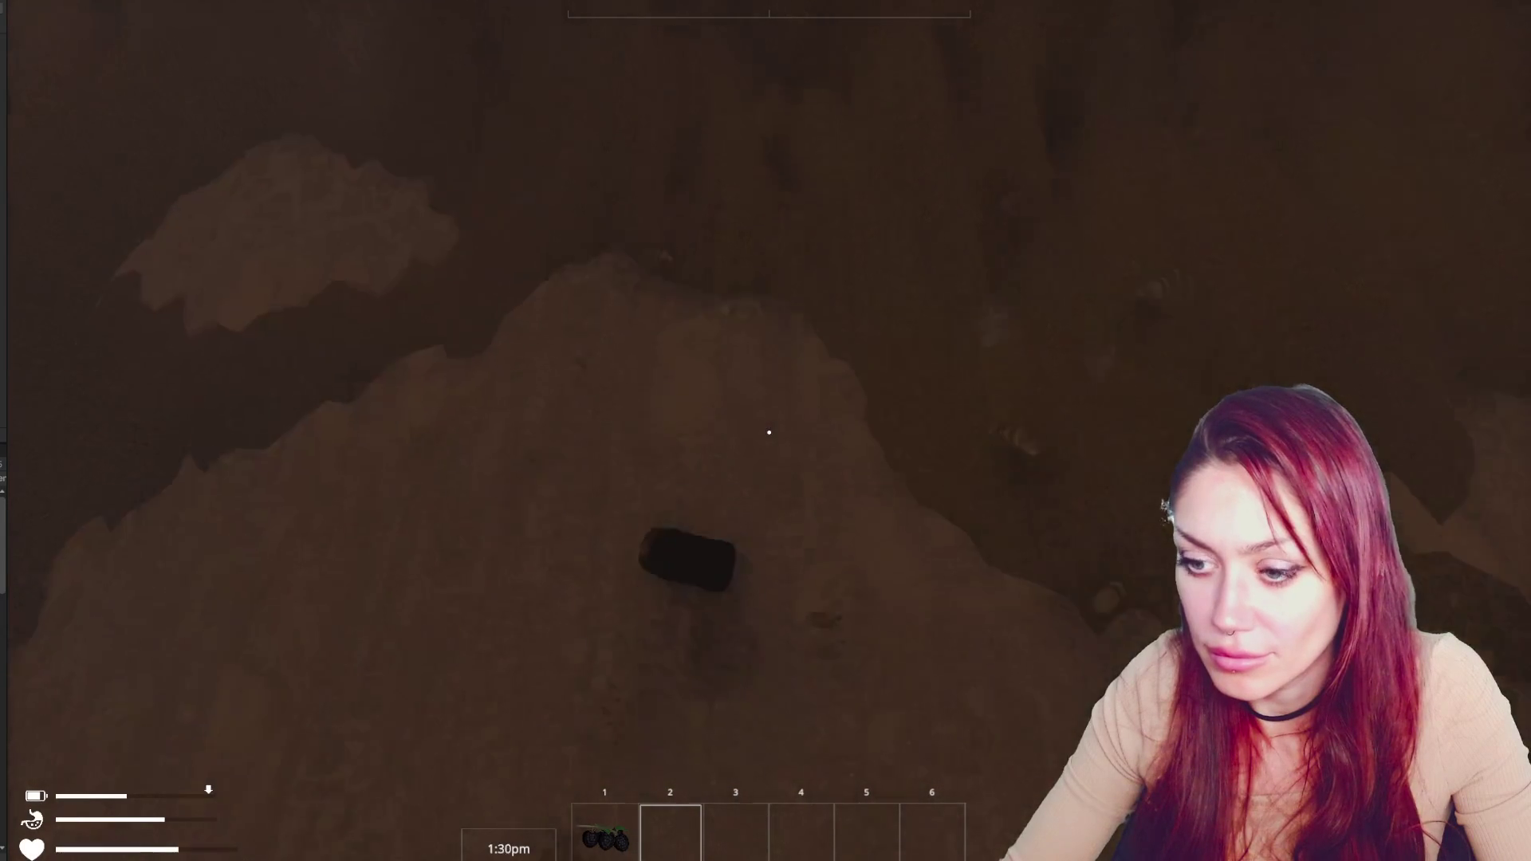
key("e")
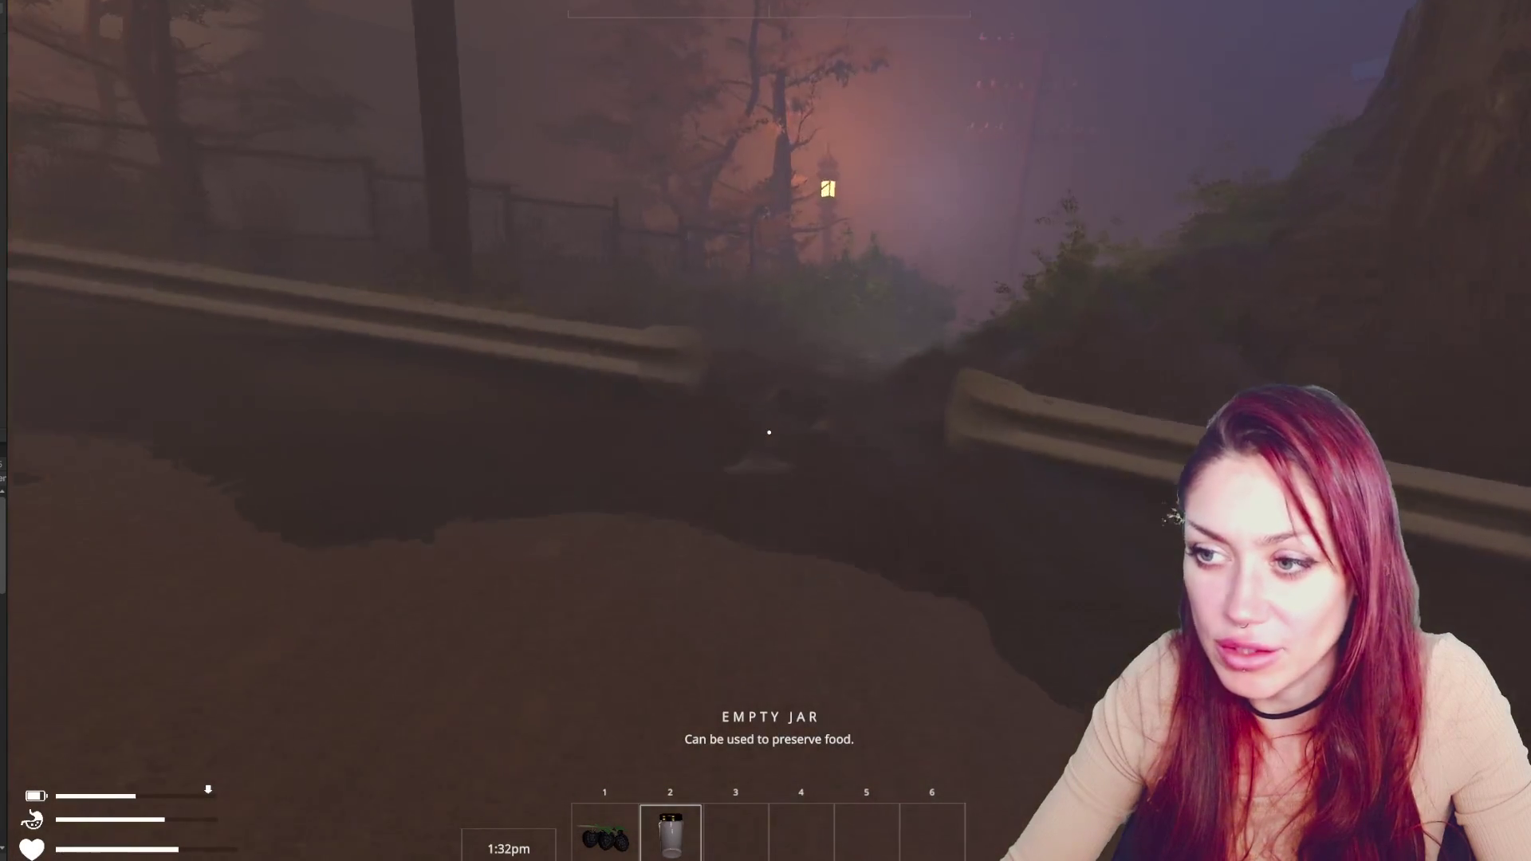
Cross the wet road and follow the checkered path to the wooden gate, passing through
key("w")
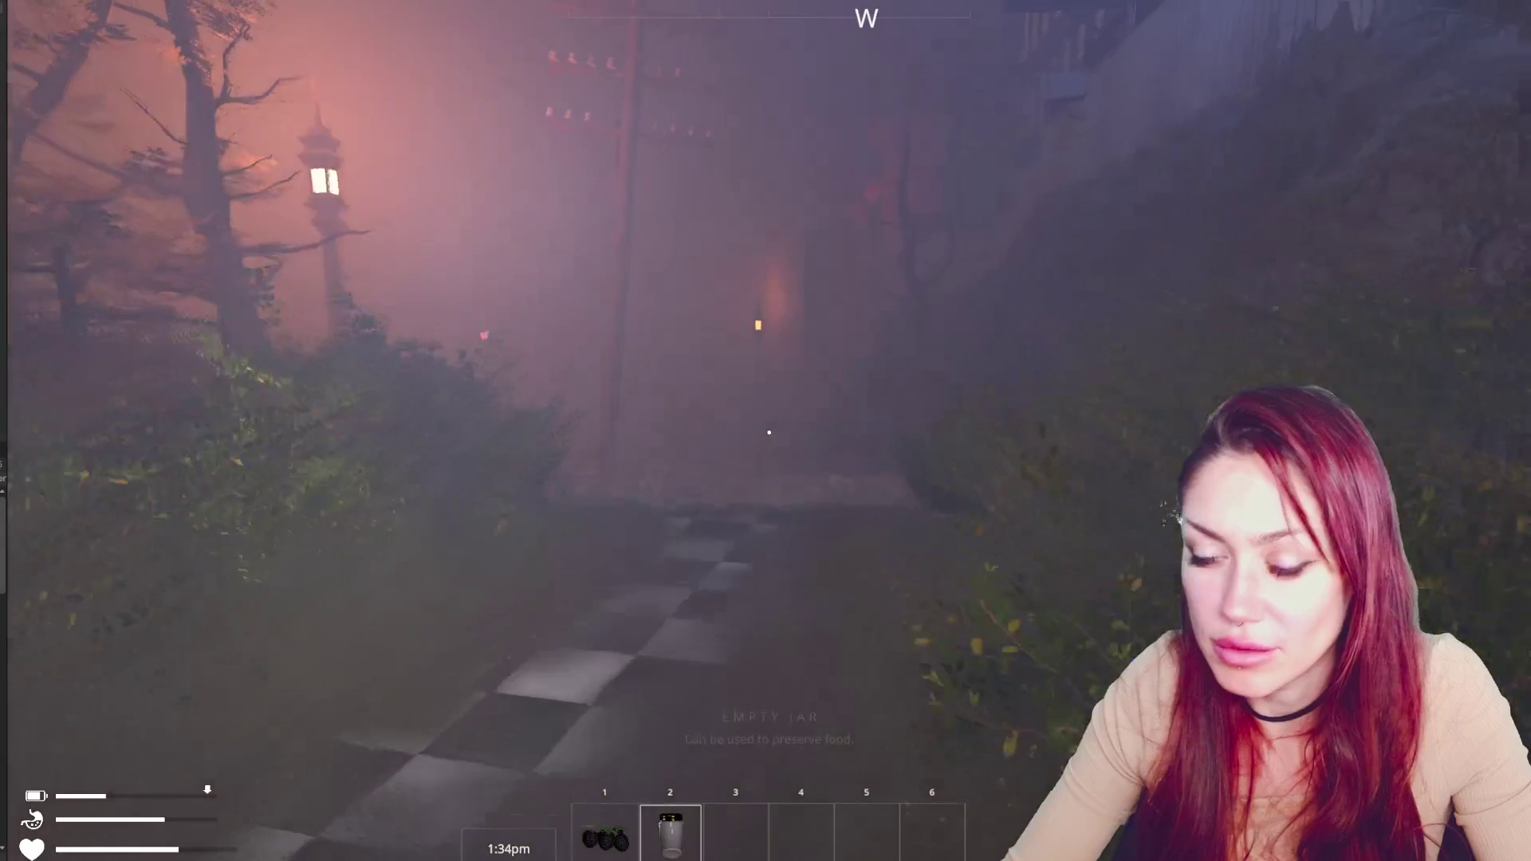
key("w")
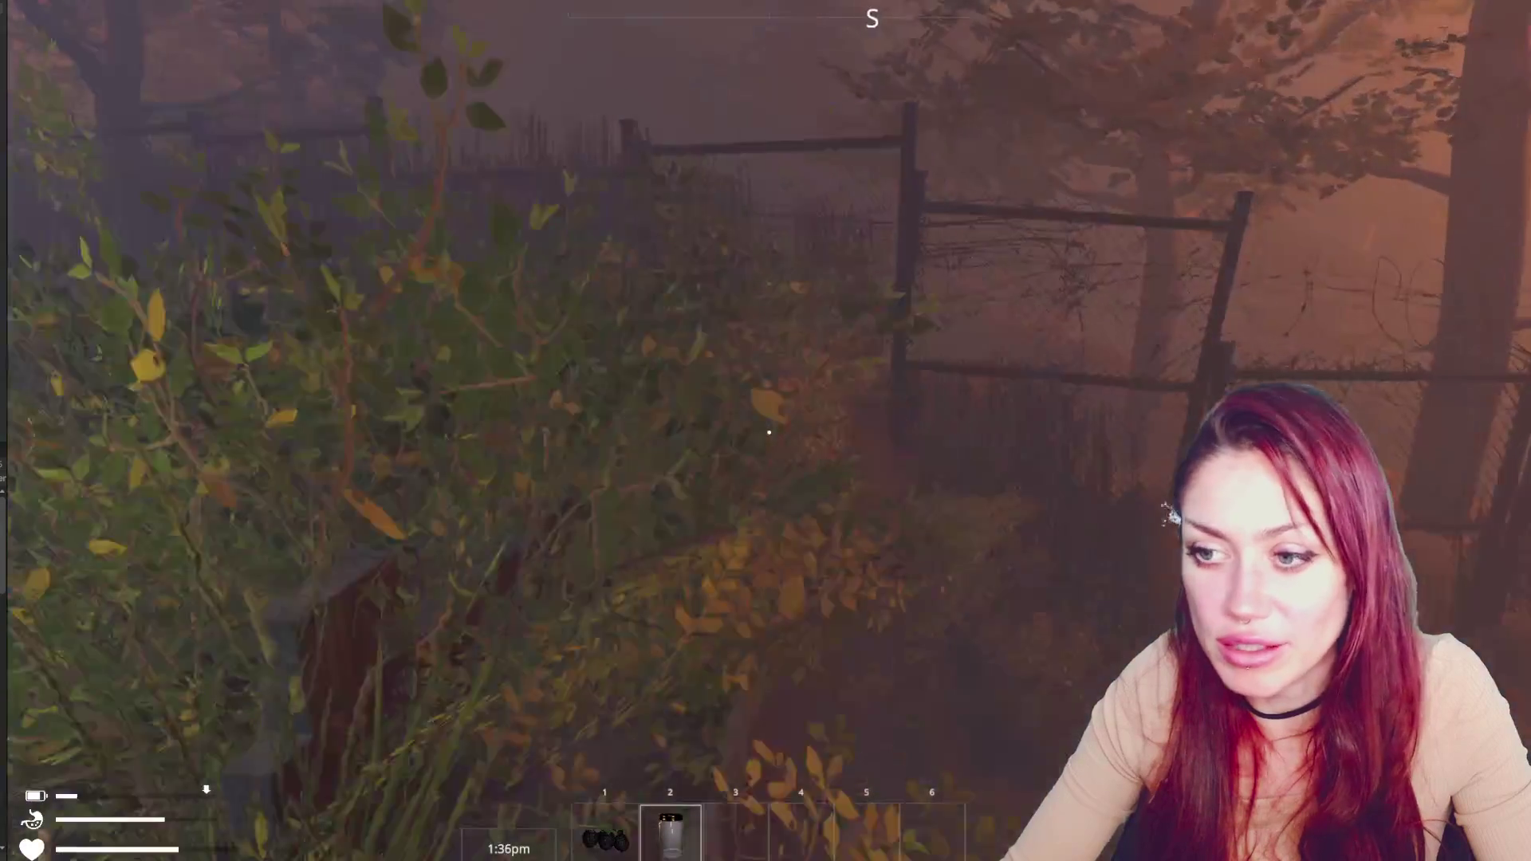
key("shift+w")
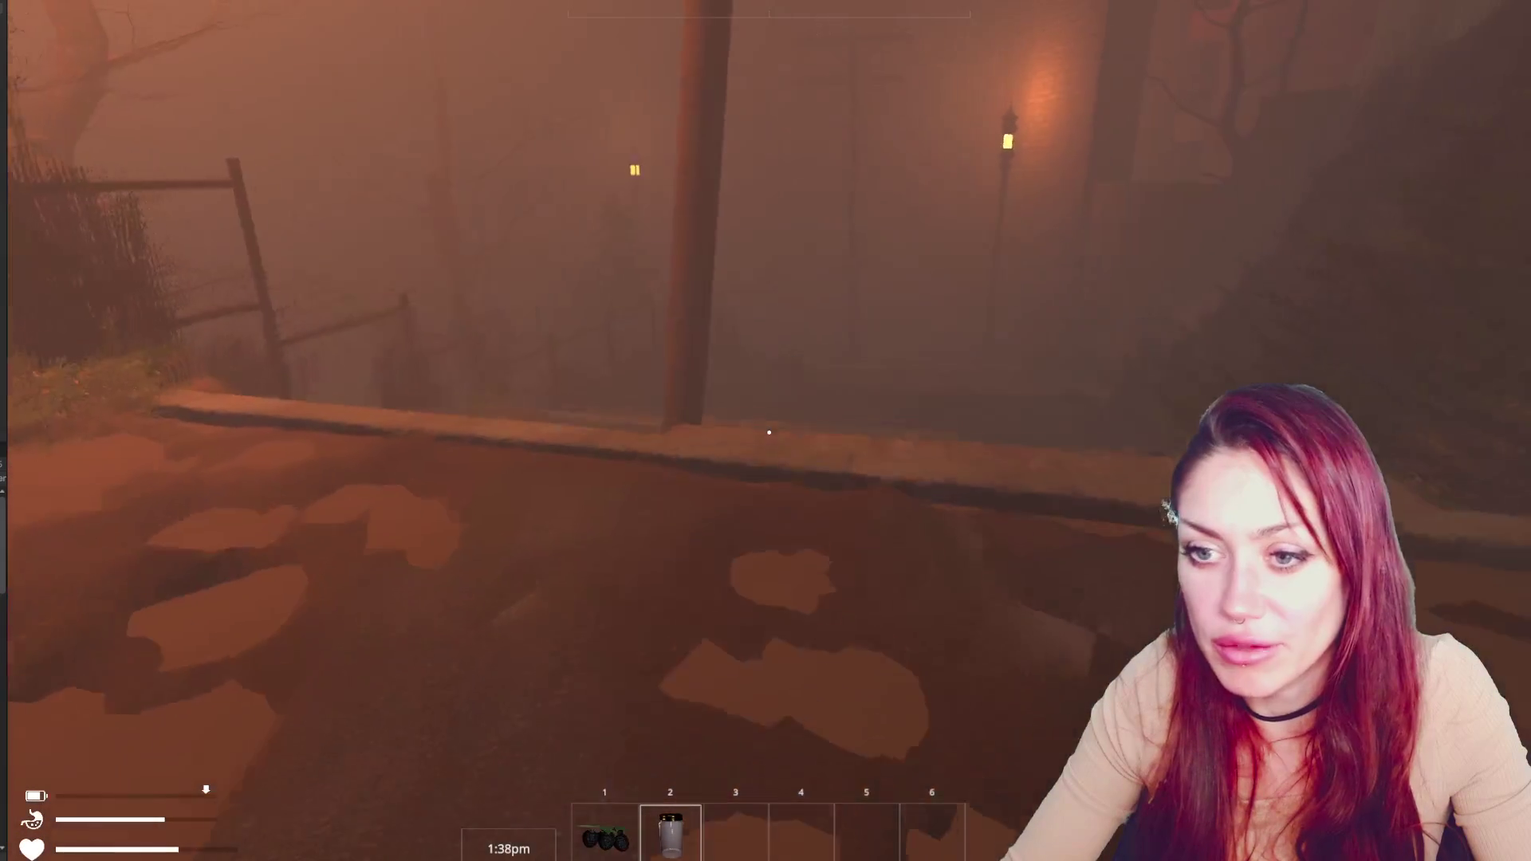
key("w")
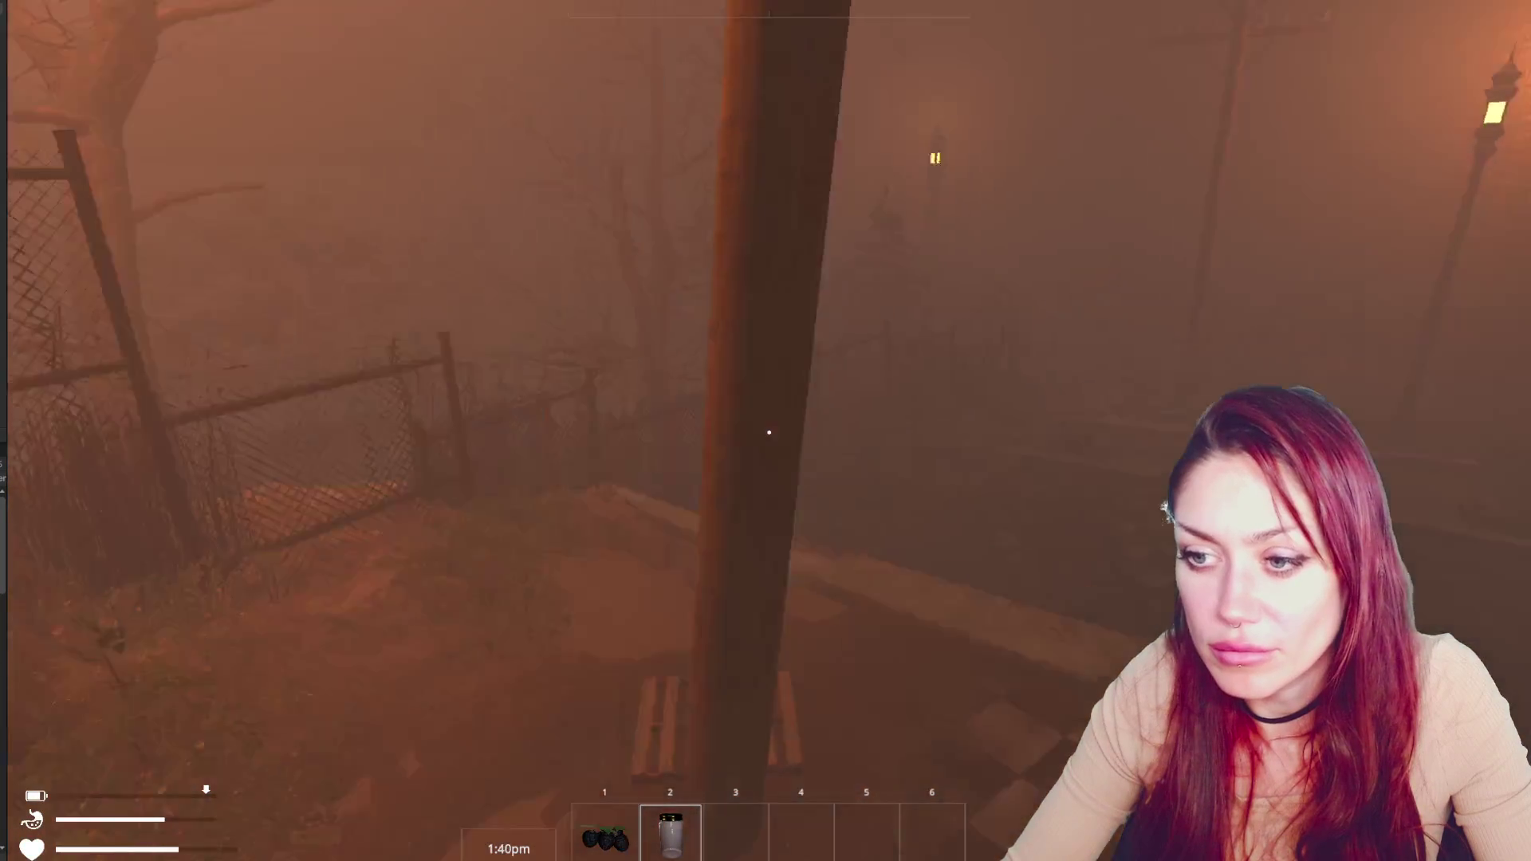
key("w")
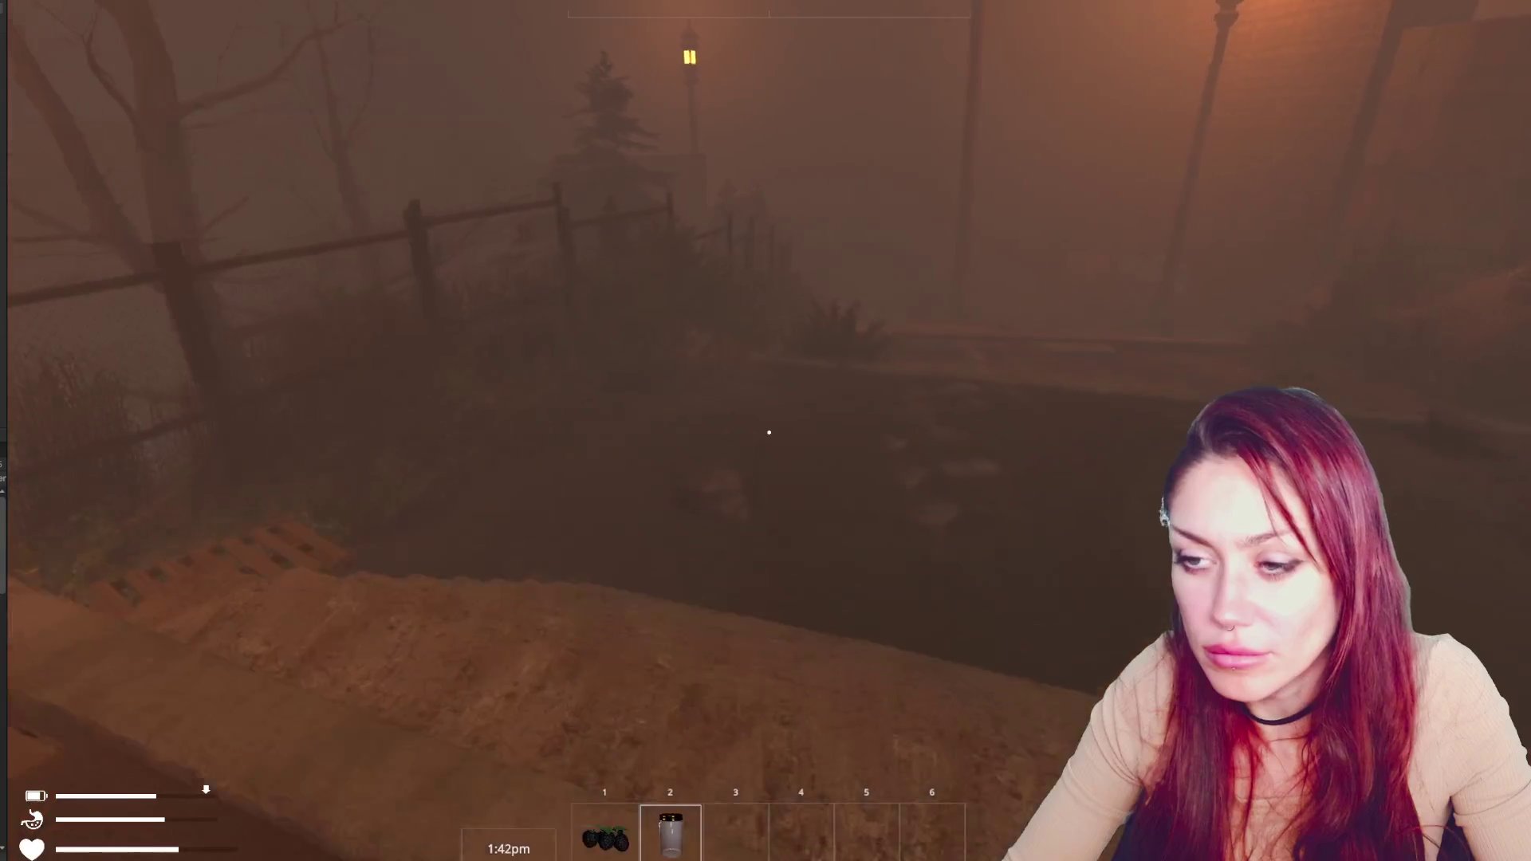
key("w")
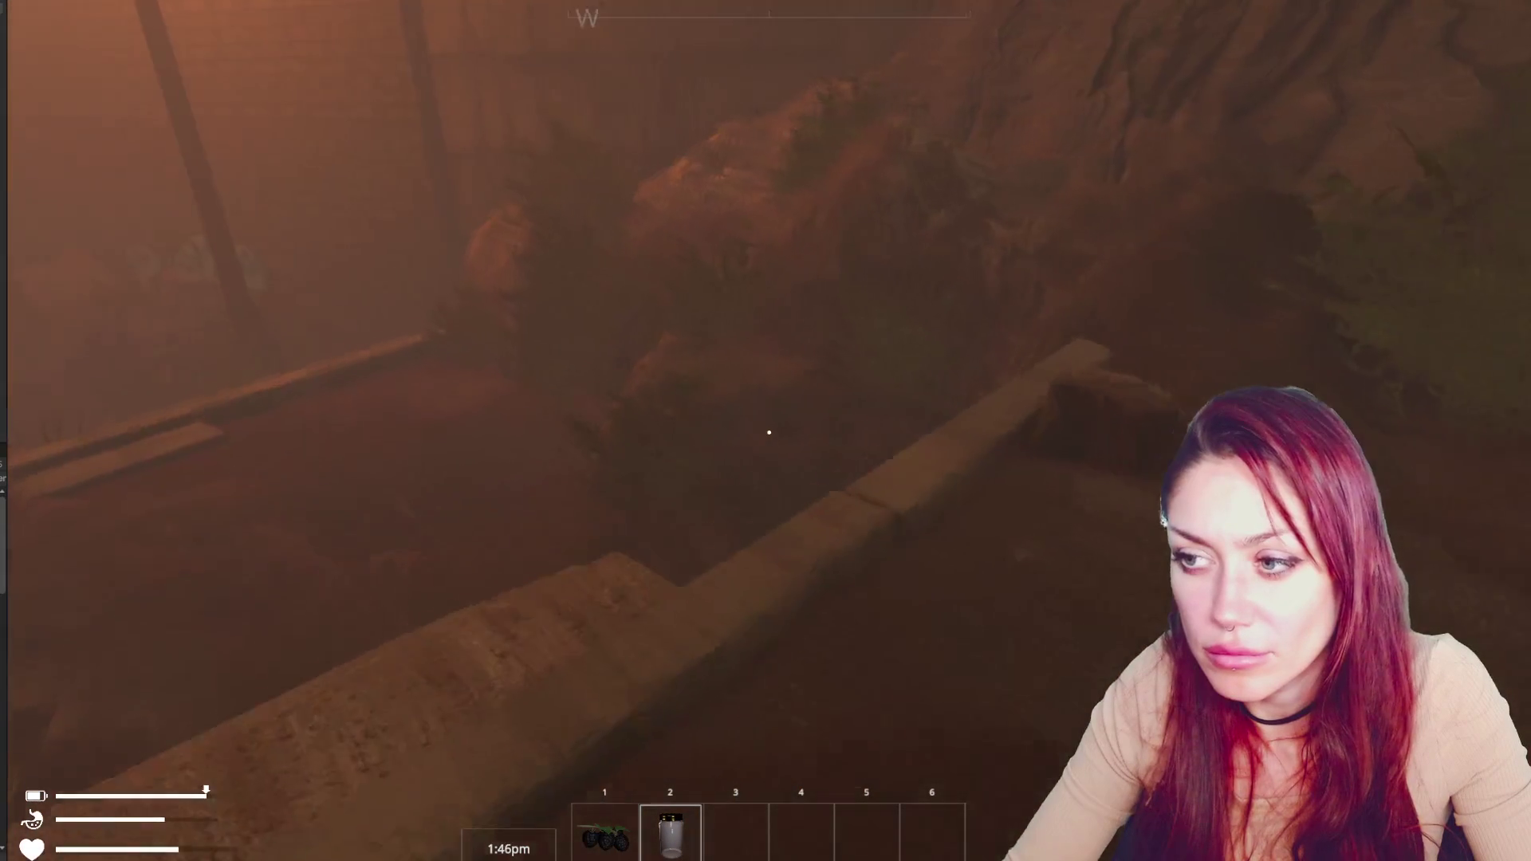
key("w")
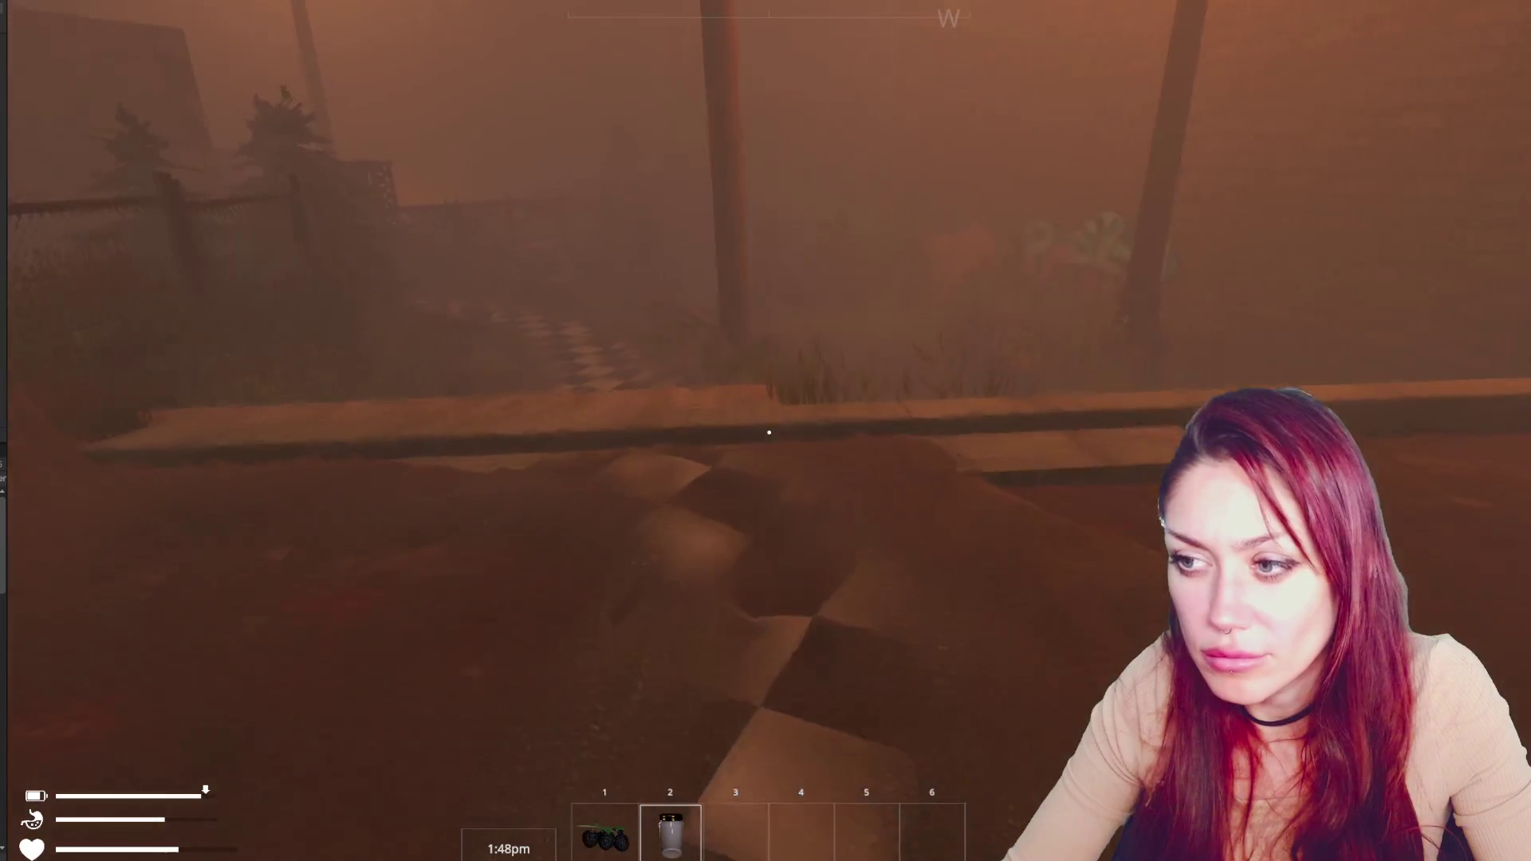
key("w")
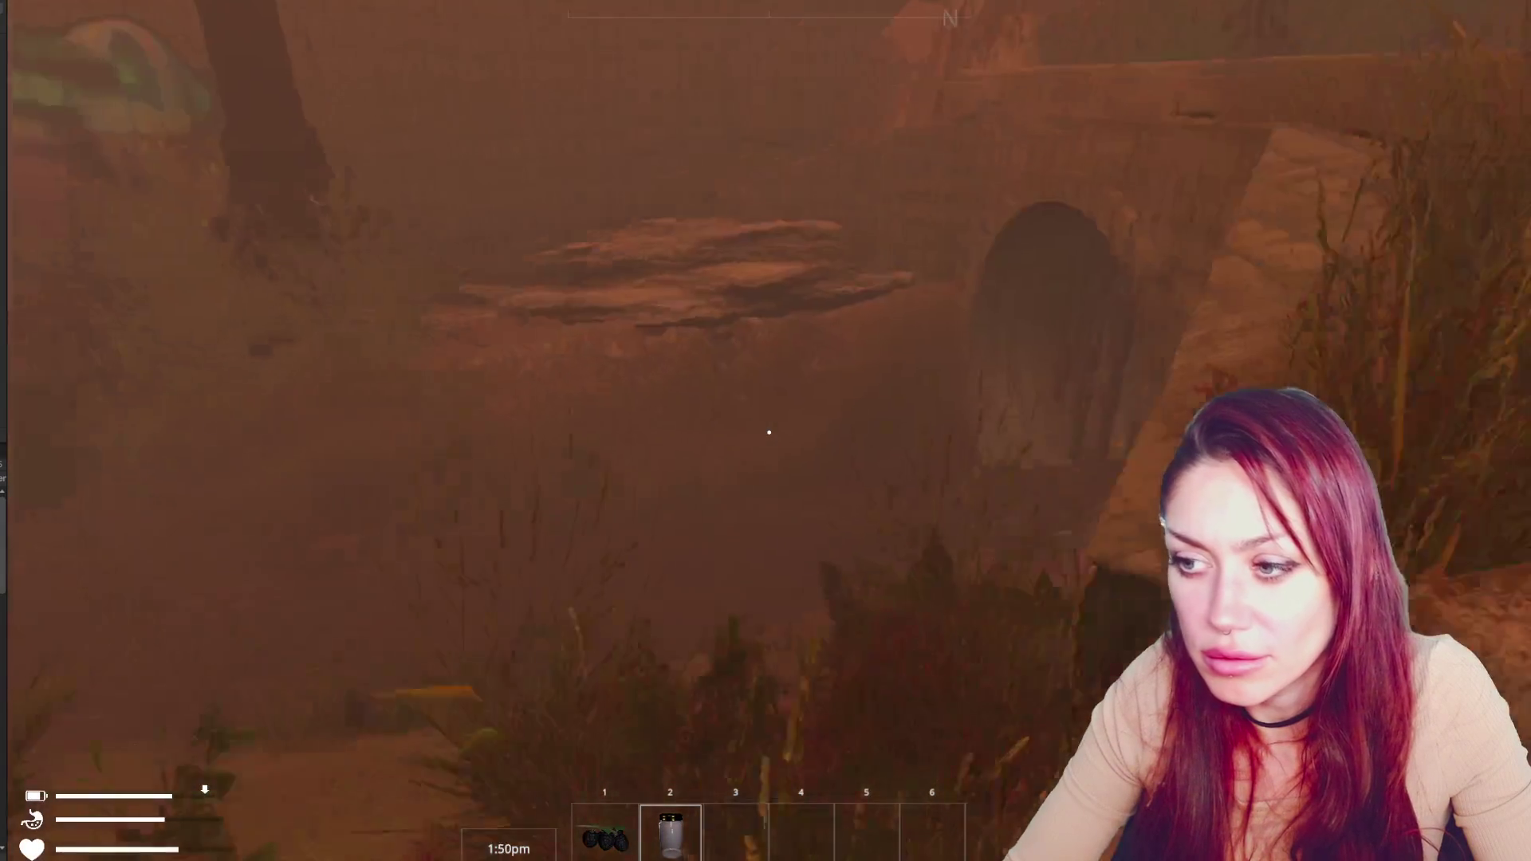
key("w")
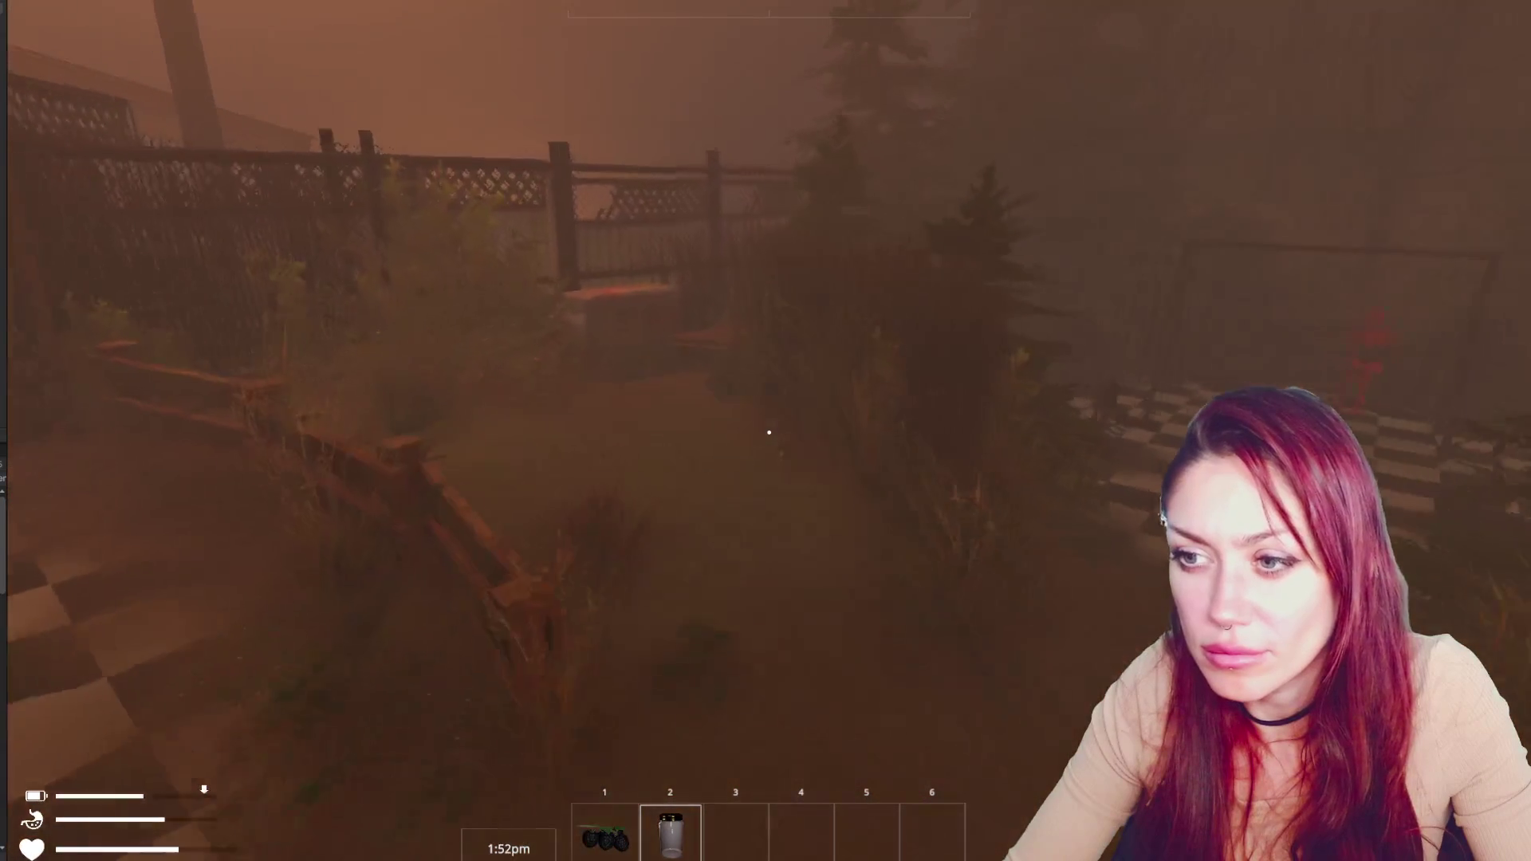
key("w")
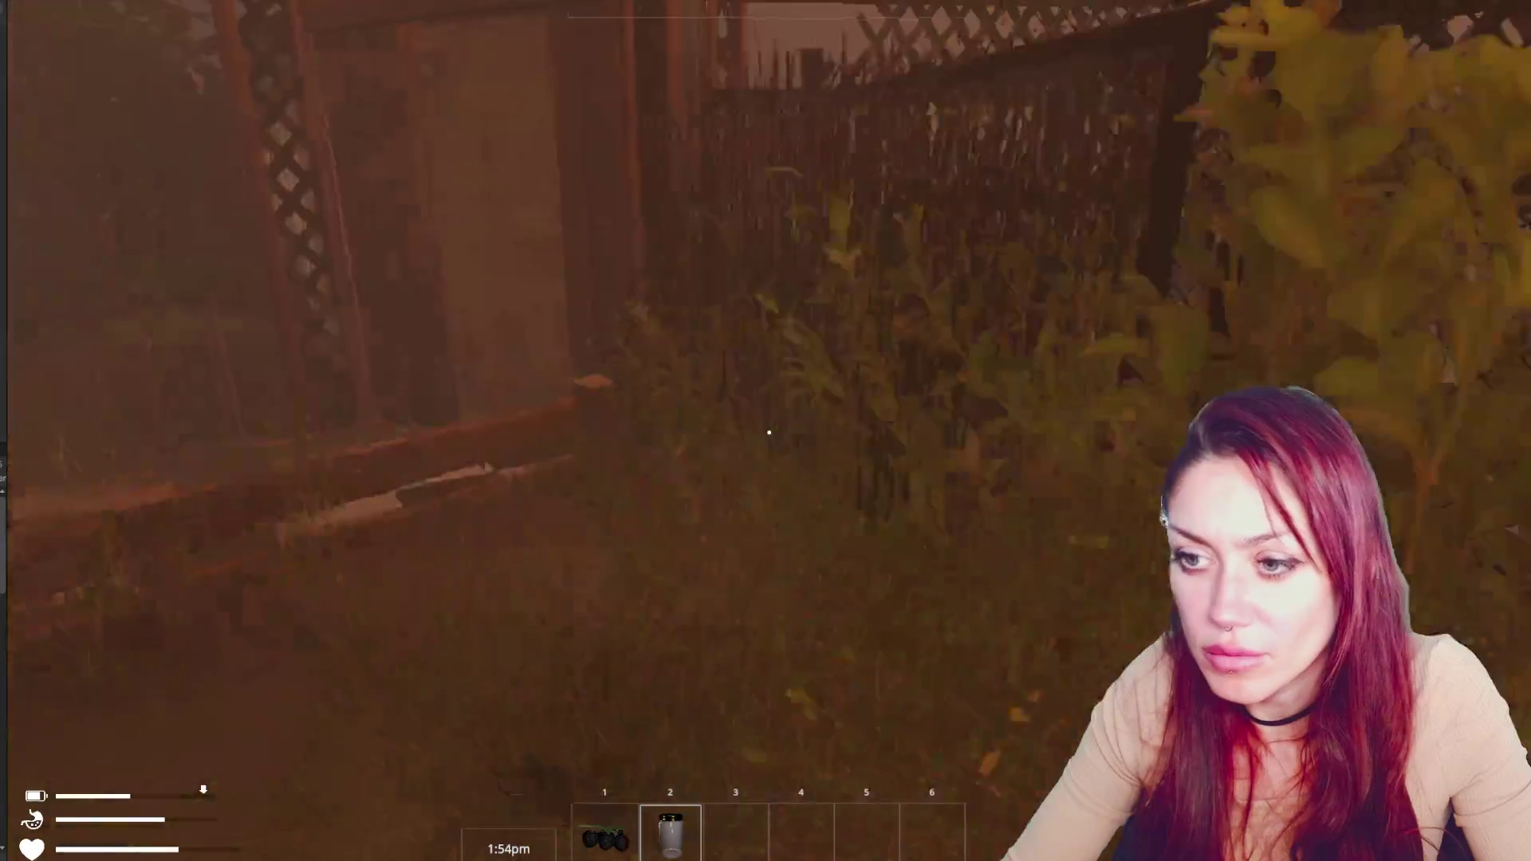
key("w")
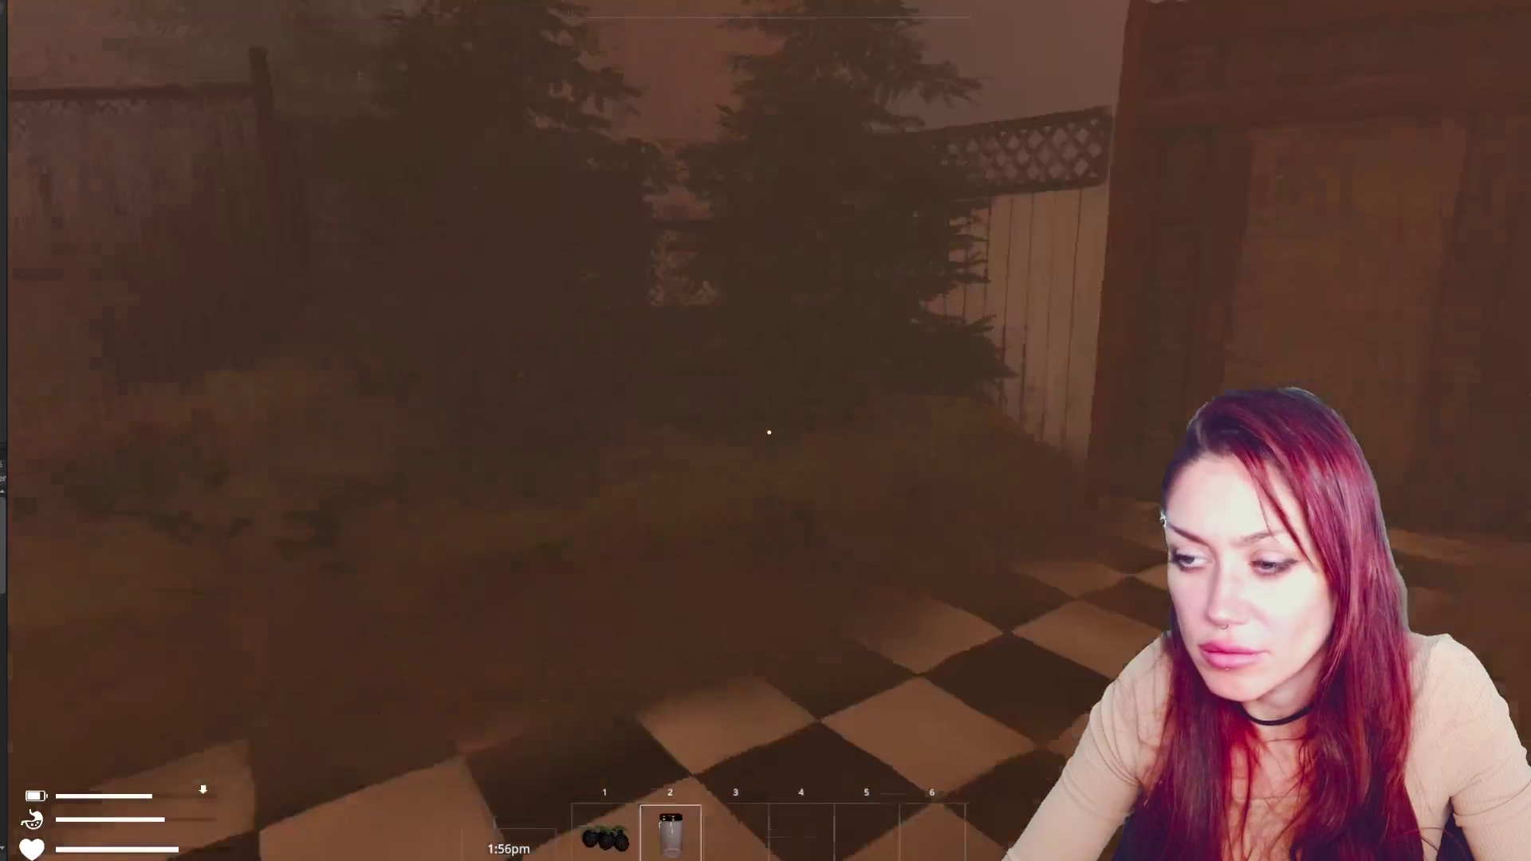
key("w")
key("e")
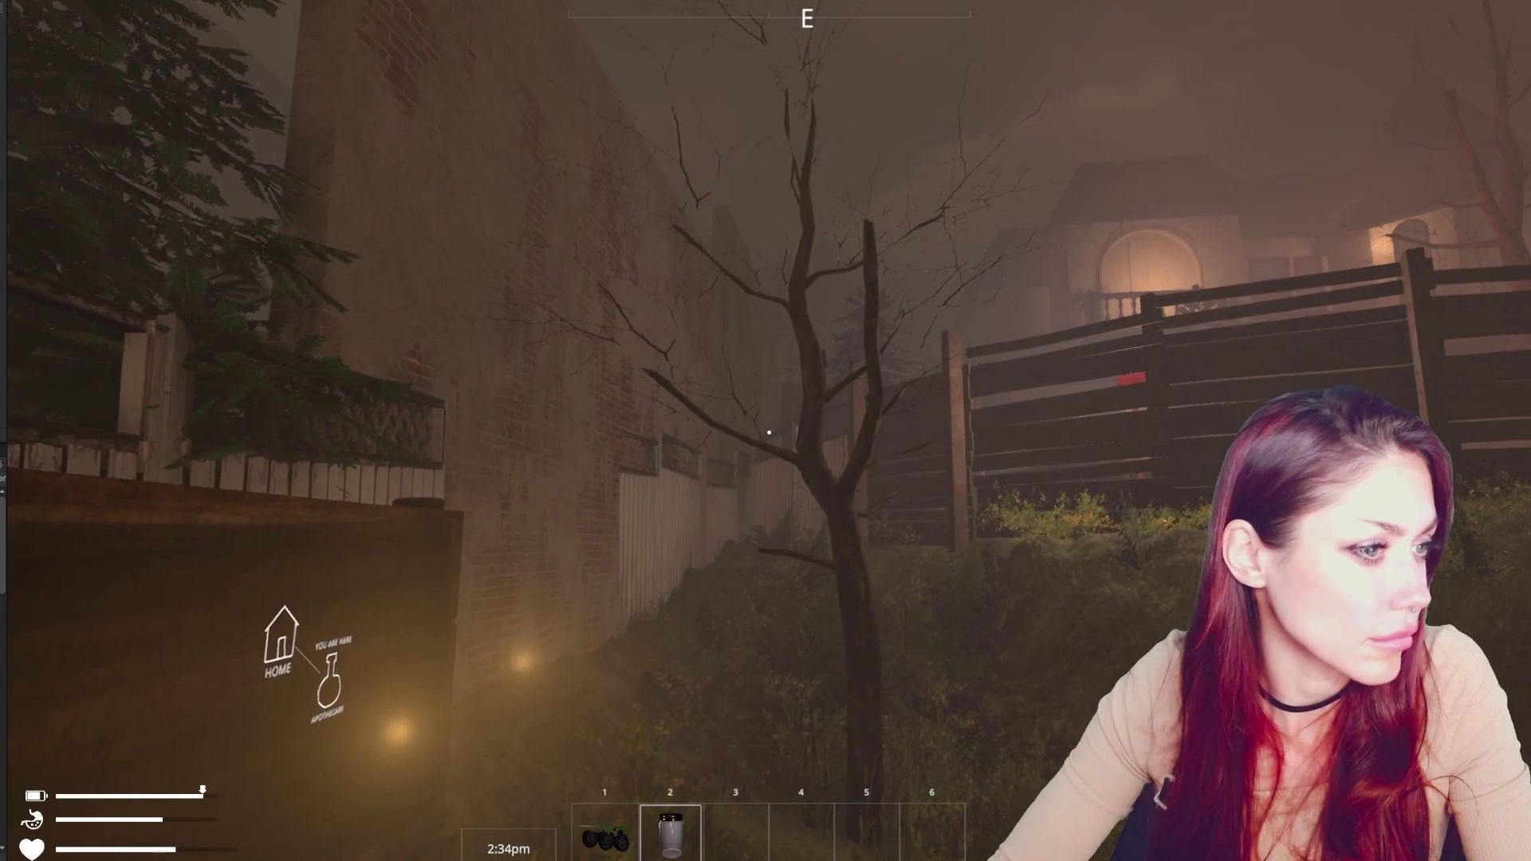
Walk across the yard past the large tree, up the steps into the backyard patio
key("w")
key("w")
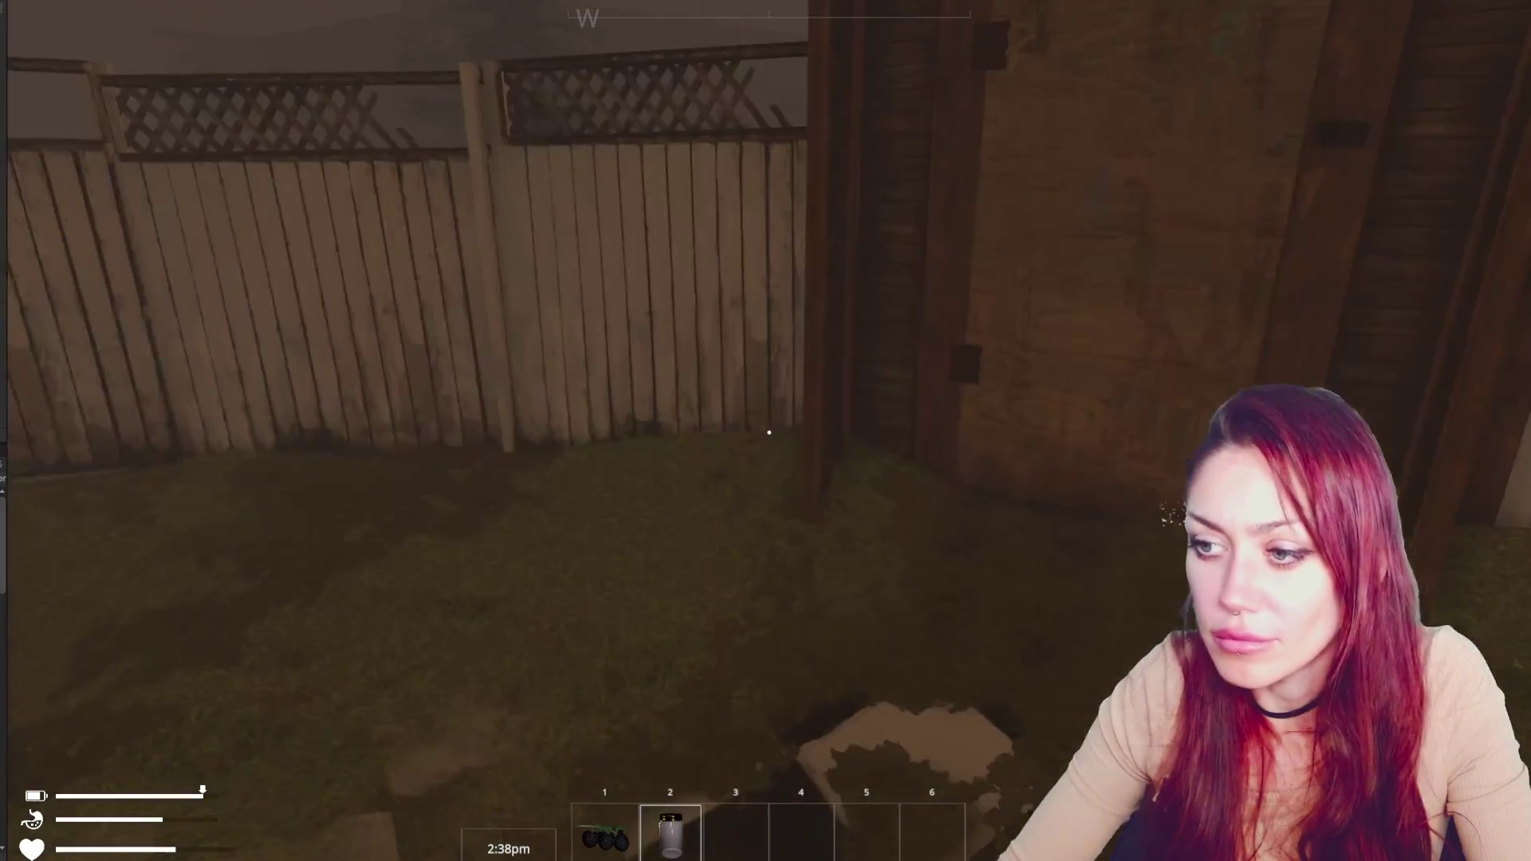
key("w")
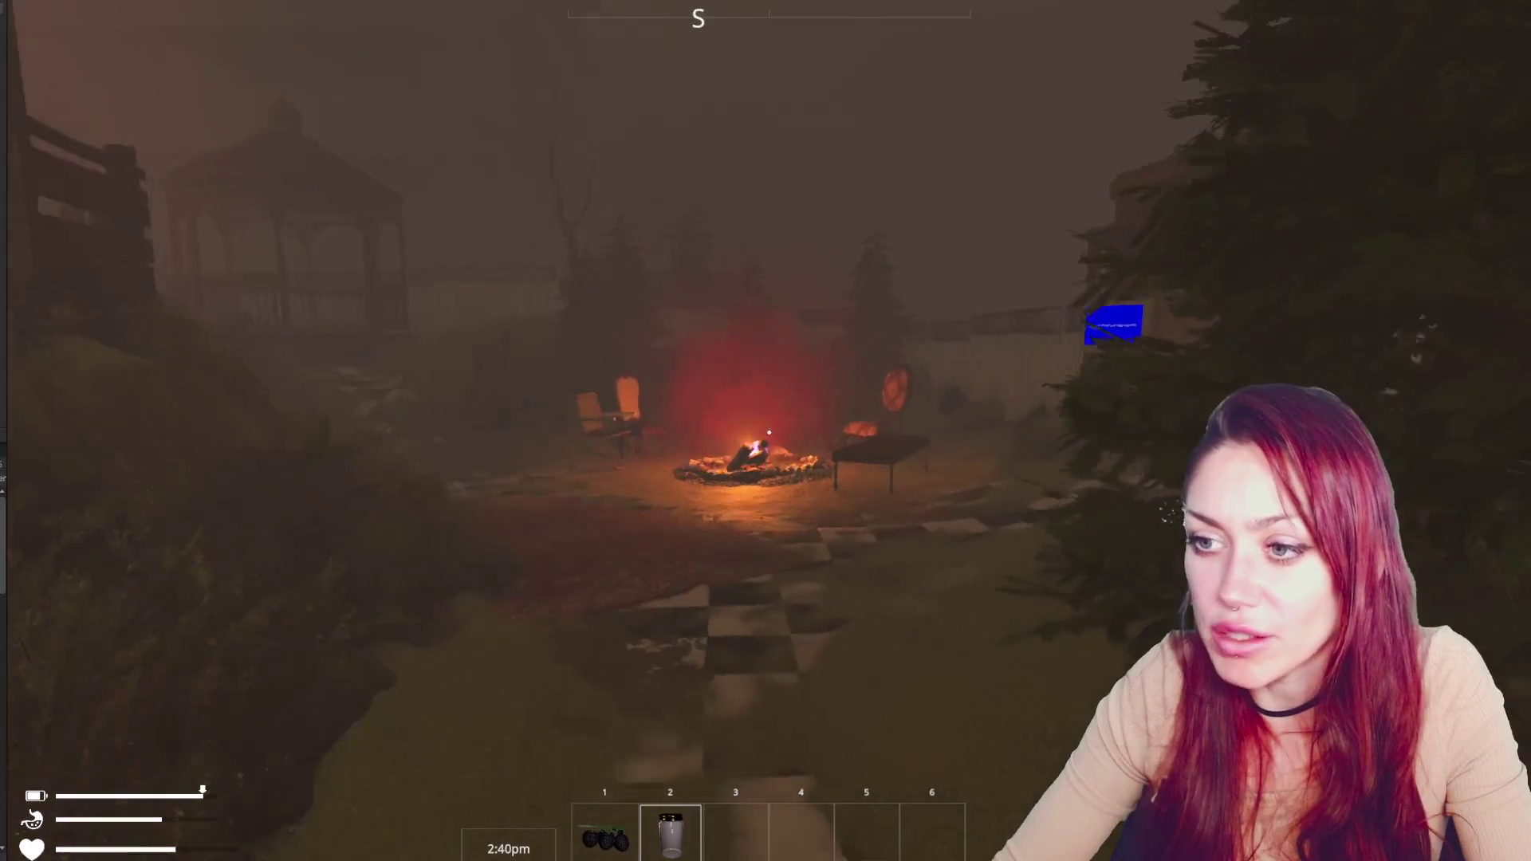
key("w")
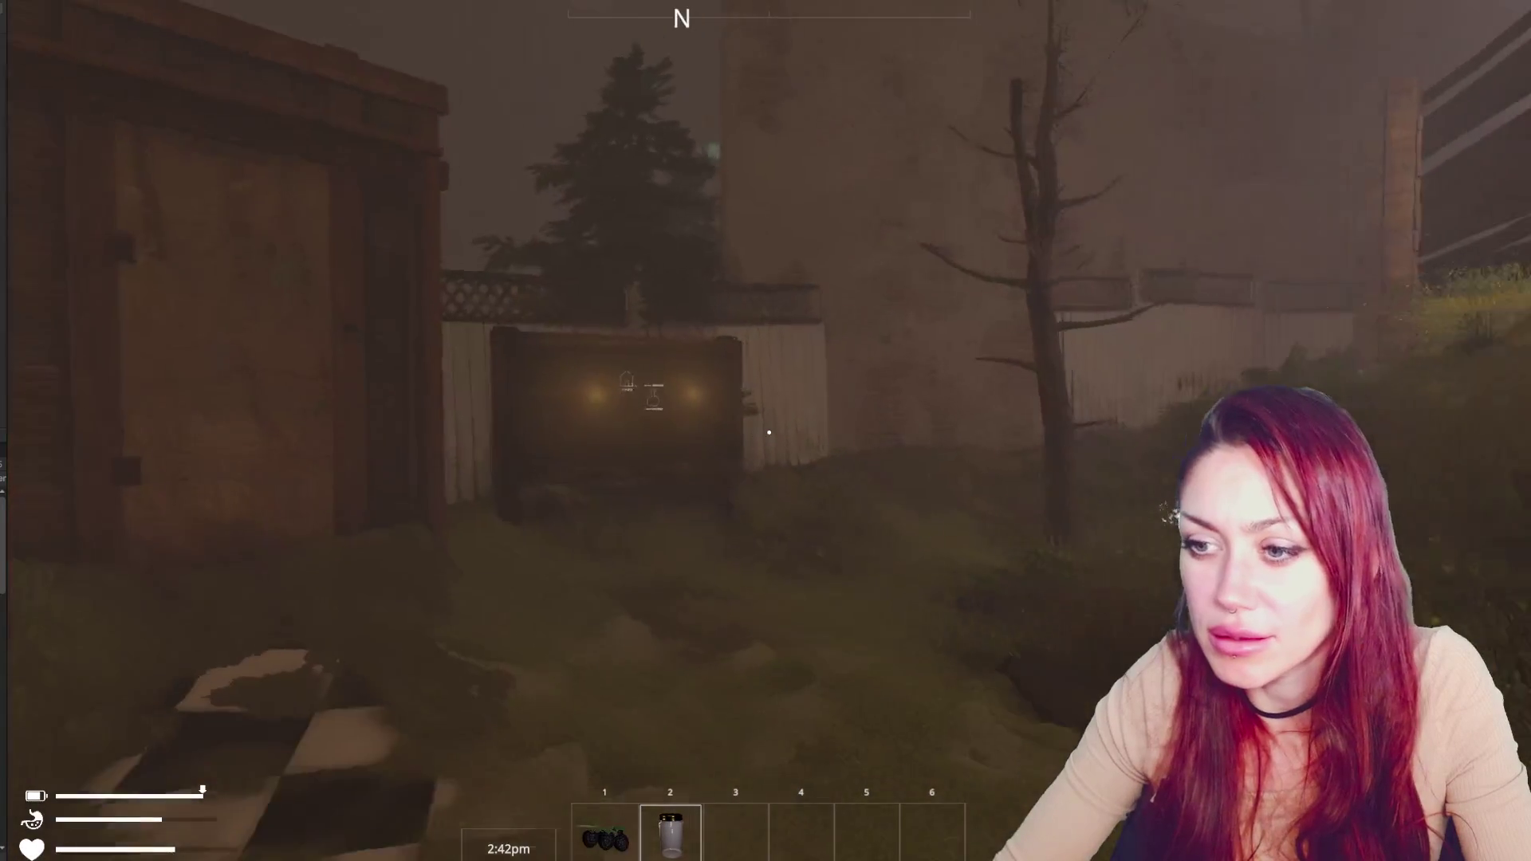
key("w")
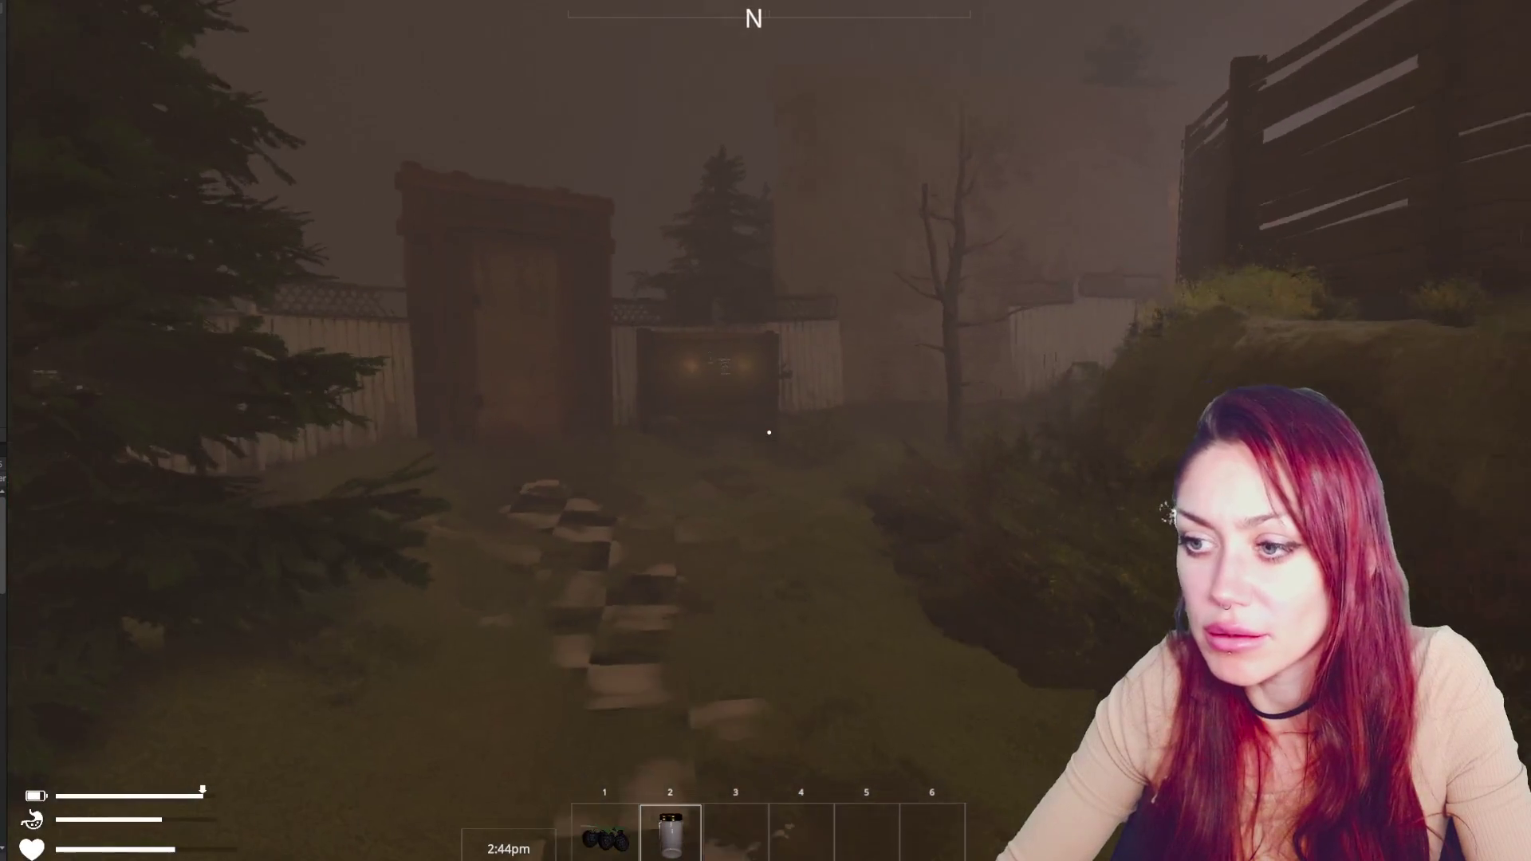
key("w")
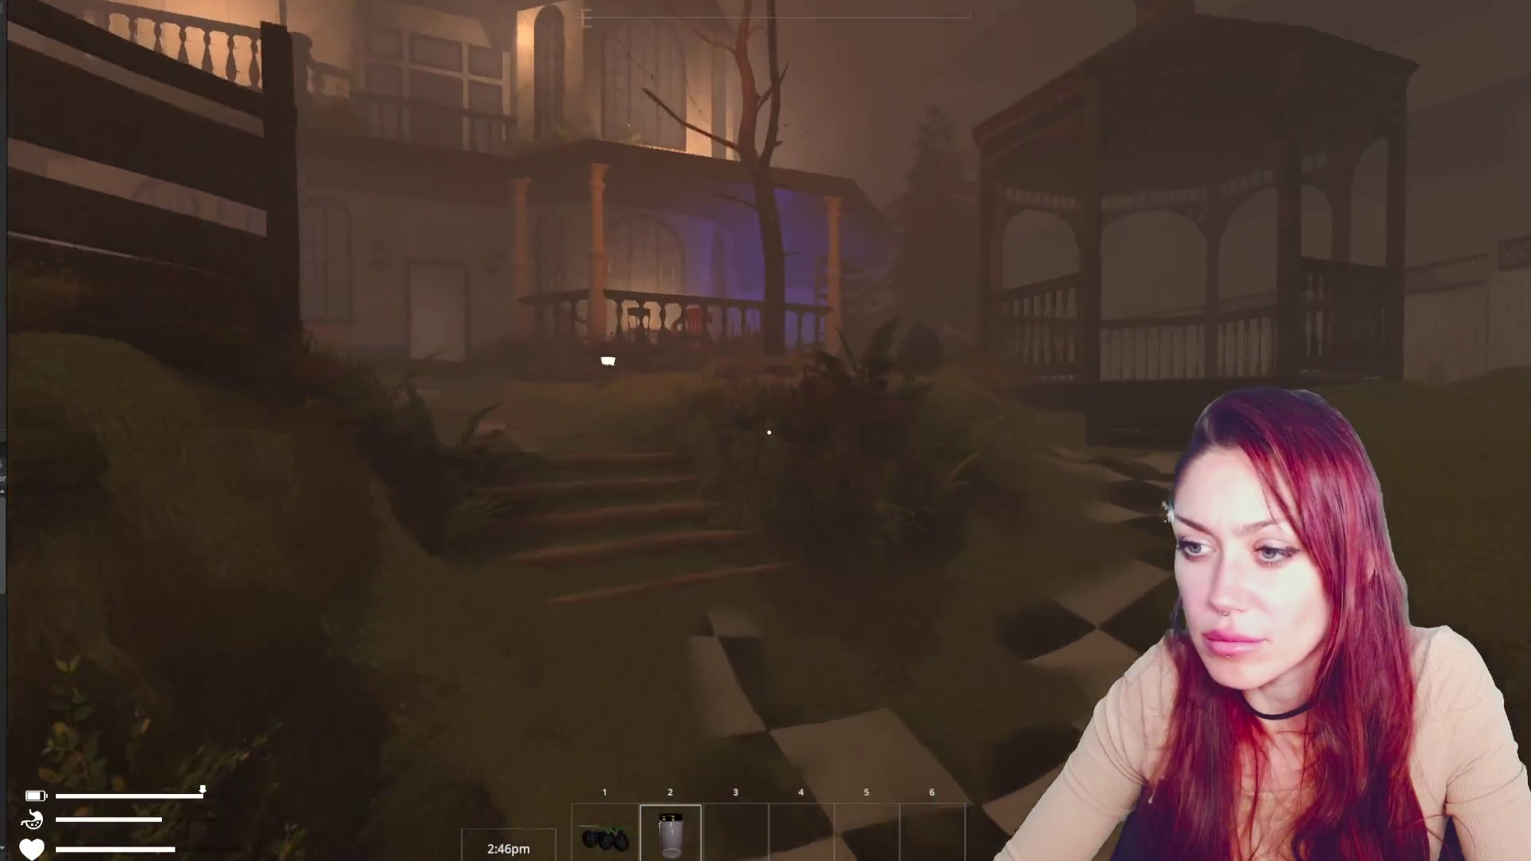
key("w")
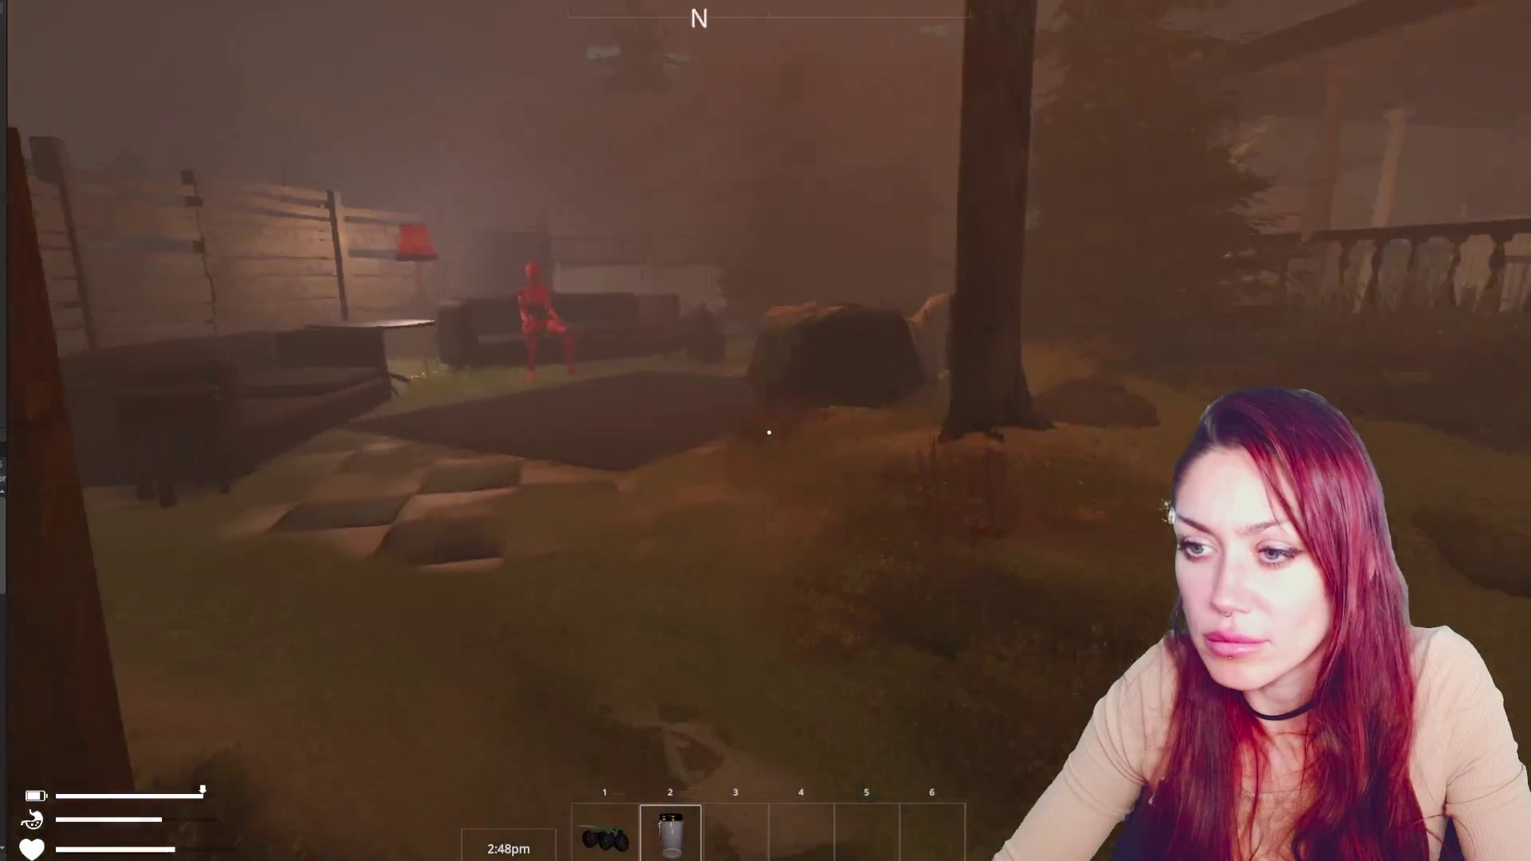
key("w")
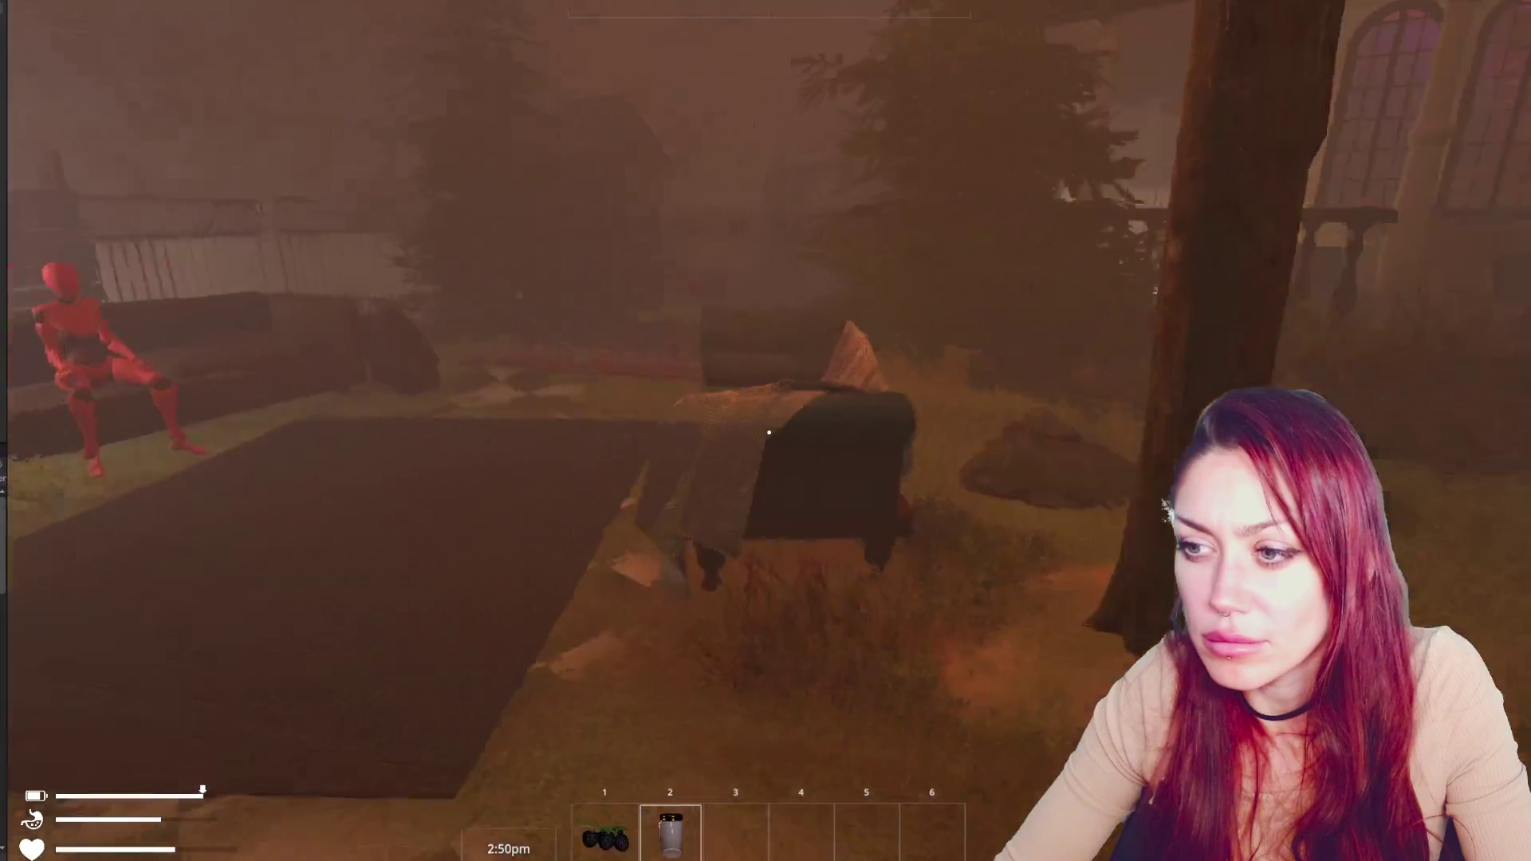
key("w")
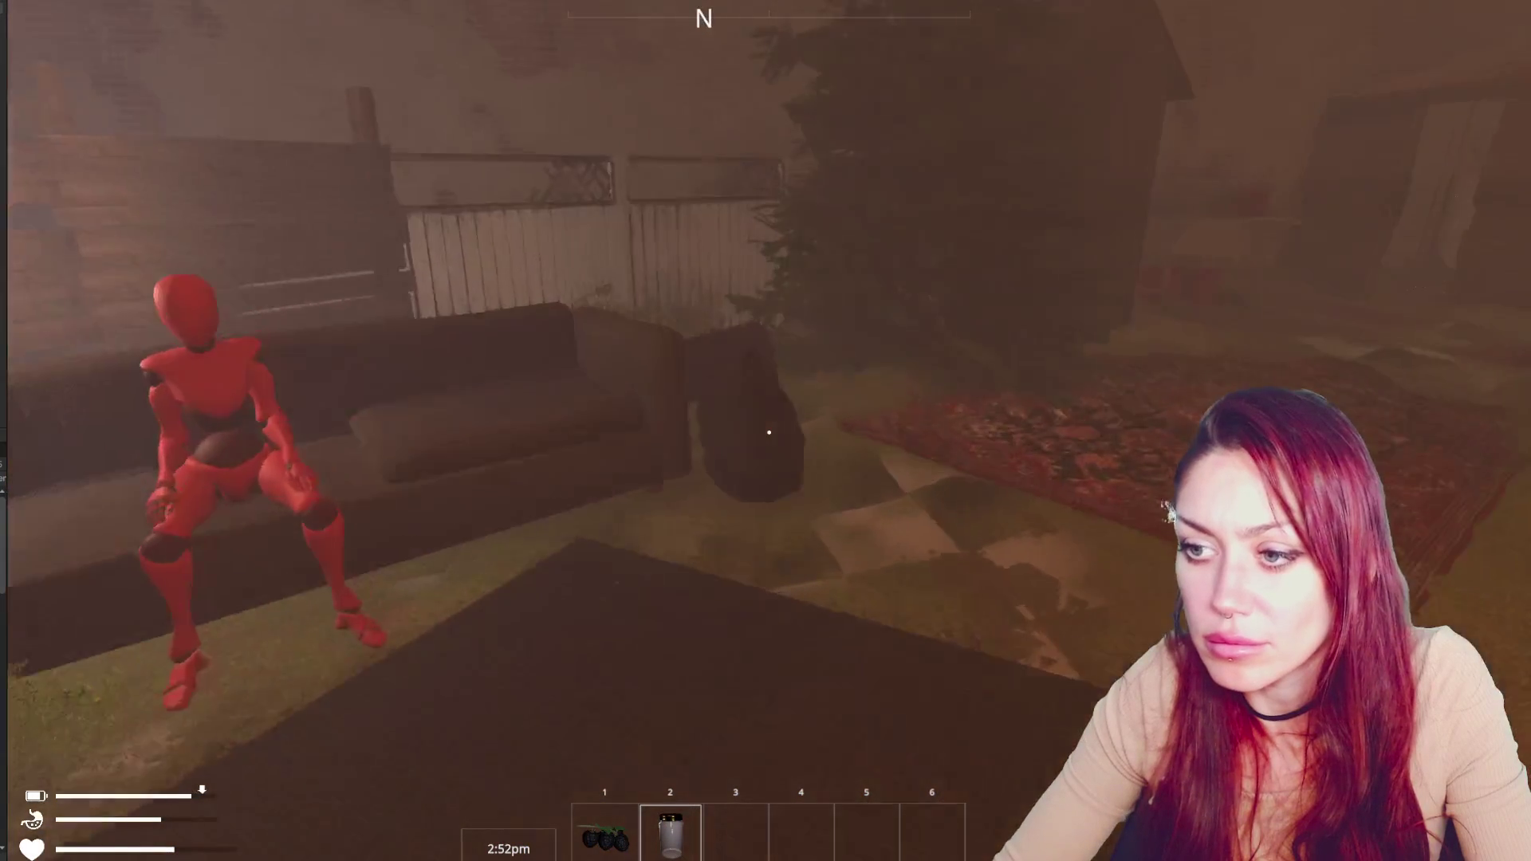
Look down at the toy by the stool, pause the game, and focus the InputControls script
key("s")
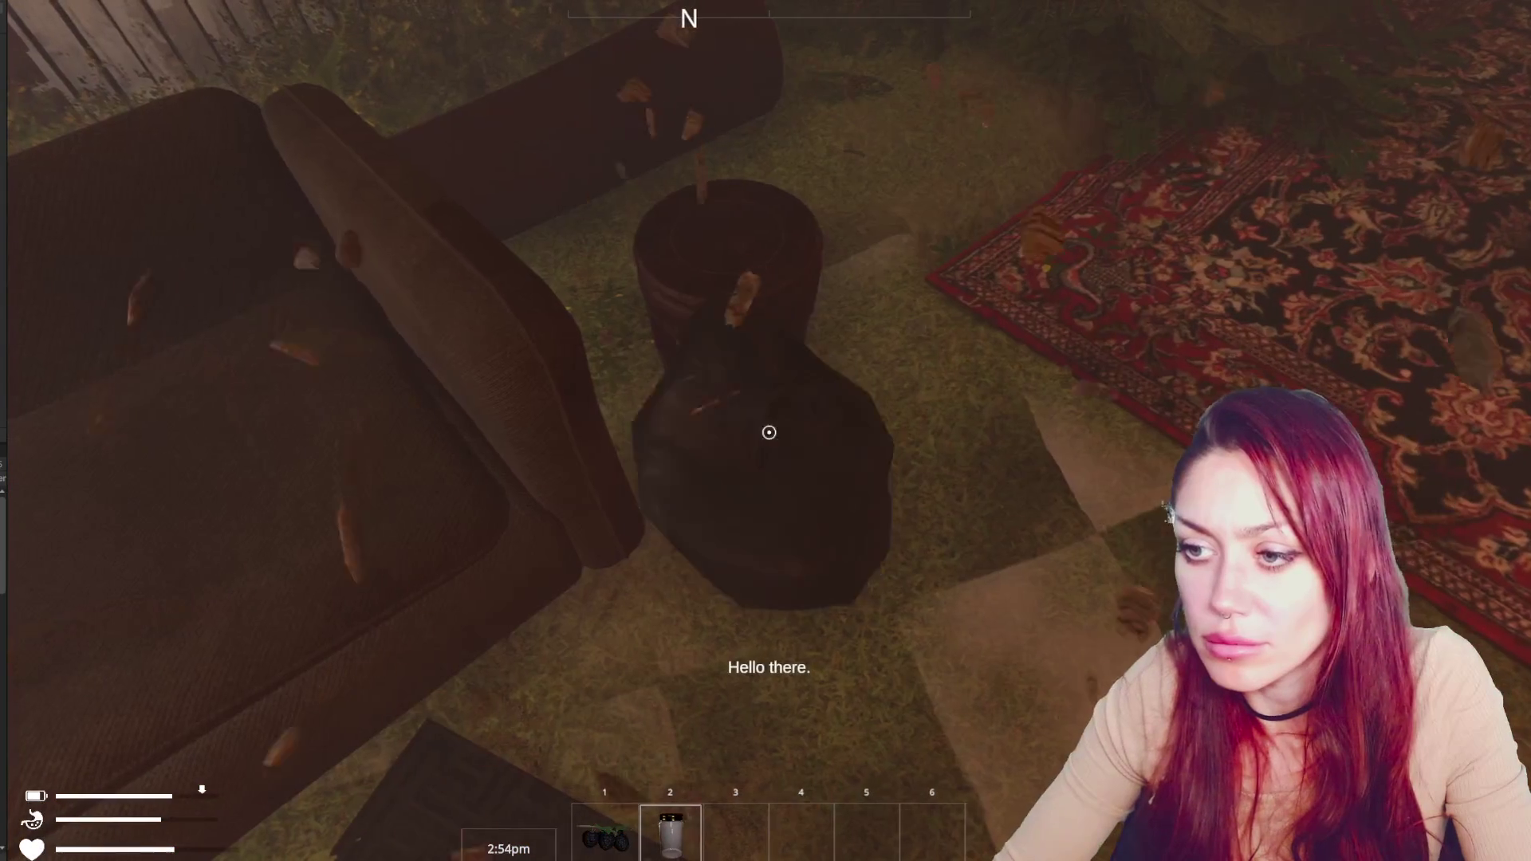
key("Escape")
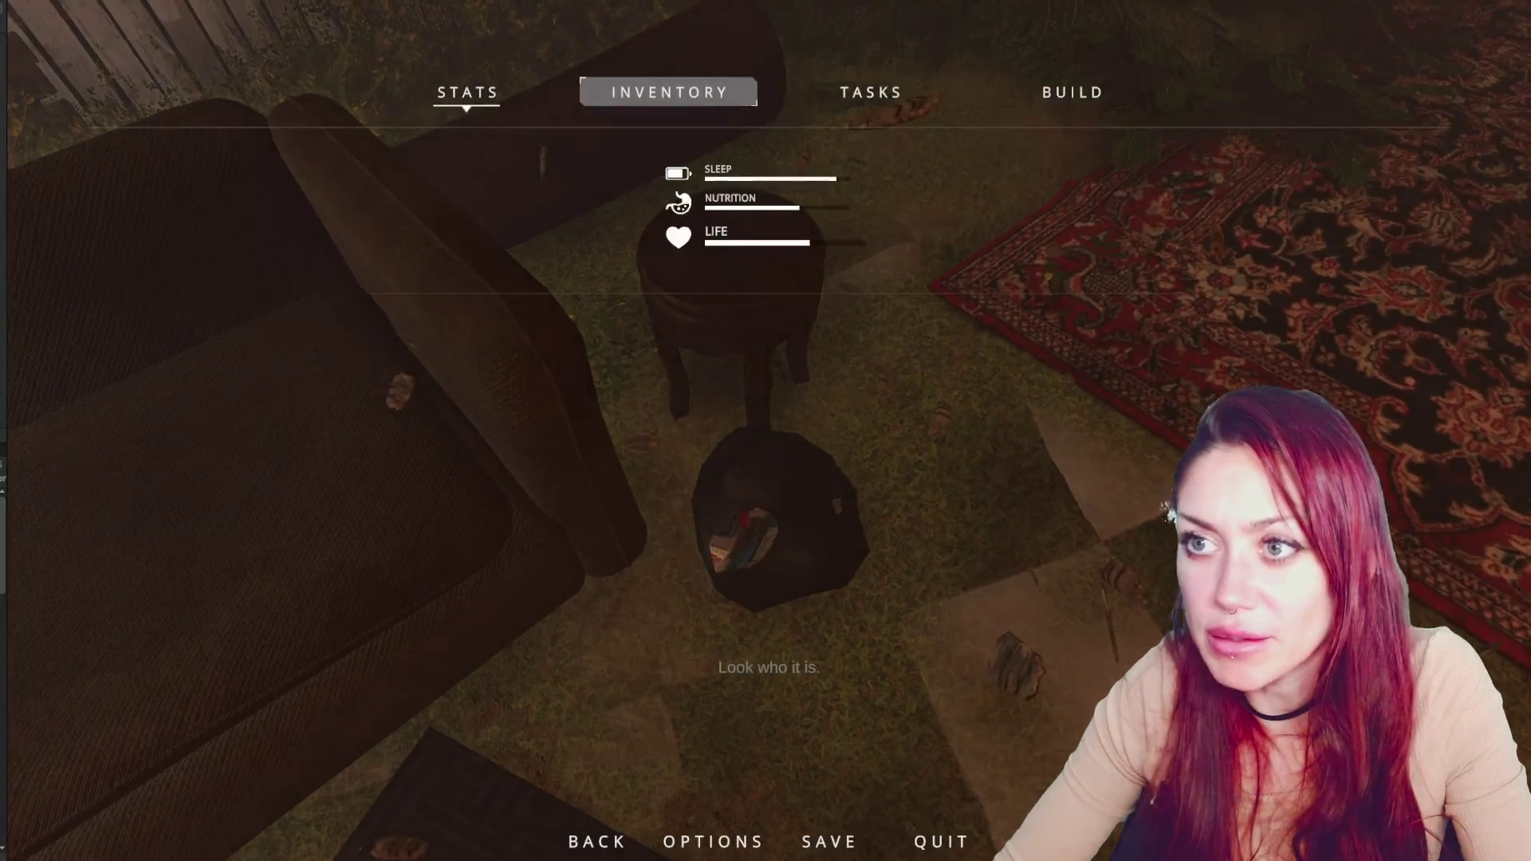
left_click(529, 404)
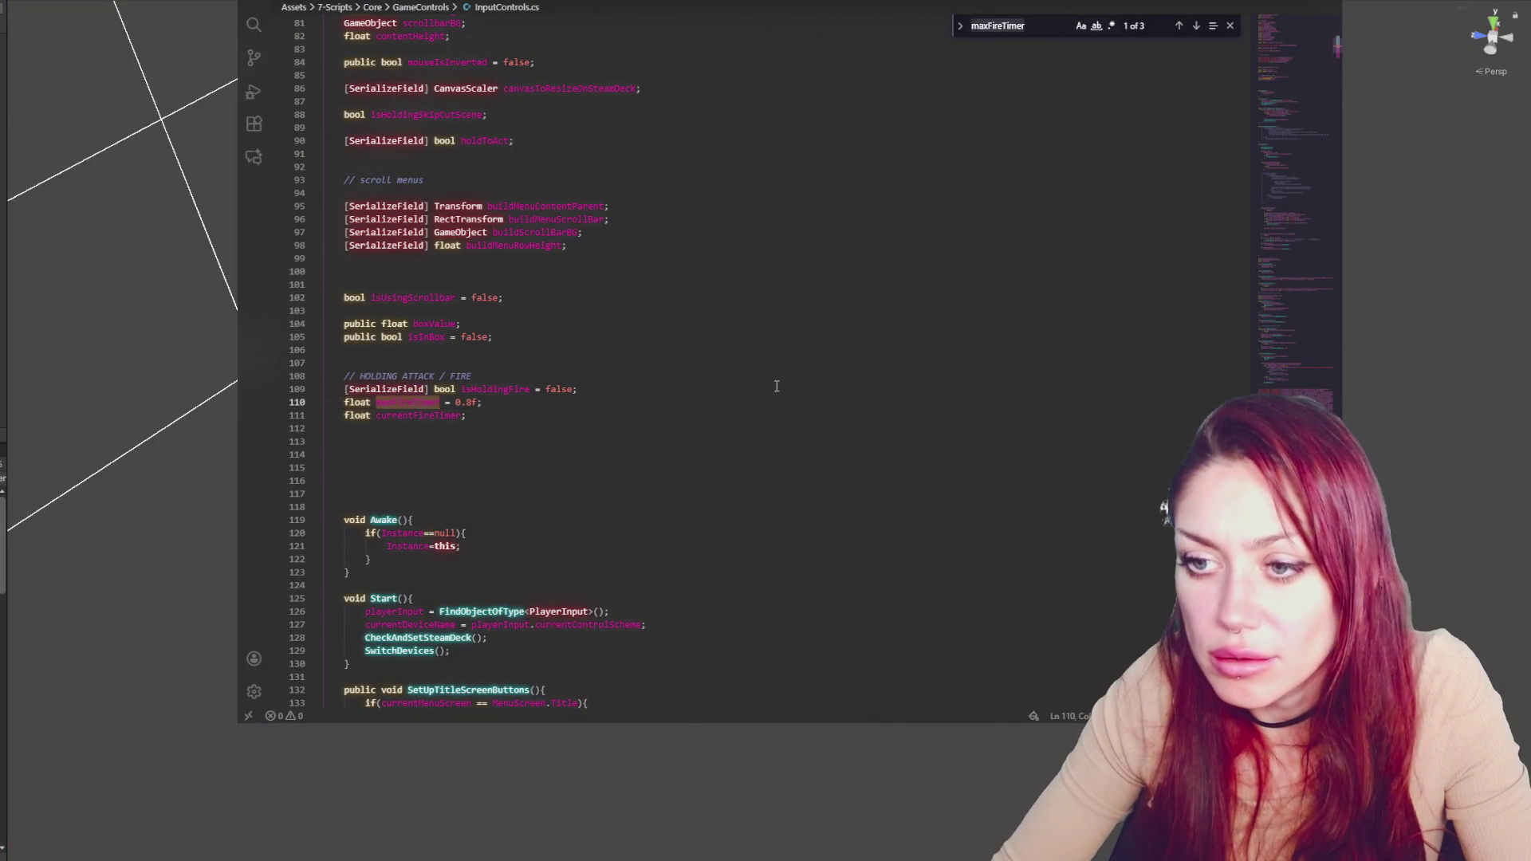
Step through every maxFireTimer use, including the timer reset and line 1617
left_click(1197, 26)
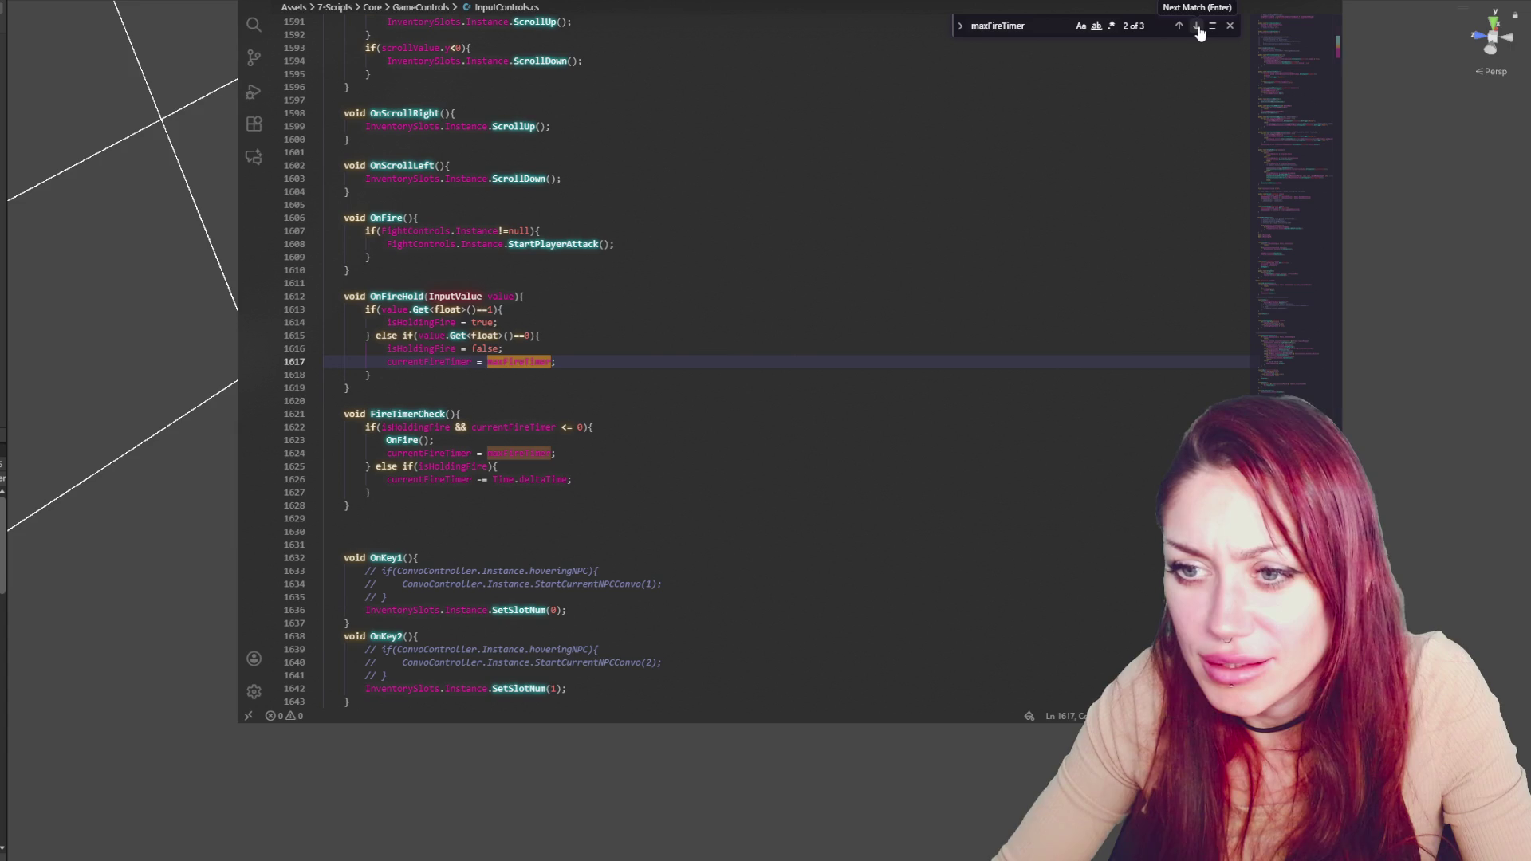
left_click(1200, 32)
left_click(1200, 31)
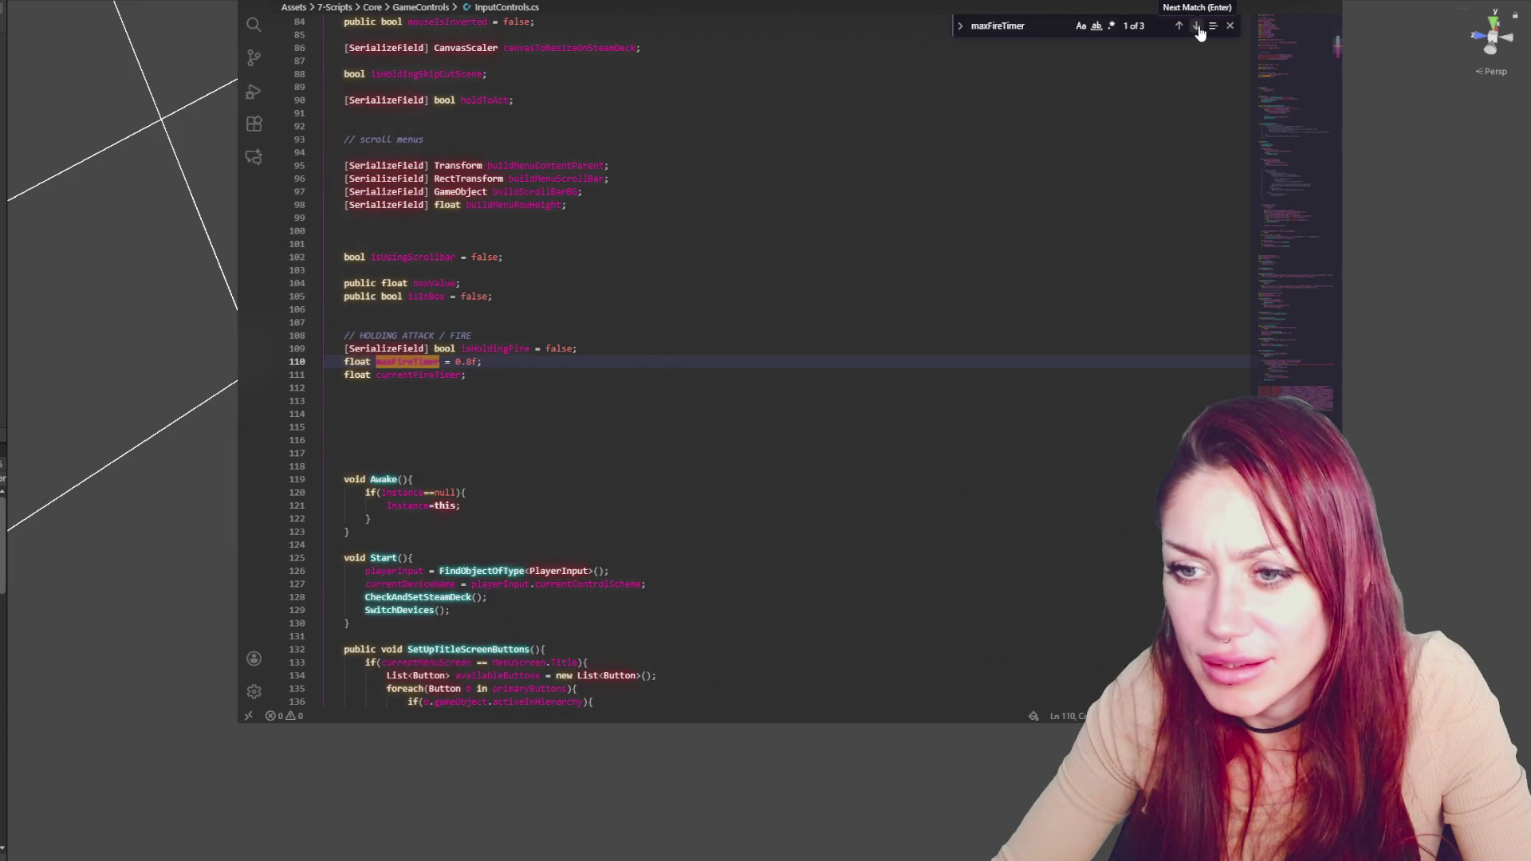
left_click(1200, 32)
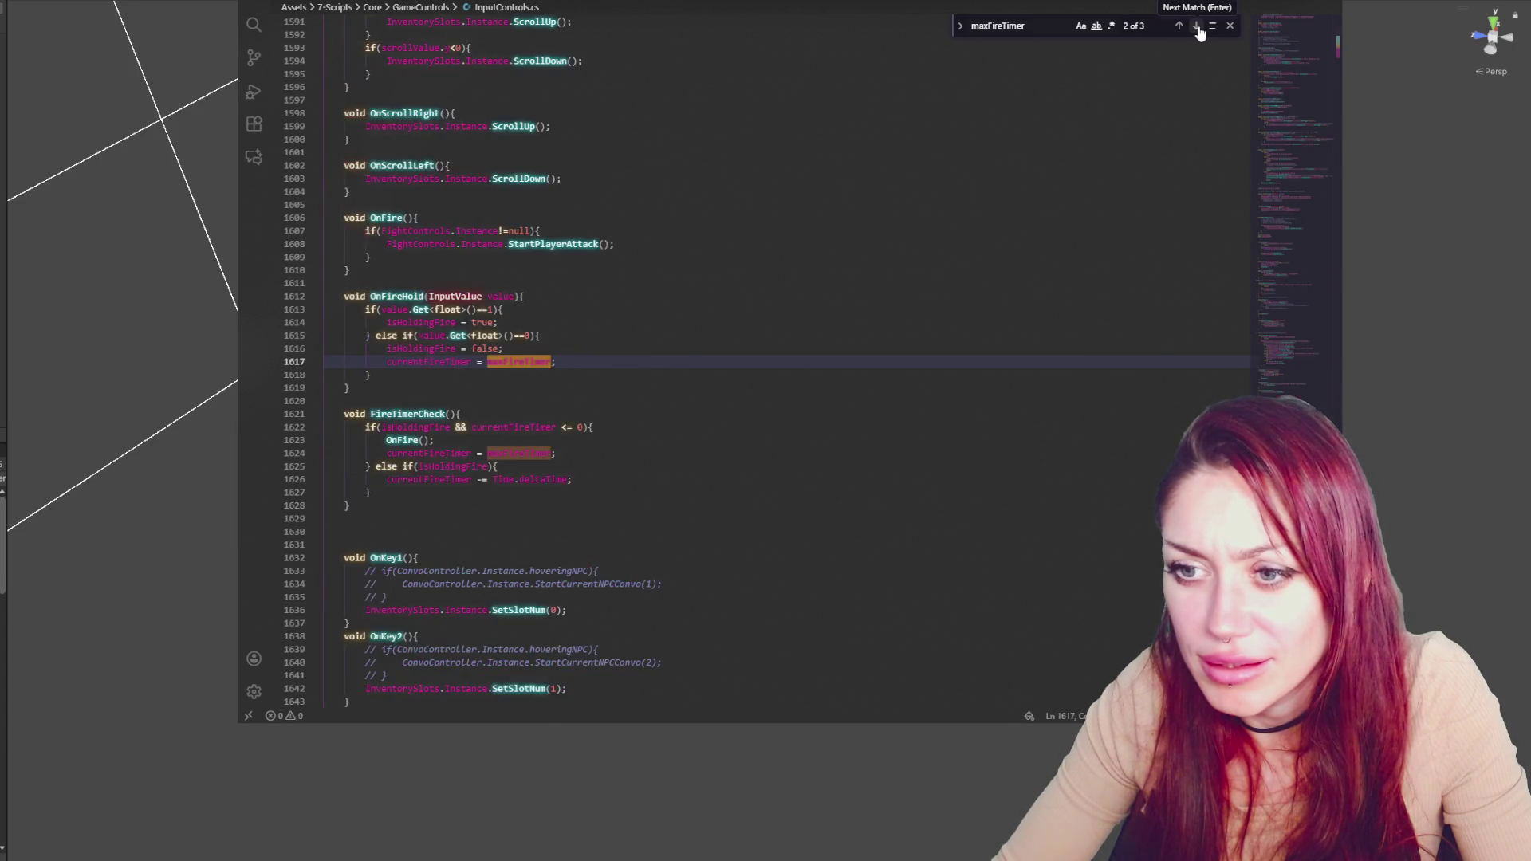
left_click(1200, 32)
left_click(1199, 32)
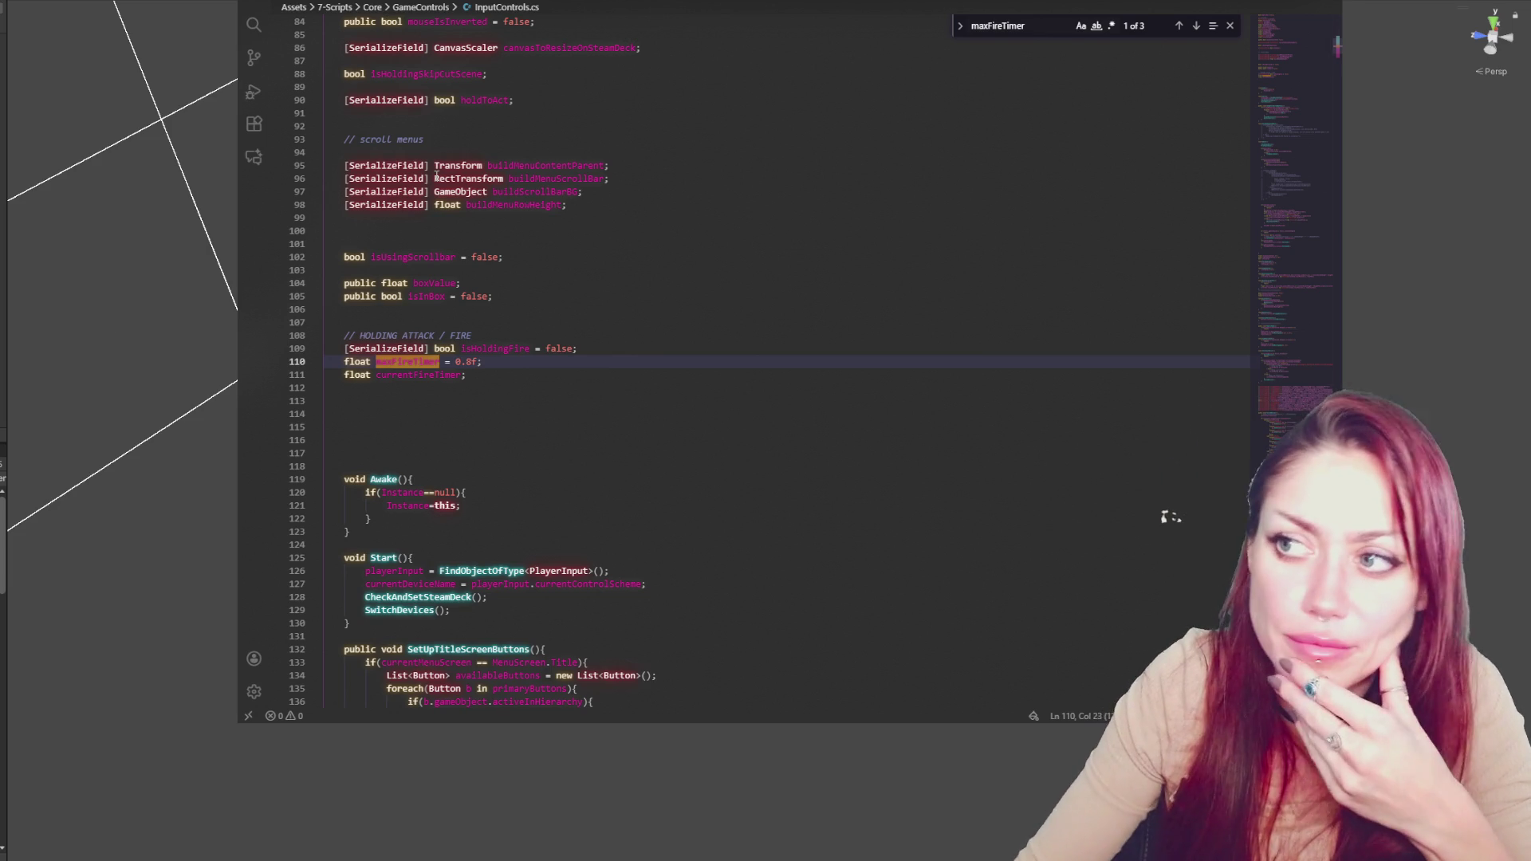
left_click(1196, 29)
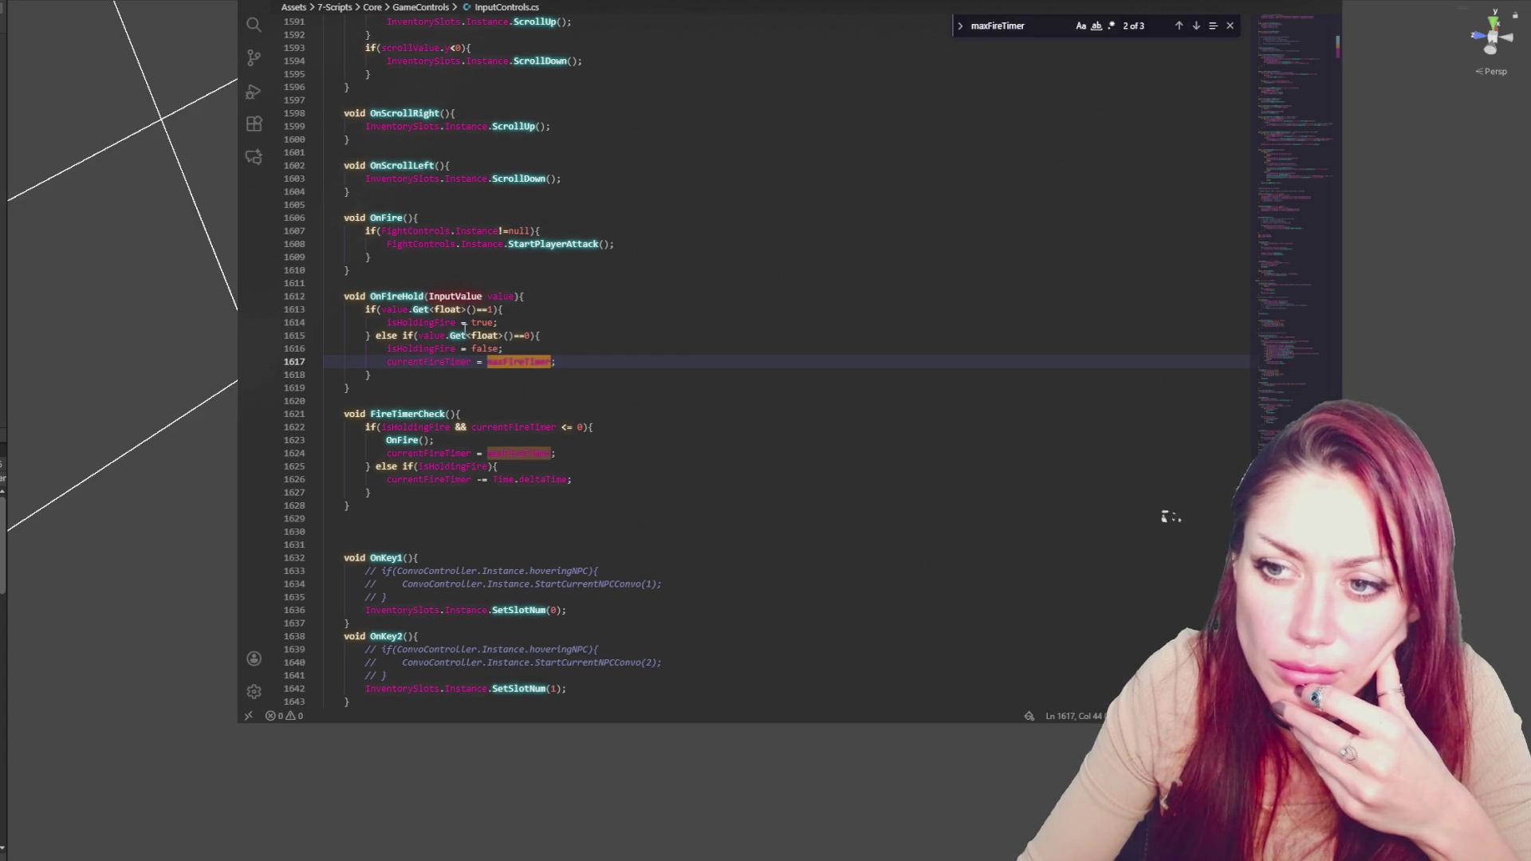
scroll(462, 377, "down", 1)
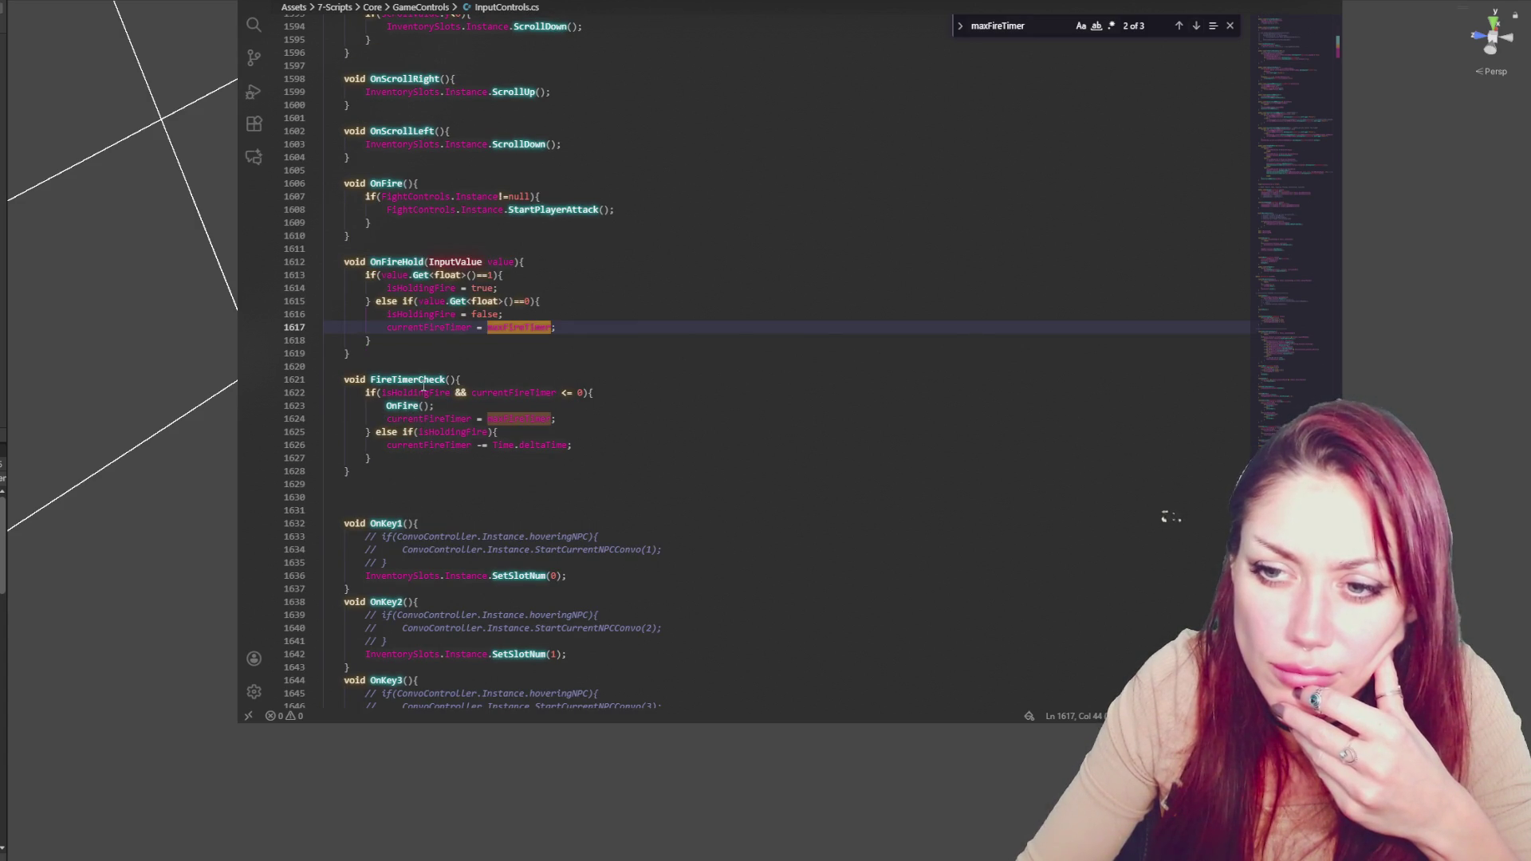
Trace FireTimerCheck's call in Update and OnFire's StartPlayerAttack call, then return to Unity
double_click(435, 379)
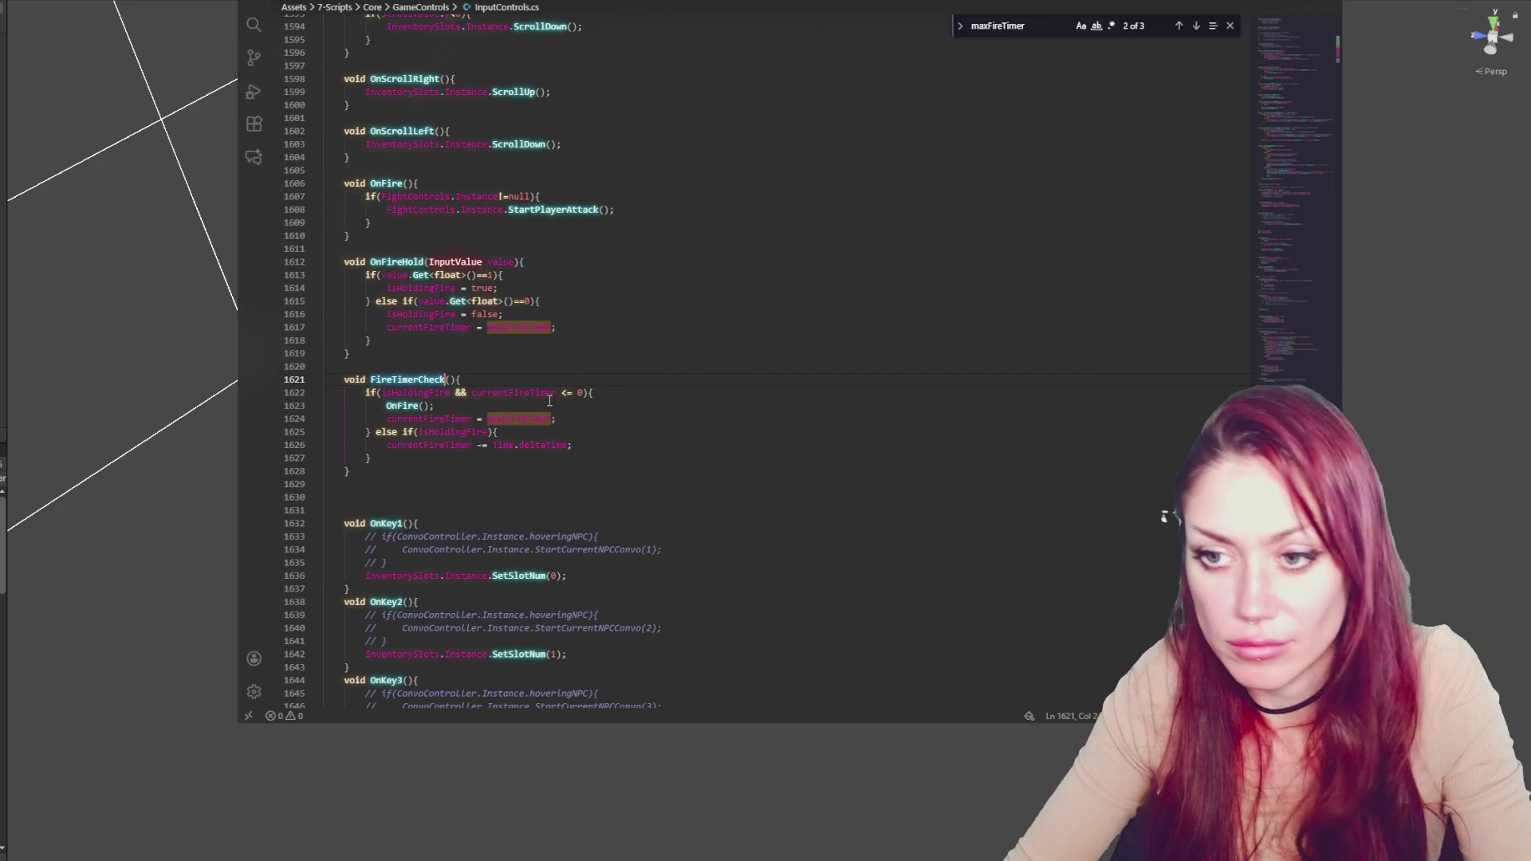
key("ctrl+f")
left_click(1179, 27)
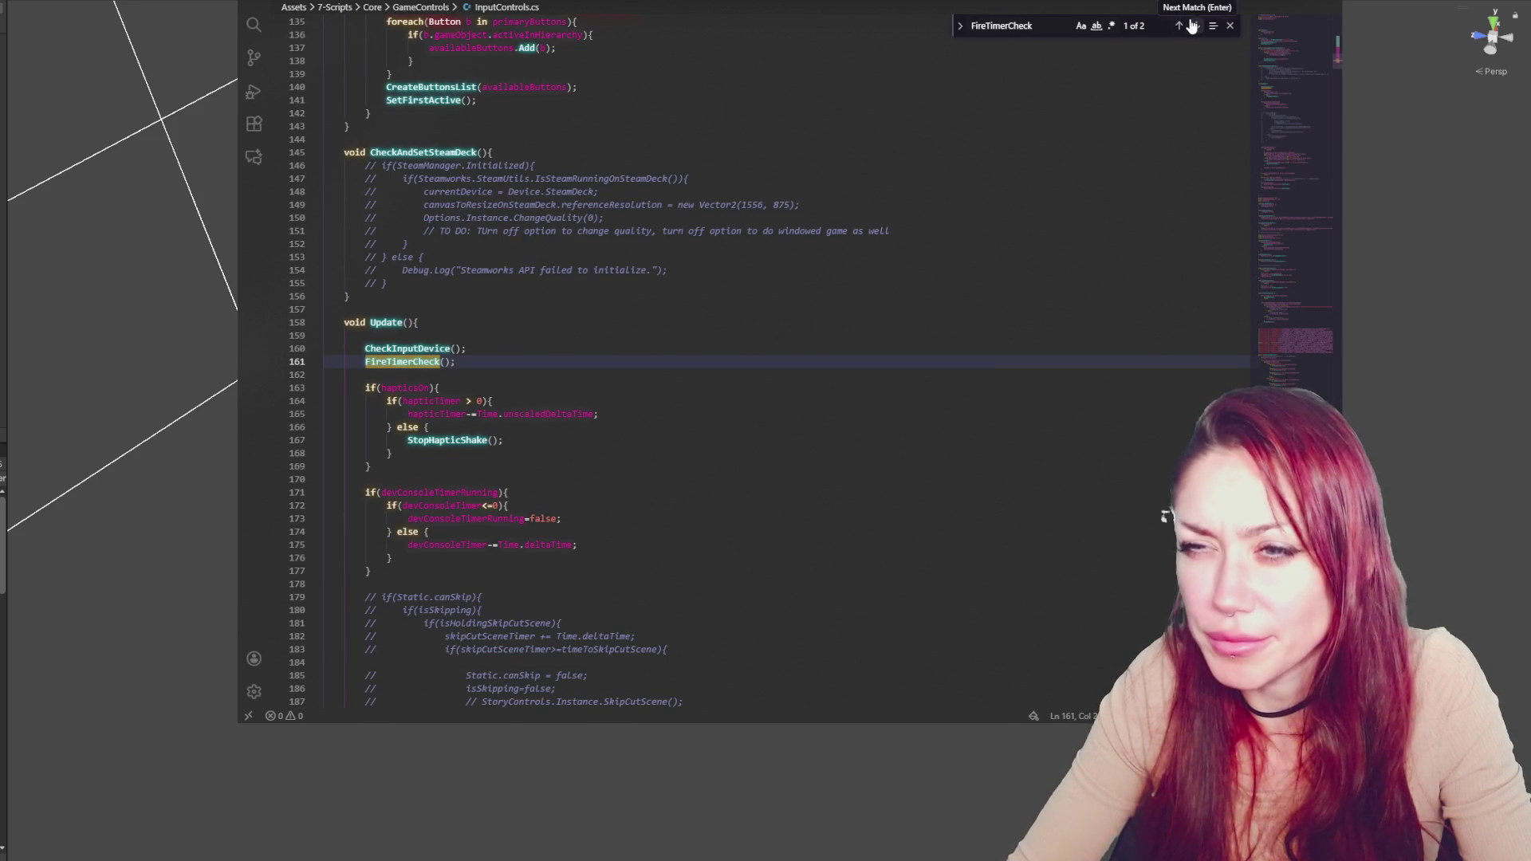
left_click(1193, 26)
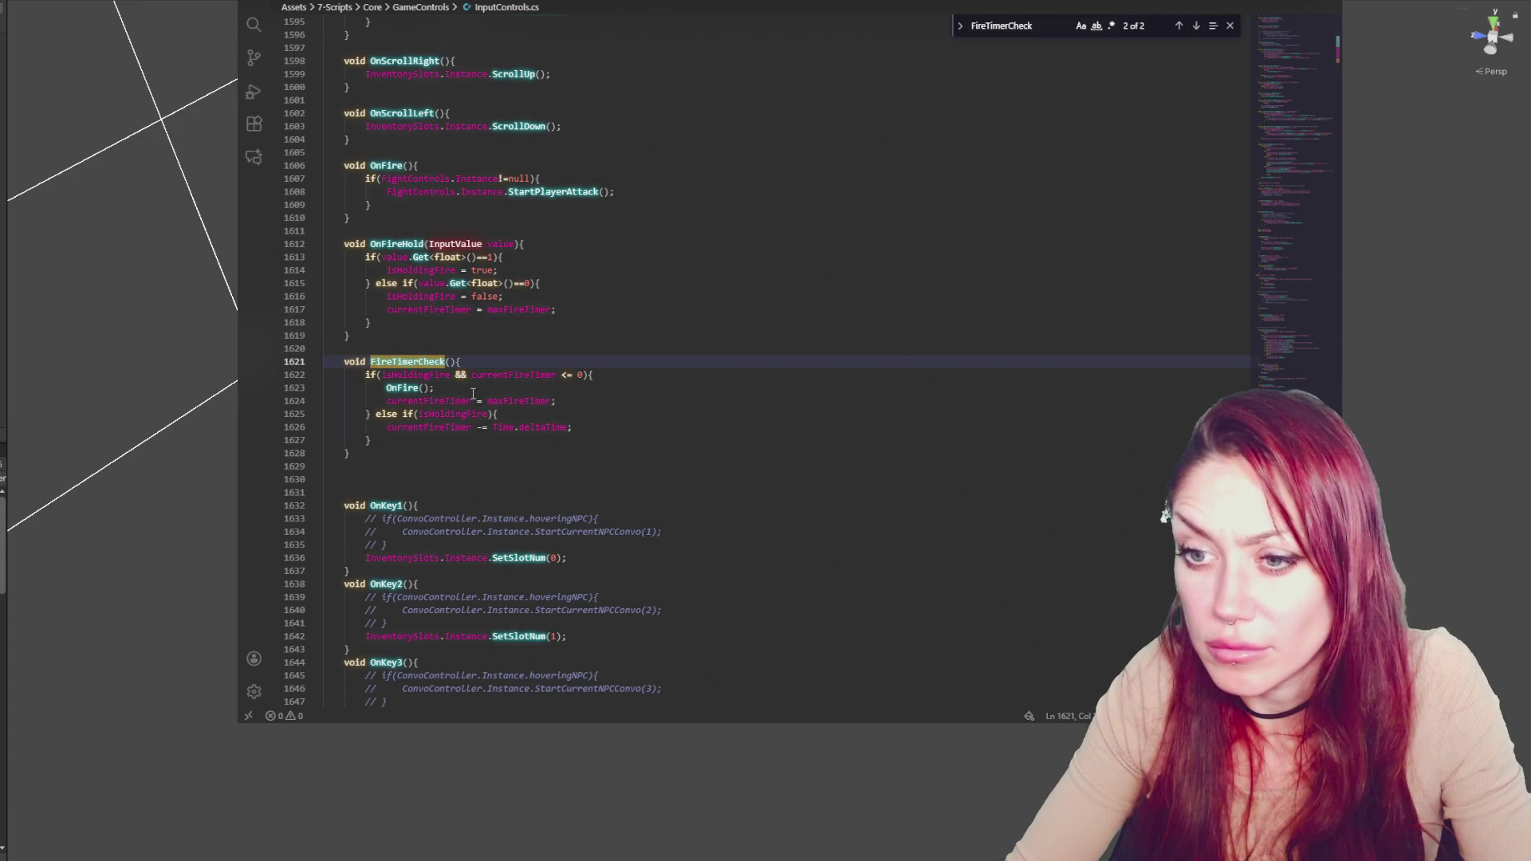
double_click(403, 387)
key("ctrl+f")
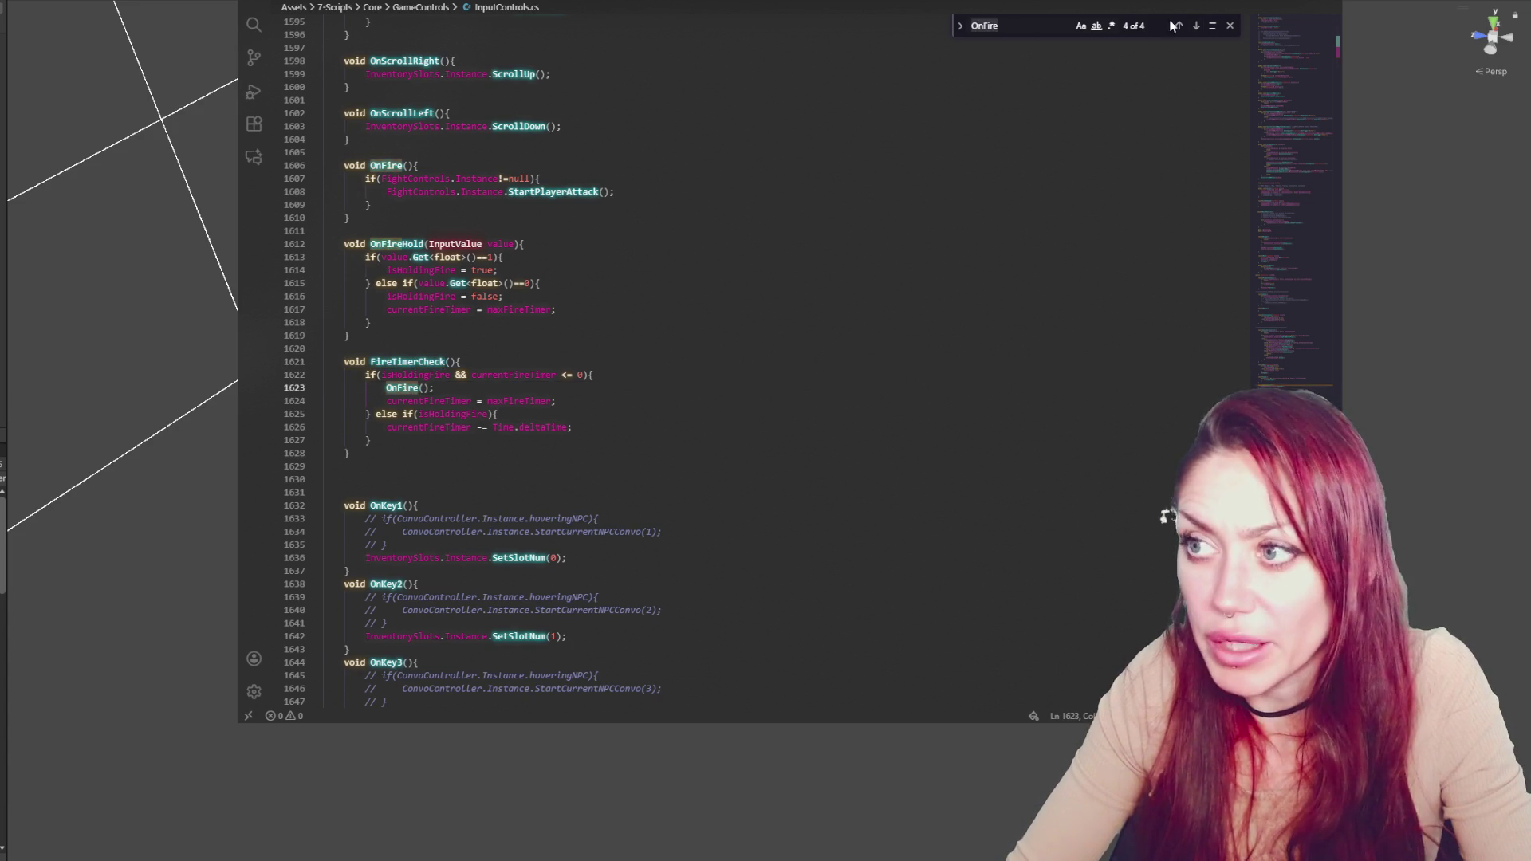
left_click(599, 192)
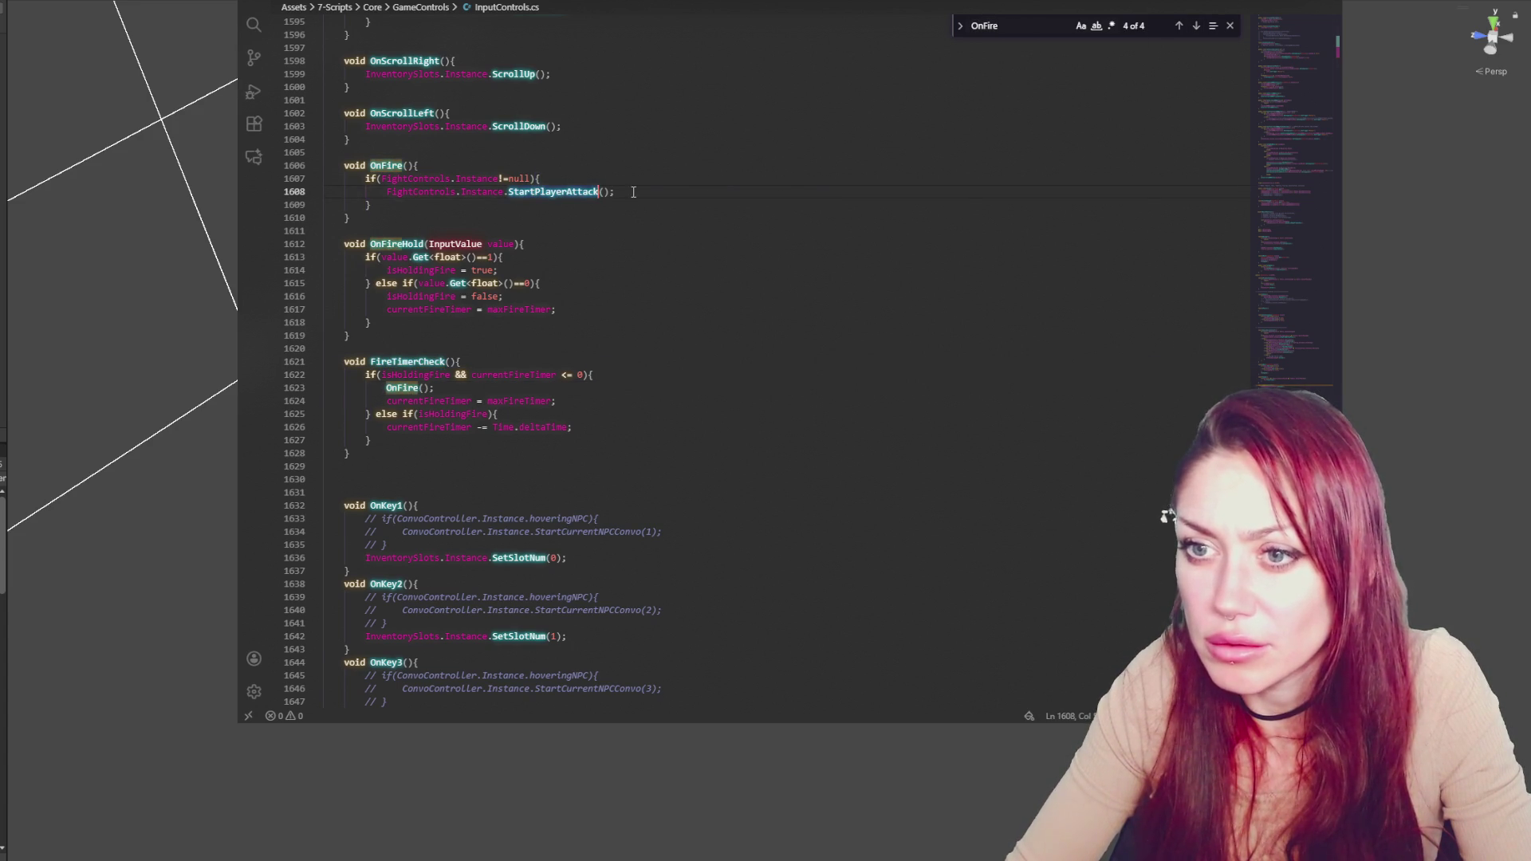
left_click(7, 482)
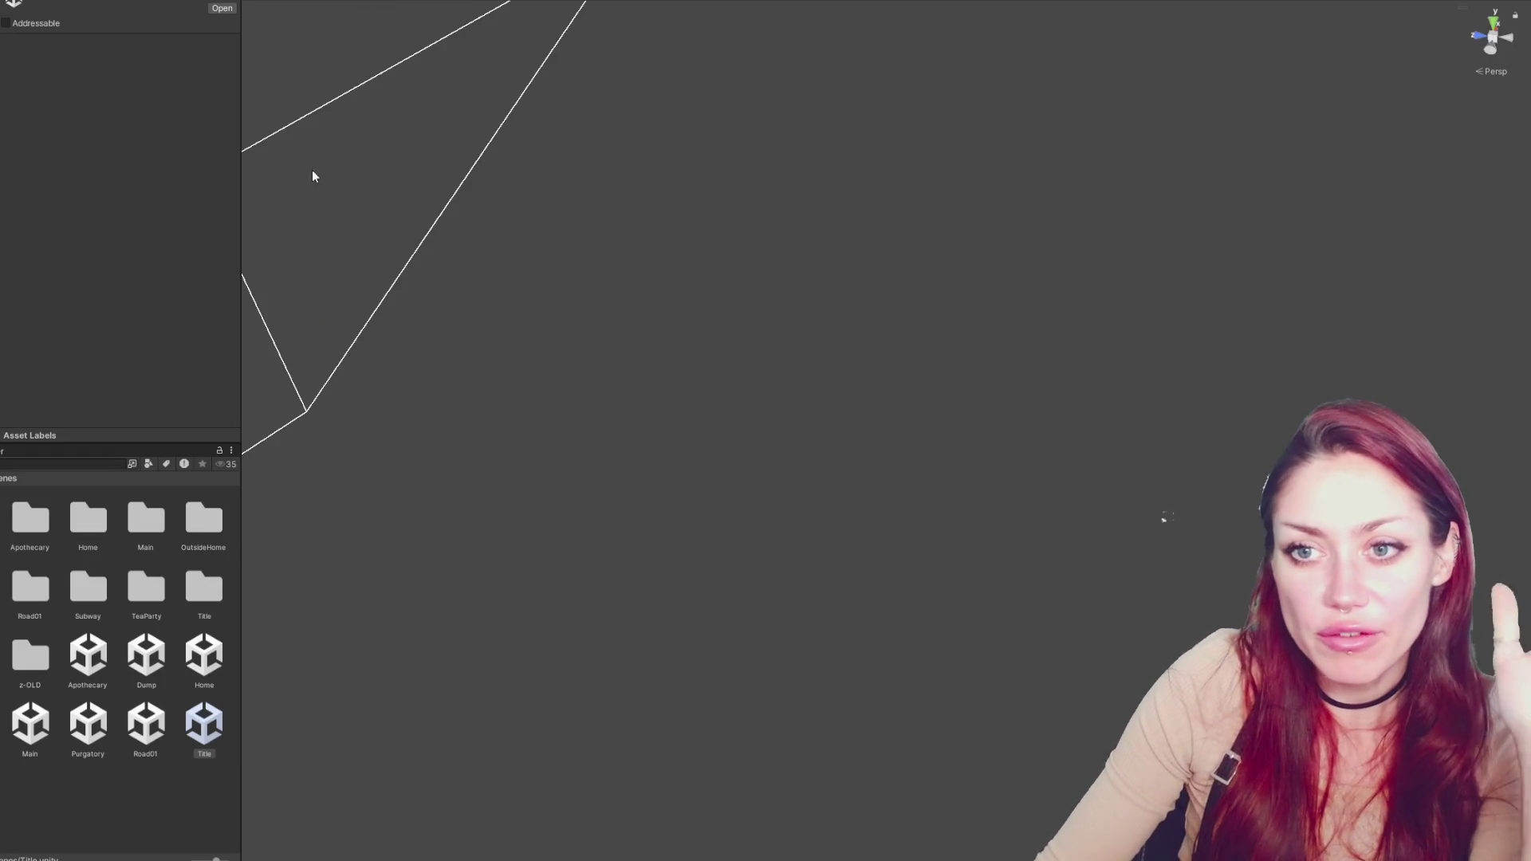
Resize the Project panel taller and narrower so the Scenes folder grid shows three columns
left_click_drag(243, 180, 264, 179)
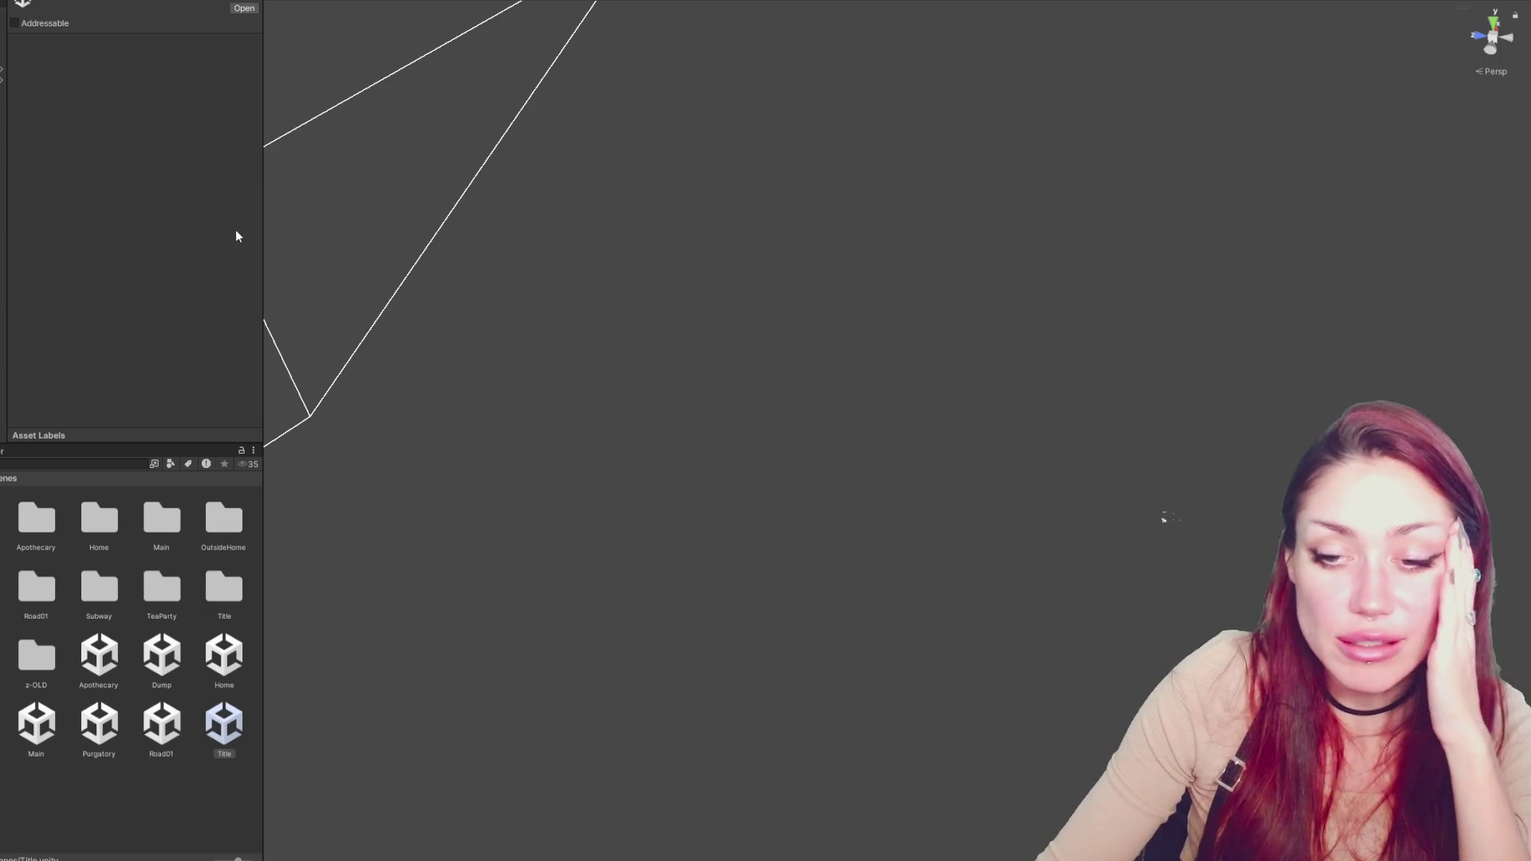
mouse_move(191, 453)
left_mouse_down()
mouse_move(184, 423)
mouse_move(222, 386)
left_mouse_up()
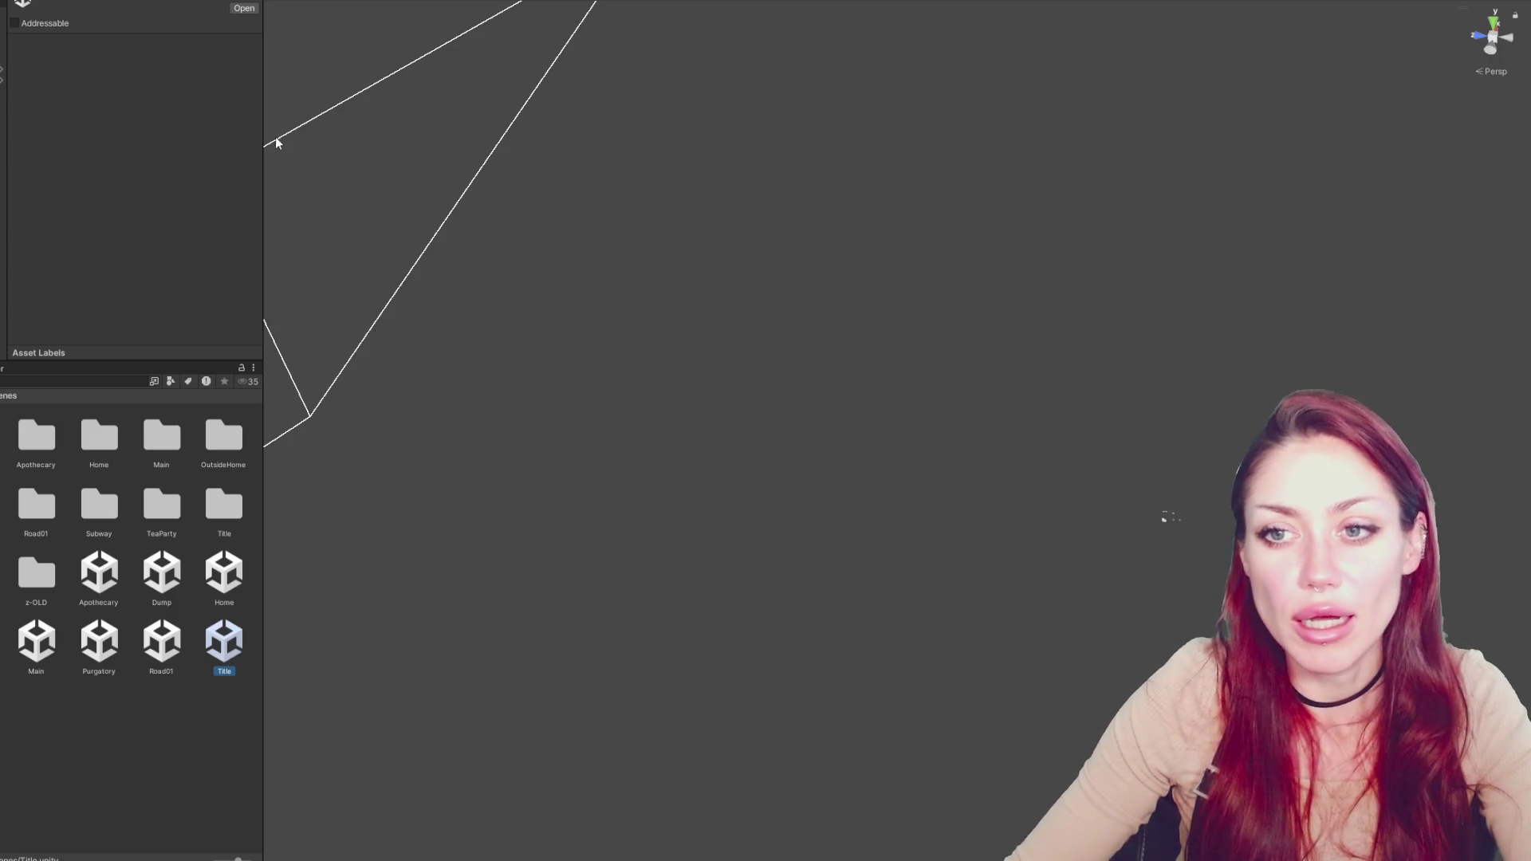
left_click_drag(264, 144, 257, 145)
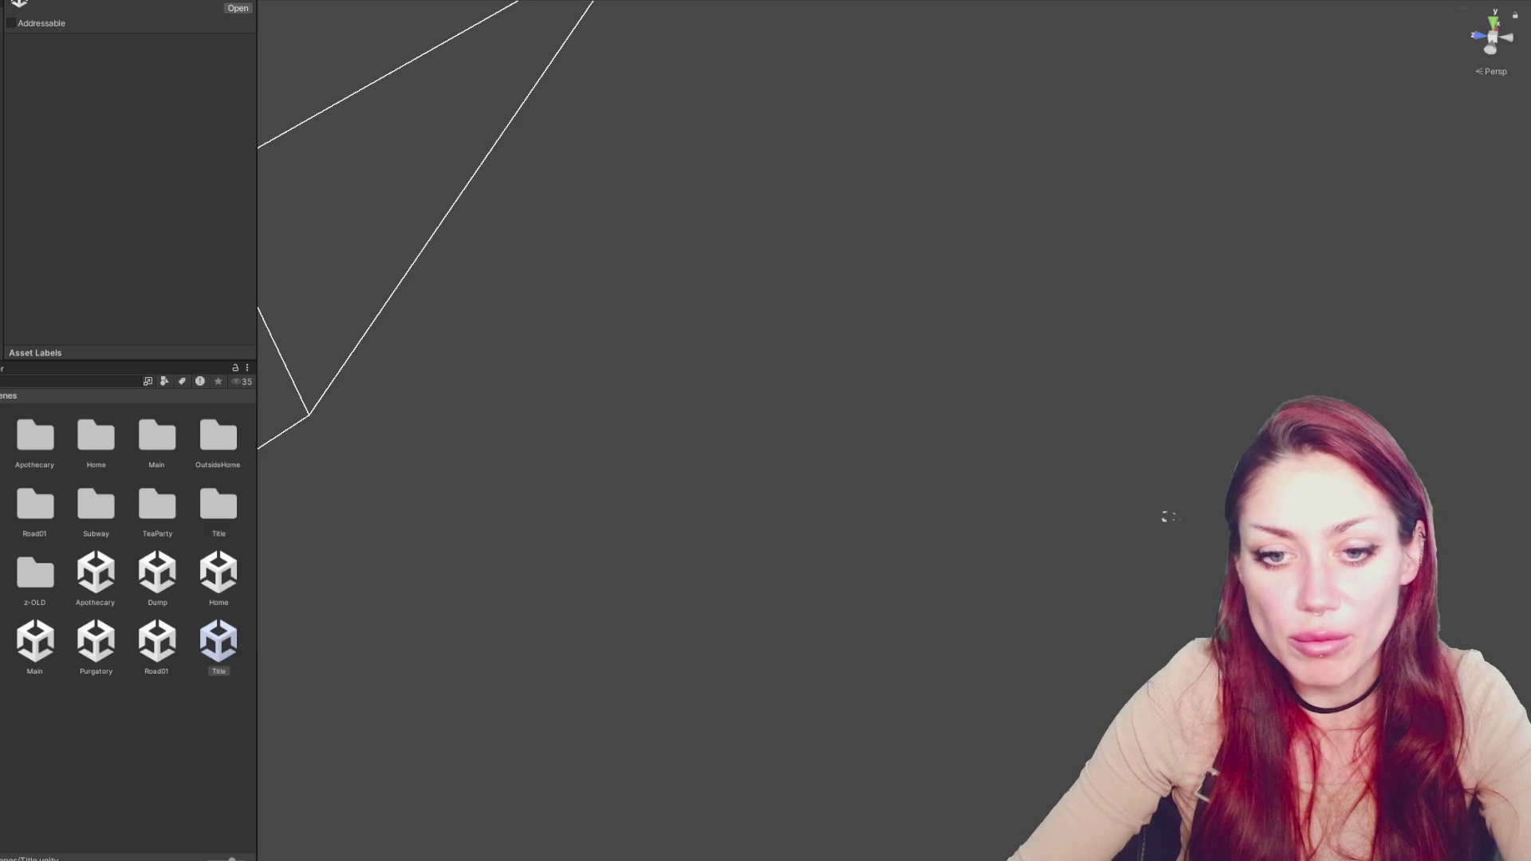
key("Down")
key("Up")
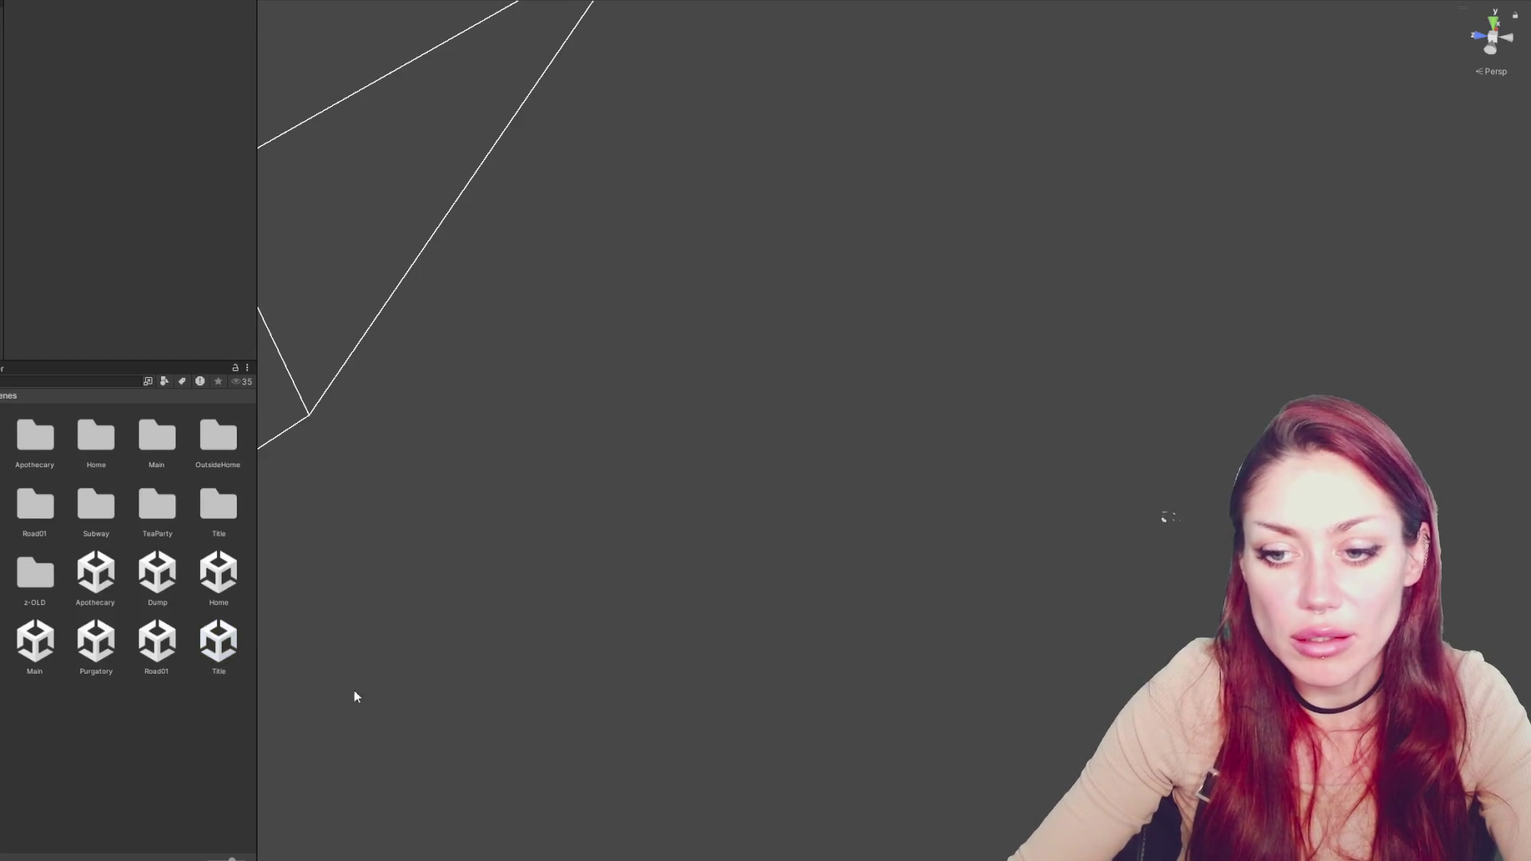
mouse_move(257, 694)
left_mouse_down()
mouse_move(199, 696)
mouse_move(254, 695)
left_mouse_up()
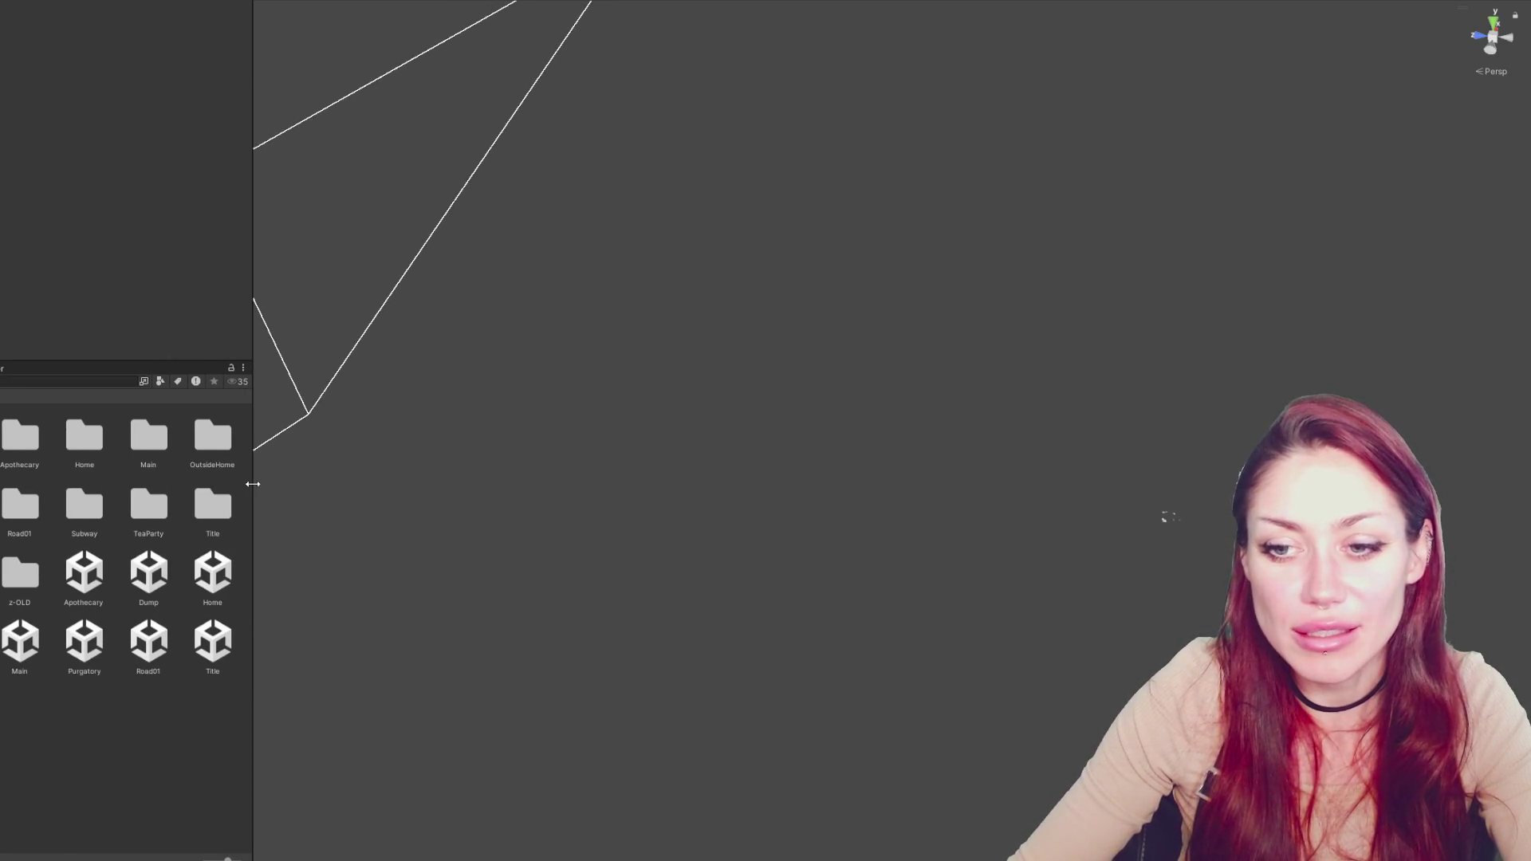
left_click_drag(253, 483, 214, 483)
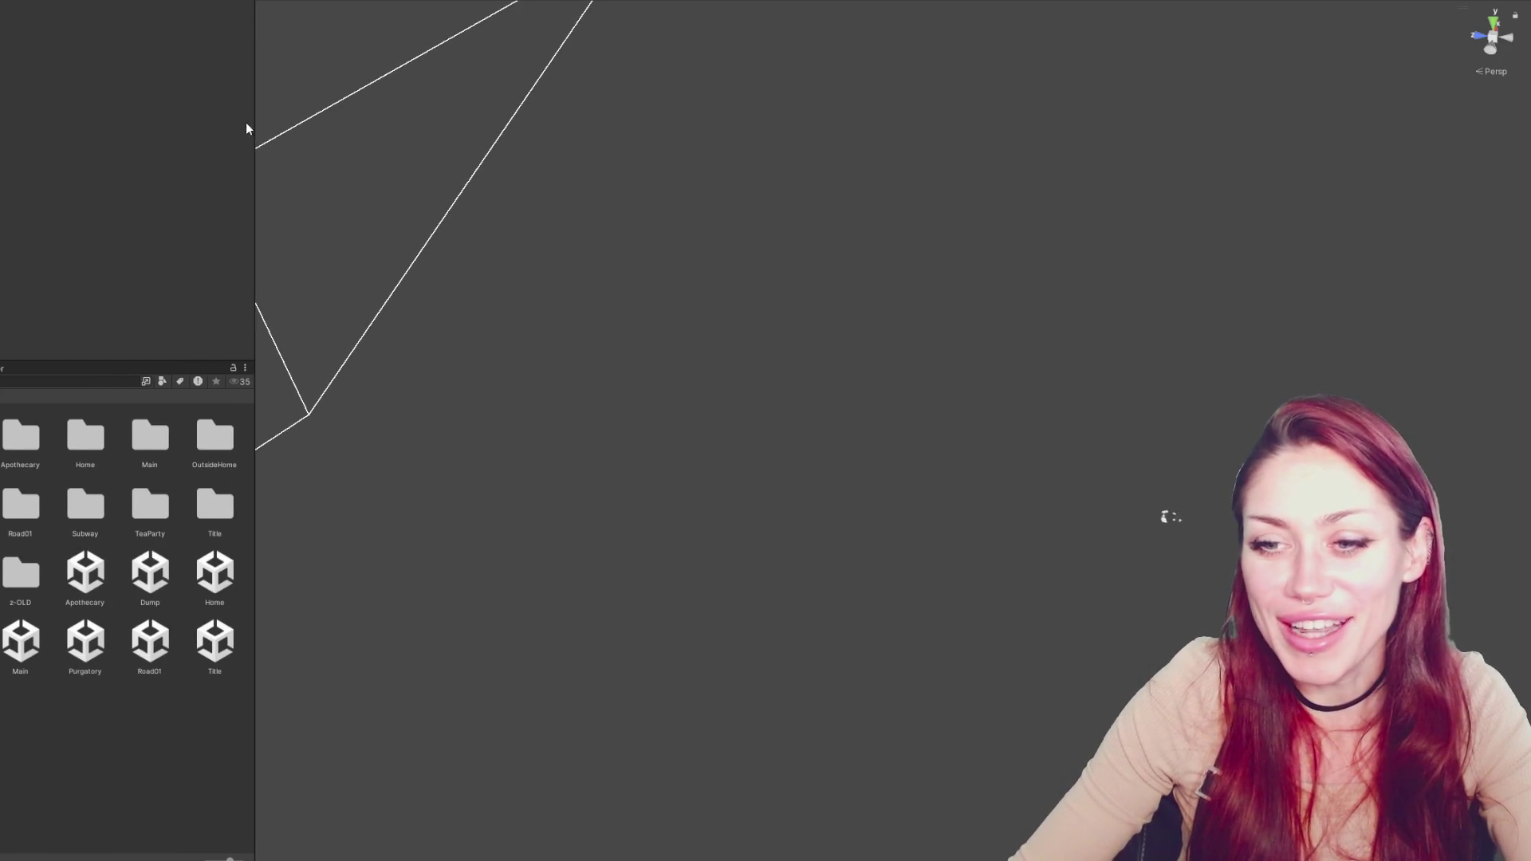
mouse_move(247, 130)
left_mouse_down()
mouse_move(277, 116)
mouse_move(210, 117)
mouse_move(284, 113)
mouse_move(255, 104)
left_mouse_up()
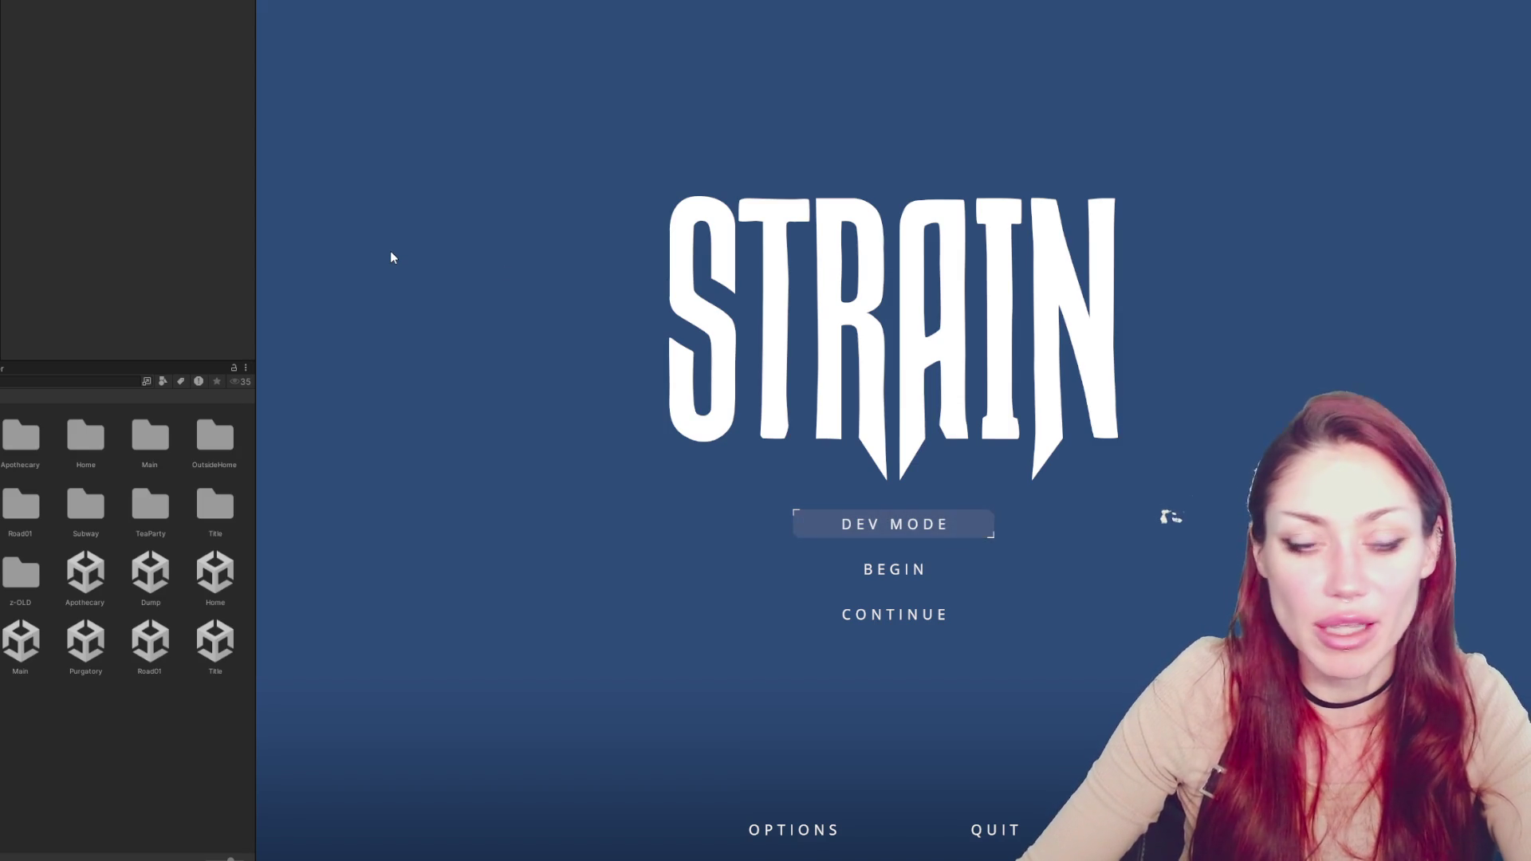
left_click(878, 523)
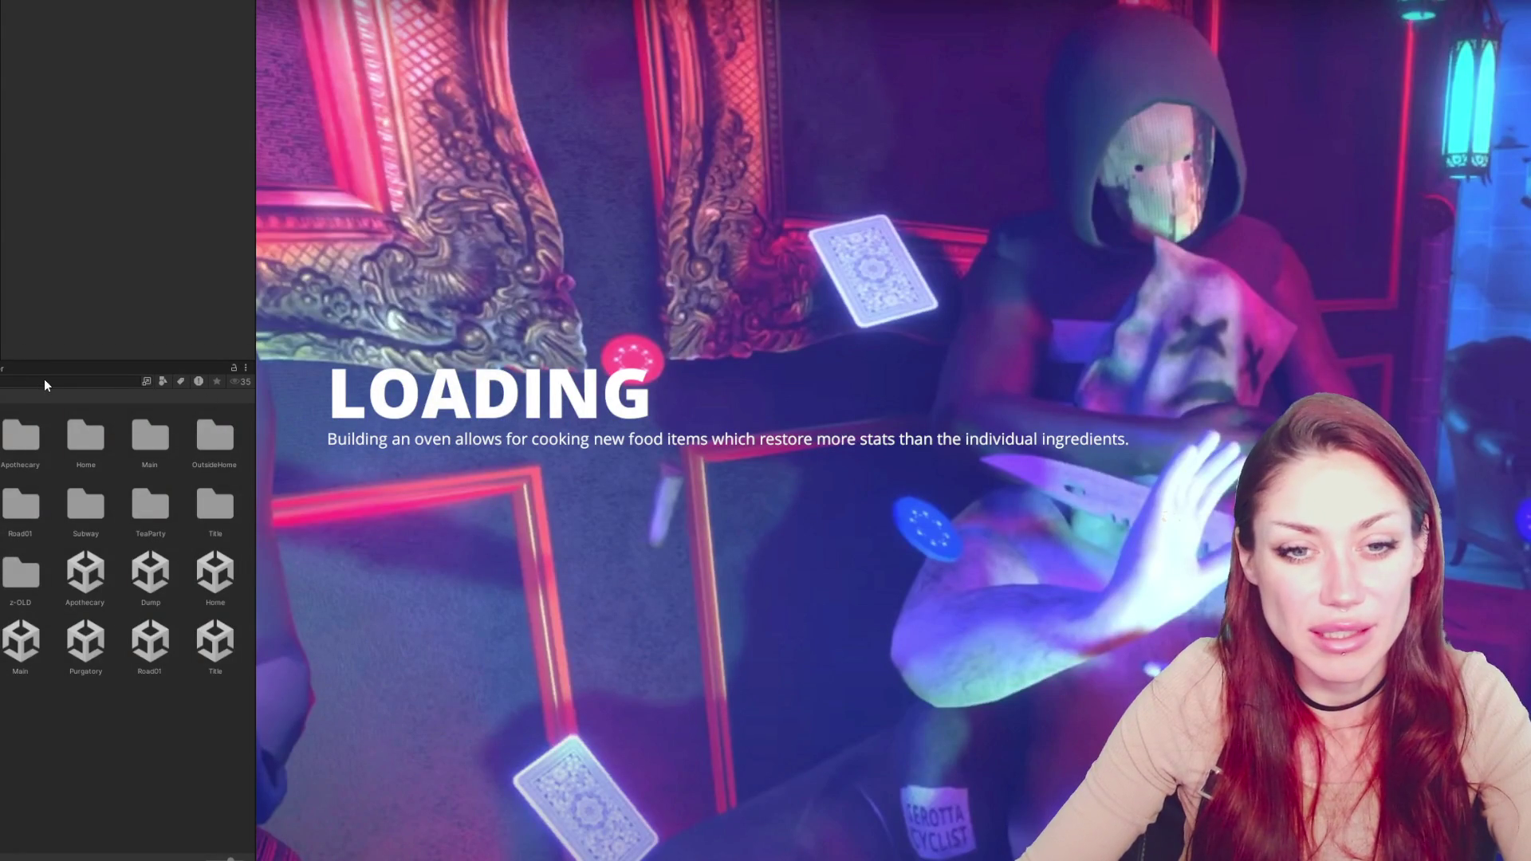
left_click(46, 378)
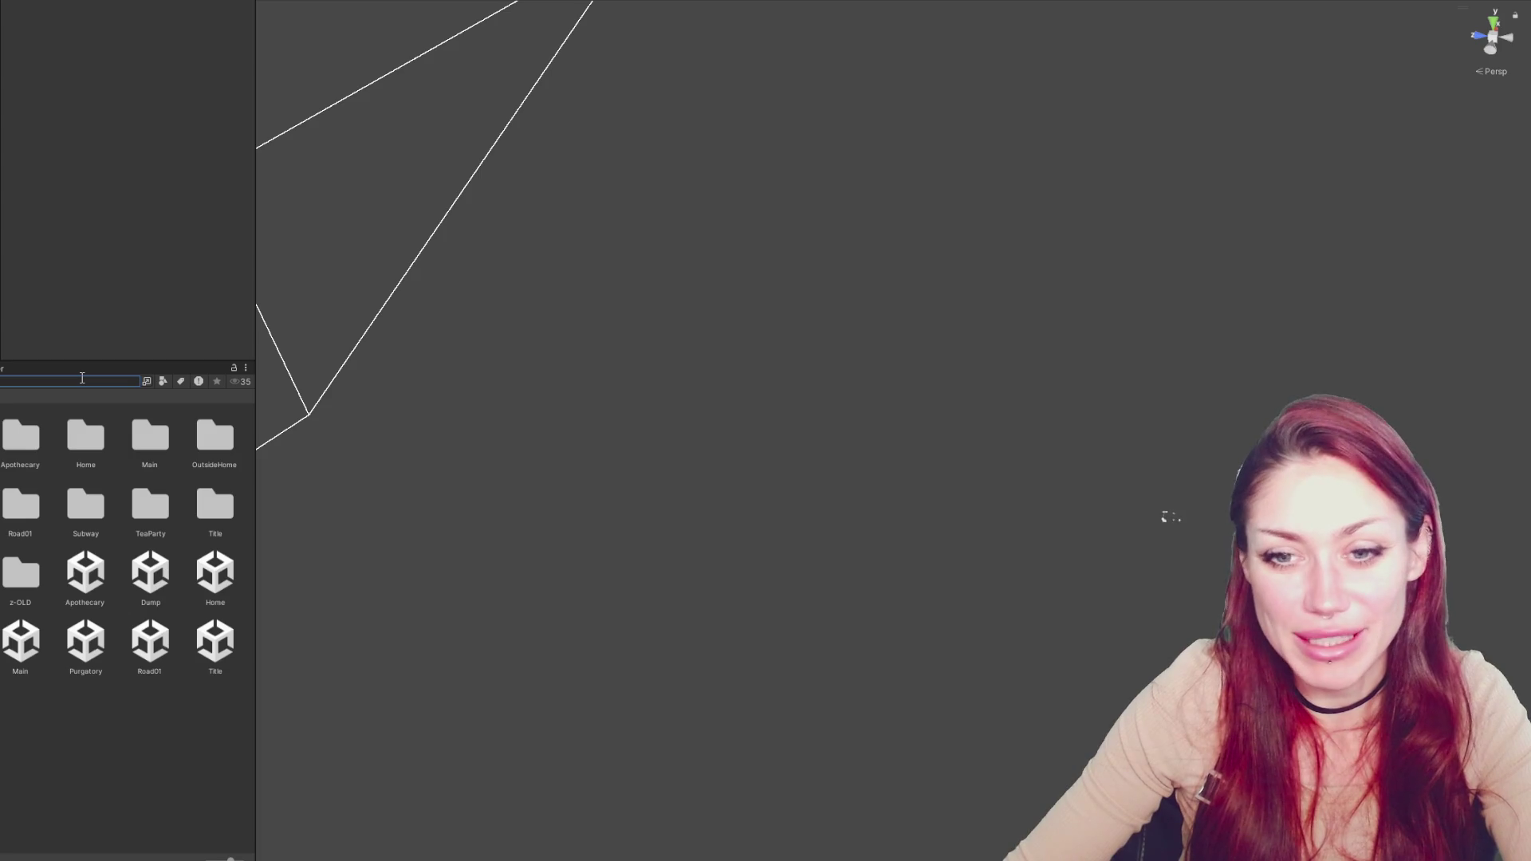
Search the Project panel for 'Input' and open the FightControls script in the code editor
key("alt+Tab")
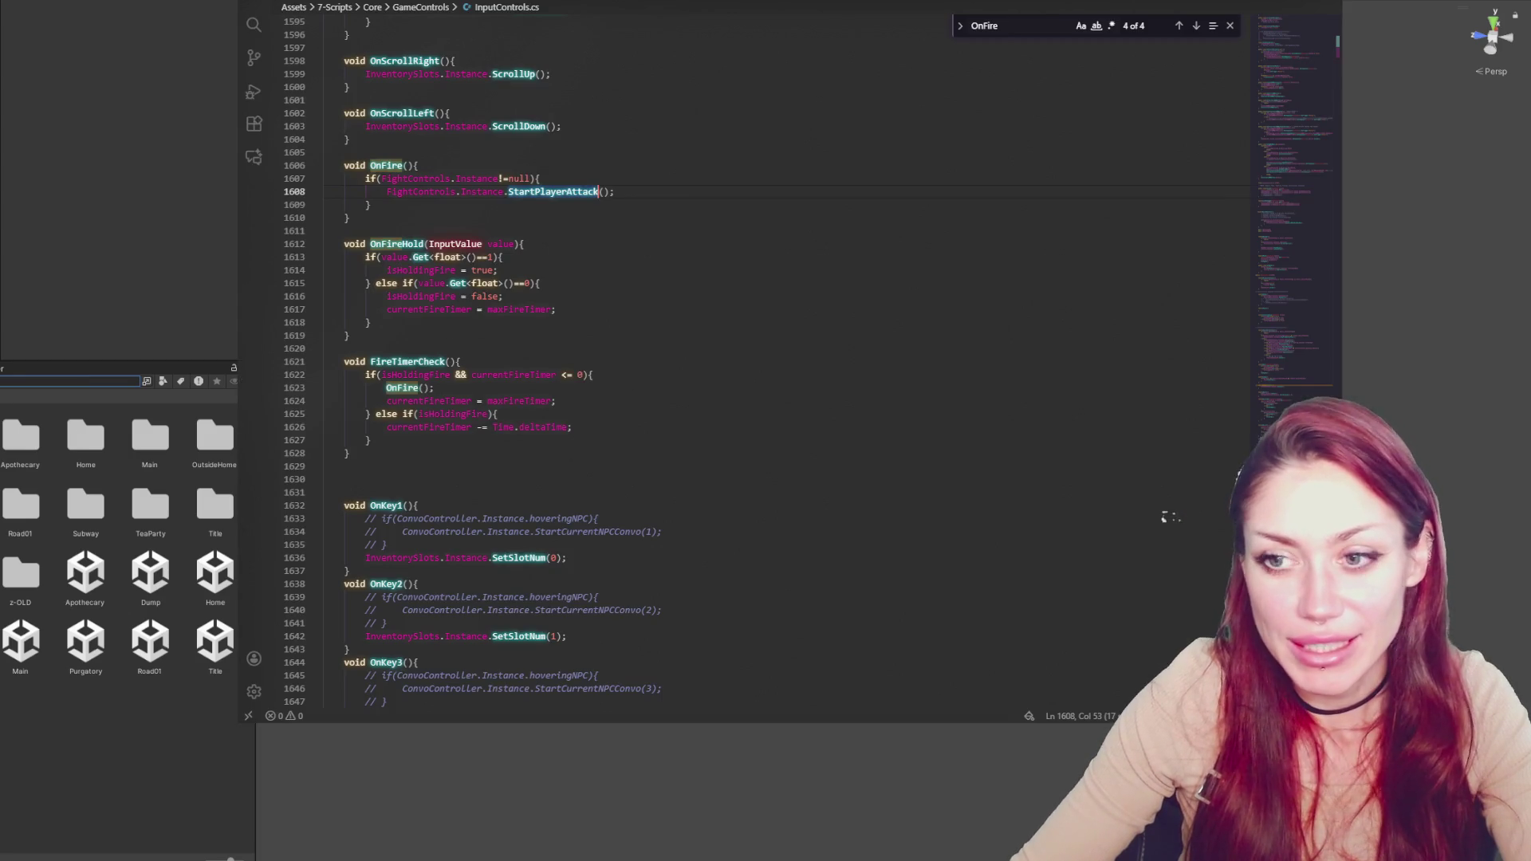
left_click(68, 383)
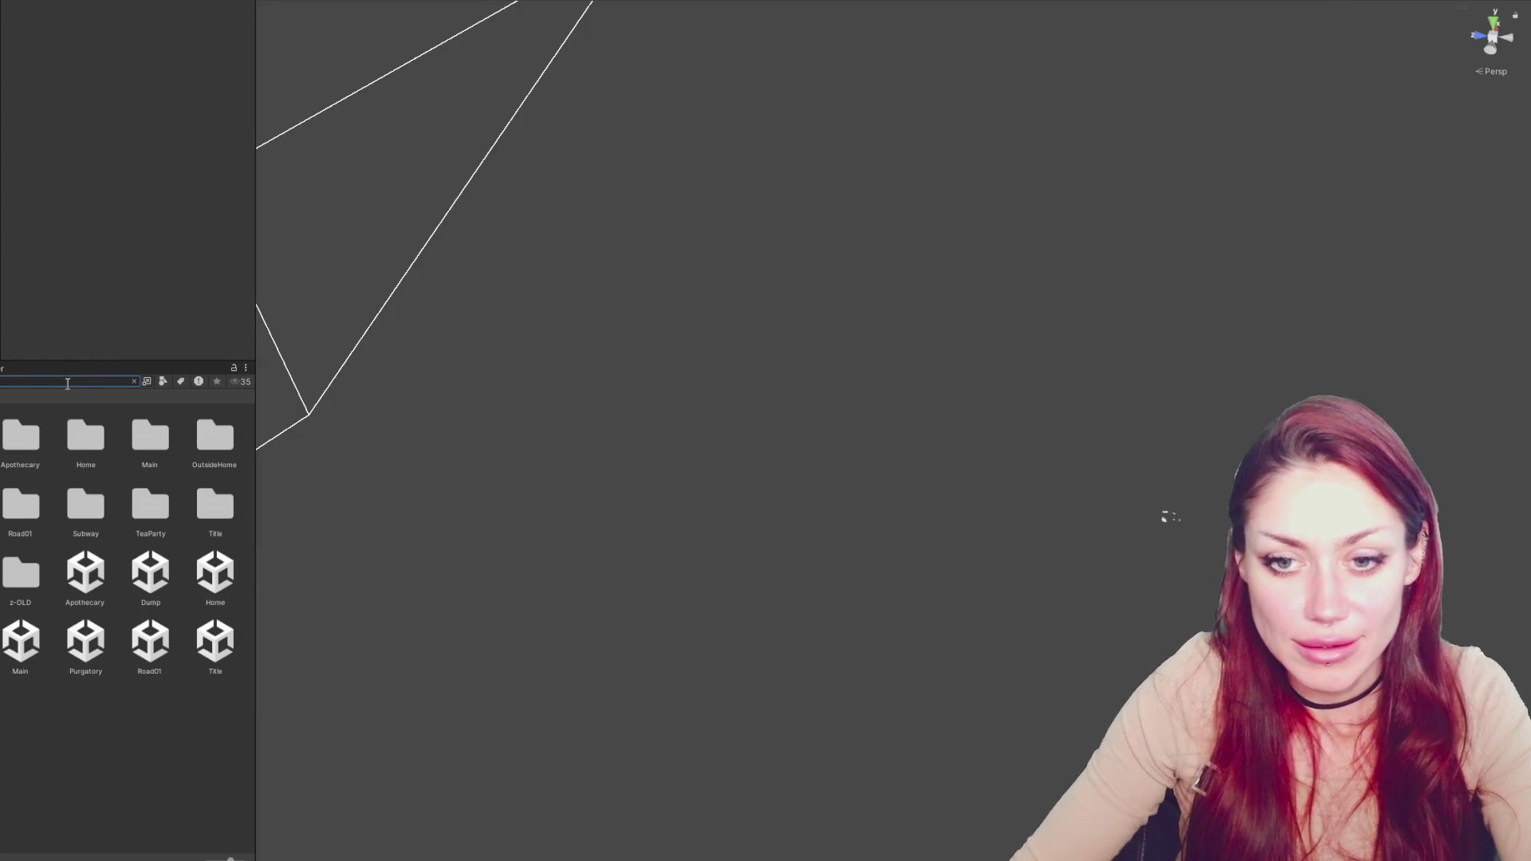
type("Input")
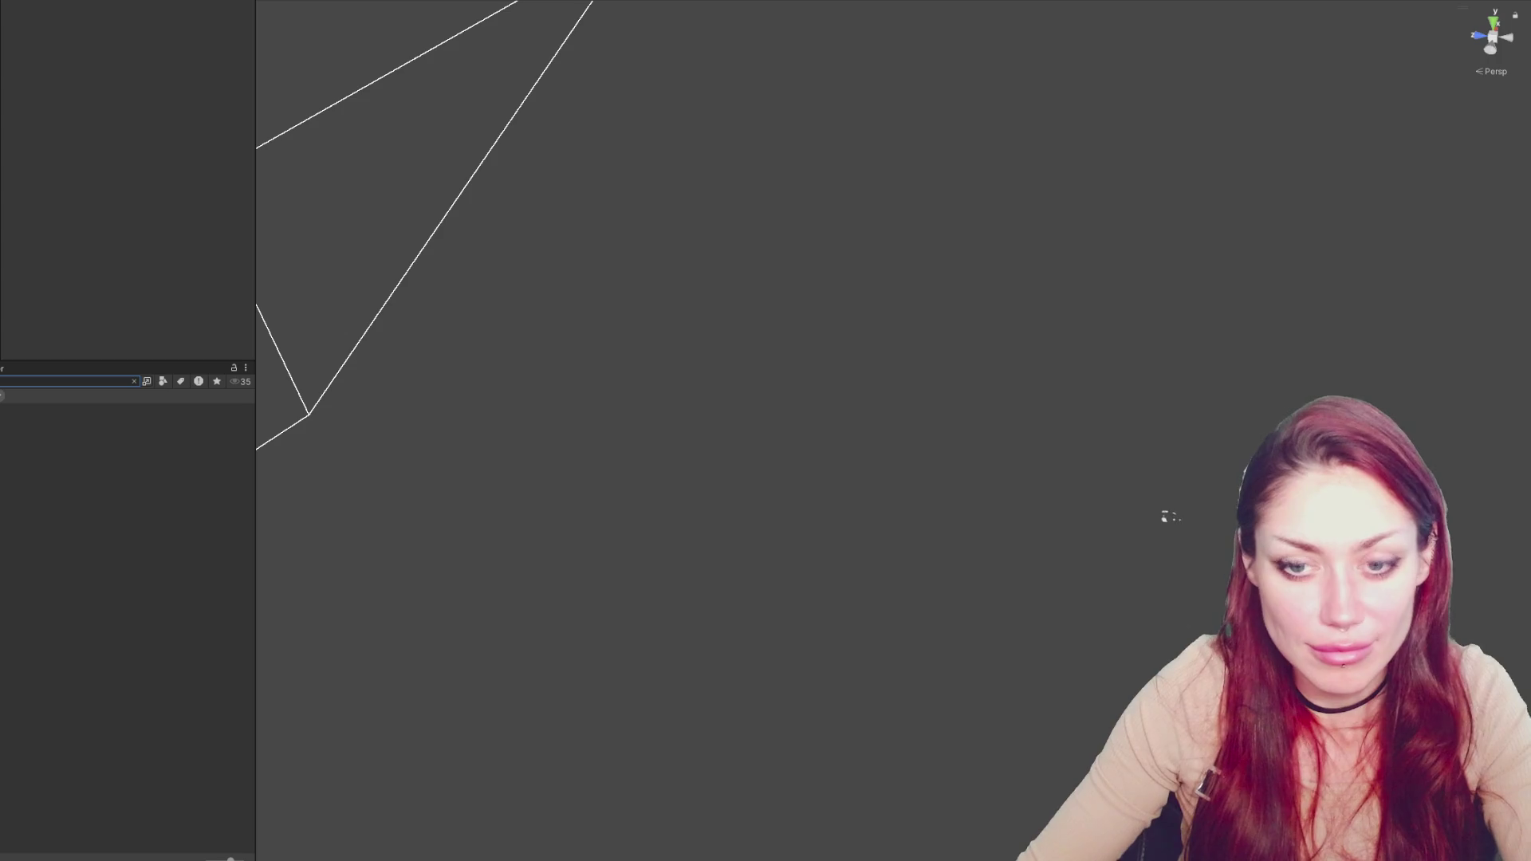
left_click(67, 434)
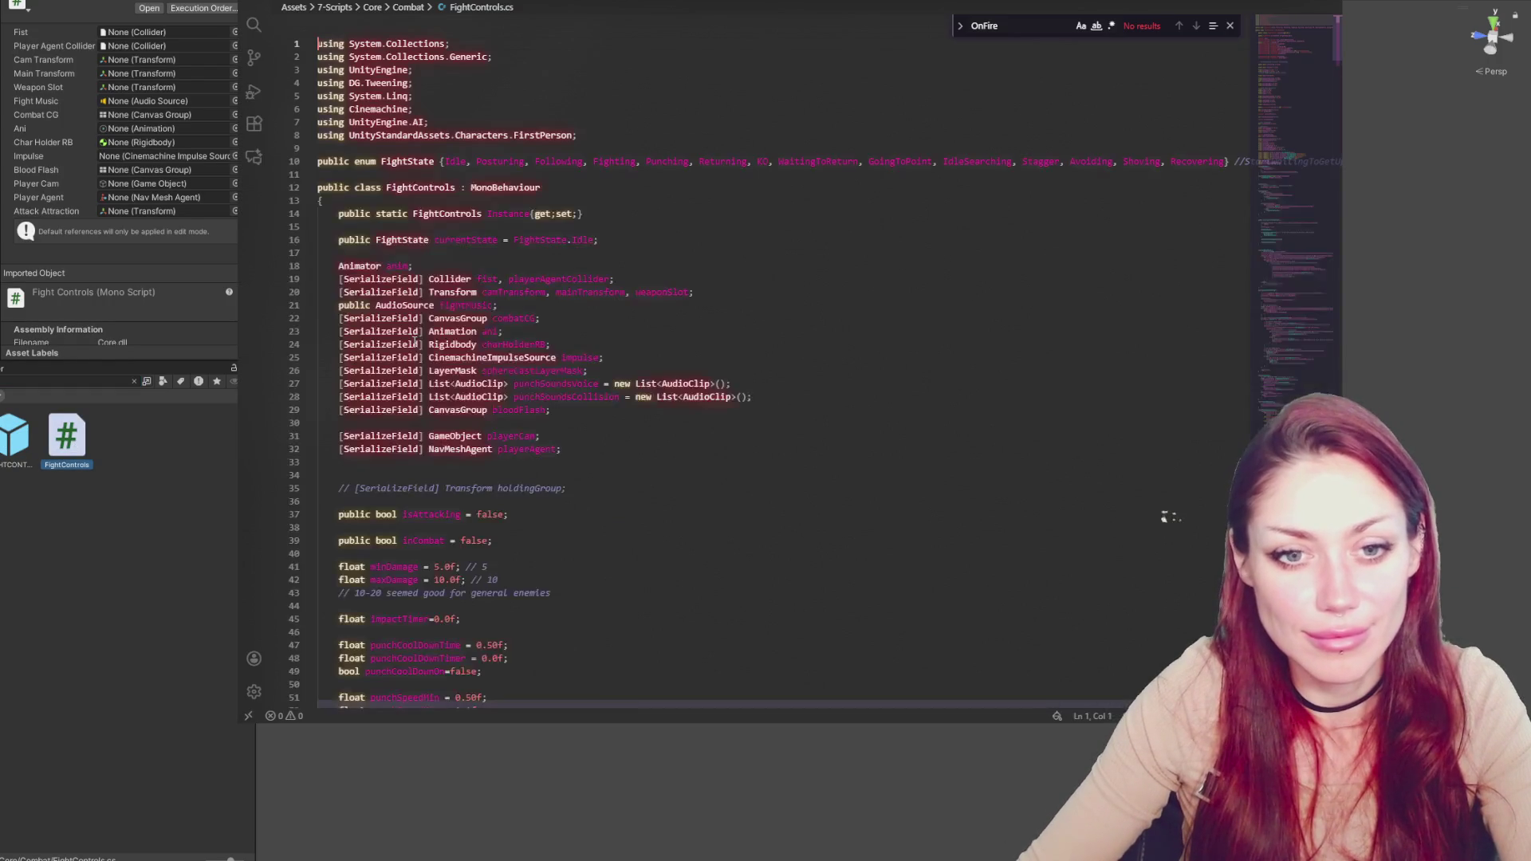
In InputControls.cs, follow OnFire's StartPlayerAttack call to its definition
left_click(689, 314)
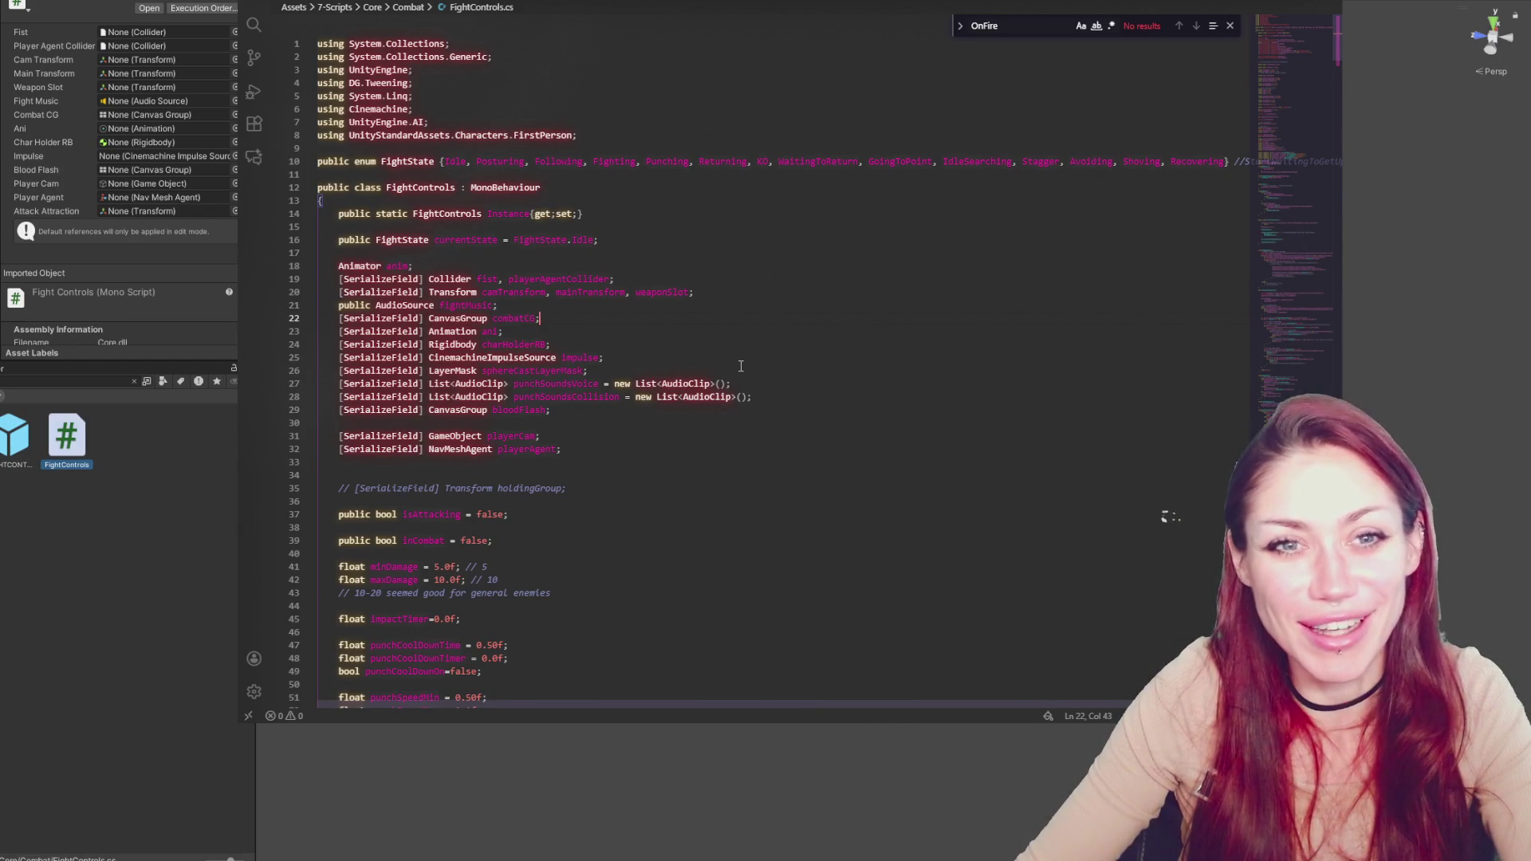
left_click(741, 366)
scroll(757, 343, "down", 5)
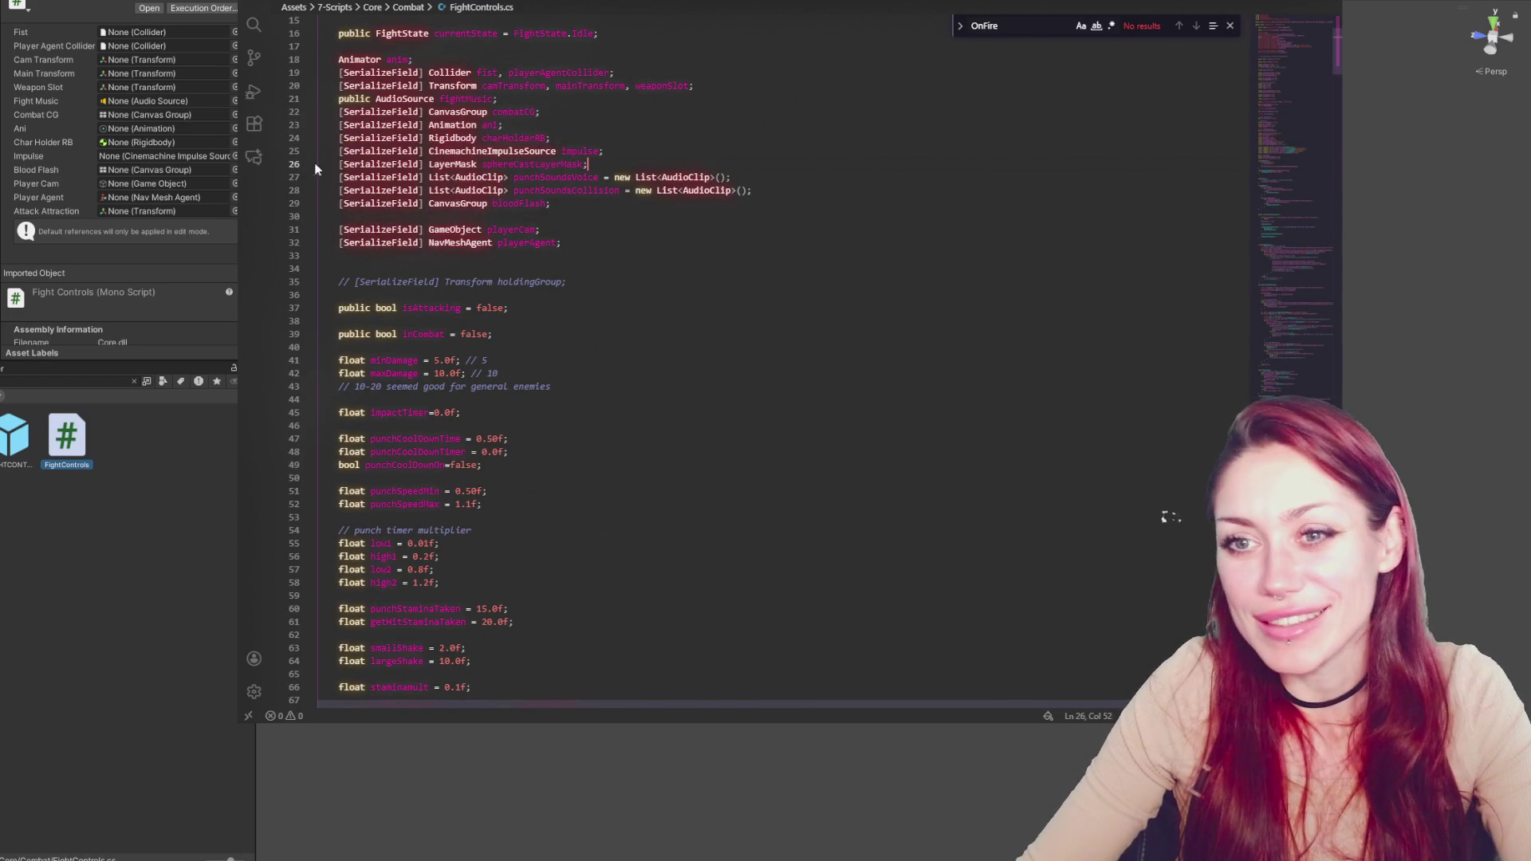
left_click(403, 6)
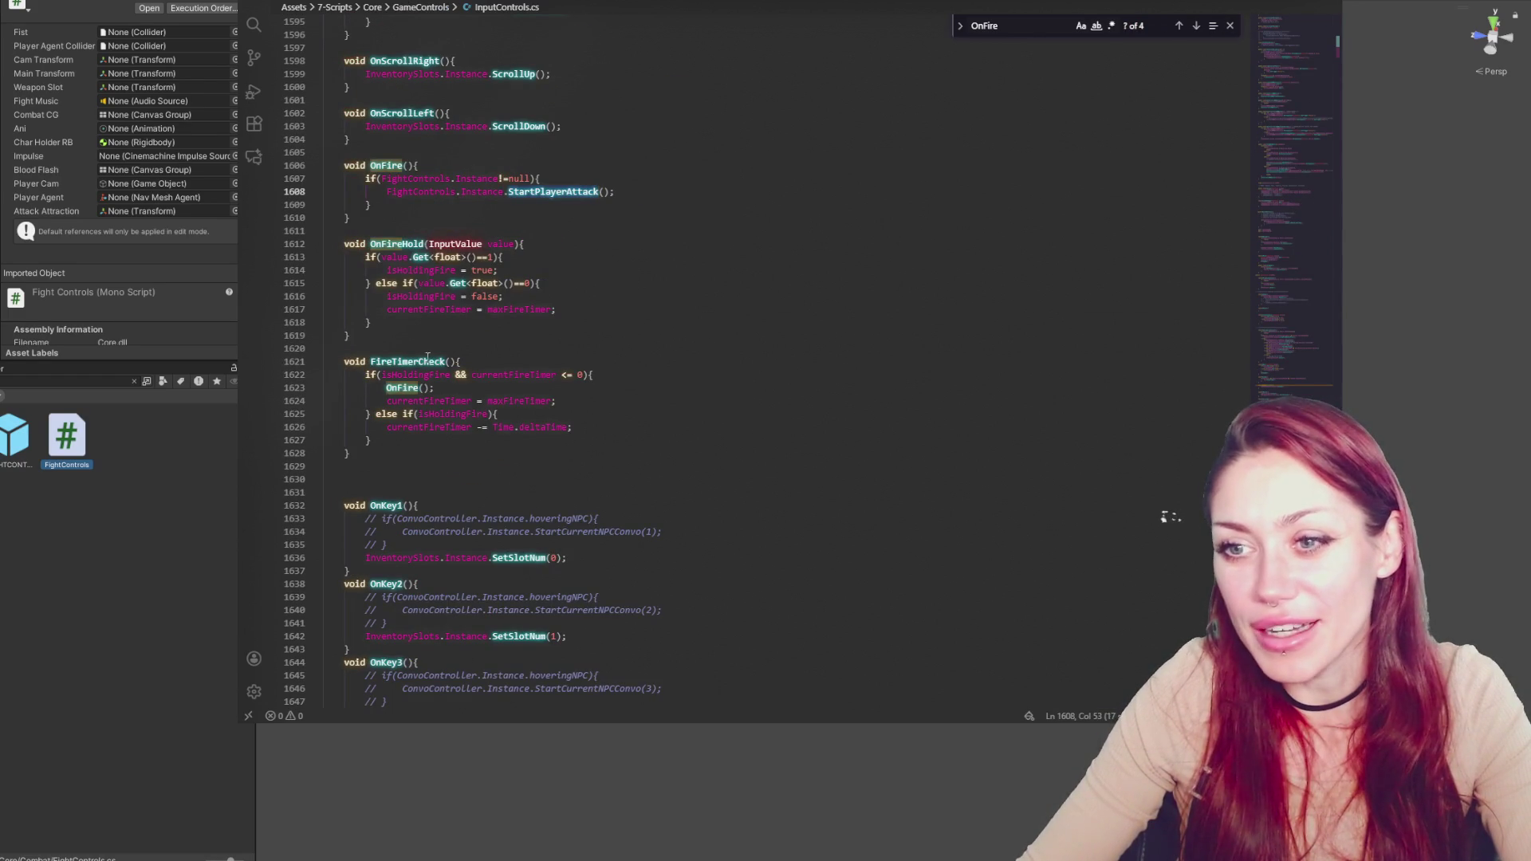
double_click(403, 388)
double_click(533, 192)
key("F12")
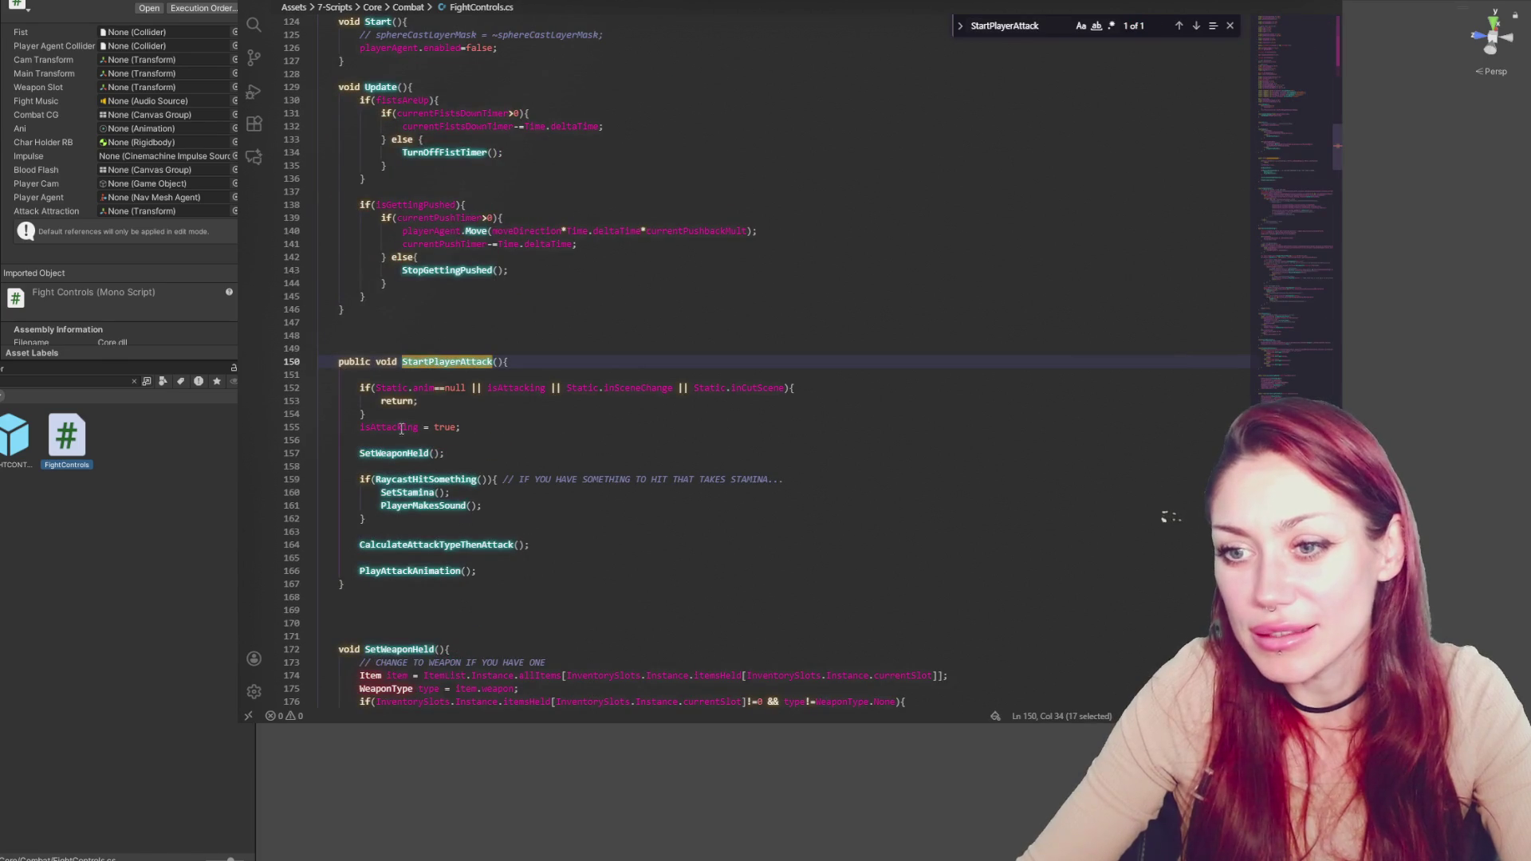
Search FightControls.cs for isAttacking and step through matches to its use in EndPunch
double_click(515, 388)
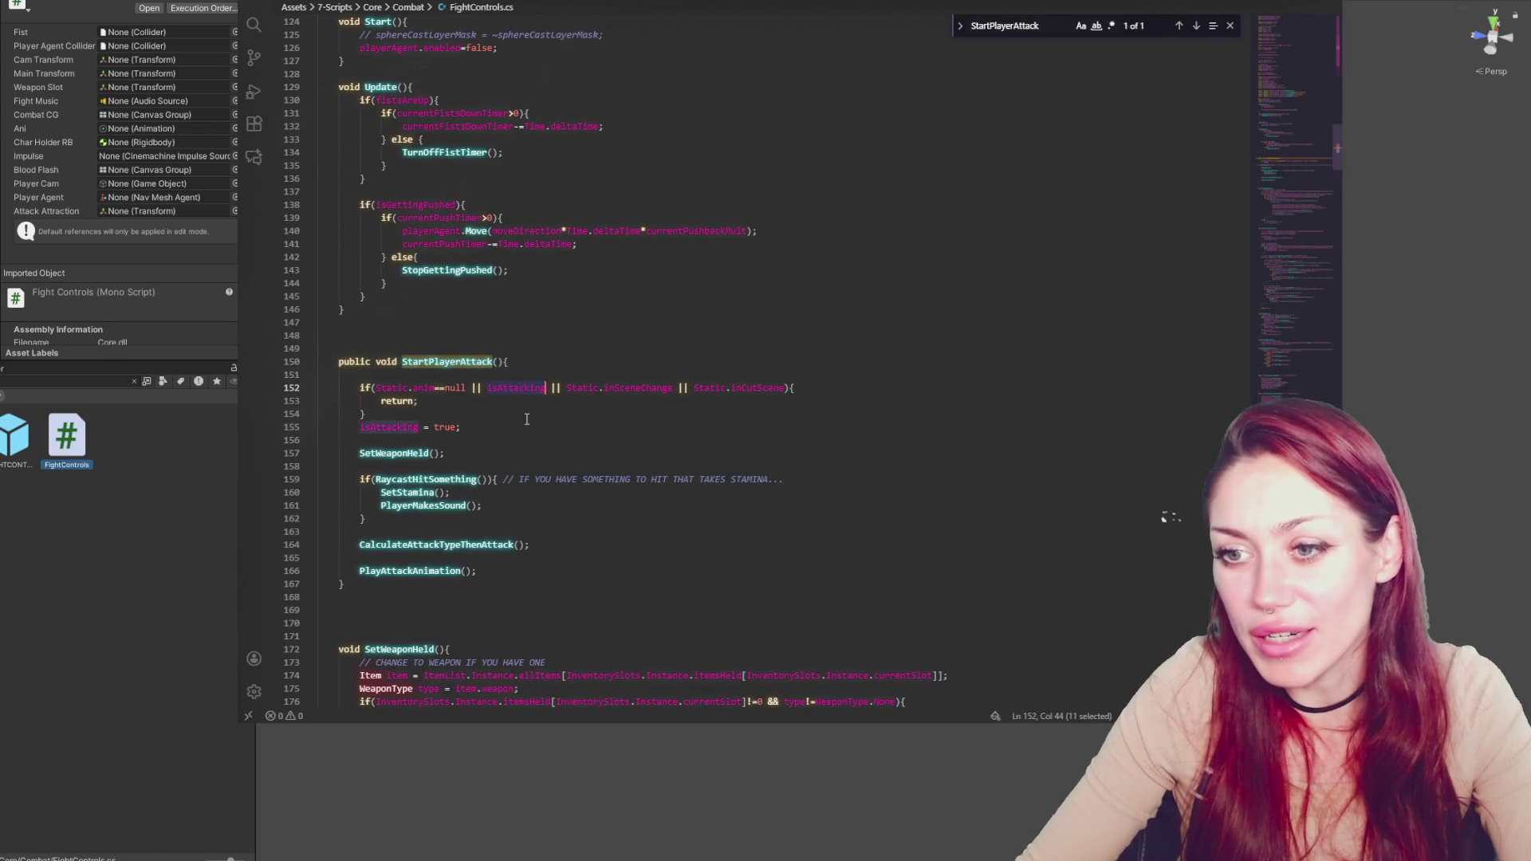
key("ctrl+f")
key("Return")
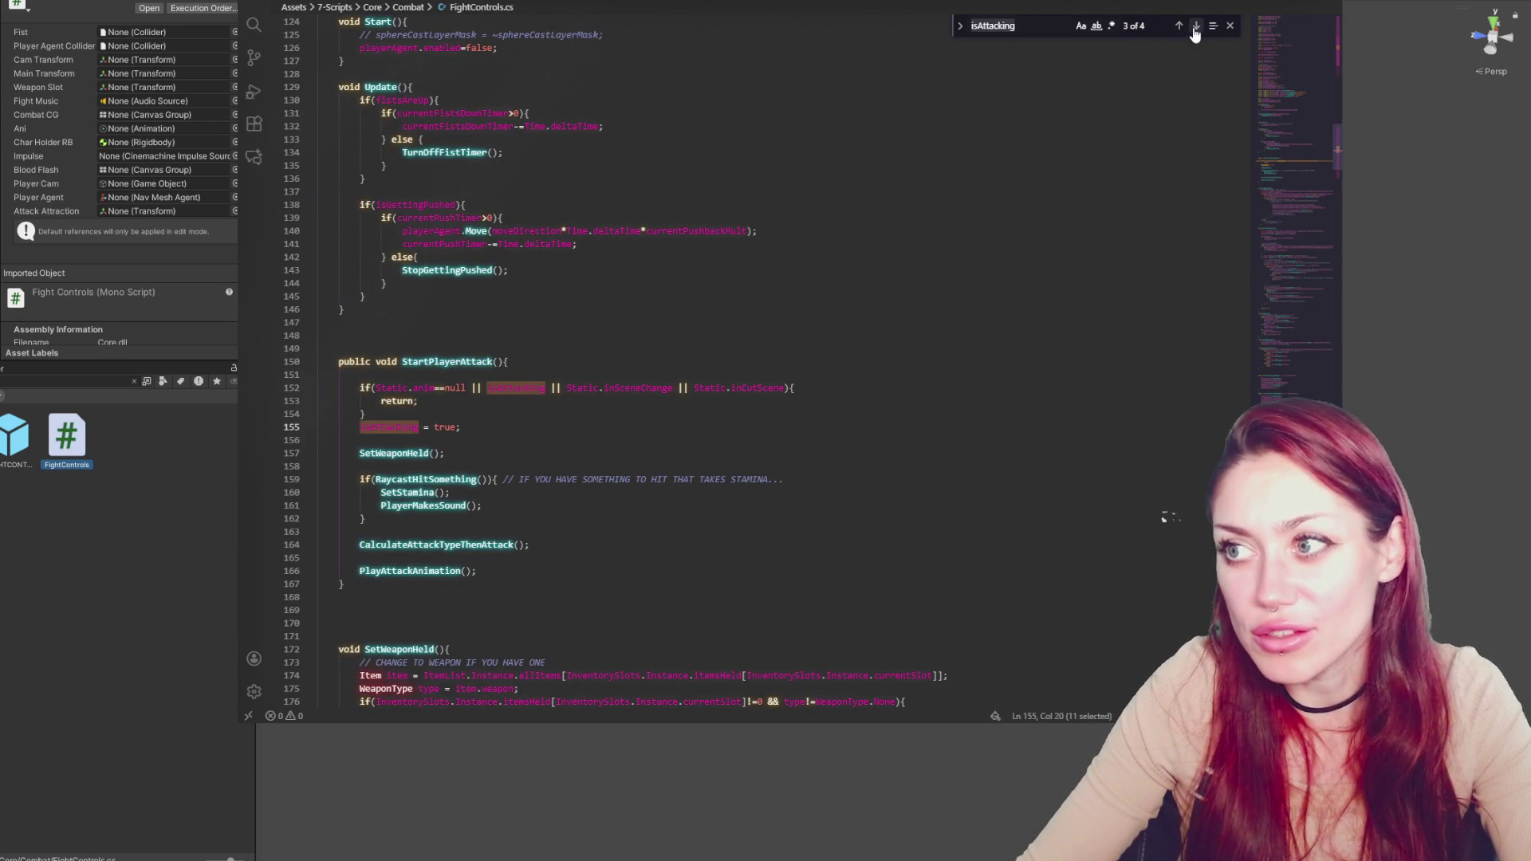
left_click(1196, 27)
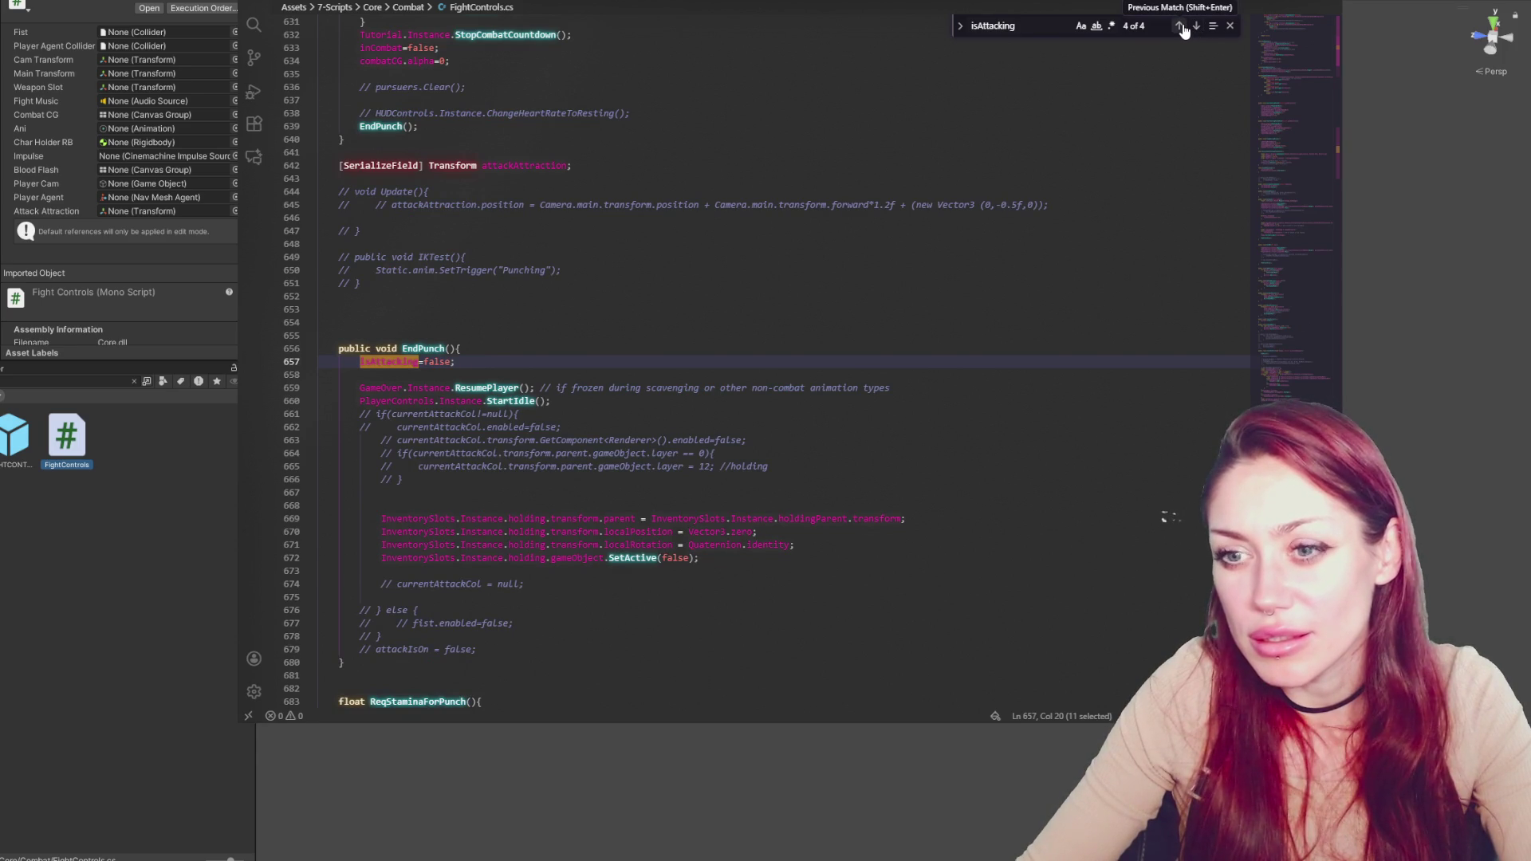
left_click(1180, 28)
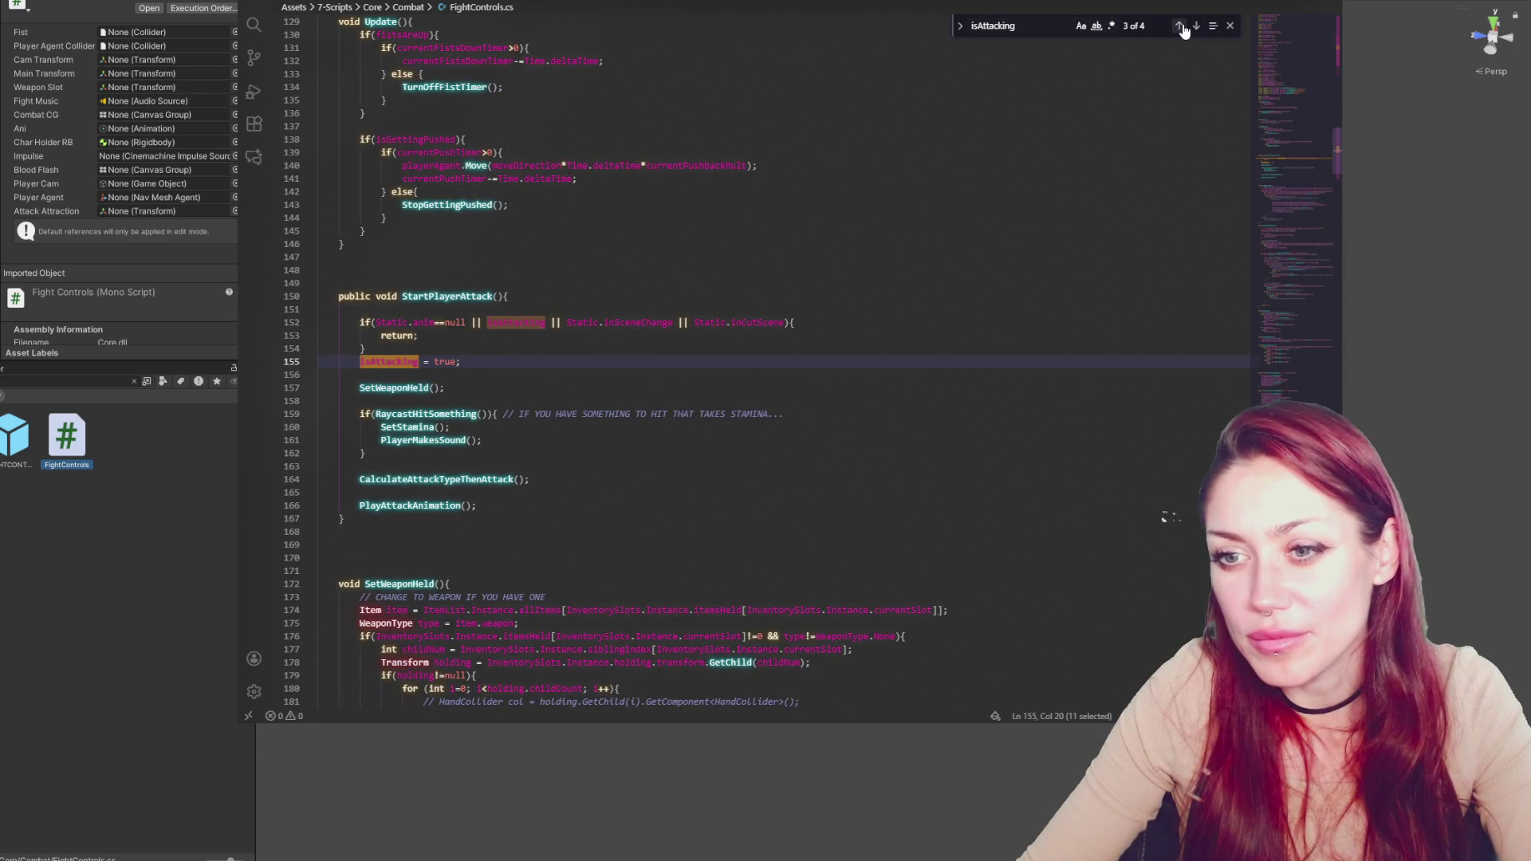
left_click(1196, 27)
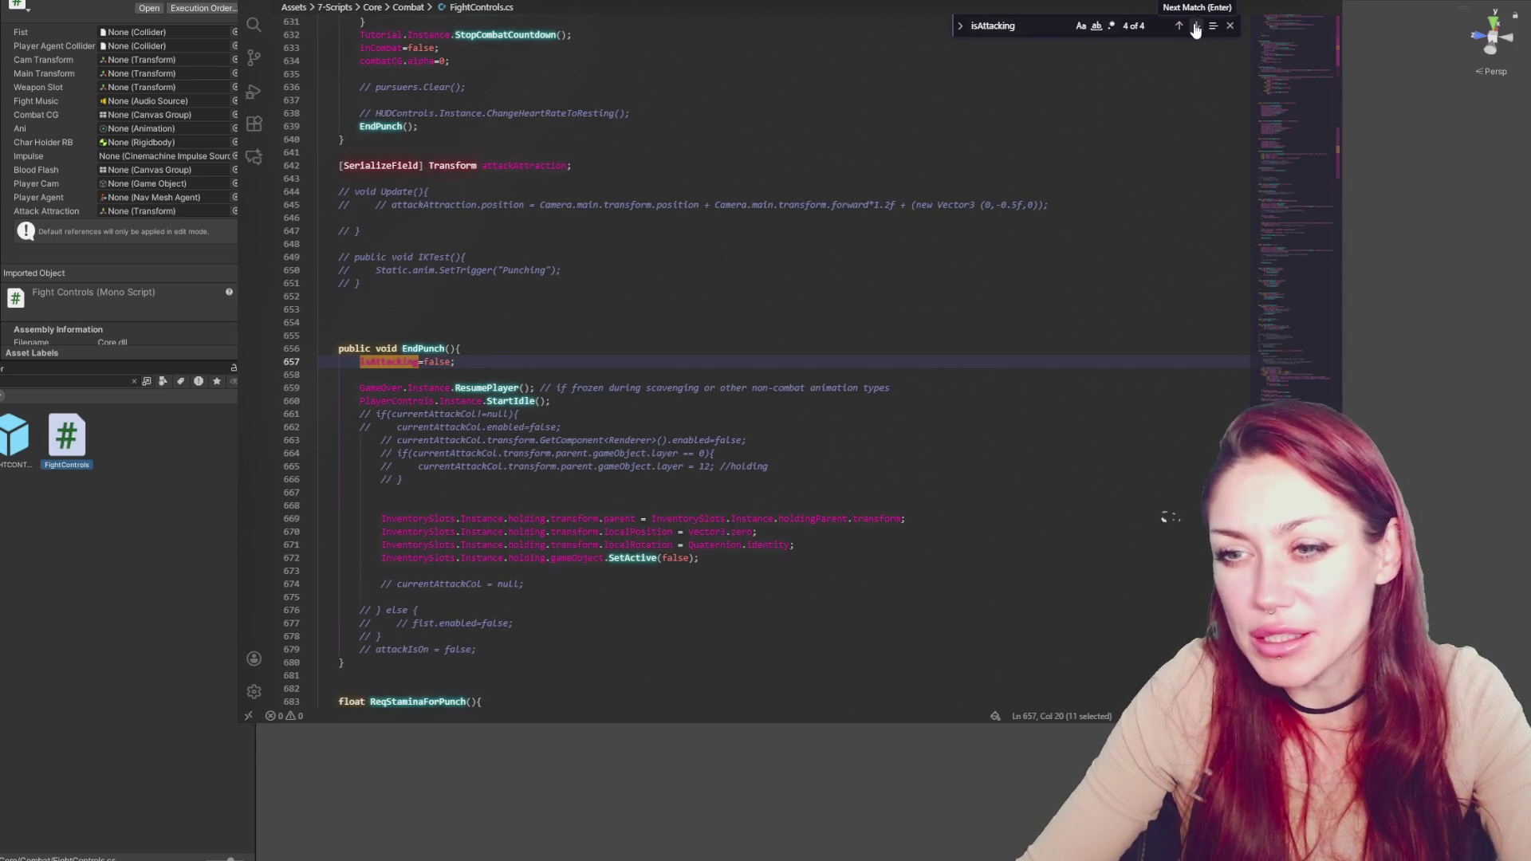
left_click(1196, 29)
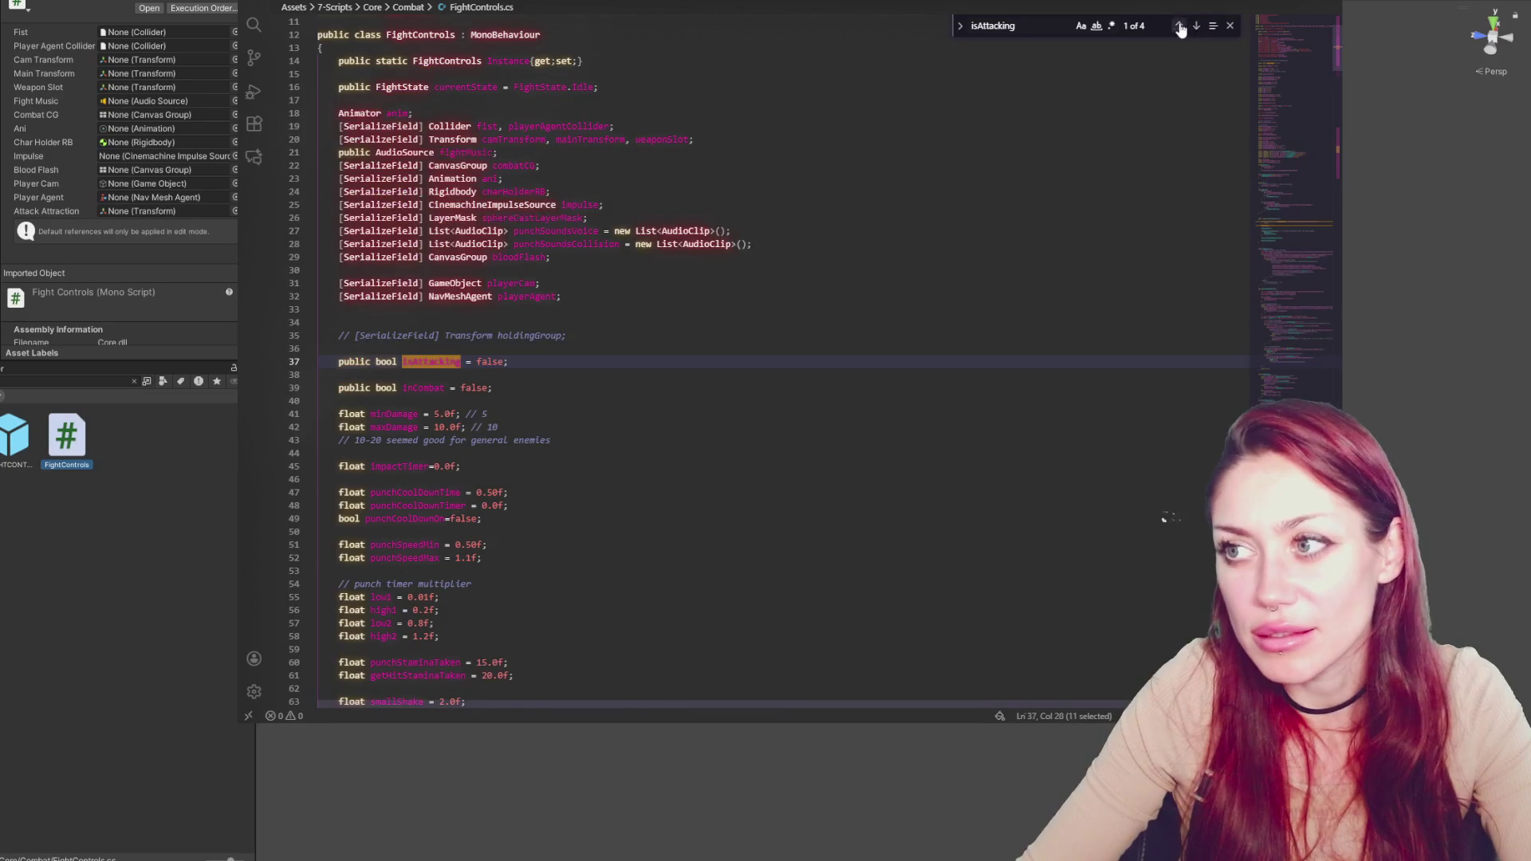
Search for EndPunch matches and delete the stray summary comment on line 723
double_click(423, 348)
key("ctrl+f")
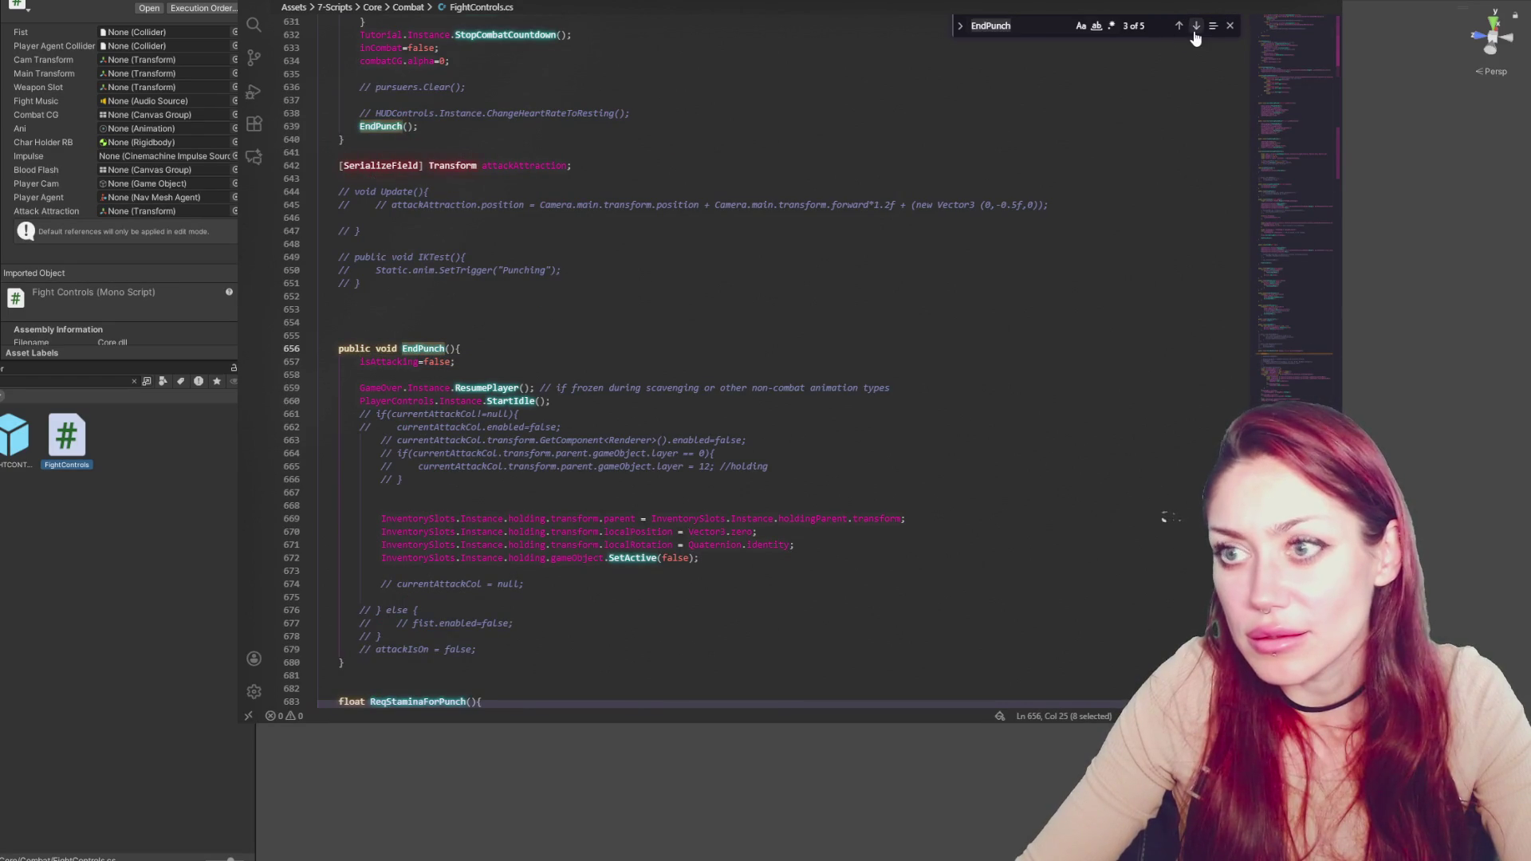
left_click(1196, 26)
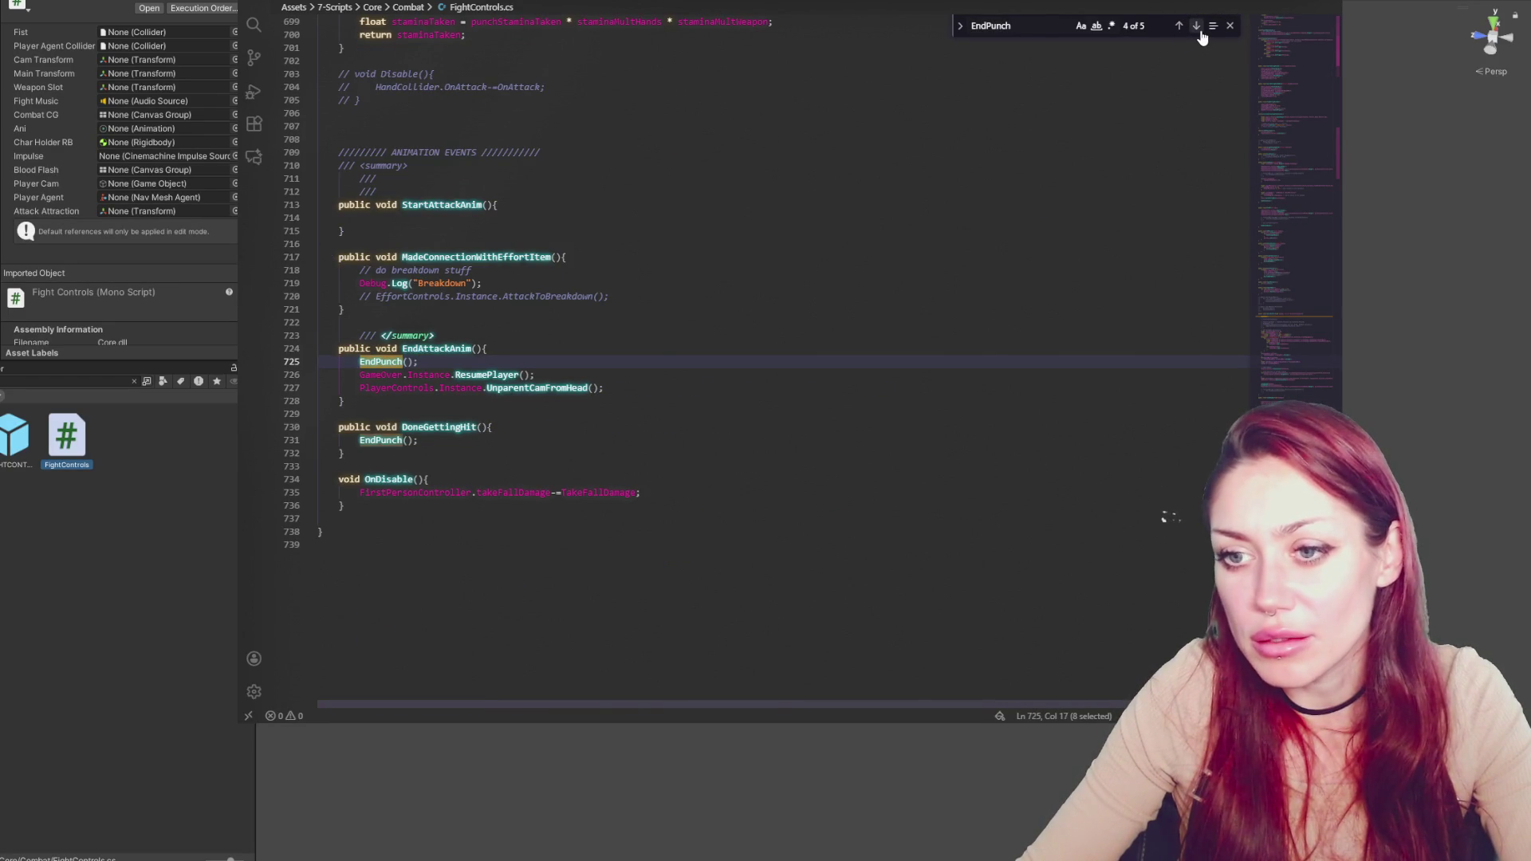
left_click(445, 335)
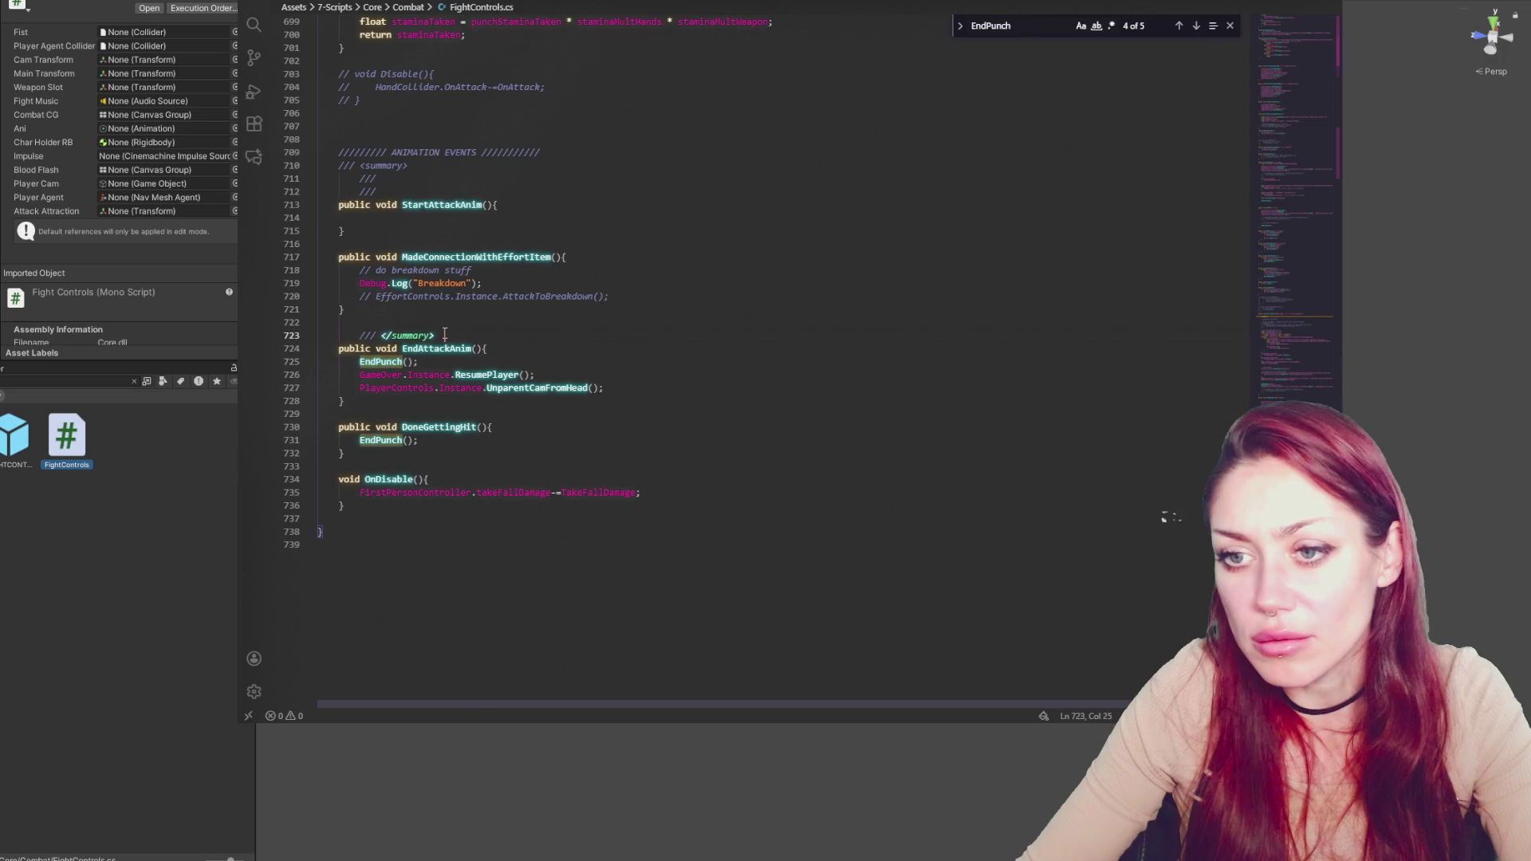
key("shift+Home")
key("shift+Home")
key("BackSpace")
Search EndAttackAnim and cycle through its calls on lines 406 and 424 to the definition on line 724
double_click(428, 346)
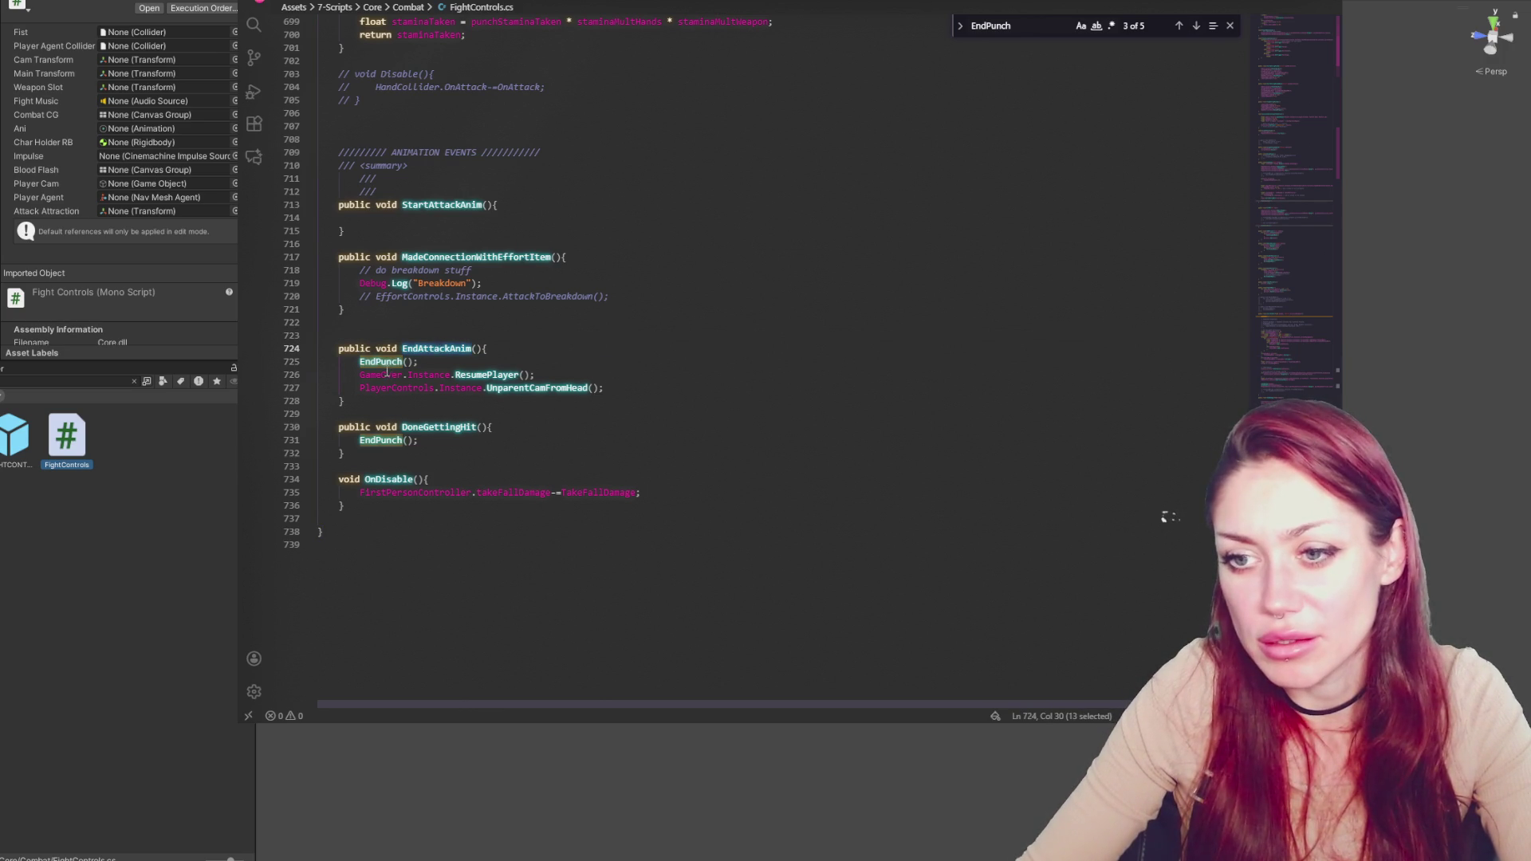
key("ctrl+f")
left_click(1193, 27)
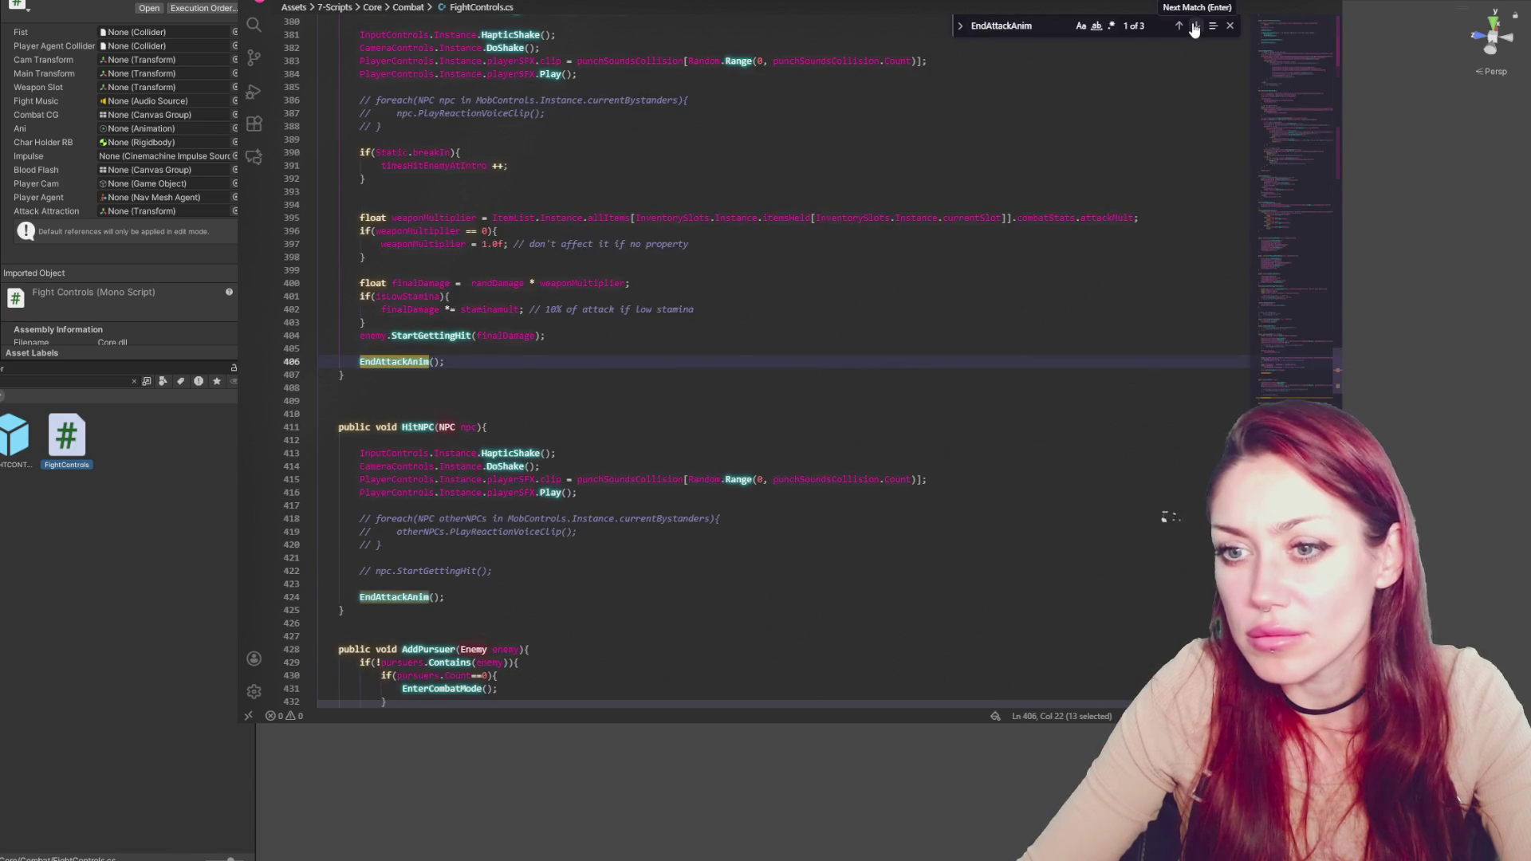
scroll(904, 253, "up", 3)
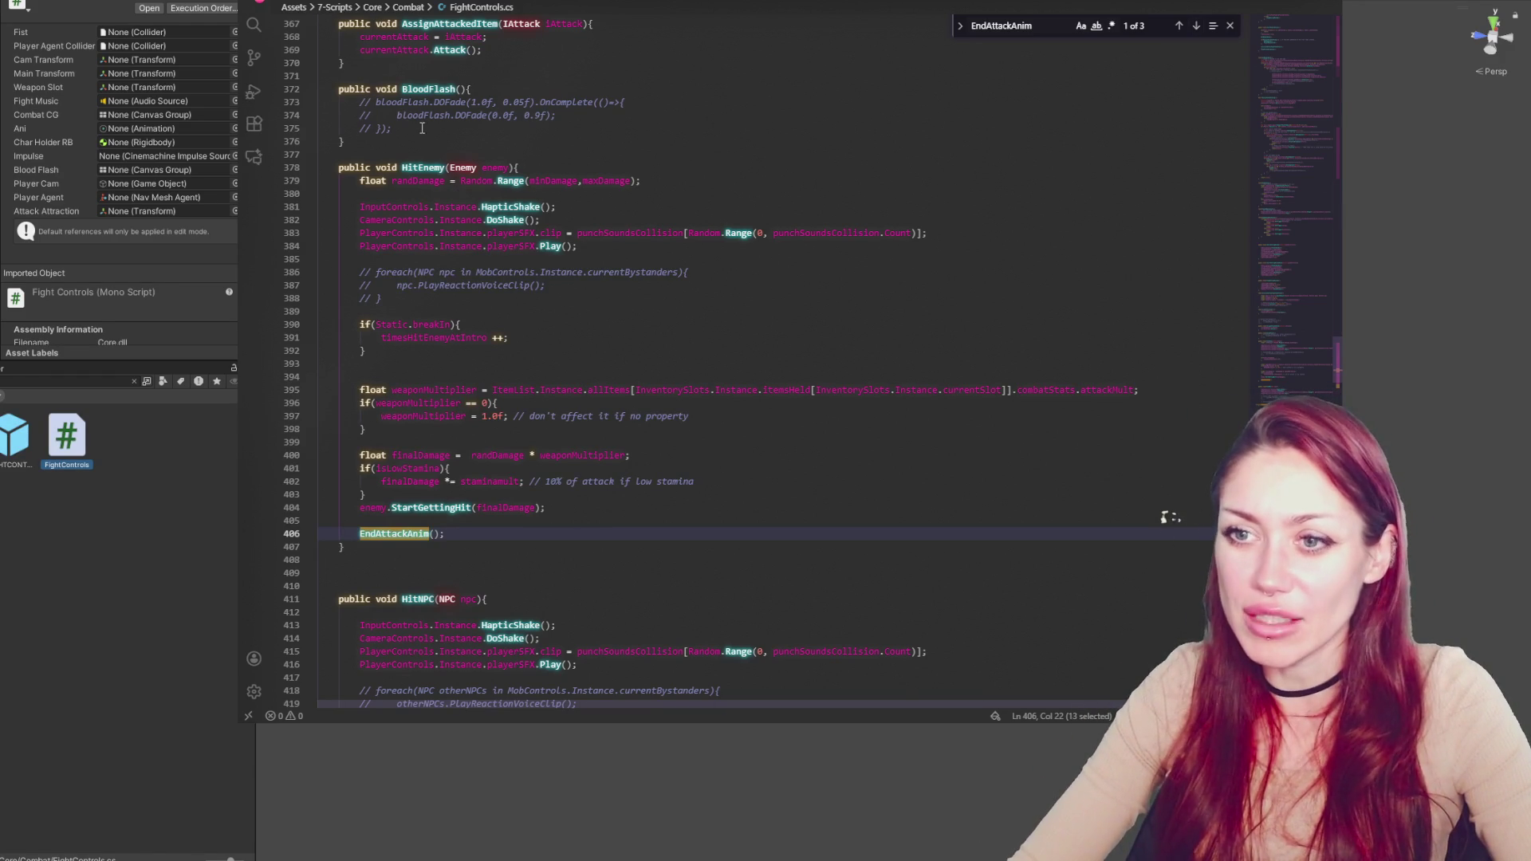
left_click(1178, 26)
left_click(1177, 27)
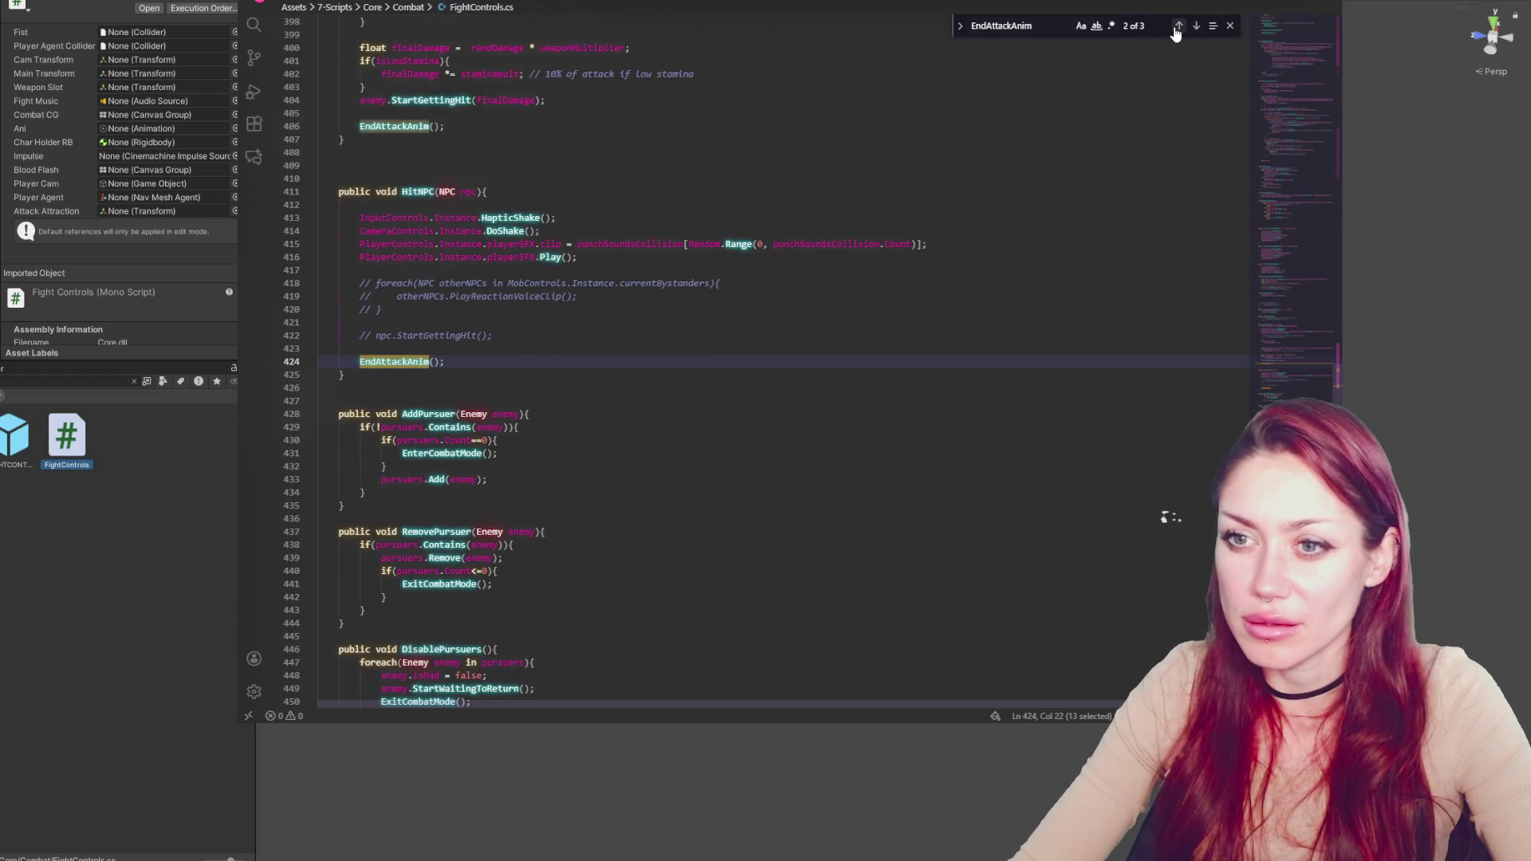
left_click(1177, 26)
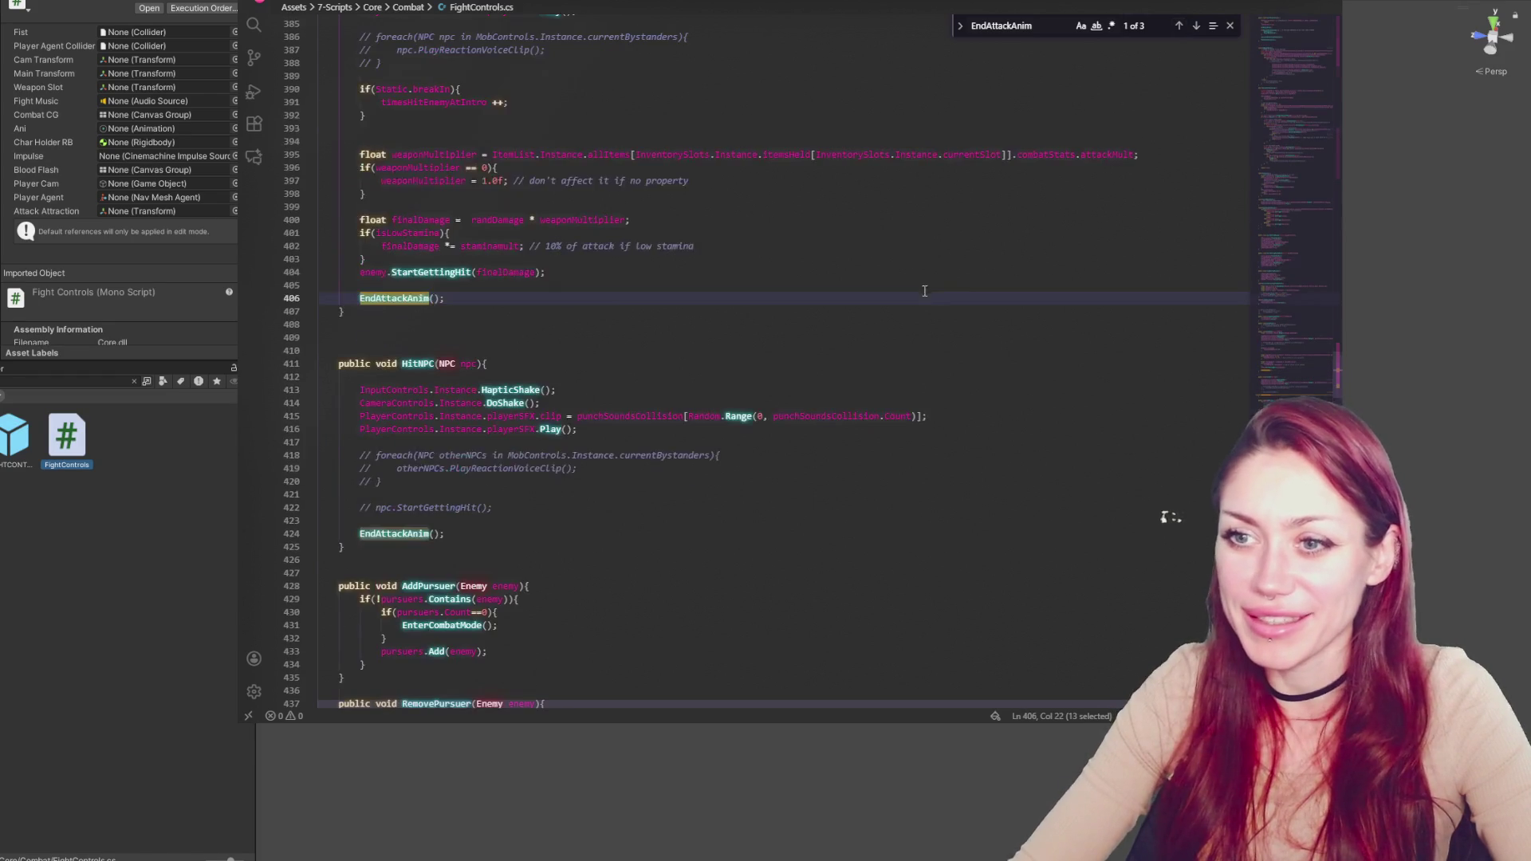
scroll(927, 286, "up", 4)
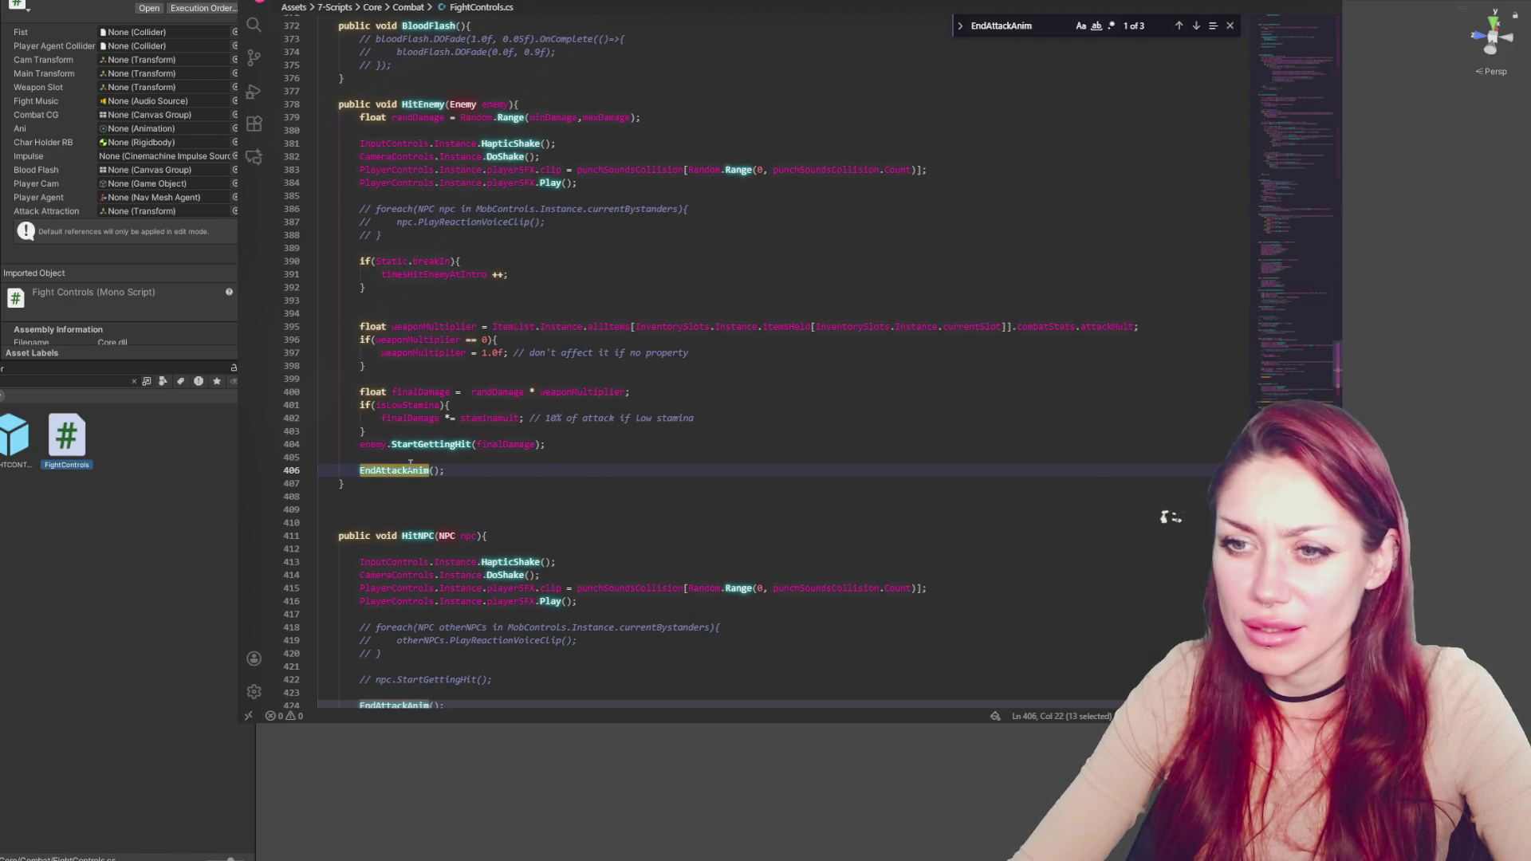
scroll(634, 362, "down", 3)
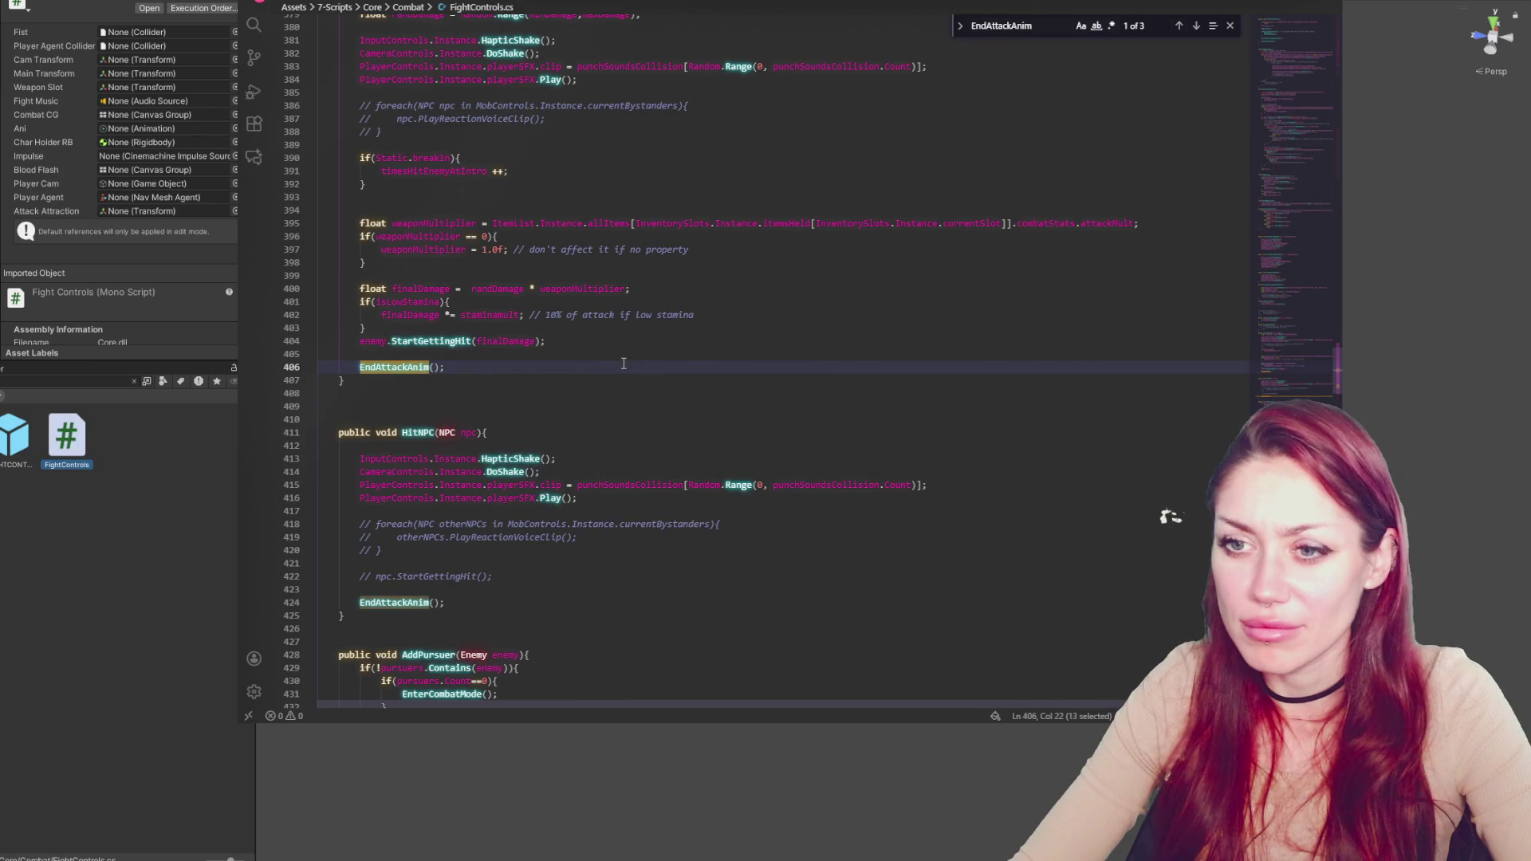
scroll(621, 361, "up", 3)
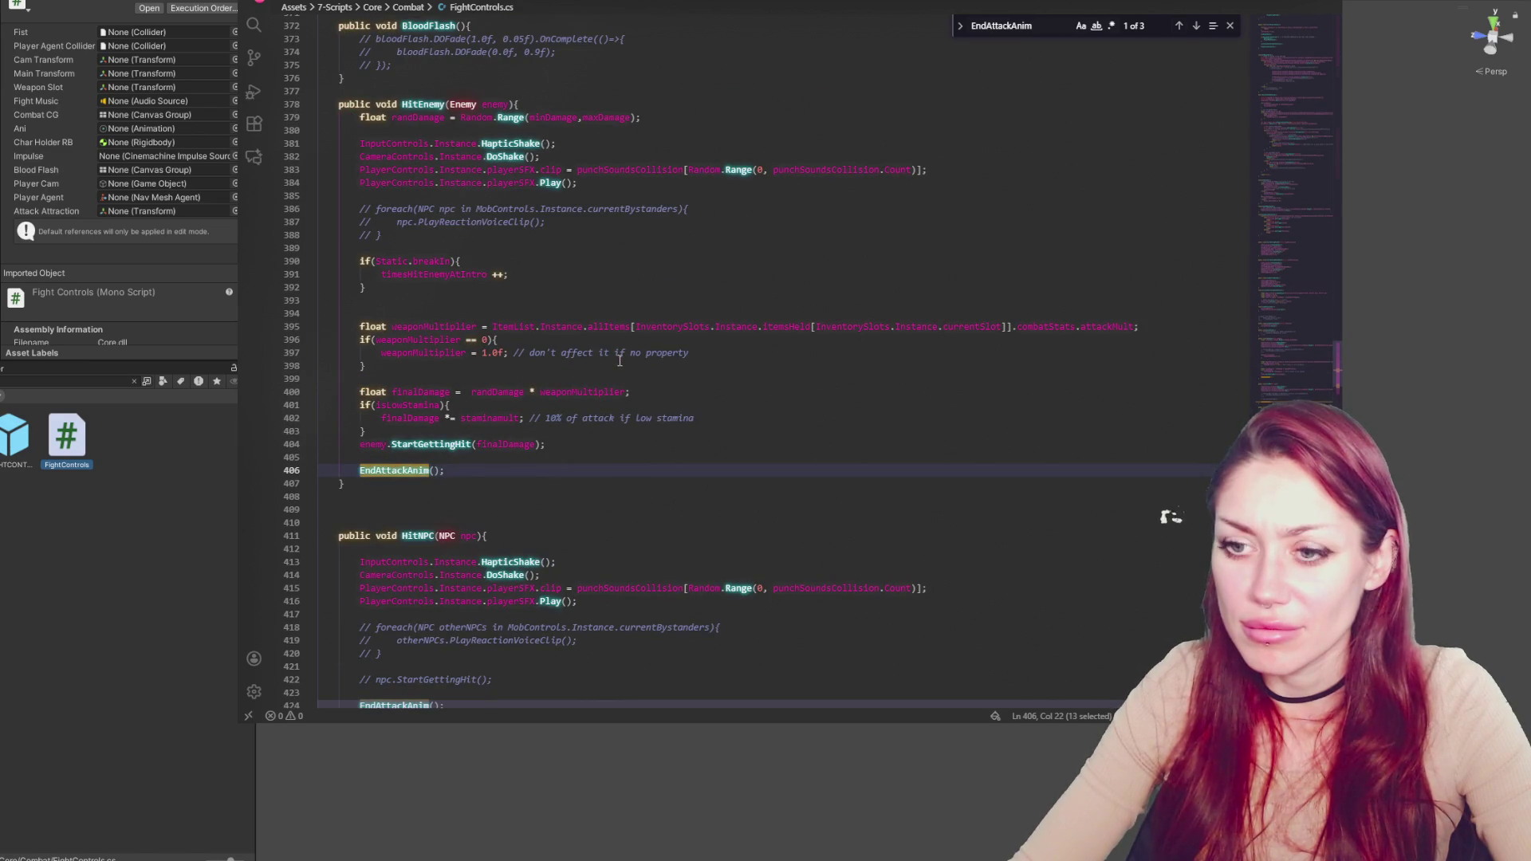
left_click(1196, 28)
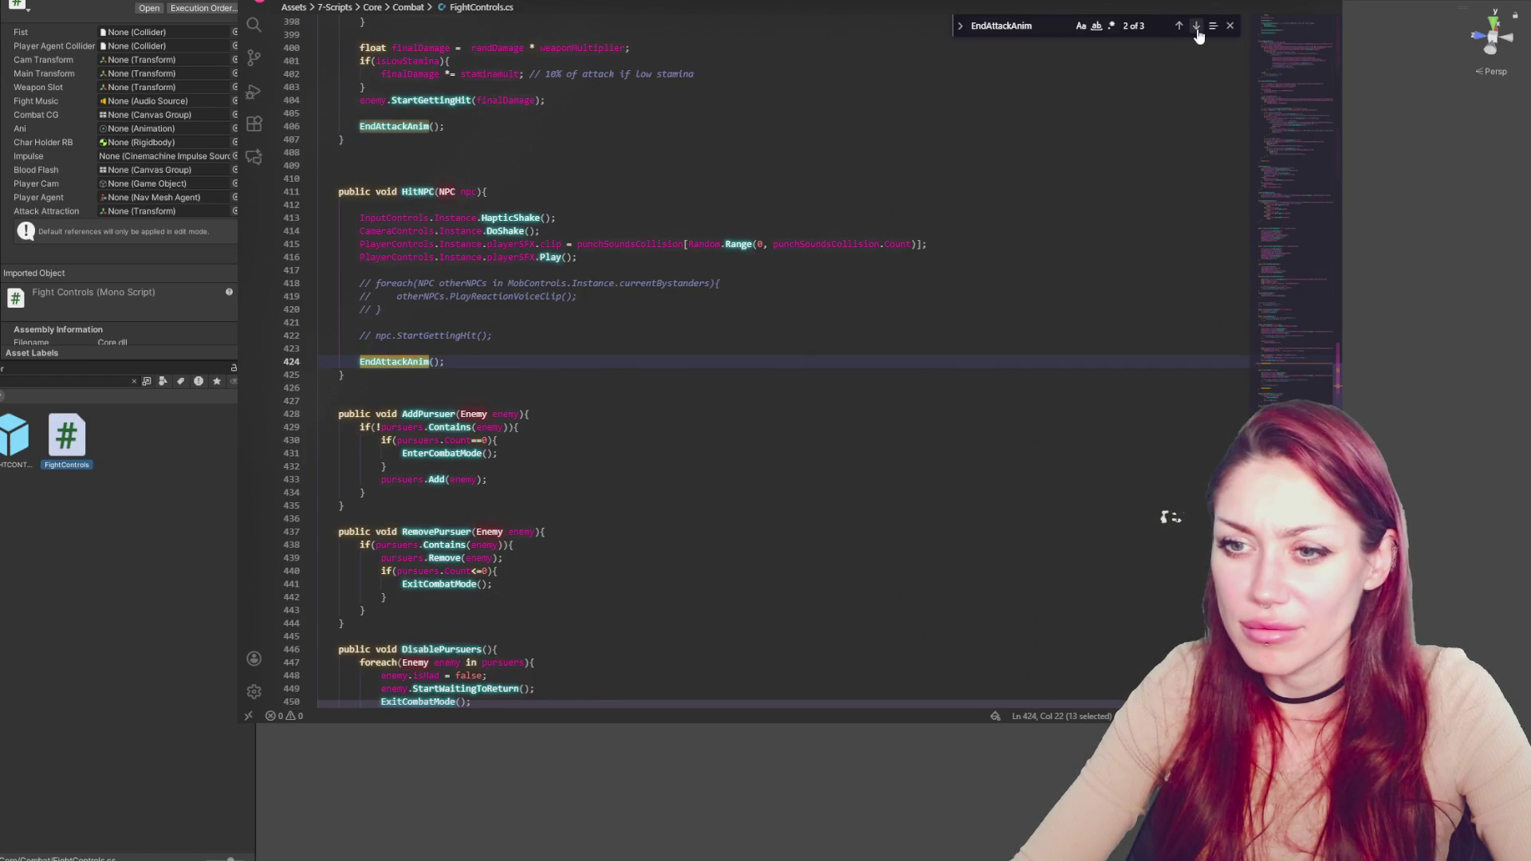
left_click(1196, 29)
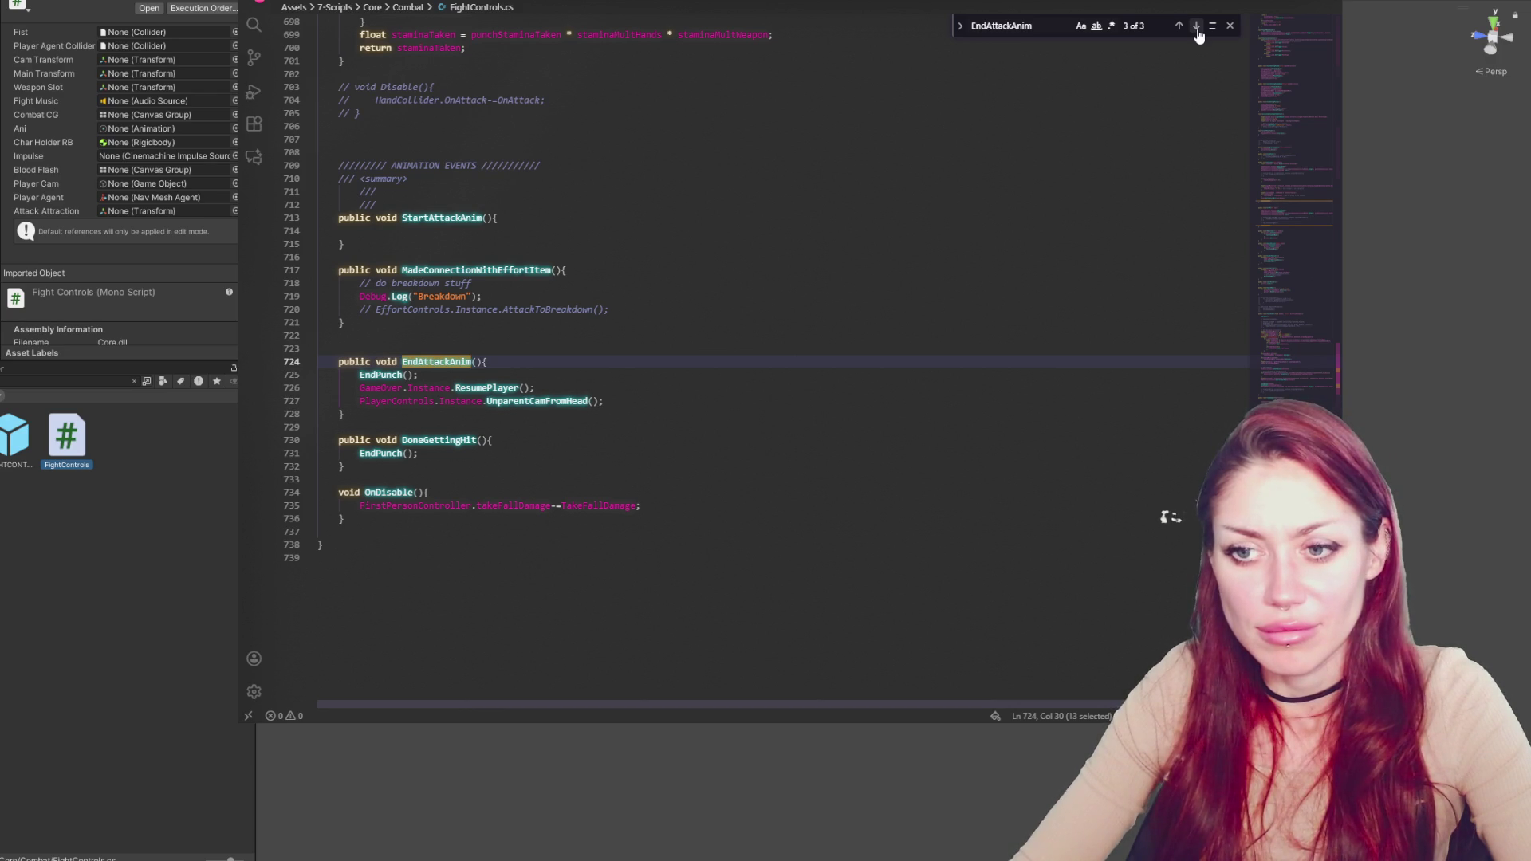
Go to the EndPunch definition on line 656 and step through isAttacking uses on lines 152, 155 and 657
double_click(402, 374)
key("ctrl+f")
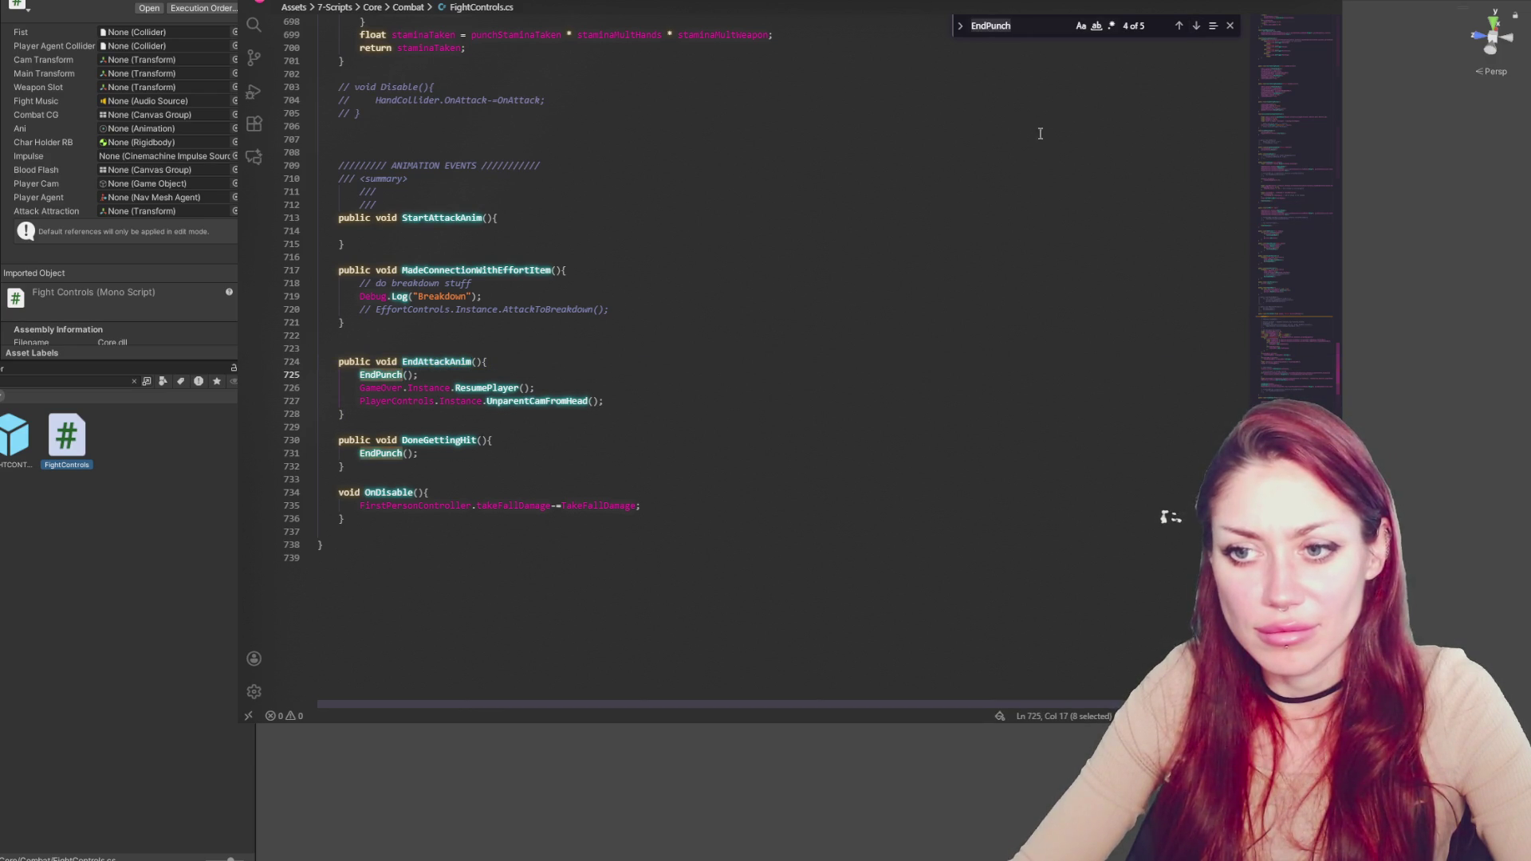
left_click(1178, 28)
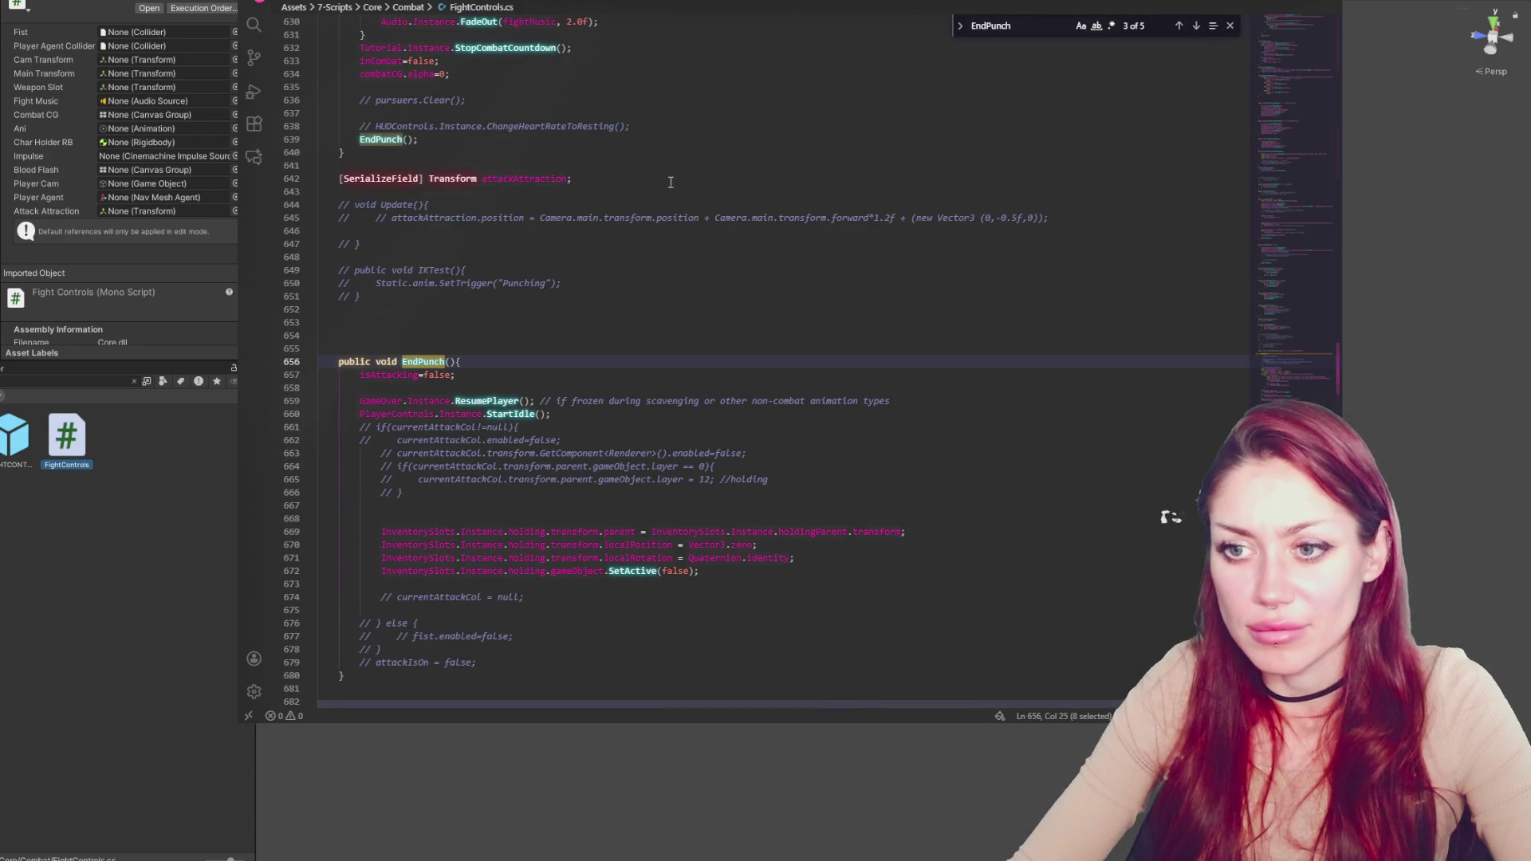
double_click(407, 375)
key("ctrl+f")
left_click(1198, 29)
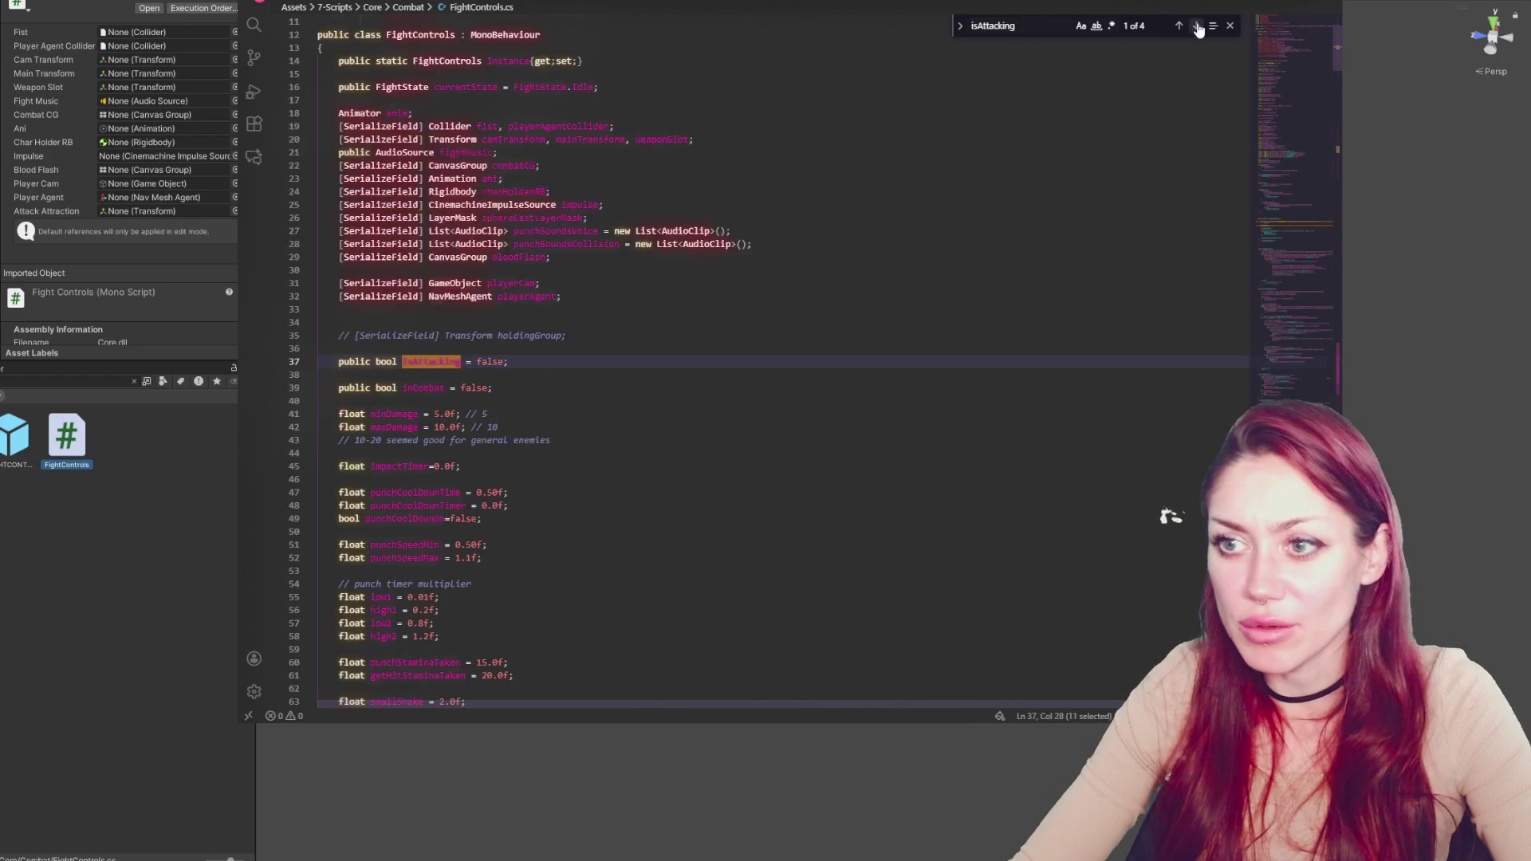
left_click(1199, 29)
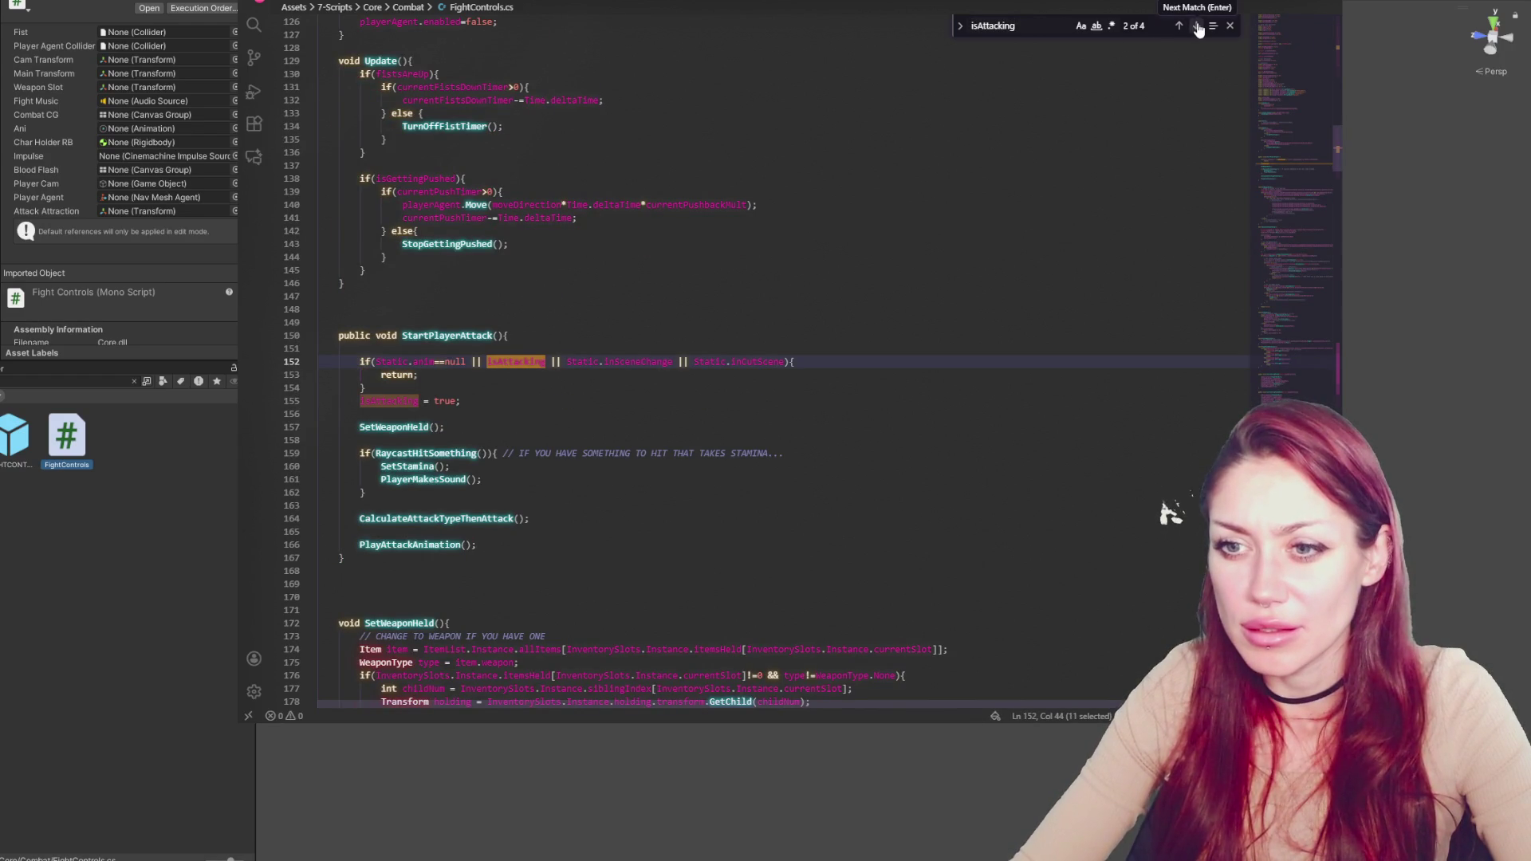
left_click(1197, 29)
left_click(1197, 28)
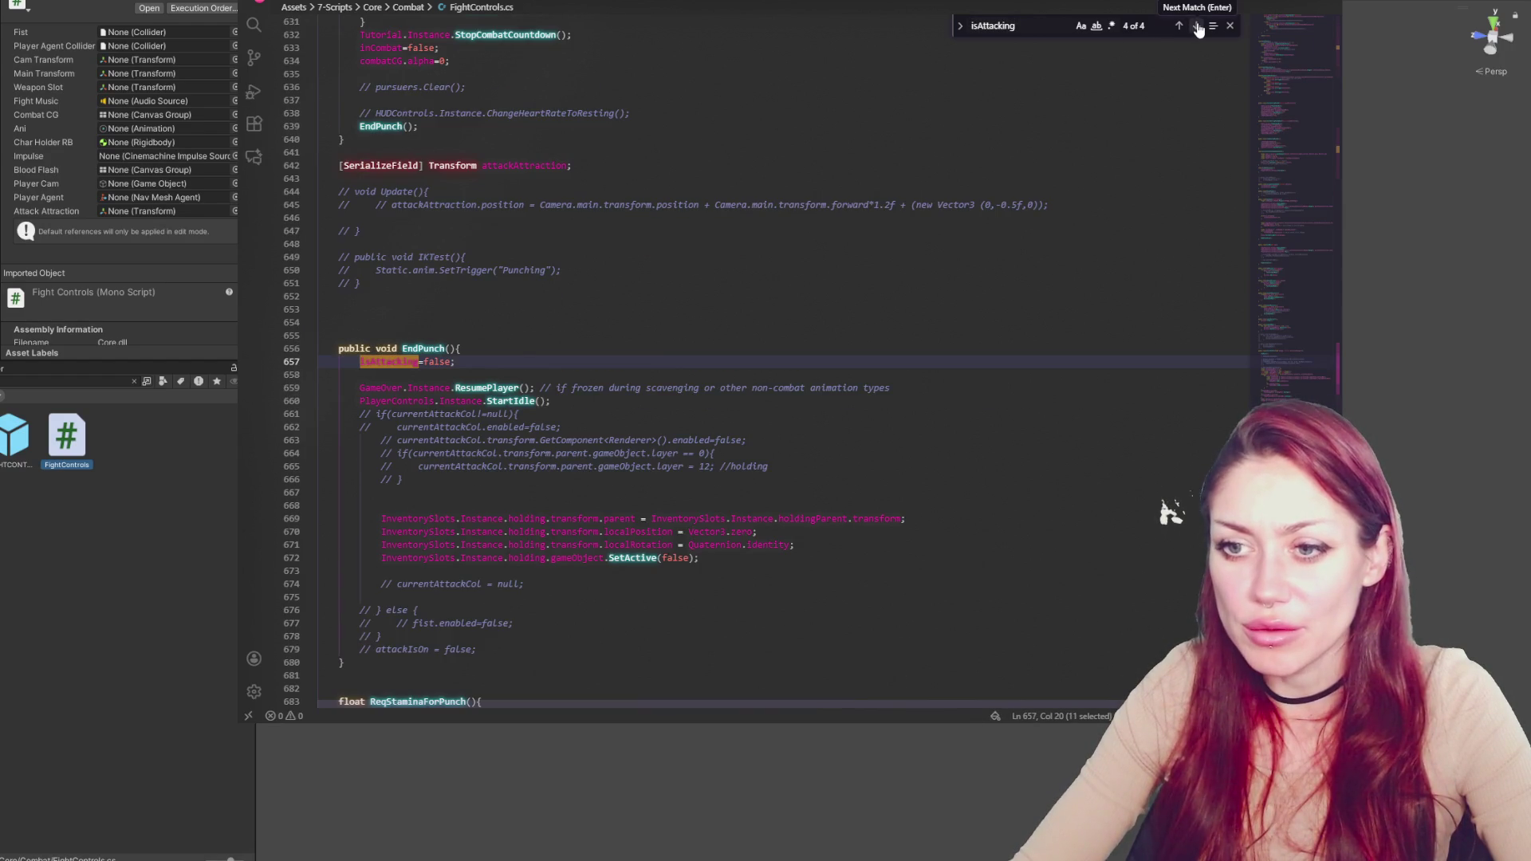
Add spaces around the equals sign so line 657 reads isAttacking = false;
left_click(423, 362)
key("Right")
key("End")
scroll(484, 339, "down", 3)
Step through the EndPunch matches on lines 490, 656 and 731
double_click(422, 245)
key("ctrl+f")
scroll(1025, 188, "up", 8)
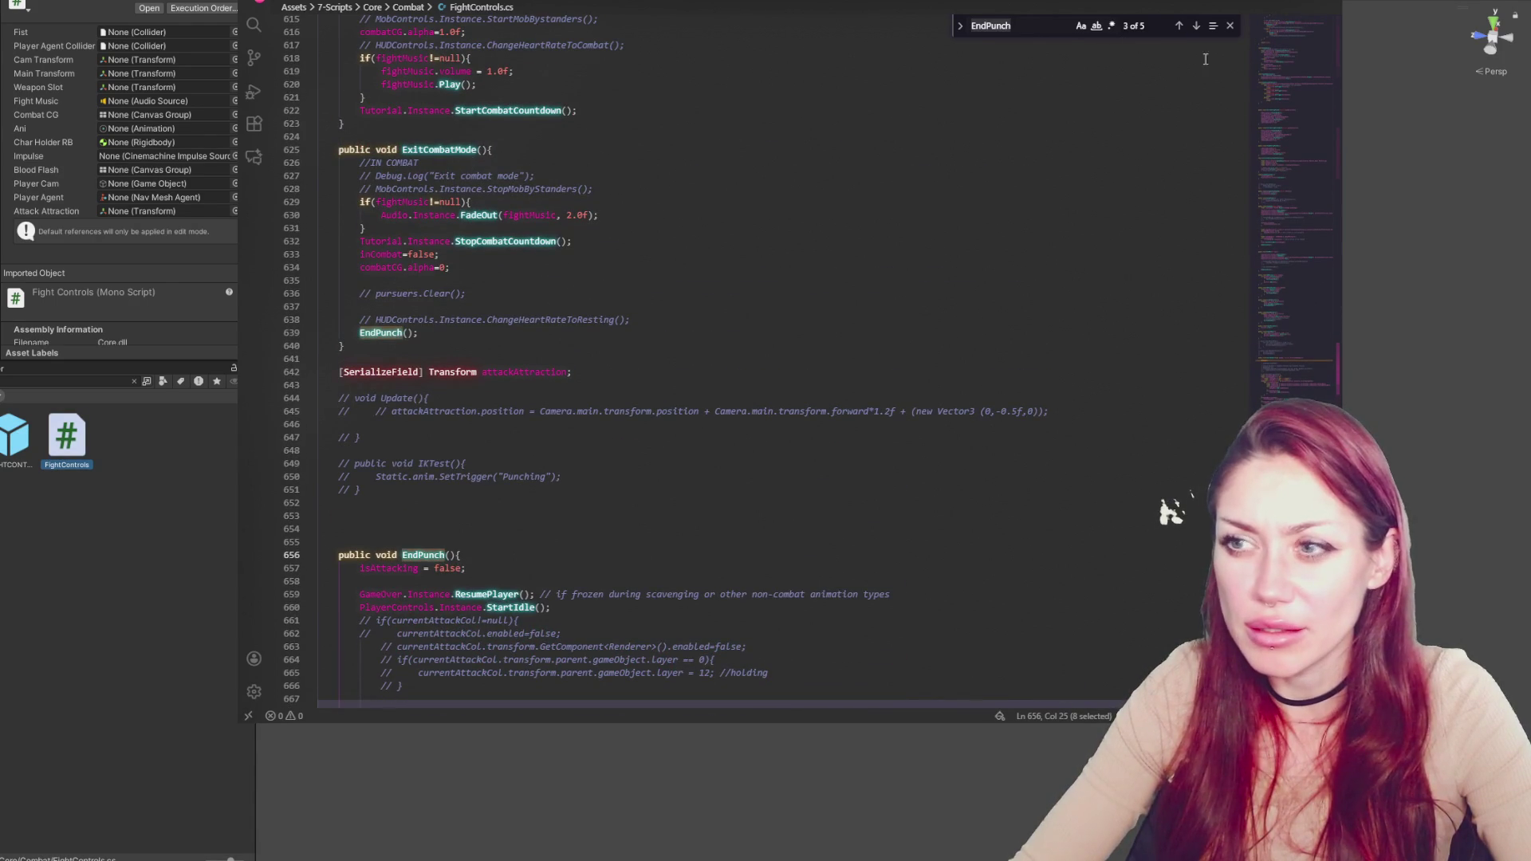
left_click(1179, 28)
left_click(1179, 29)
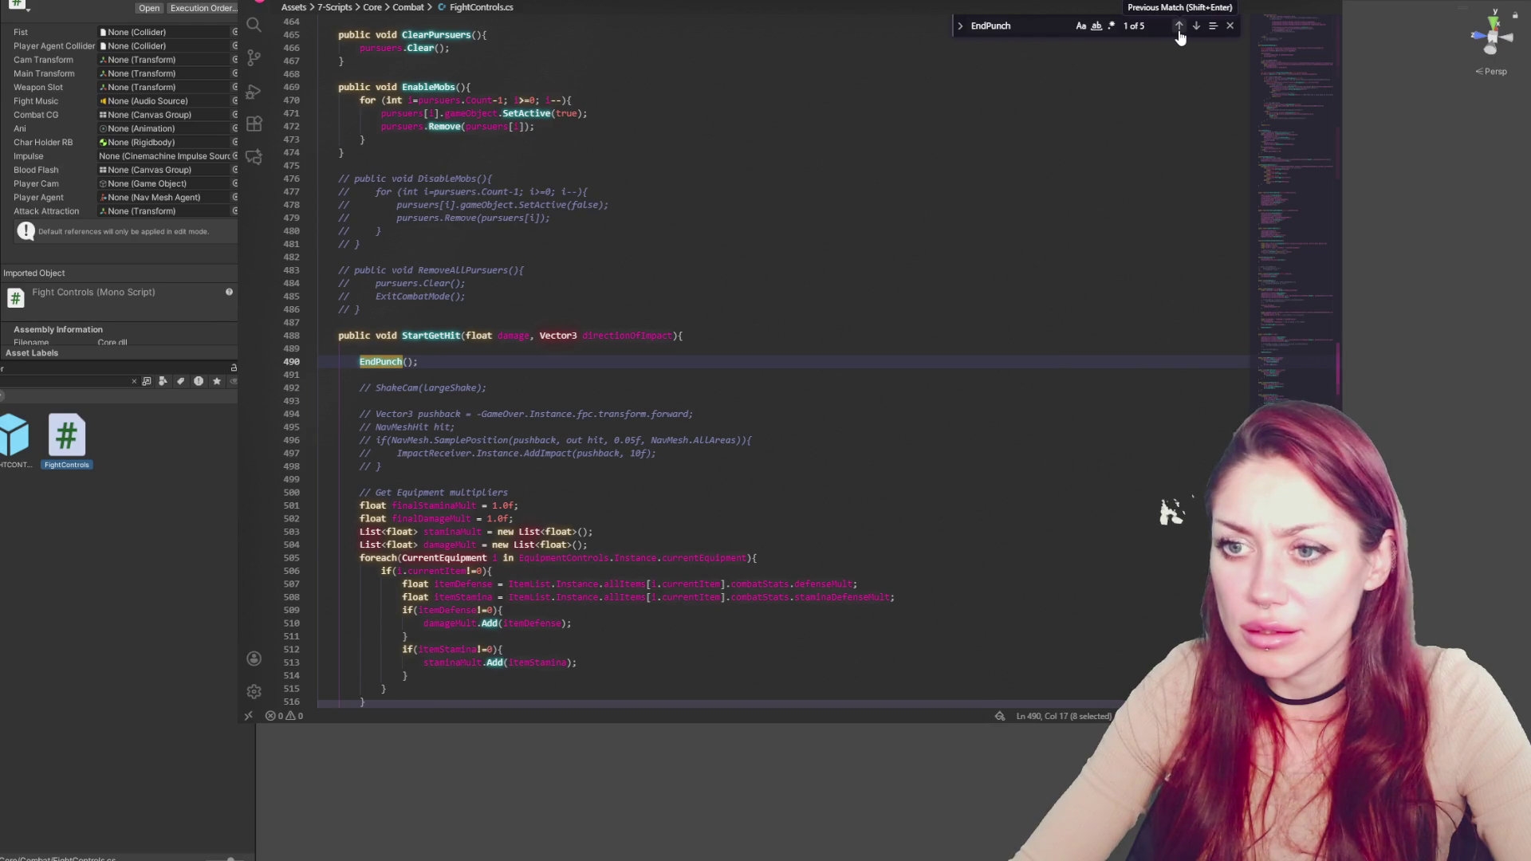
left_click(1179, 30)
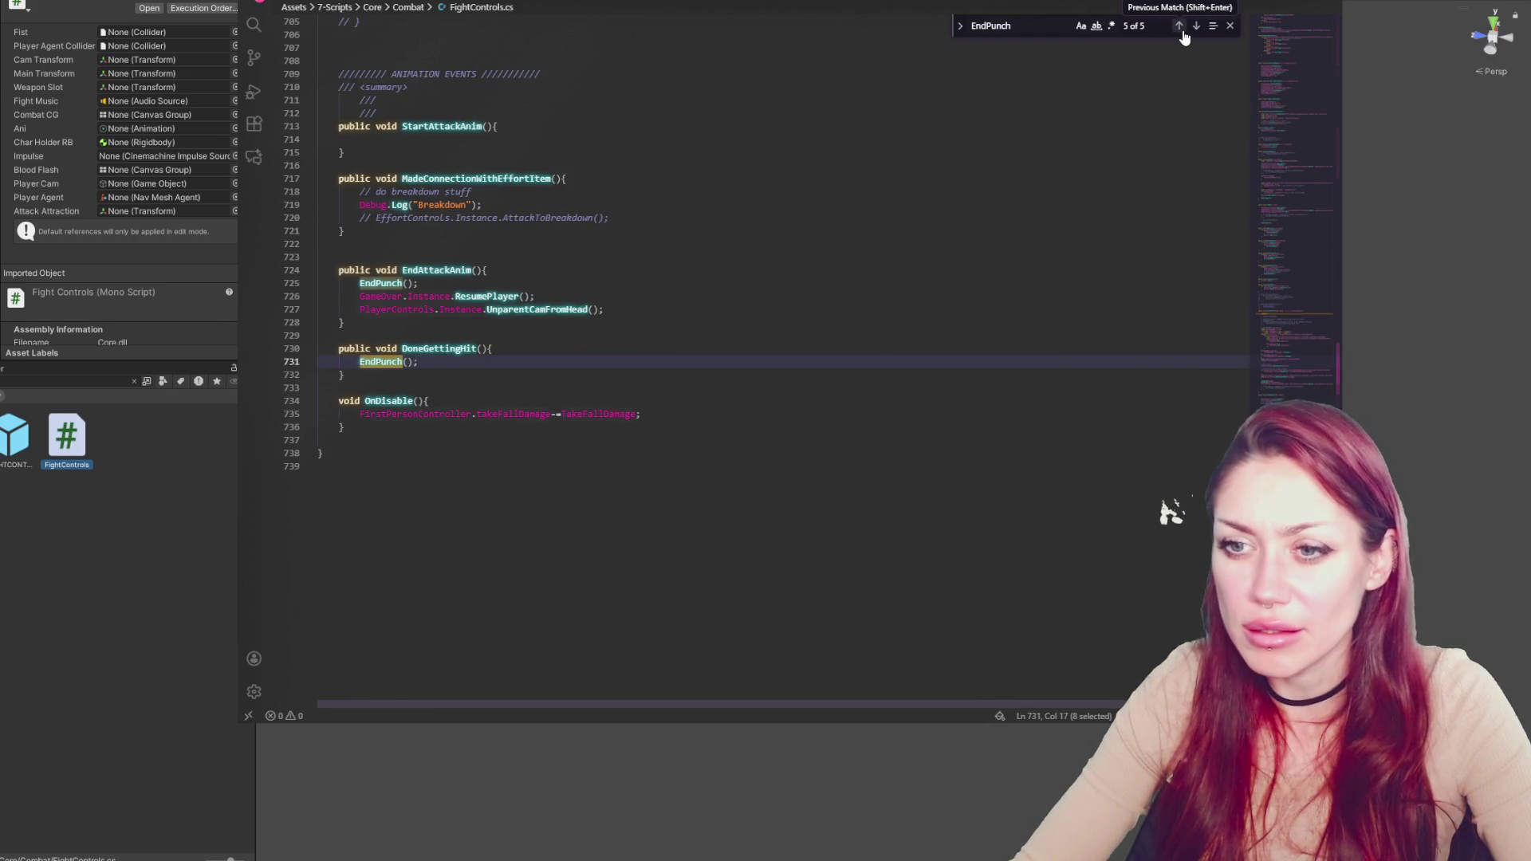
left_click(1179, 29)
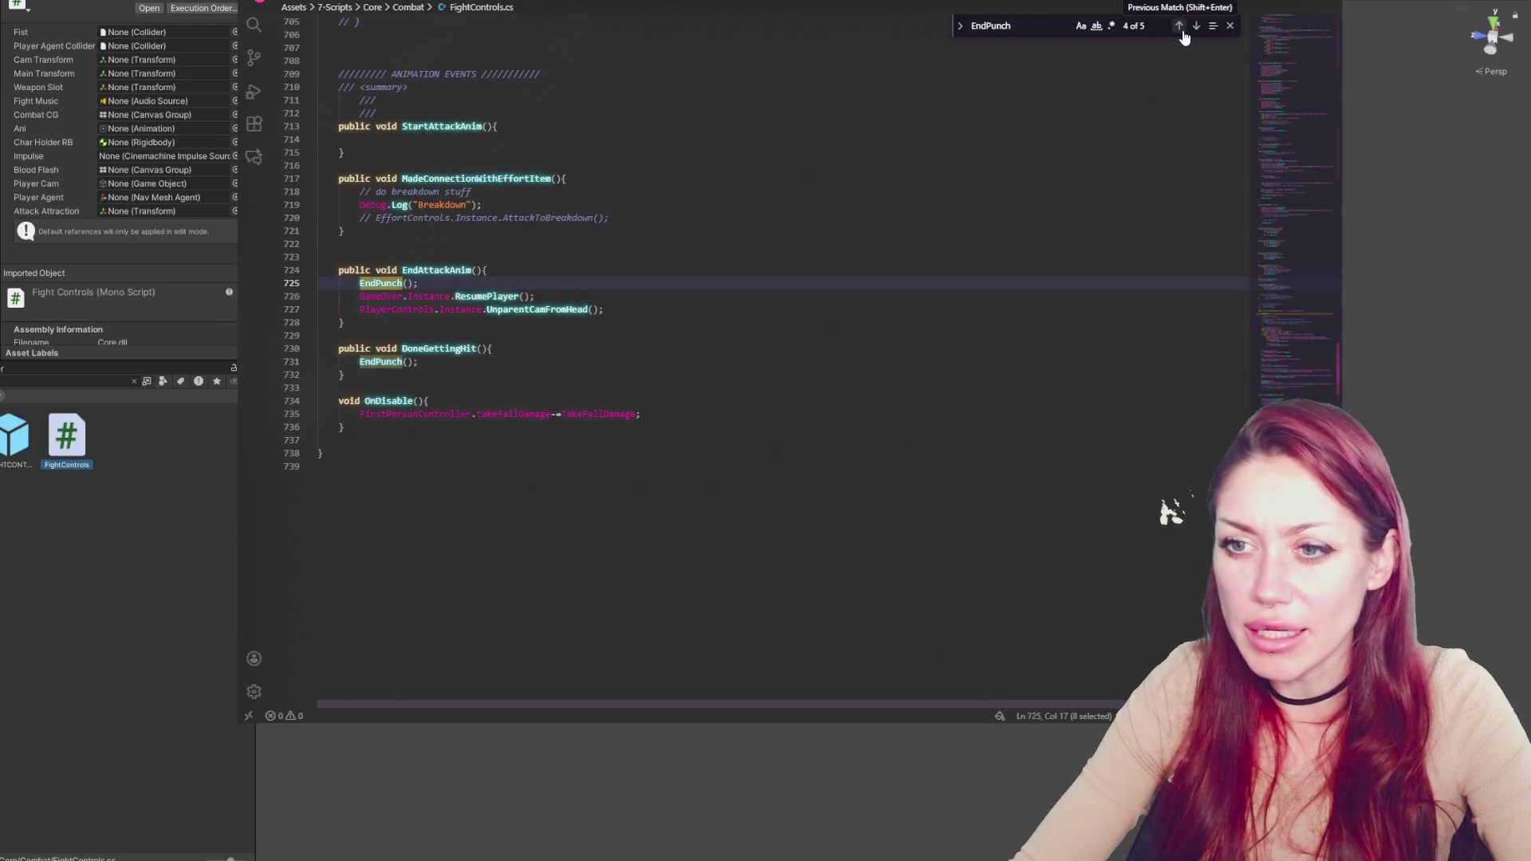
left_click(1179, 29)
left_click(1186, 38)
left_click(1186, 40)
Trace EndAttackAnim's calls inside HitEnemy and HitNPC, then return to the Unity editor
double_click(436, 349)
key("ctrl+f")
left_click(1178, 26)
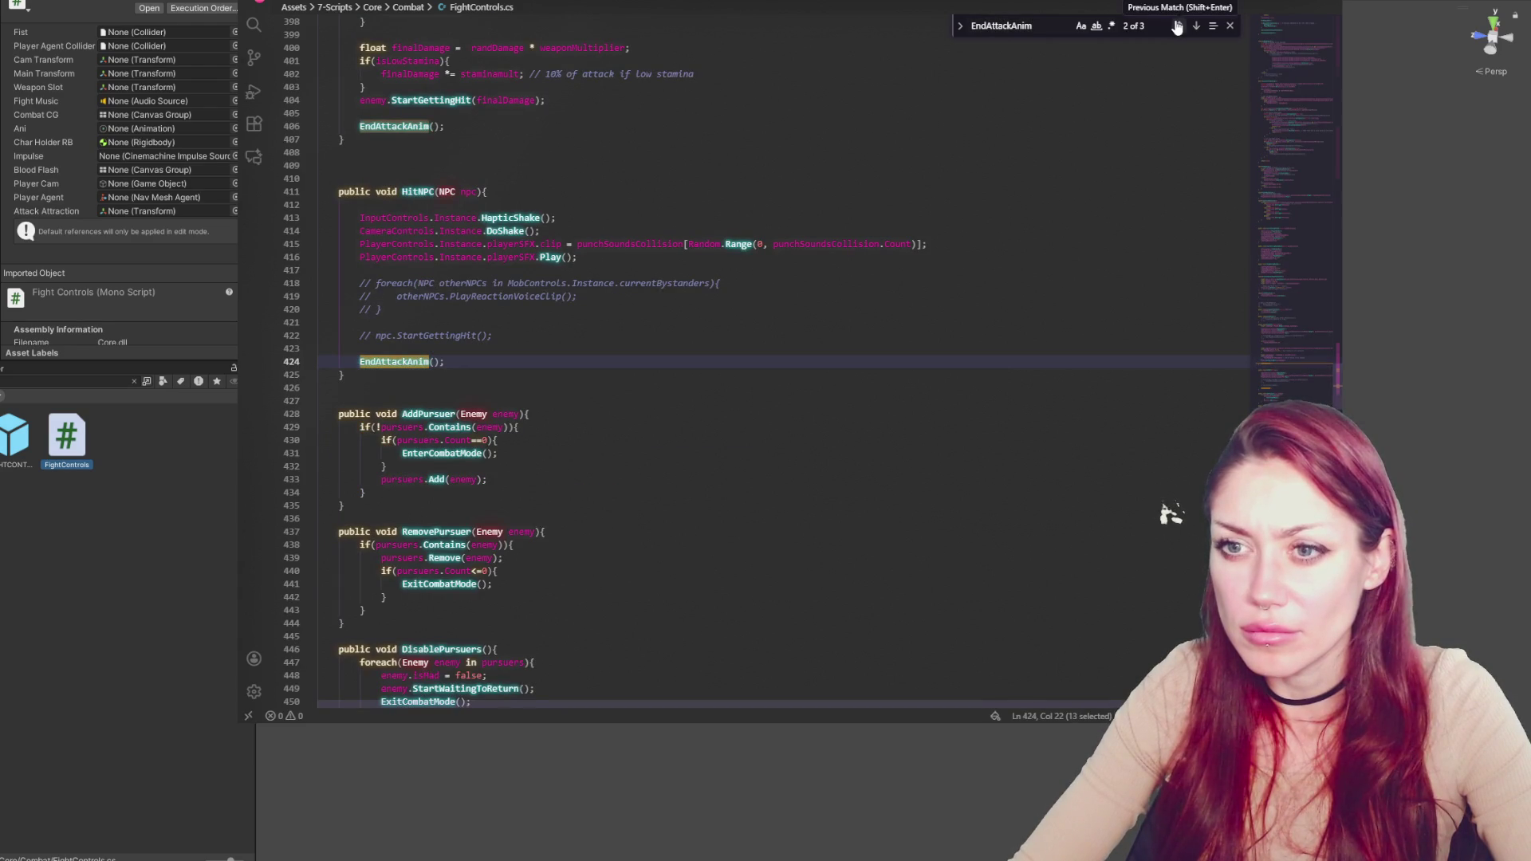
scroll(1010, 260, "up", 5)
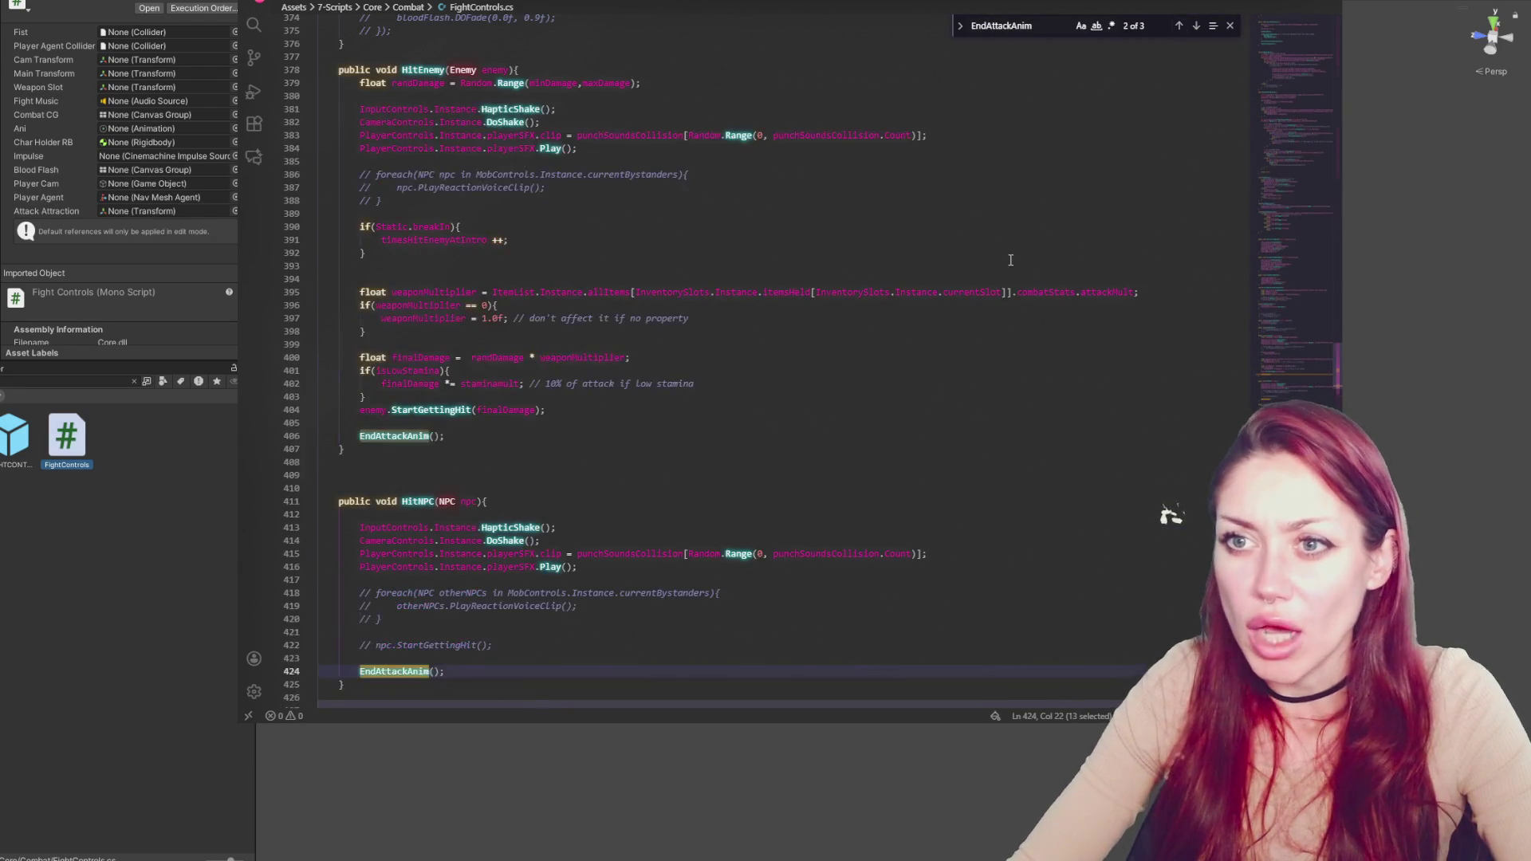
scroll(361, 399, "down", 3)
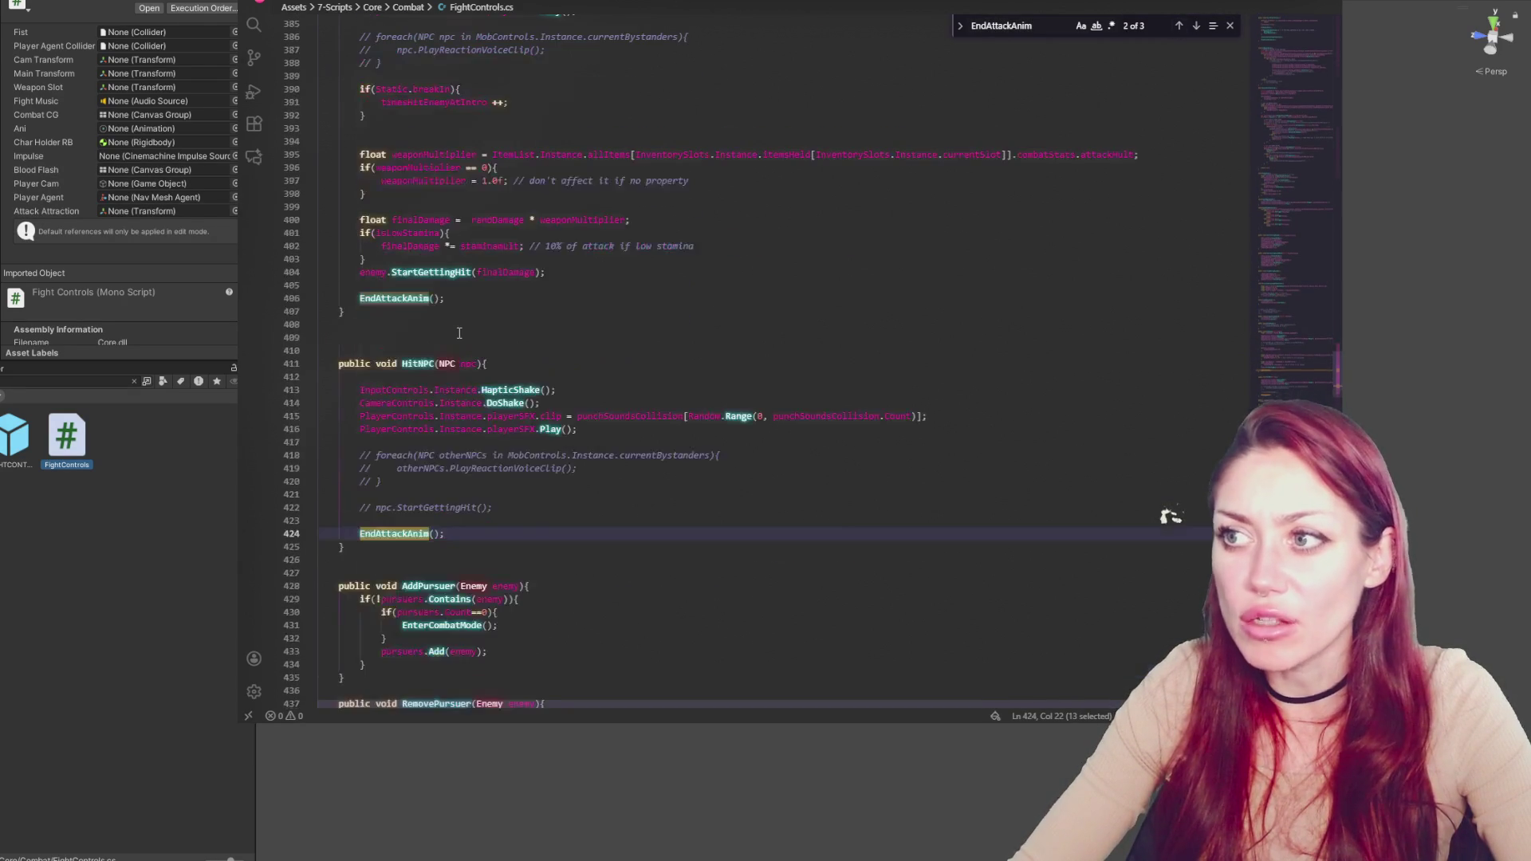
scroll(424, 384, "up", 2)
key("alt+Left")
scroll(424, 384, "down", 3)
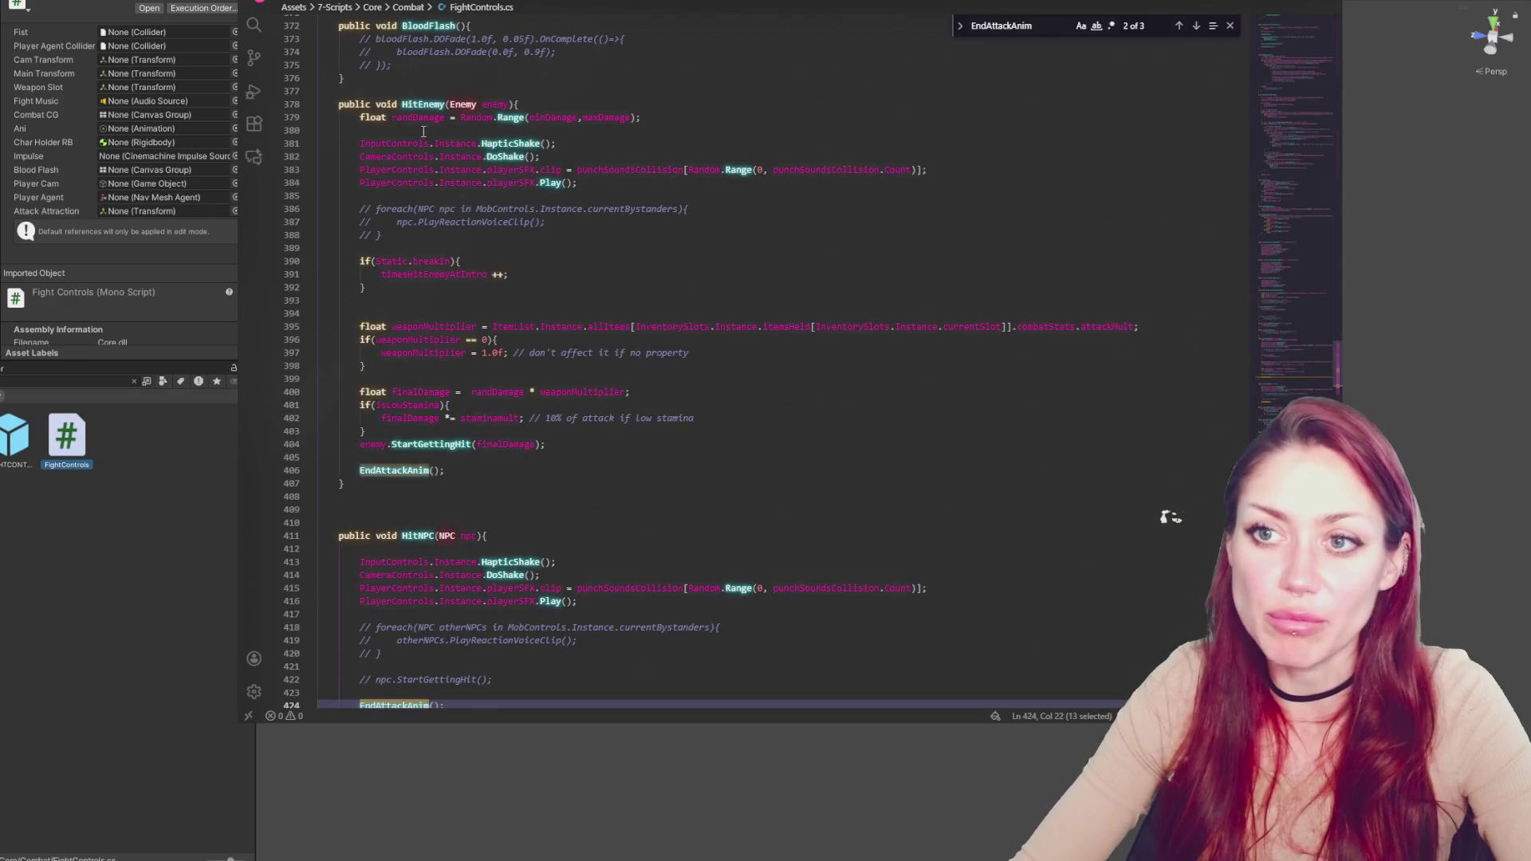
key("alt+Left")
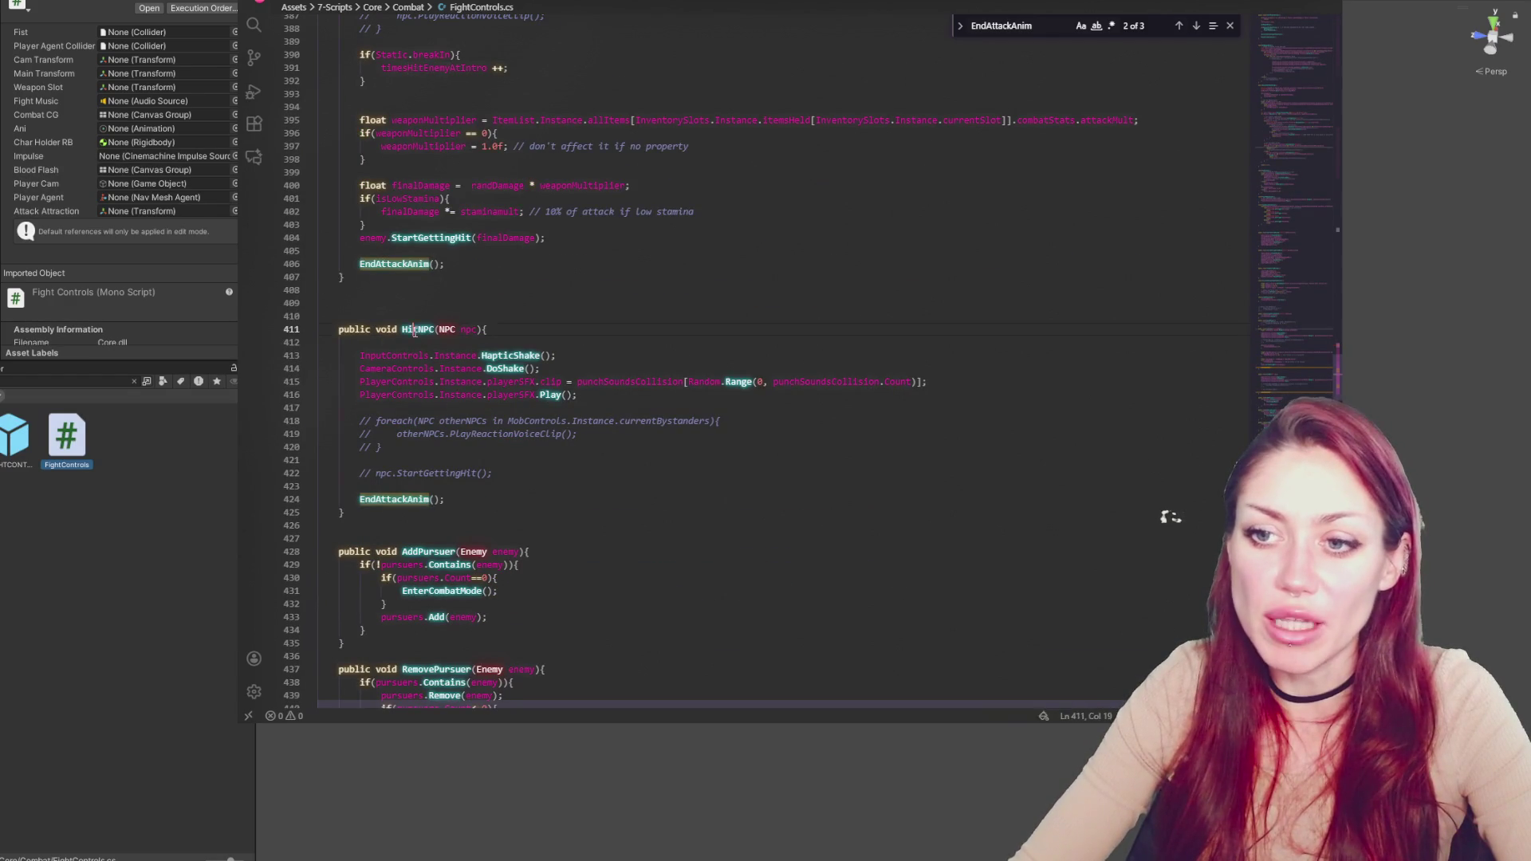
left_click(94, 564)
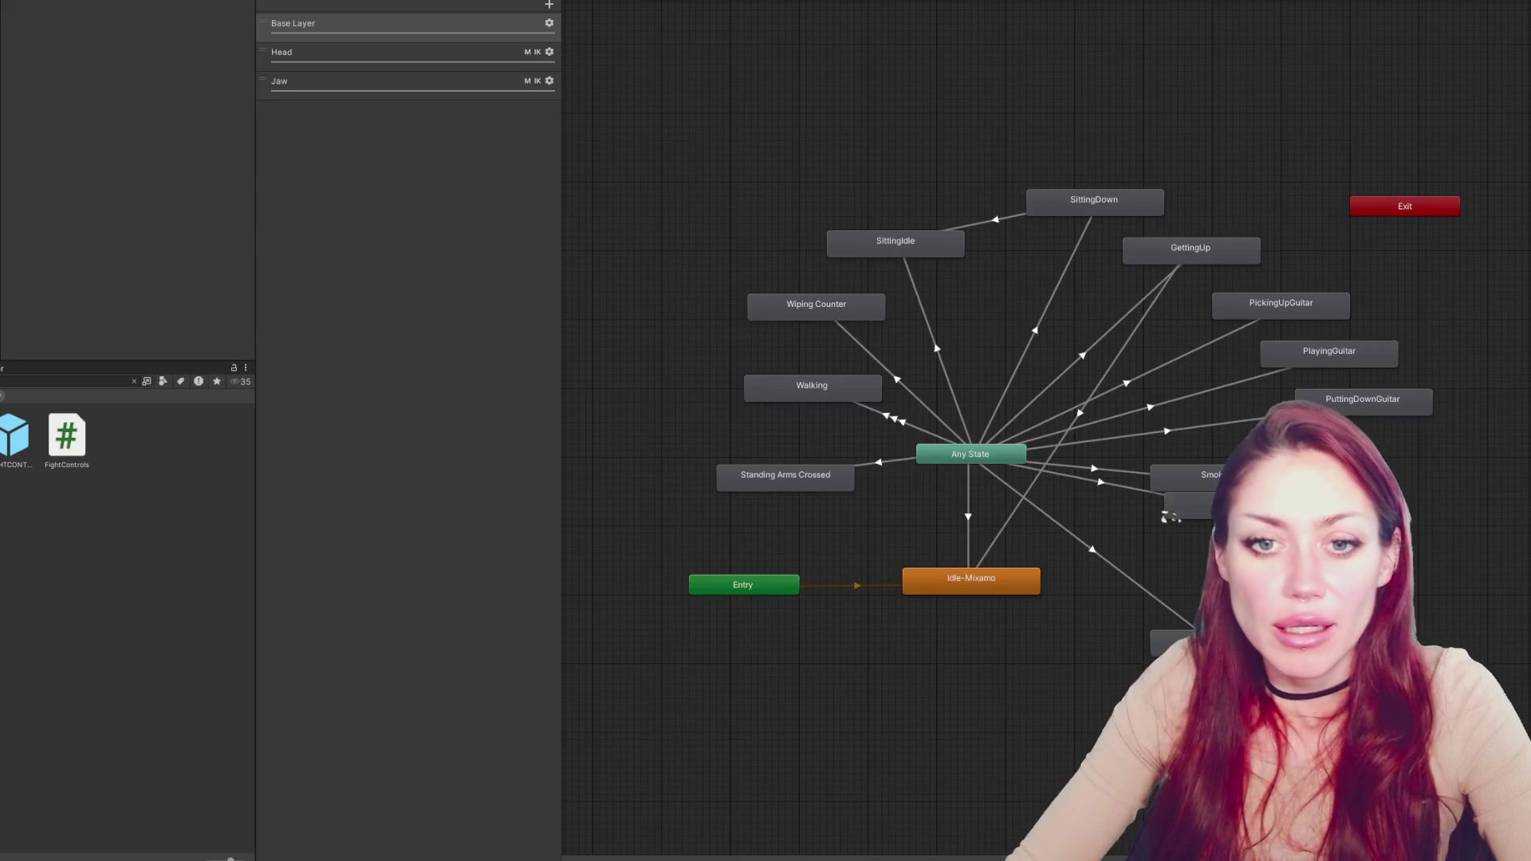
Search project assets for 'player', glance at the type filter, clear the search, and select the Main scene
left_click(49, 386)
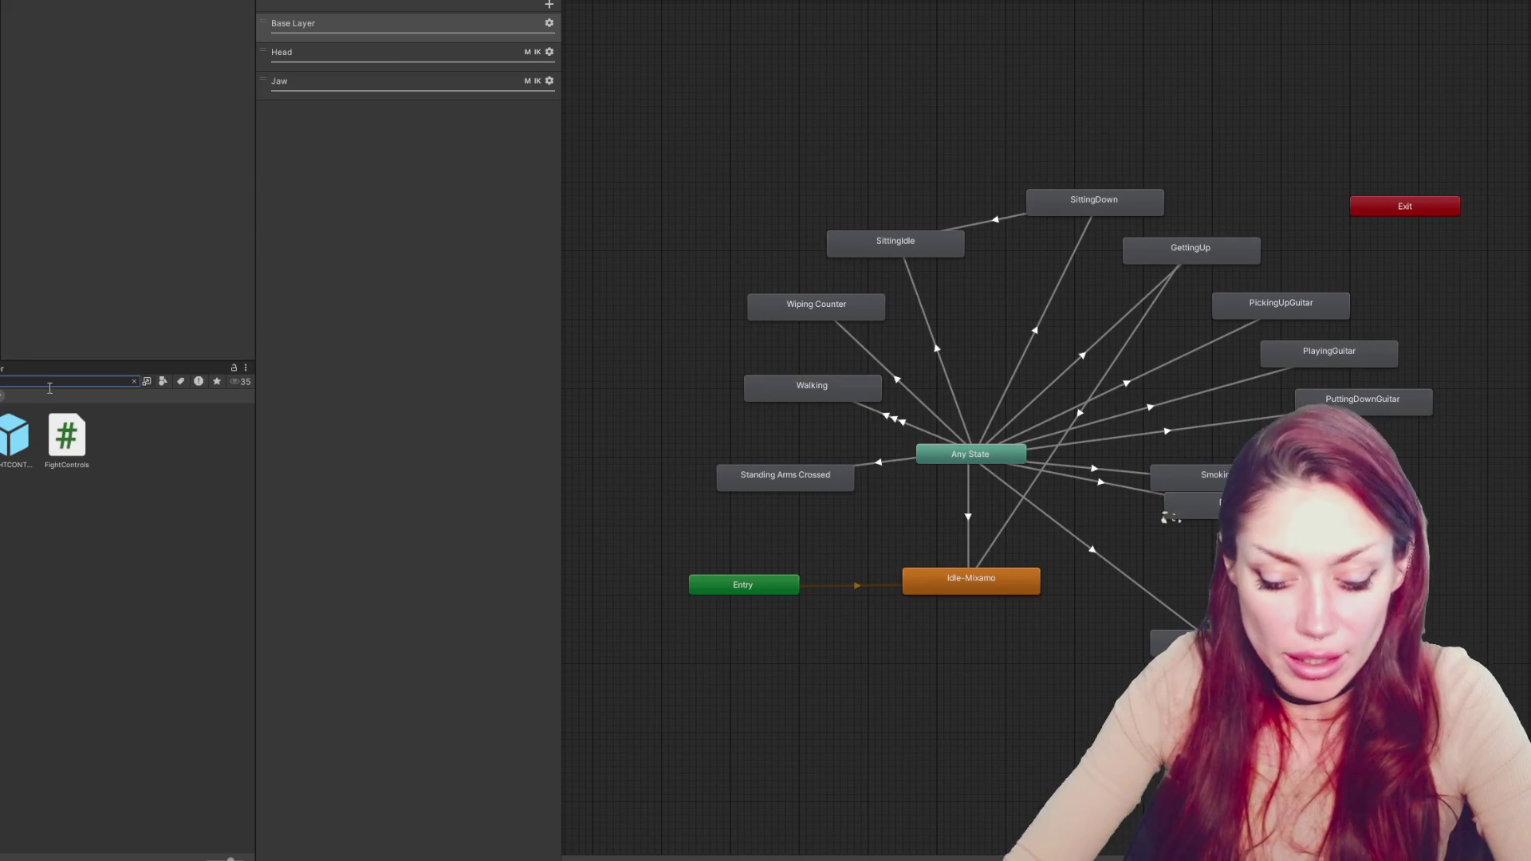
type("player")
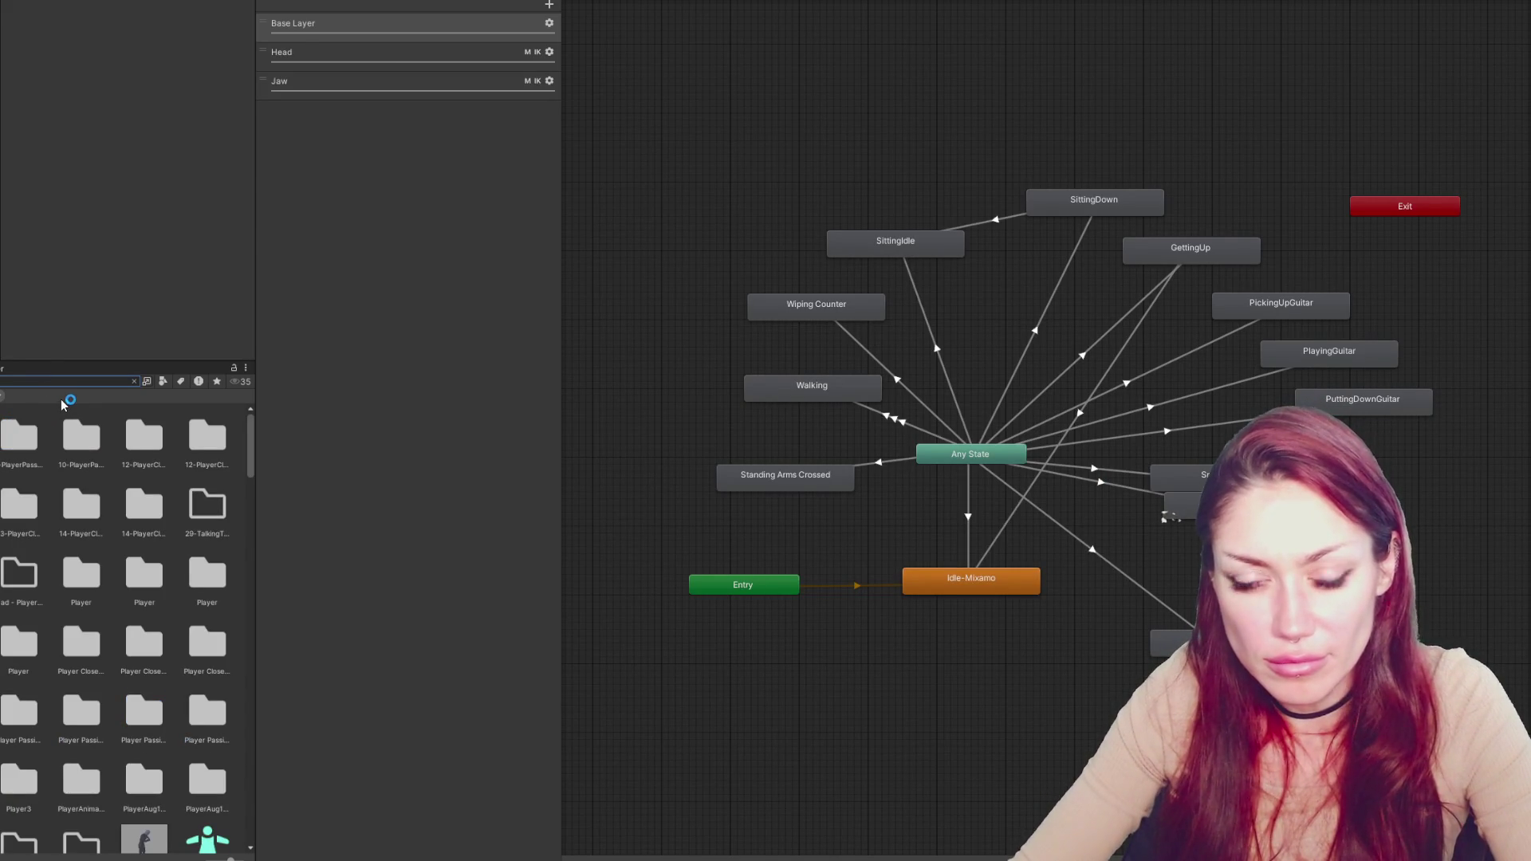
scroll(102, 452, "down", 3)
left_click(163, 382)
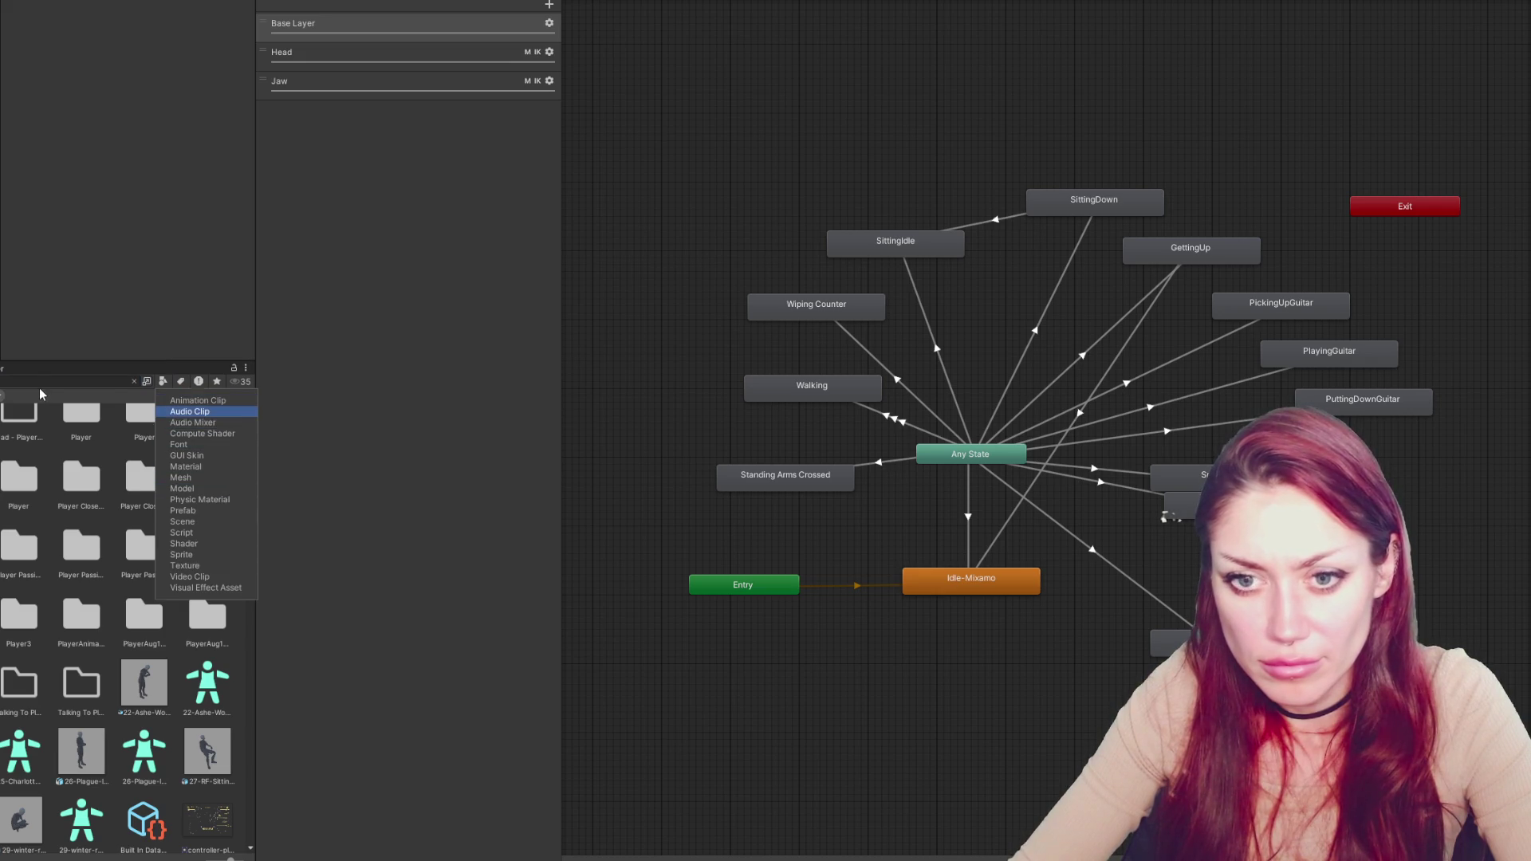
left_click(41, 388)
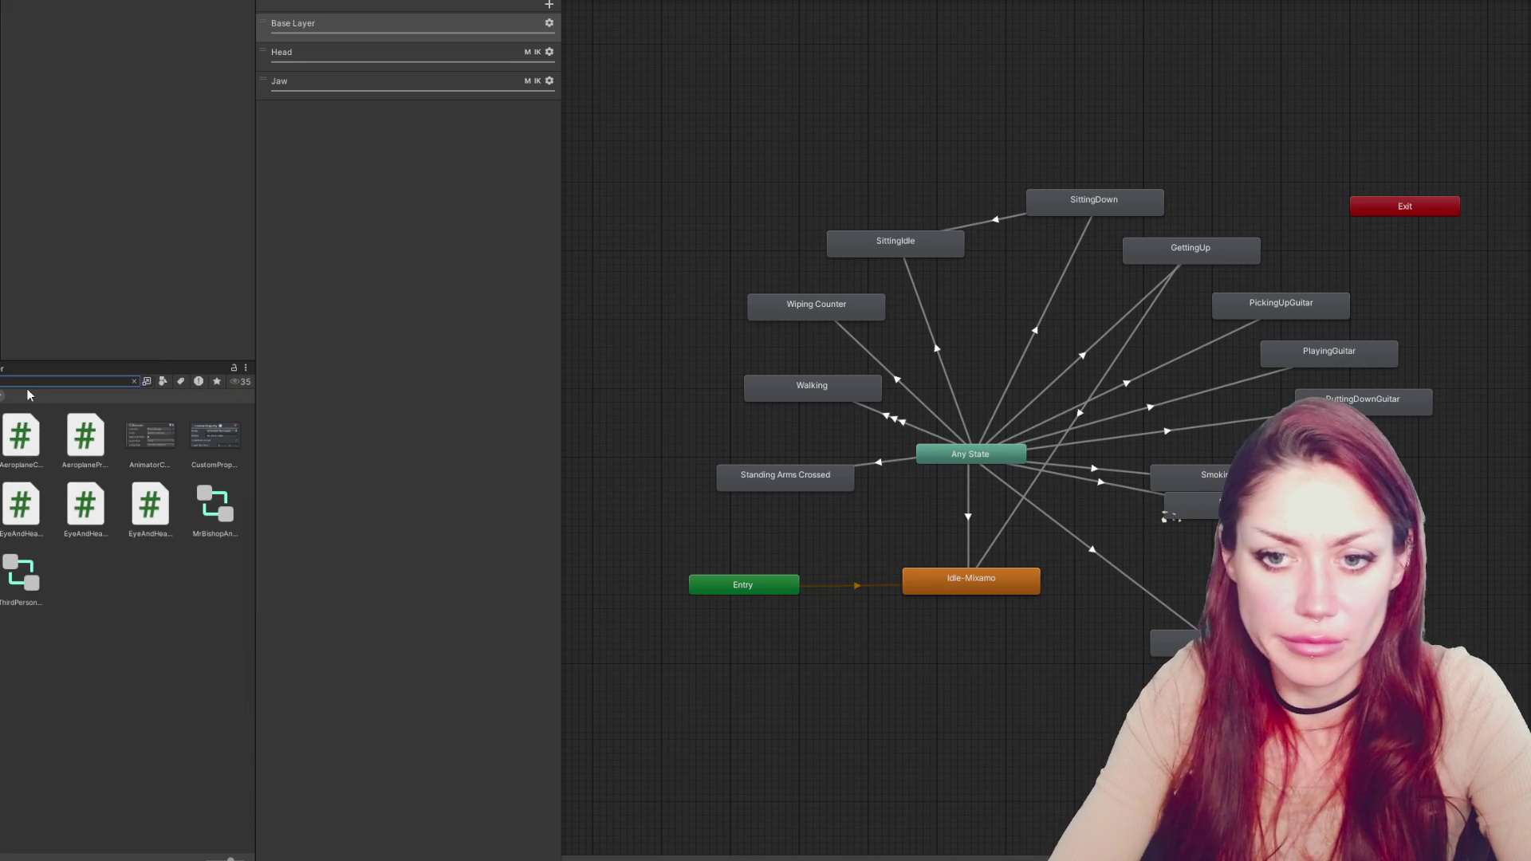
key("BackSpace")
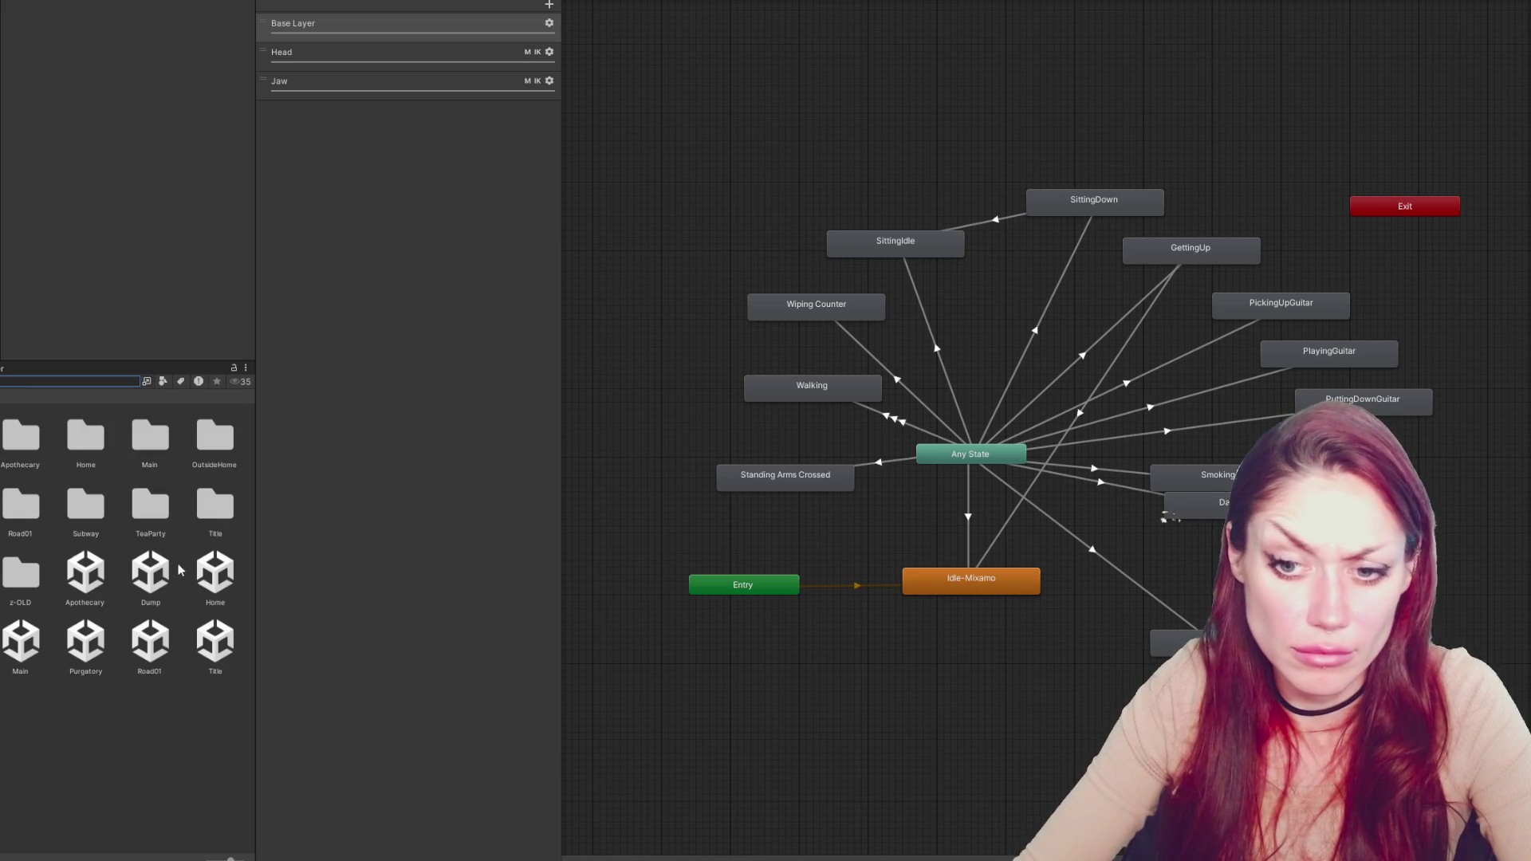
left_click(20, 642)
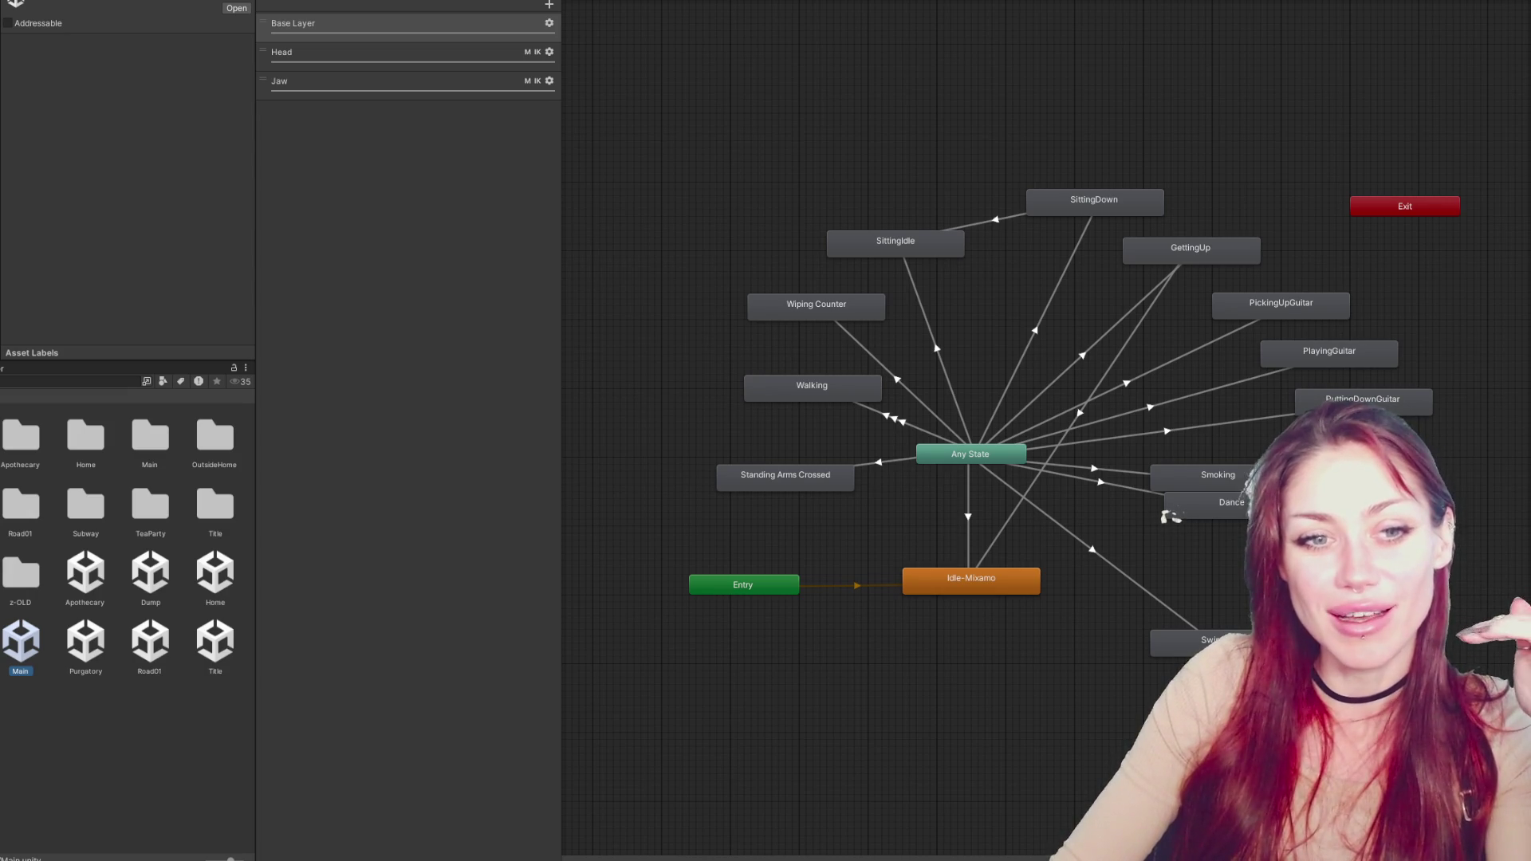
Collapse the Player Input, Transform, Camera and CinemachineBrain components in the Inspector
left_click(192, 86)
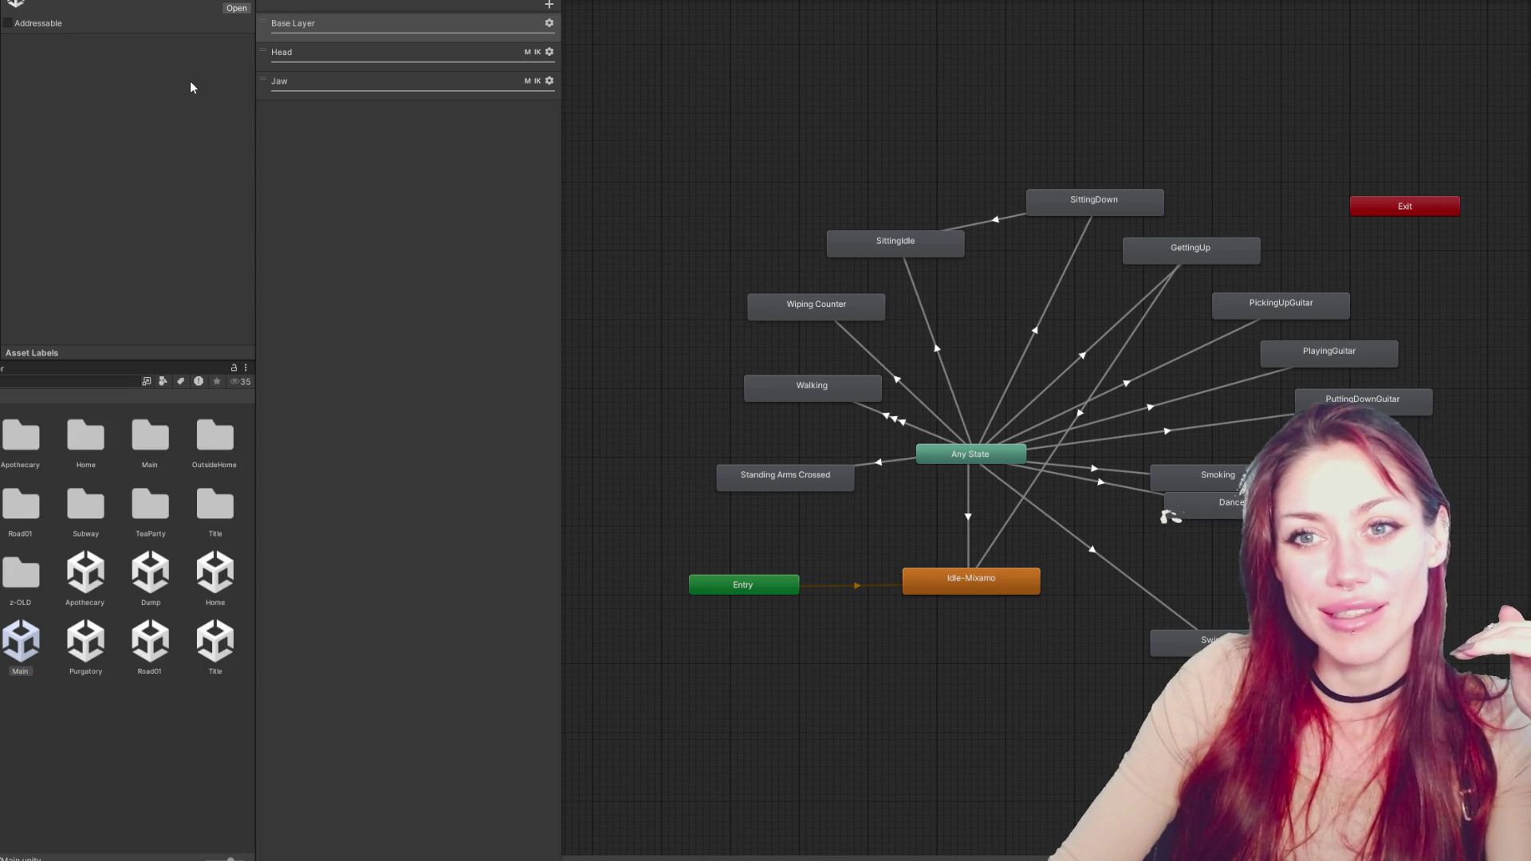
scroll(171, 132, "down", 5)
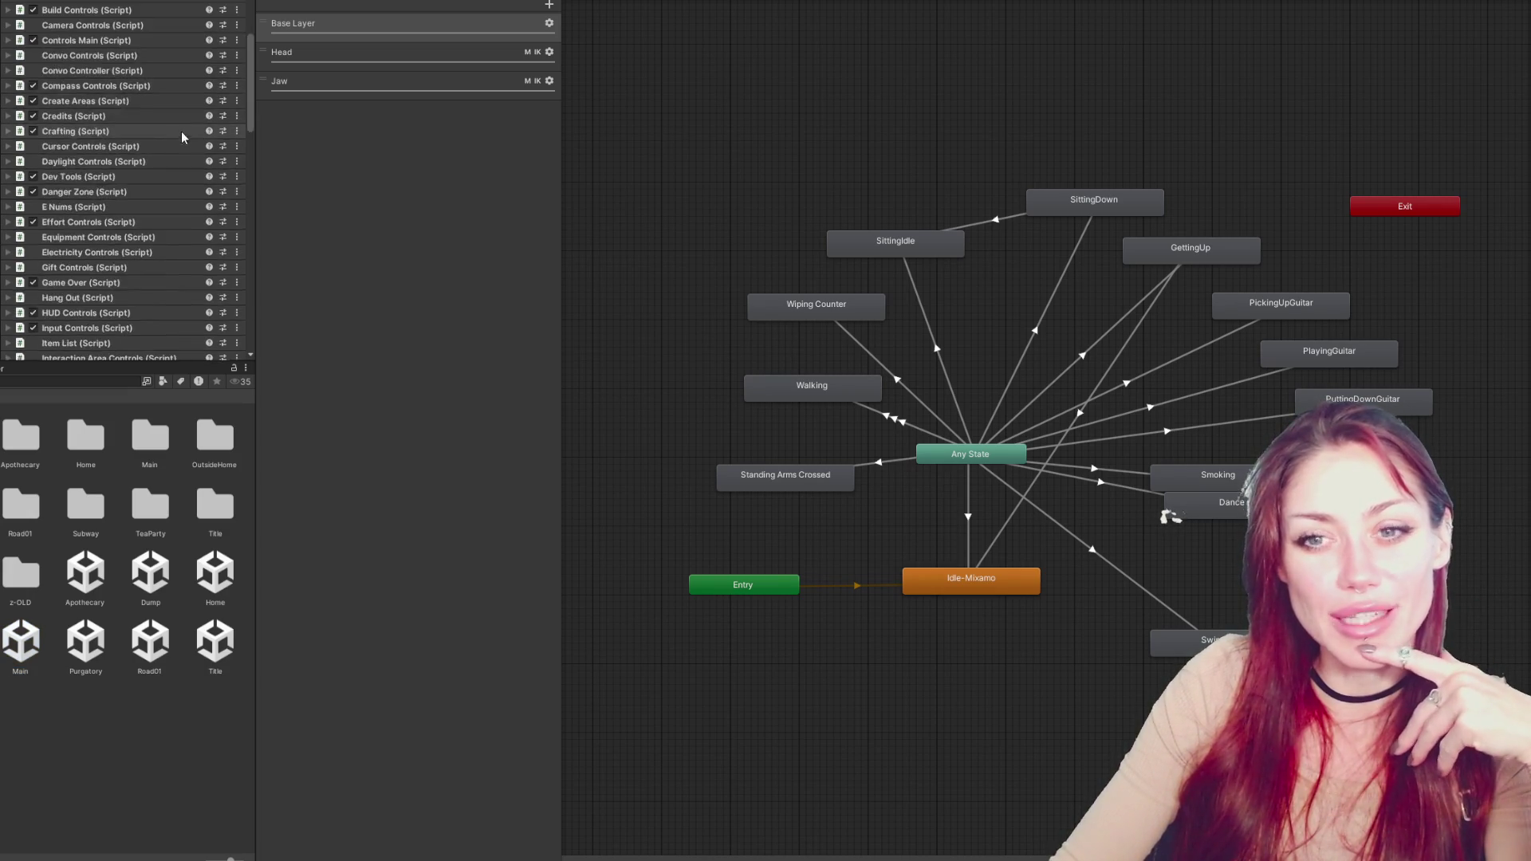
scroll(167, 142, "down", 5)
scroll(165, 142, "up", 3)
left_click(165, 142)
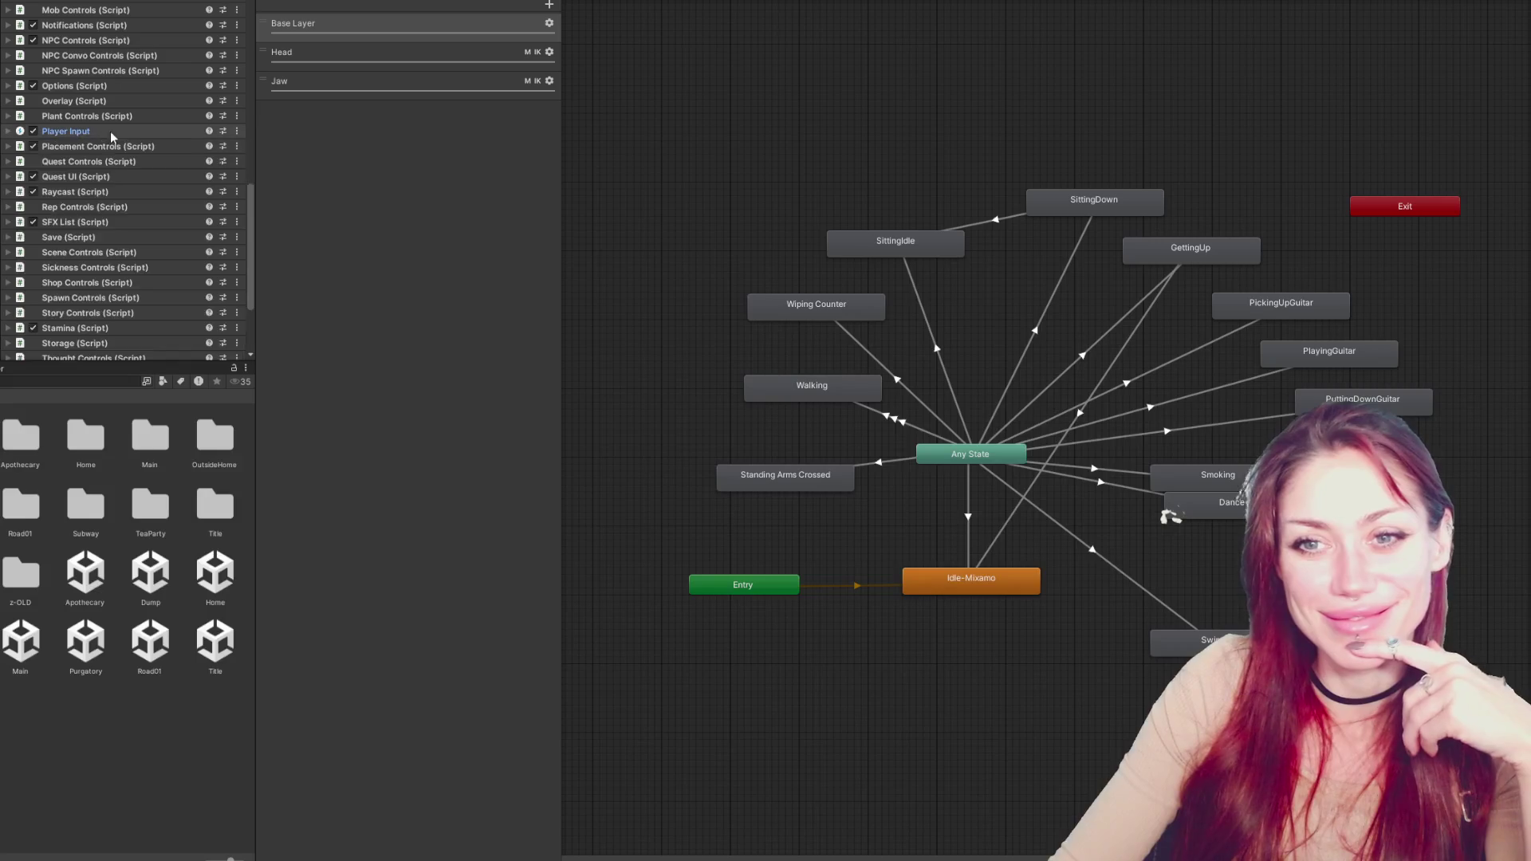
scroll(137, 122, "down", 3)
scroll(128, 122, "up", 10)
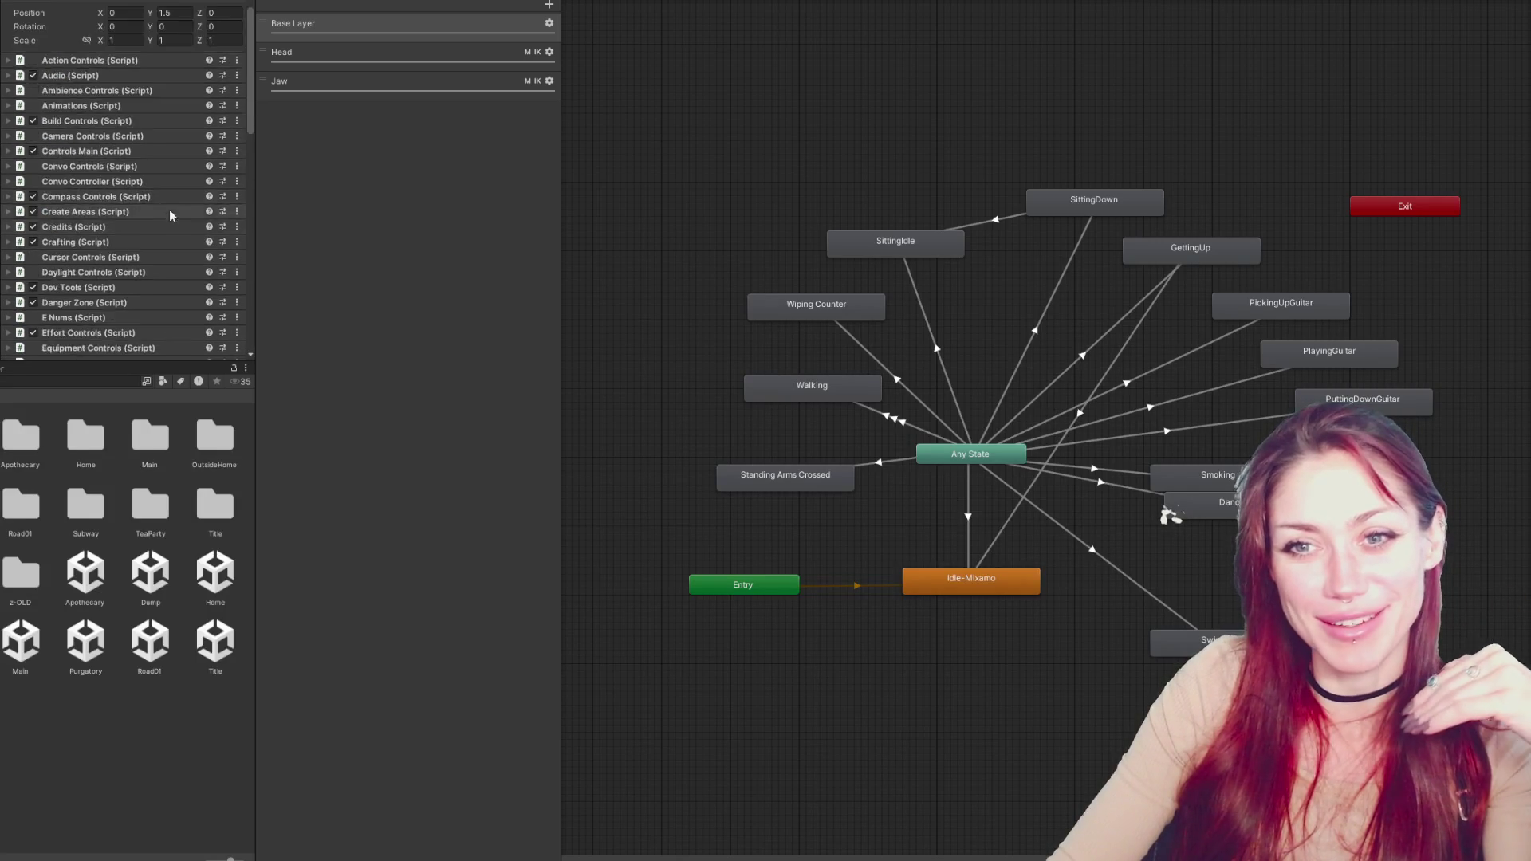
left_click(120, 35)
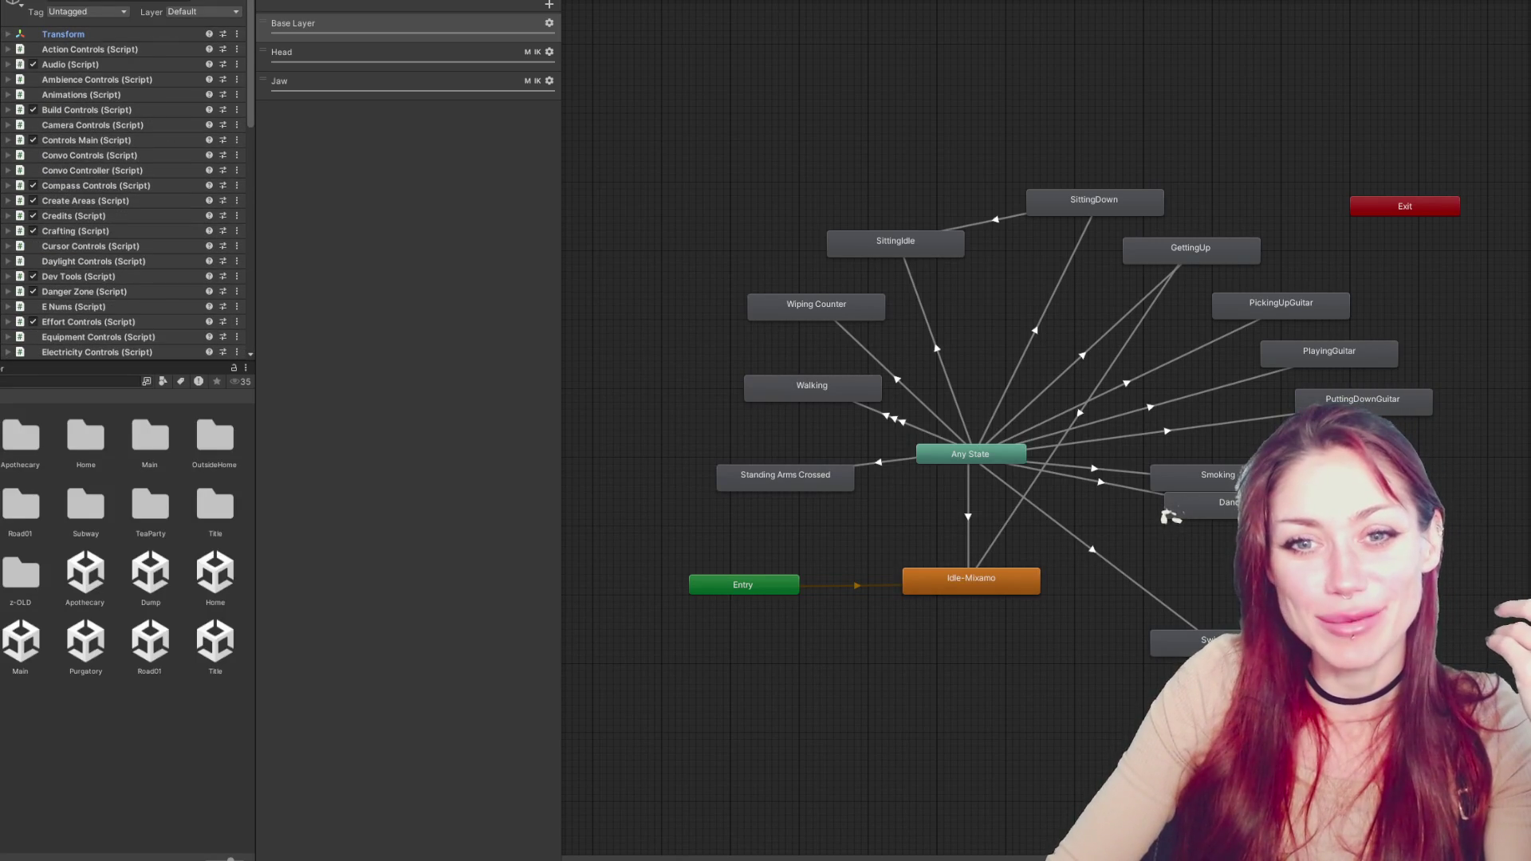
left_click(57, 49)
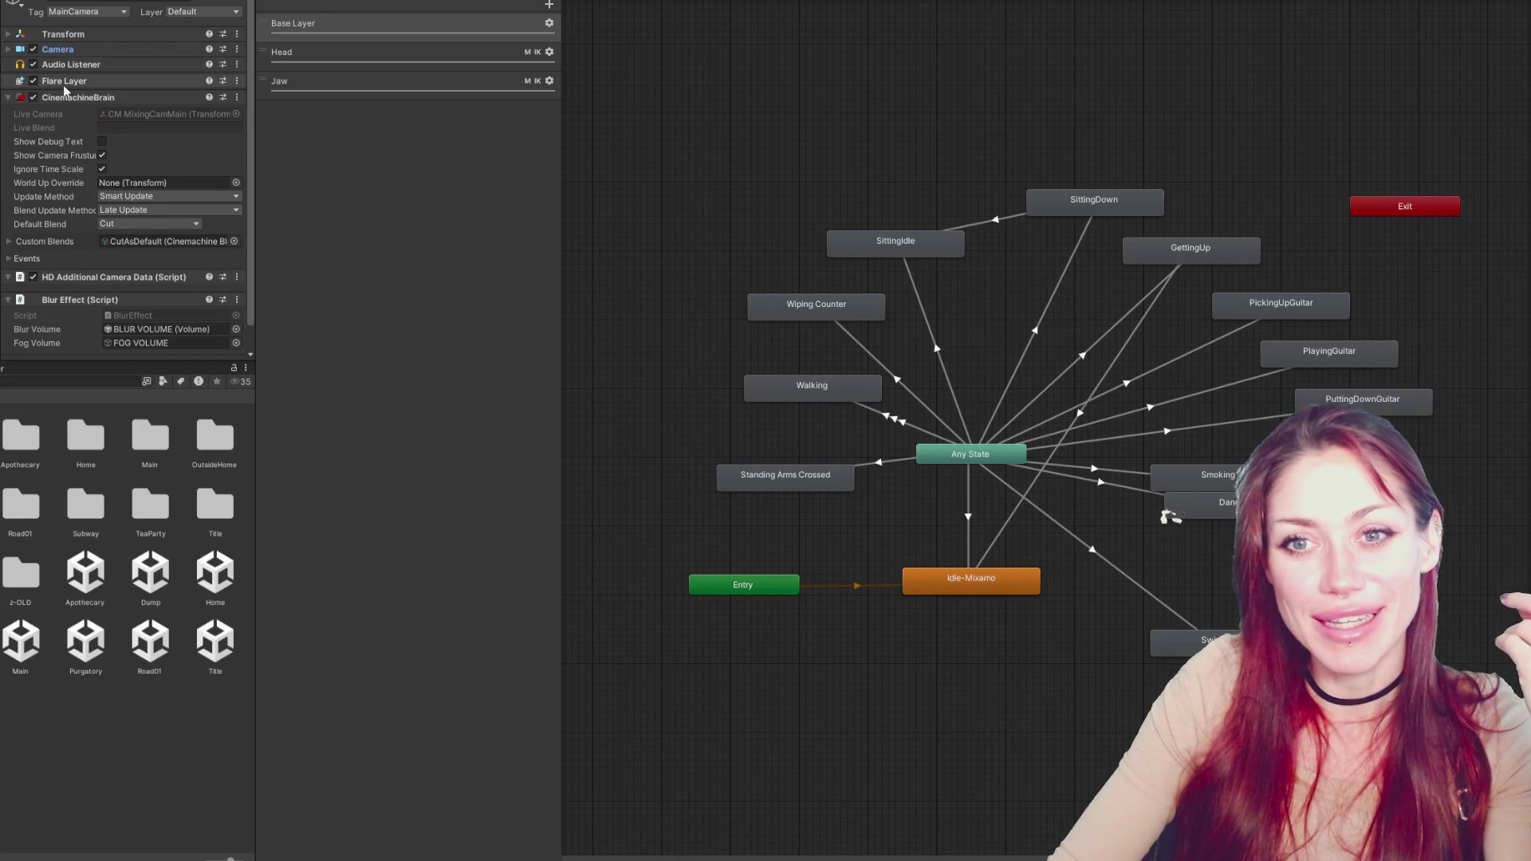
left_click(68, 97)
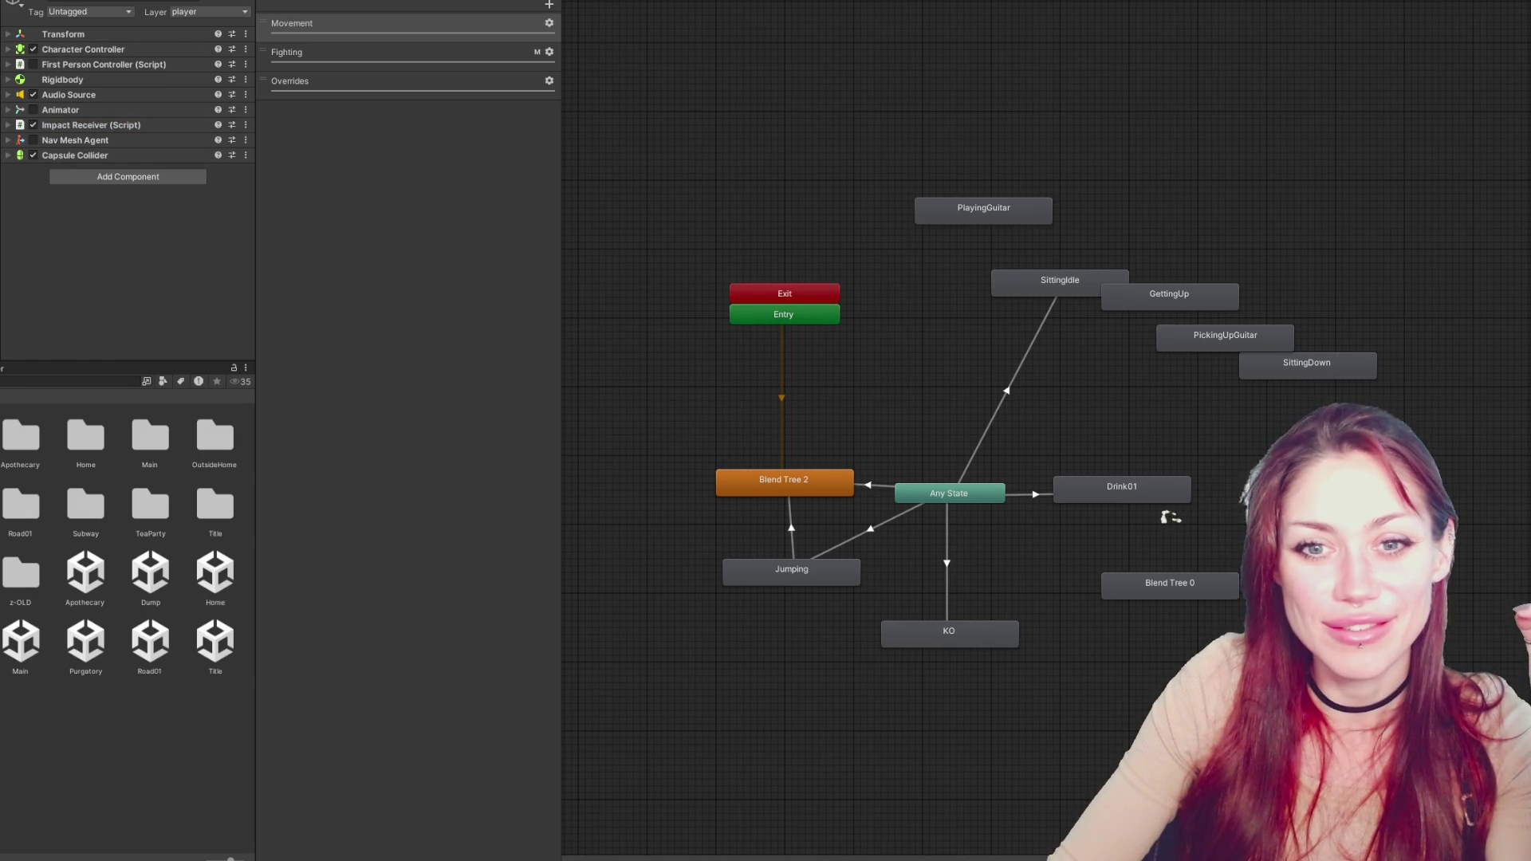
Locate and select the Player animator controller assigned to the Player-Male-New prefab's Animator
left_click(70, 86)
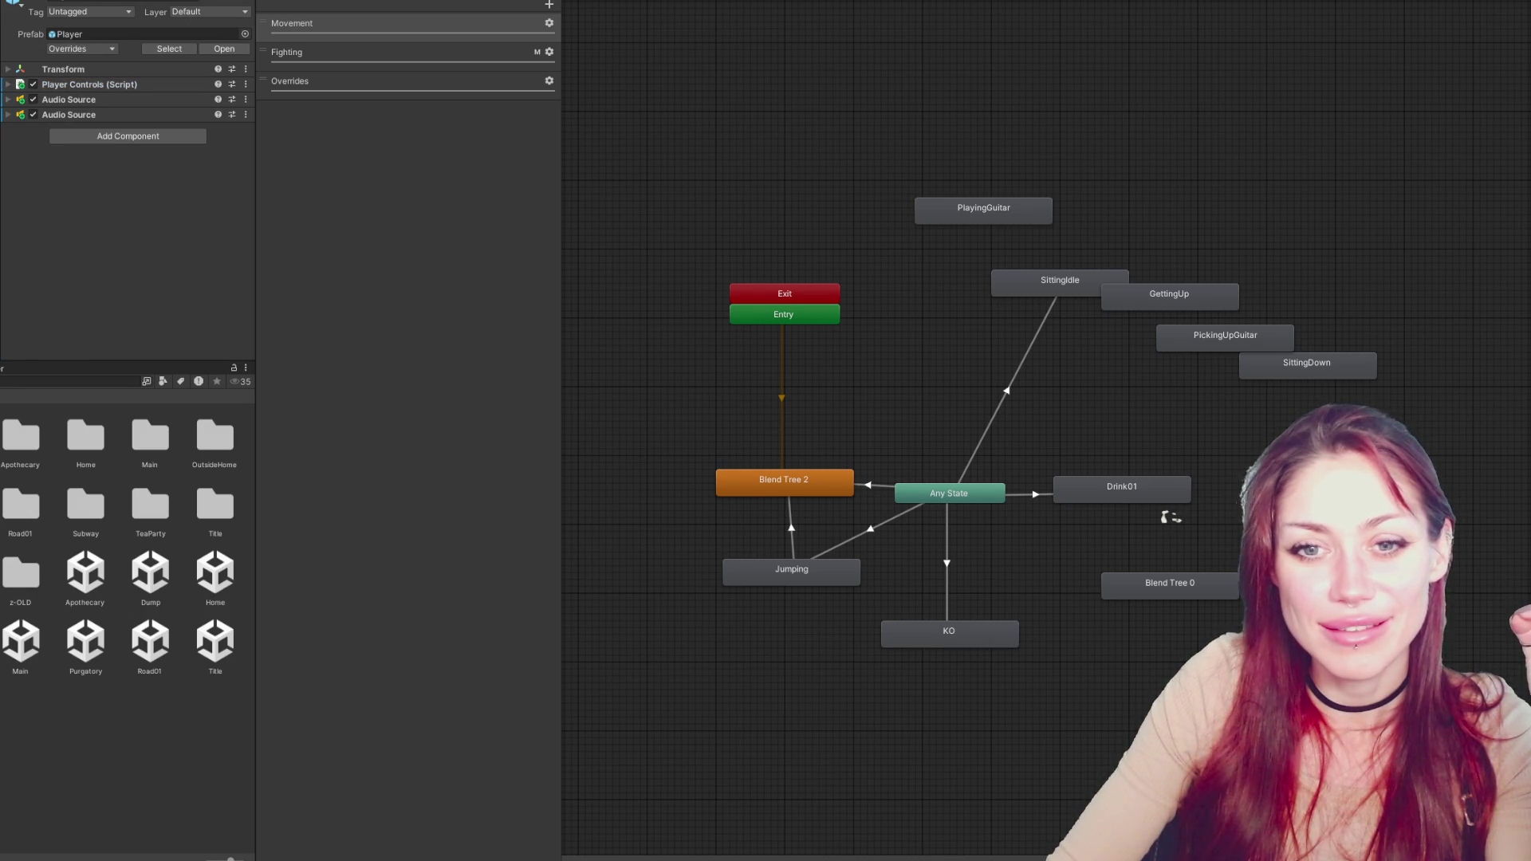
left_click(93, 87)
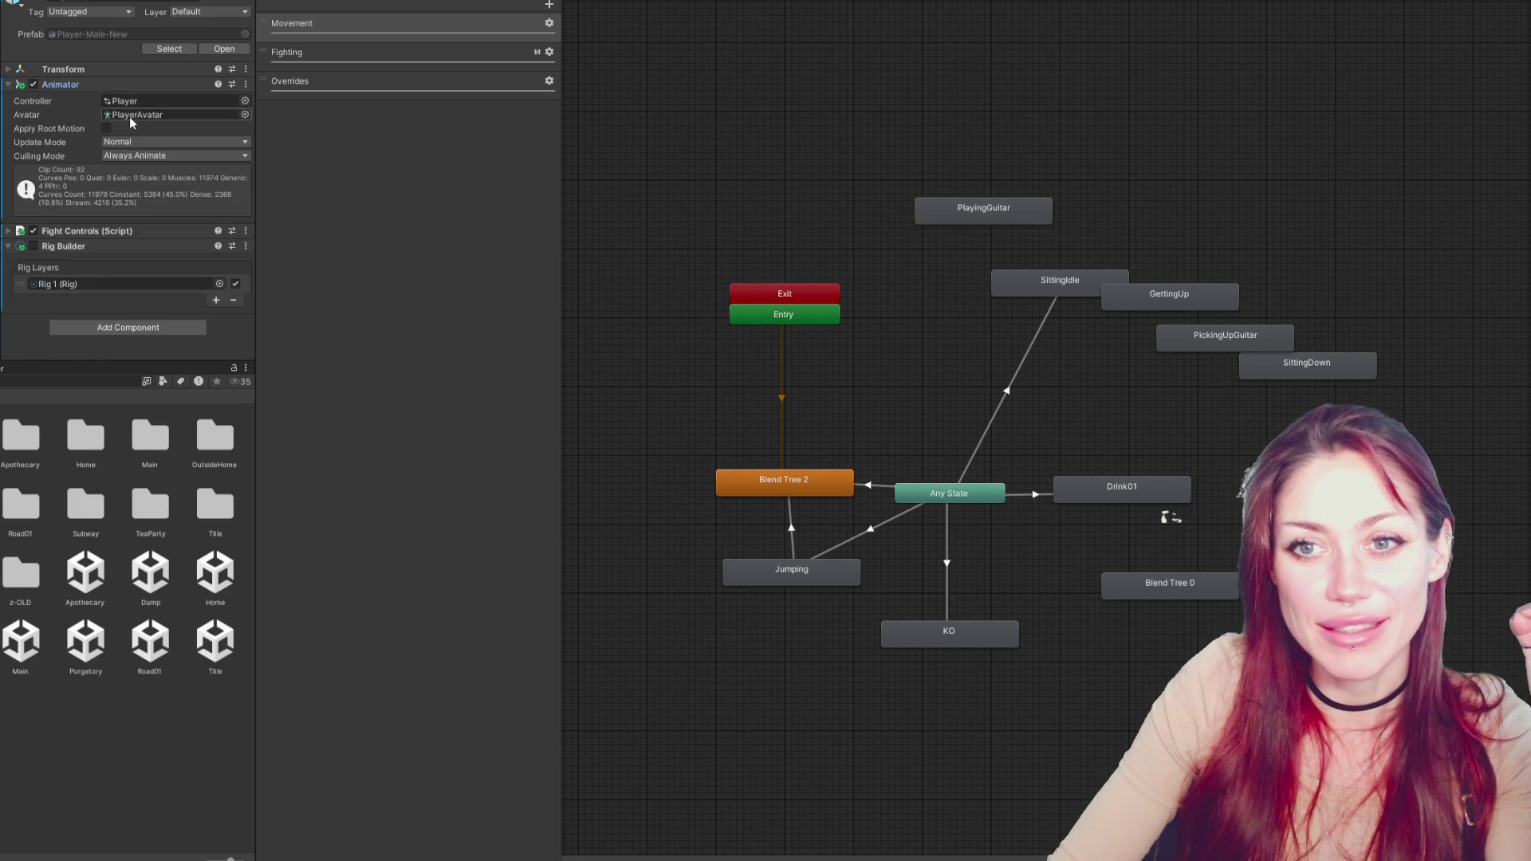
left_click(149, 102)
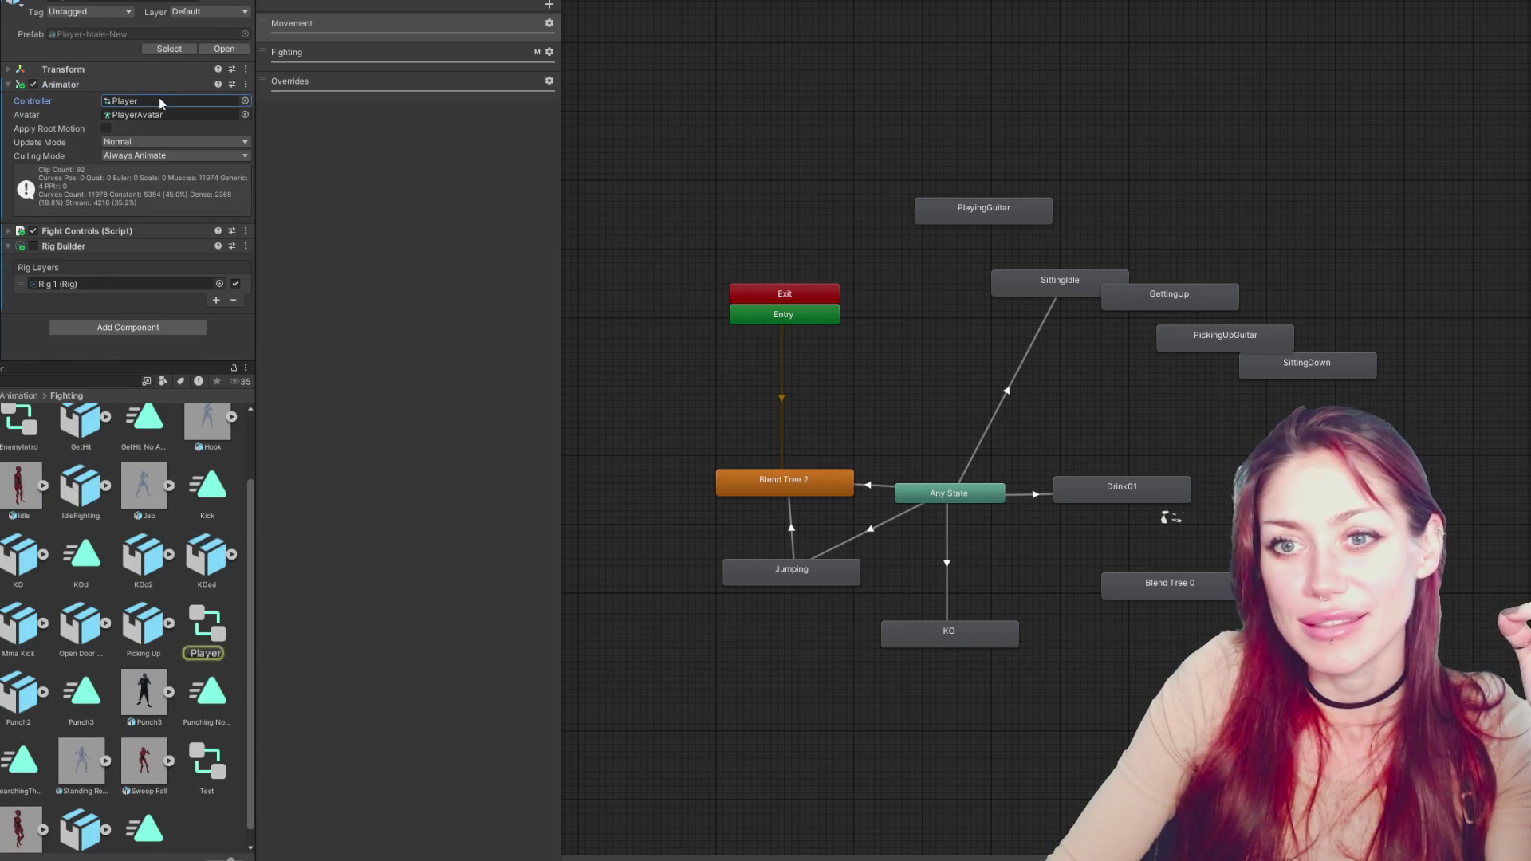
double_click(161, 101)
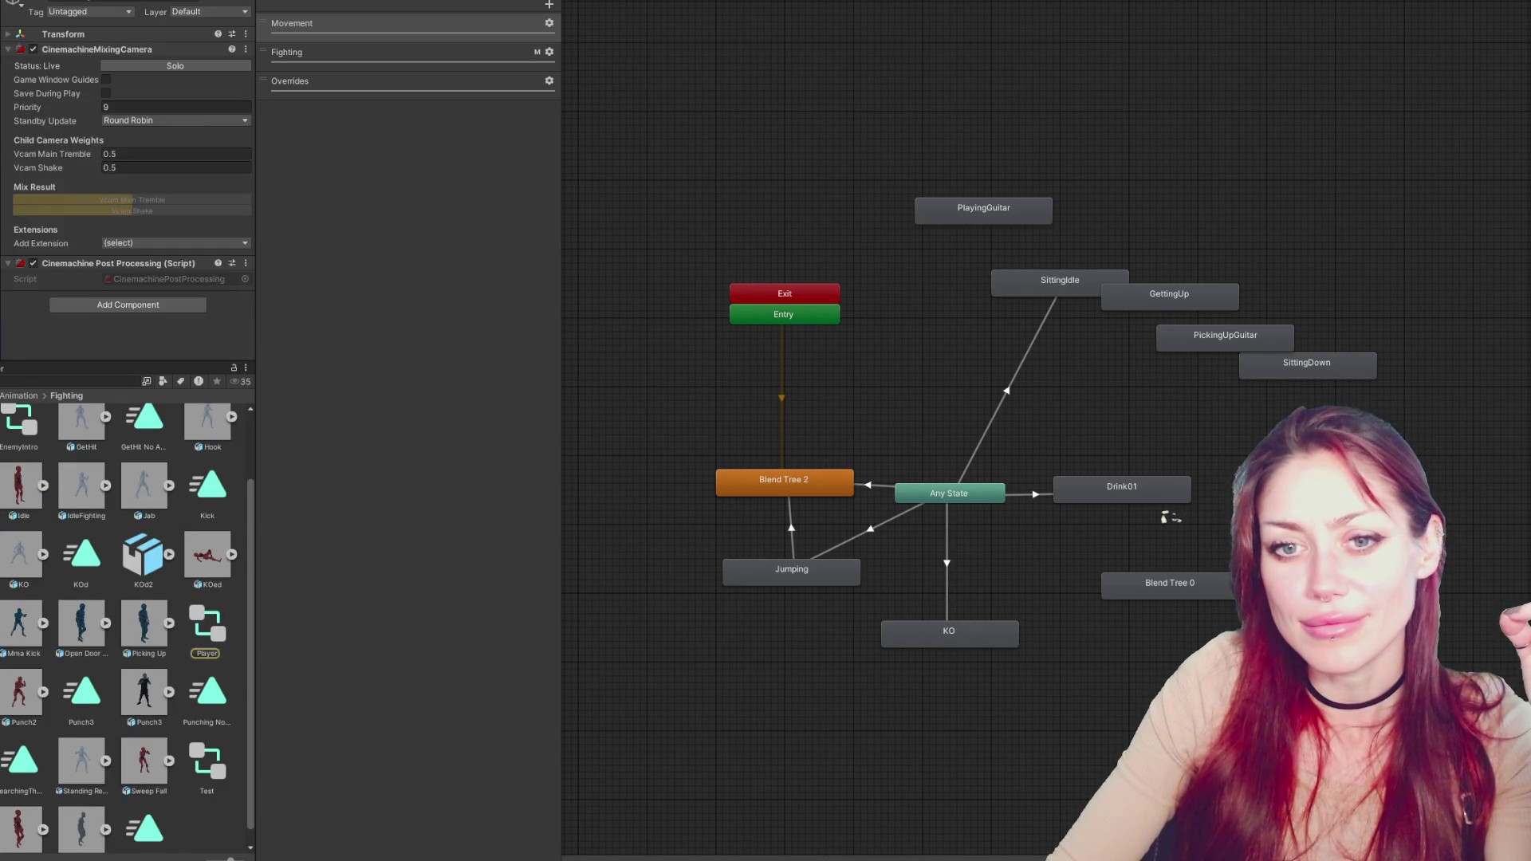
left_click(148, 102)
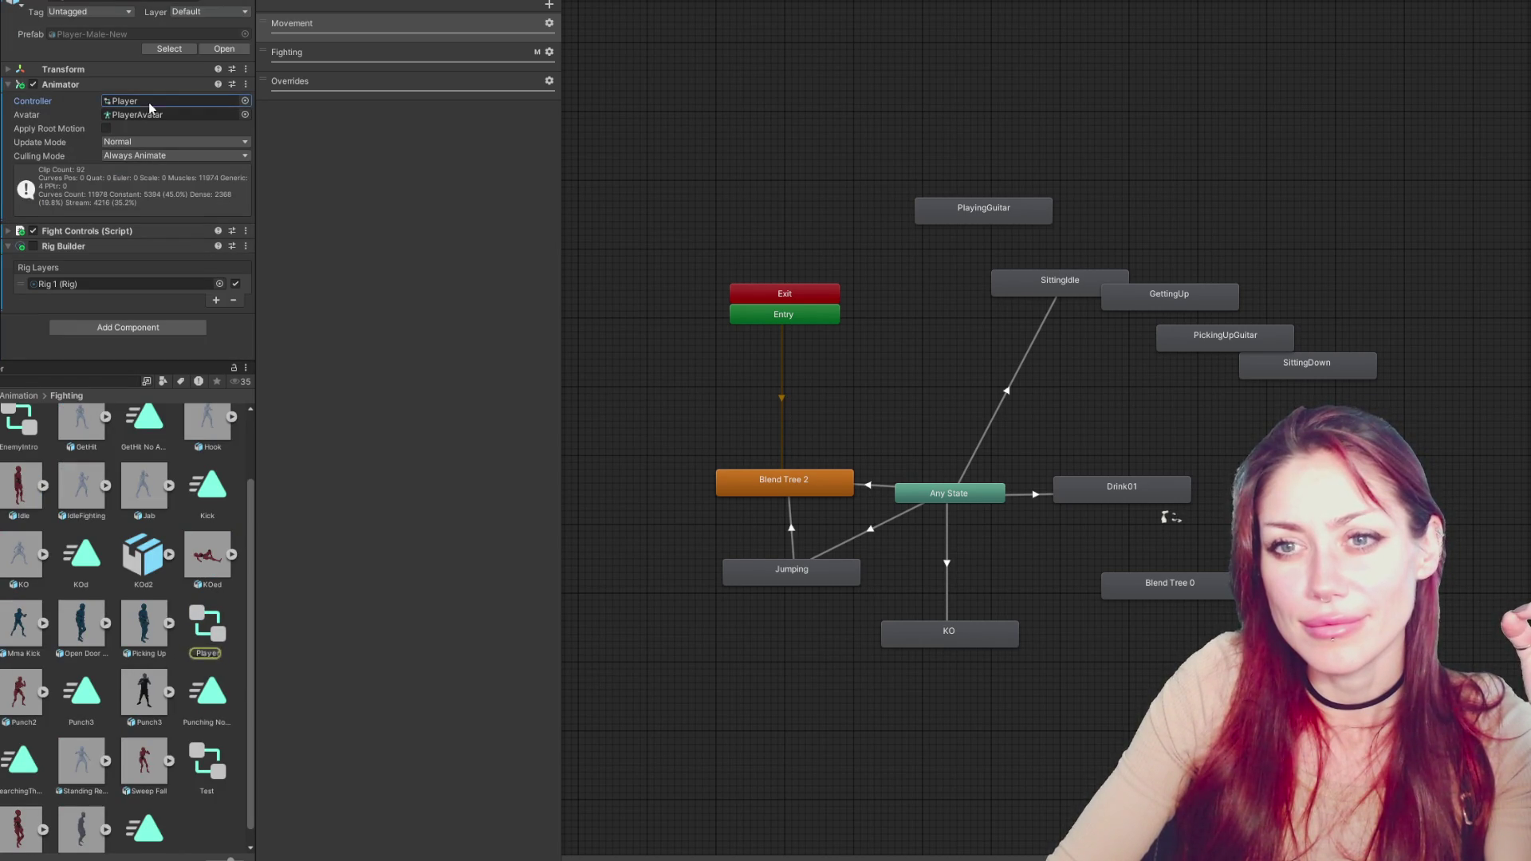
left_click(211, 613)
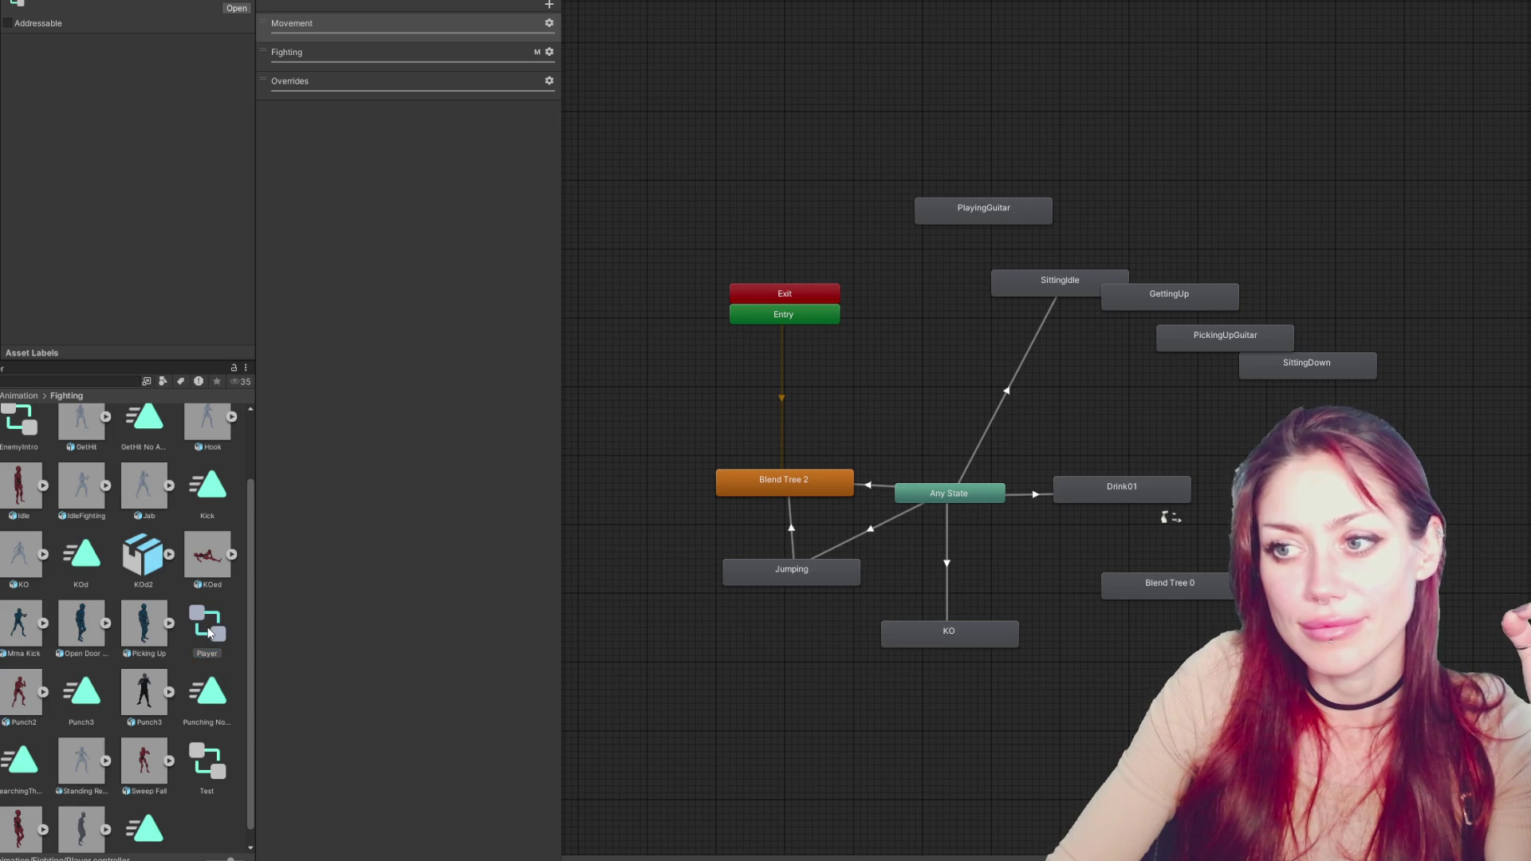
On the Fighting layer, inspect the Any State transitions to Swing 0, Attack and Knife substates, then move Swing Substate Machine down-right
left_click(400, 52)
mouse_move(755, 332)
left_mouse_down()
mouse_move(830, 242)
mouse_move(831, 292)
left_mouse_up()
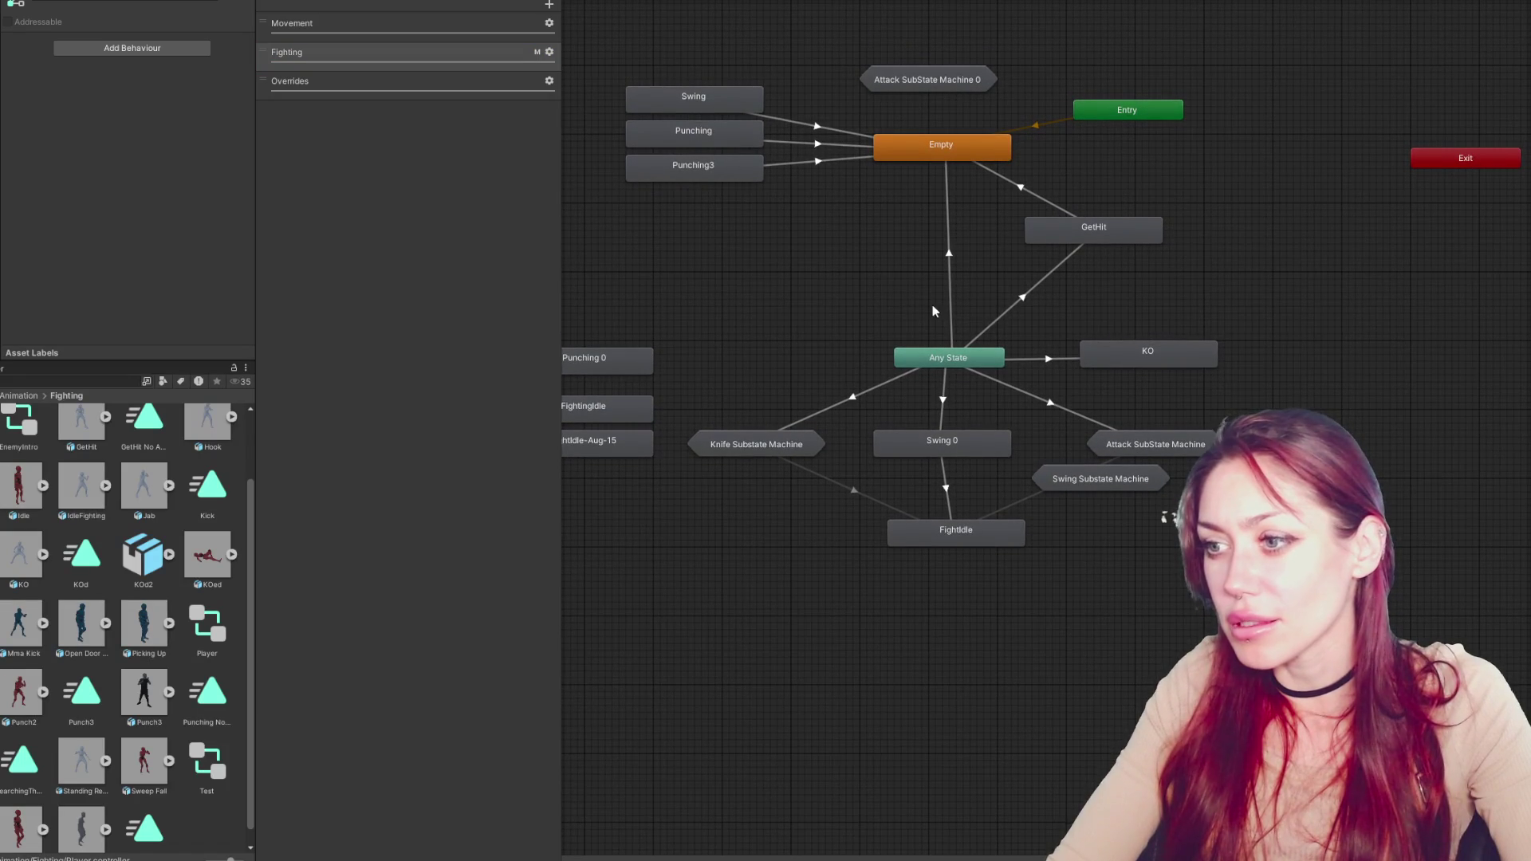
left_click(945, 400)
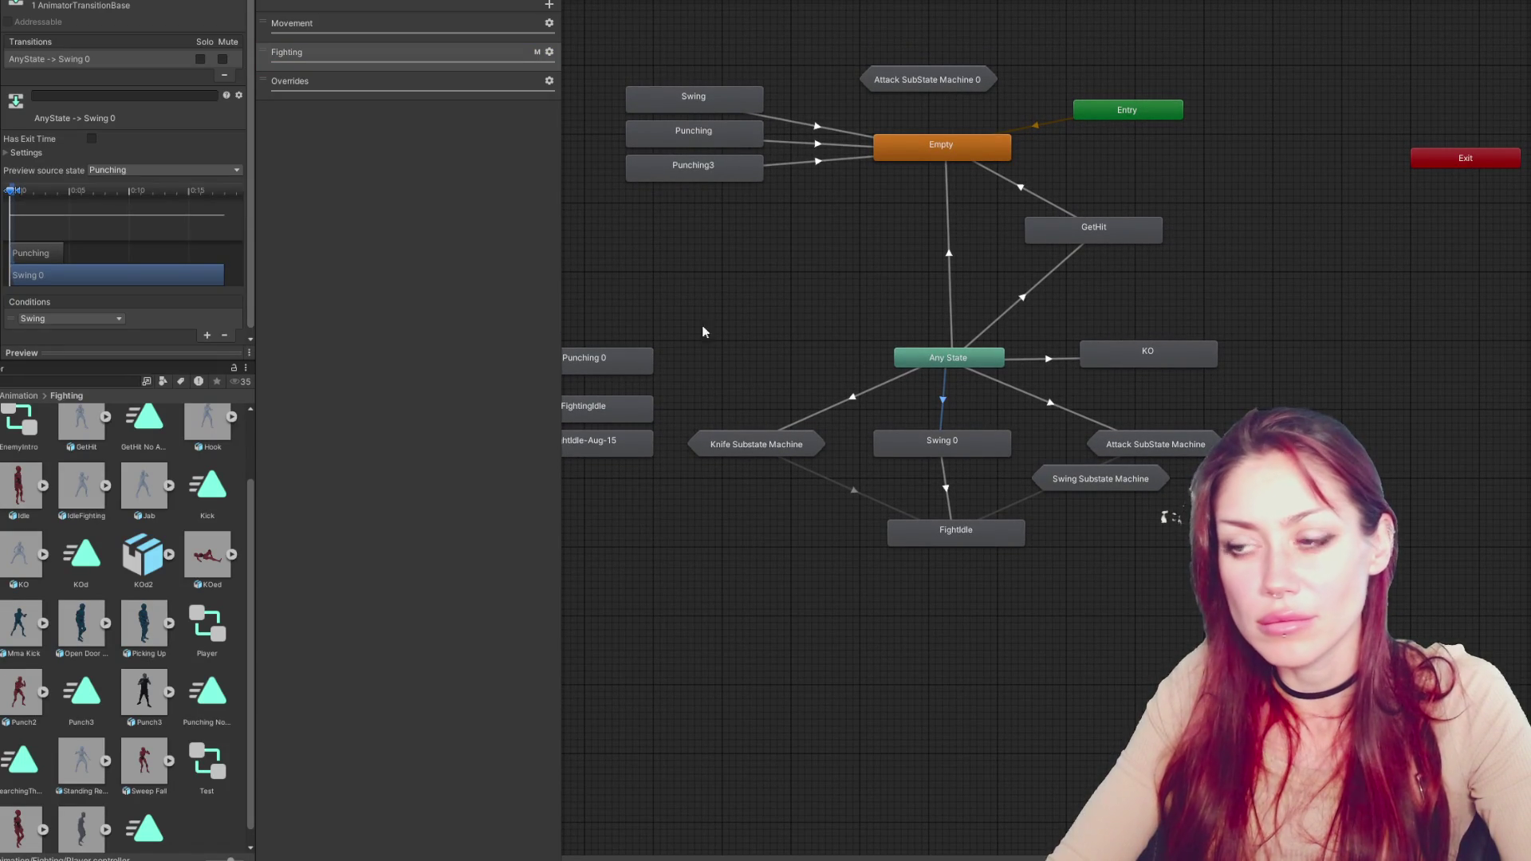
left_click(1068, 416)
left_click(871, 394)
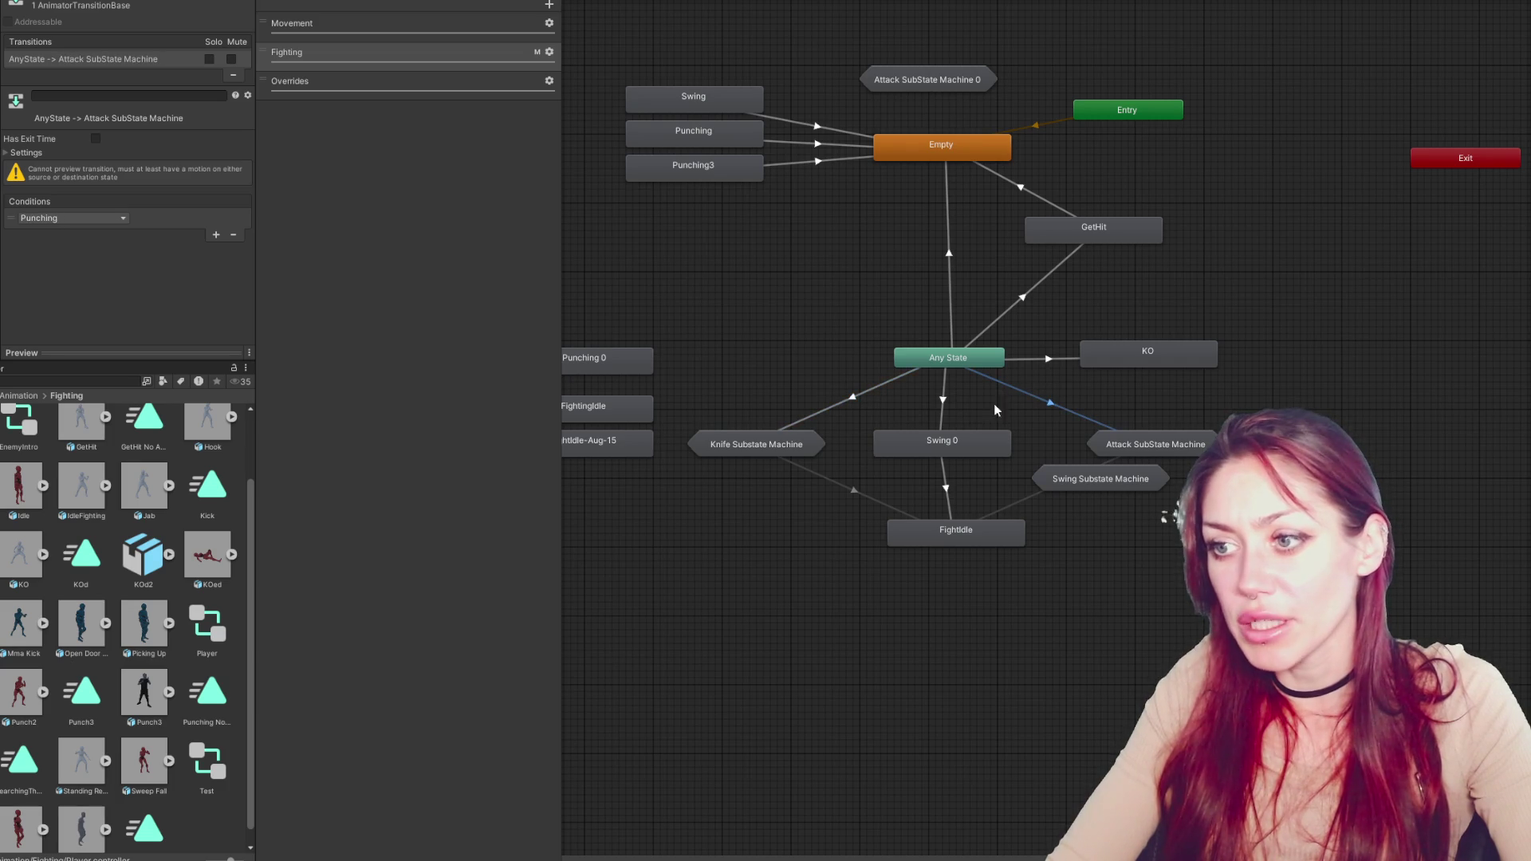
left_click(942, 410)
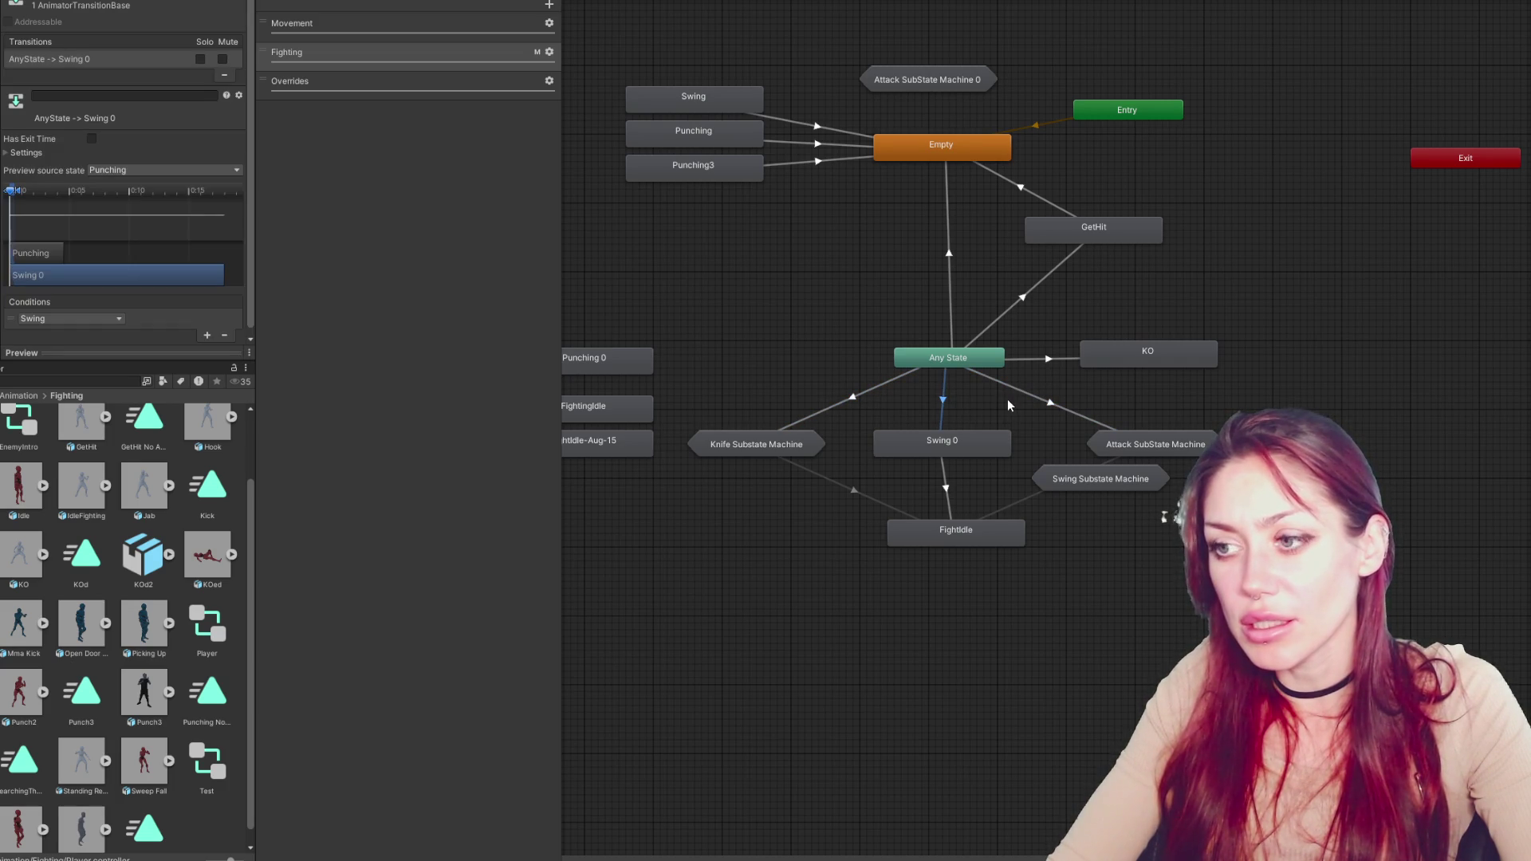
left_click(1051, 402)
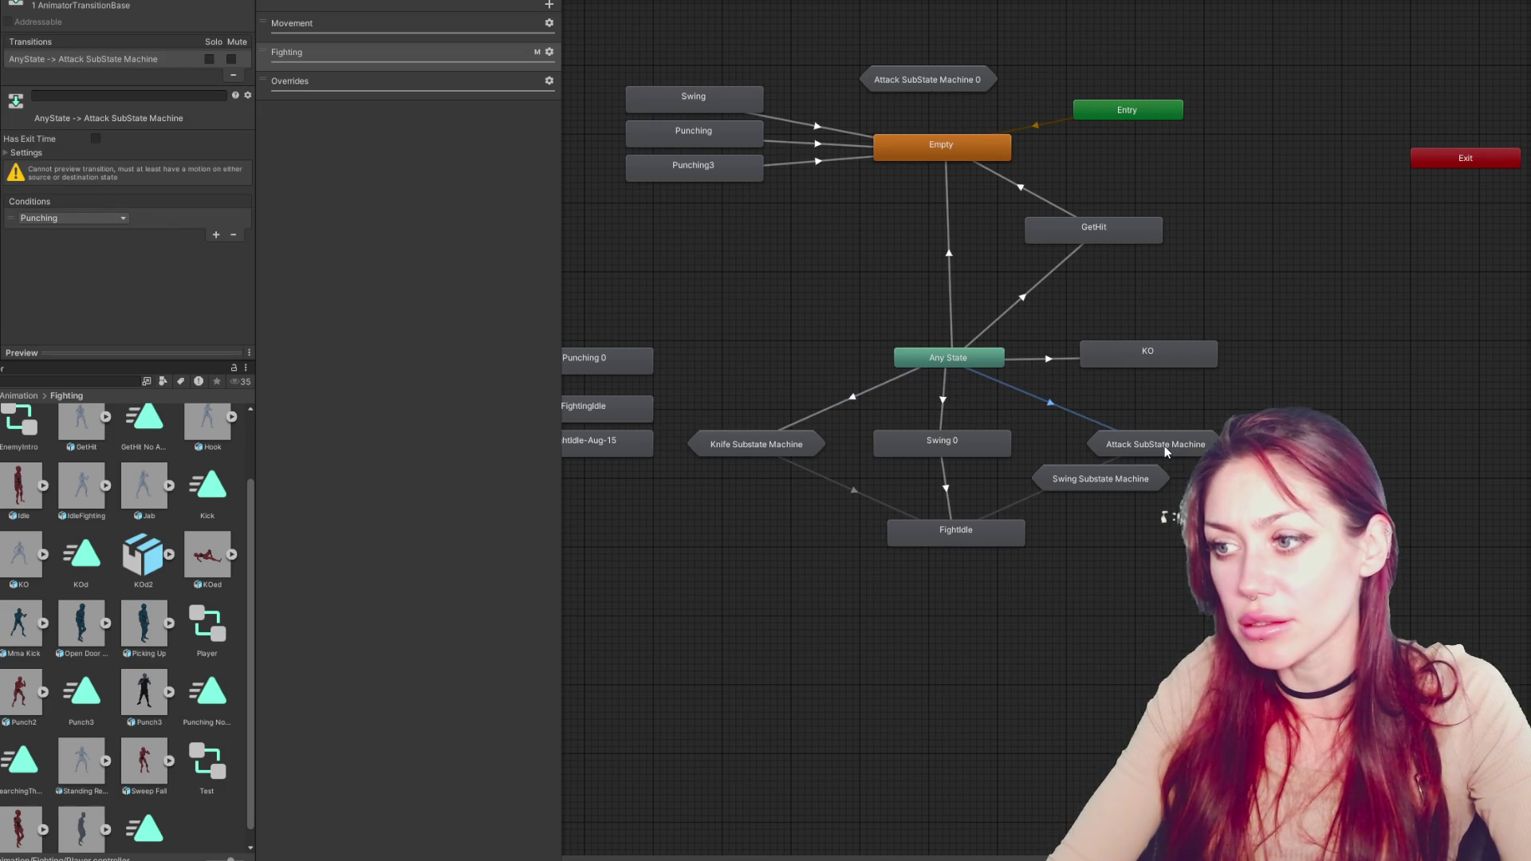
left_click_drag(1129, 480, 1169, 522)
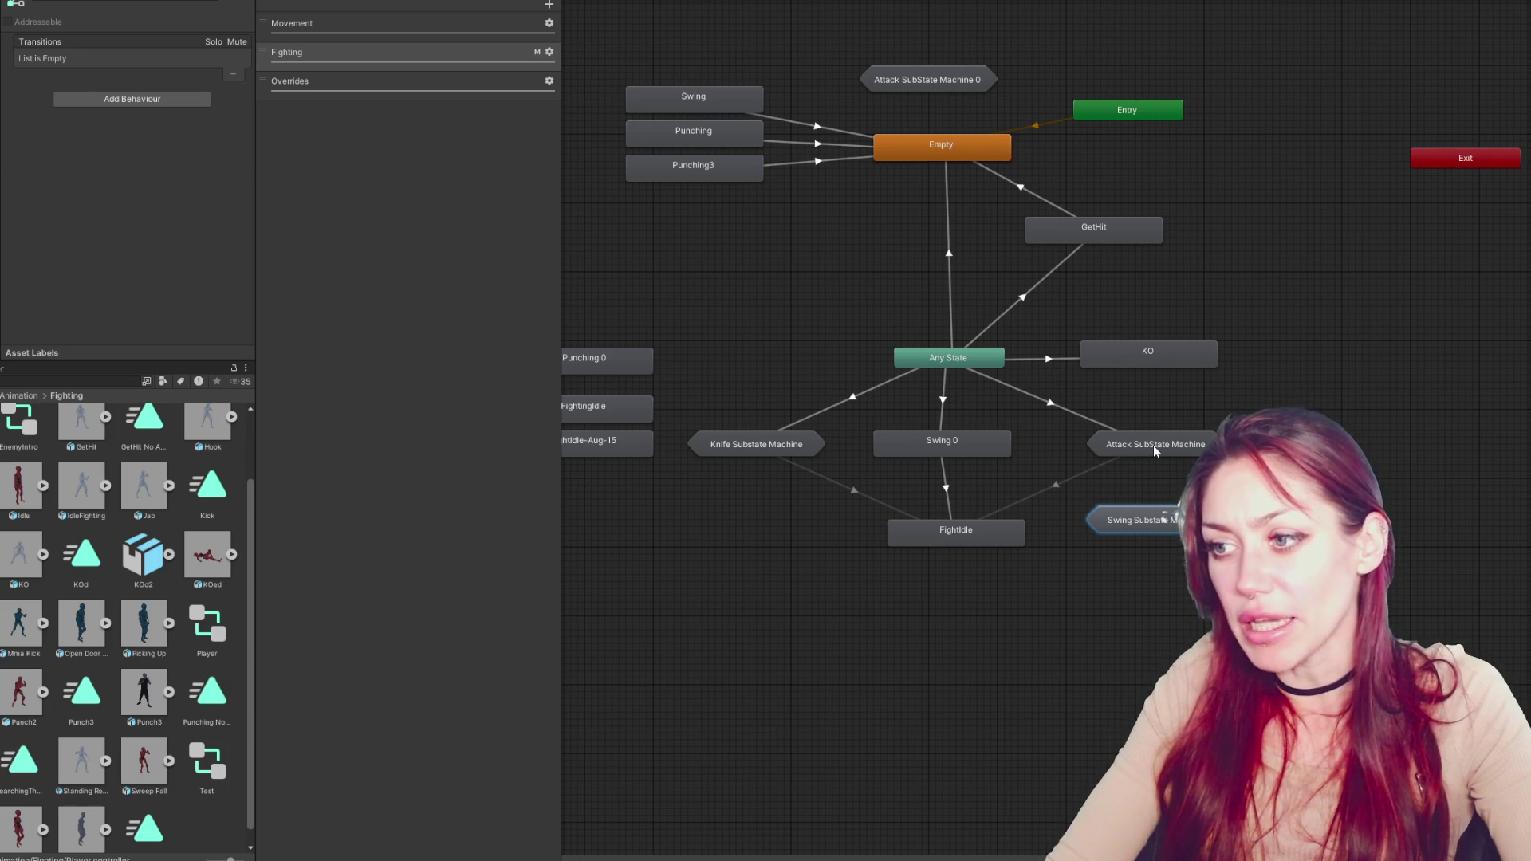
Inside Attack SubState Machine, arrange the jab states into one evenly spaced column
double_click(1153, 445)
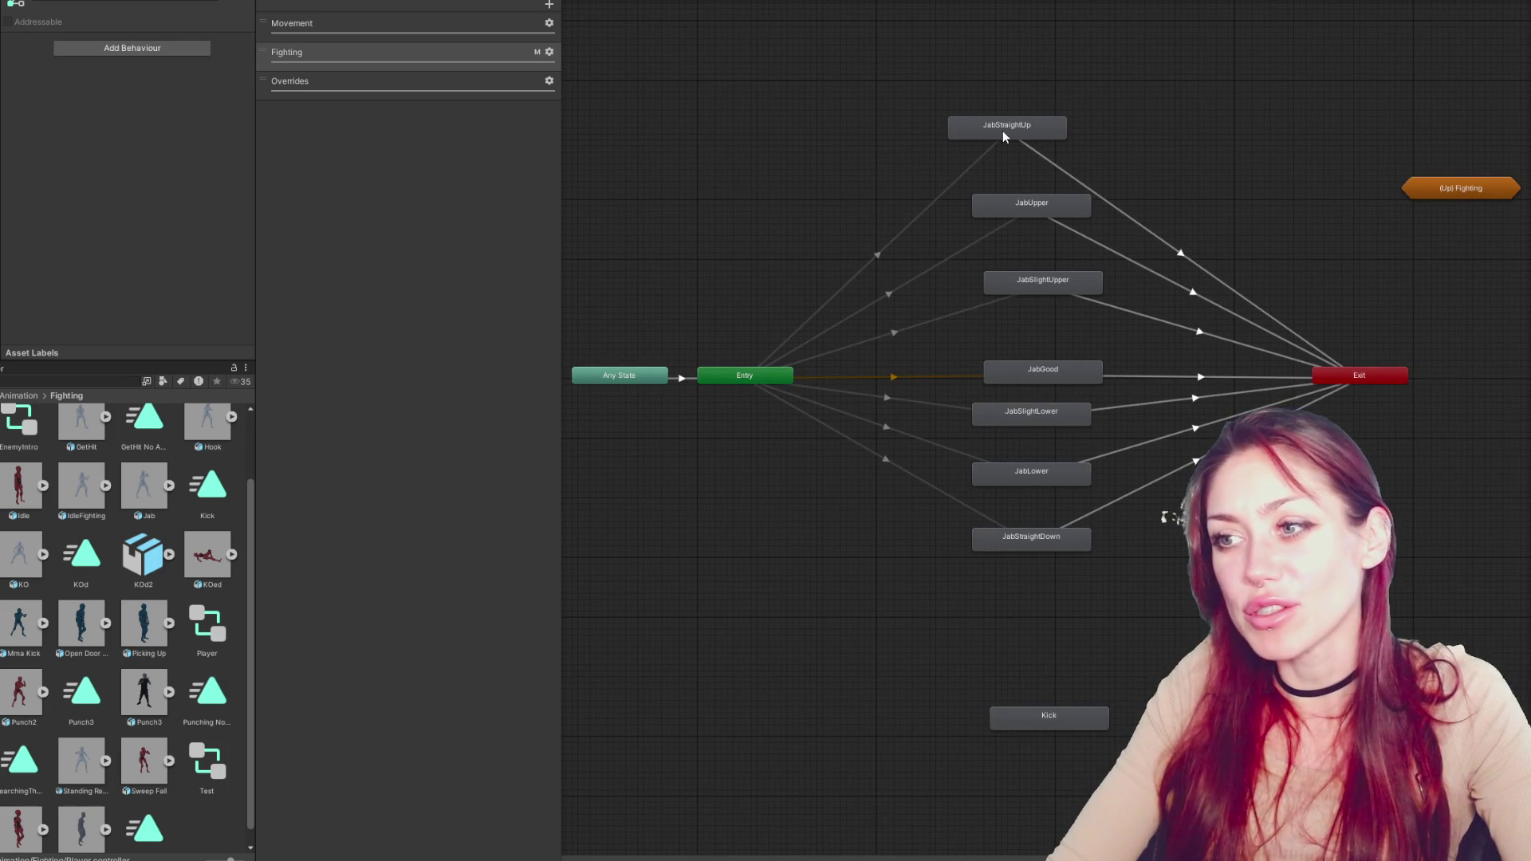
left_click_drag(1006, 125, 1024, 124)
left_click_drag(1057, 361, 1043, 412)
left_click_drag(1027, 470, 1045, 471)
left_click_drag(1038, 538, 1061, 538)
mouse_move(1047, 375)
left_mouse_down()
mouse_move(1051, 349)
mouse_move(1028, 474)
left_mouse_up()
left_click_drag(1033, 543, 1019, 534)
left_click_drag(1038, 279, 1031, 309)
left_click_drag(1036, 205, 1036, 240)
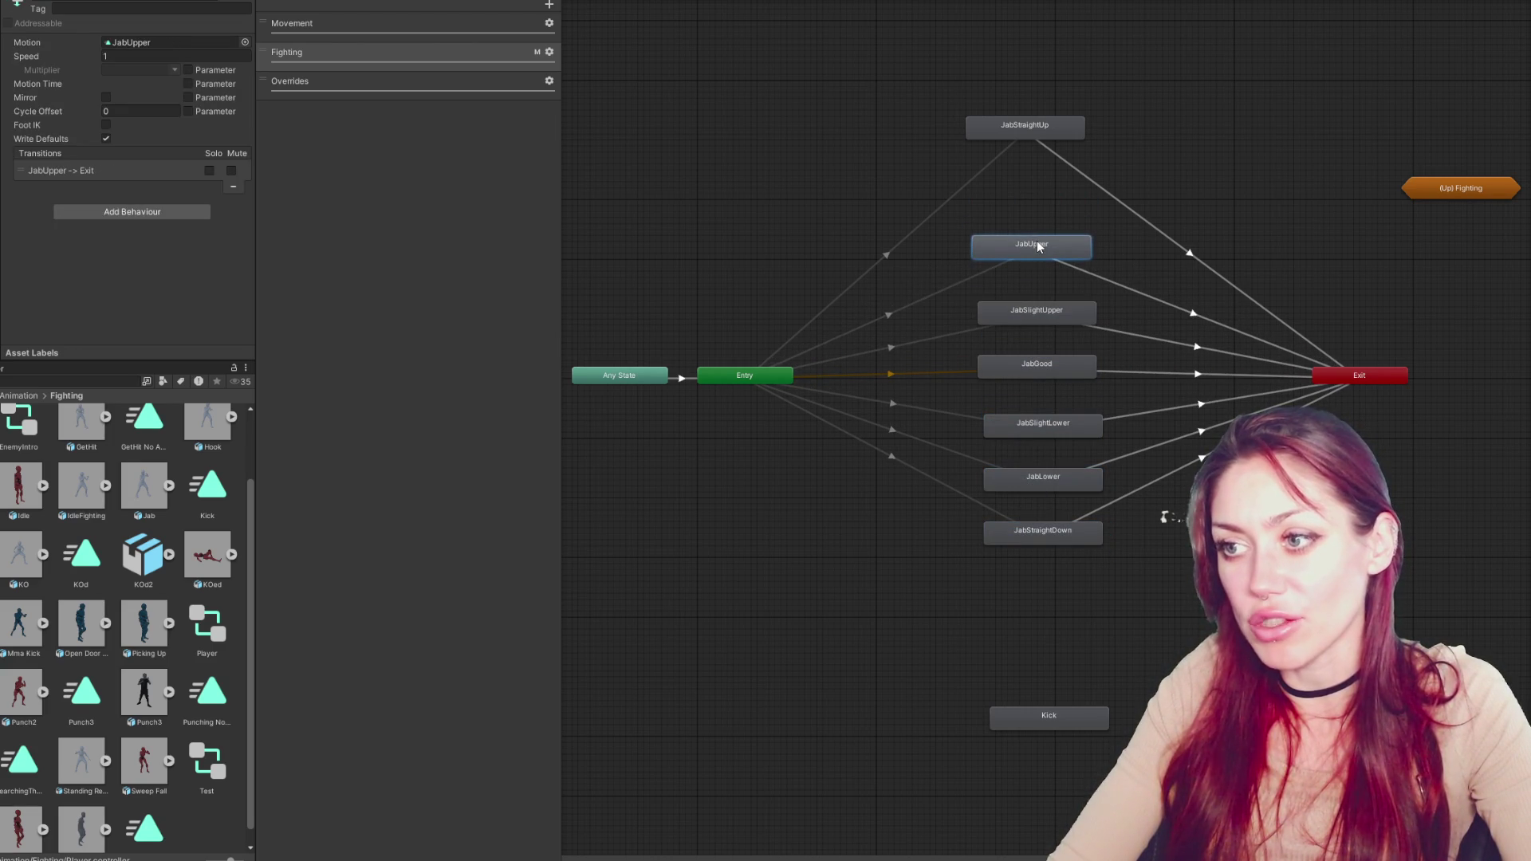
left_click_drag(1036, 131, 1040, 174)
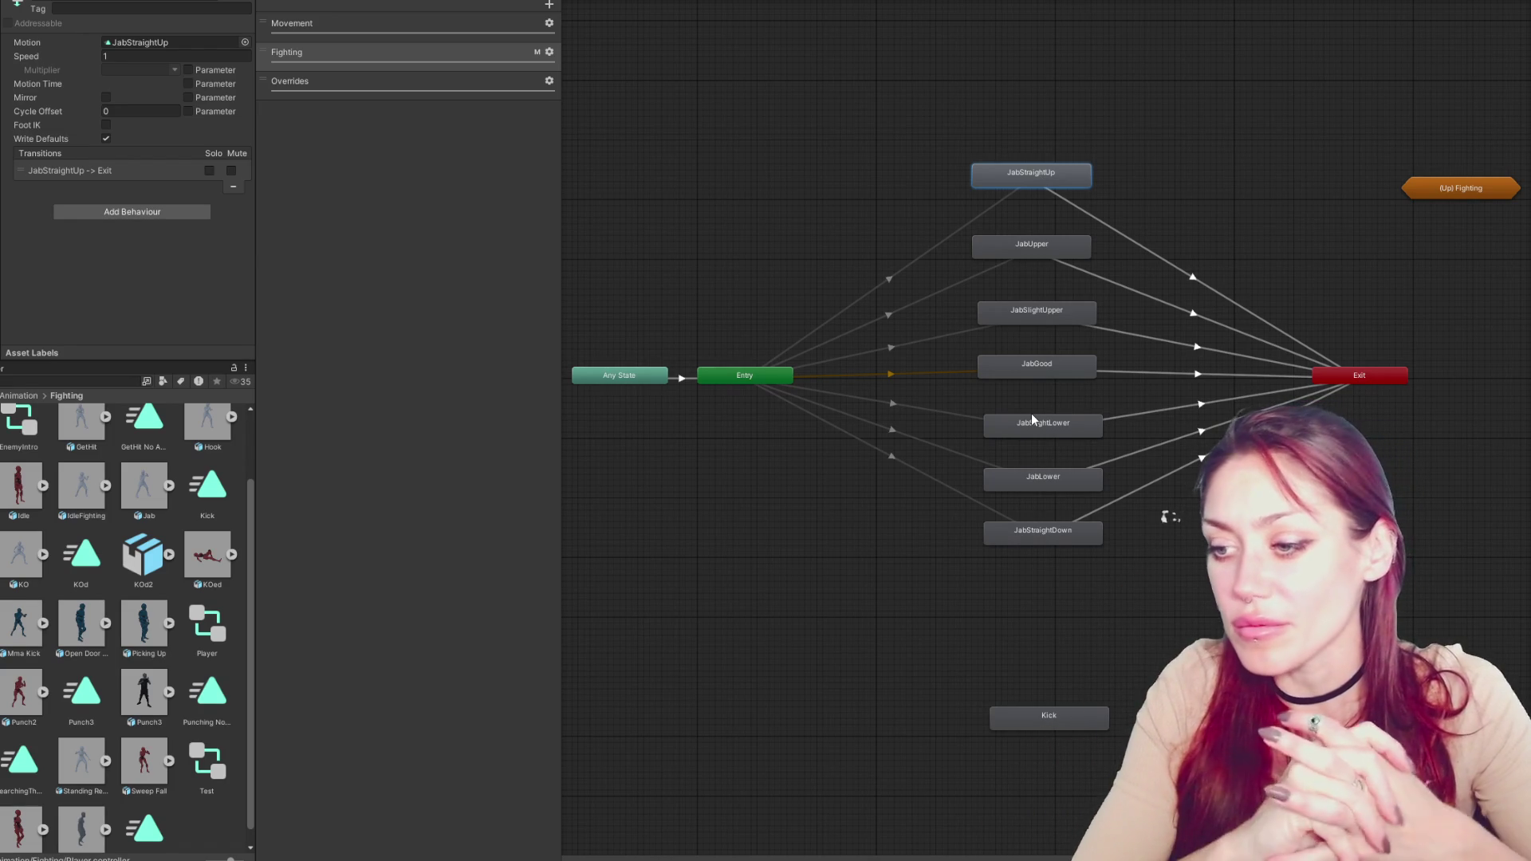
Locate the JabGood state's motion clip and open it in the Animation window
left_click(1058, 372)
double_click(1058, 371)
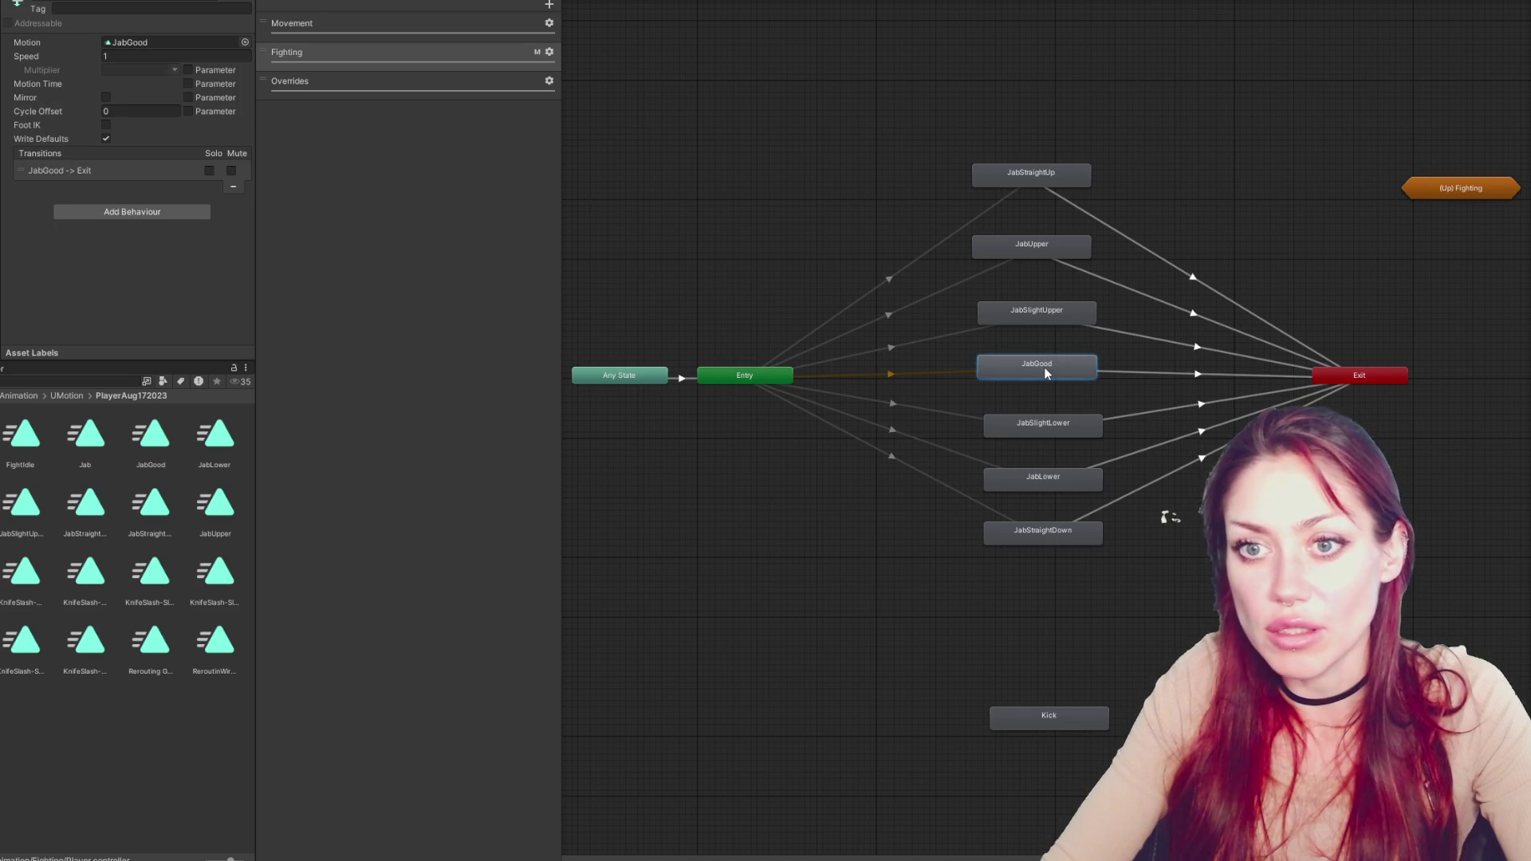
double_click(1046, 371)
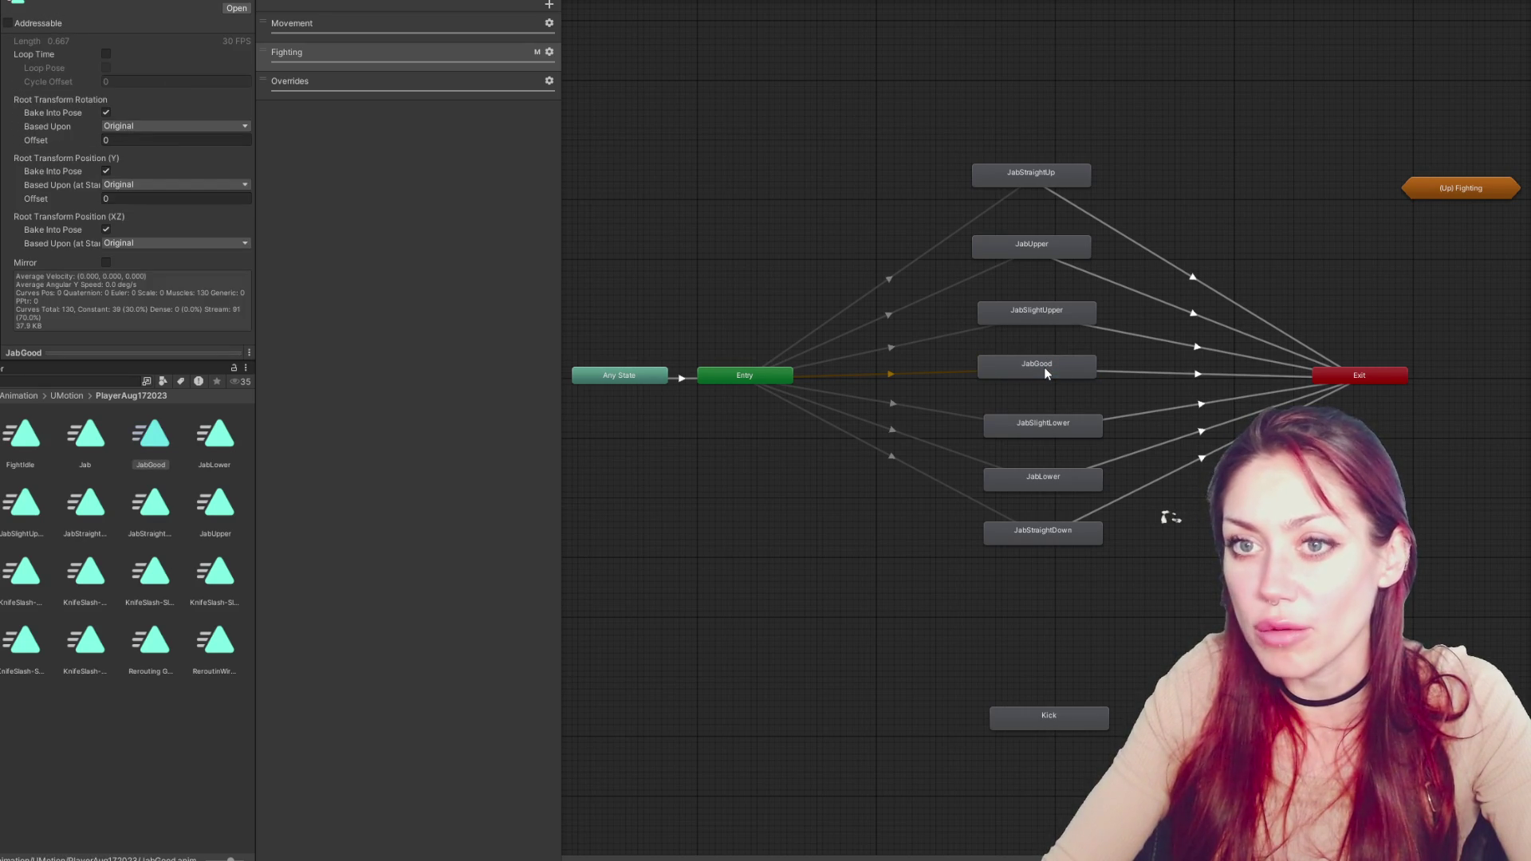
left_click(1047, 365)
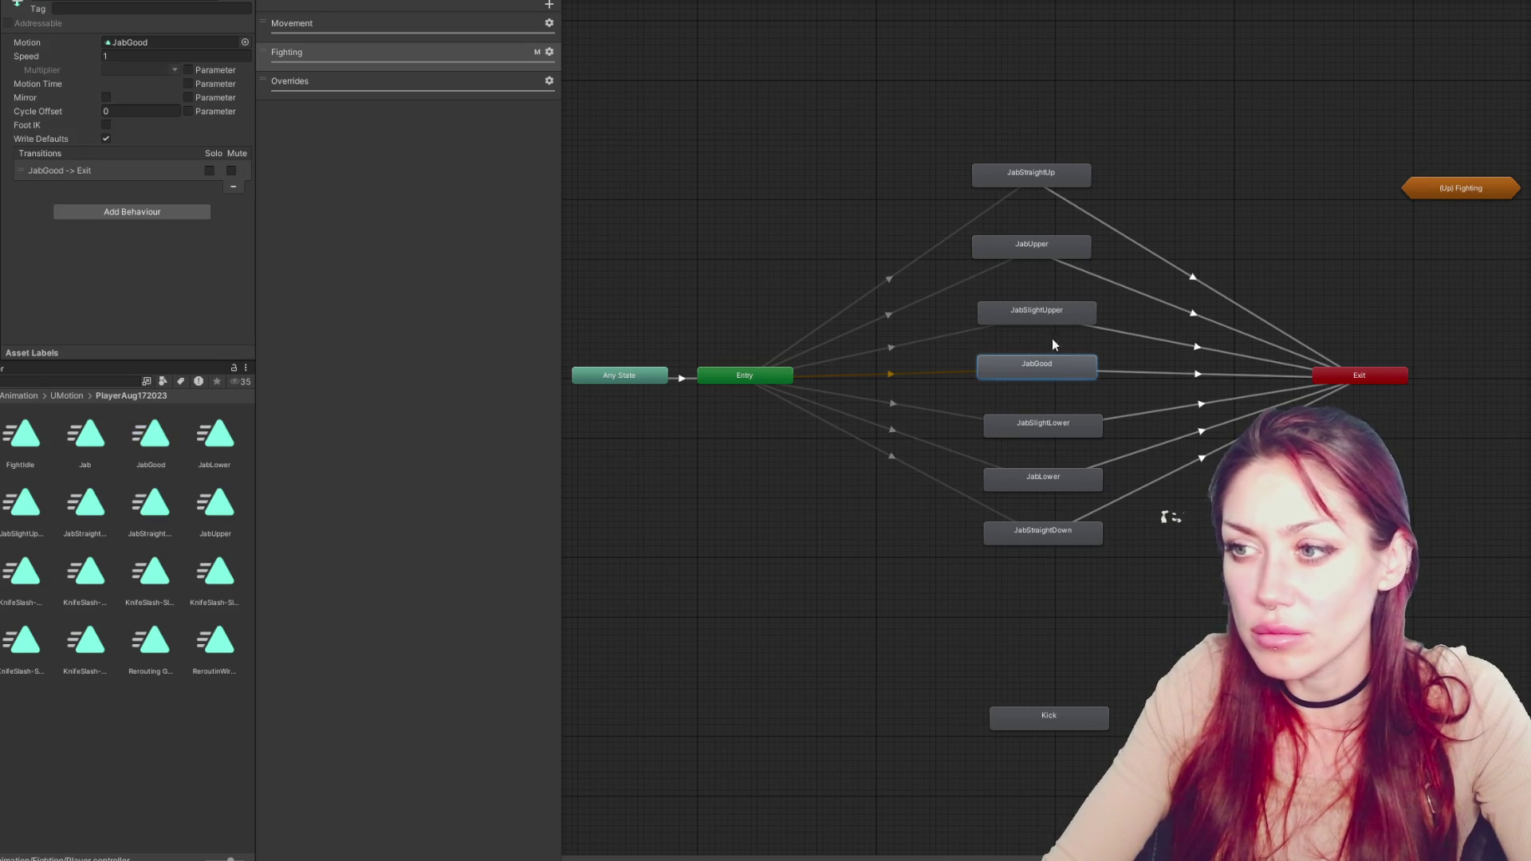
left_click(186, 46)
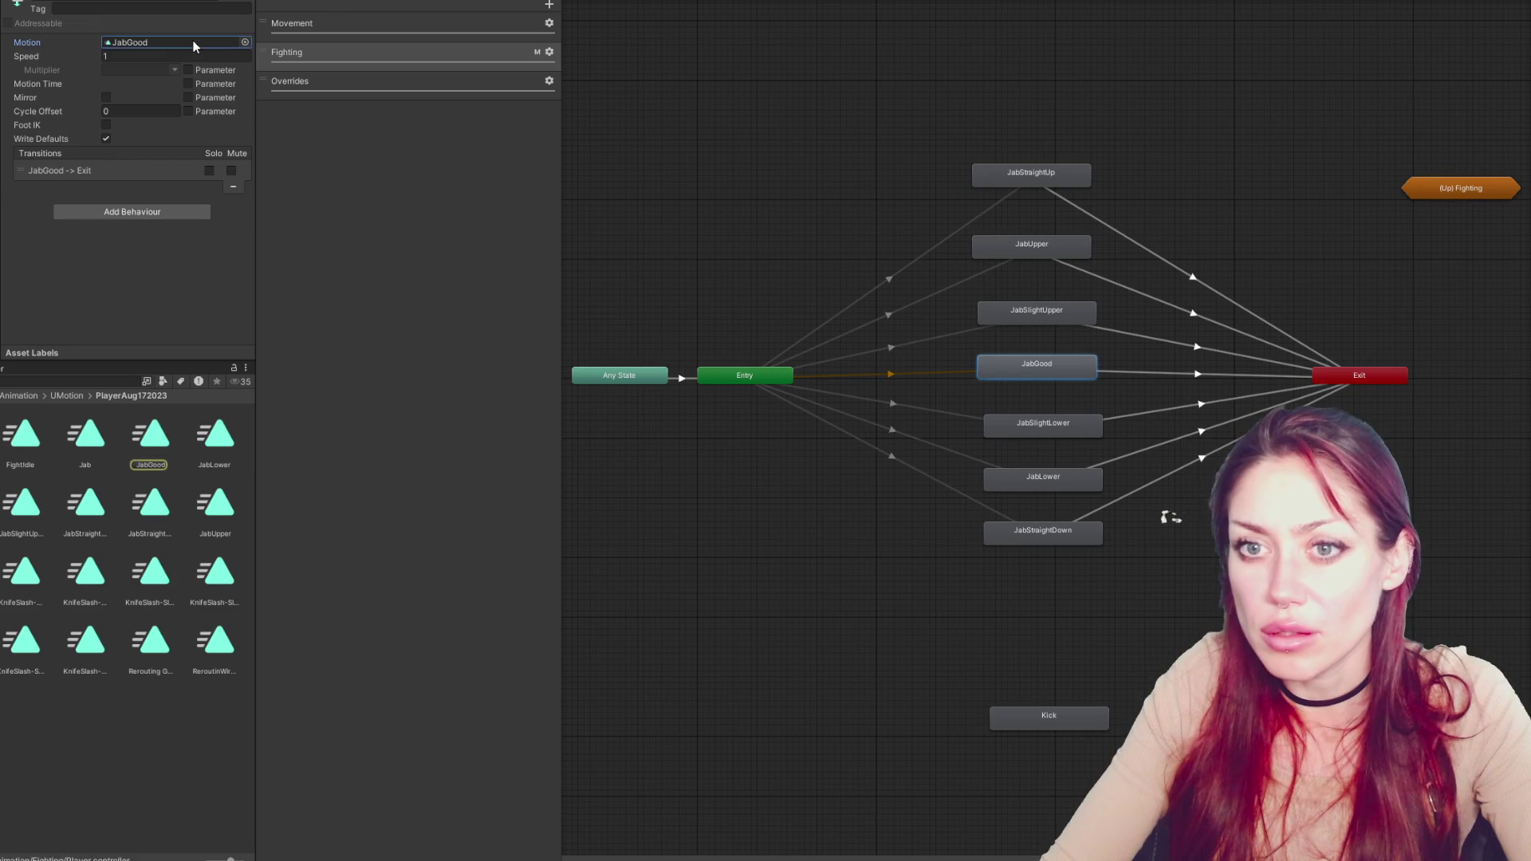
left_click(153, 437)
double_click(154, 434)
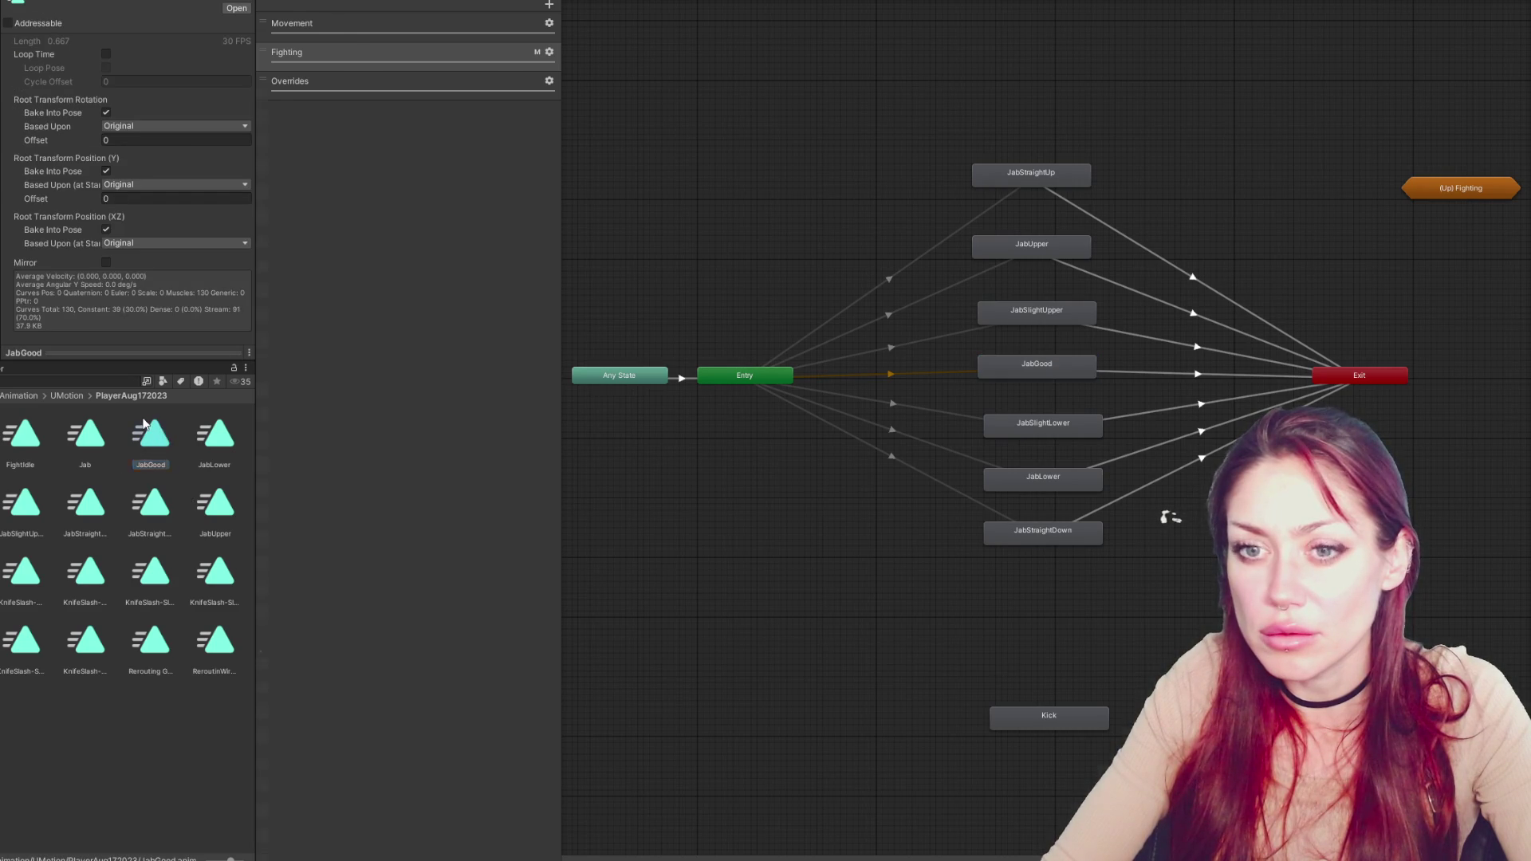
Check JabGood's StartAttackAnim and EndAttackAnim events, move EndAttackAnim earlier, then select the JabStraightUp state
left_click(1138, 4)
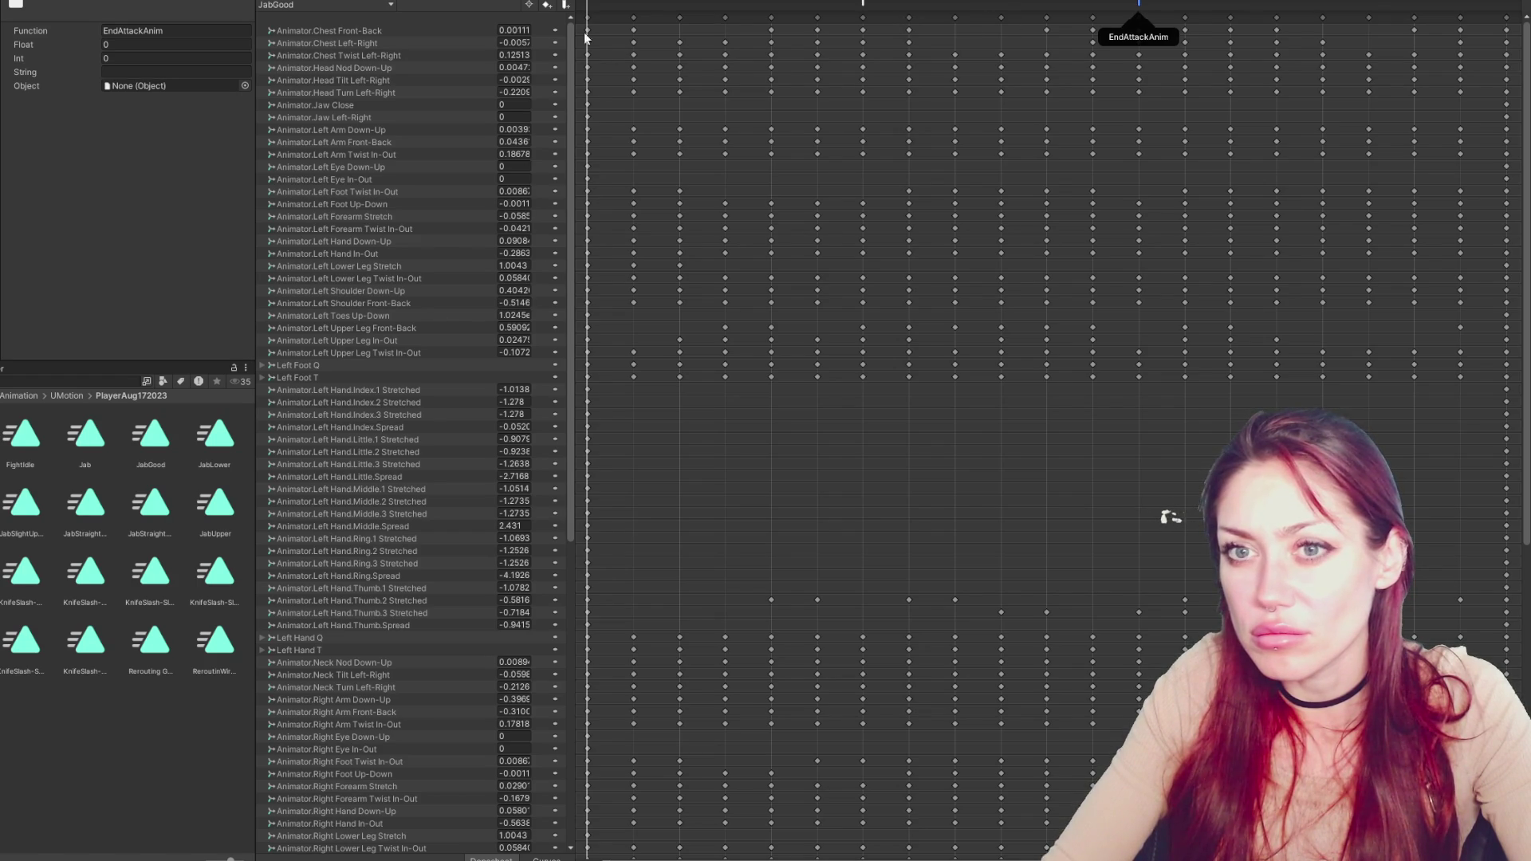
left_click(863, 6)
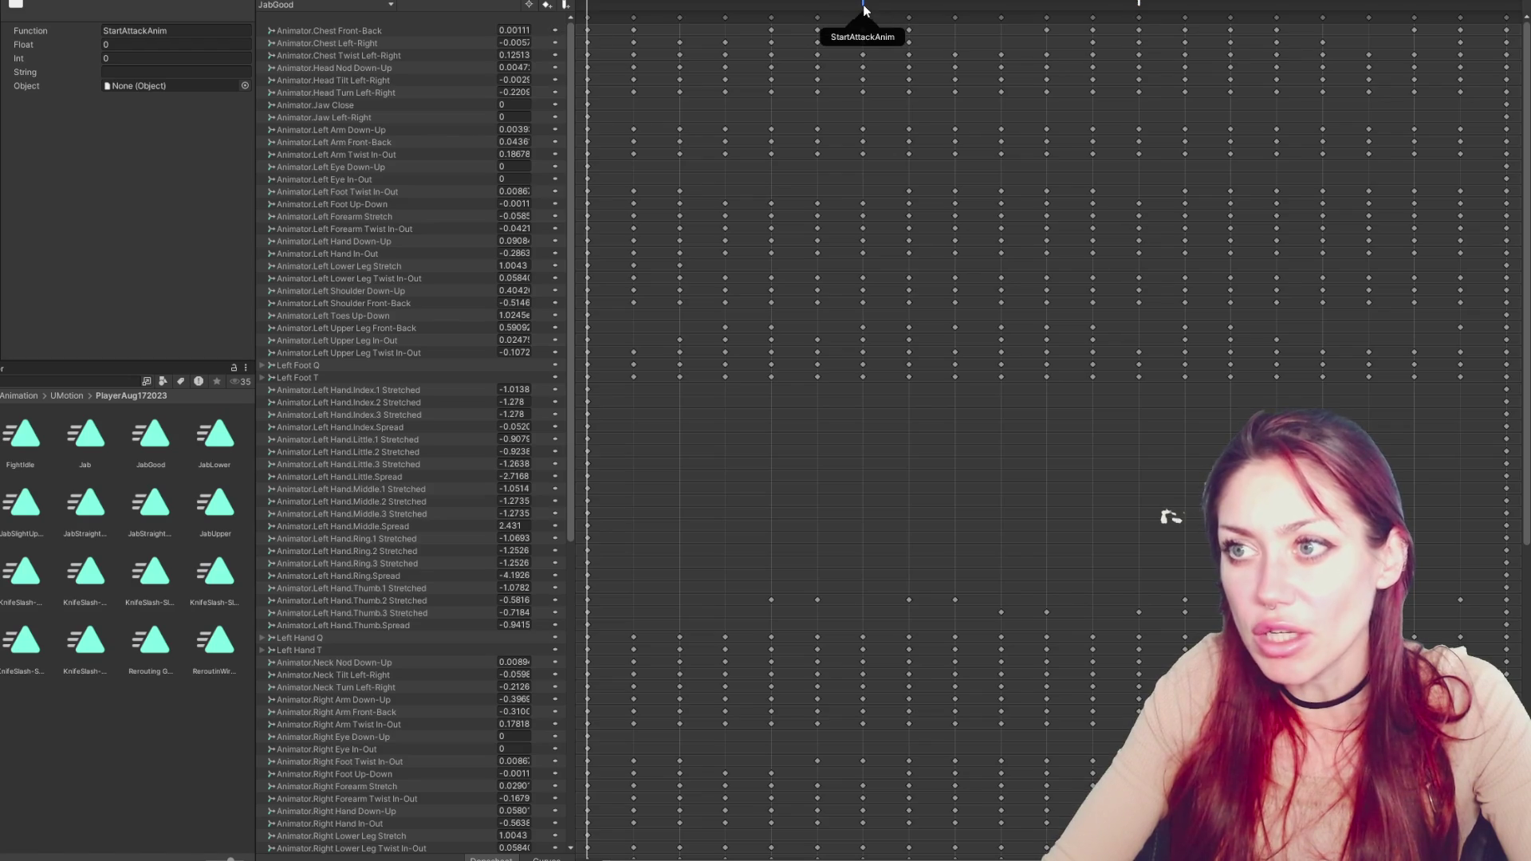
left_click(1138, 5)
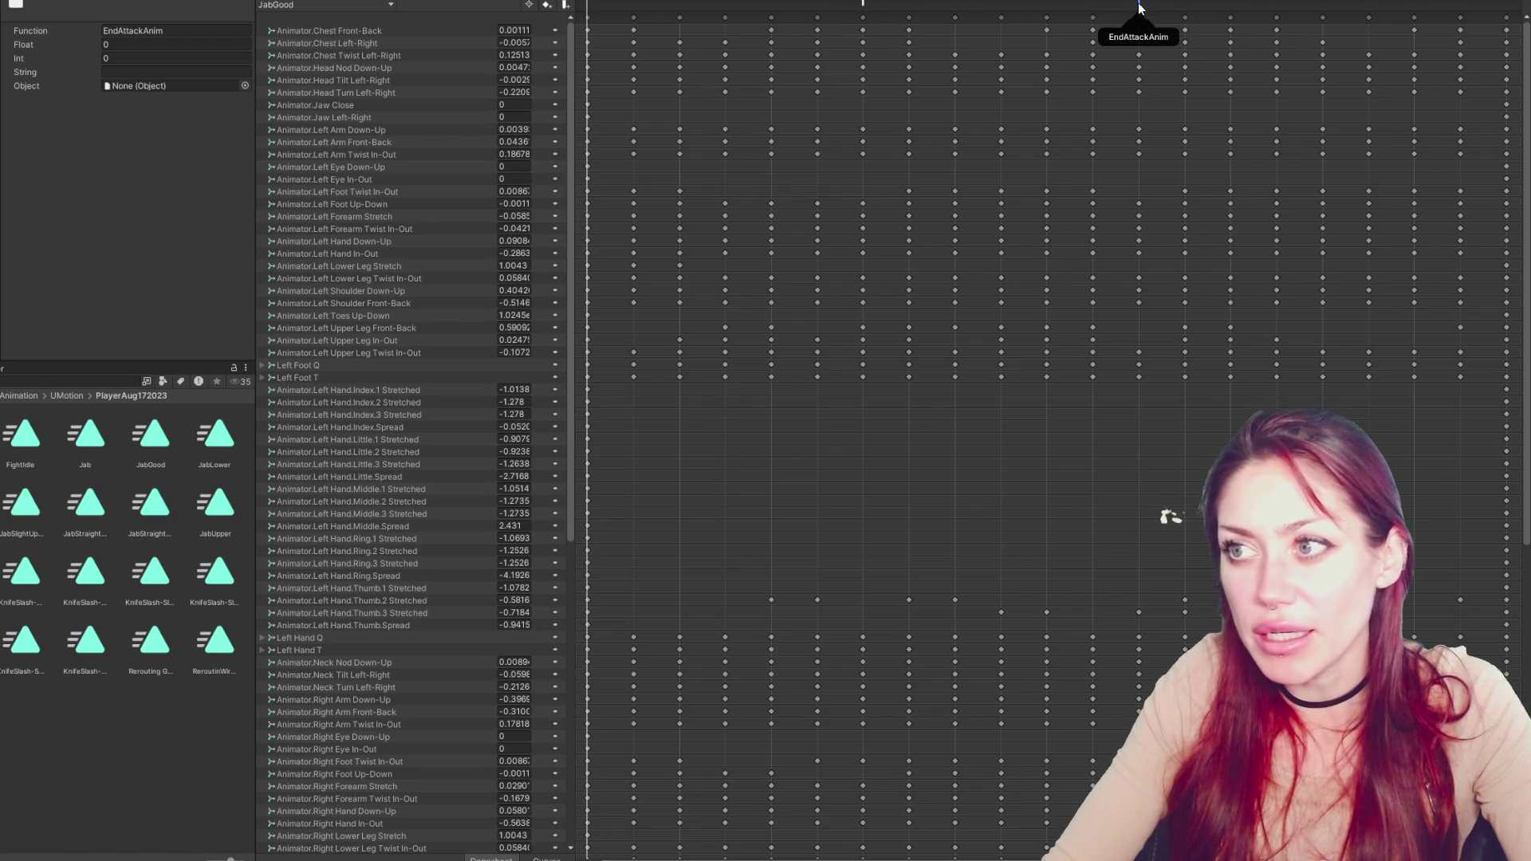
left_click_drag(1139, 6, 1061, 4)
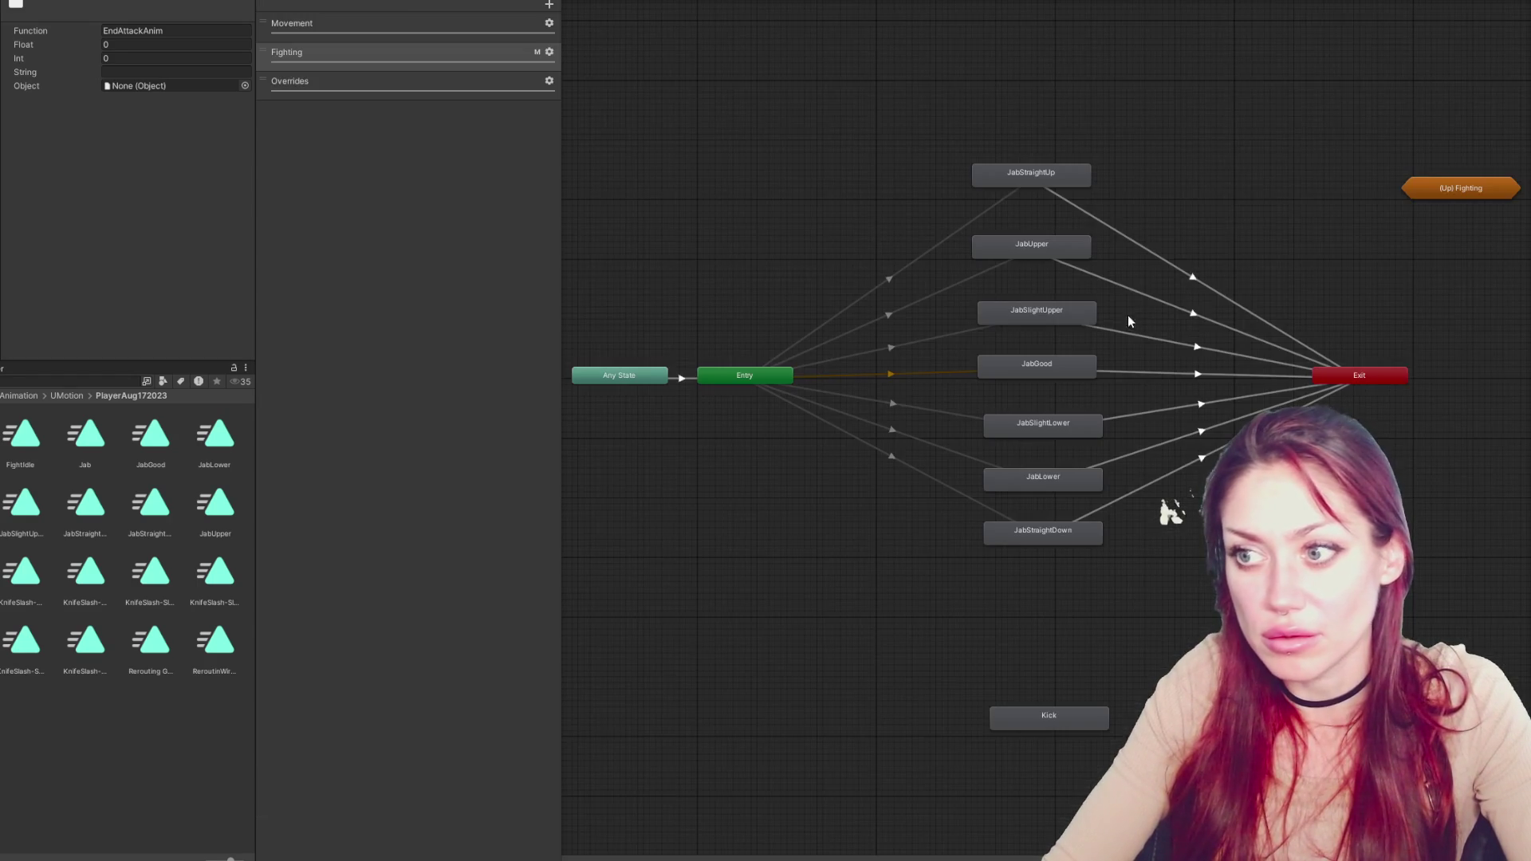
left_click(1044, 182)
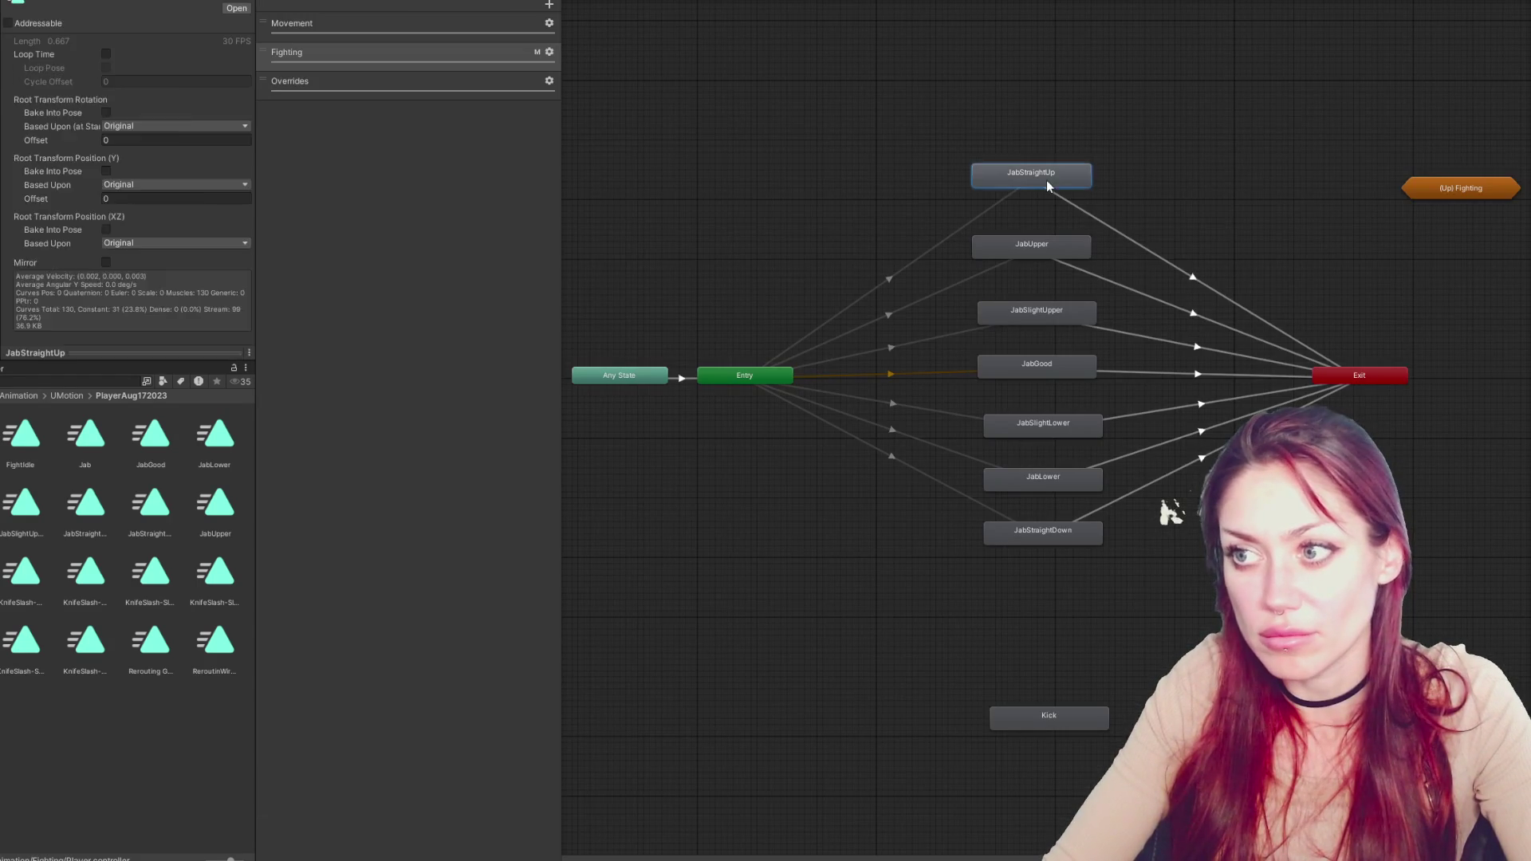
Drag the EndAttackAnim event marker earlier in the JabStraightUp clip's timeline
double_click(1041, 180)
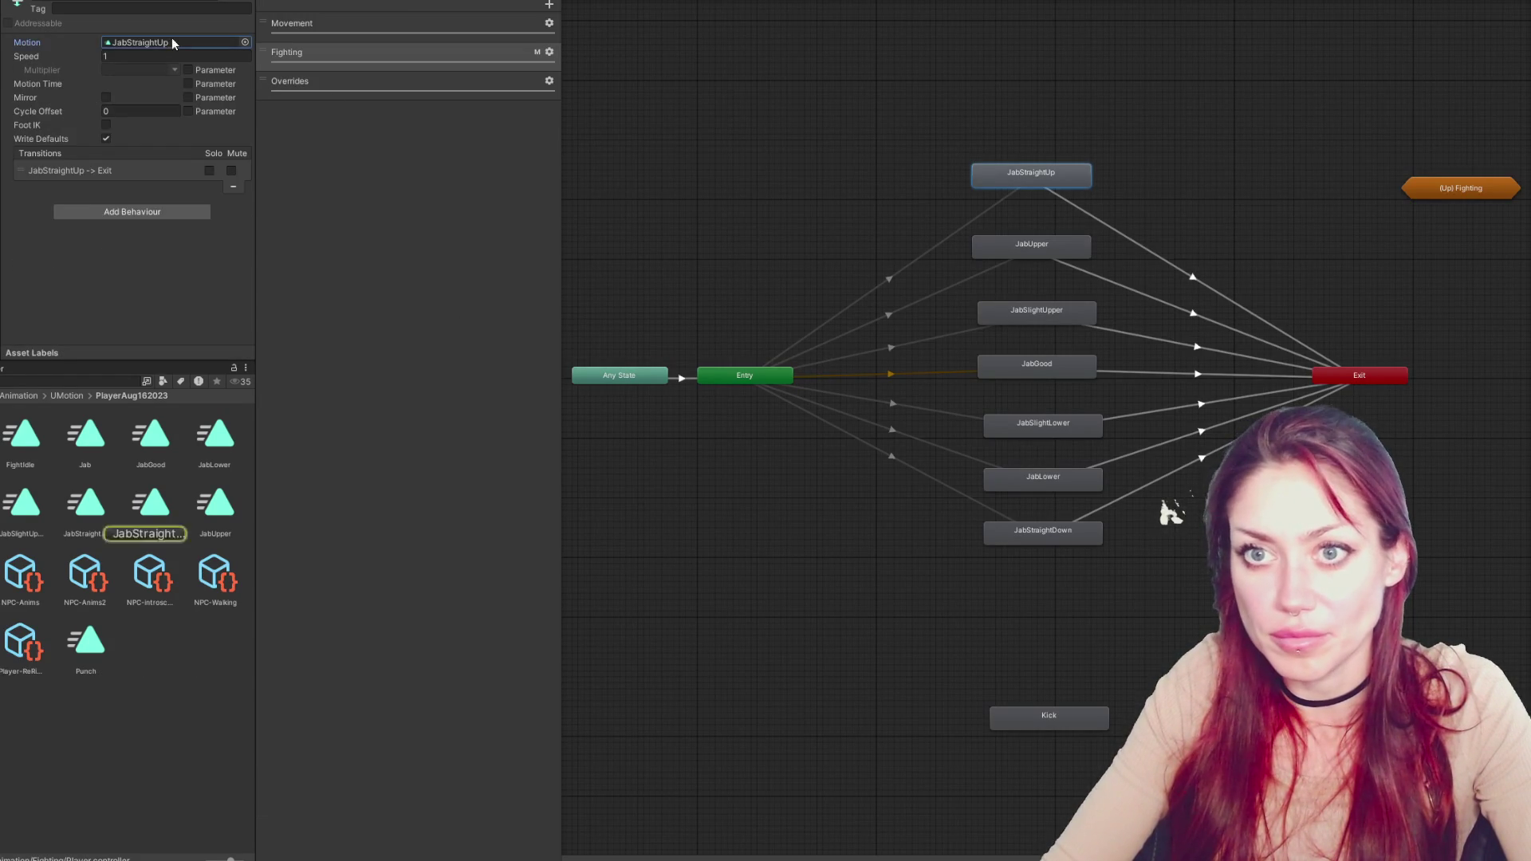
left_click(1152, 4)
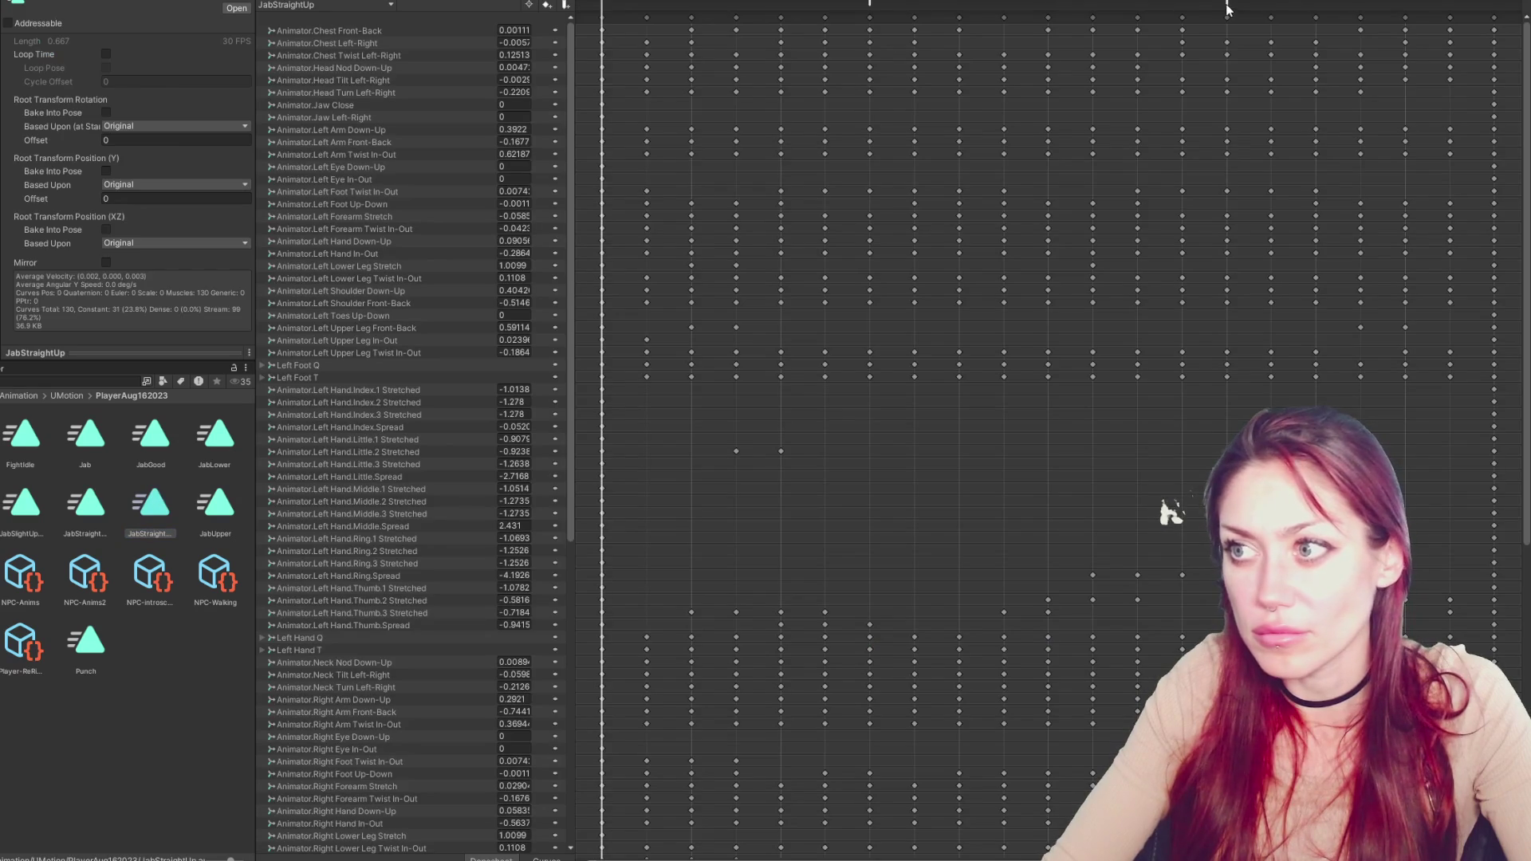
left_click_drag(1227, 6, 1149, 11)
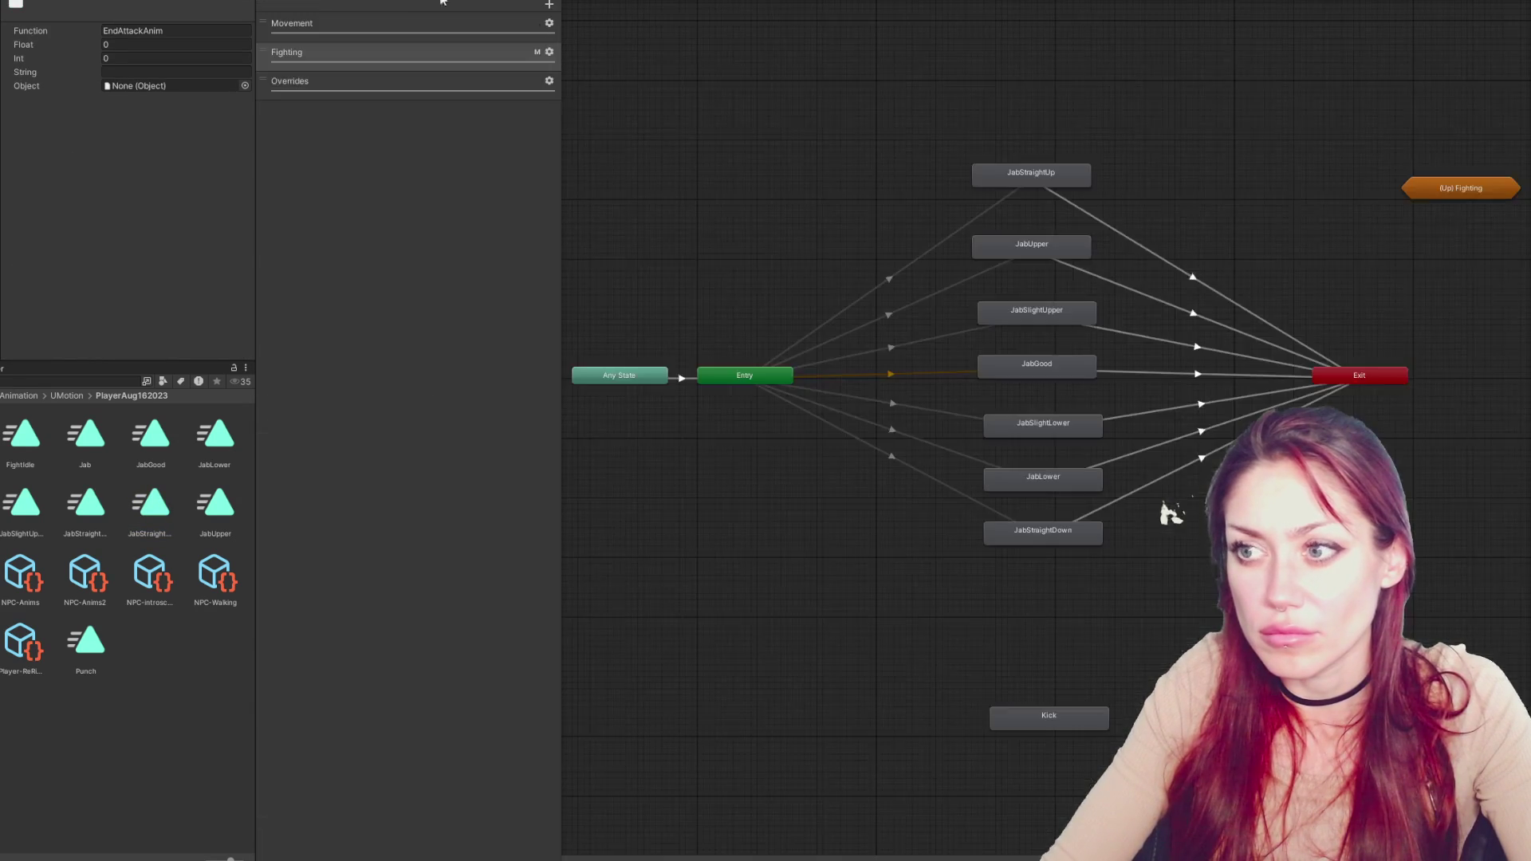
Inspect the JabUpper clip's keyframe timeline from the jab state graph
double_click(1051, 246)
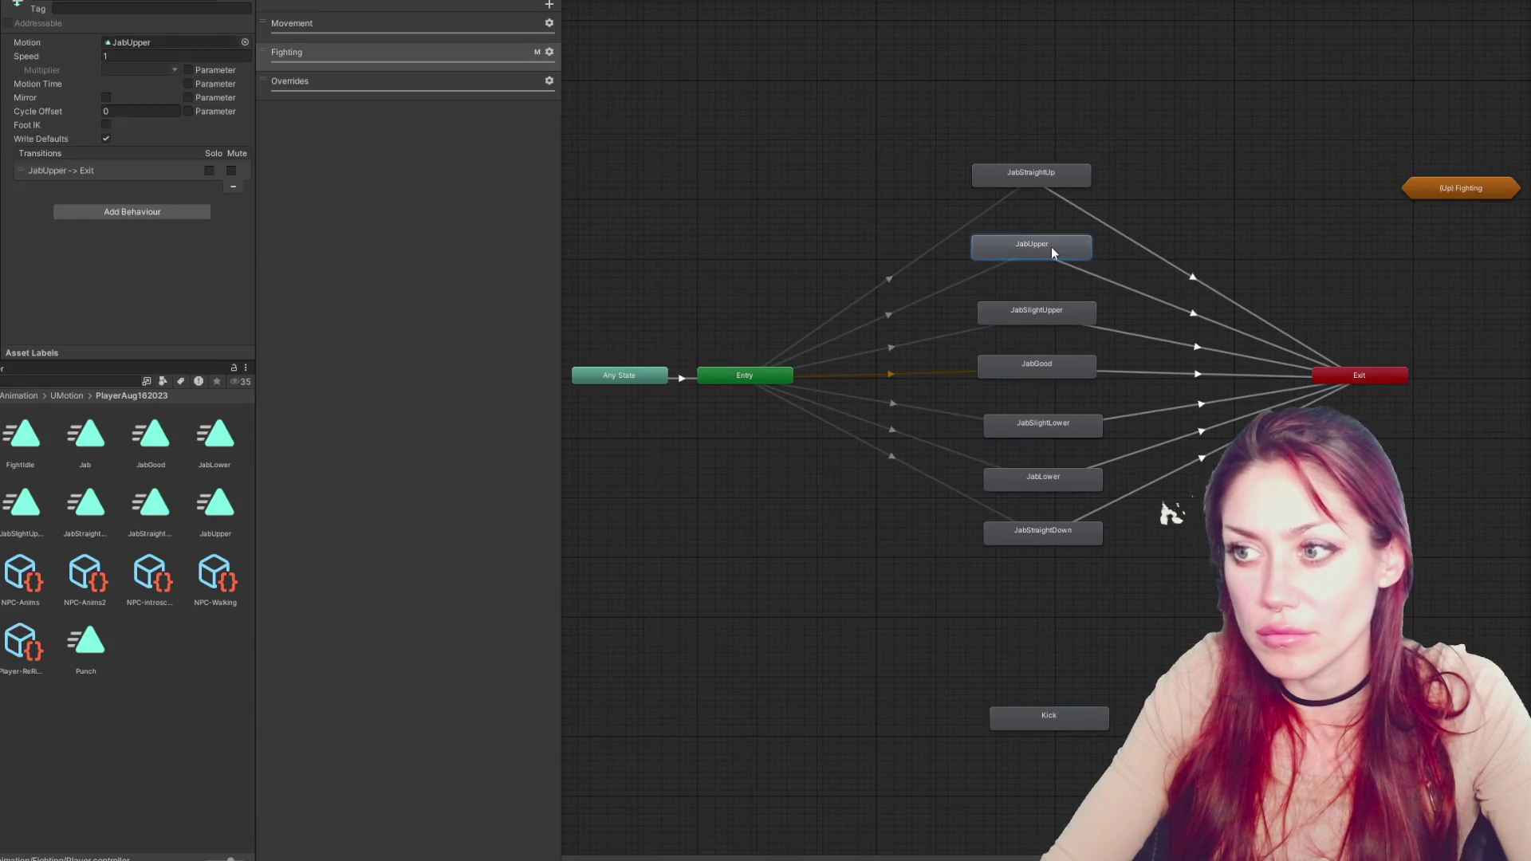
left_click(1080, 248)
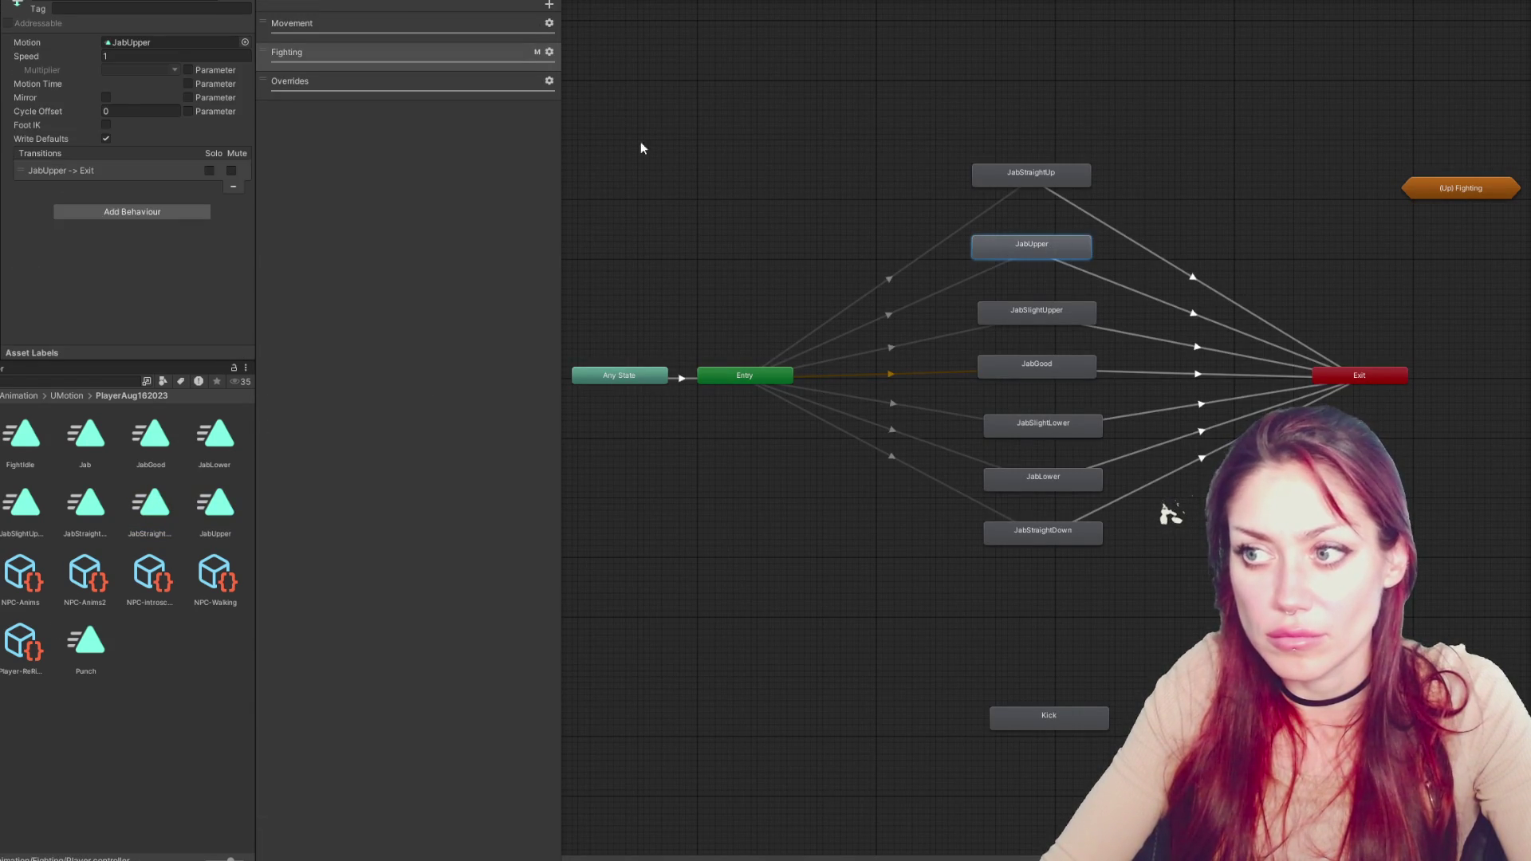
double_click(225, 508)
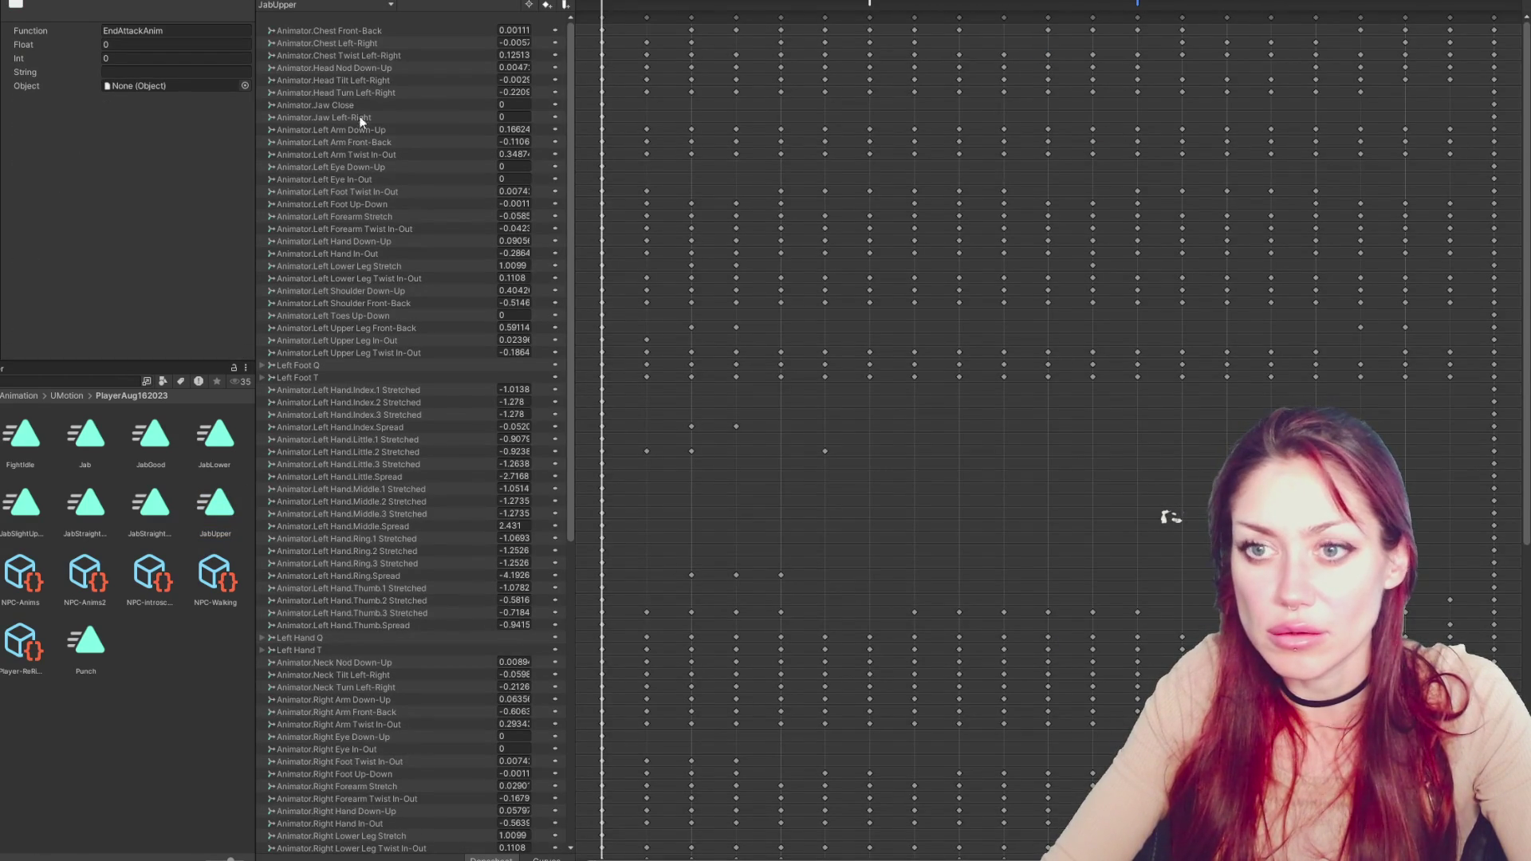
left_click(323, 4)
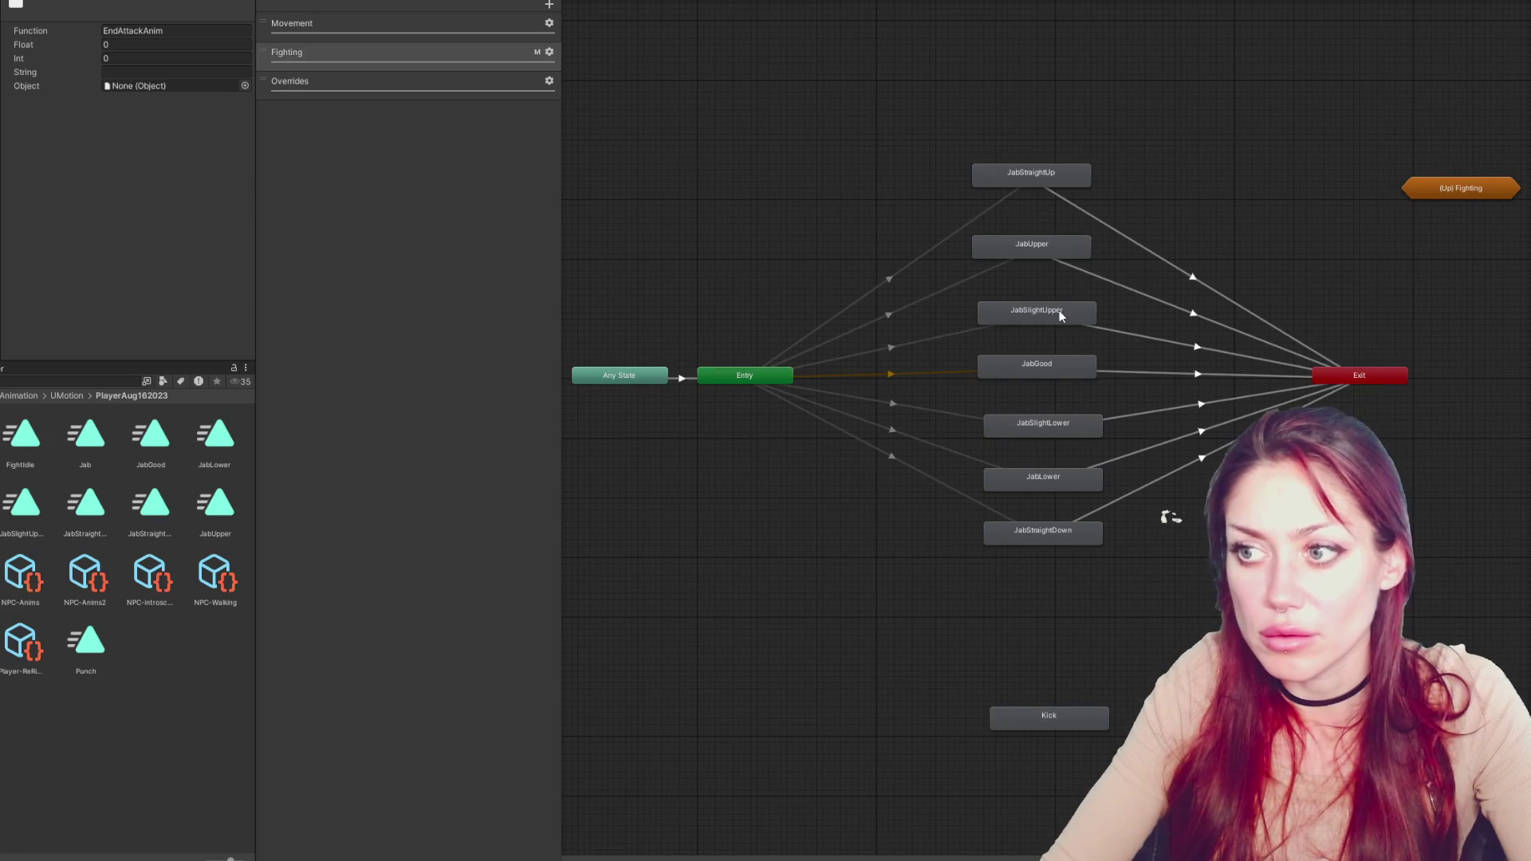
Recheck the JabStraightUp and JabUpper clips' keyframe timelines
left_click(1045, 174)
double_click(154, 43)
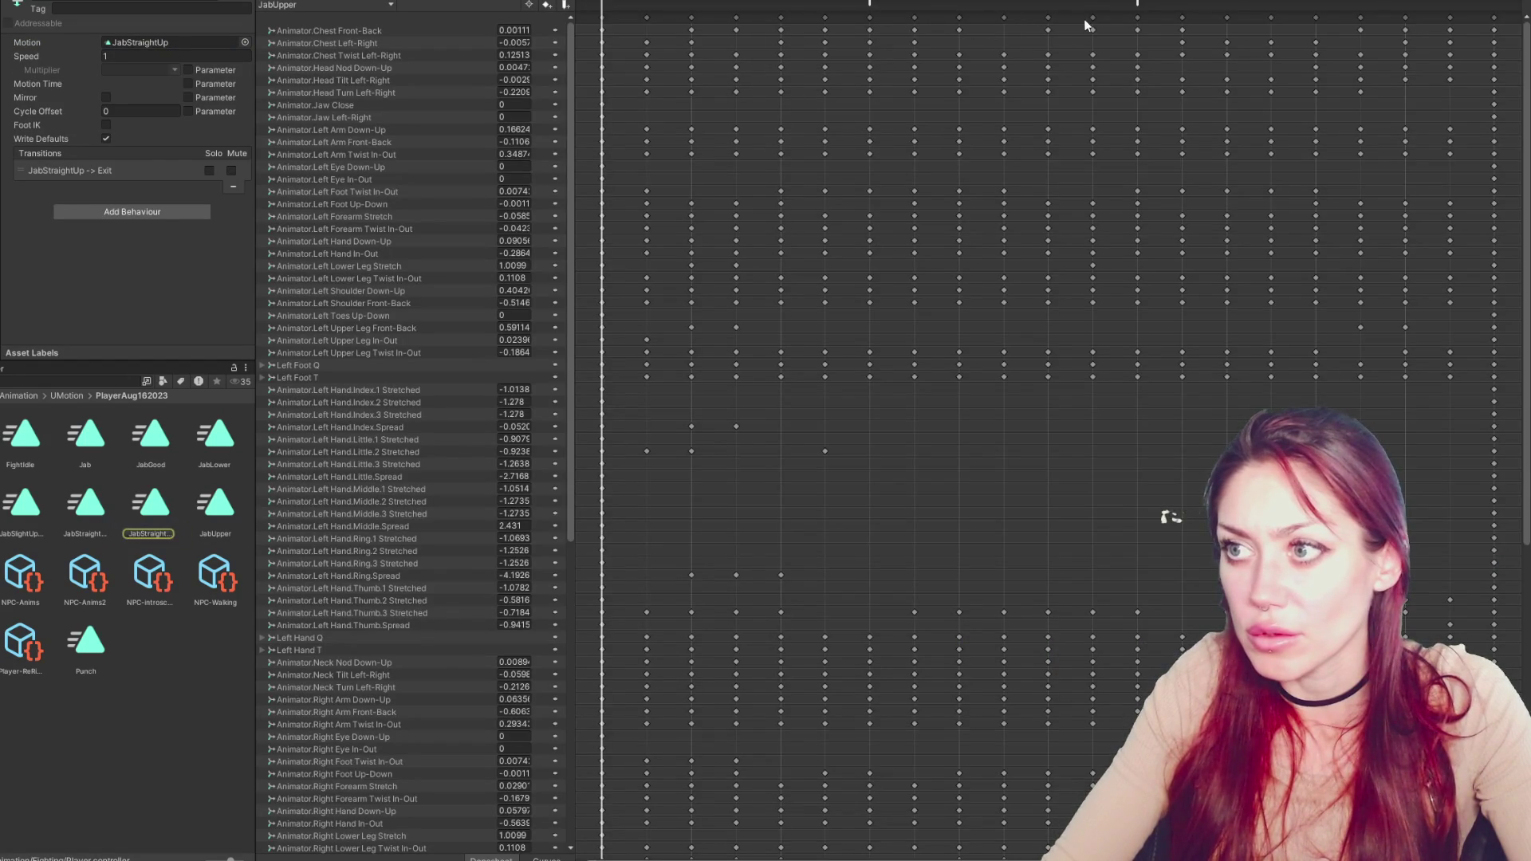
left_click(699, 4)
left_click(1017, 243)
double_click(164, 42)
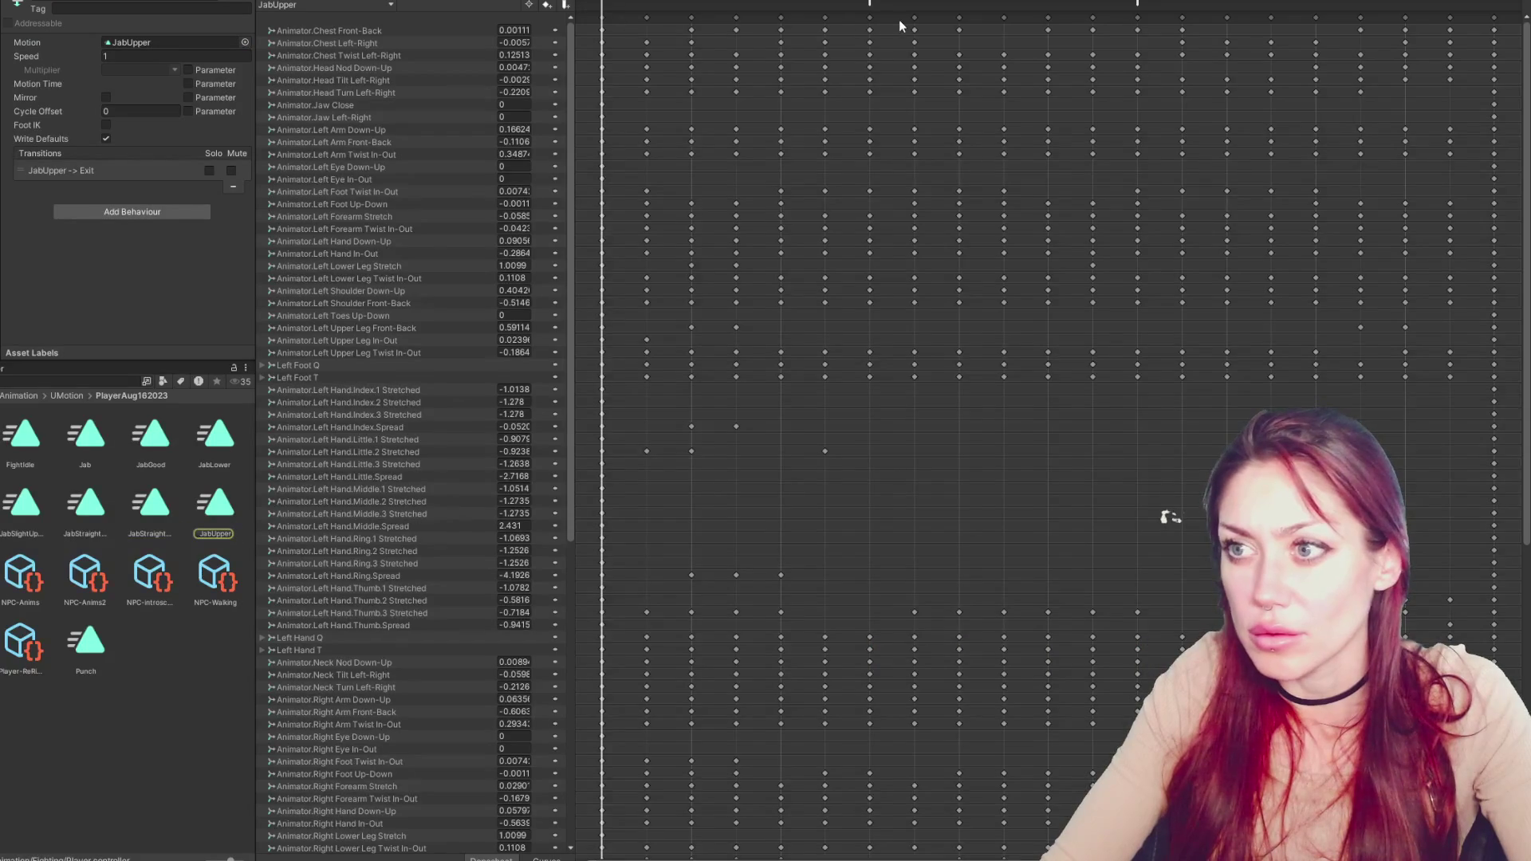
left_click(699, 4)
Open the JabSlightUpper clip's keyframe timeline
left_click(1050, 313)
left_click(163, 42)
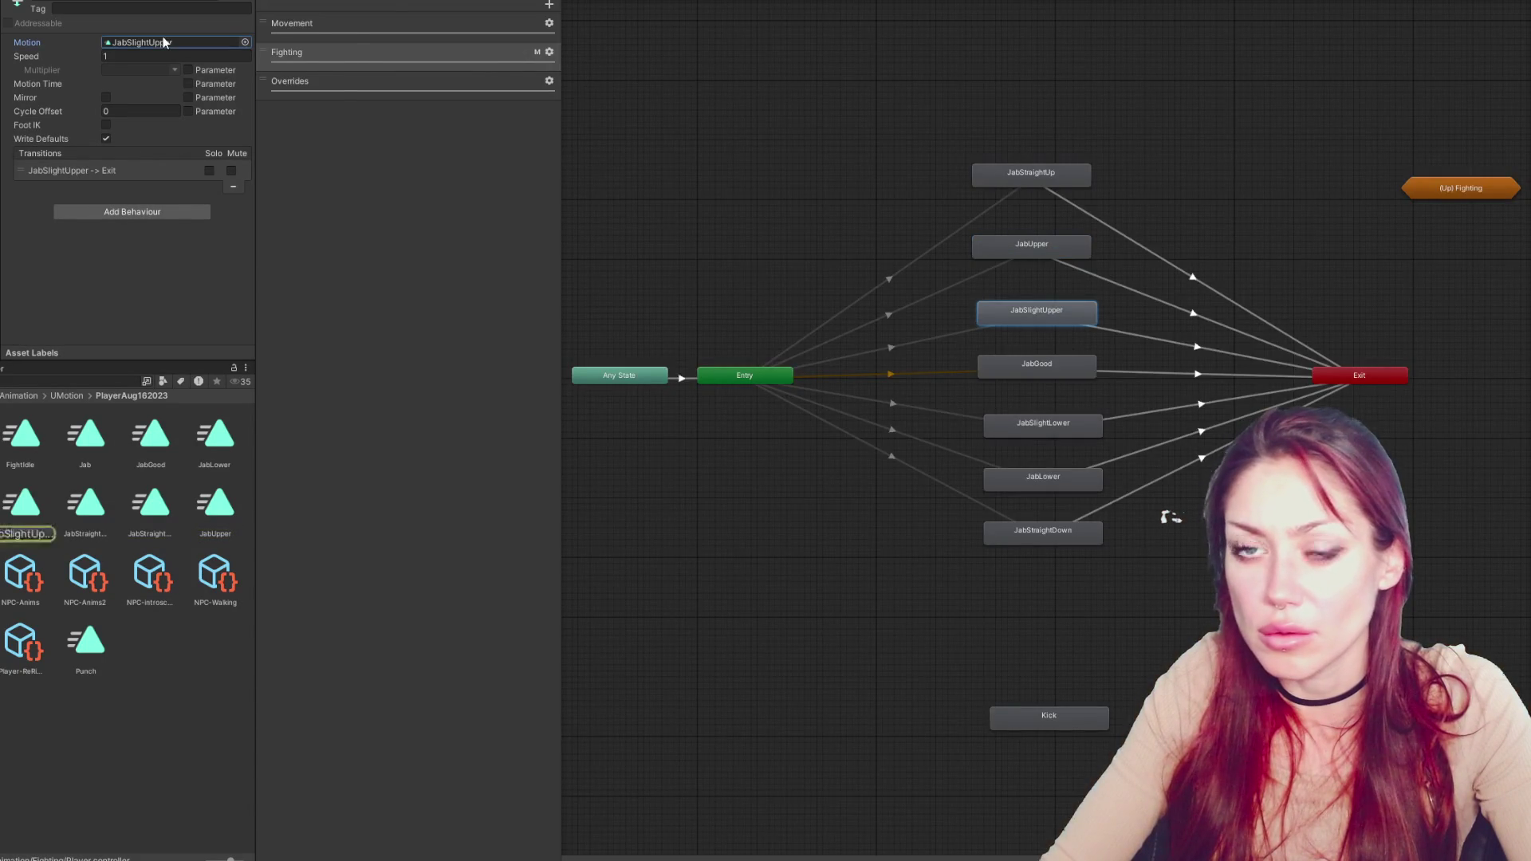
double_click(163, 42)
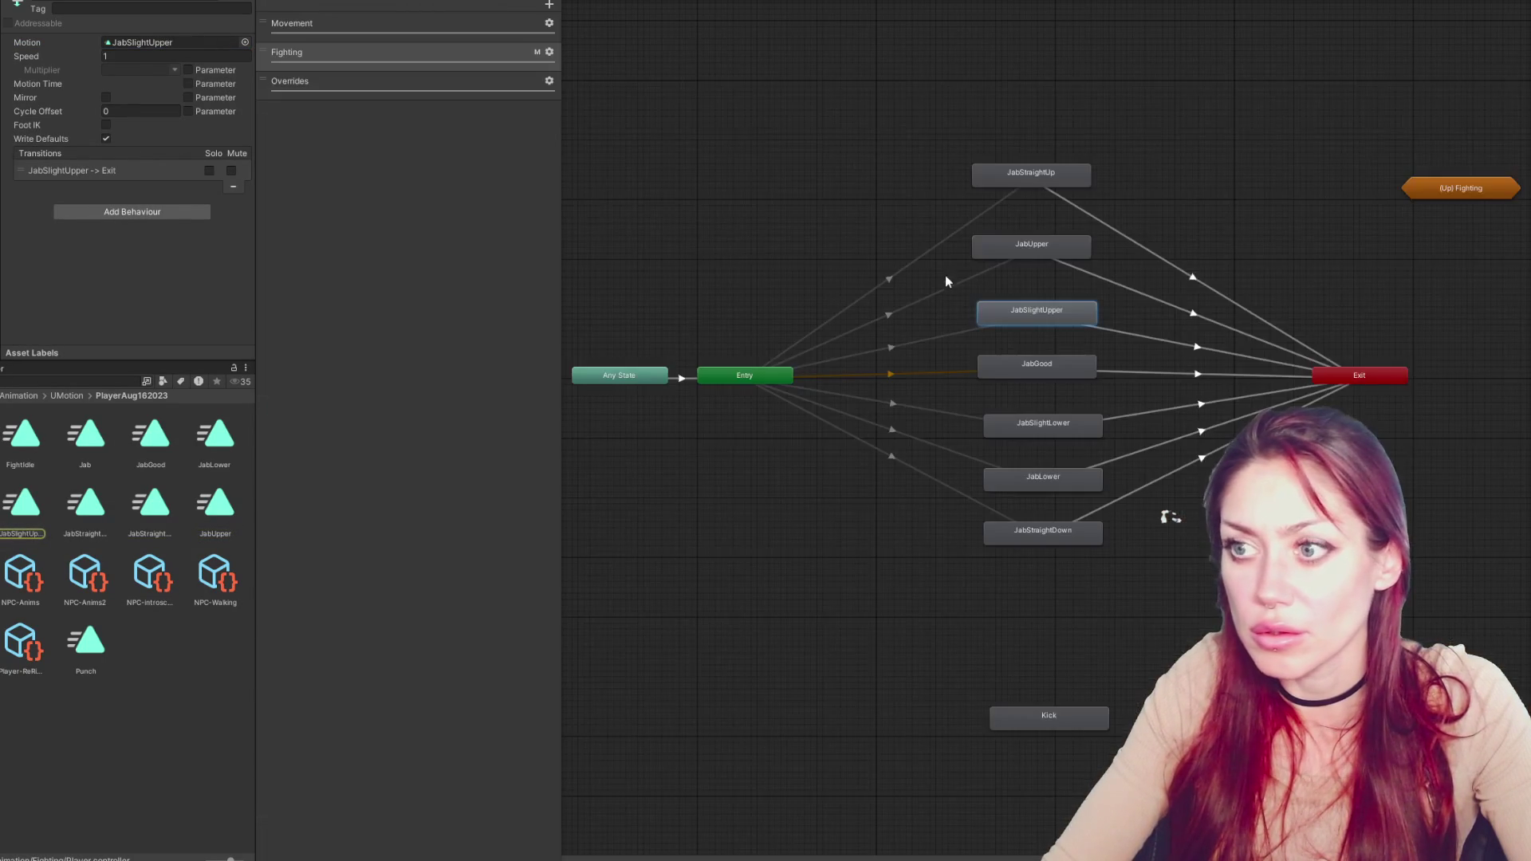
Check the JabGood and JabSlightLower clips' keyframe timelines for events
double_click(1014, 360)
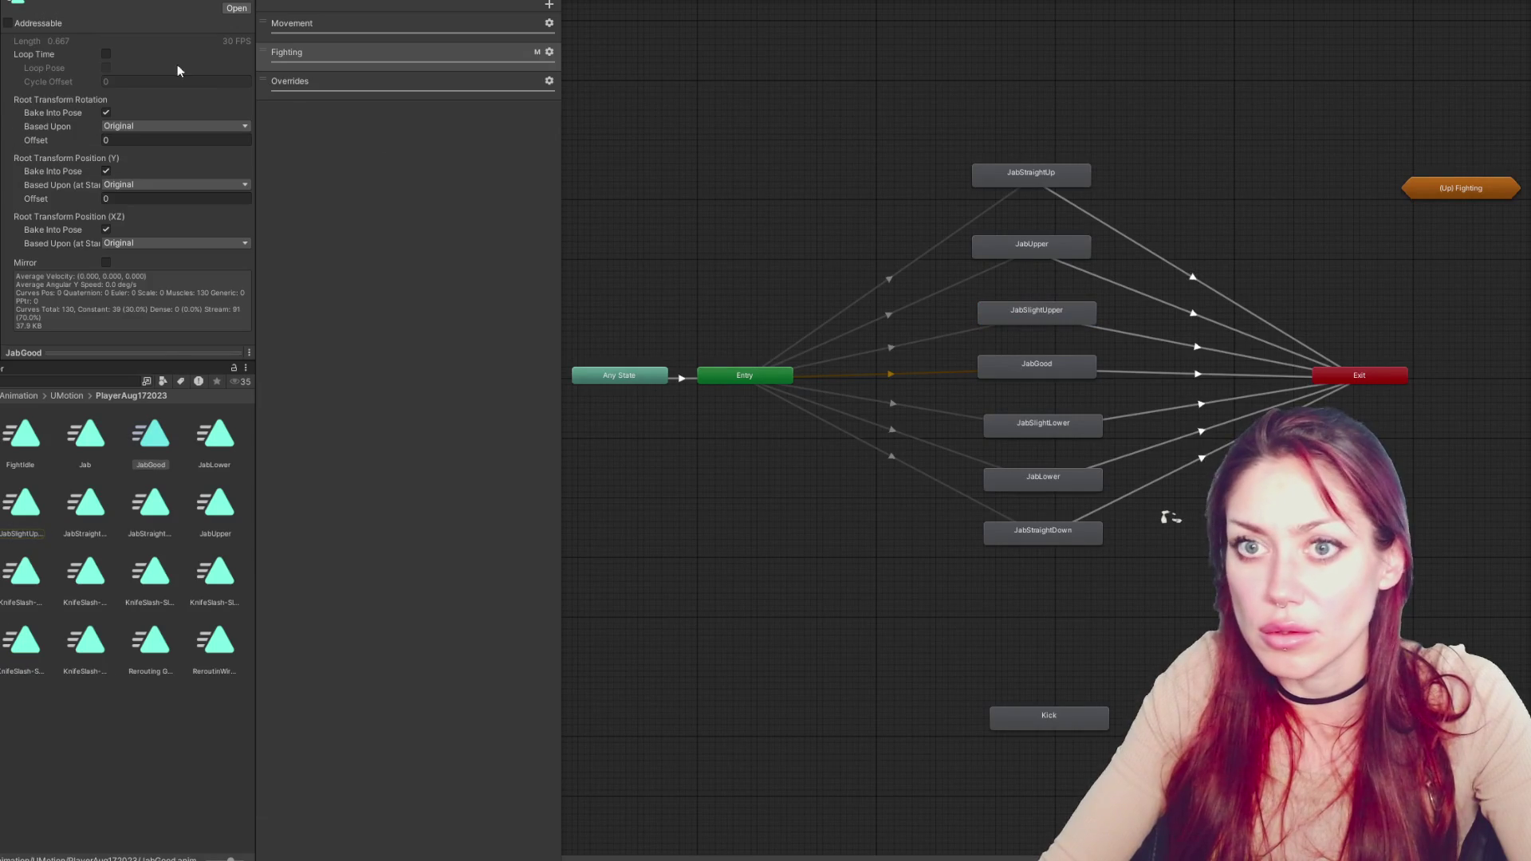
left_click(1054, 371)
double_click(192, 40)
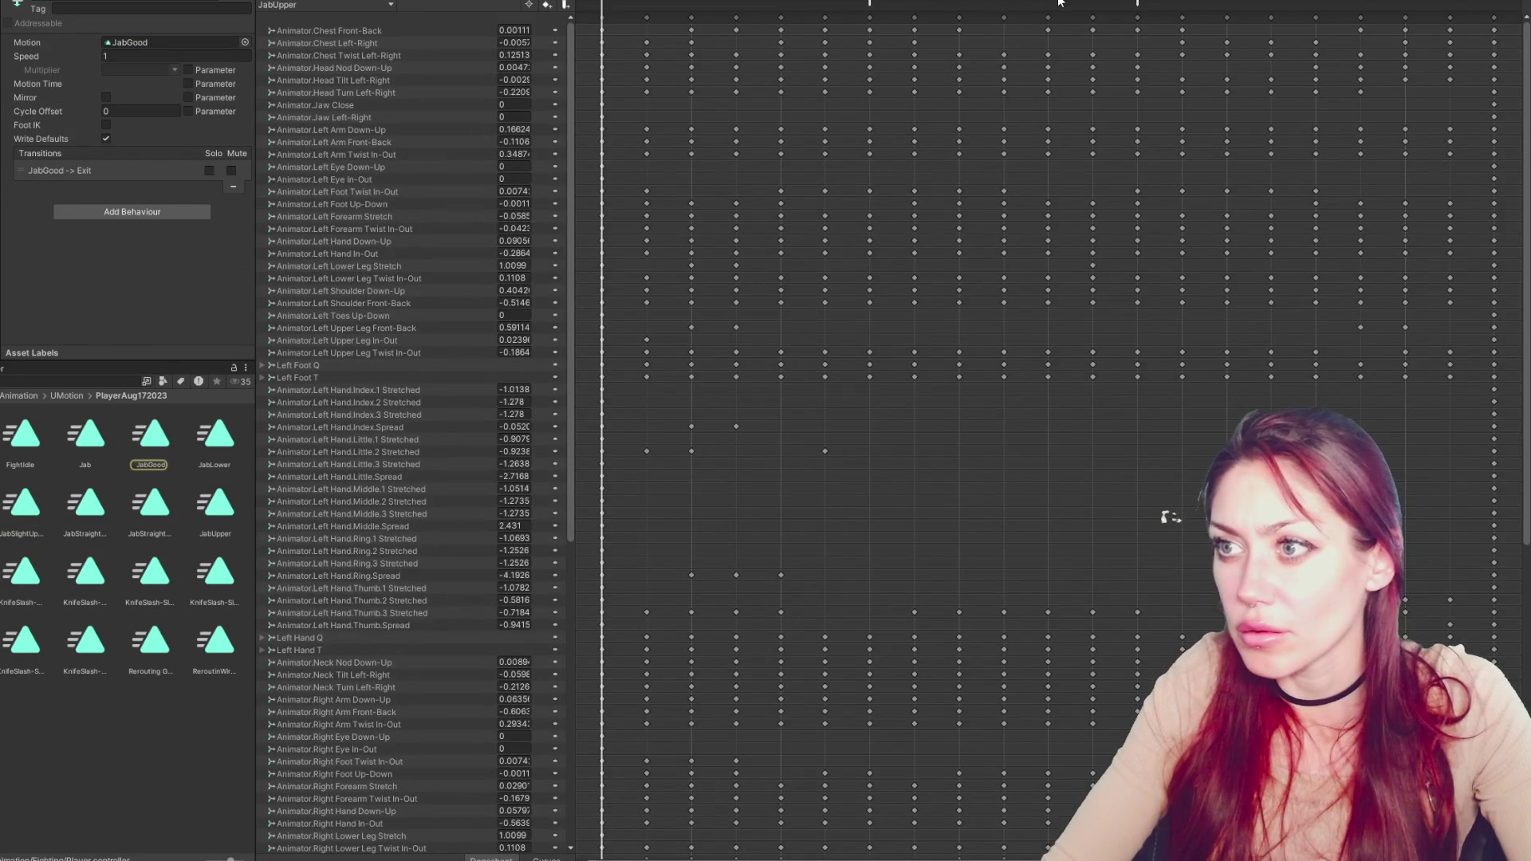
left_click(495, 9)
left_click(1039, 429)
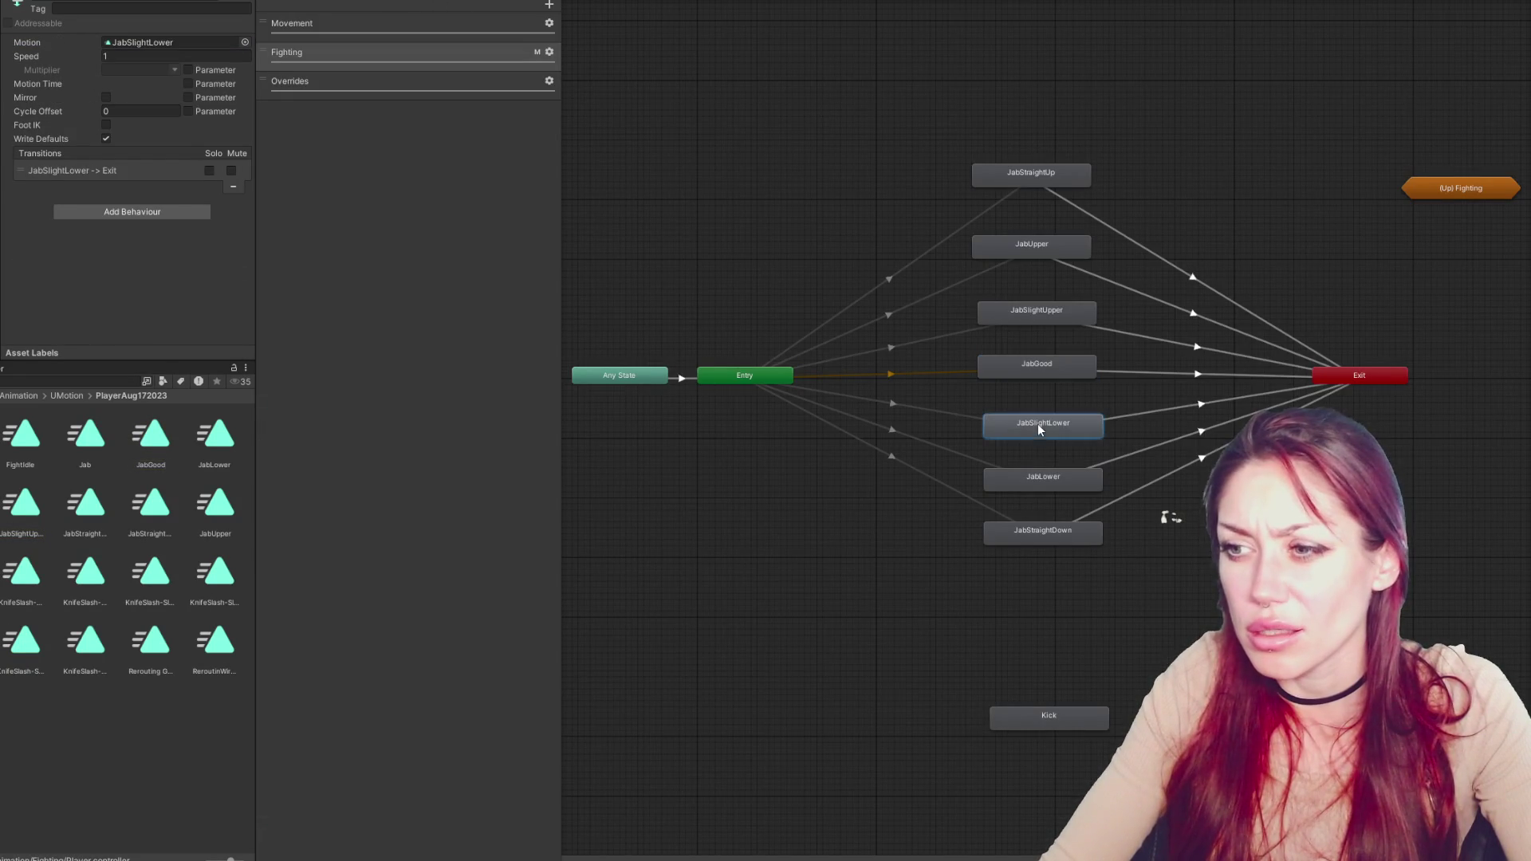
double_click(179, 43)
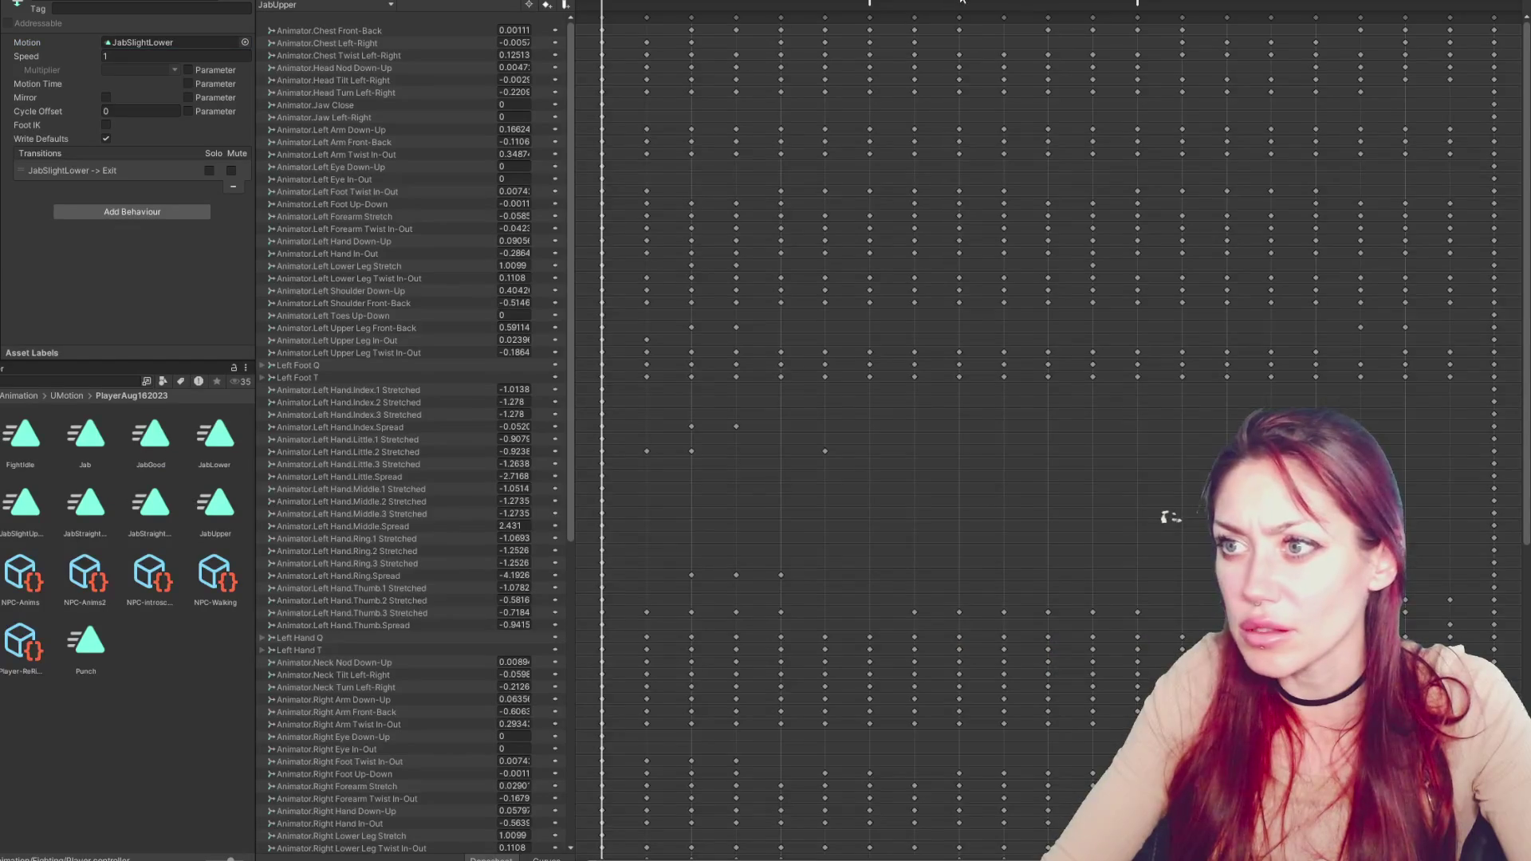
Check the JabLower and JabStraightDown clips' keyframe timelines for events
left_click(1043, 2)
double_click(1044, 479)
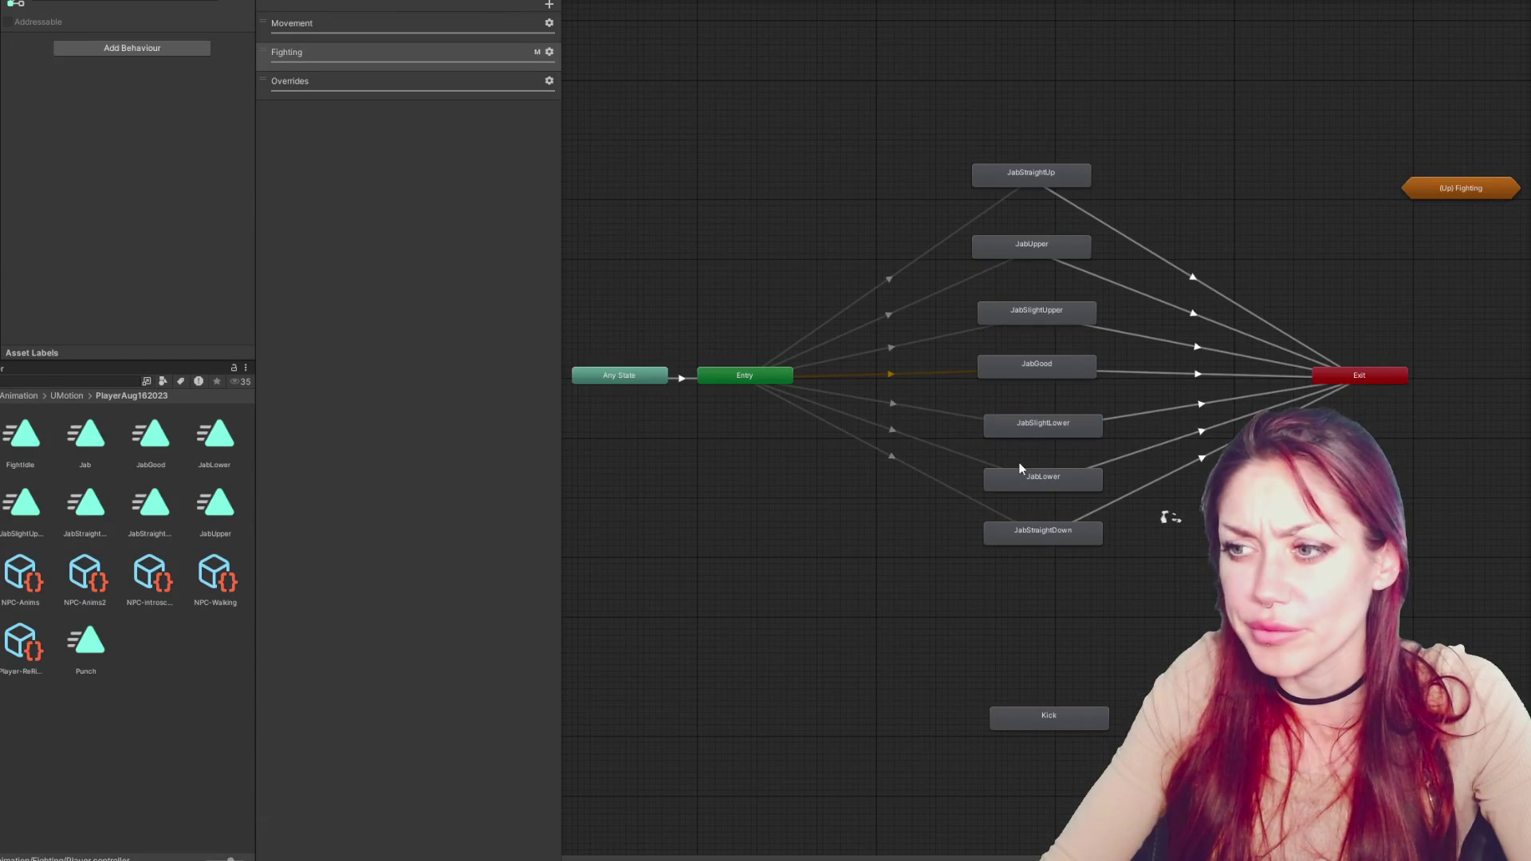
left_click(1029, 478)
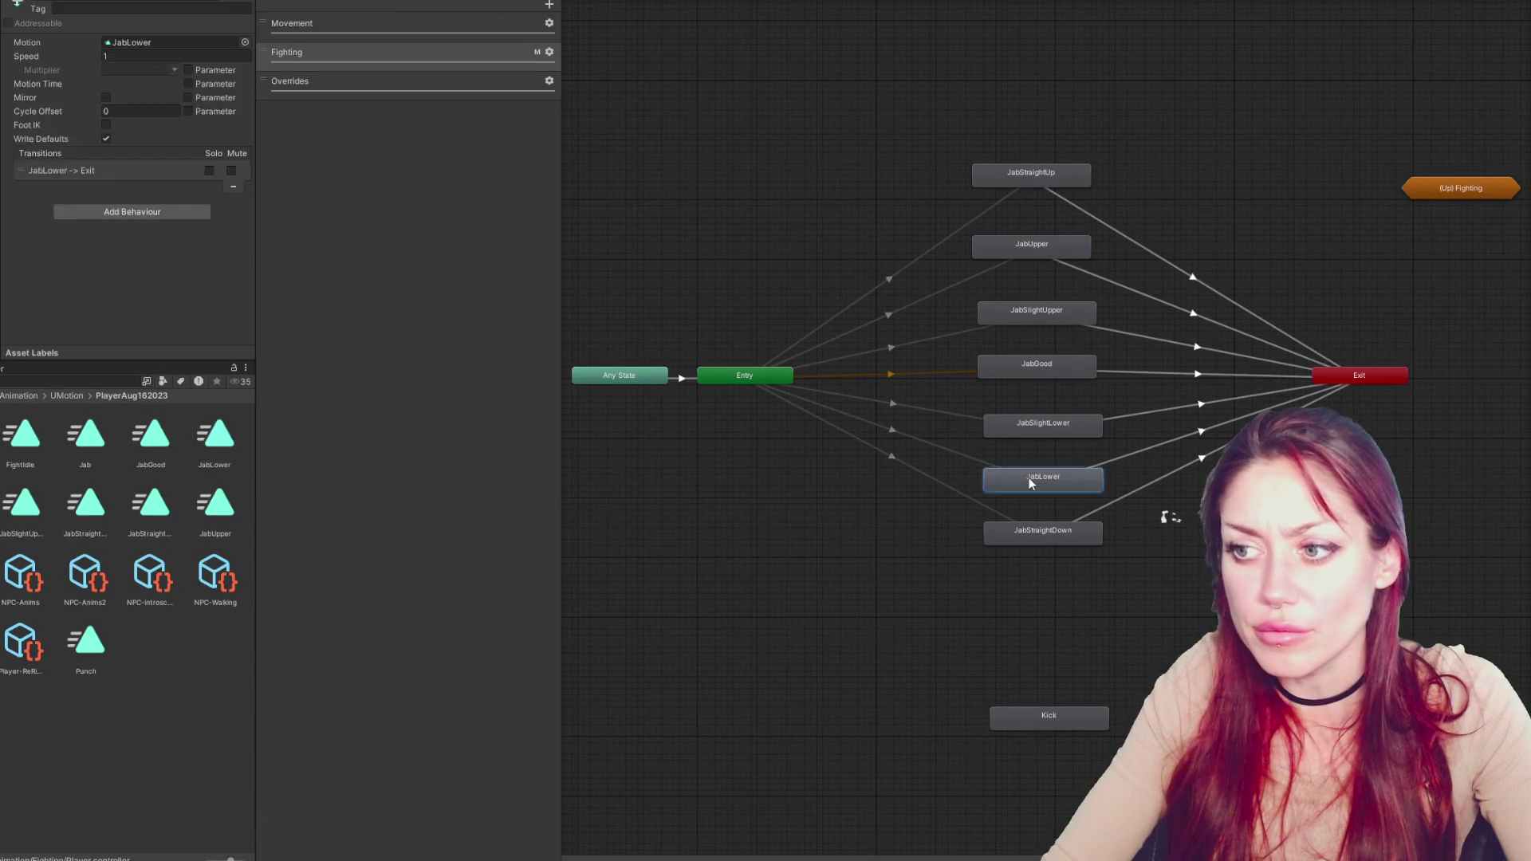
double_click(178, 41)
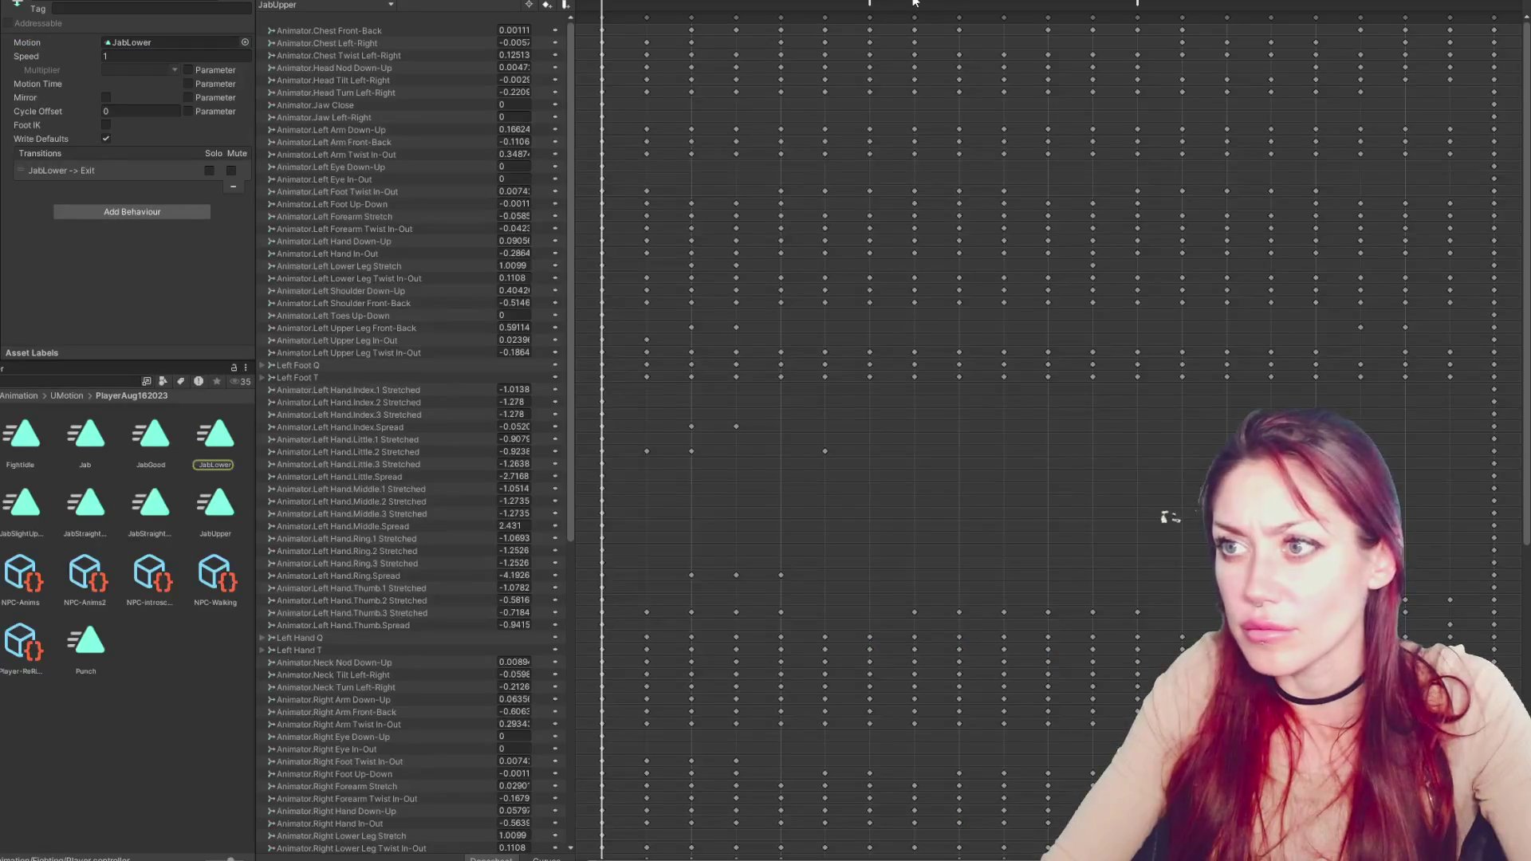
left_click(1117, 2)
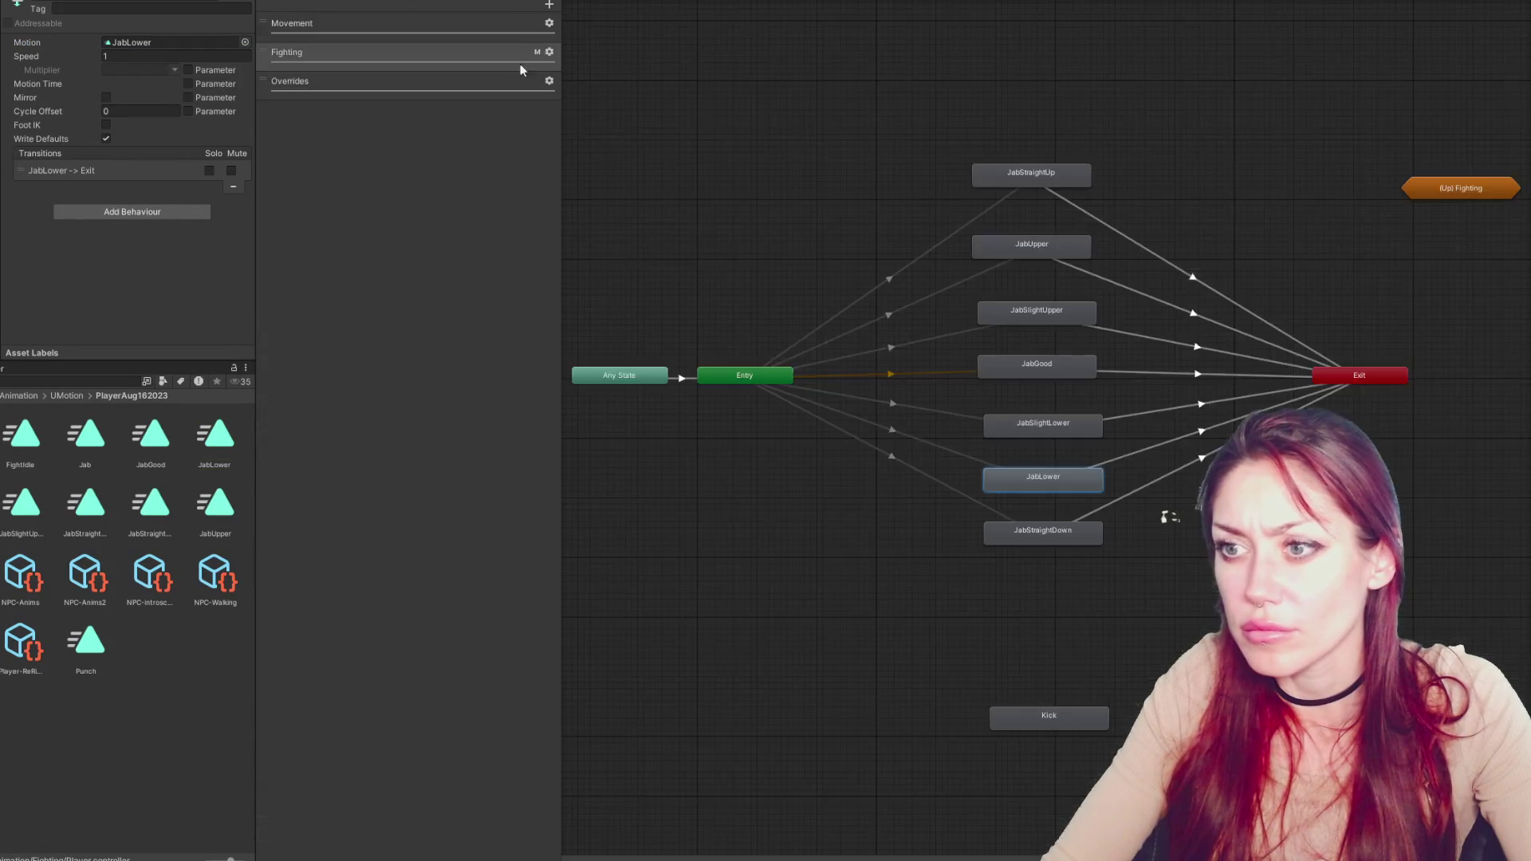
left_click(1057, 522)
double_click(147, 42)
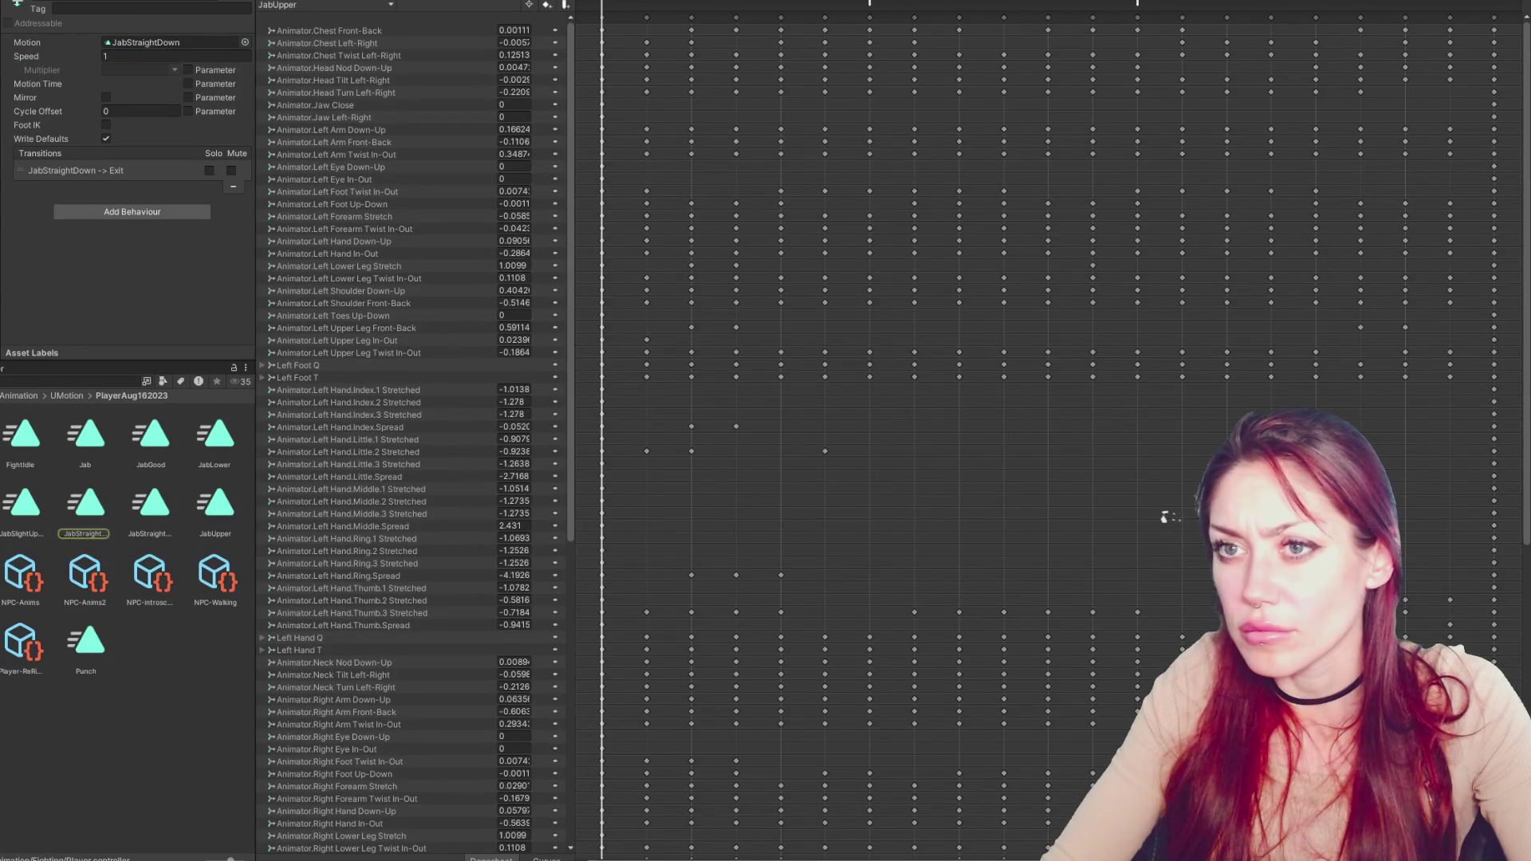
Step back up through the jab states and select the JabStraightUp → Exit transition
left_click(1117, 2)
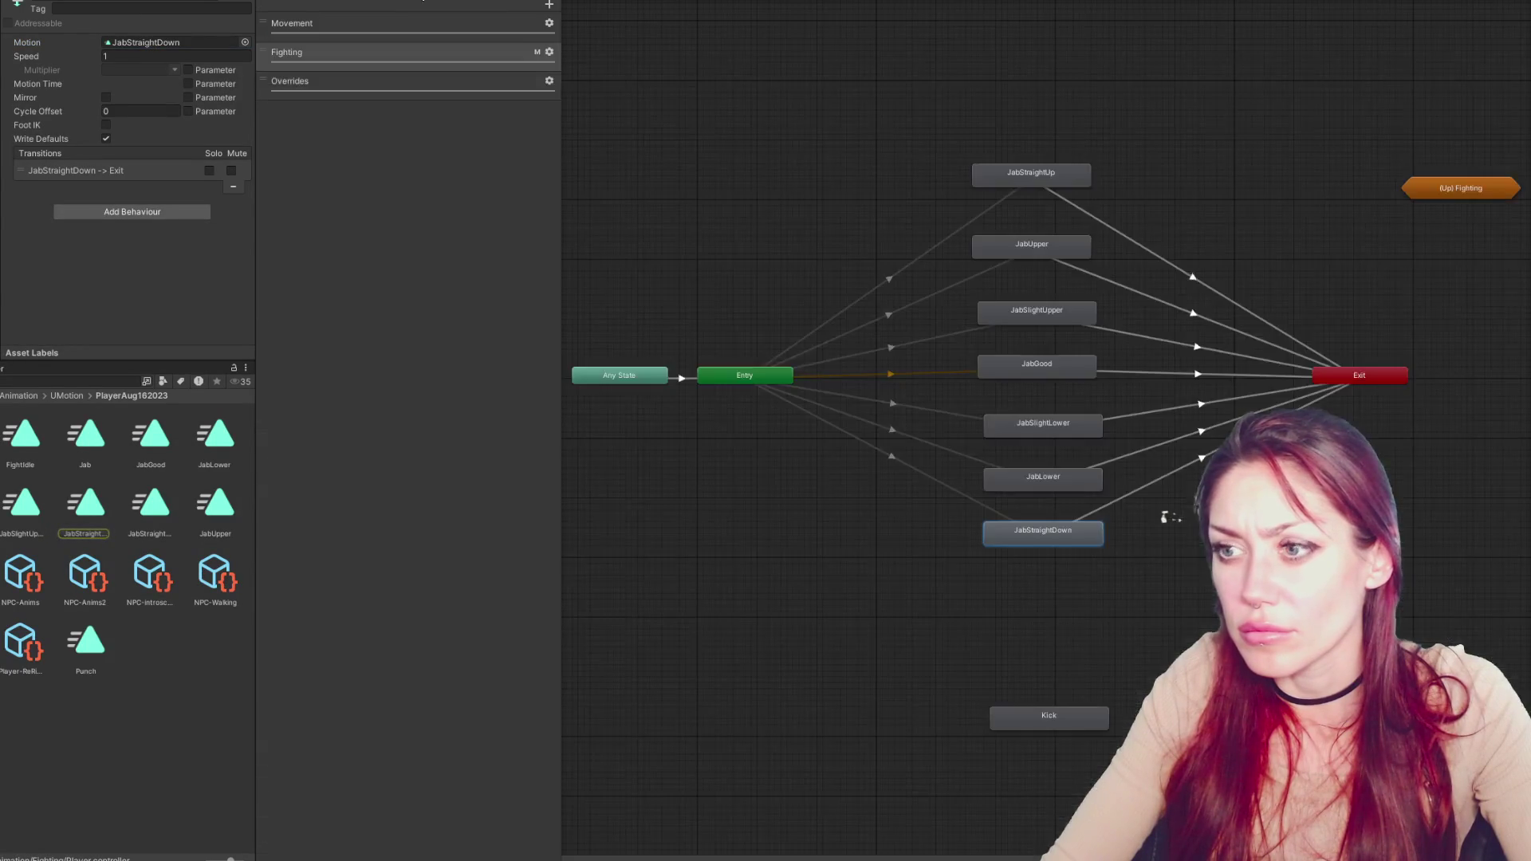
left_click(998, 482)
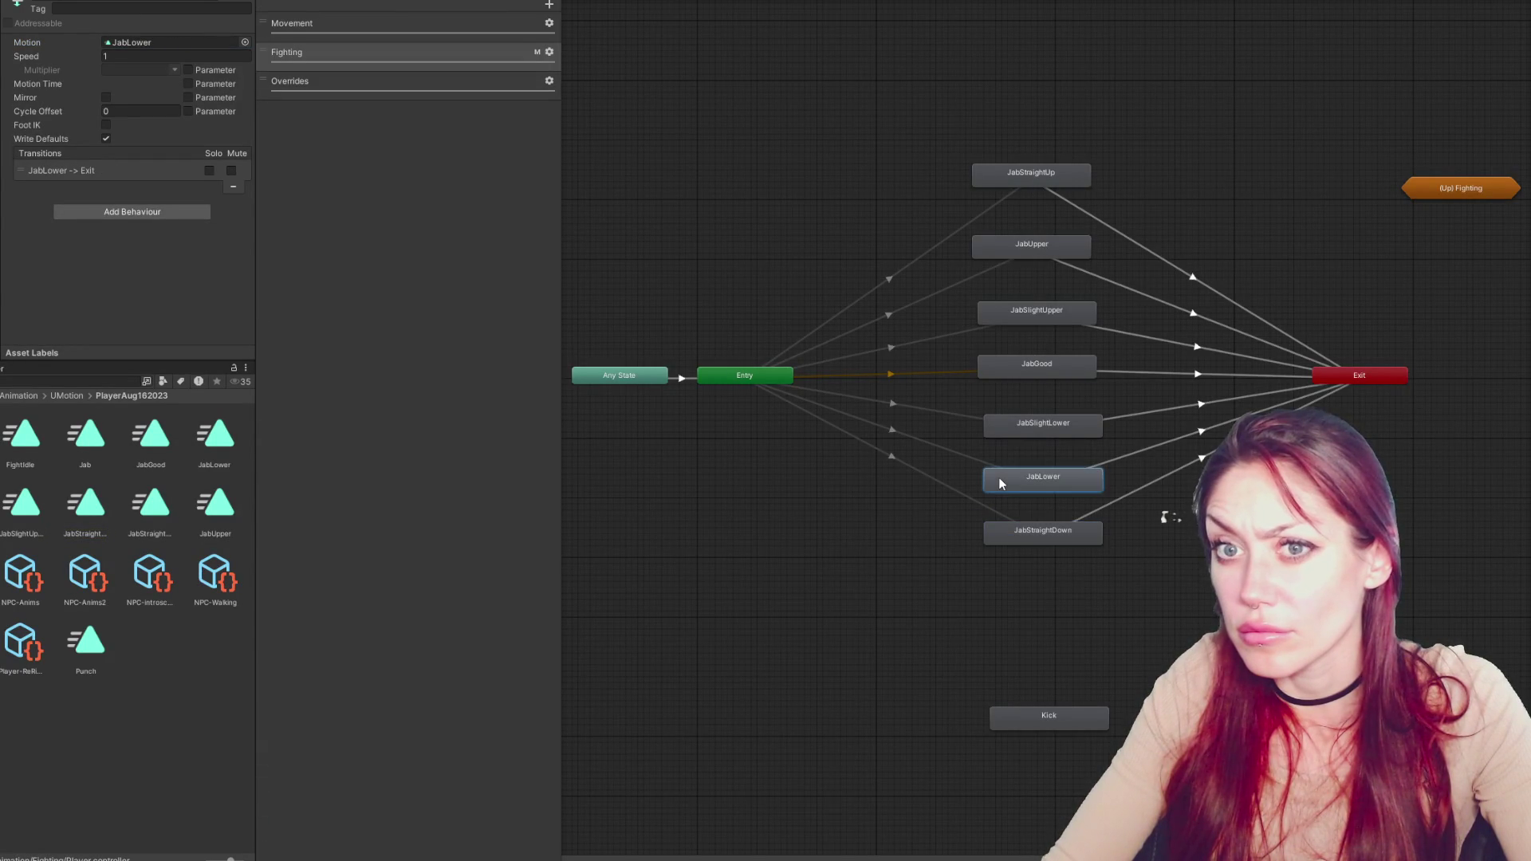
left_click(1048, 430)
left_click(1057, 365)
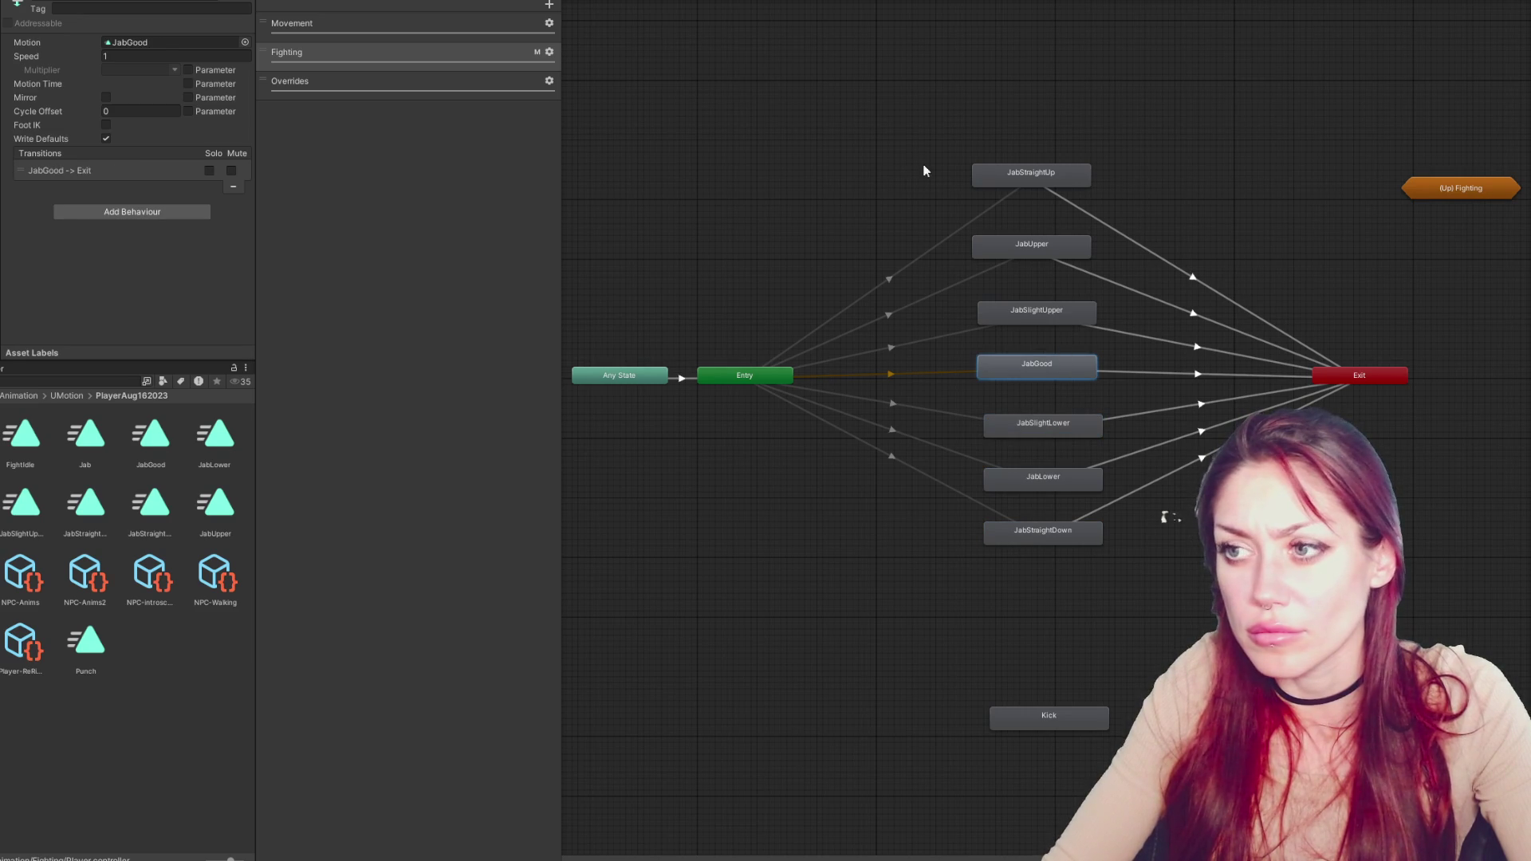
left_click(989, 176)
left_click(1156, 255)
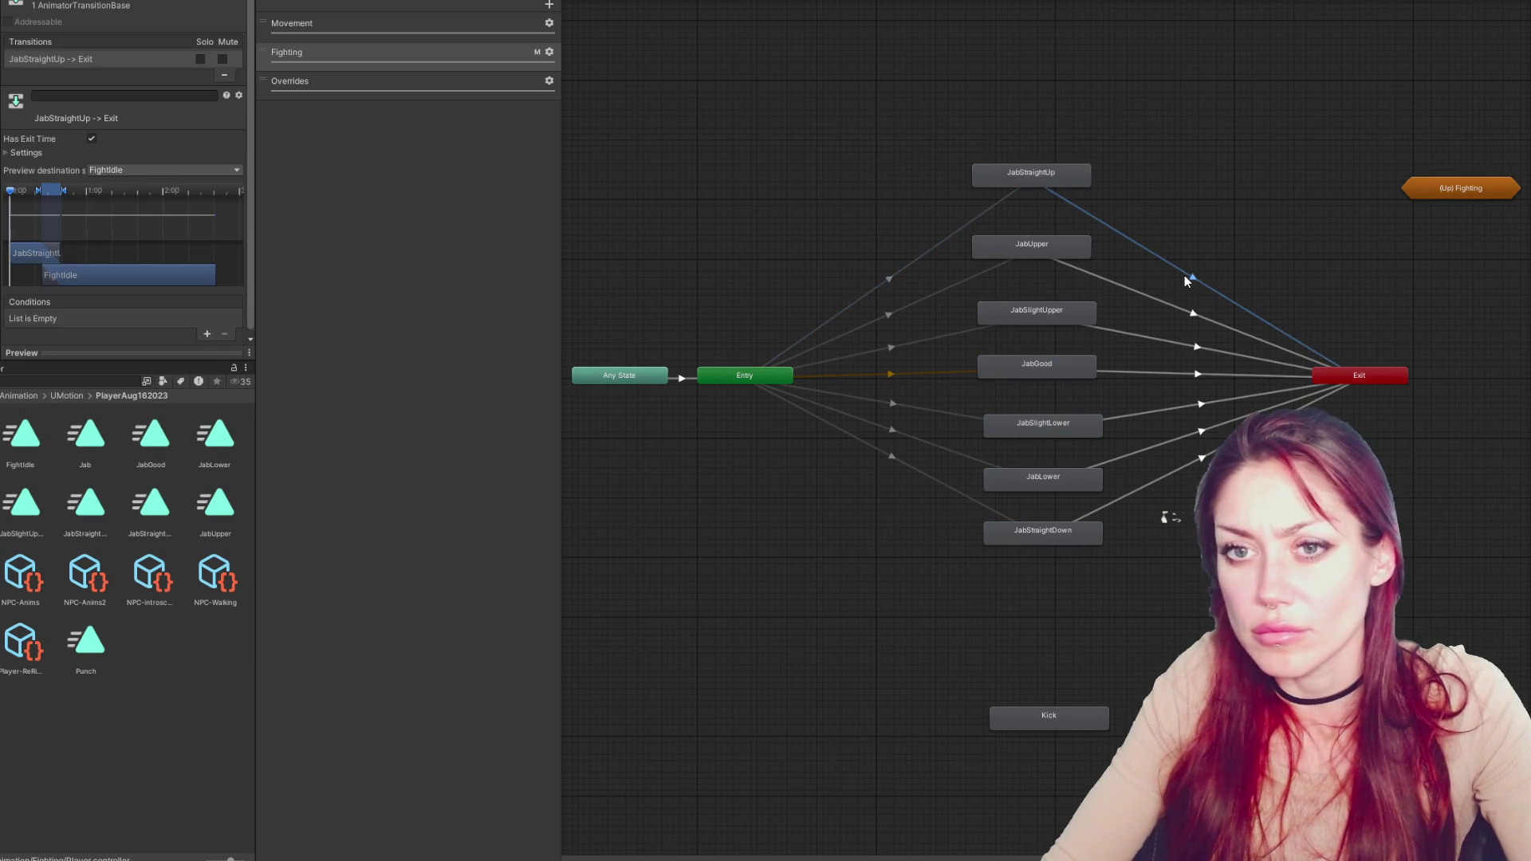
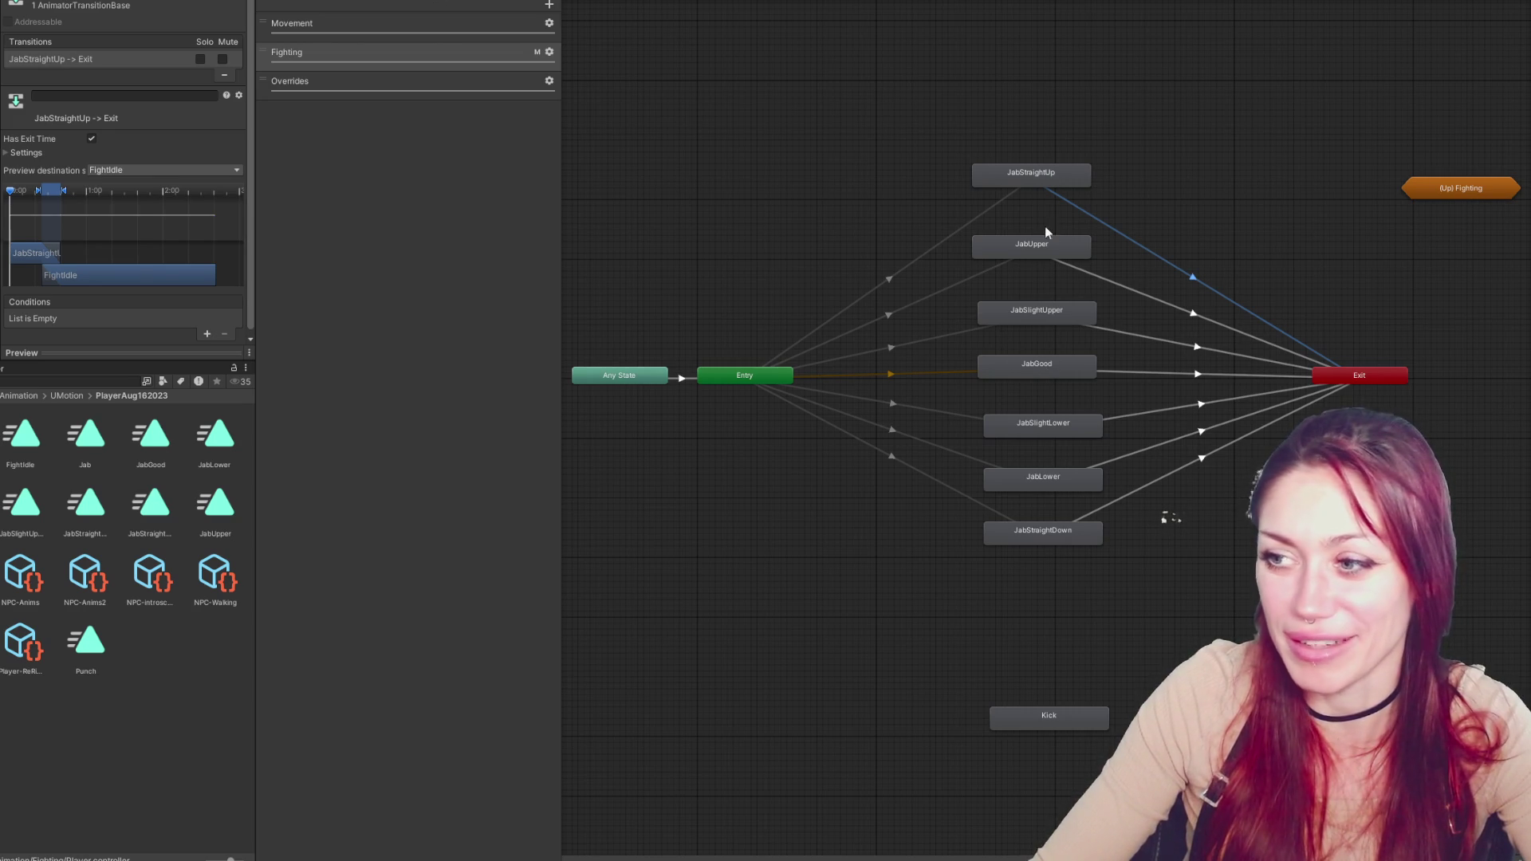
Review the jab states and the JabStraightUp clip's settings in the Animator graph
mouse_move(881, 35)
left_mouse_down()
mouse_move(1016, 646)
mouse_move(1141, 634)
left_mouse_up()
left_click(1182, 639)
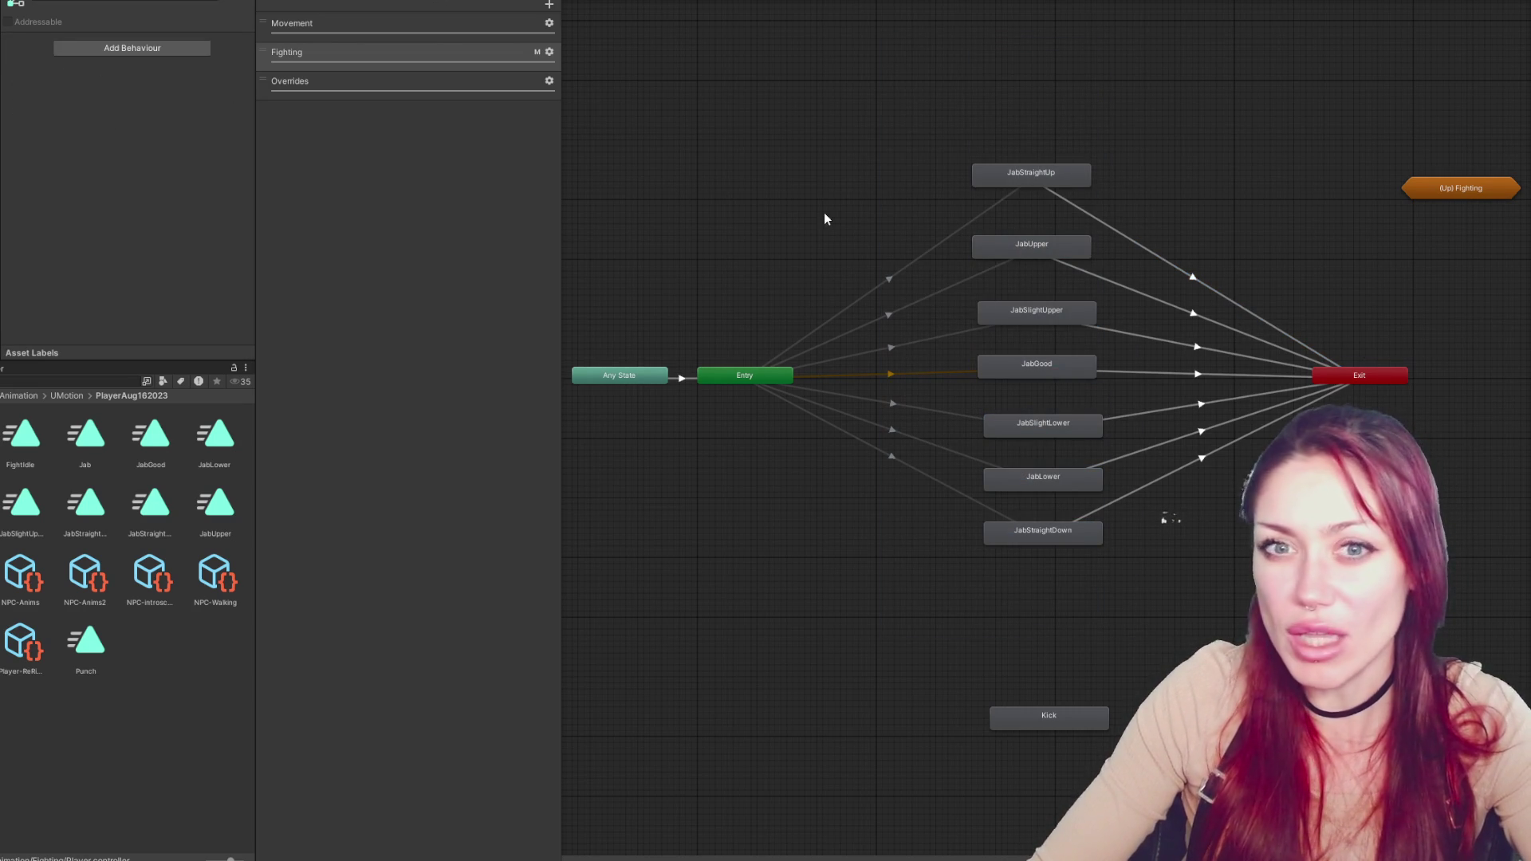
double_click(1057, 174)
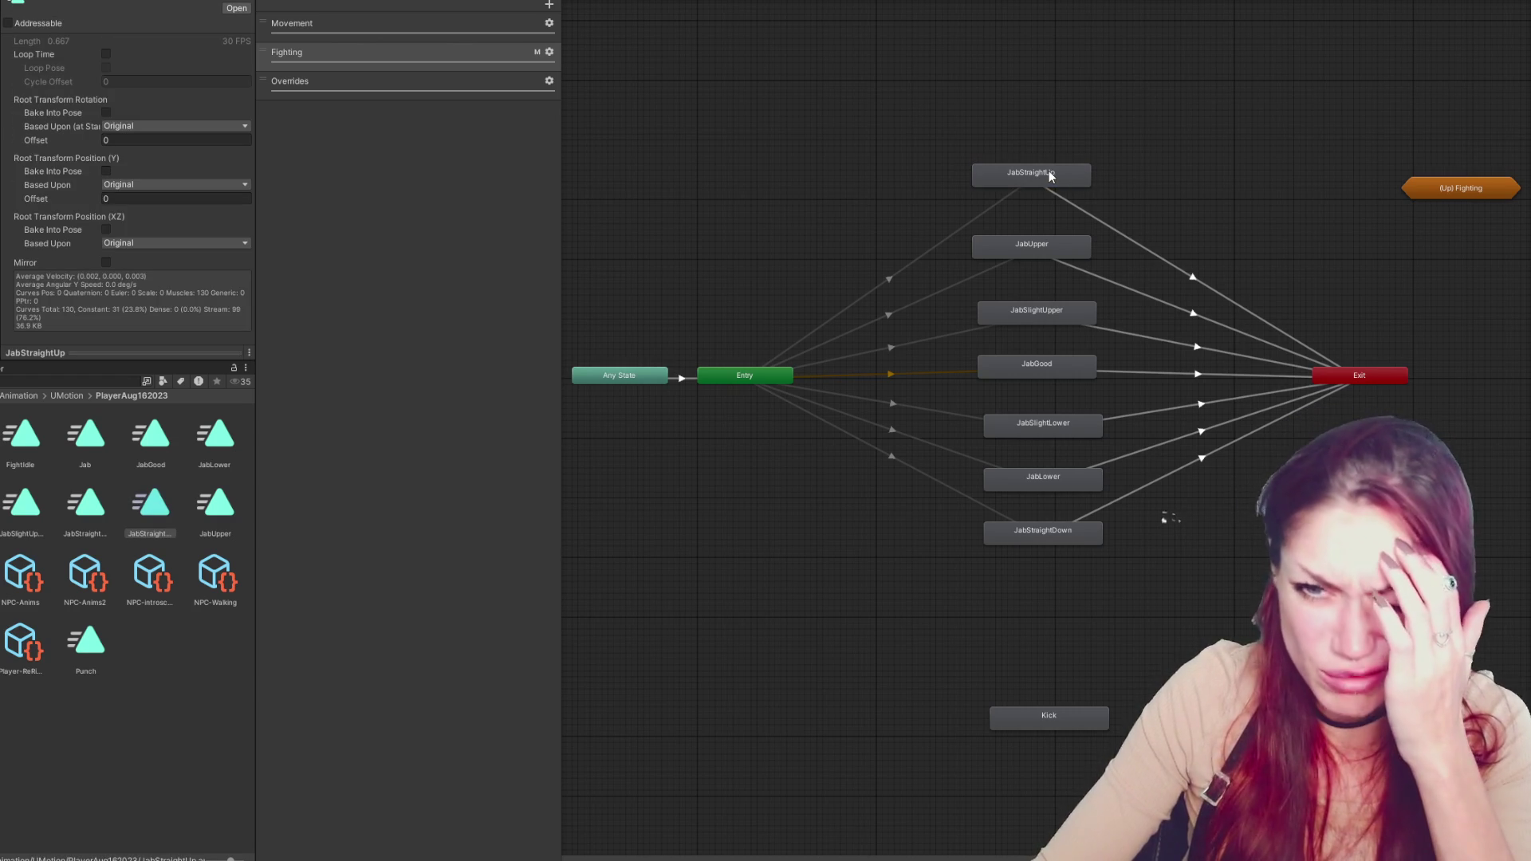
left_click(845, 128)
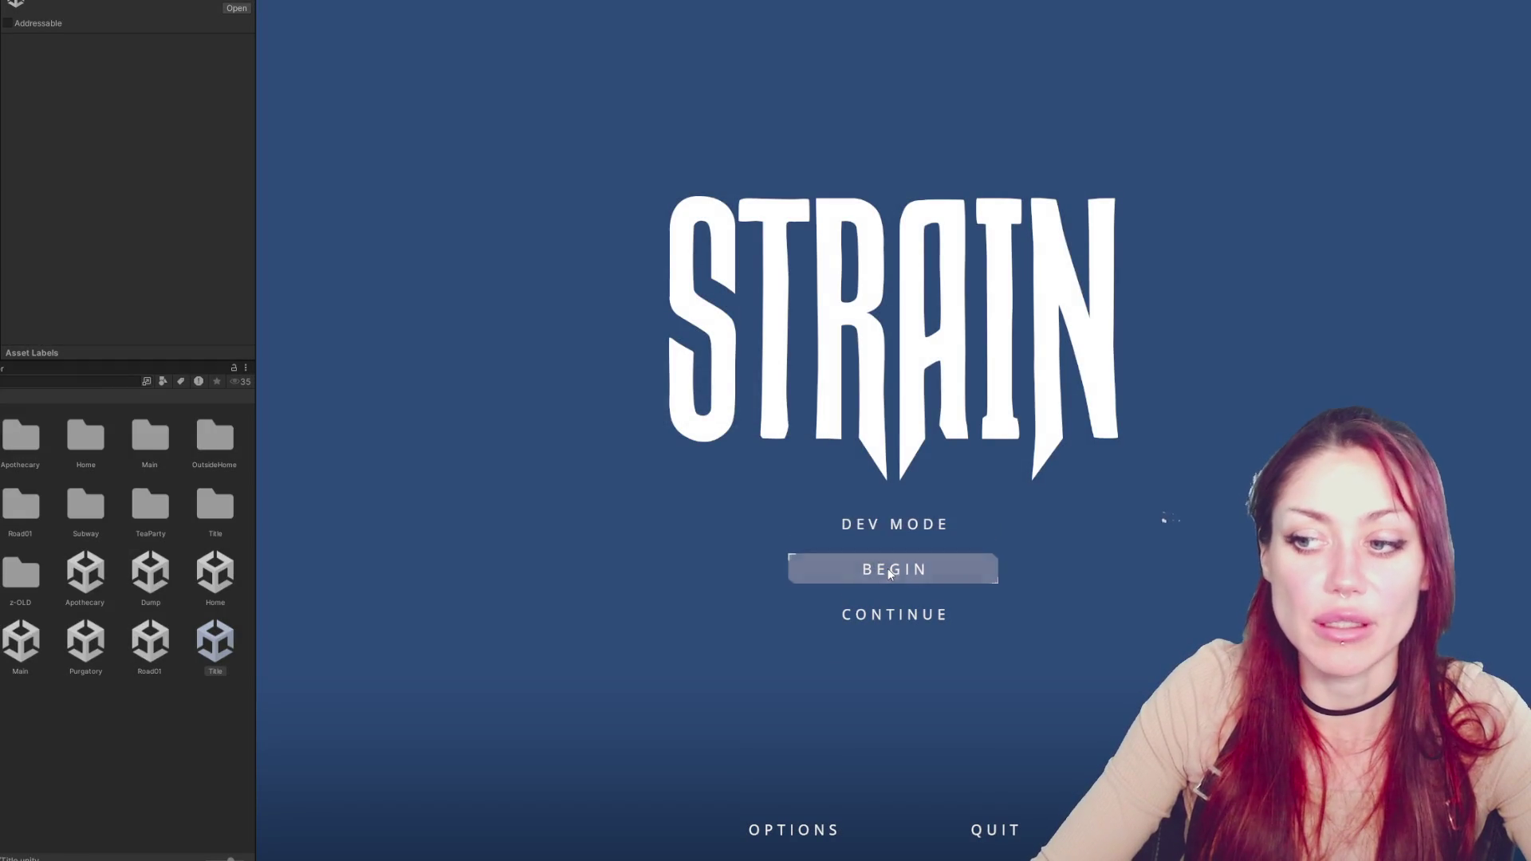
Play-test in DEV MODE, eating berries, picking up scrap wood and approaching the sack, then stop Play mode
left_click(887, 526)
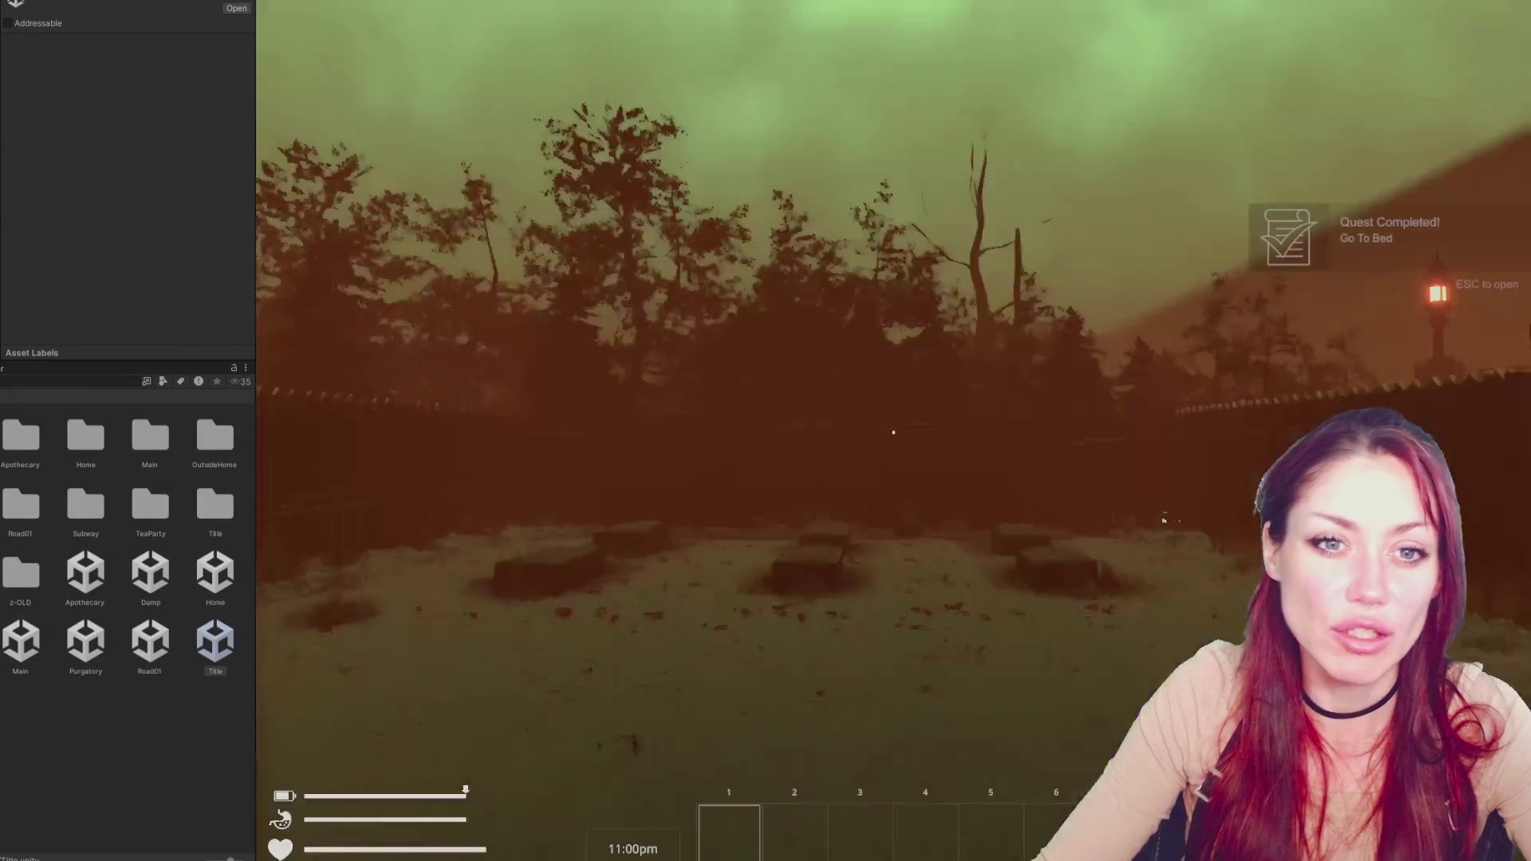
key("w")
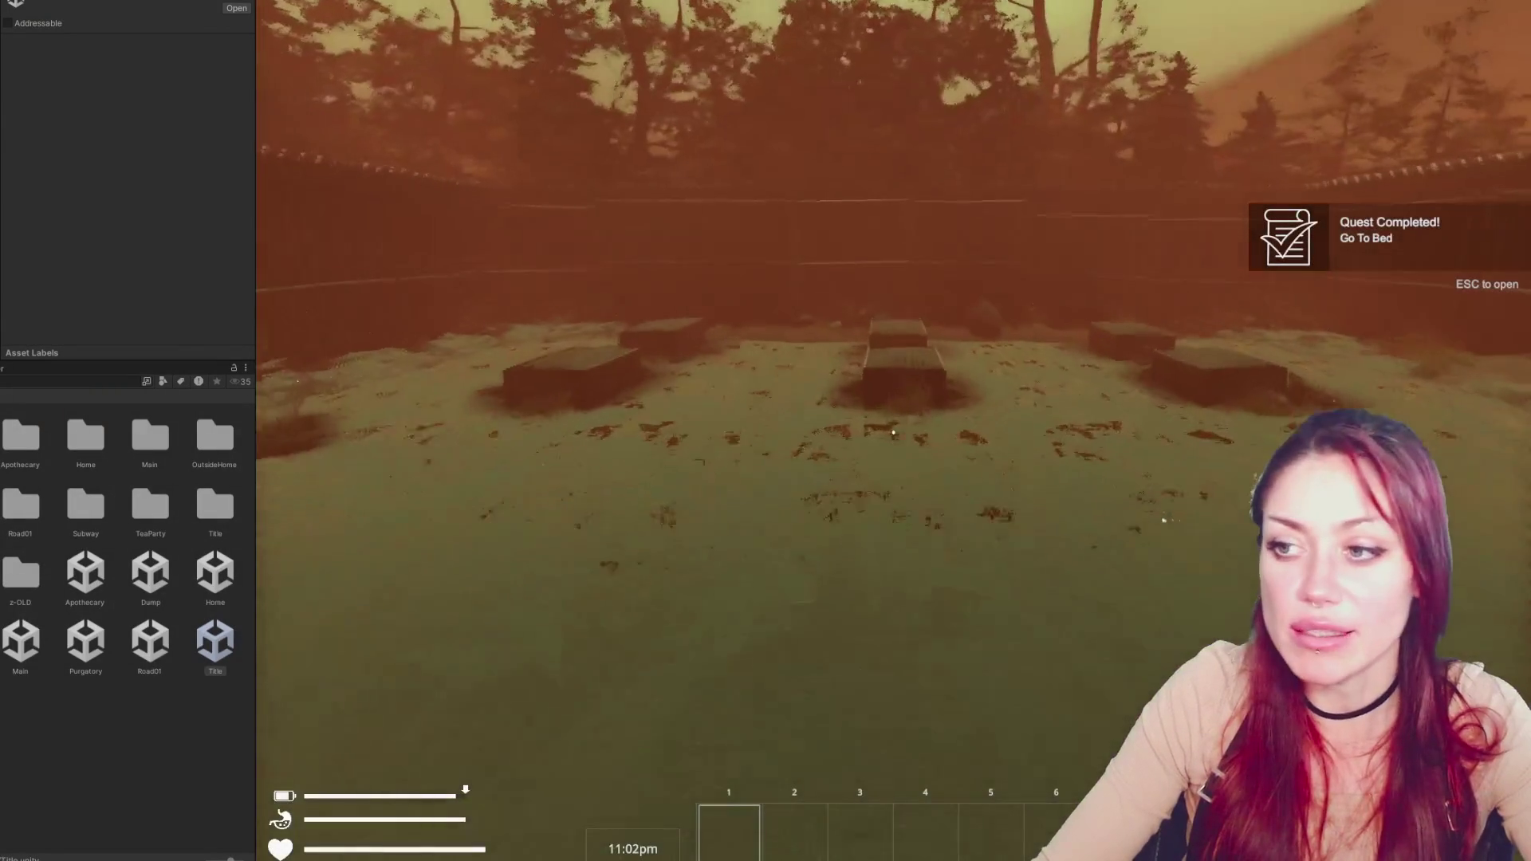
key("w")
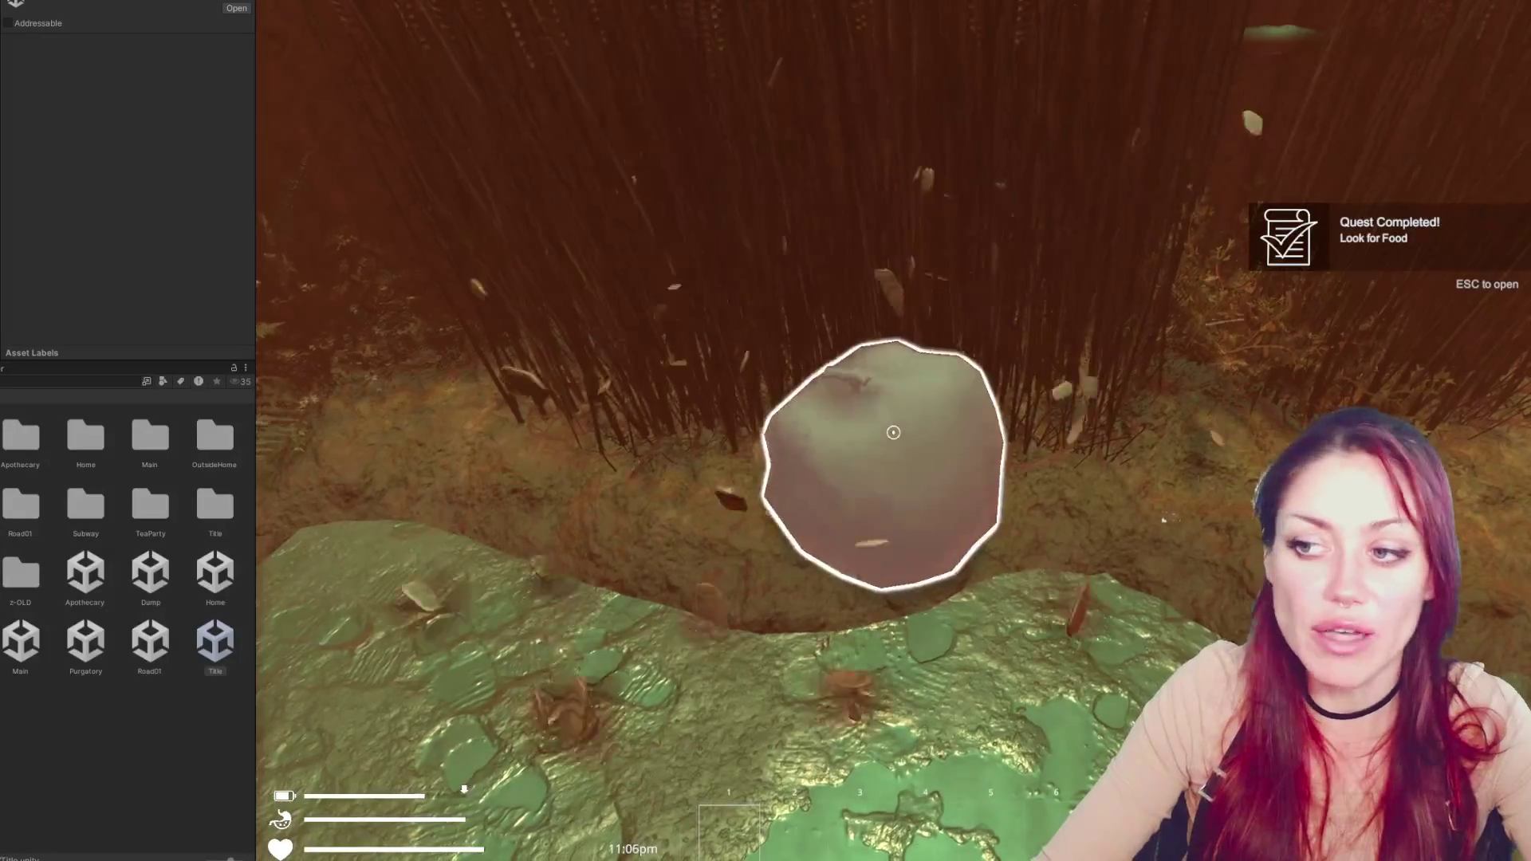
key("e")
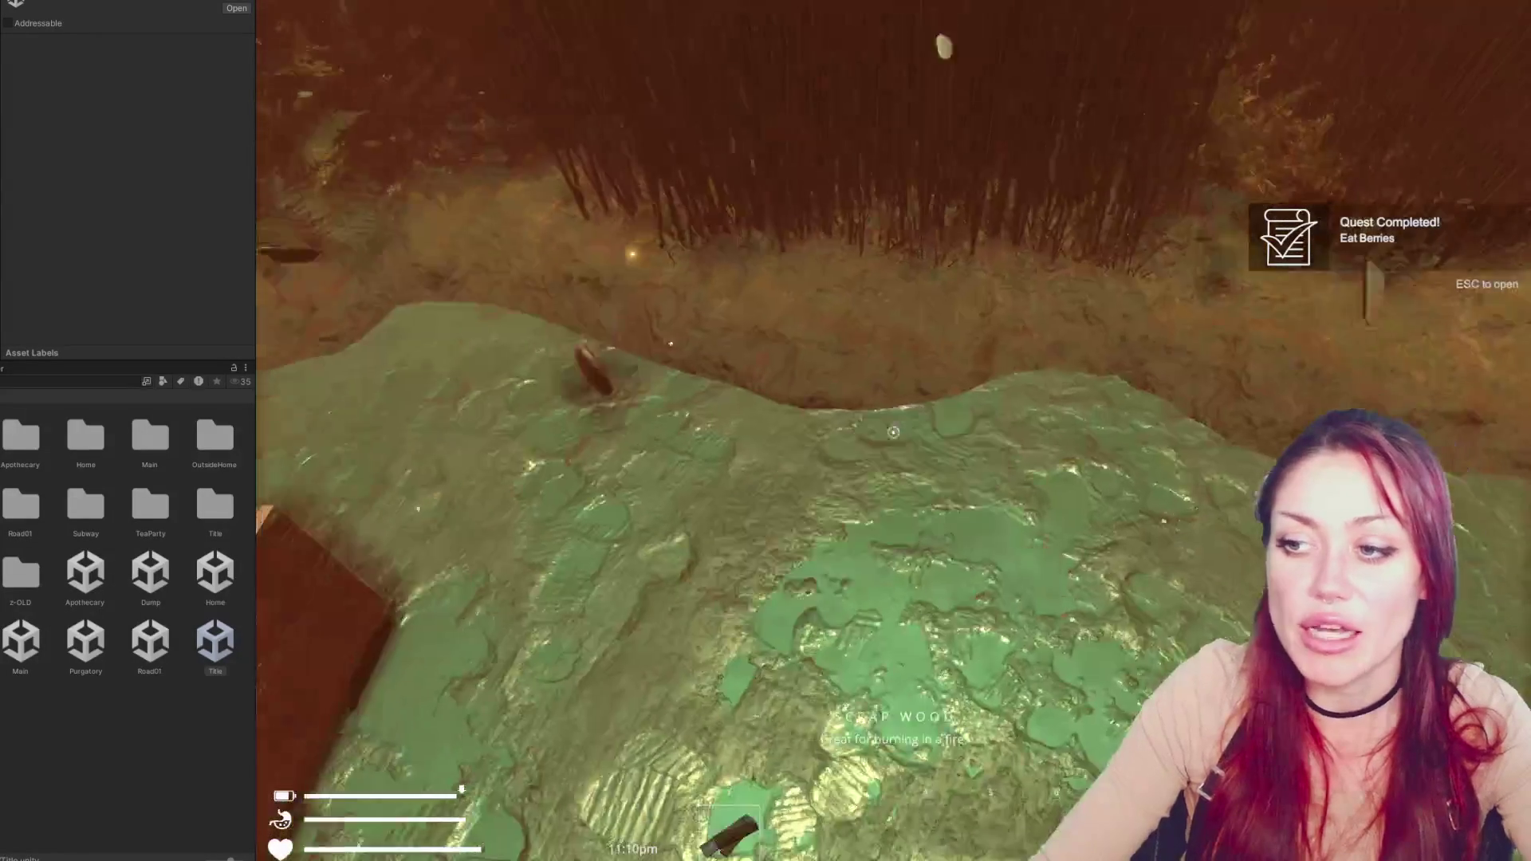
key("e")
key("w")
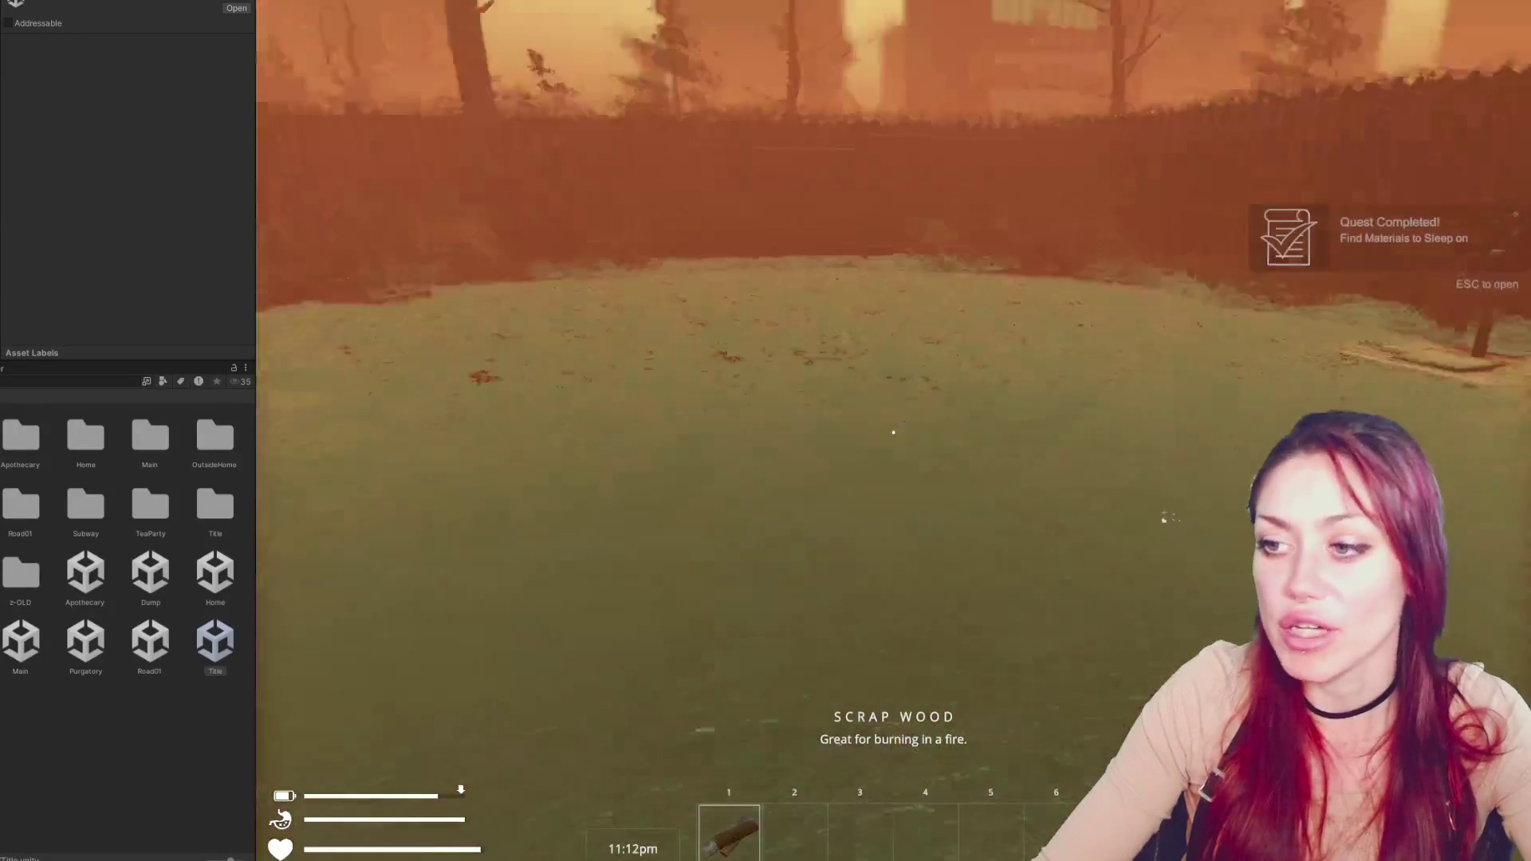
key("w")
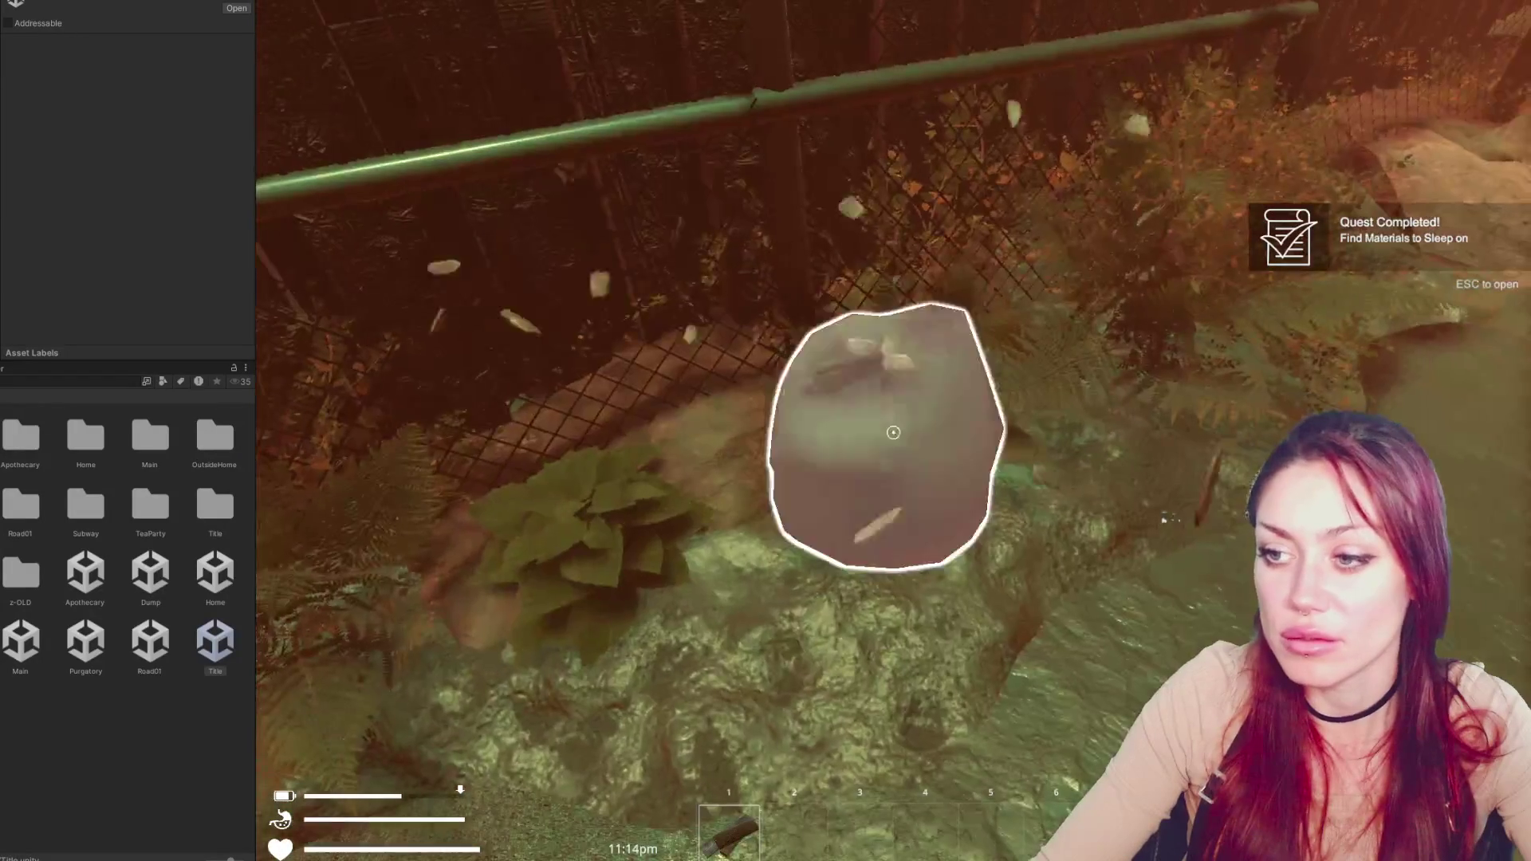
key("Escape")
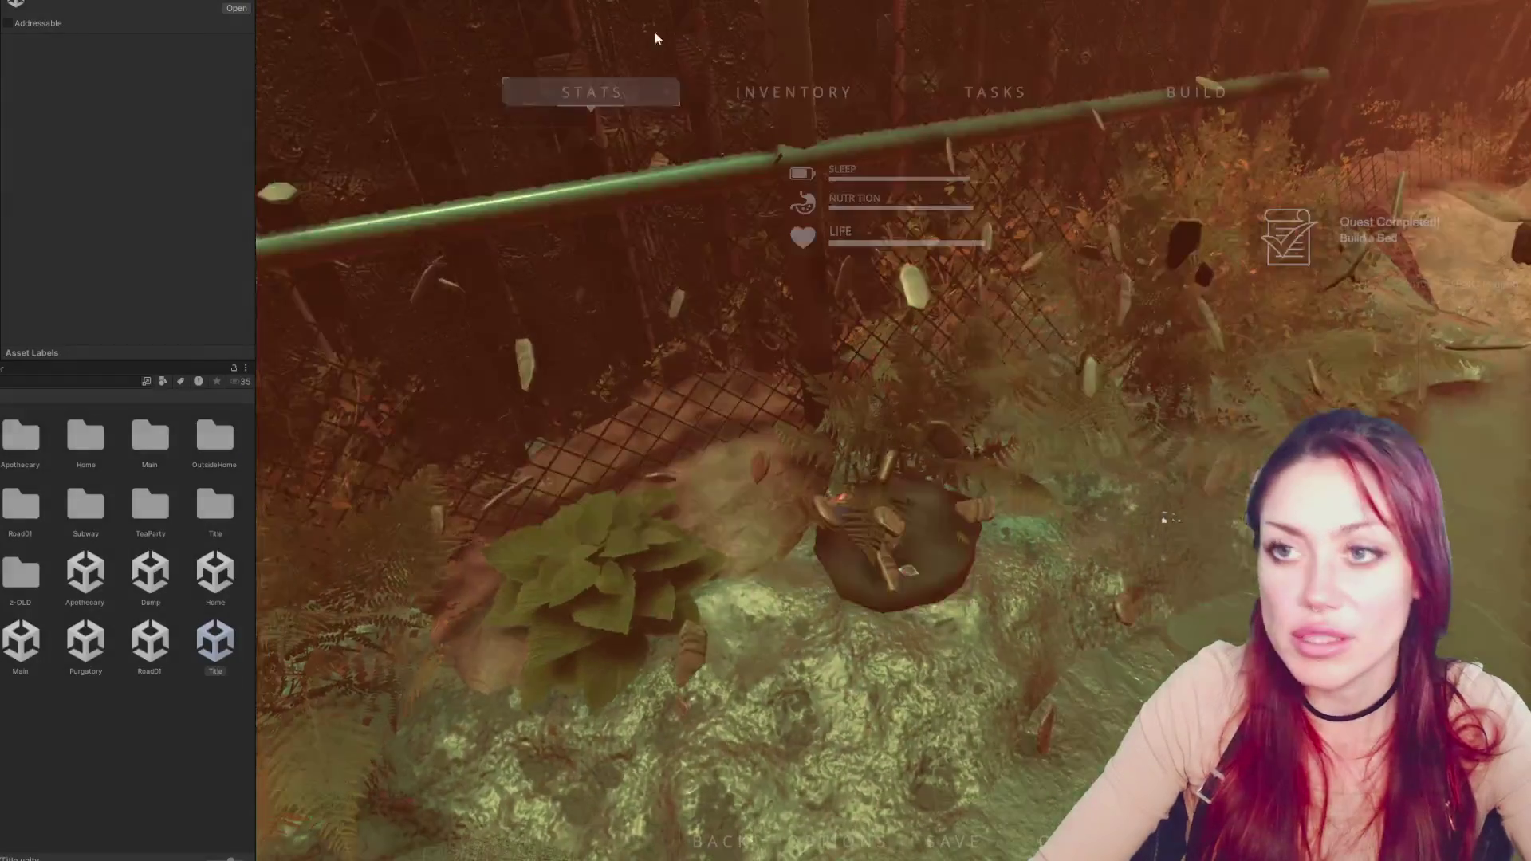
key("ctrl+p")
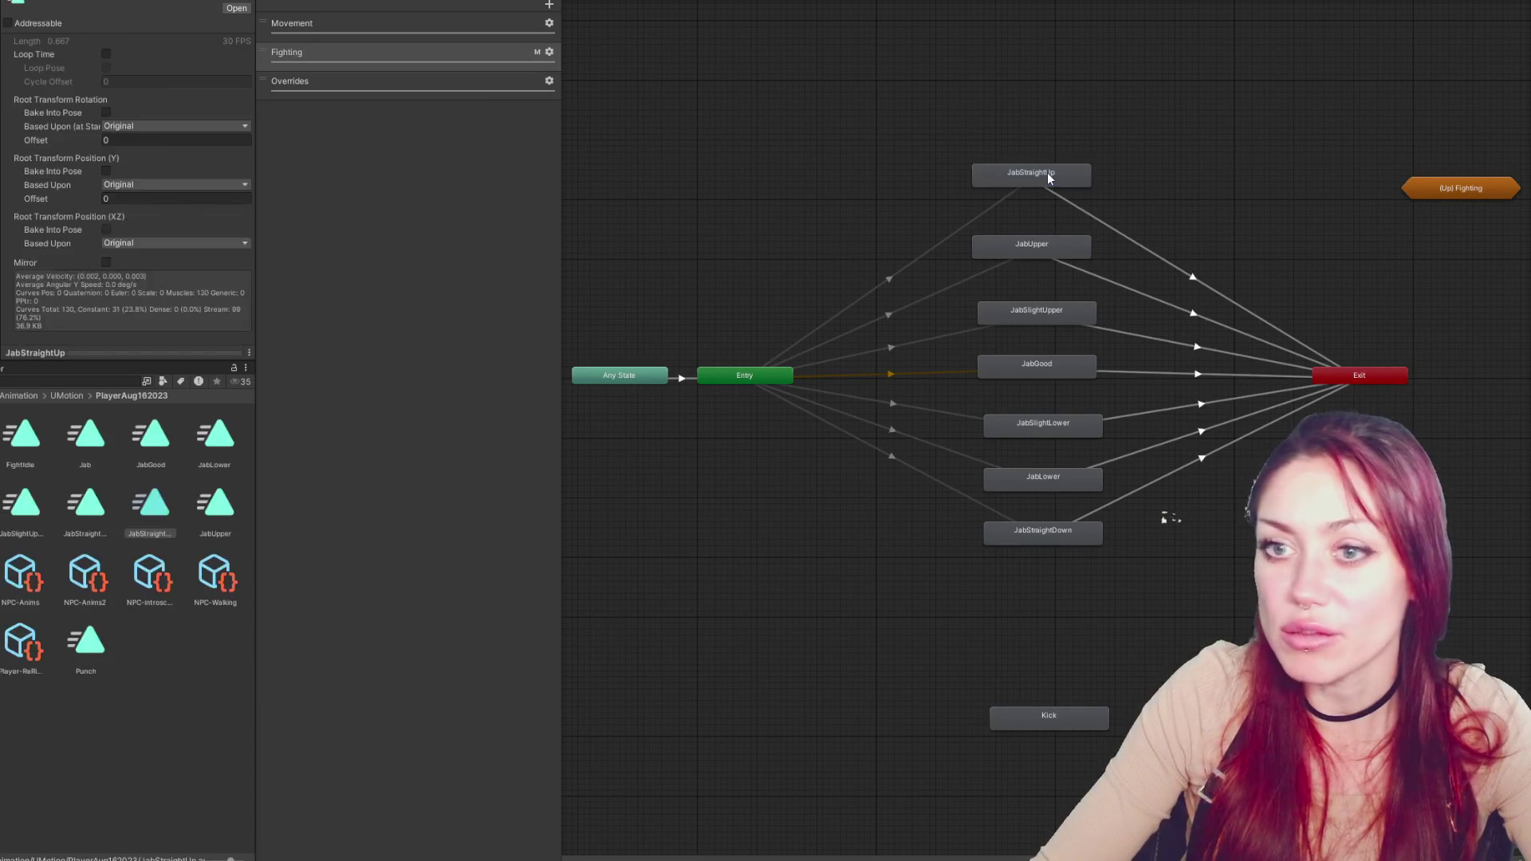
Drag JabStraightUp's EndAttackAnim event earlier on its timeline
left_click(1048, 177)
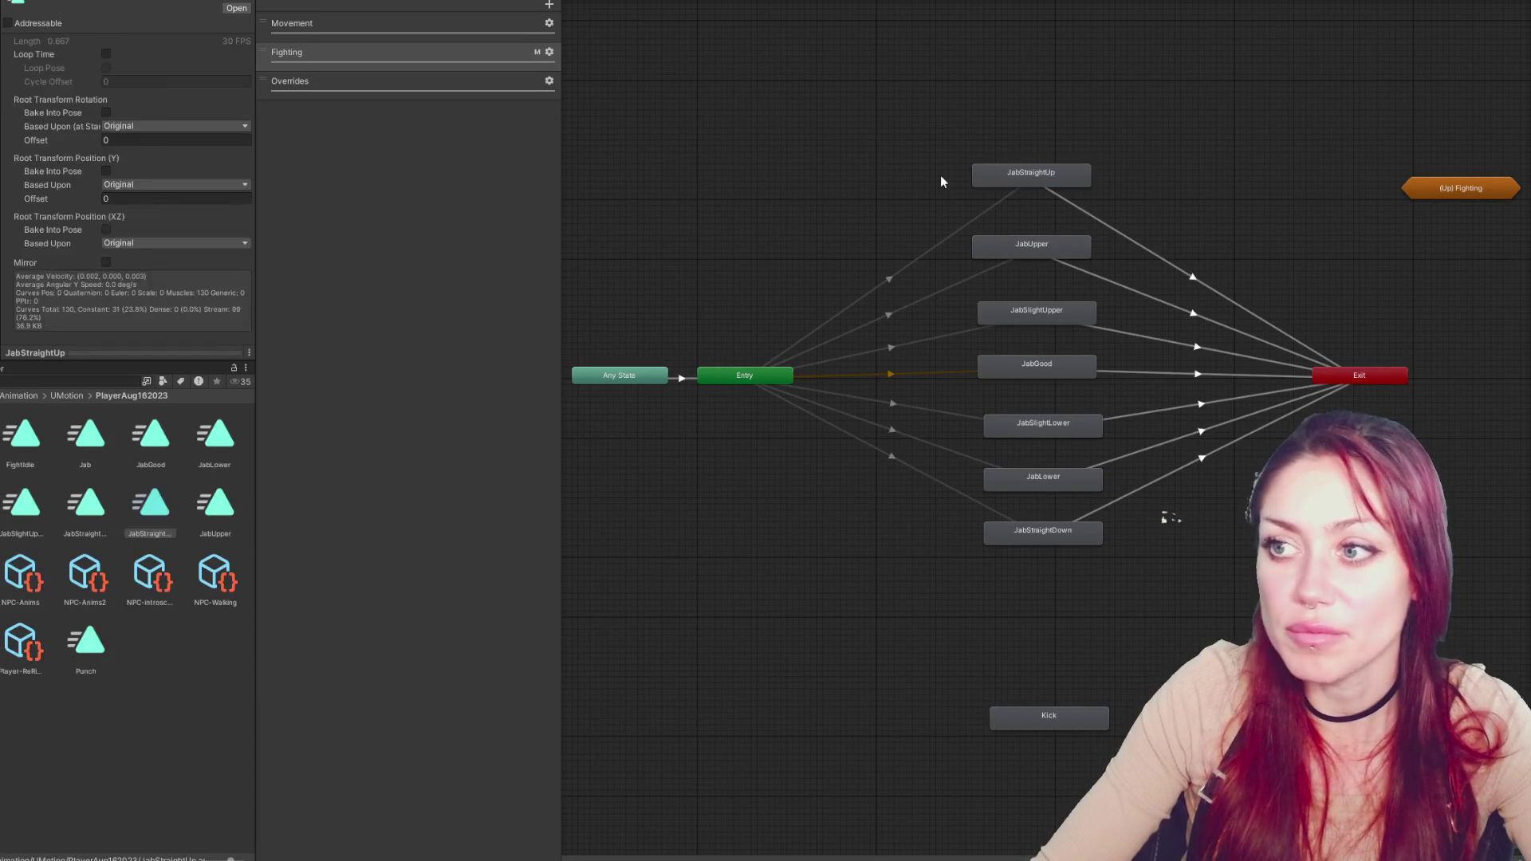
left_click(153, 503)
double_click(155, 502)
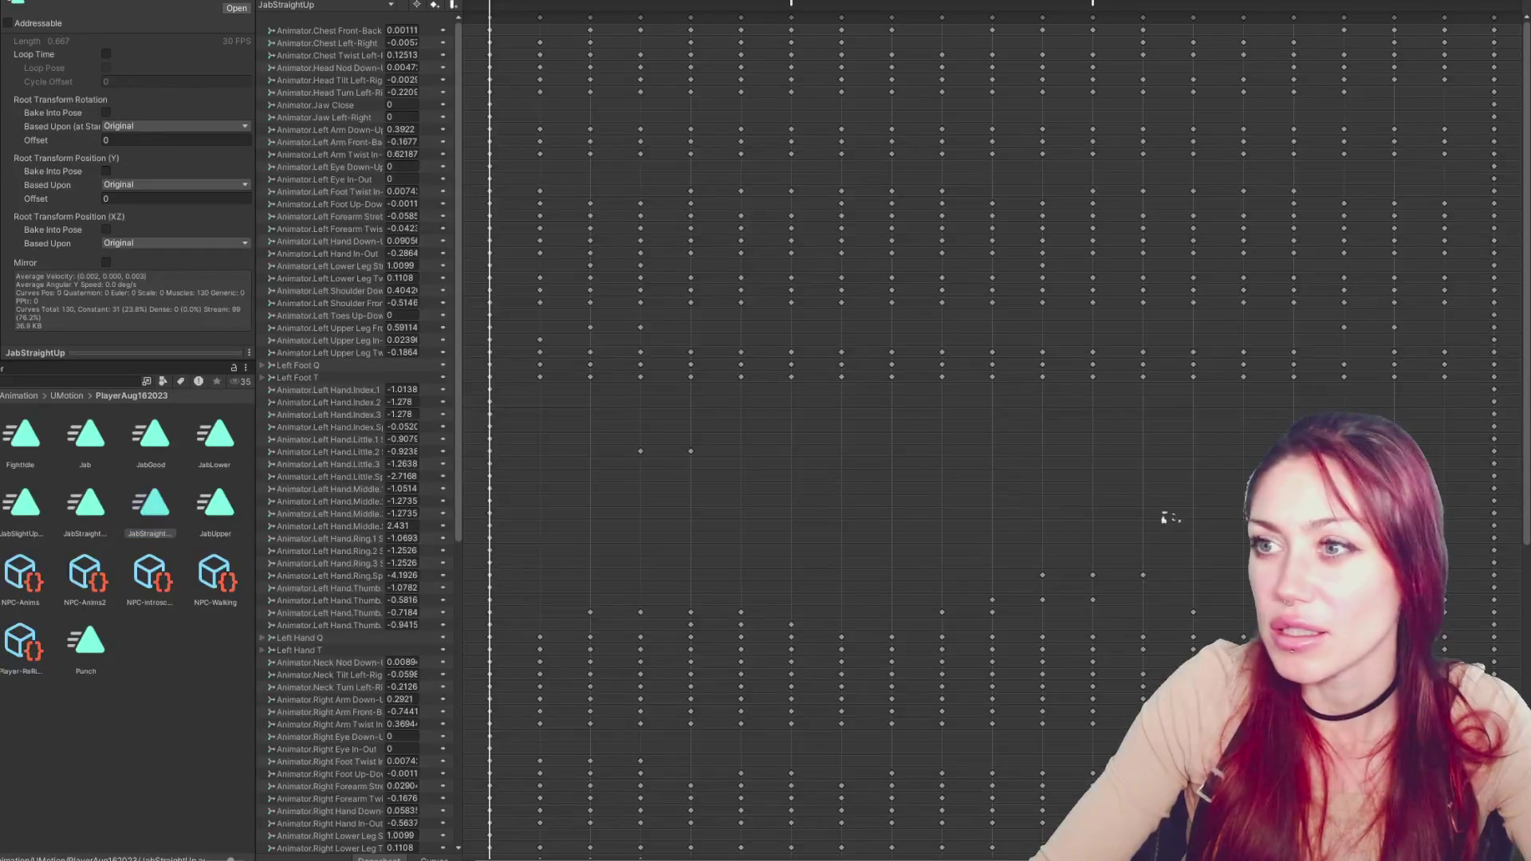
left_click_drag(1092, 7, 991, 6)
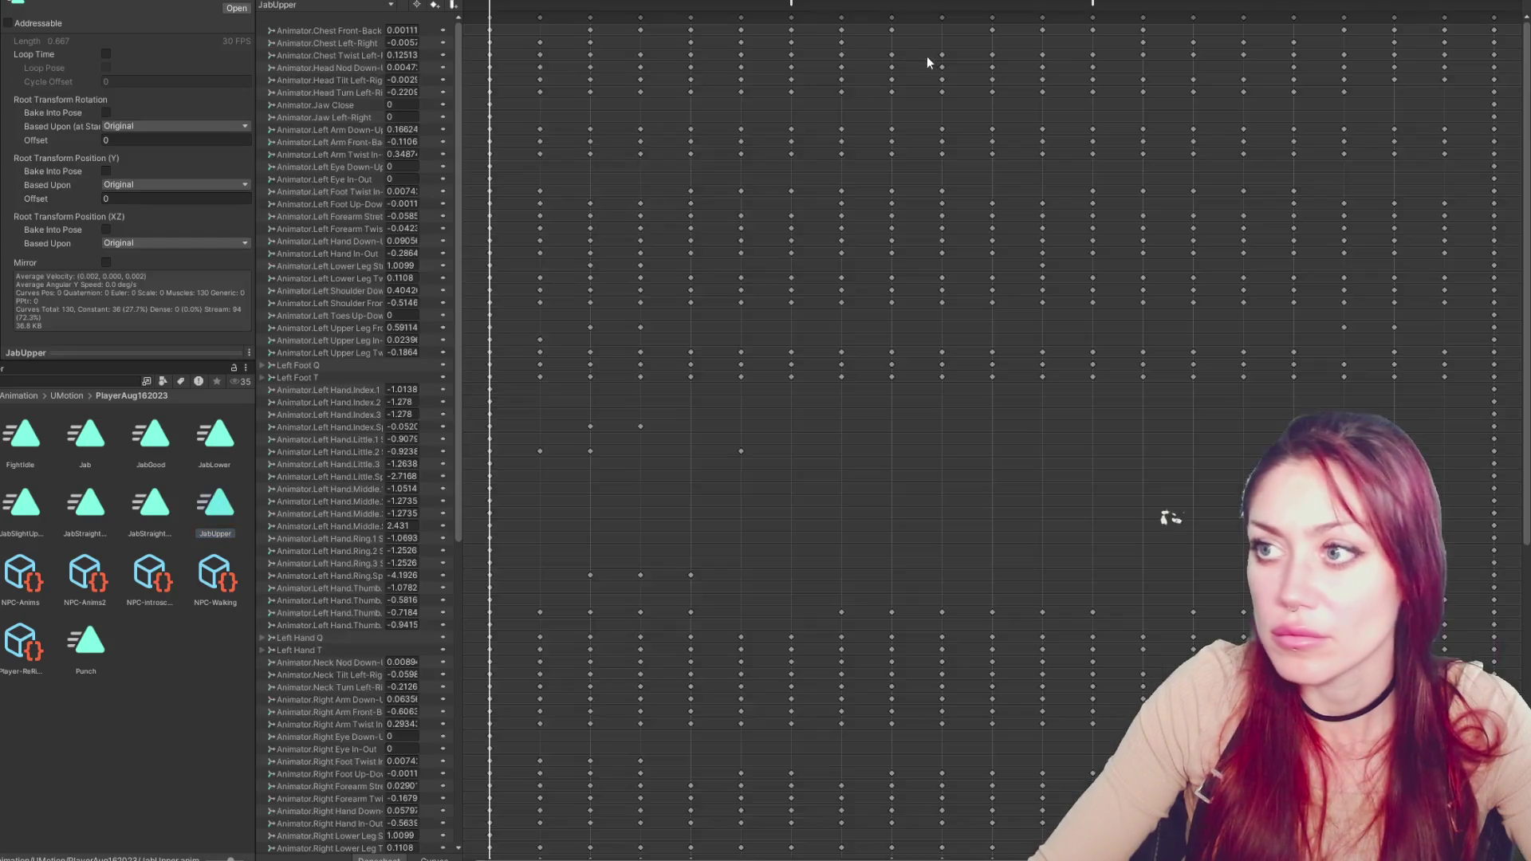
left_click(993, 4)
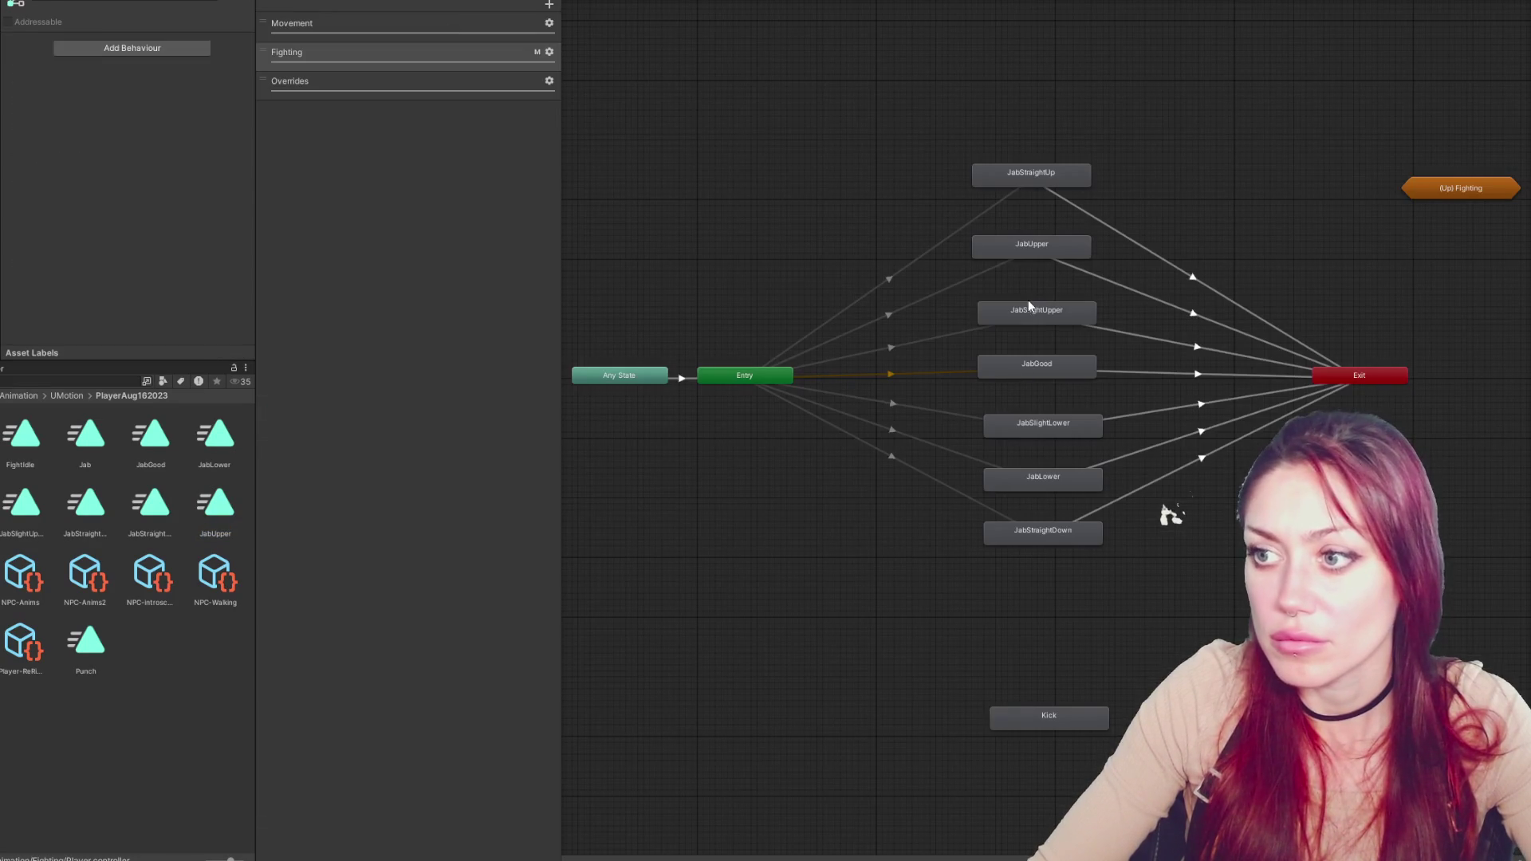
Move JabSlightUpper's EndAttackAnim event earlier in its clip
left_click(1027, 300)
left_click(203, 37)
left_click(31, 514)
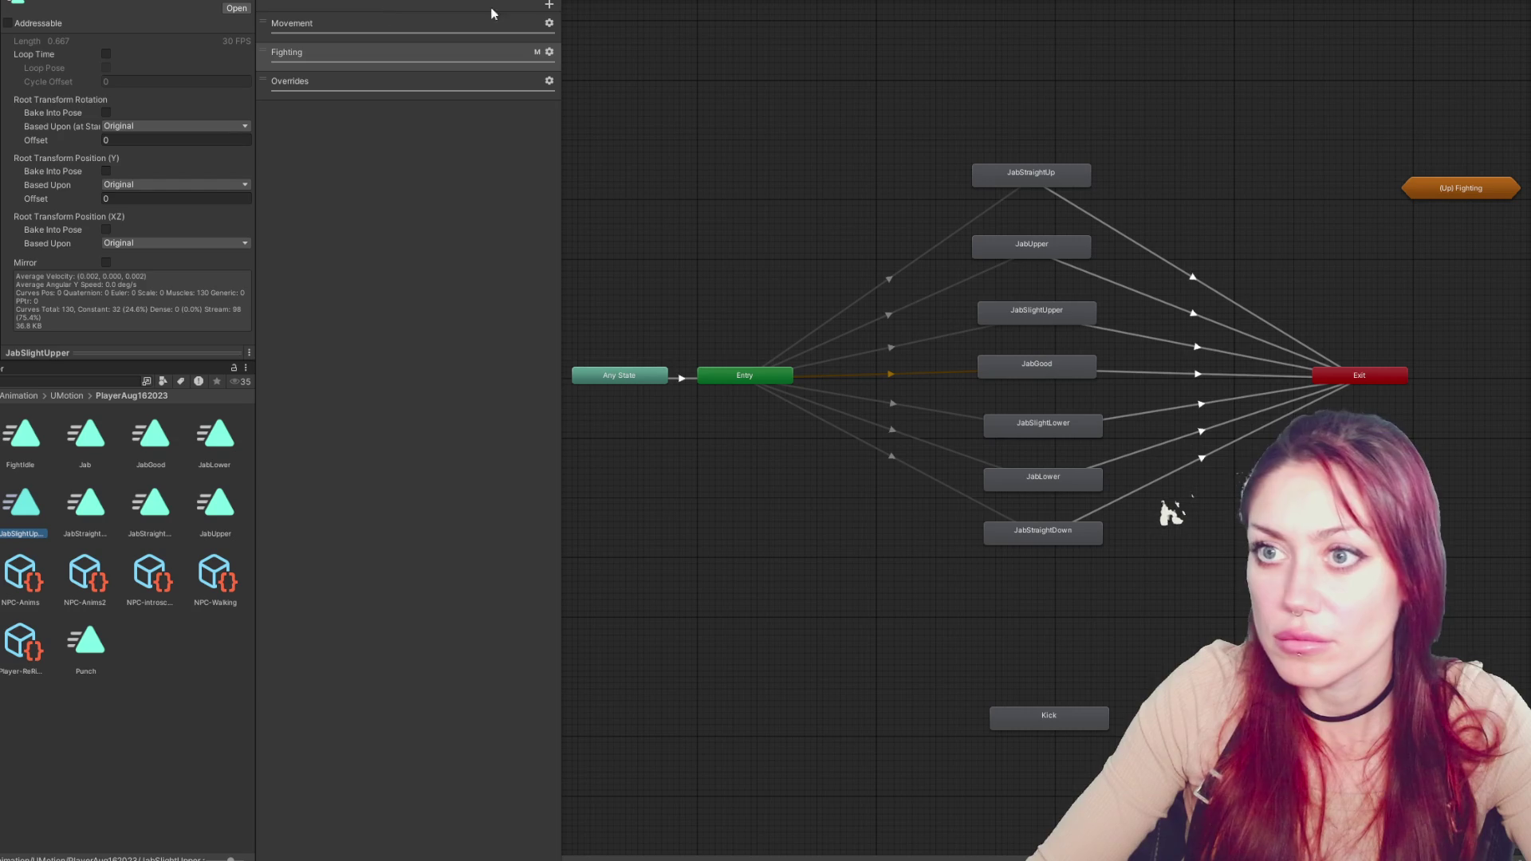
left_click(1164, 10)
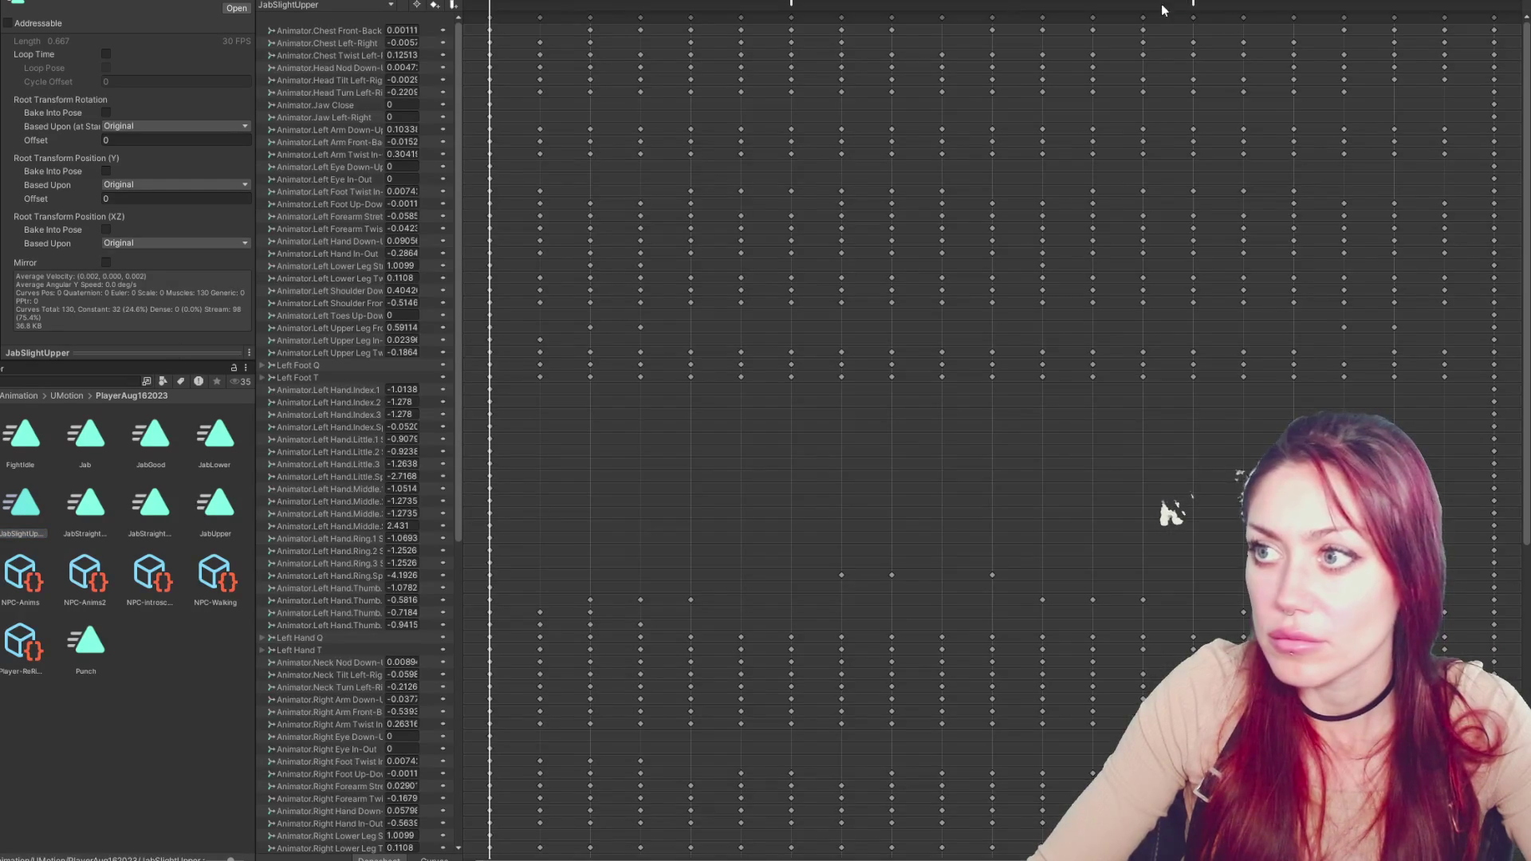
mouse_move(1195, 7)
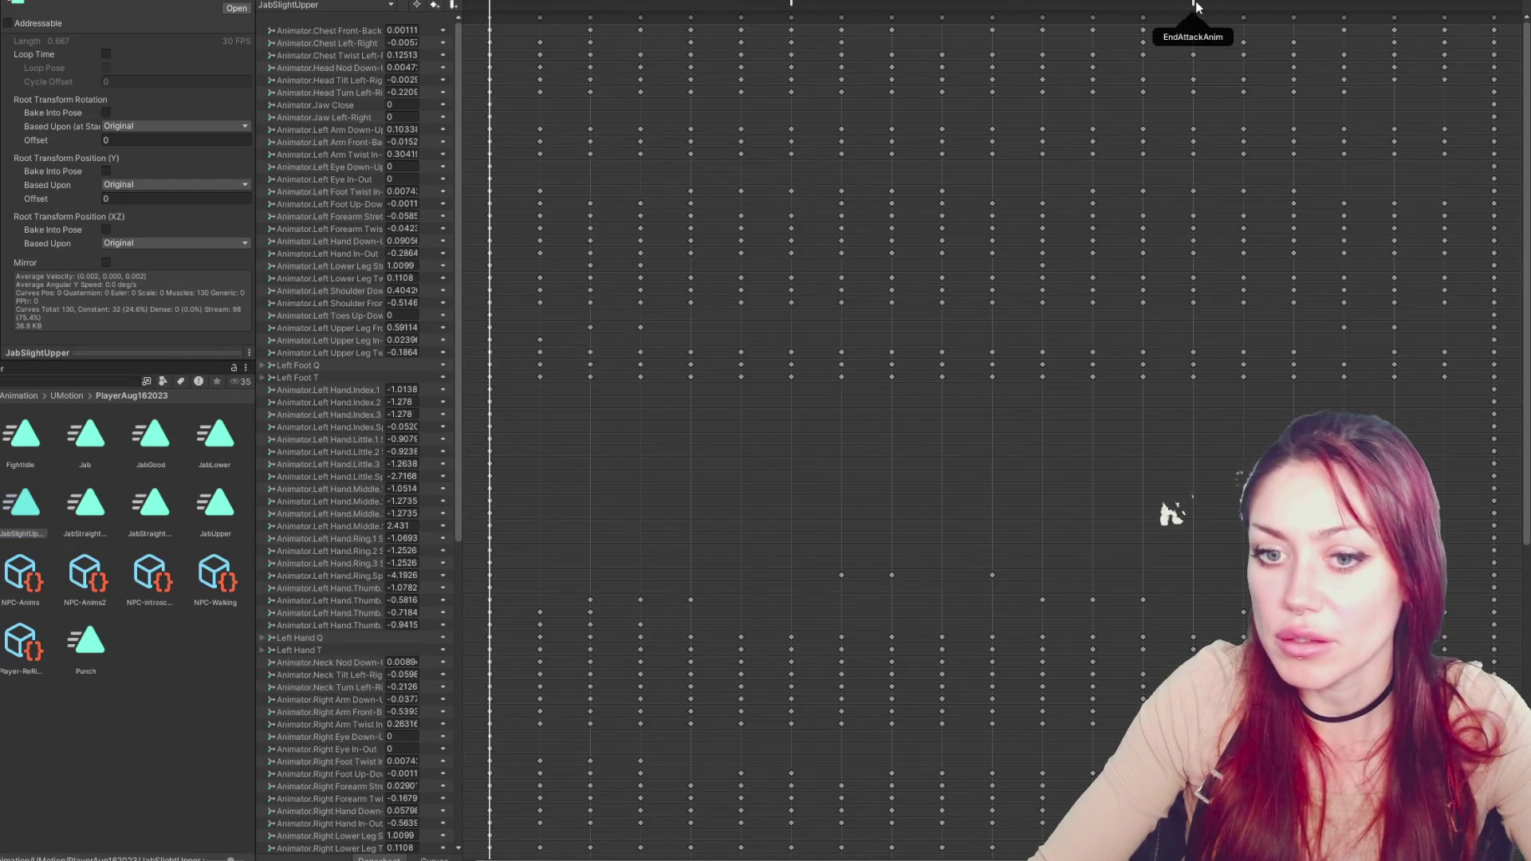
left_click_drag(1195, 7, 992, 8)
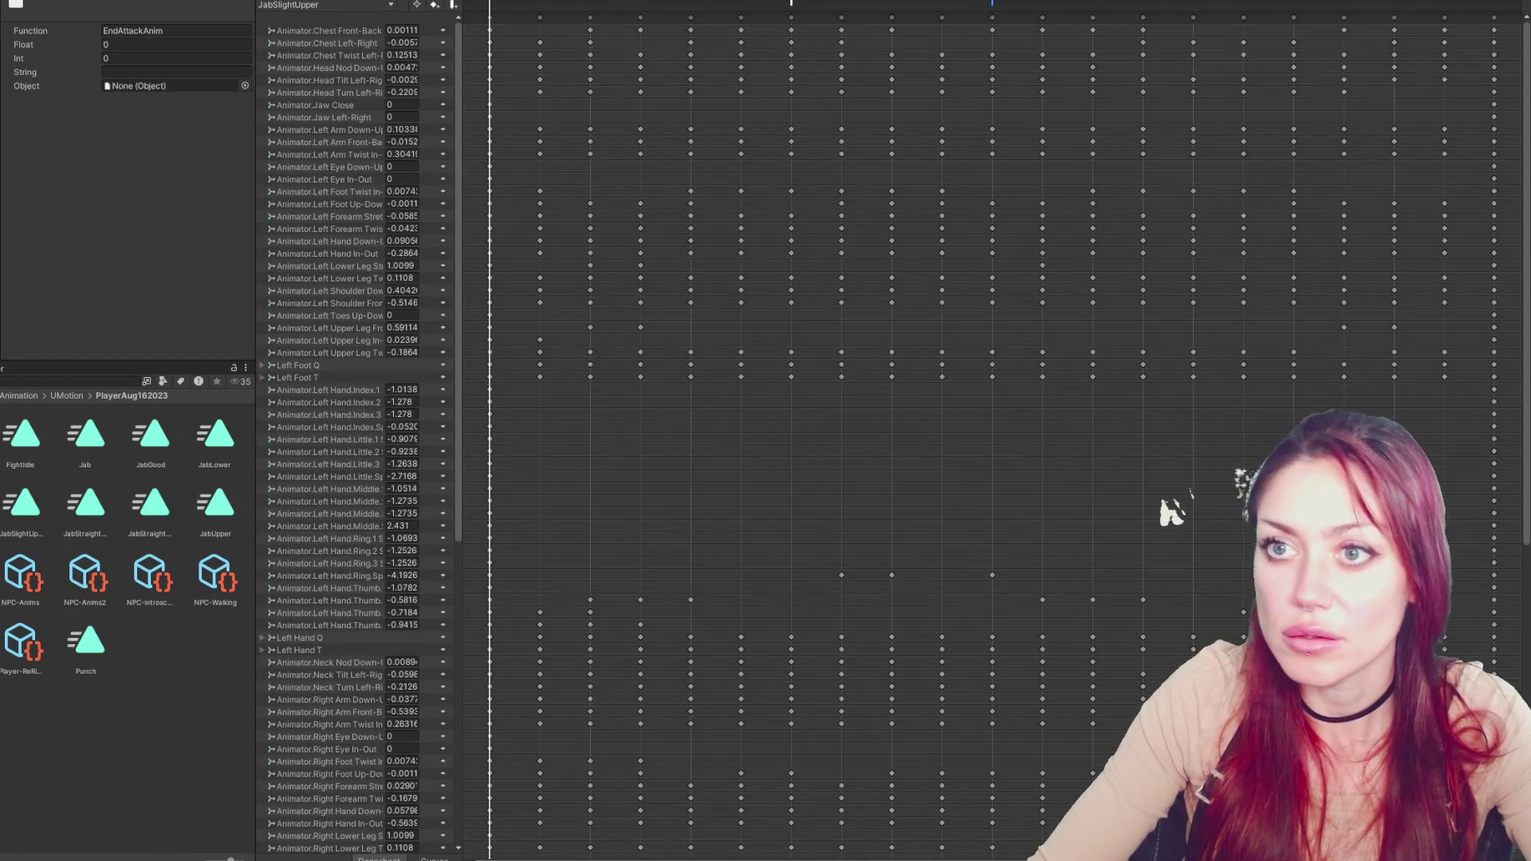
left_click(727, 1)
Shift JabSlightLower's EndAttackAnim event earlier and recheck its clip timeline
left_click(1026, 422)
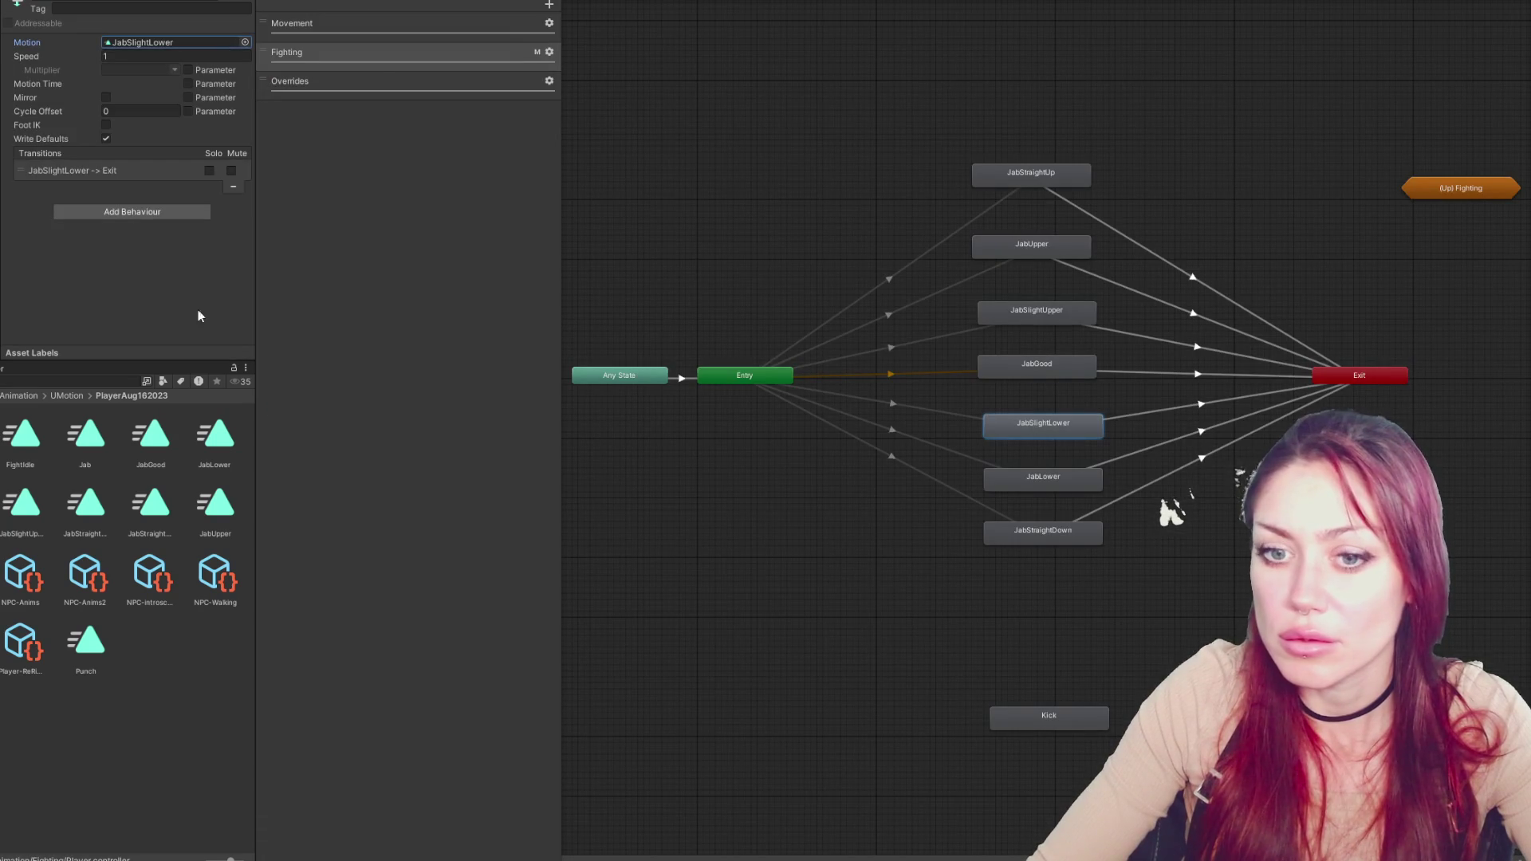
double_click(140, 44)
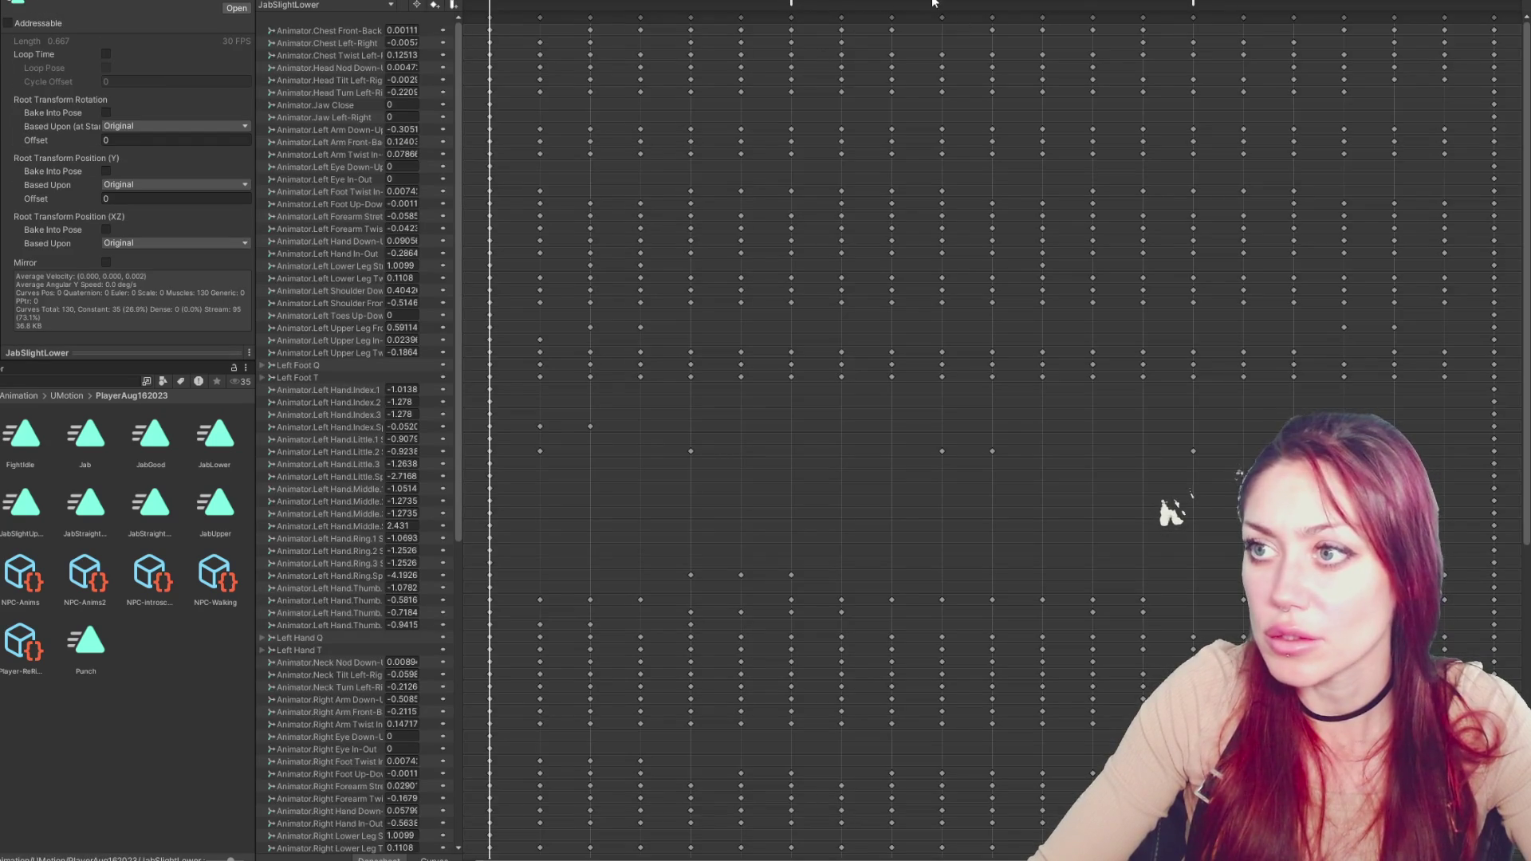
left_click_drag(1193, 4, 828, 3)
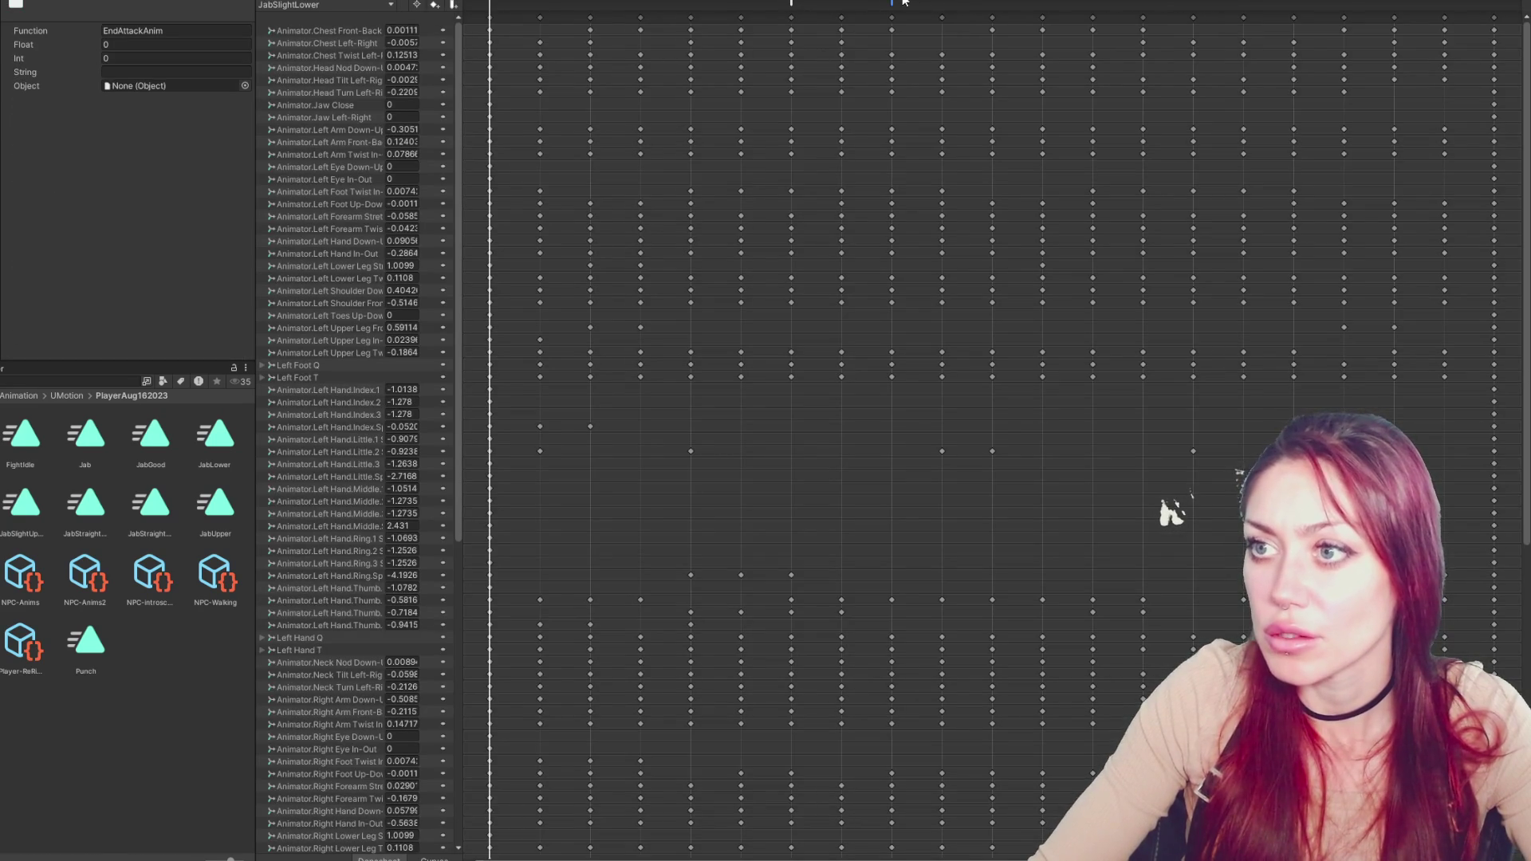
left_click(452, 2)
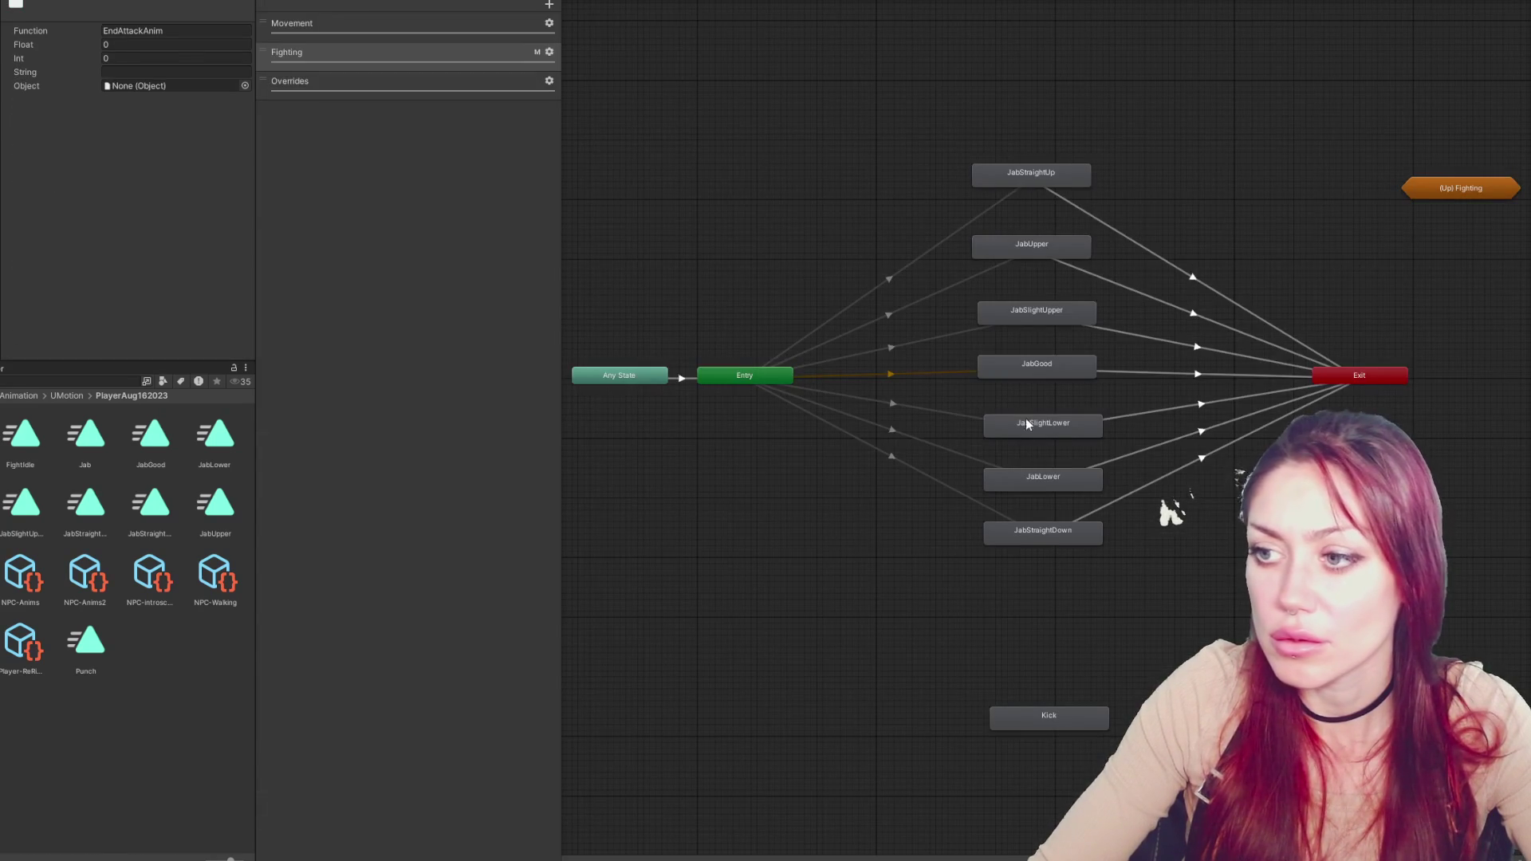
left_click(1025, 420)
double_click(139, 44)
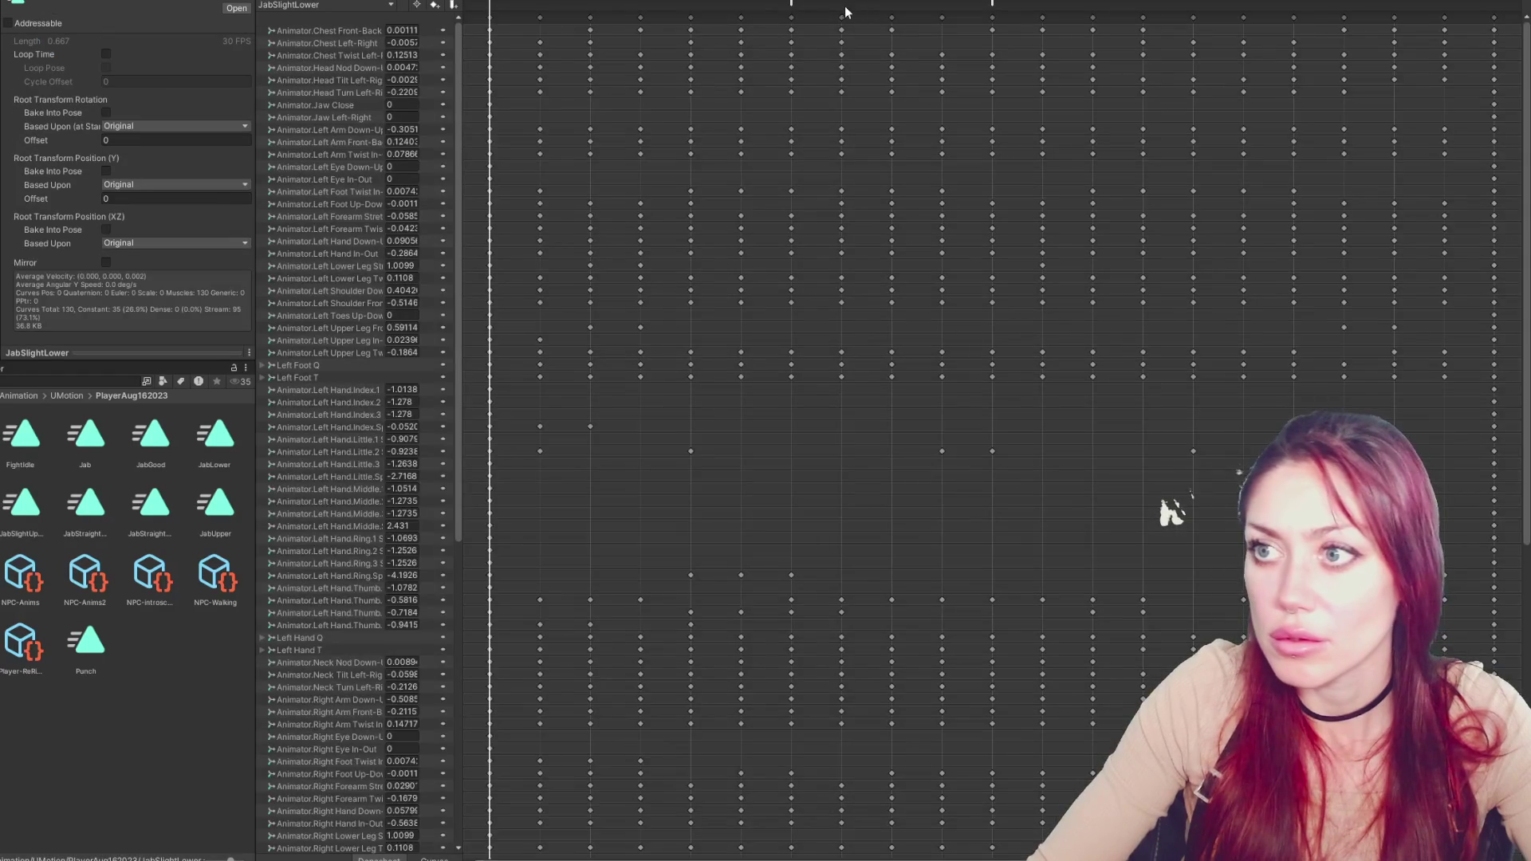
left_click(452, 4)
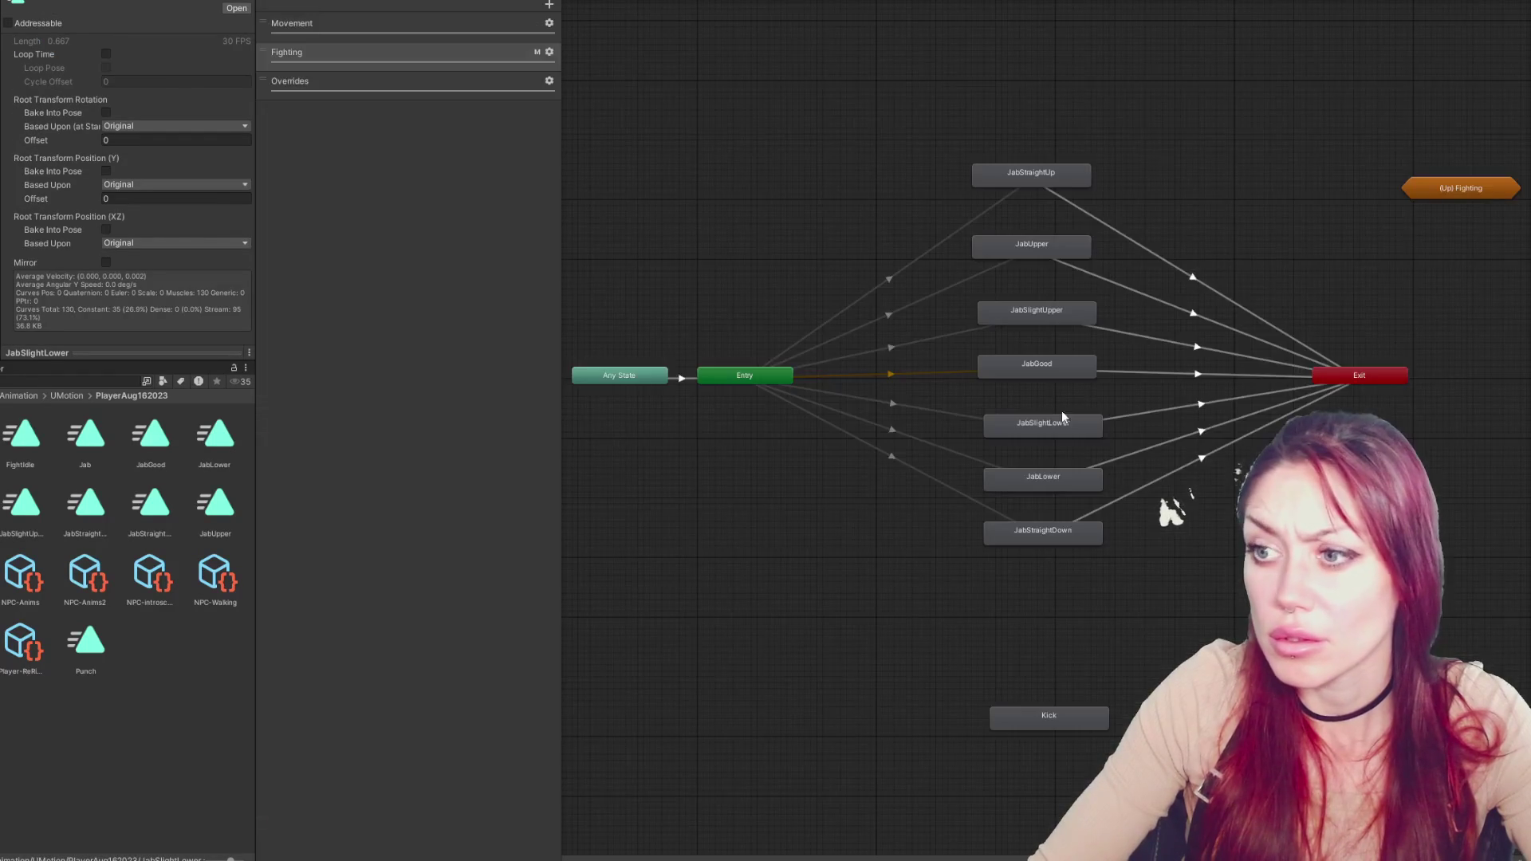
left_click(1042, 431)
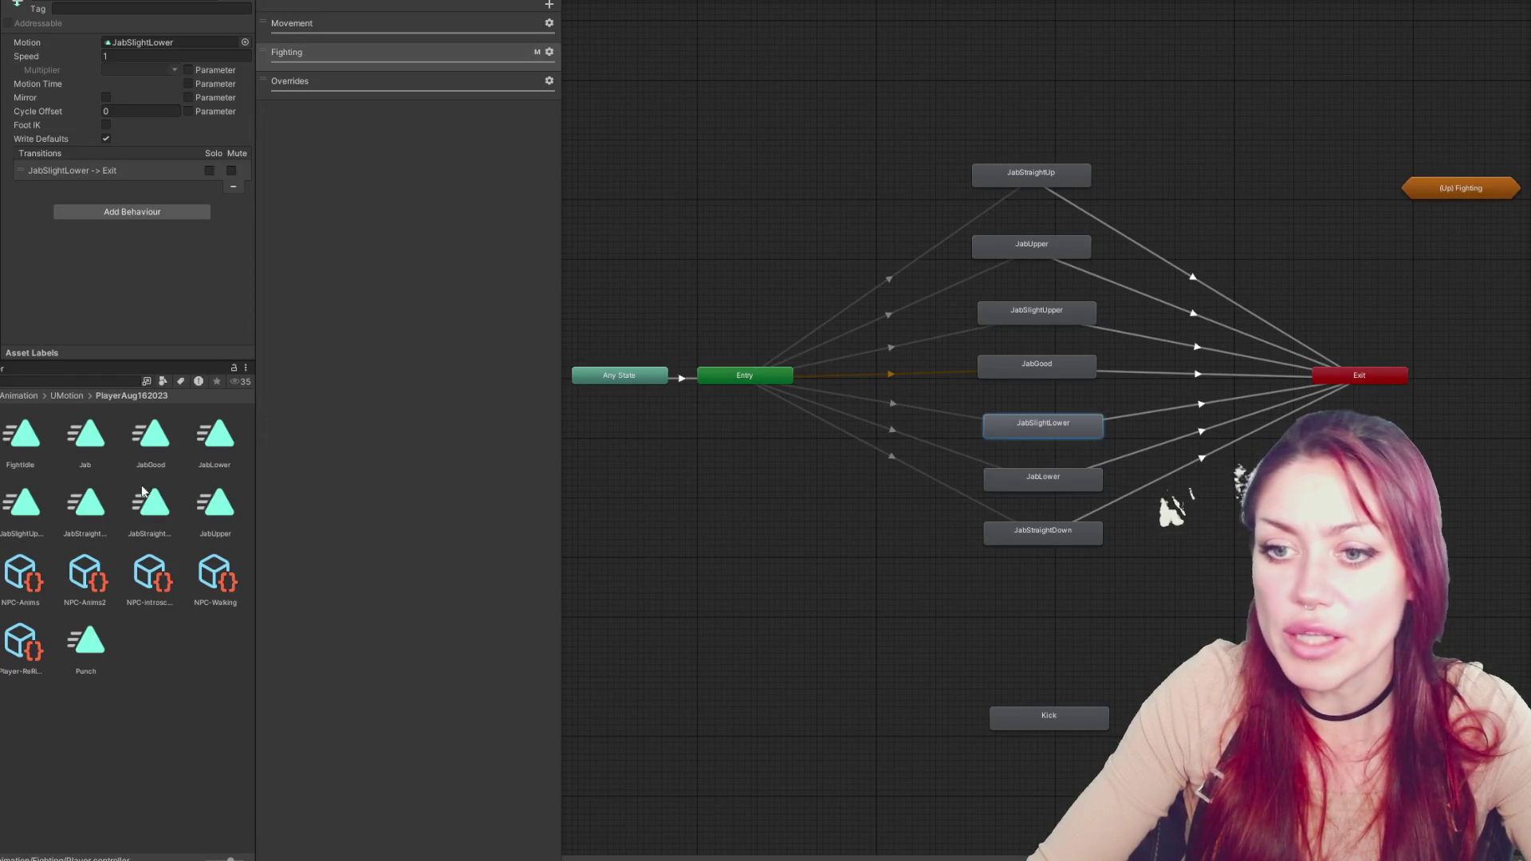
Recheck JabSlightLower's clip, then nudge JabLower's EndAttackAnim event one frame earlier
left_click(167, 46)
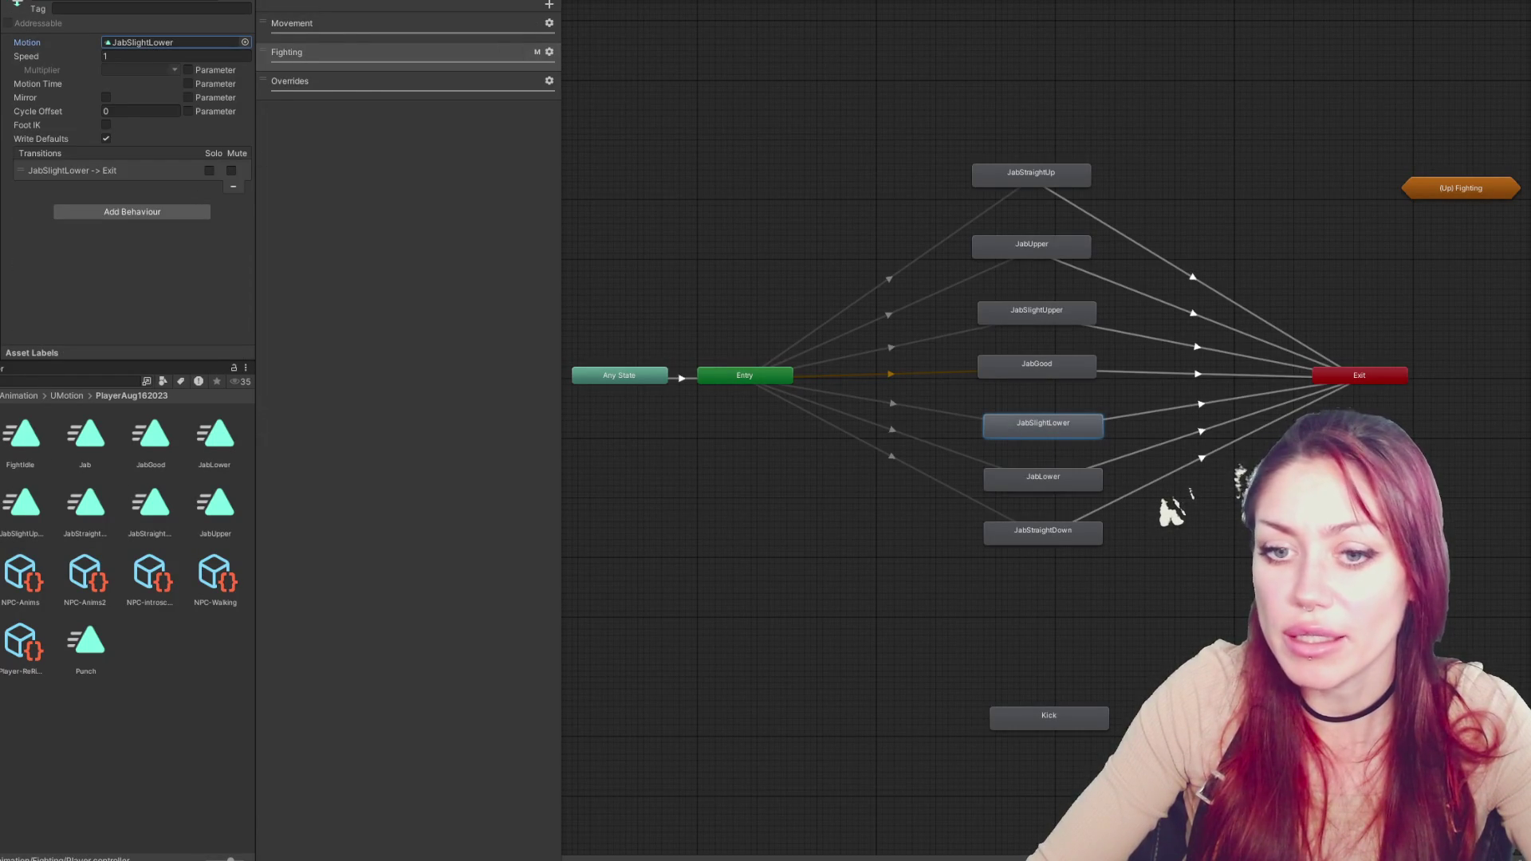
double_click(144, 42)
left_click(928, 1)
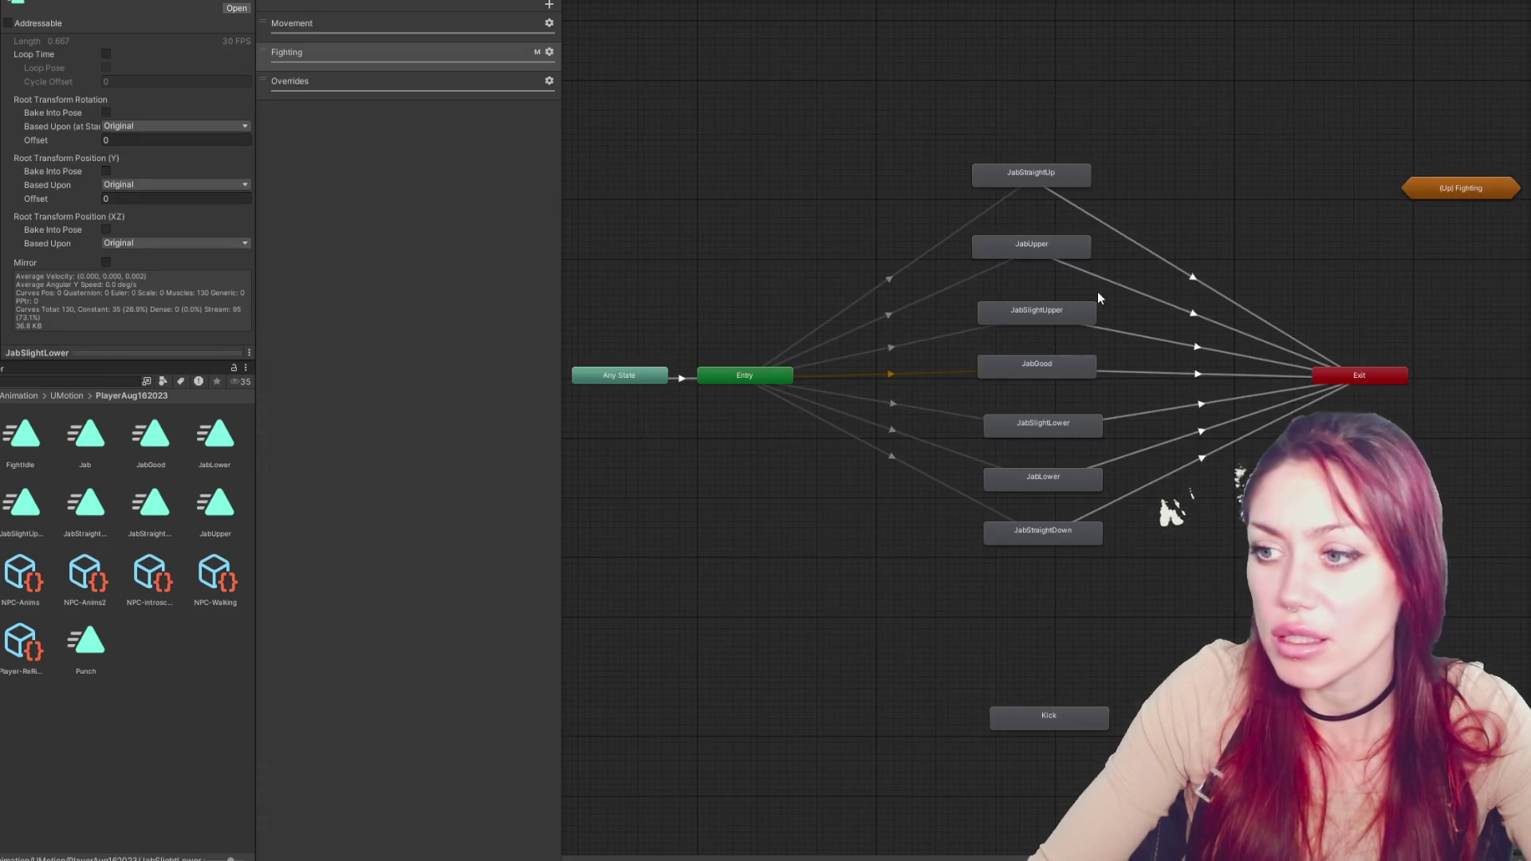
left_click(1047, 483)
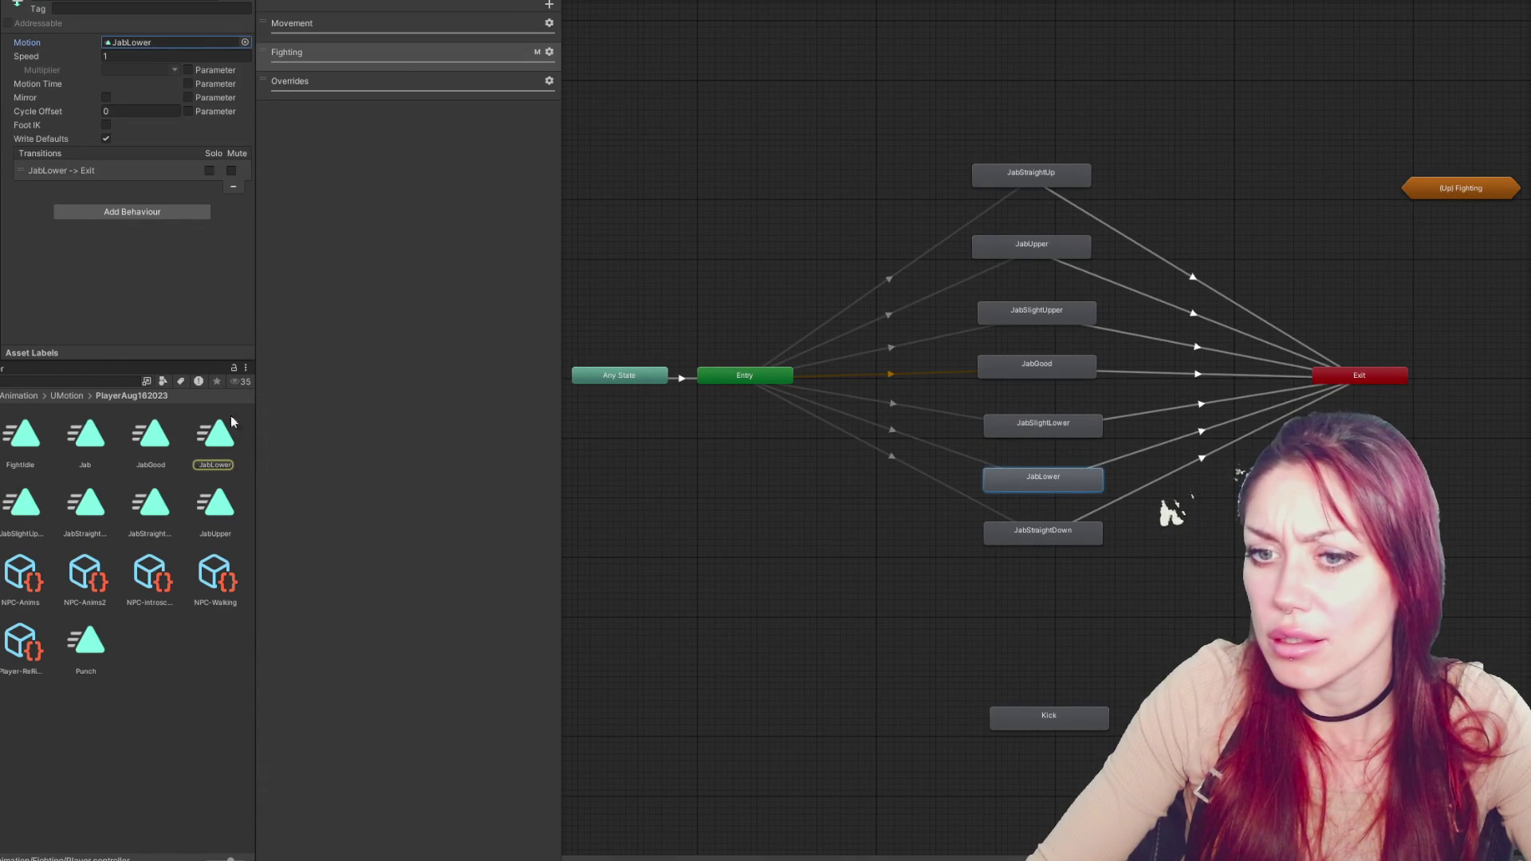
double_click(215, 437)
left_click(1028, 4)
left_click_drag(1029, 8, 1001, 26)
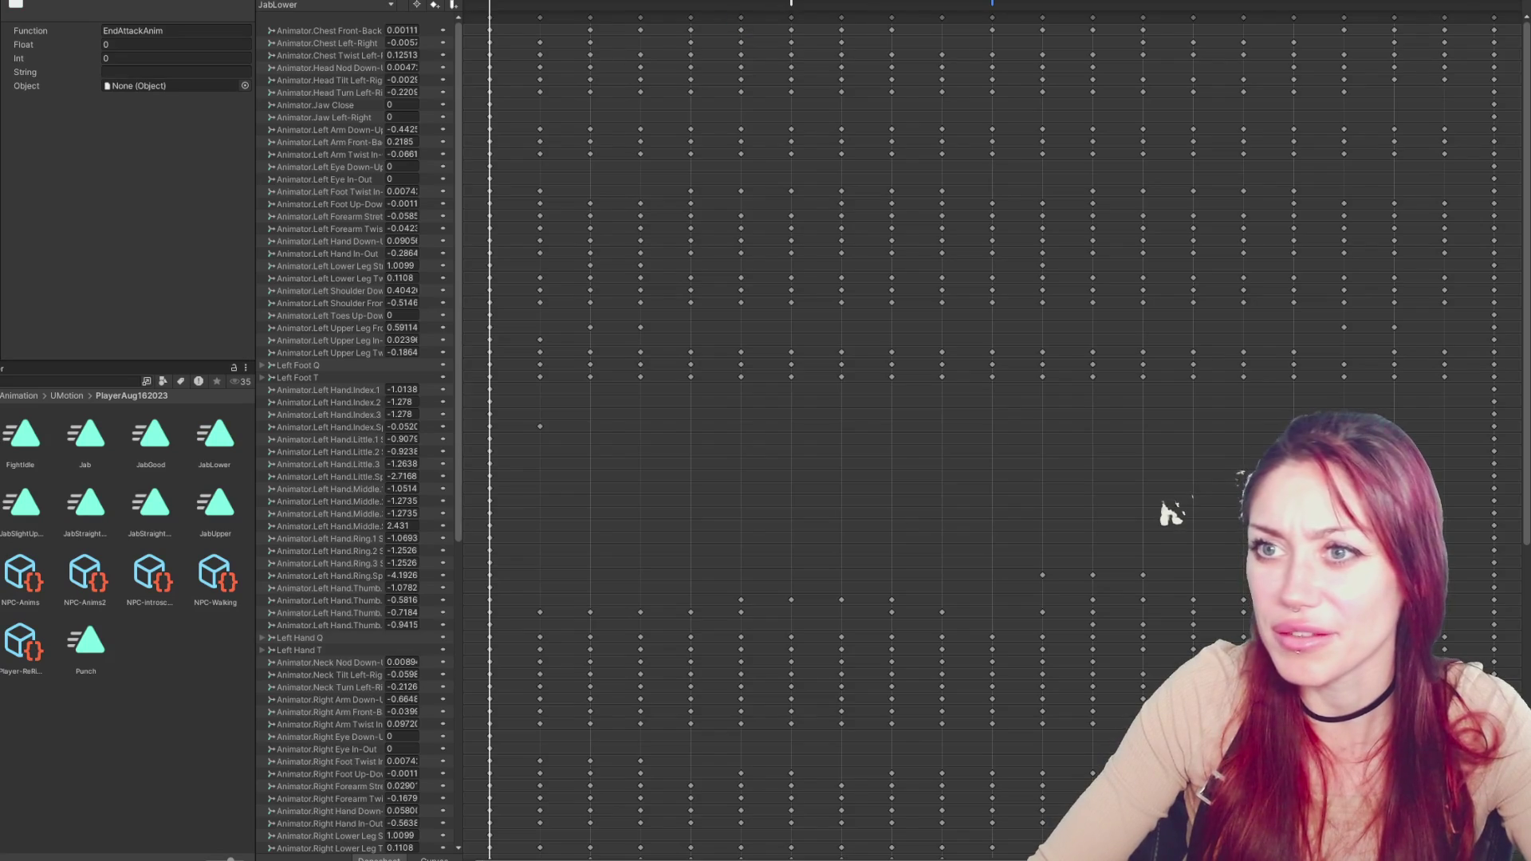
left_click(996, 4)
left_click(1024, 482)
double_click(1022, 481)
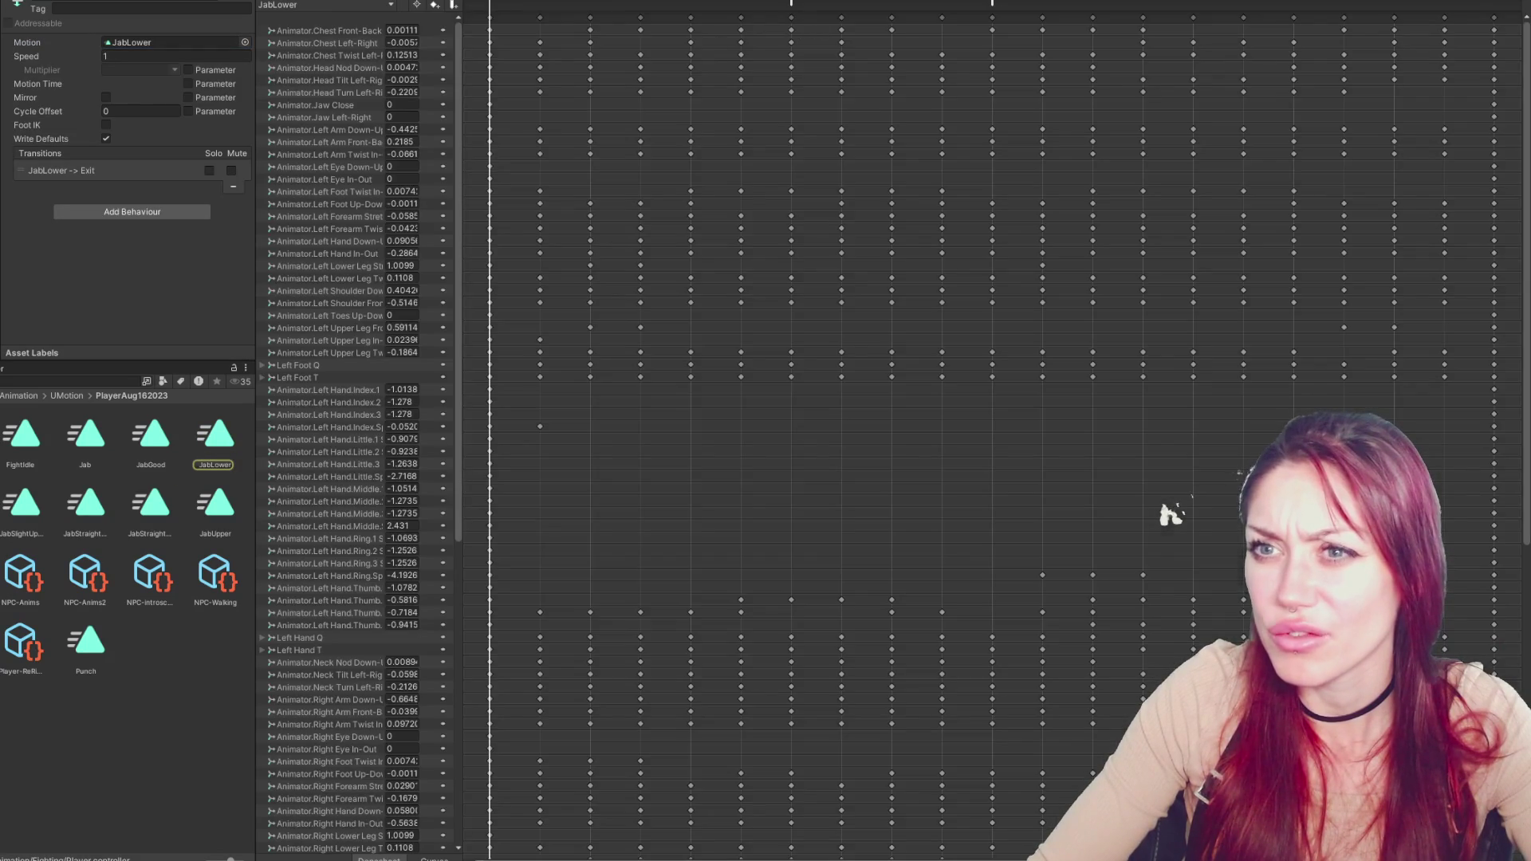
Check the motion and exit transition of JabStraightDown, JabSlightLower and JabLower
left_click(997, 4)
left_click(1043, 533)
left_click(136, 42)
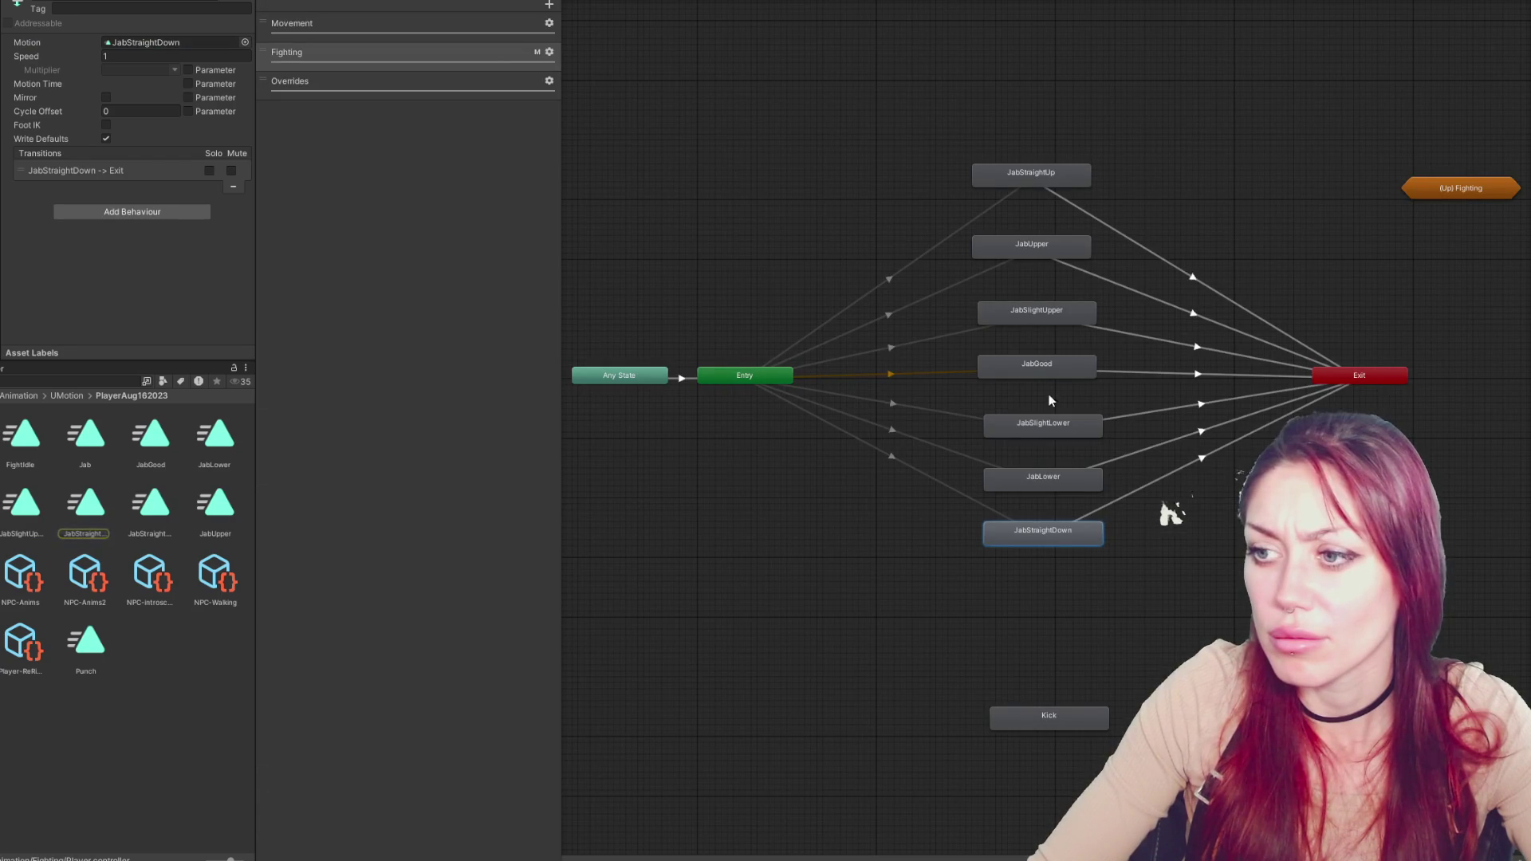
left_click(1050, 423)
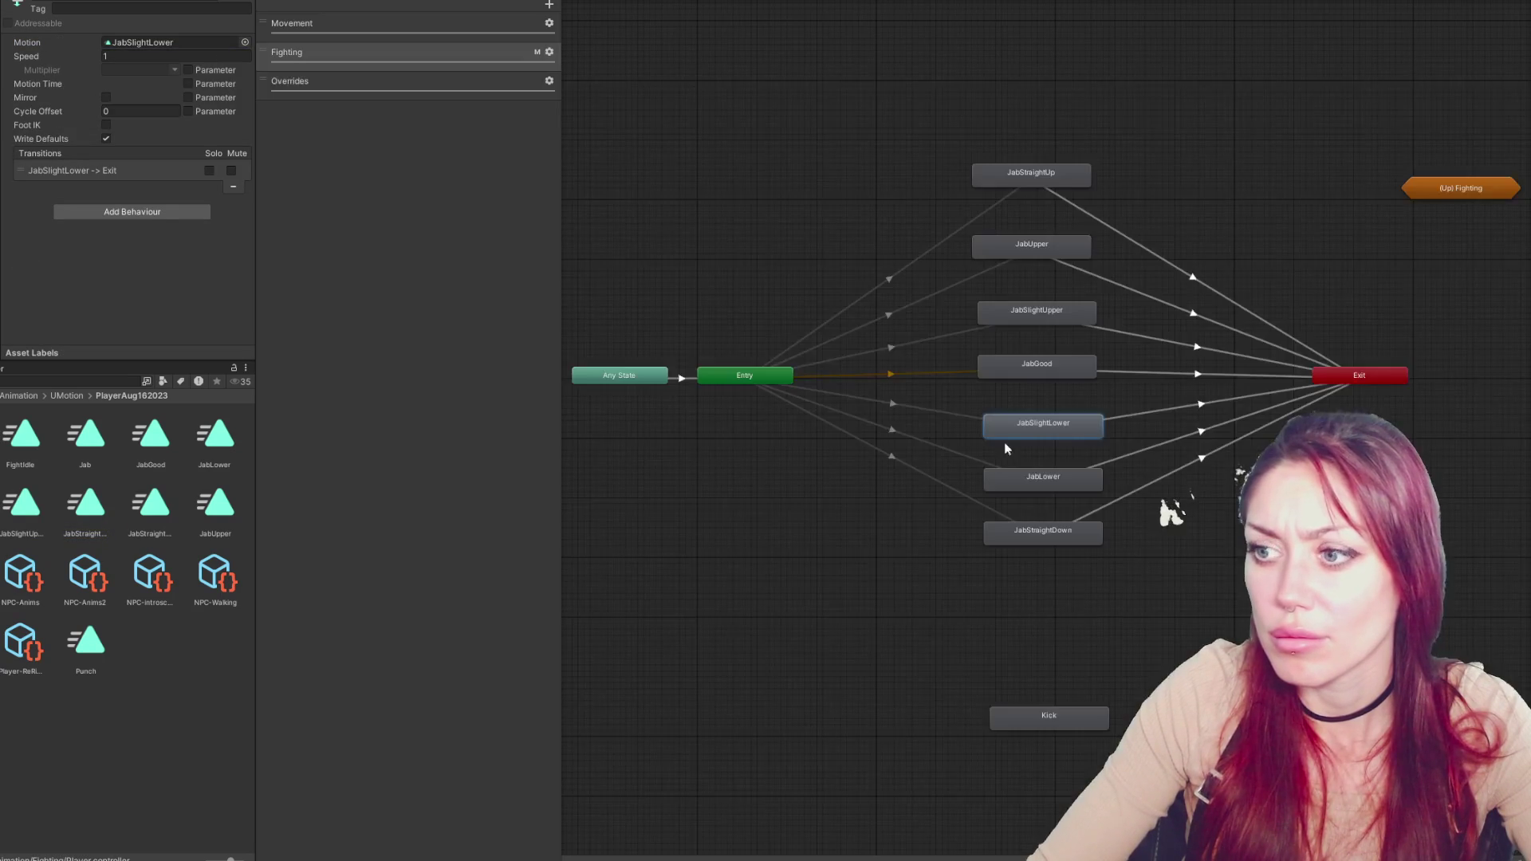
left_click(179, 40)
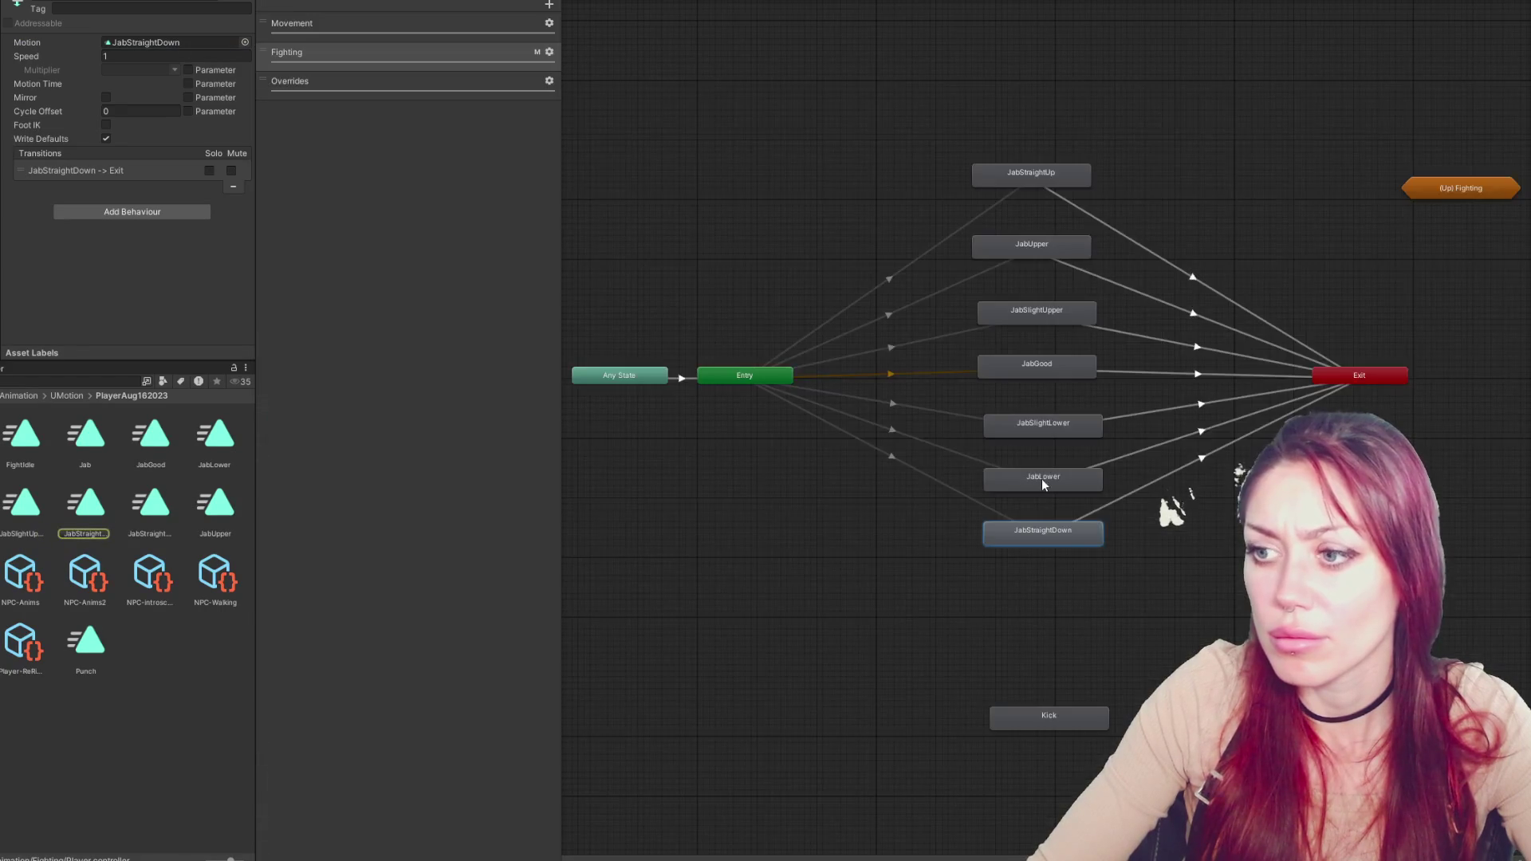
left_click(1041, 483)
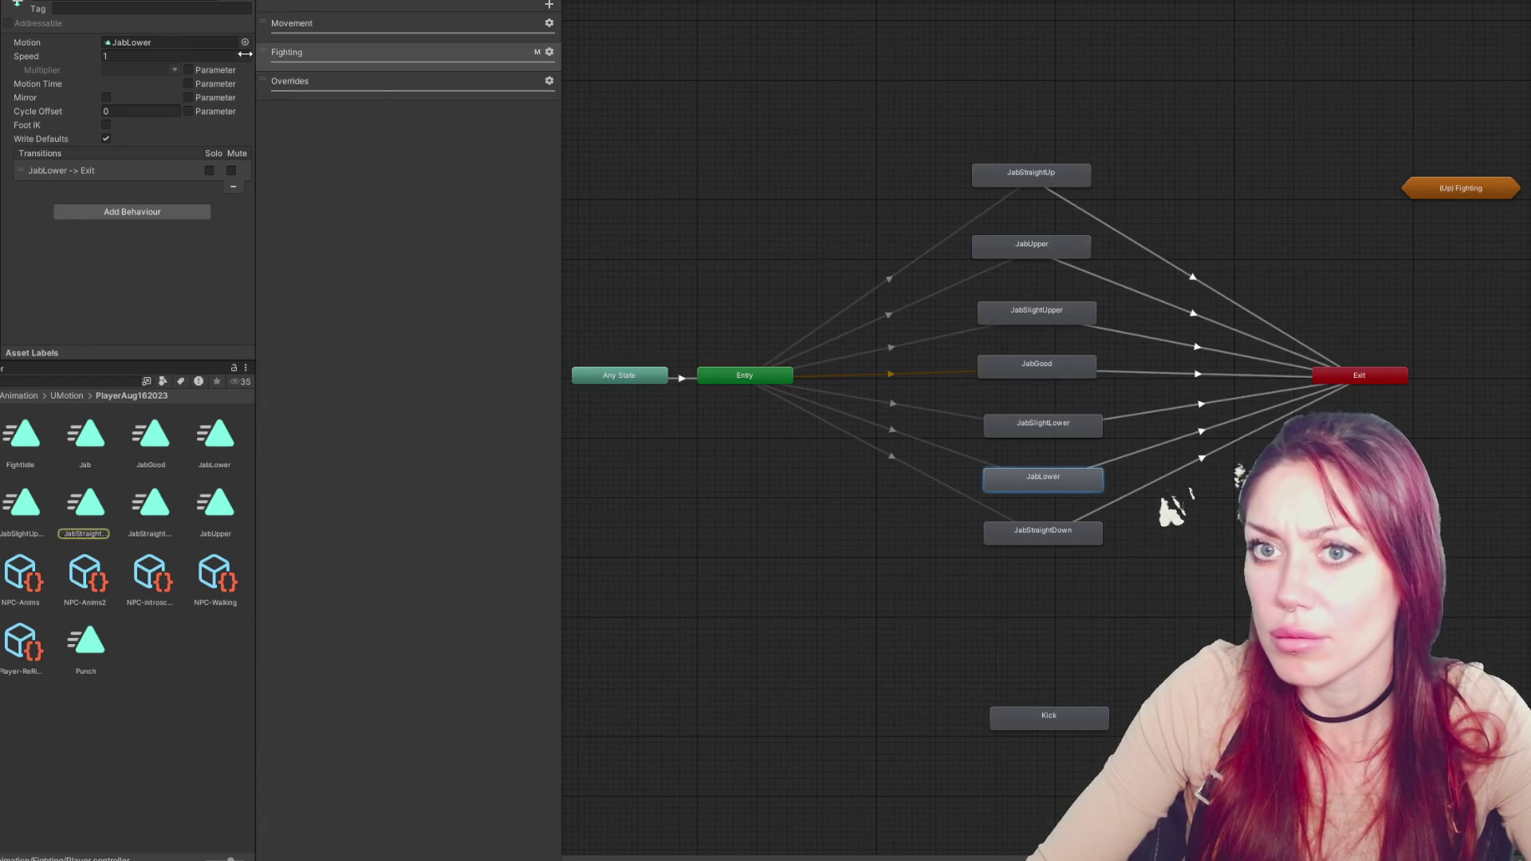
left_click(203, 40)
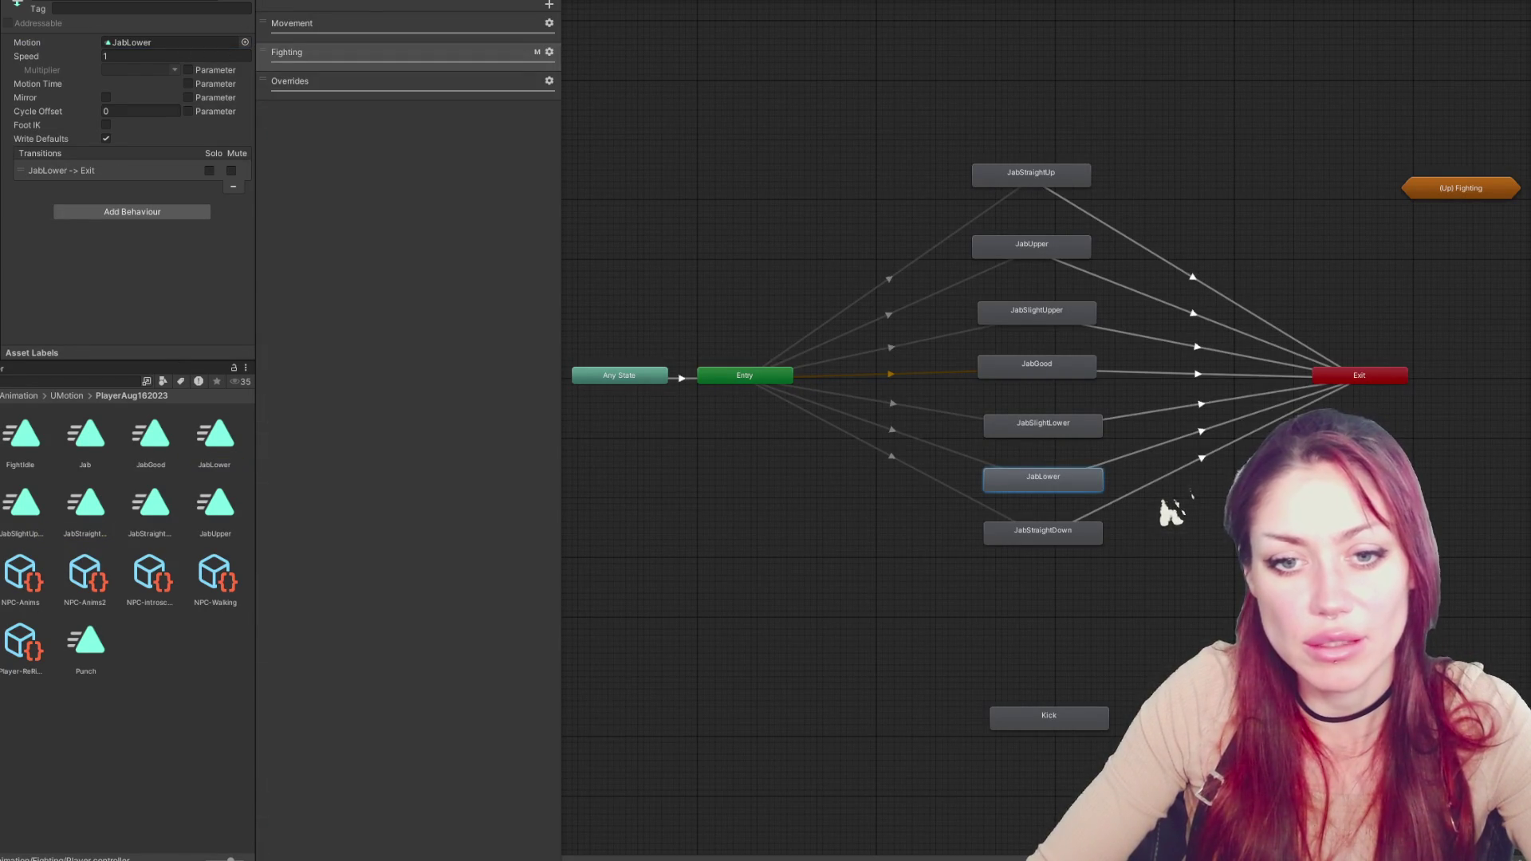
scroll(128, 574, "down", 1)
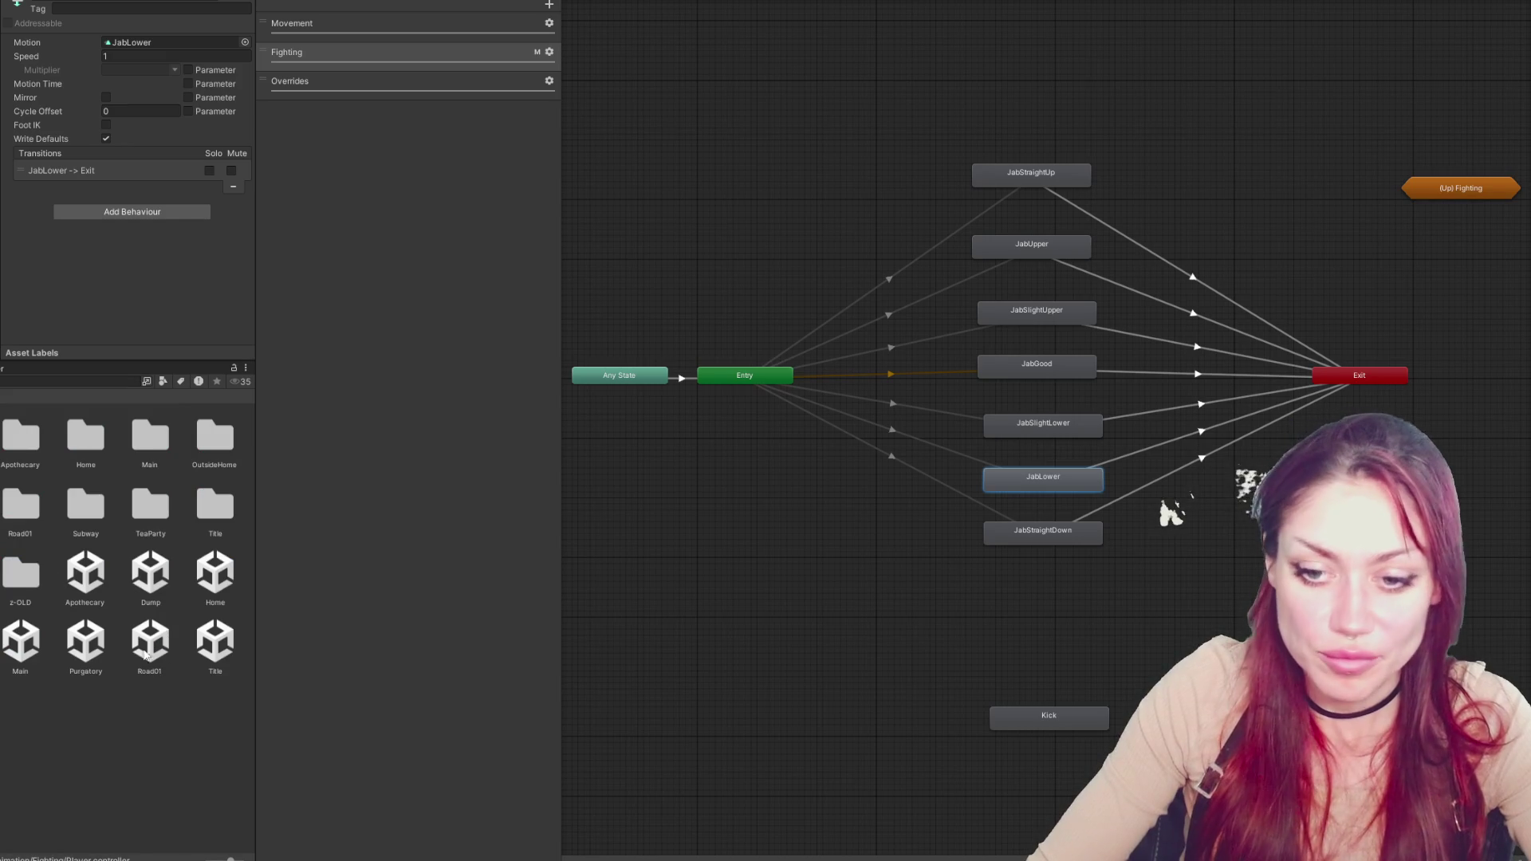
From the Title scene, playtest gathering sleeping materials from the bag and building a bed
left_click(215, 644)
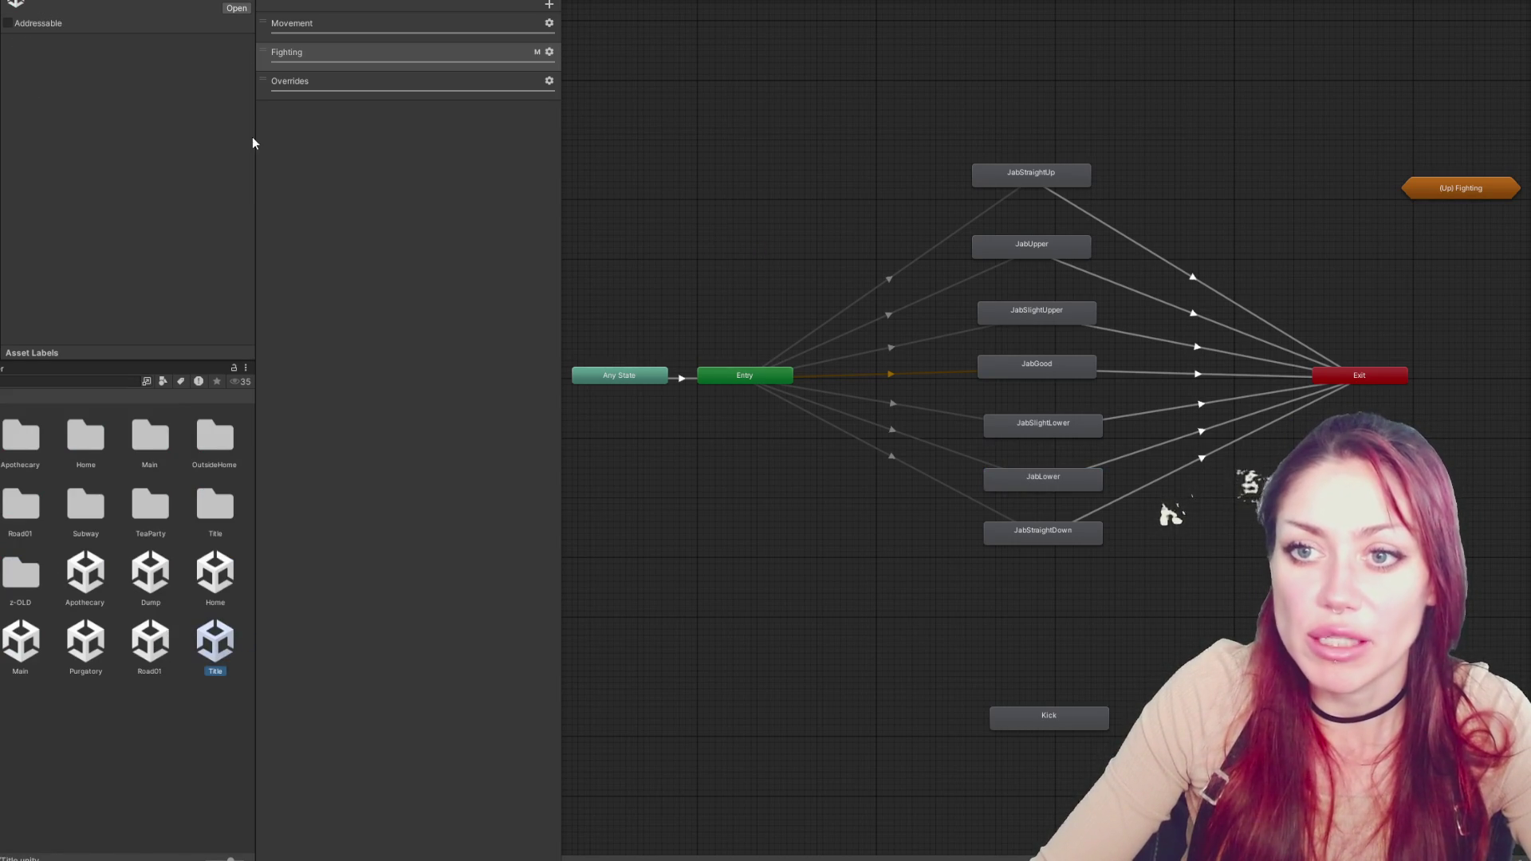
mouse_move(255, 143)
left_mouse_down()
mouse_move(112, 148)
mouse_move(128, 148)
left_mouse_up()
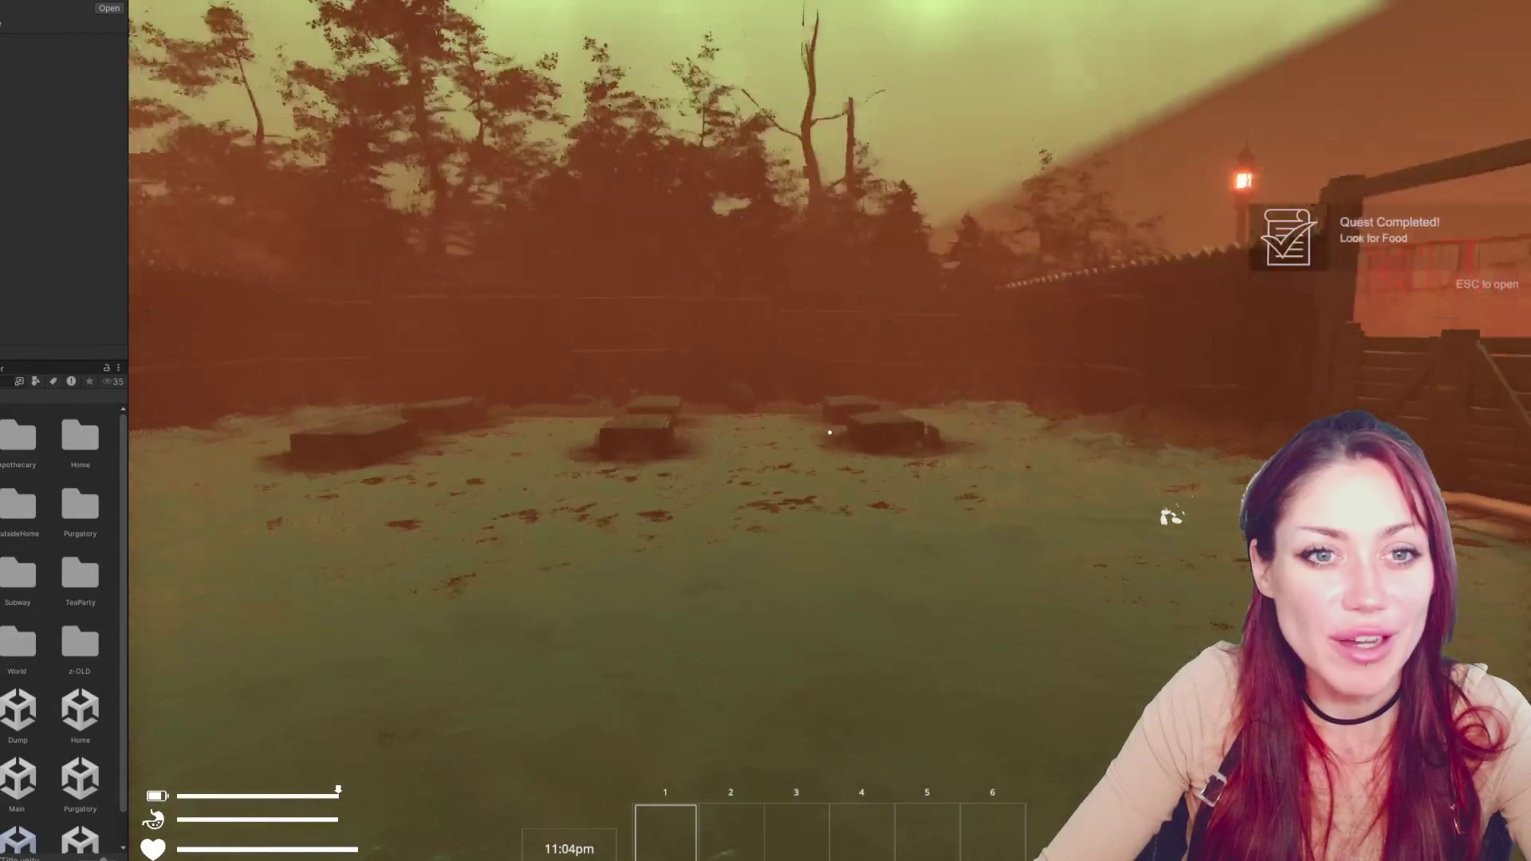
key("w")
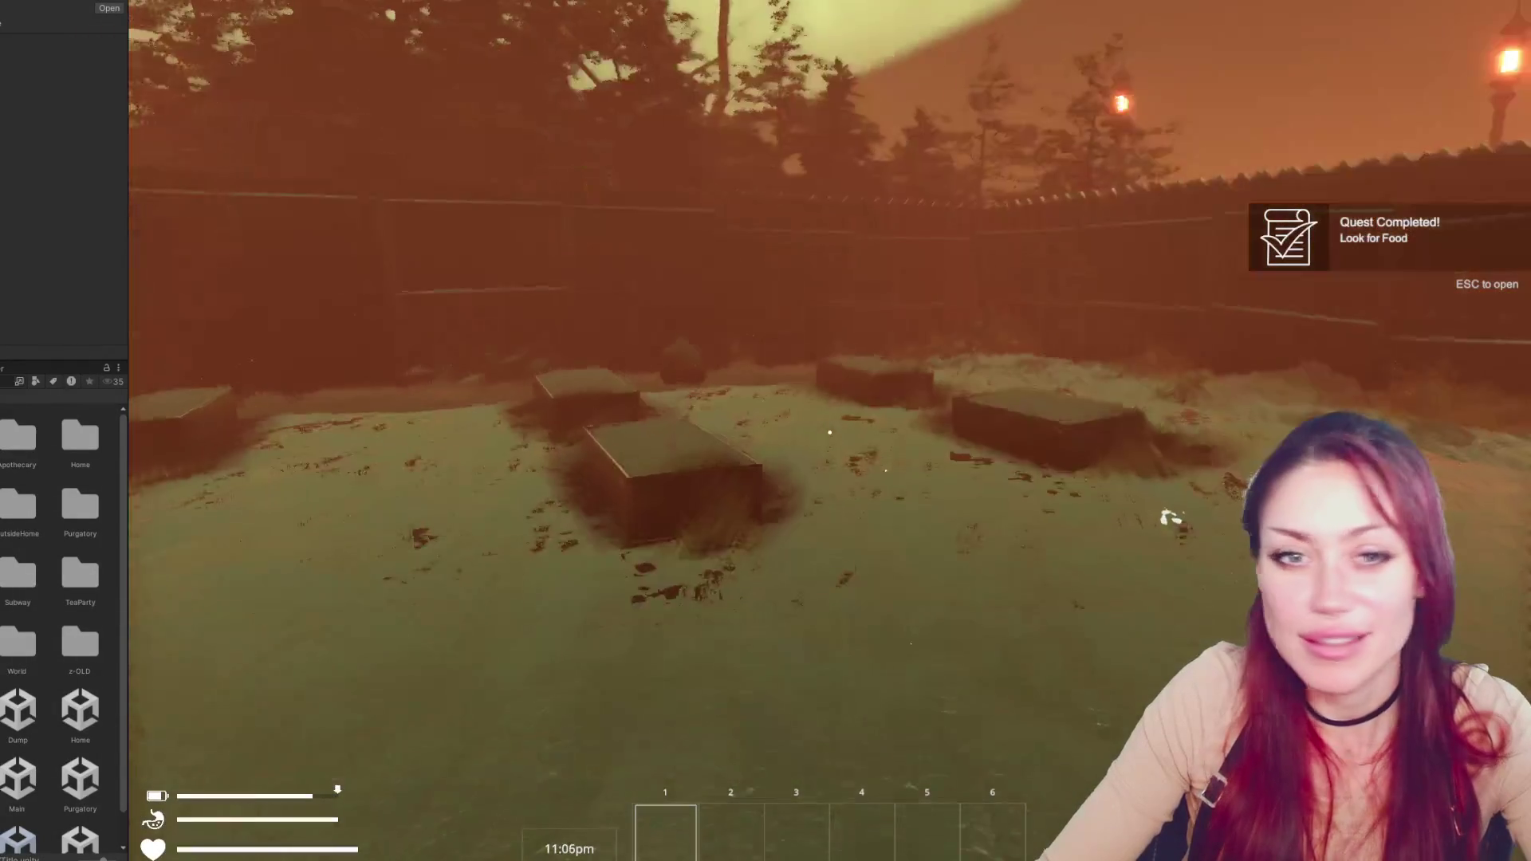
key("w")
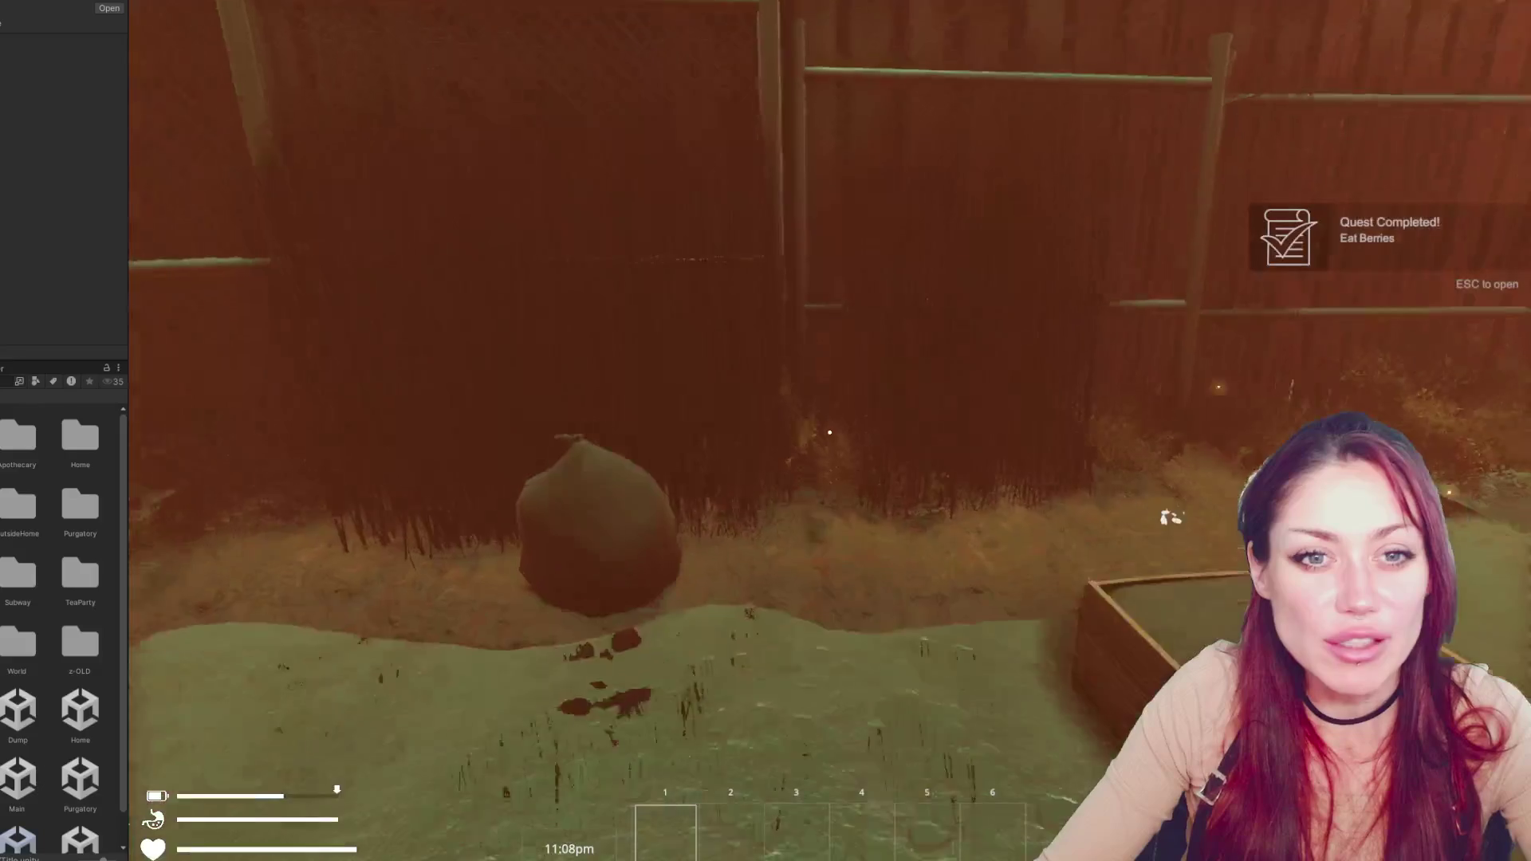
key("w")
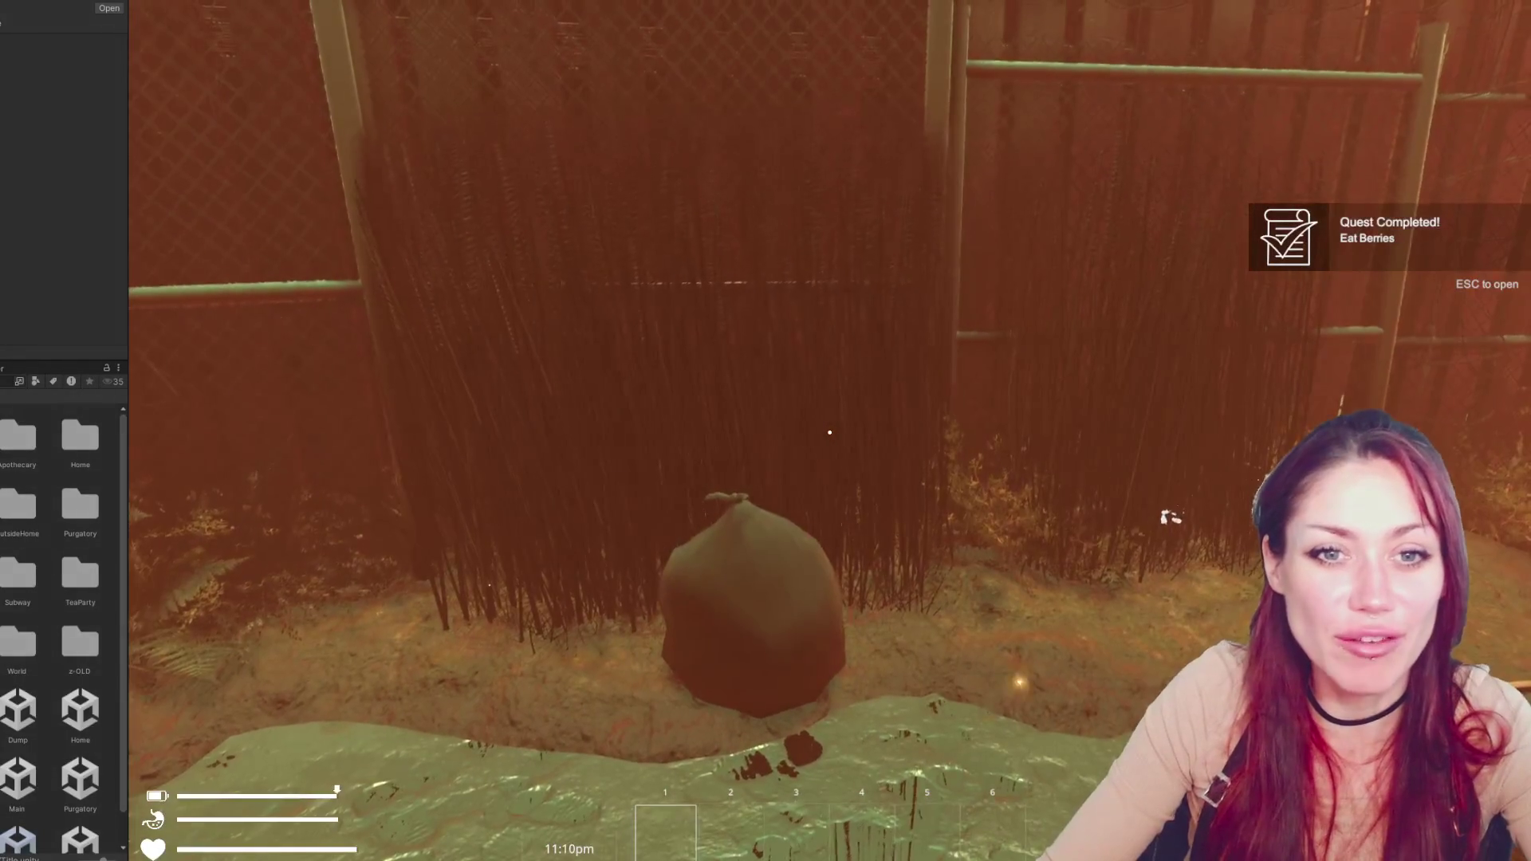
key("w")
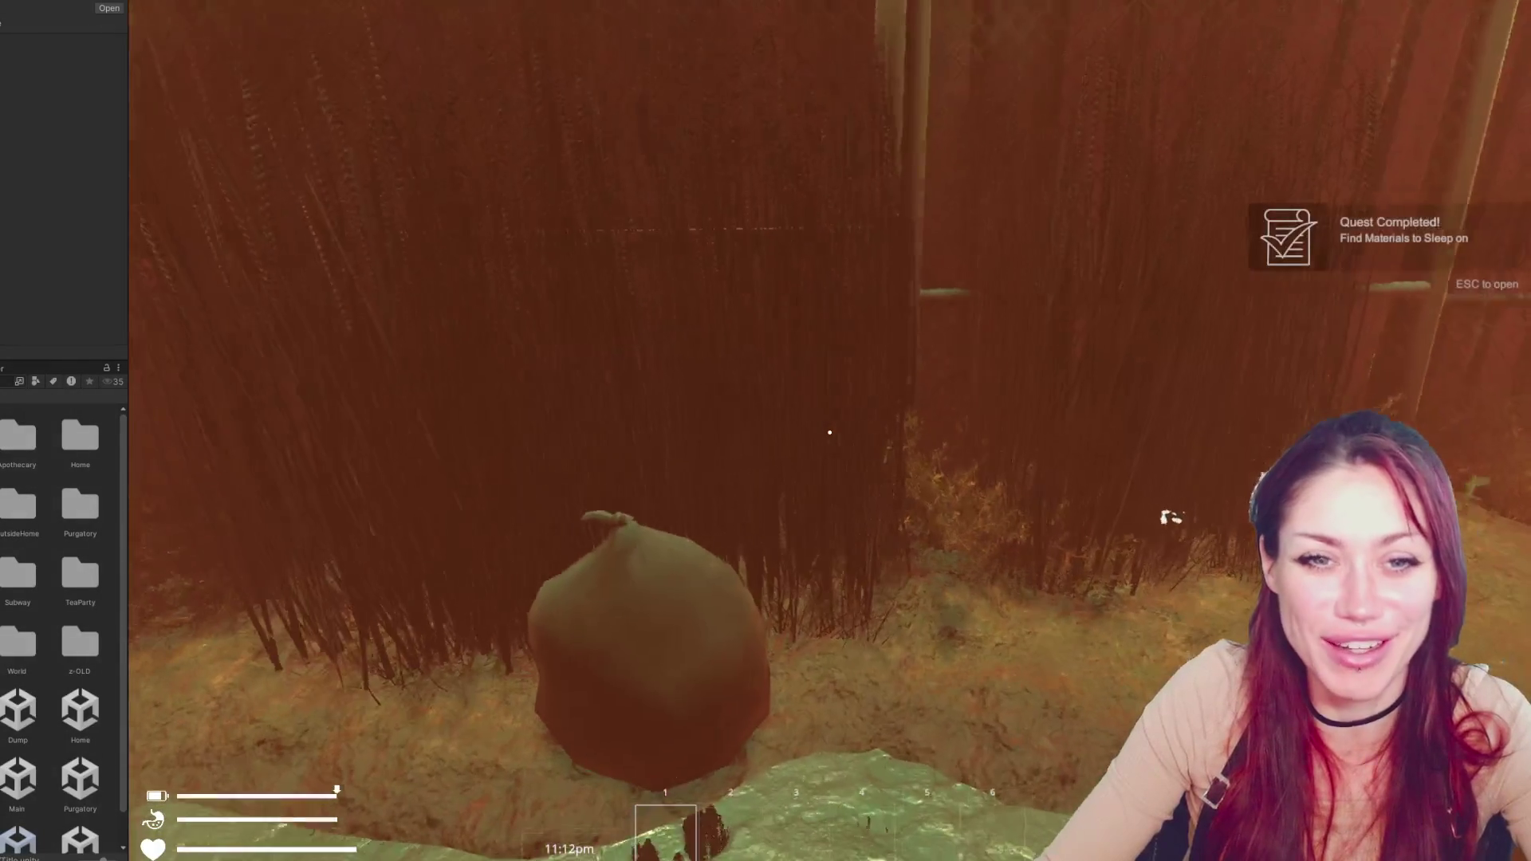
key("s")
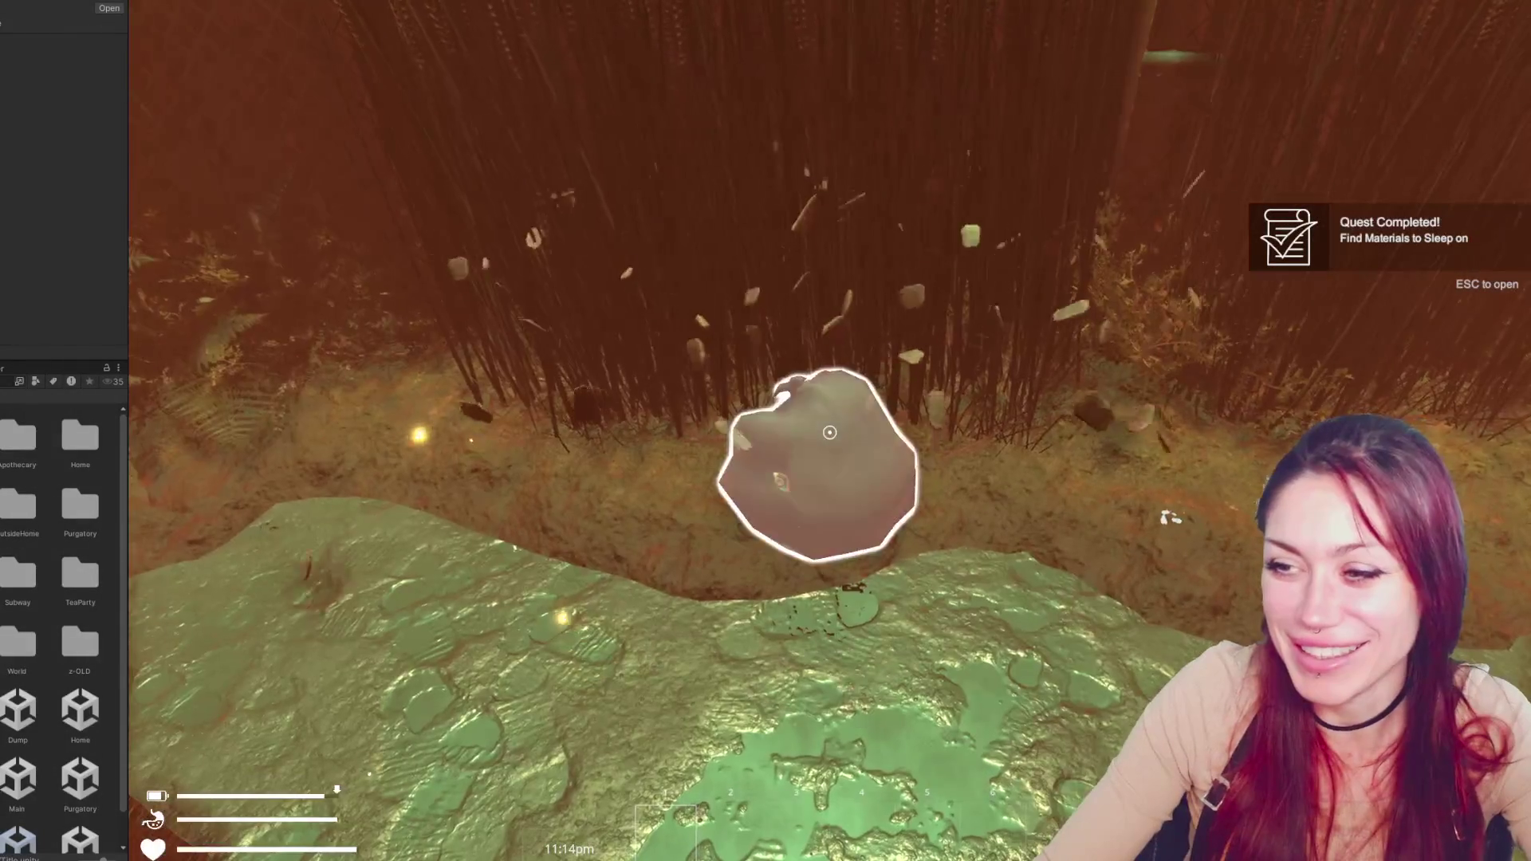
key("e")
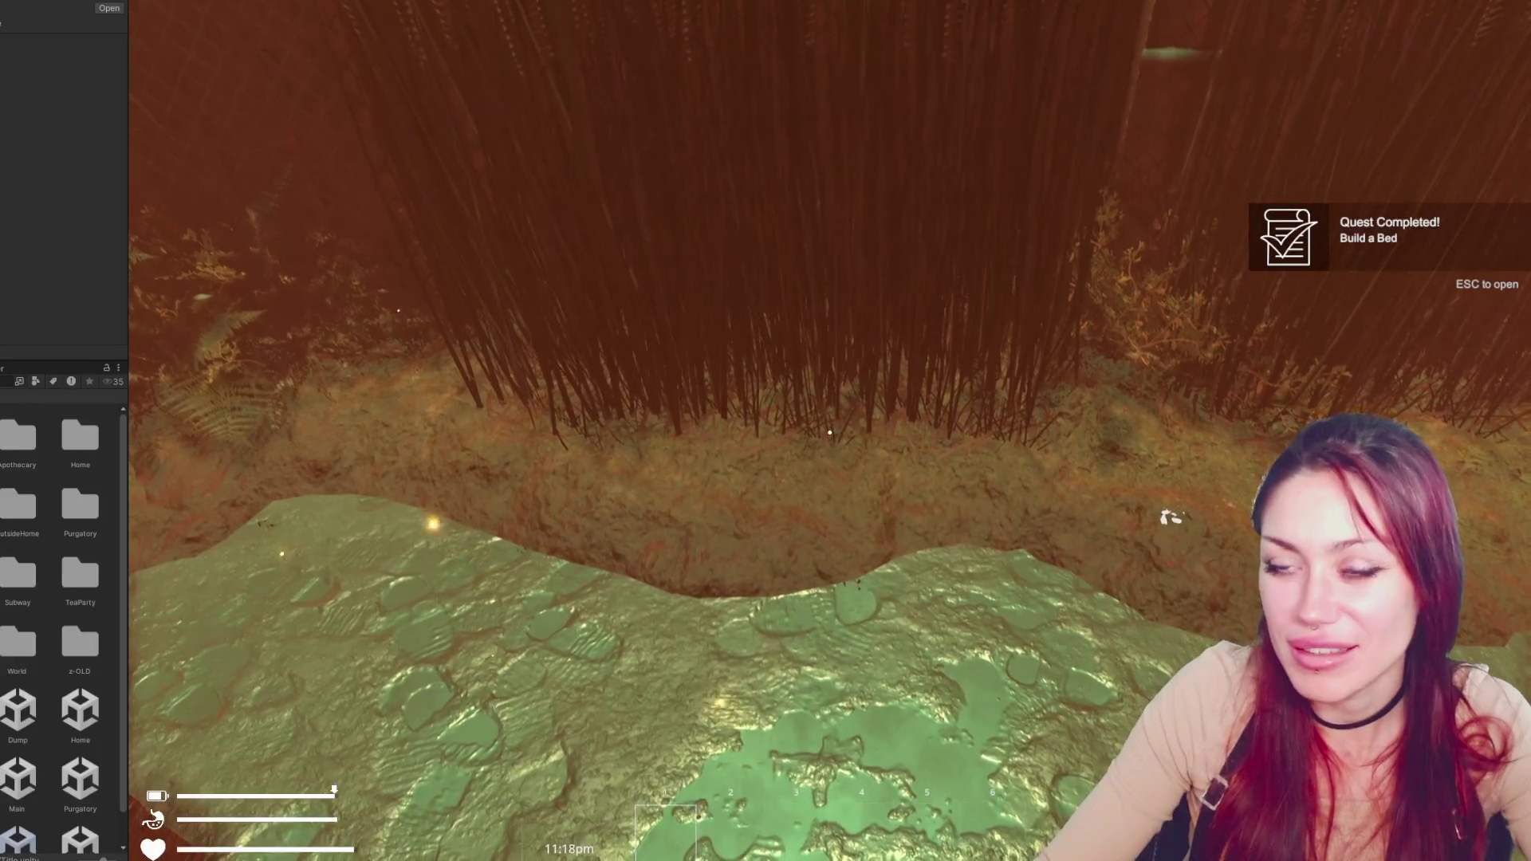
key("Escape")
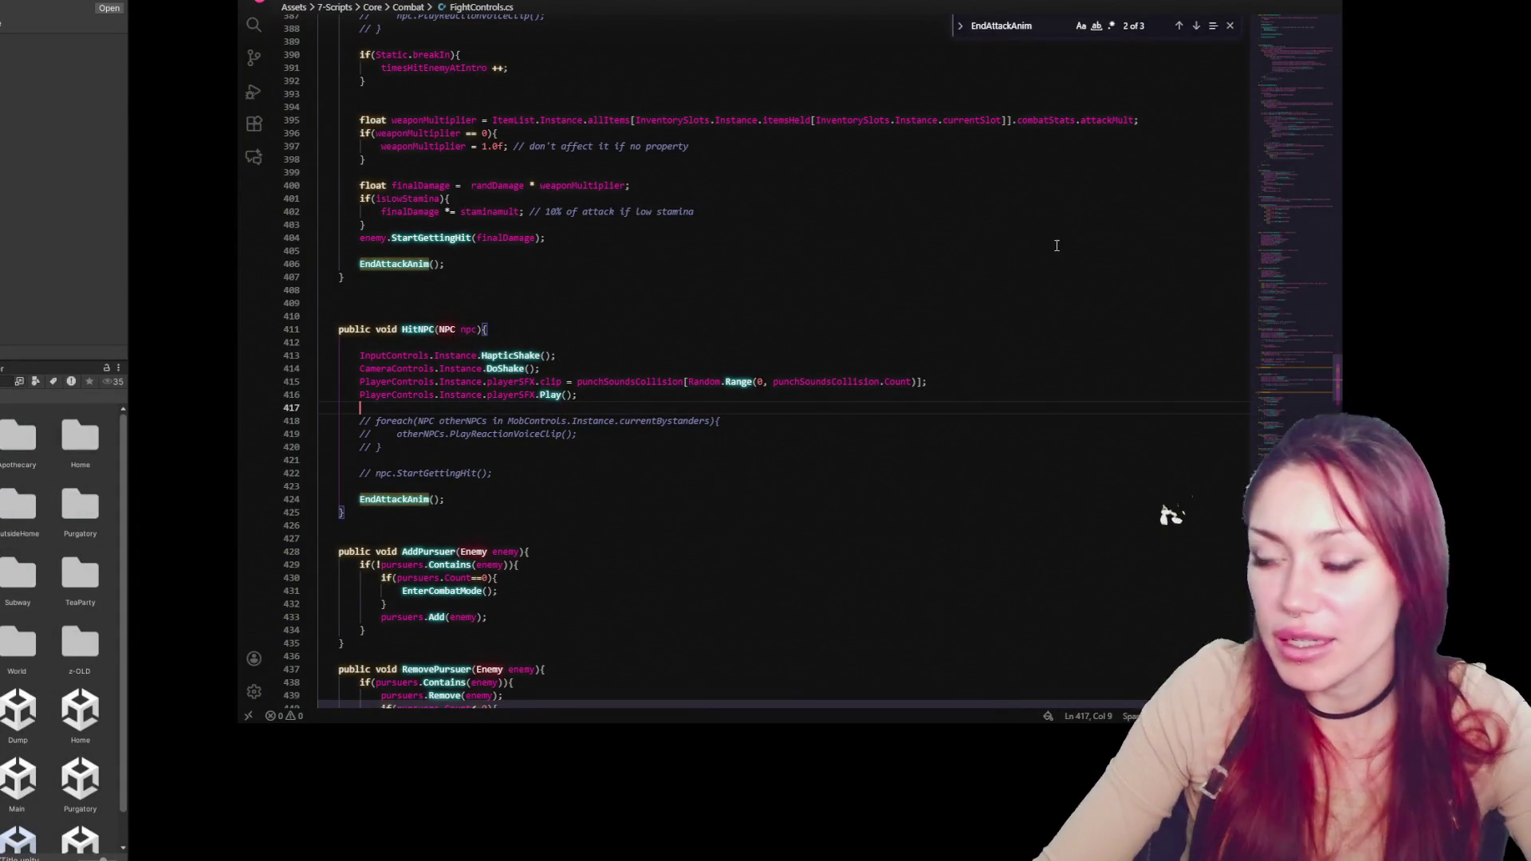
Find the EndPunch call inside EndAttackAnim in FightControls.cs and search for it
scroll(702, 164, "down", 10)
scroll(702, 164, "up", 10)
scroll(701, 164, "up", 2)
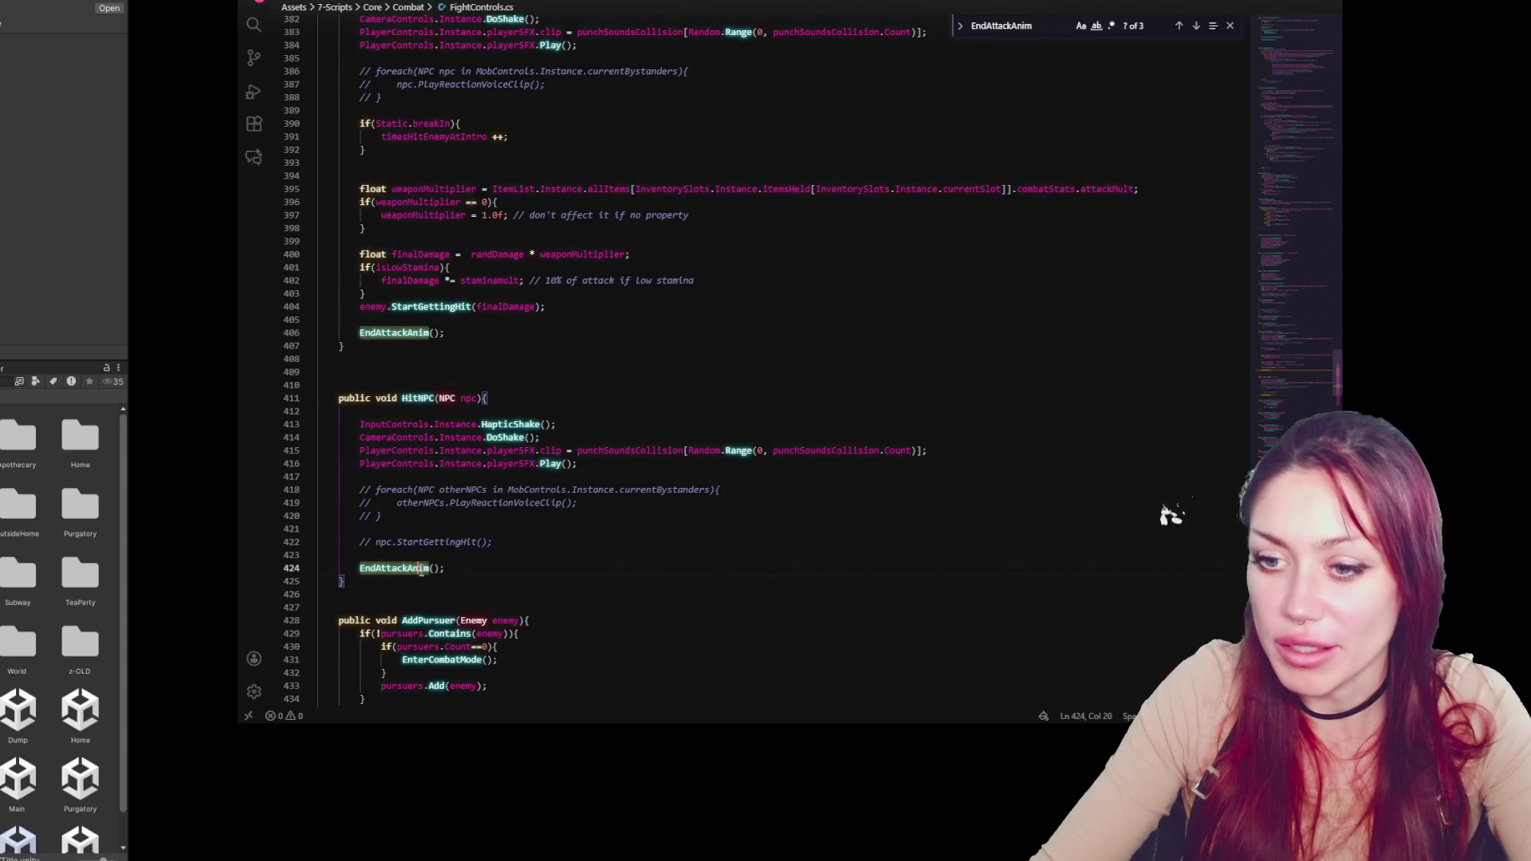
left_click(1195, 25)
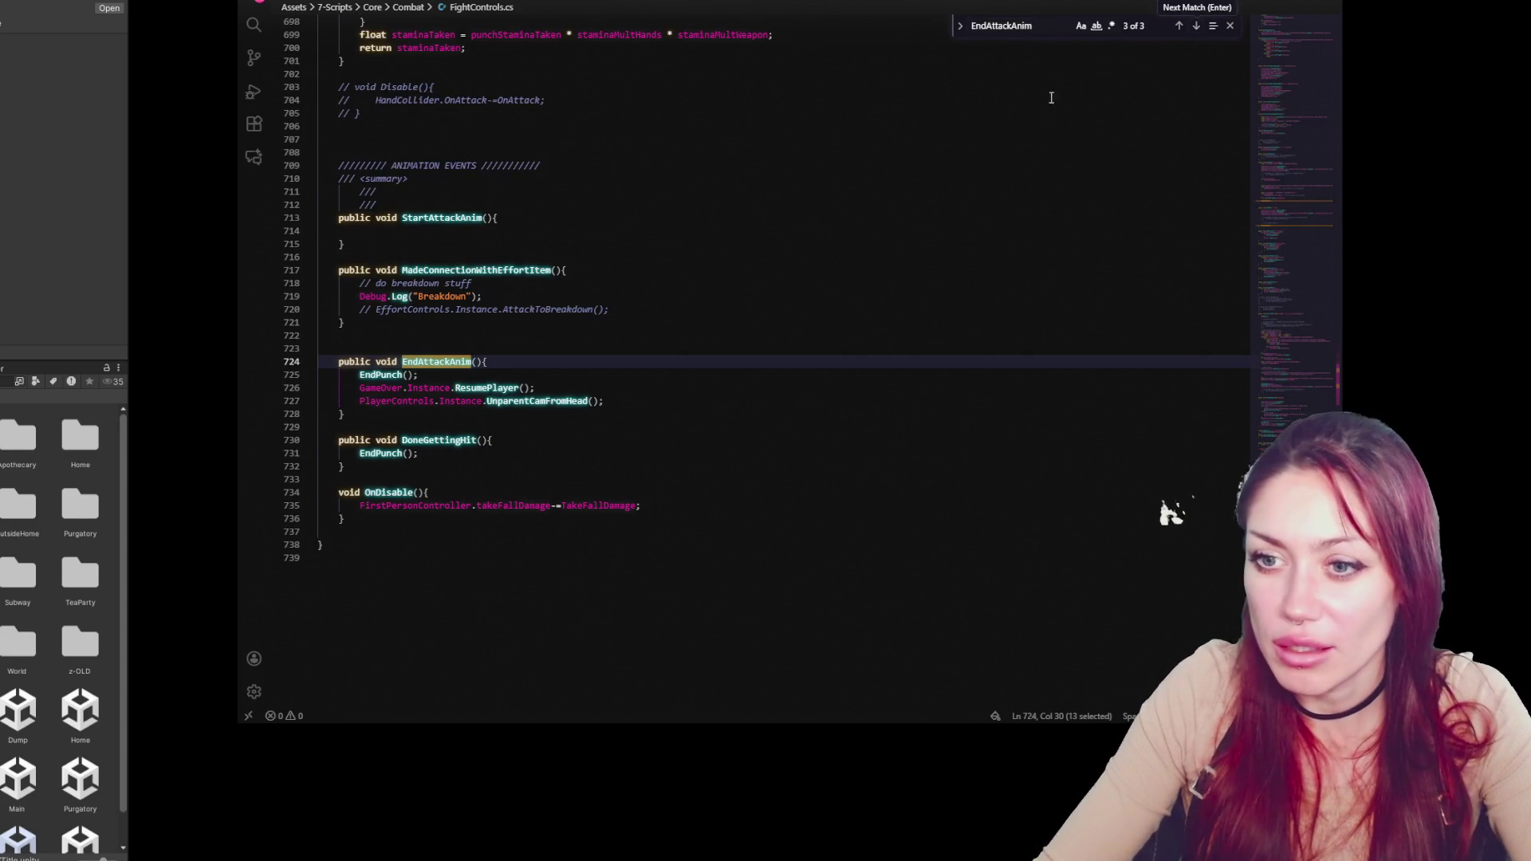
left_click(541, 372)
double_click(389, 375)
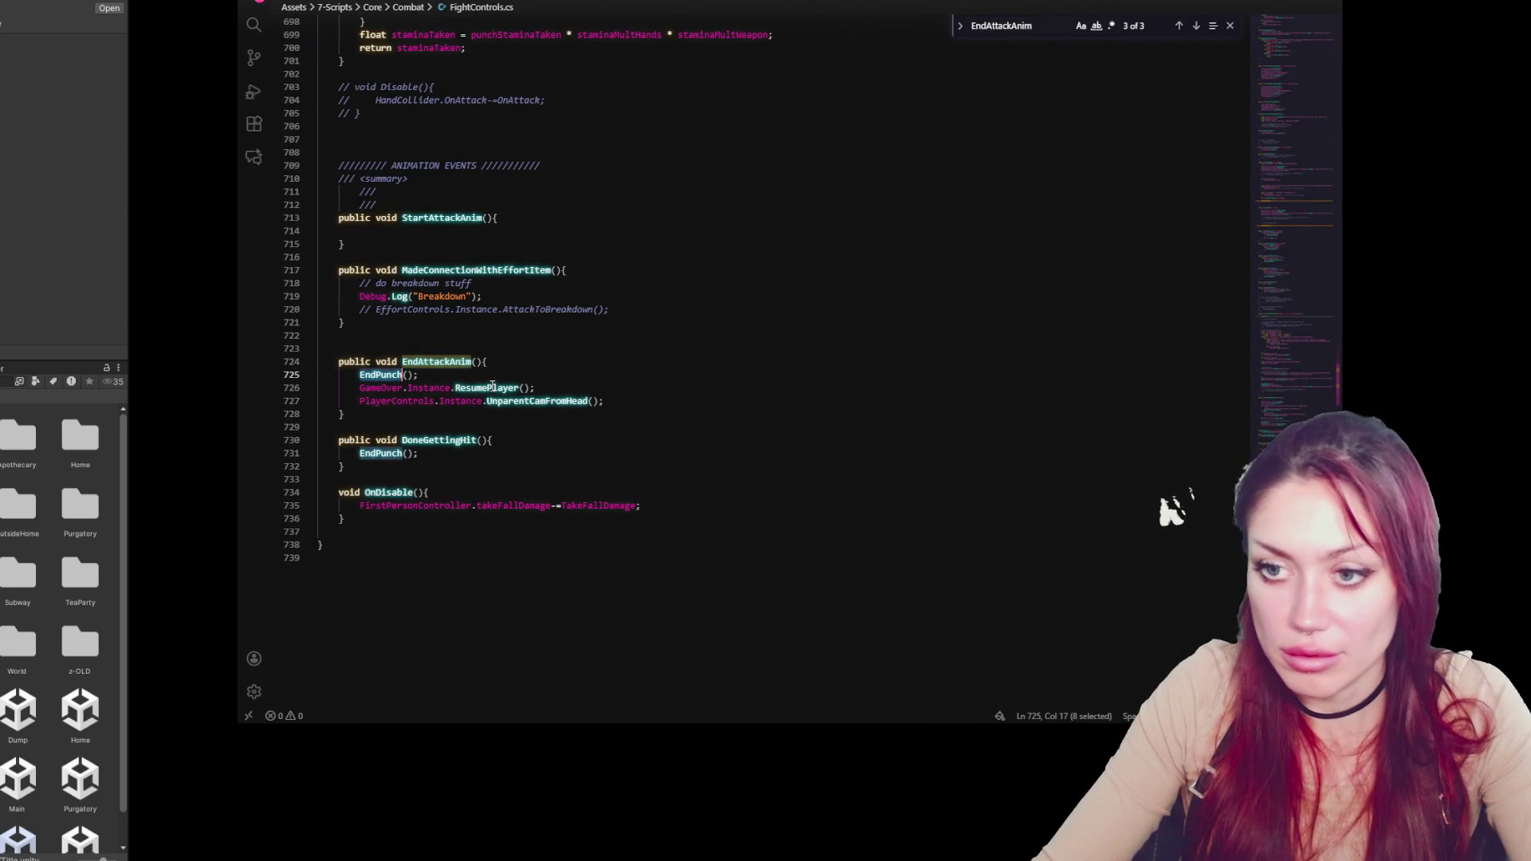
key("ctrl+f")
Add Debug.Log("ENDING PUNCH"); as the first line of the EndPunch method
left_click(1195, 27)
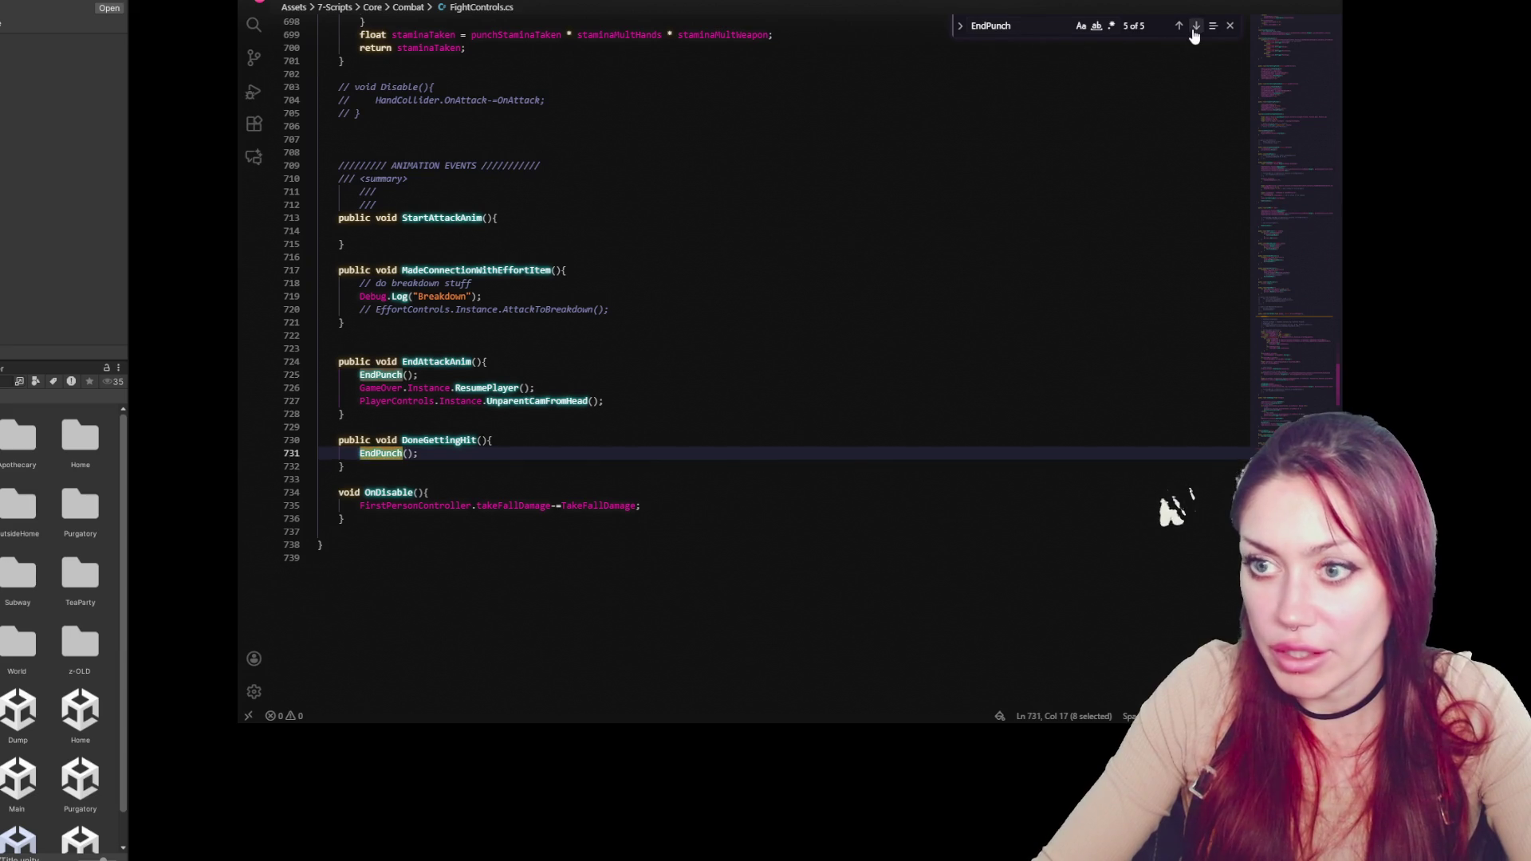
left_click(1195, 26)
left_click(1195, 26)
left_click(1195, 26)
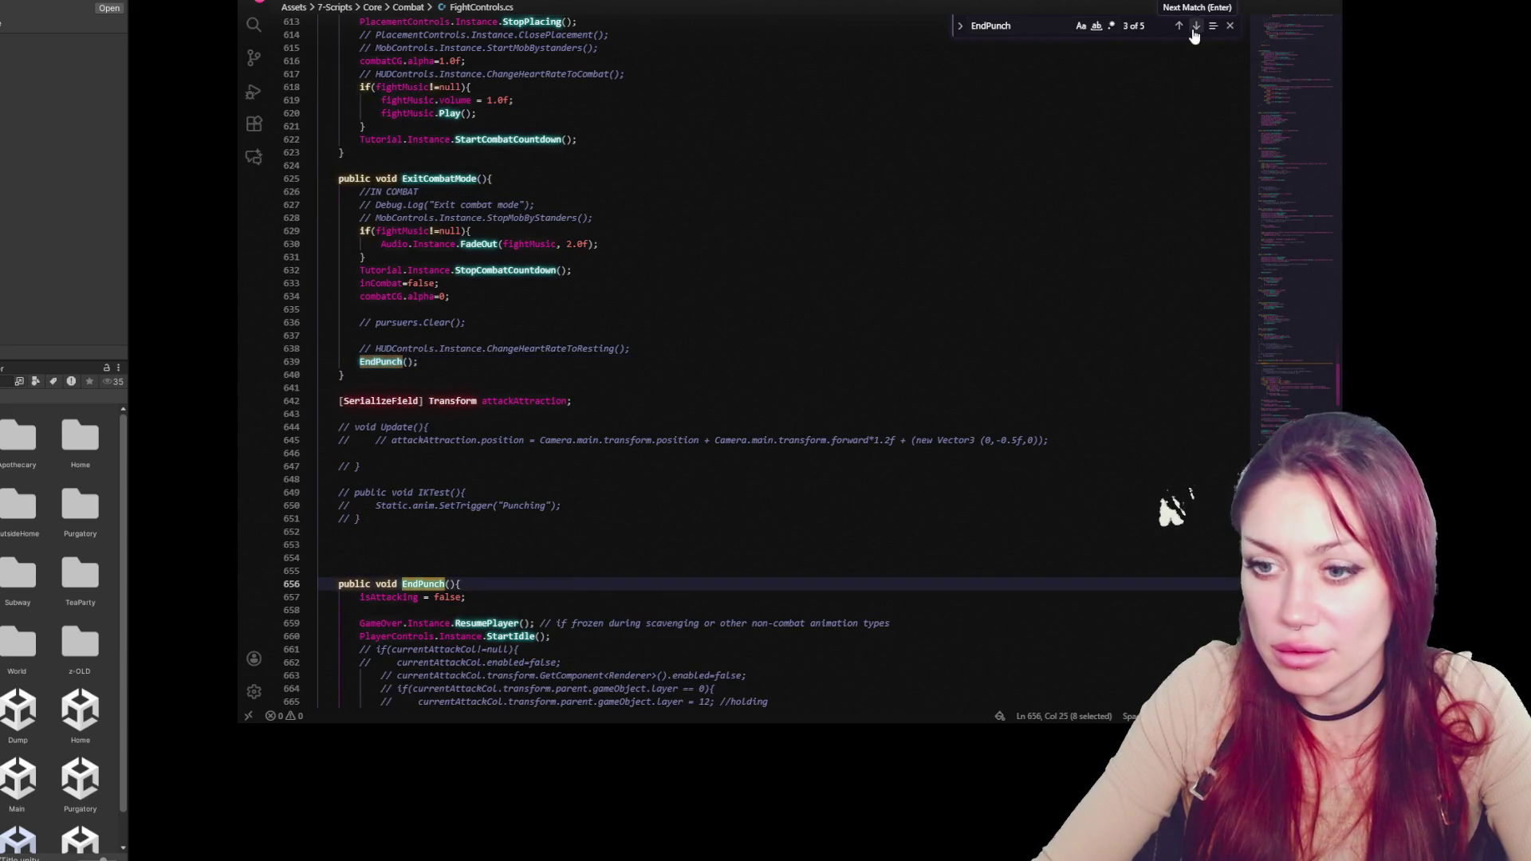
scroll(488, 358, "down", 5)
left_click(492, 387)
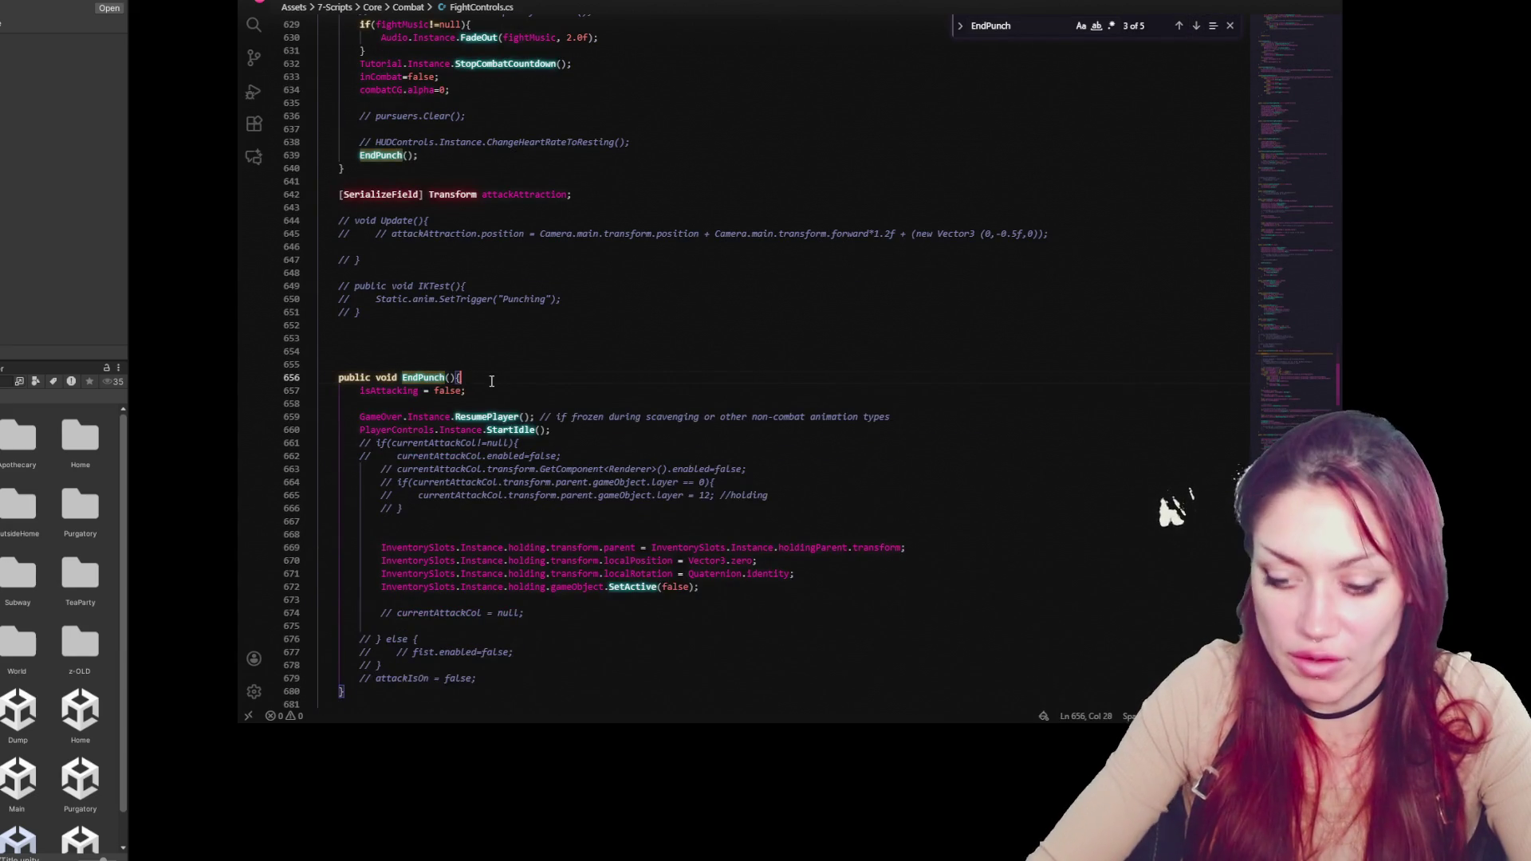
key("Return")
type("Debug.Log(\"ENDING PUNCH\")")
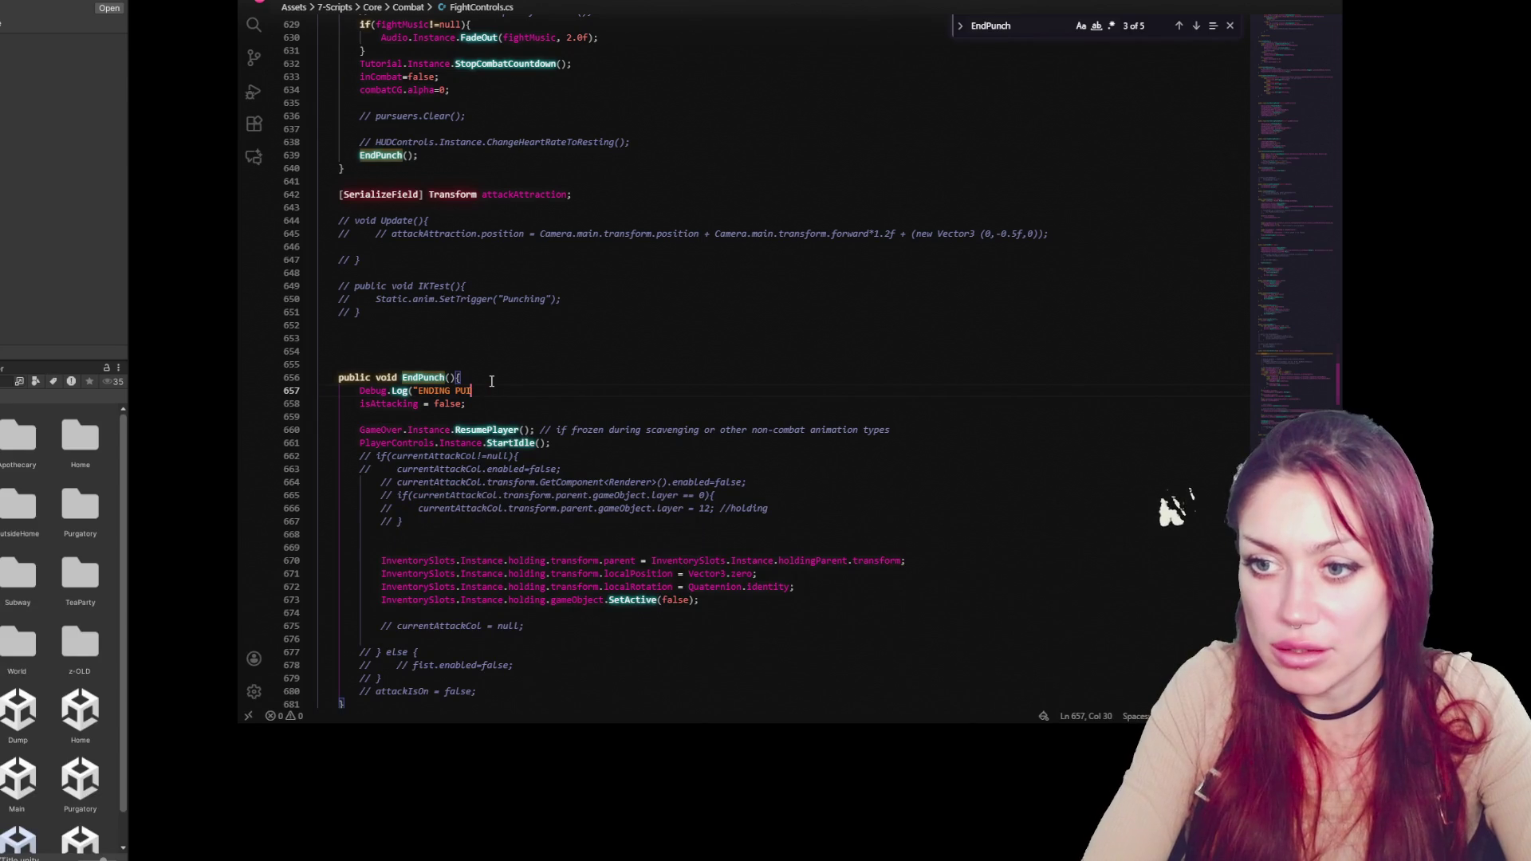
type(";")
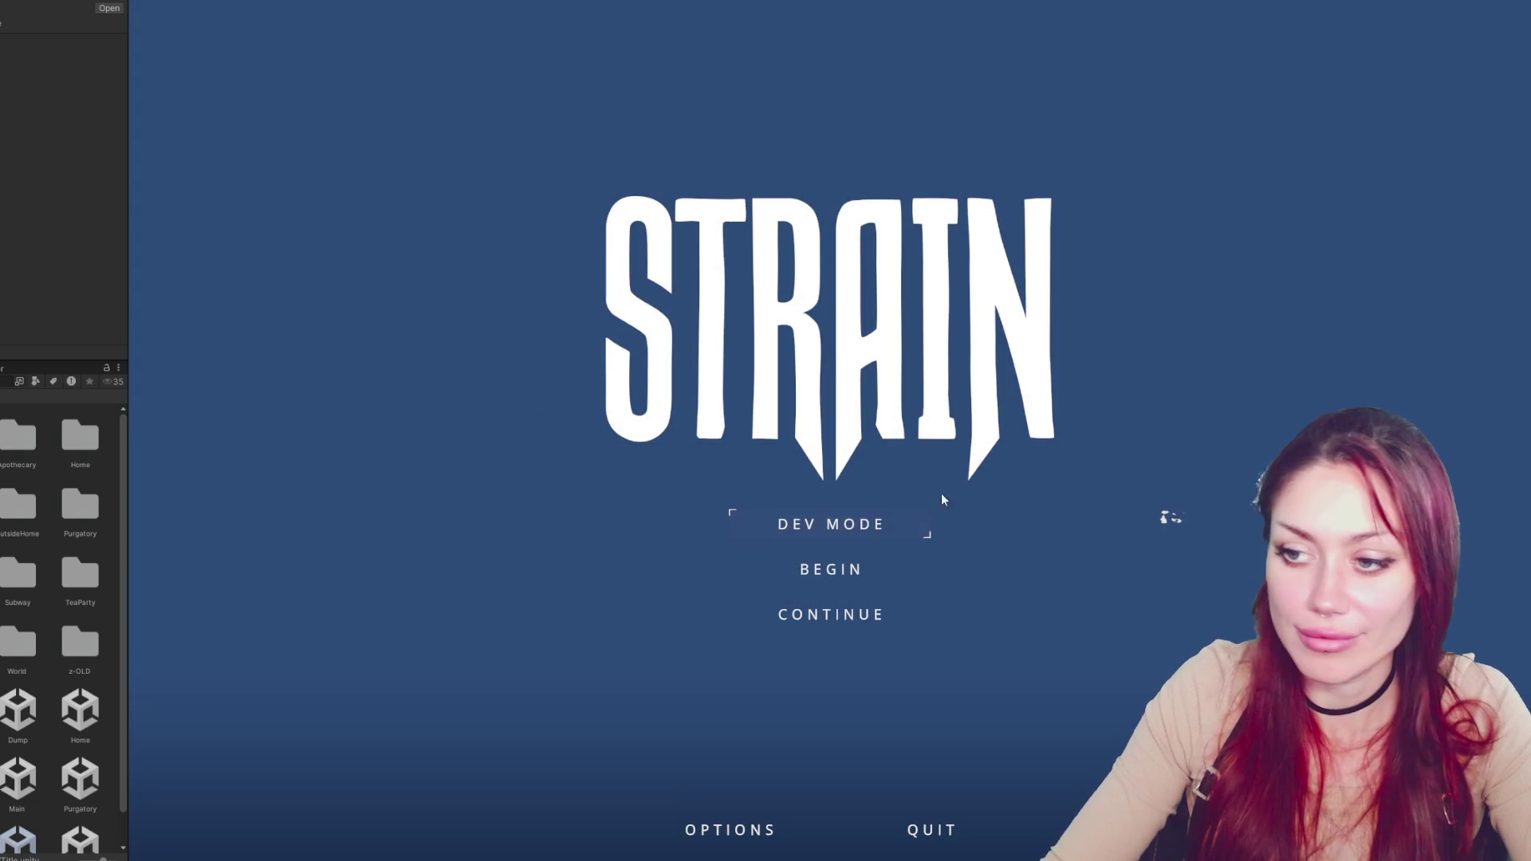
Start a new game and eat the berries found under the rock
left_click(856, 585)
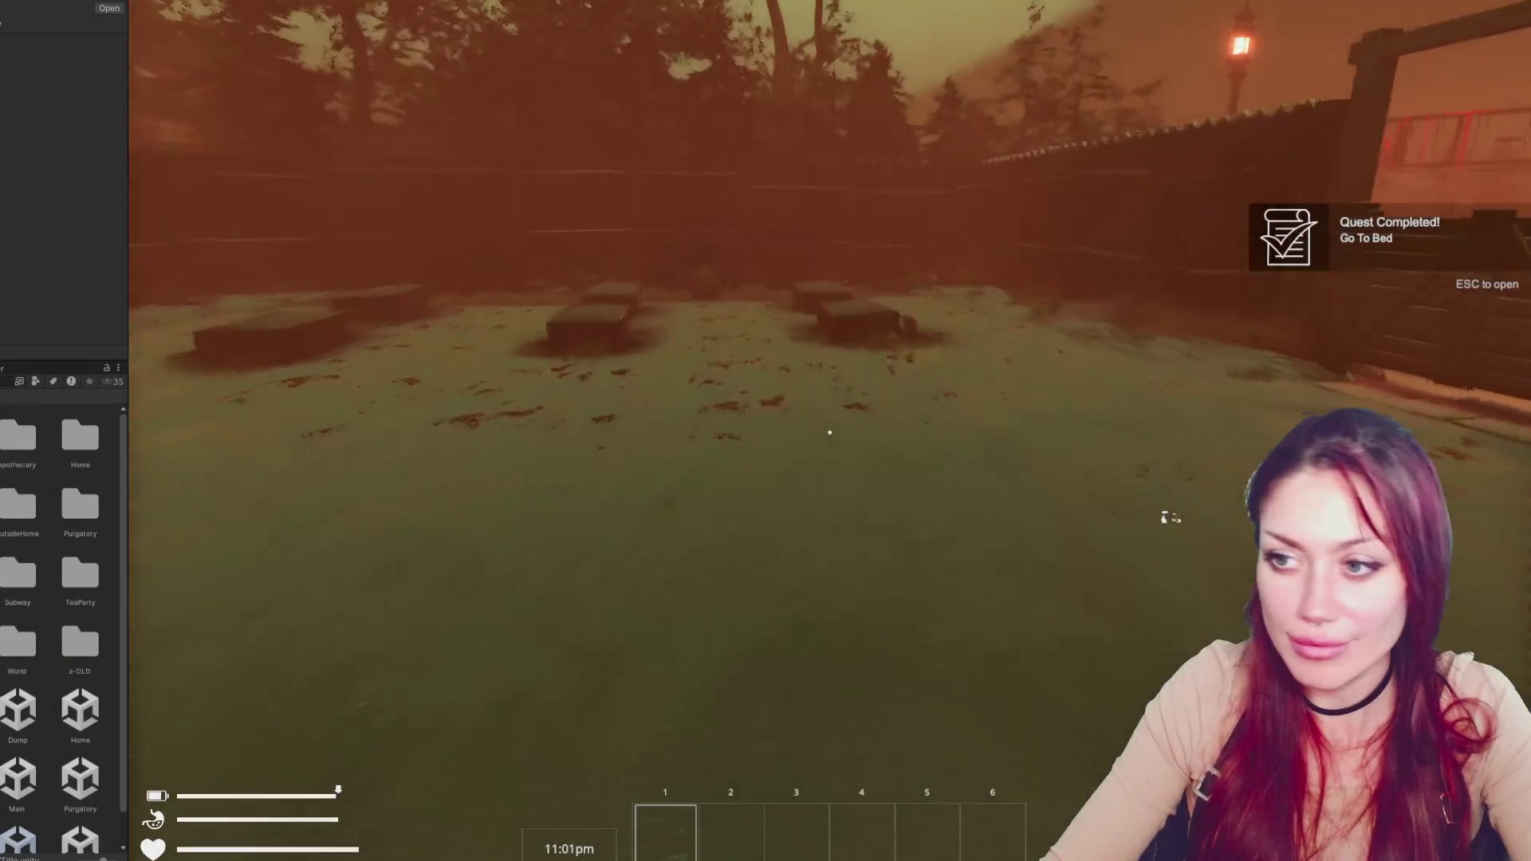
key("w")
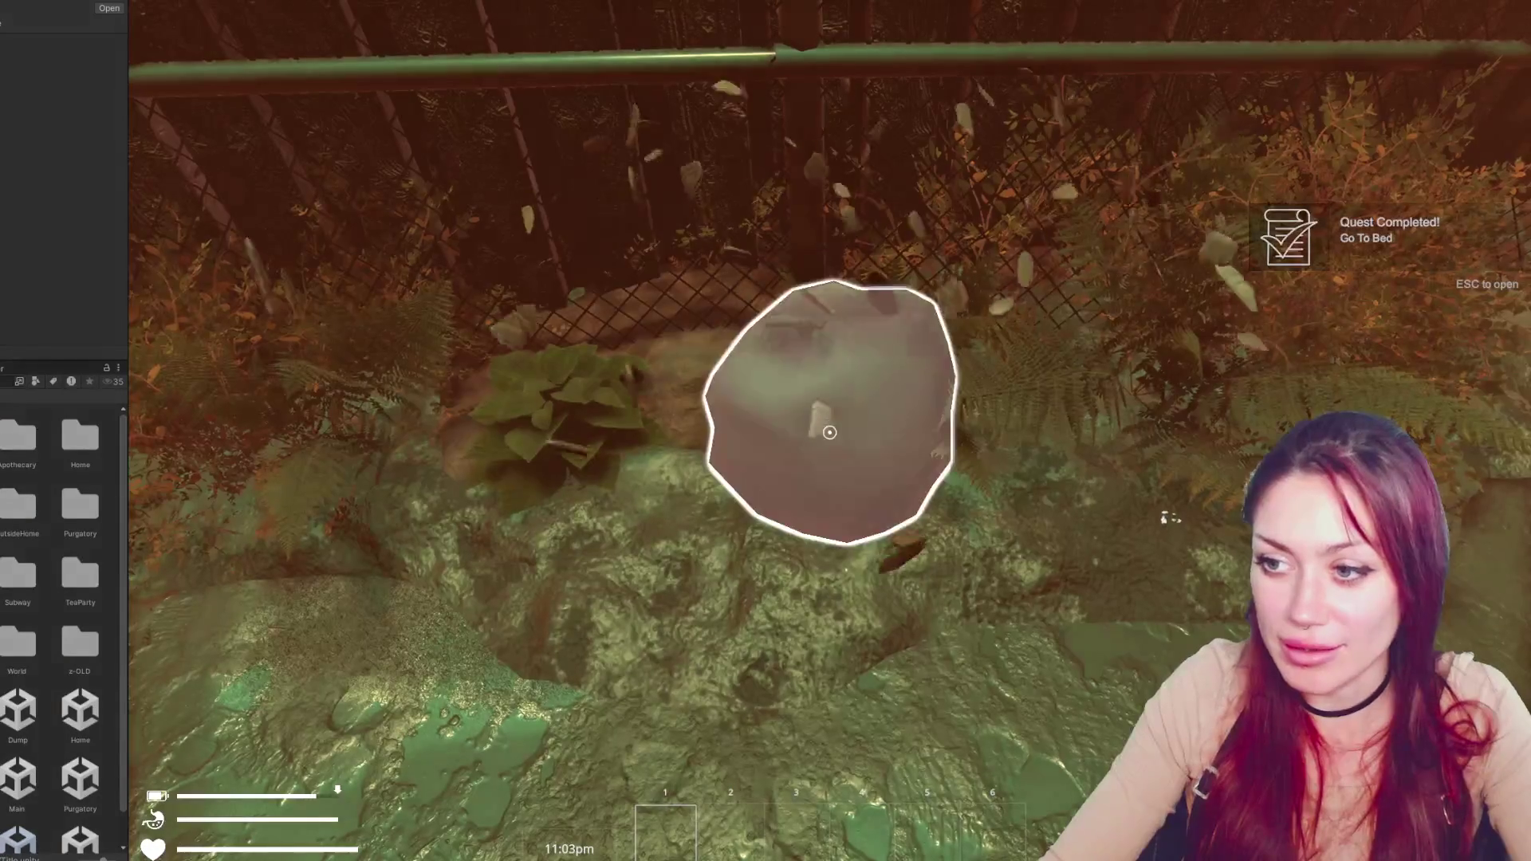
left_click(829, 432)
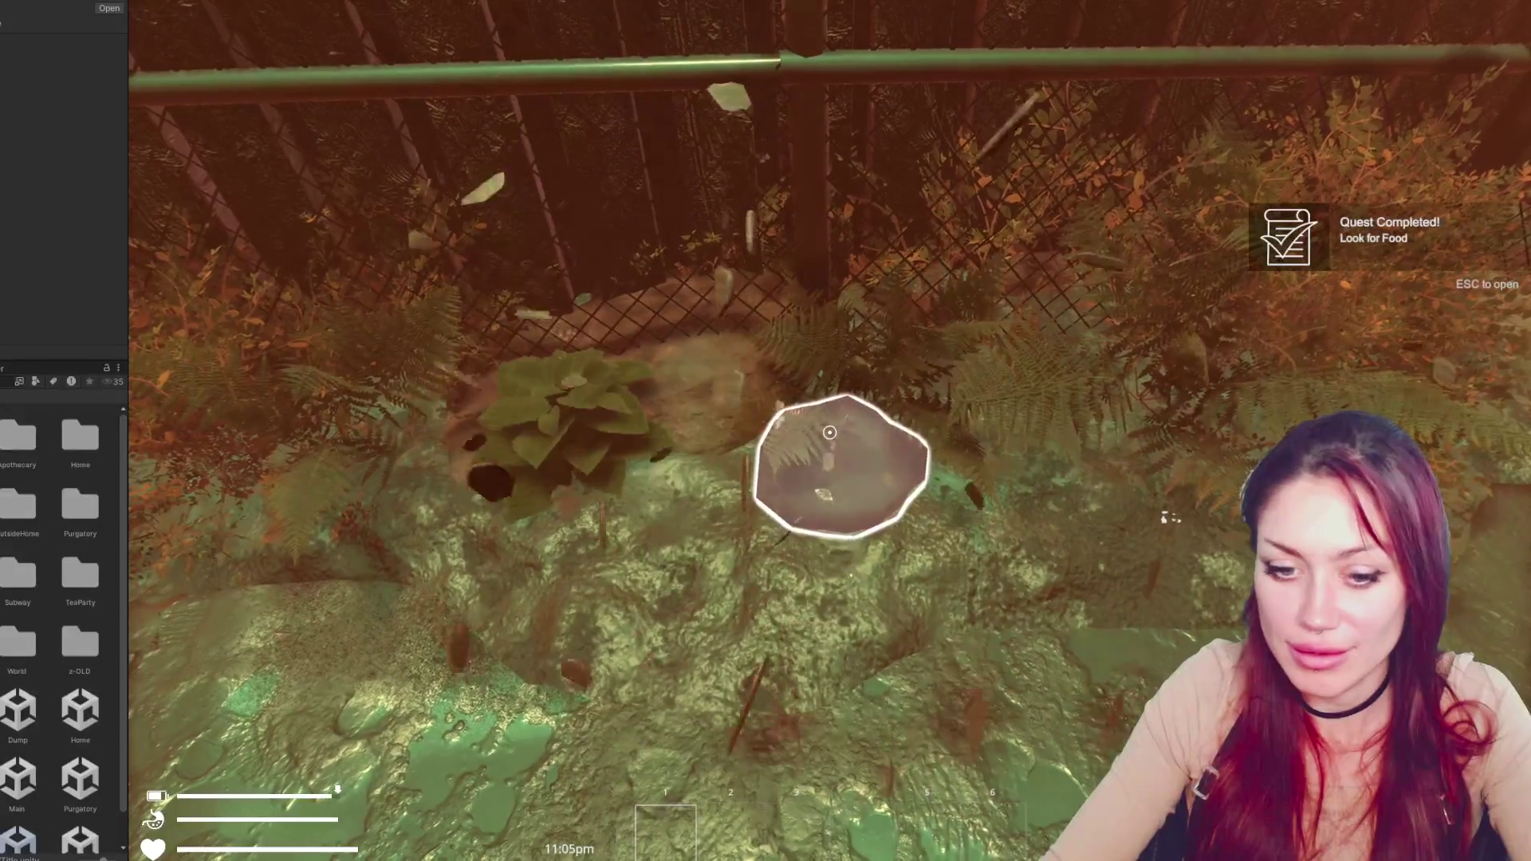
left_click(829, 432)
left_click(829, 432)
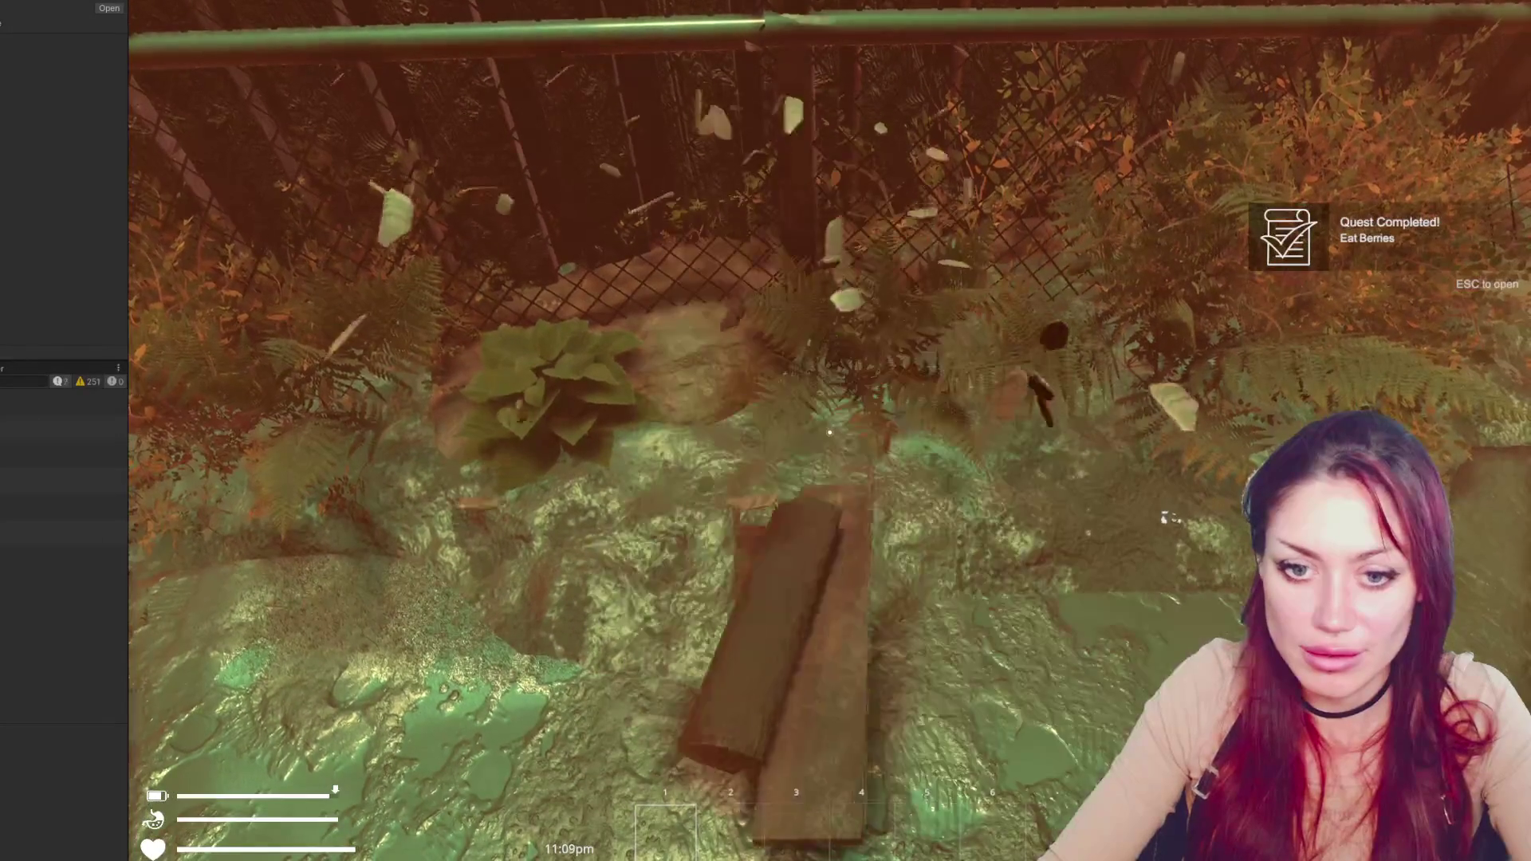
Collect the sleeping materials, build the bed, pause, and view the log's stack trace
key("w")
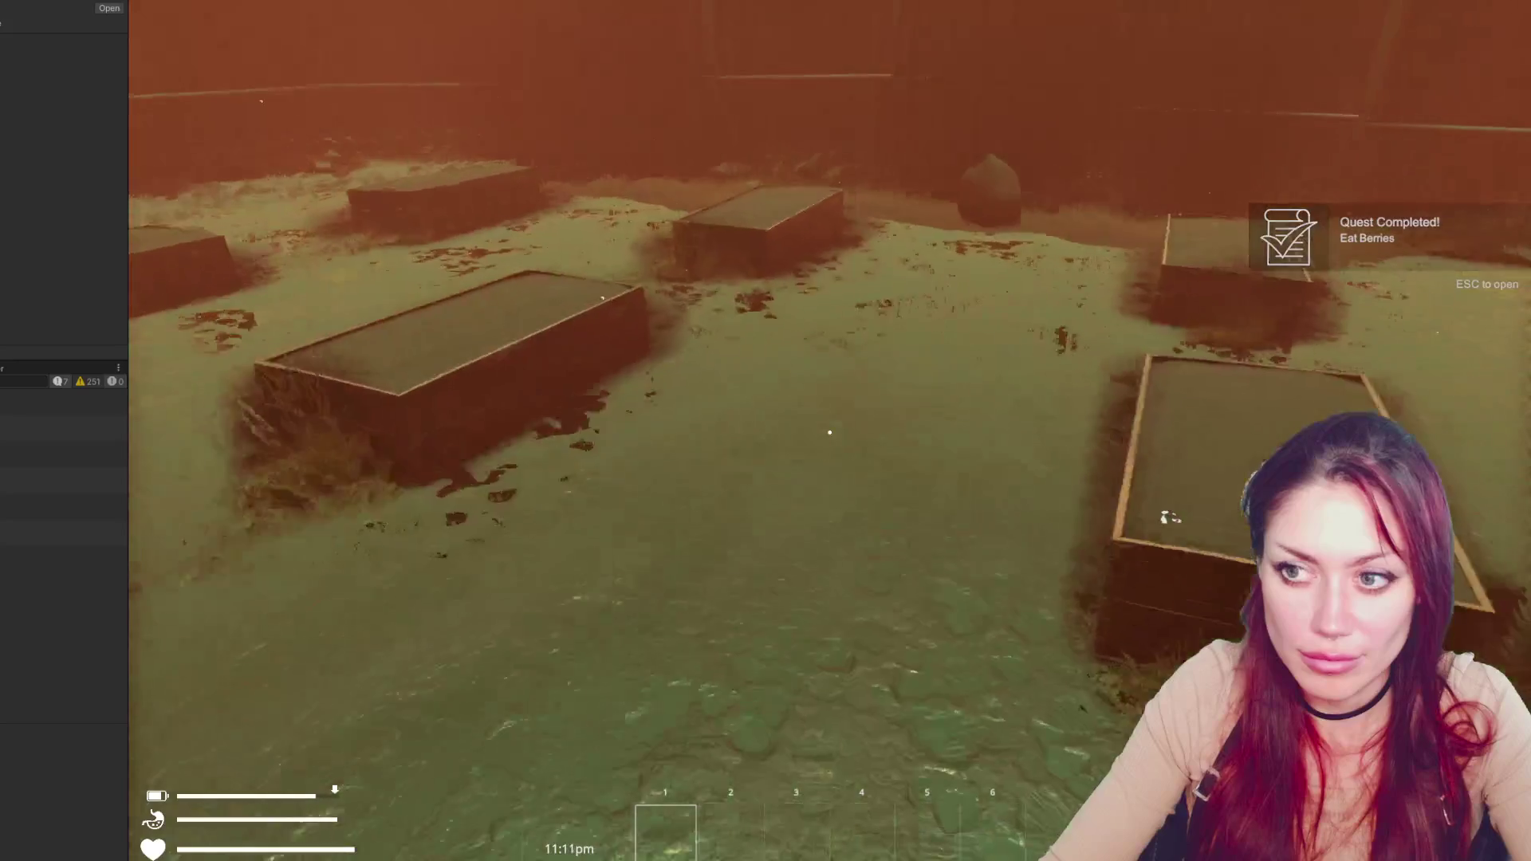
key("w")
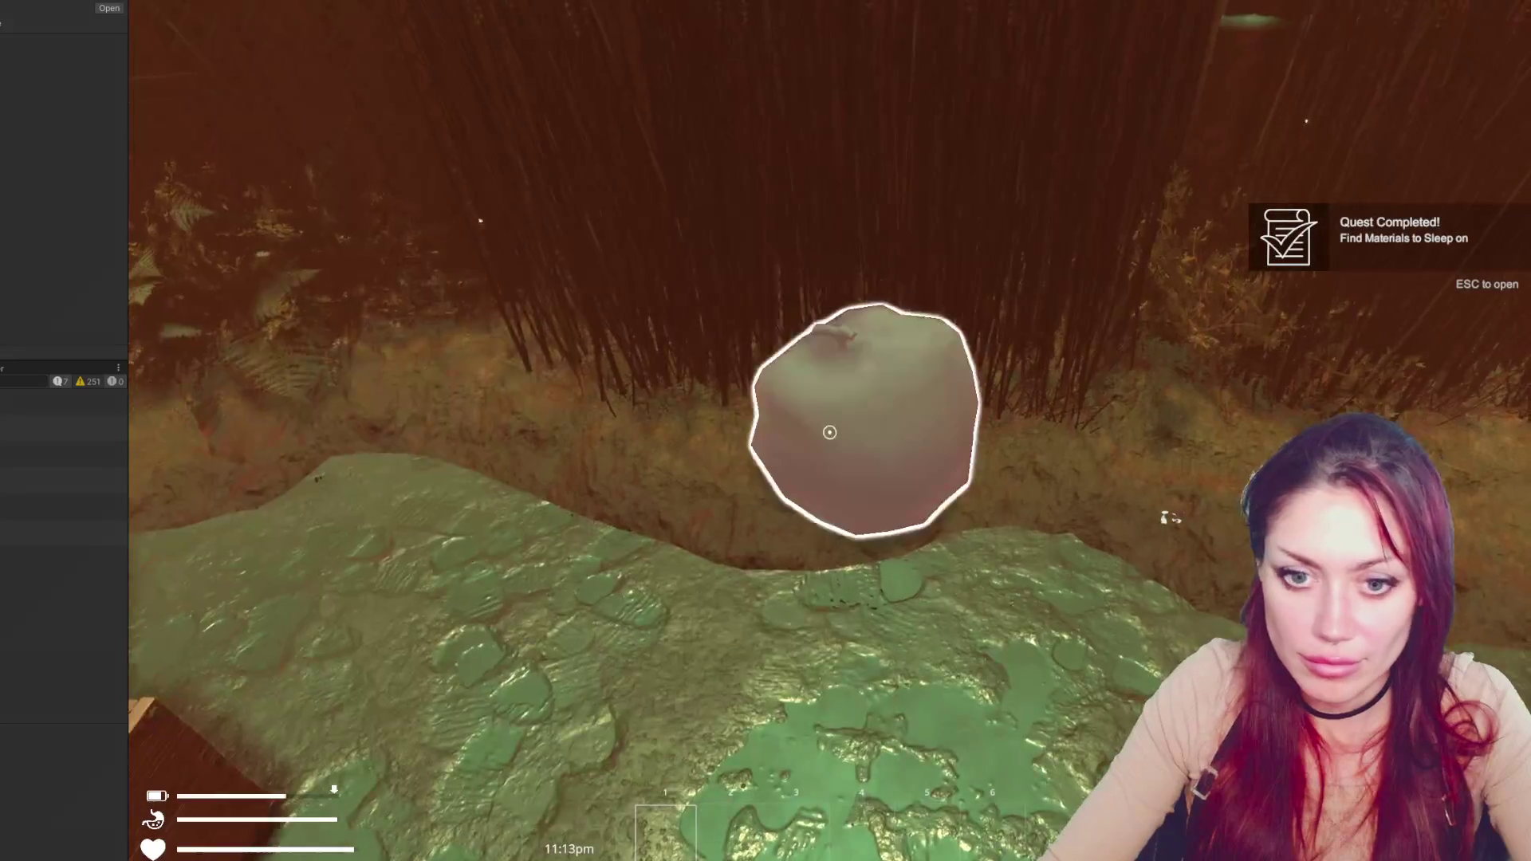
left_click(829, 432)
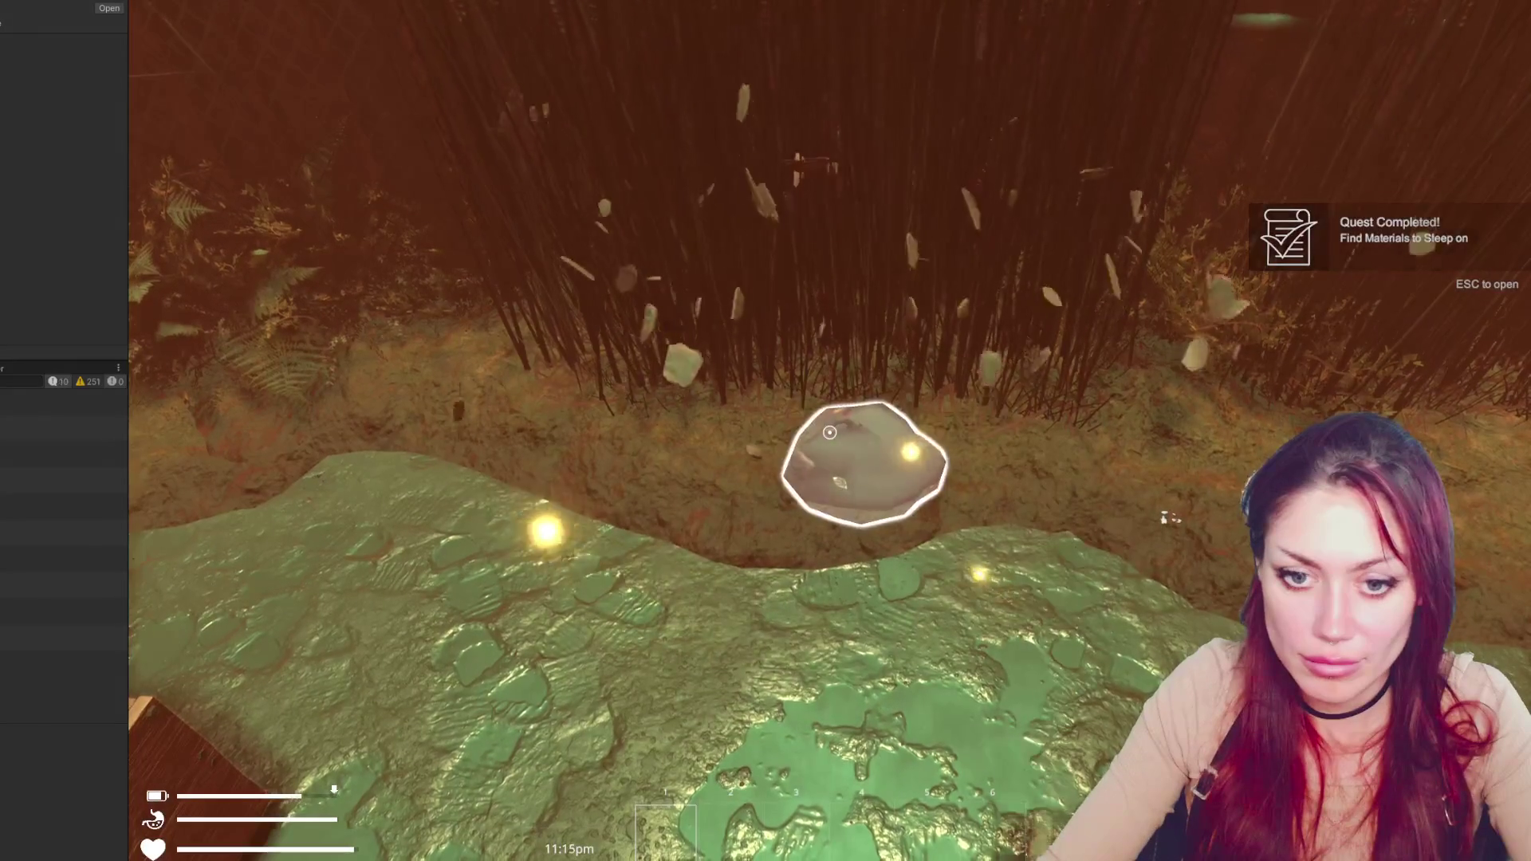
left_click(829, 432)
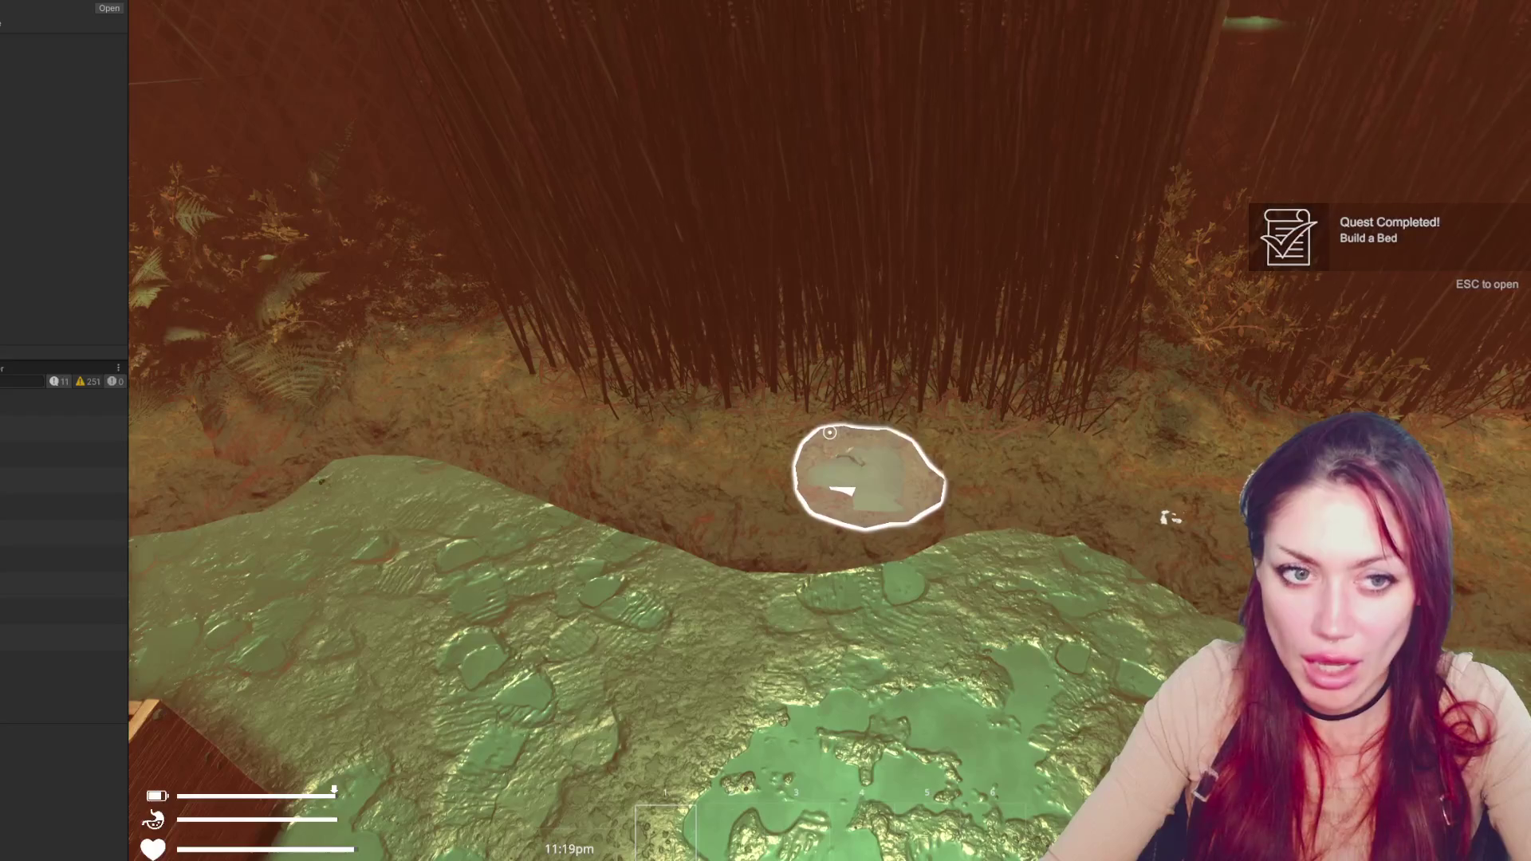
key("Escape")
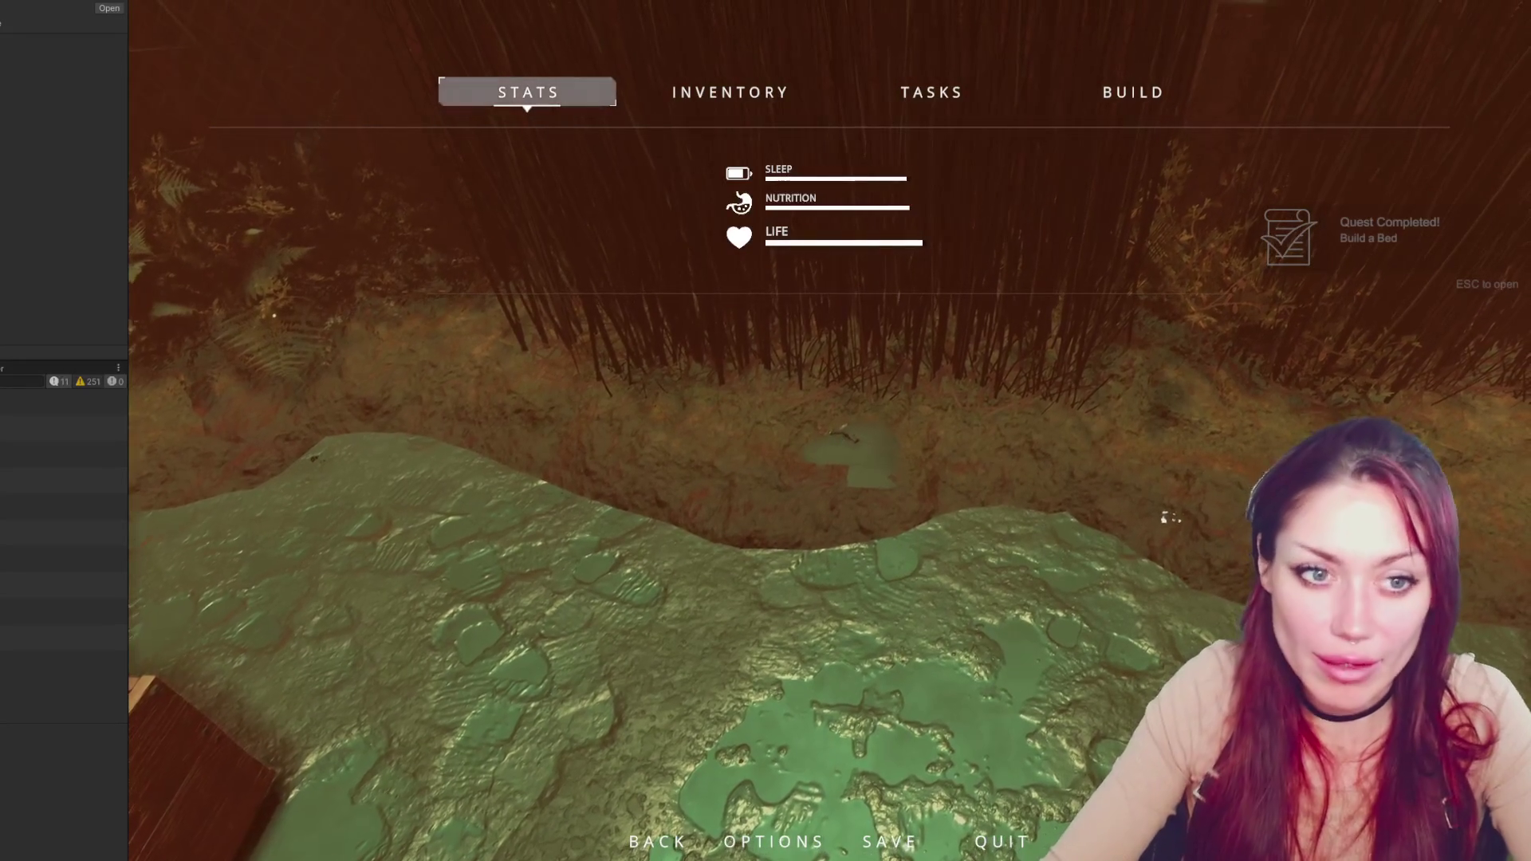
left_click(63, 532)
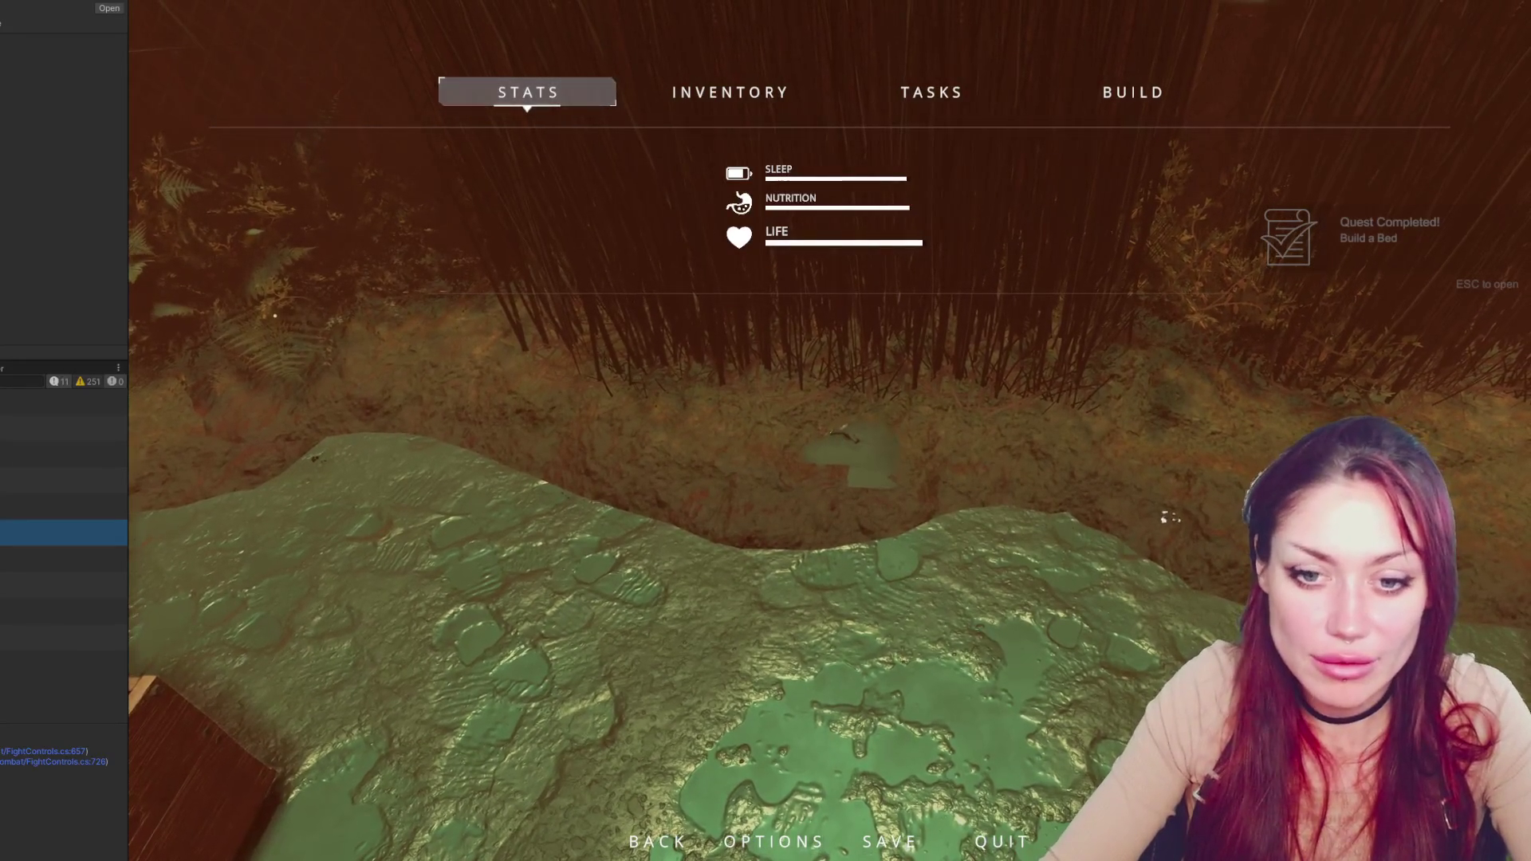
Open FightControls.cs at EndAttackAnim from the console stack trace
left_click(57, 754)
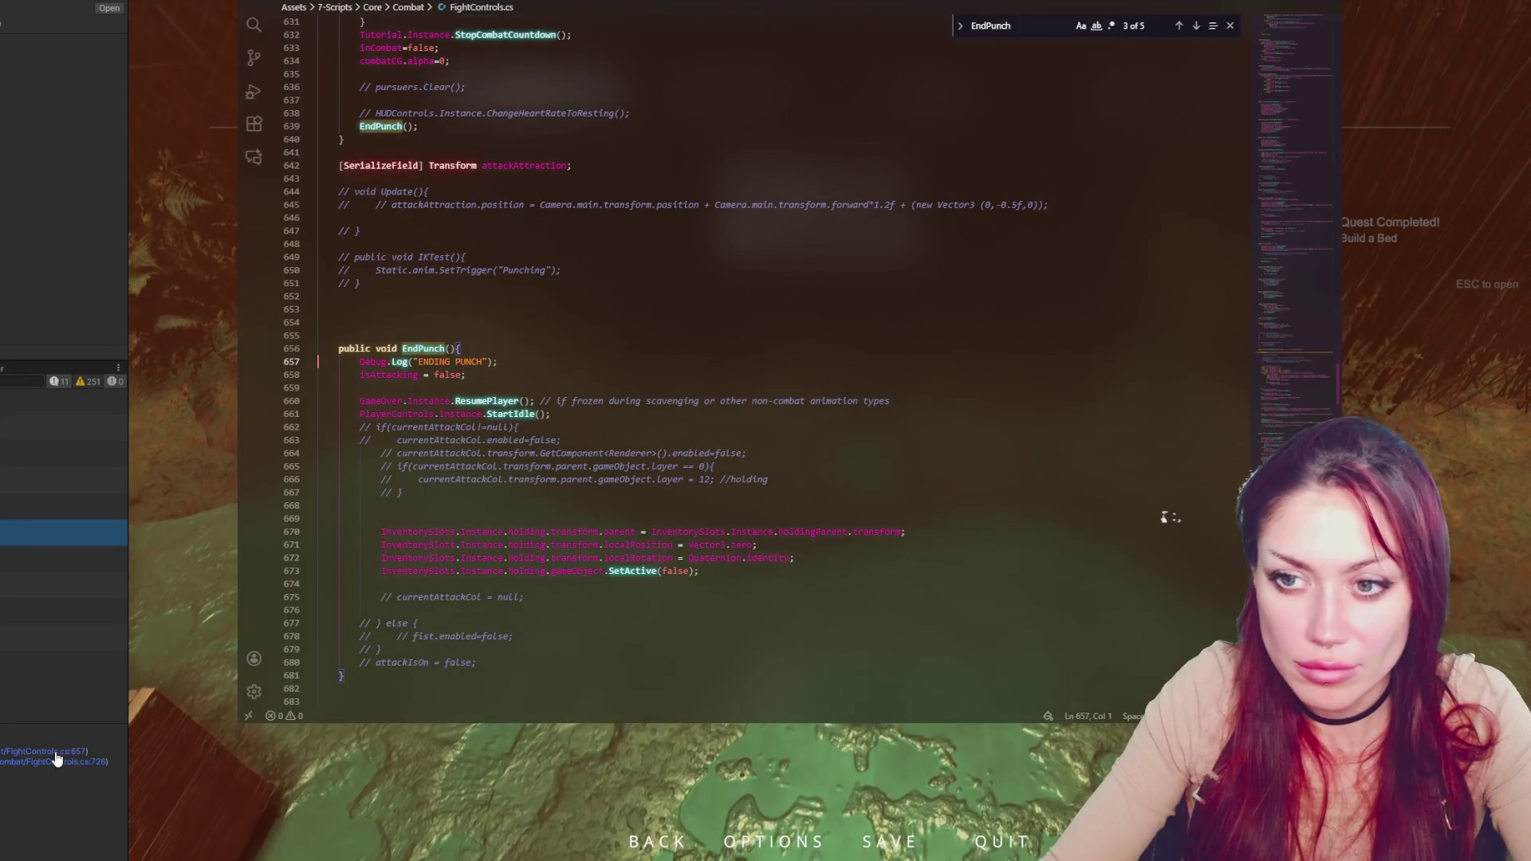
left_click(75, 763)
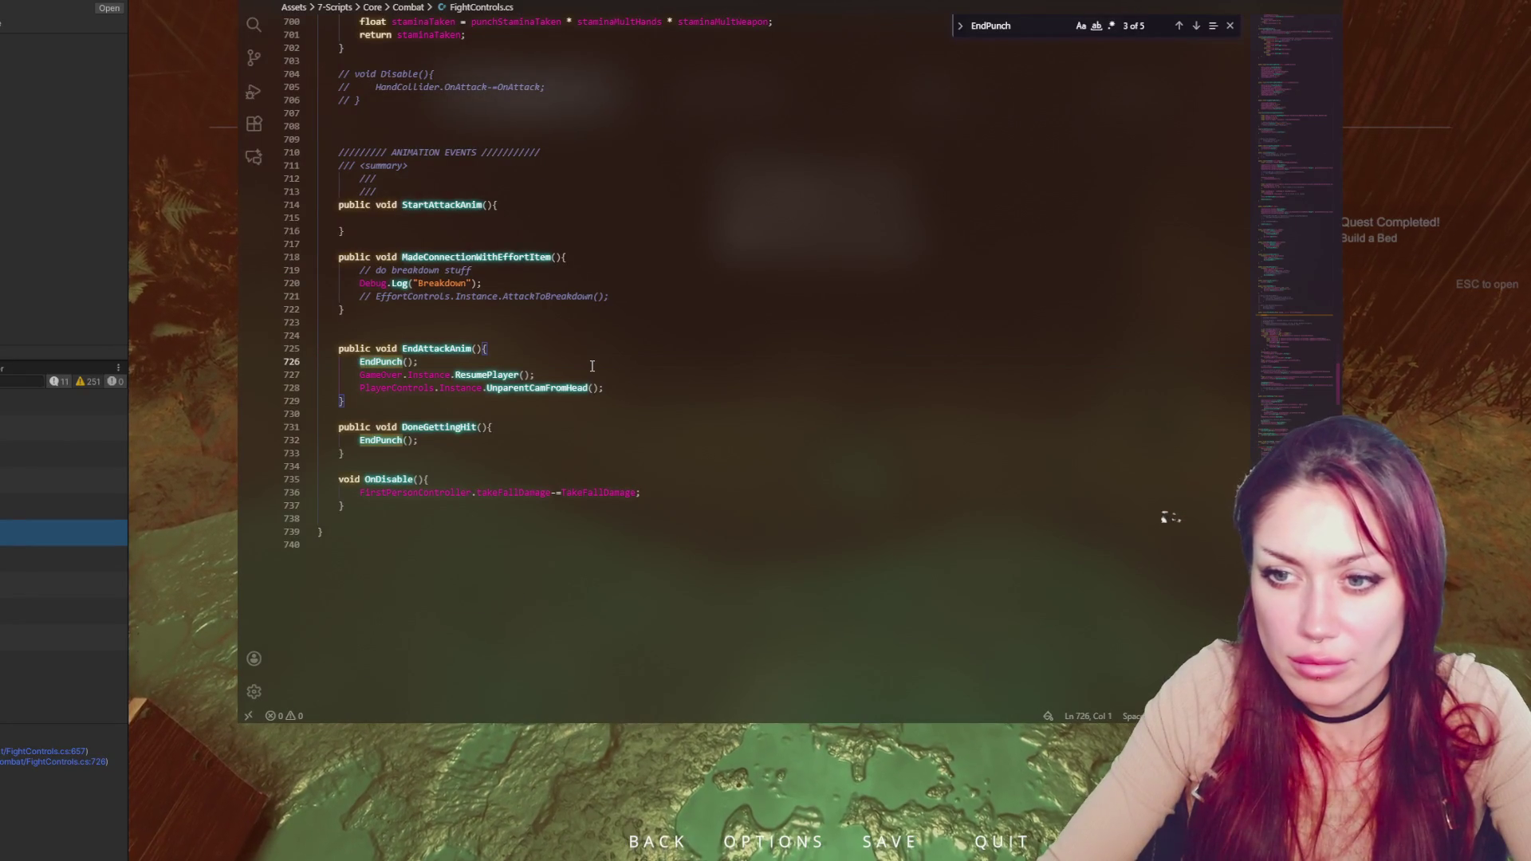
left_click(514, 351)
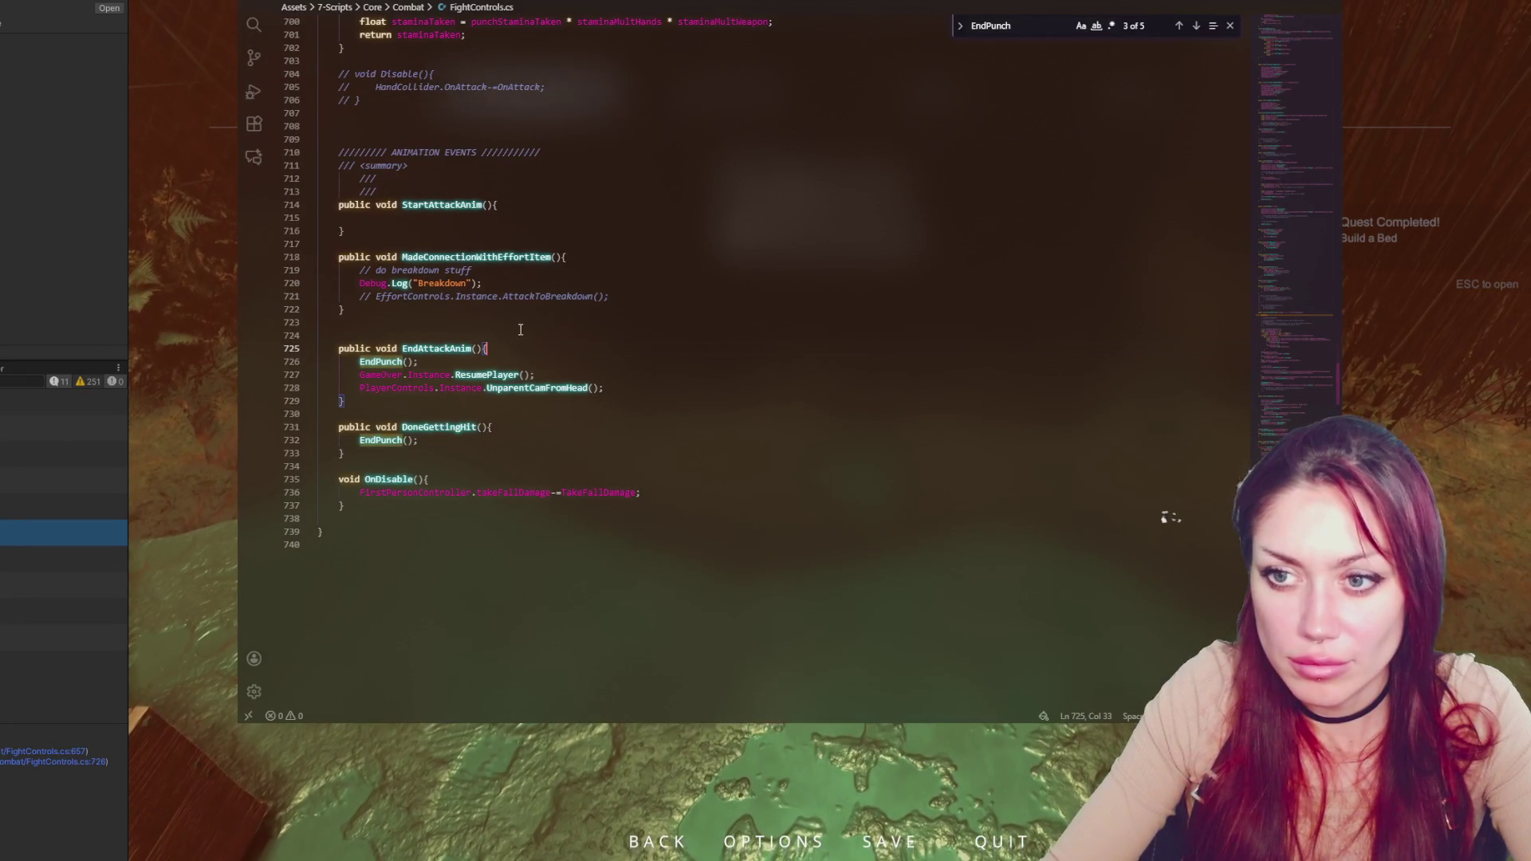
scroll(522, 327, "up", 8)
scroll(548, 287, "up", 13)
Paste the ENDING PUNCH log line from EndPunch into EndAttackAnim, then return to Unity
left_click(546, 273)
scroll(538, 359, "down", 14)
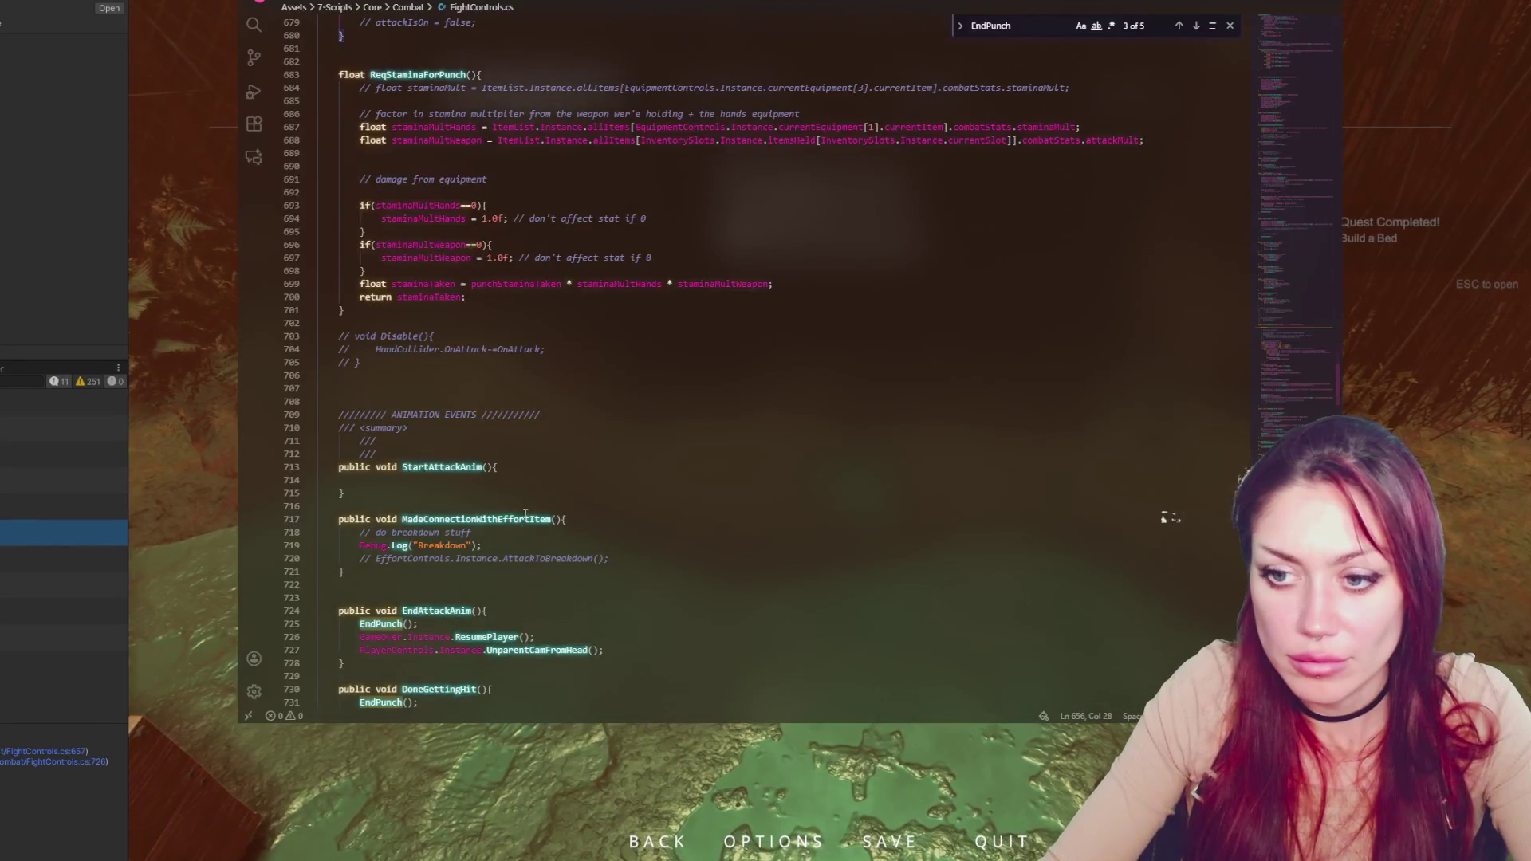
scroll(582, 454, "down", 5)
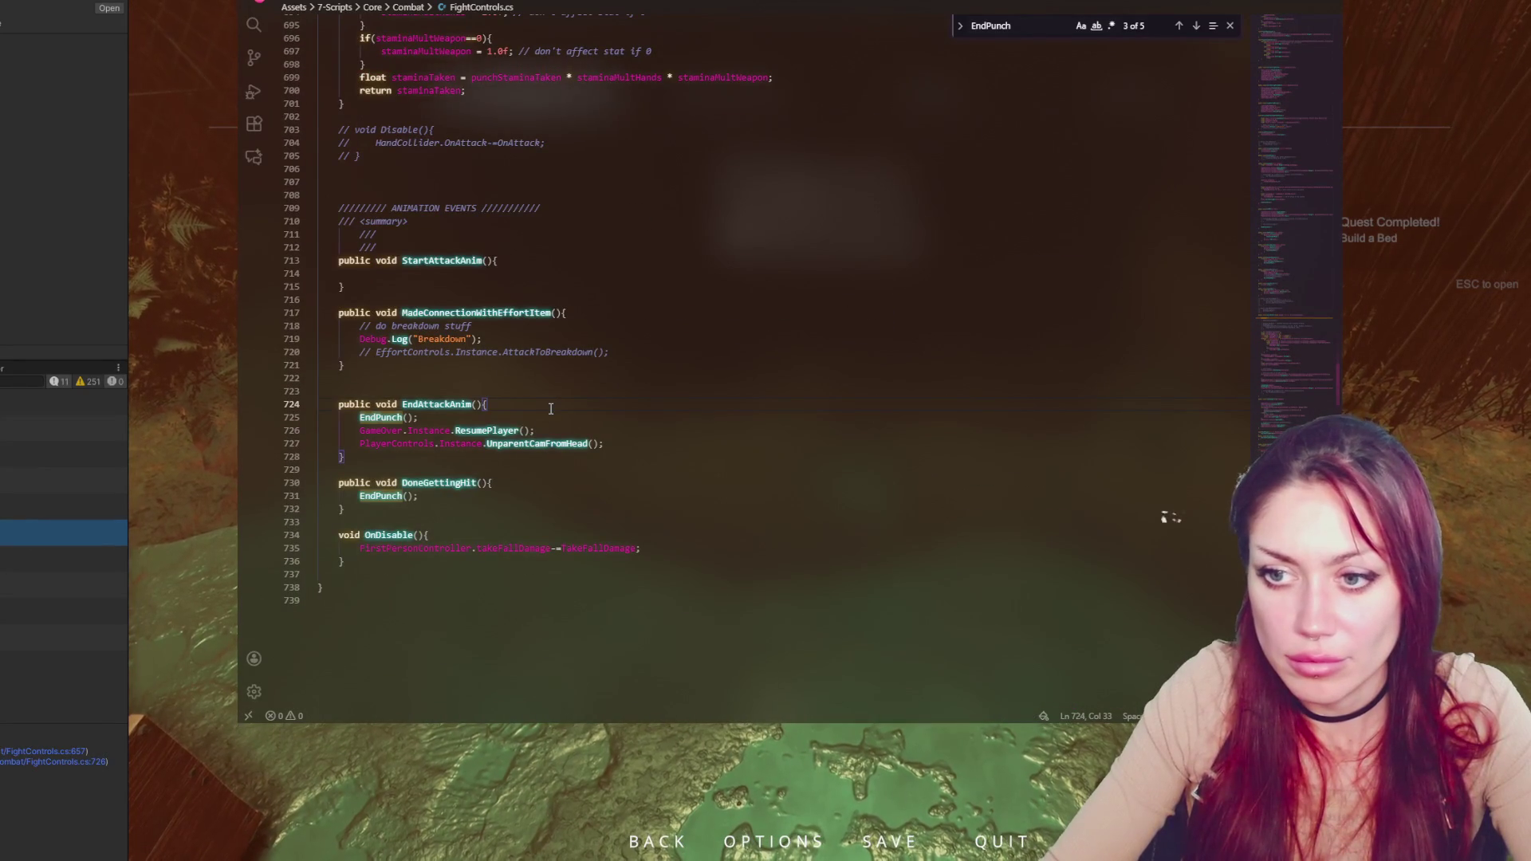
key("Return")
type("Debug.Log(\"ENDING PUNCH\");")
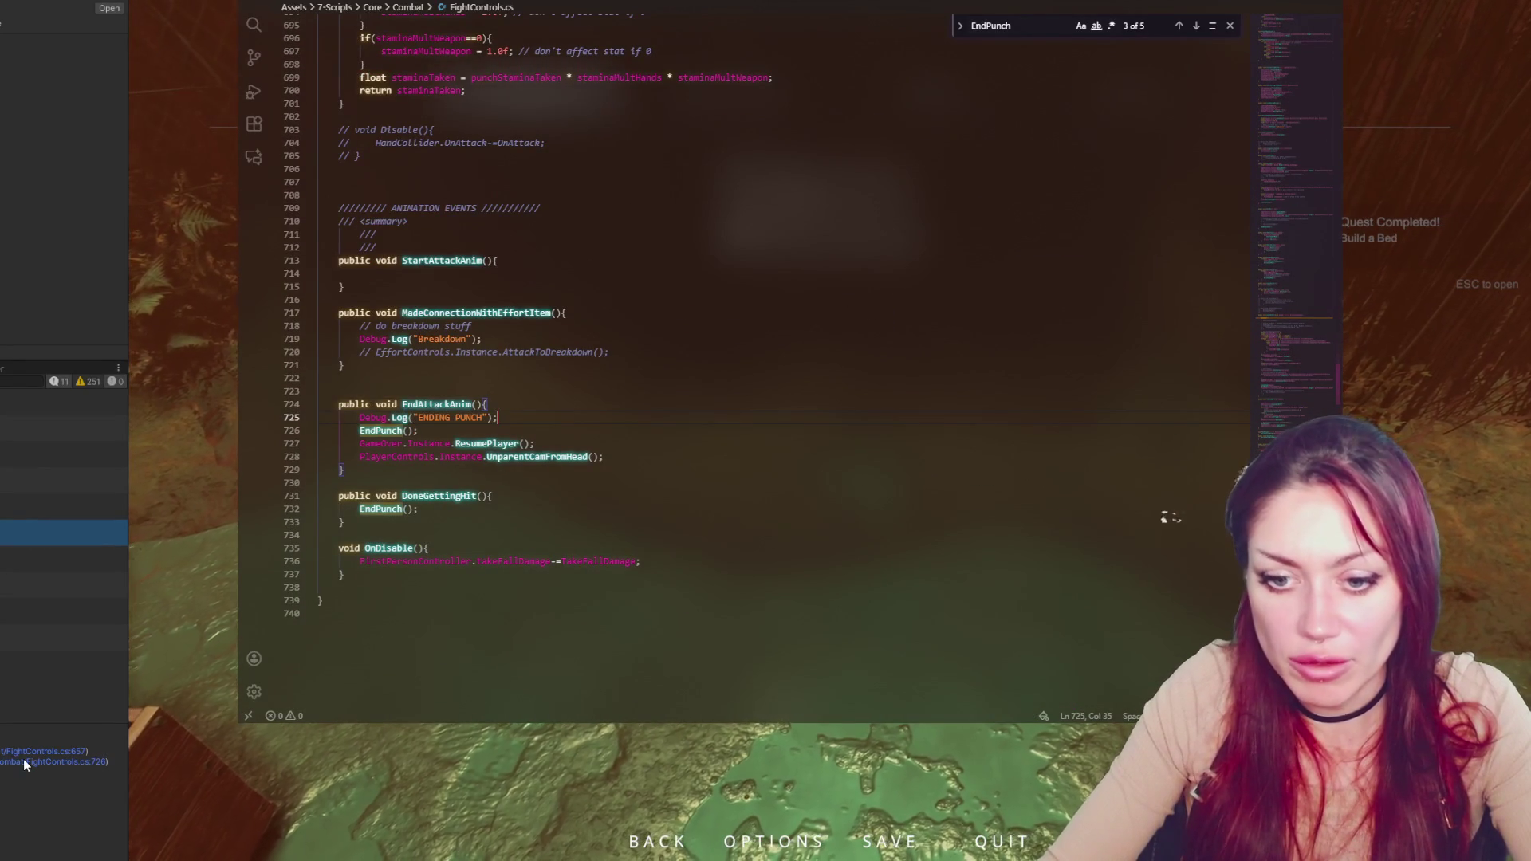
left_click(35, 767)
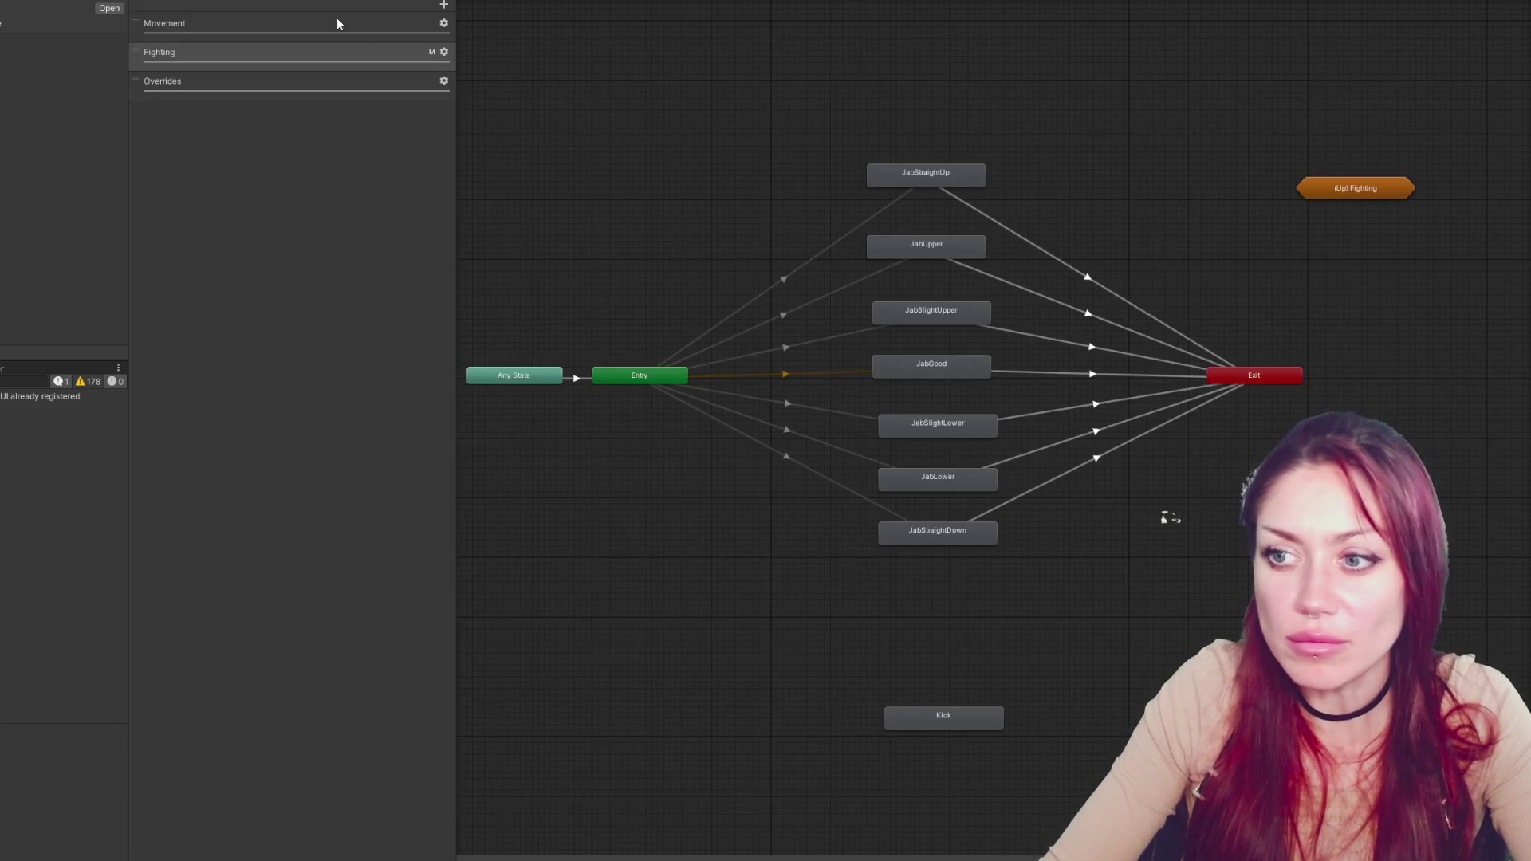
Inspect the JabSlightLower, JabLower and JabStraightDown states in the Animator
left_click(971, 421)
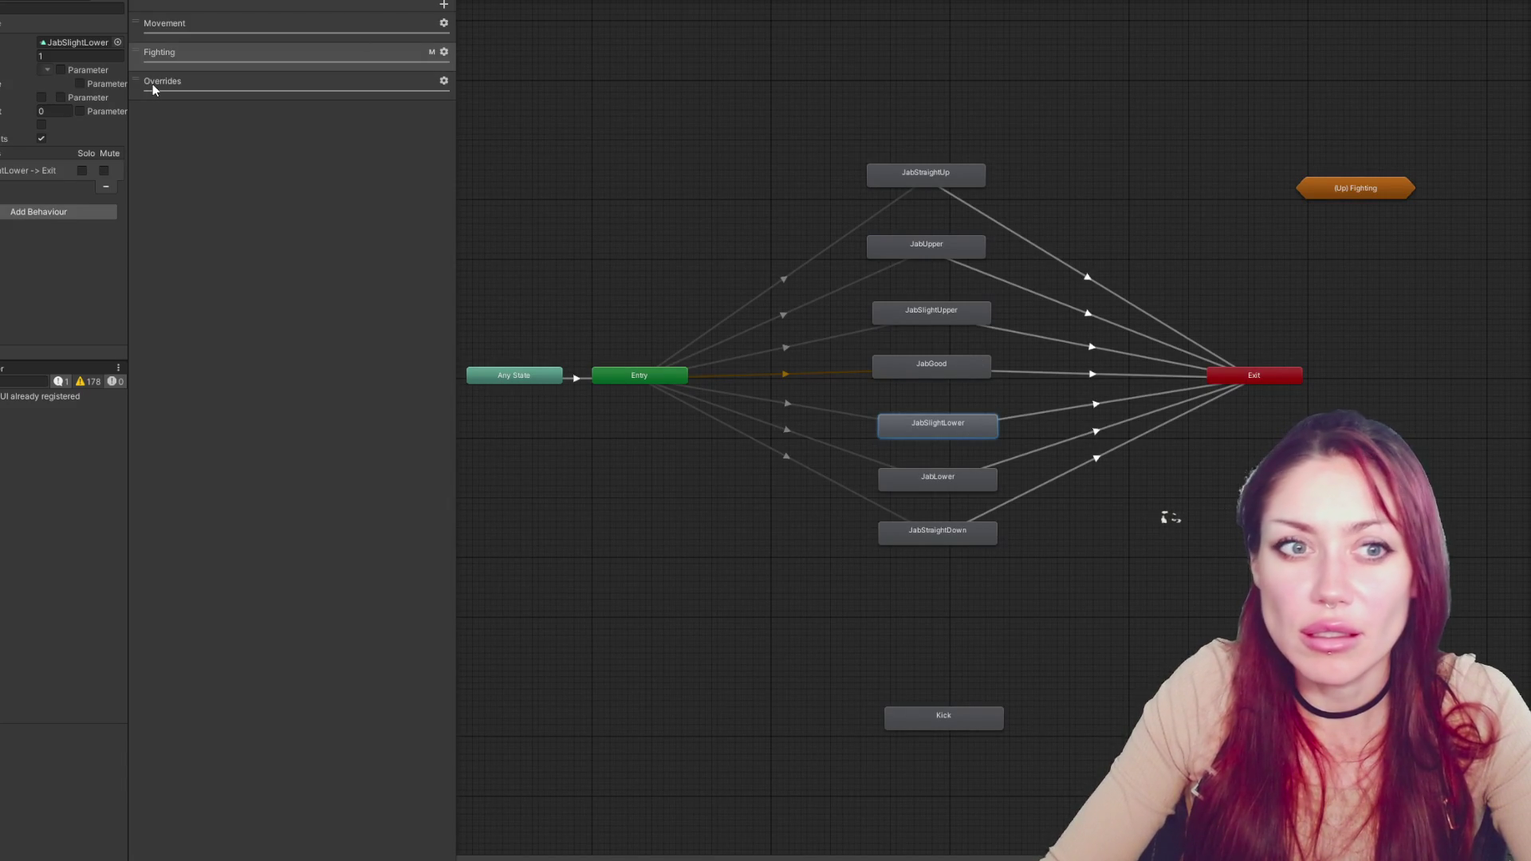
mouse_move(746, 58)
left_mouse_down()
mouse_move(1218, 670)
mouse_move(757, 216)
left_mouse_up()
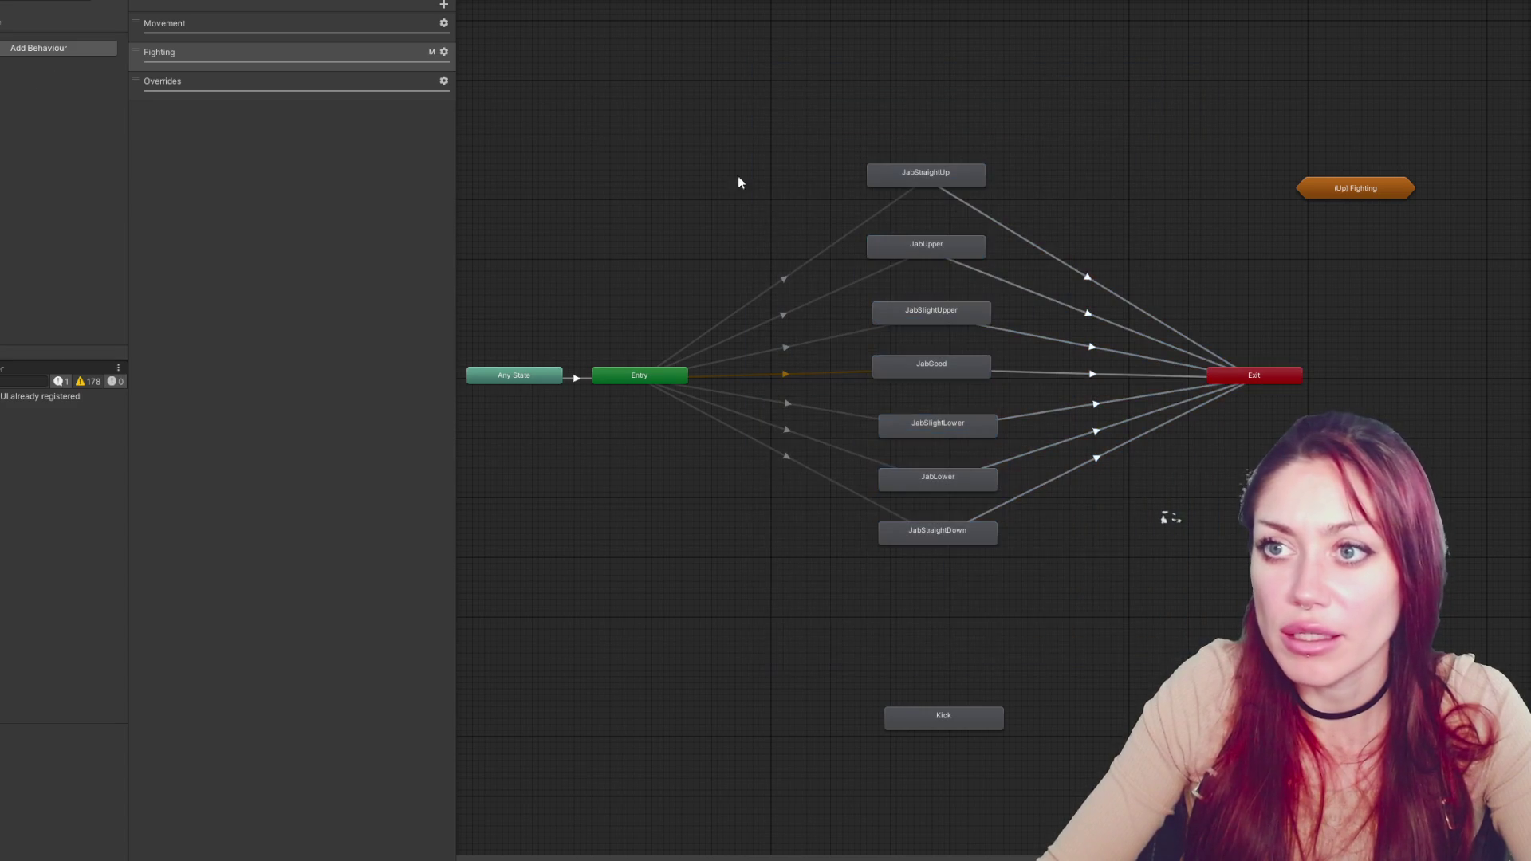
left_click_drag(810, 160, 1077, 615)
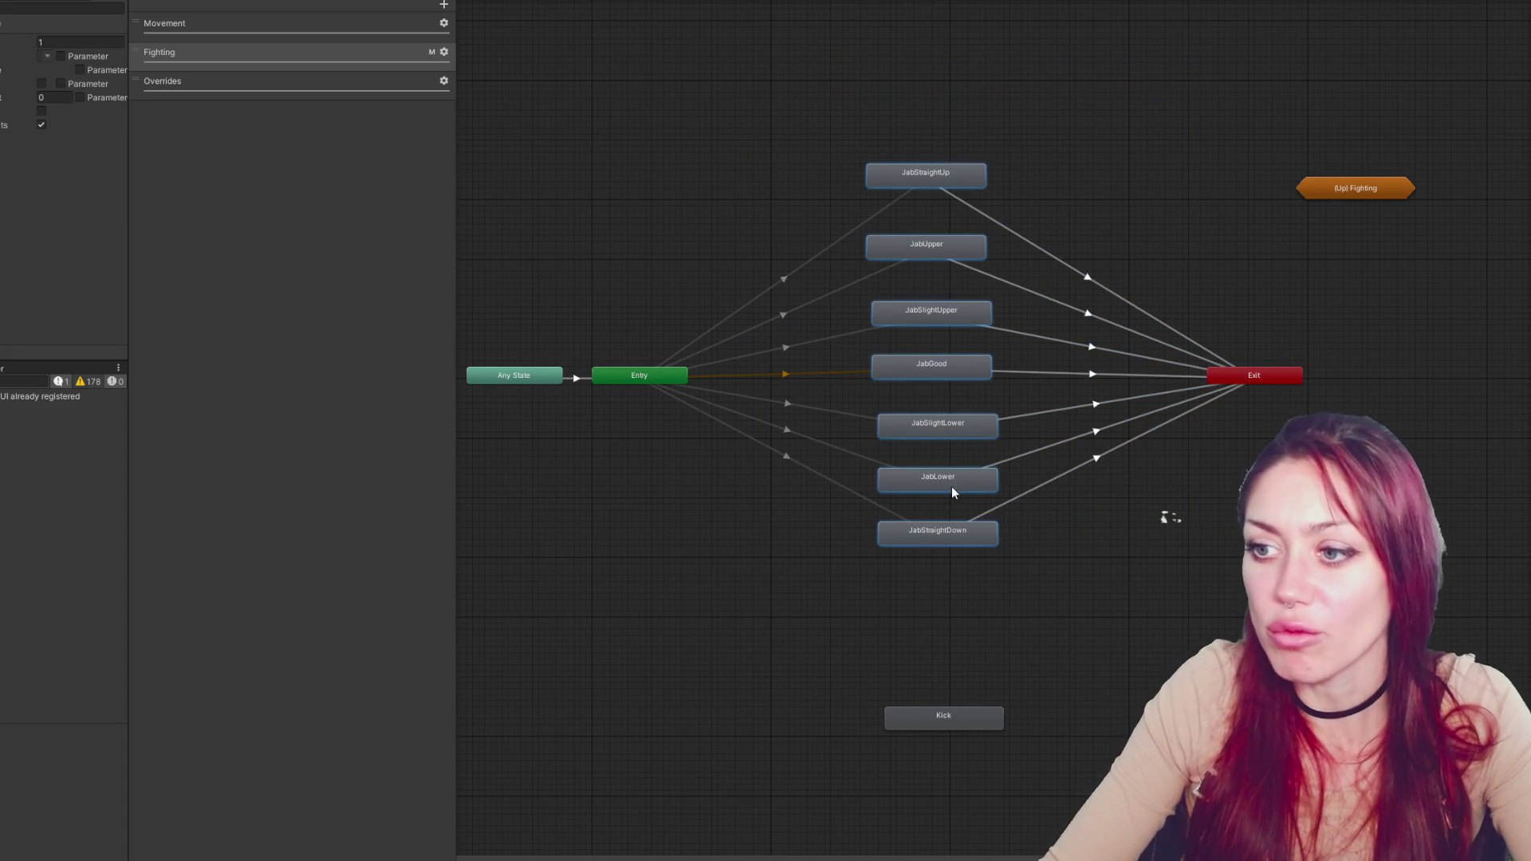
left_click(941, 528)
left_click(941, 533)
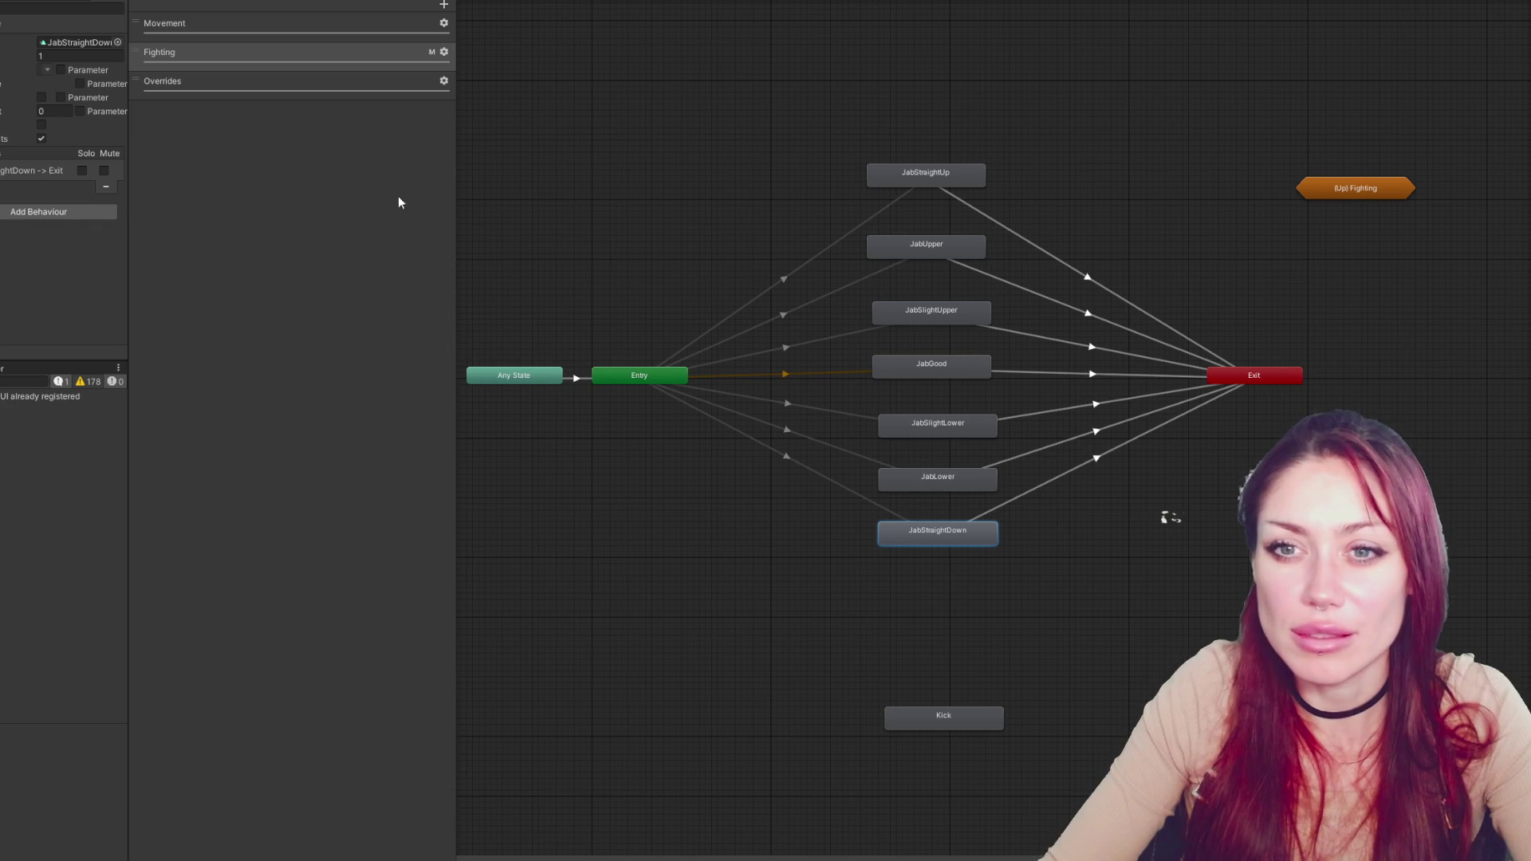
left_click(985, 488)
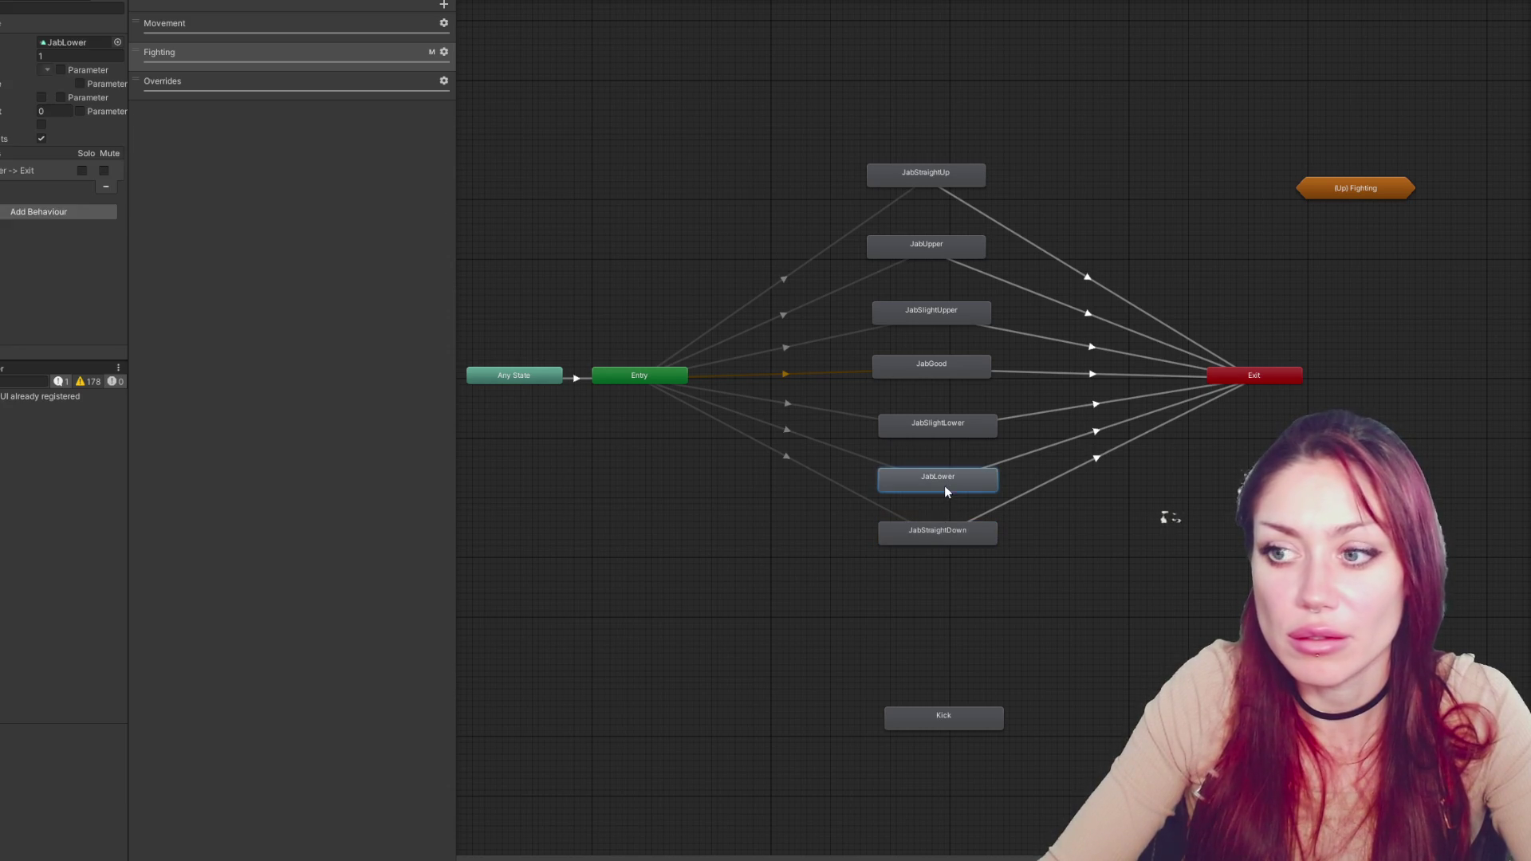
left_click(935, 533)
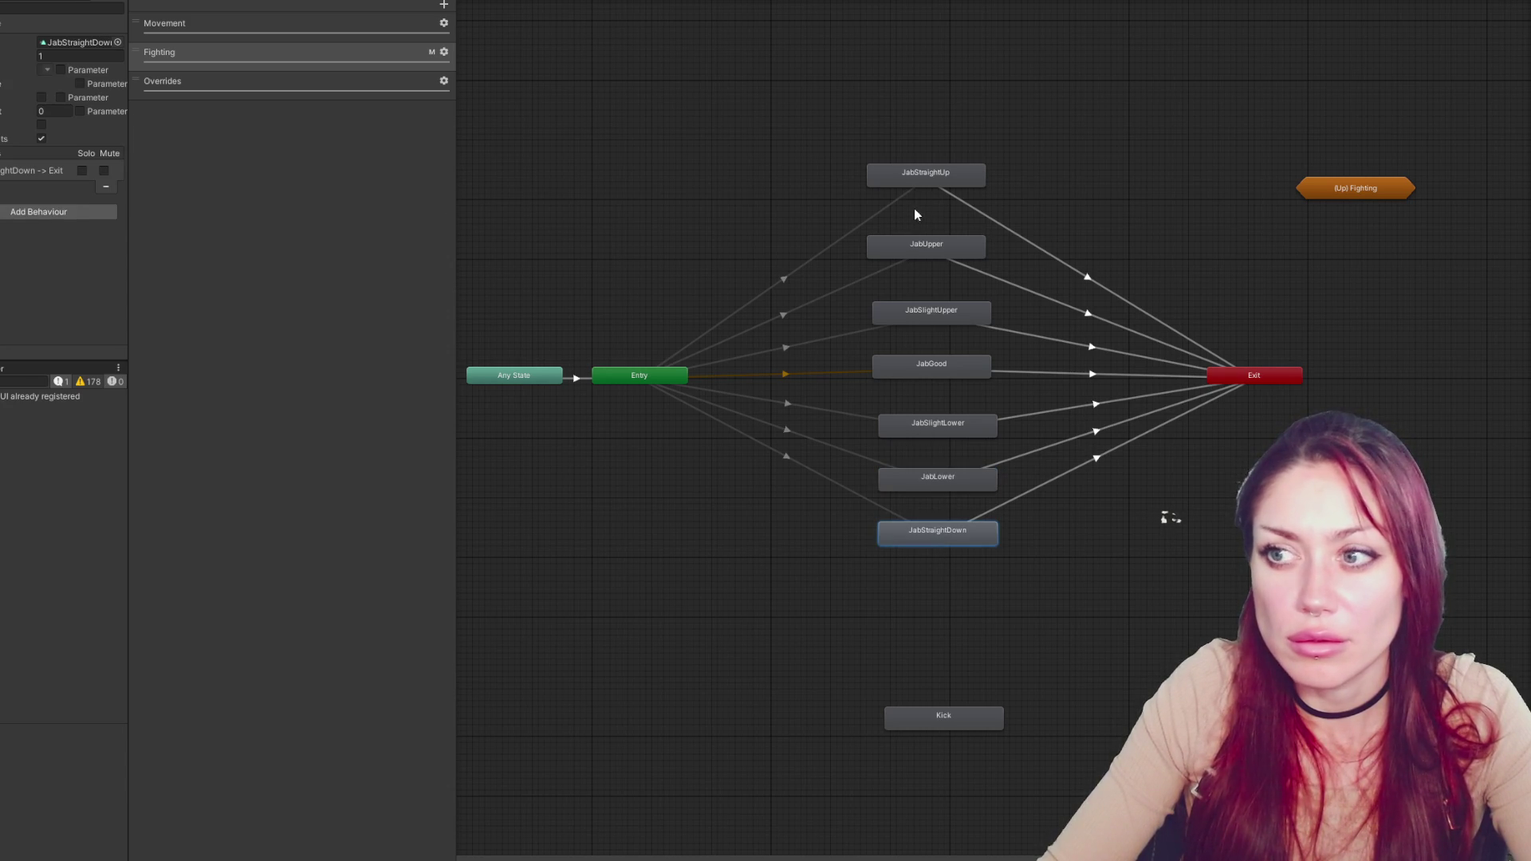
Review each Jab state, then select all seven and set their Speed to 1.5
left_click(927, 186)
left_click(916, 251)
left_click(914, 311)
left_click(912, 363)
left_click(917, 424)
left_click(924, 478)
left_click(930, 531)
left_click_drag(897, 82, 976, 603)
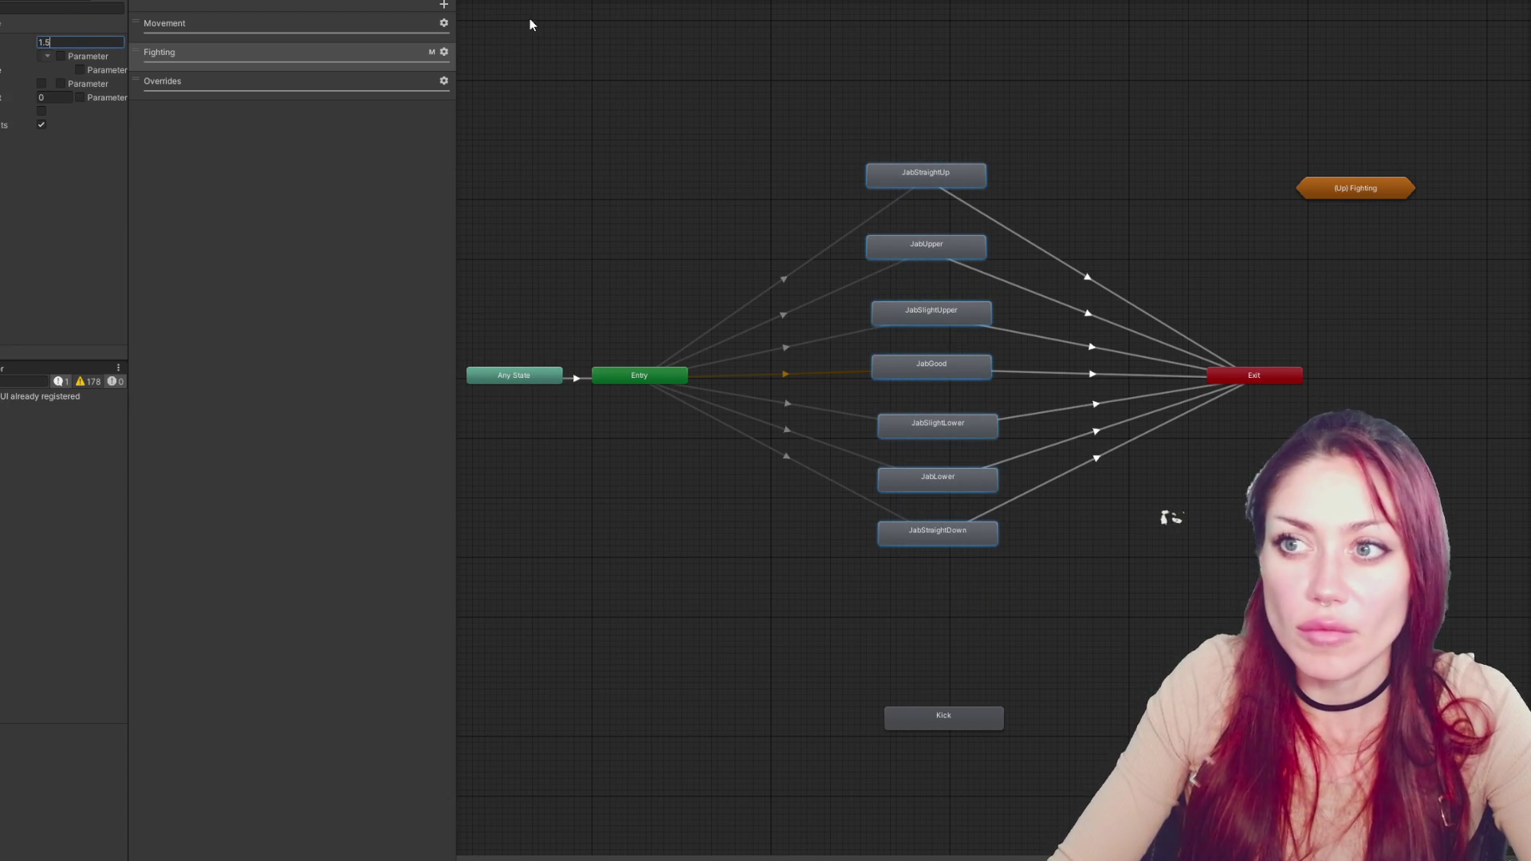
key("Return")
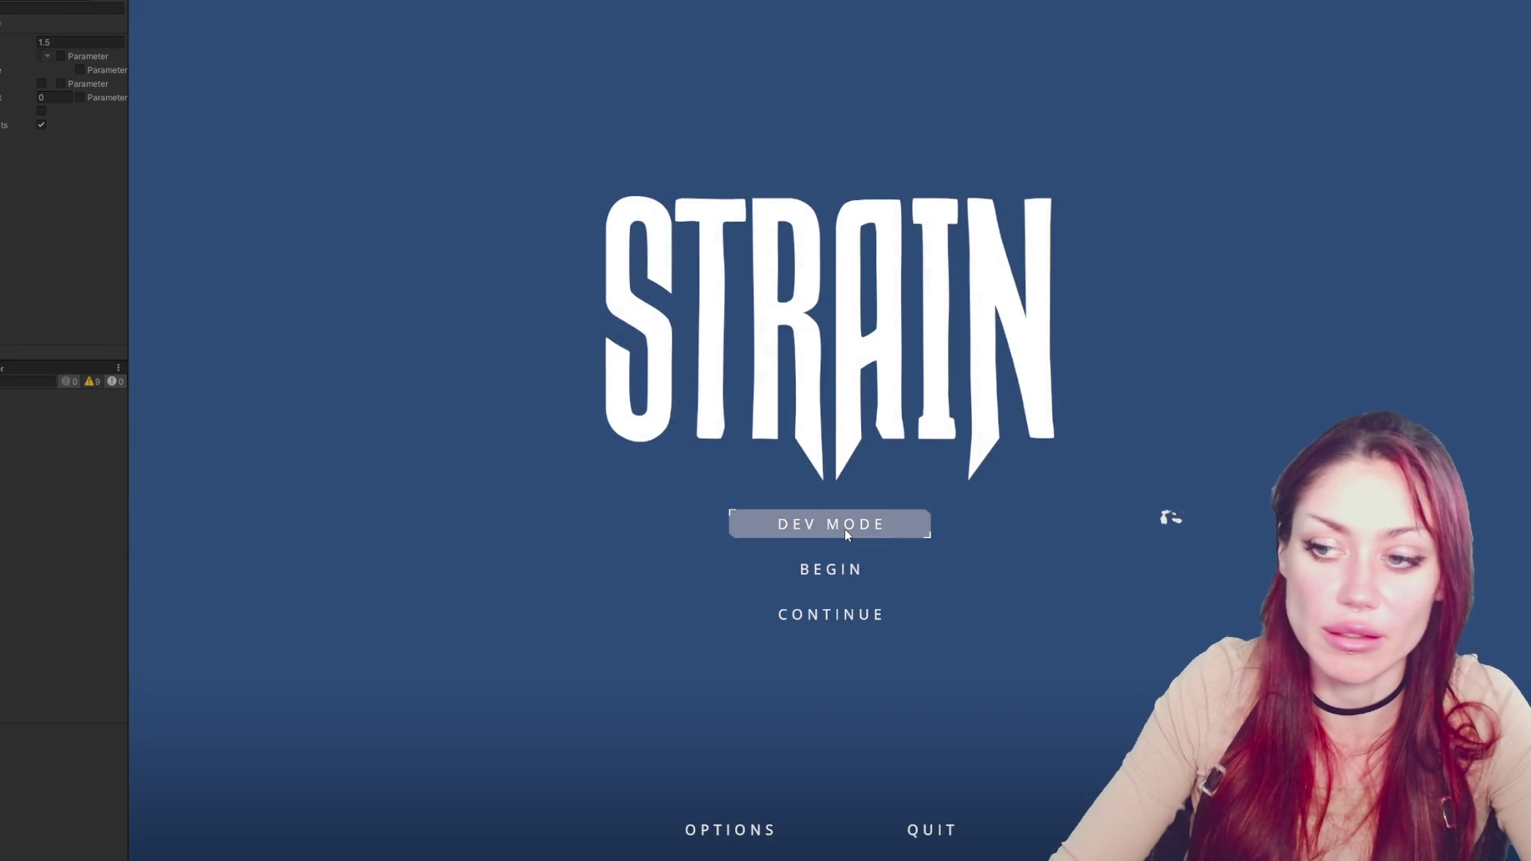
Play in DEV MODE, open the bag by the fence, then stop and select the Speed field
left_click(845, 529)
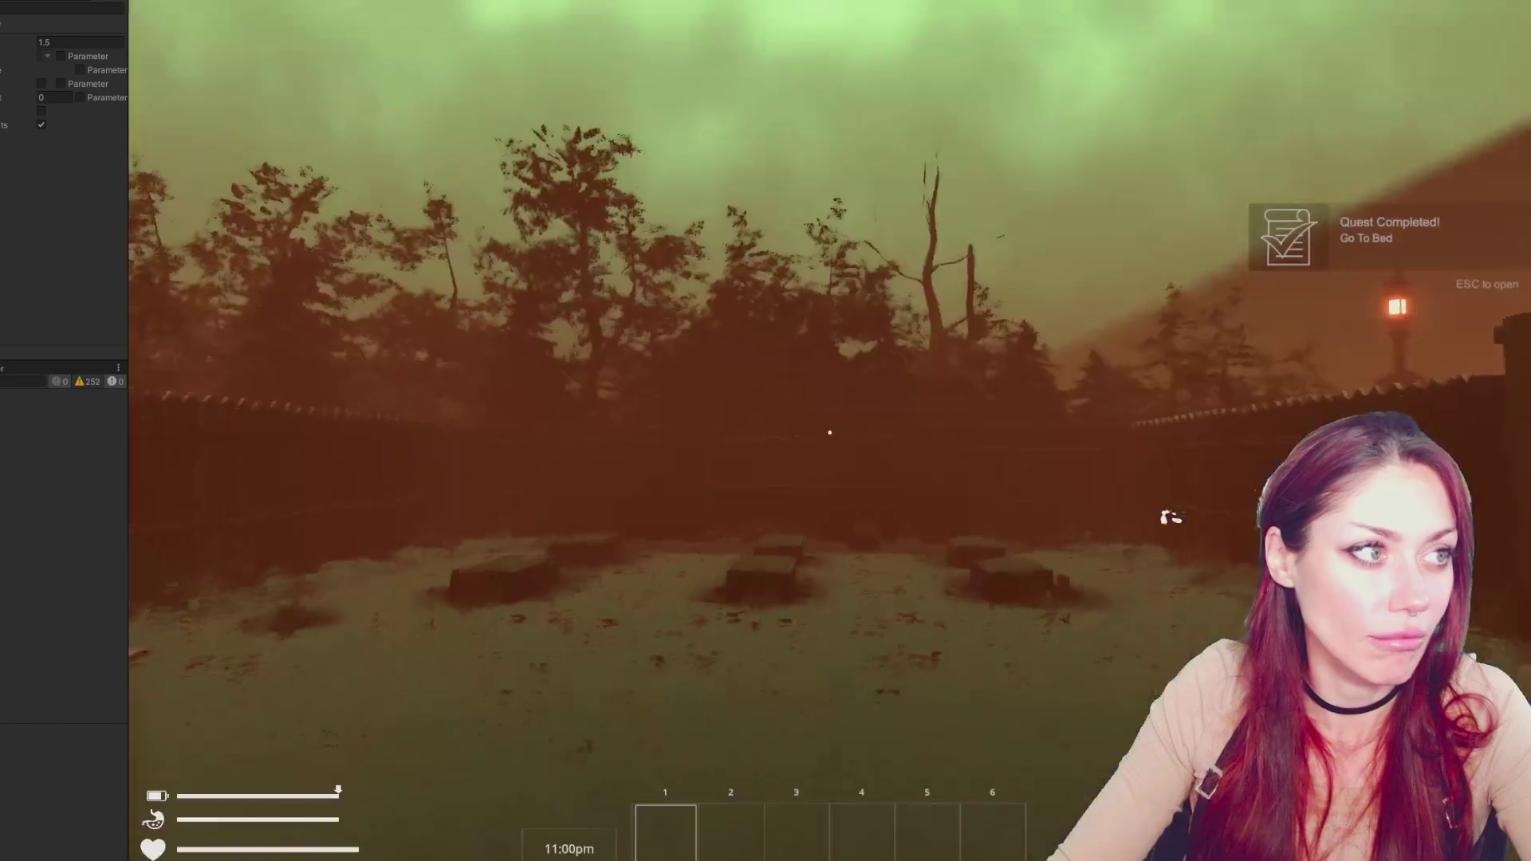
key("w")
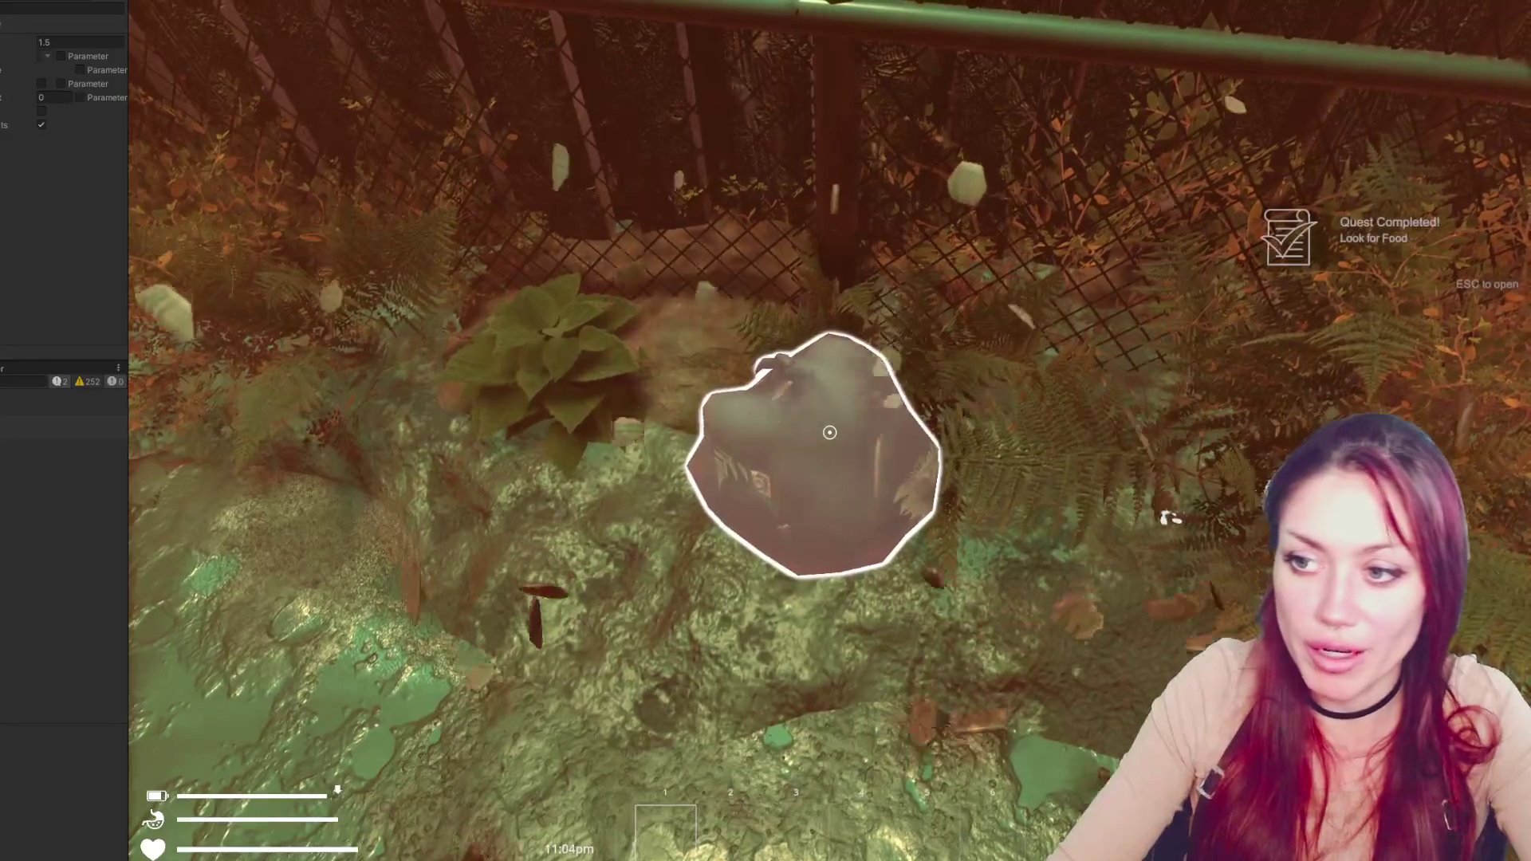
left_click(829, 432)
key("Escape")
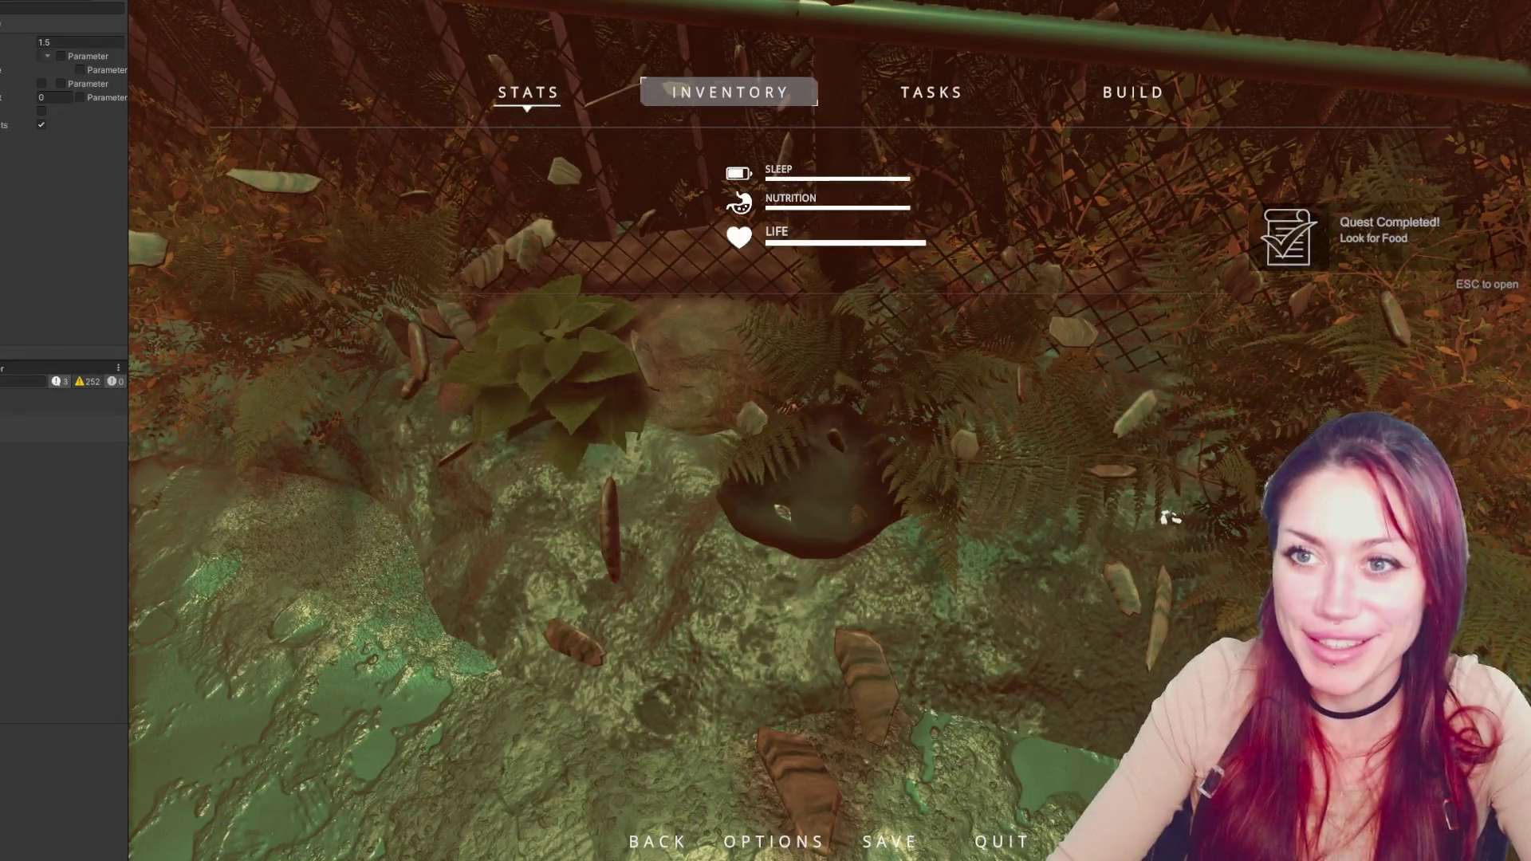
key("ctrl+p")
left_click(105, 44)
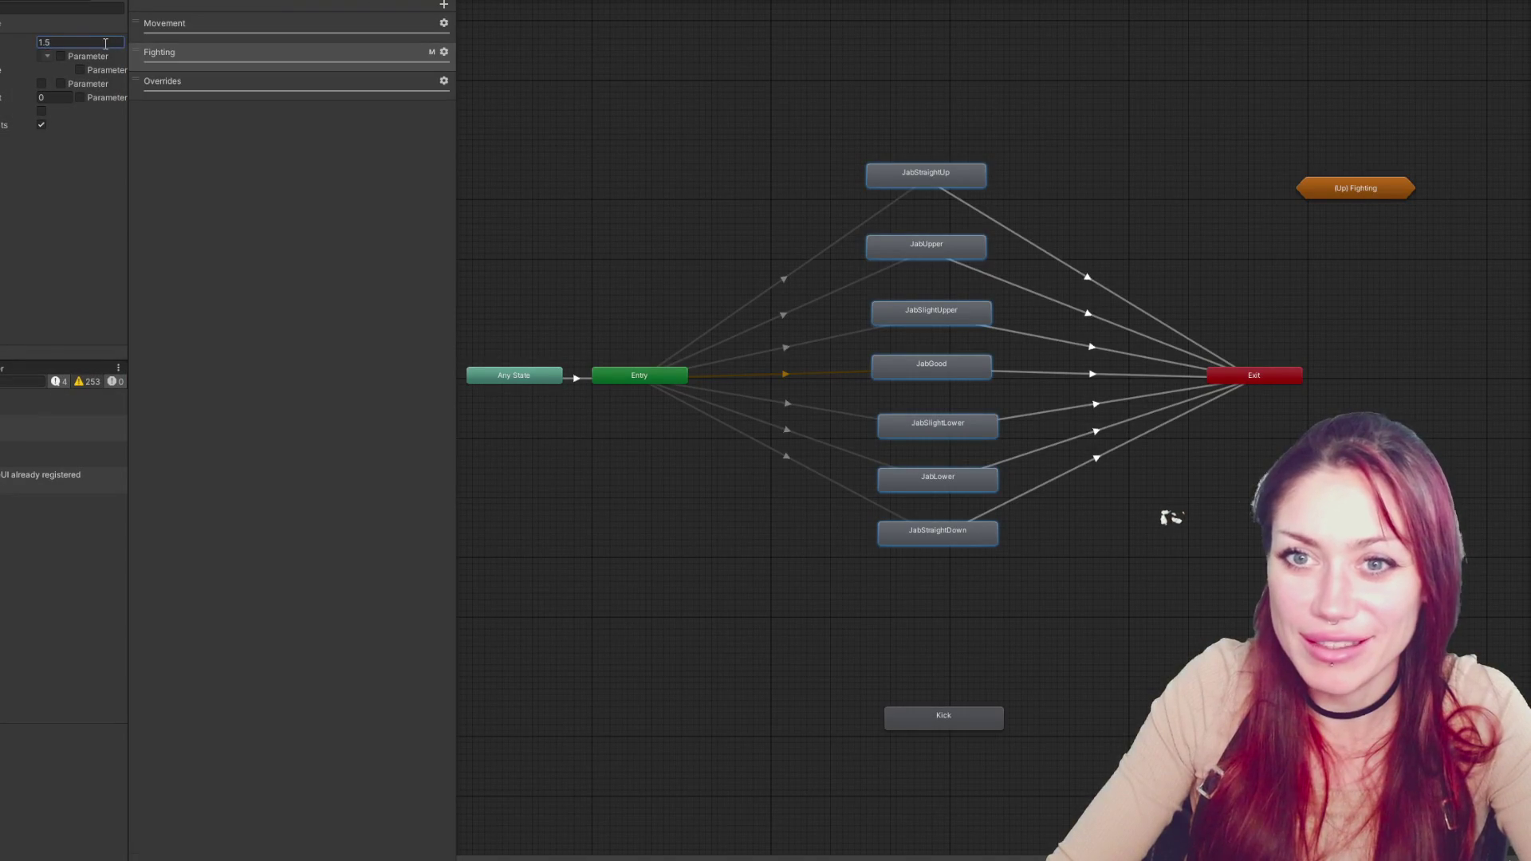
Reset the Jab speed to 1 and select only the JabStraightUp state
key("BackSpace")
key("BackSpace")
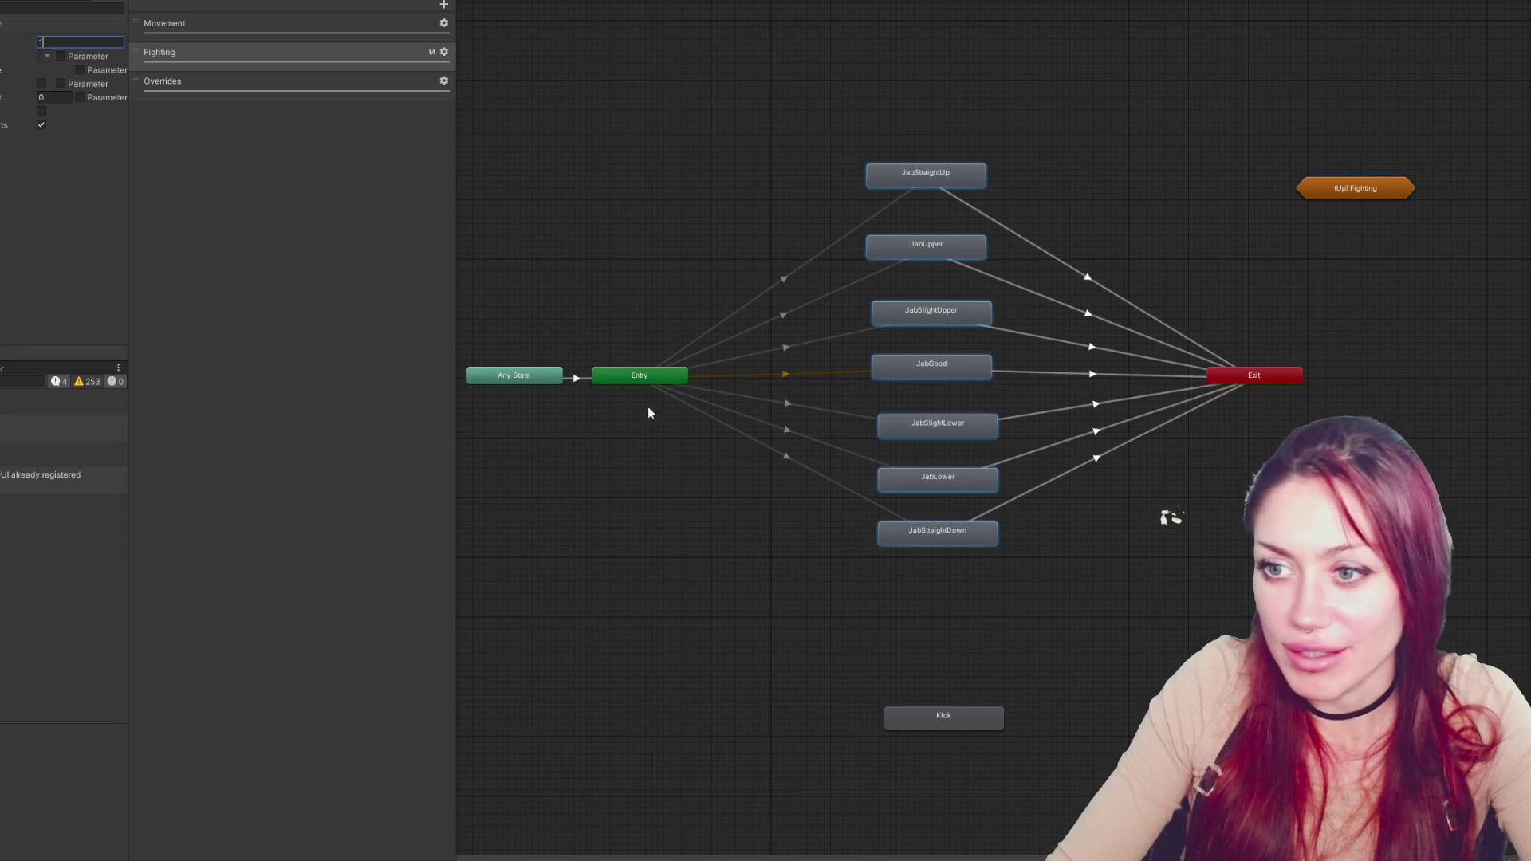
left_click(659, 375)
left_click(767, 362)
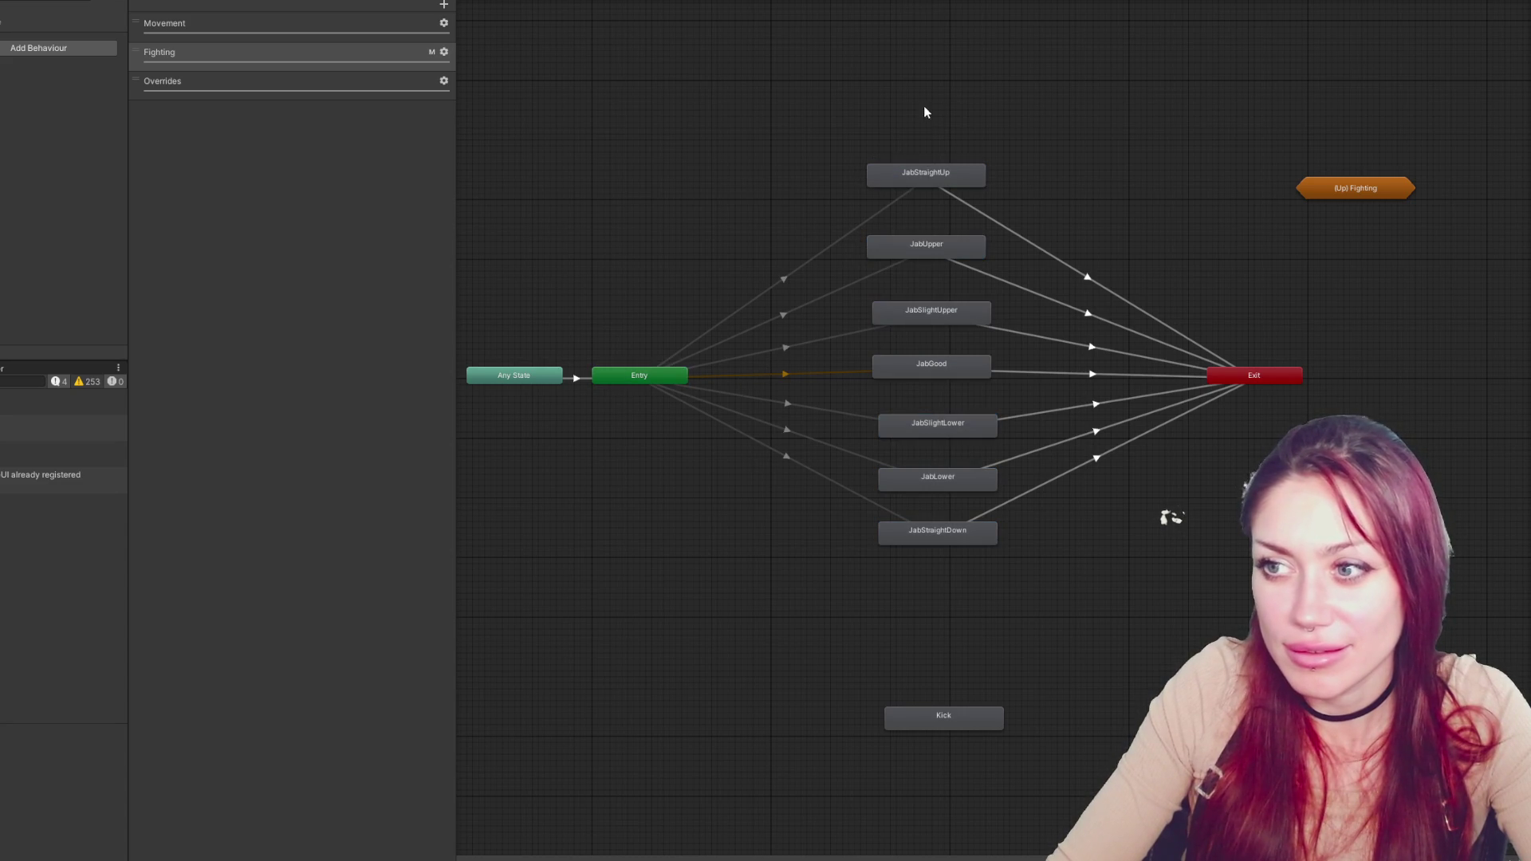
left_click_drag(915, 120, 938, 642)
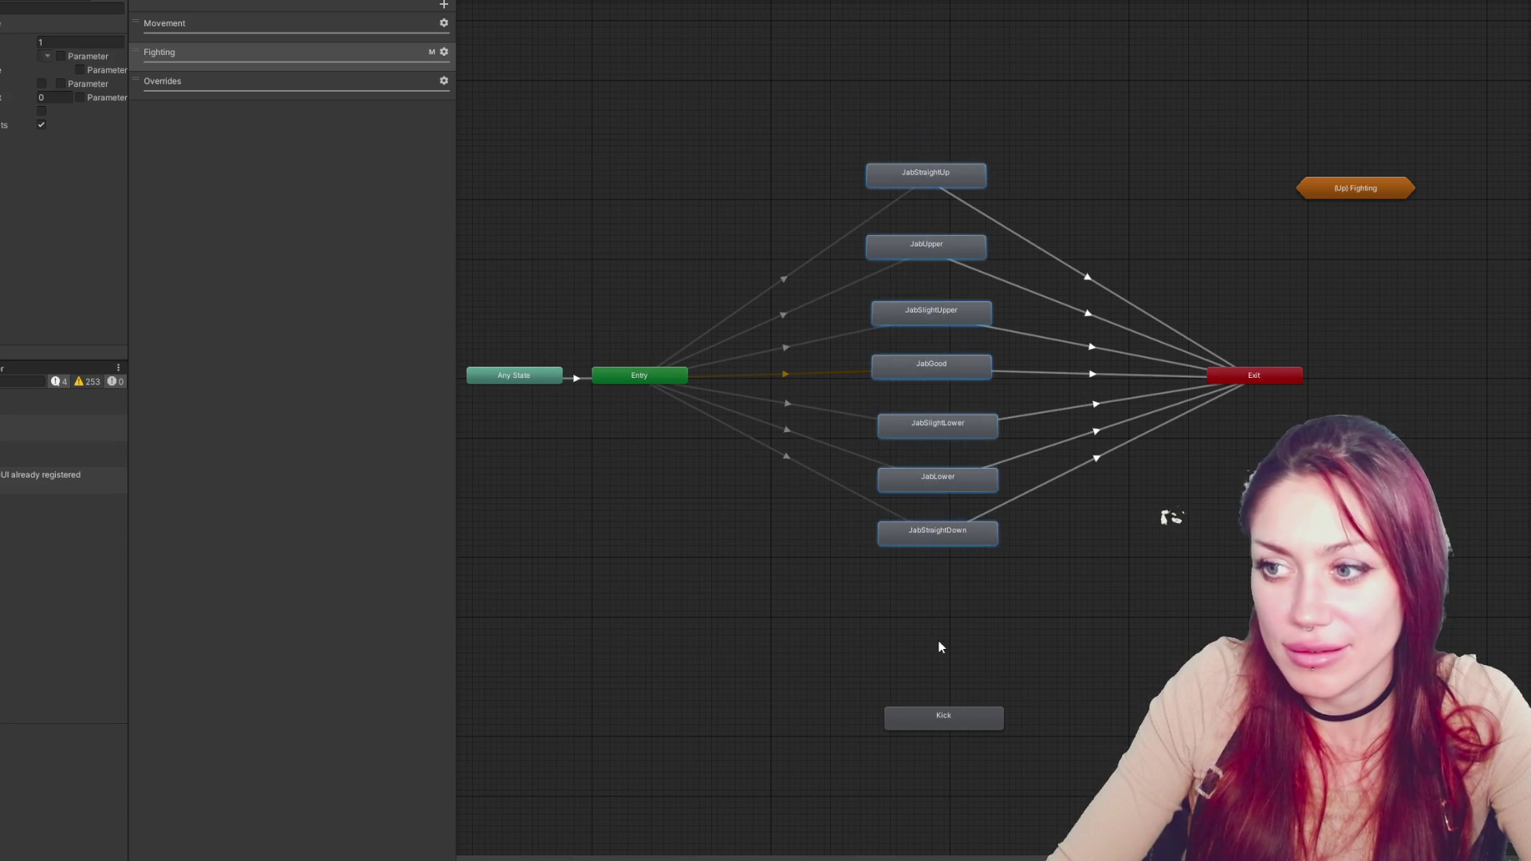
left_click(910, 189)
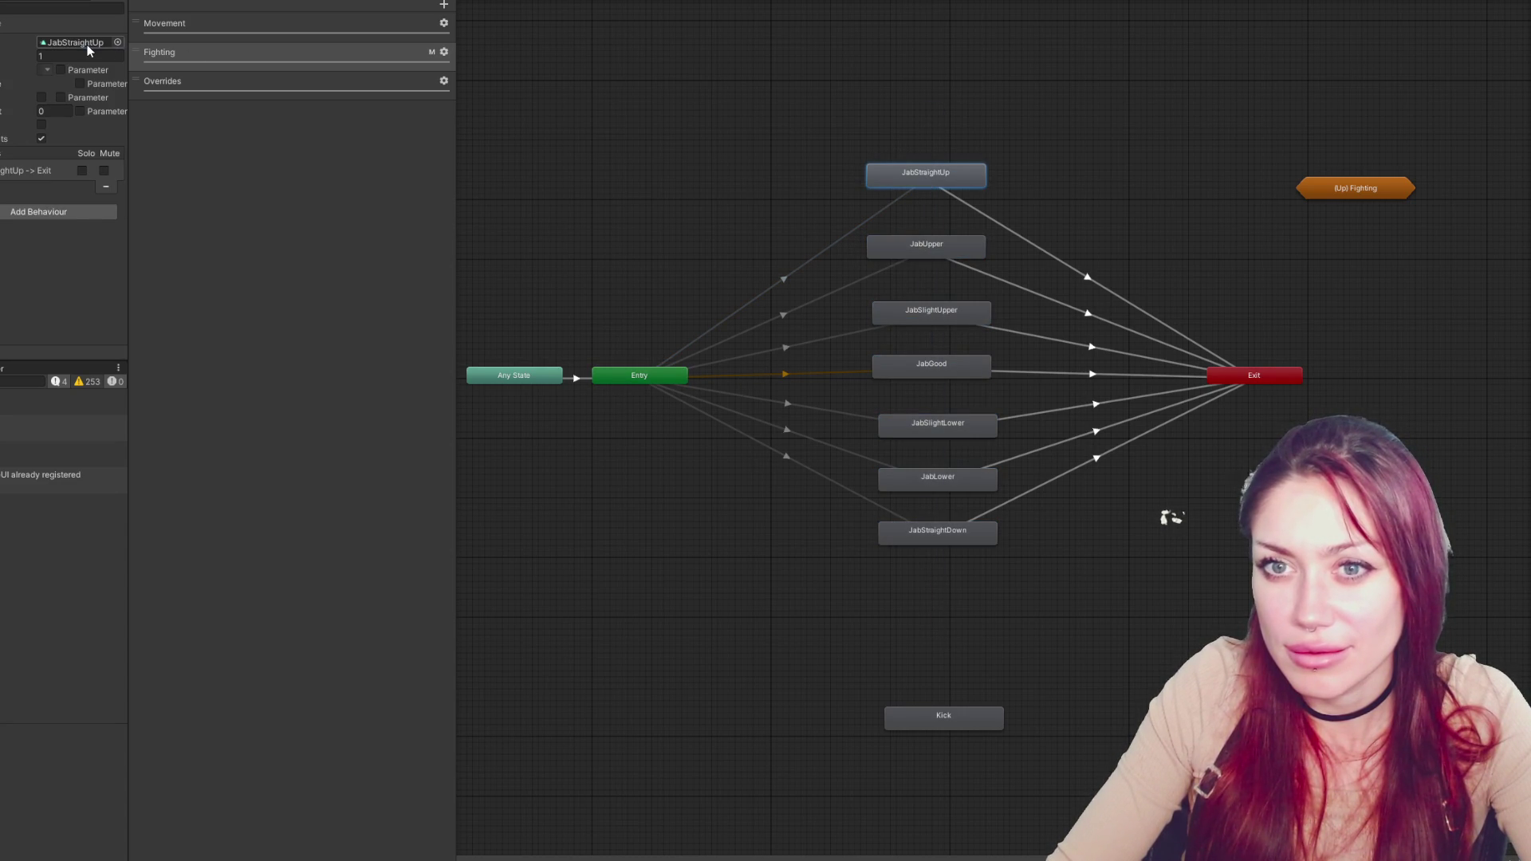
Ping JabStraightUp's clip among the PlayerA animations and open its keyframe timeline
double_click(90, 42)
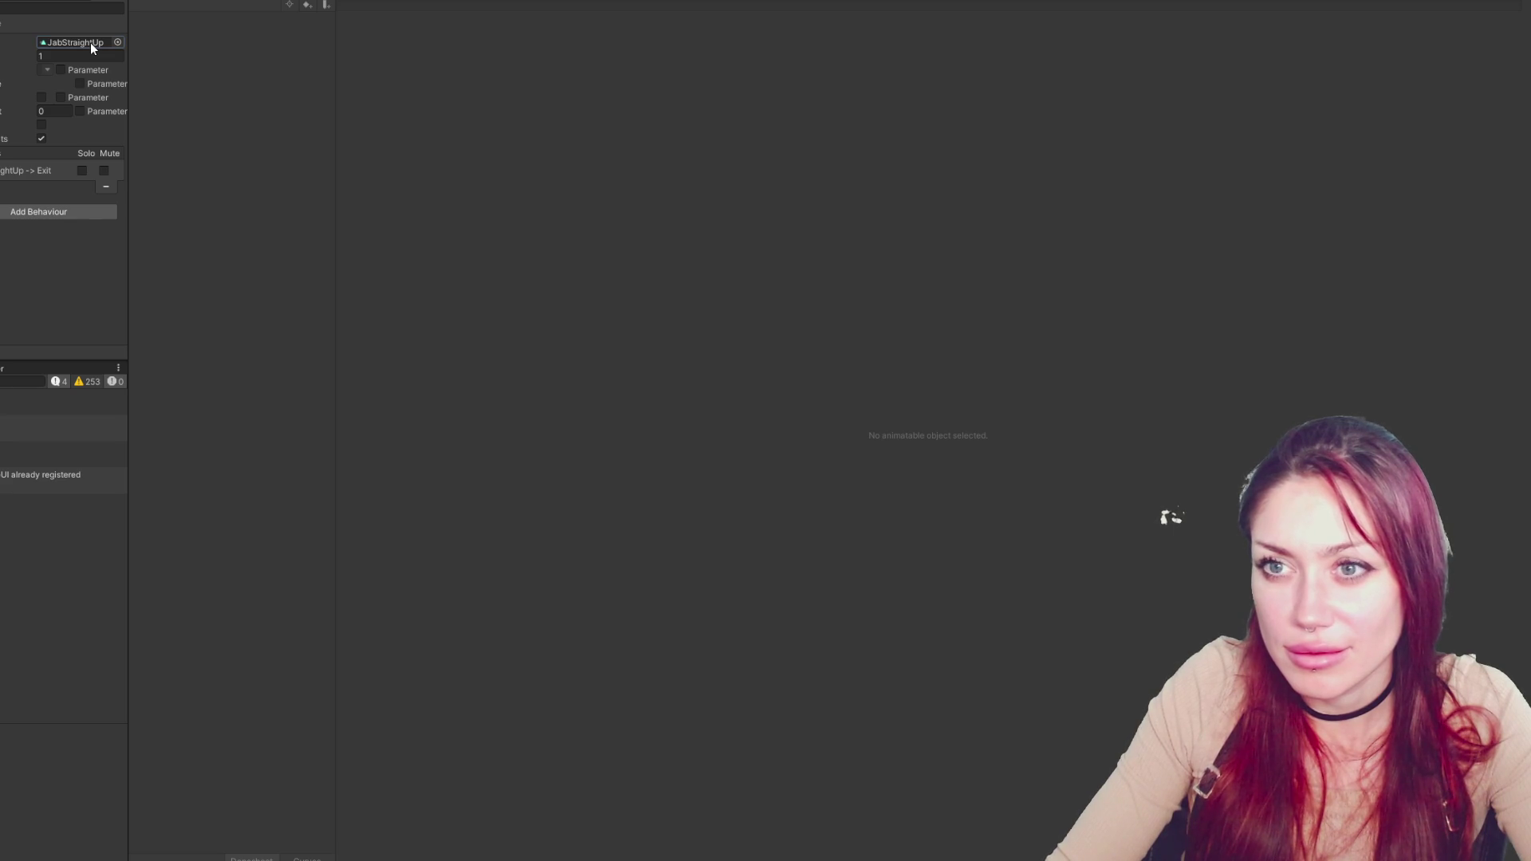
left_click(239, 2)
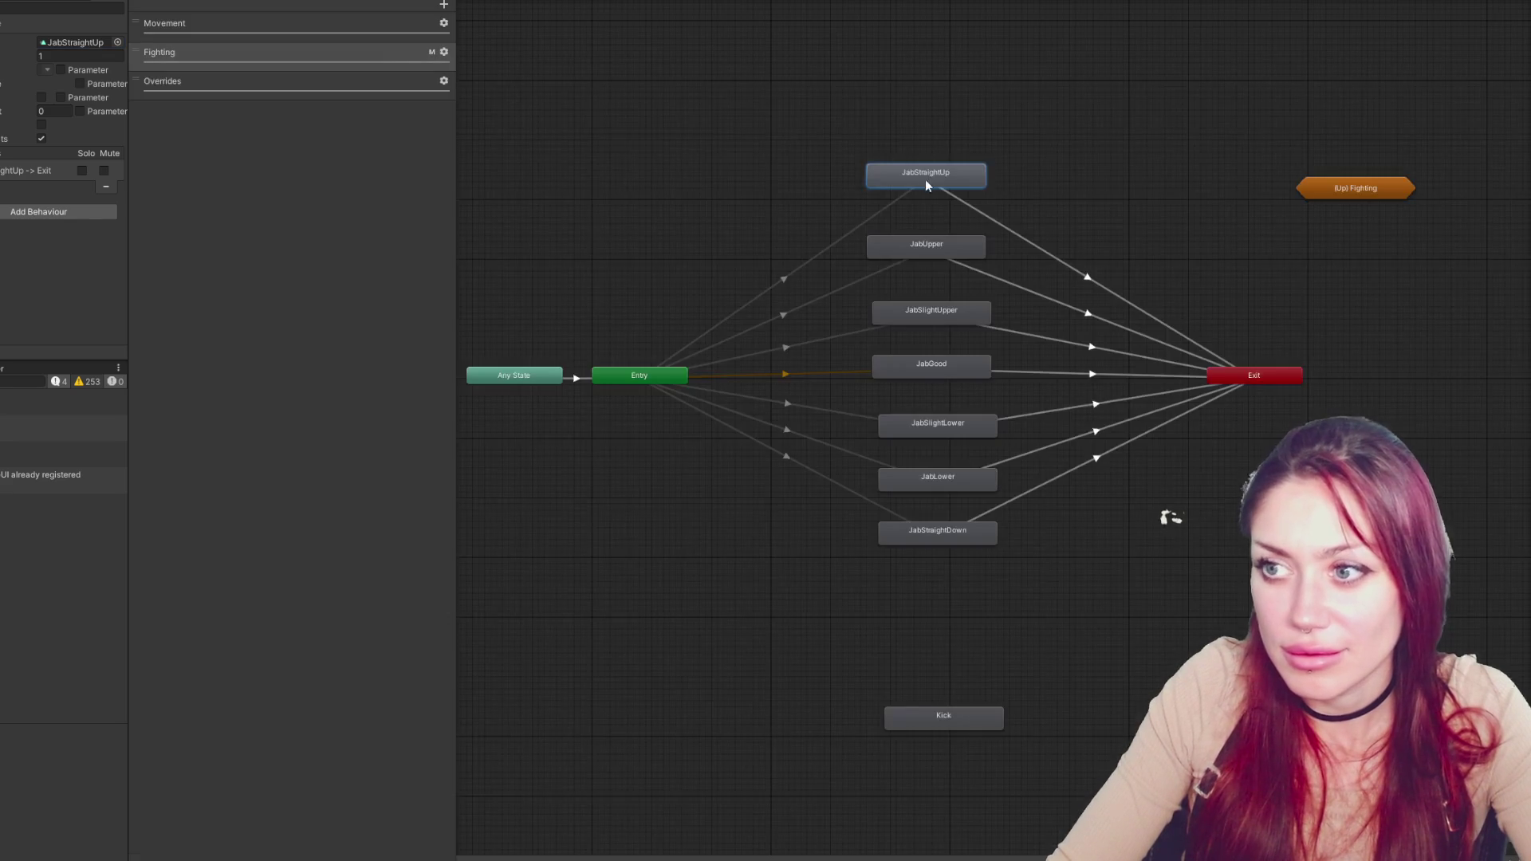
left_click(75, 42)
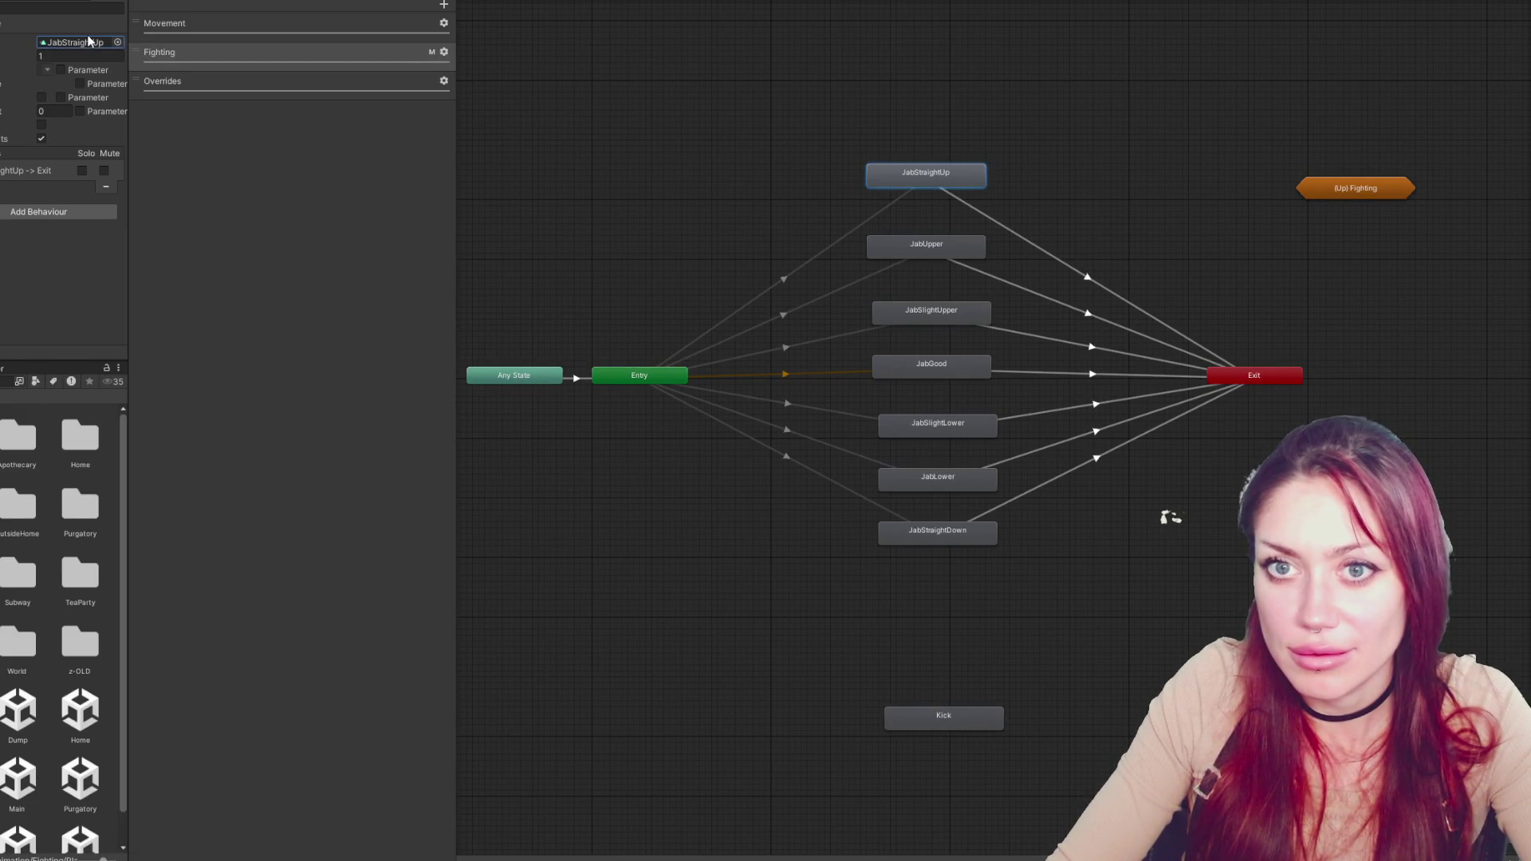
left_click(84, 44)
double_click(91, 588)
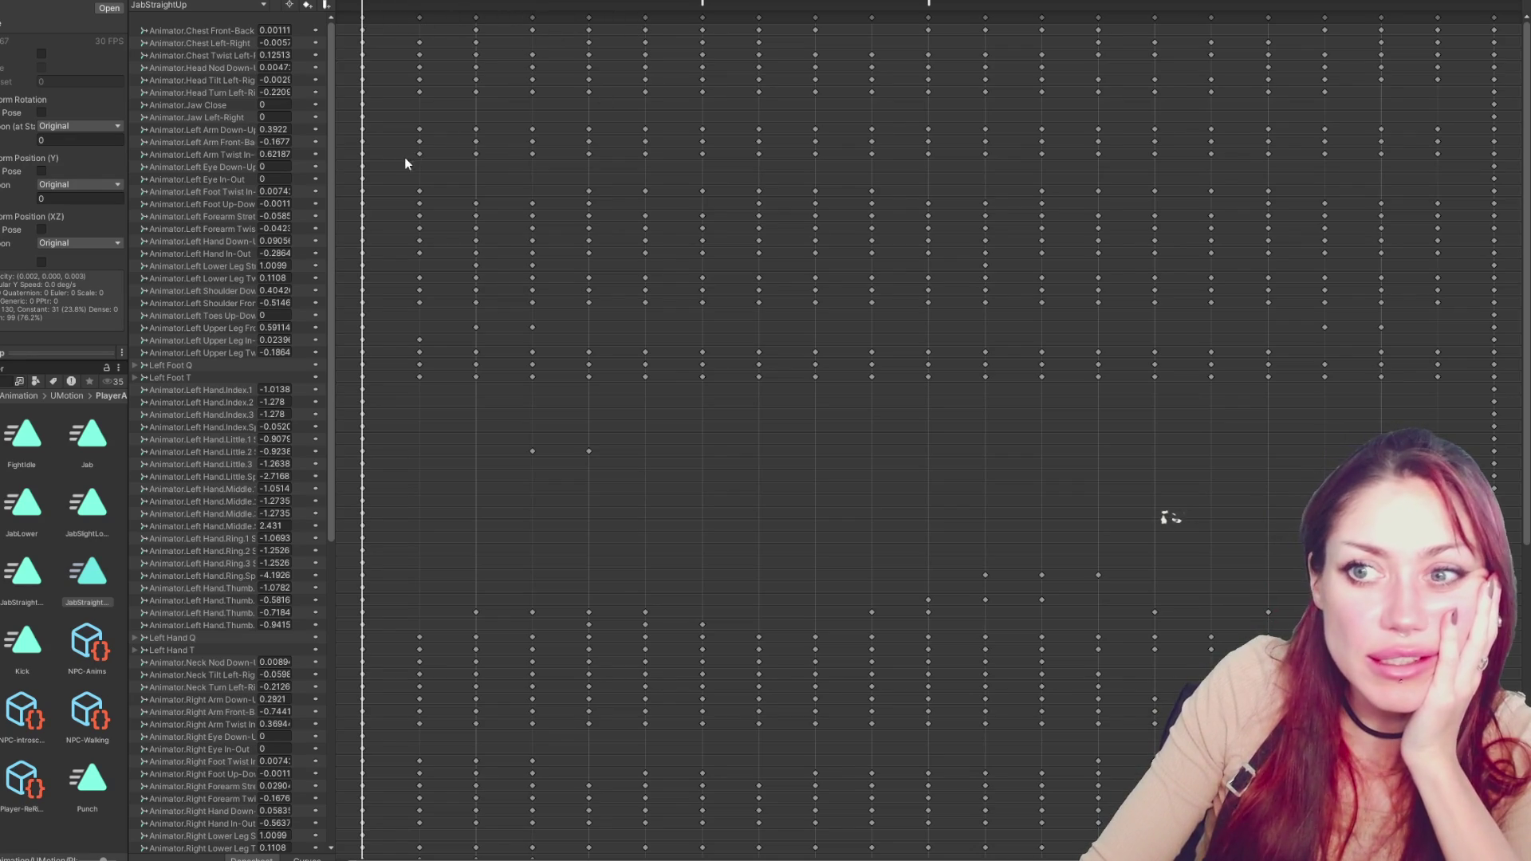
Delete a keyframe column from JabStraightUp and return to the Fighting graph's JabGood state
left_click(419, 4)
left_click(363, 19)
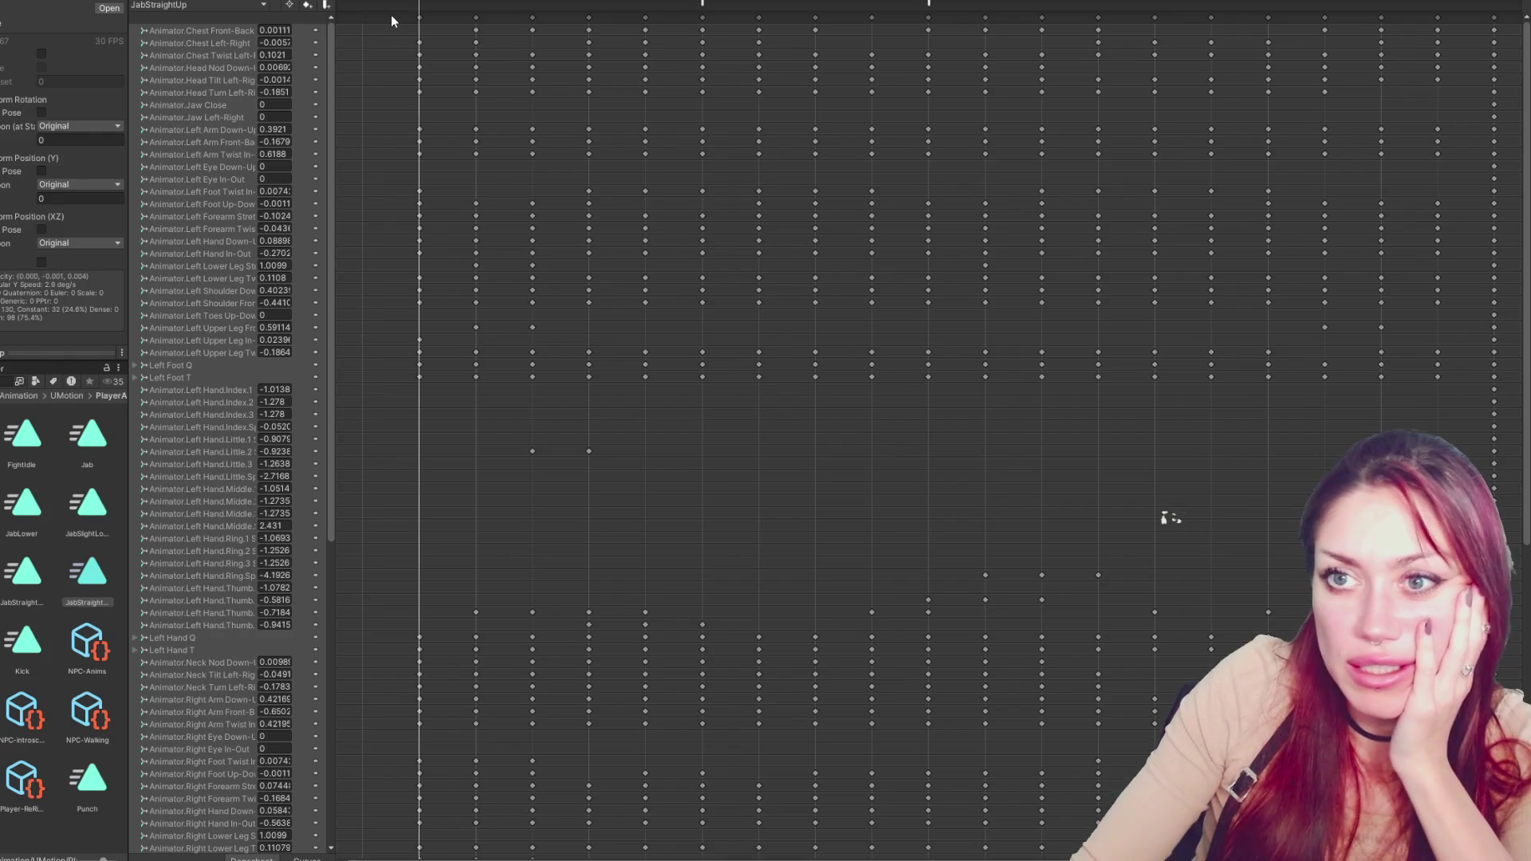
key("Delete")
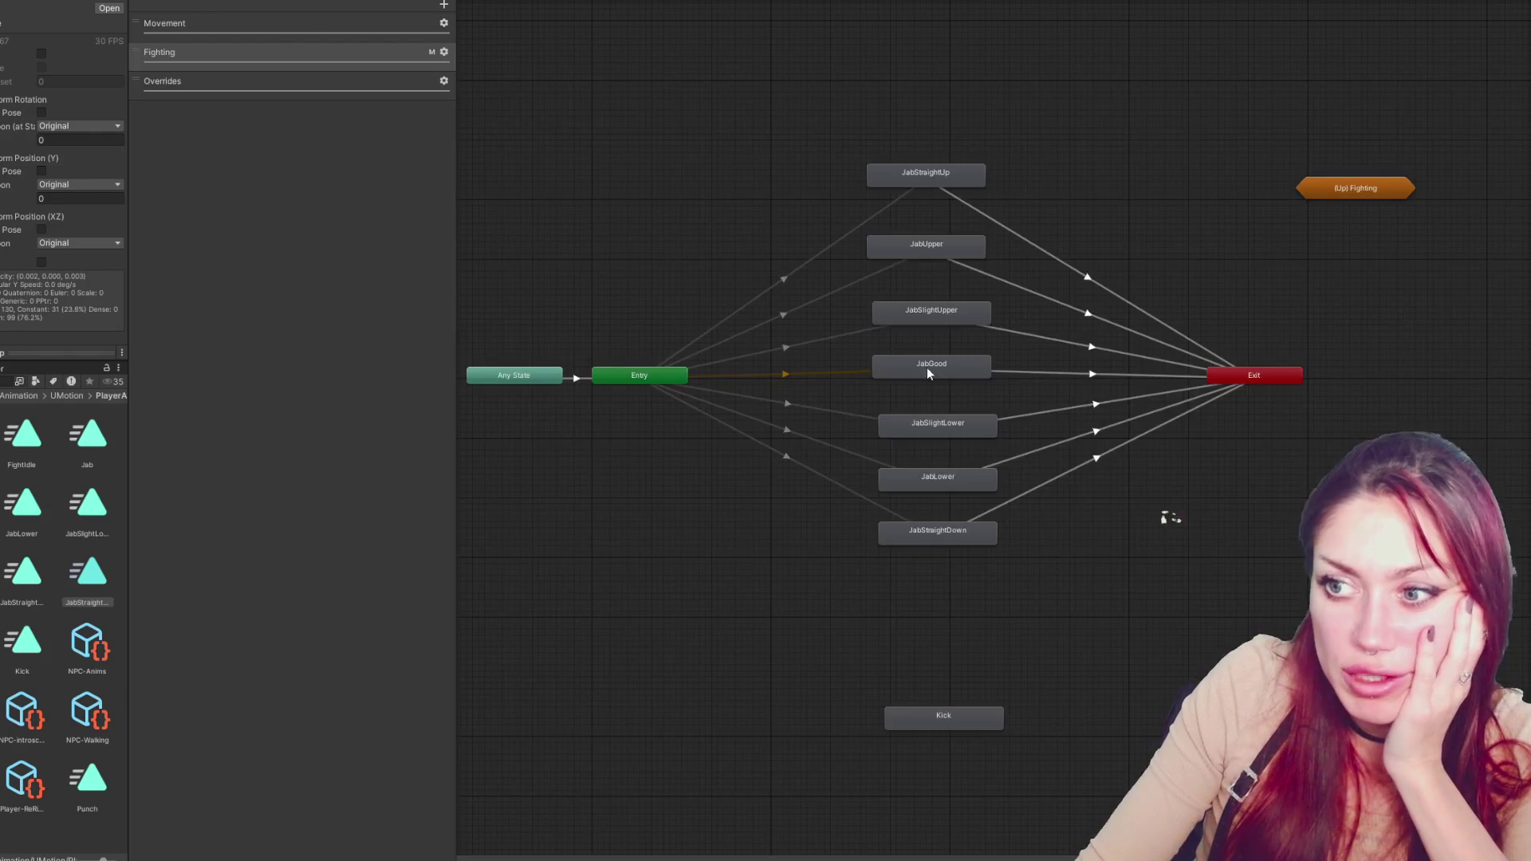
left_click(927, 373)
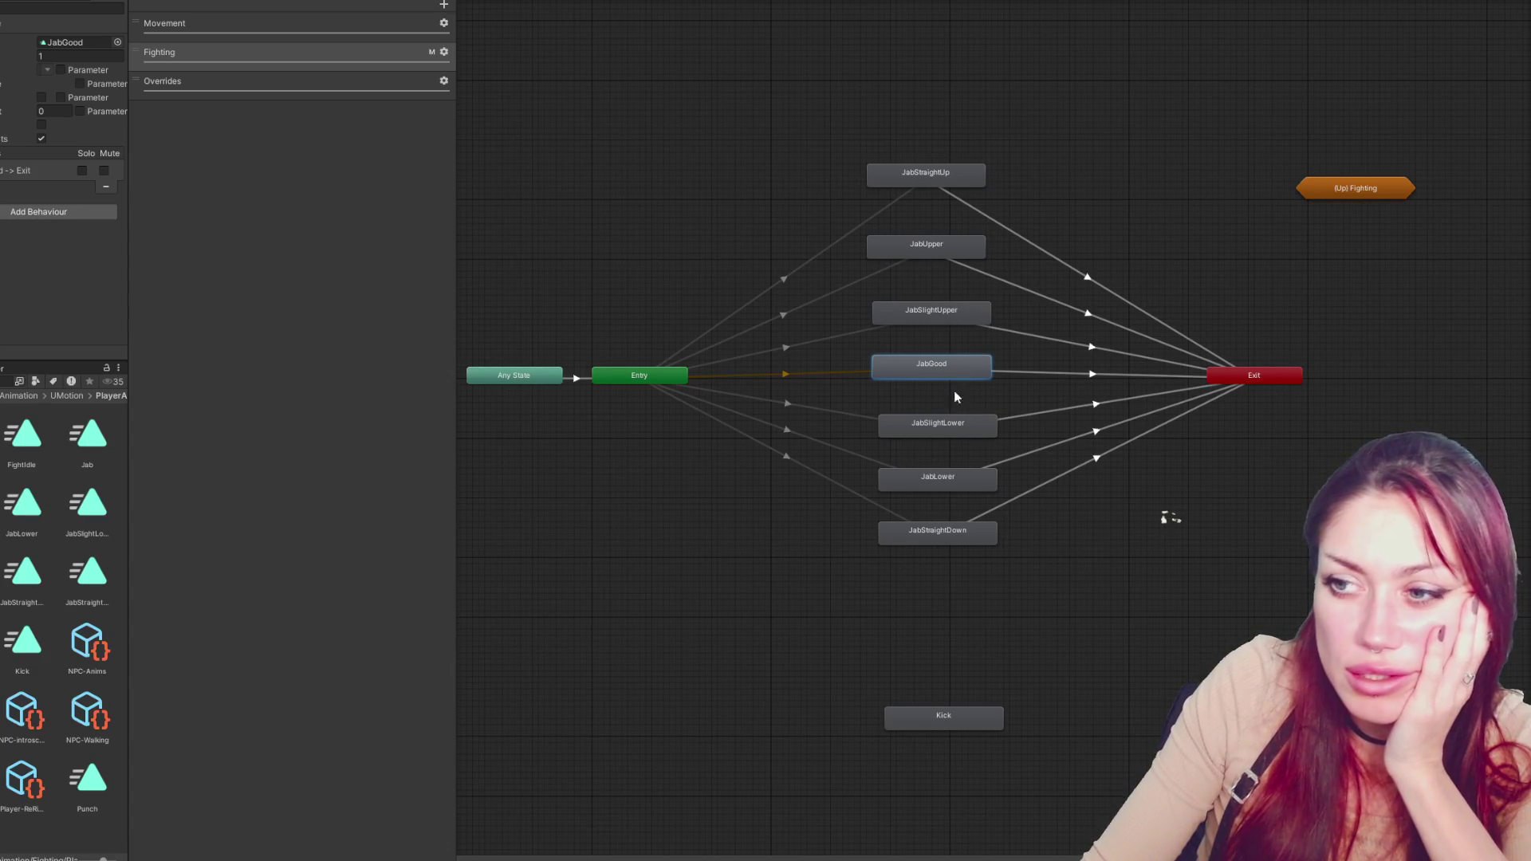
Open the JabStraightDown clip's keyframes and delete its first key column
left_click(932, 535)
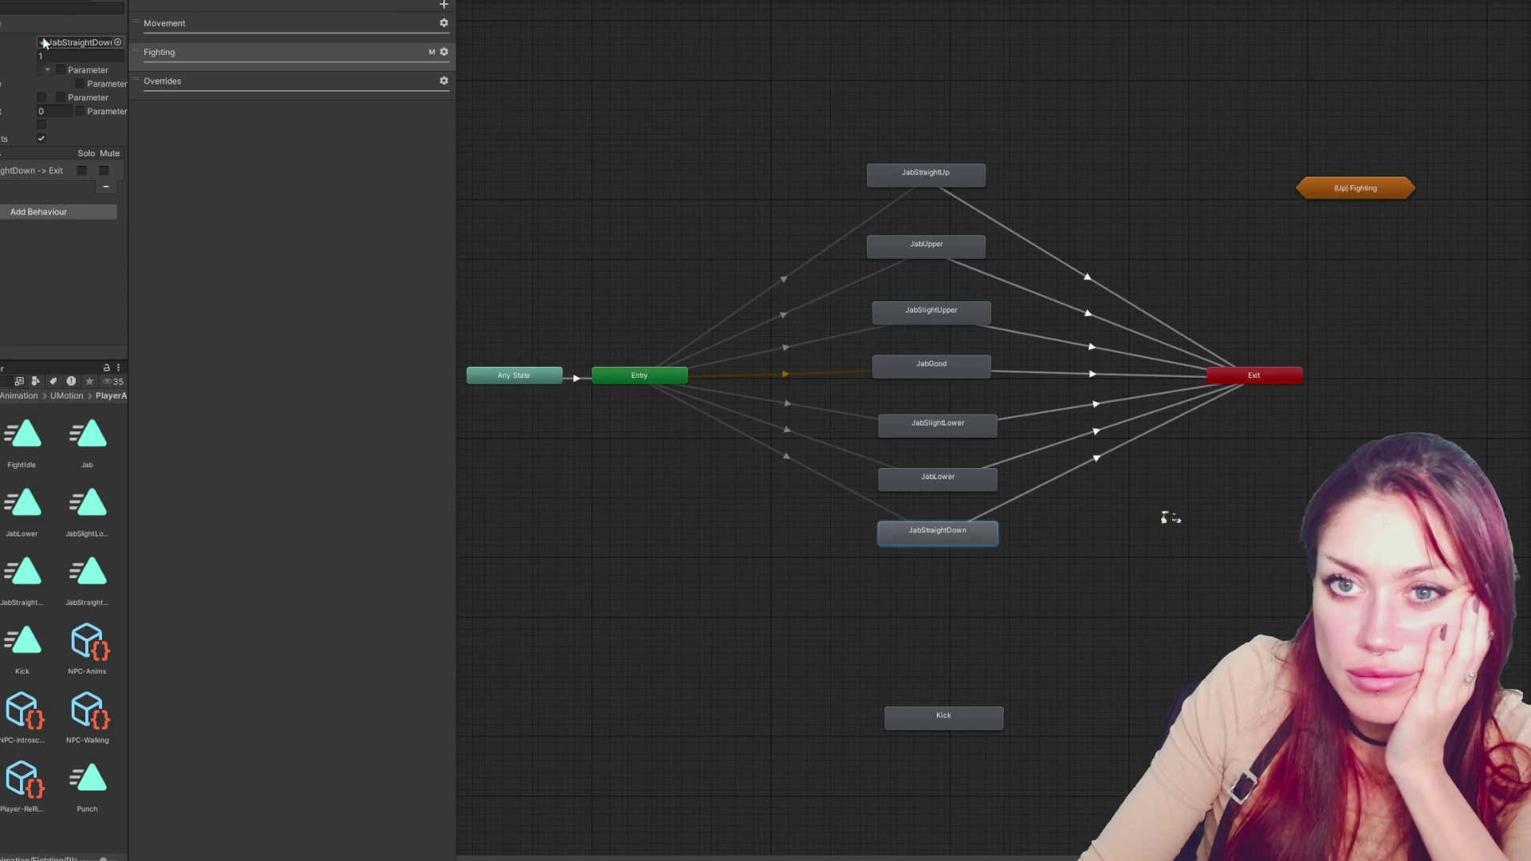
double_click(22, 578)
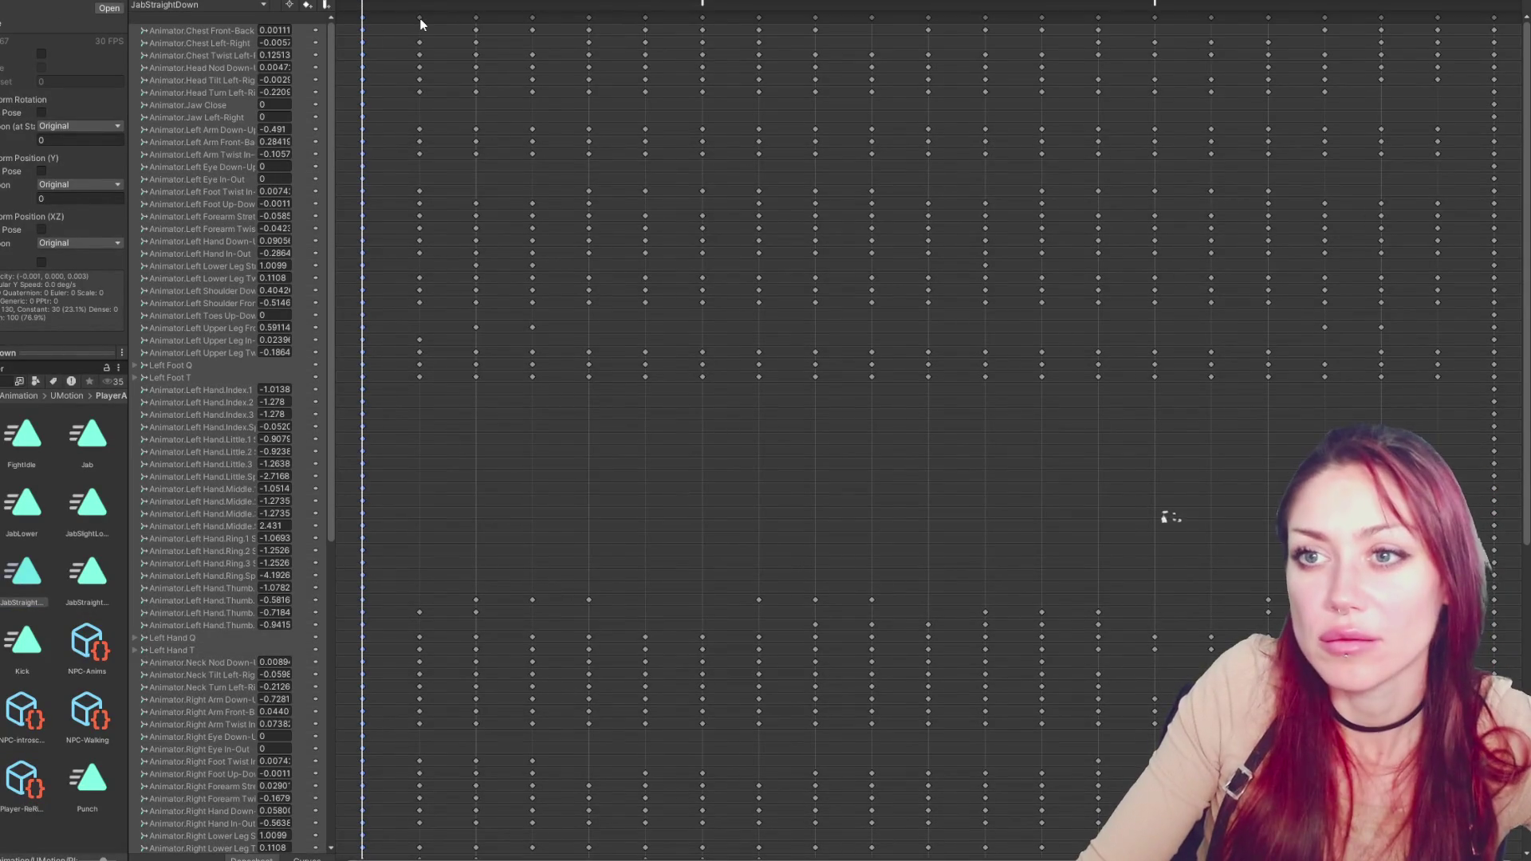
left_click(421, 18)
key("Delete")
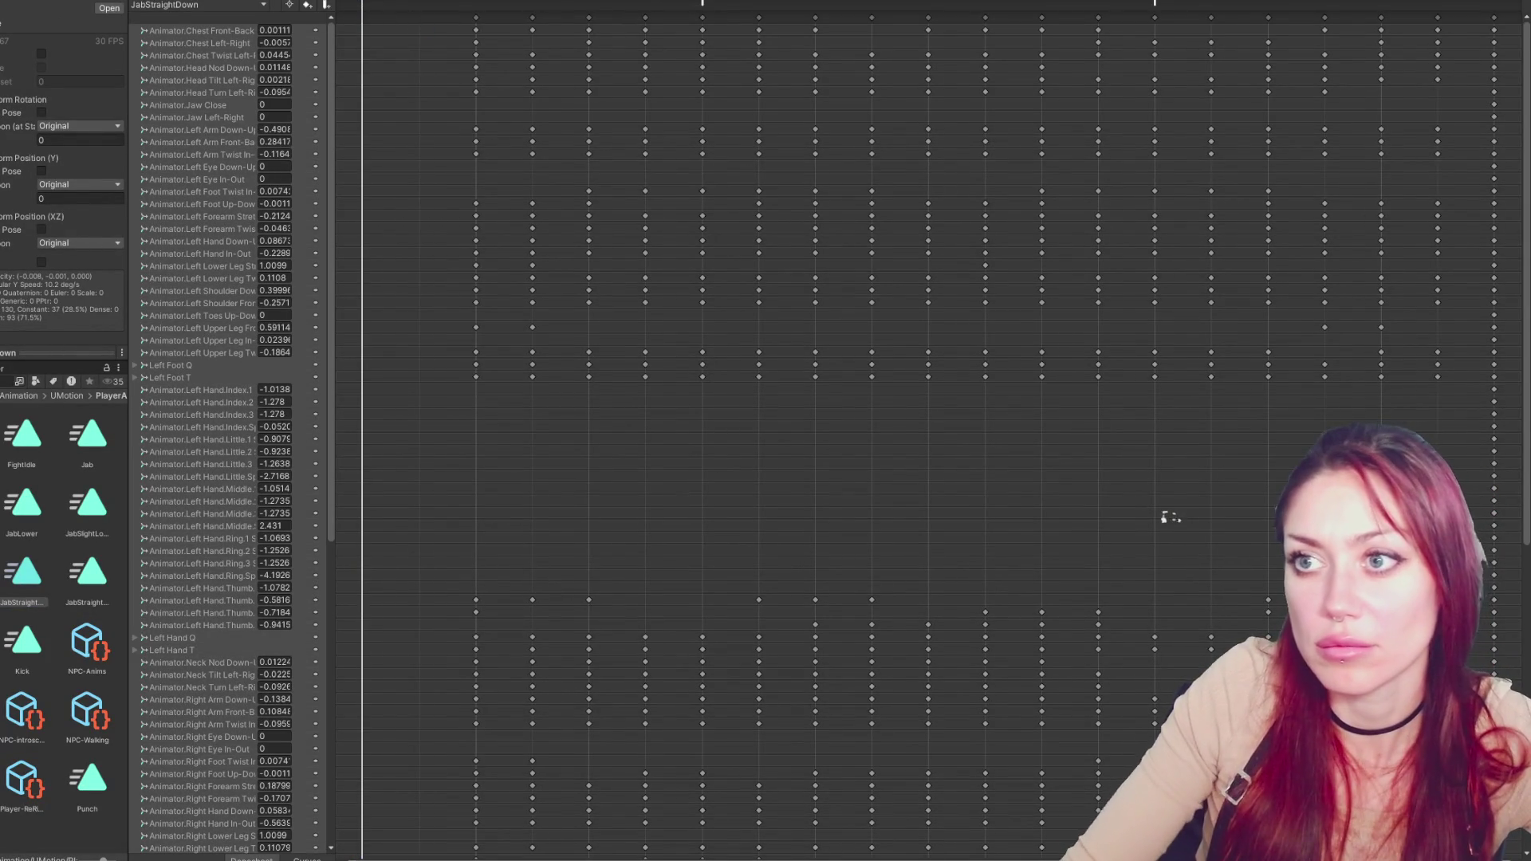
Select all JabStraightDown keys and shift them to start at 0:00
mouse_move(443, 20)
left_mouse_down()
mouse_move(1499, 24)
mouse_move(1387, 31)
left_mouse_up()
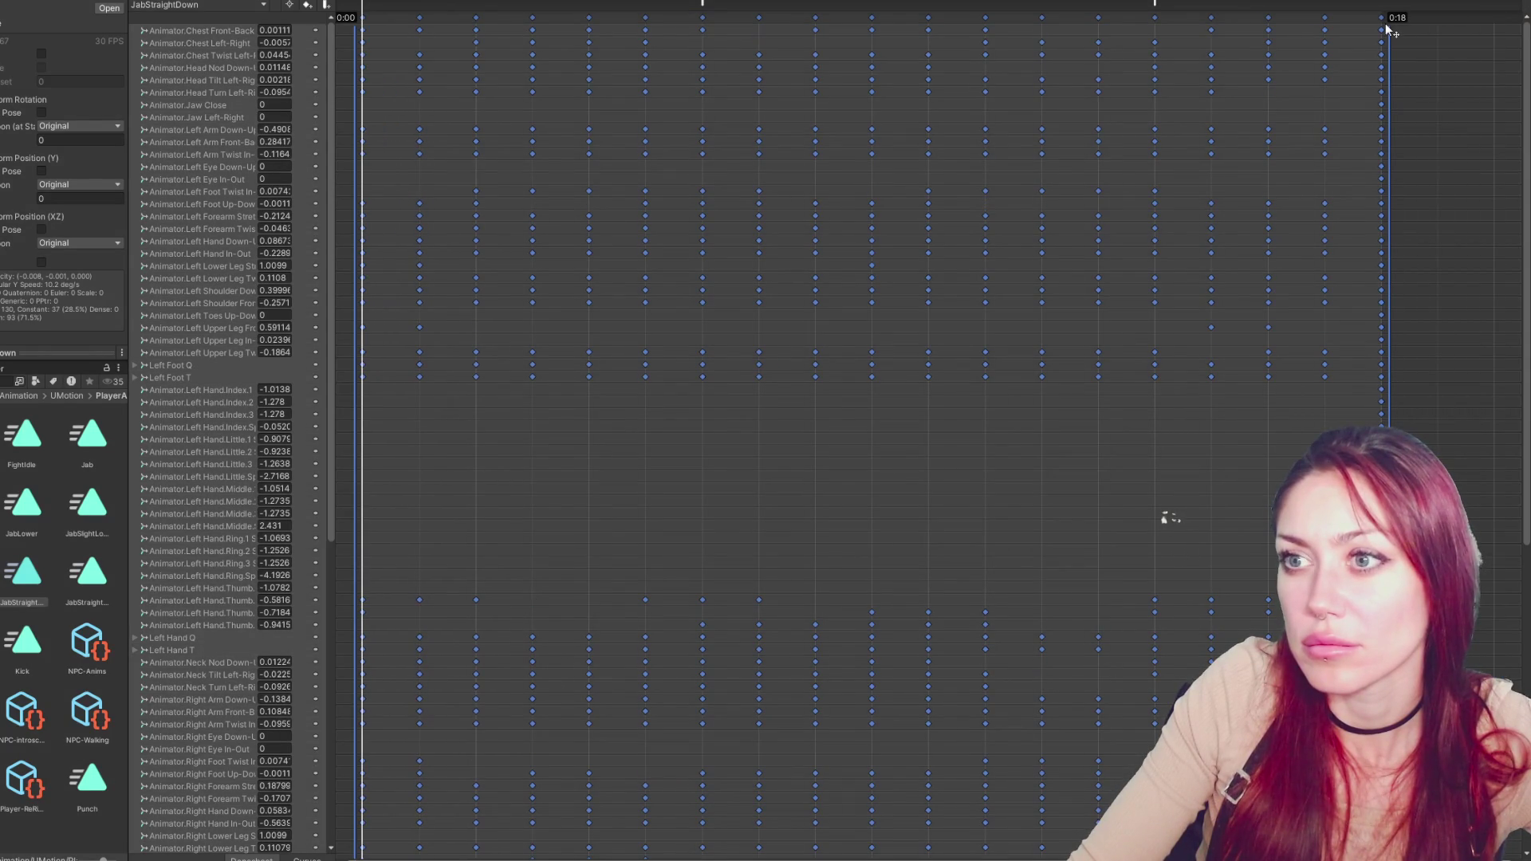
left_click(1156, 8)
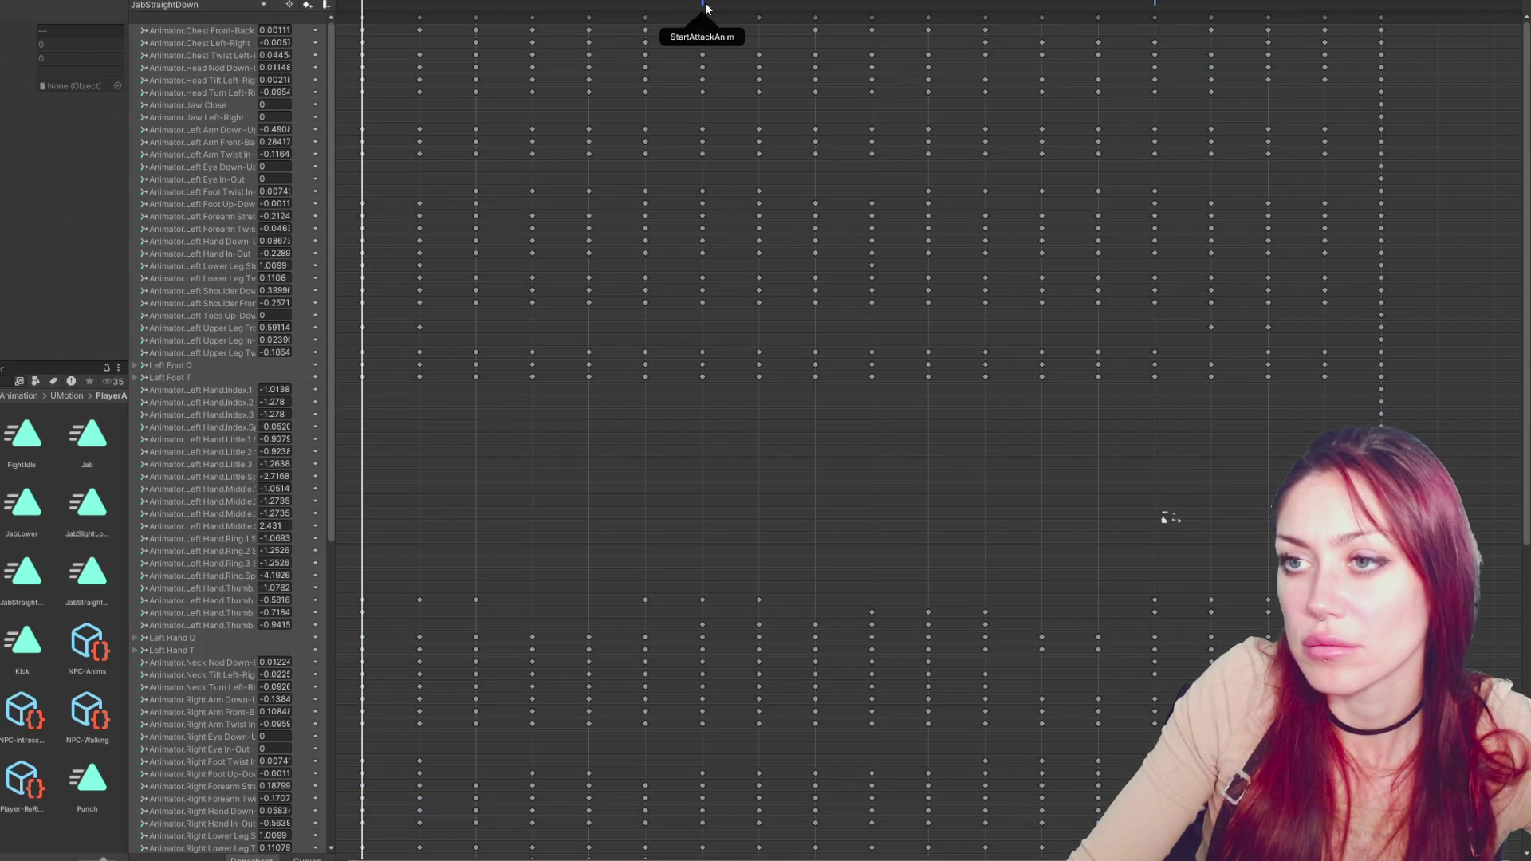
key("ctrl+z")
key("ctrl+z")
key("ctrl+z")
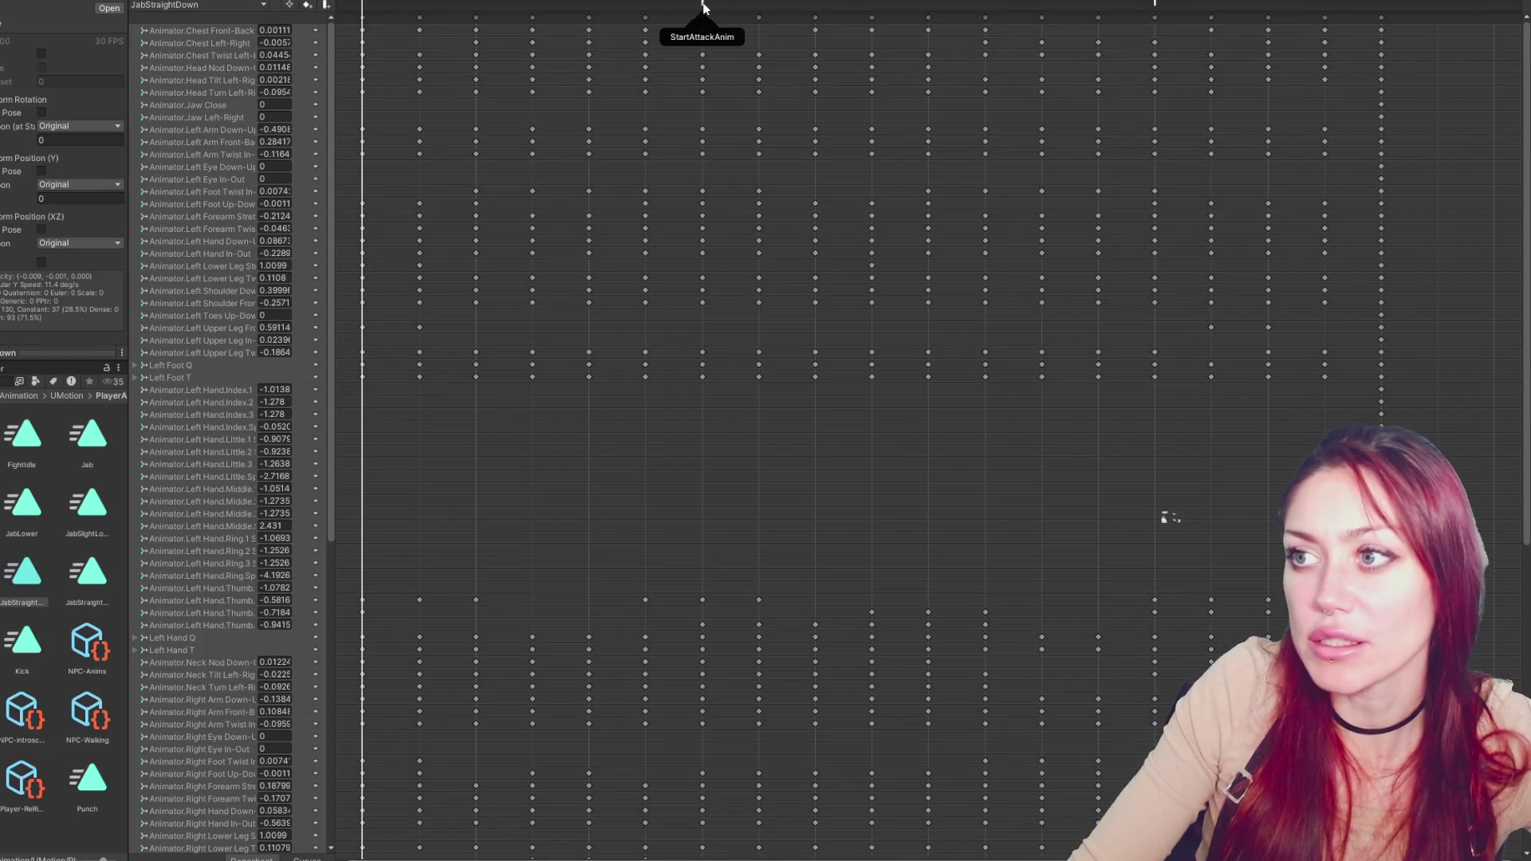
key("ctrl+y")
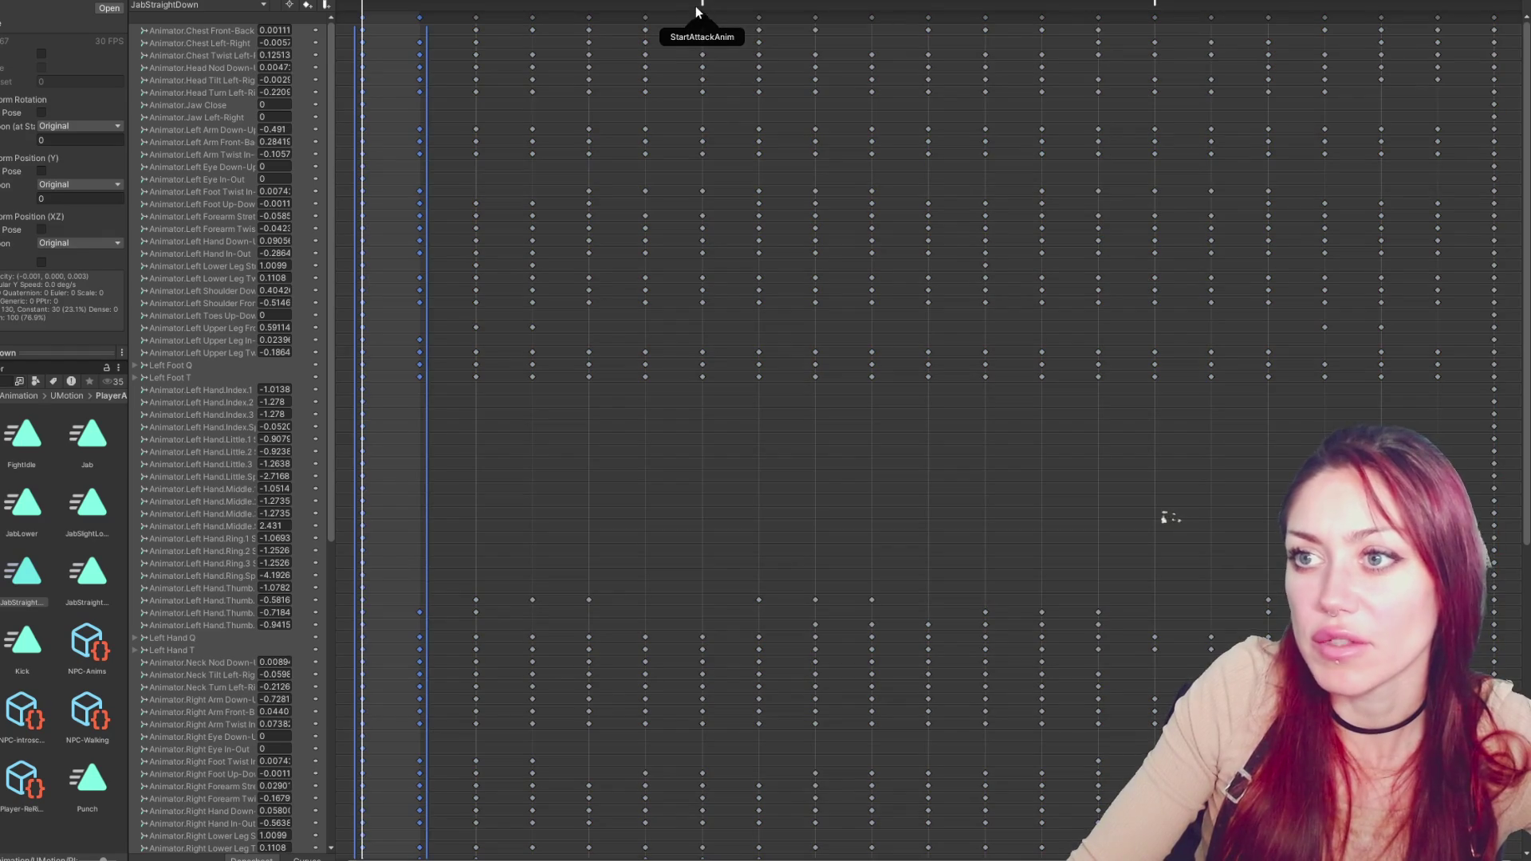
key("ctrl+y")
Move both JabStraightDown attack events earlier, then go back to the state graph
left_click(703, 7)
left_click_drag(703, 7, 602, 4)
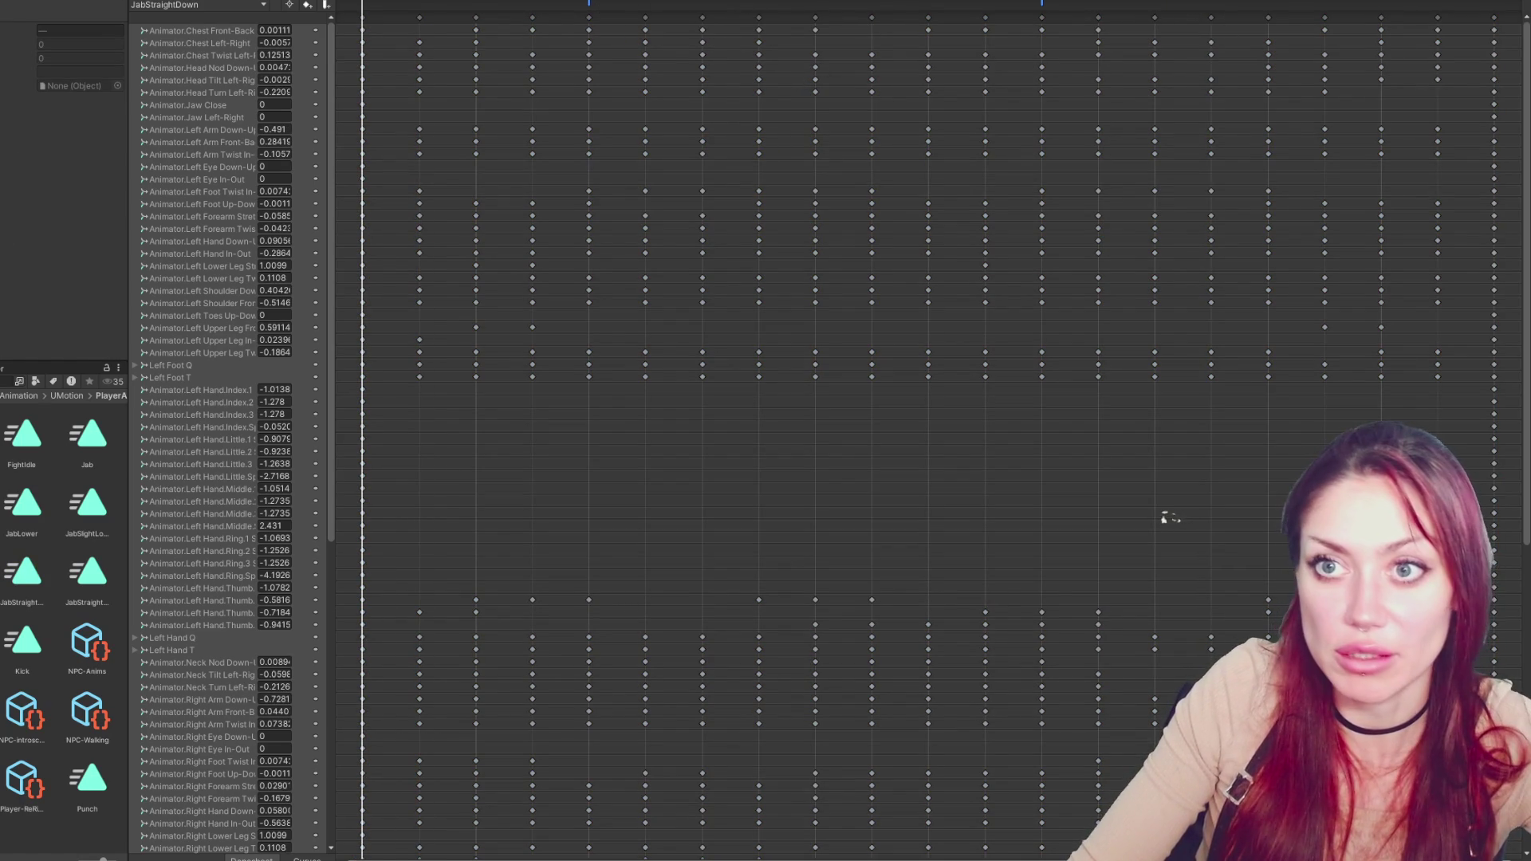
left_click(696, 2)
left_click(940, 476)
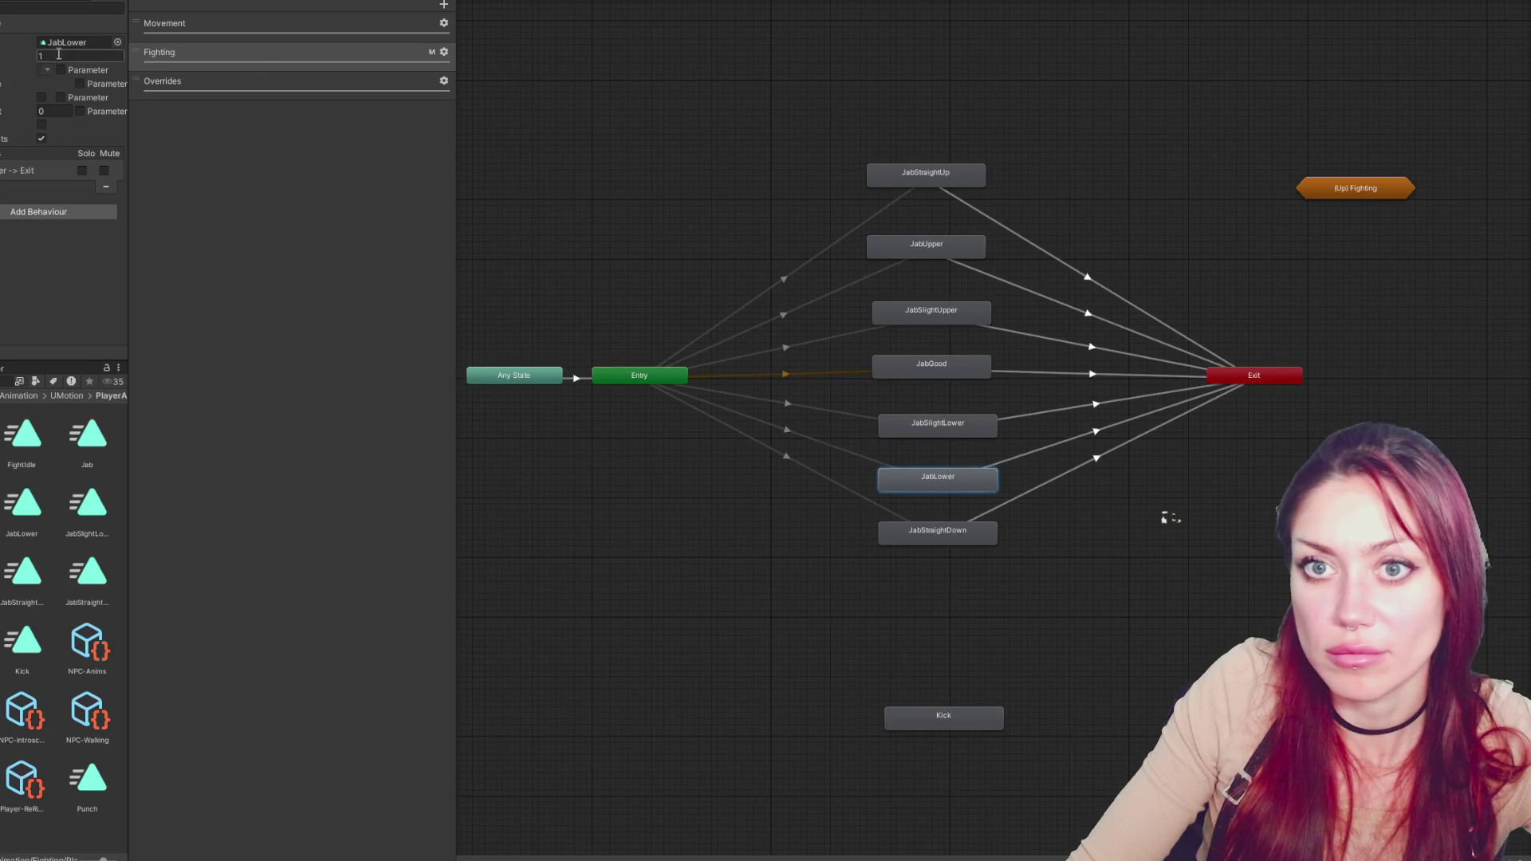
Review the JabLower, JabStraightDown and JabGood clips' keyframes from the state graph
left_click(582, 3)
left_click(509, 2)
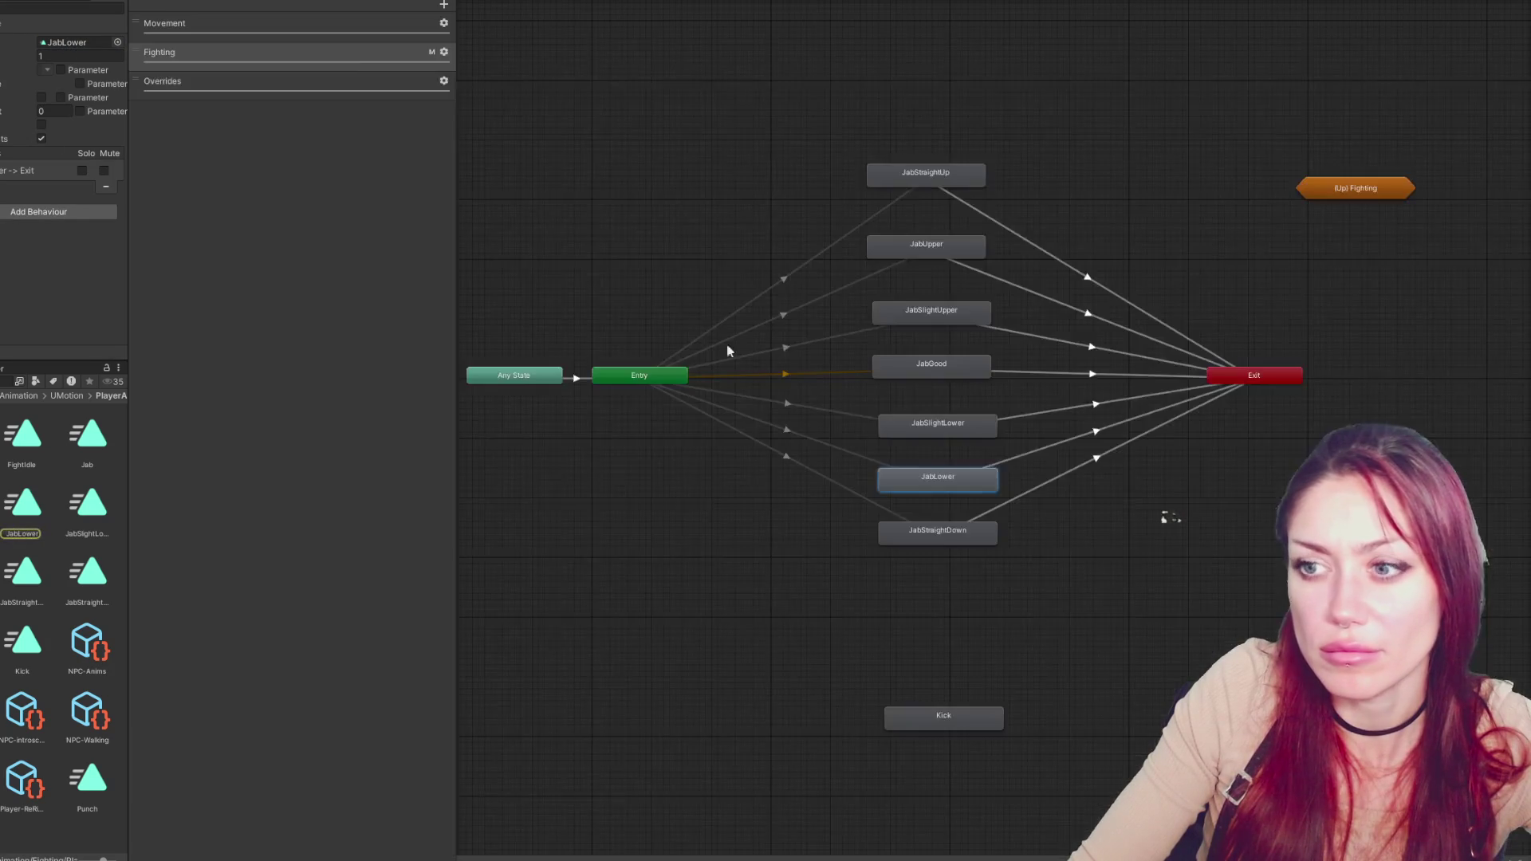
left_click(943, 533)
left_click(479, 2)
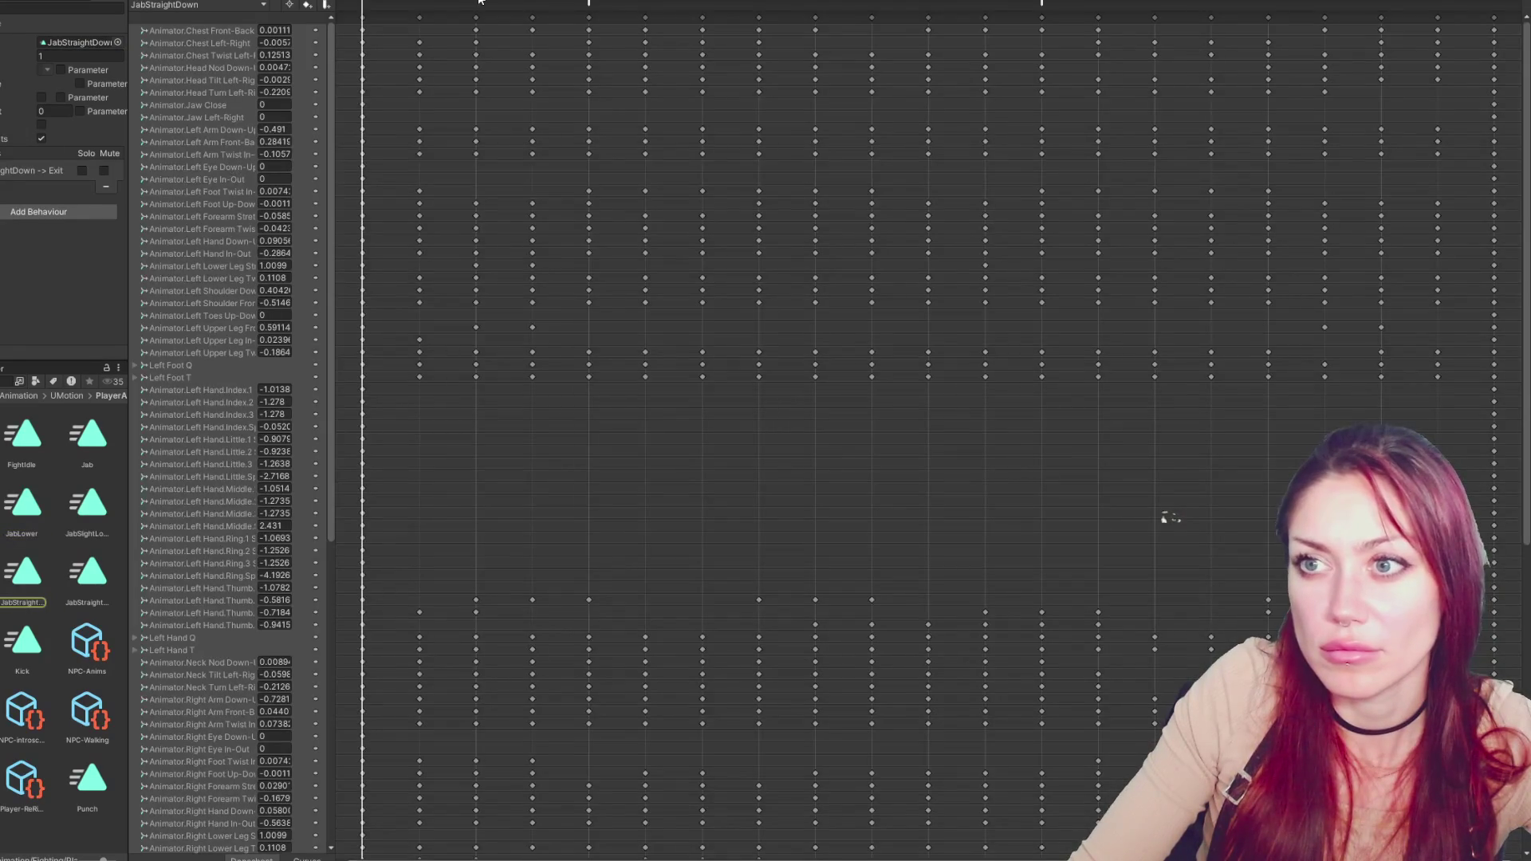
left_click(508, 3)
left_click(925, 366)
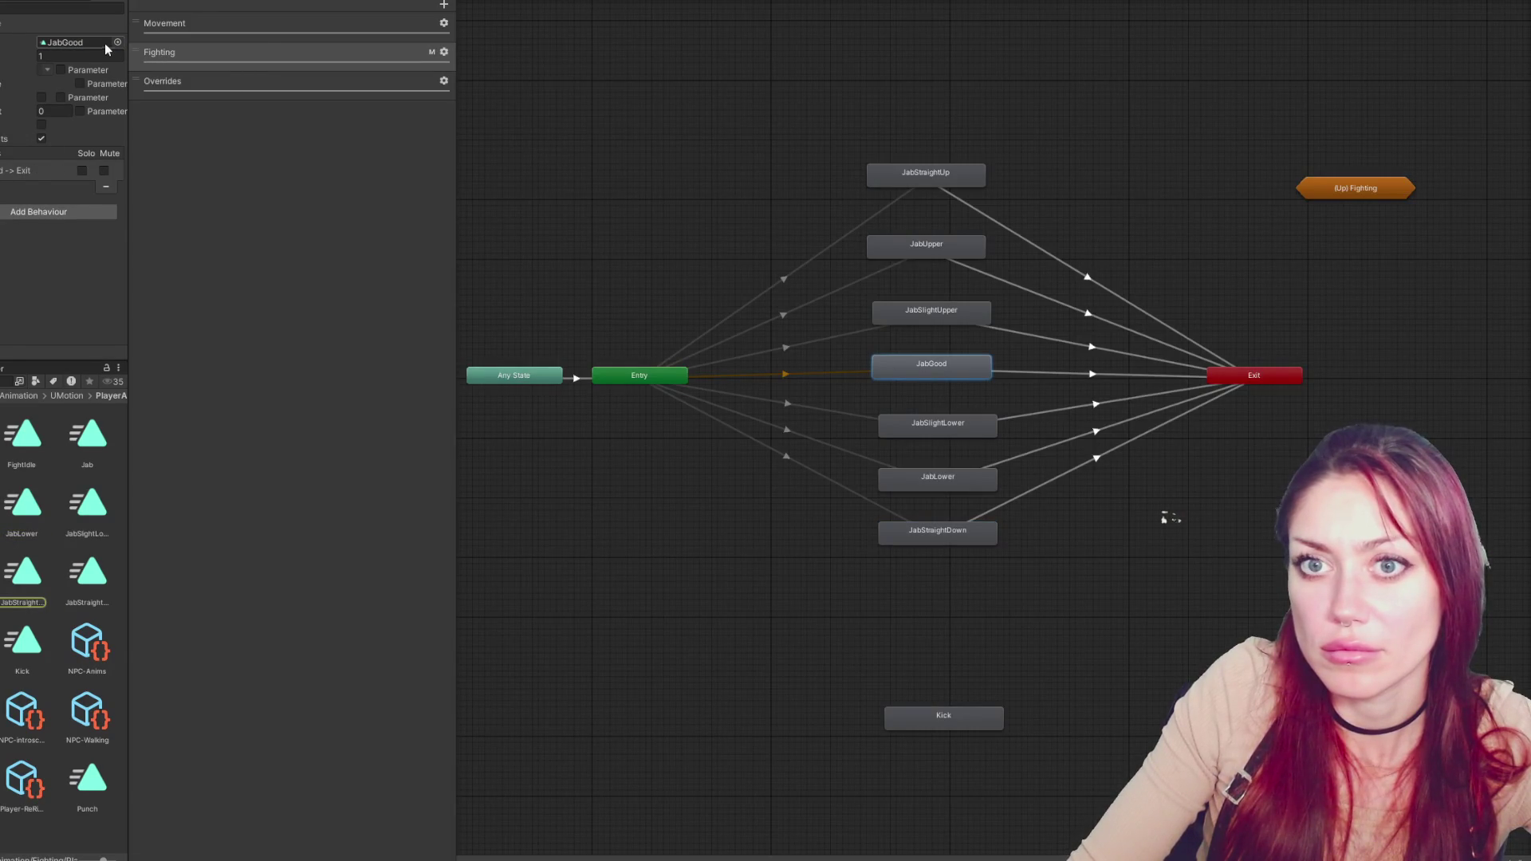
double_click(104, 45)
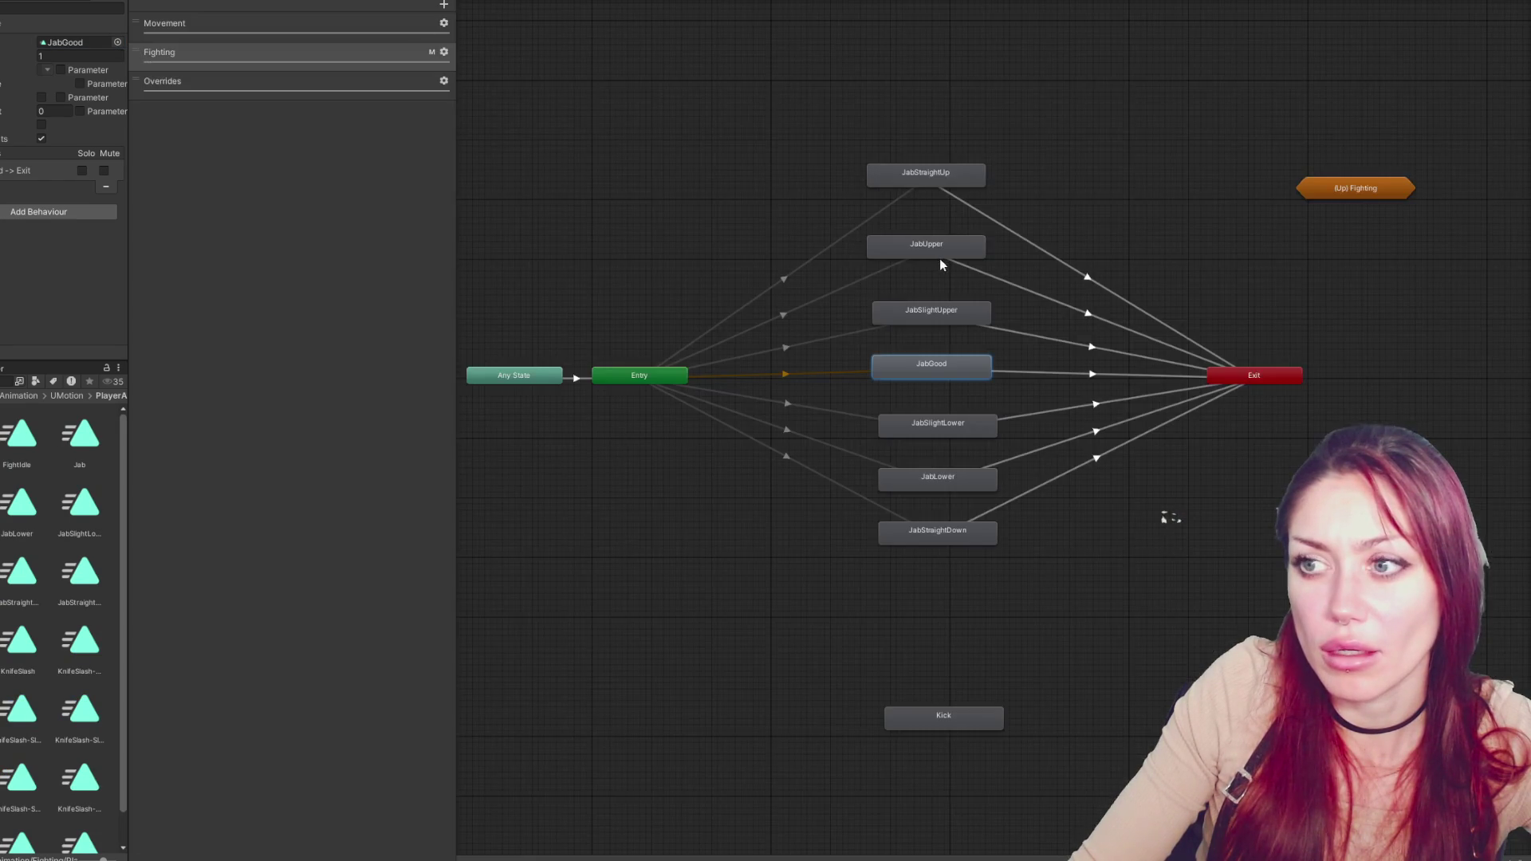
Locate JabStraightUp's clip in the project, then widen the Inspector and Project panels
left_click(906, 179)
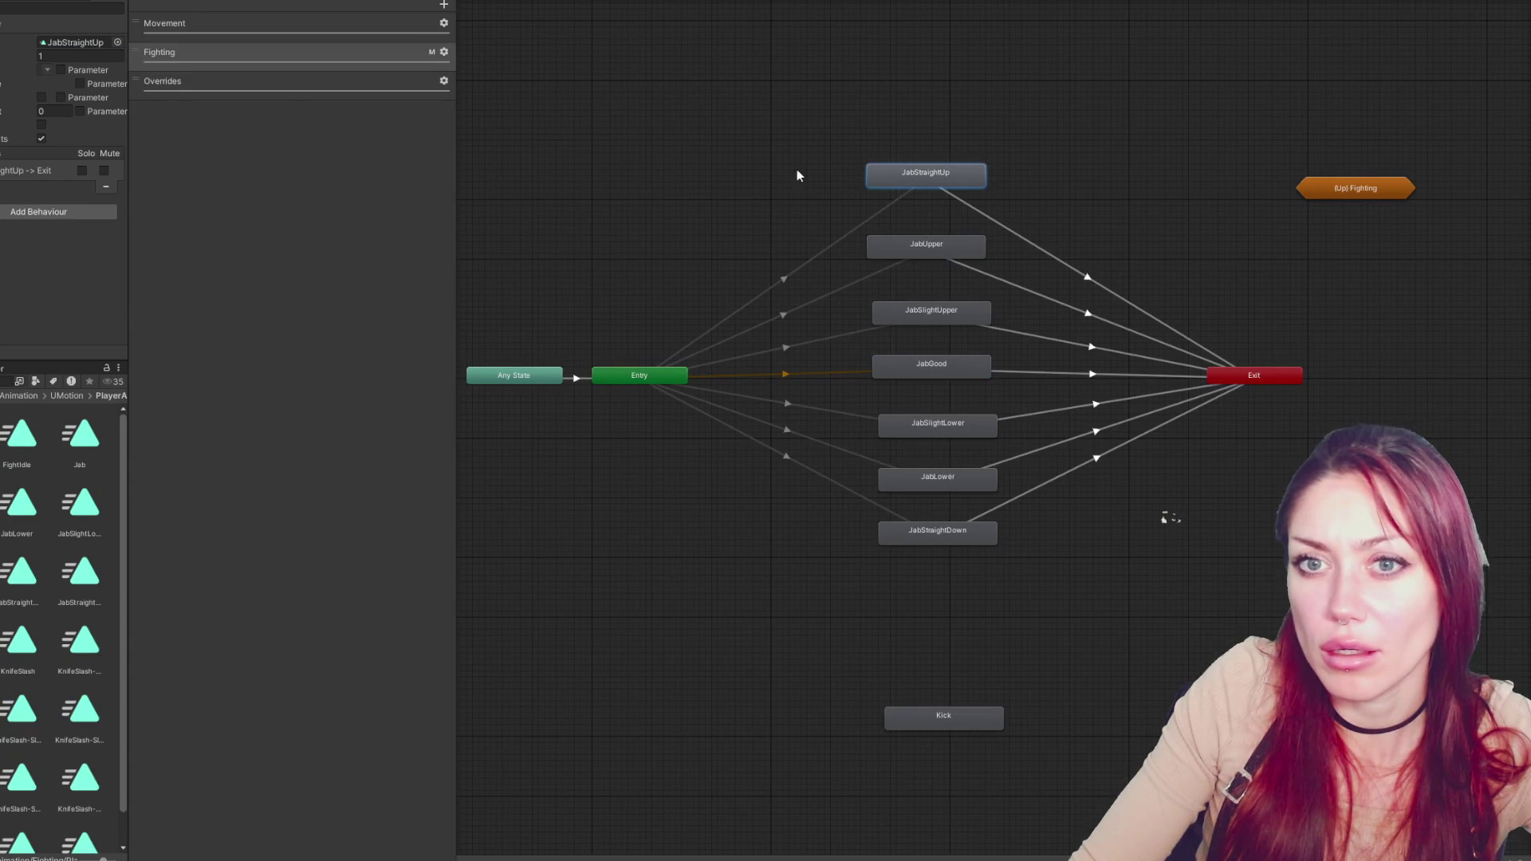
left_click(87, 46)
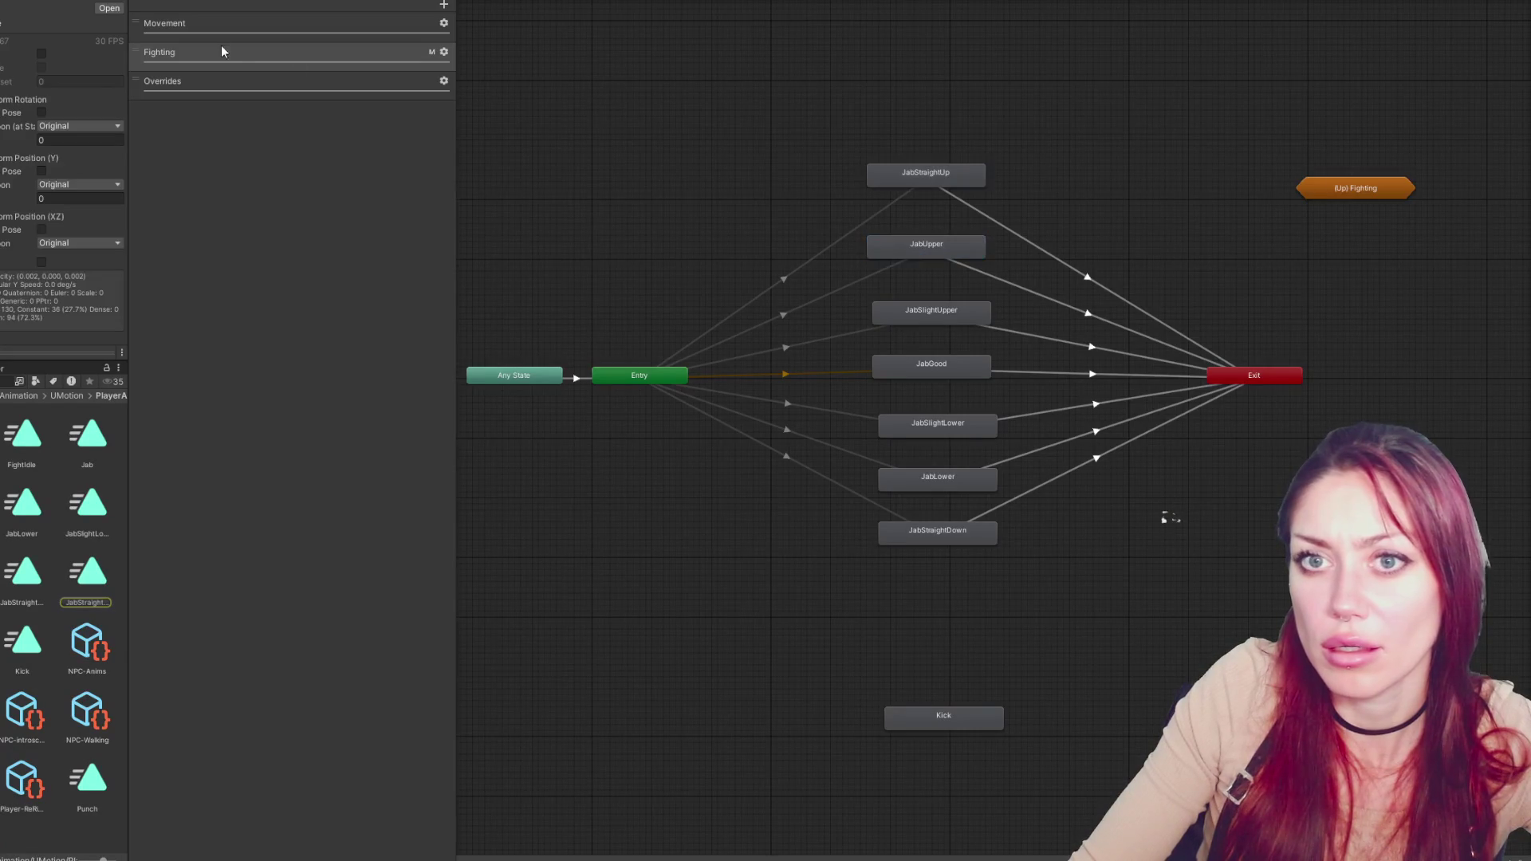
left_click(905, 251)
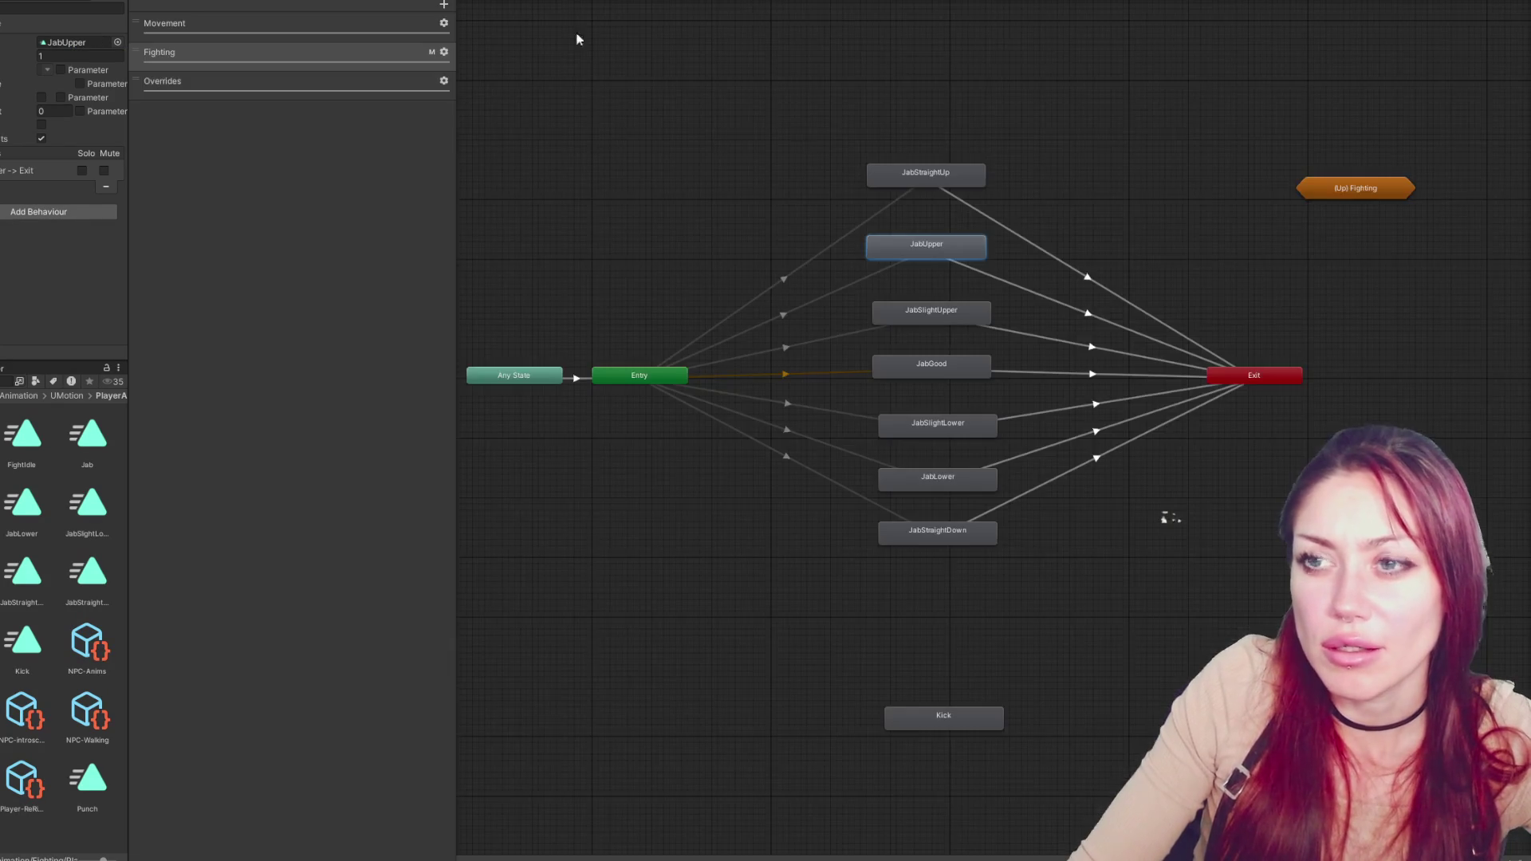
left_click(953, 182)
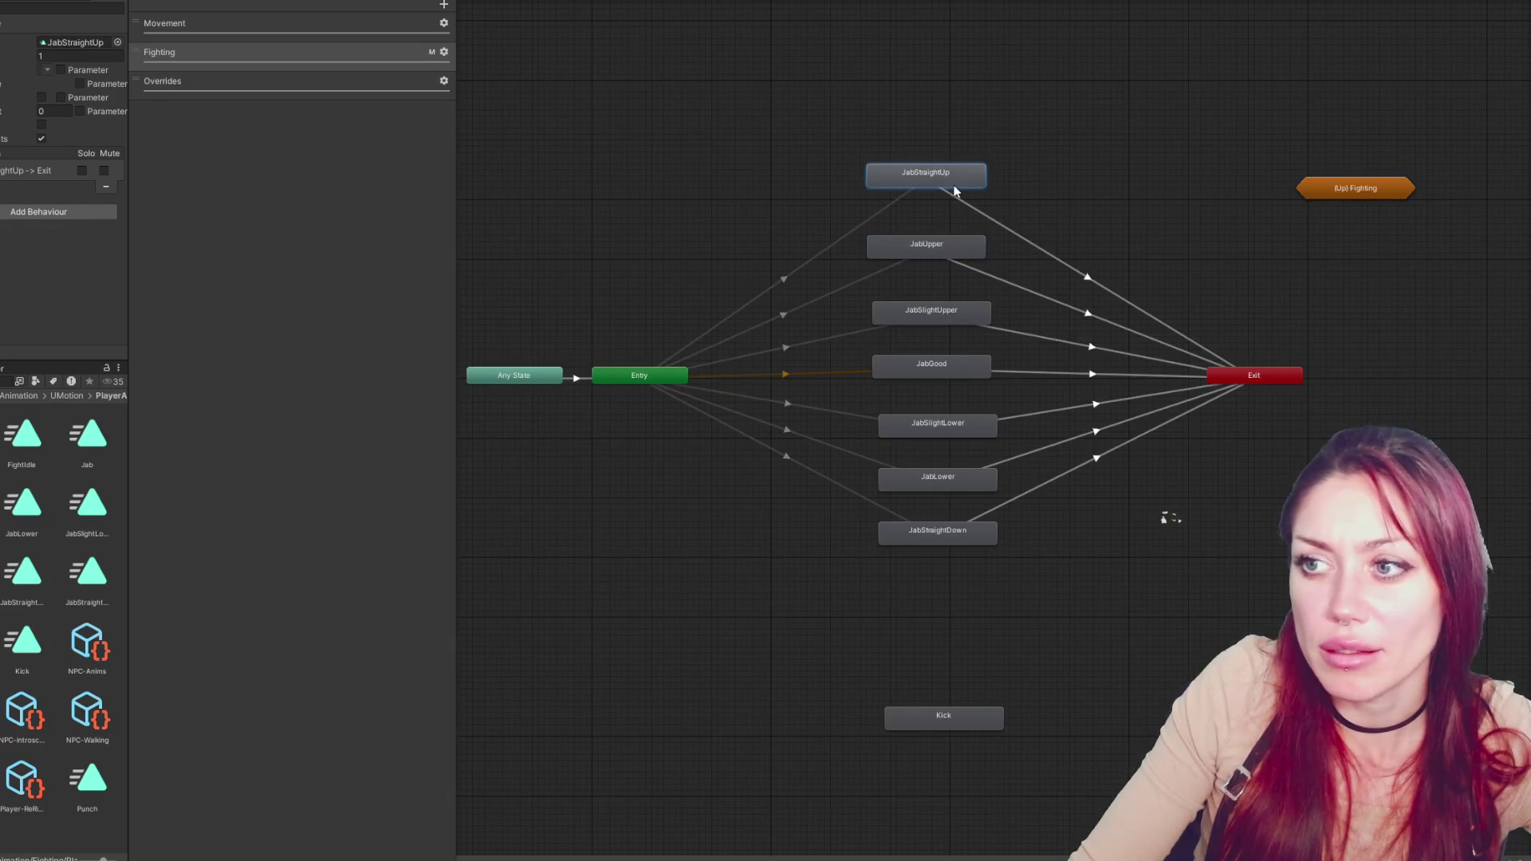
double_click(76, 41)
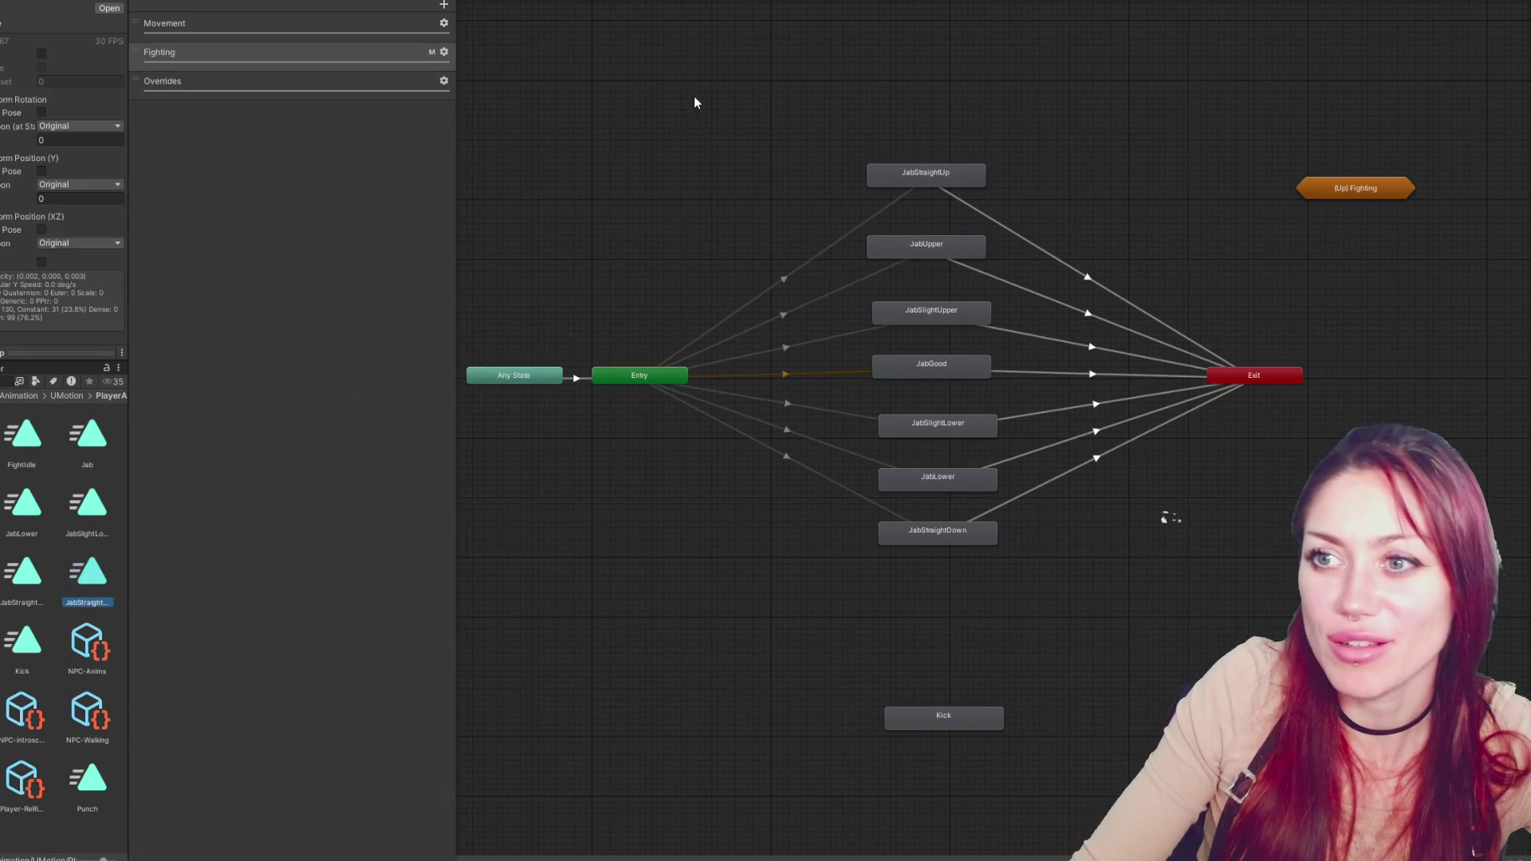
left_click(896, 185)
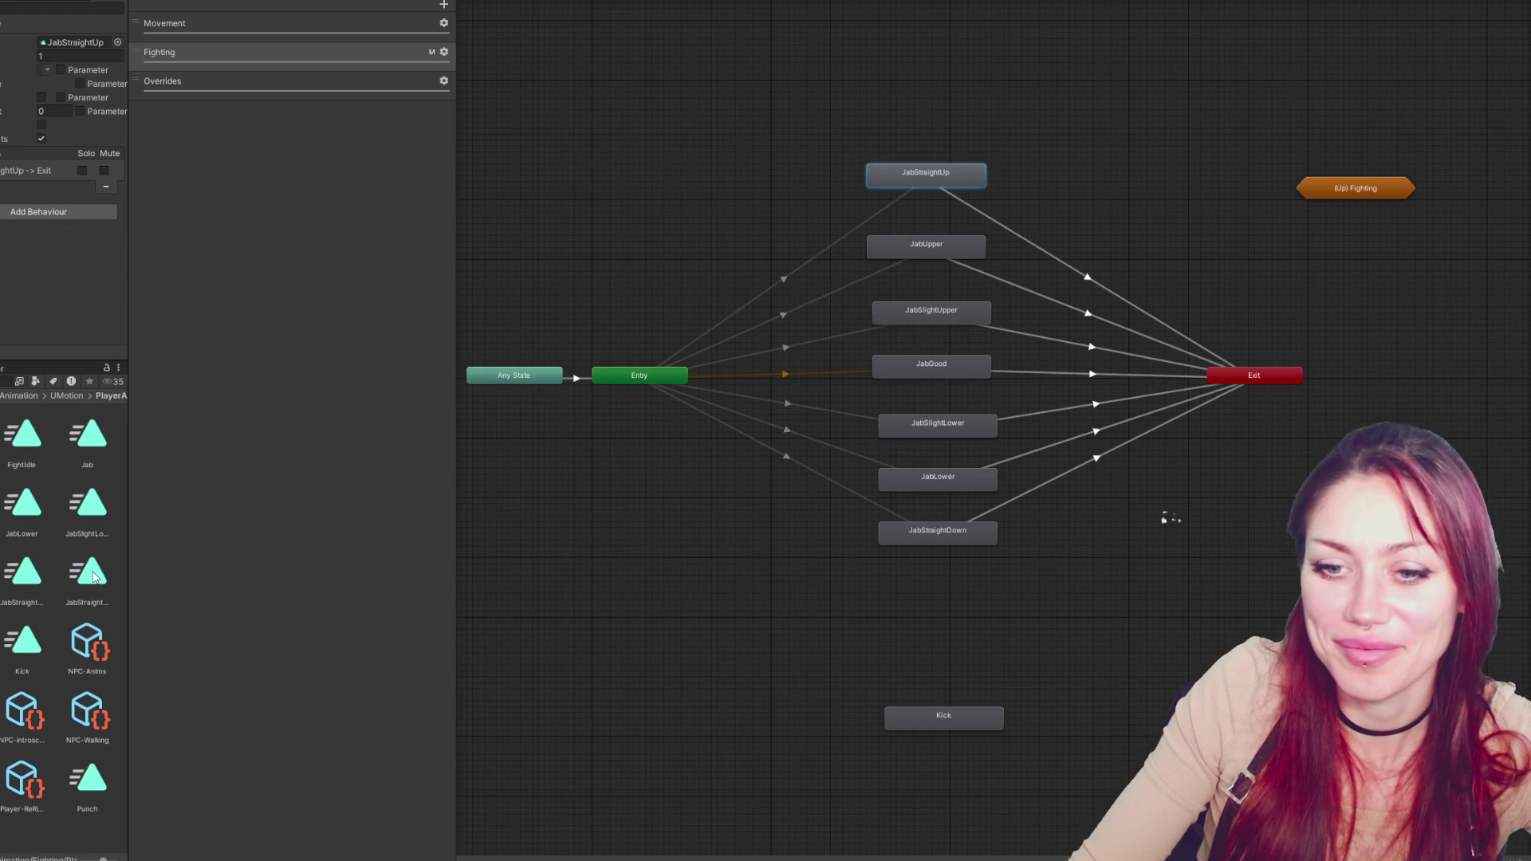
mouse_move(129, 545)
left_mouse_down()
mouse_move(717, 533)
mouse_move(214, 536)
left_mouse_up()
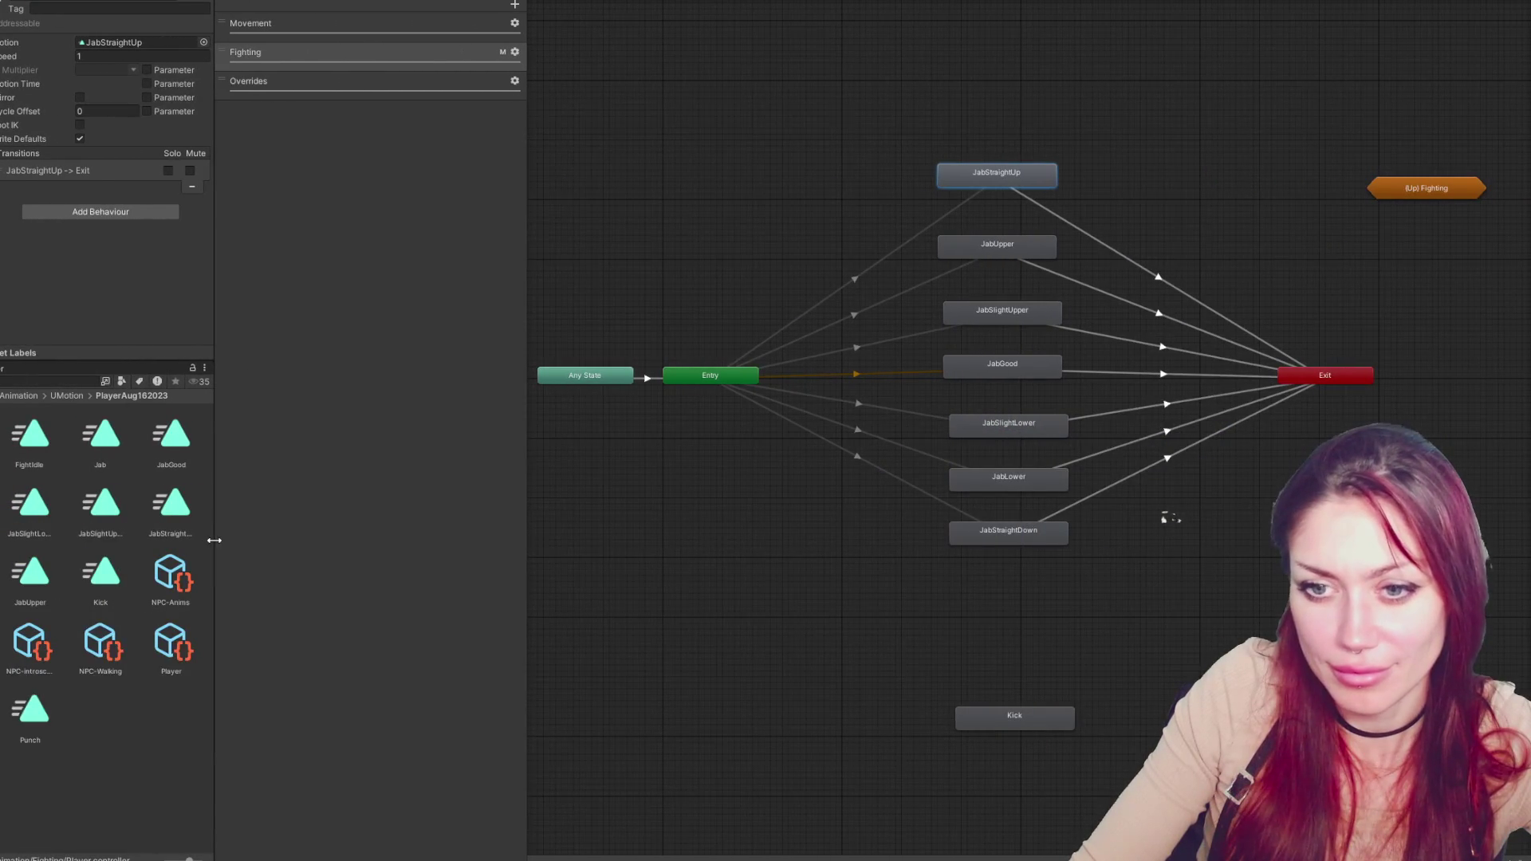
Reposition the EndAttackAnim event in the Jab clip
left_click(112, 444)
double_click(112, 443)
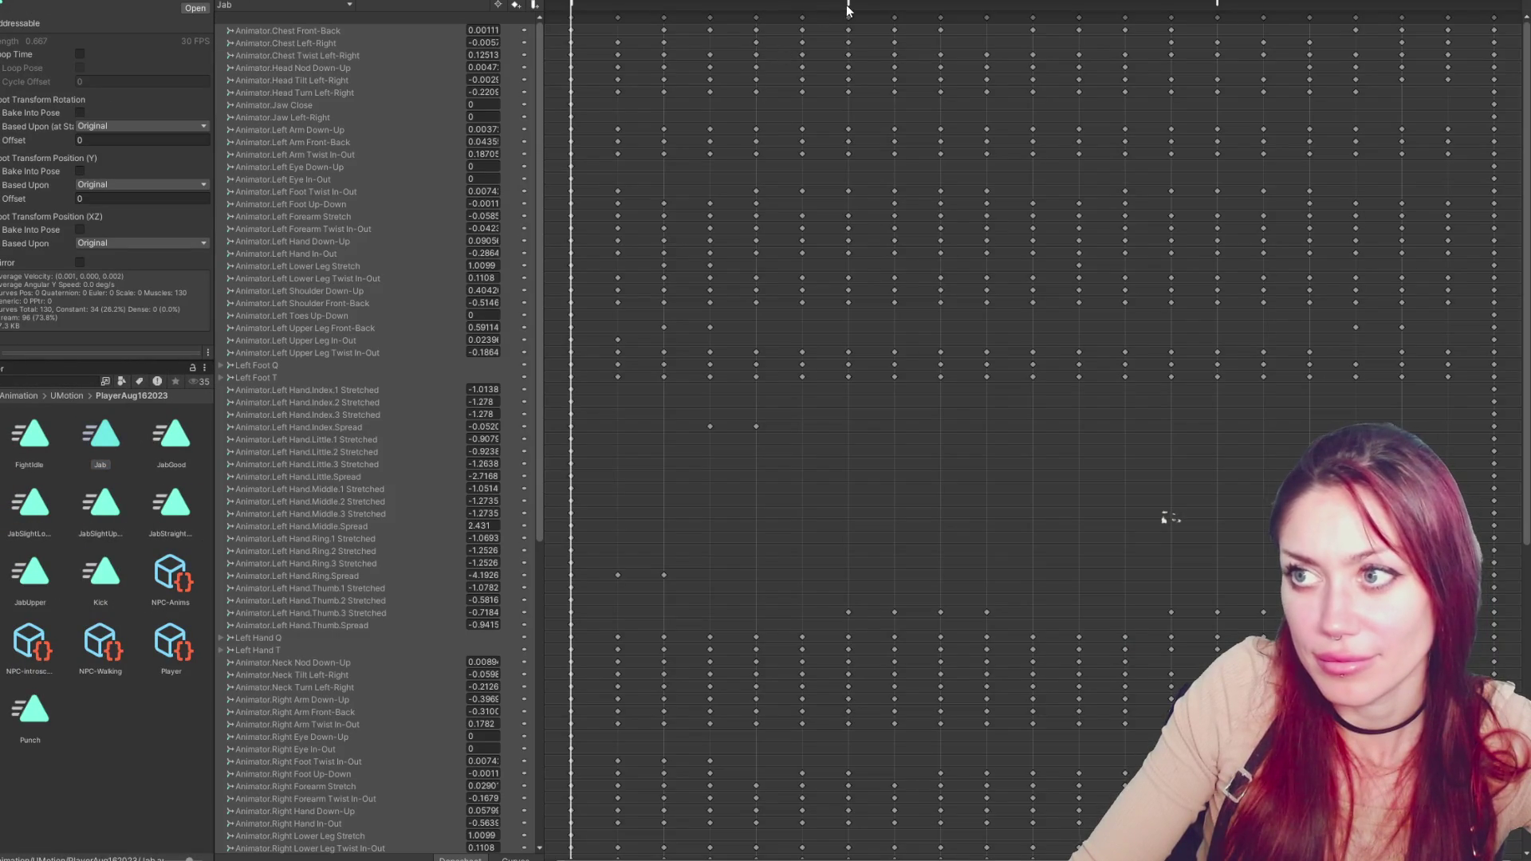
left_click_drag(1212, 4, 1031, 5)
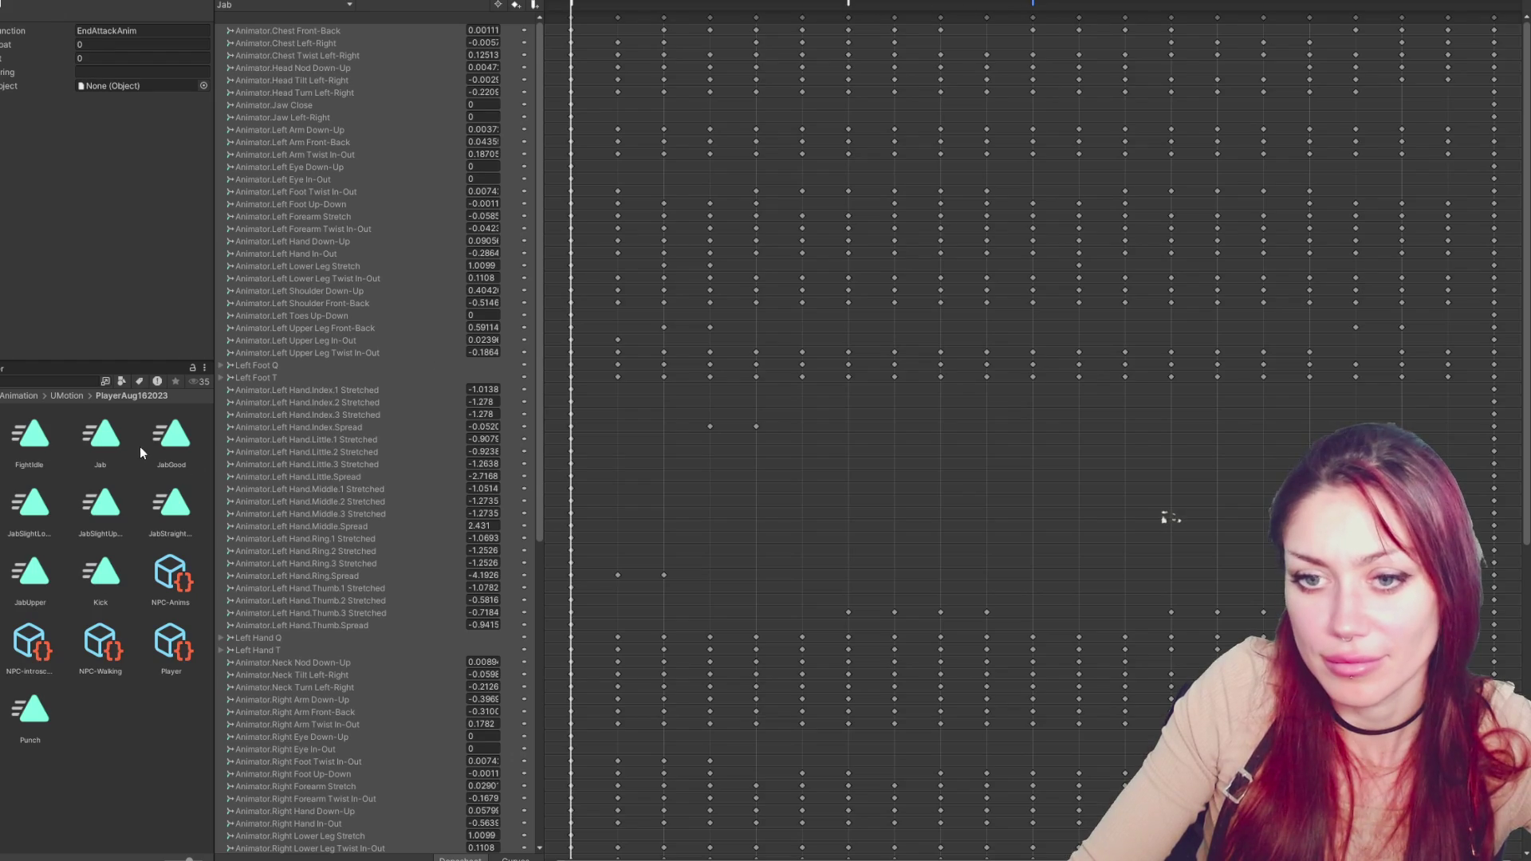
Page through JabGood, JabLower, JabSlightLower, JabSlightUpper to JabStraightDown and move its EndAttackAnim earlier
double_click(163, 435)
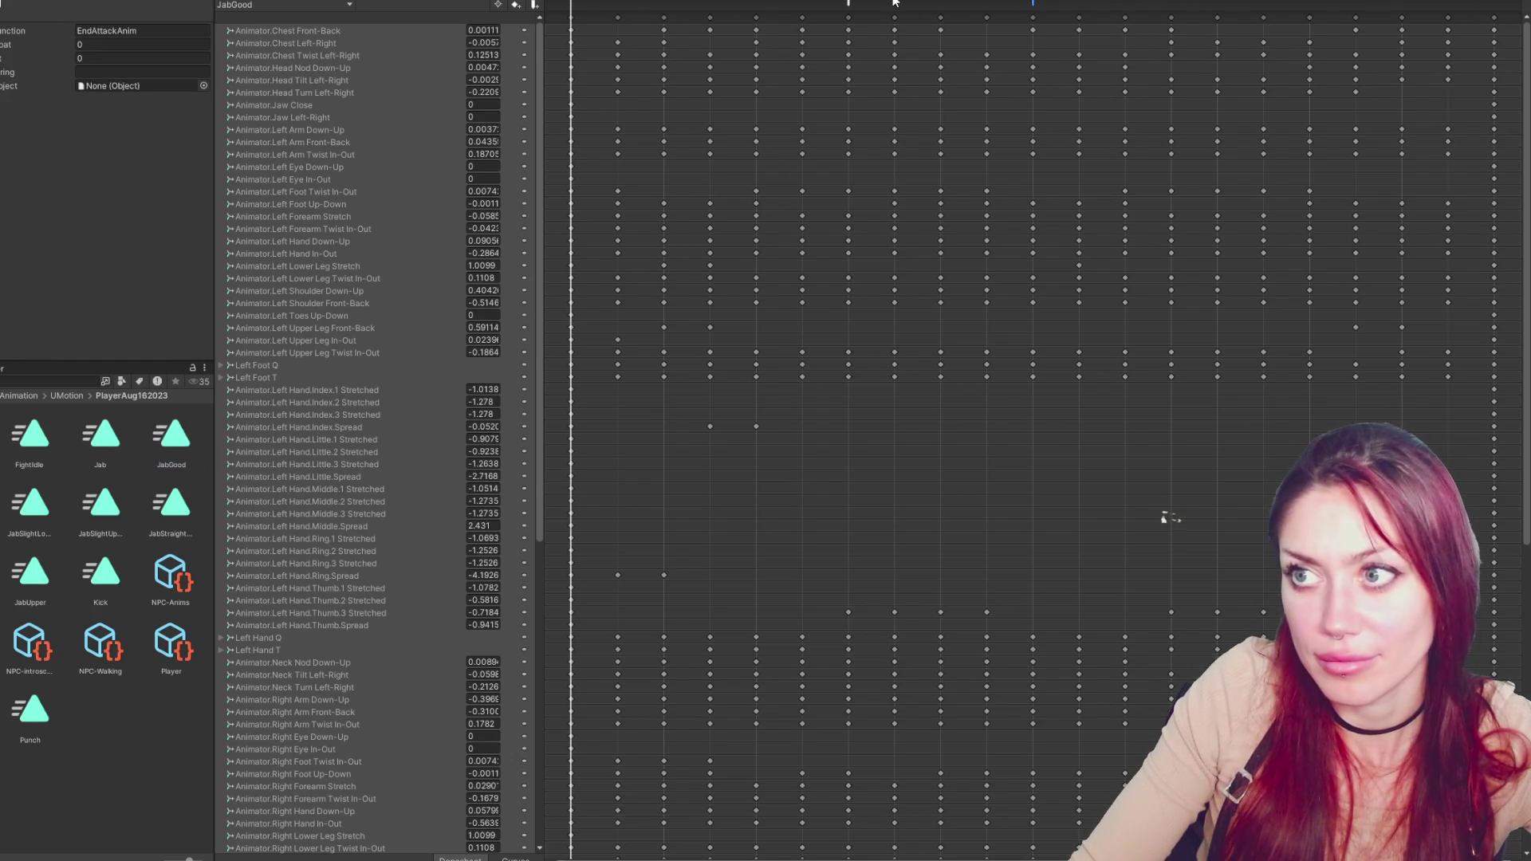
double_click(32, 507)
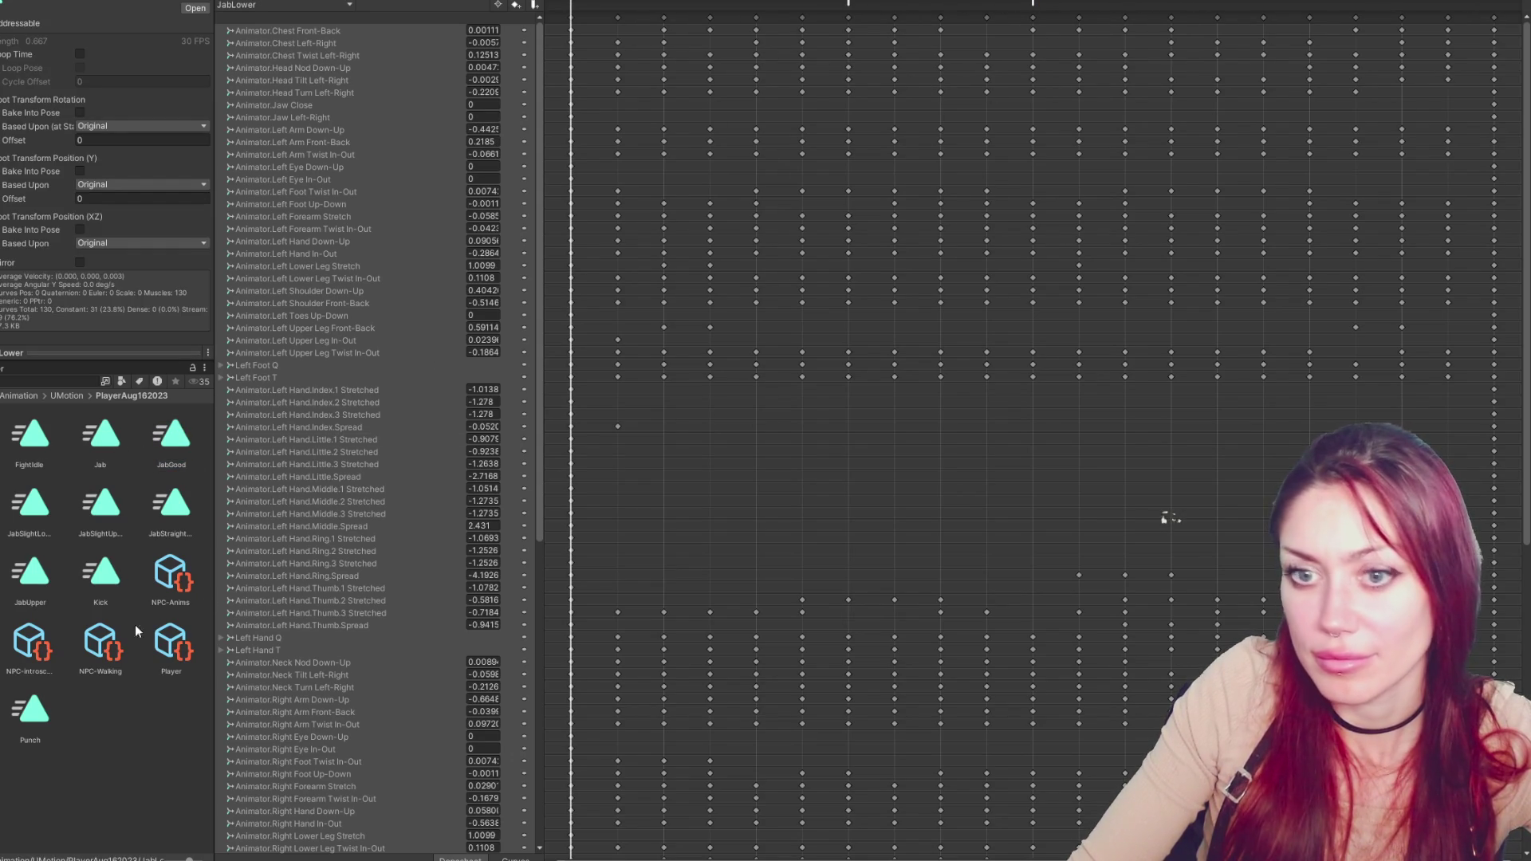
double_click(35, 514)
double_click(105, 500)
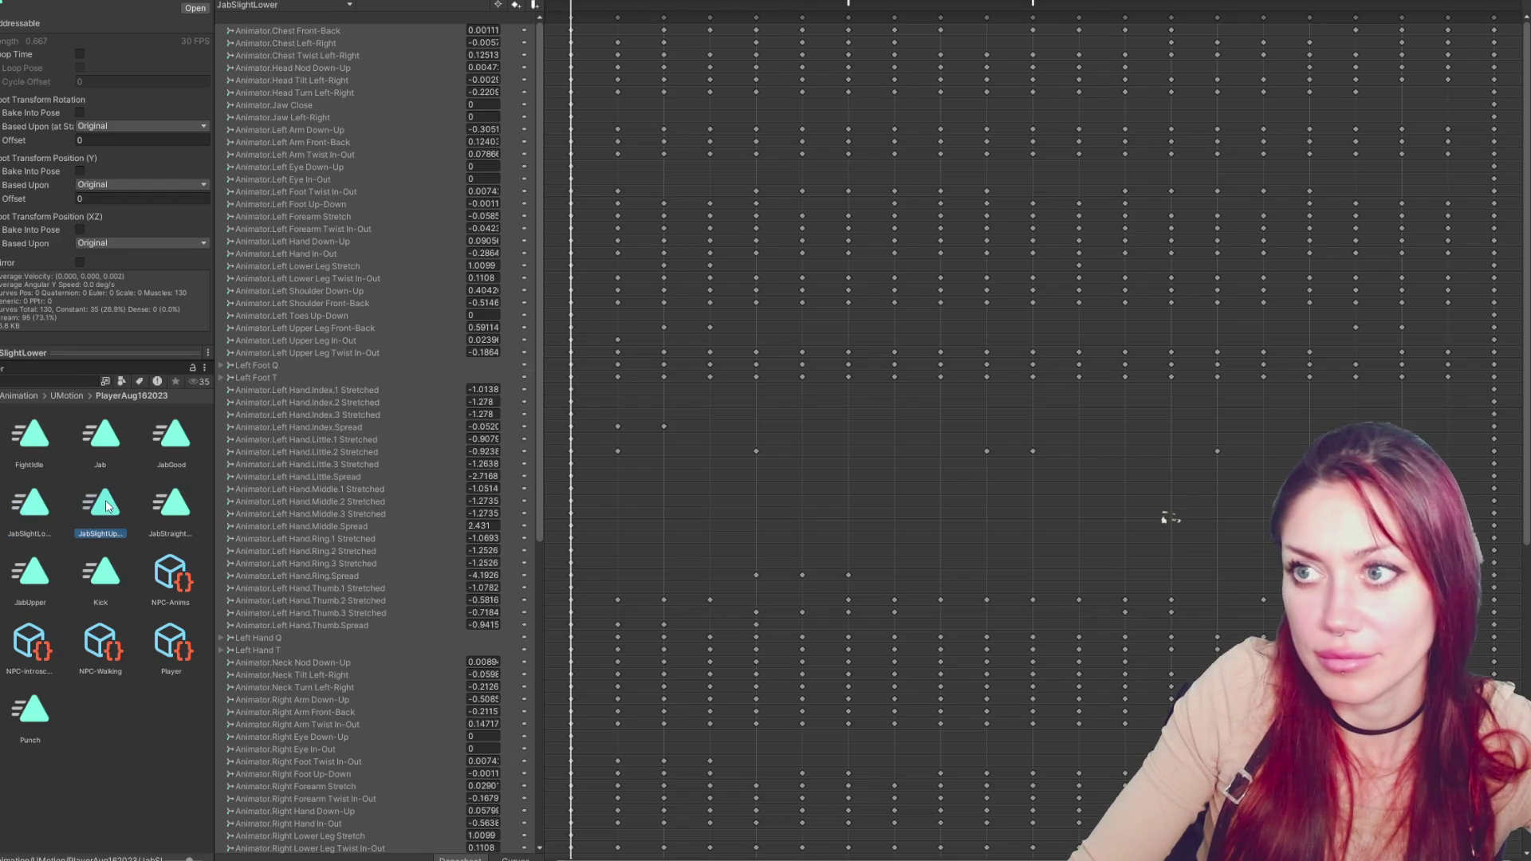
double_click(172, 502)
left_click_drag(1125, 4, 940, 14)
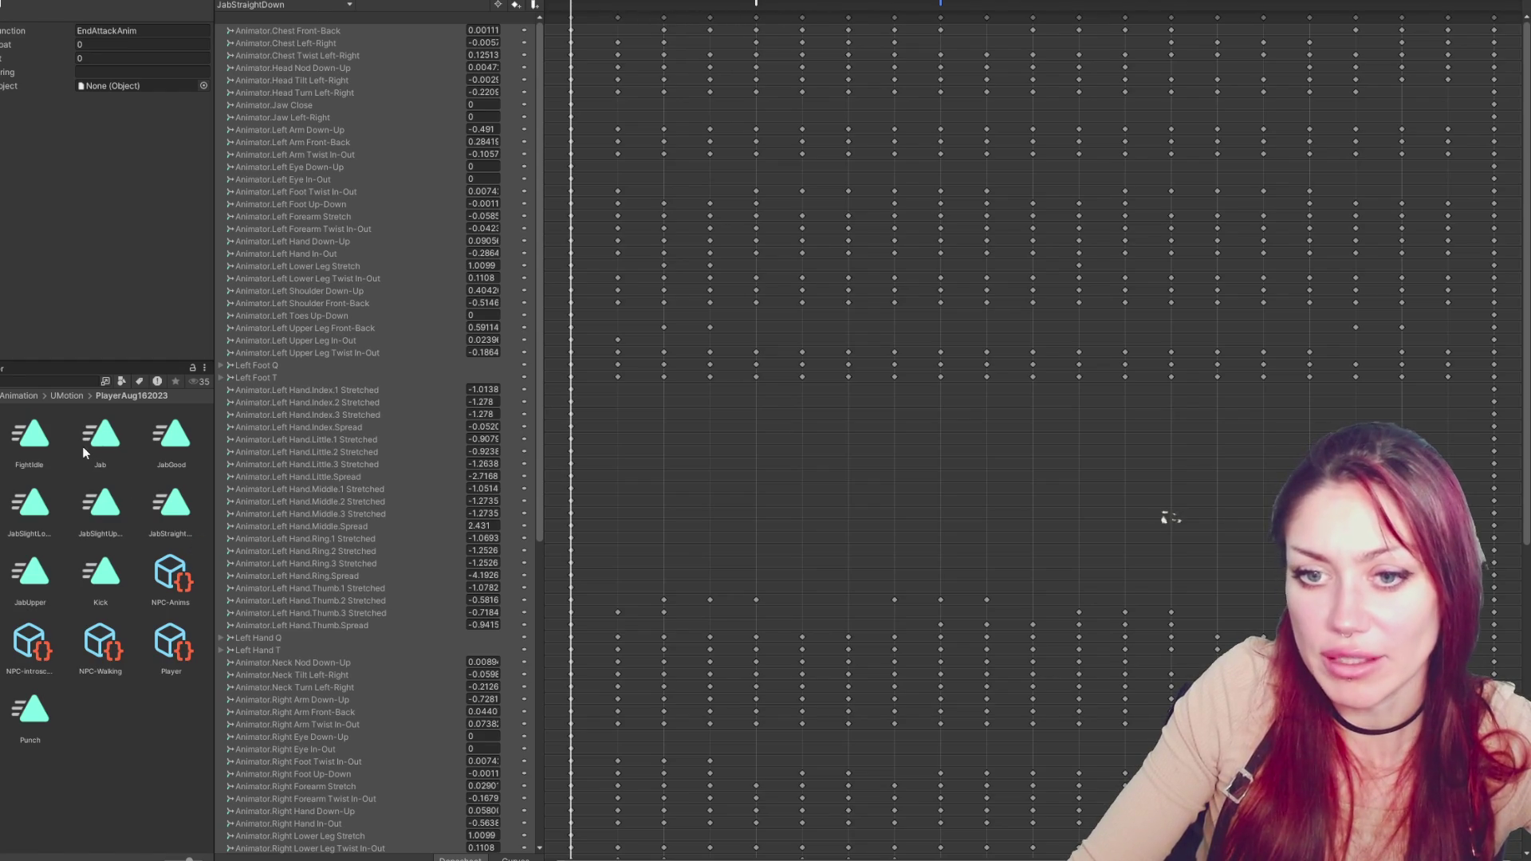
Move the Jab clip's StartAttackAnim and EndAttackAnim events three frames earlier
left_click(848, 4)
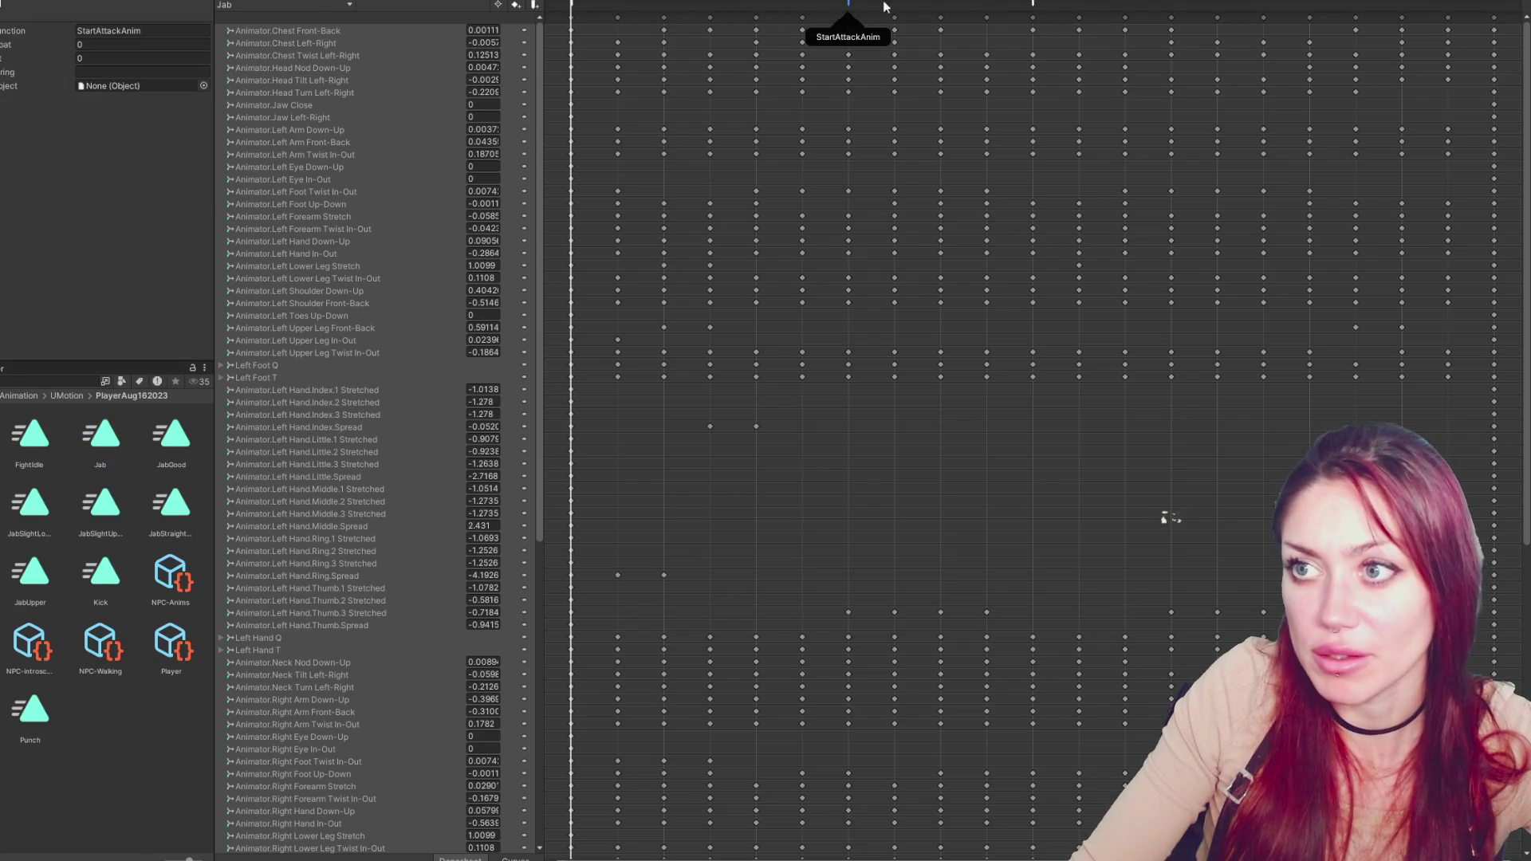
left_click(1035, 4, "shift")
left_click_drag(1035, 4, 951, 4)
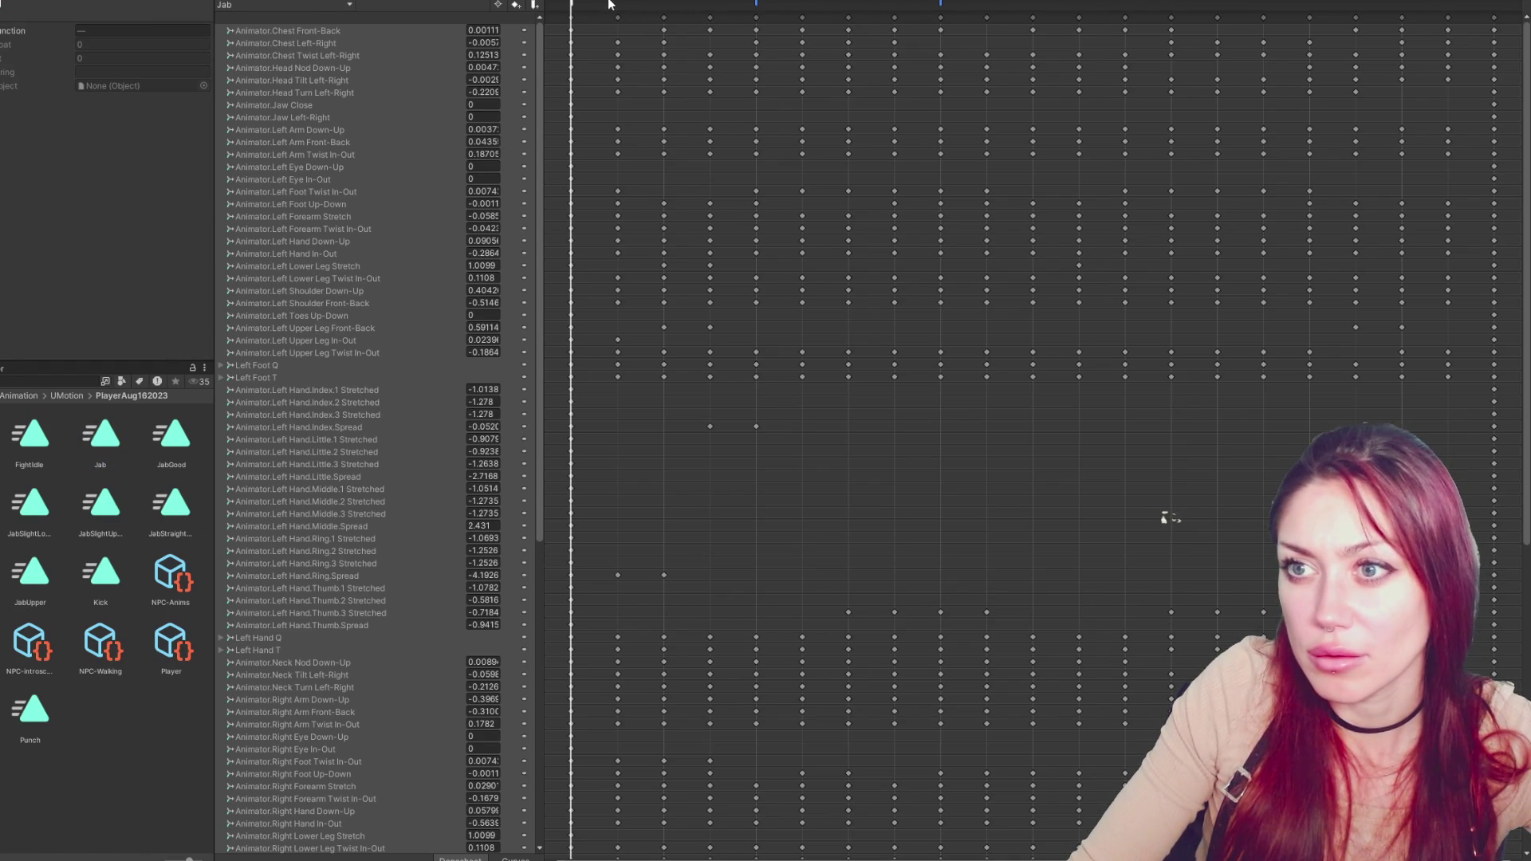
left_click_drag(751, 8, 720, 11)
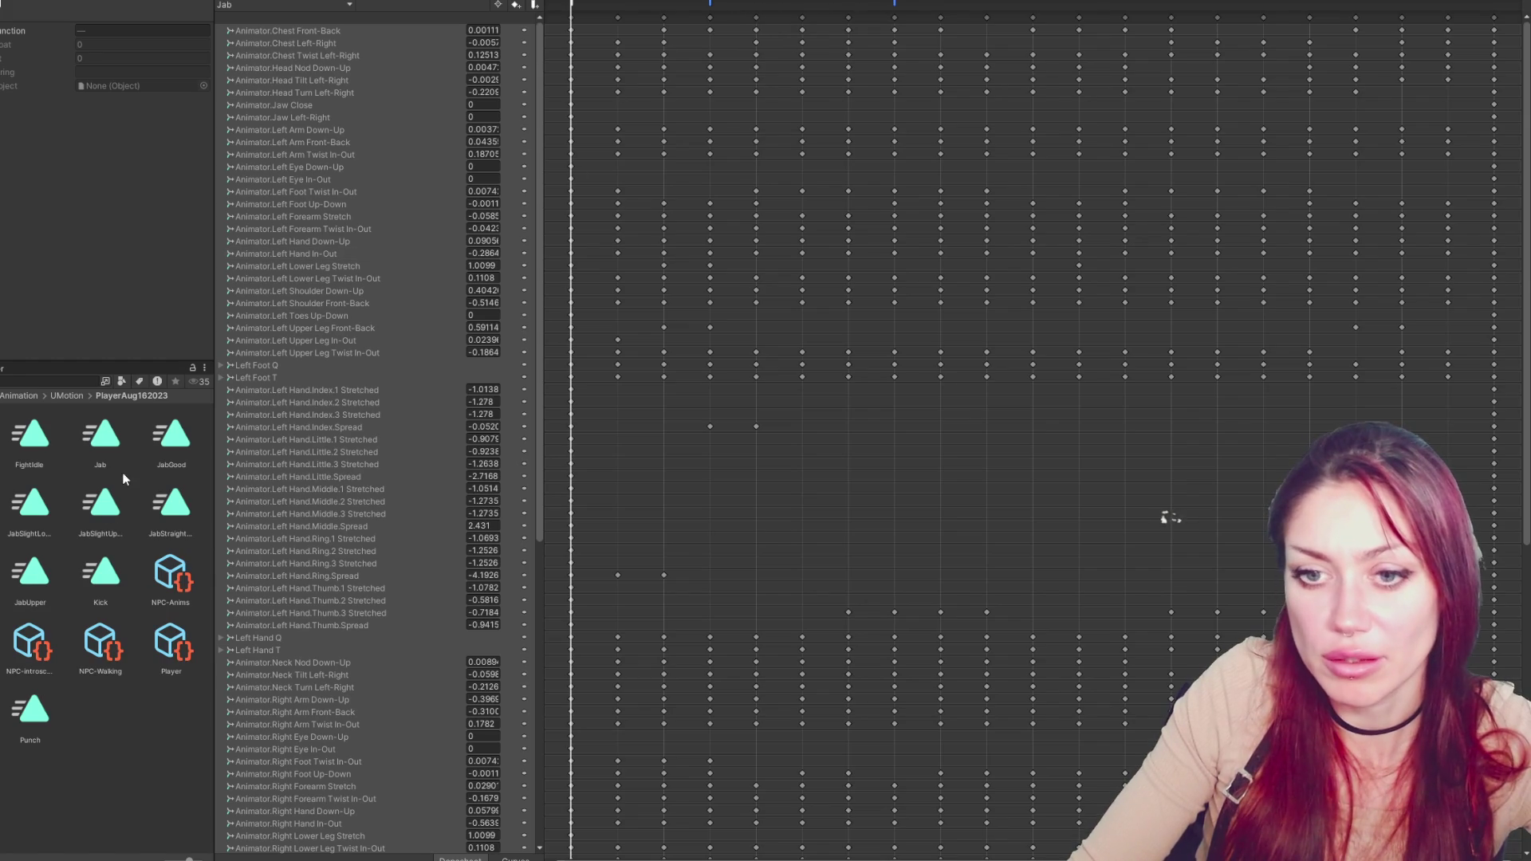
Shift the attack events earlier in JabGood, JabLower, JabSlightLower and JabUpper
left_click(169, 437)
left_click_drag(1034, 5, 911, 7)
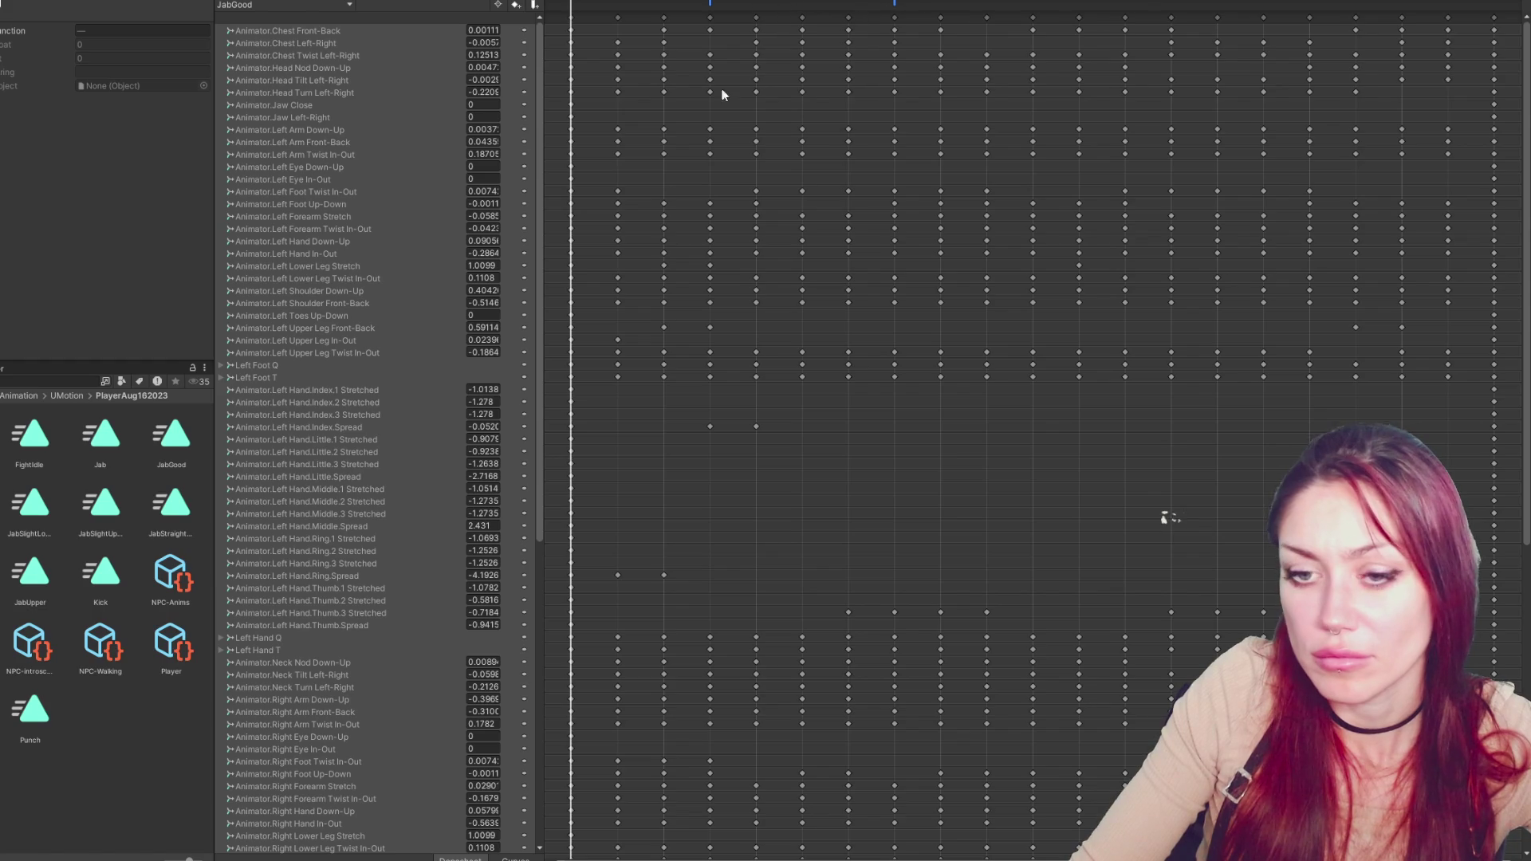
key("ctrl+z")
key("ctrl+y")
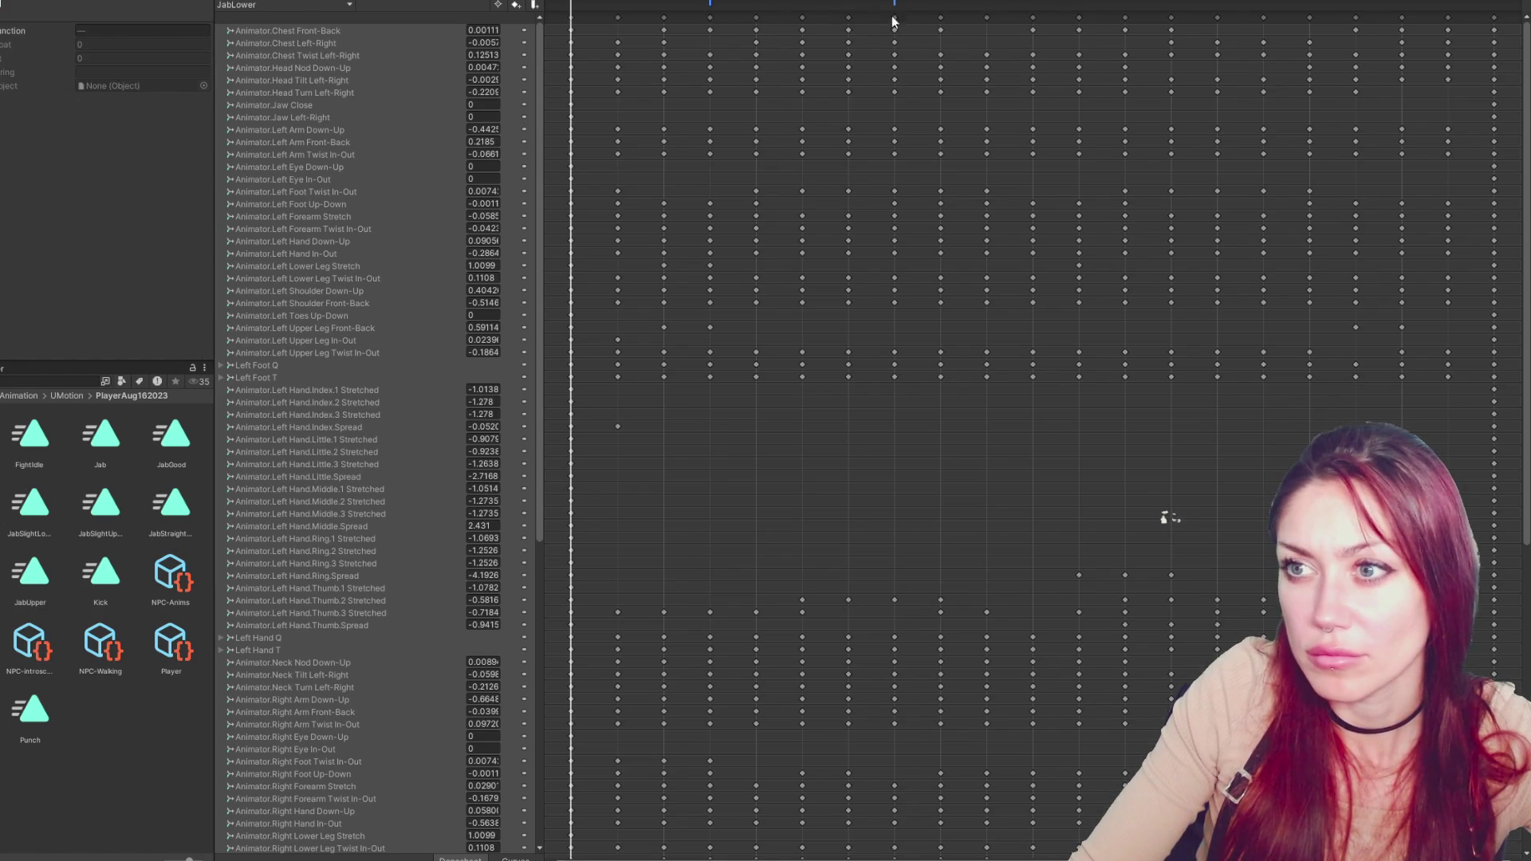
key("ctrl+z")
key("ctrl+y")
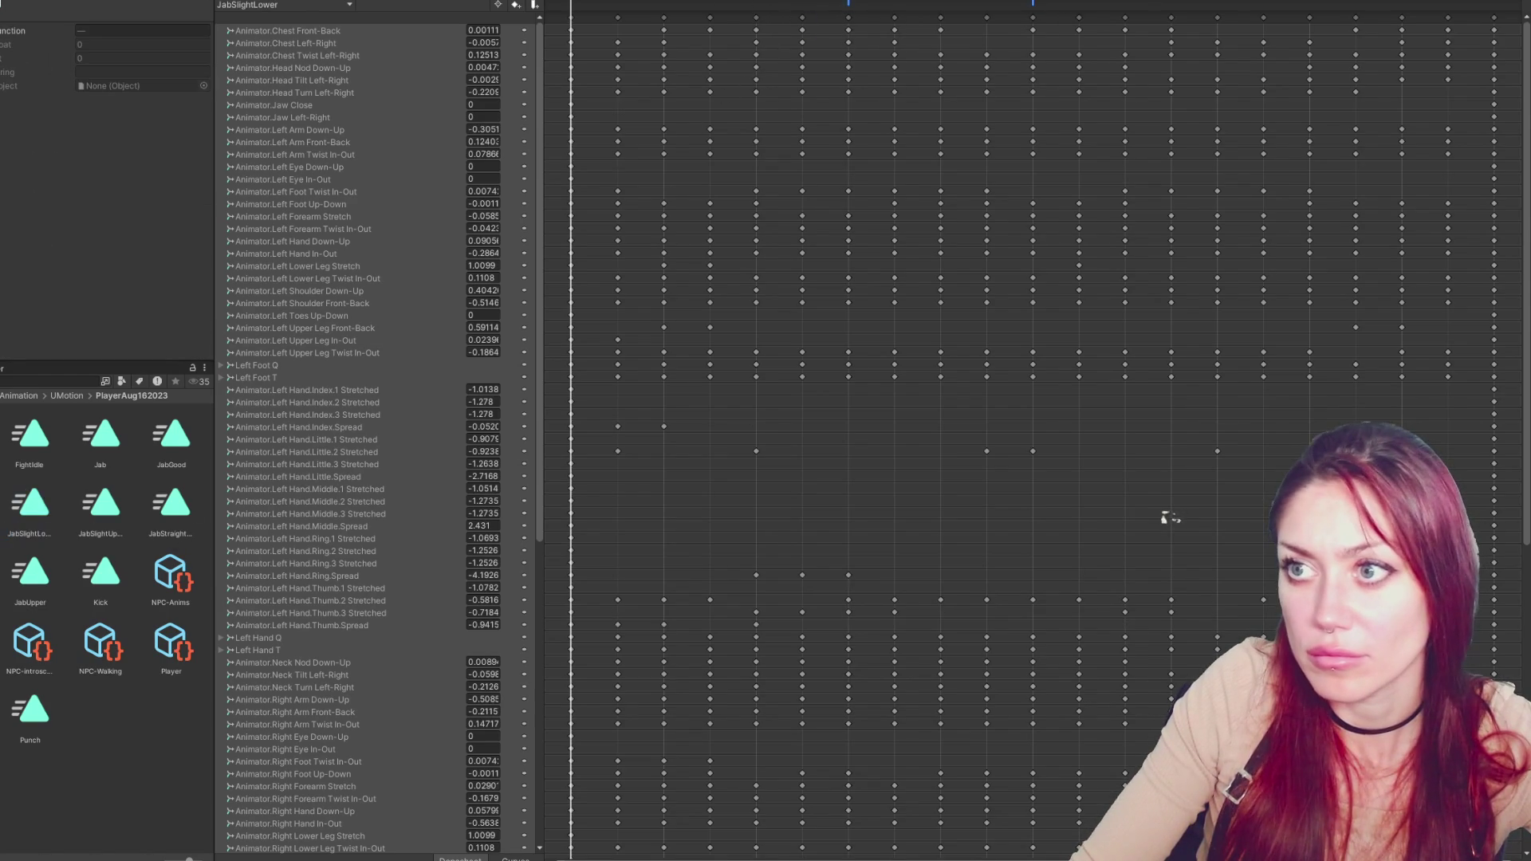
key("ctrl+z")
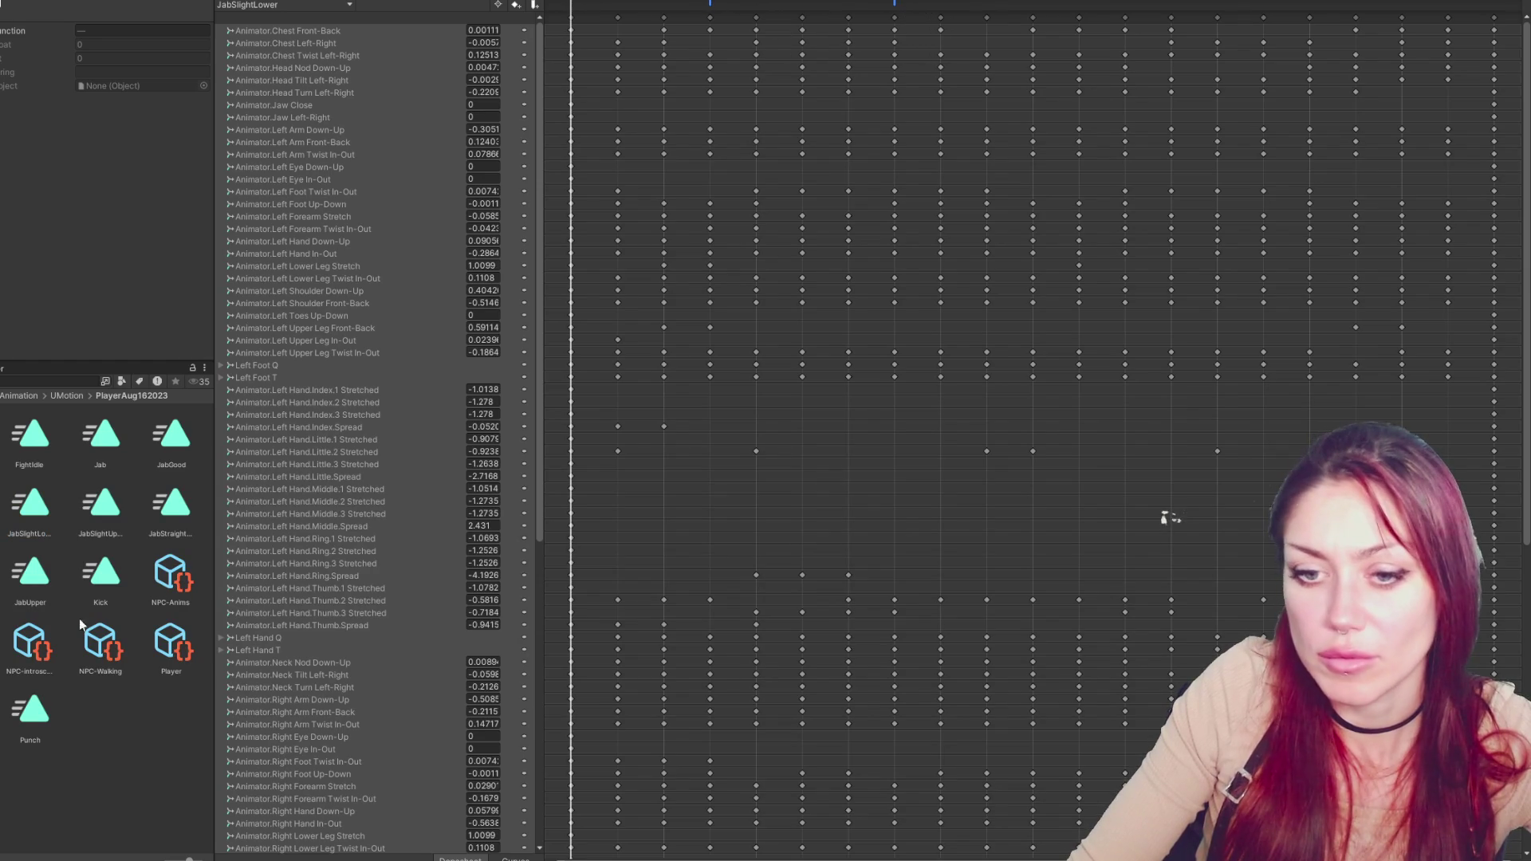
key("ctrl+z")
key("ctrl+z")
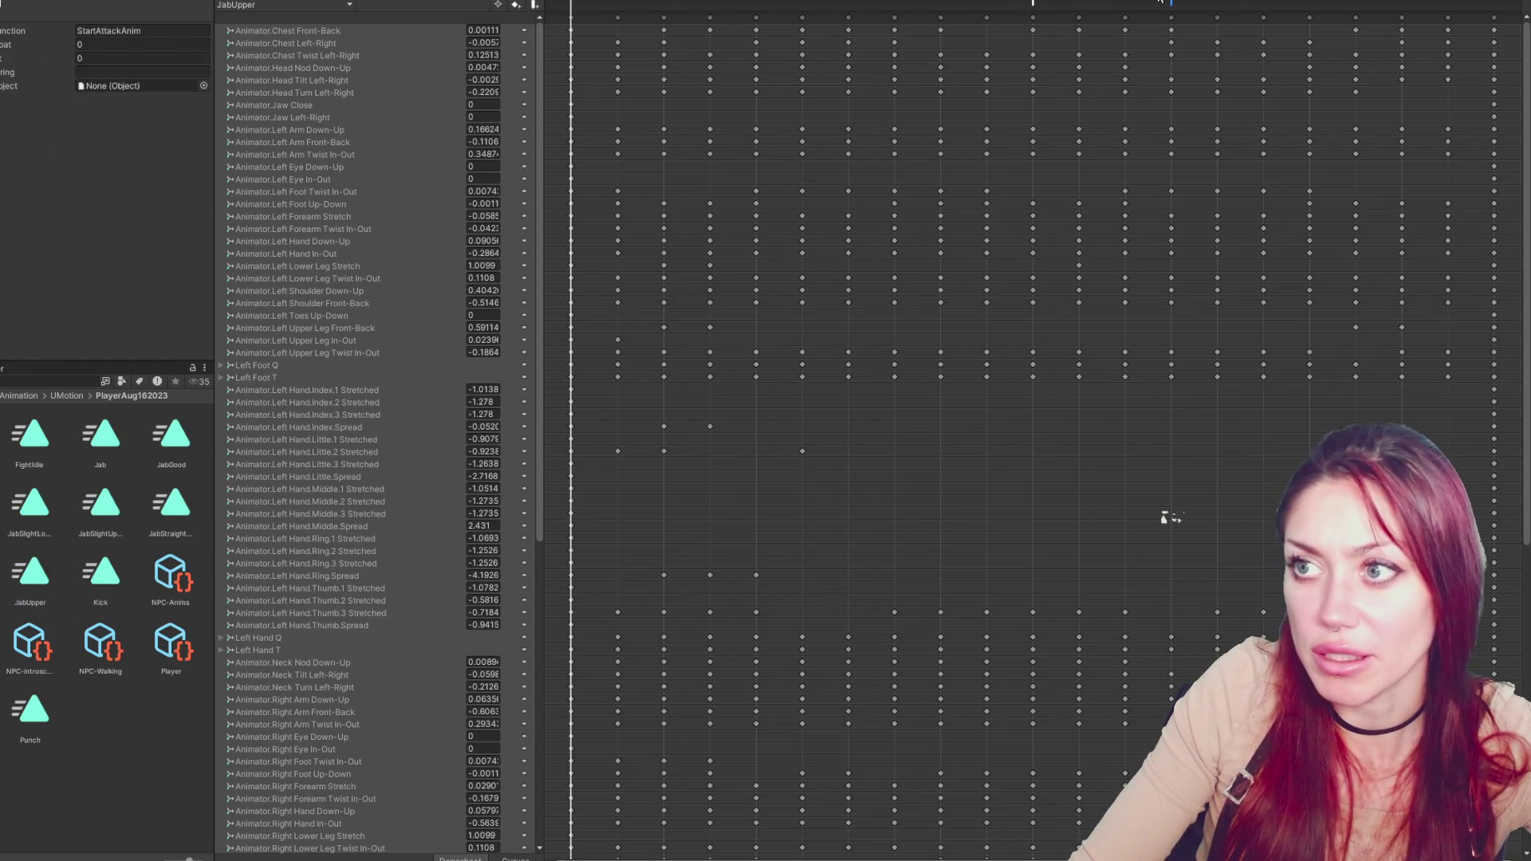
key("ctrl+z")
key("ctrl+z")
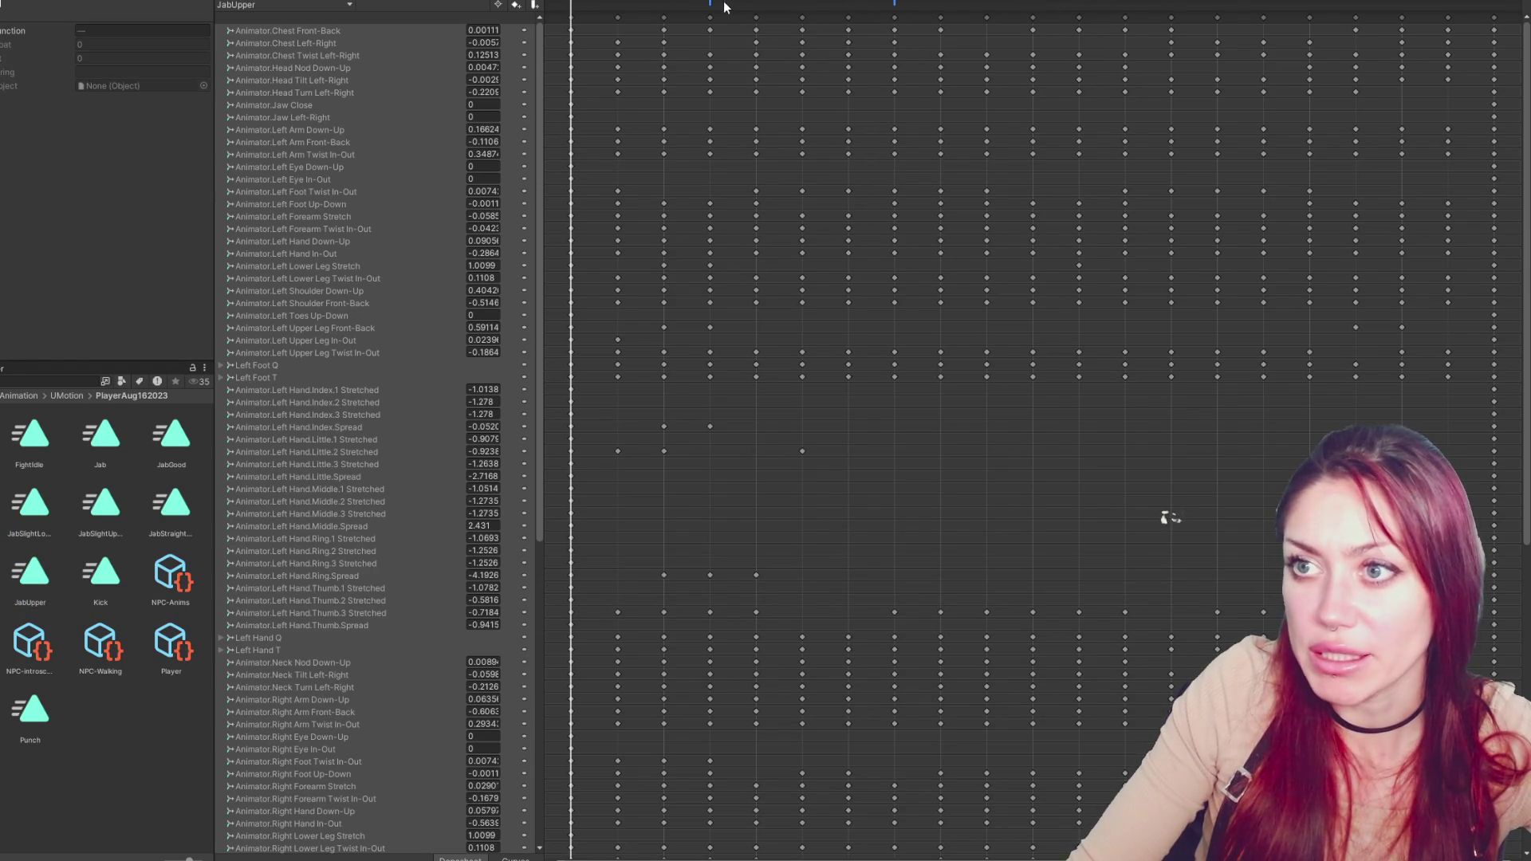
Select both attack events in JabStraightUp and drag them earlier
left_click(125, 575)
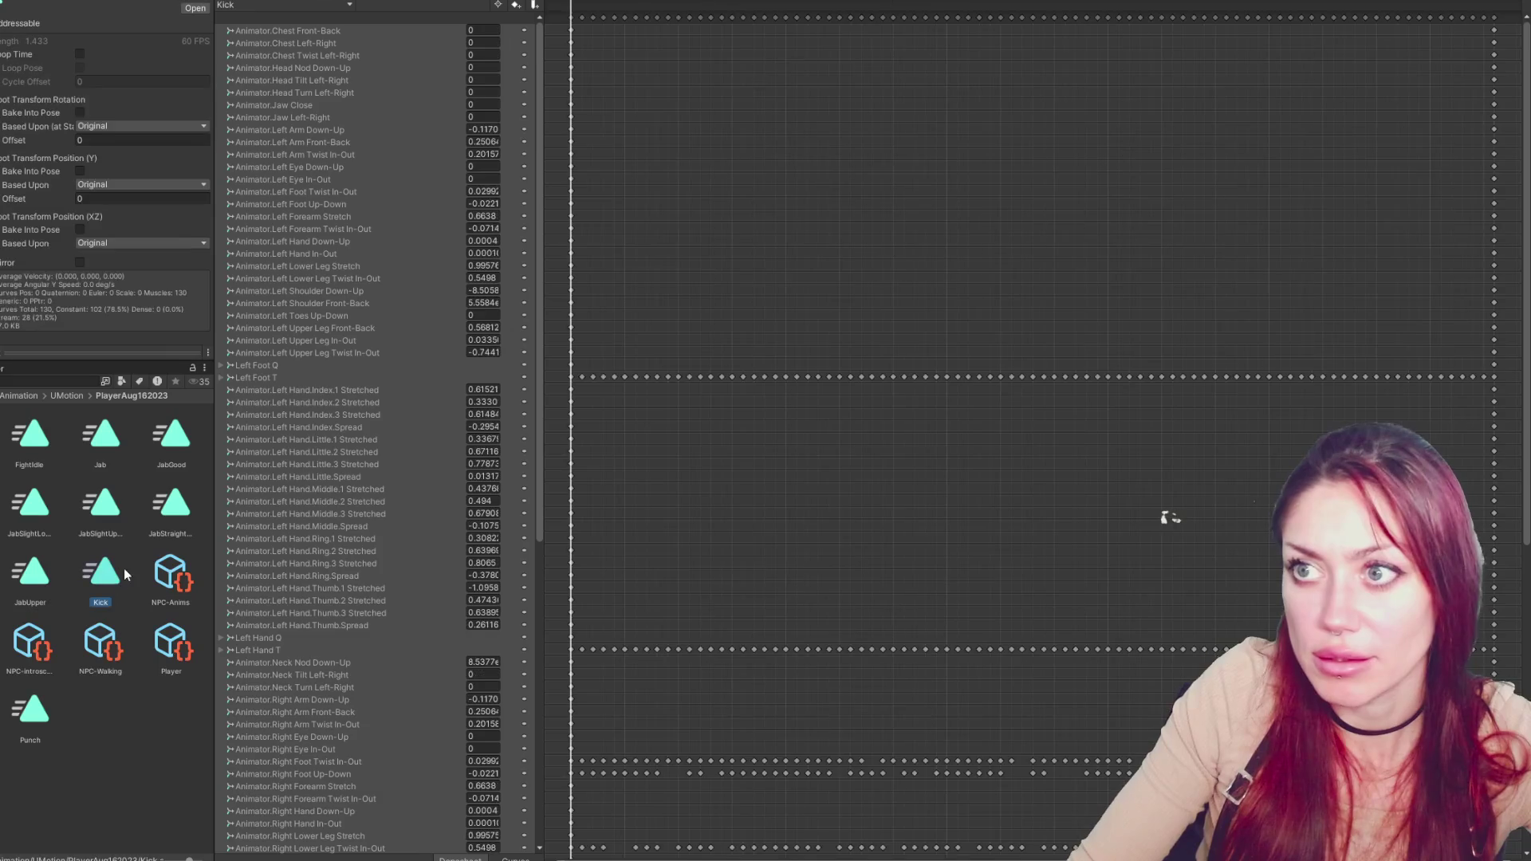
left_click(21, 582)
key("Left")
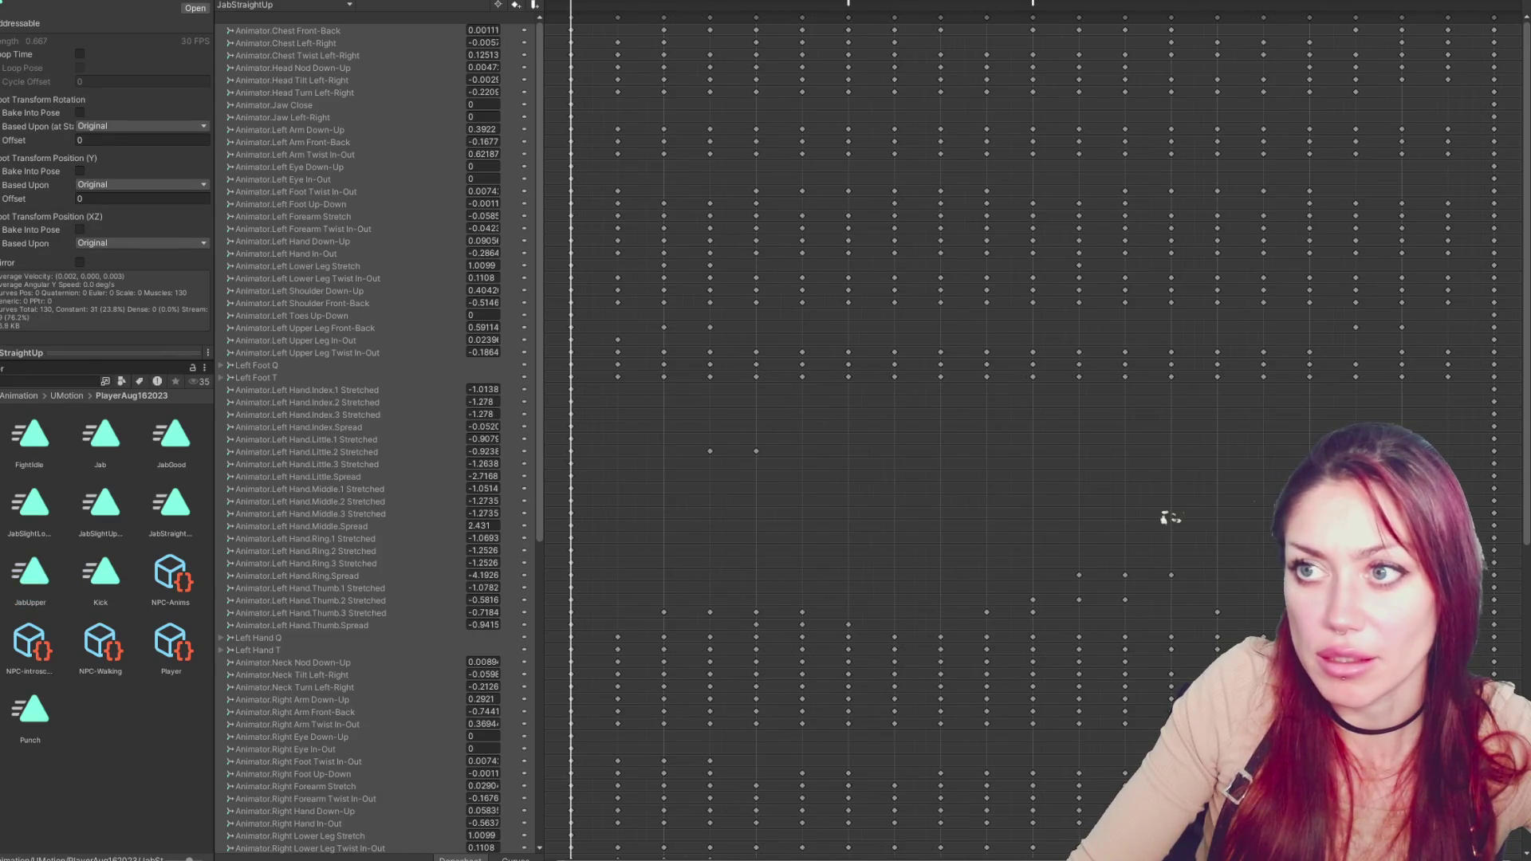
left_click(847, 5)
left_click(1034, 4, "shift")
left_click_drag(1034, 5, 881, 14)
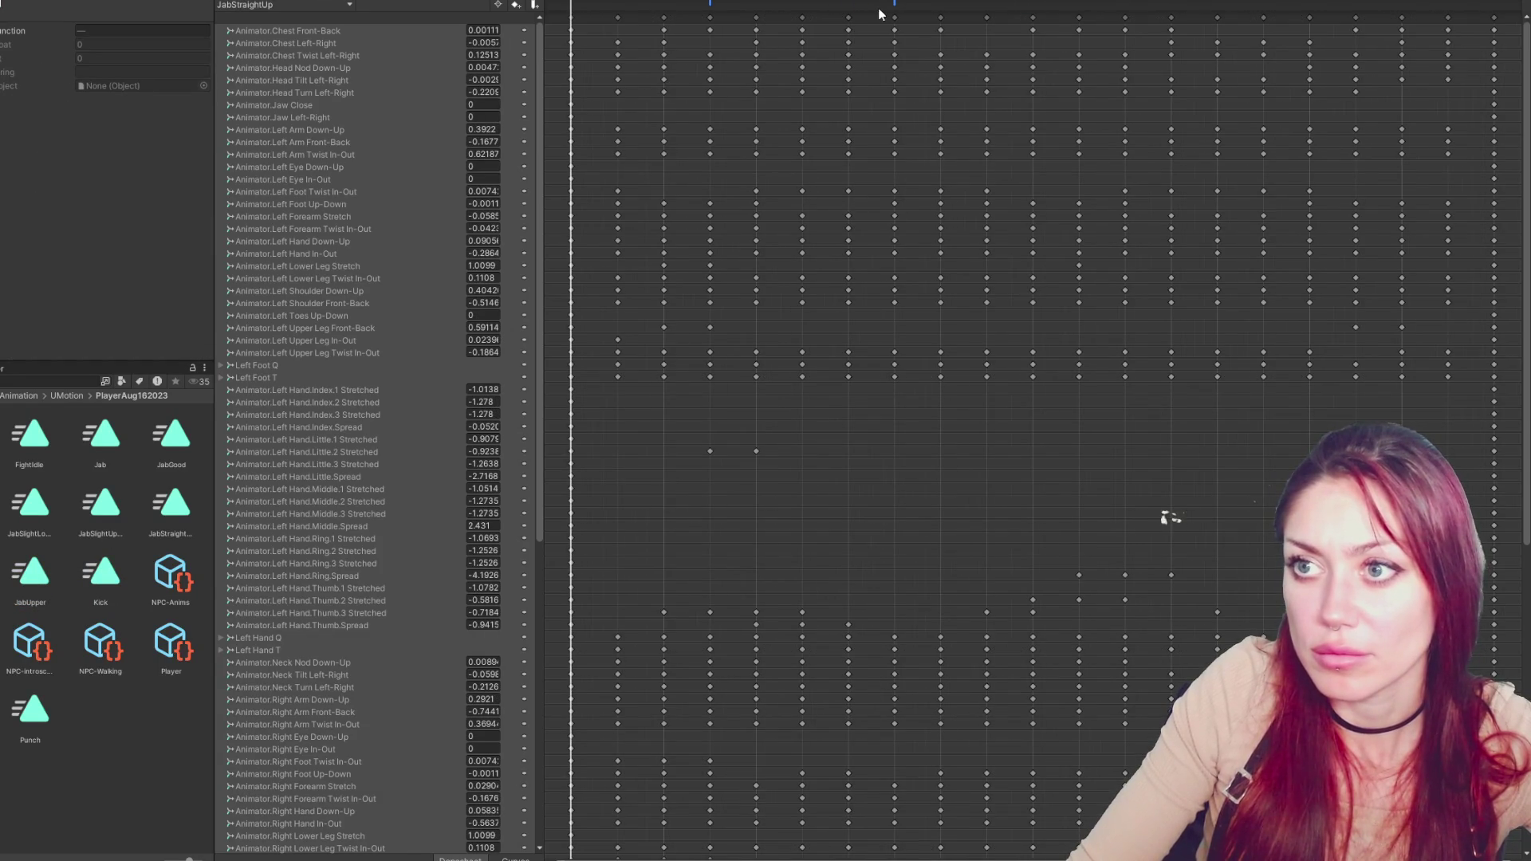
Recheck Jab, JabGood, JabSlightLower and JabSlightUpper, then move JabStraightDown's attack events
left_click(113, 439)
left_click(172, 438)
left_click(60, 504)
left_click(103, 504)
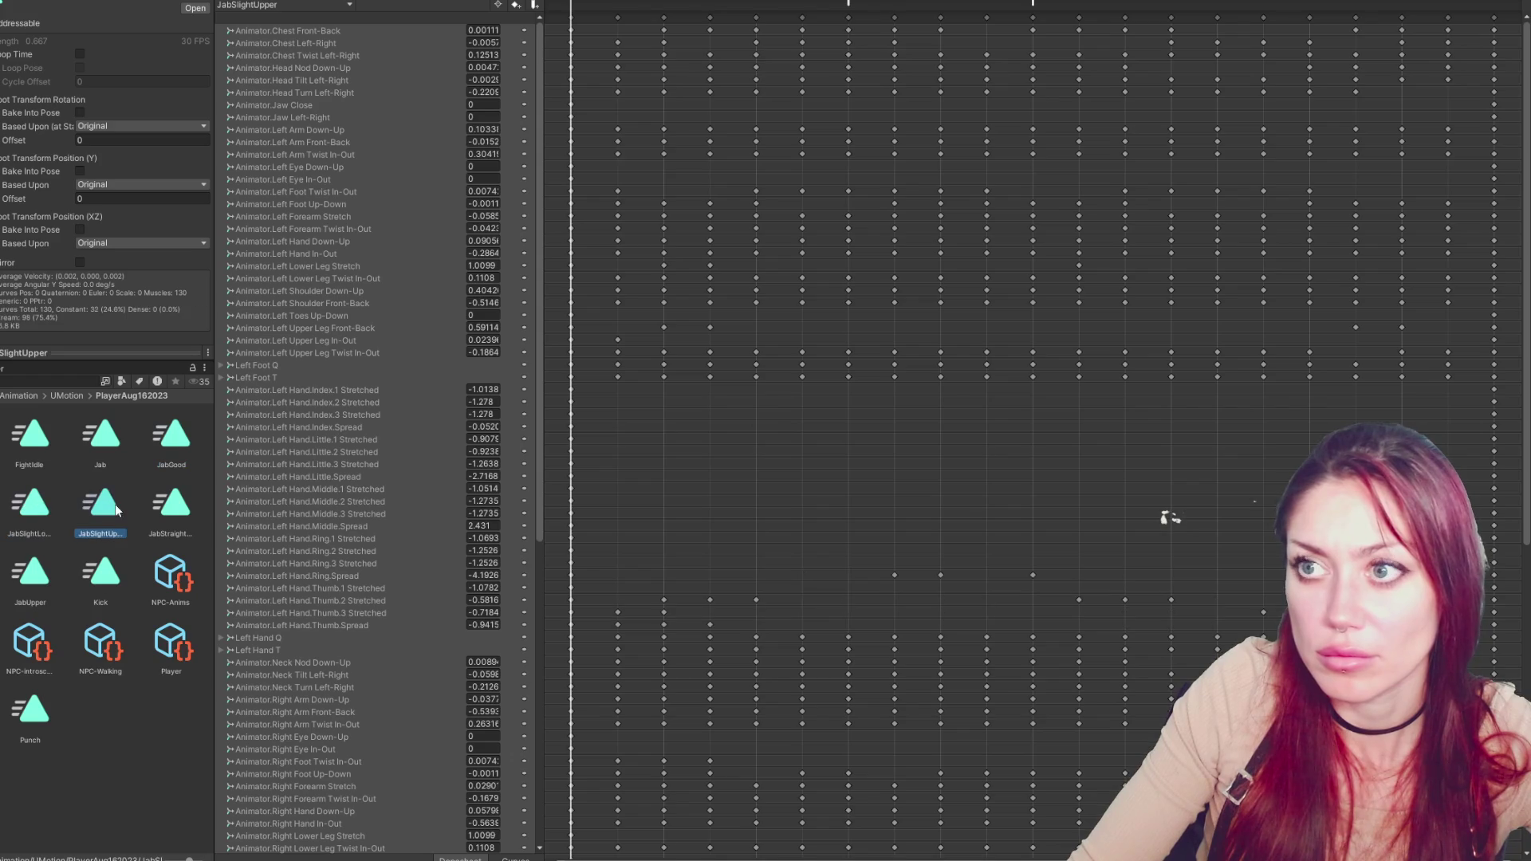
left_click(803, 4)
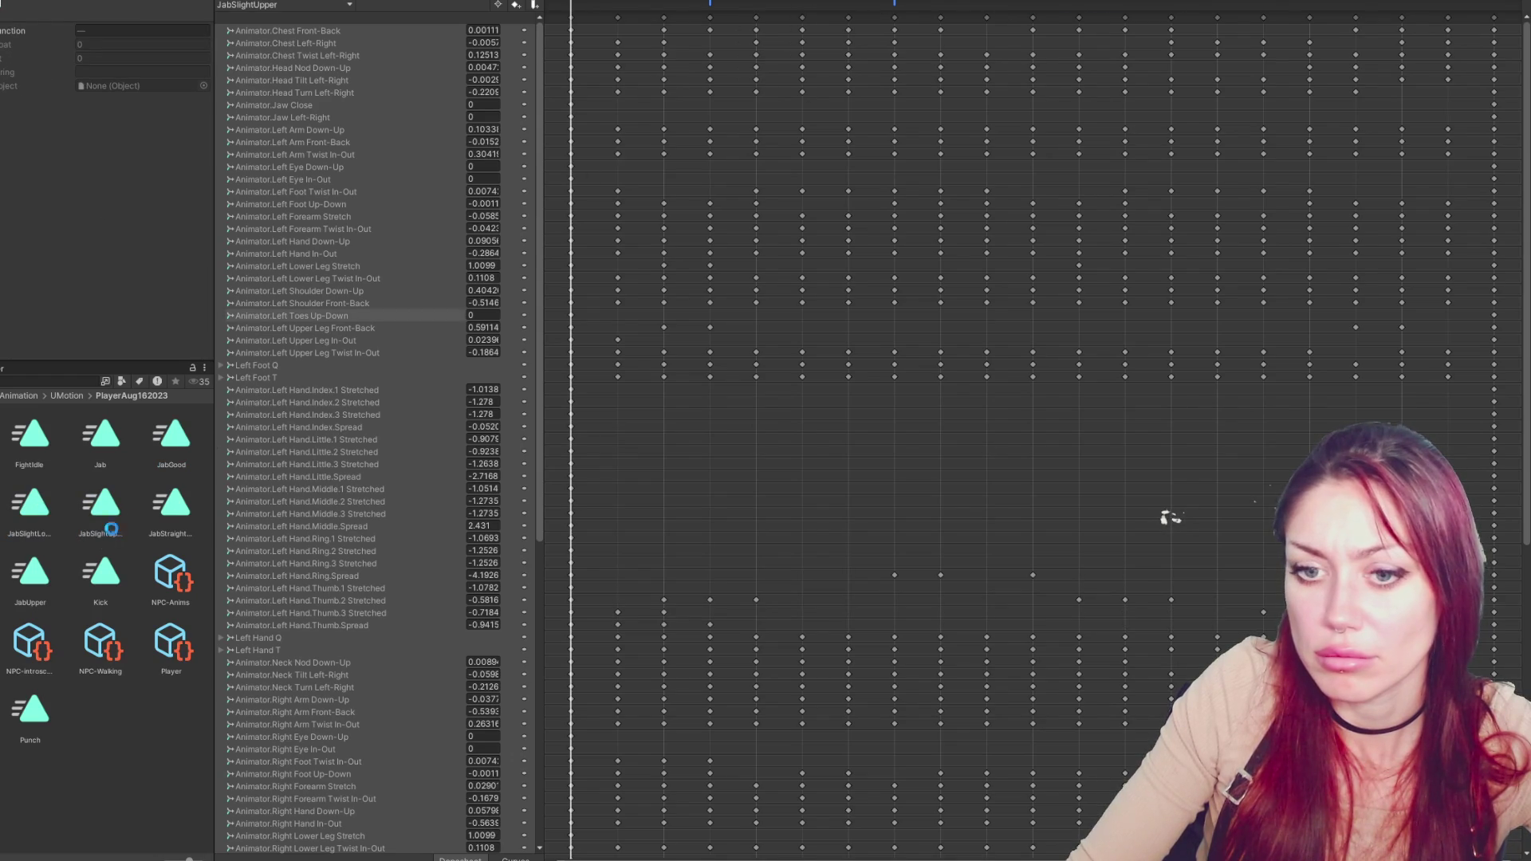
left_click(181, 512)
mouse_move(738, 6)
left_mouse_down()
mouse_move(986, 7)
mouse_move(895, 3)
left_mouse_up()
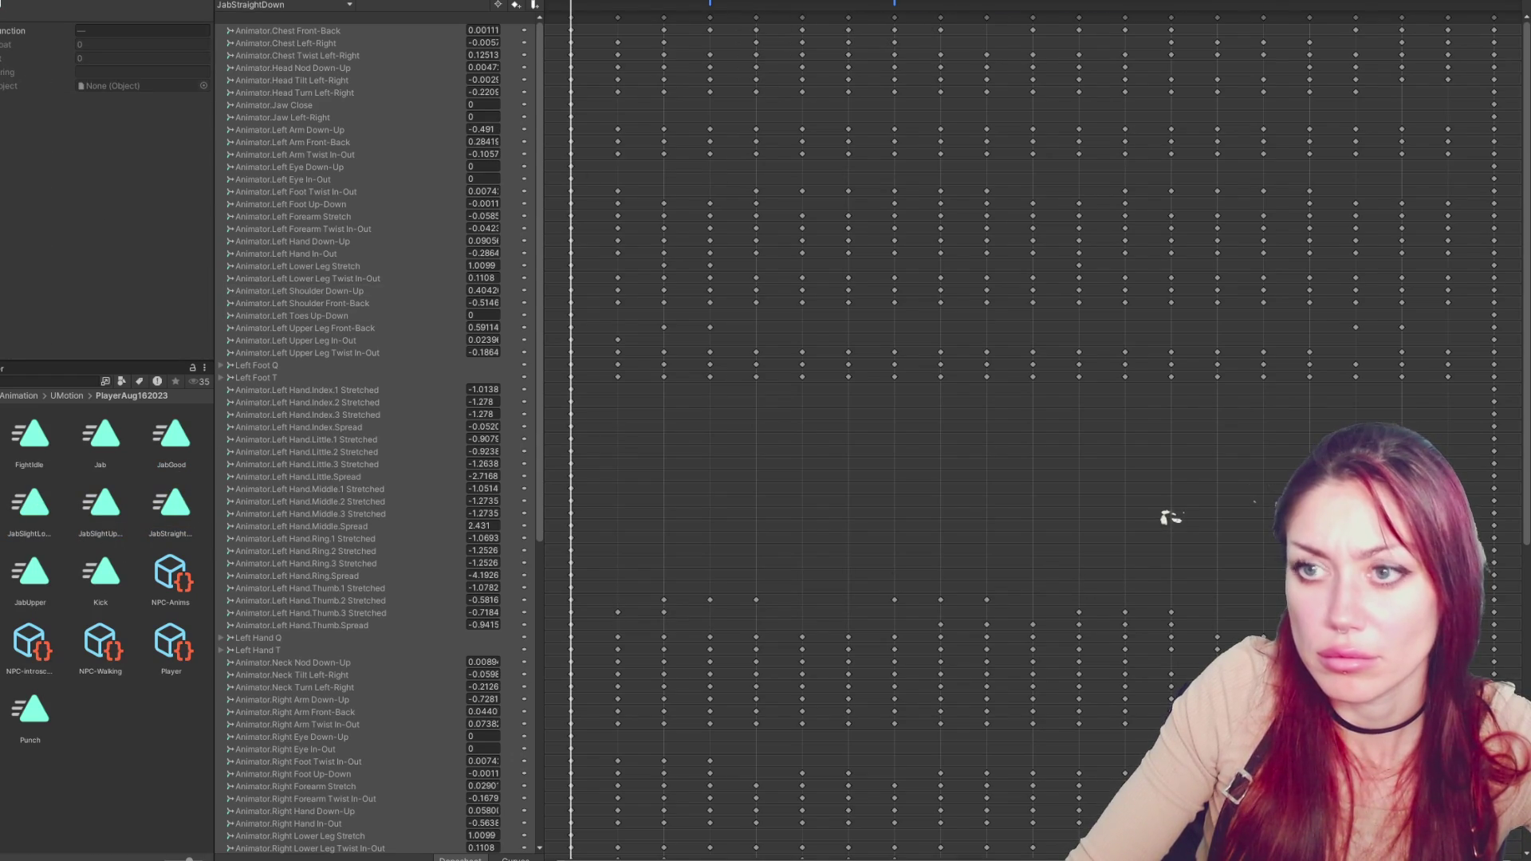
Review the JabUpper, Kick, Punch and FightIdle clips
left_click(35, 577)
left_click(94, 577)
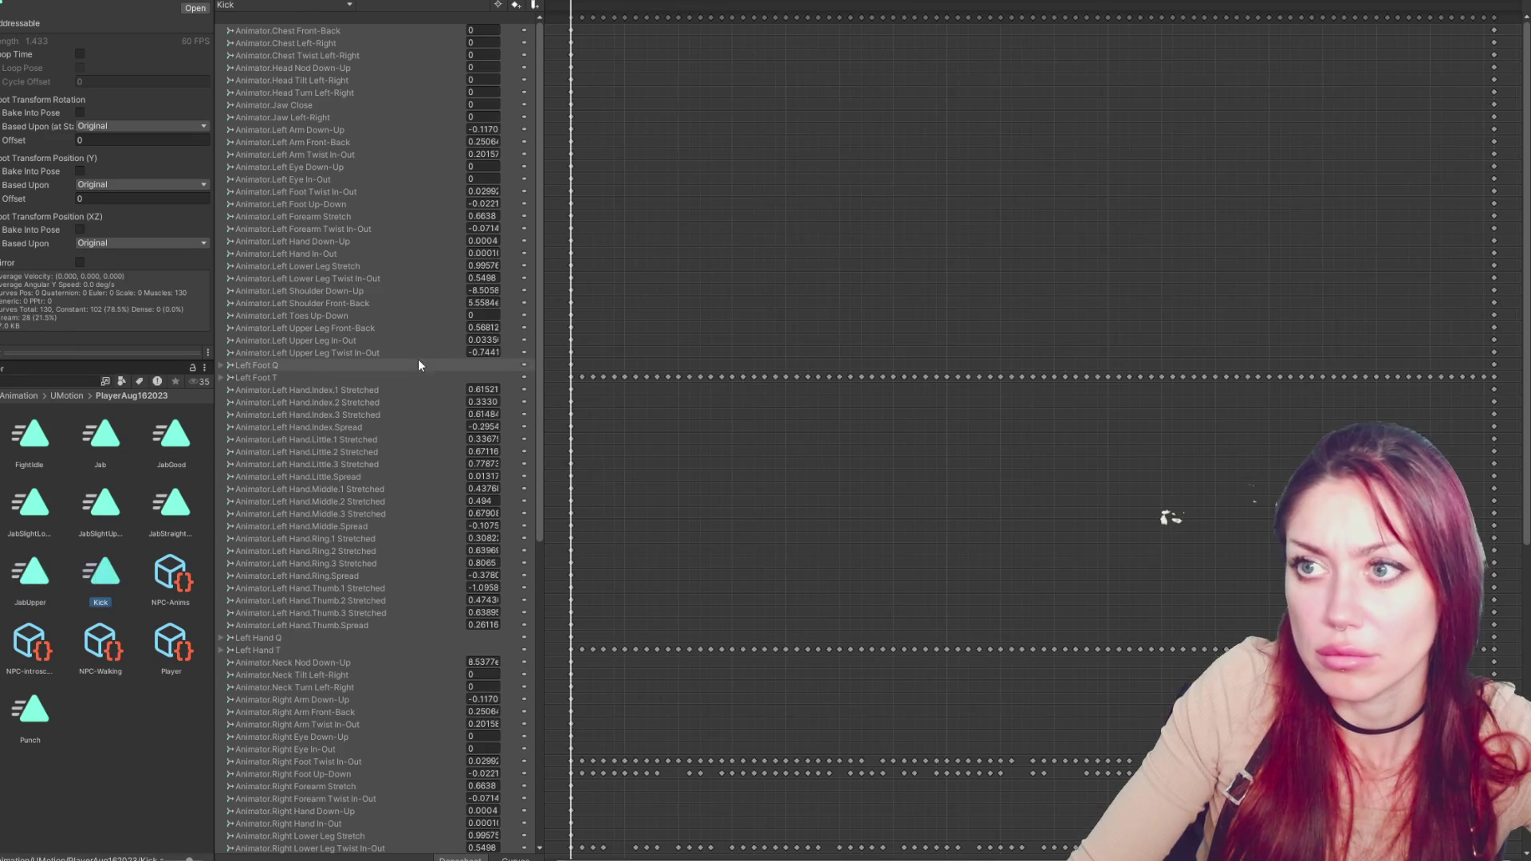
left_click(17, 714)
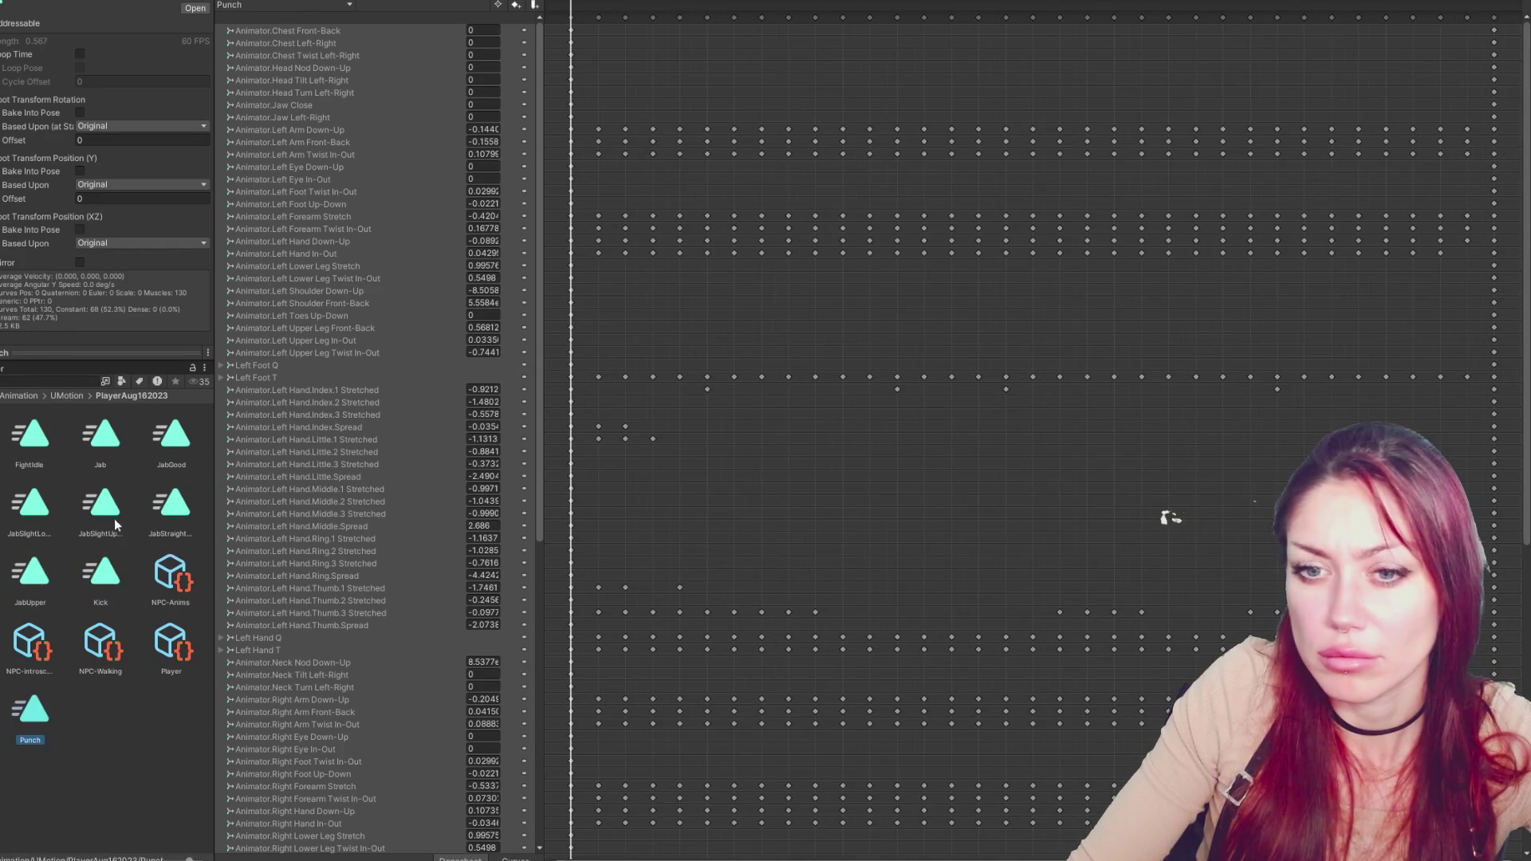
left_click(32, 440)
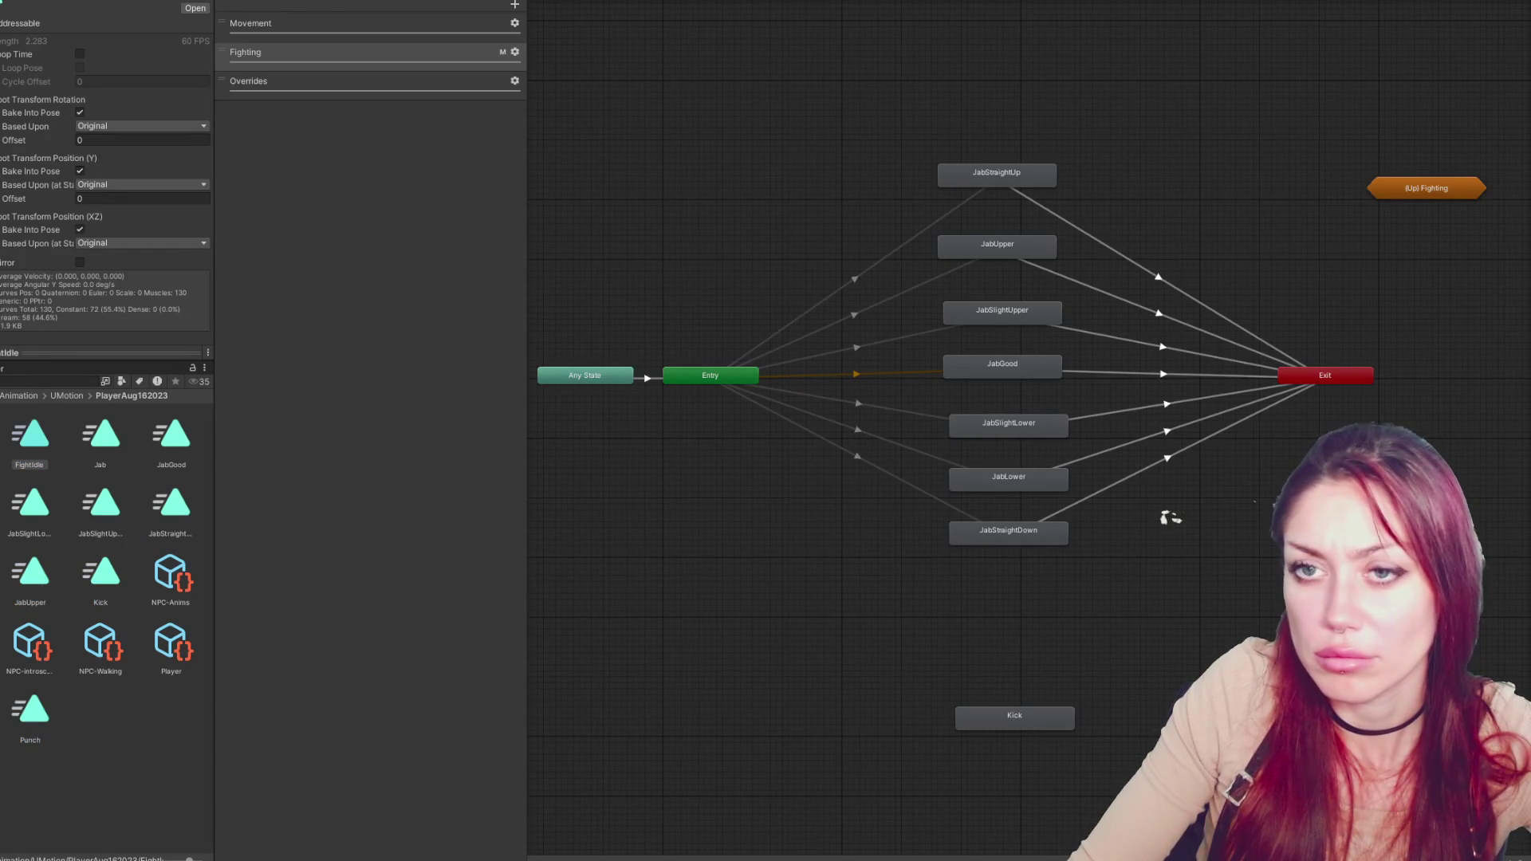
In FightControls.cs, find StartPlayerAttack with 'startp' and select its PlayAttackAnimation call
key("alt+Tab")
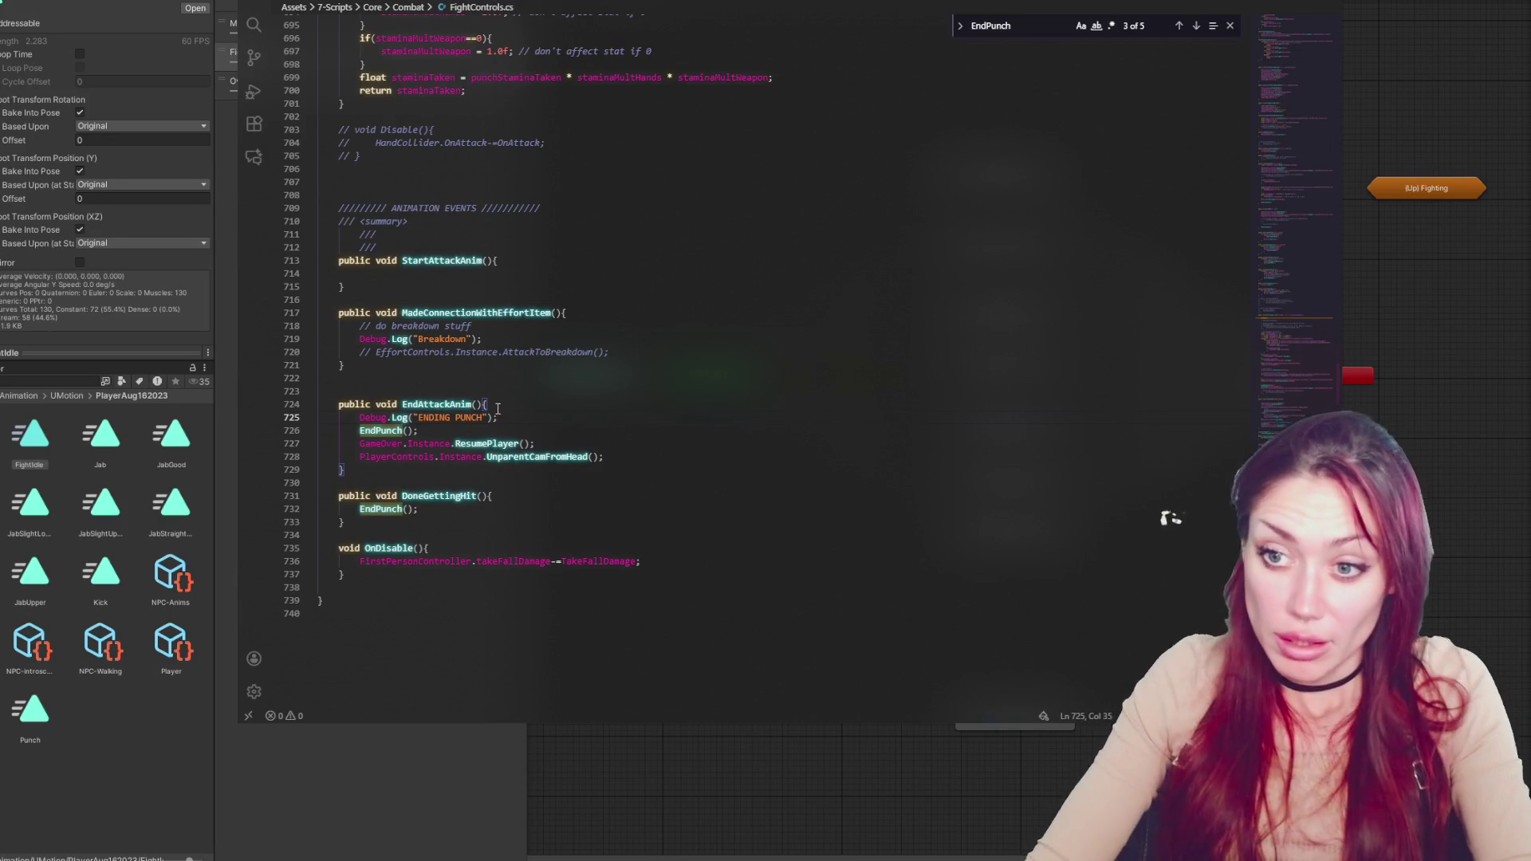
key("ctrl+f")
type("startp")
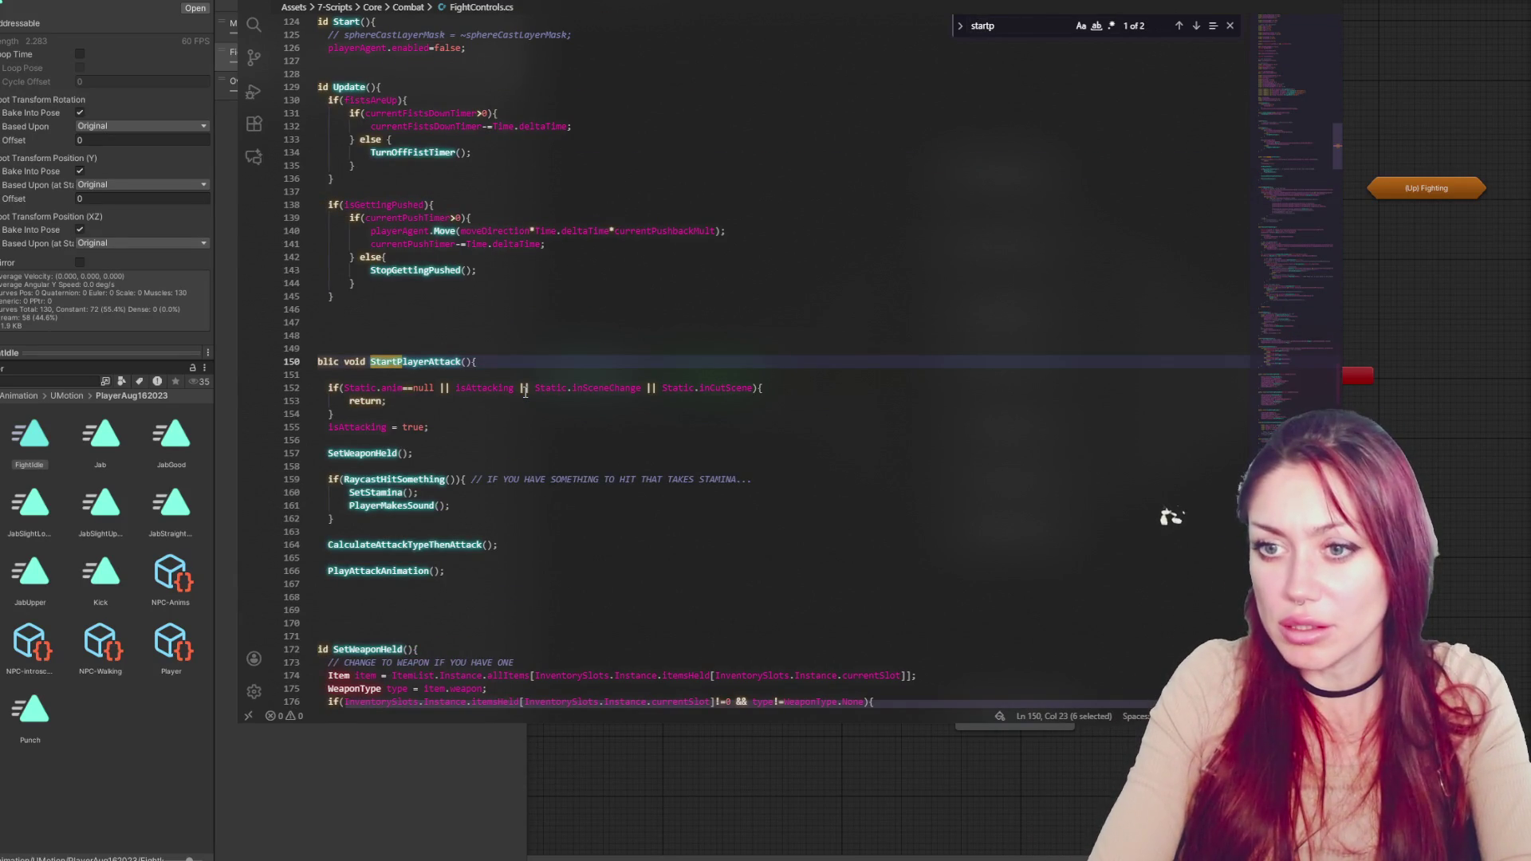
scroll(525, 392, "down", 7)
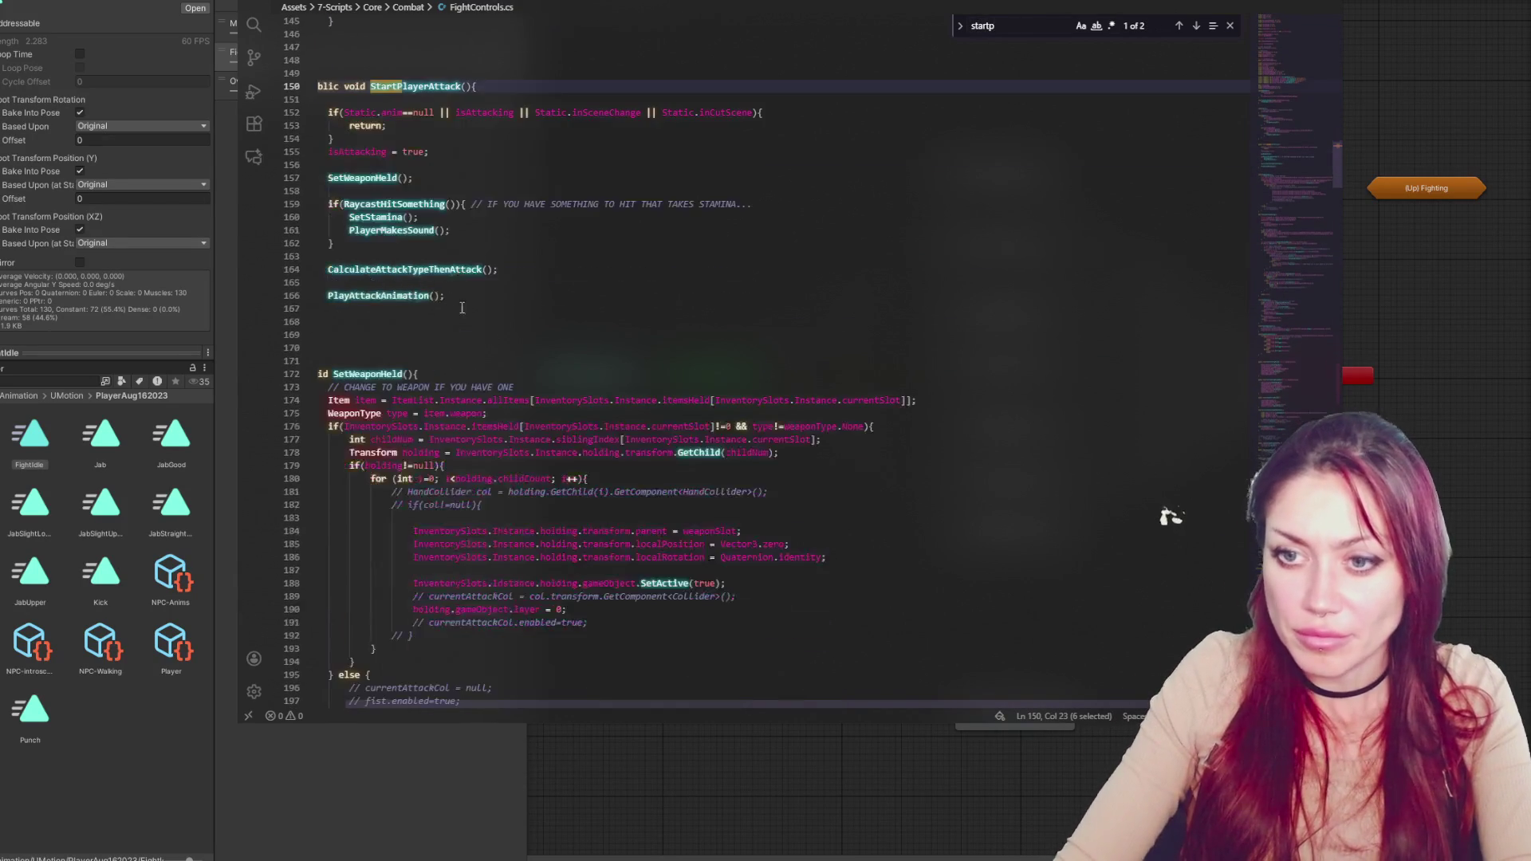
left_click(390, 287)
double_click(410, 295)
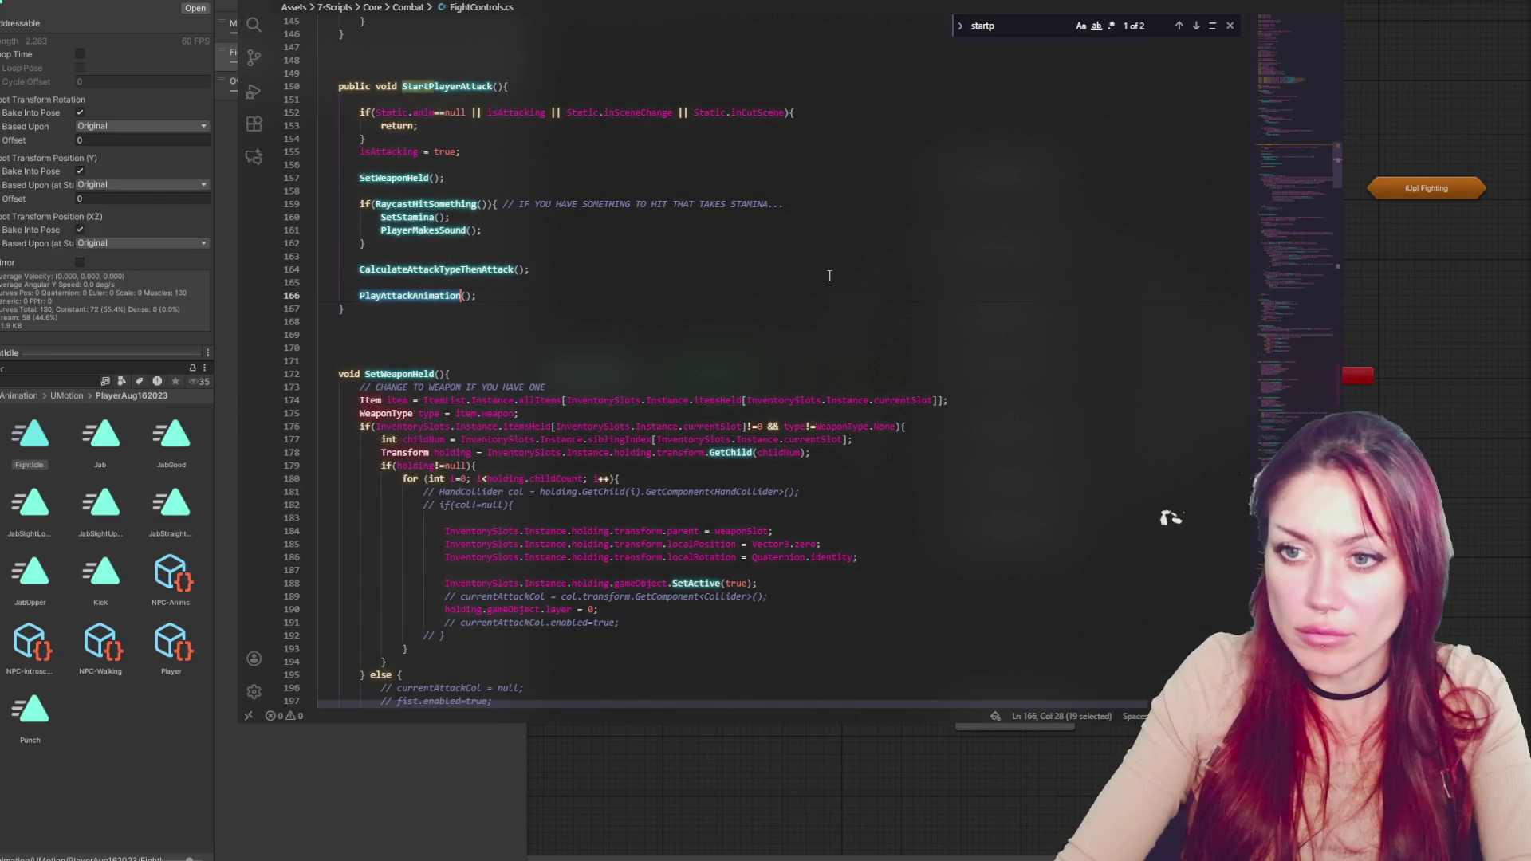
Jump to the PlayAttackAnimation definition, highlight the Punching trigger, and return to Unity
key("ctrl+f")
left_click(1194, 27)
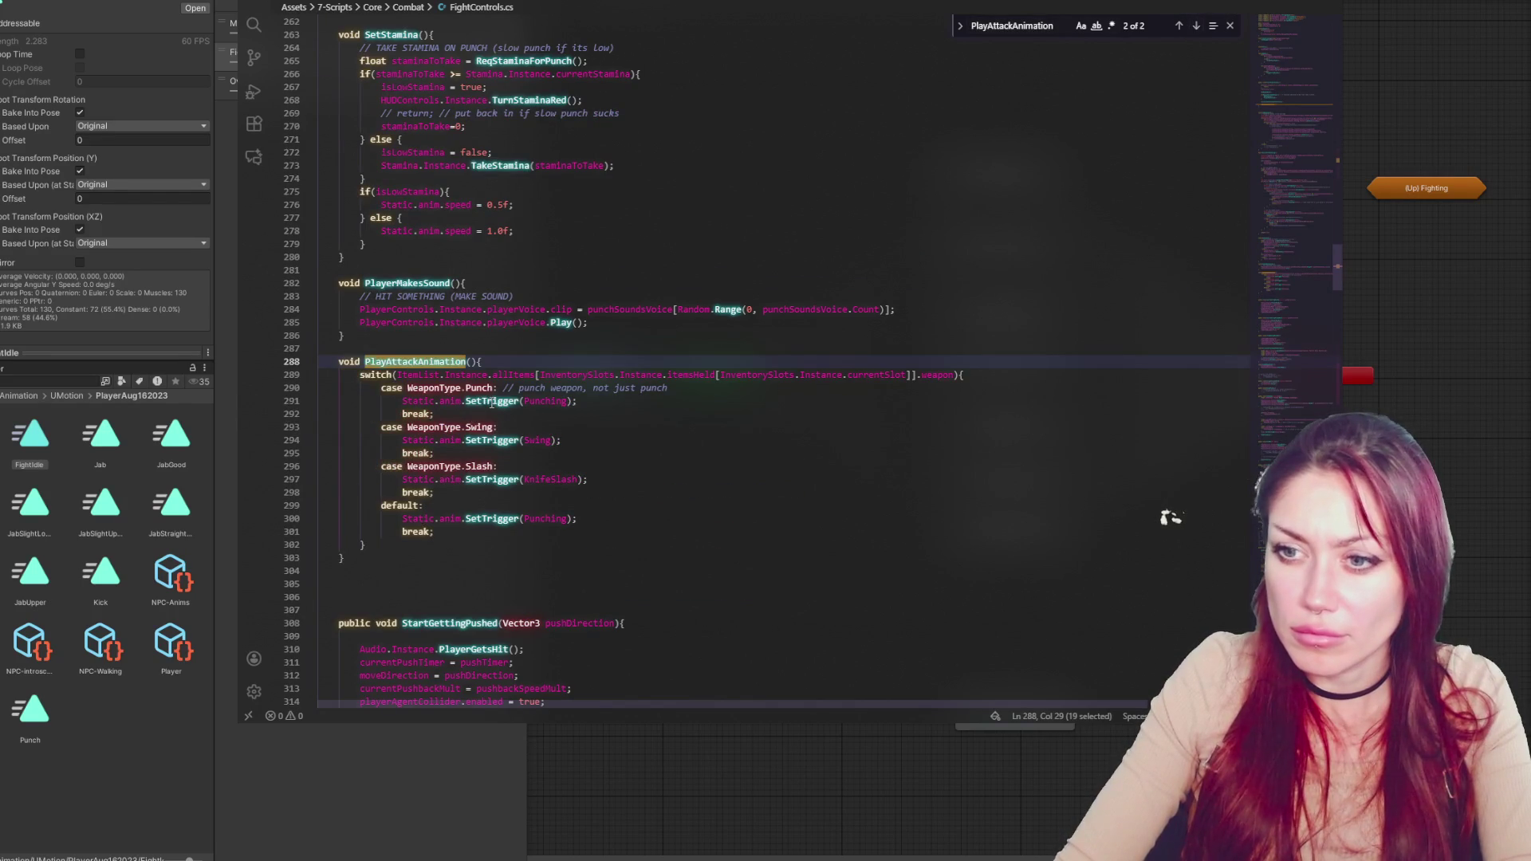
double_click(556, 401)
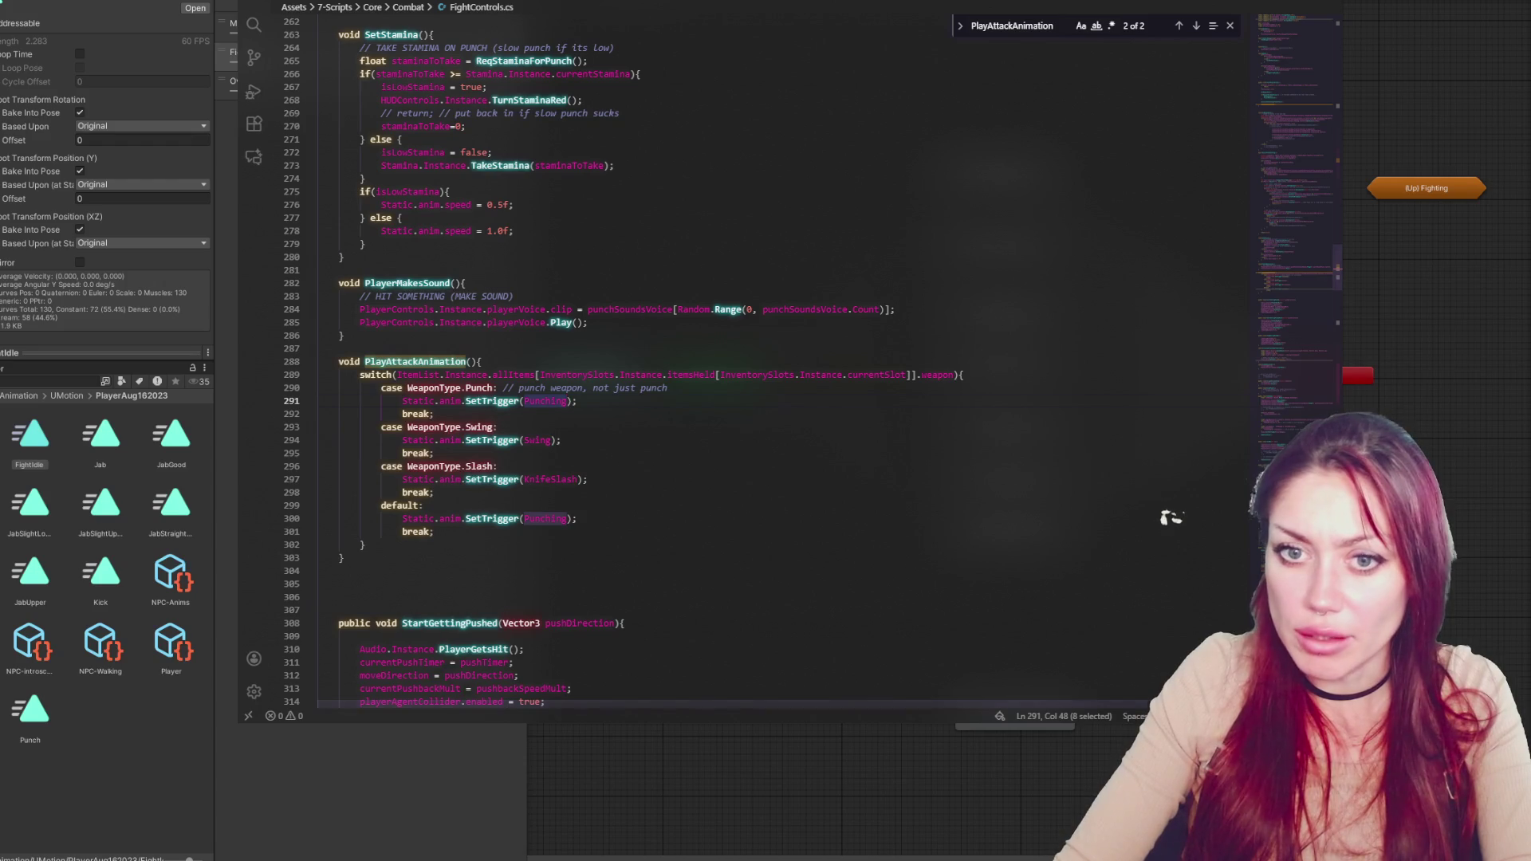
left_click(95, 260)
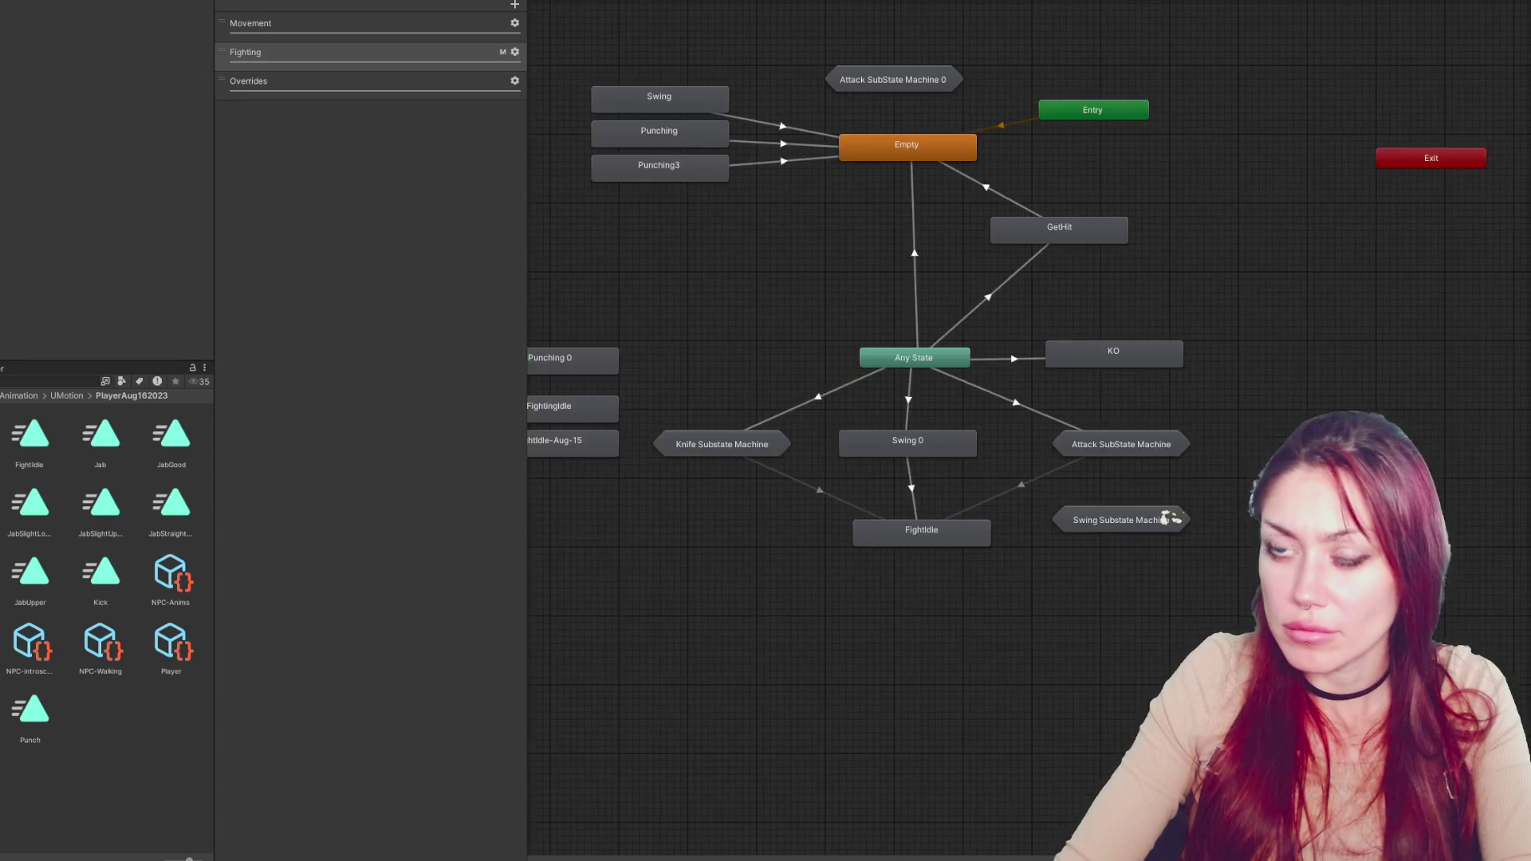
Inspect the Any State and Attack SubState Machine transitions, then select the Title scene in Scenes
left_click(993, 357)
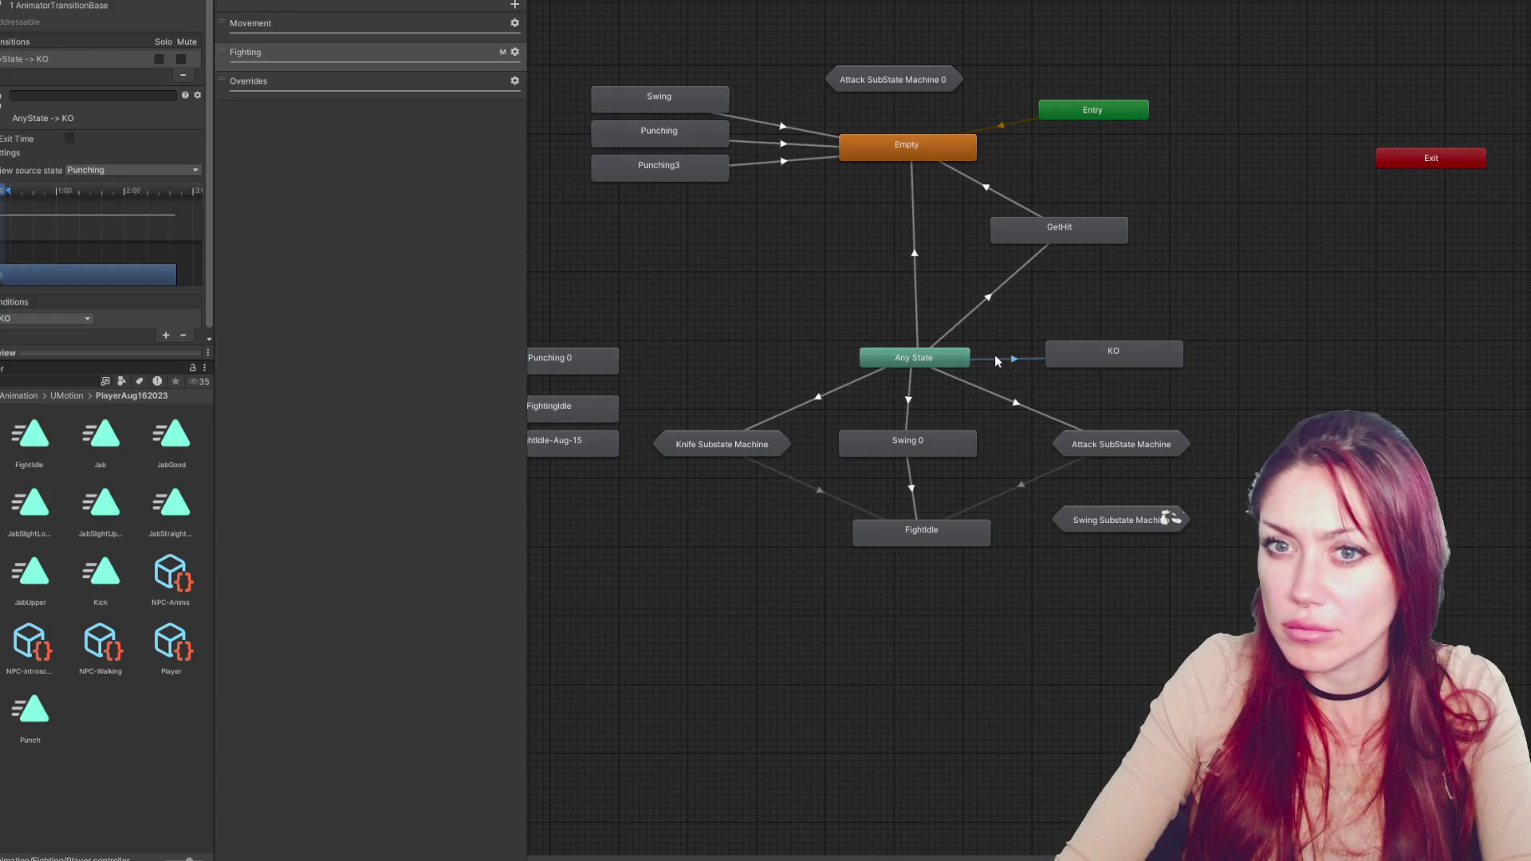
left_click(991, 393)
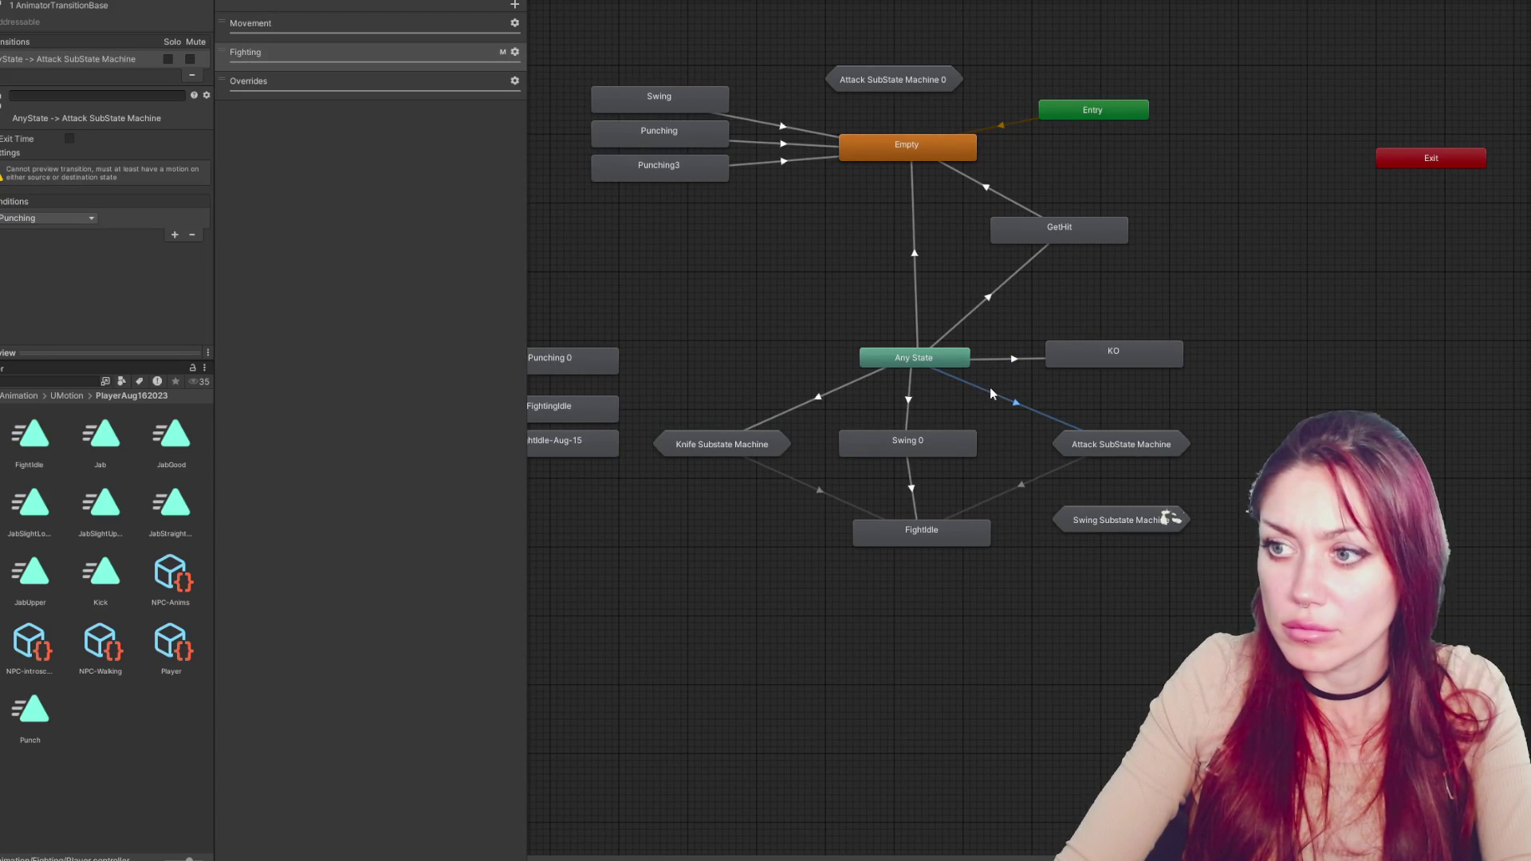
left_click(1038, 477)
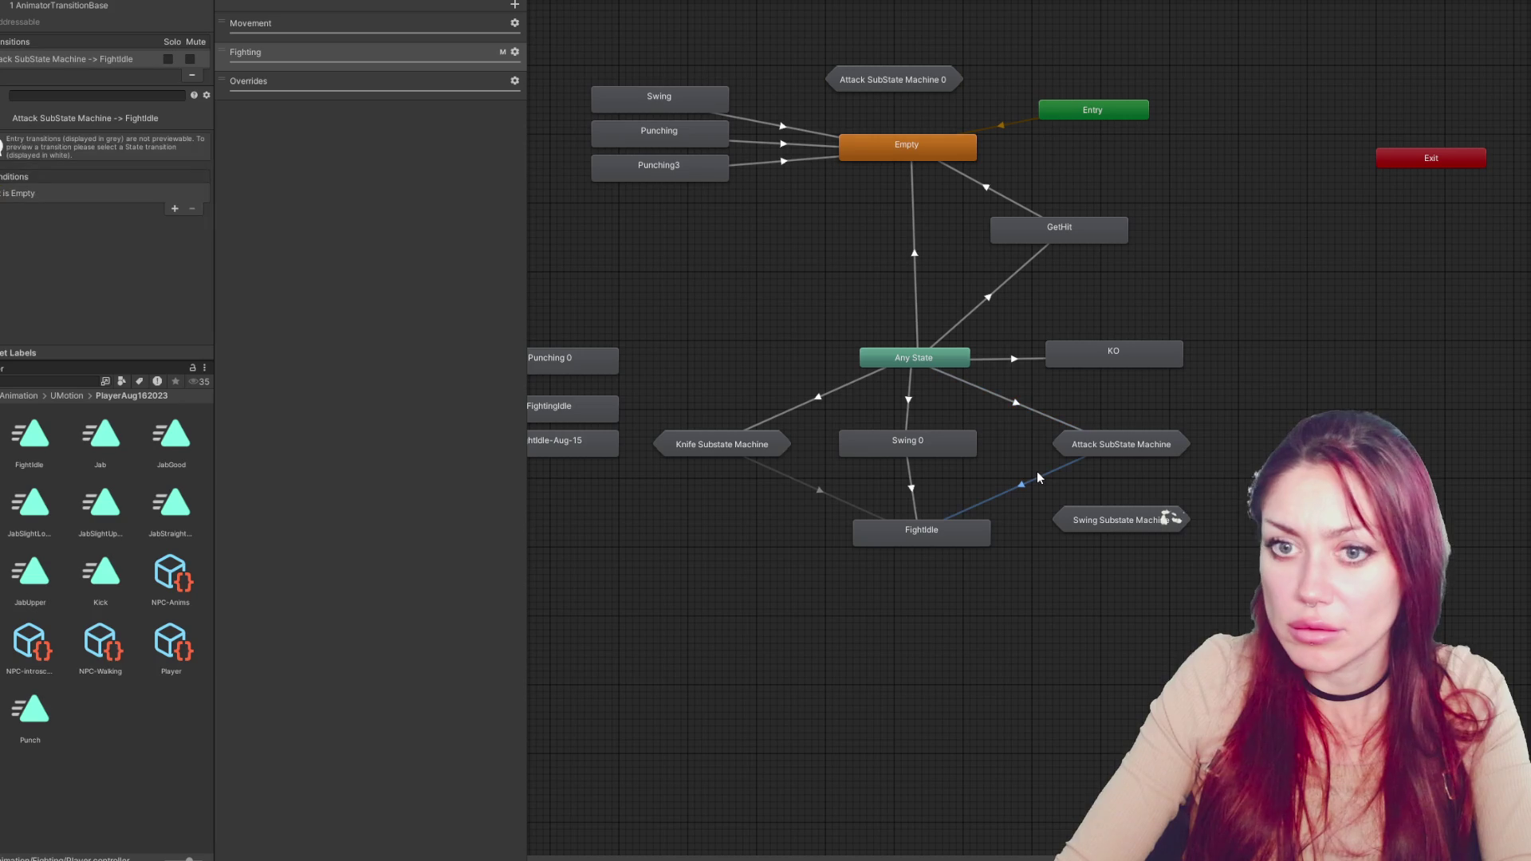
left_click(963, 527)
left_click(1052, 469)
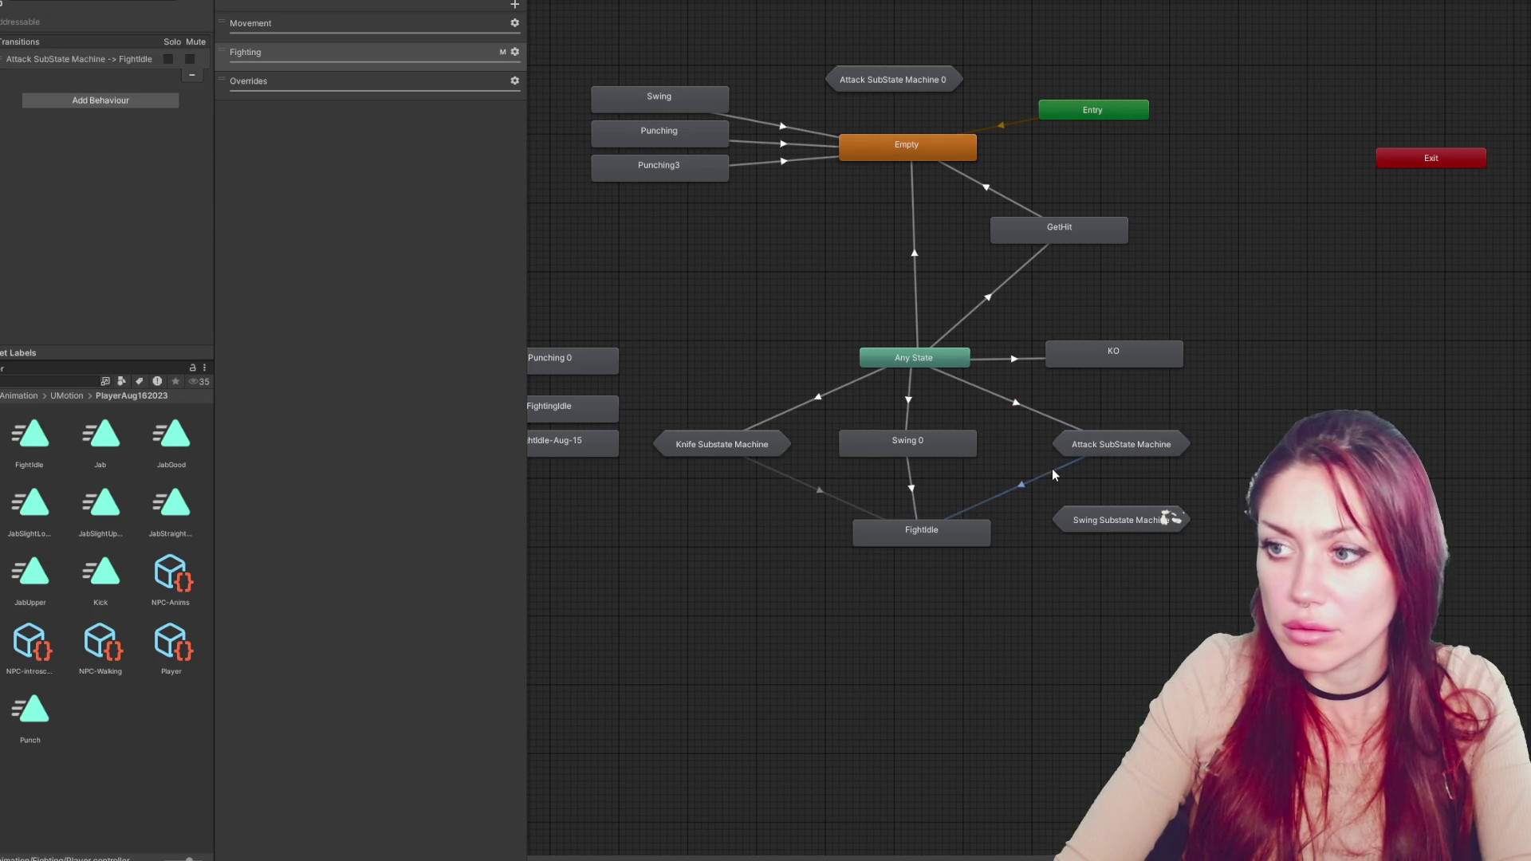
left_click(1052, 472)
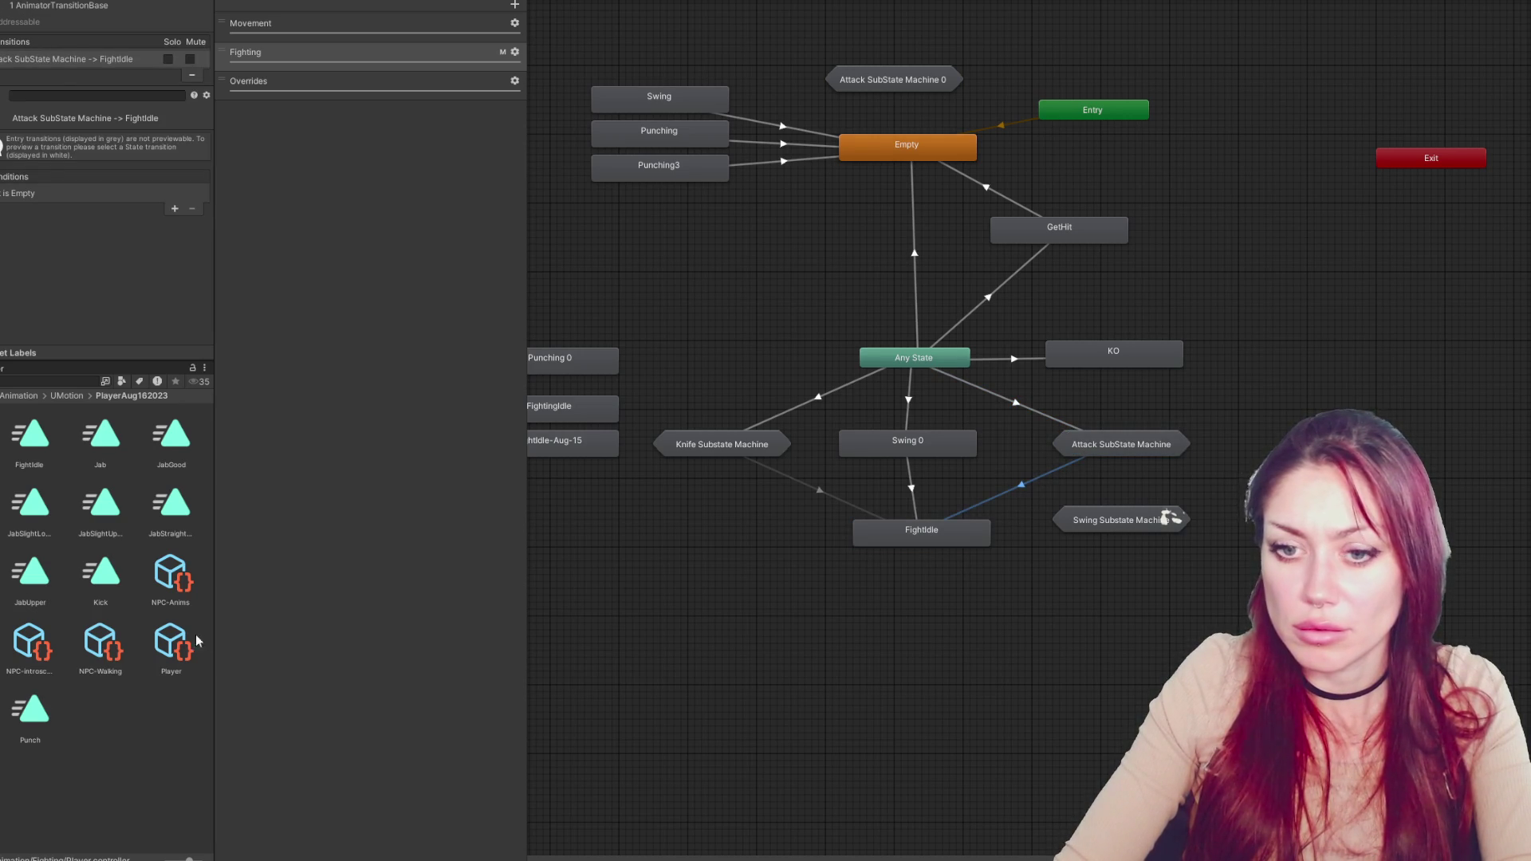
left_click(2, 399)
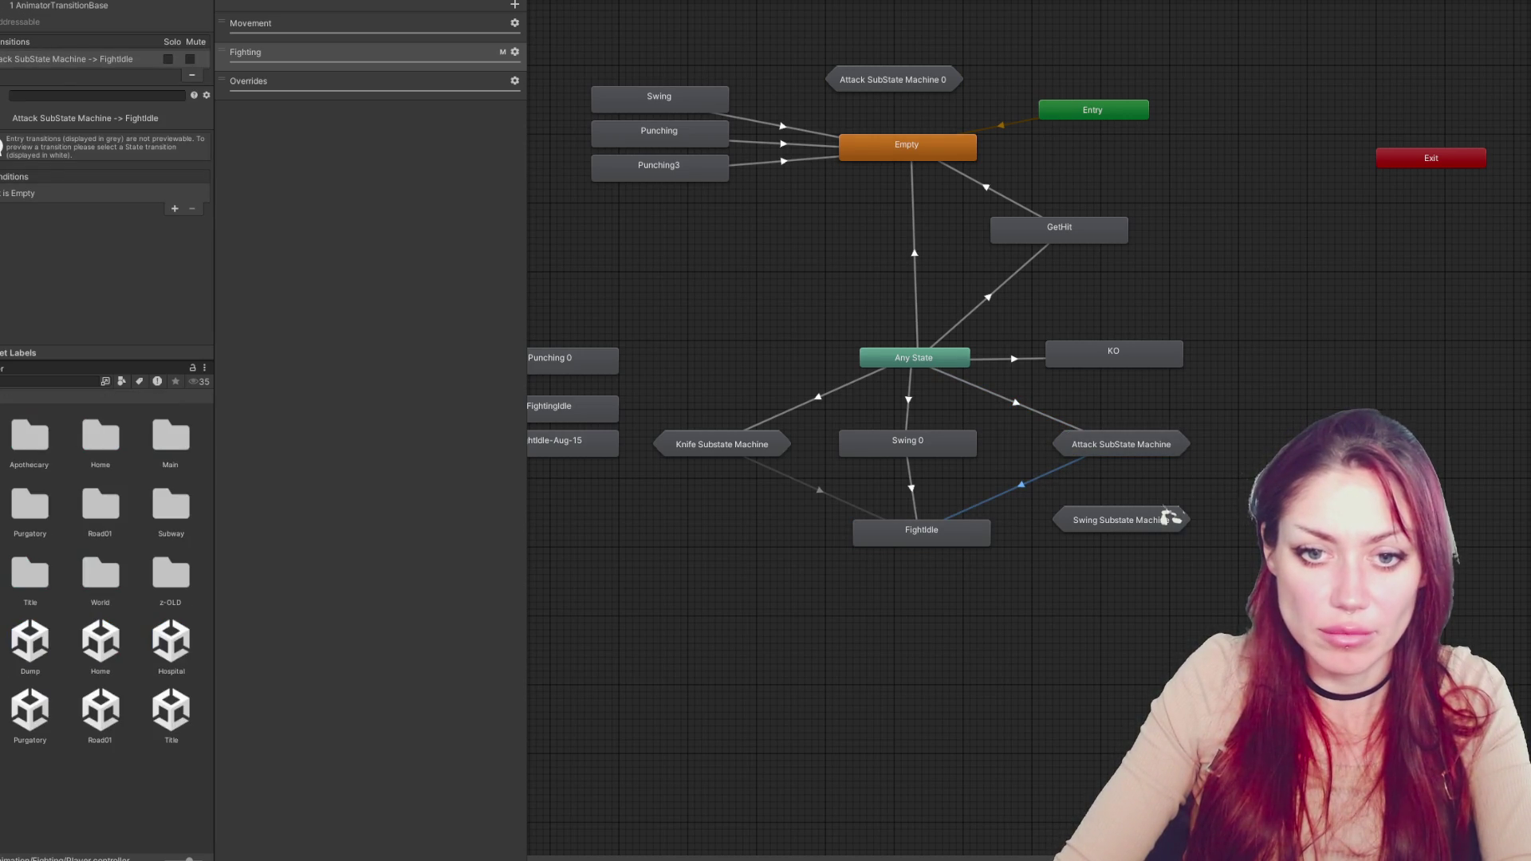
left_click(172, 705)
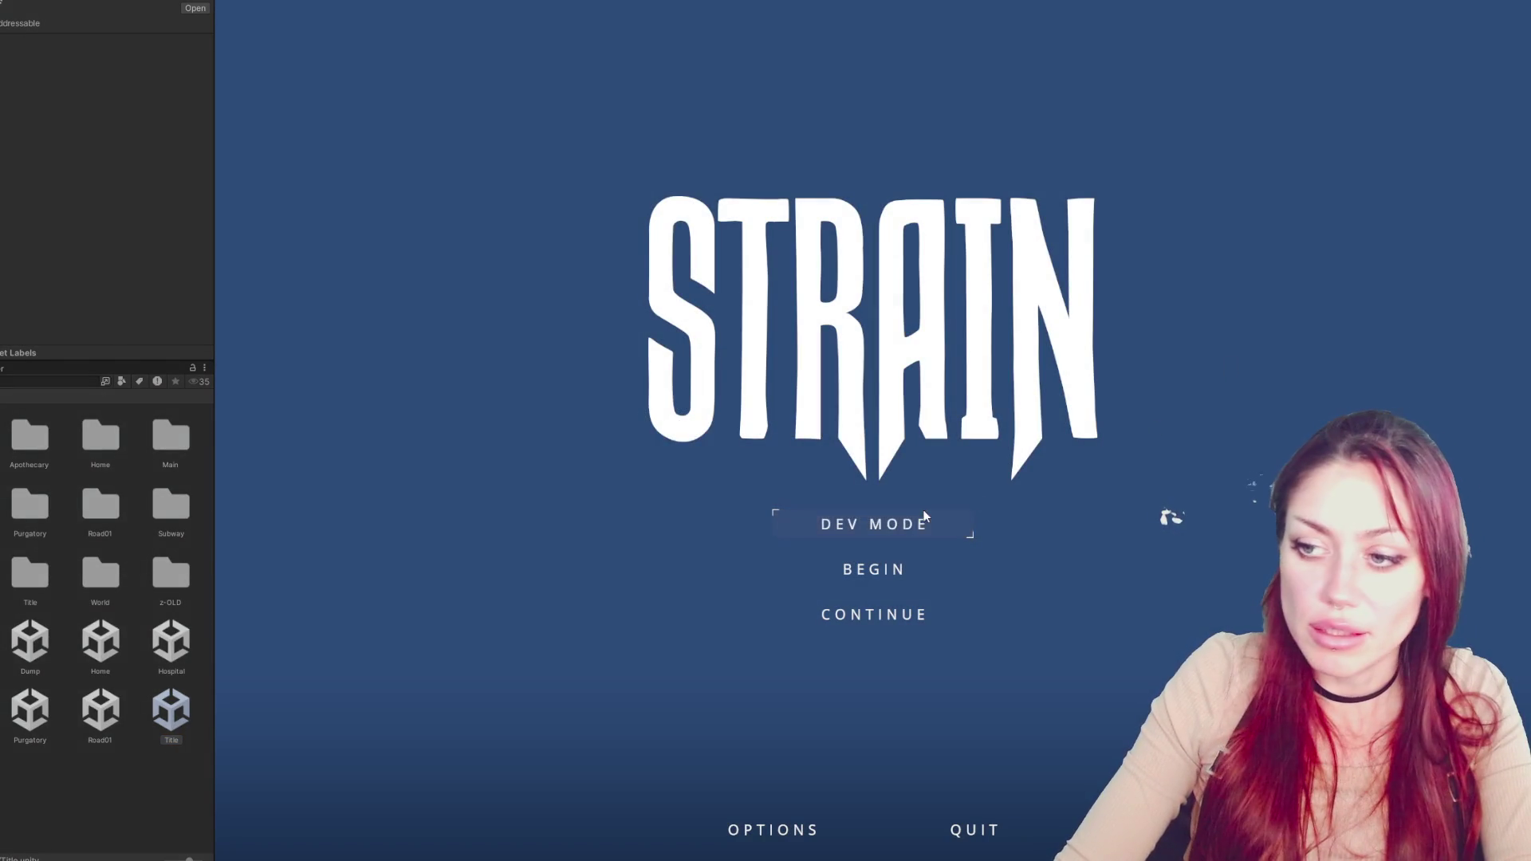
Begin the game, walk past the benches and garden beds, and break the sack for food
left_click(924, 516)
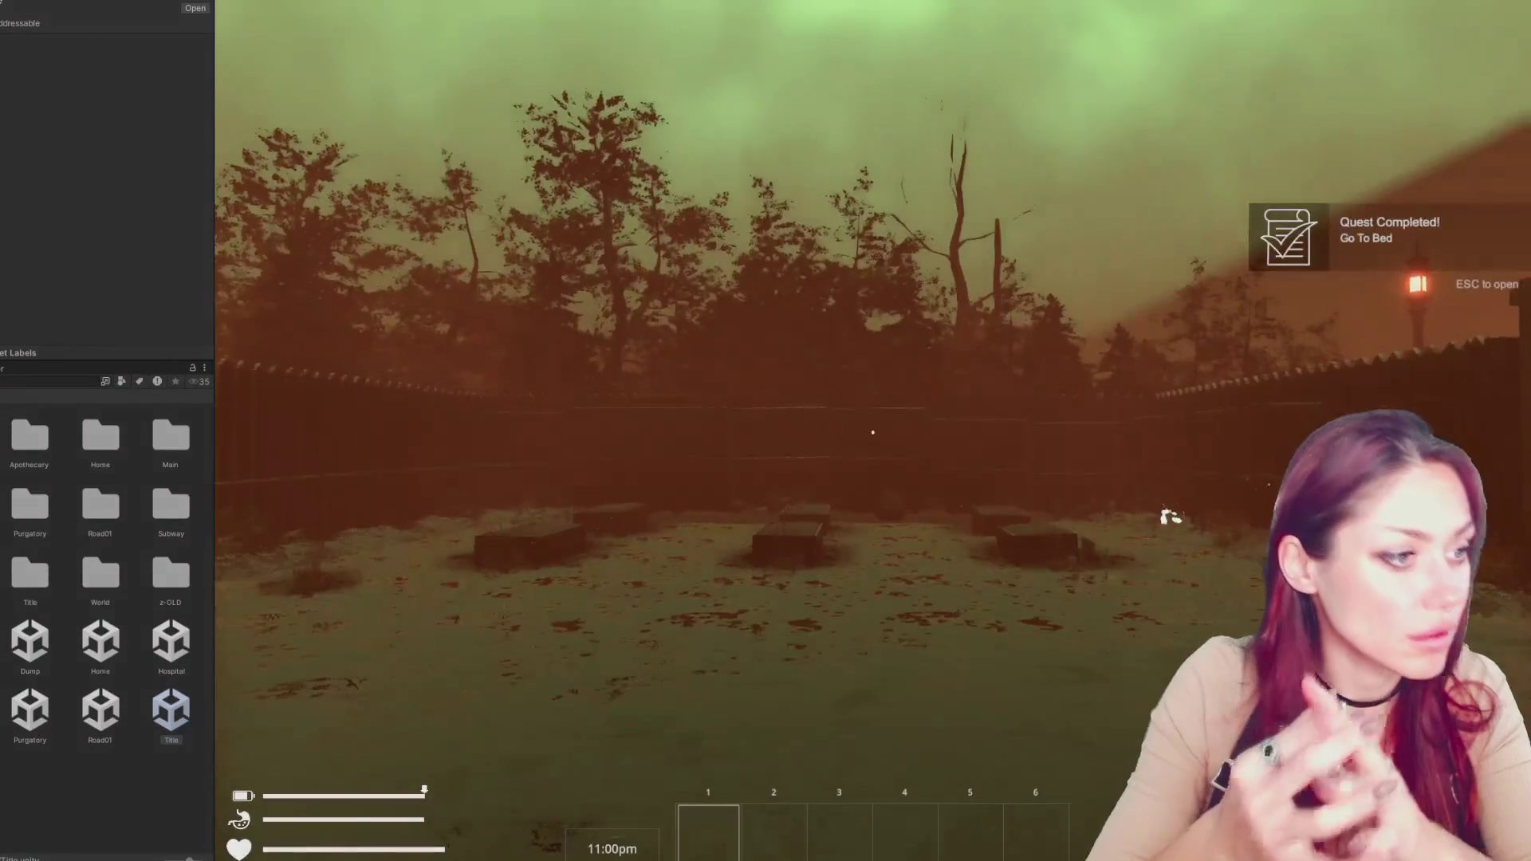
key("w")
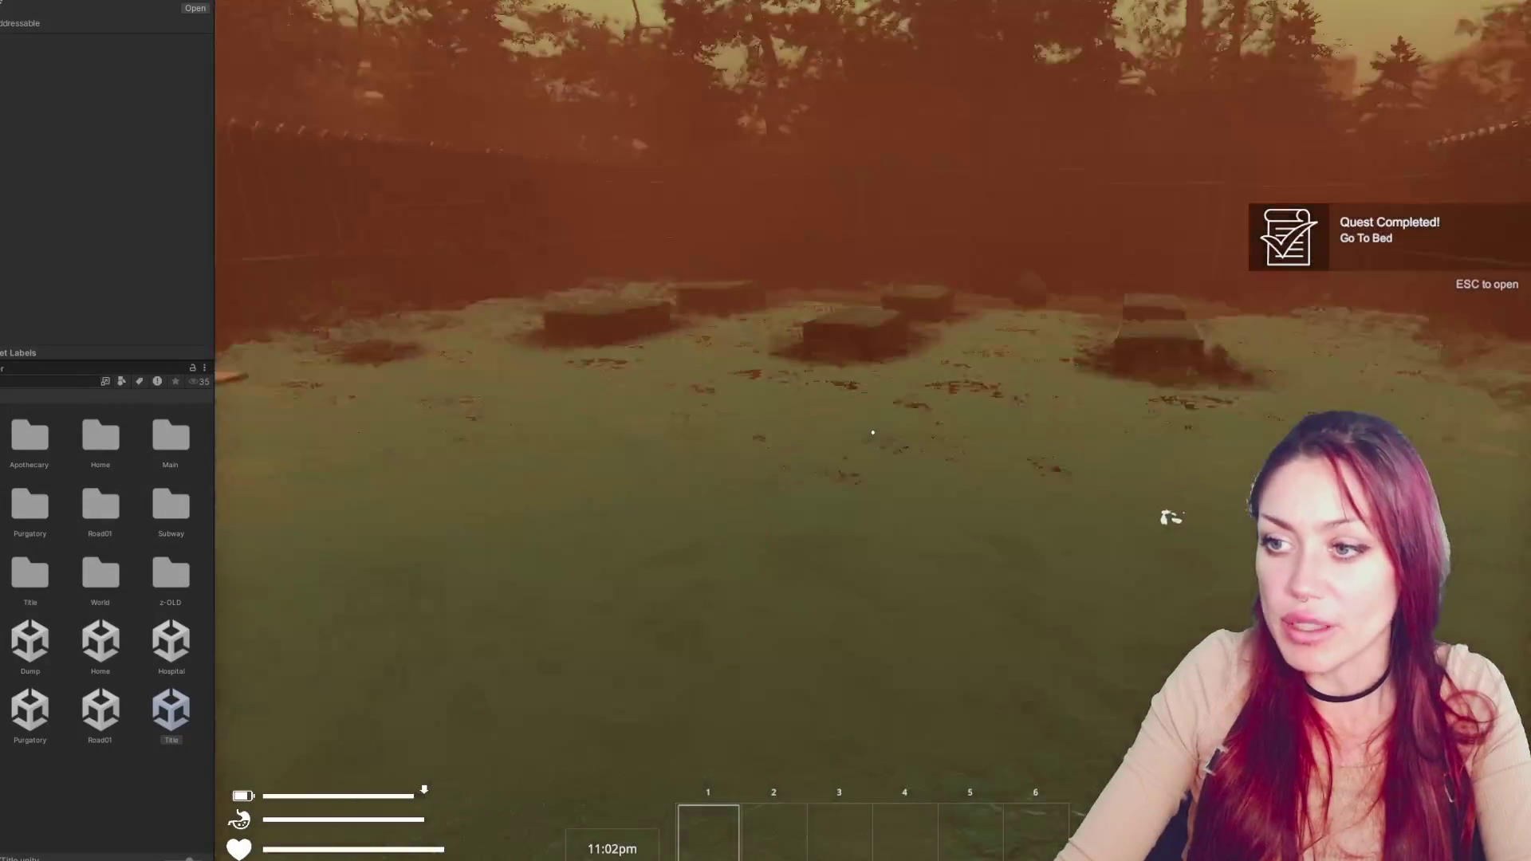
key("w")
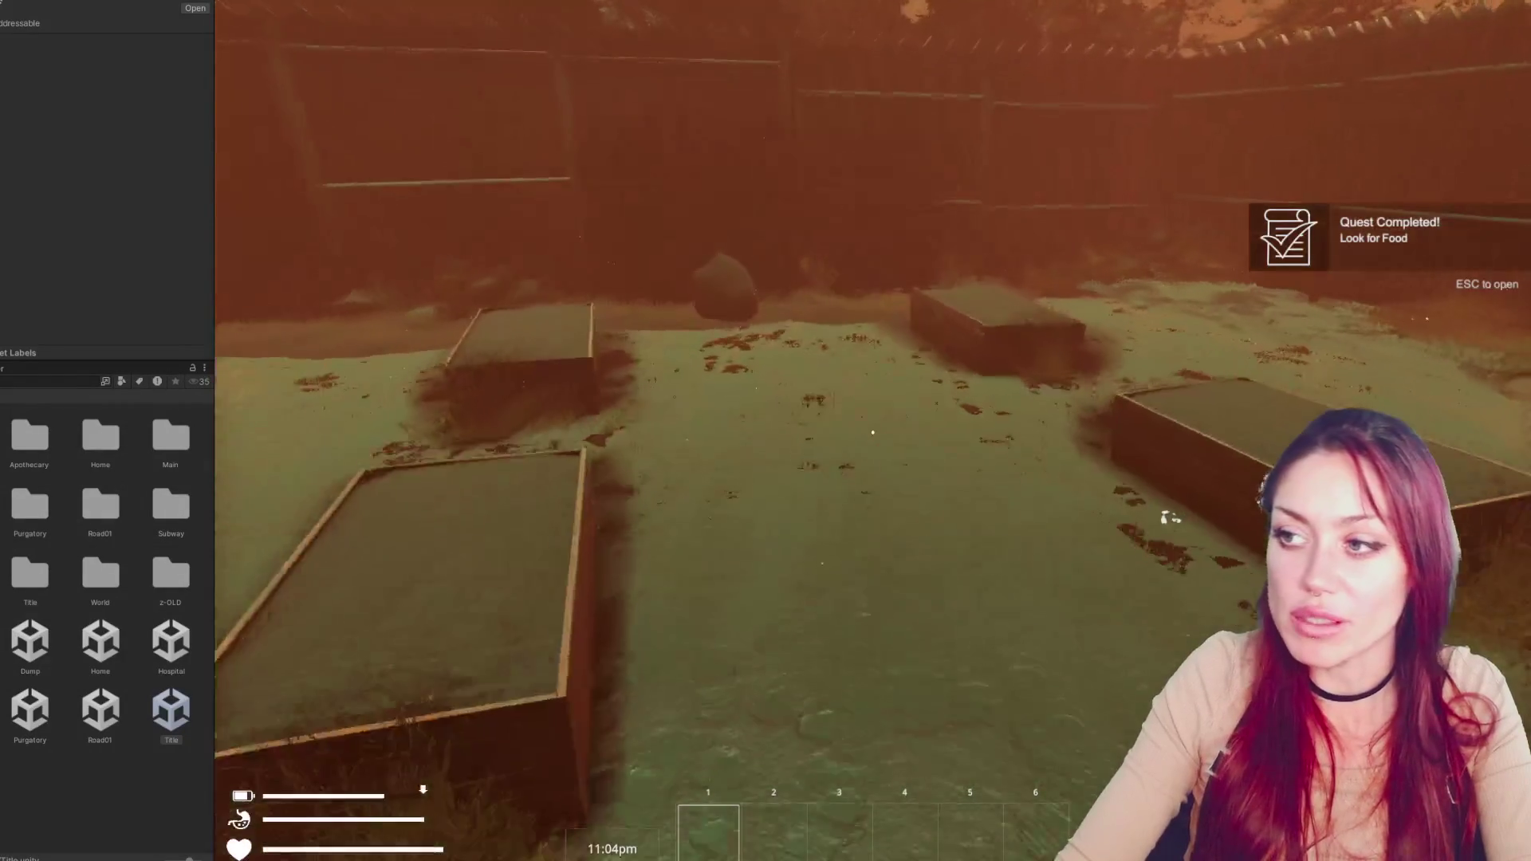
key("w")
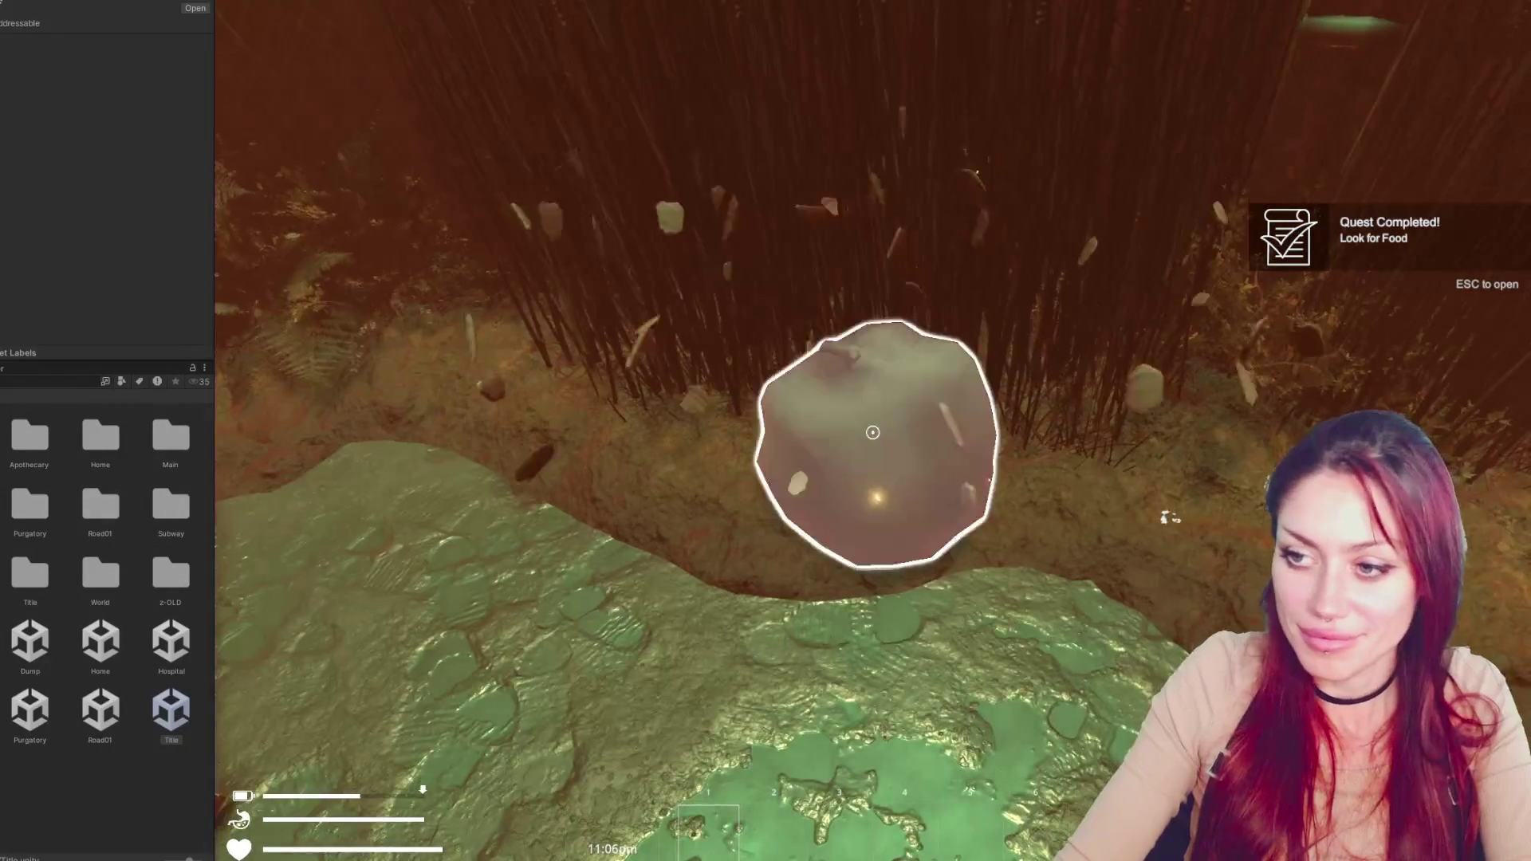
left_click(872, 433)
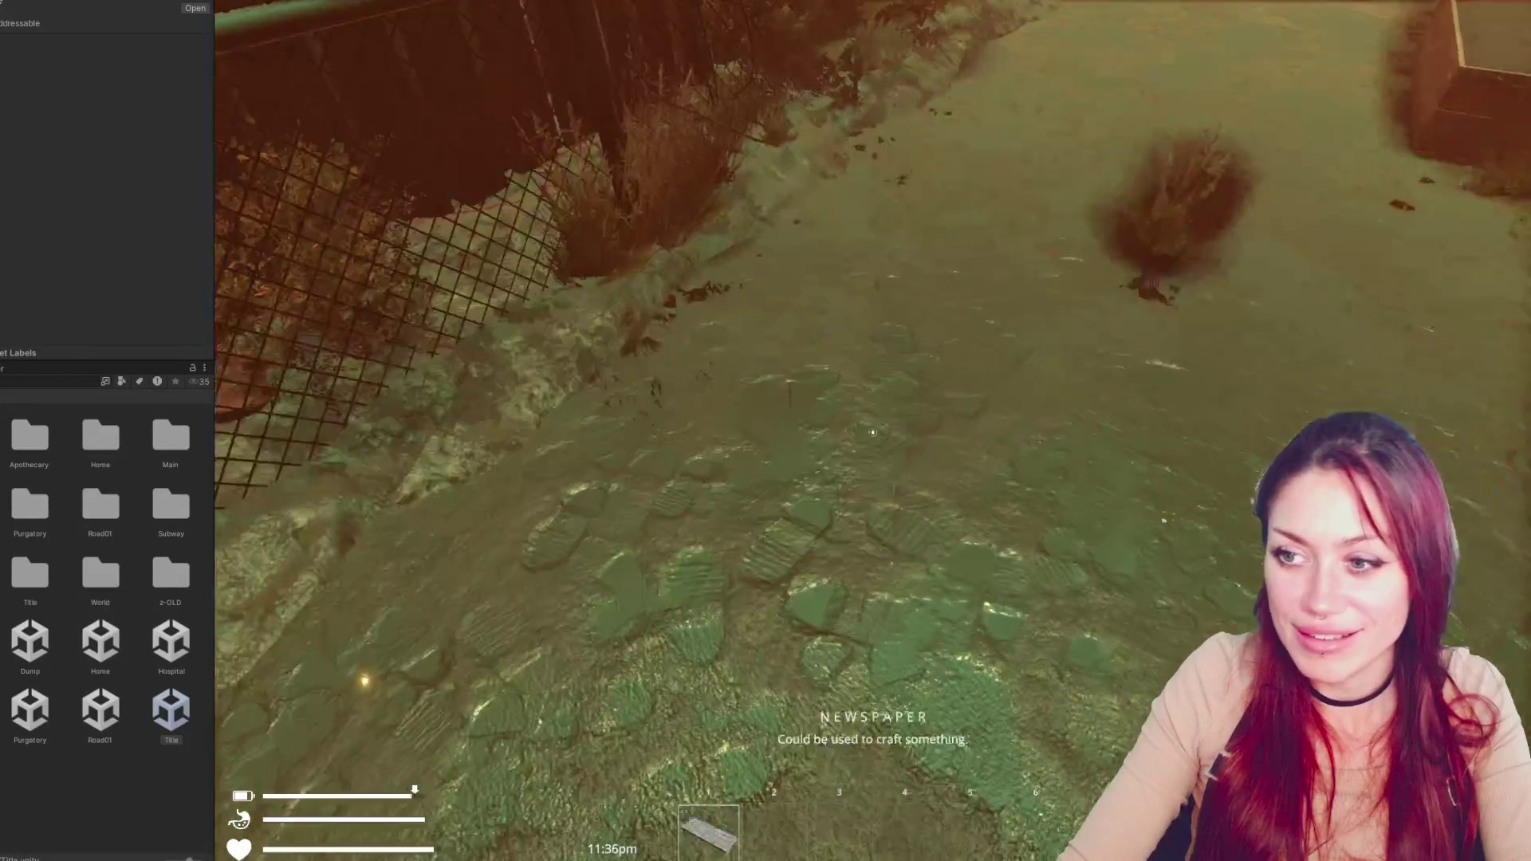
Build and place a Newspaper Bed, then check the Entry to JabUpper transition conditions
key("Tab")
left_click(1144, 88)
left_click(775, 196)
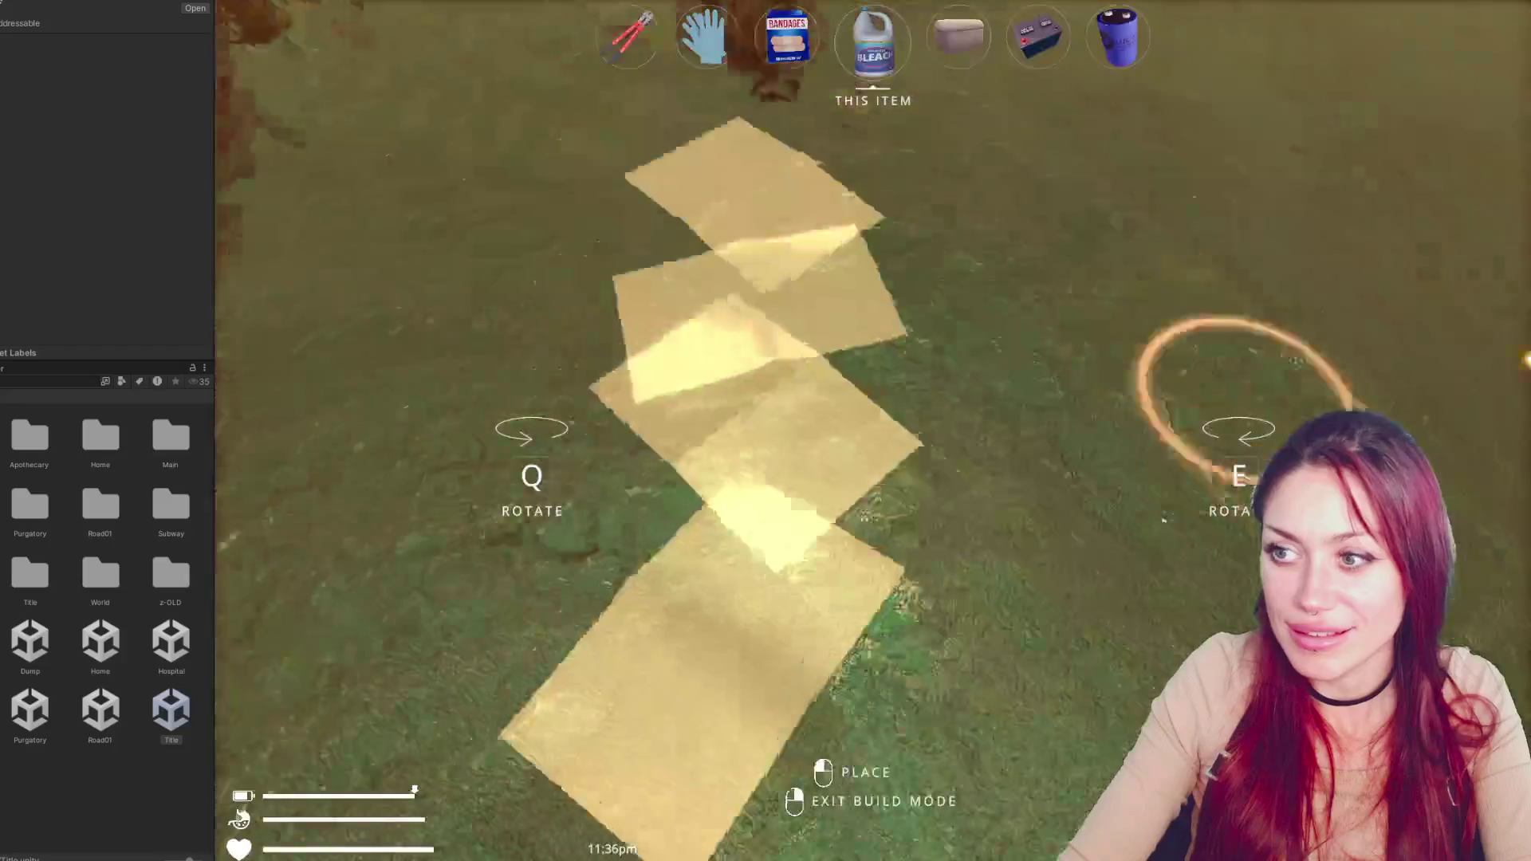
left_click(1164, 519)
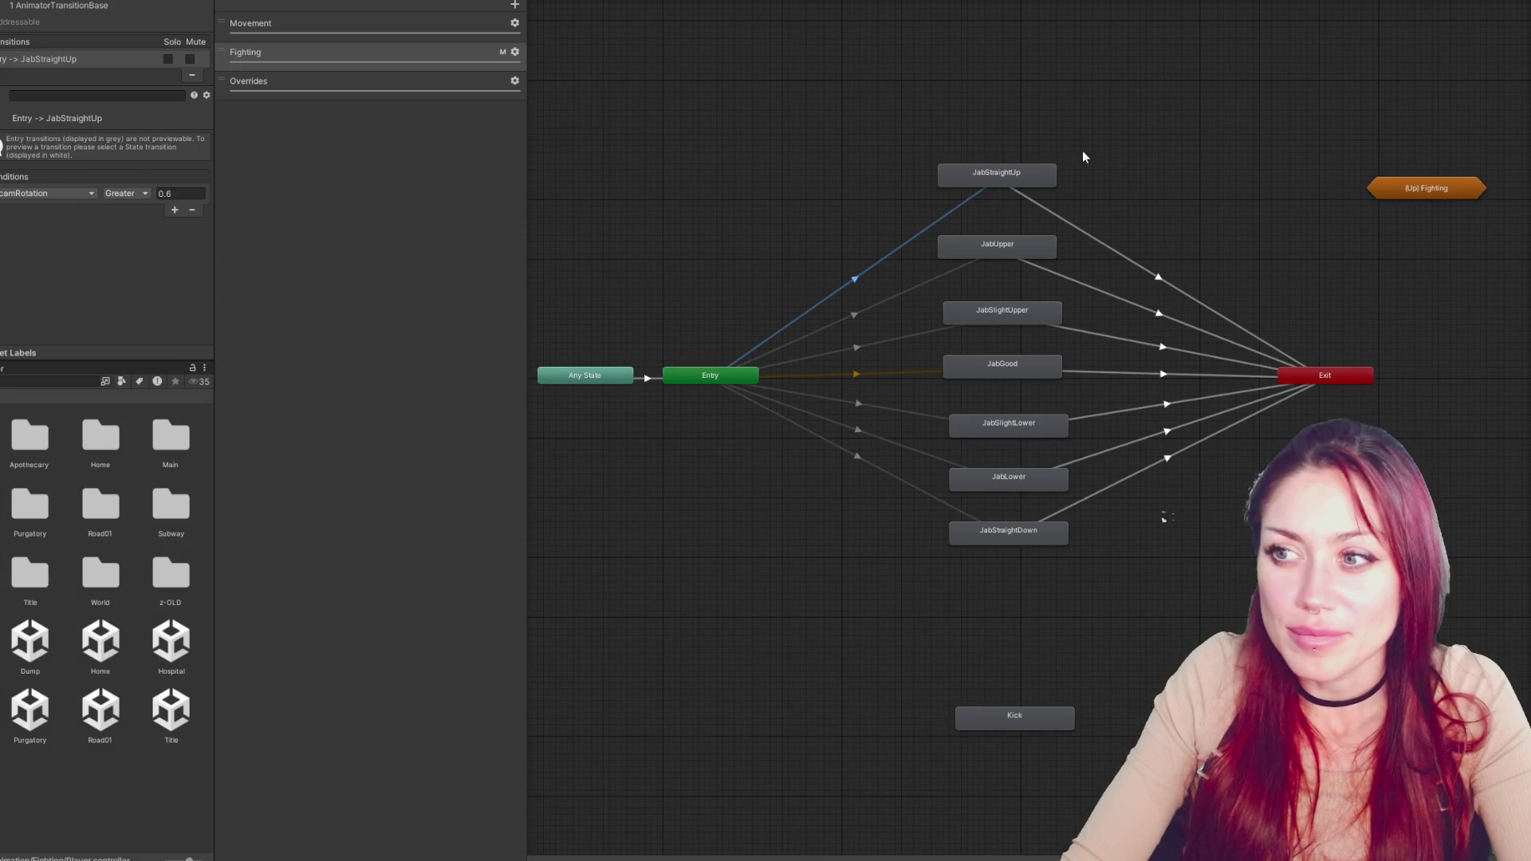
left_click(927, 297)
left_click(910, 296)
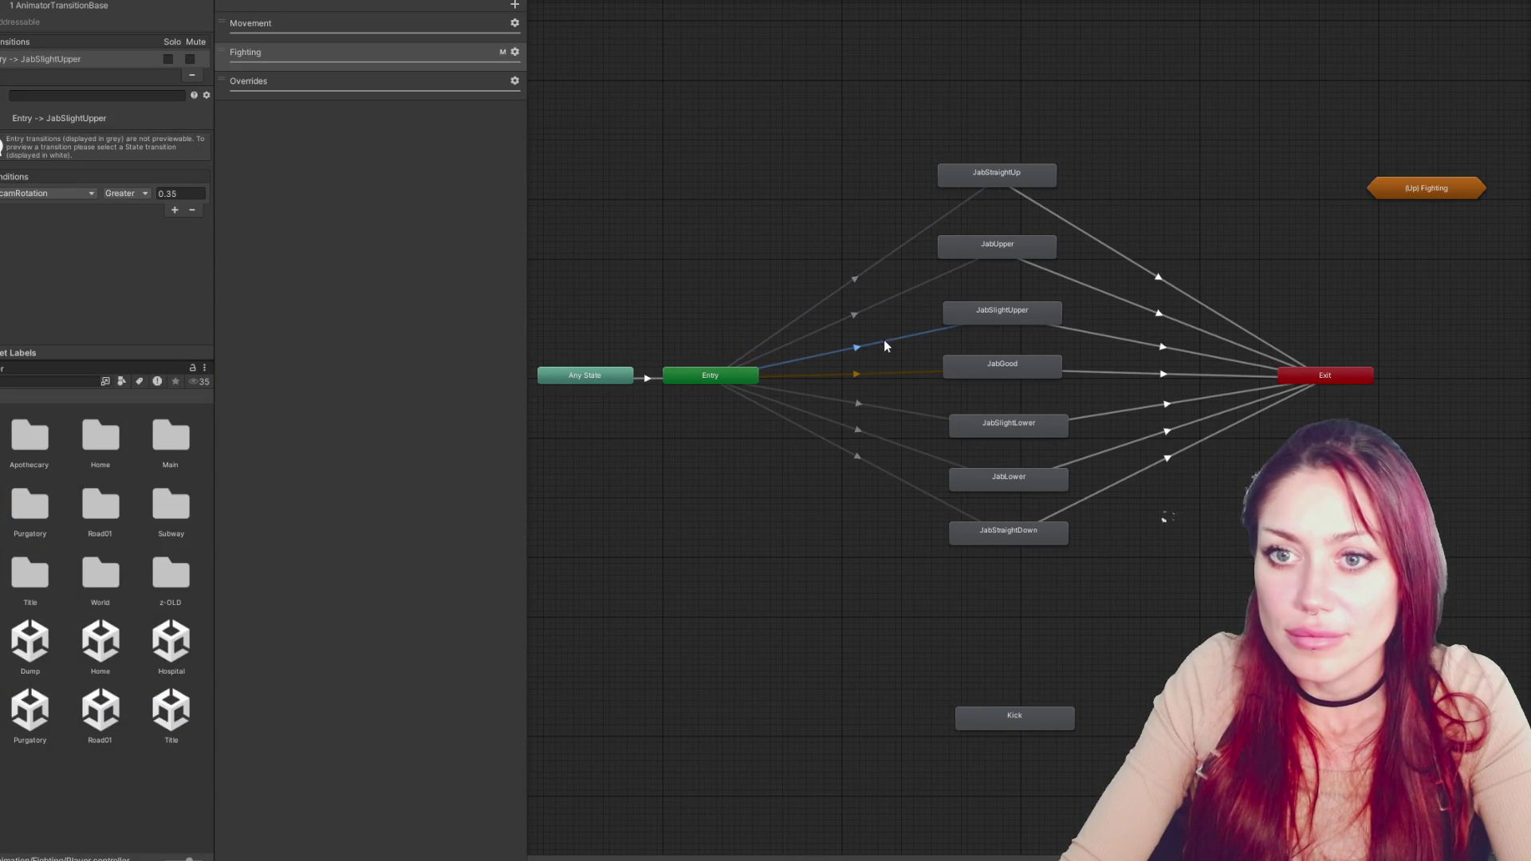
Inspect the JabGood transition and the JabGood, JabSlightUpper, JabUpper and JabStraightUp states
left_click(879, 374)
left_click(973, 374)
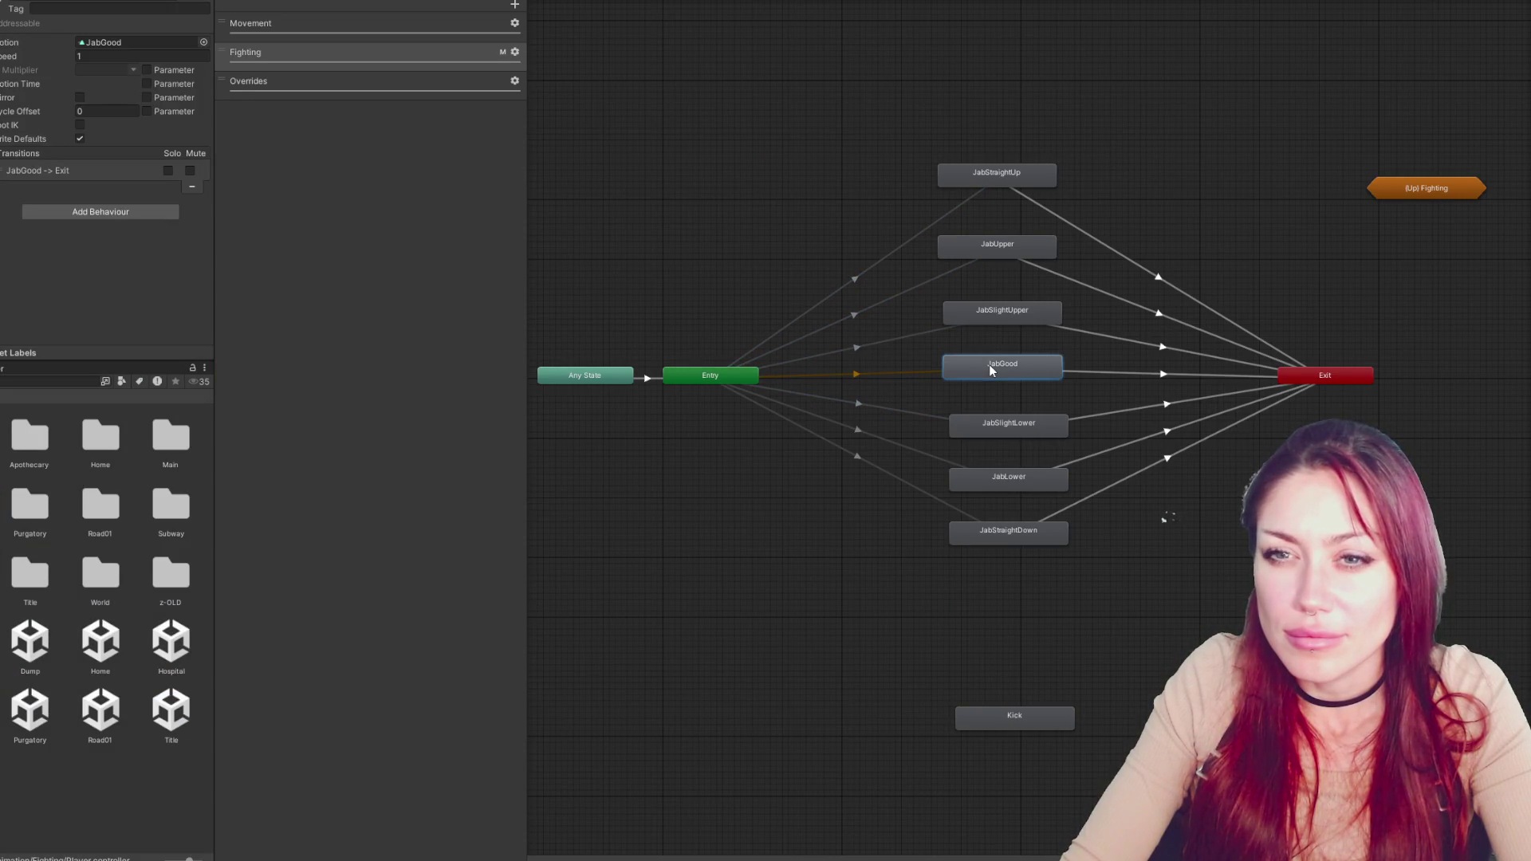
left_click(995, 315)
left_click(1000, 247)
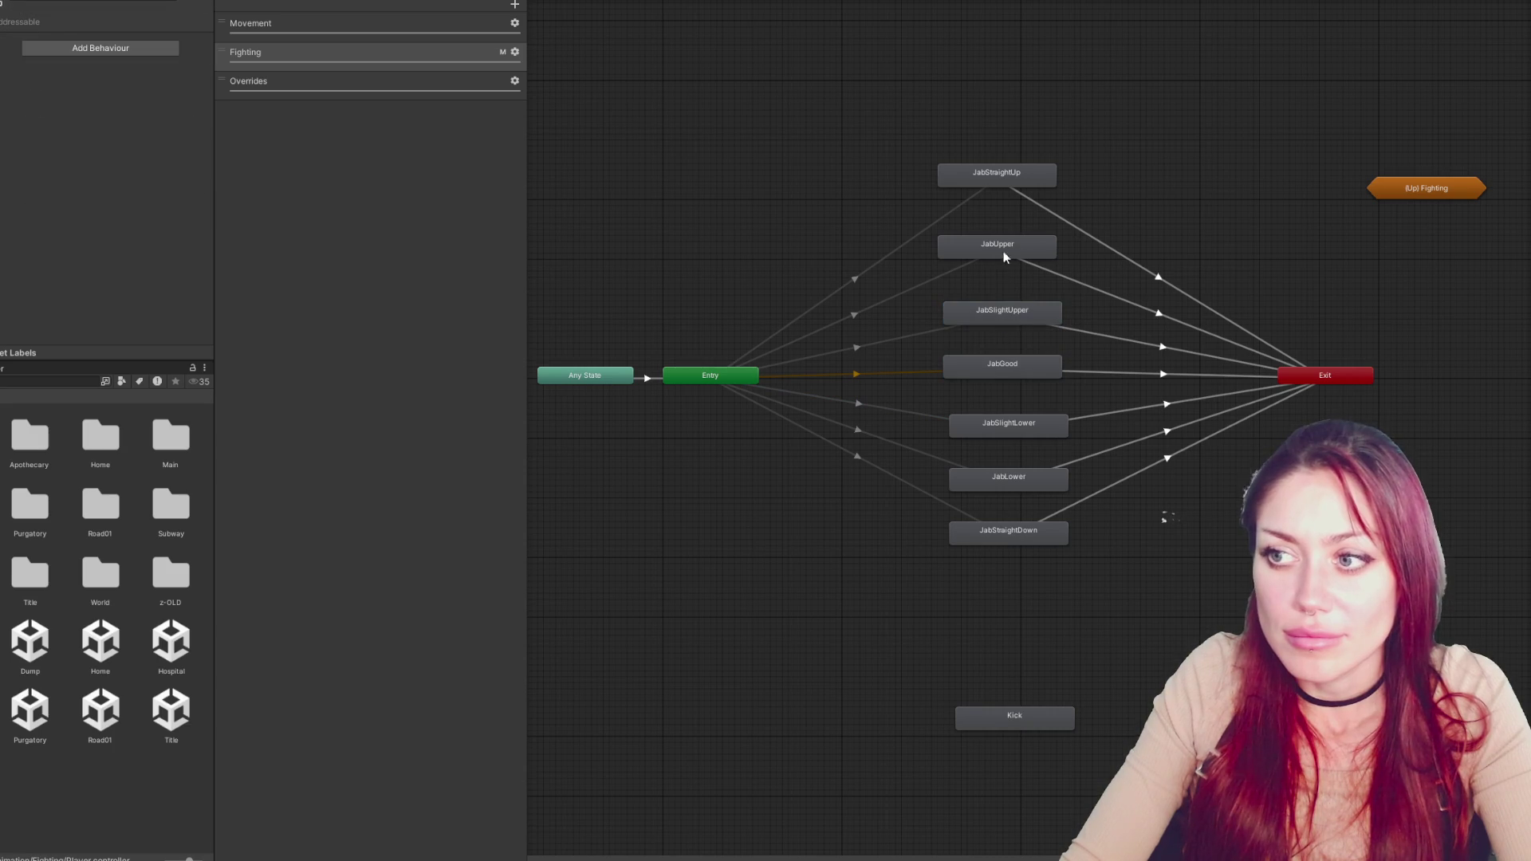
left_click(1007, 176)
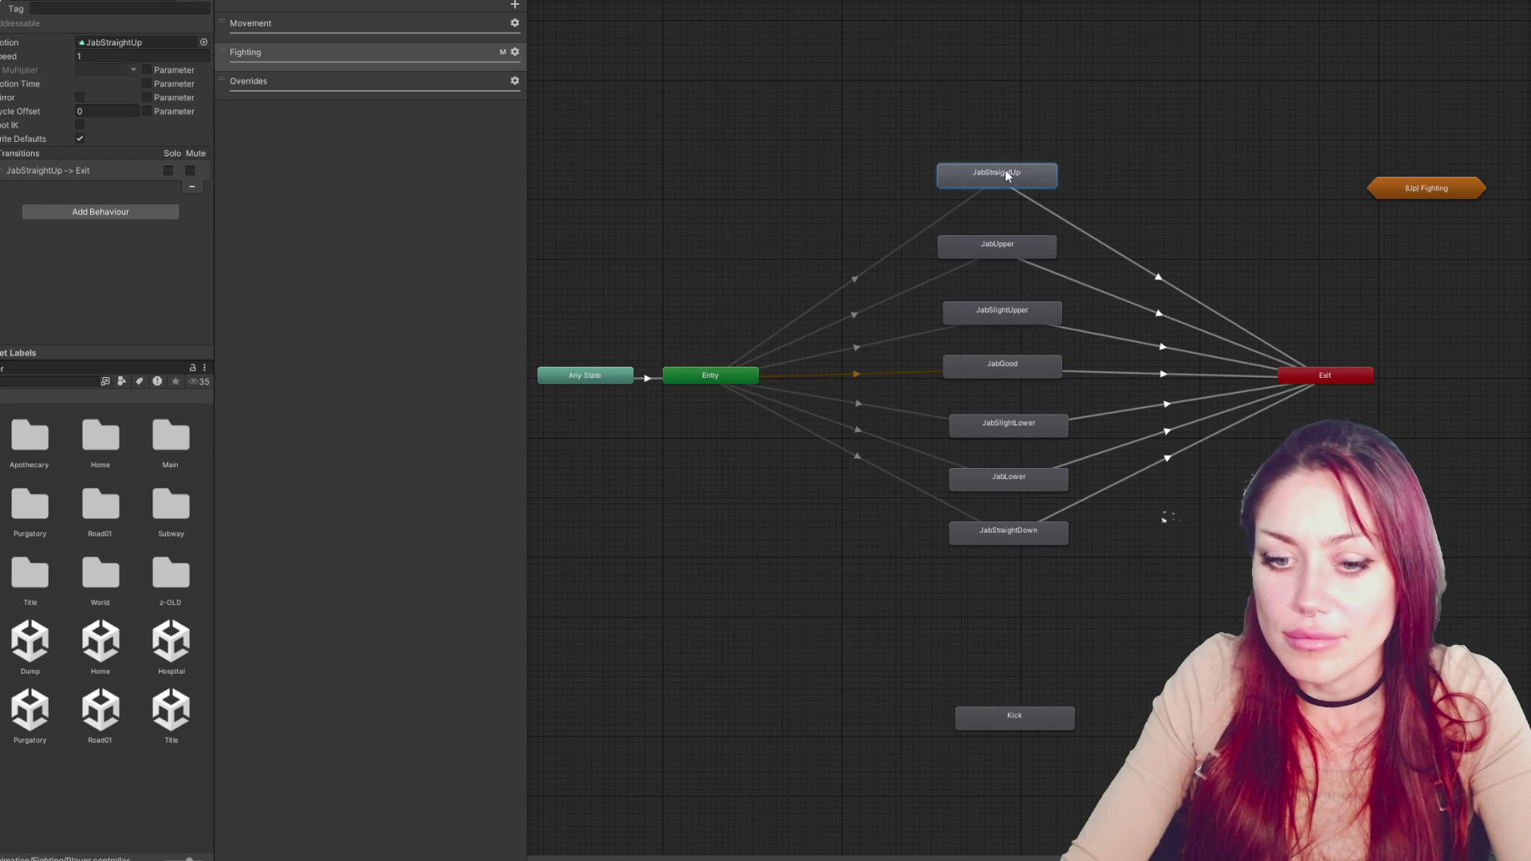
Locate and open the JabStraightUp clip among the PlayerAug162023 animations
double_click(1005, 170)
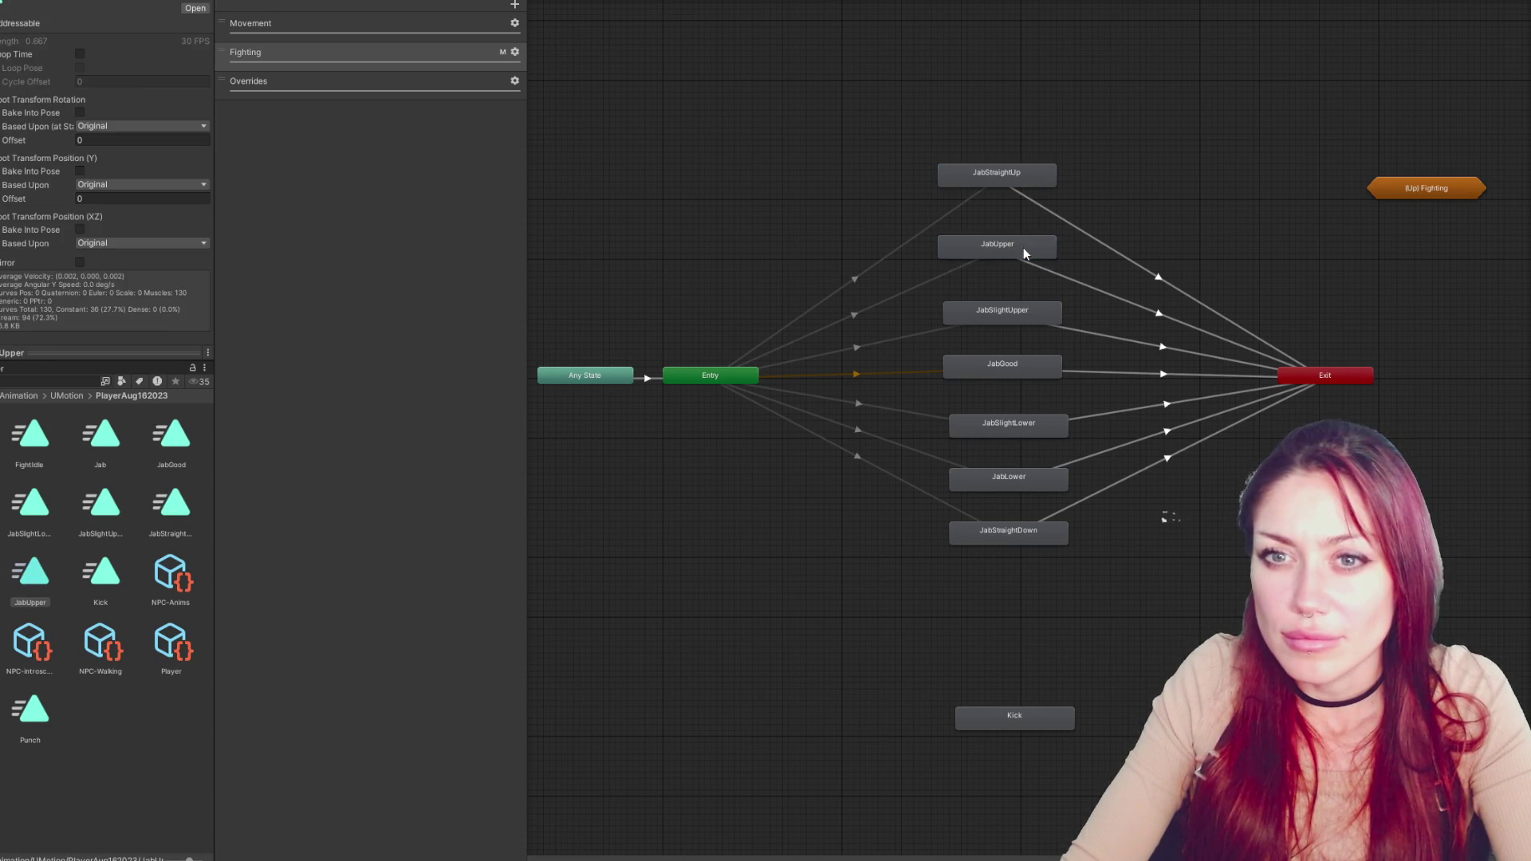
left_click(1030, 180)
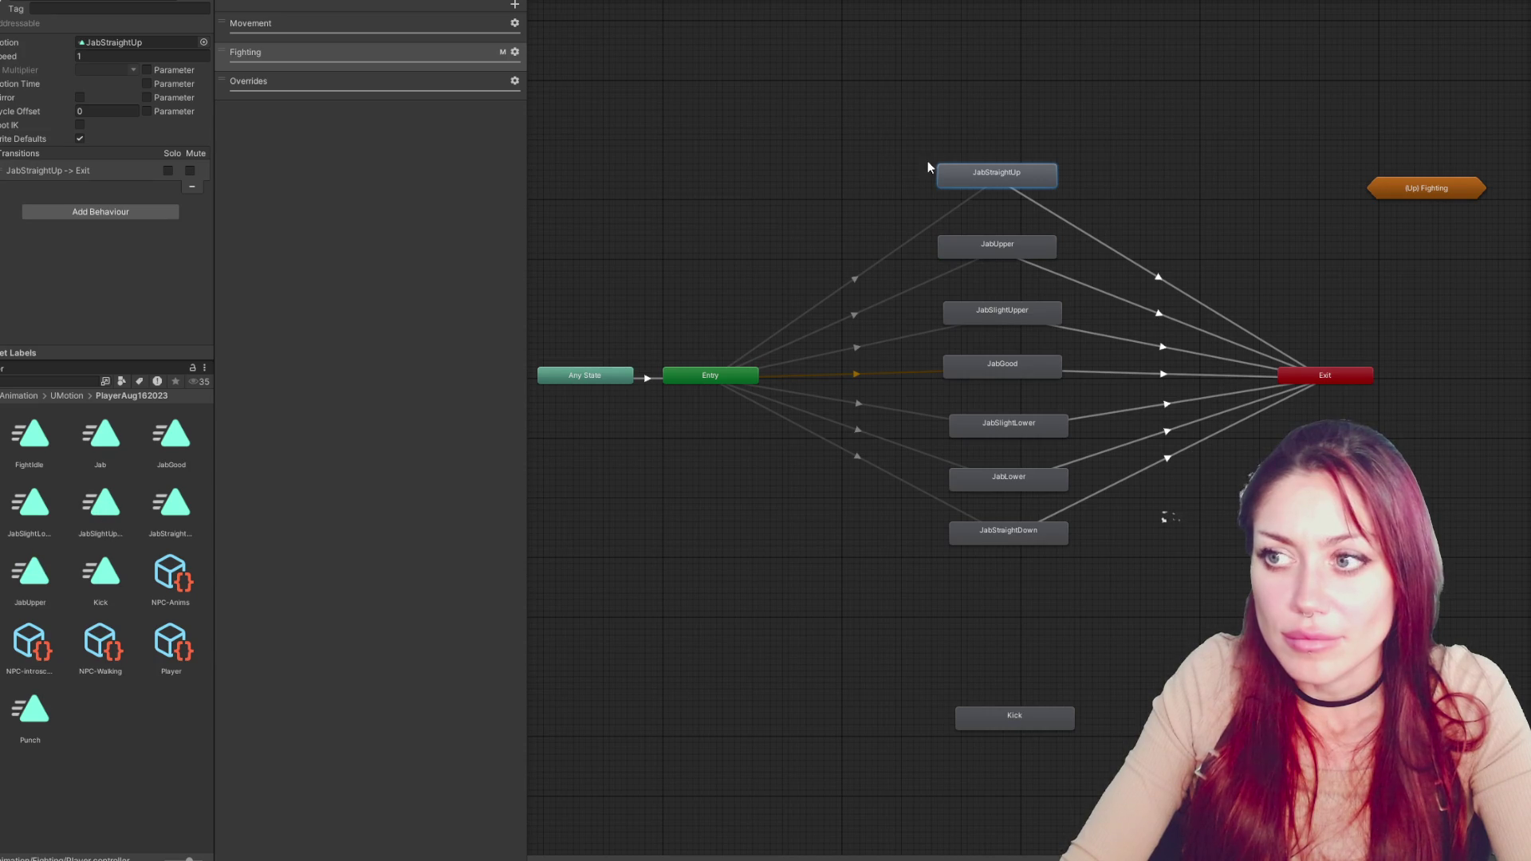
left_click(99, 44)
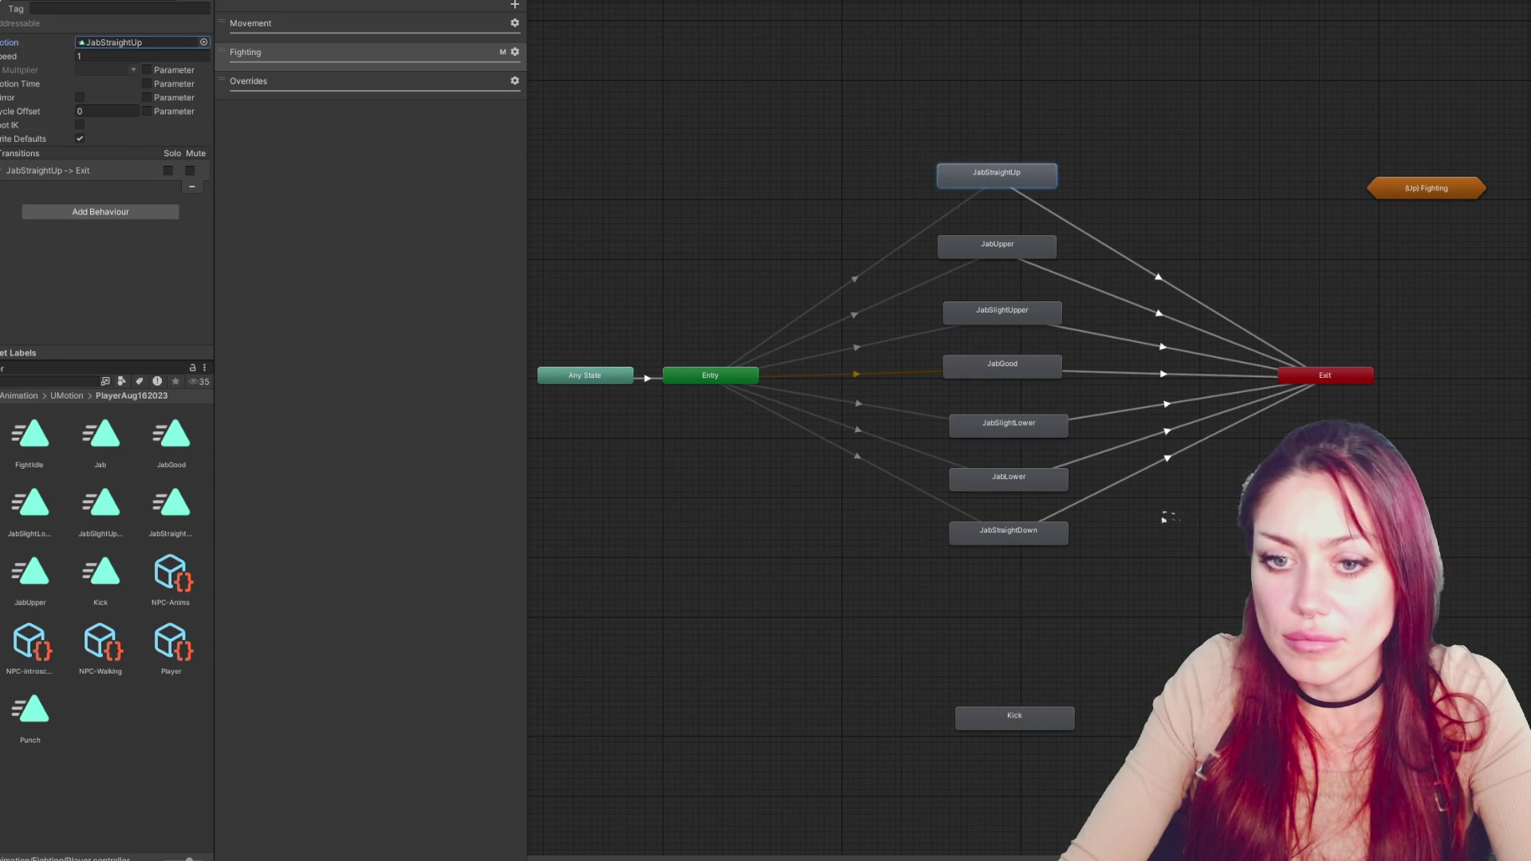
double_click(99, 44)
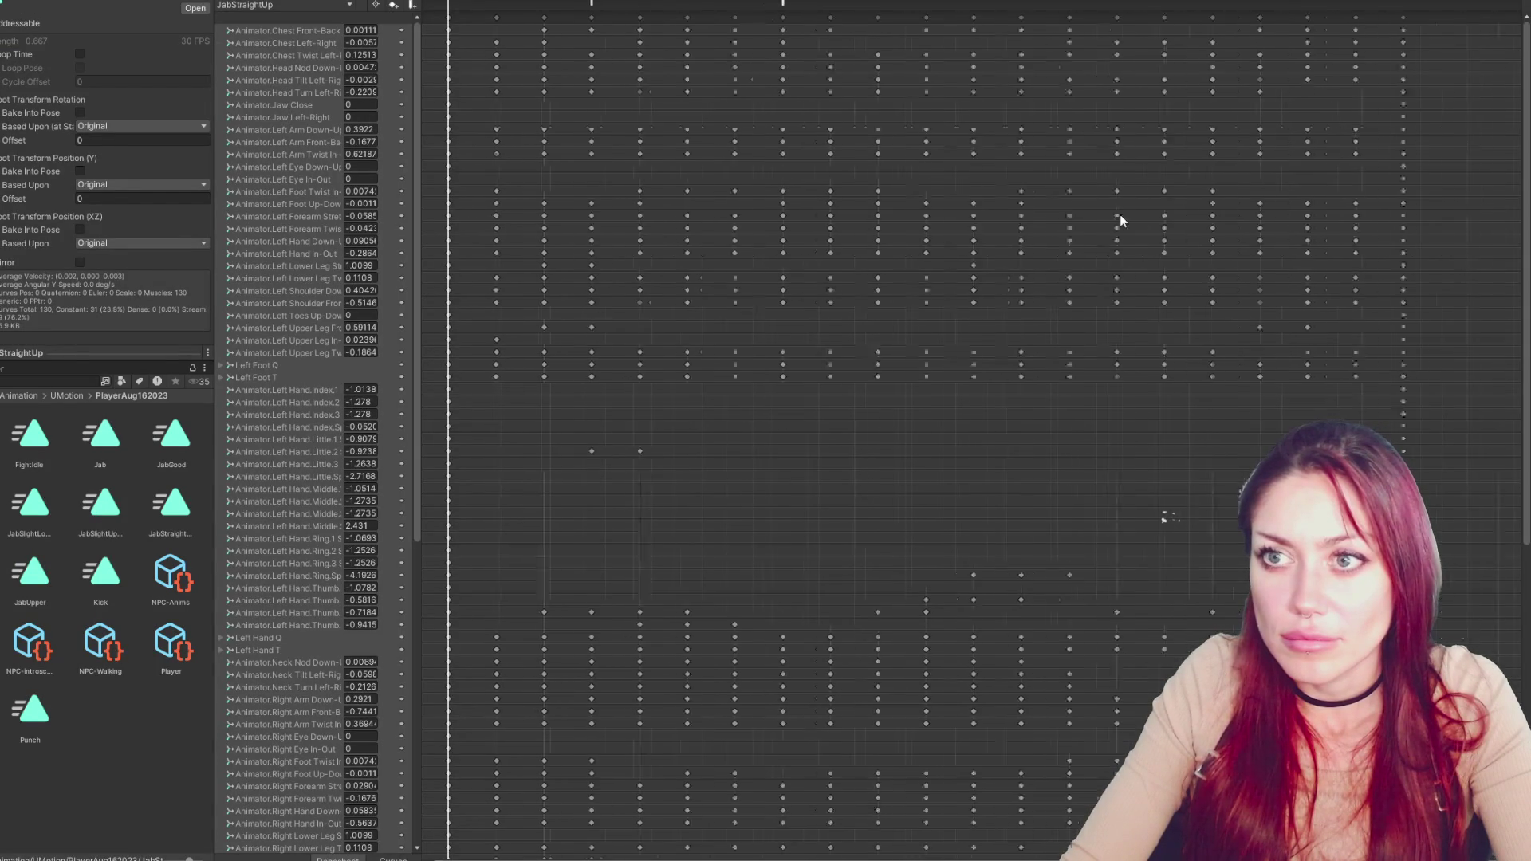
Zoom out the JabStraightUp dopesheet, then switch to FightControls.cs in VS Code
scroll(1112, 207, "down", 2)
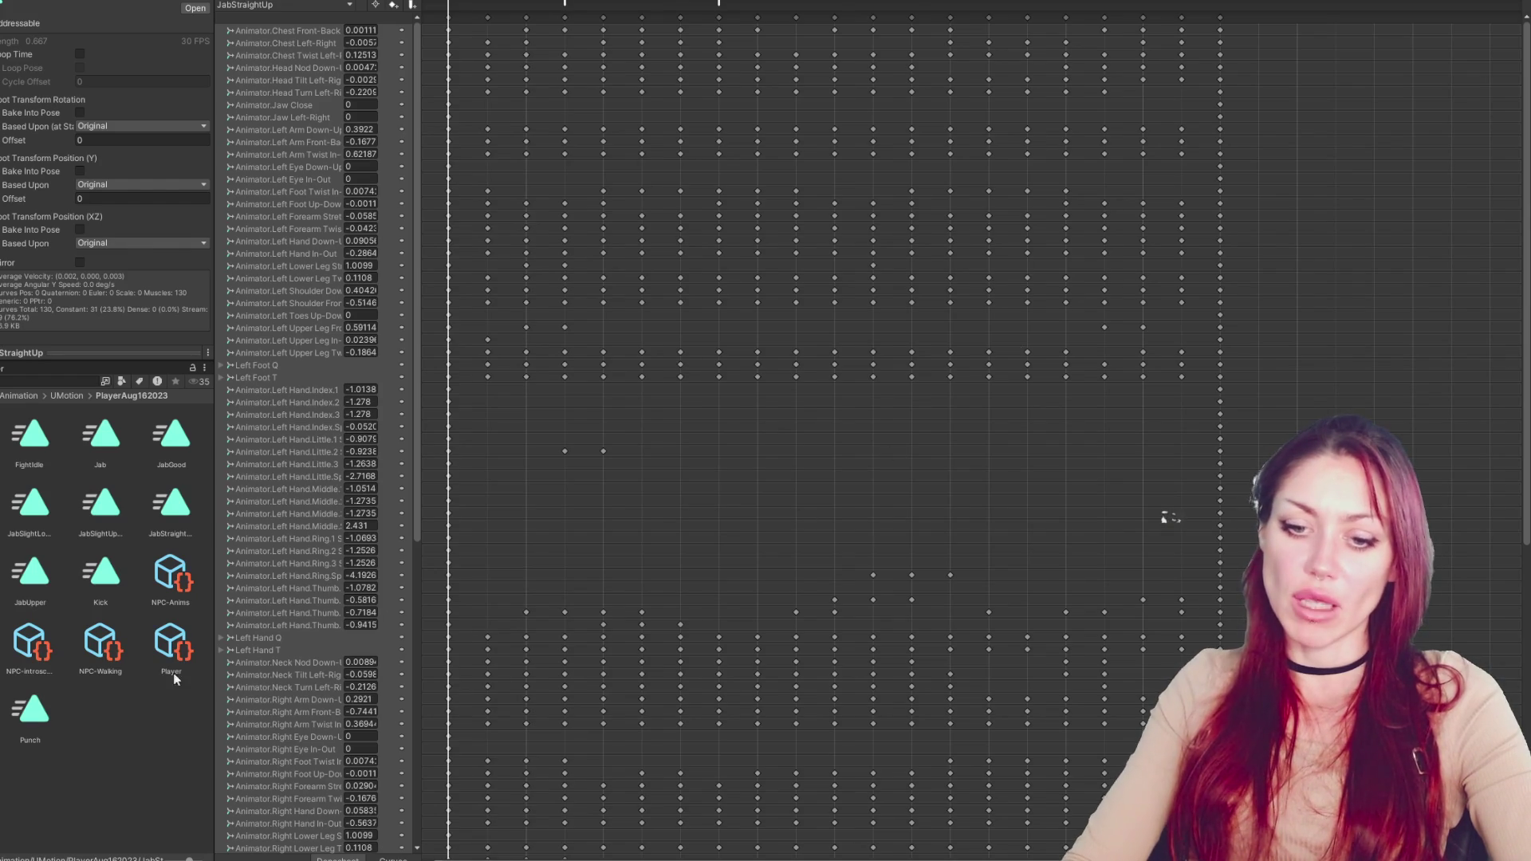
key("alt+Tab")
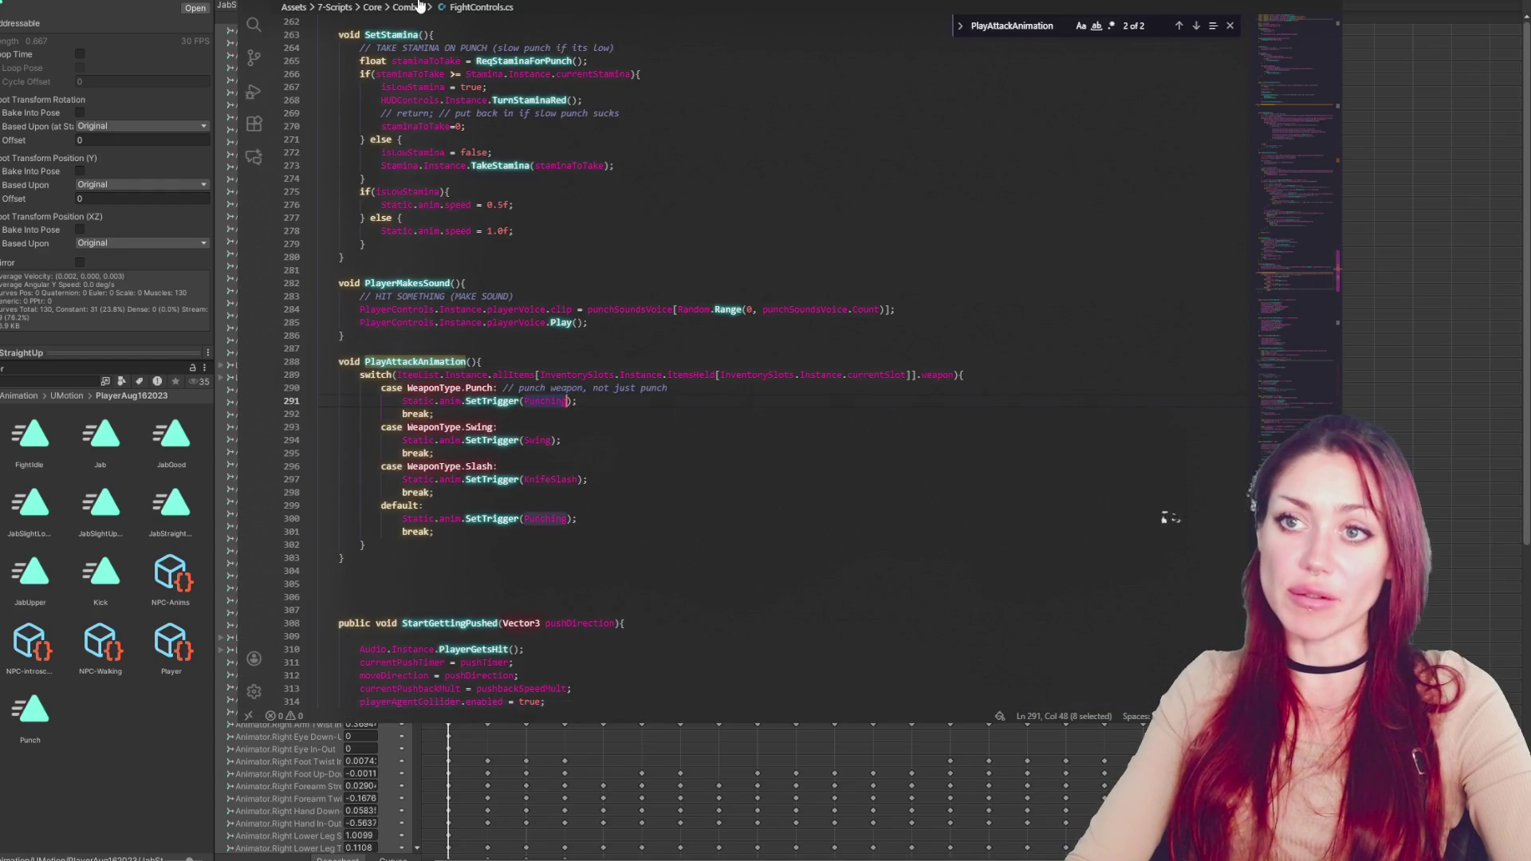
Change maxFireTimer on line 110 of InputControls.cs from 0.8f to 0.4f, then return to Unity's Title scene
key("alt+Left")
key("alt+Left")
left_click_drag(1295, 402, 1293, 32)
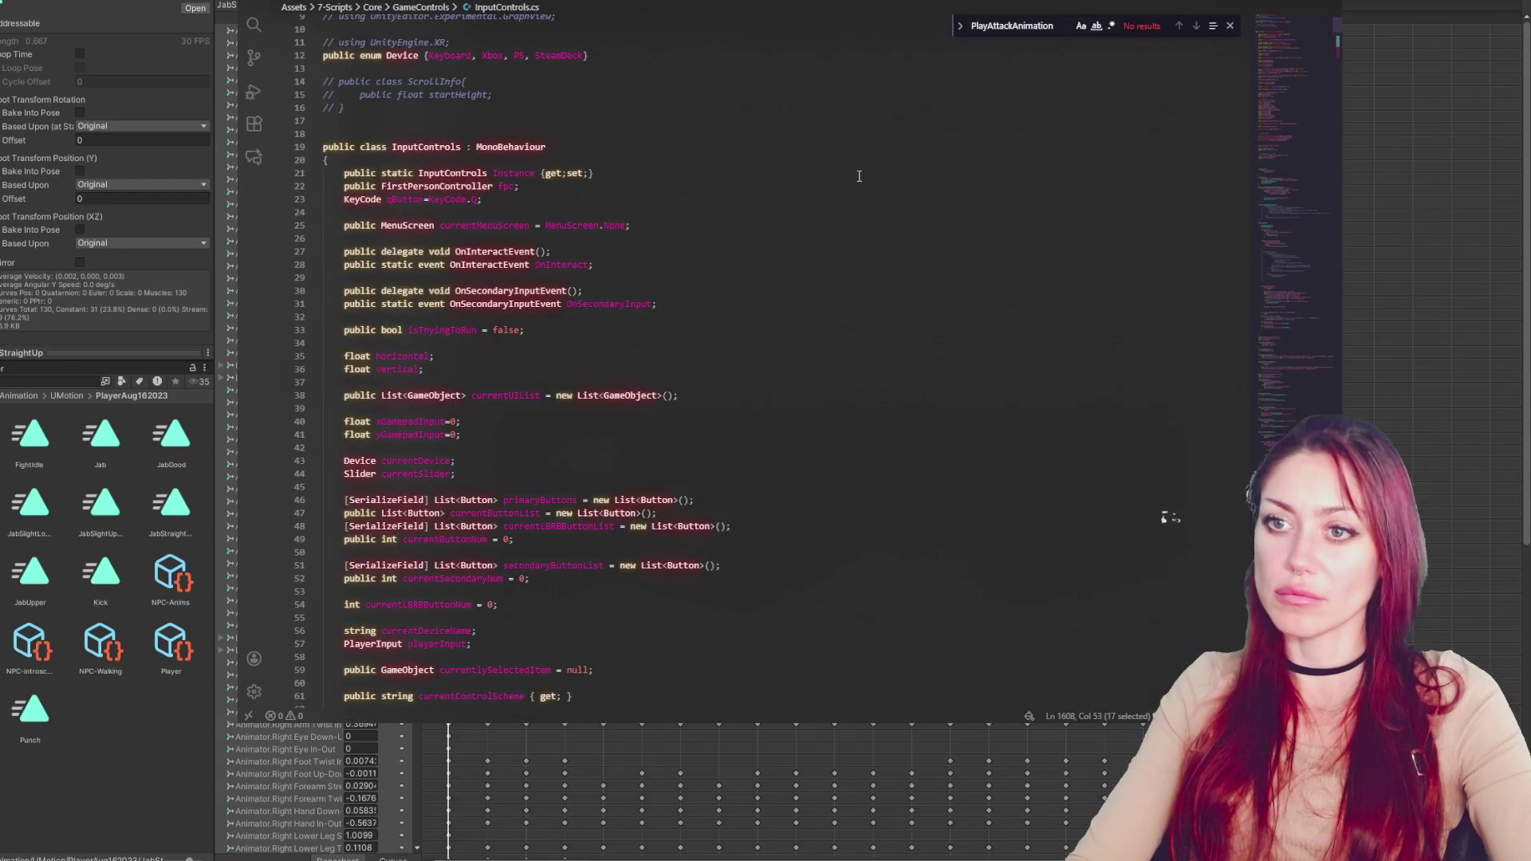
scroll(837, 180, "down", 5)
scroll(837, 180, "down", 12)
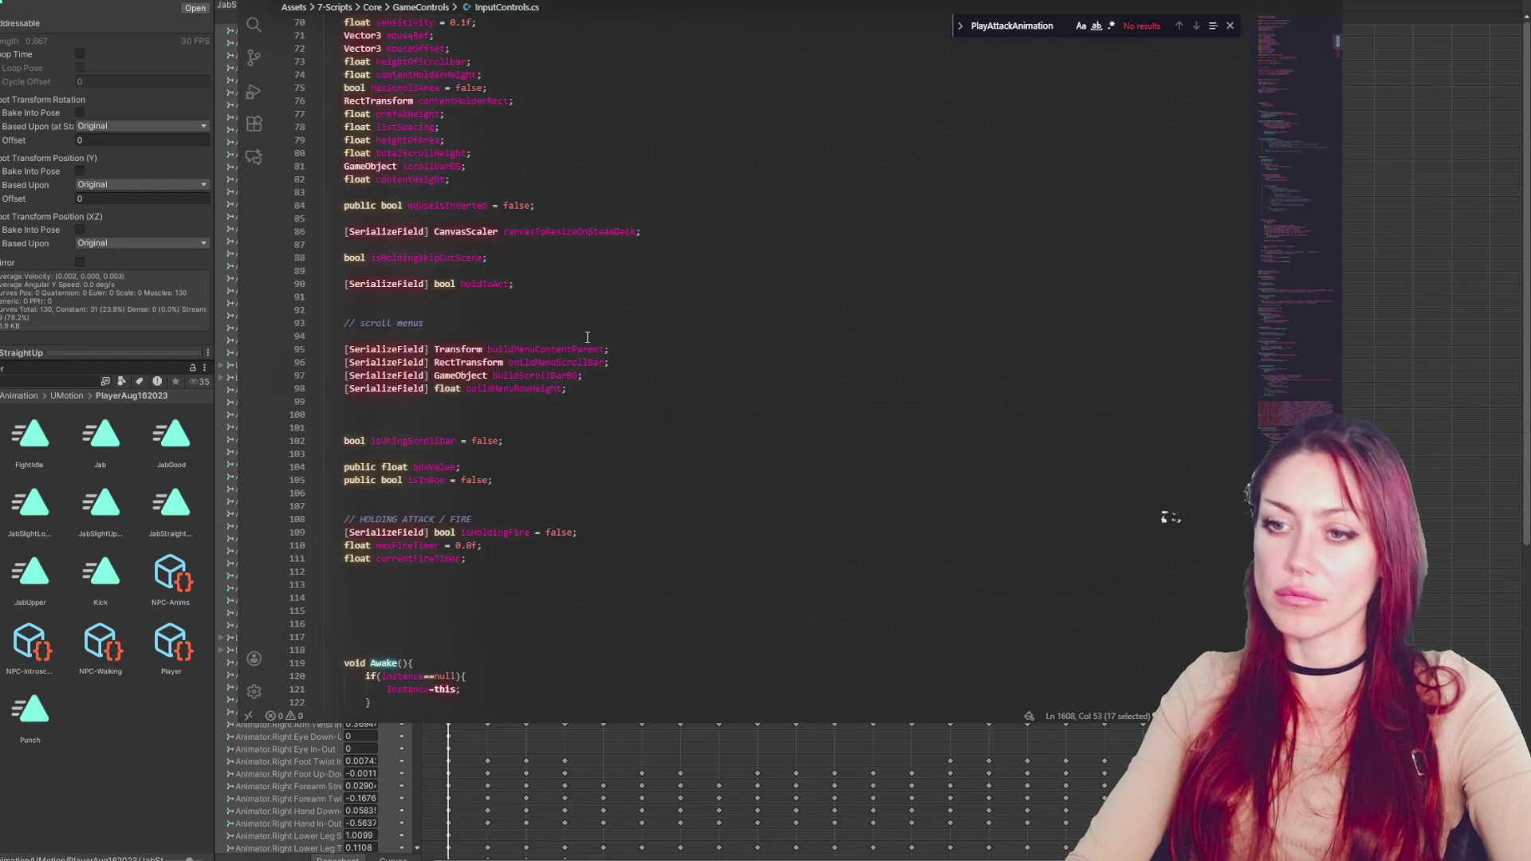
left_click(471, 407)
key("BackSpace")
type("4")
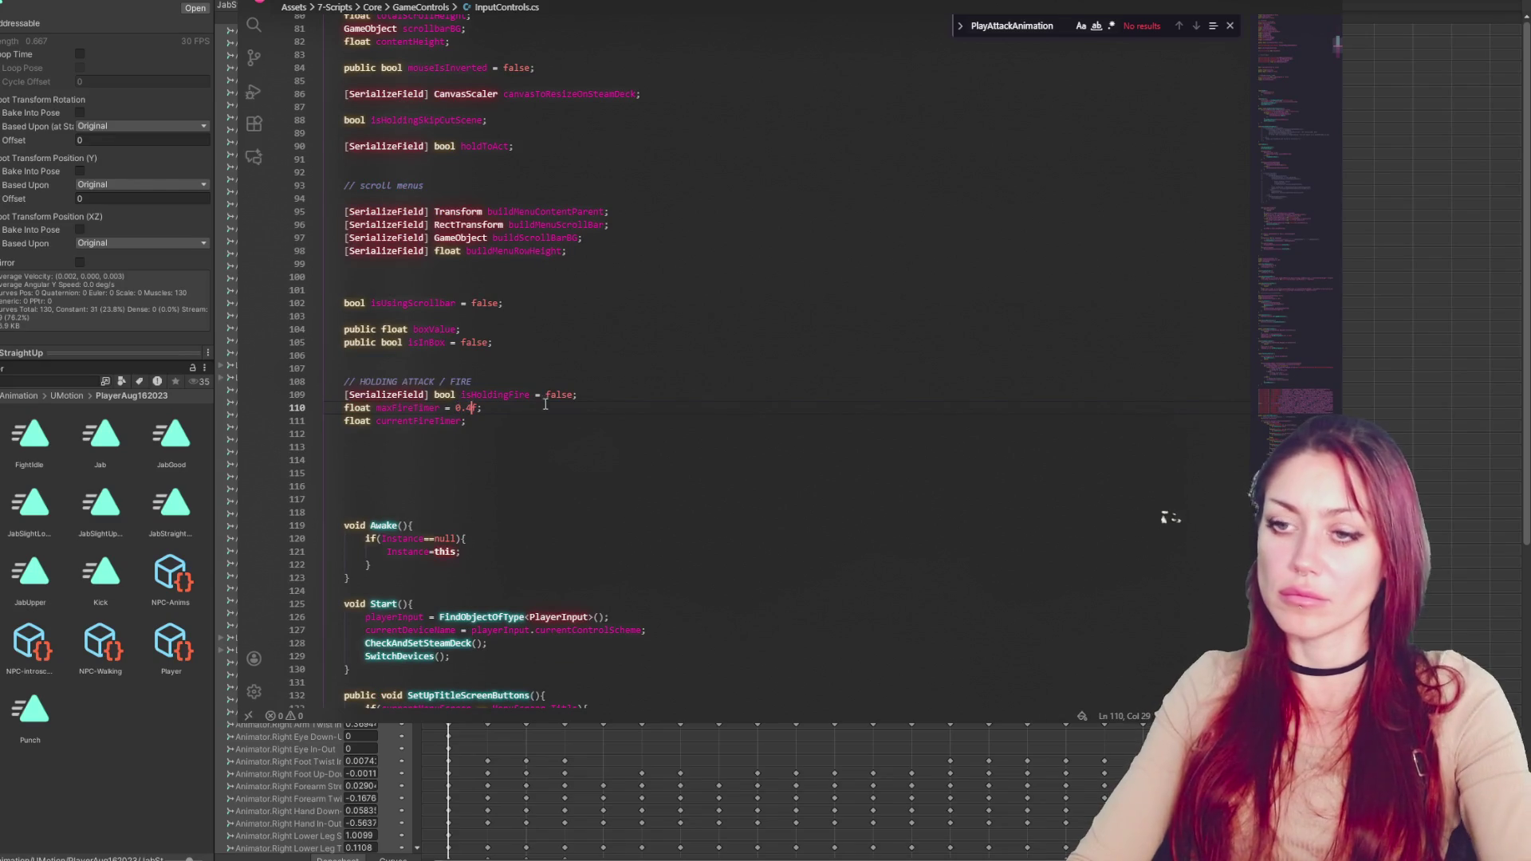
left_click(16, 317)
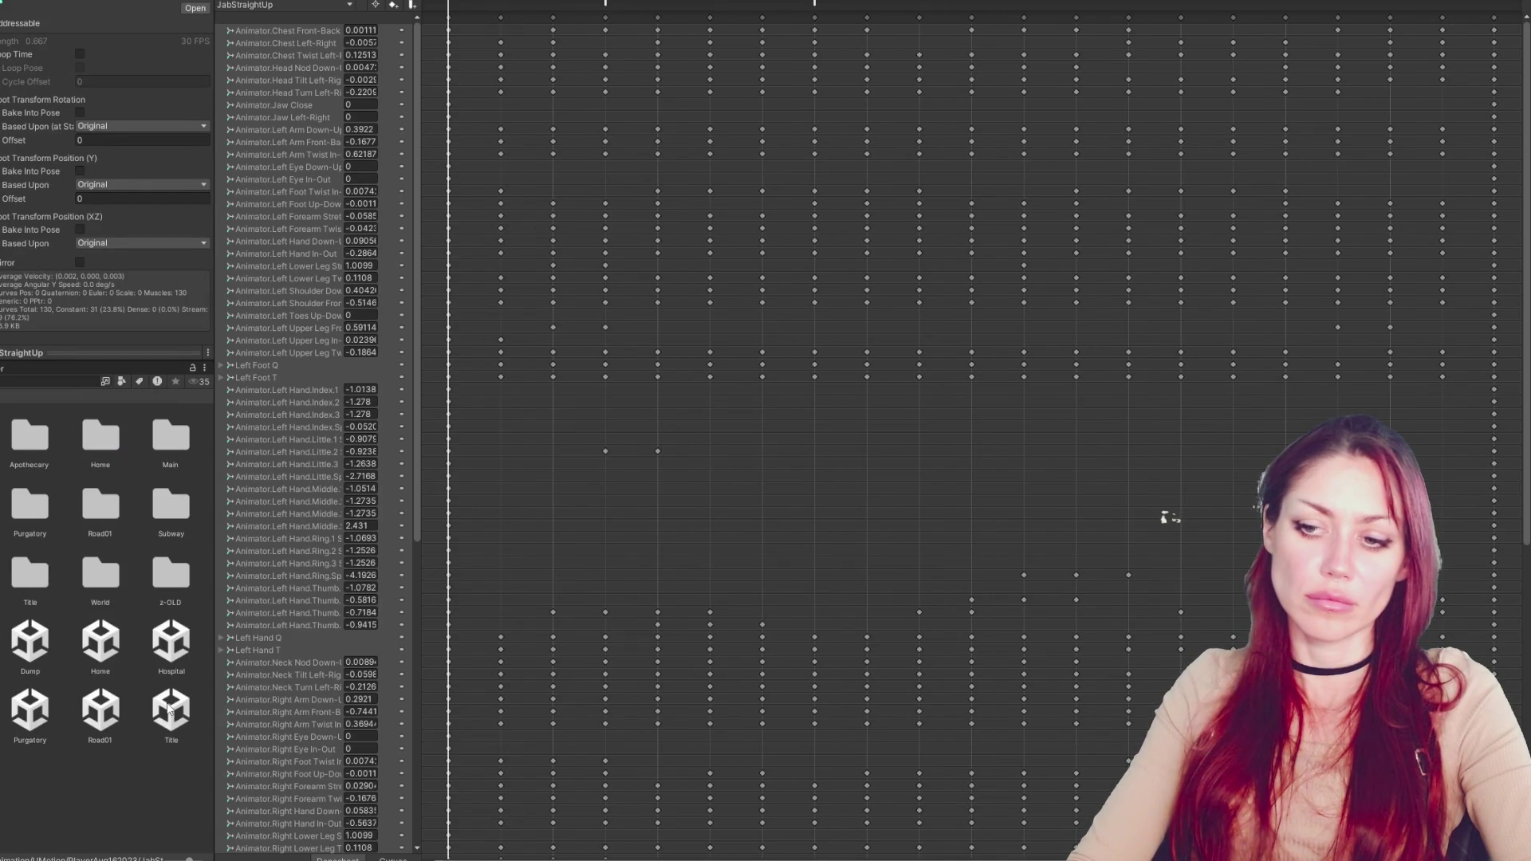
left_click(169, 708)
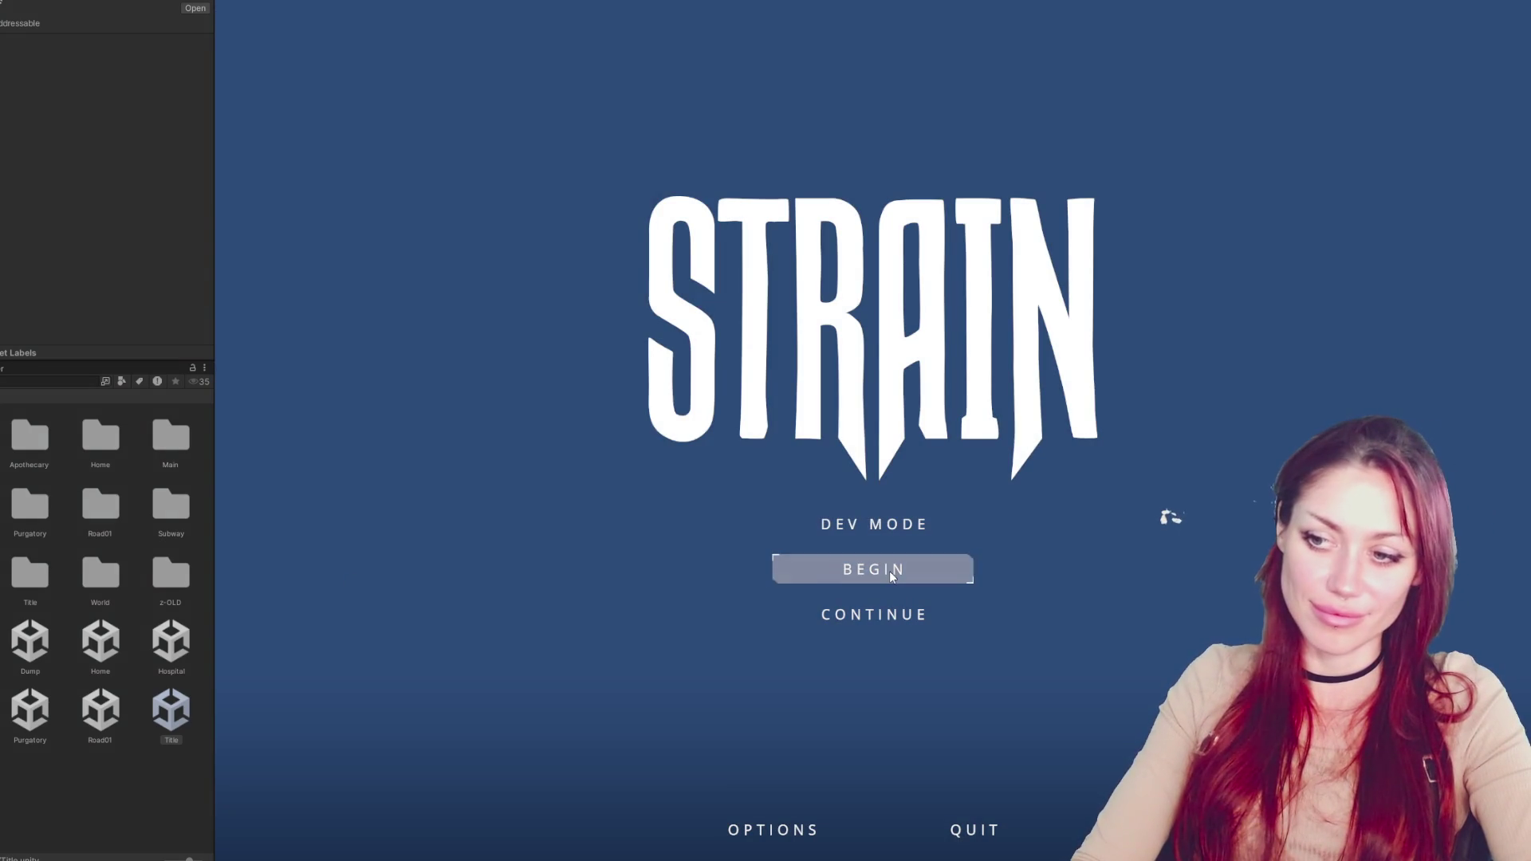
Start the game in DEV MODE from the STRAIN title menu to load into the yard
left_click(903, 530)
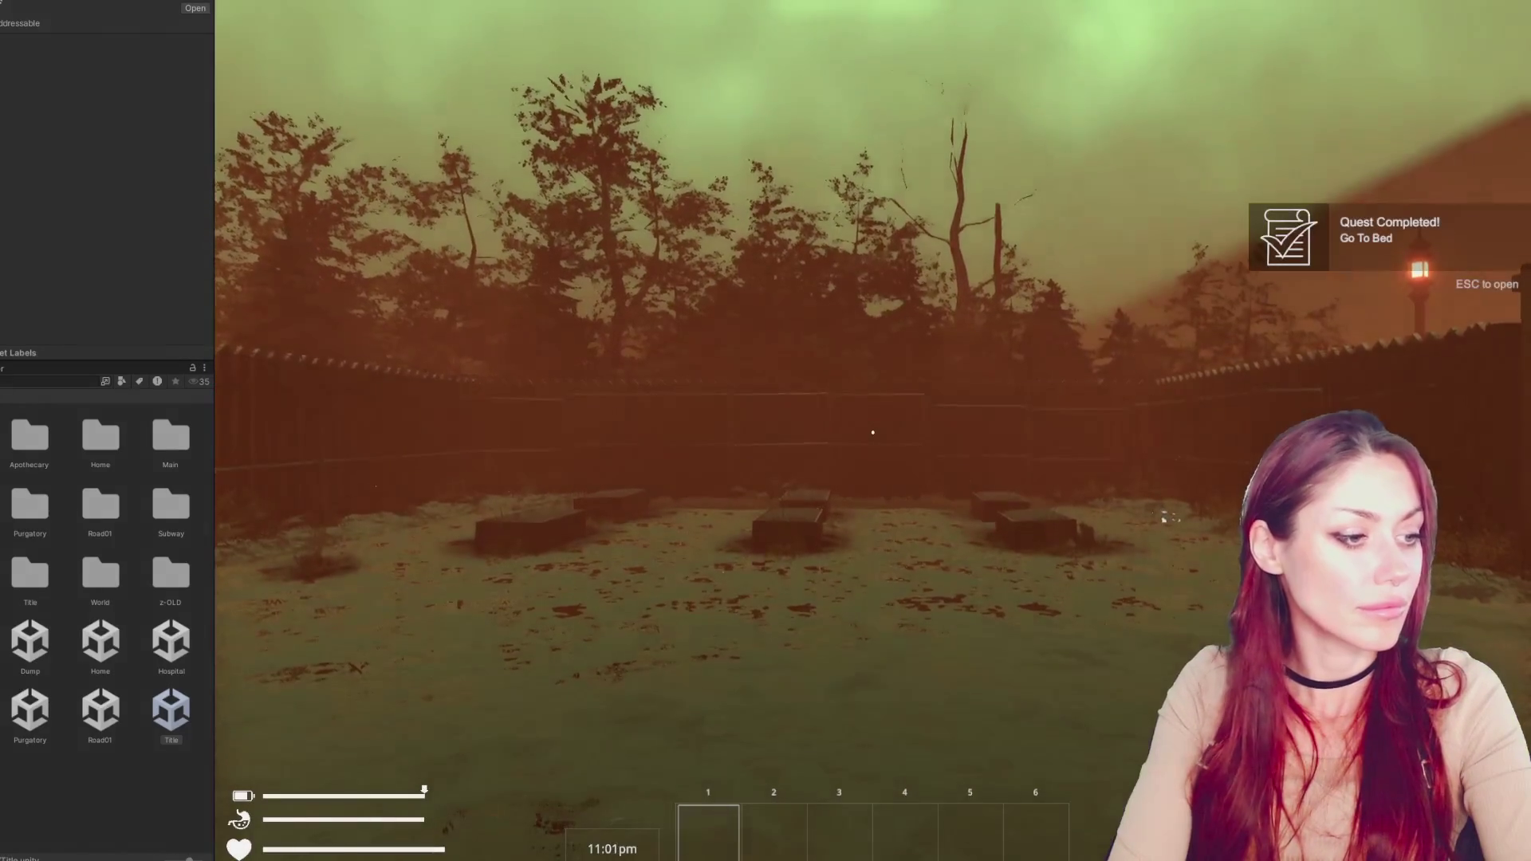
Walk to the berry bush, eat its berries, and check the pause menu
key("w")
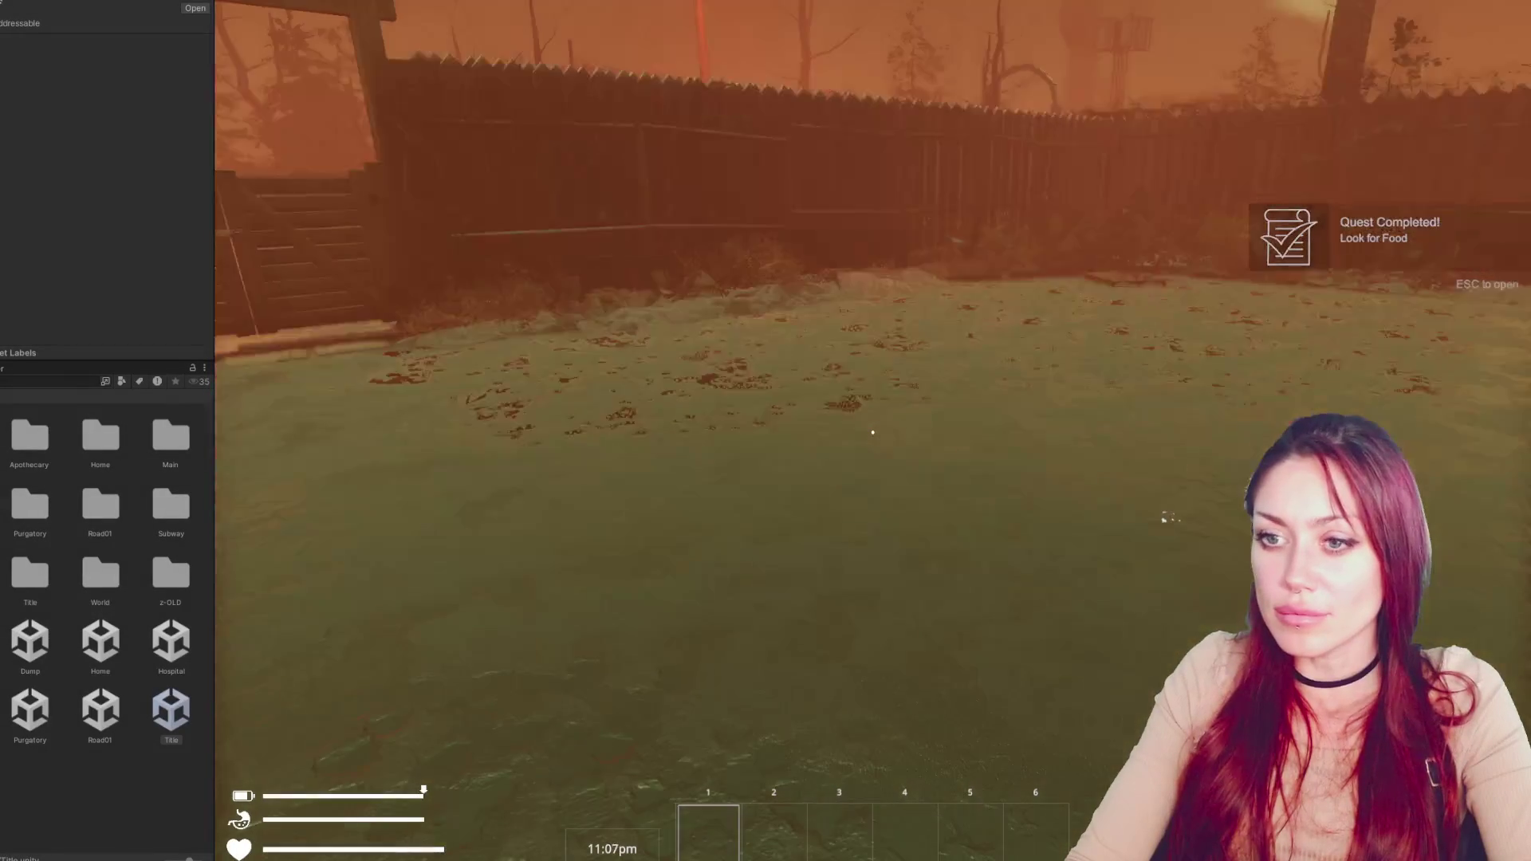
key("w")
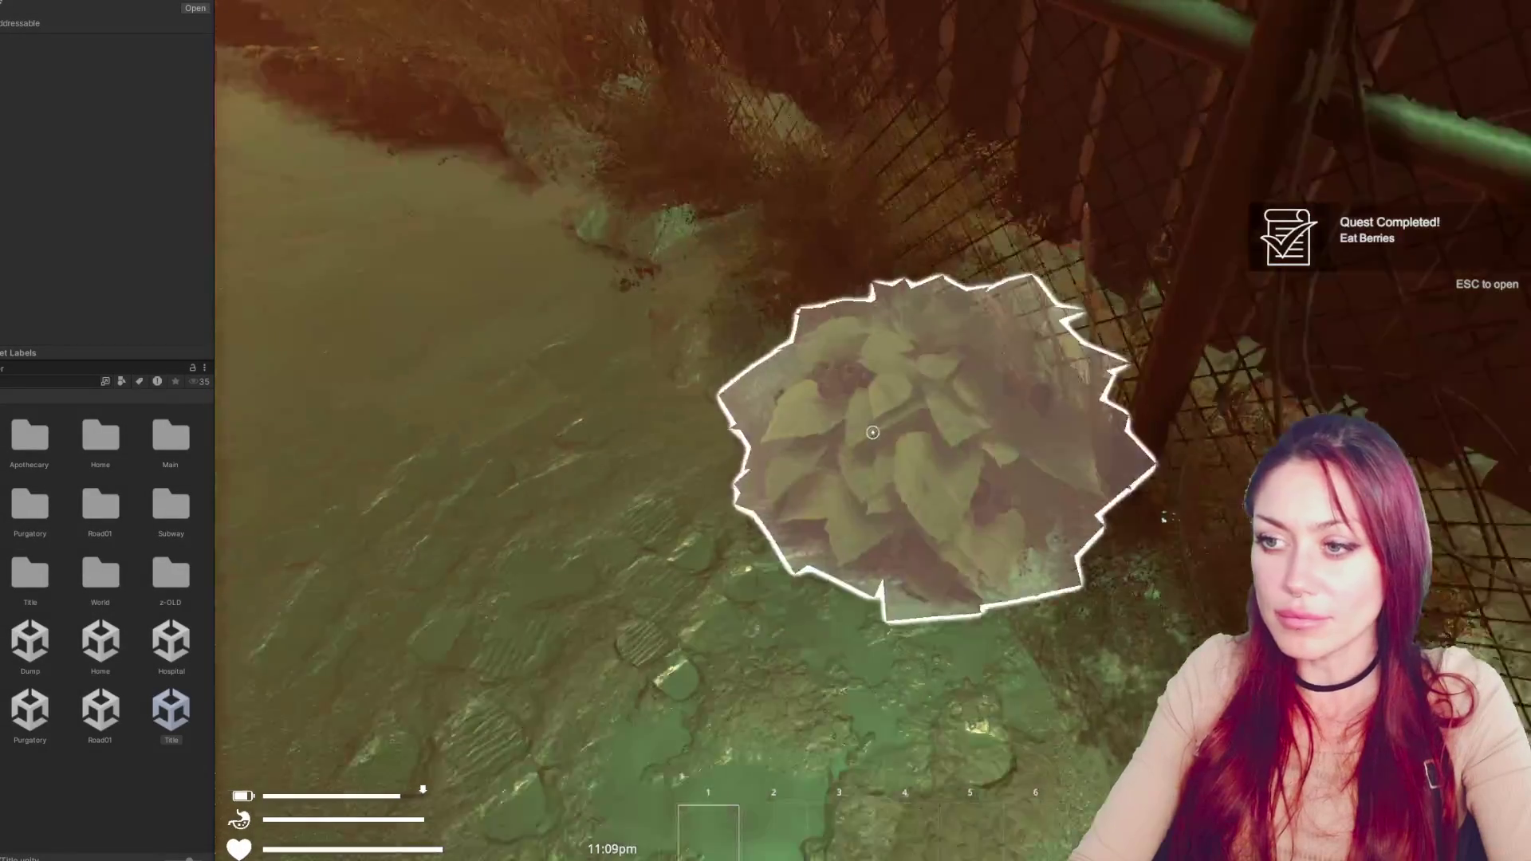
key("e")
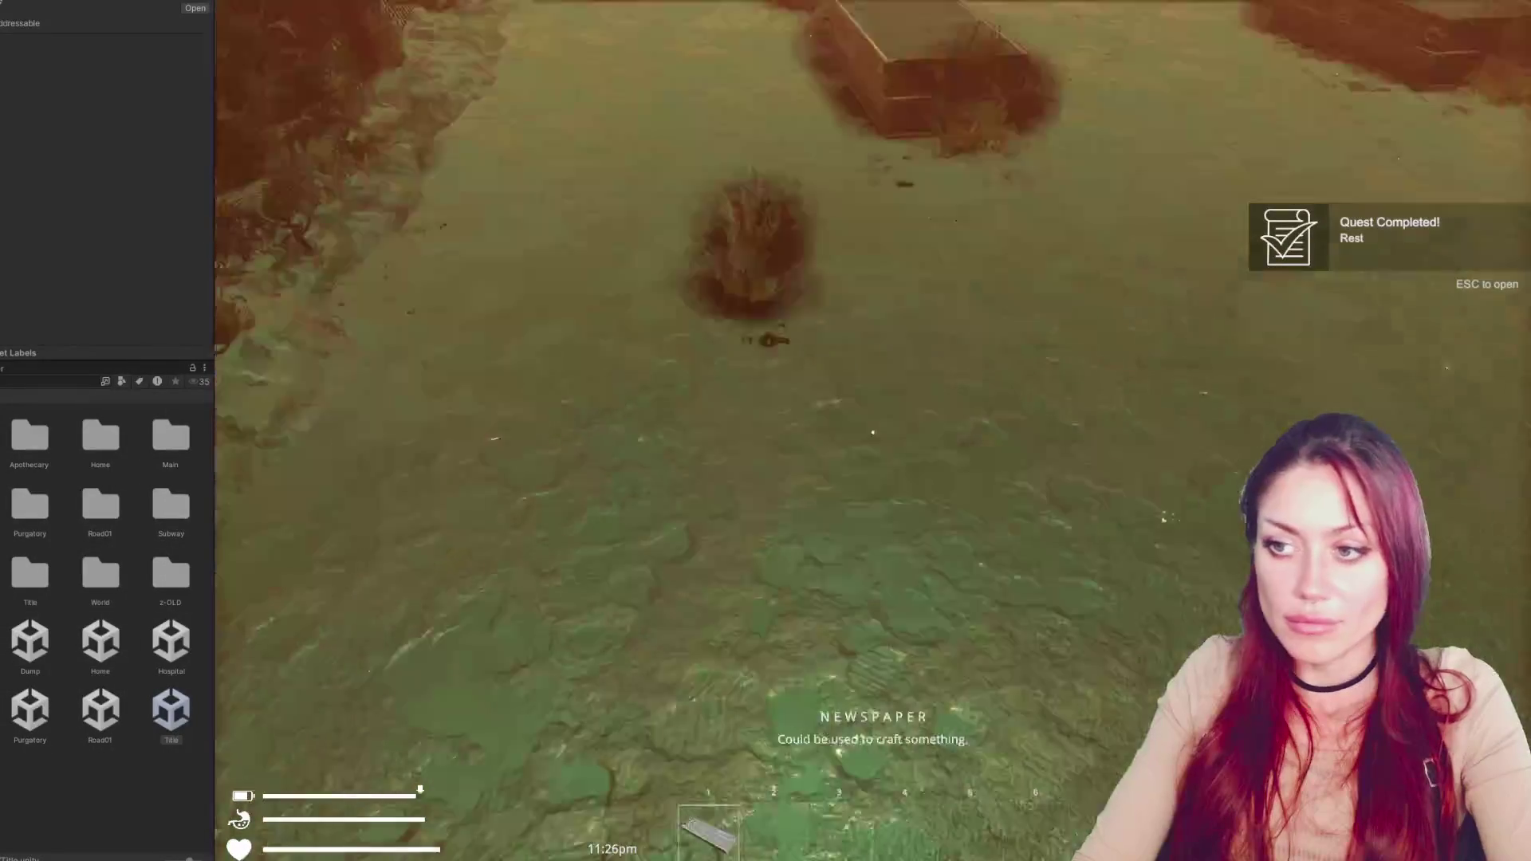
key("Escape")
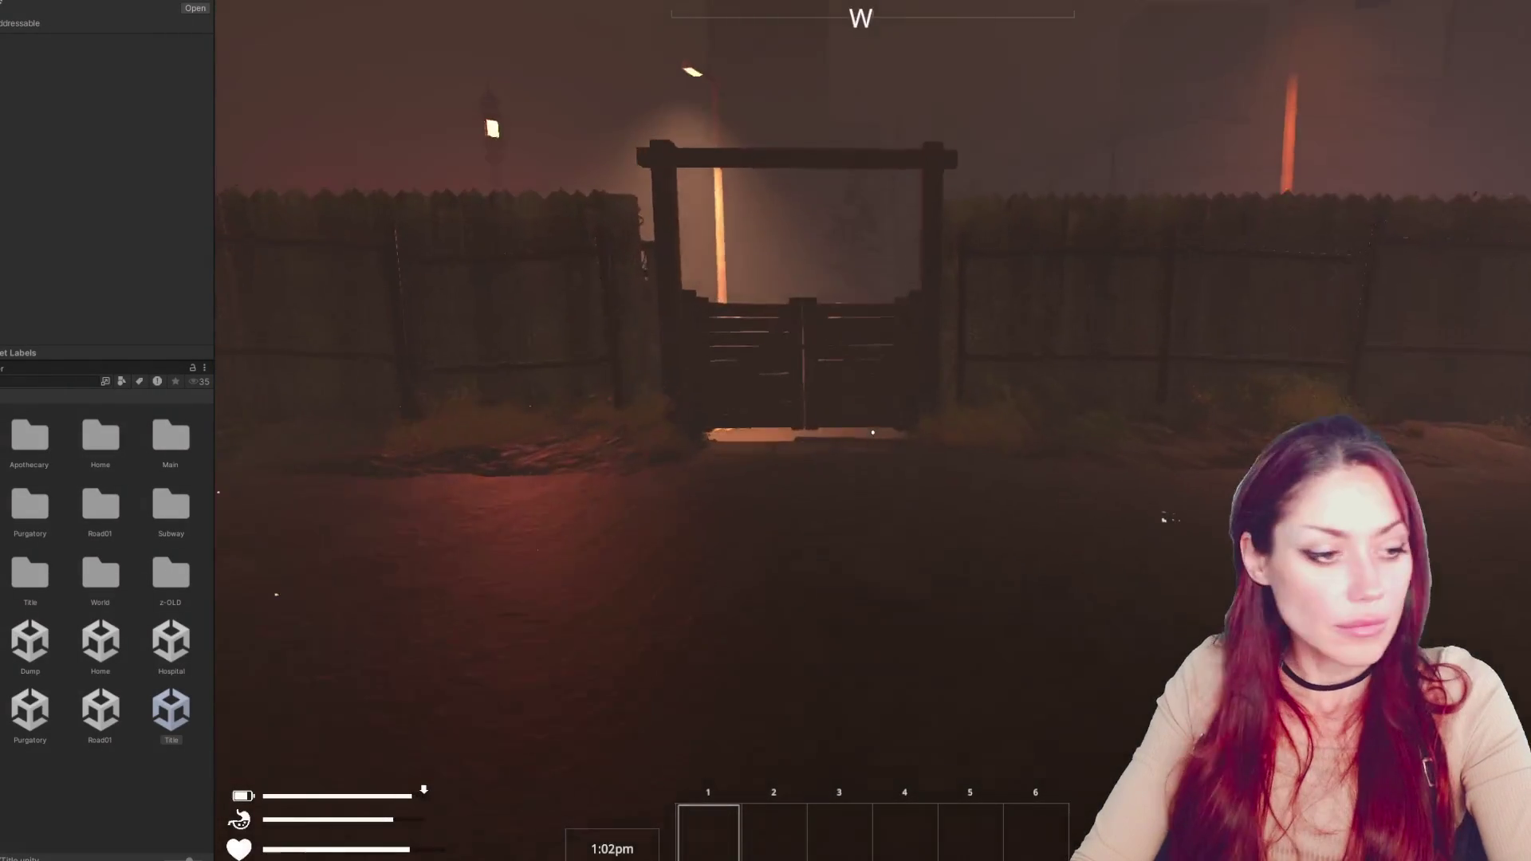
Go through the gate to the map sign, view the map, check the pause menu, then stop playing
key("w")
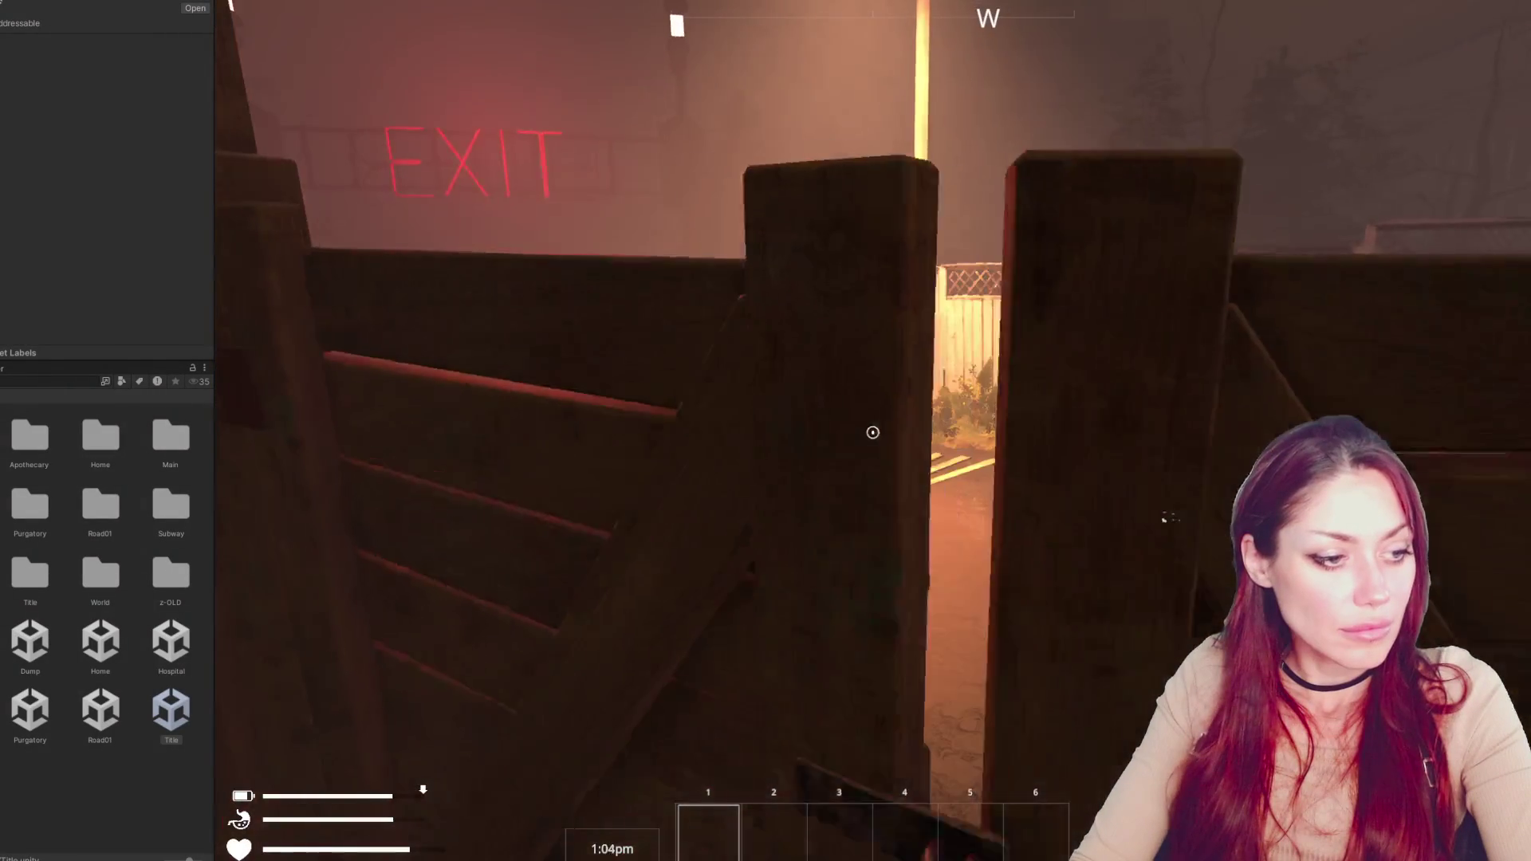
left_click(873, 432)
key("w")
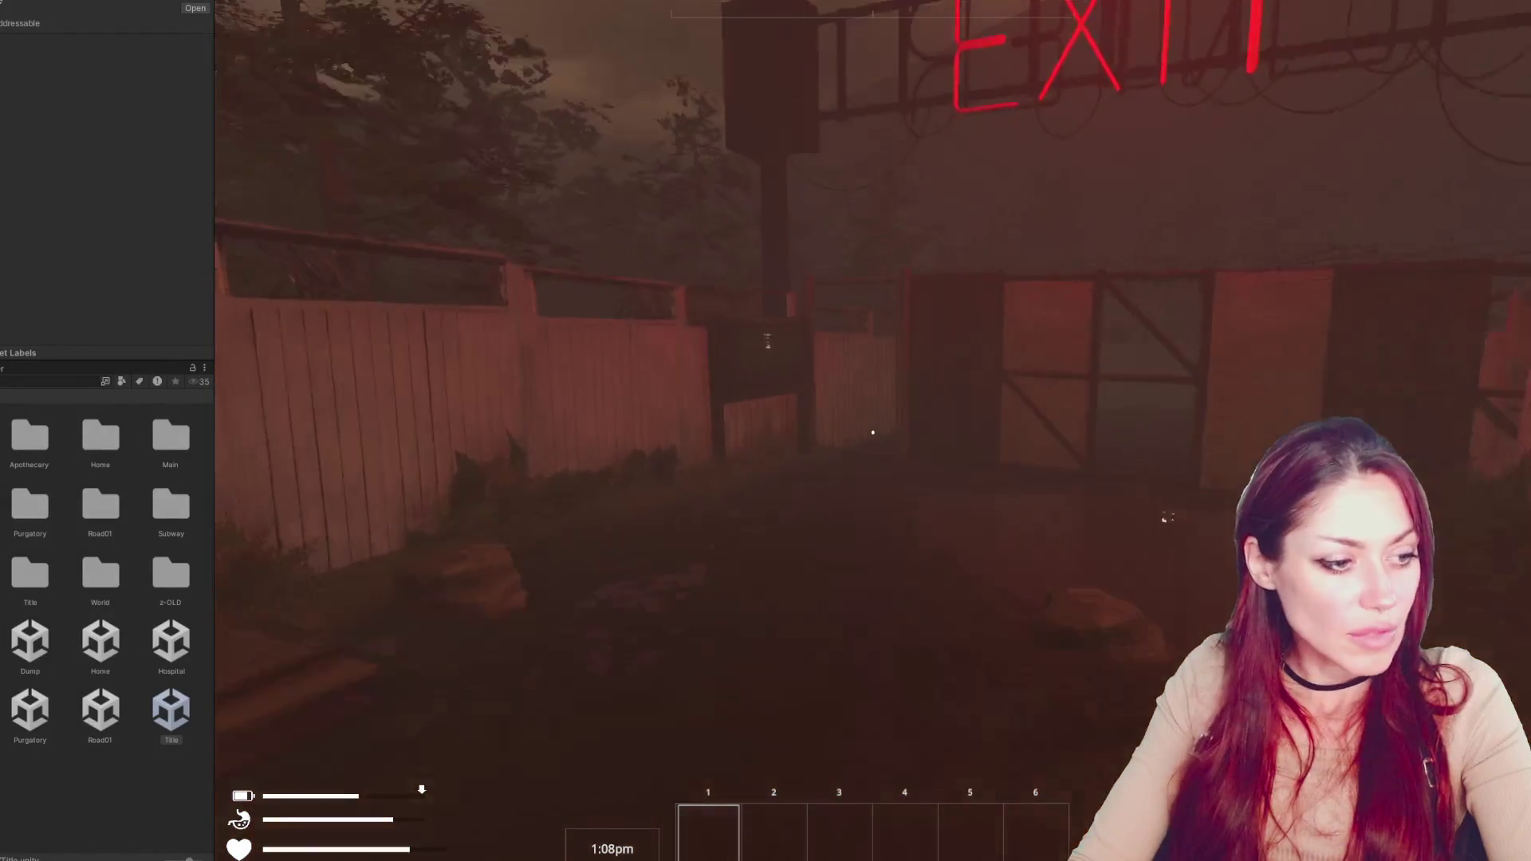
key("w")
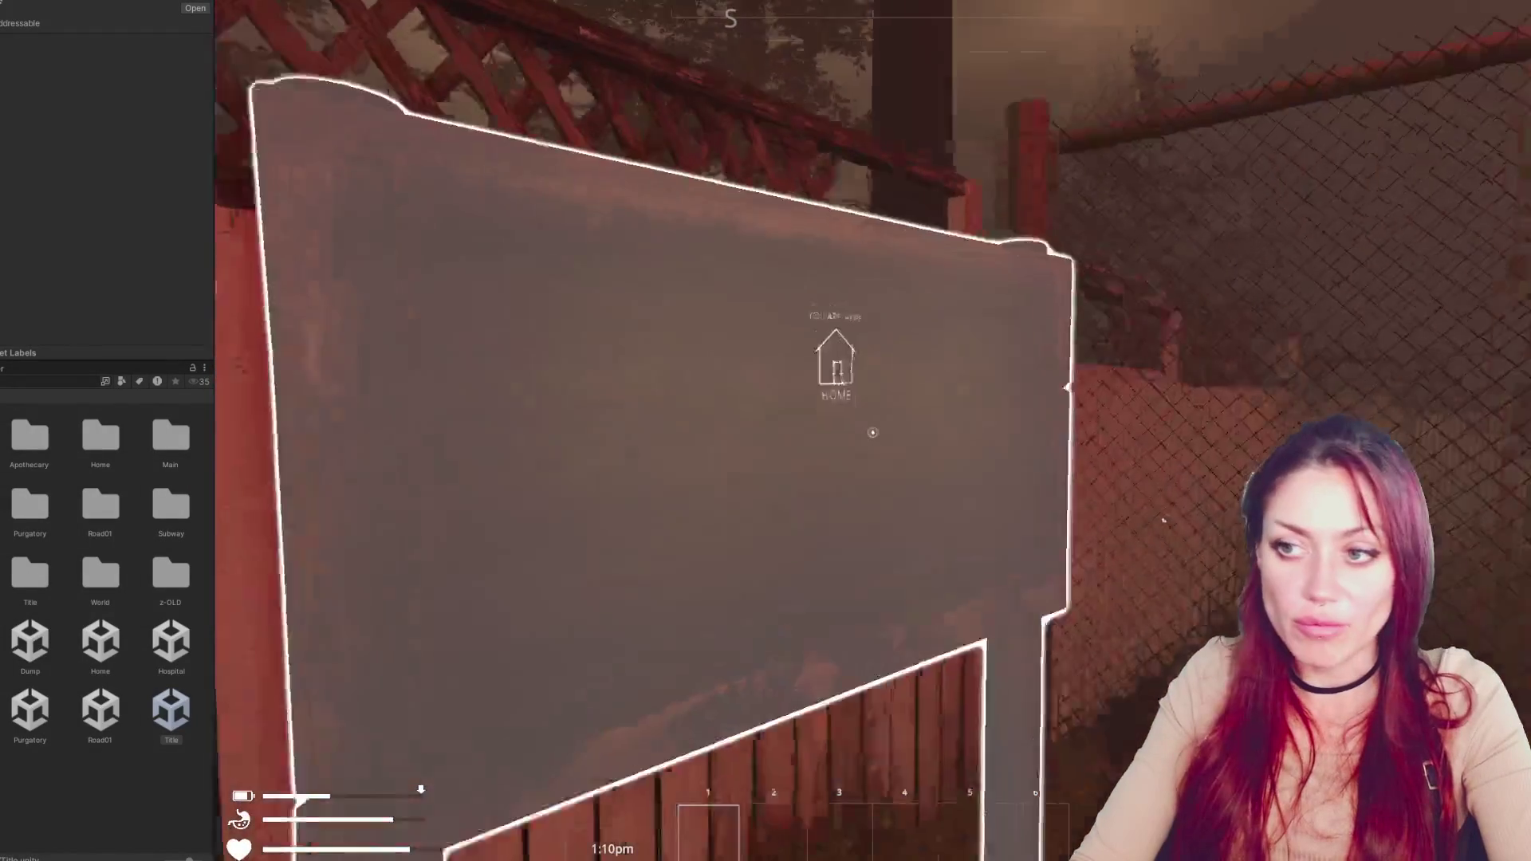
left_click(872, 432)
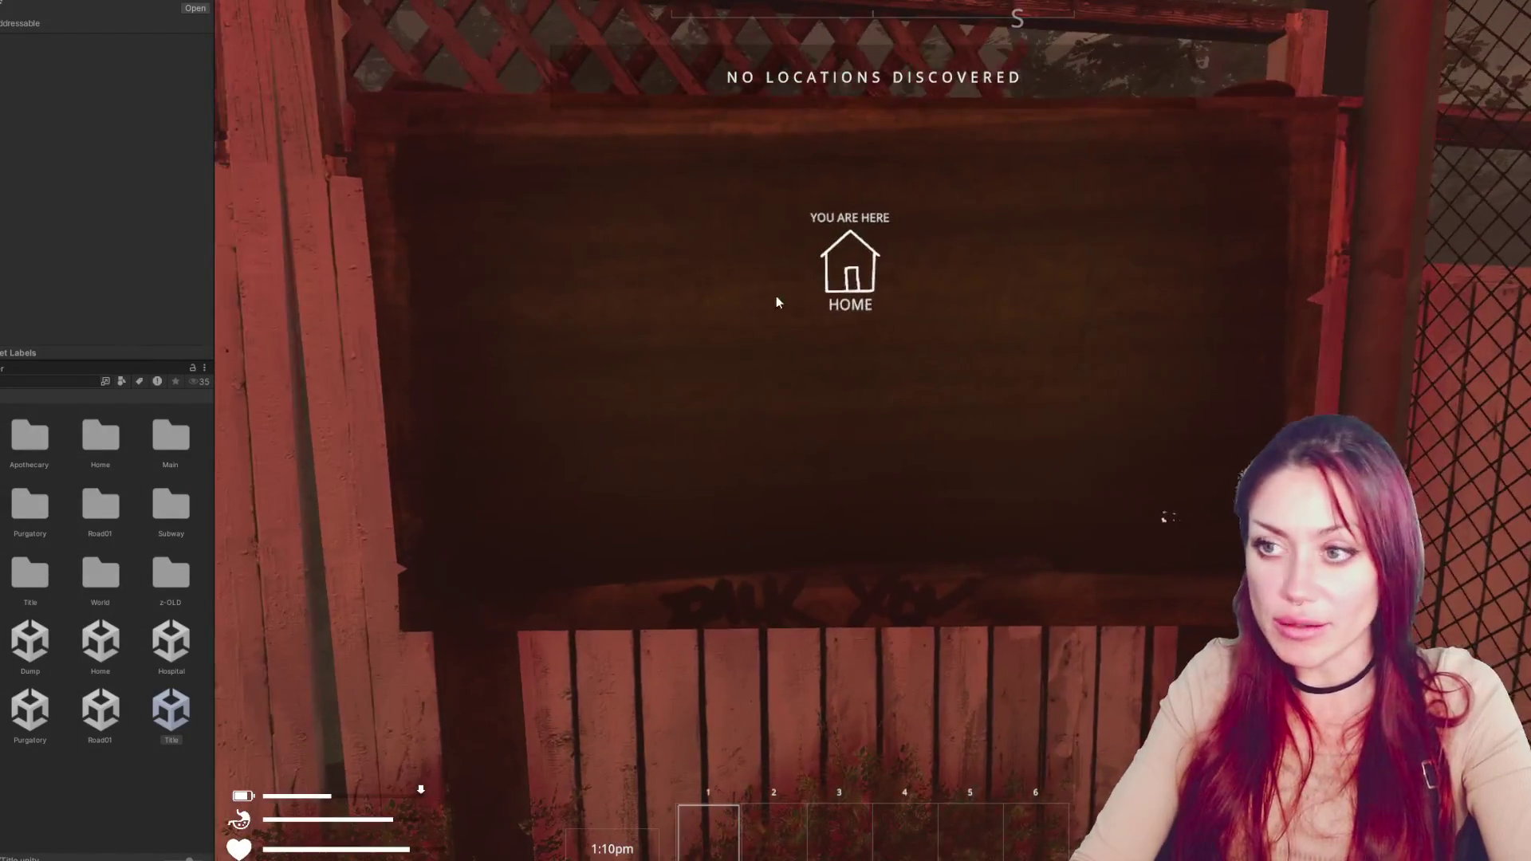
key("Escape")
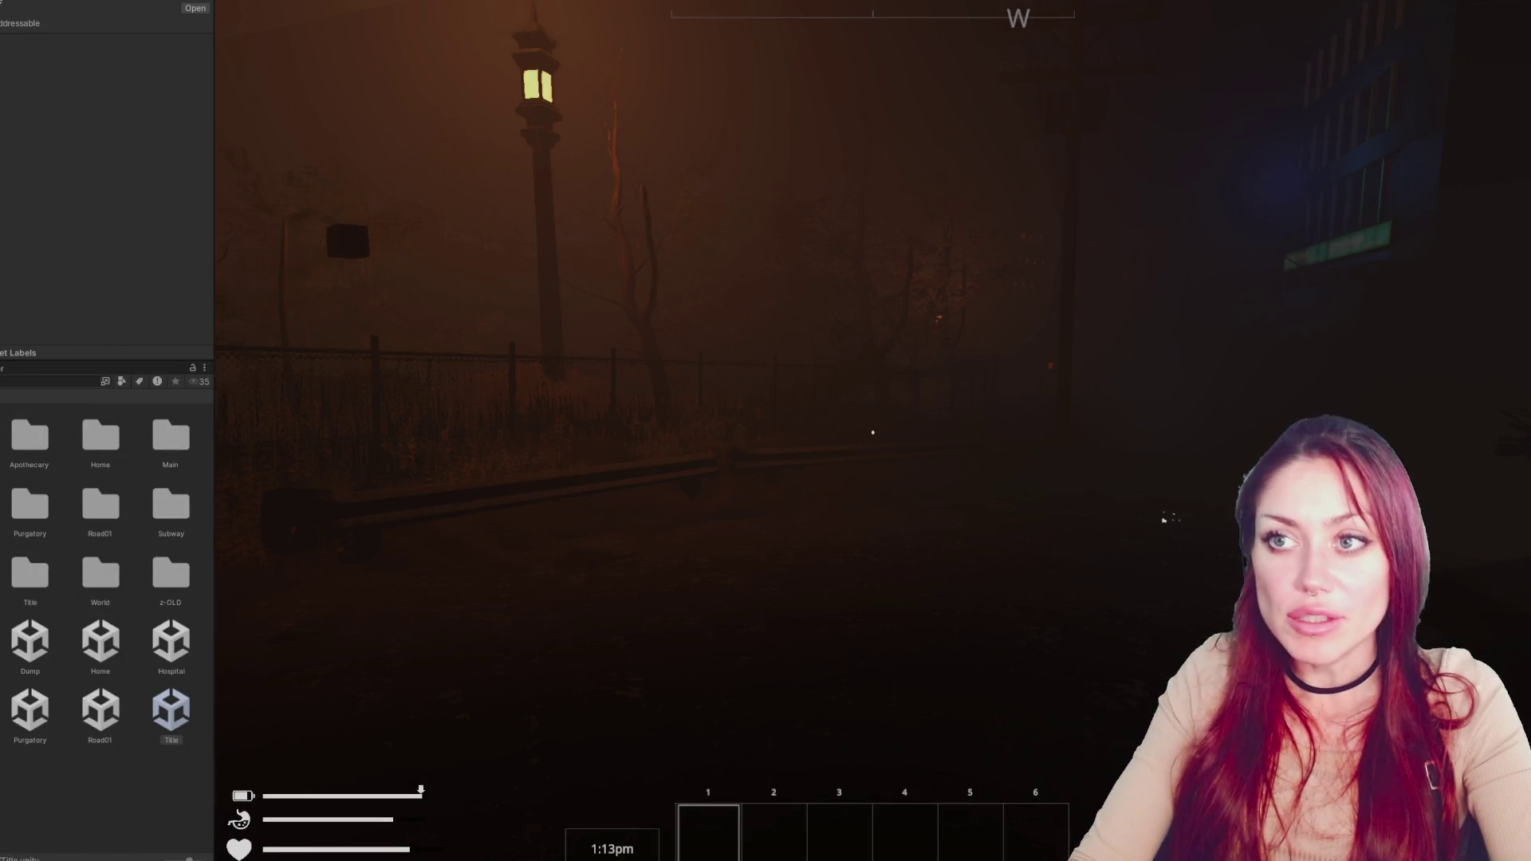
key("Escape")
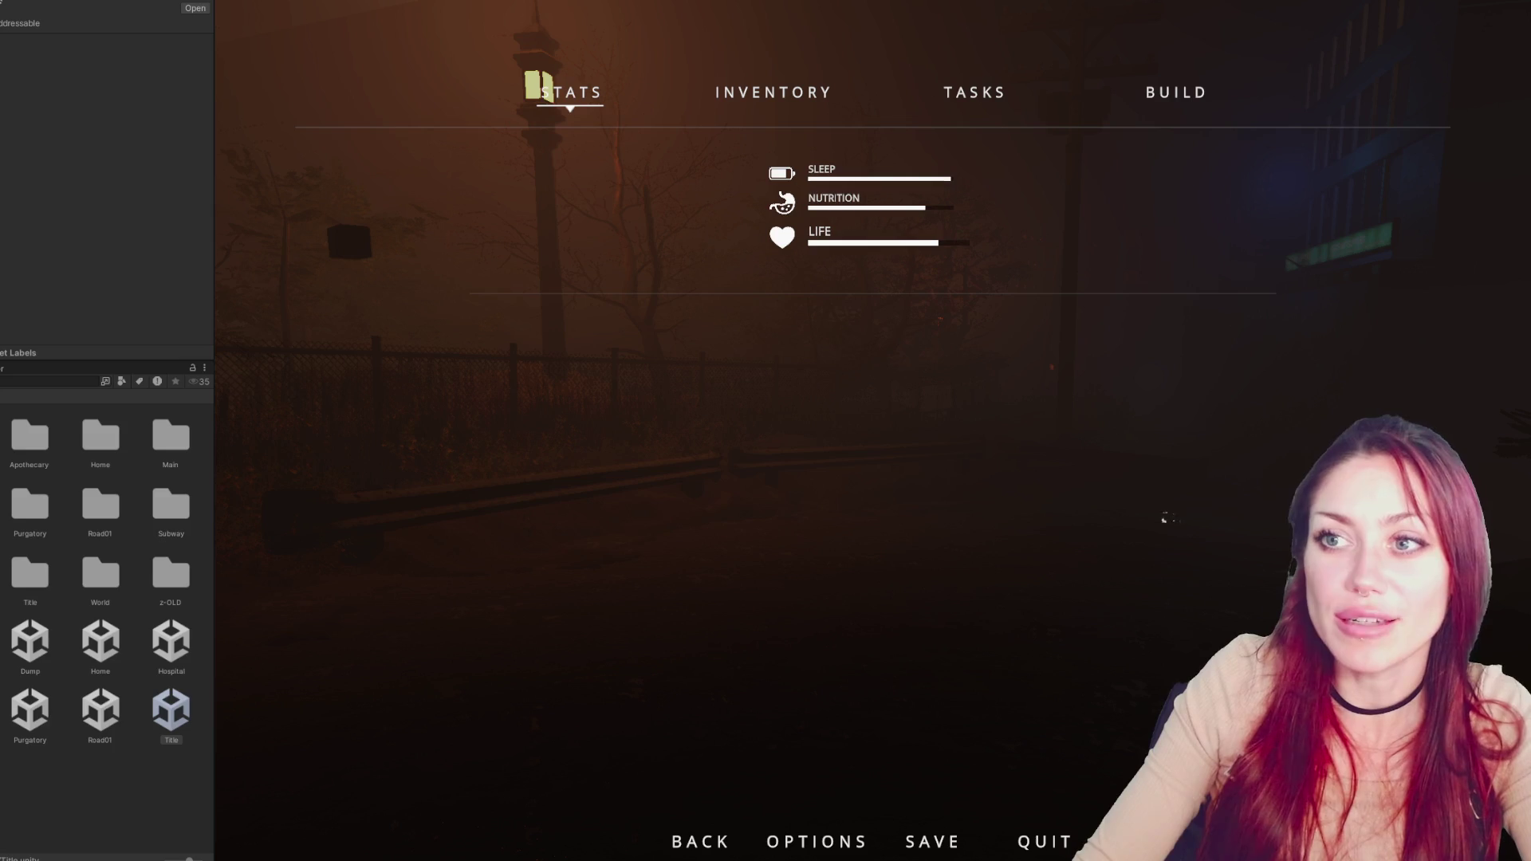
key("ctrl+p")
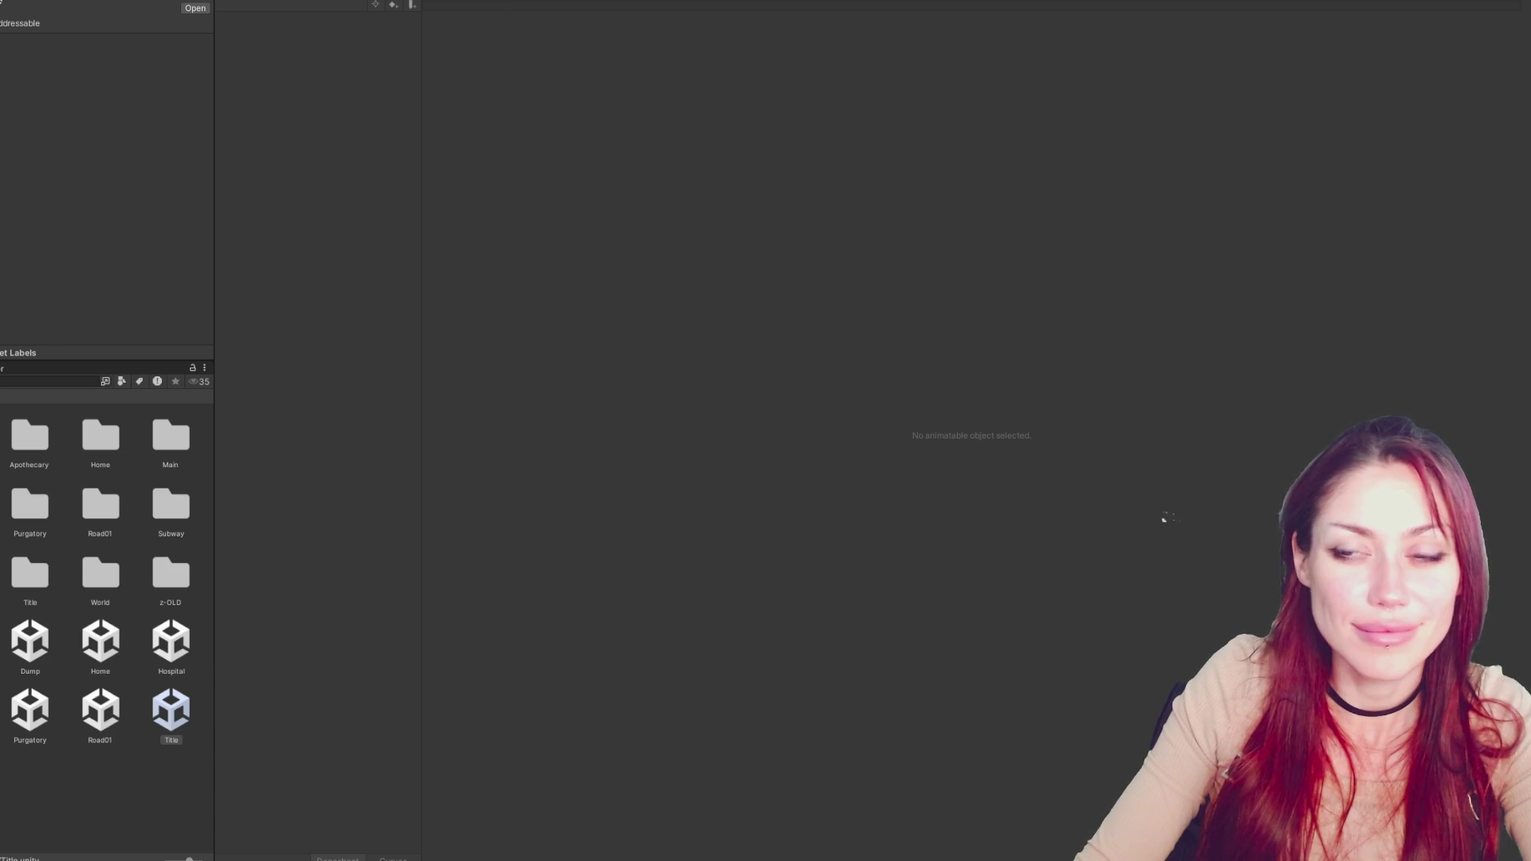
Select the Title scene asset and enter Play mode
left_click(171, 716)
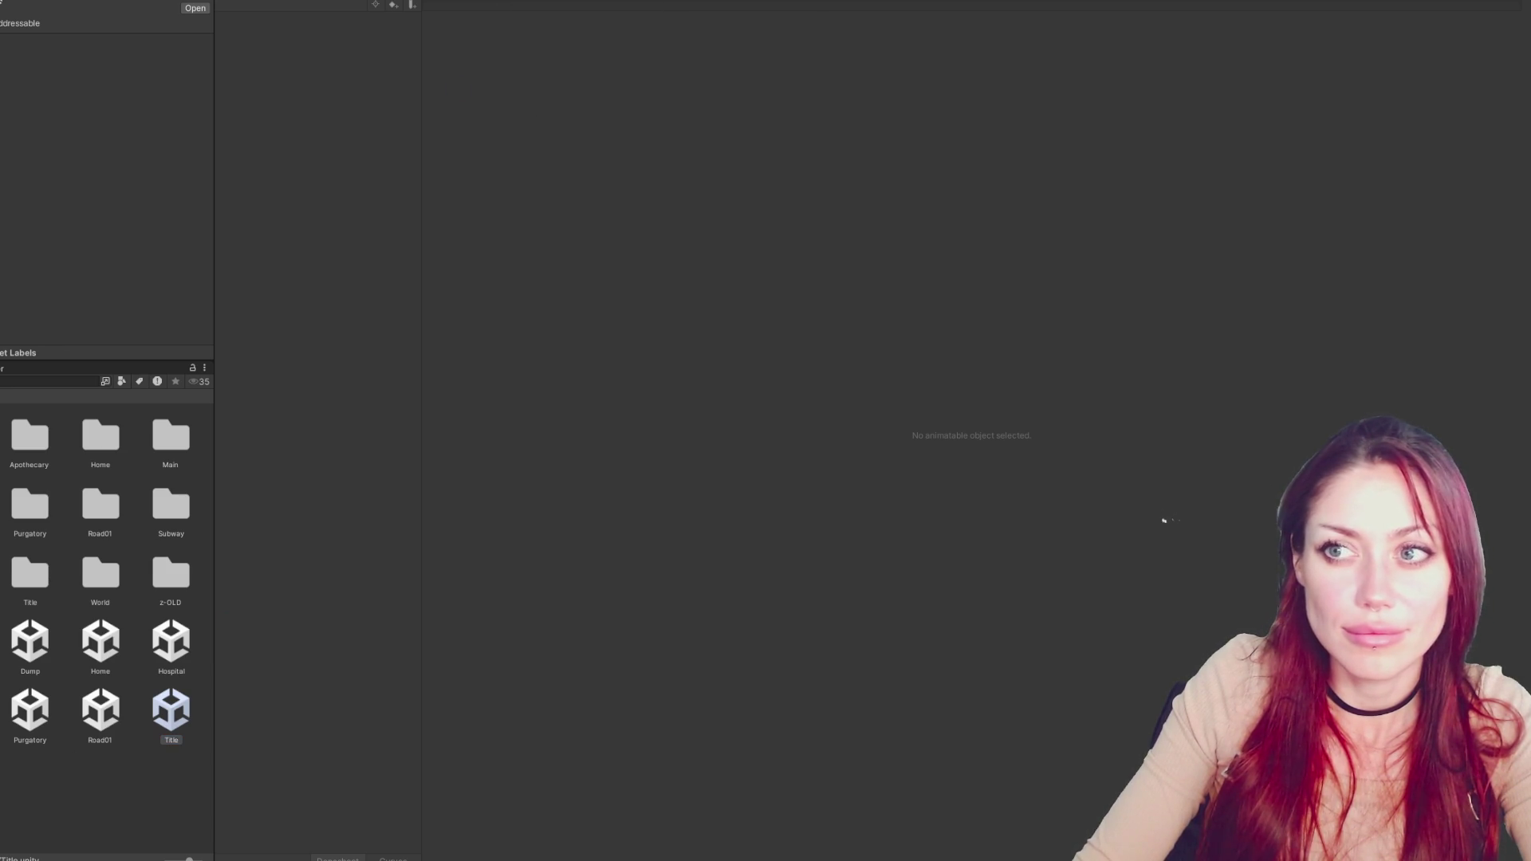
key("ctrl+p")
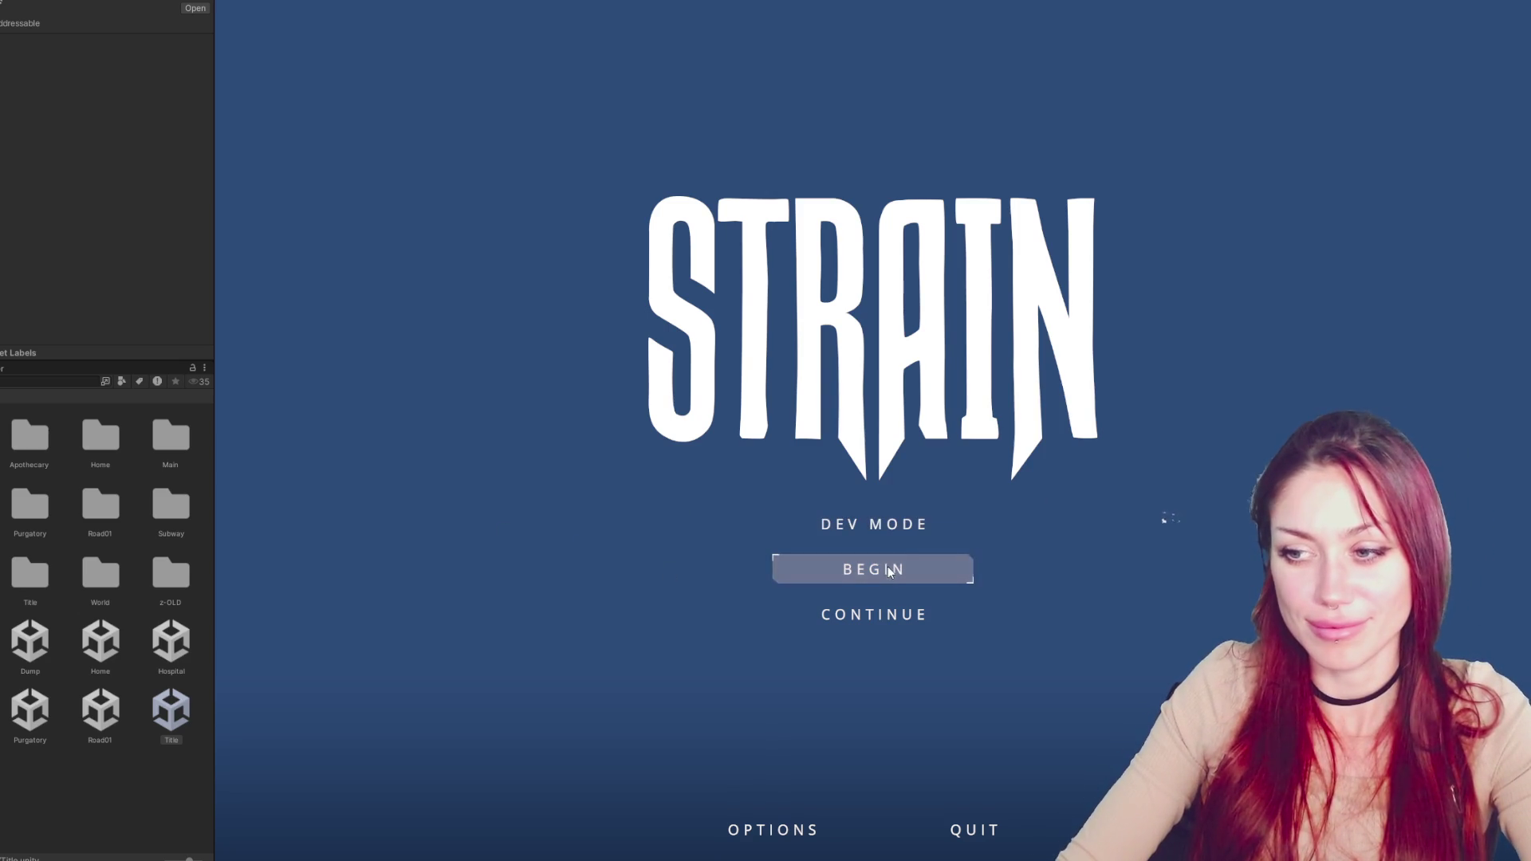
Begin a new game, break open the trash bag for food, pause, then enter 4 as the fire timer value
left_click(885, 523)
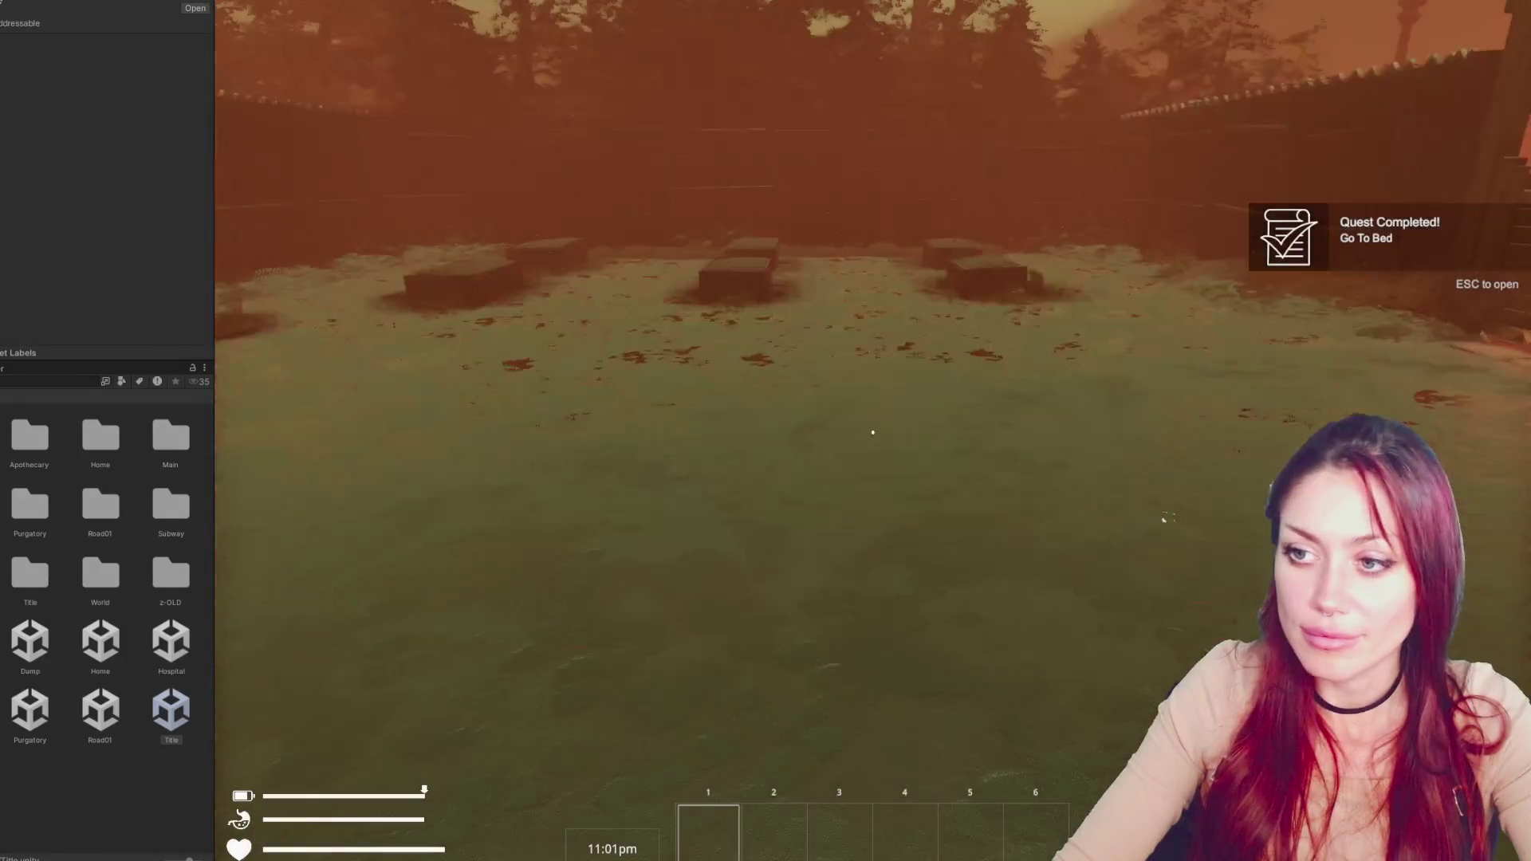
key("w")
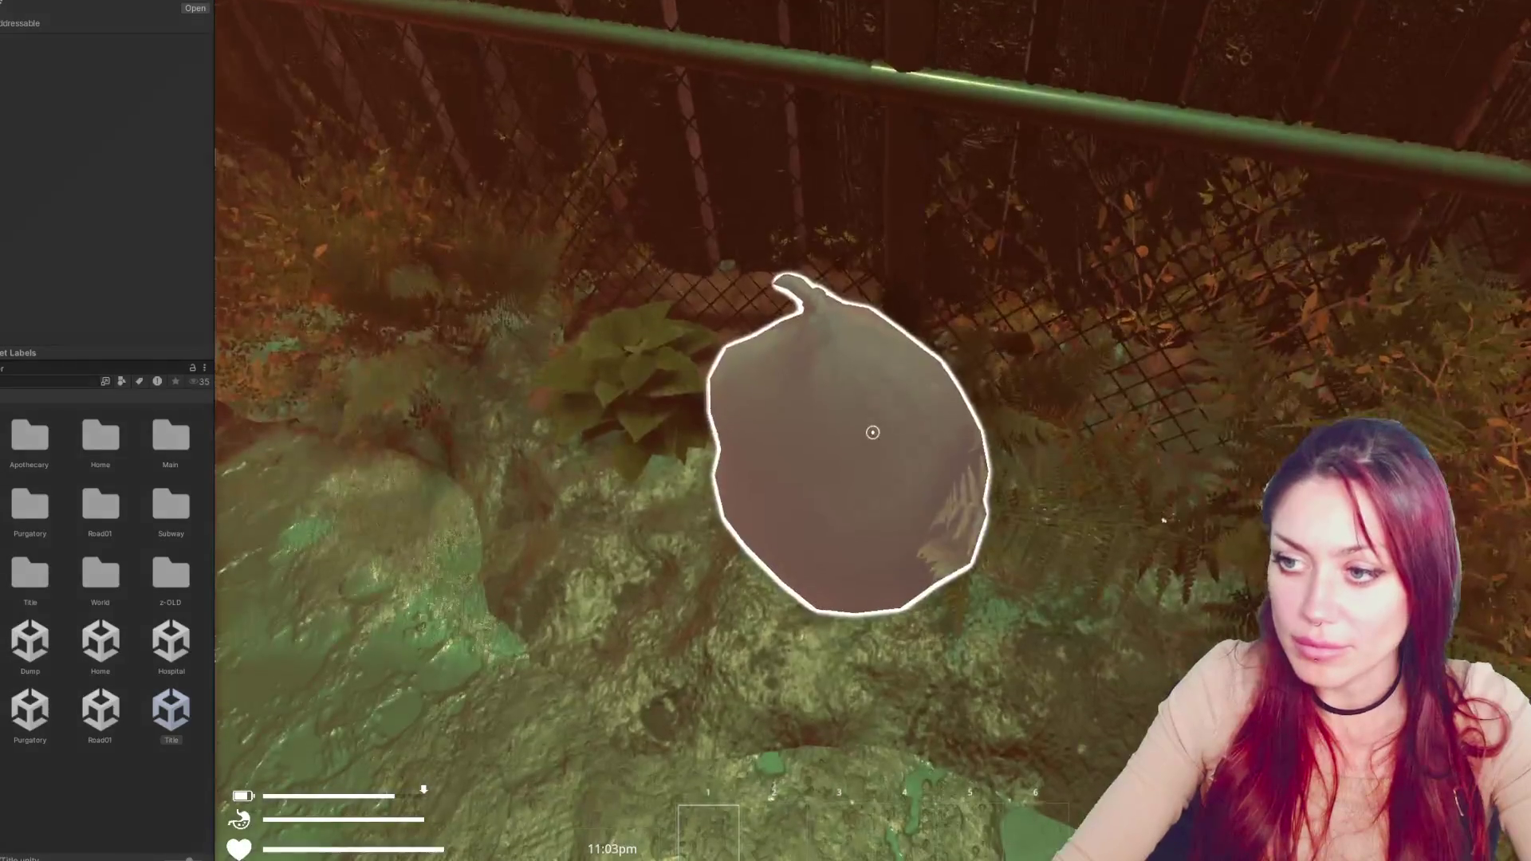
left_click(872, 432)
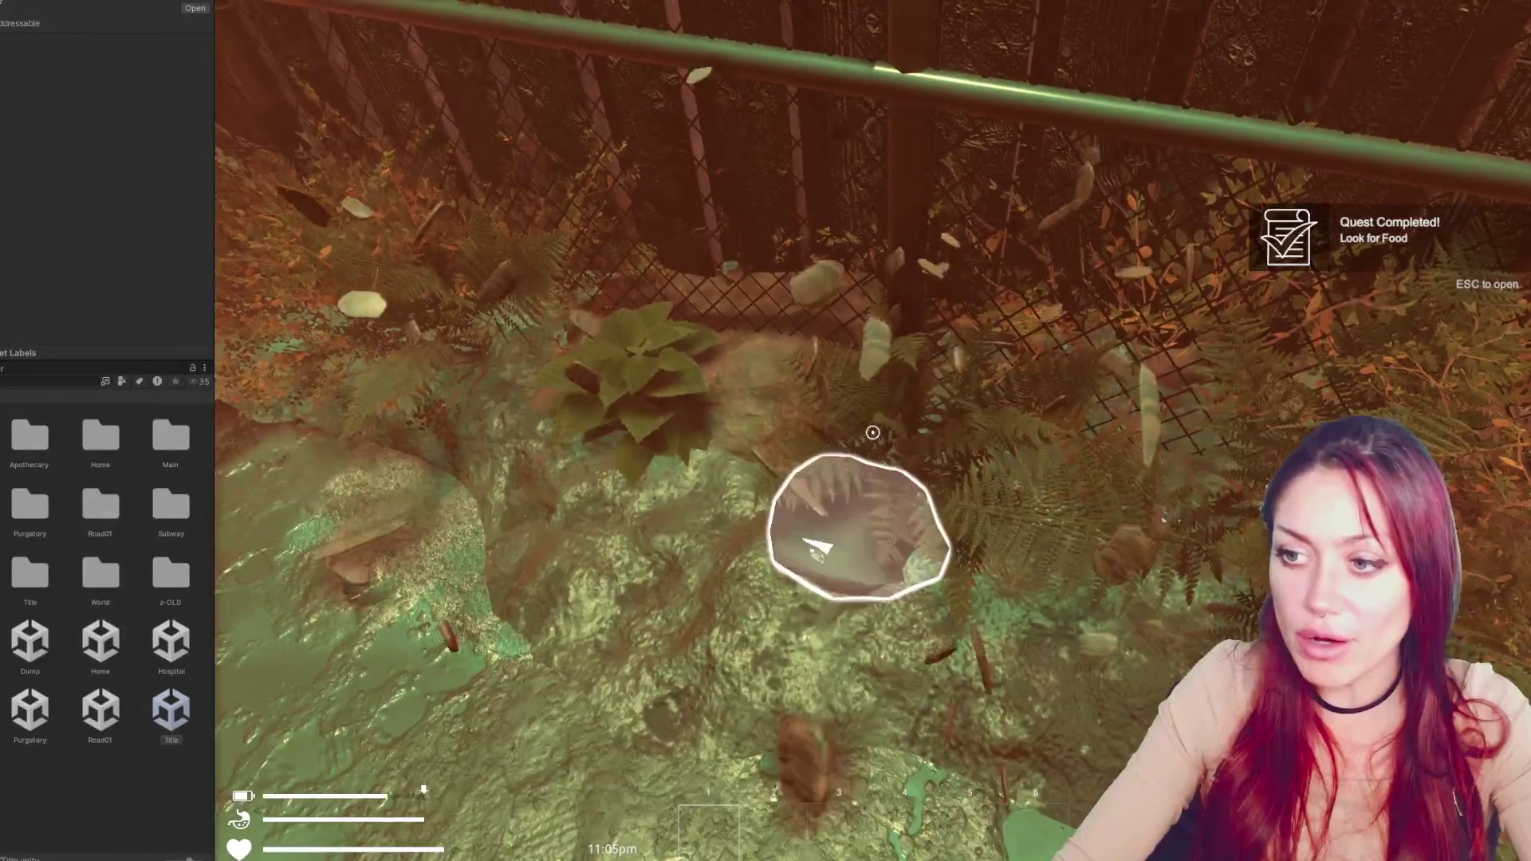
key("Escape")
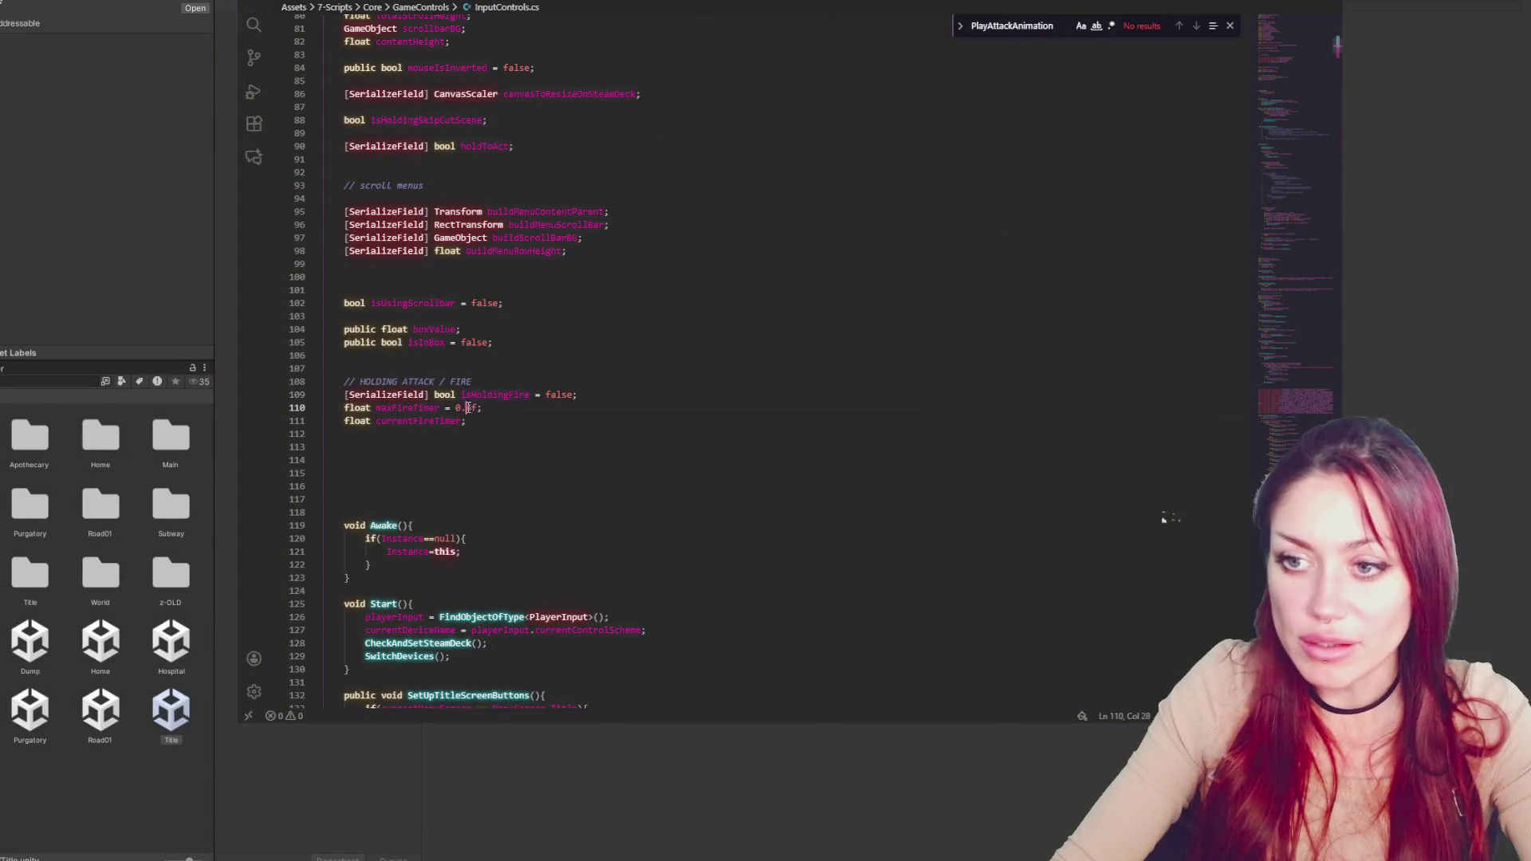
type("46f;")
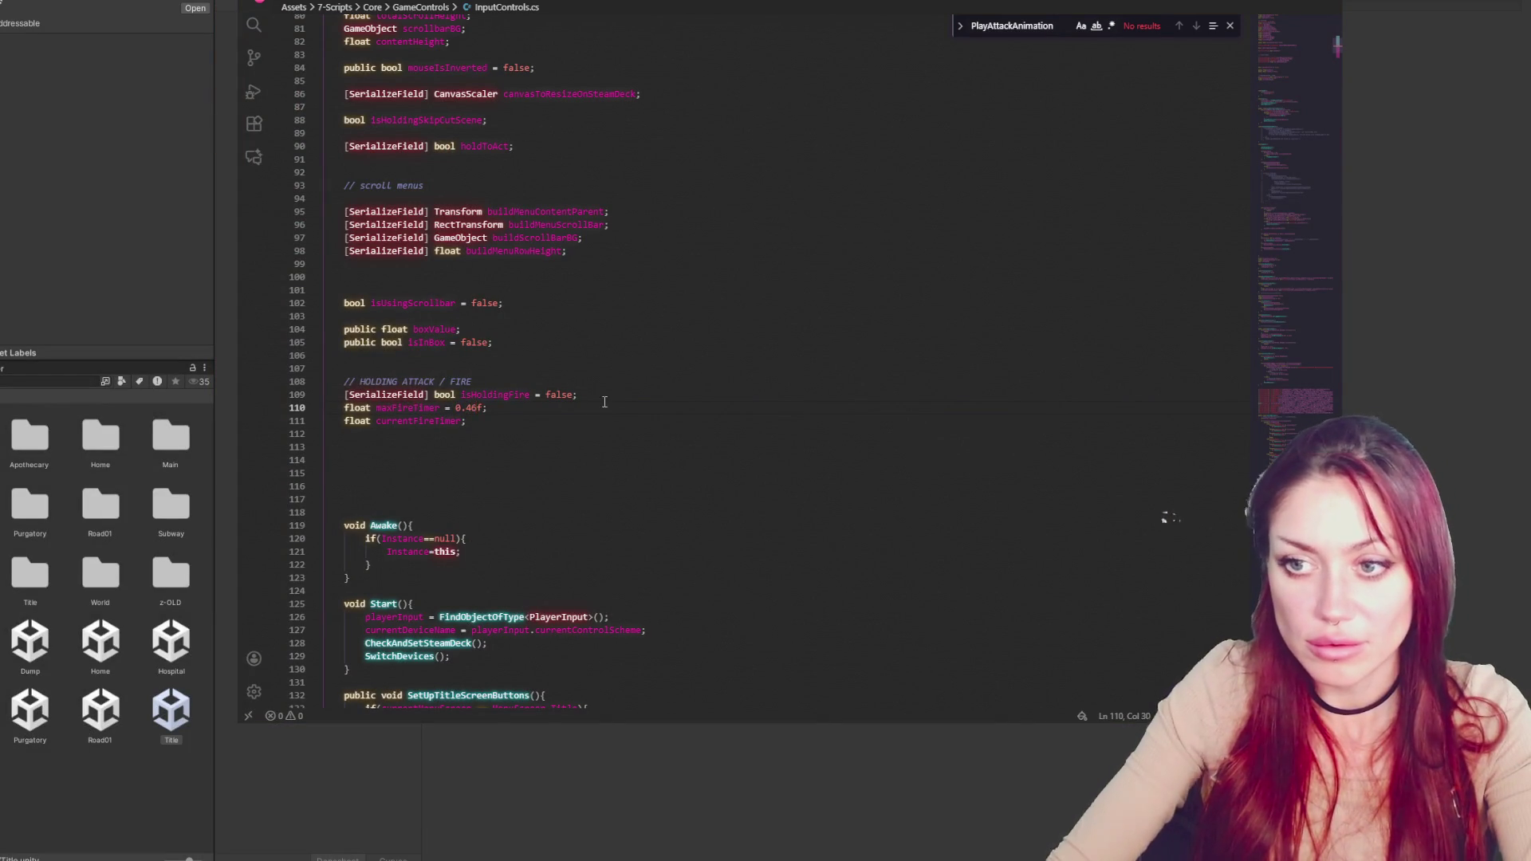
Switch back to Unity so the edited InputControls script recompiles
left_click(75, 277)
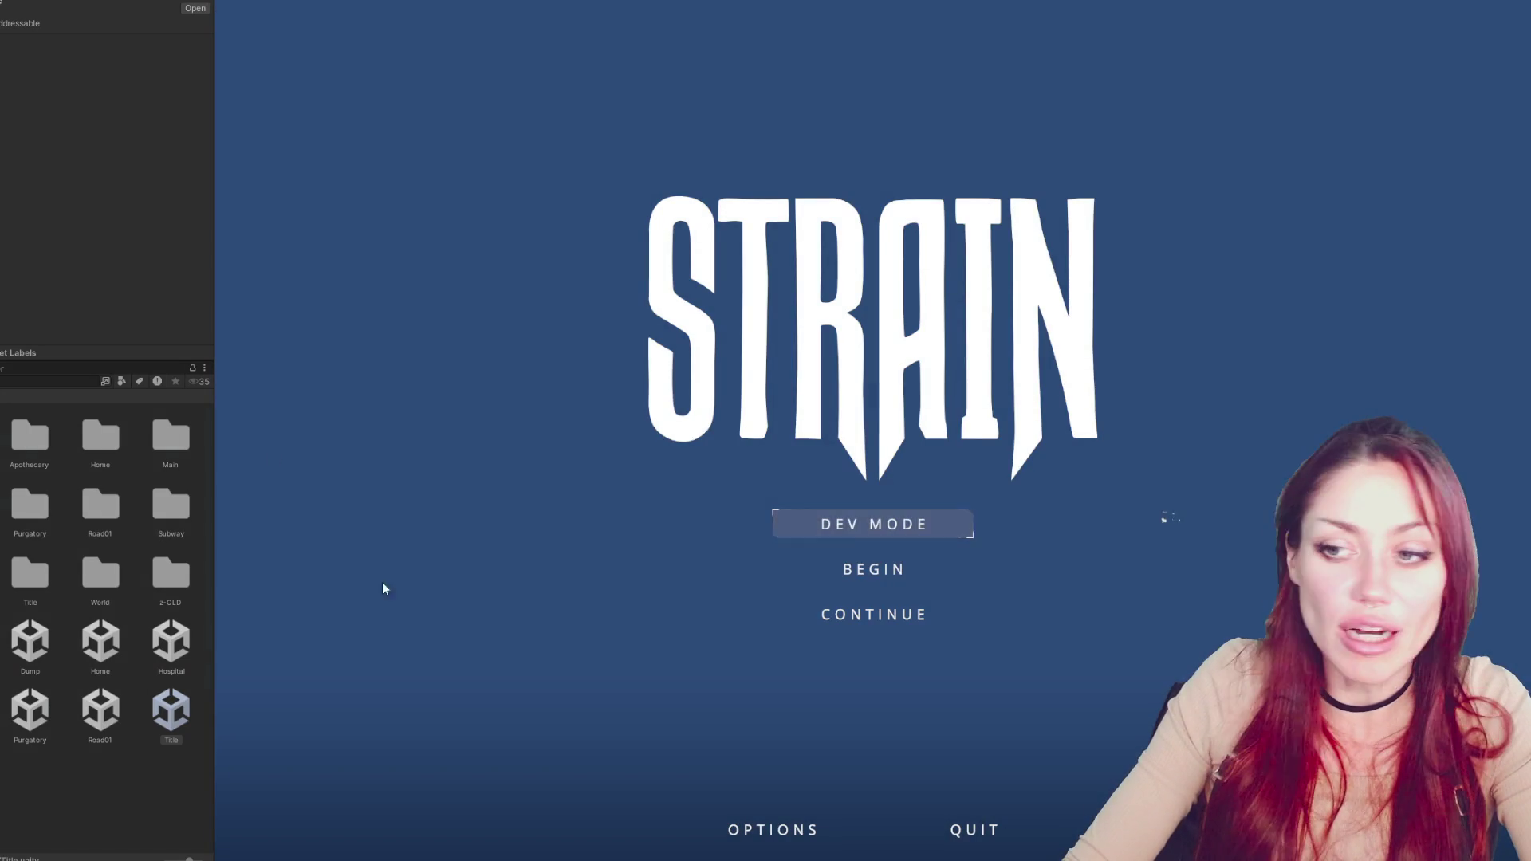
Play in dev mode until Eat Berries completes, check the pause menu, then stop playing
left_click(883, 523)
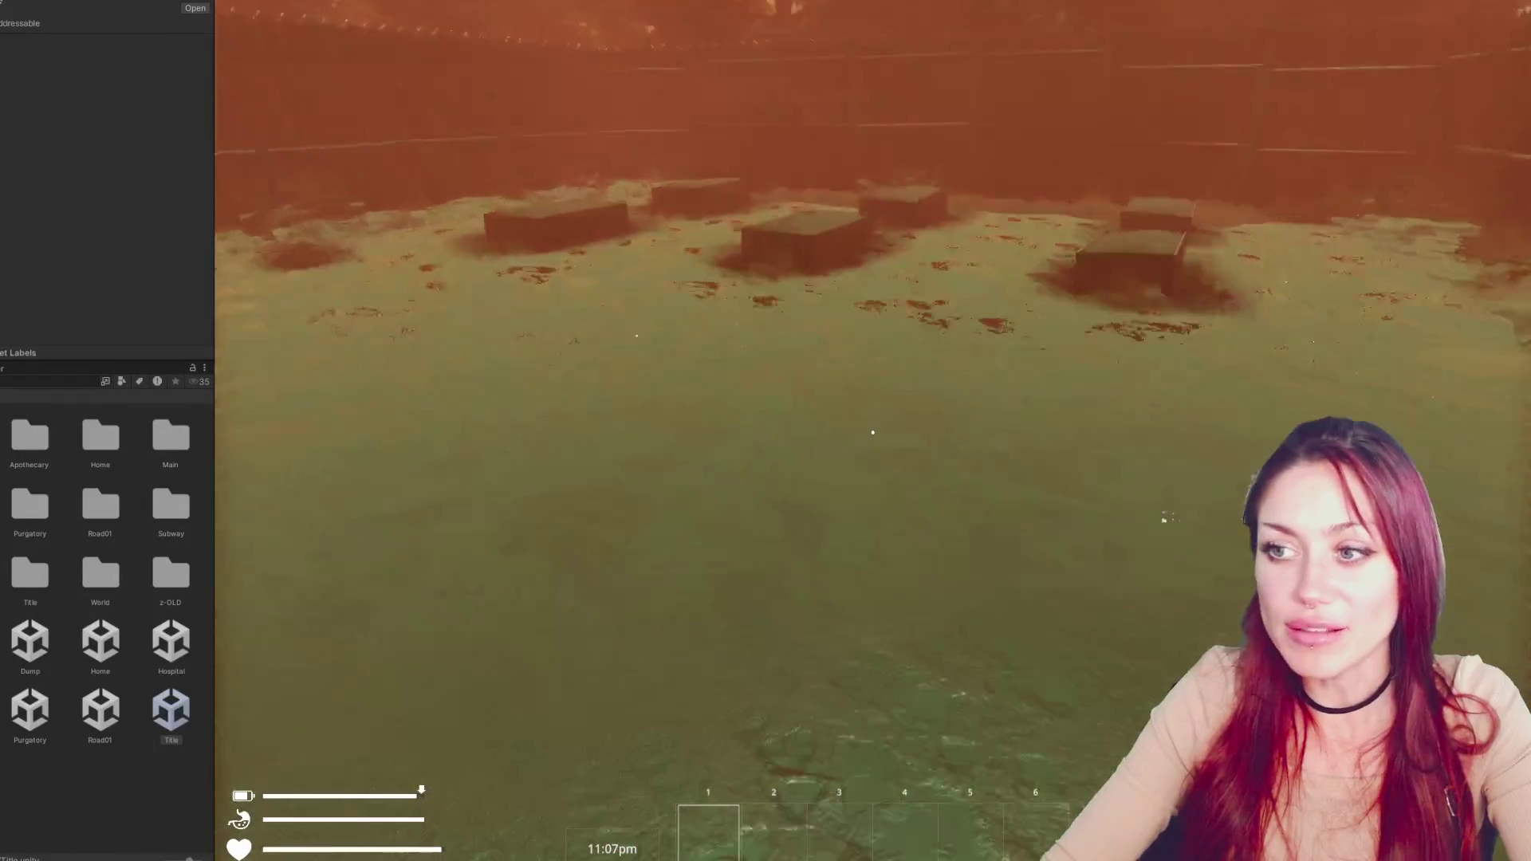
key("Escape")
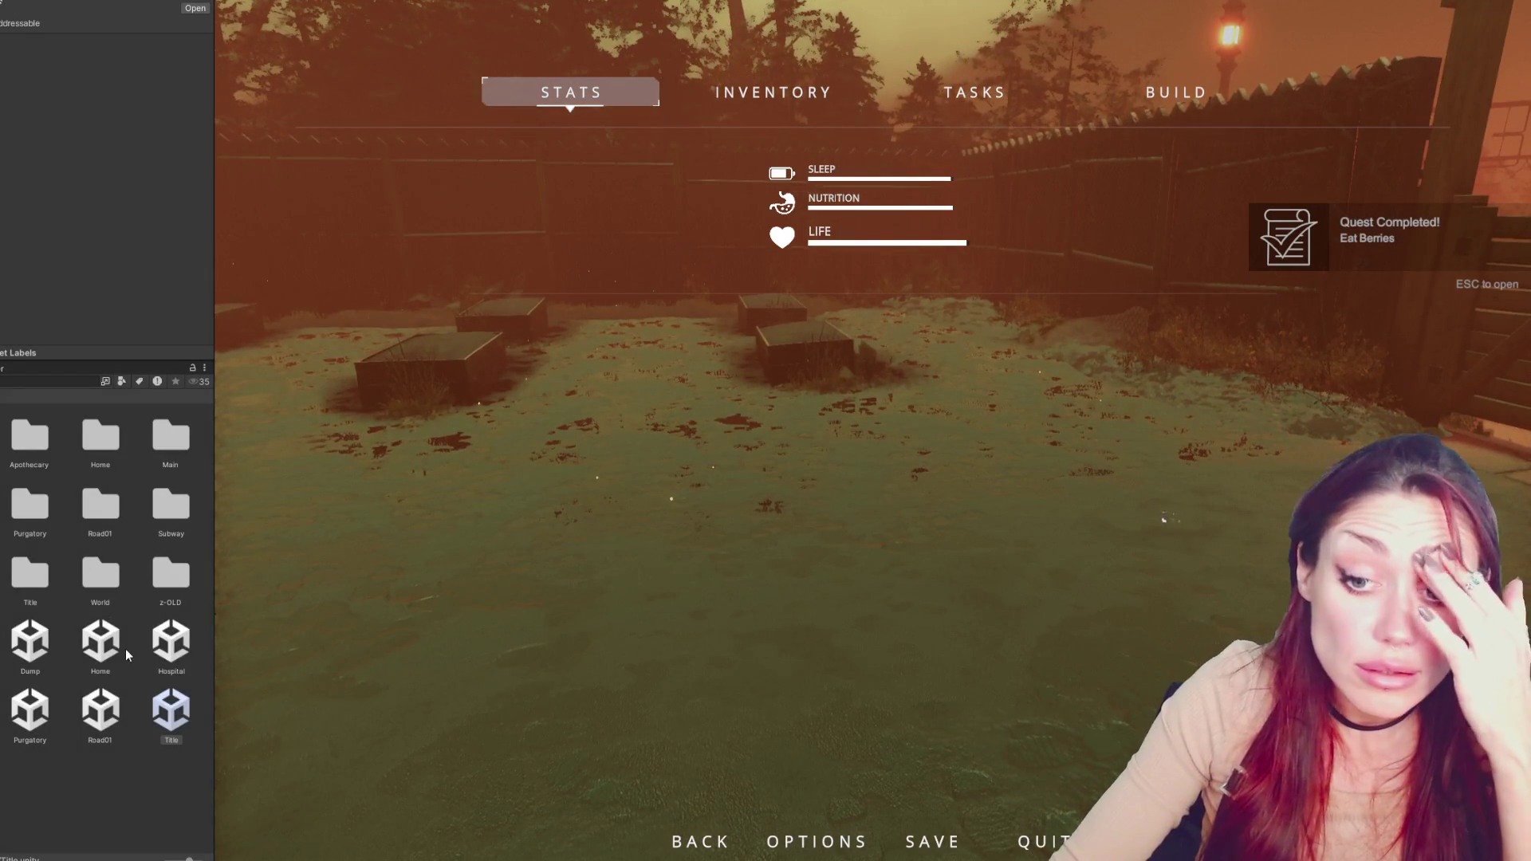
key("ctrl+p")
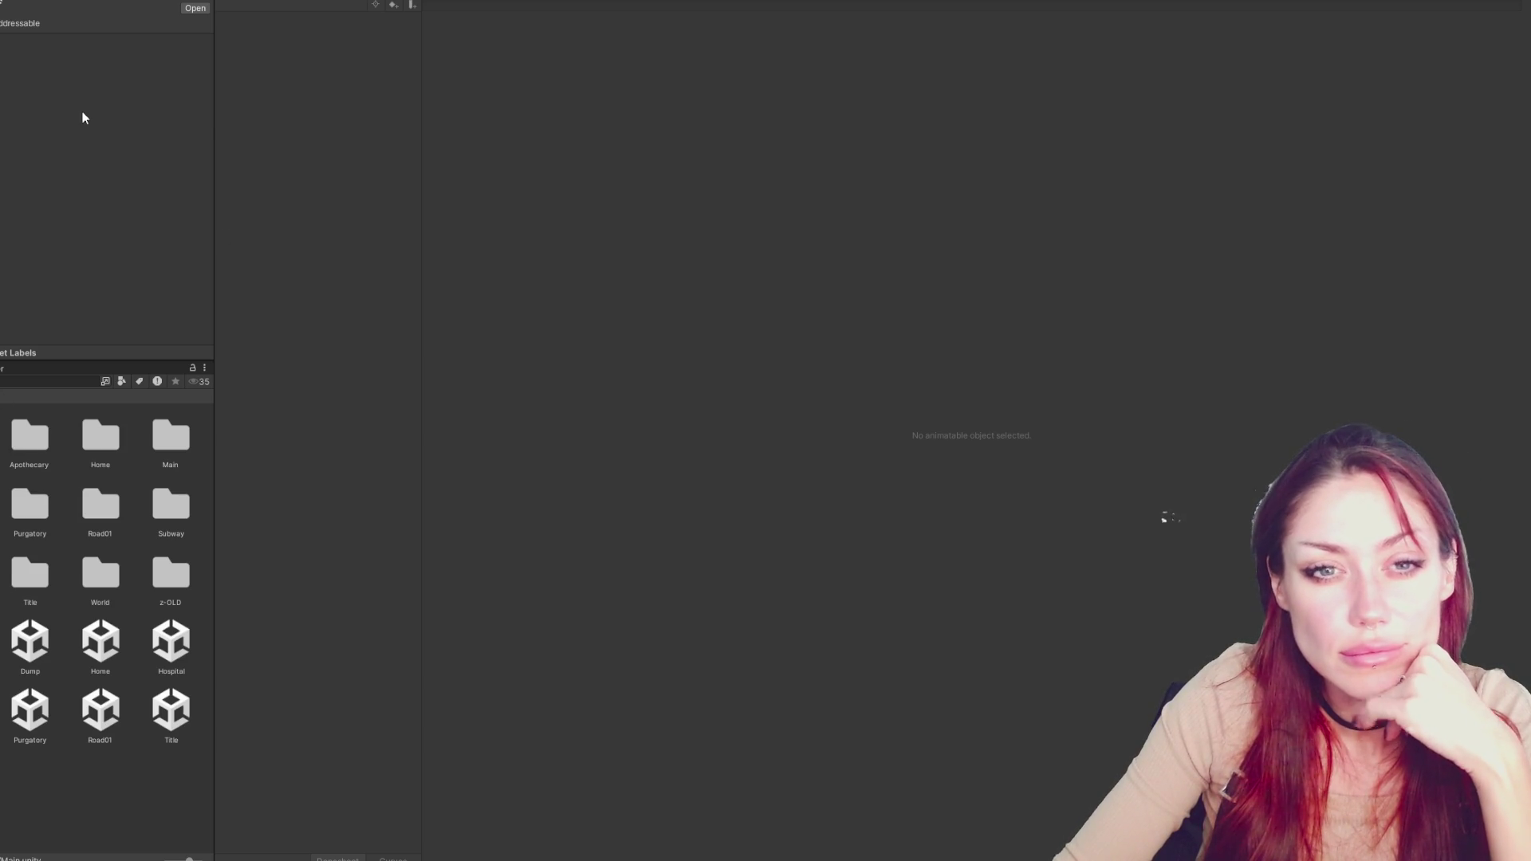
Expand the Quest Controls quest list and the Look for Food quest
scroll(85, 117, "down", 10)
scroll(88, 120, "up", 6)
scroll(88, 120, "up", 2)
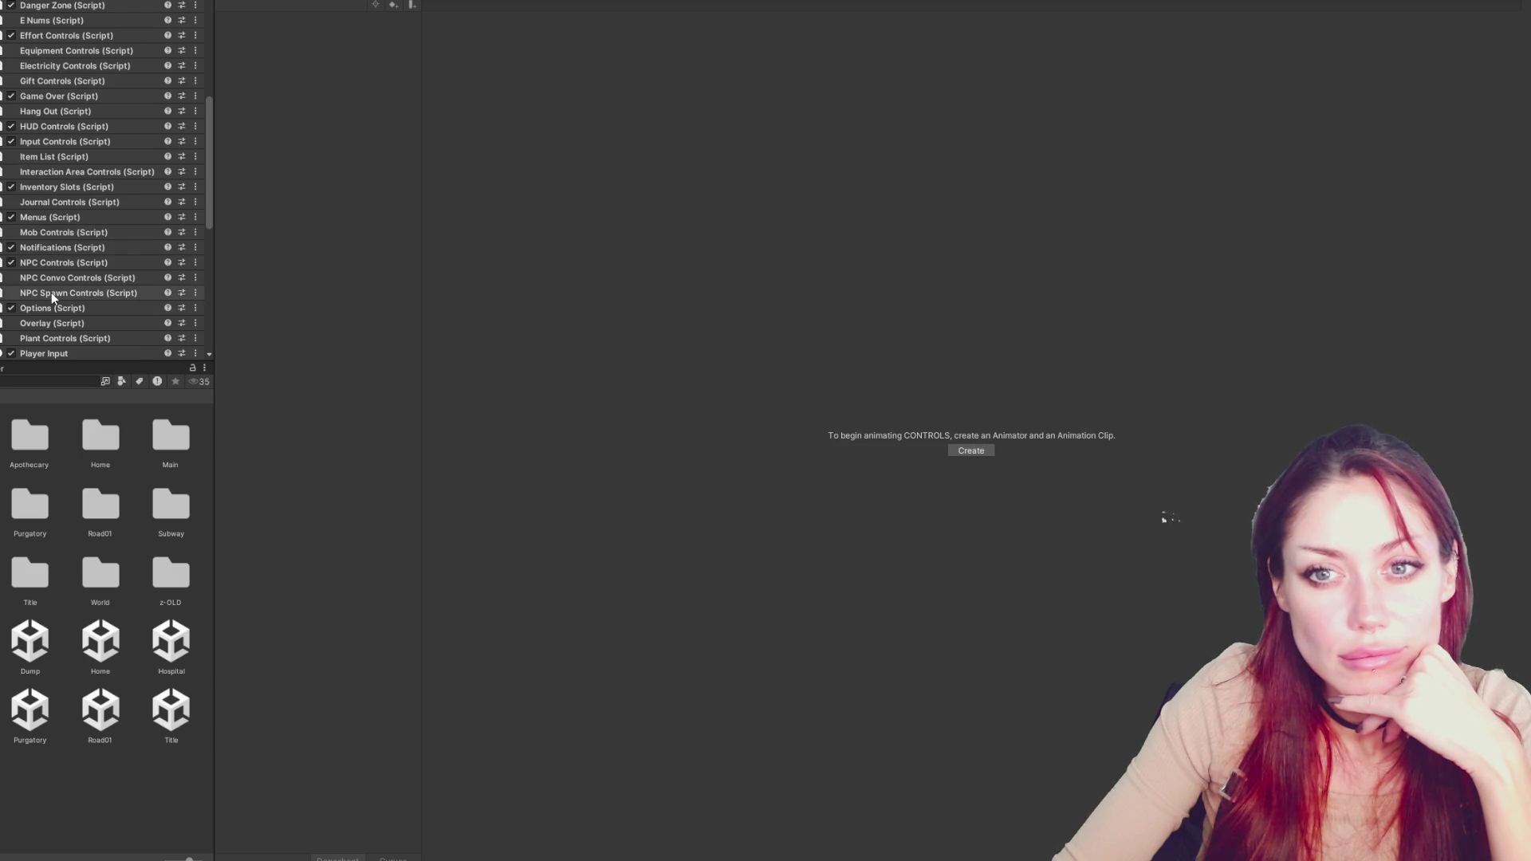
scroll(51, 292, "down", 3)
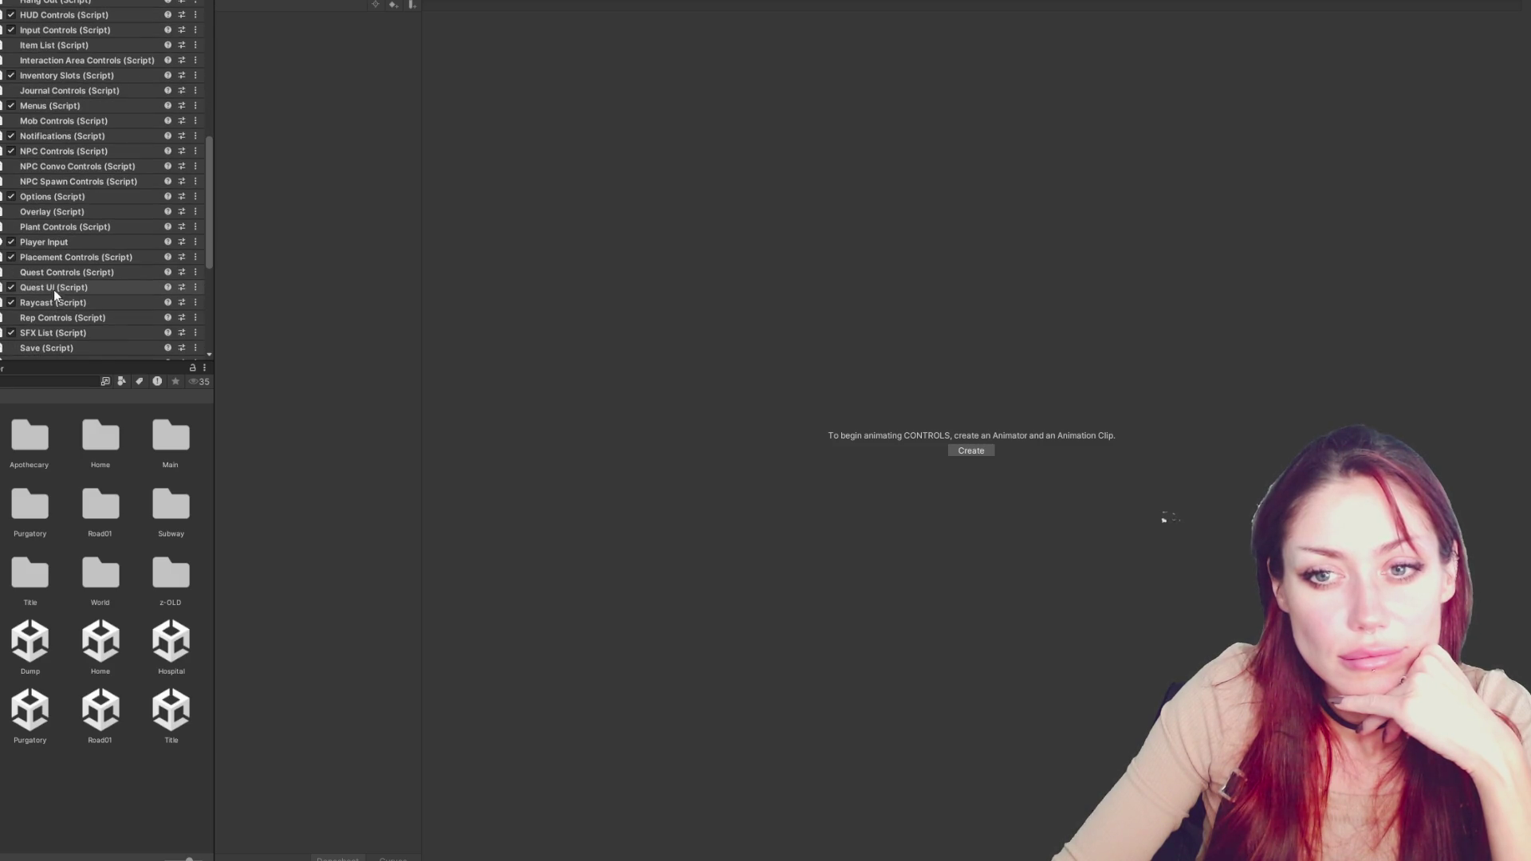
left_click(60, 272)
scroll(70, 160, "down", 5)
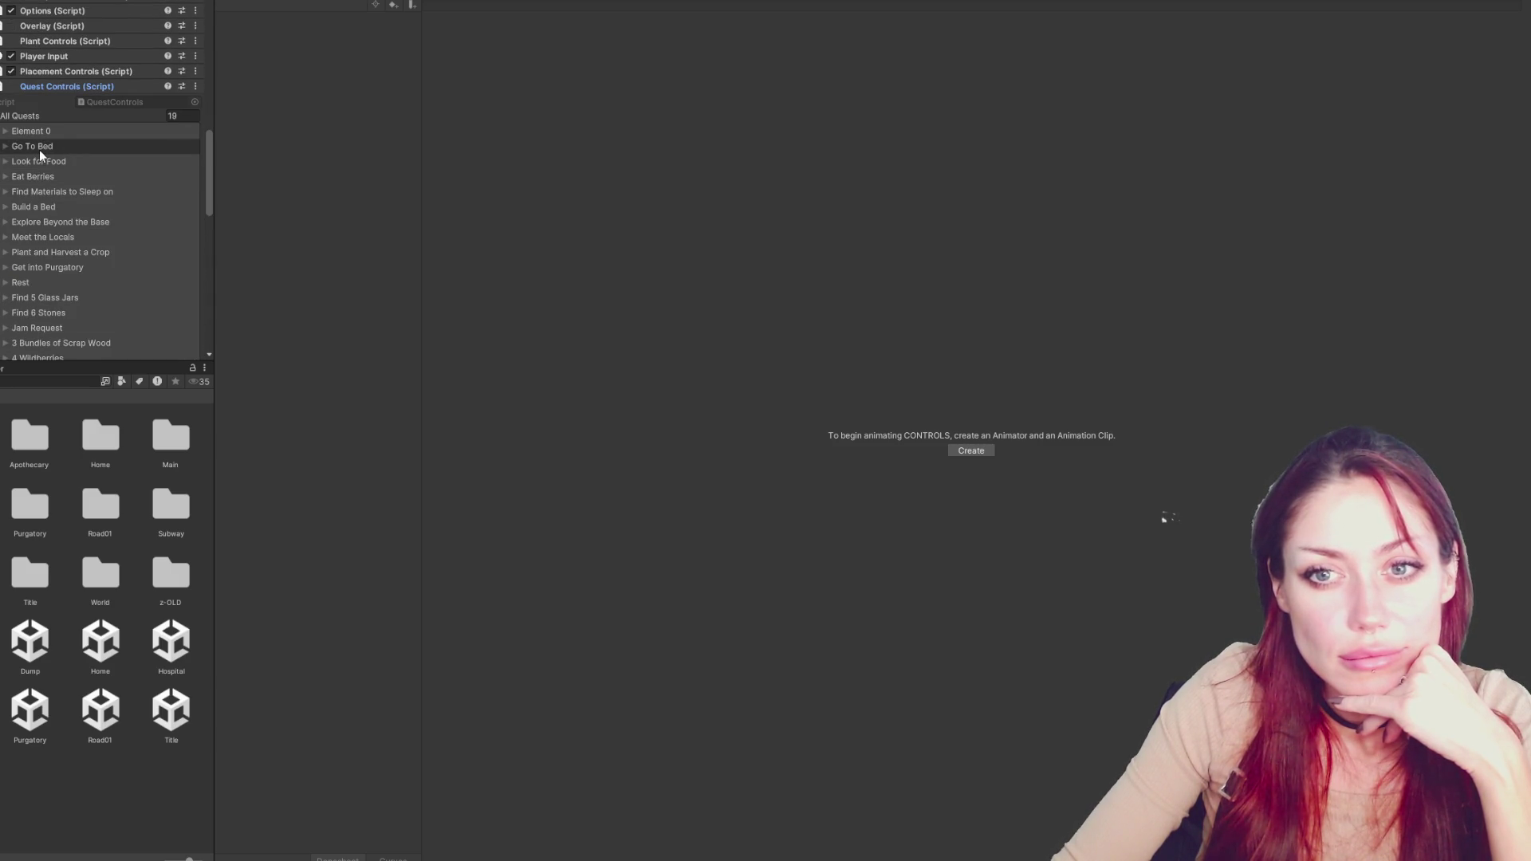
left_click(32, 164)
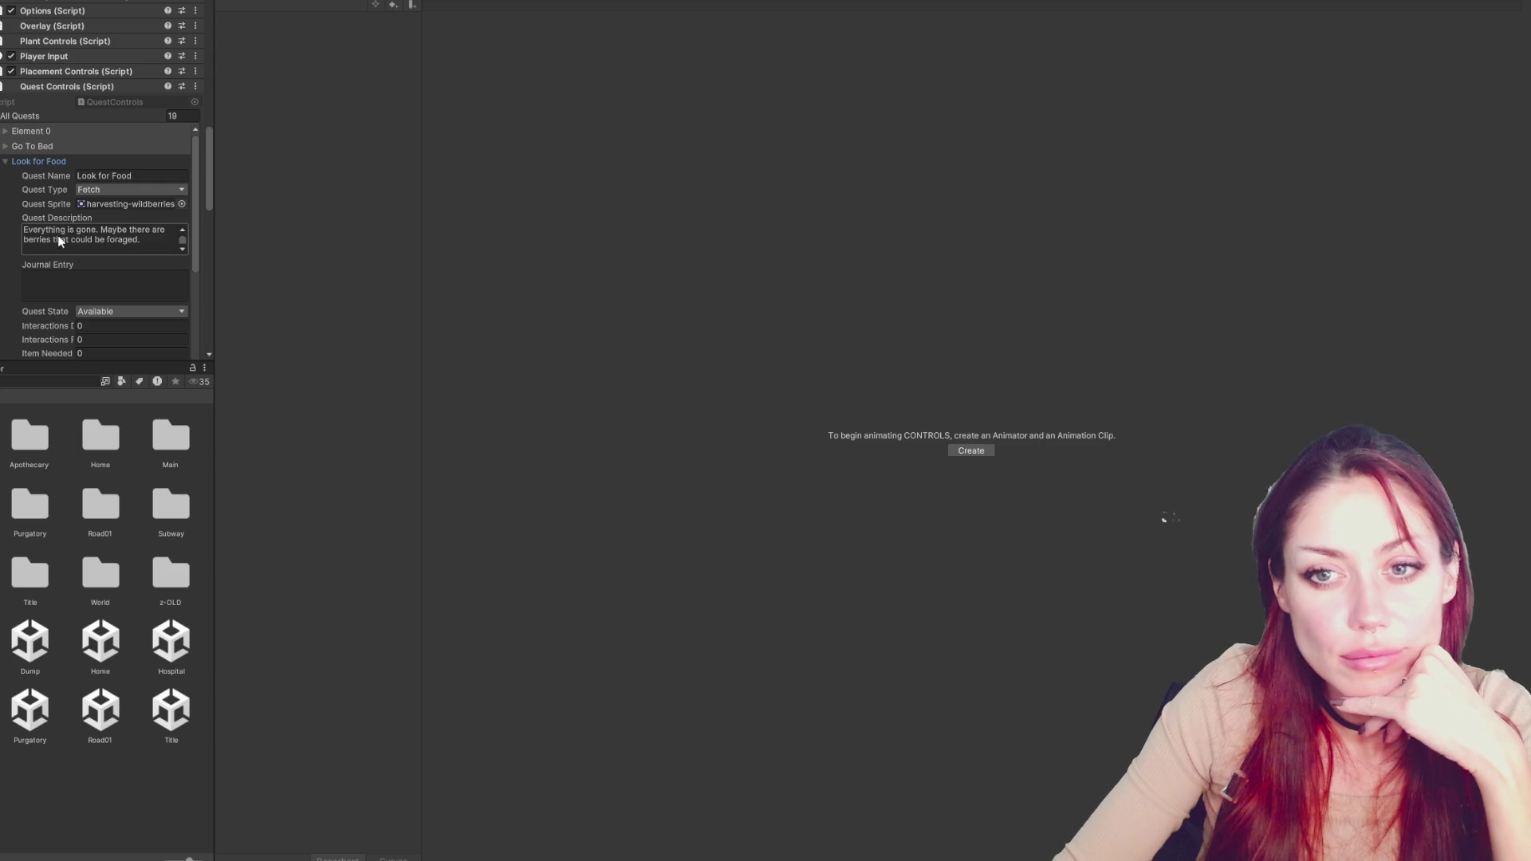
Replace the opening sentence 'Everything is gone.' with 'I should look around this base.'
left_click(90, 225)
left_click(95, 229)
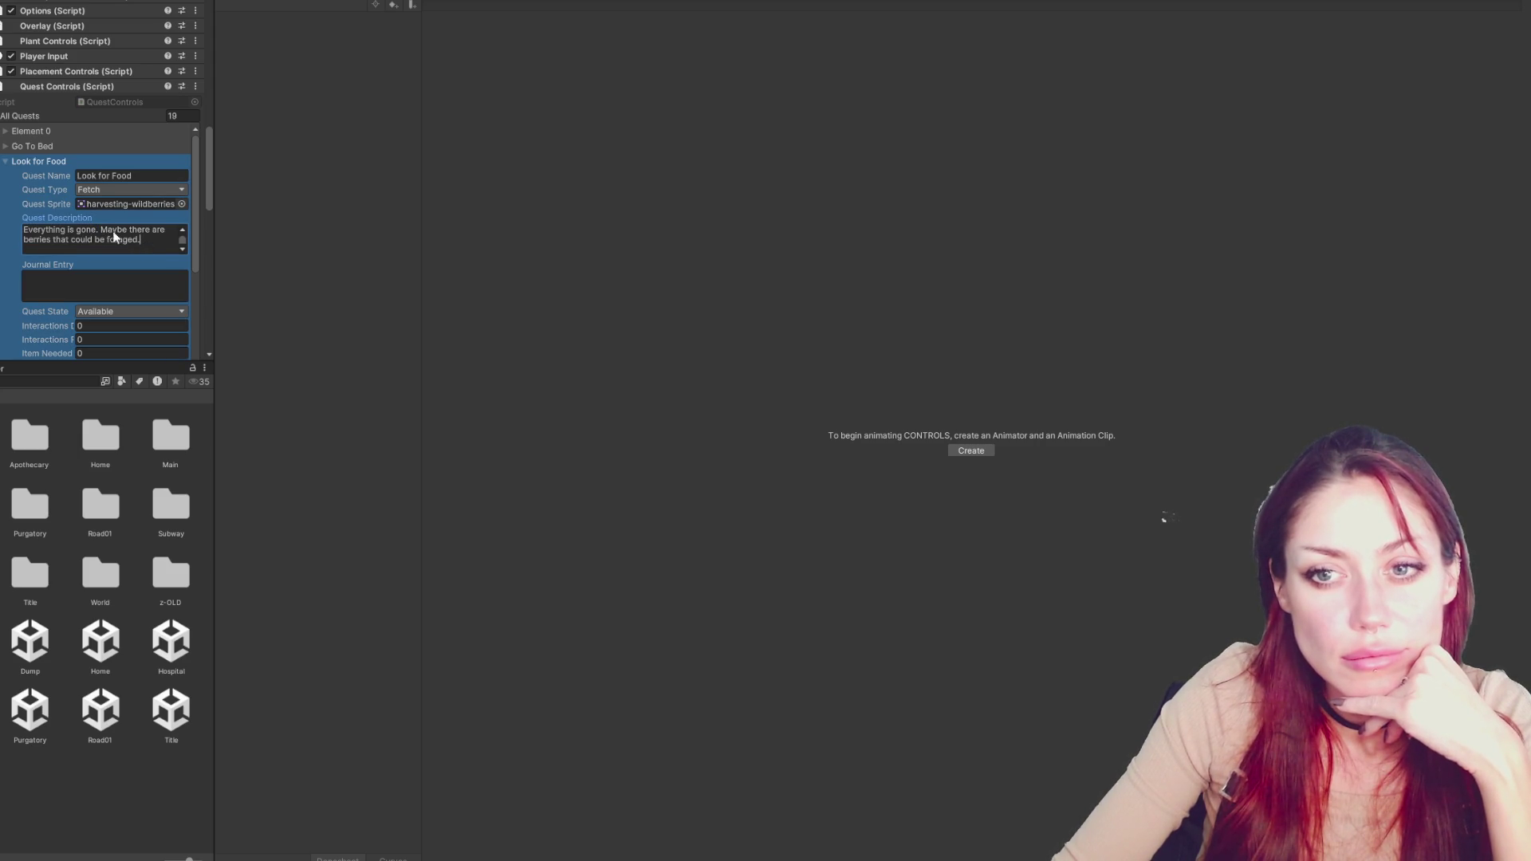
left_click_drag(101, 228, 23, 229)
key("BackSpace")
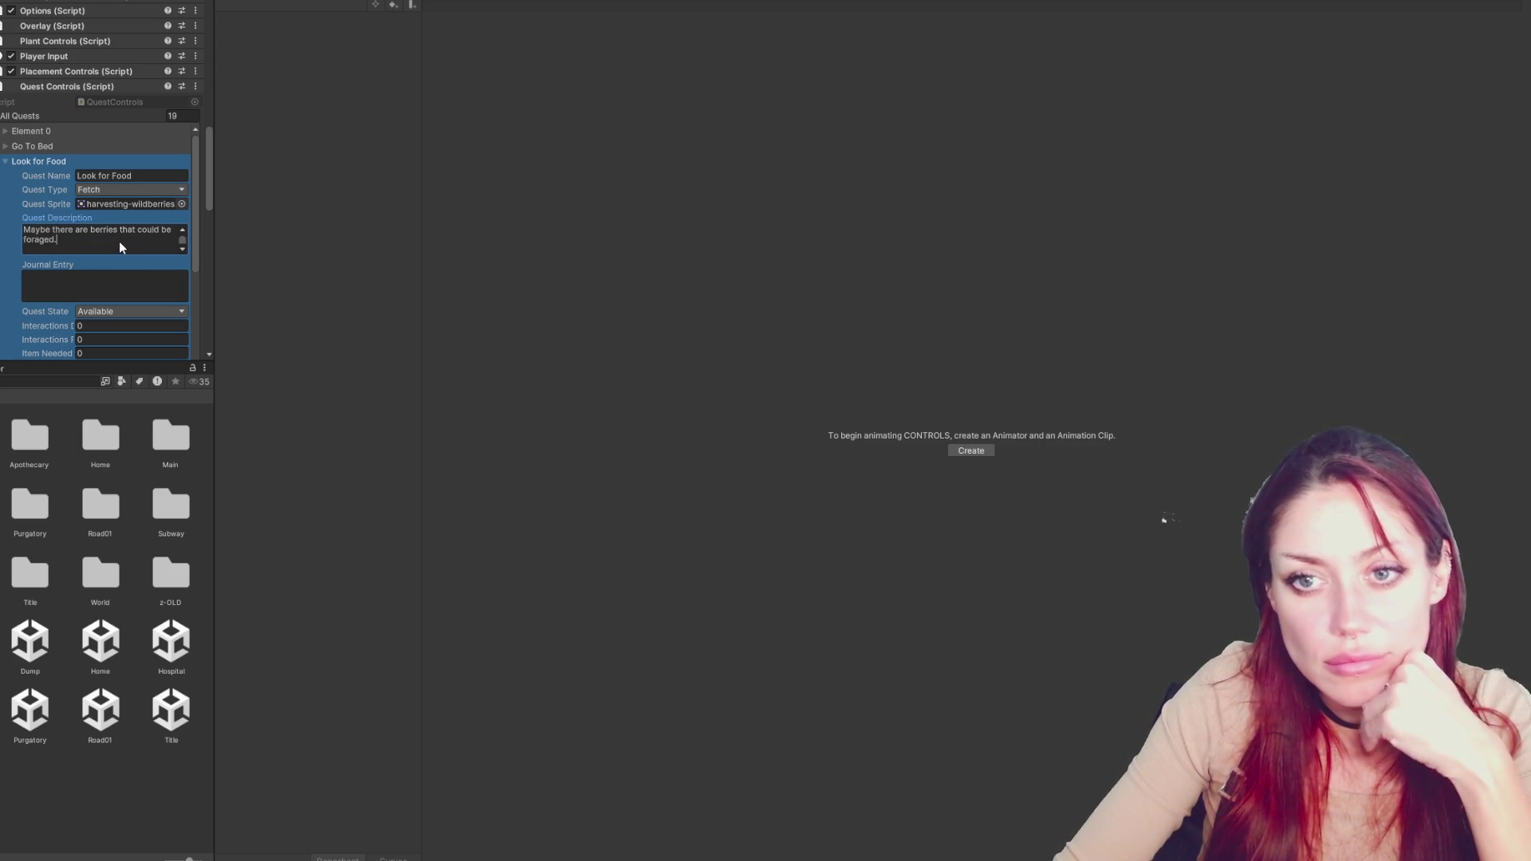
type(" I should look around my")
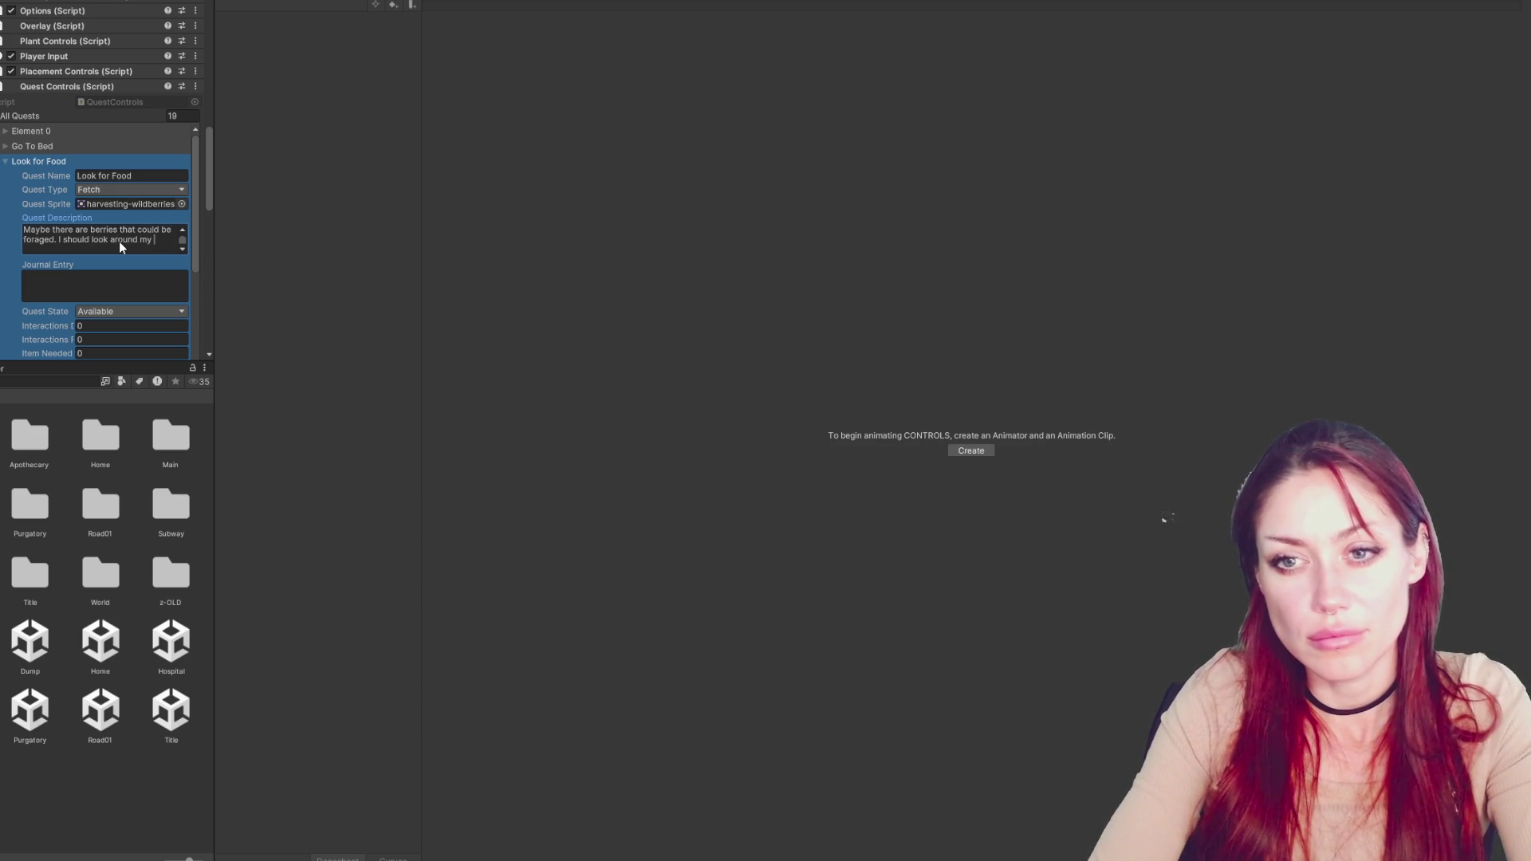
type(" new space.")
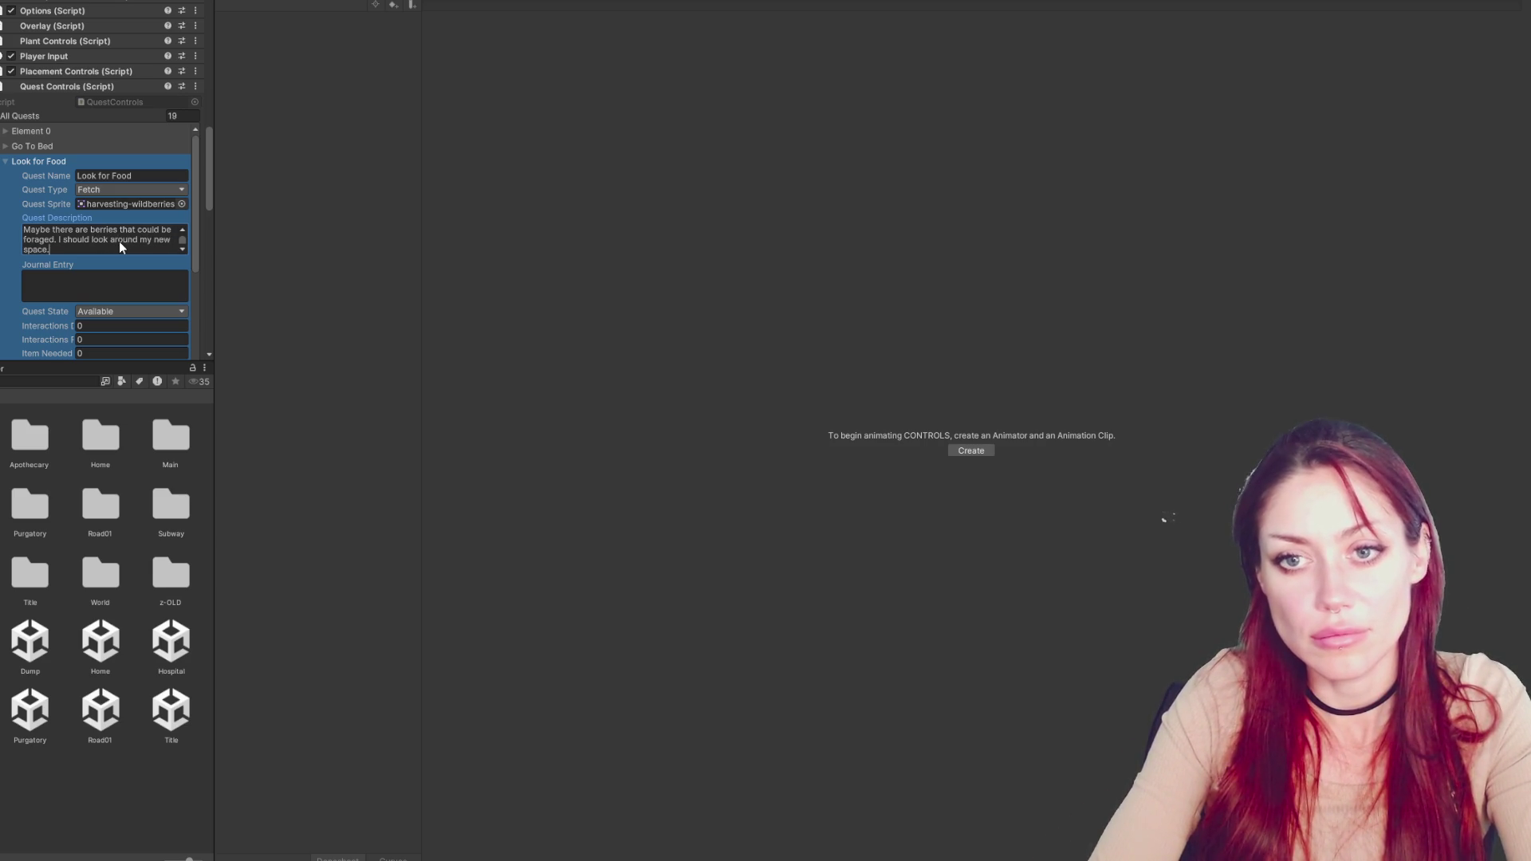
left_click_drag(136, 250, 140, 241)
type("this")
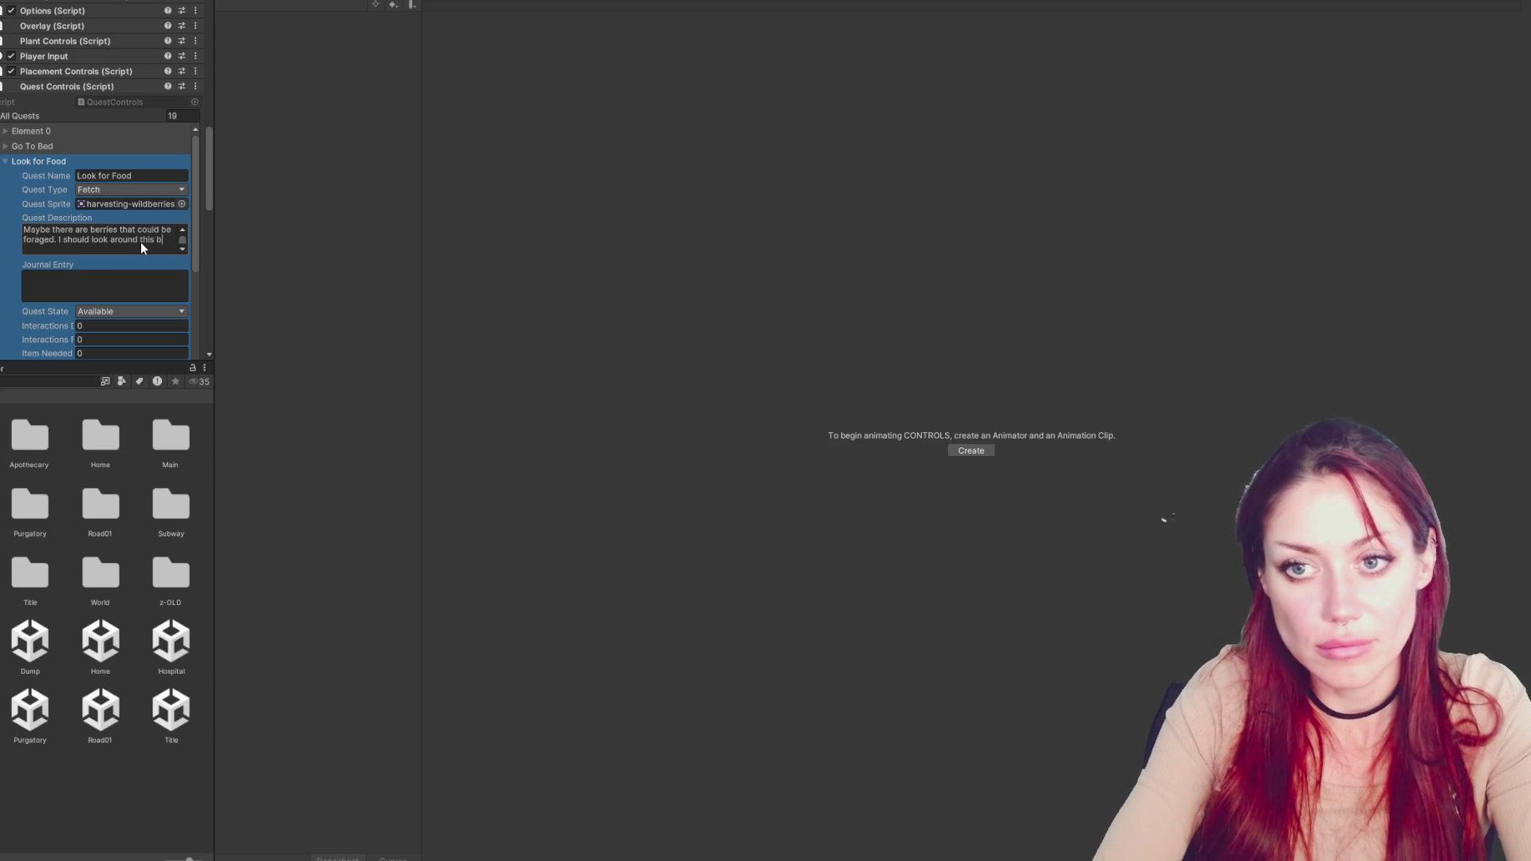
type(".")
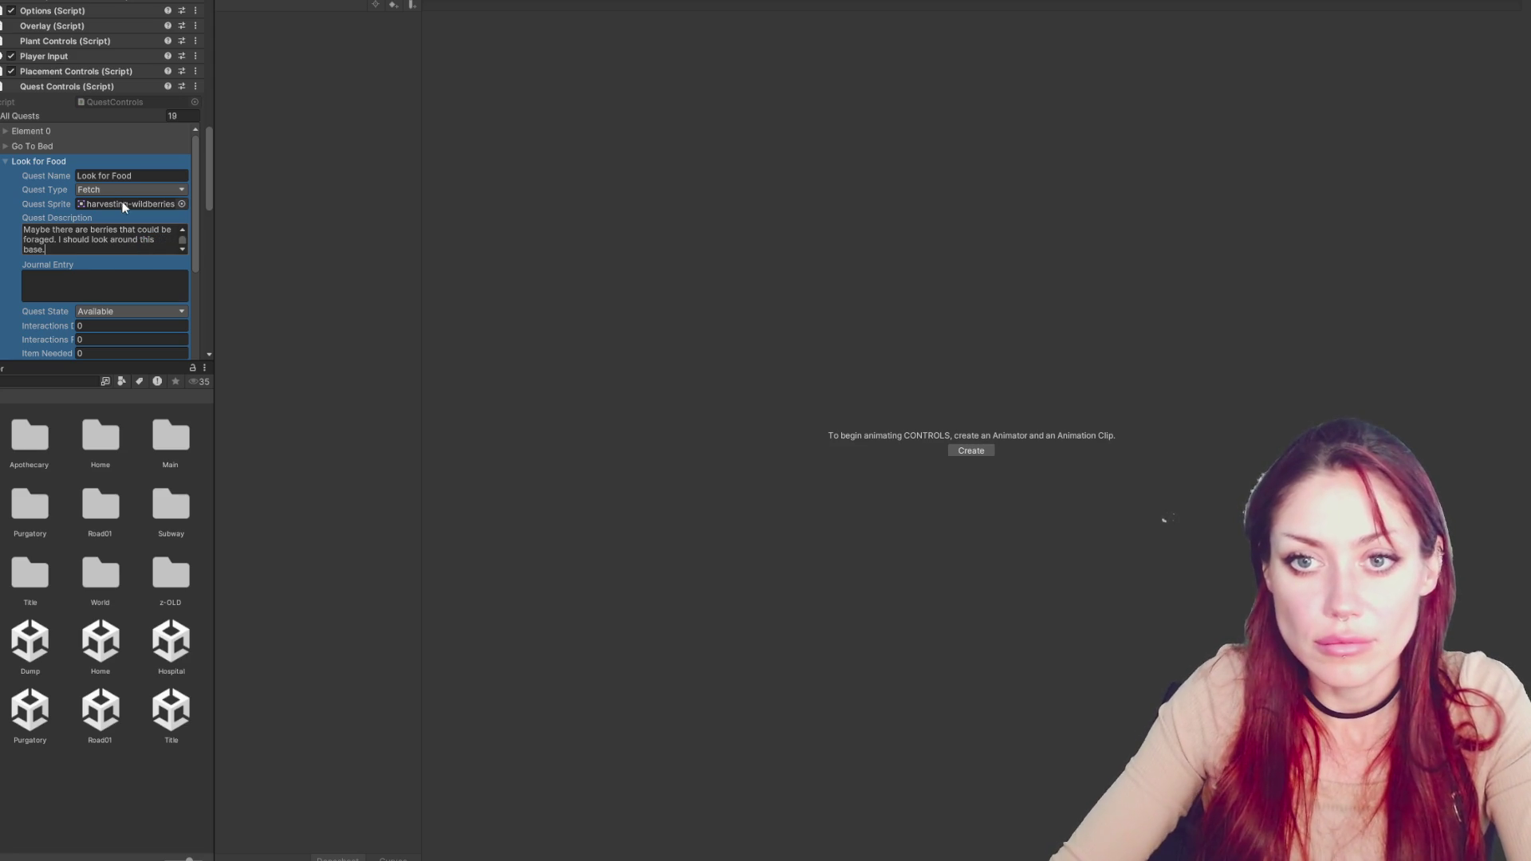
Collapse Look for Food and browse the Eat Berries and Find Materials to Sleep on quests
left_click(57, 163)
left_click(47, 177)
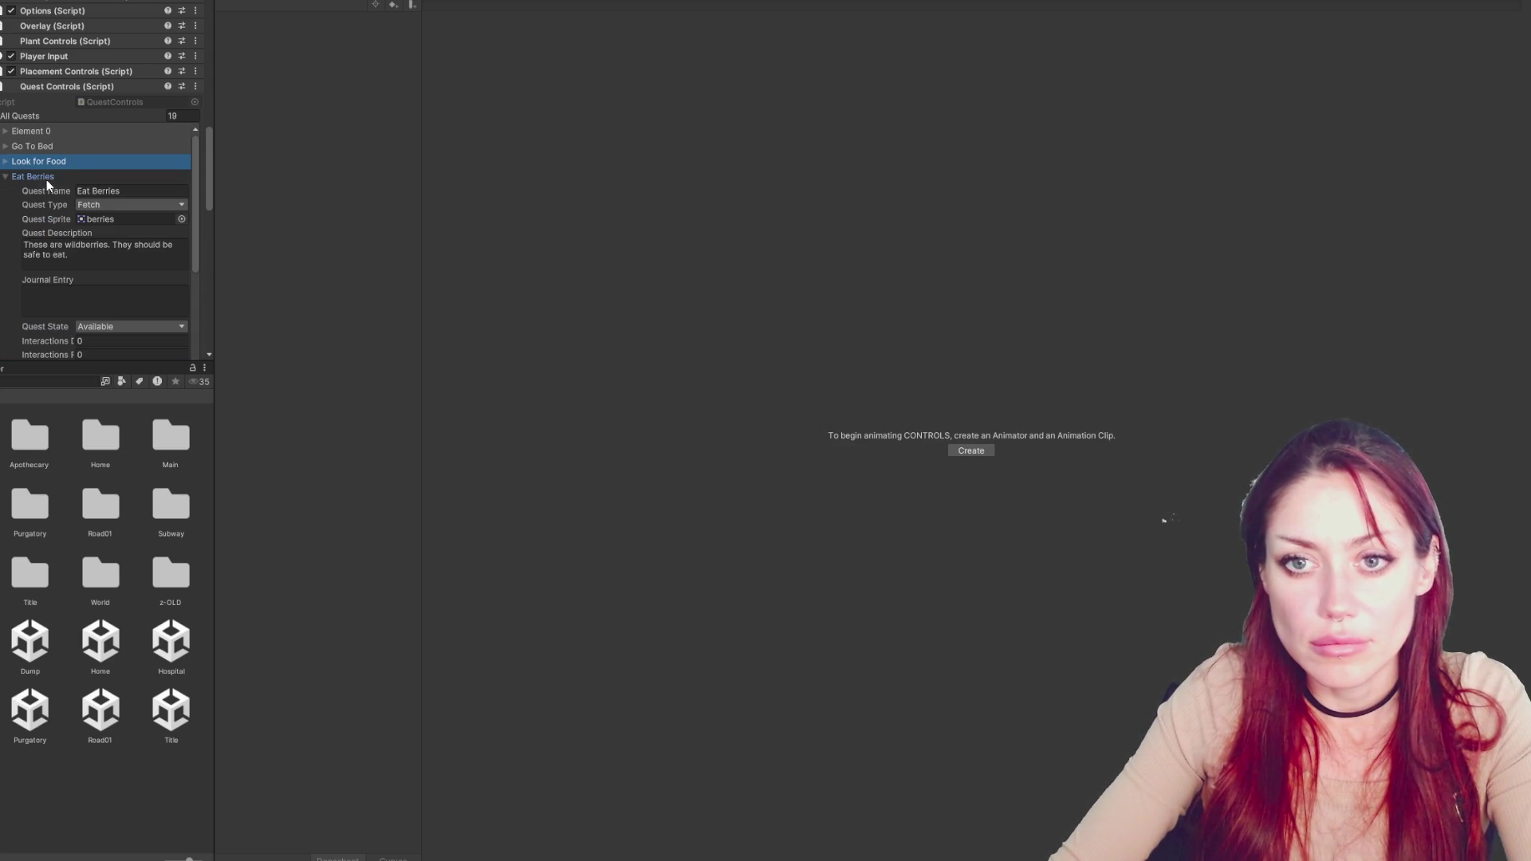
left_click(47, 178)
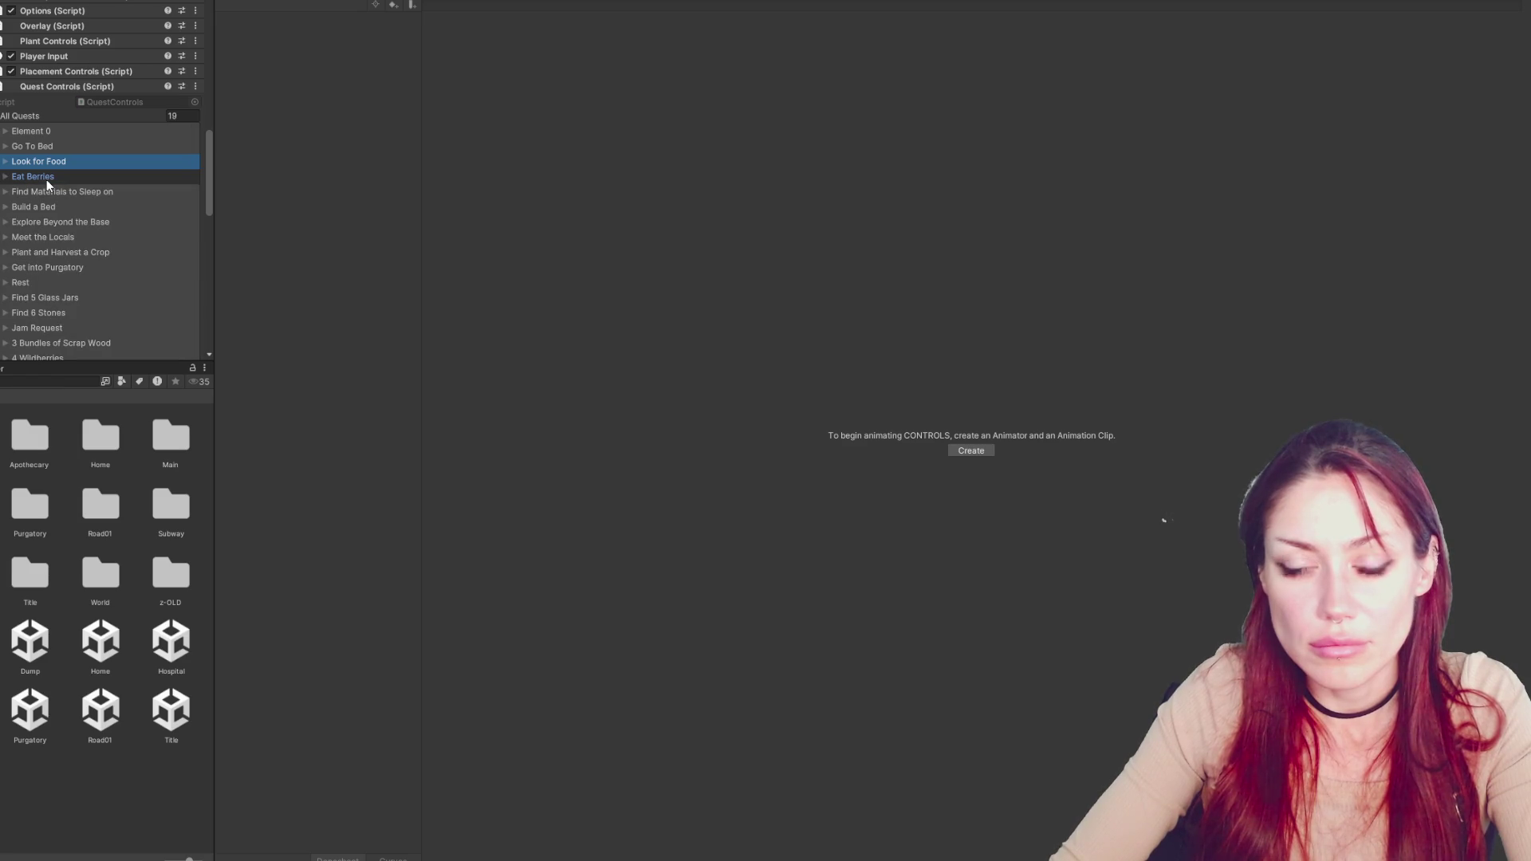
left_click(46, 191)
left_click(45, 192)
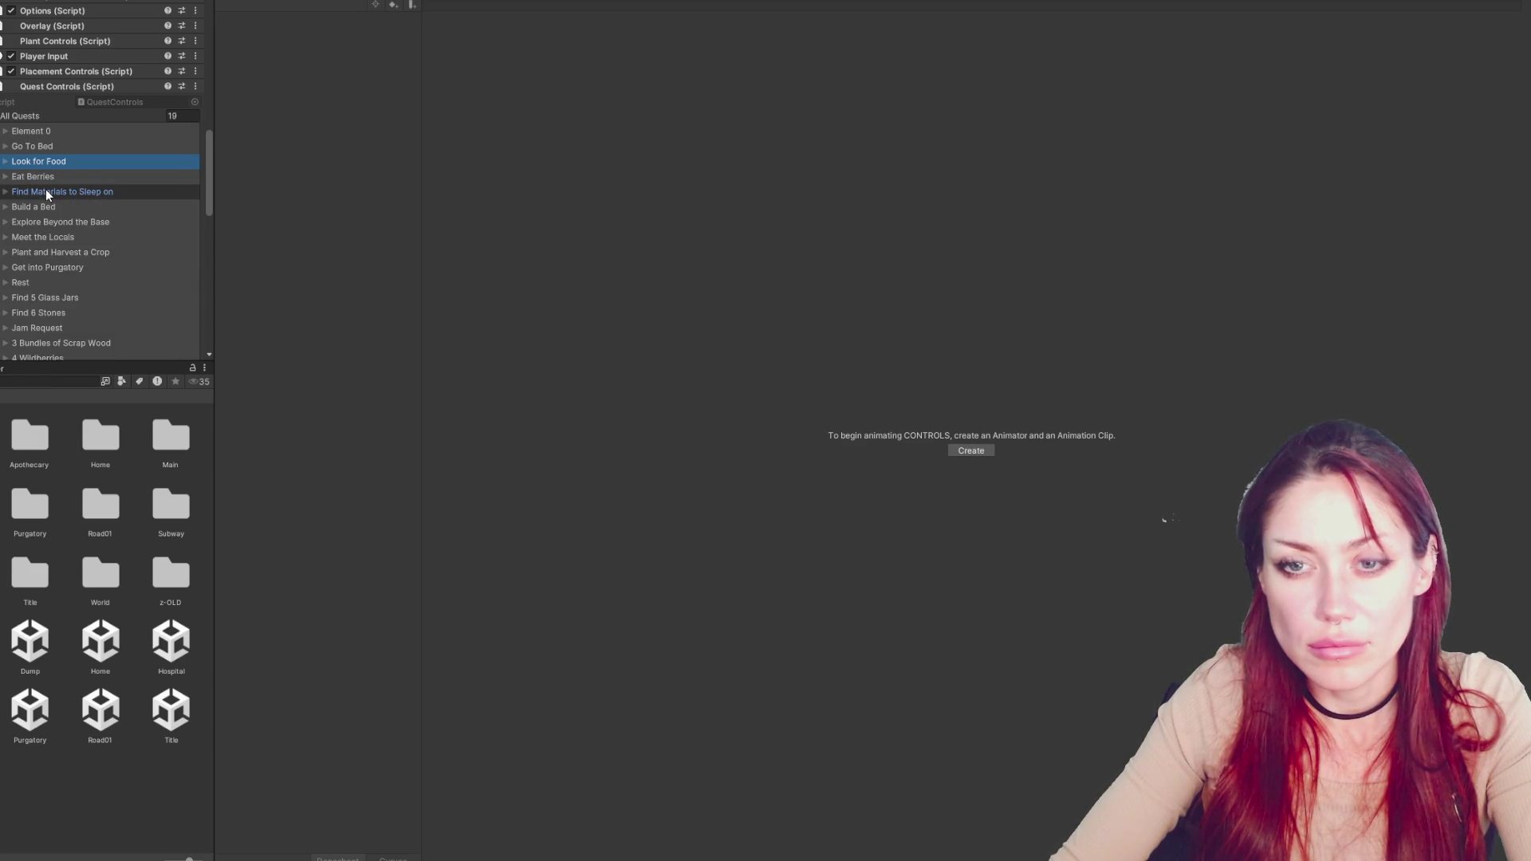
left_click(45, 176)
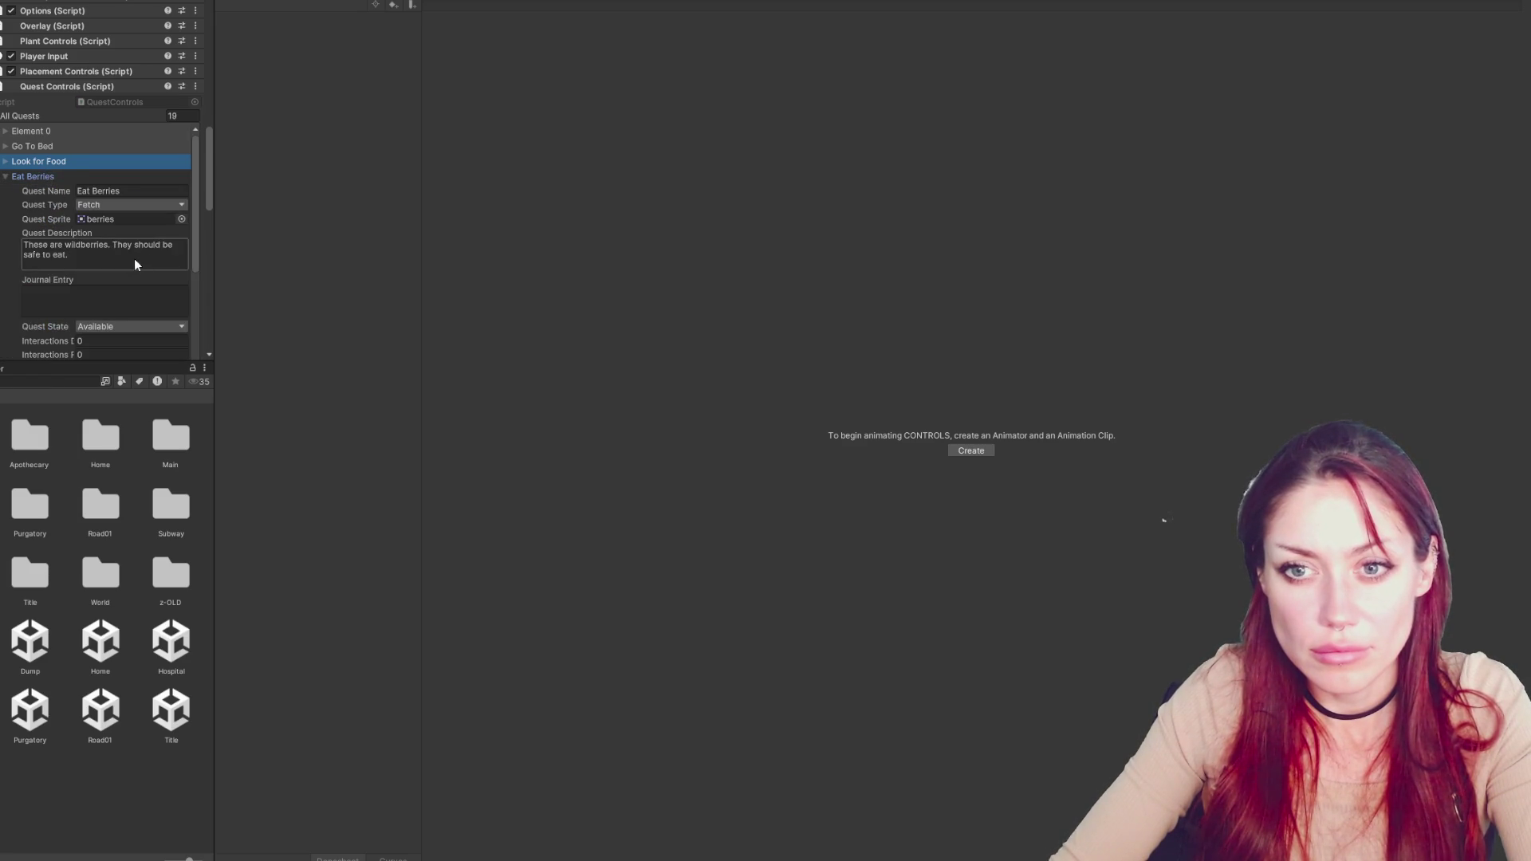
Append the line 'Right click while hovering an item in your inventory to consume it.' to Eat Berries
left_click(134, 258)
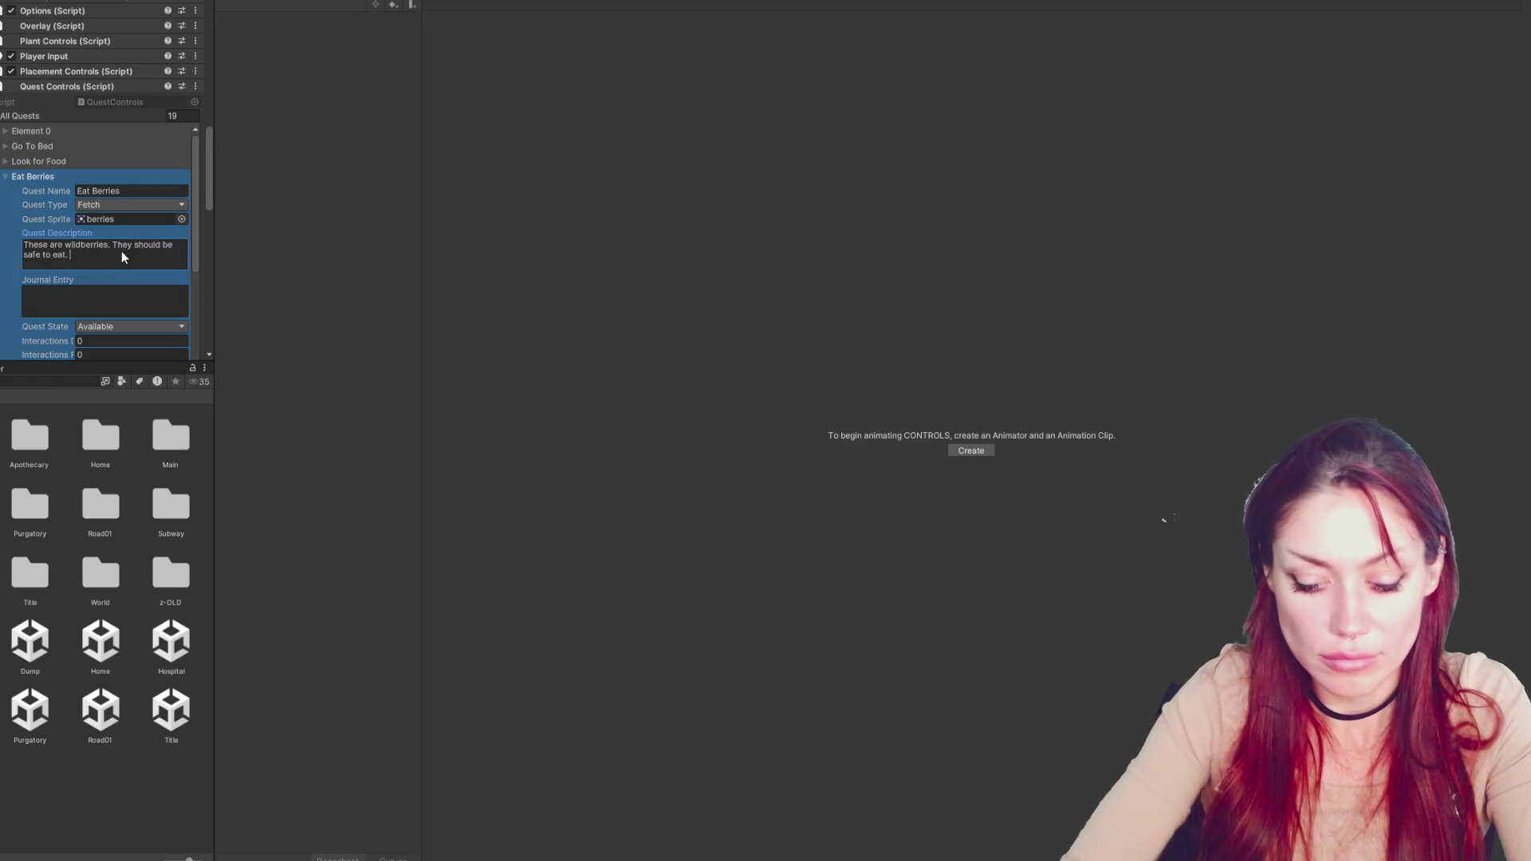
scroll(121, 253, "down", 5)
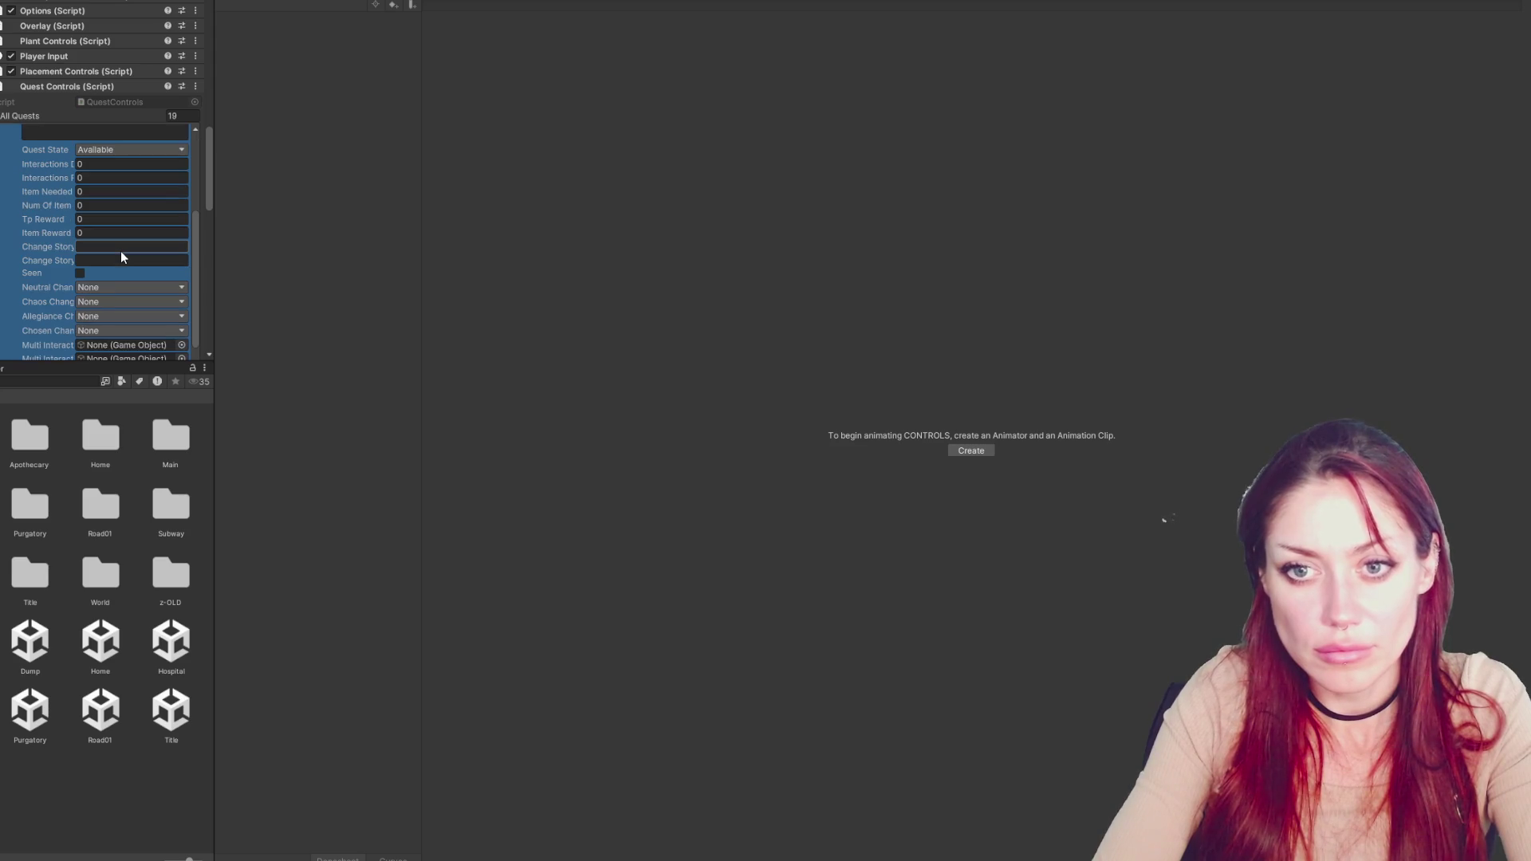
scroll(121, 250, "up", 4)
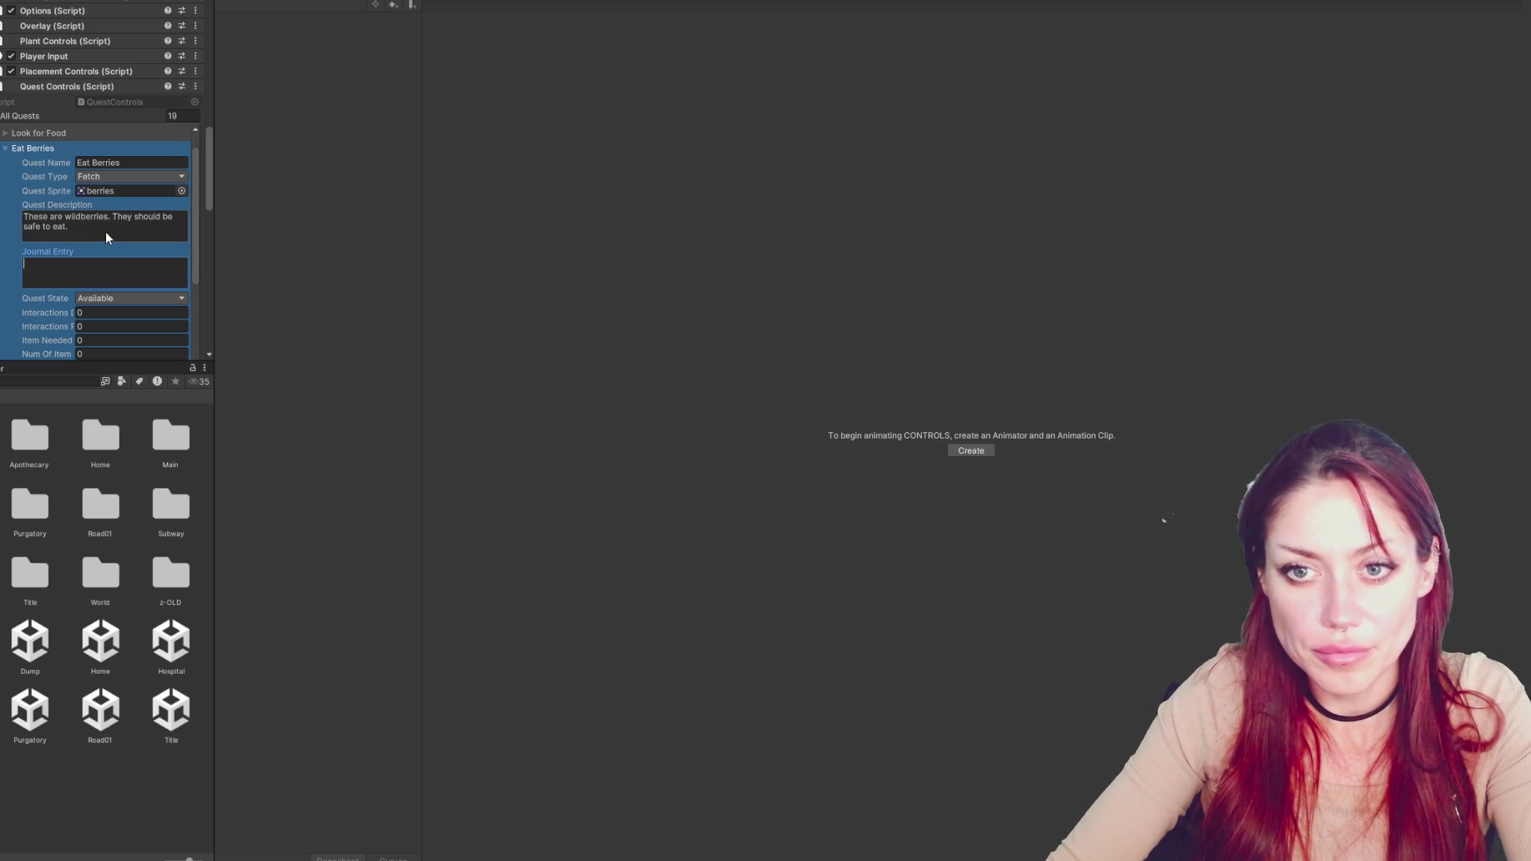
key("Return")
key("Return")
type("R")
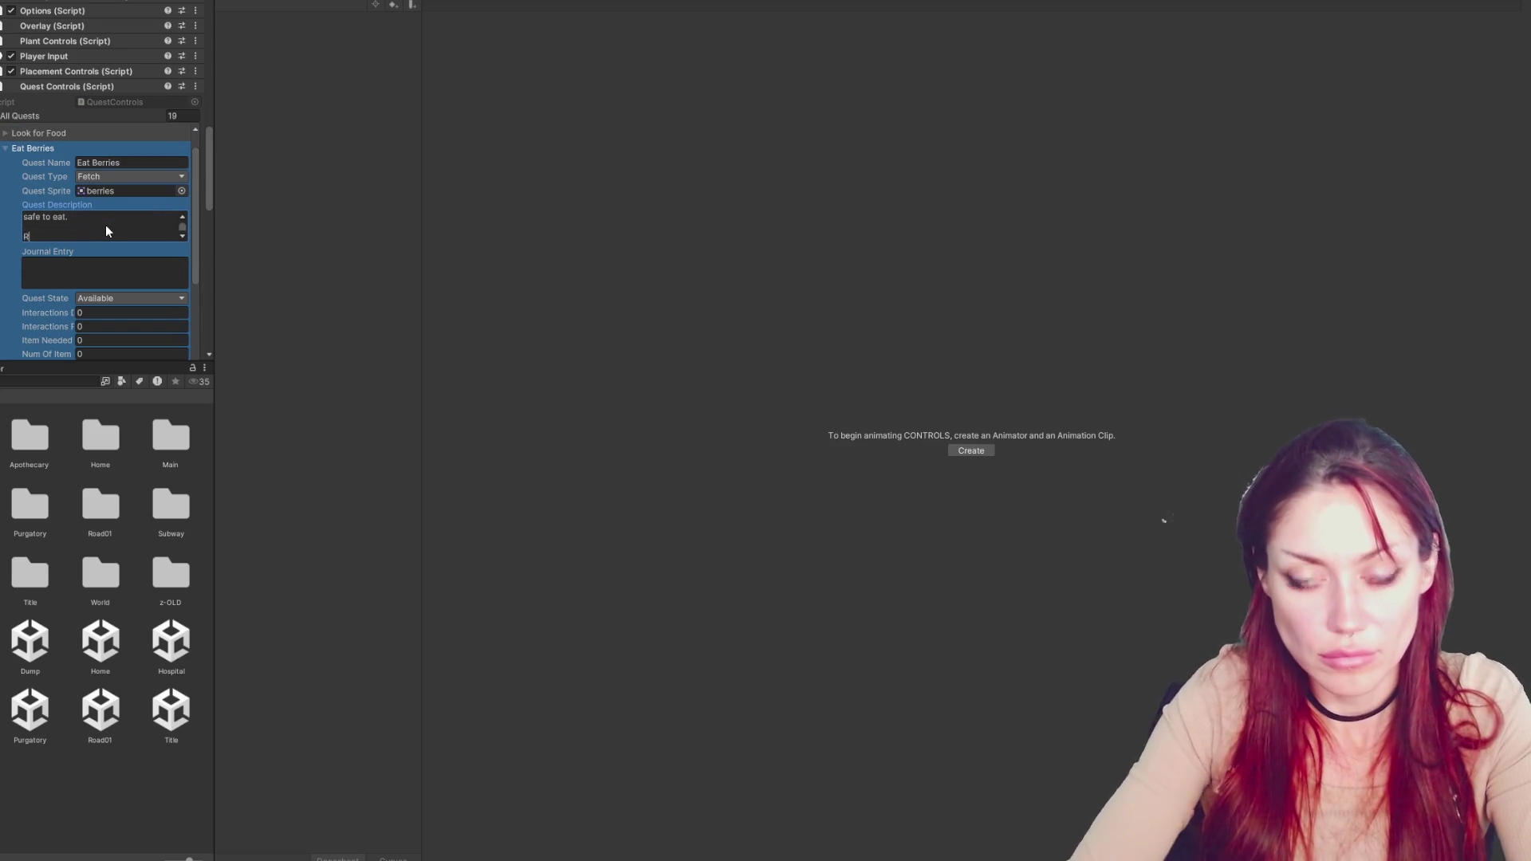
type("ight click")
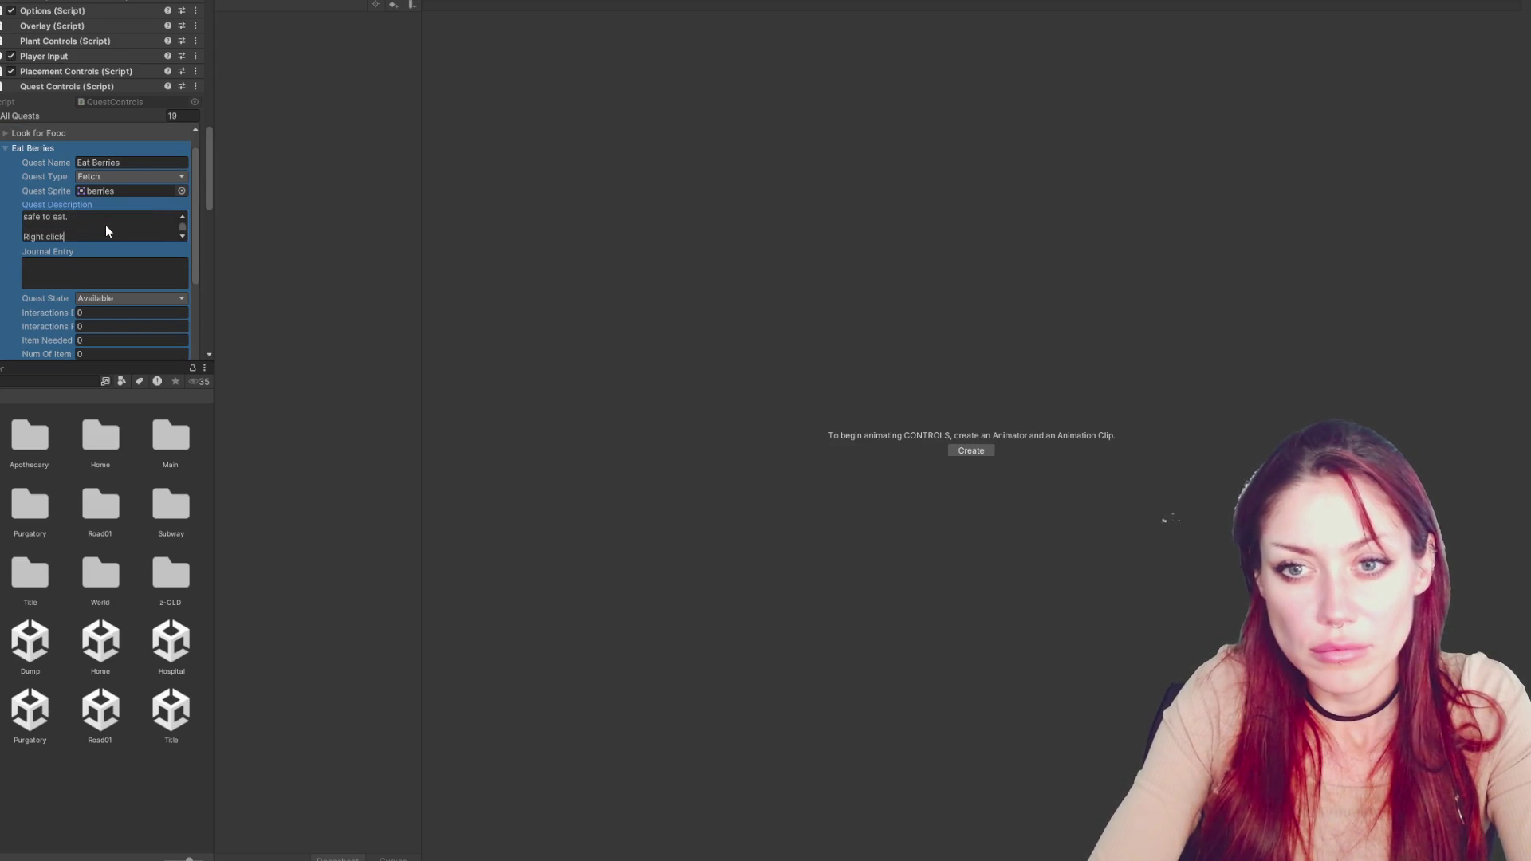
type(" while ho")
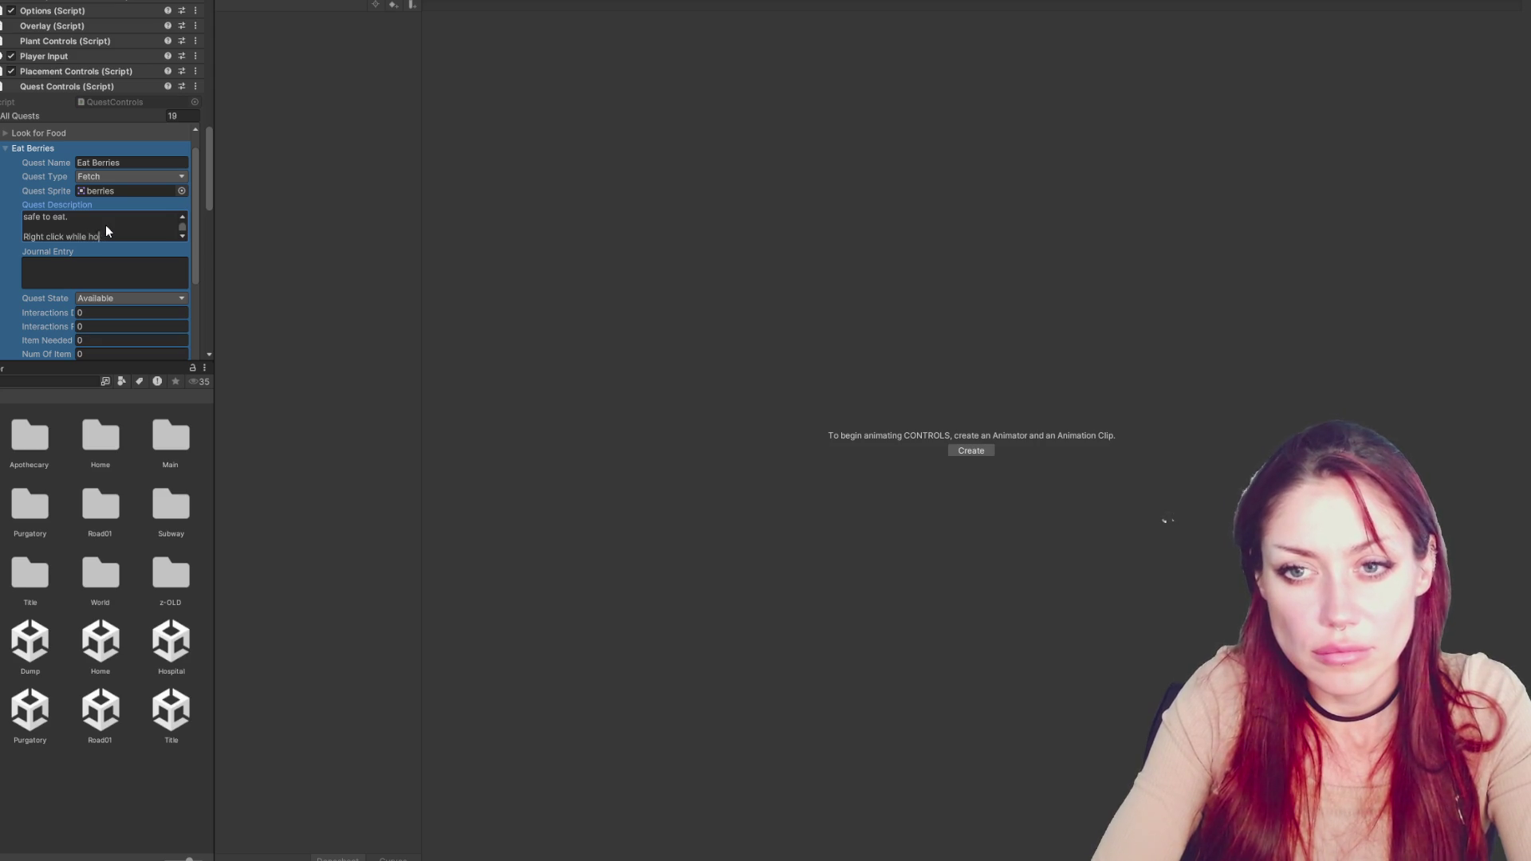
type("vering an item in your inventory to consume it.")
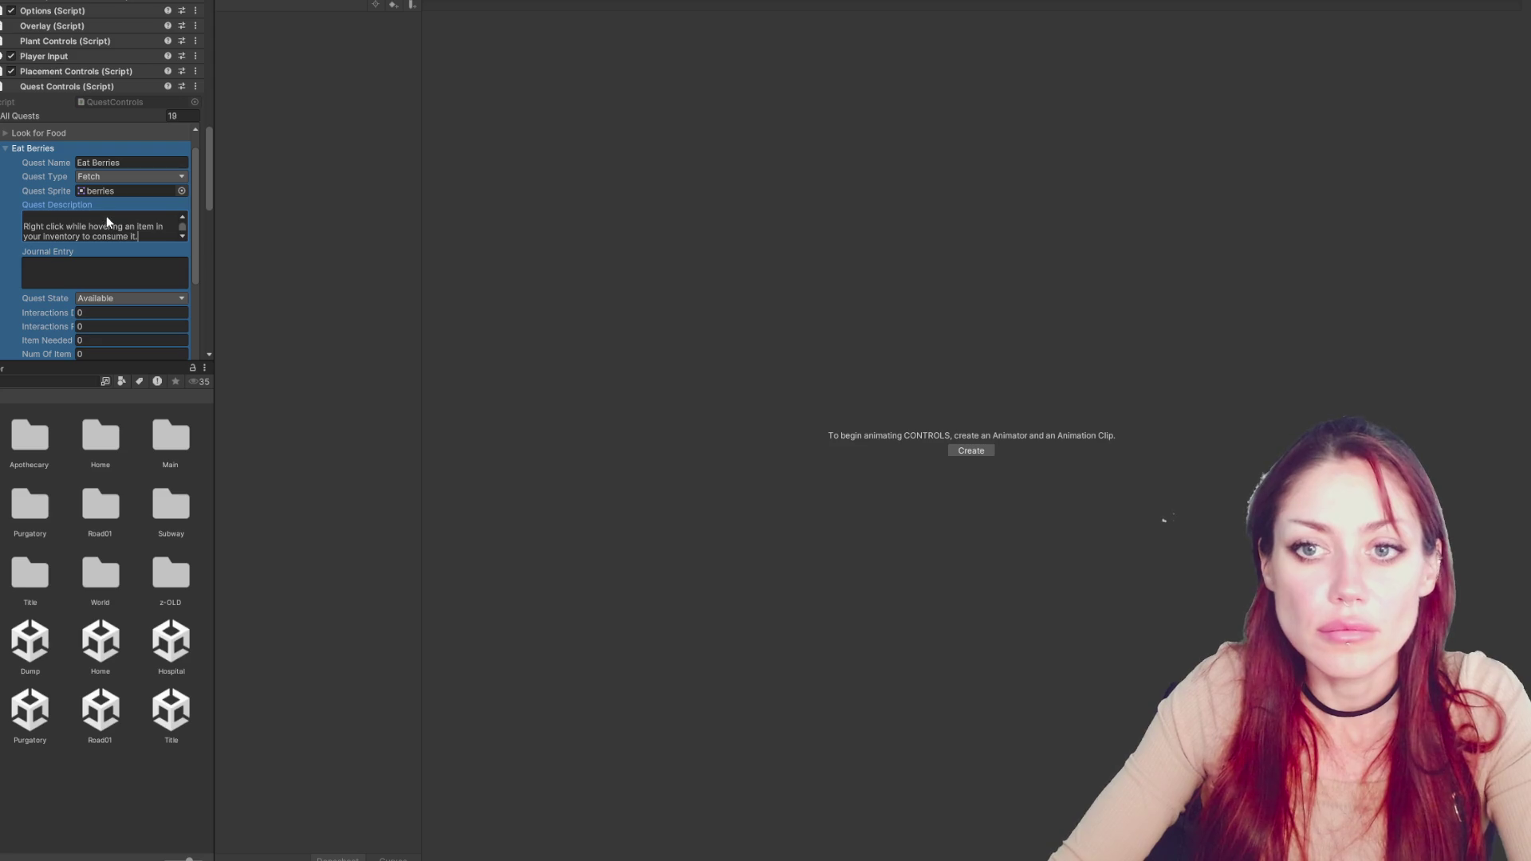
left_click(55, 150)
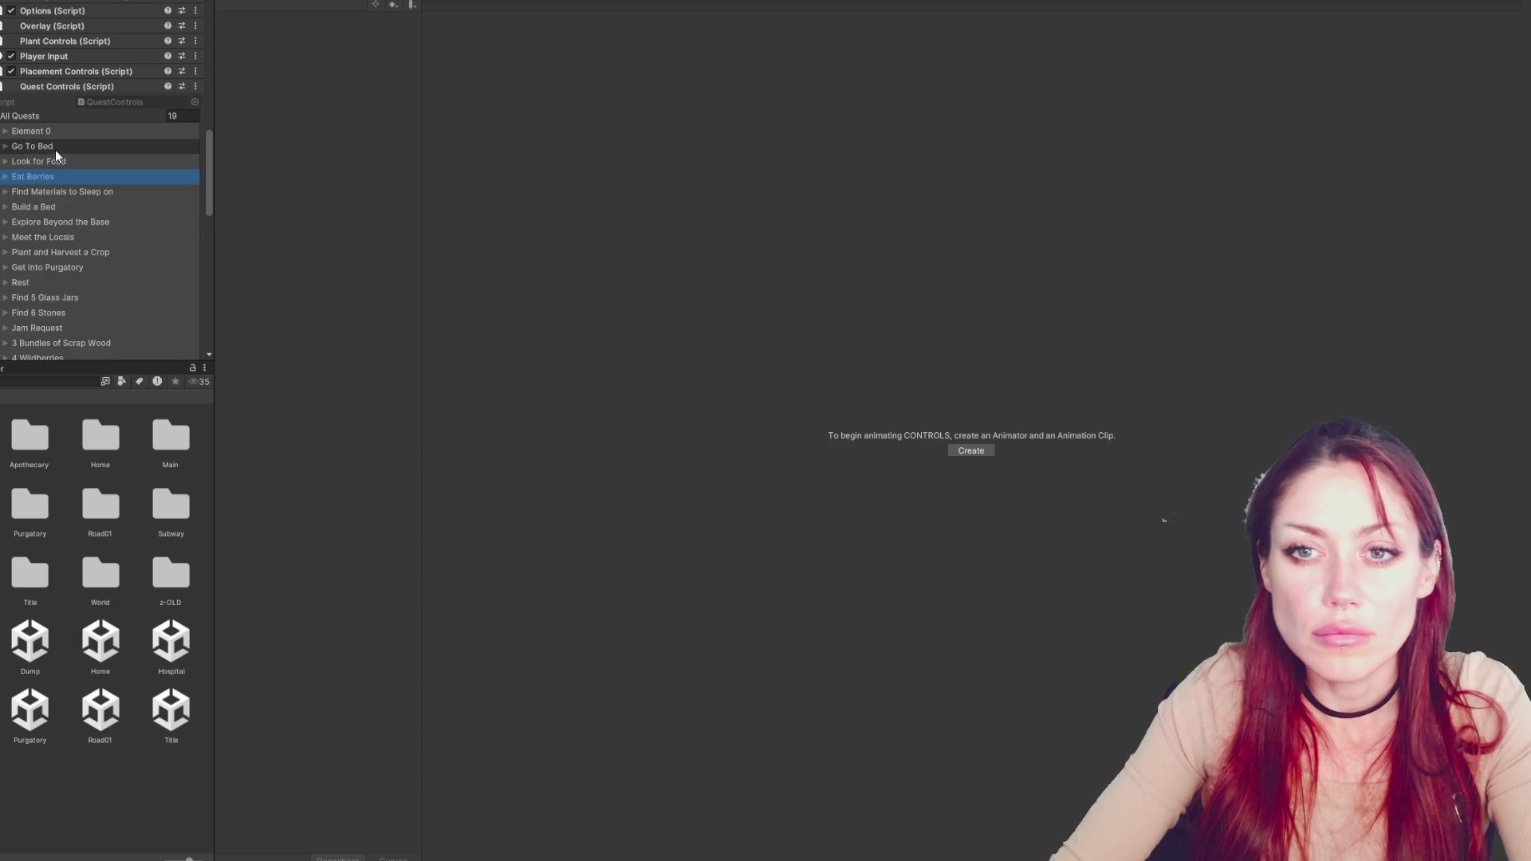
Paste a second line into Look for Food's description noting food items dropped on the floor
left_click(57, 163)
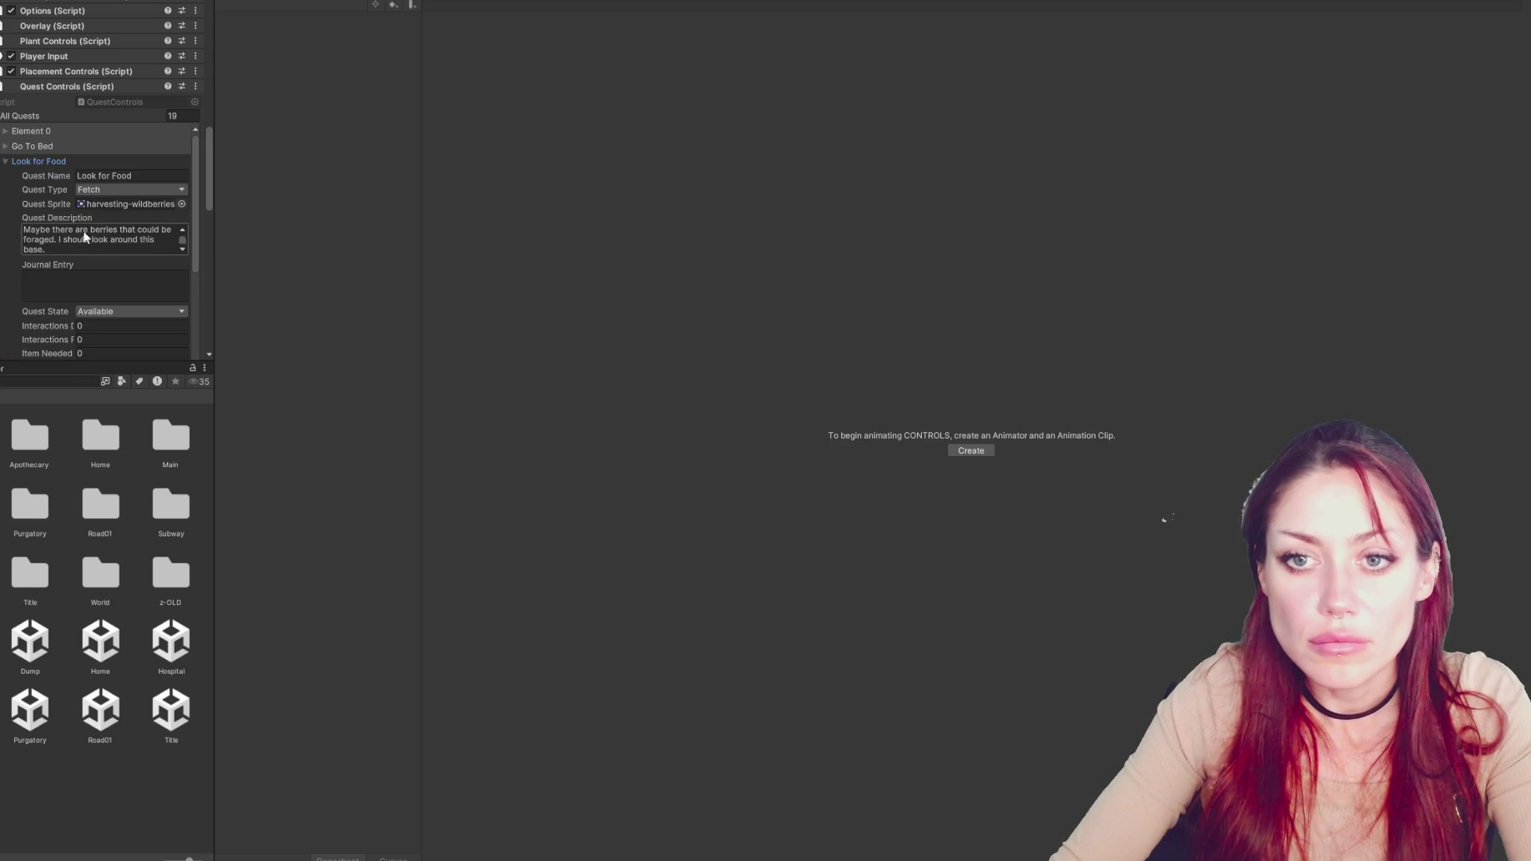
left_click(112, 249)
key("Return")
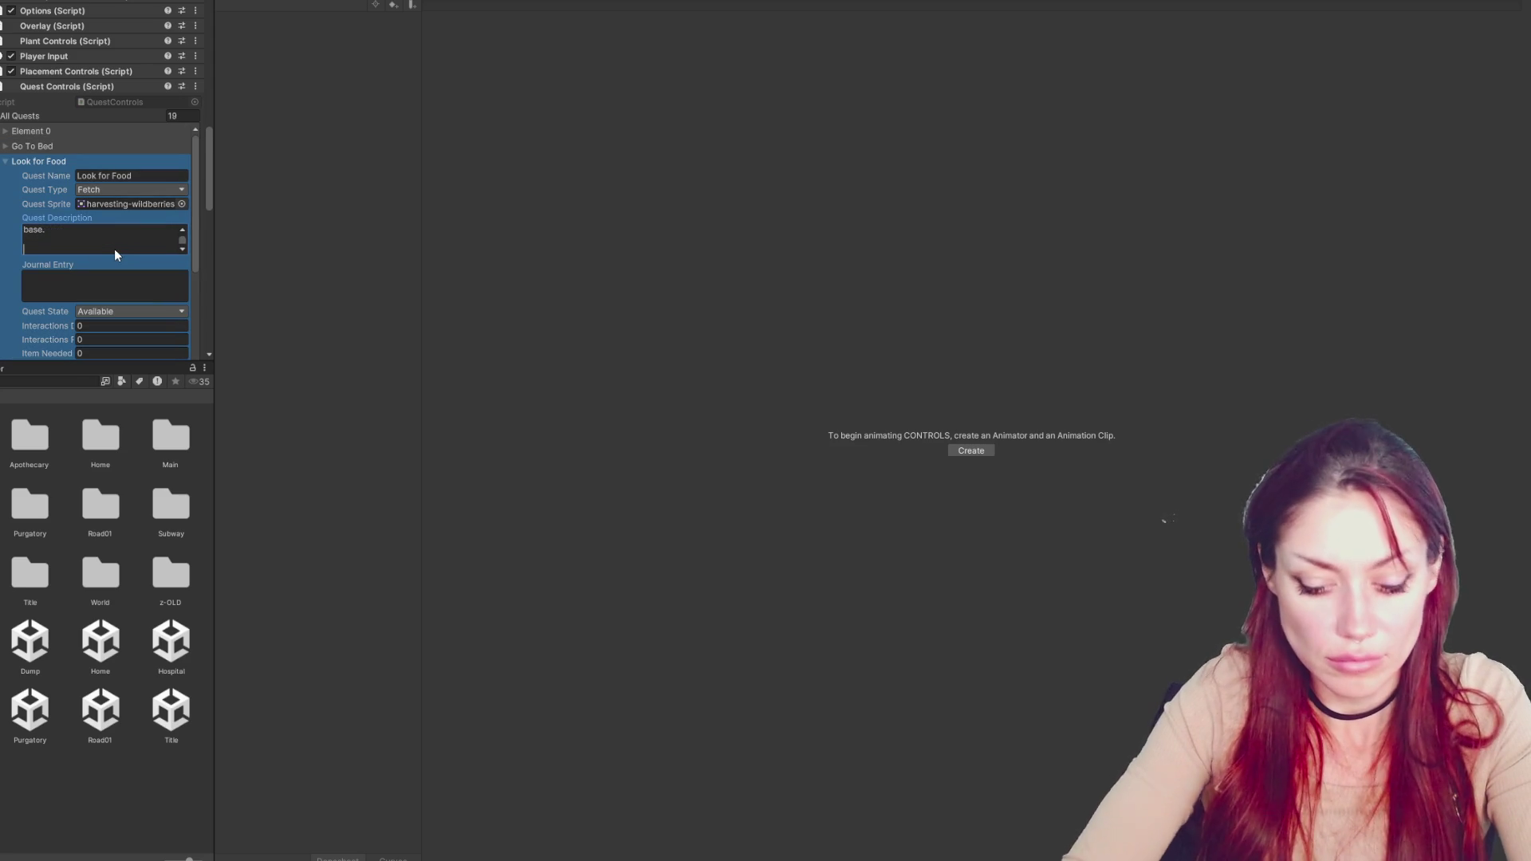
type("Click")
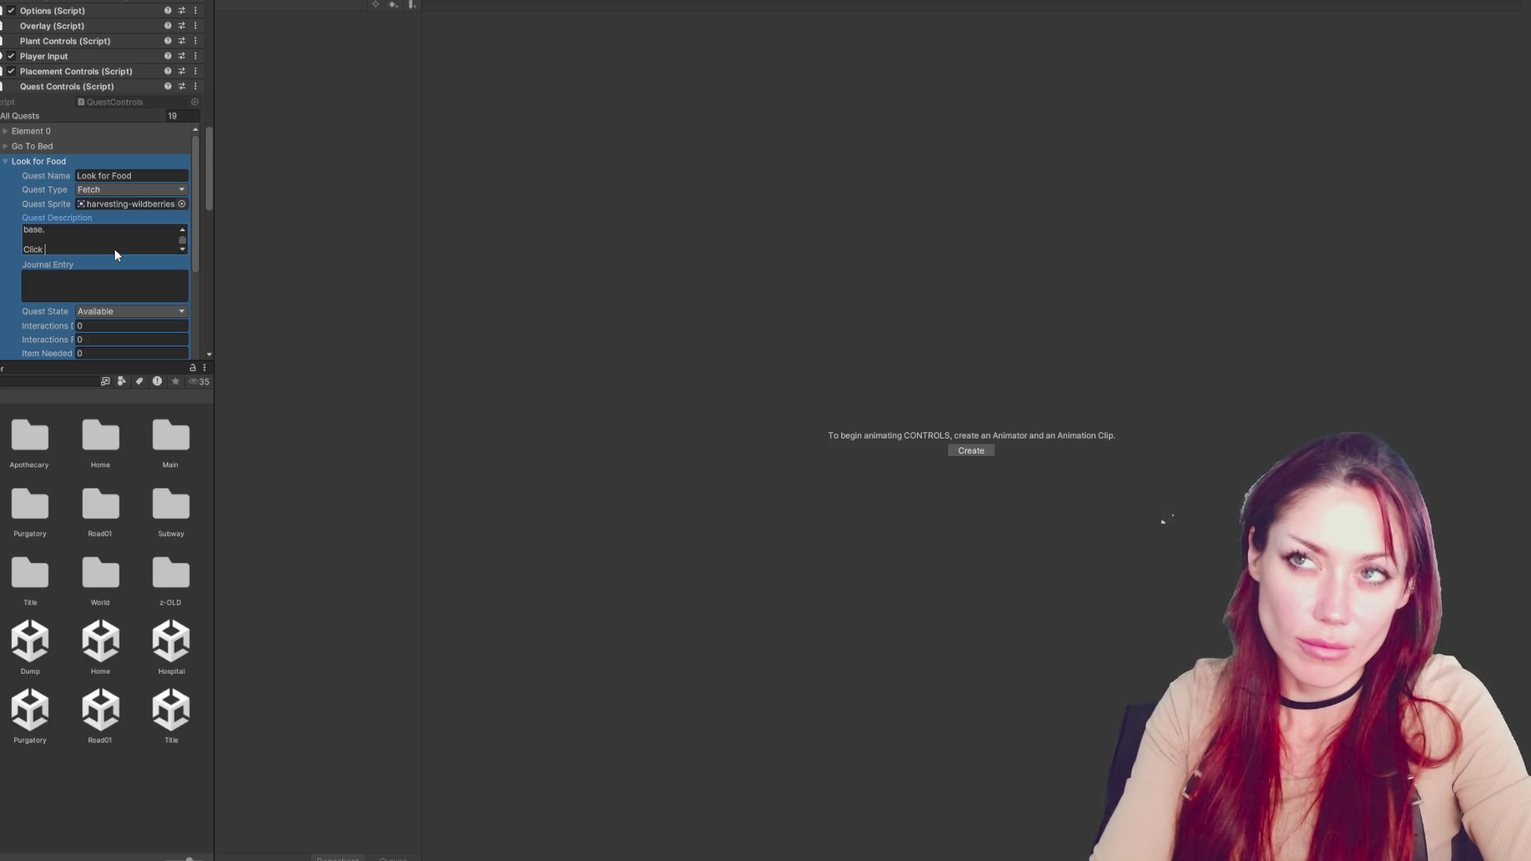
key("BackSpace")
key("BackSpace")
key("BackSpace")
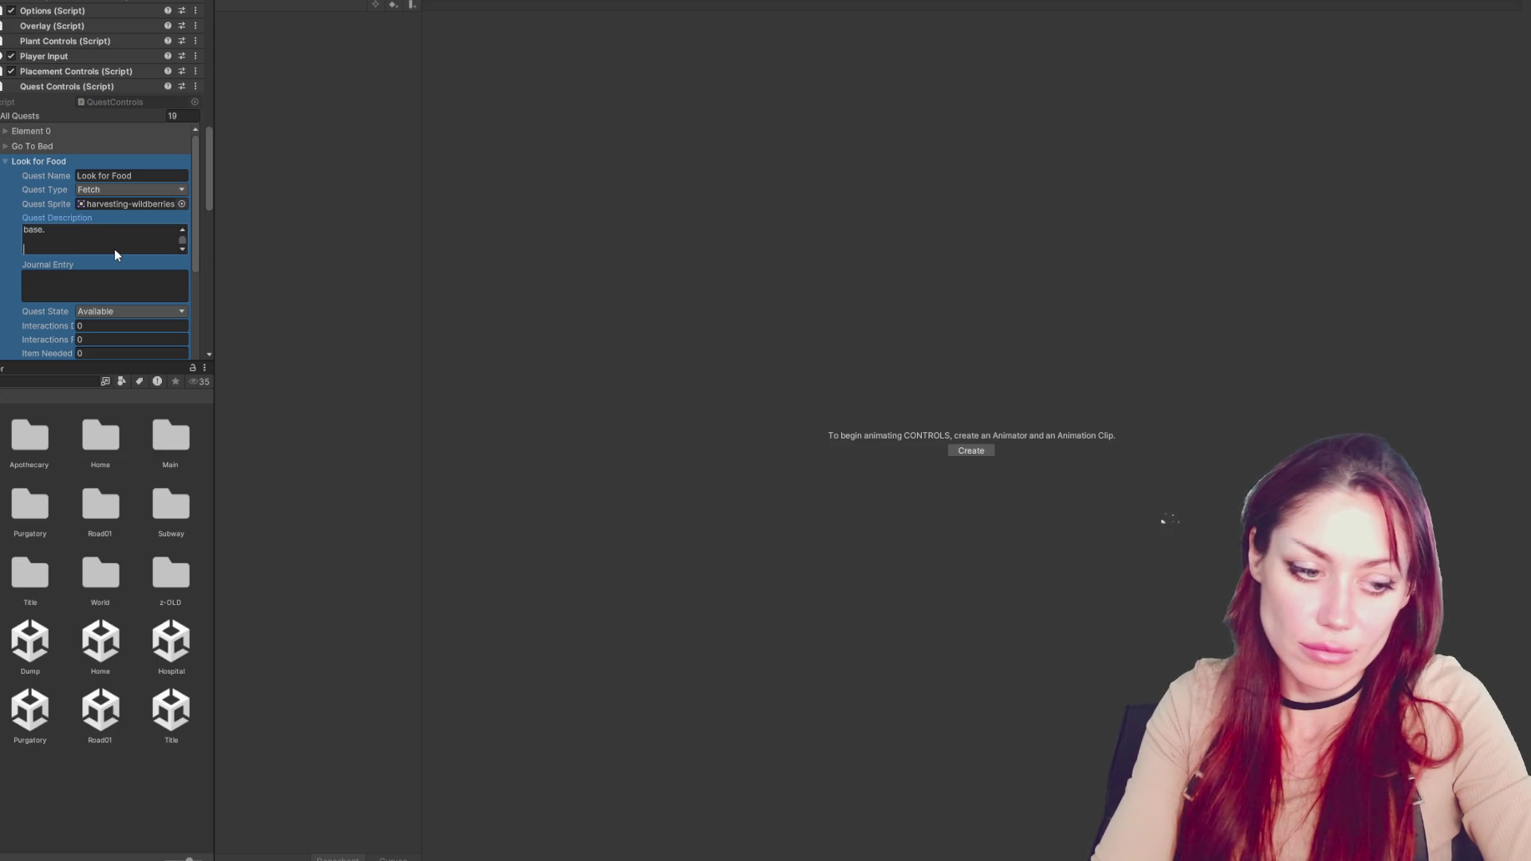
type("P")
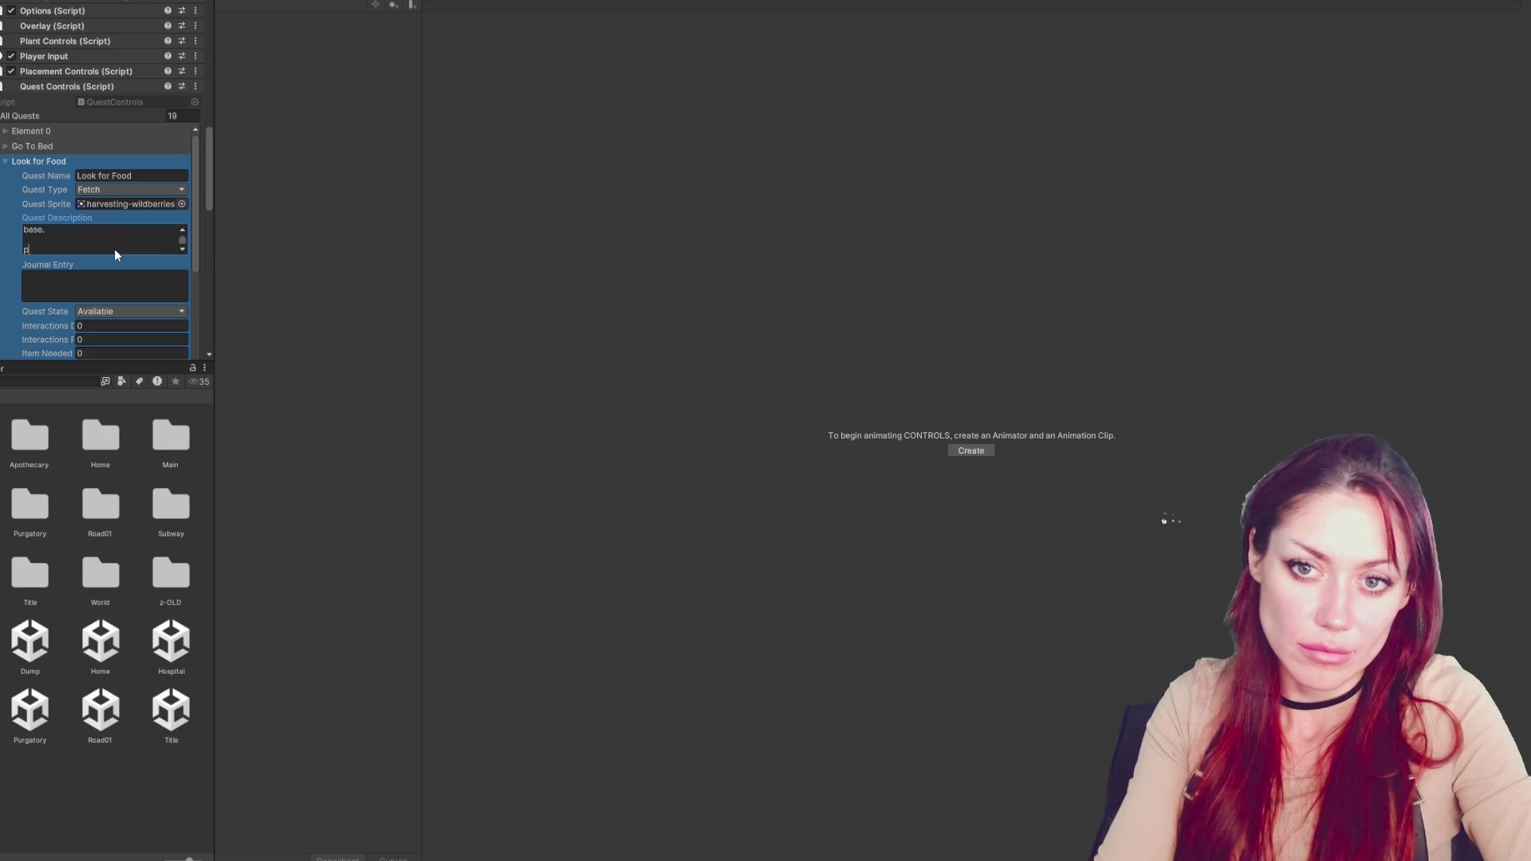
type("res")
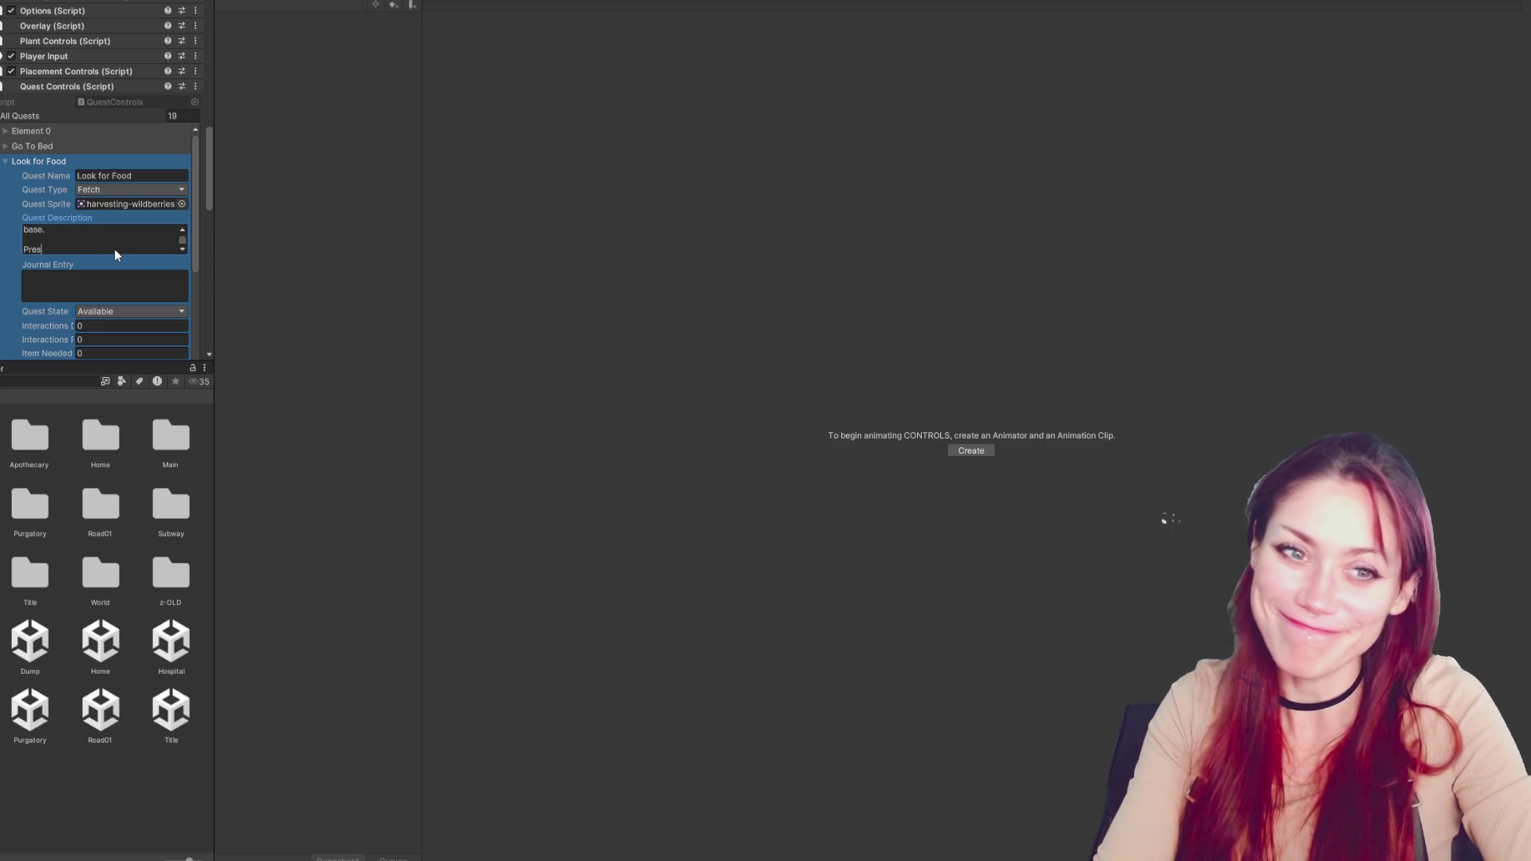
key("BackSpace")
key("BackSpace")
key("BackSpace")
key("ctrl+v")
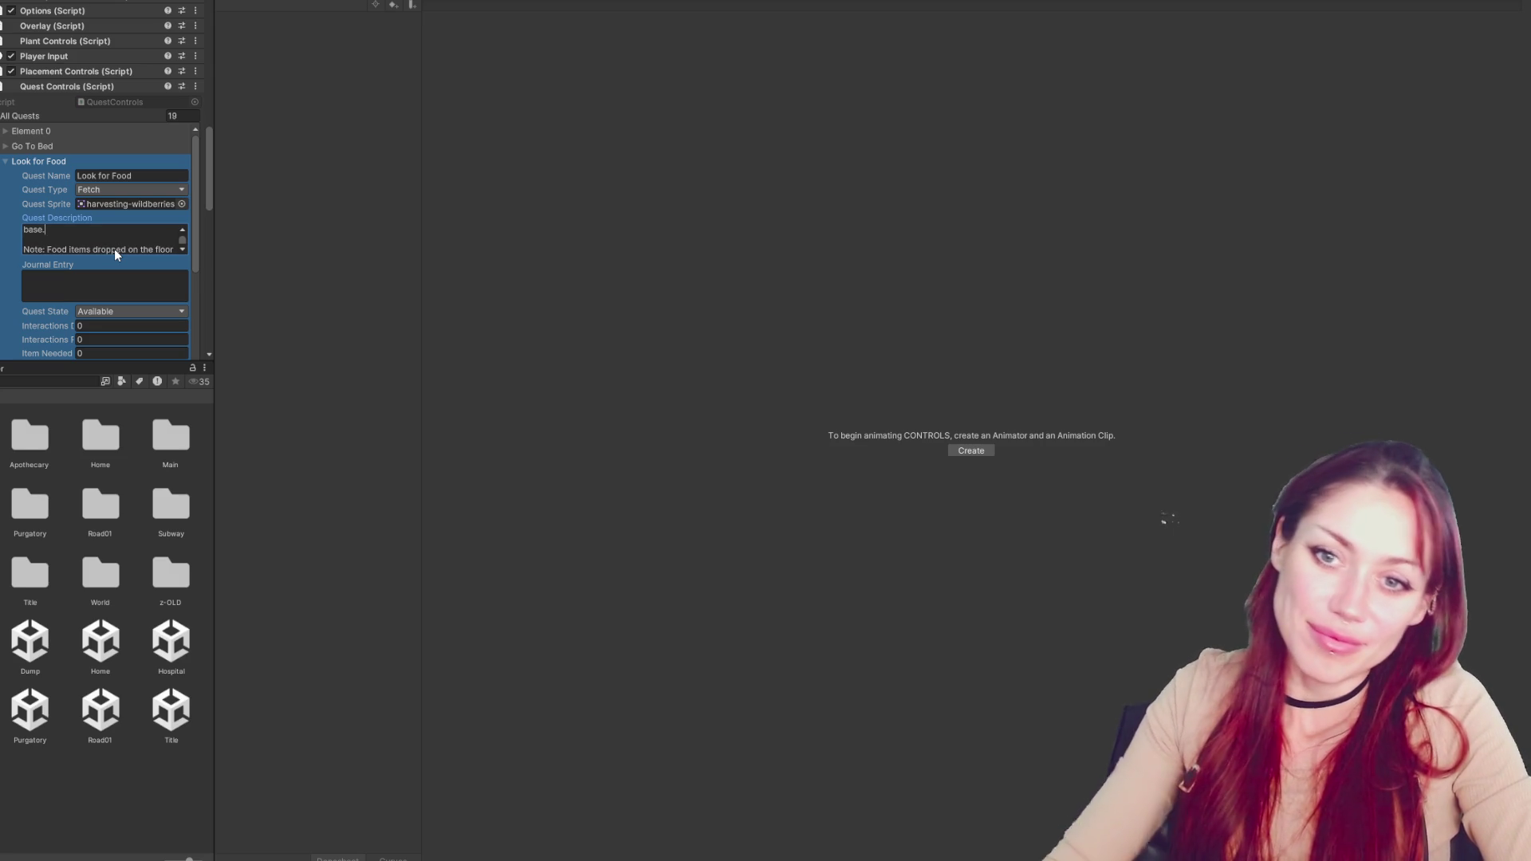
scroll(89, 265, "down", 5)
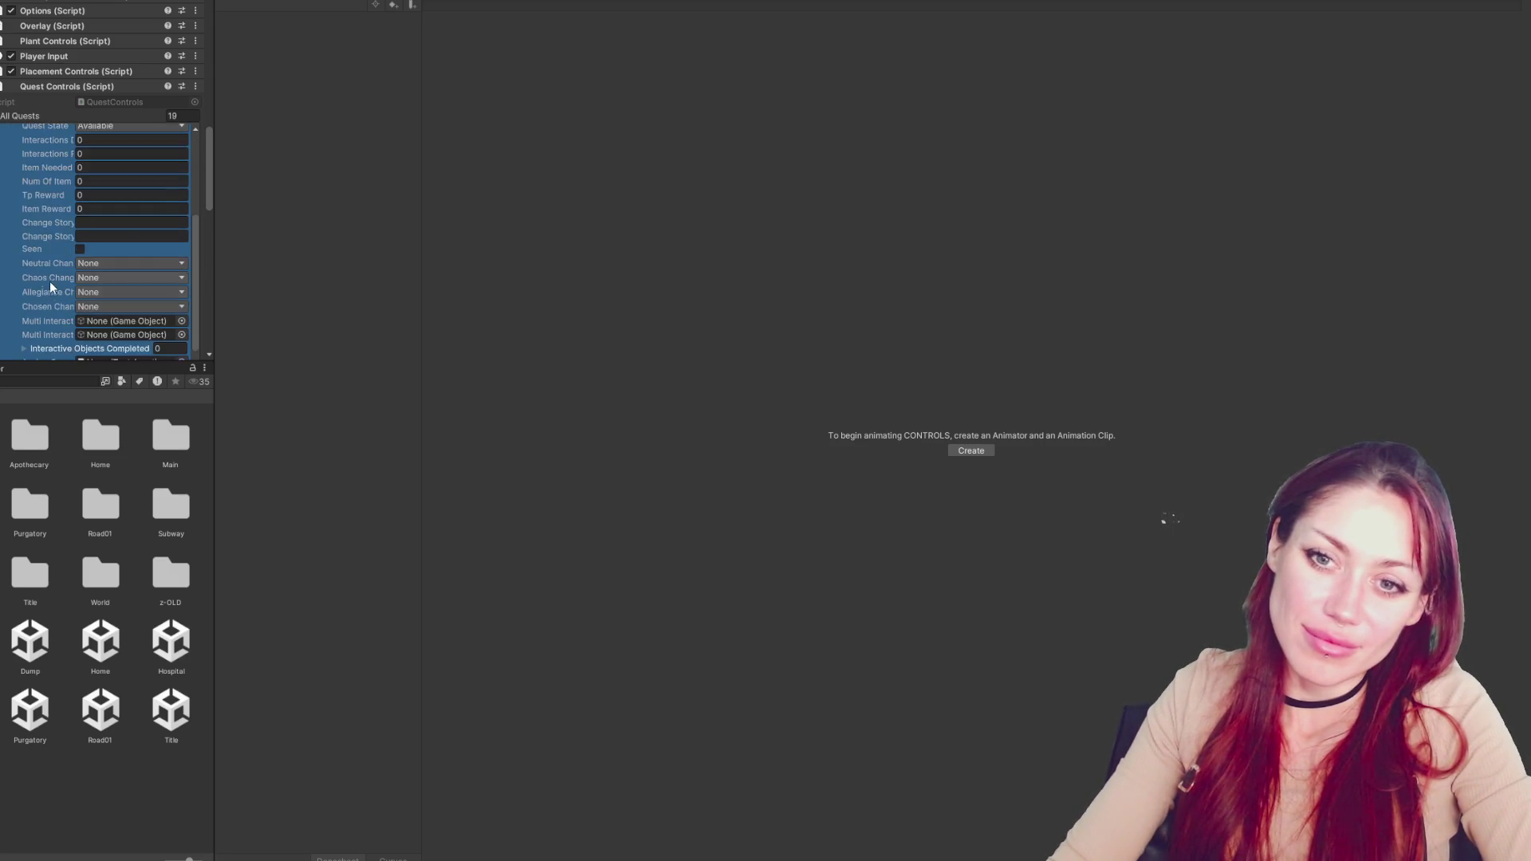
Test a paste into the Eat Berries description, then undo to restore the original wildberries text
scroll(49, 279, "down", 6)
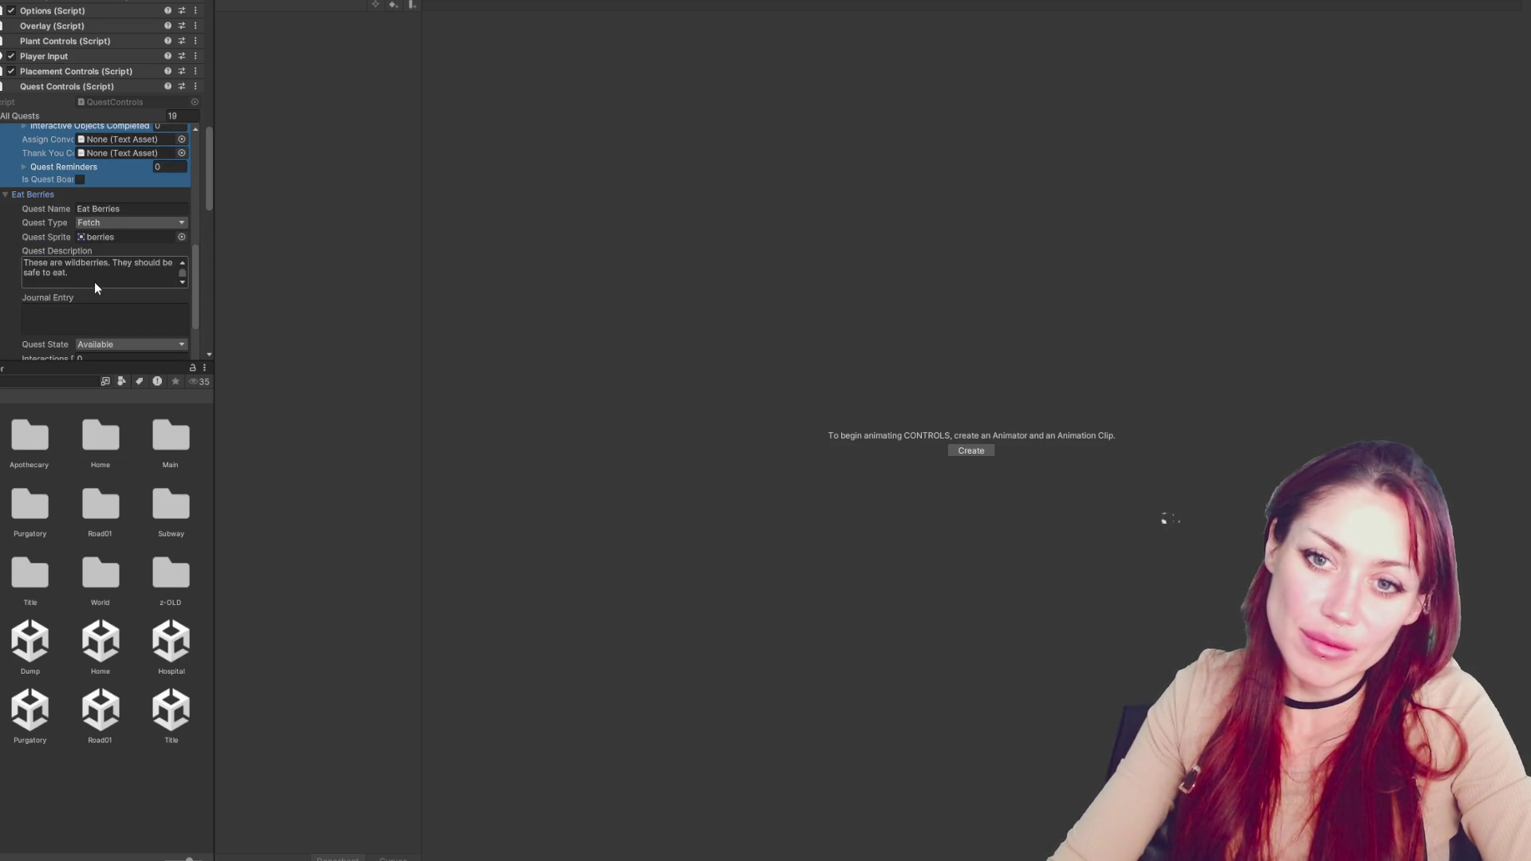
left_click(93, 279)
key("Return")
key("Return")
key("ctrl+v")
key("ctrl+z")
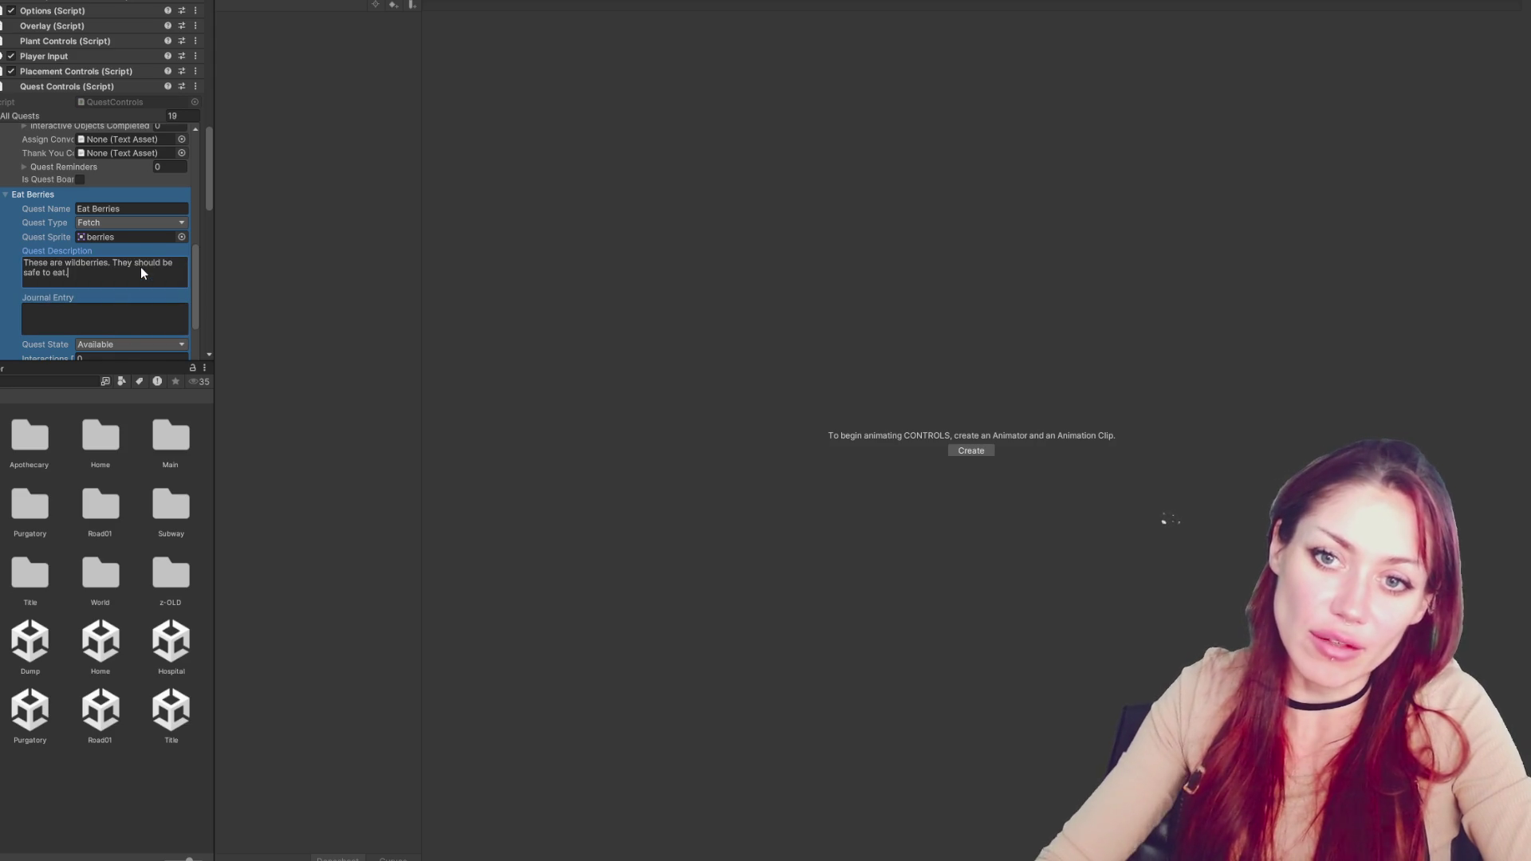
Collapse Eat Berries and Look for Food, and expand the Find Materials to Sleep on quest
left_click(45, 189)
left_click(37, 227)
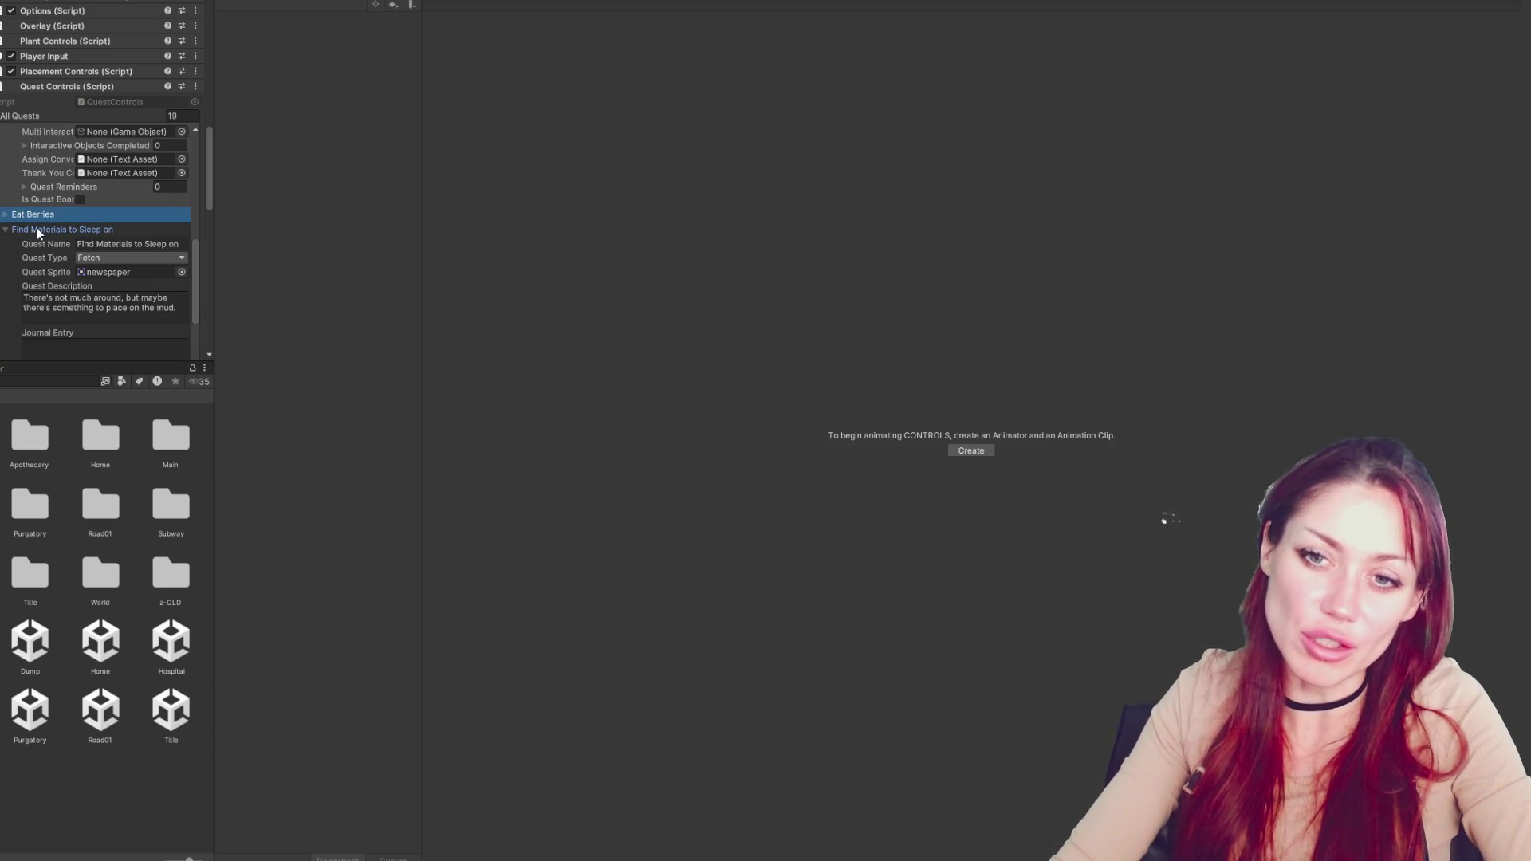
scroll(94, 130, "up", 5)
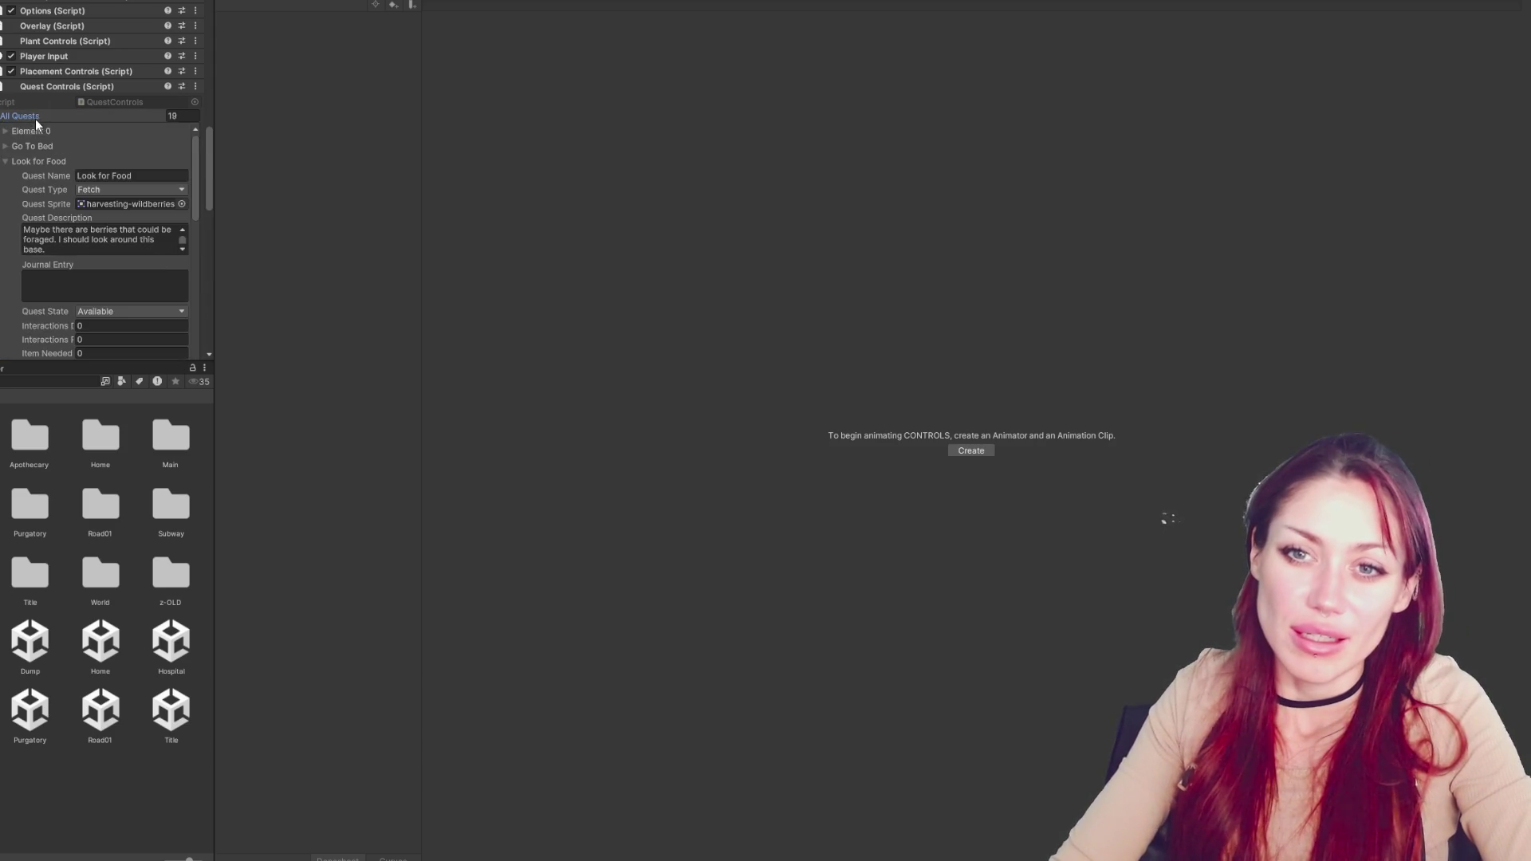
scroll(27, 179, "down", 2)
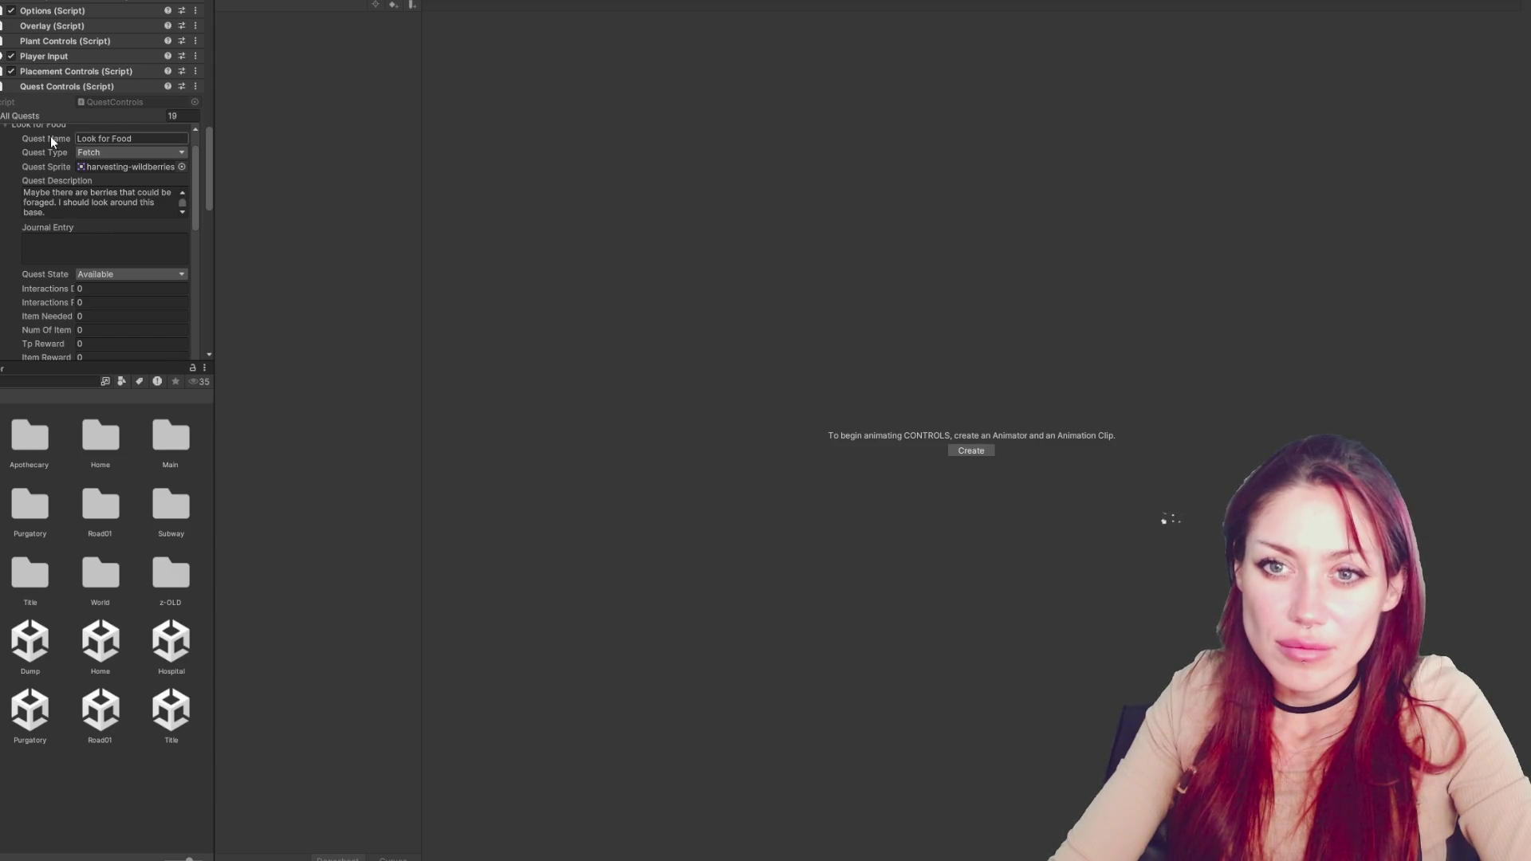
scroll(50, 156, "up", 2)
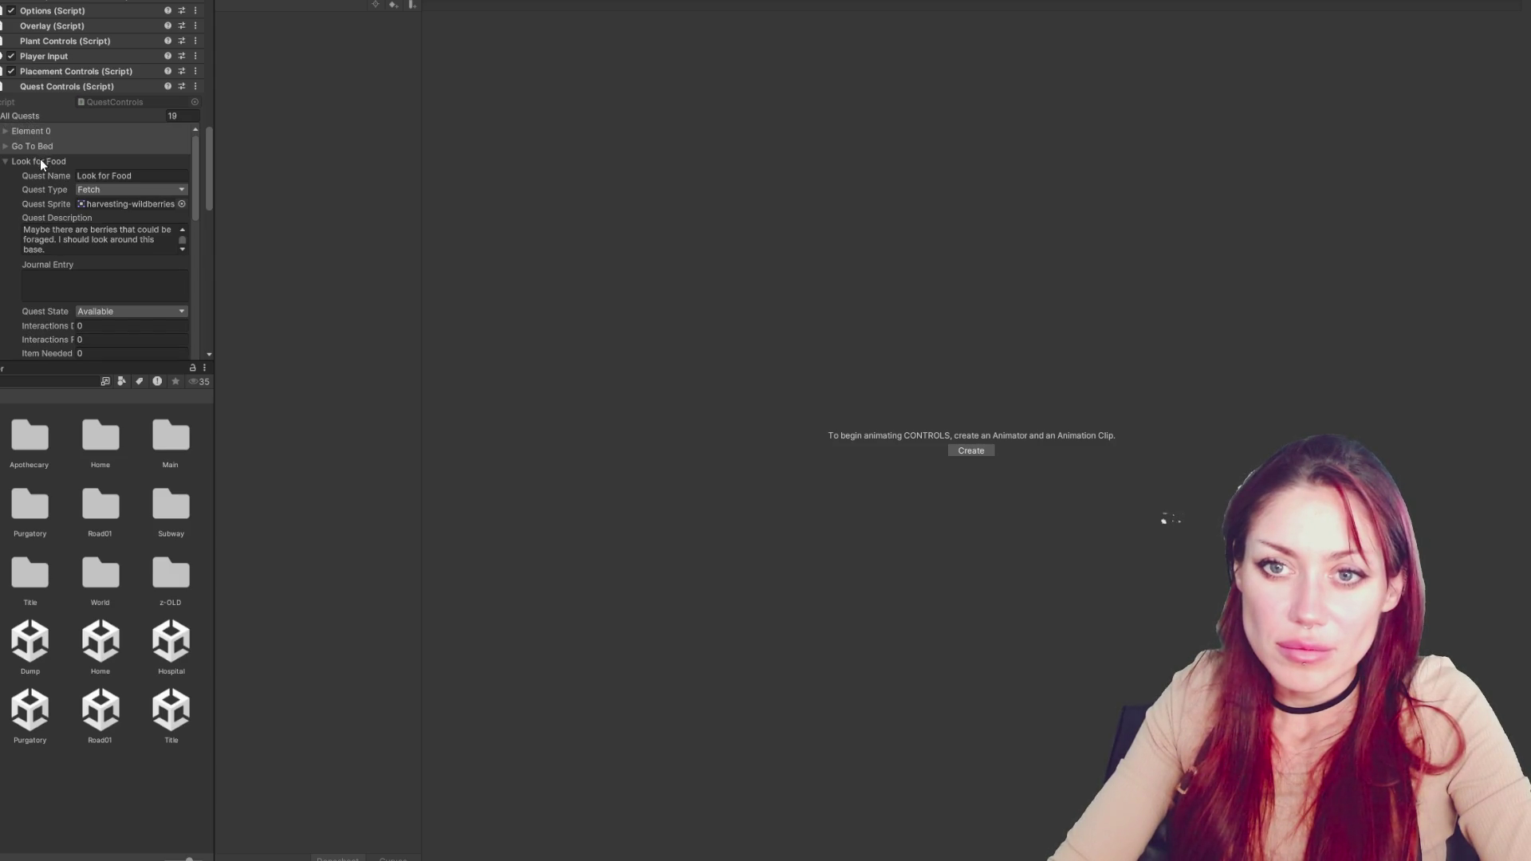
left_click(51, 160)
left_click(40, 190)
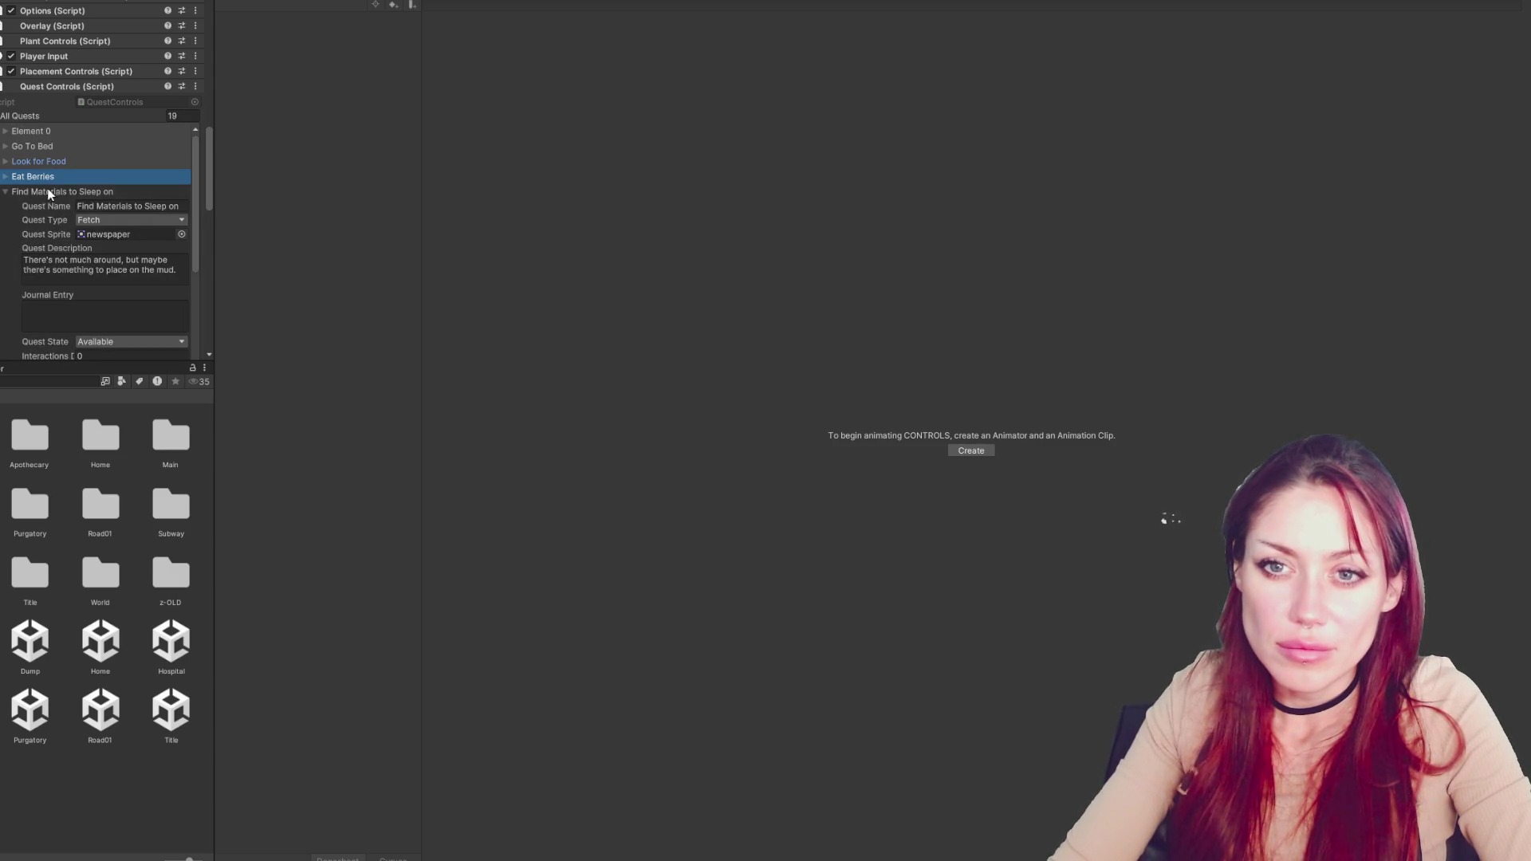
Add 'I can place a building plan from the build menu.' as a new line after the mud sentence
left_click(99, 273)
left_click(106, 267)
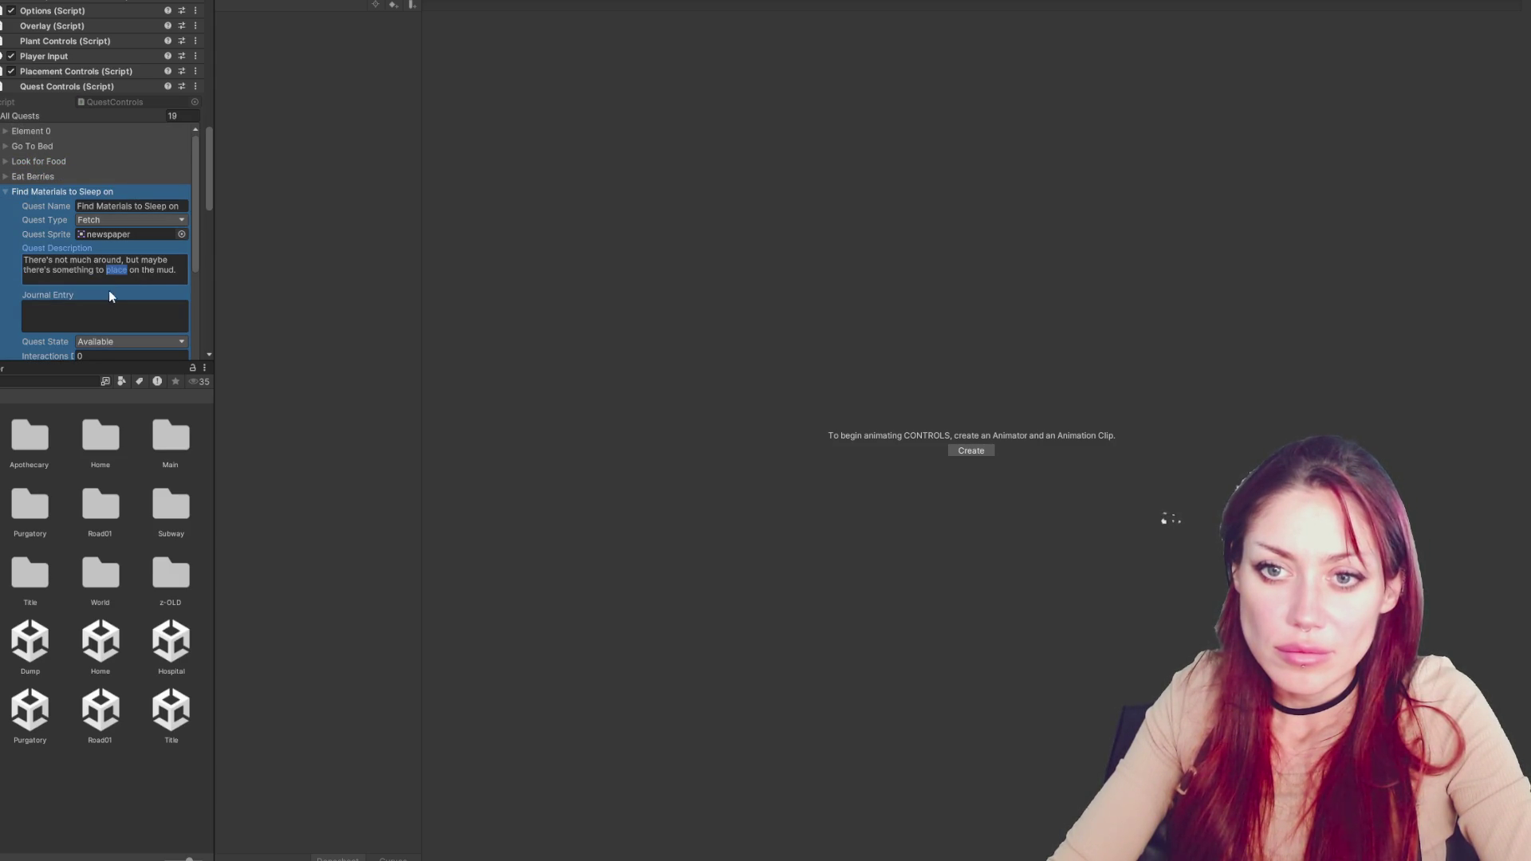
left_click(55, 271)
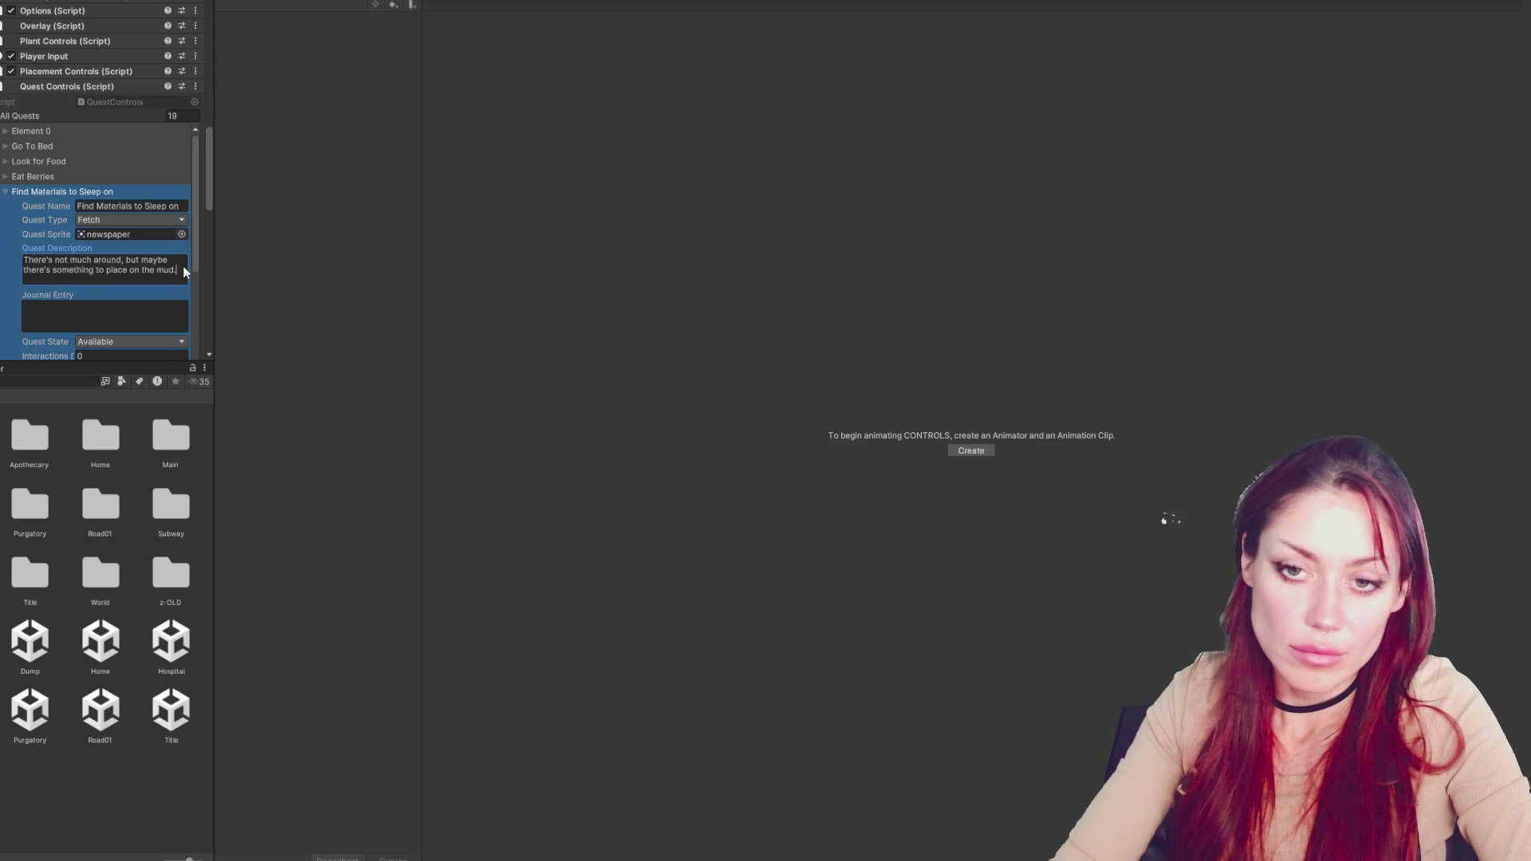
scroll(183, 271, "down", 3)
key("ctrl+a")
left_click(175, 202)
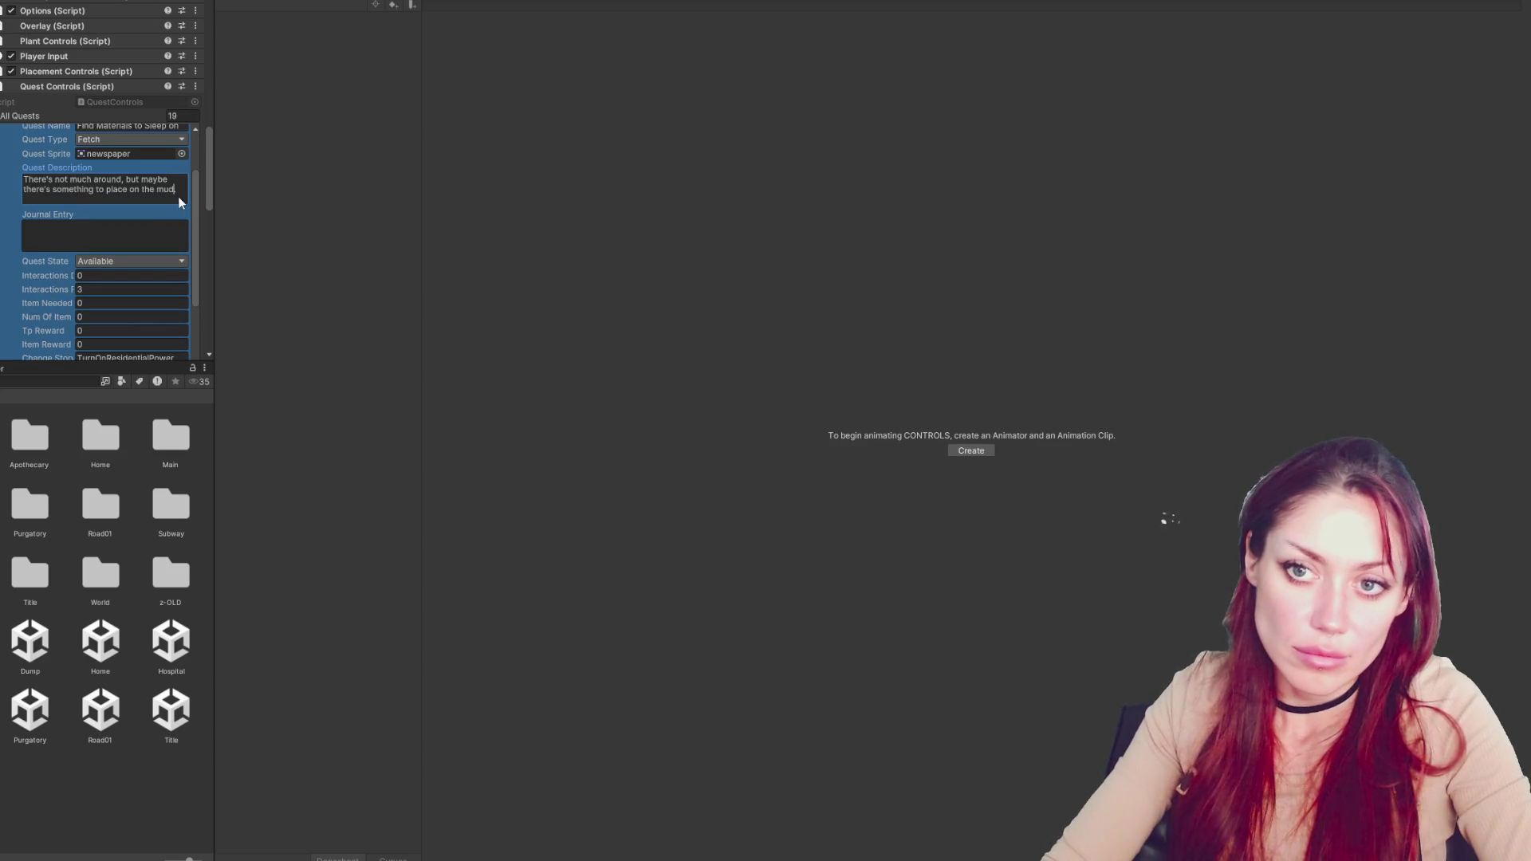
key("Return")
type("I can place a blue")
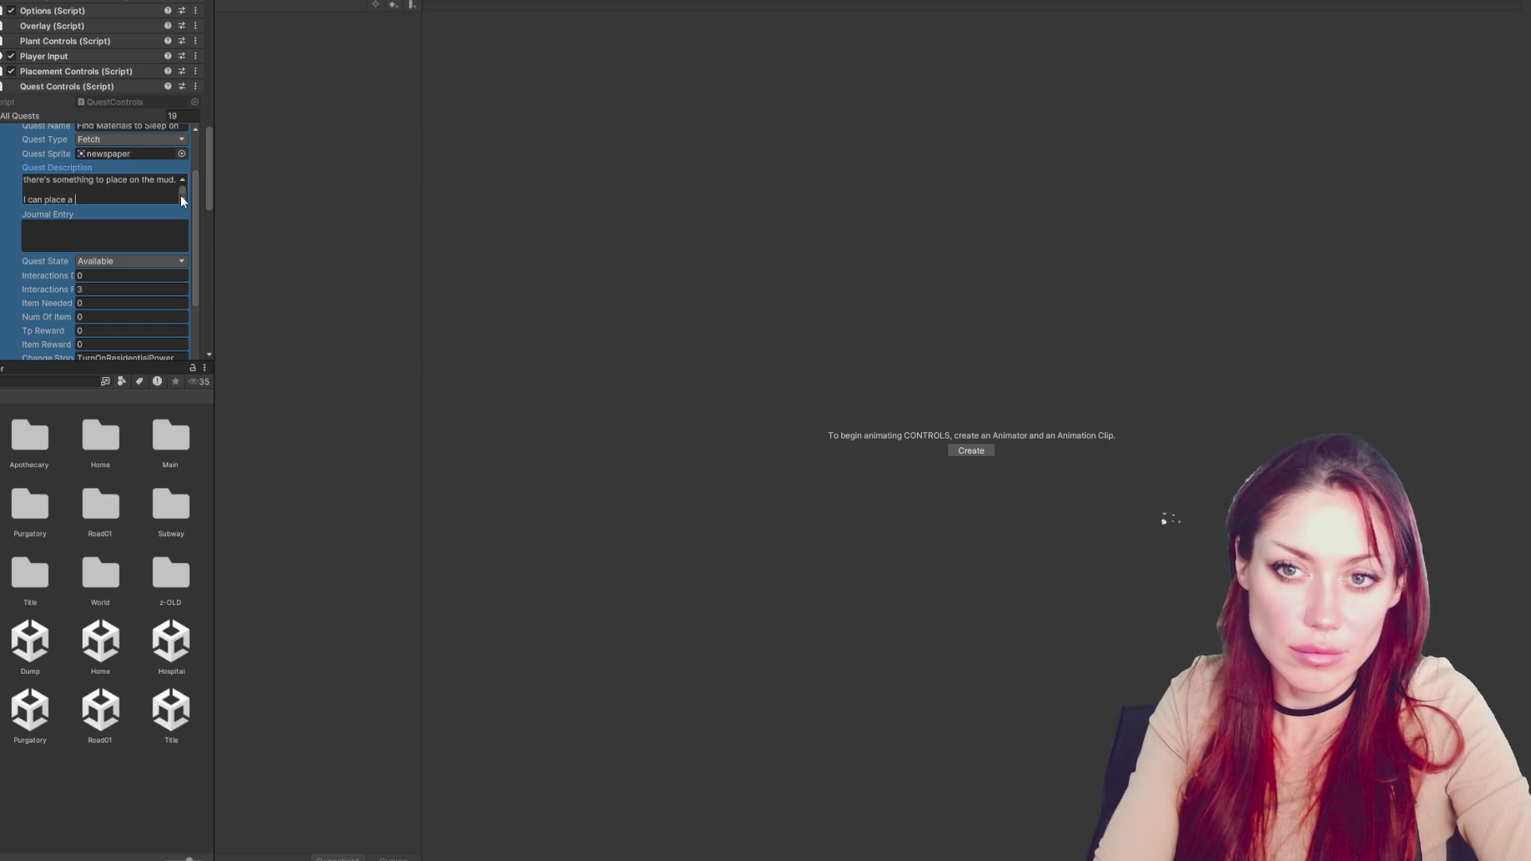
type("print f")
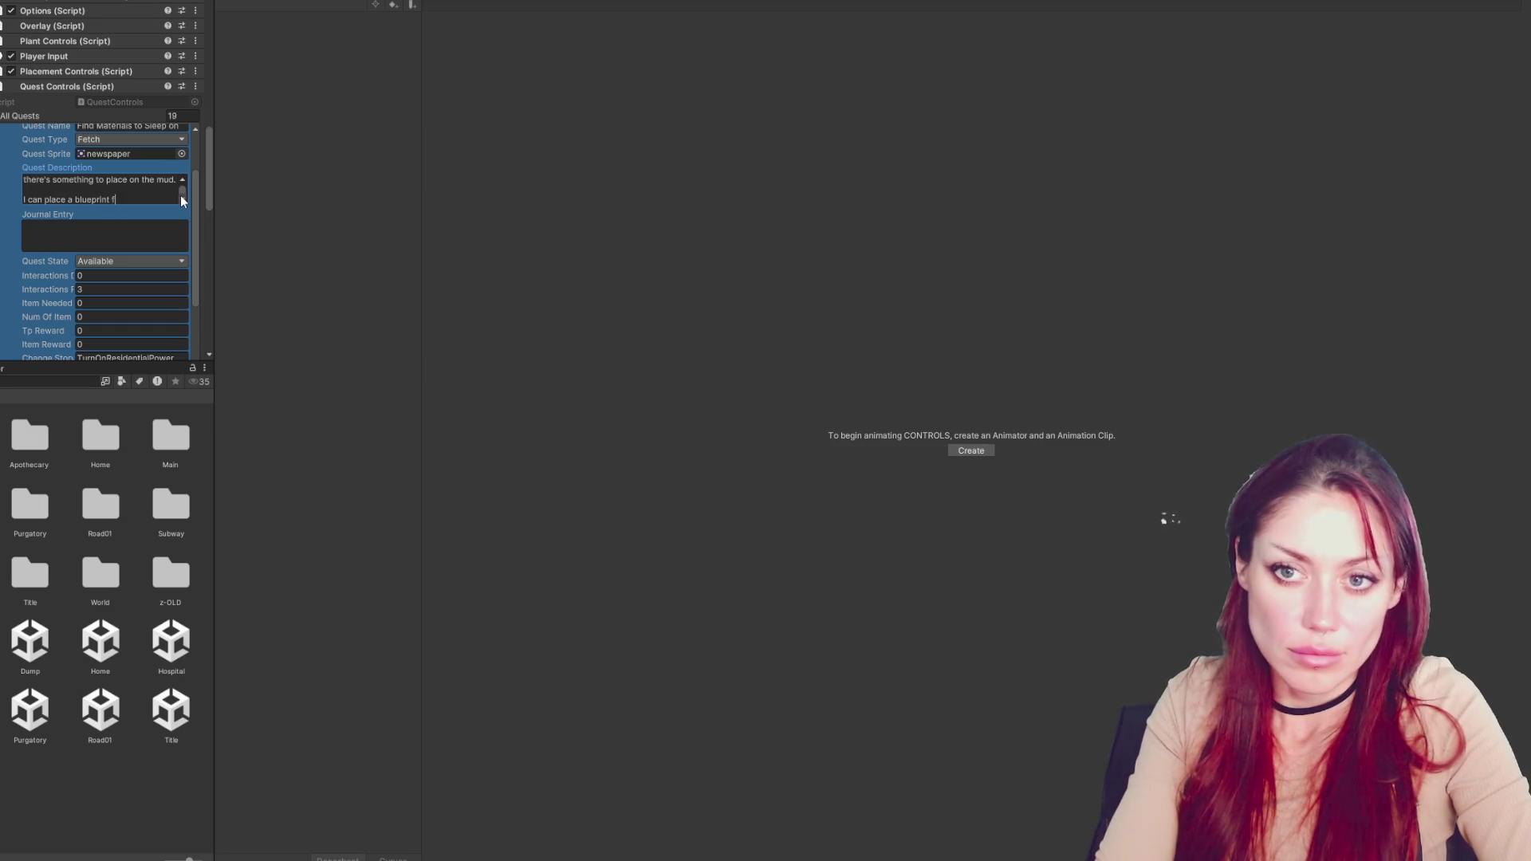
key("BackSpace")
key("BackSpace")
key("BackSpace")
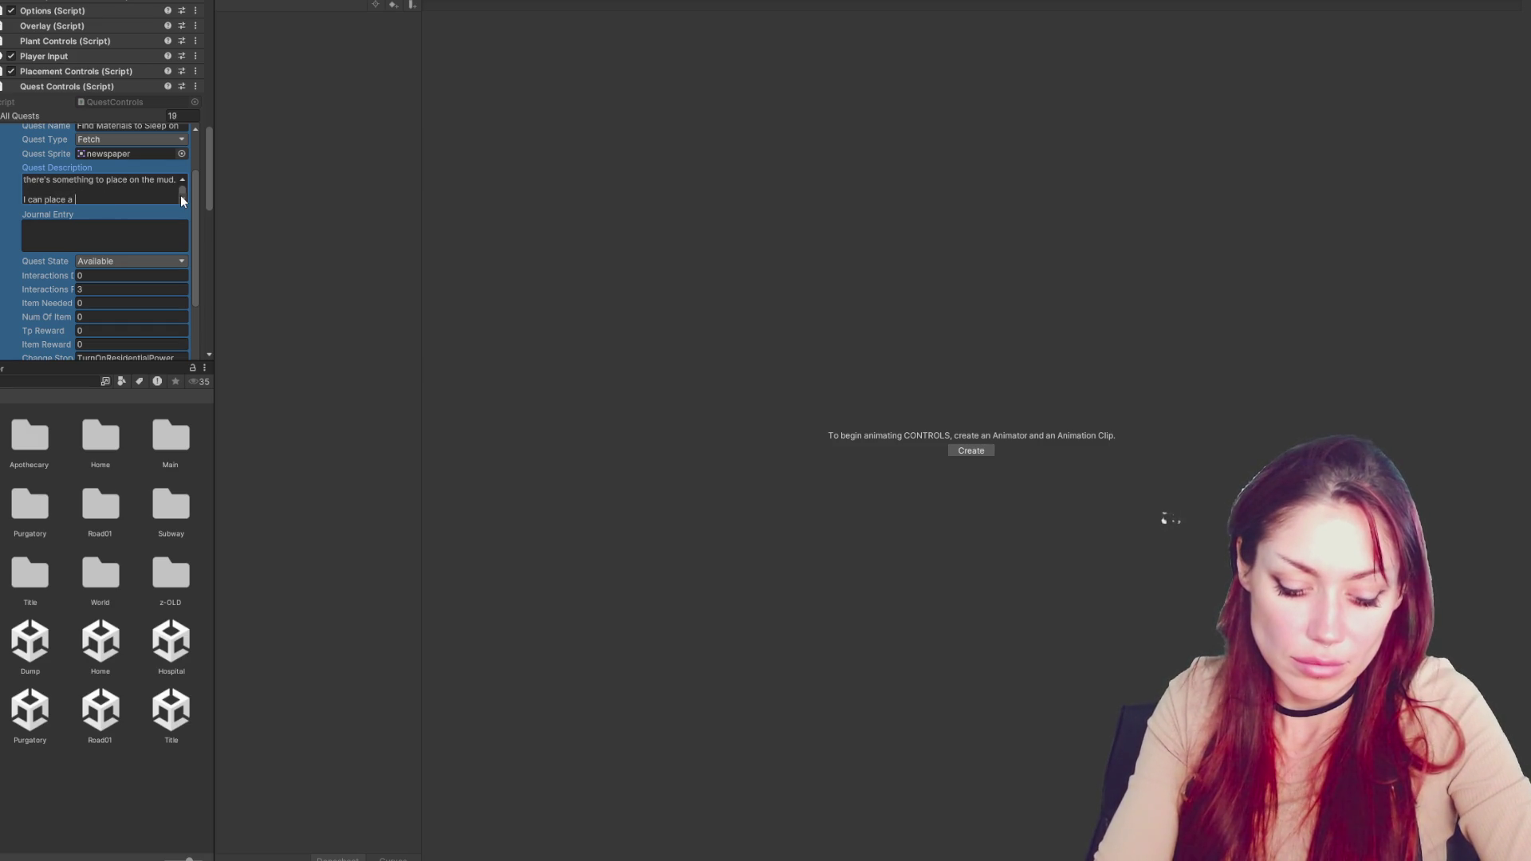
type("bui")
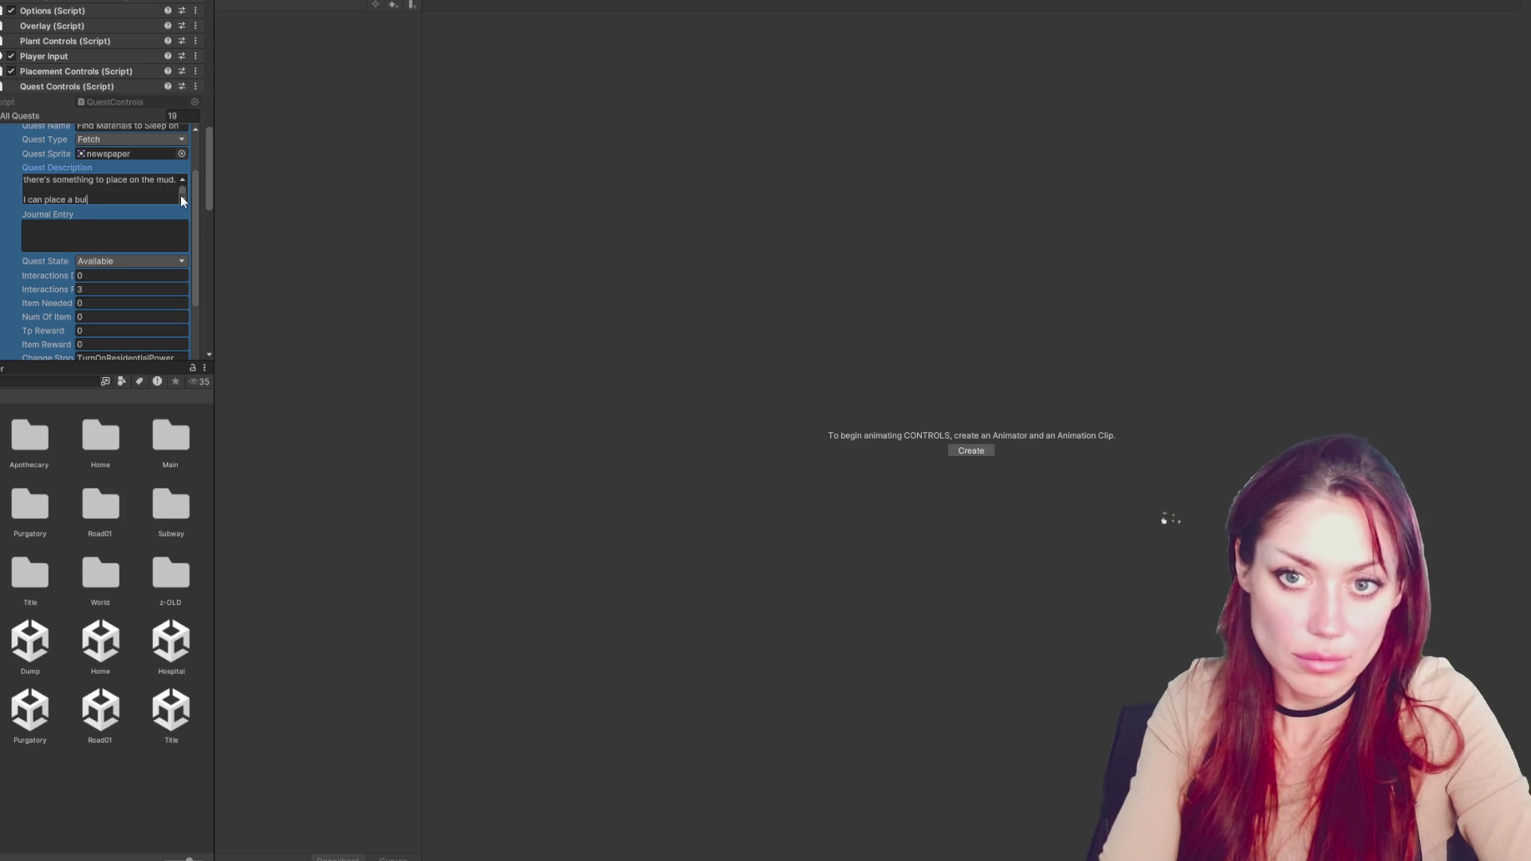
type("lding plan from the bu")
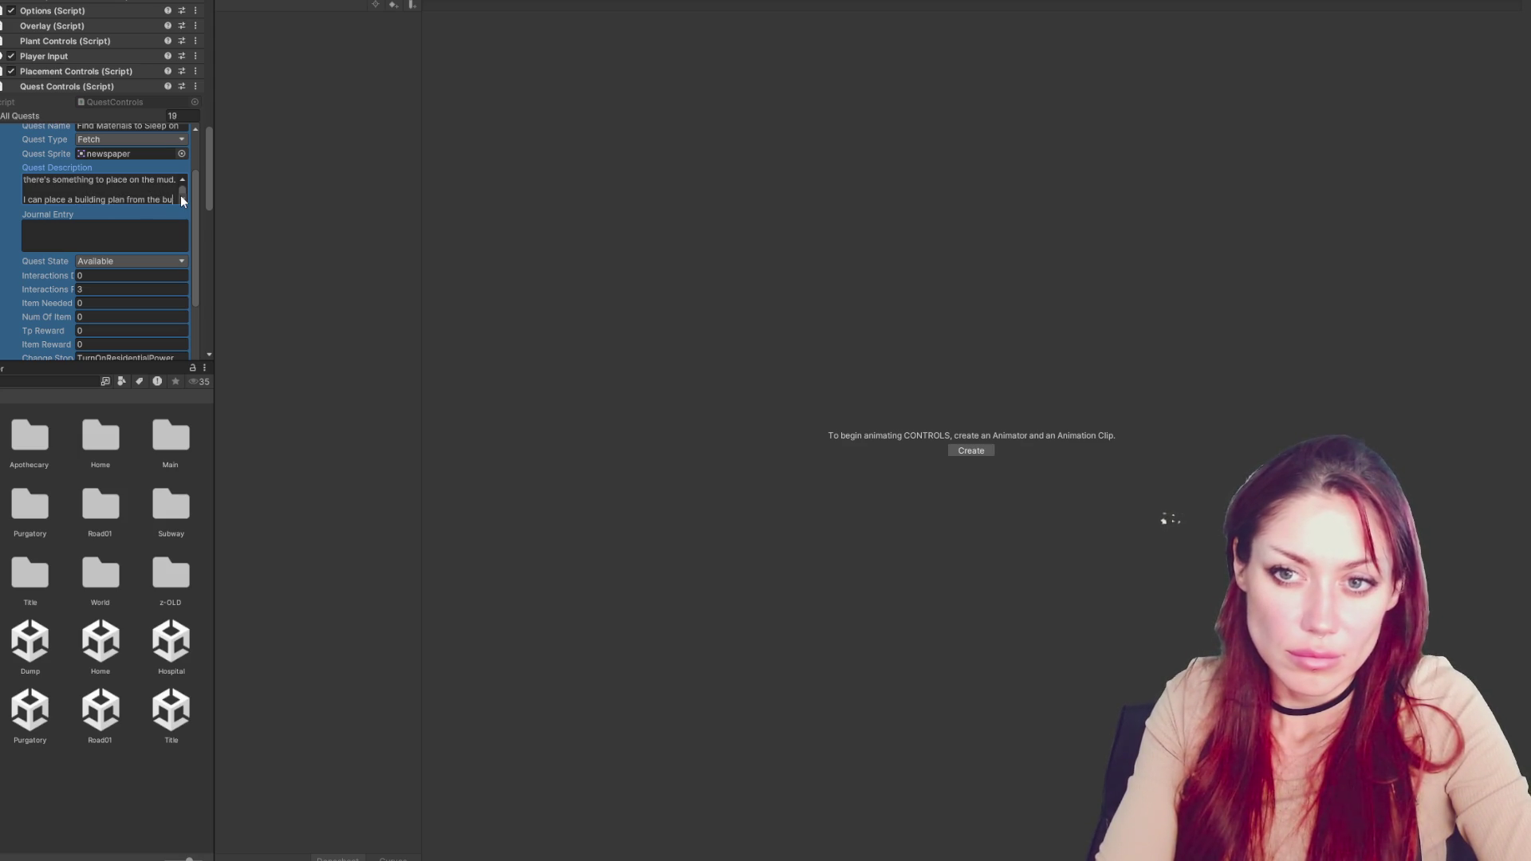
type("ild menu.")
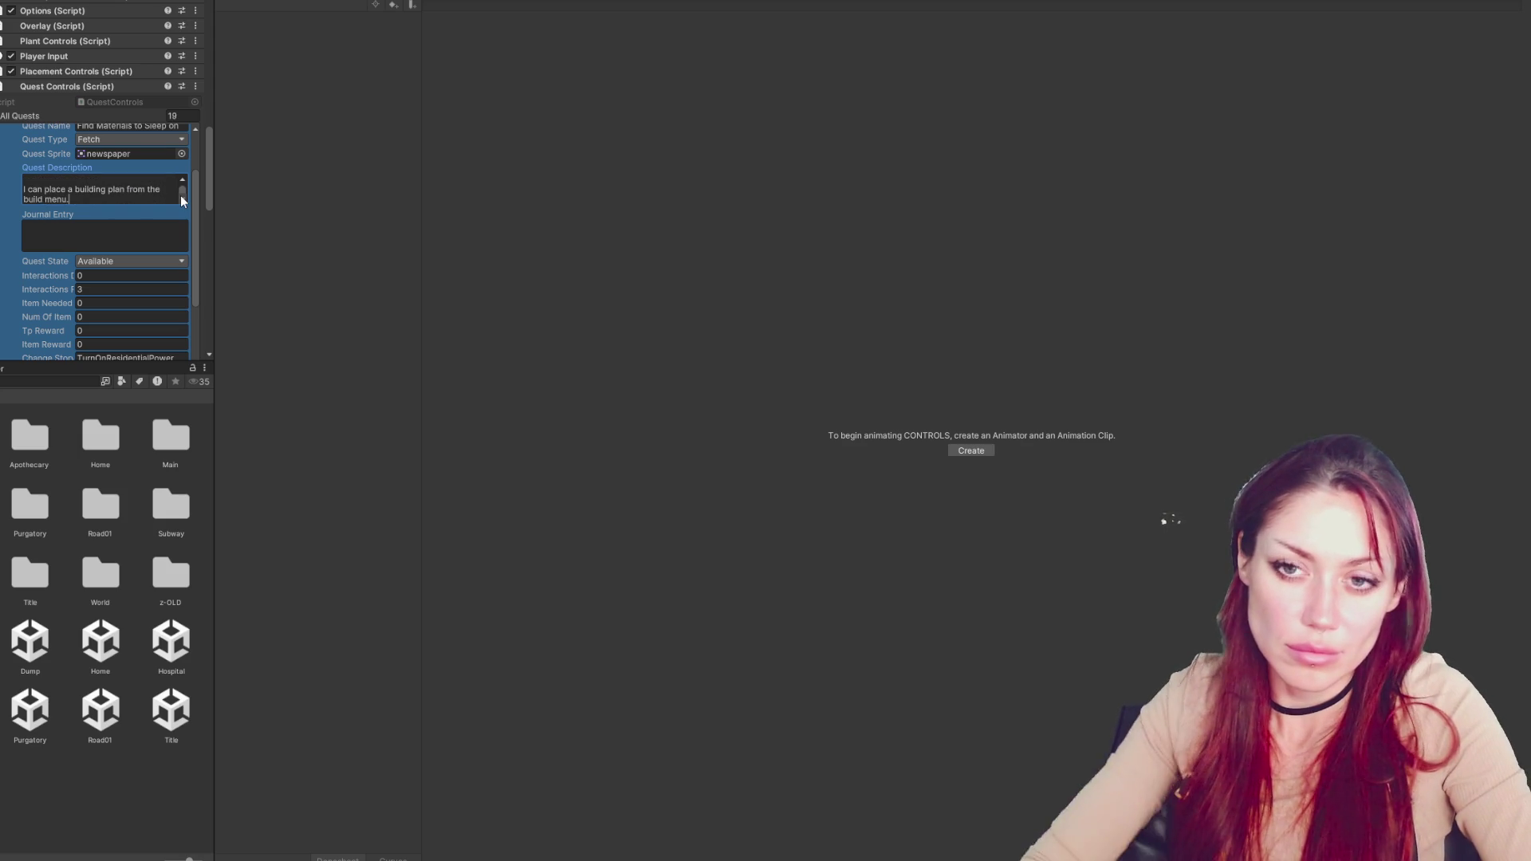
scroll(58, 170, "up", 2)
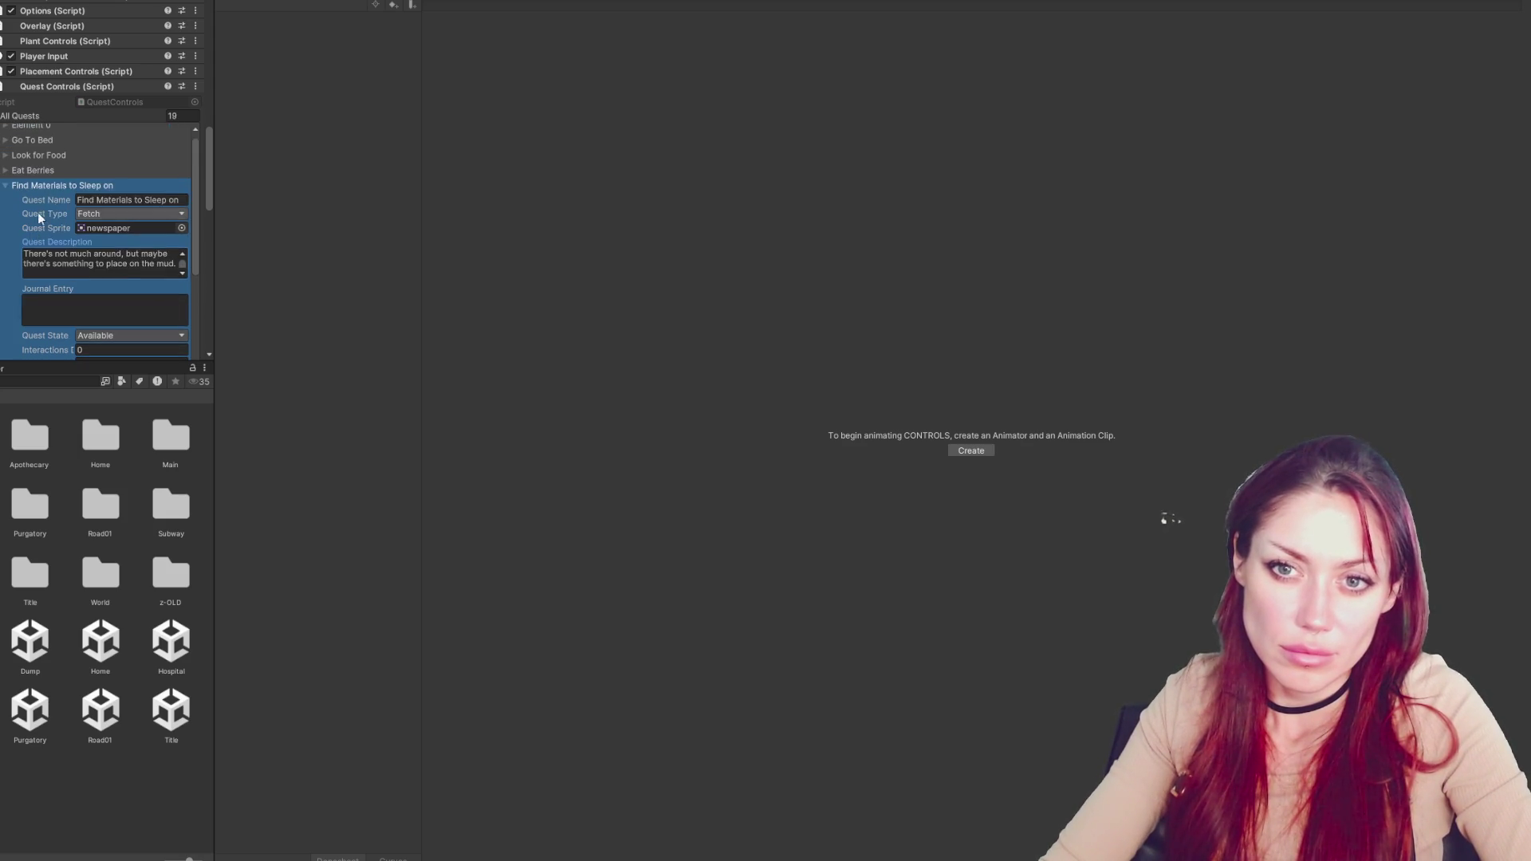
Move the added hint lines from the Find Materials description into the Build a Bed description
left_click(40, 192)
left_click(38, 207)
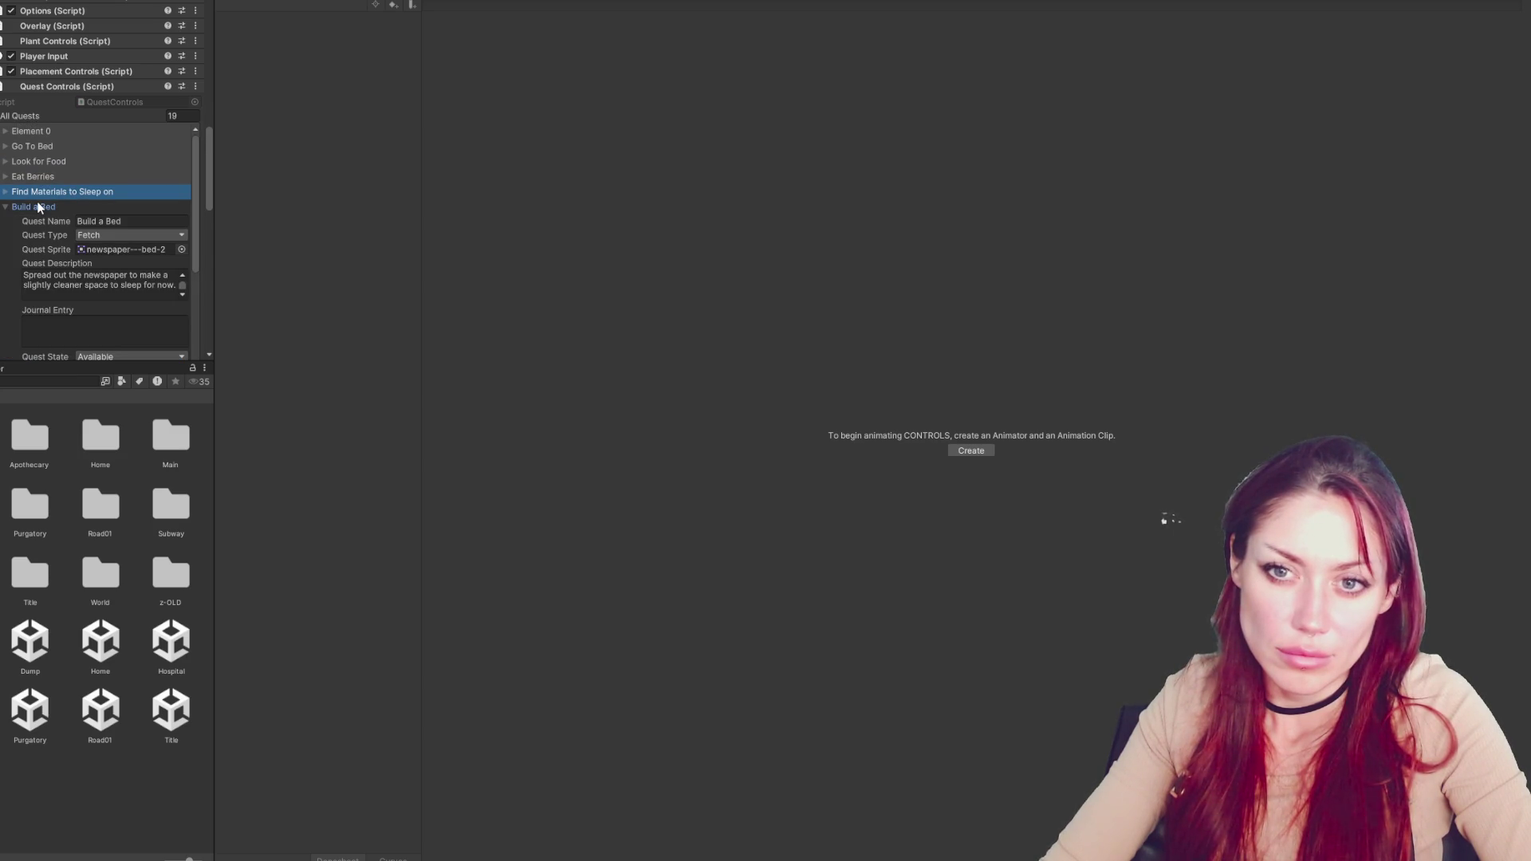
left_click(45, 190)
left_click(126, 279)
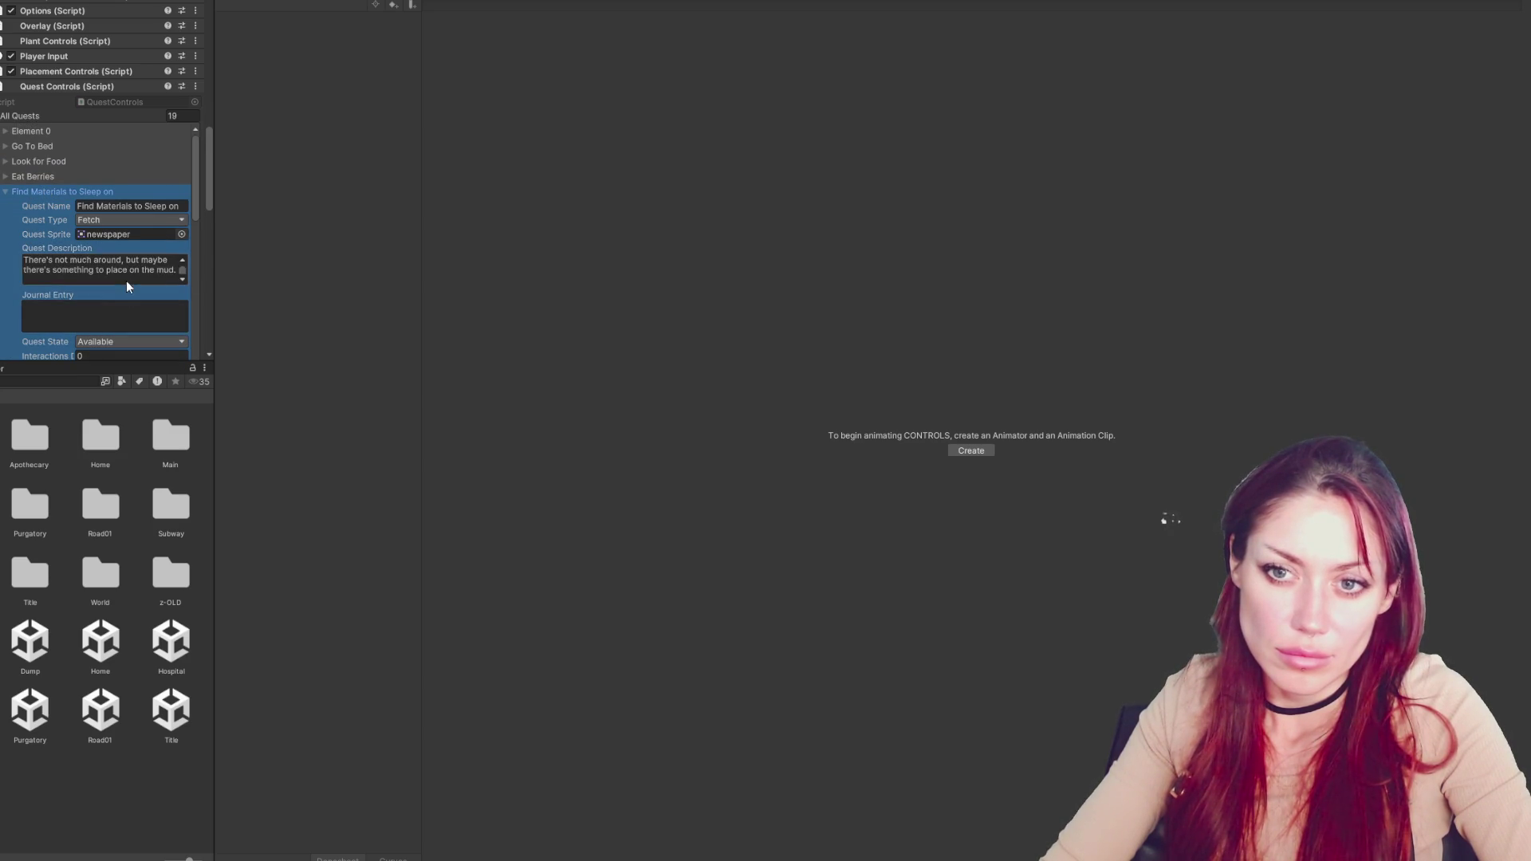
left_click_drag(70, 280, 1, 273)
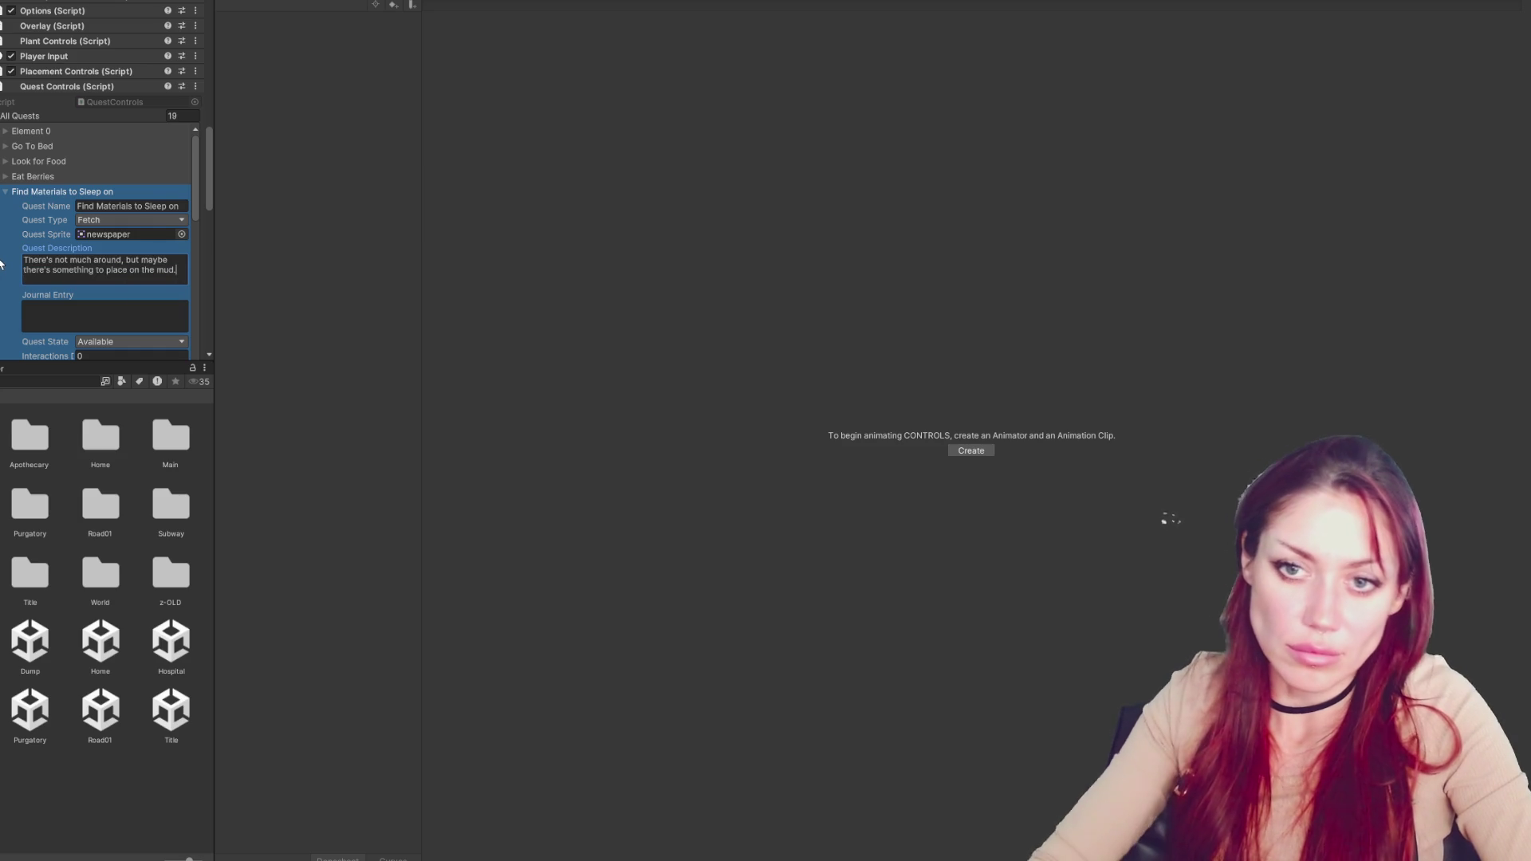
left_click(121, 192)
left_click(79, 293)
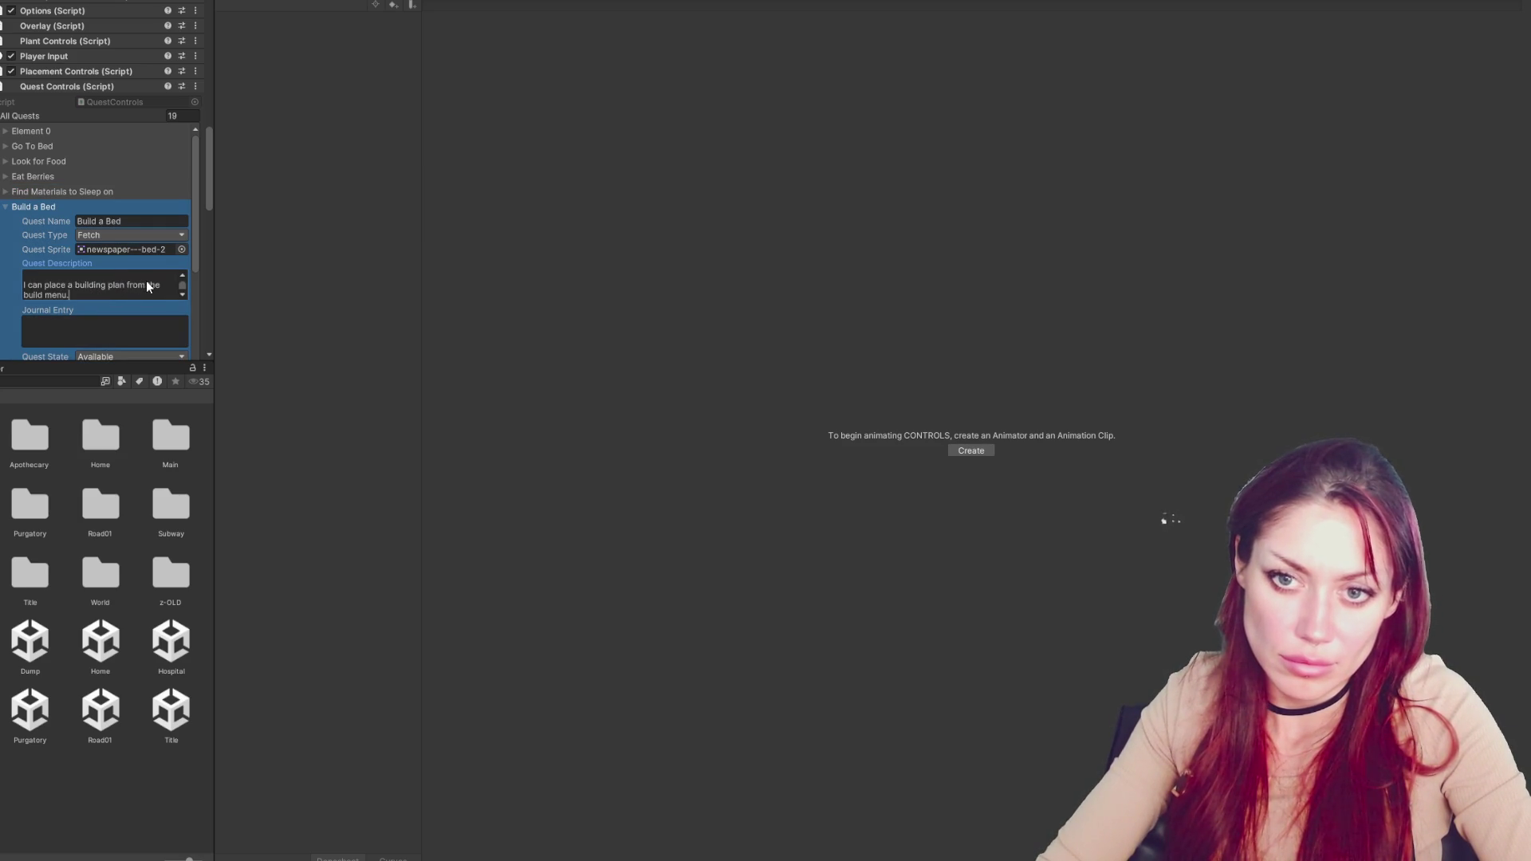
key("ctrl+v")
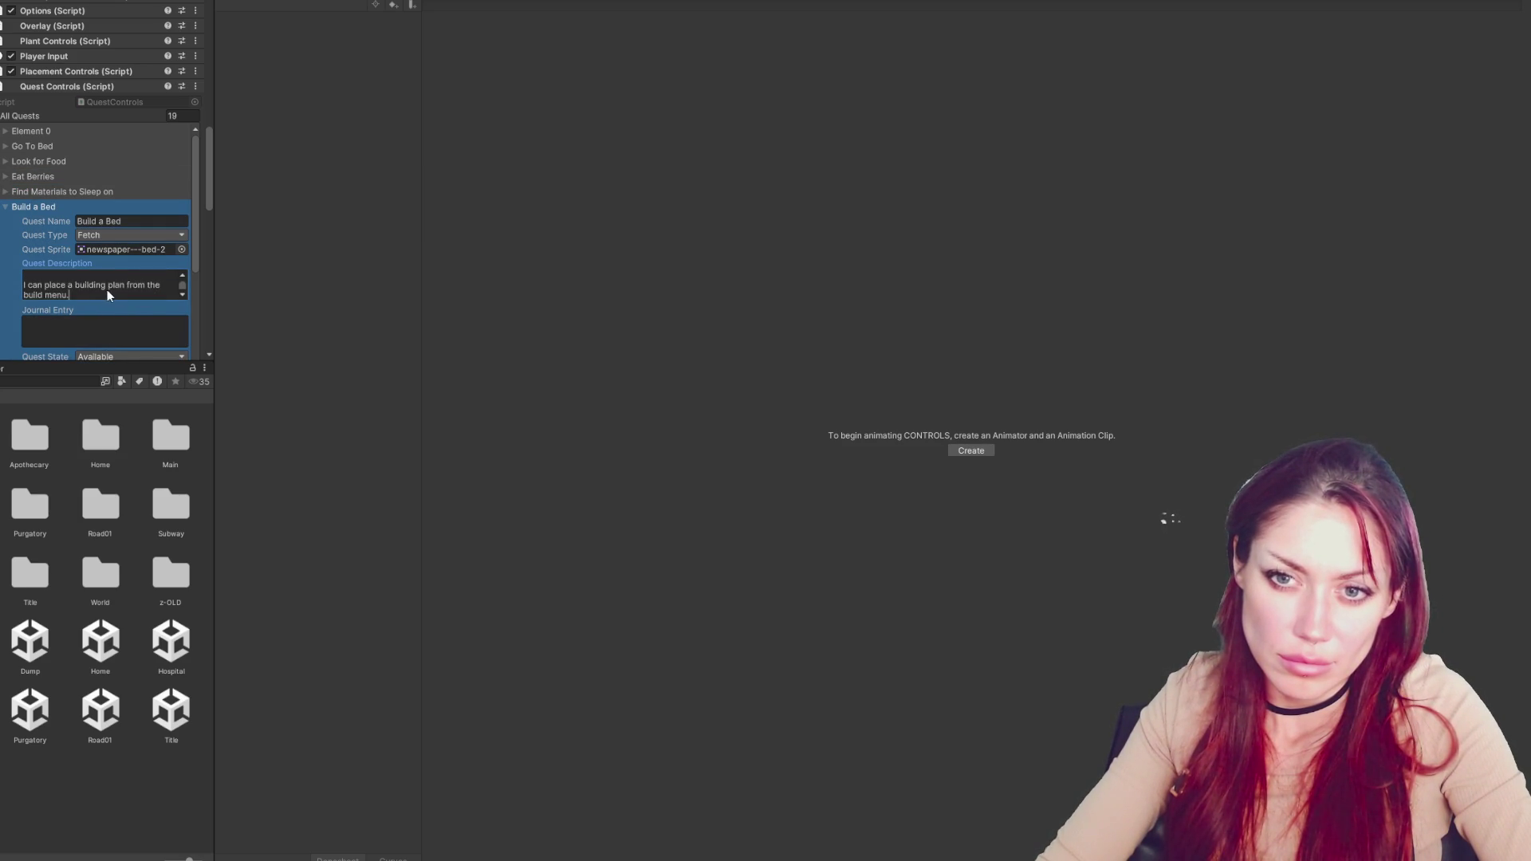
left_click(148, 128)
Reword the newspaper line to start 'I should spread out…', and widen the Inspector
left_click(34, 280)
key("BackSpace")
type("I should spread out the newspaper to make a slightly cleaner space to sleep for now.")
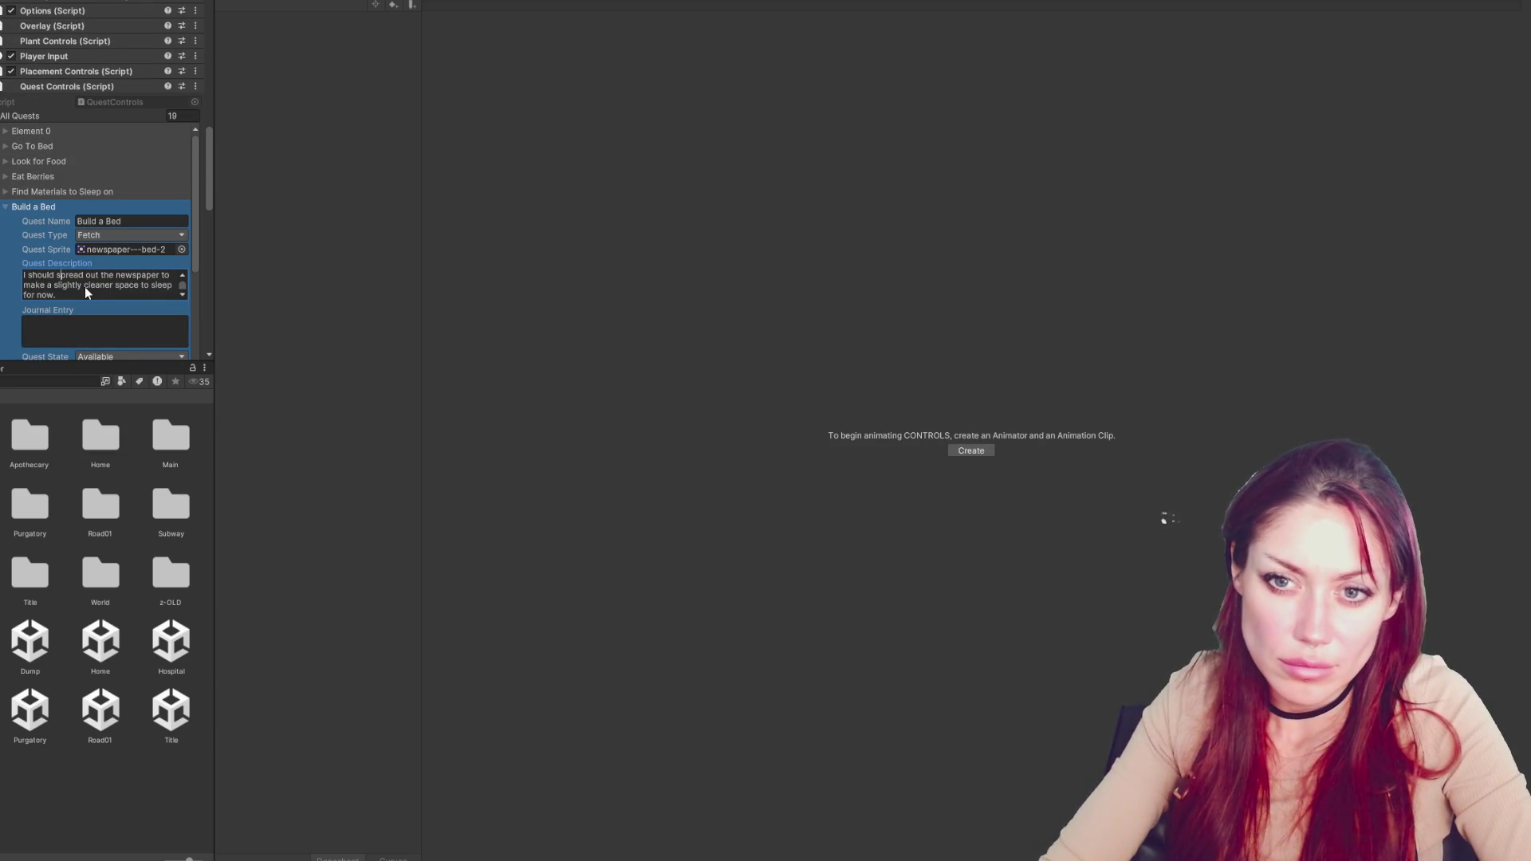
scroll(84, 286, "down", 1)
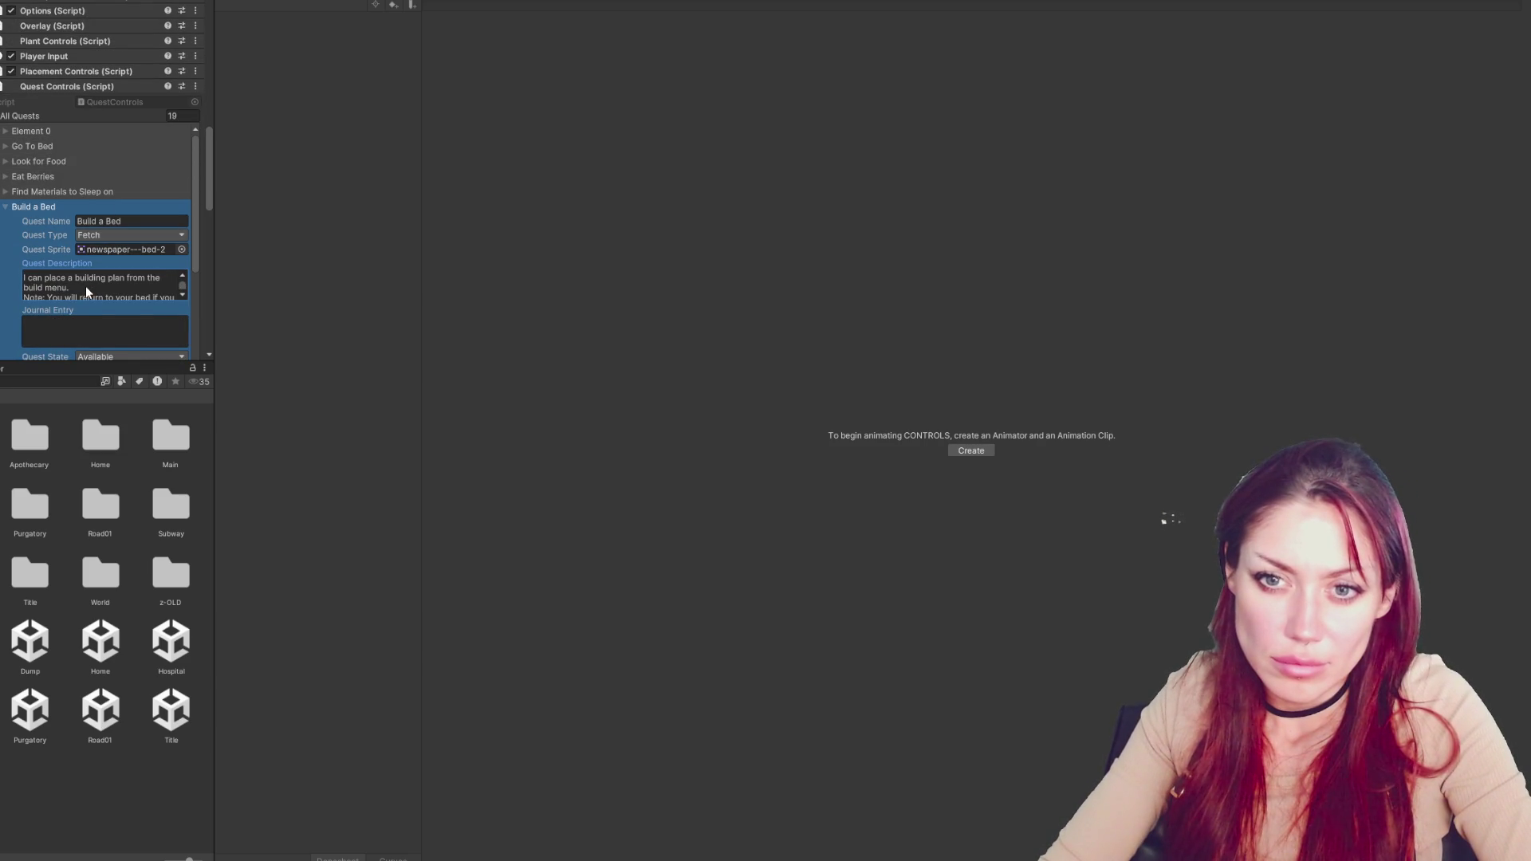
scroll(84, 289, "down", 1)
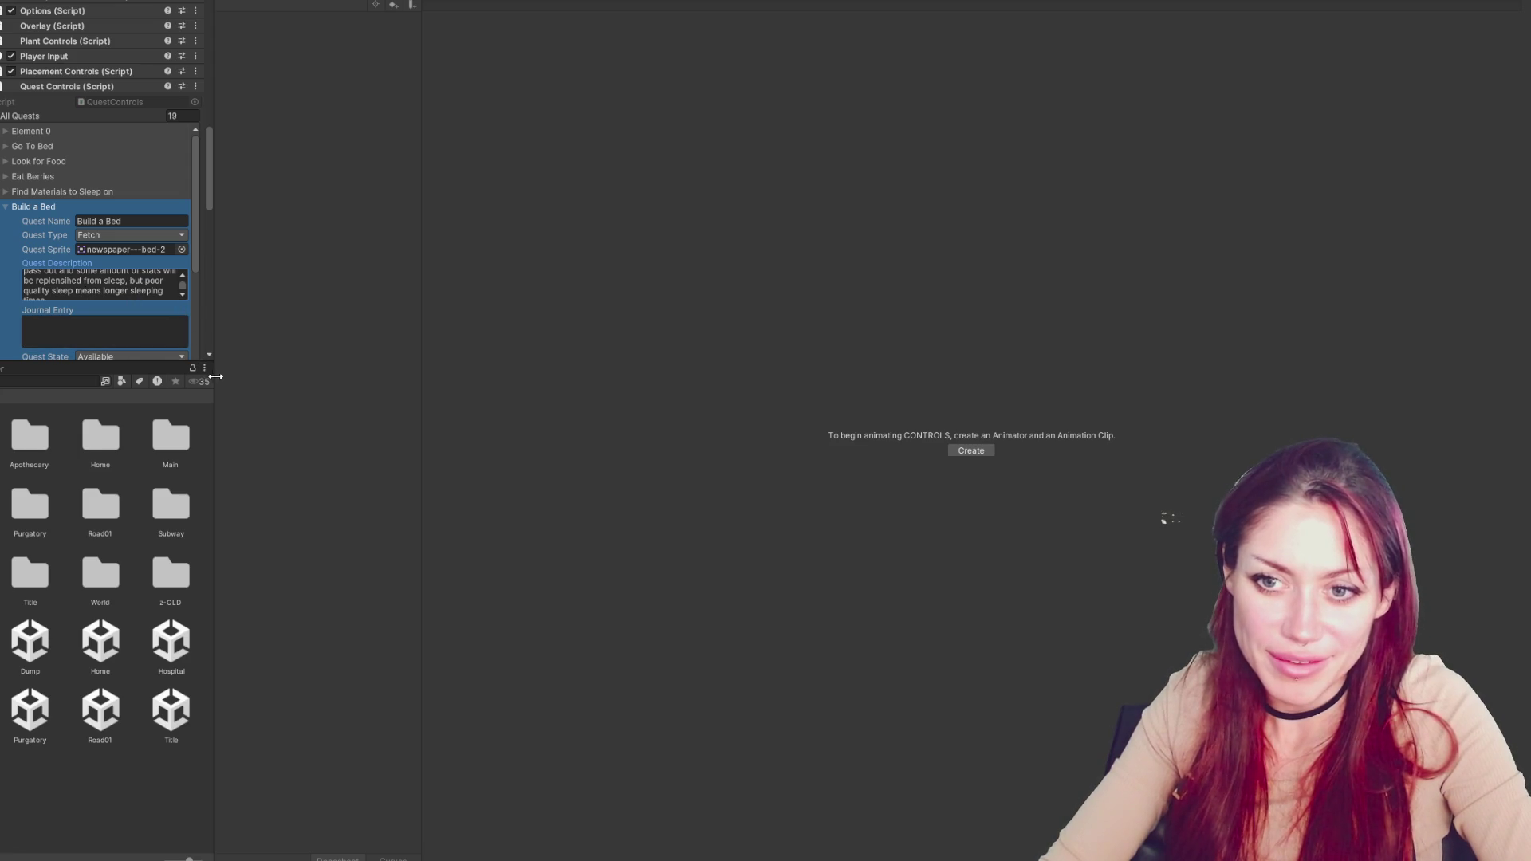
key("super+Up")
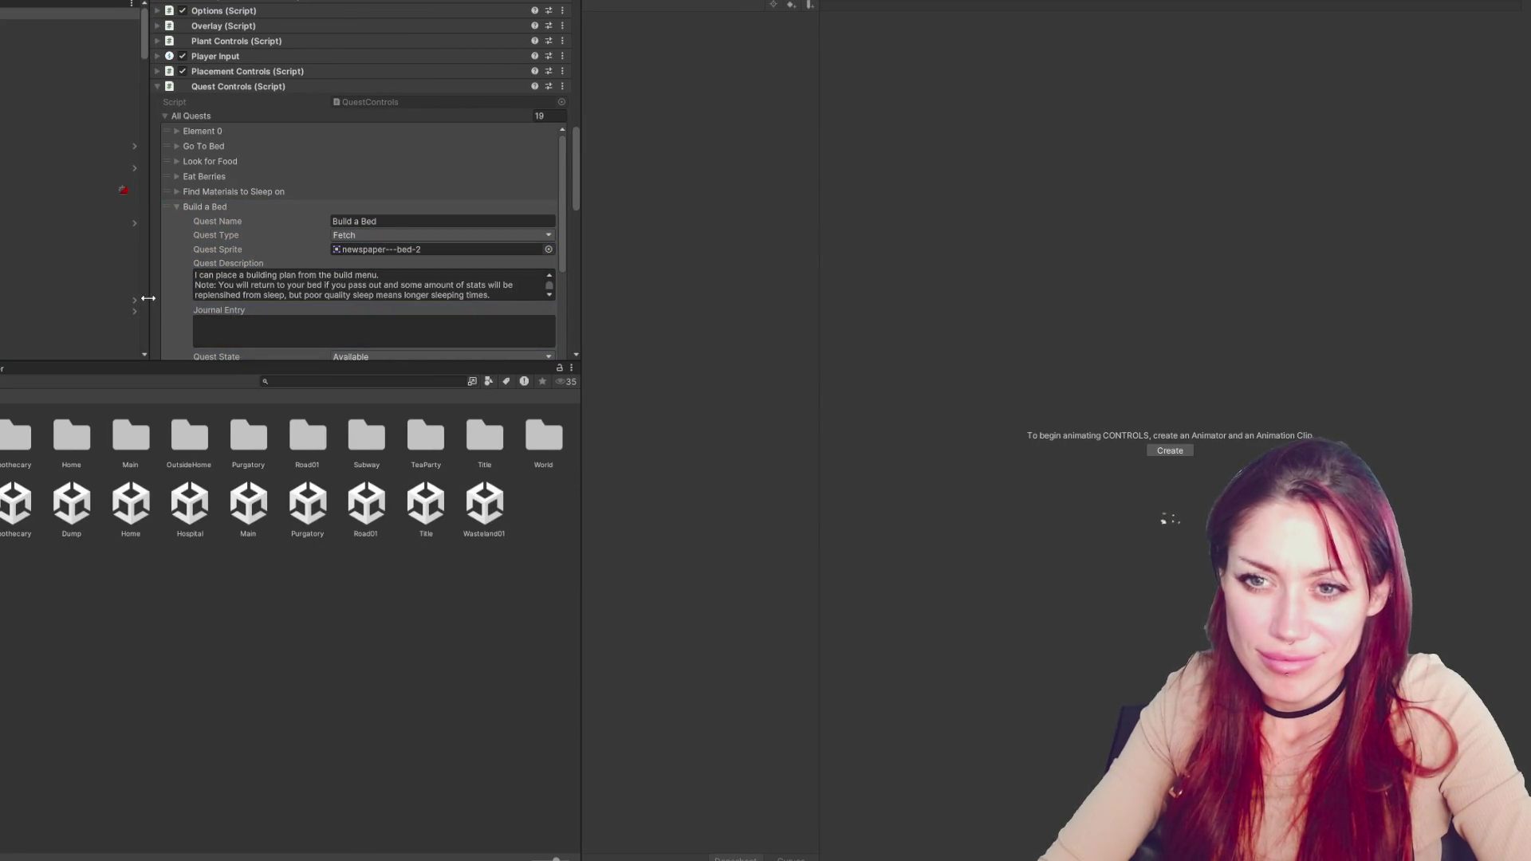
left_click_drag(150, 299, 32, 295)
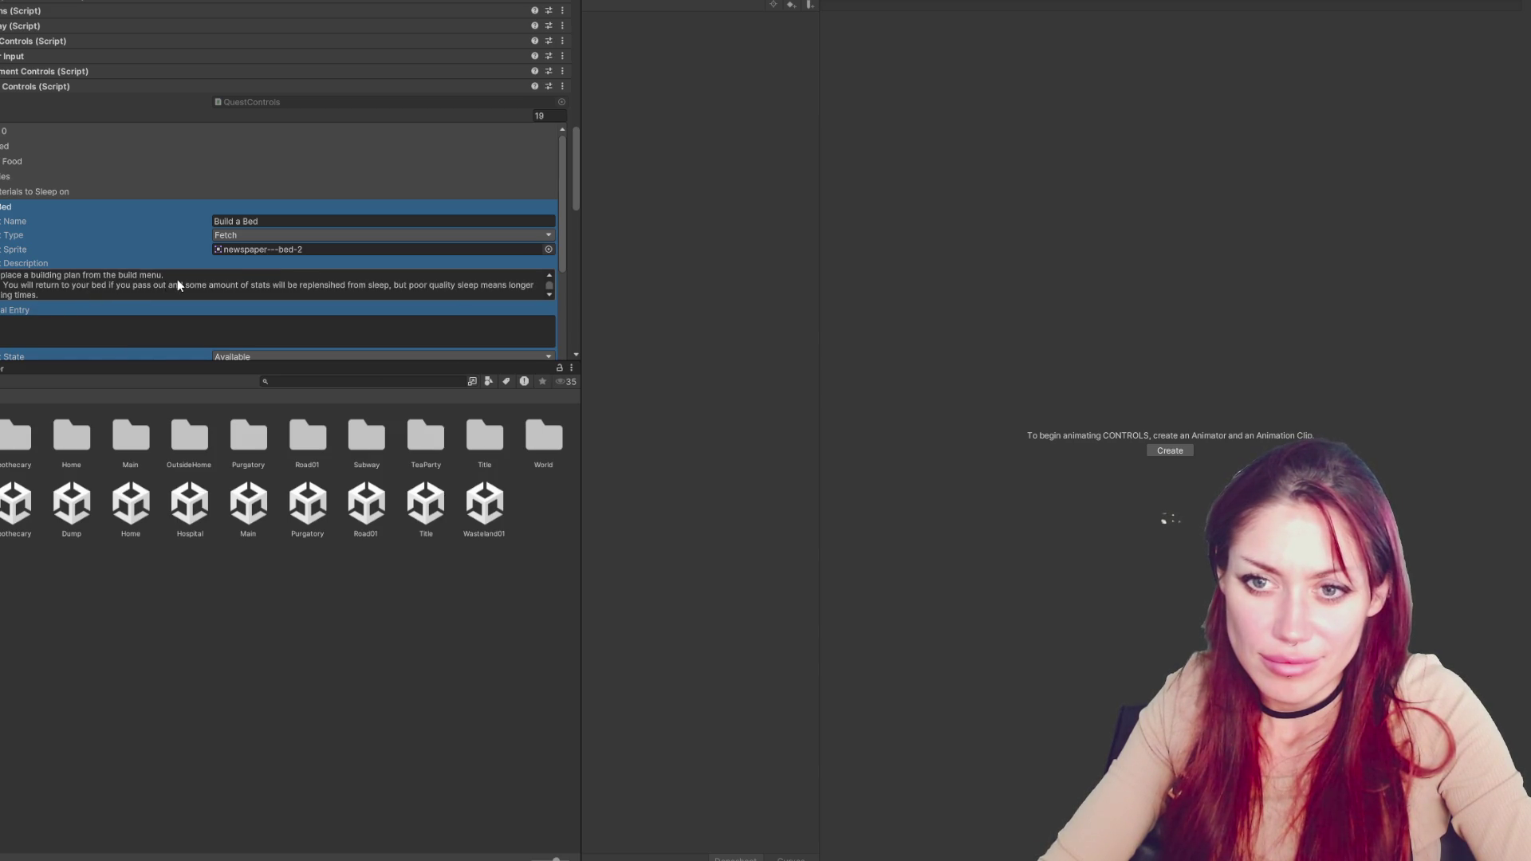
Delete the word 'You' at the start of the pass-out note, and select that sentence's opening
left_click(182, 276)
left_click(177, 276)
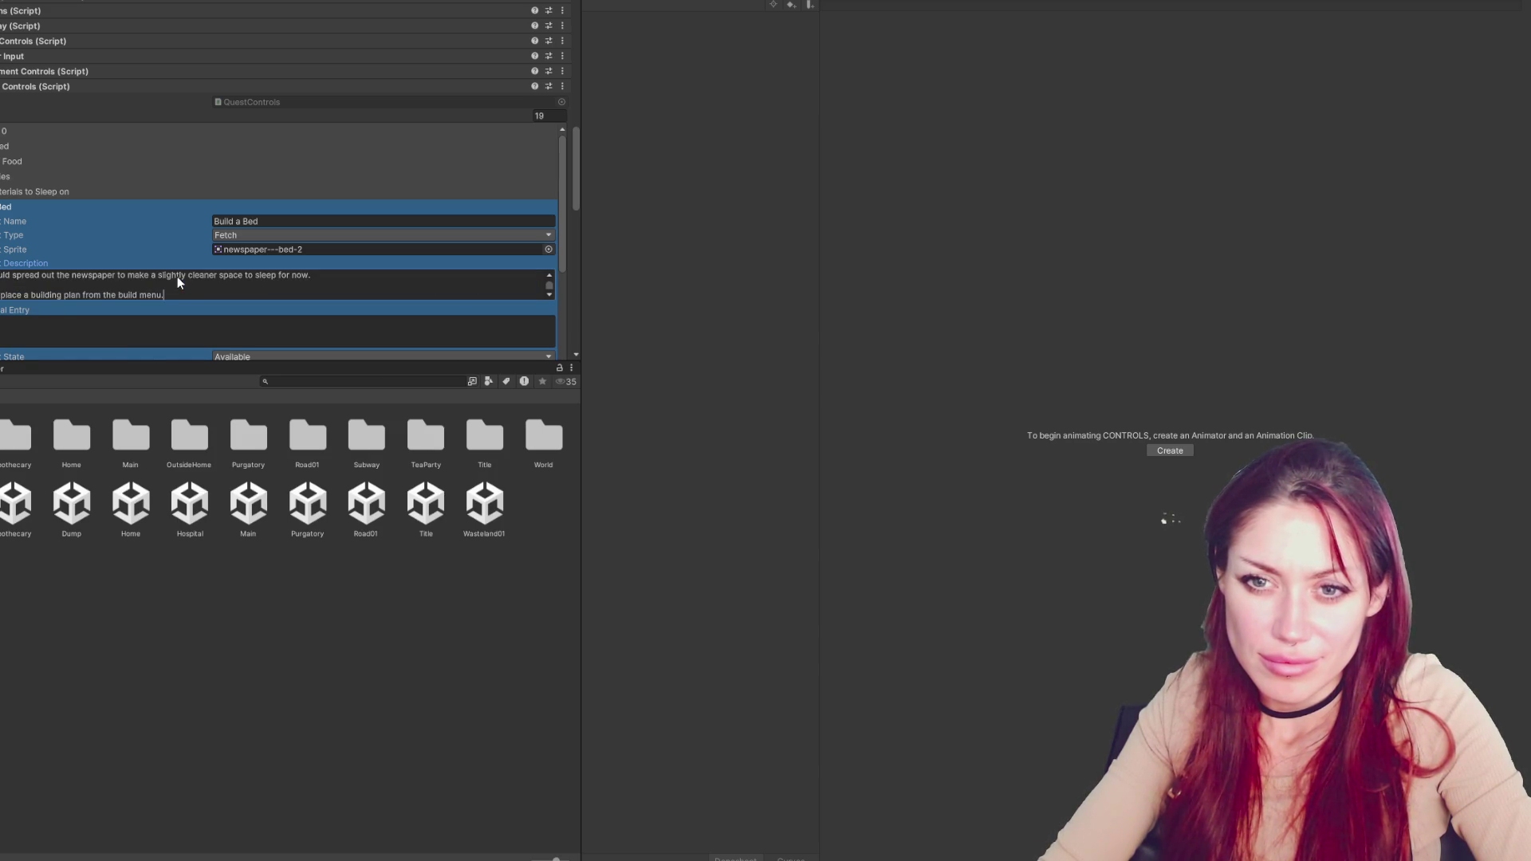
scroll(177, 276, "down", 1)
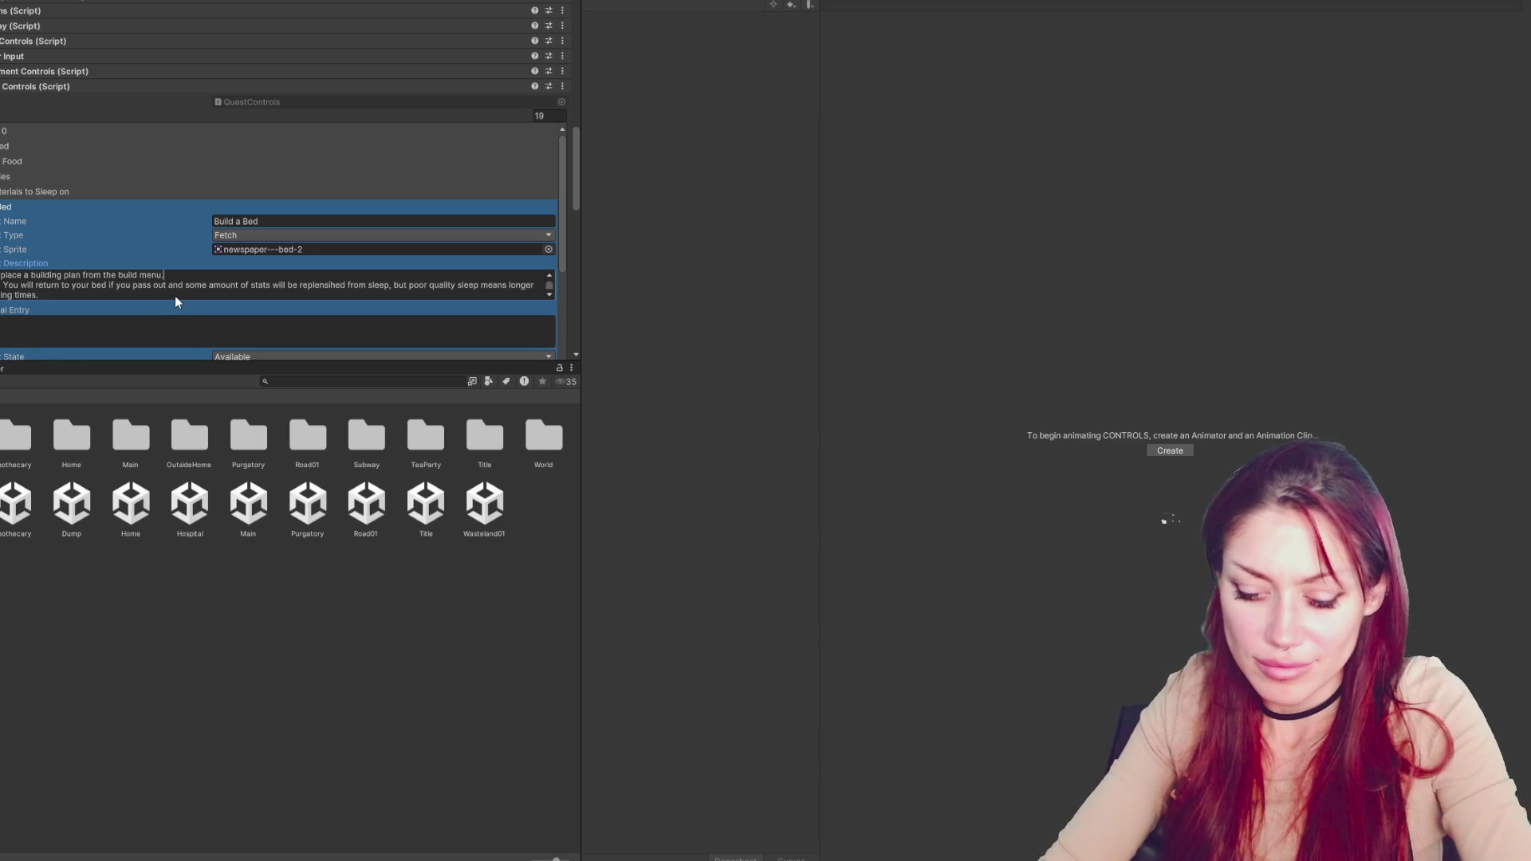
scroll(192, 283, "up", 1)
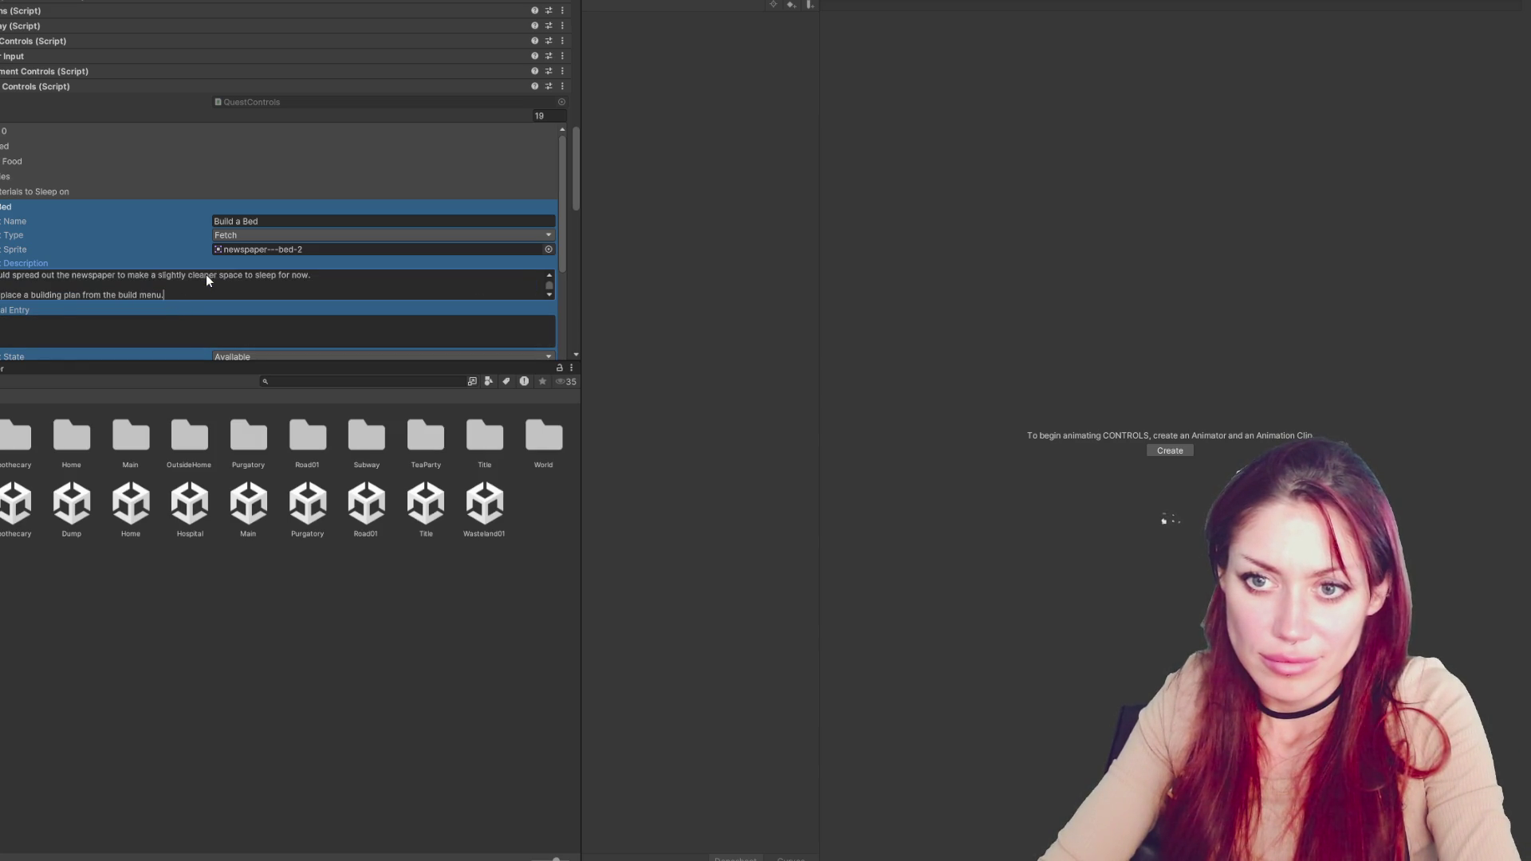
scroll(205, 274, "up", 2)
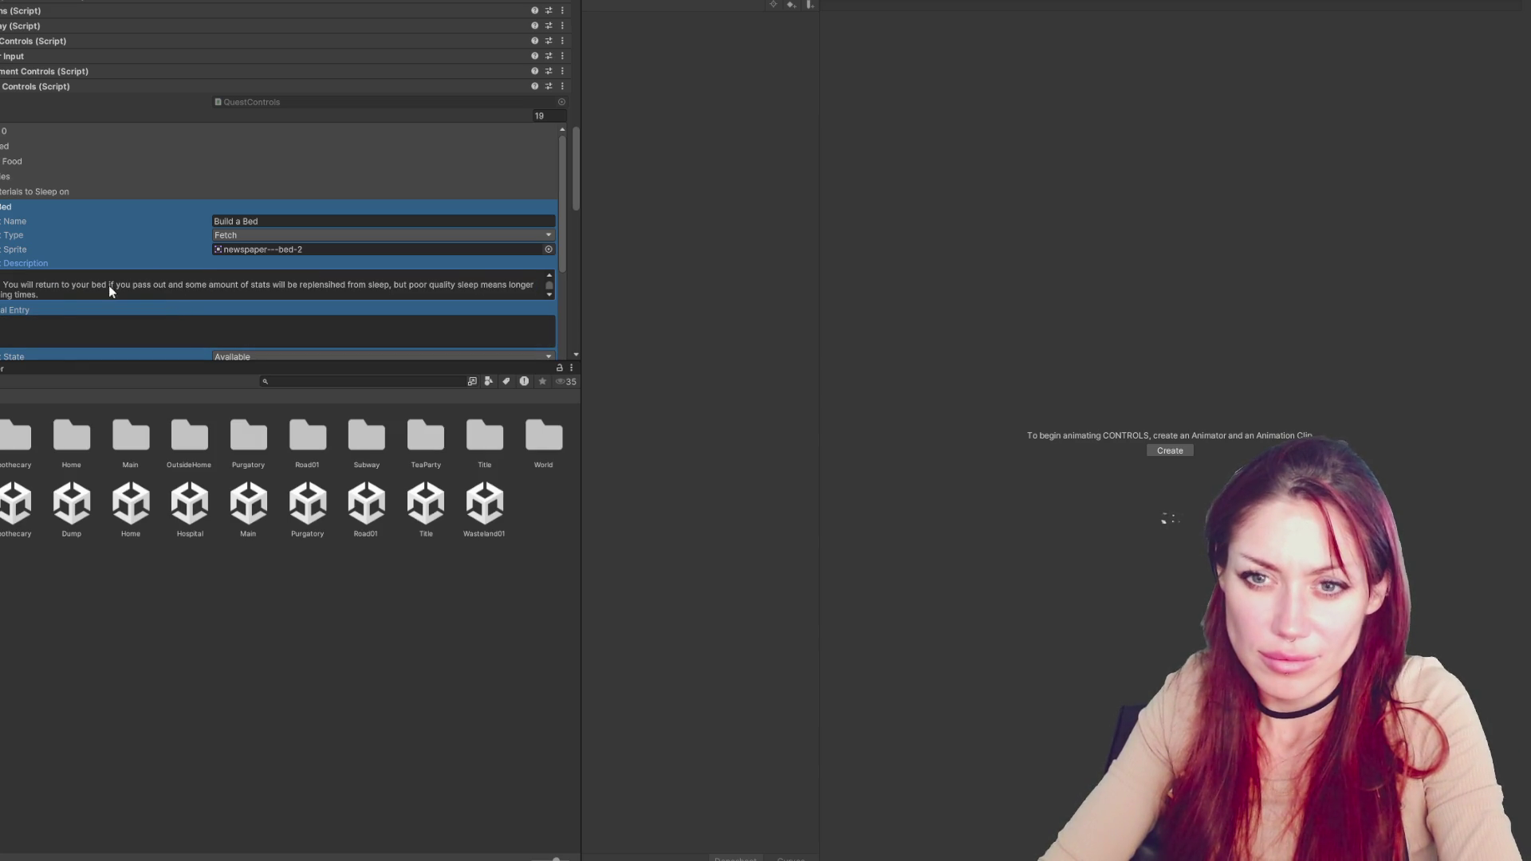
double_click(12, 284)
key("BackSpace")
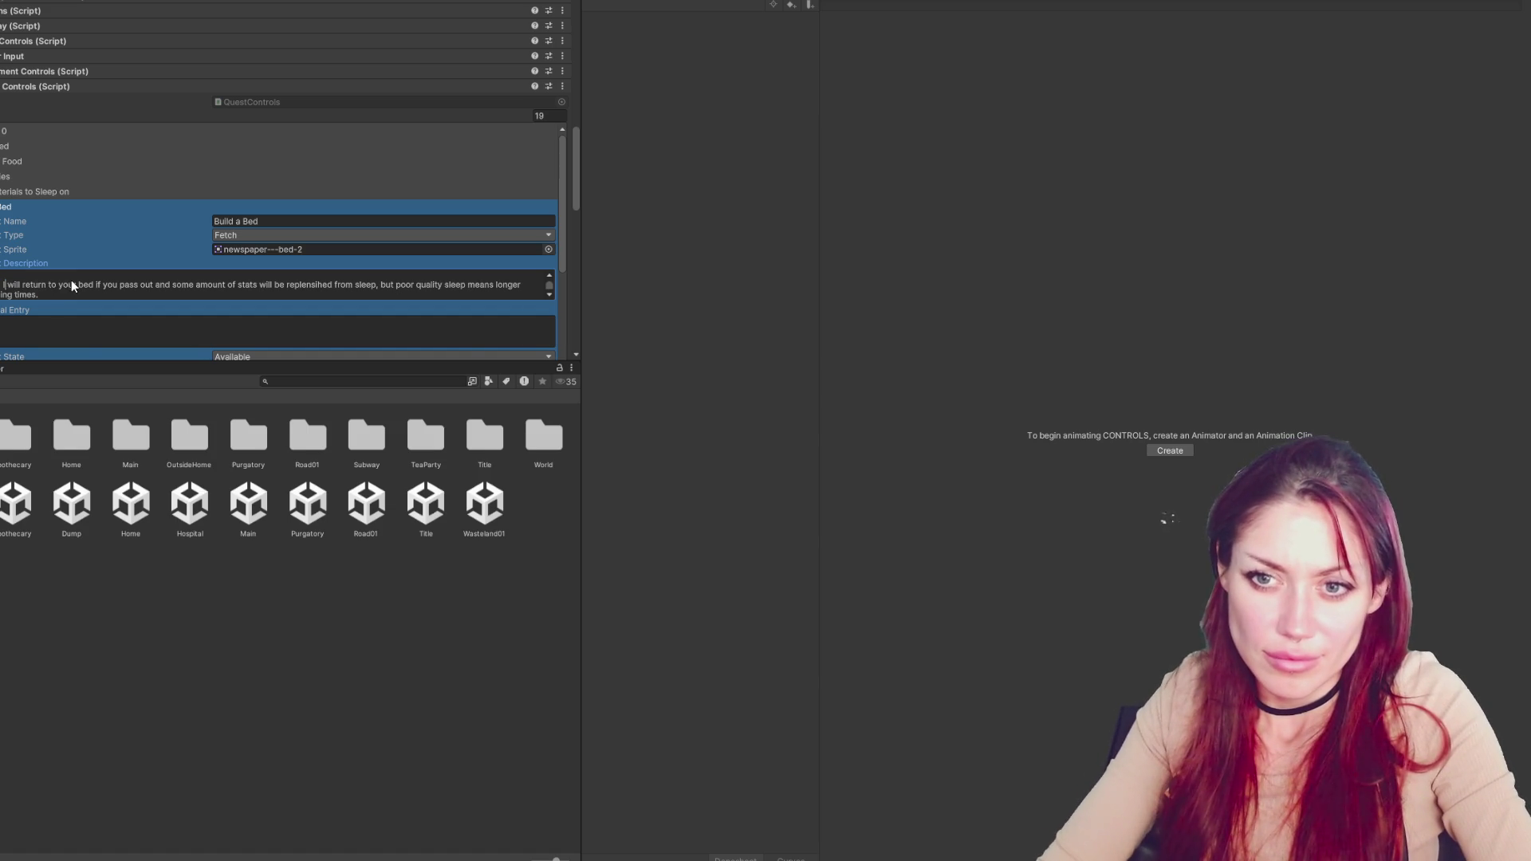
type("I")
left_click_drag(151, 284, 8, 288)
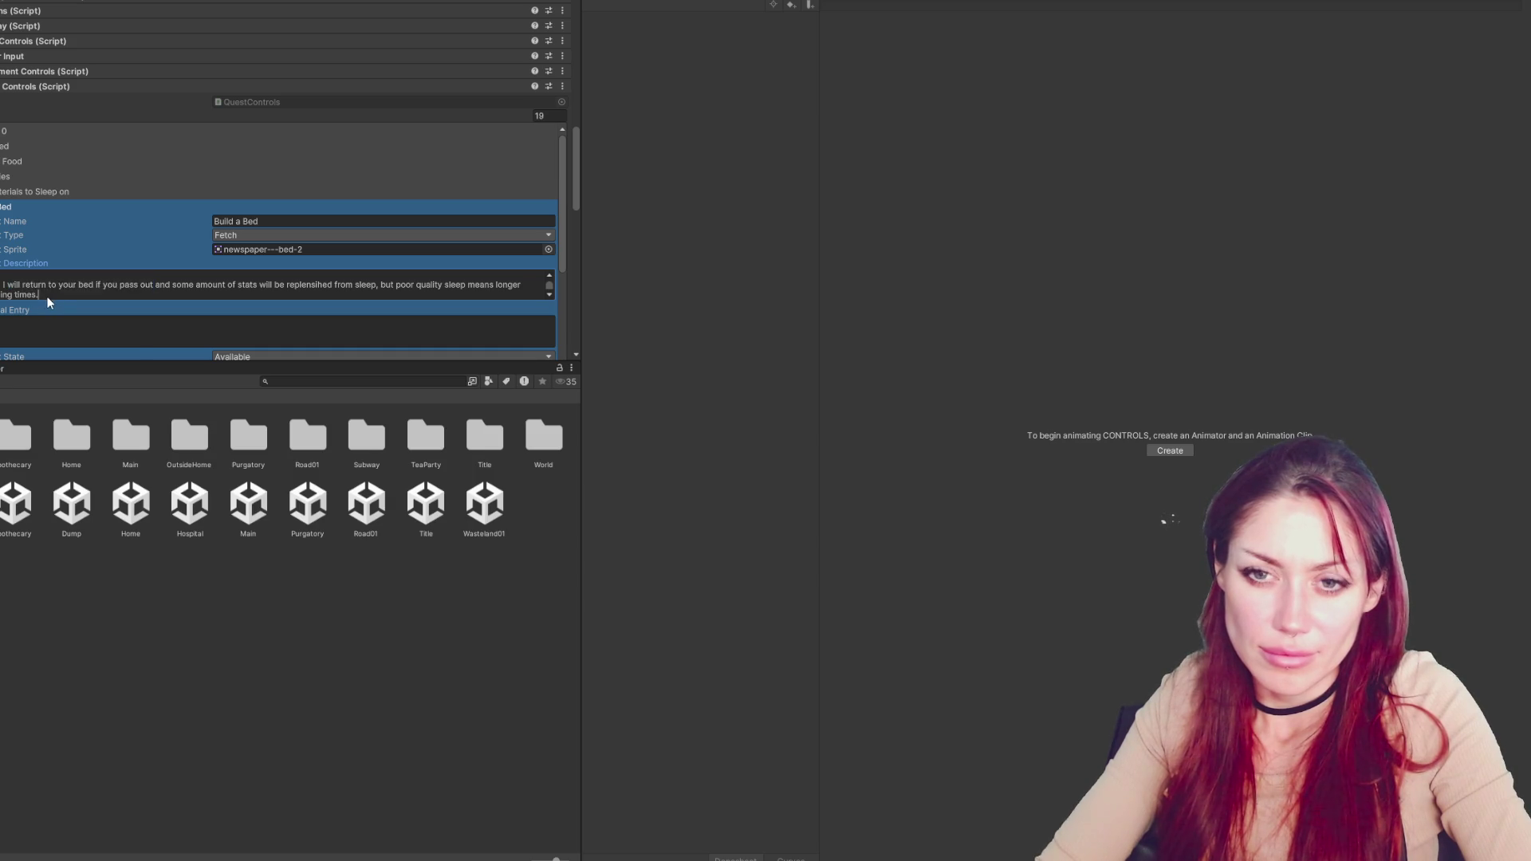
Draft the pass-out note as 'If I'm on the verge of passing out, I'll return back to bed…'
triple_click(6, 289)
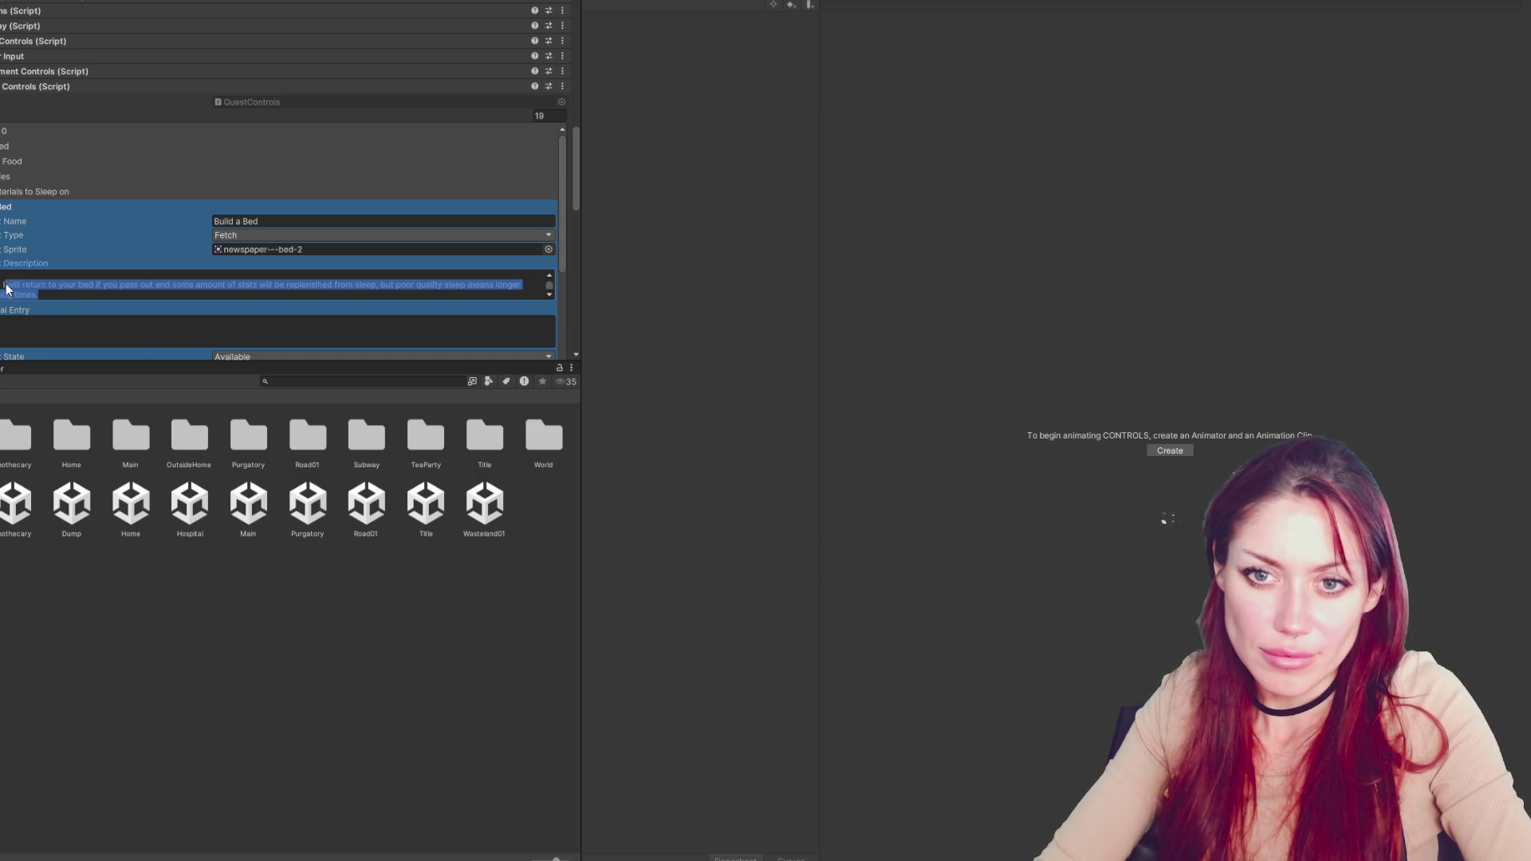
type("If")
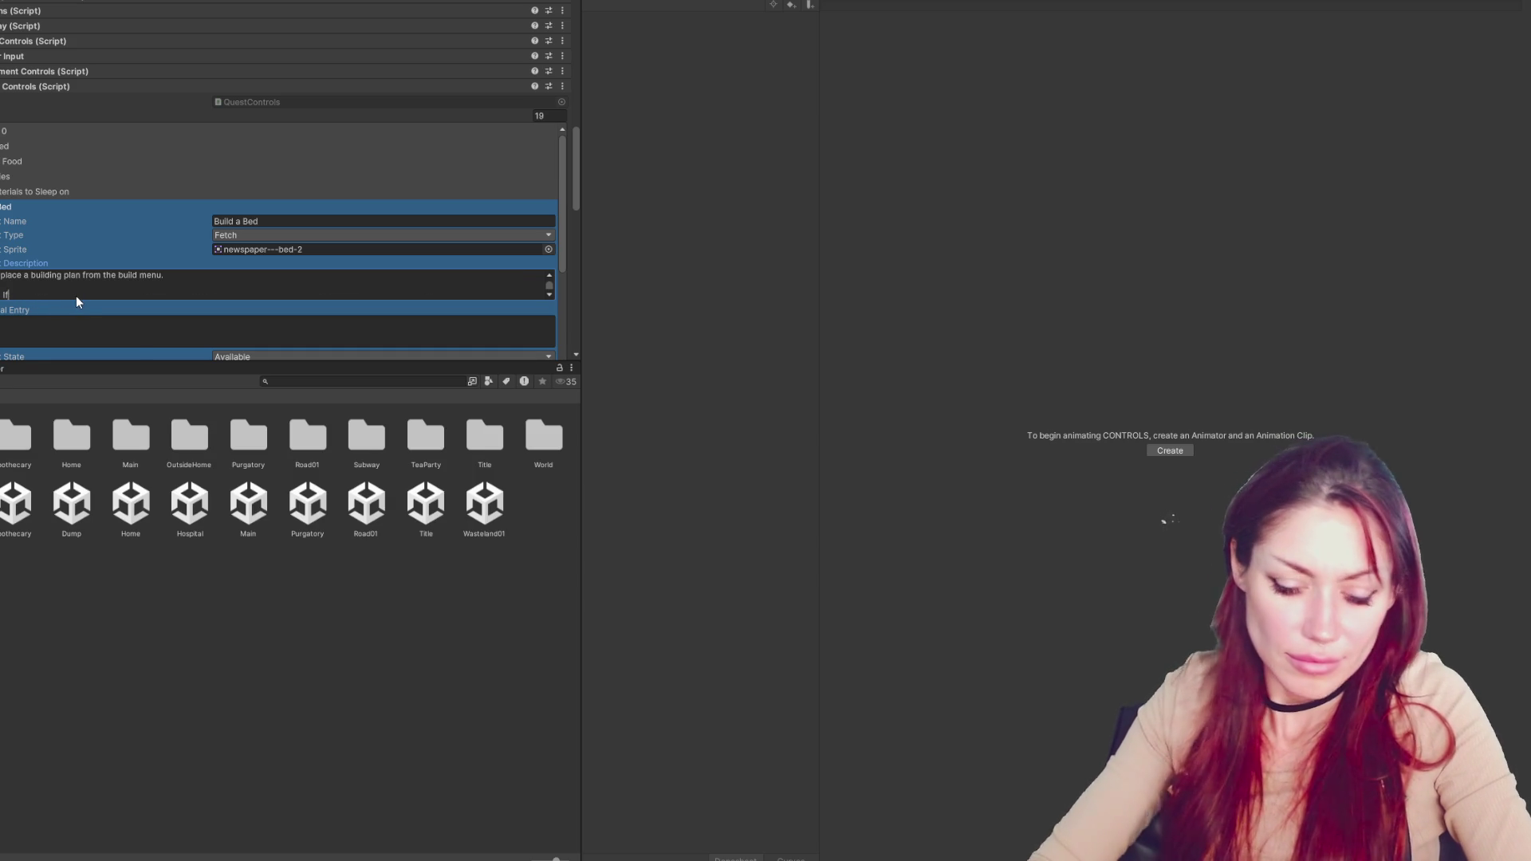
type(" I'm on the verge of passing out, I shou")
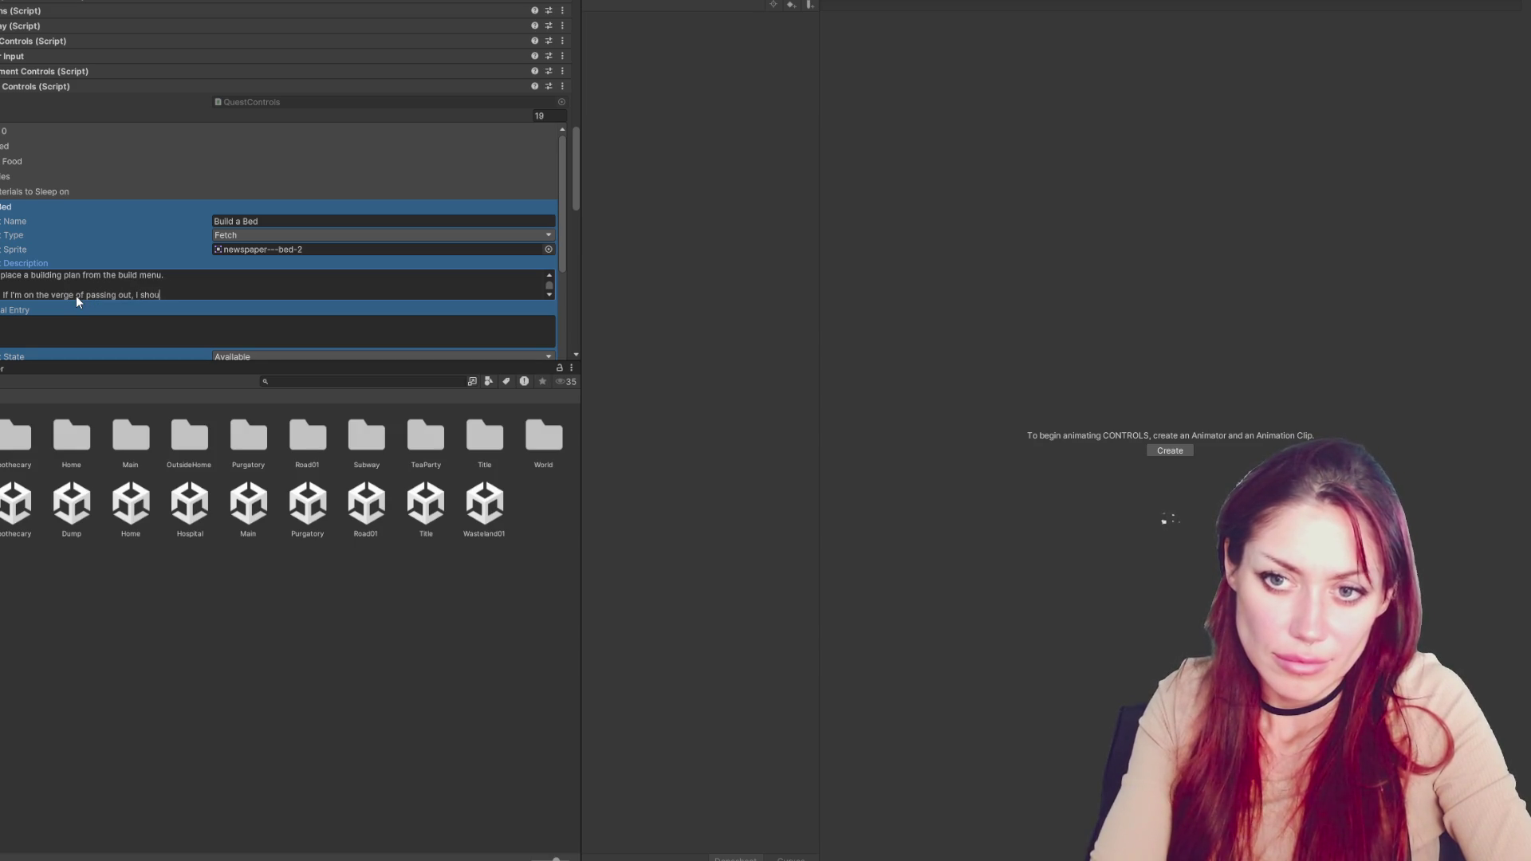
key("BackSpace")
key("BackSpace")
key("BackSpace")
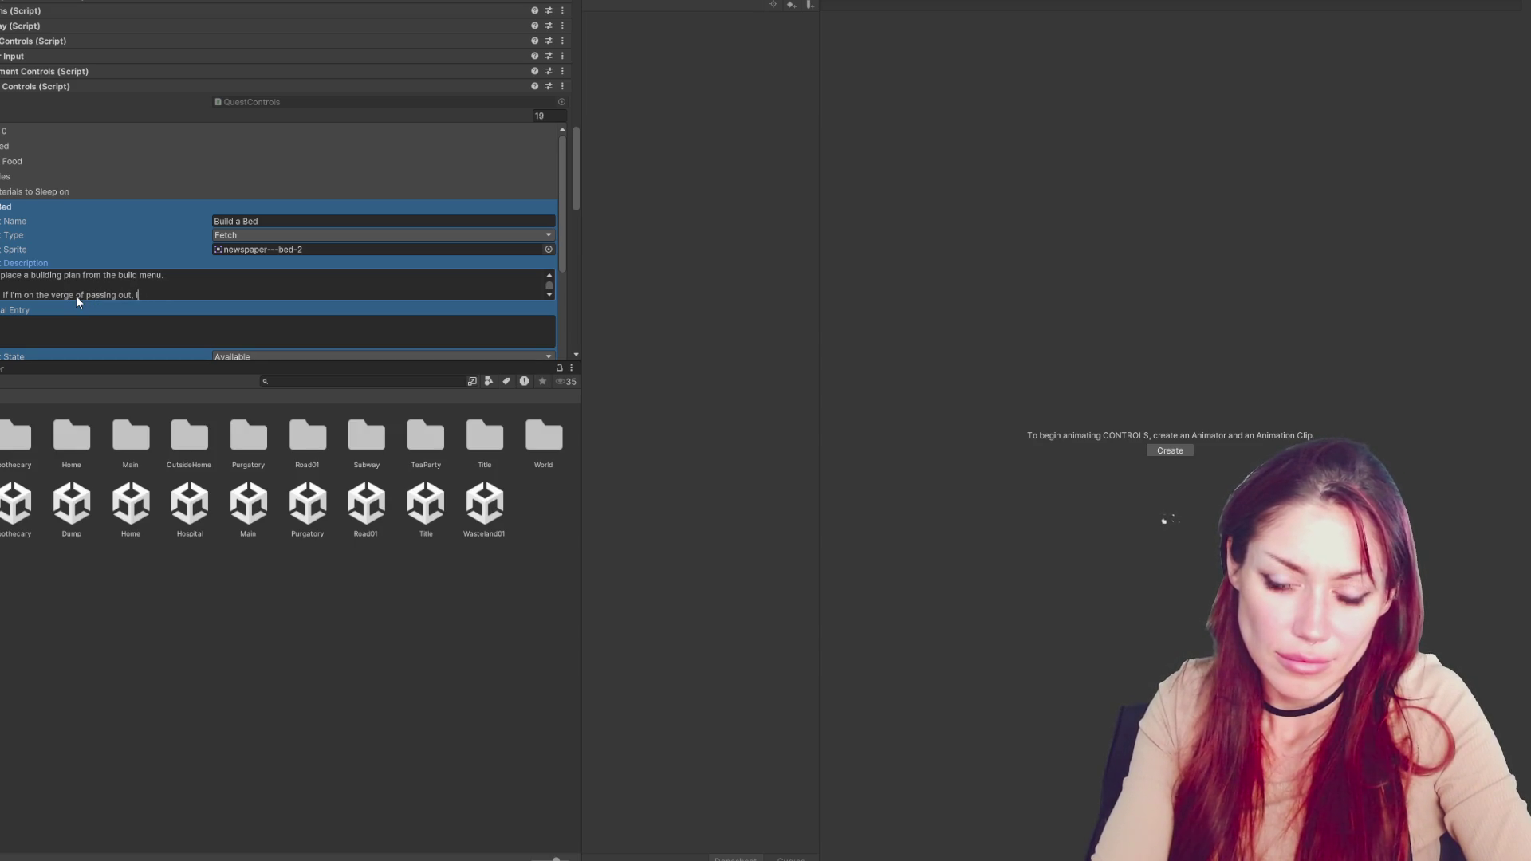
type("I'll return back to bed, but I ")
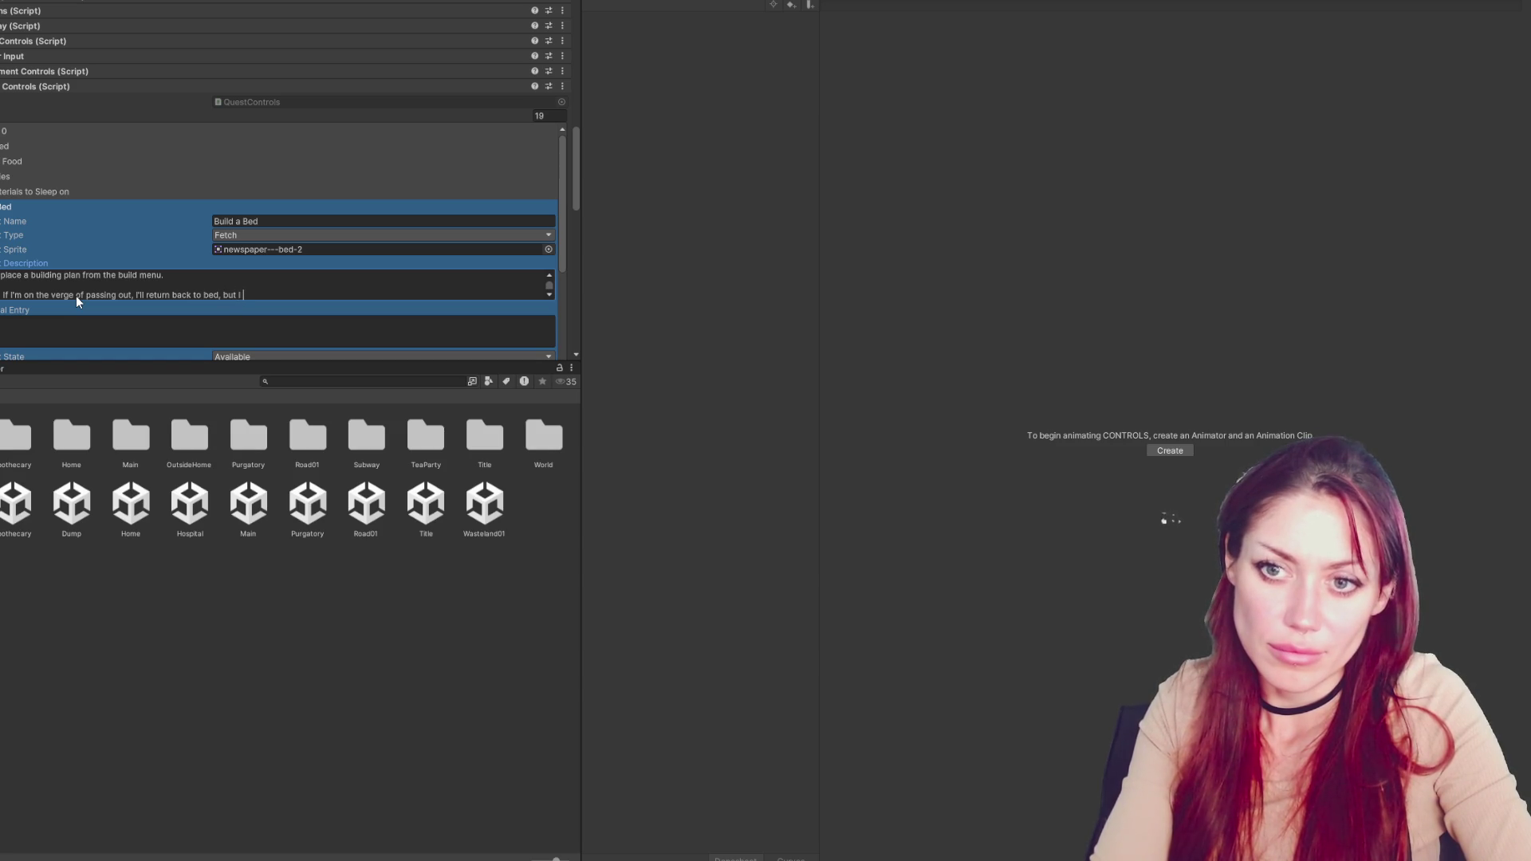
type("won't get")
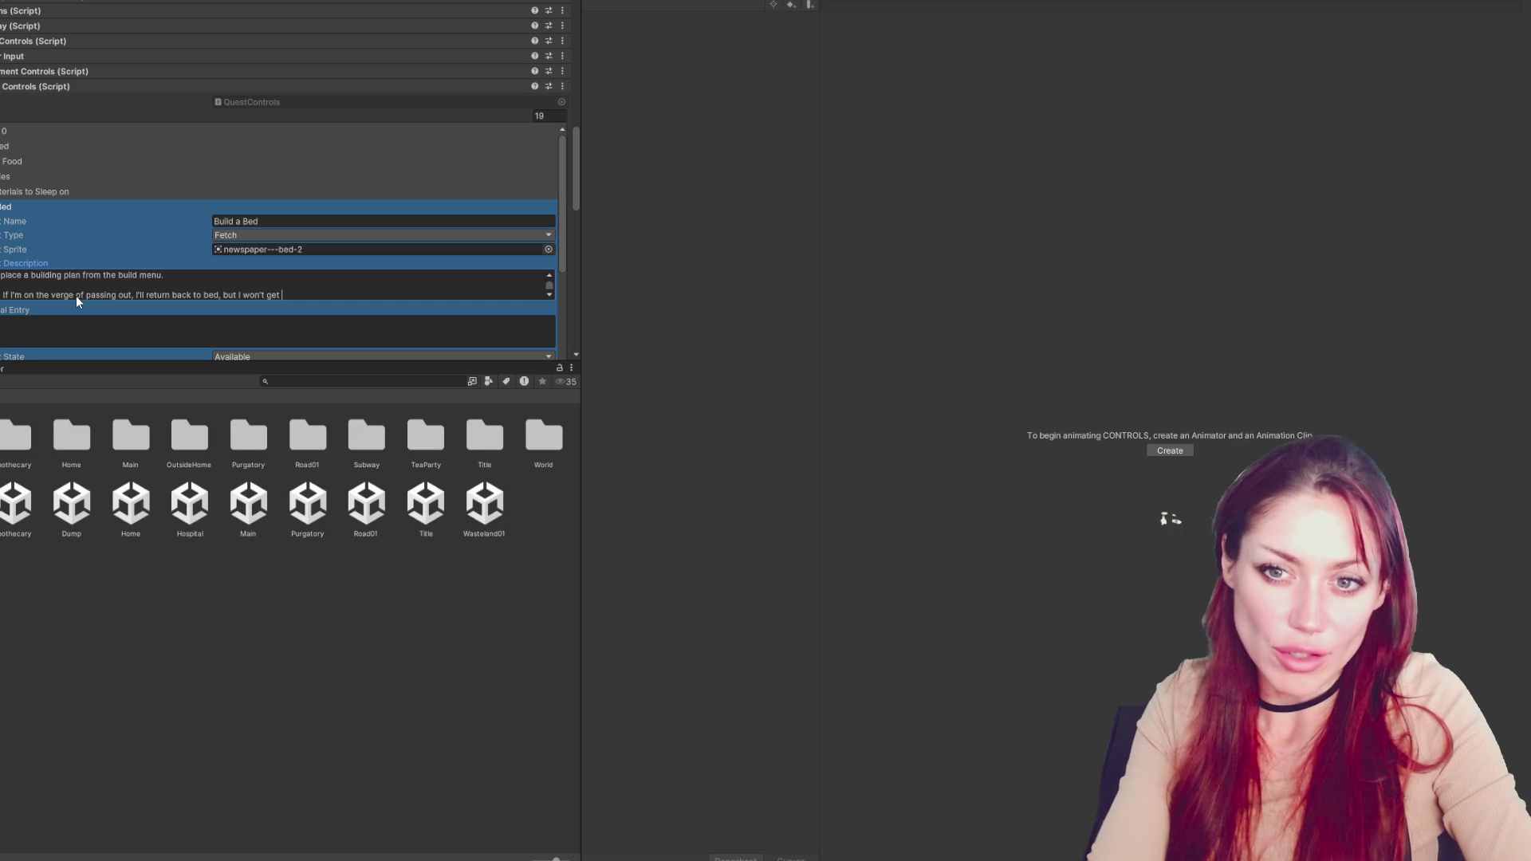
Rewrite it as 'If you pass out, you'll return to your bed, but poor sleep means stats aren't replenished as fast.'
left_click_drag(2, 295, 318, 295)
type("If y")
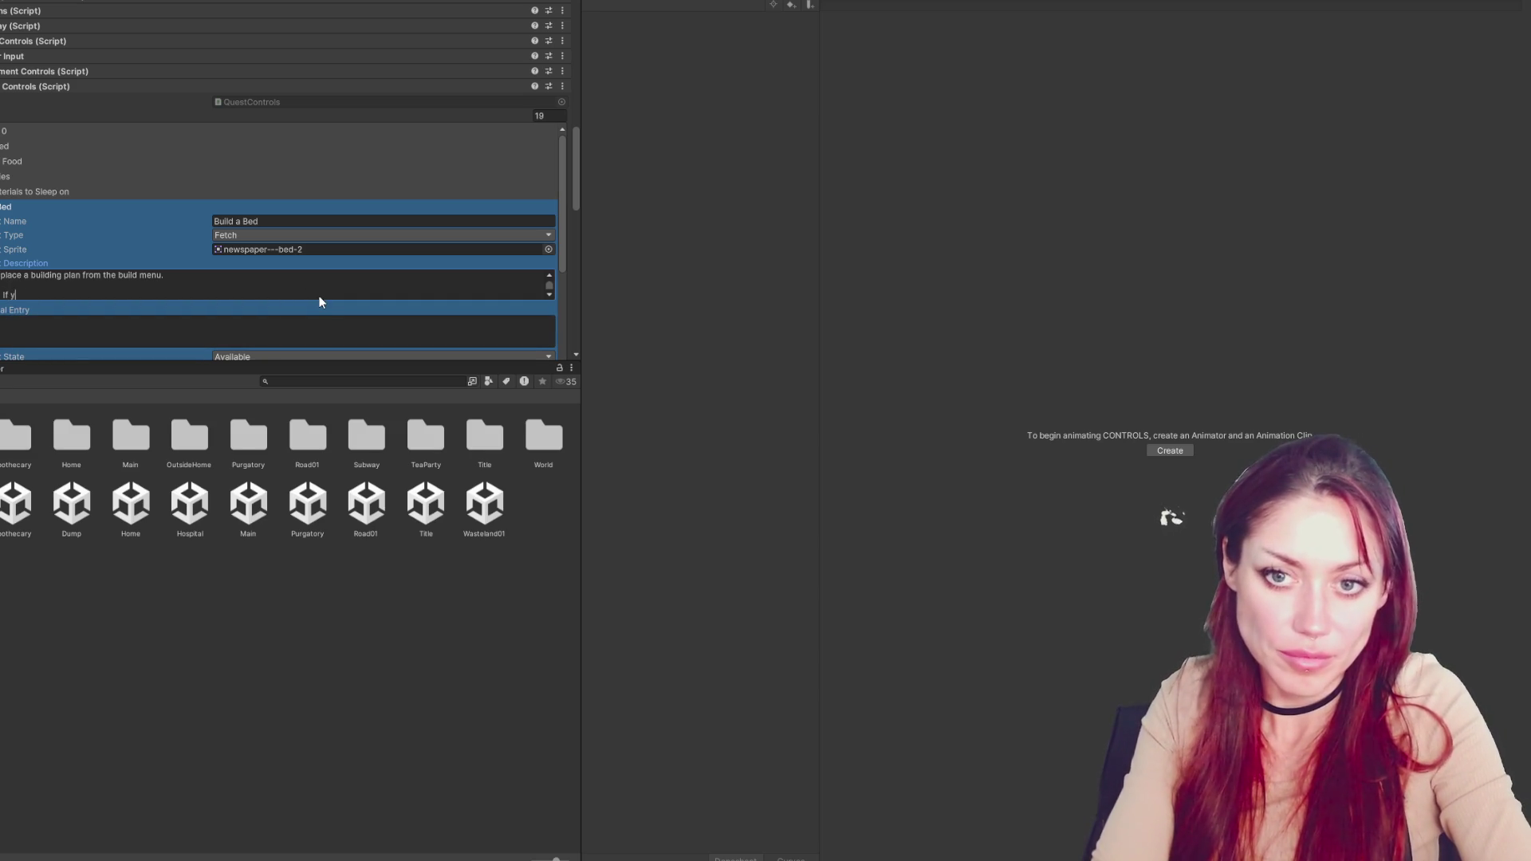
type("ou pass out,")
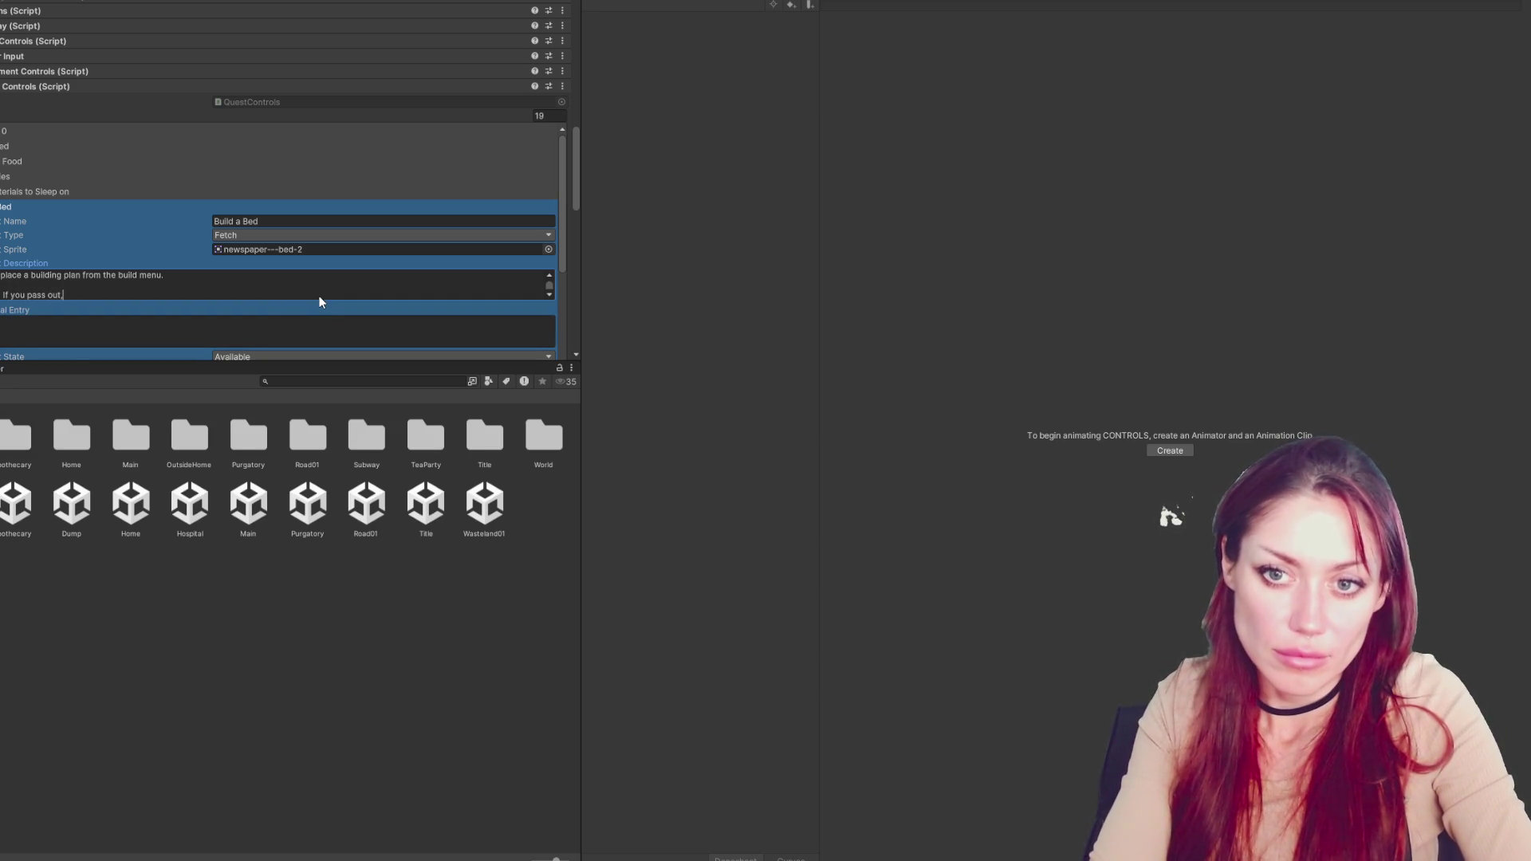
type(" you'll return t")
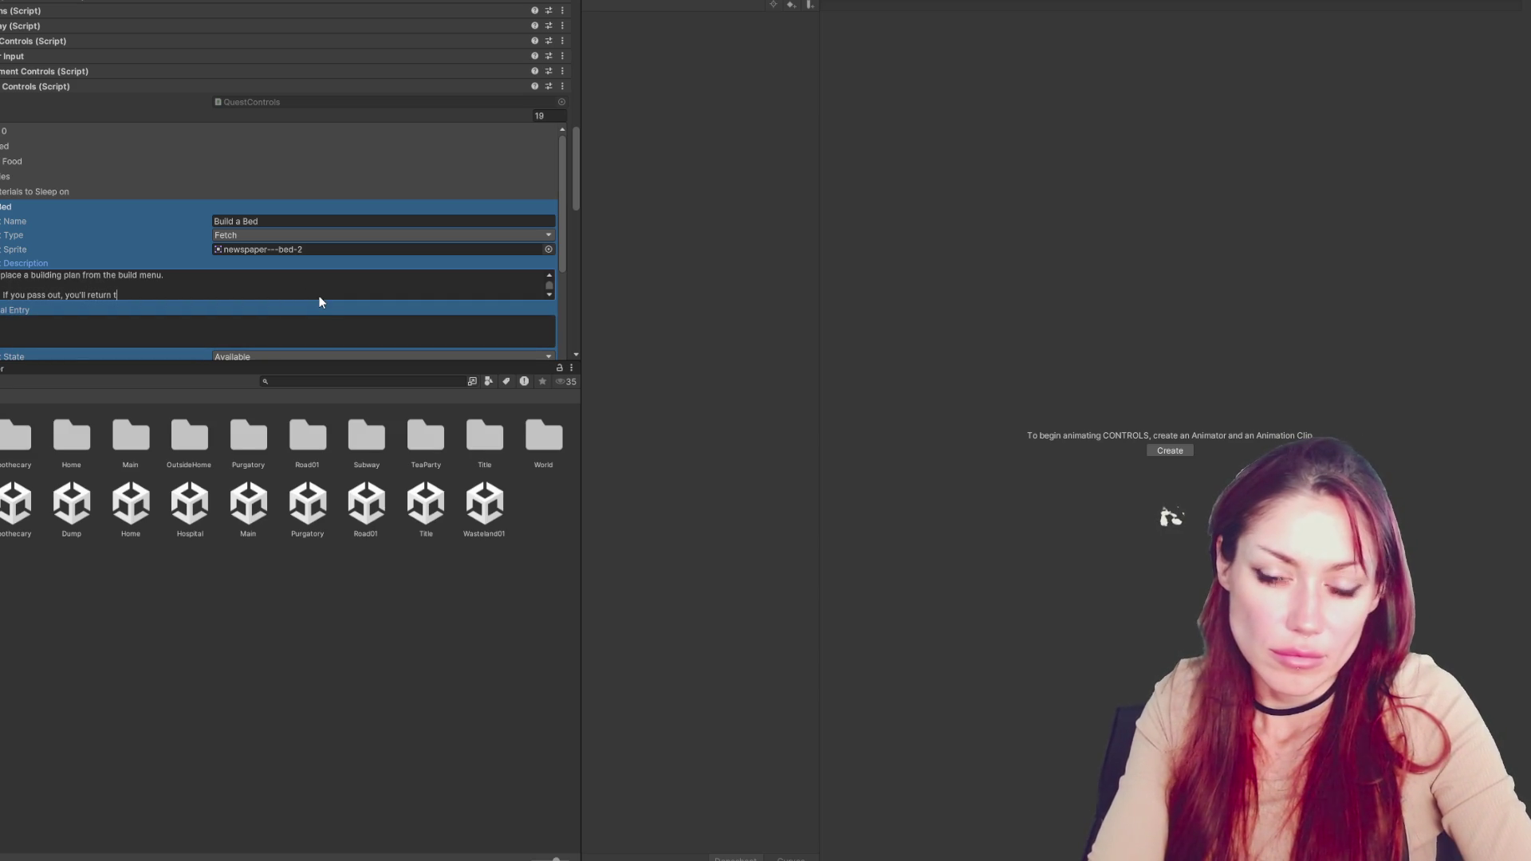
type("o your bed")
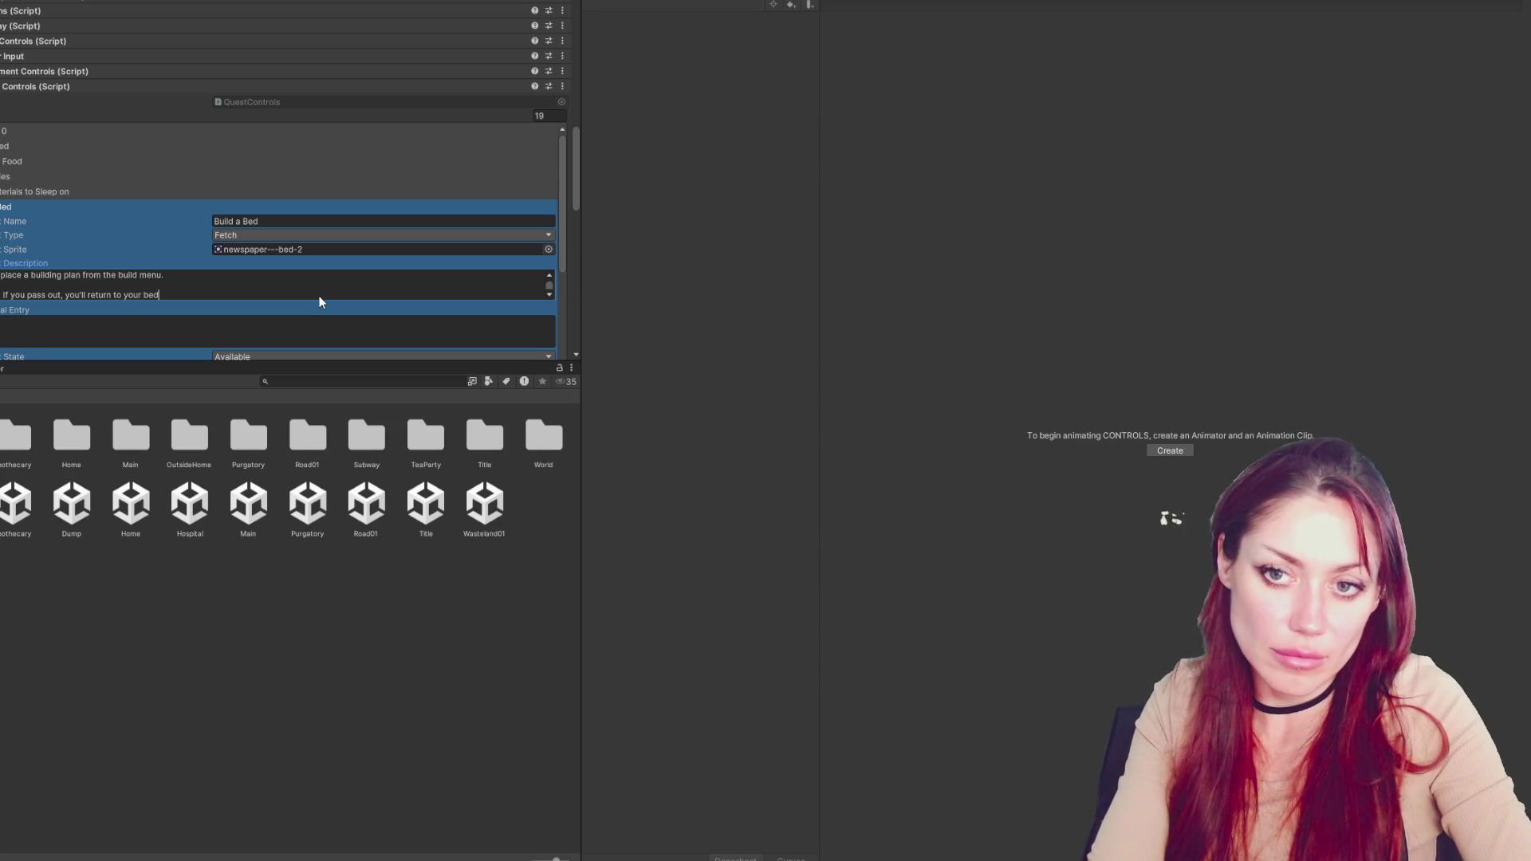
type(", but your slee")
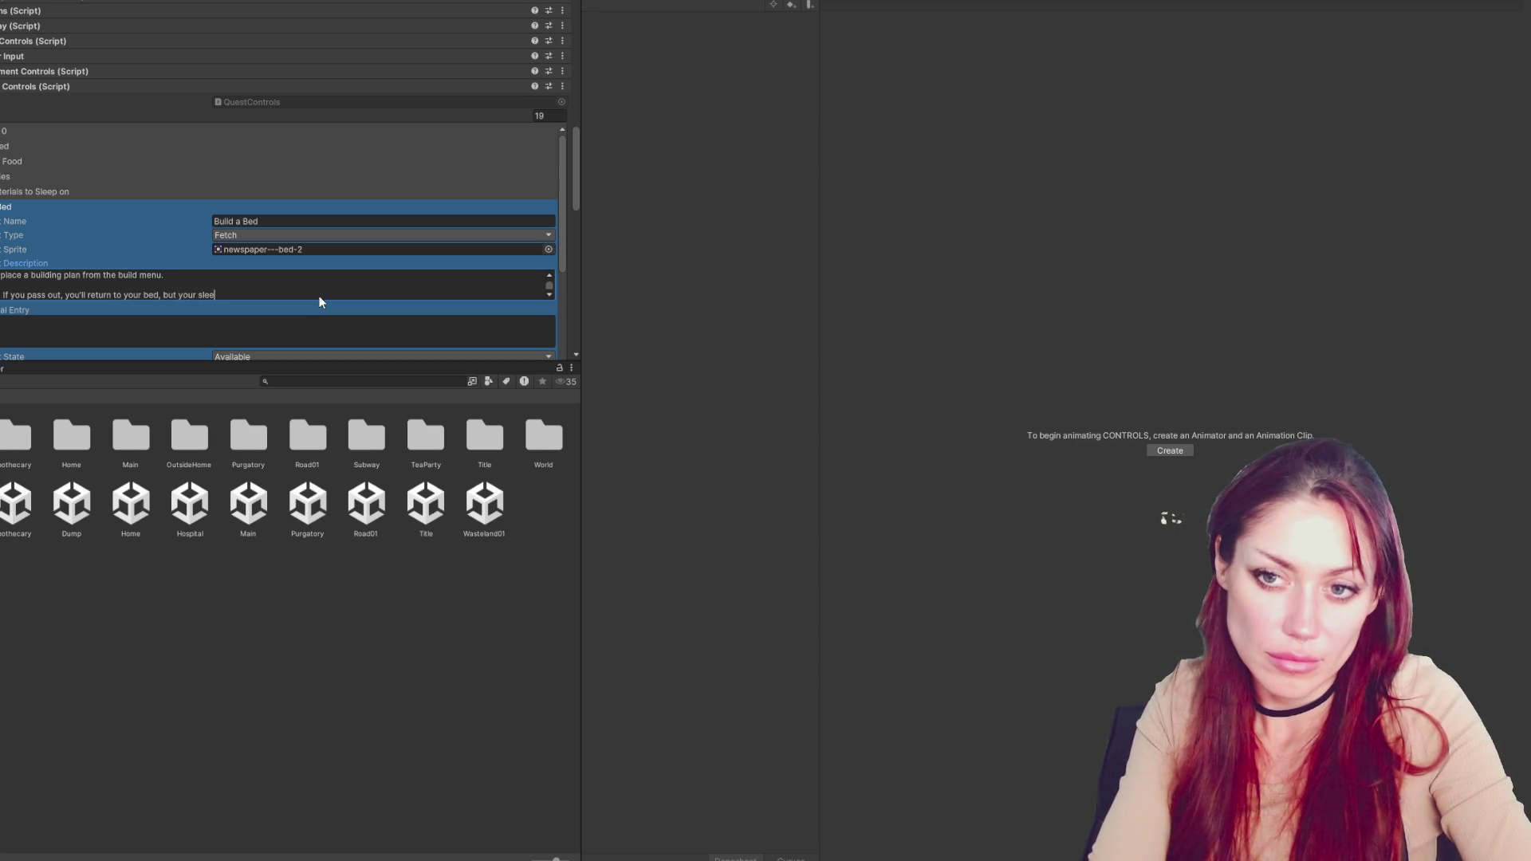
key("BackSpace")
key("BackSpace")
key("BackSpace")
type("p")
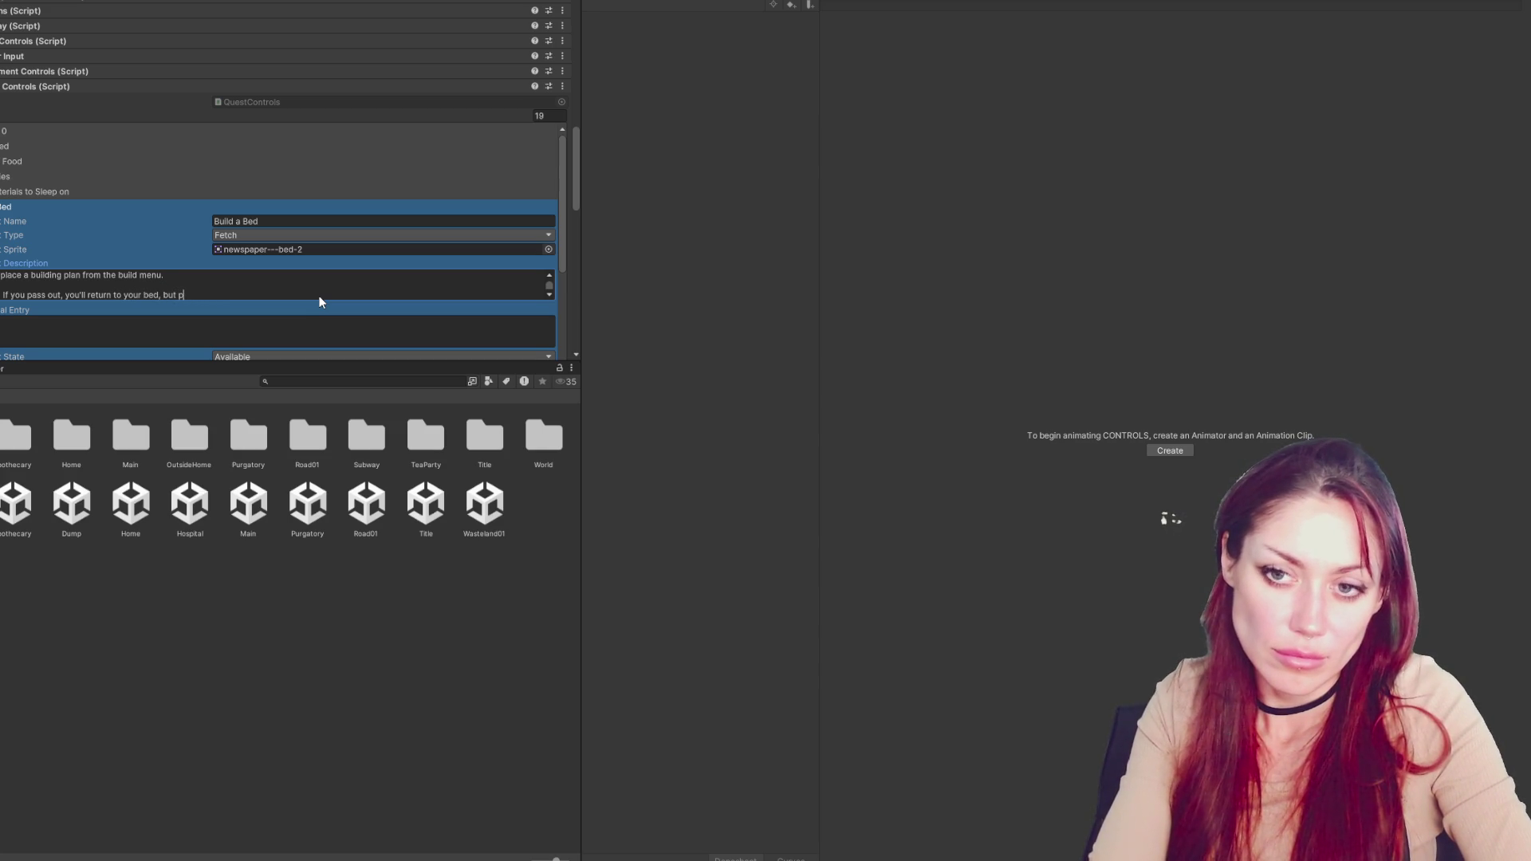
type("oor sleep means ")
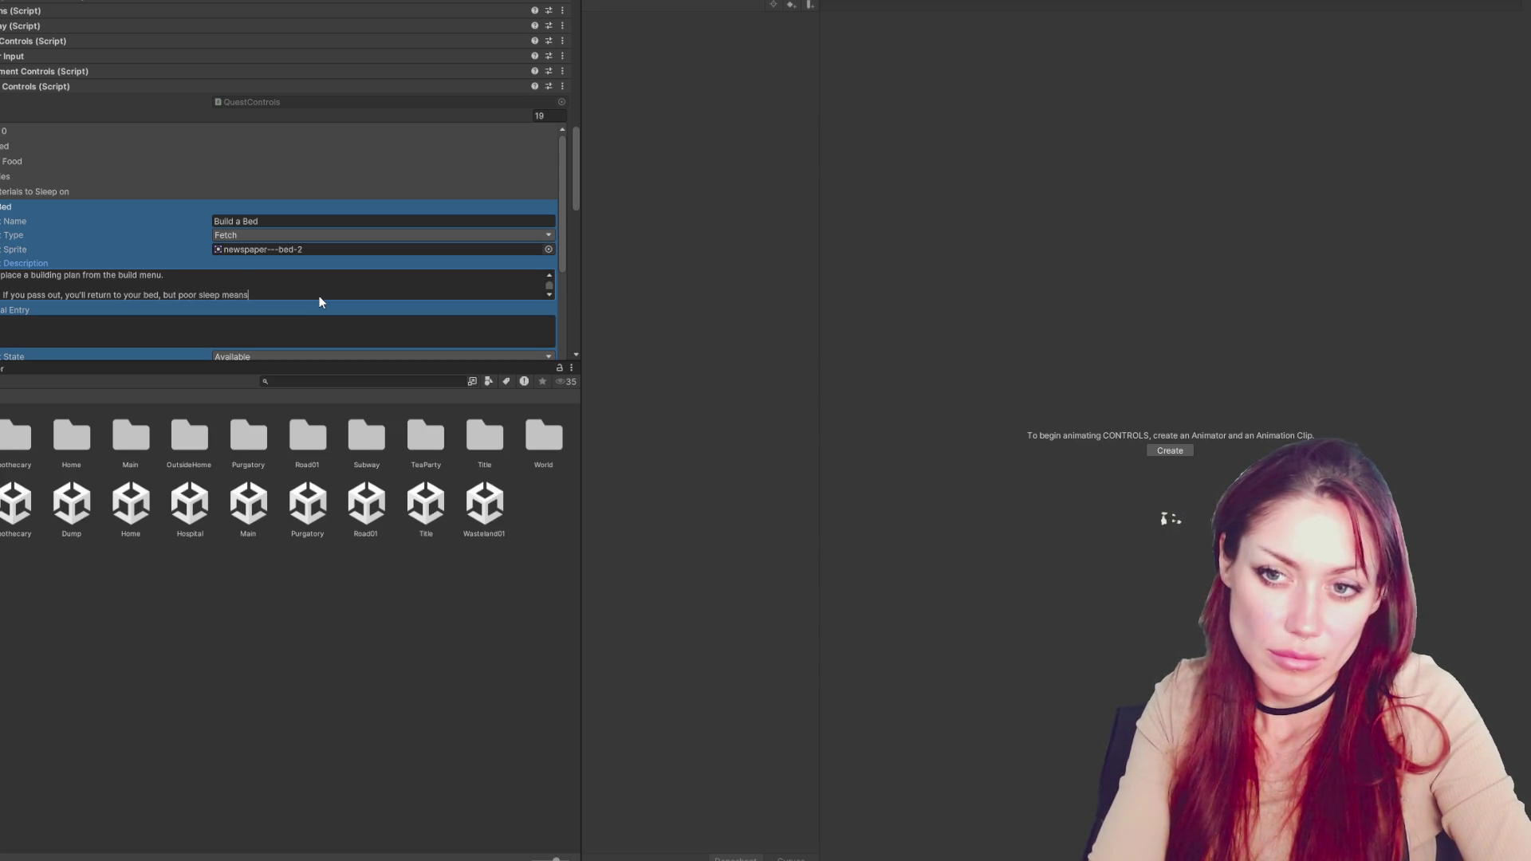
type("wo")
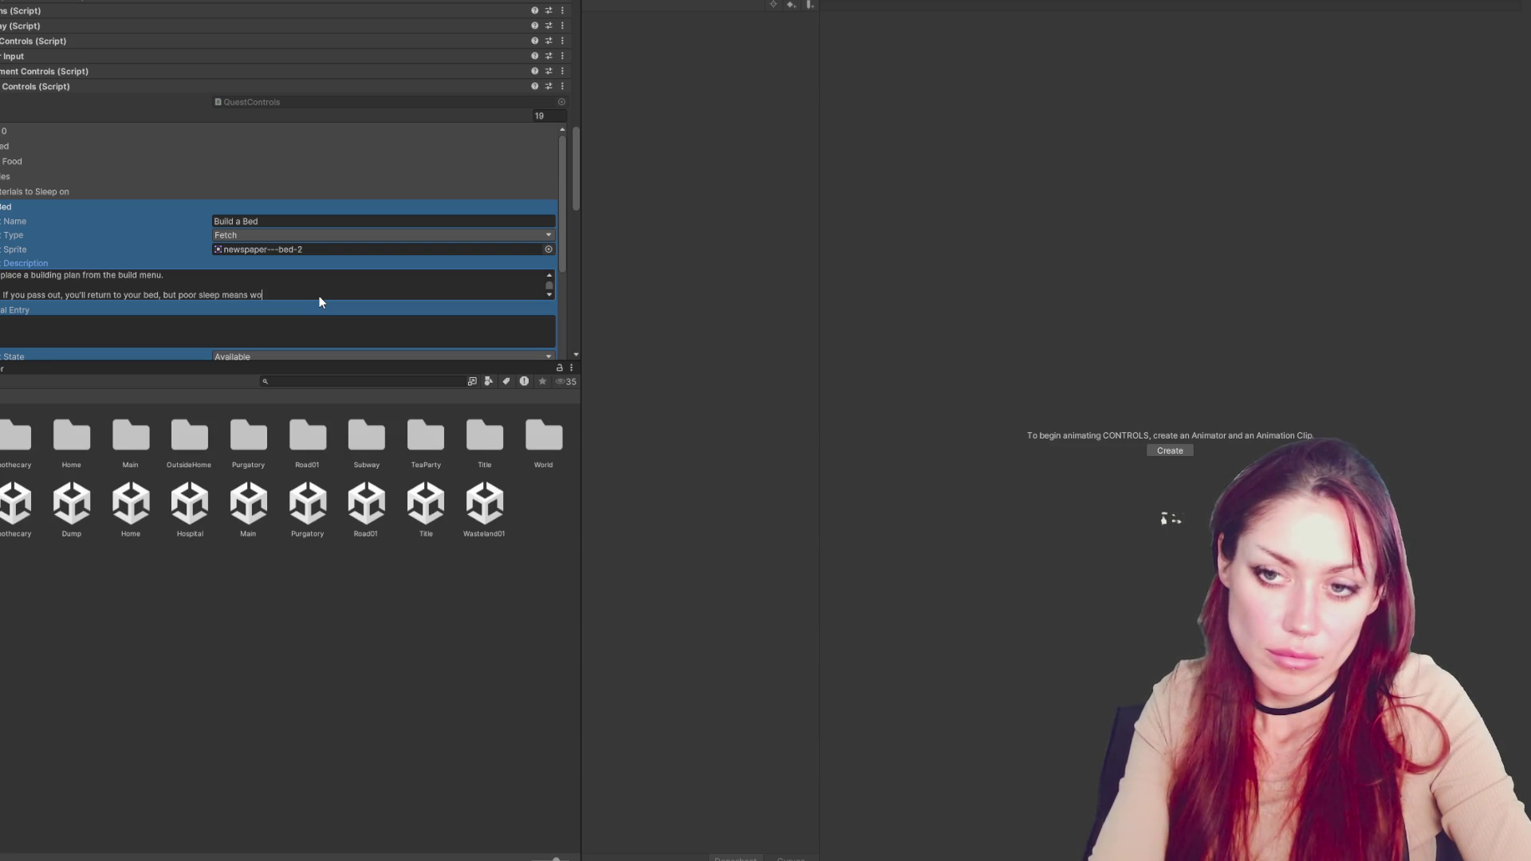
key("BackSpace")
key("BackSpace")
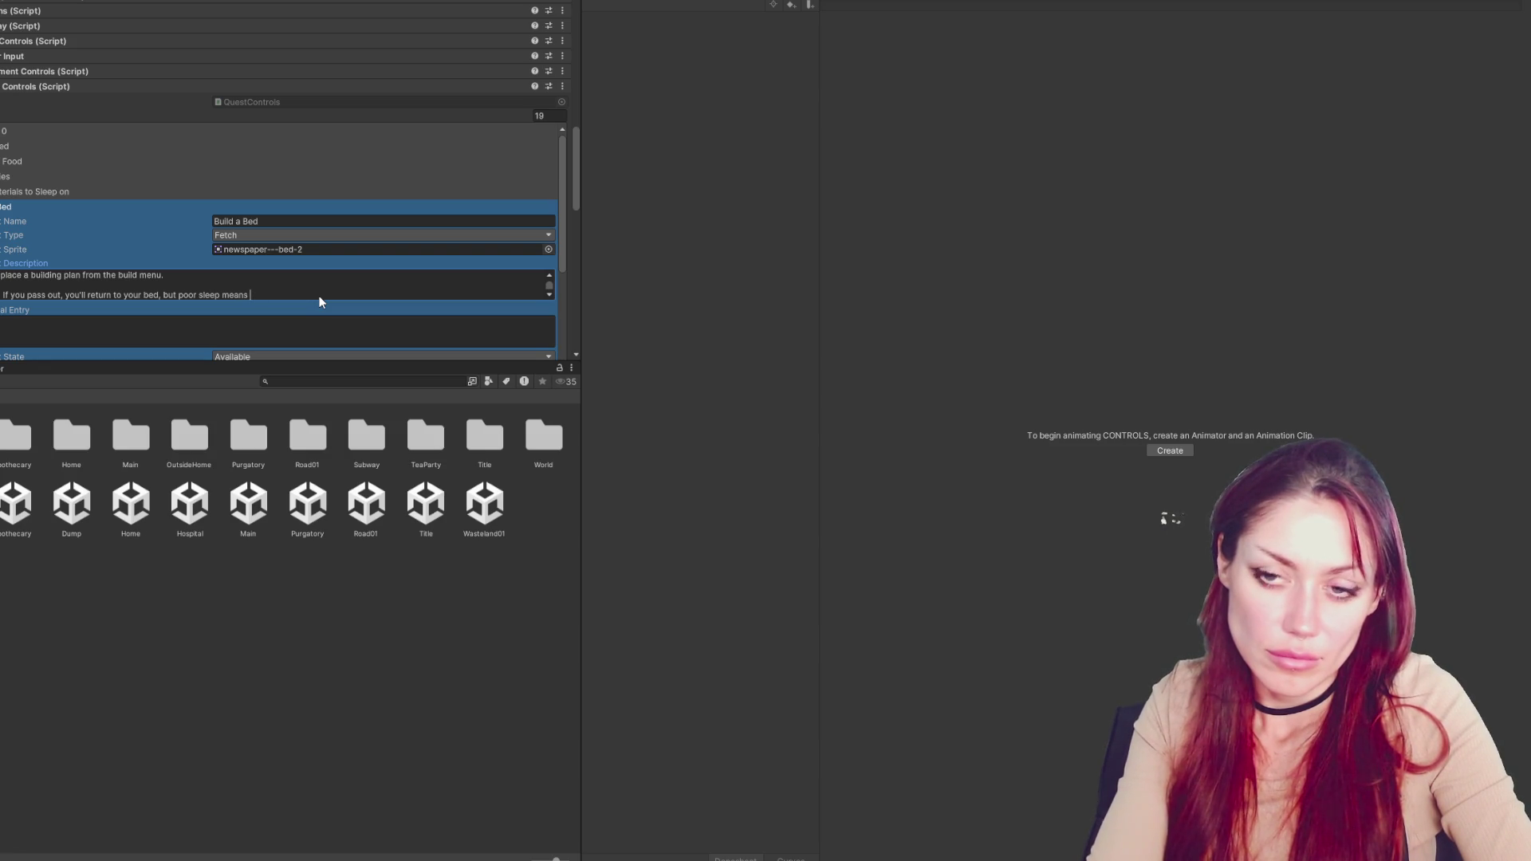
type("stats aren't")
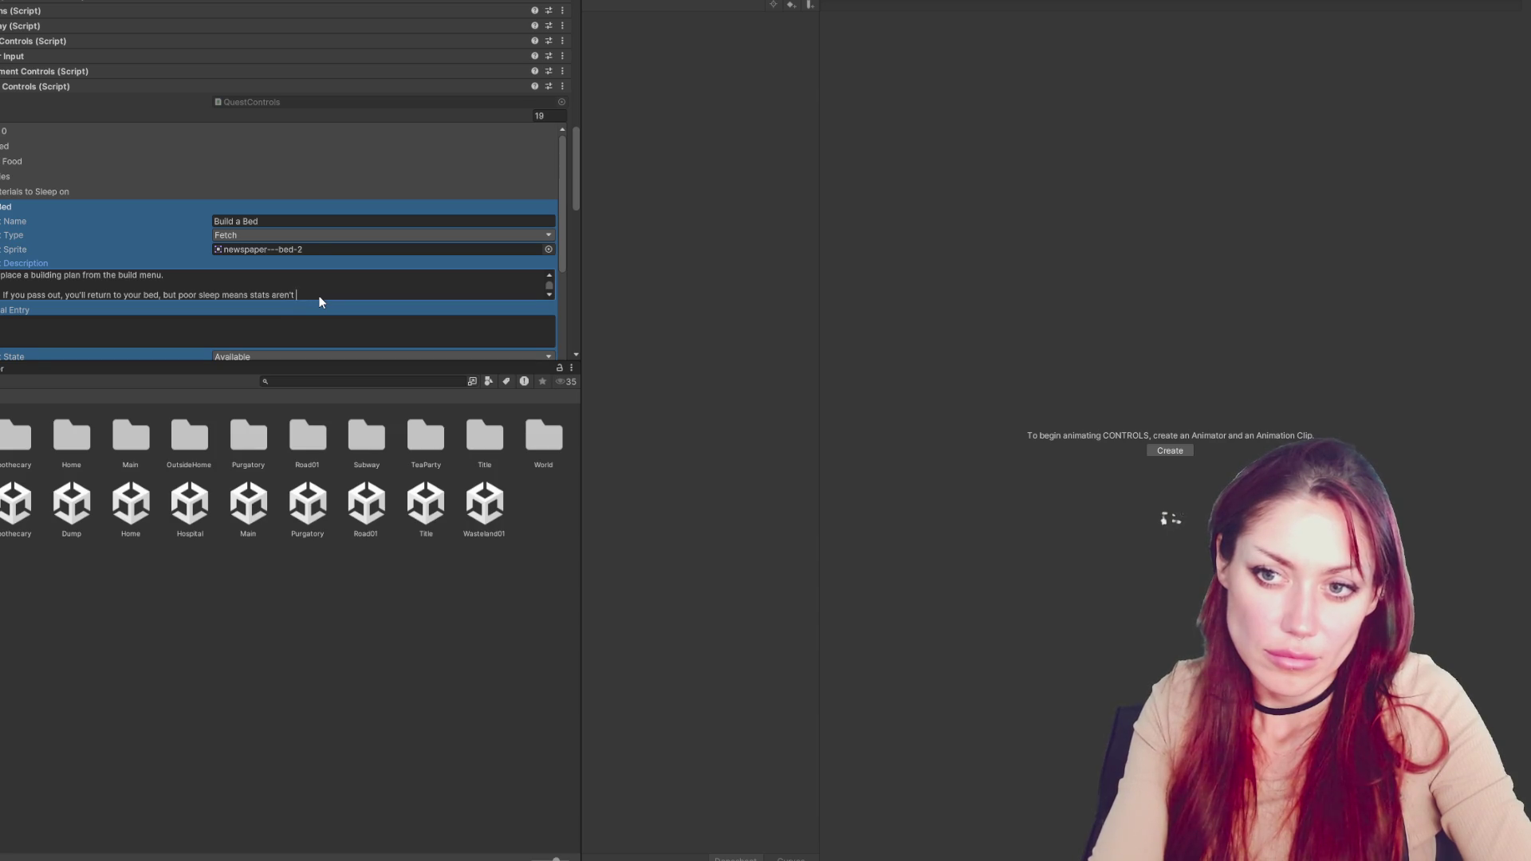
type("ished as fast.")
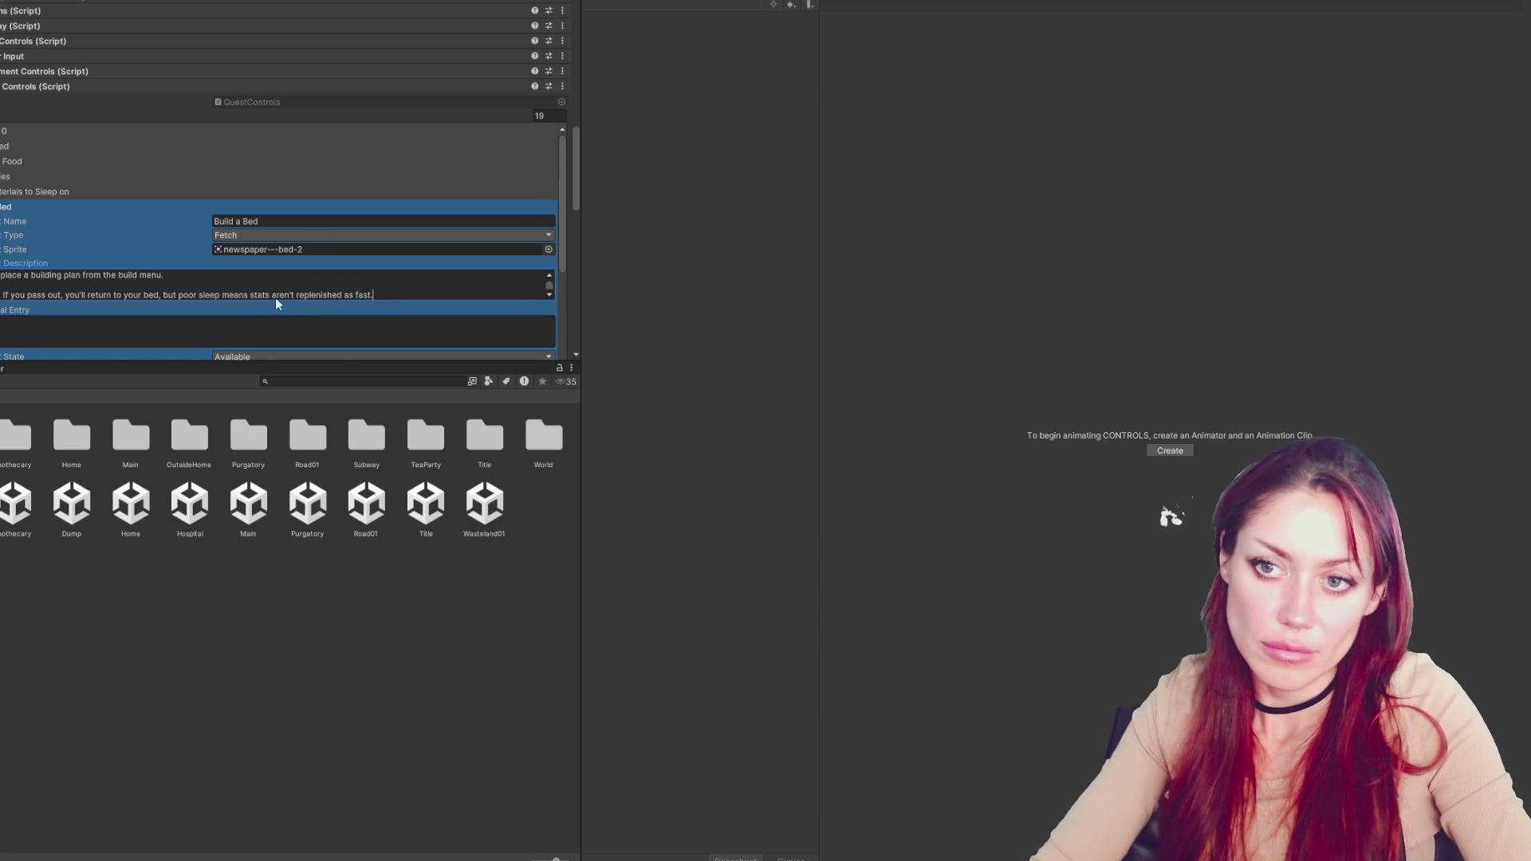
left_click(3, 210)
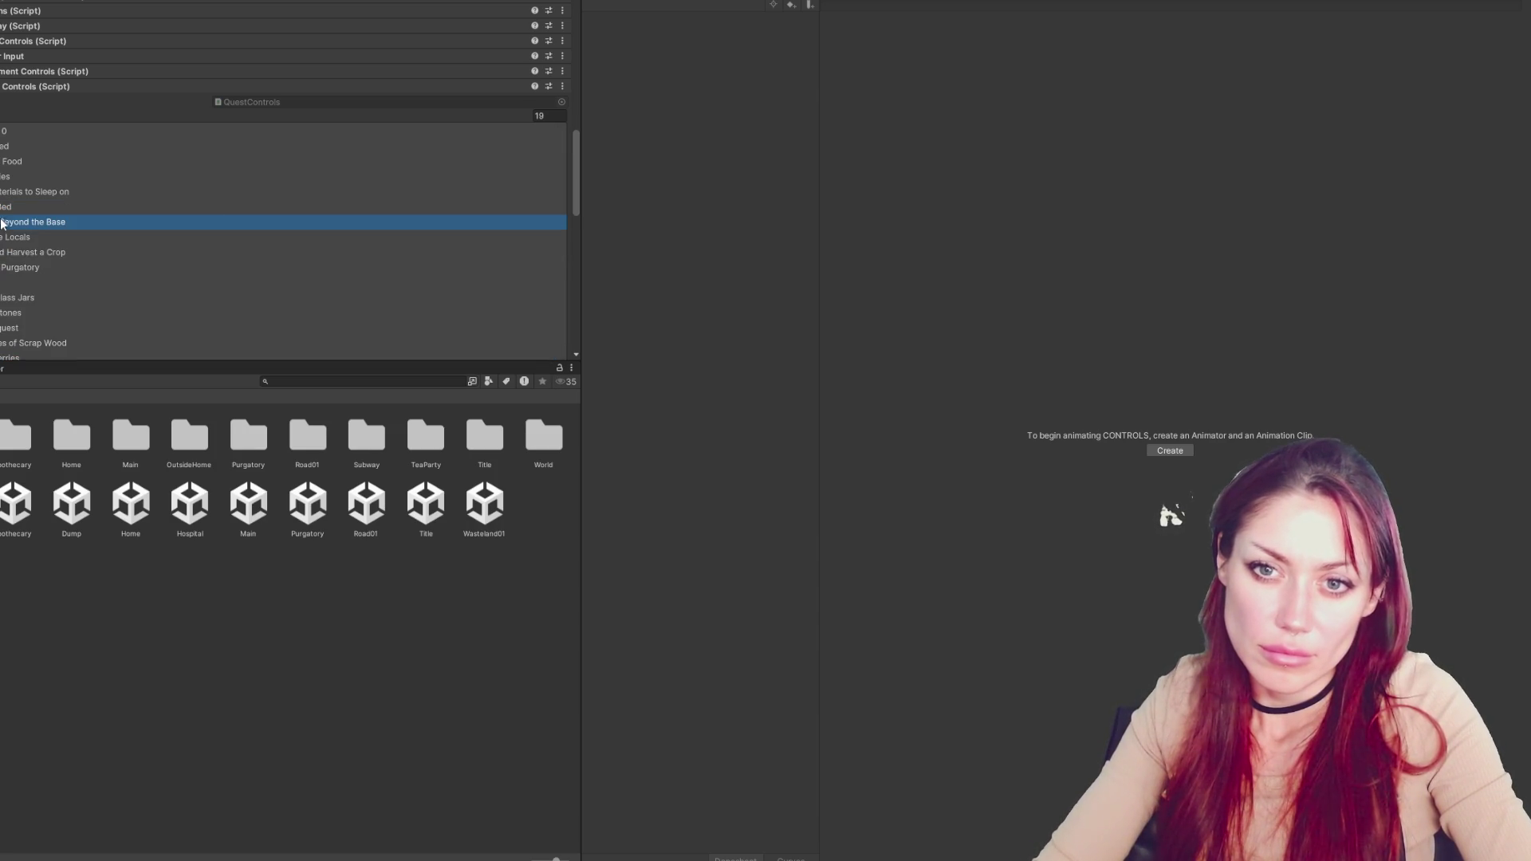
Insert 'k it's time to see' into the Explore Beyond the Base description, then expand Meet the Locals
left_click(2, 221)
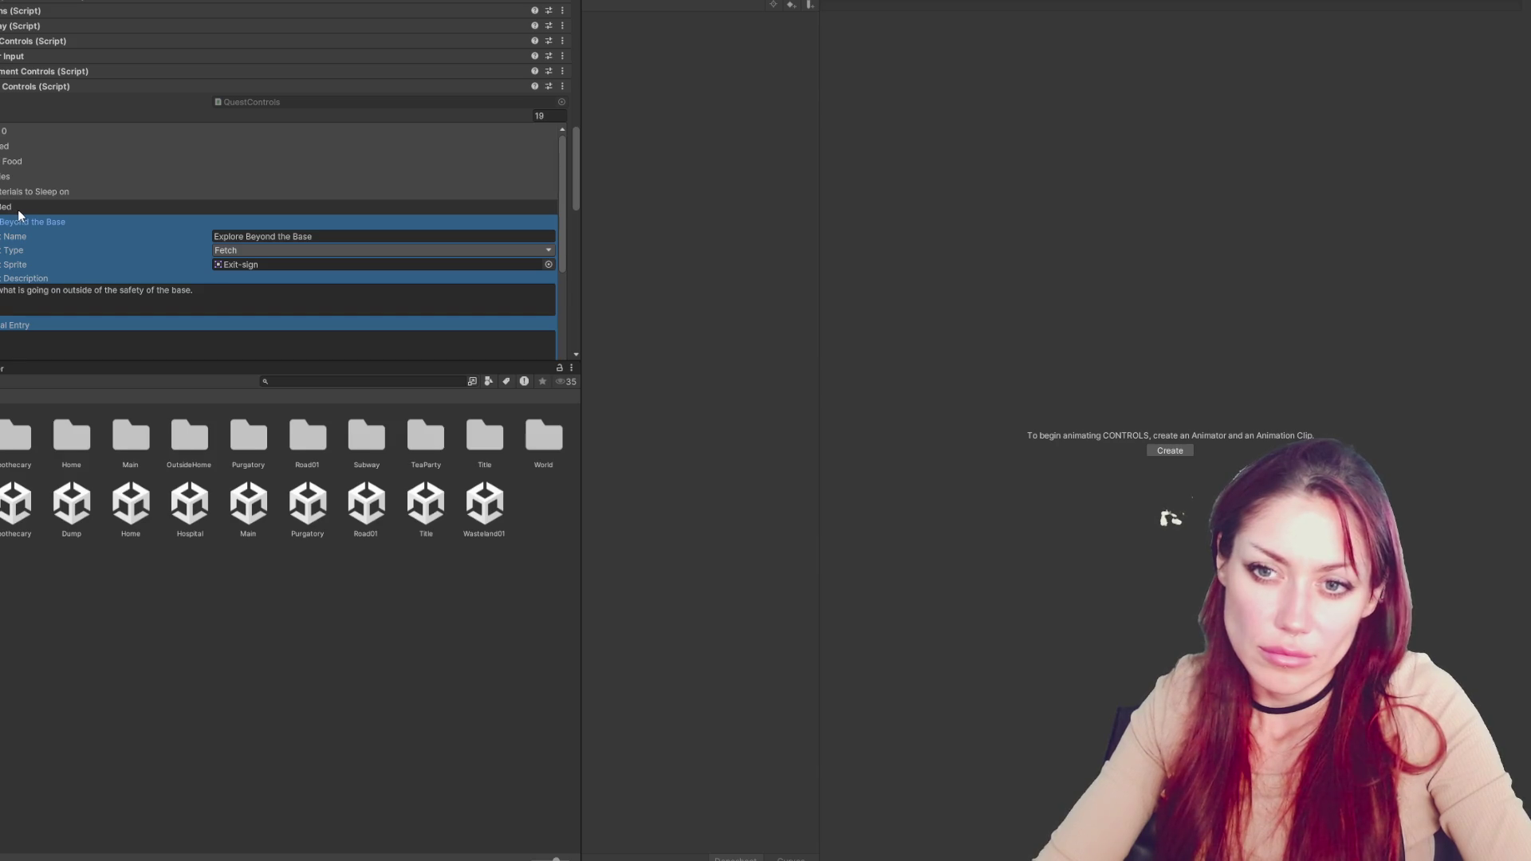
left_click(75, 301)
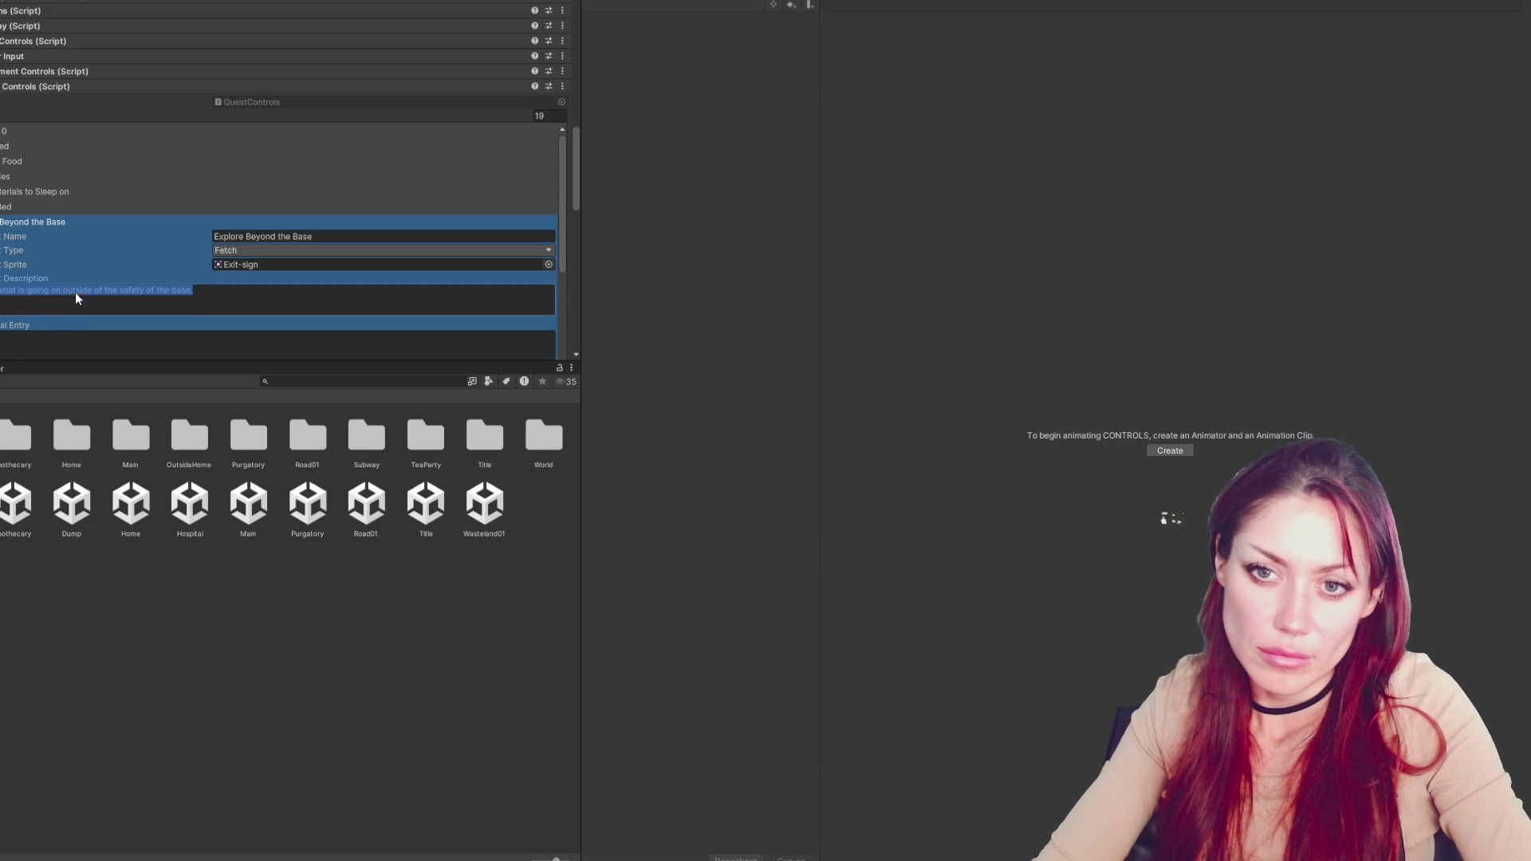
type("k it's time to see")
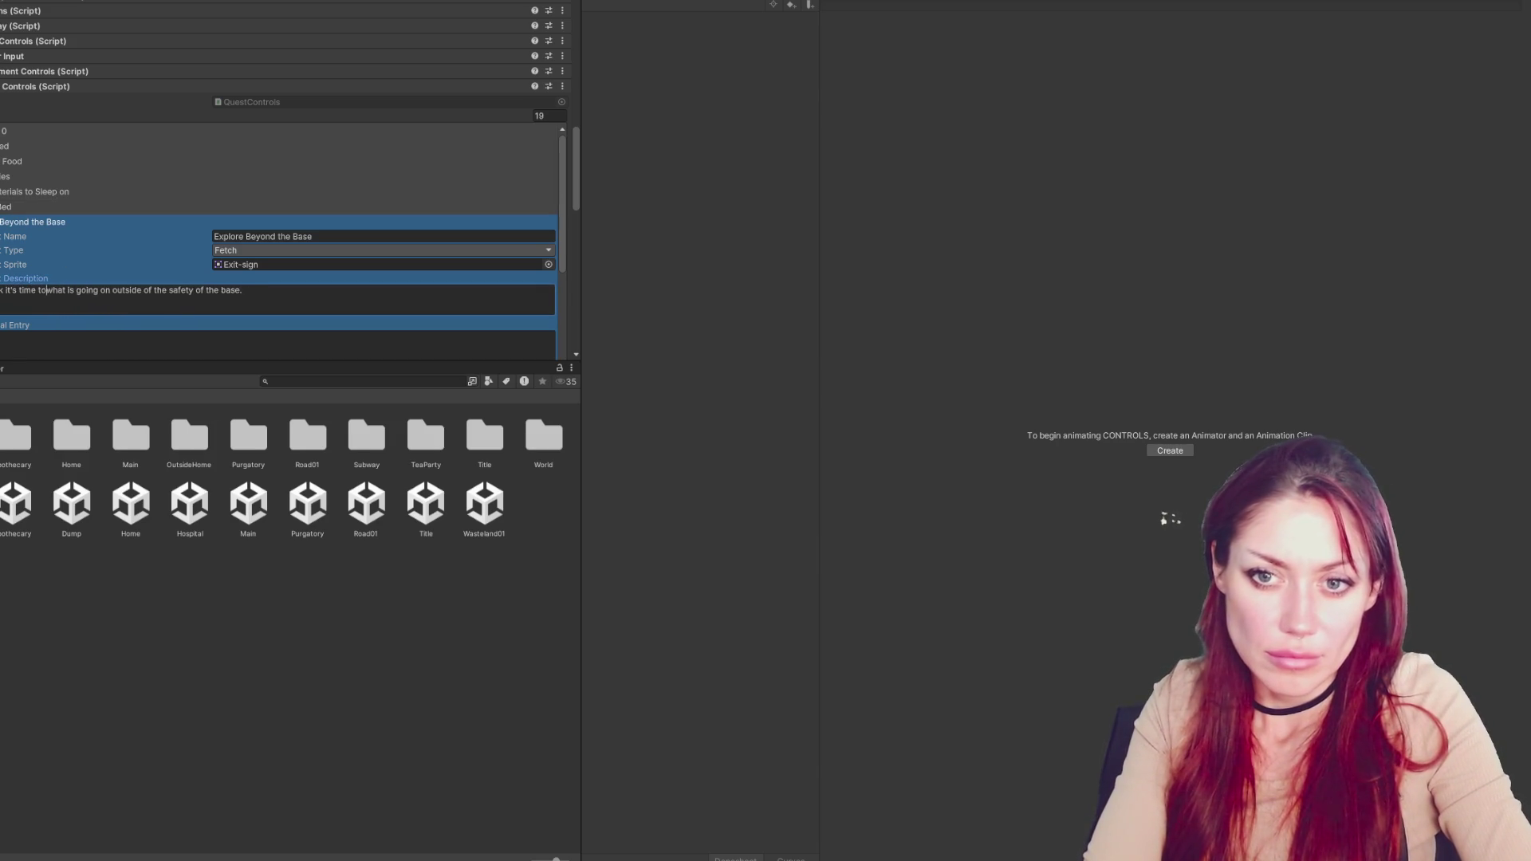
left_click(42, 226)
left_click(24, 237)
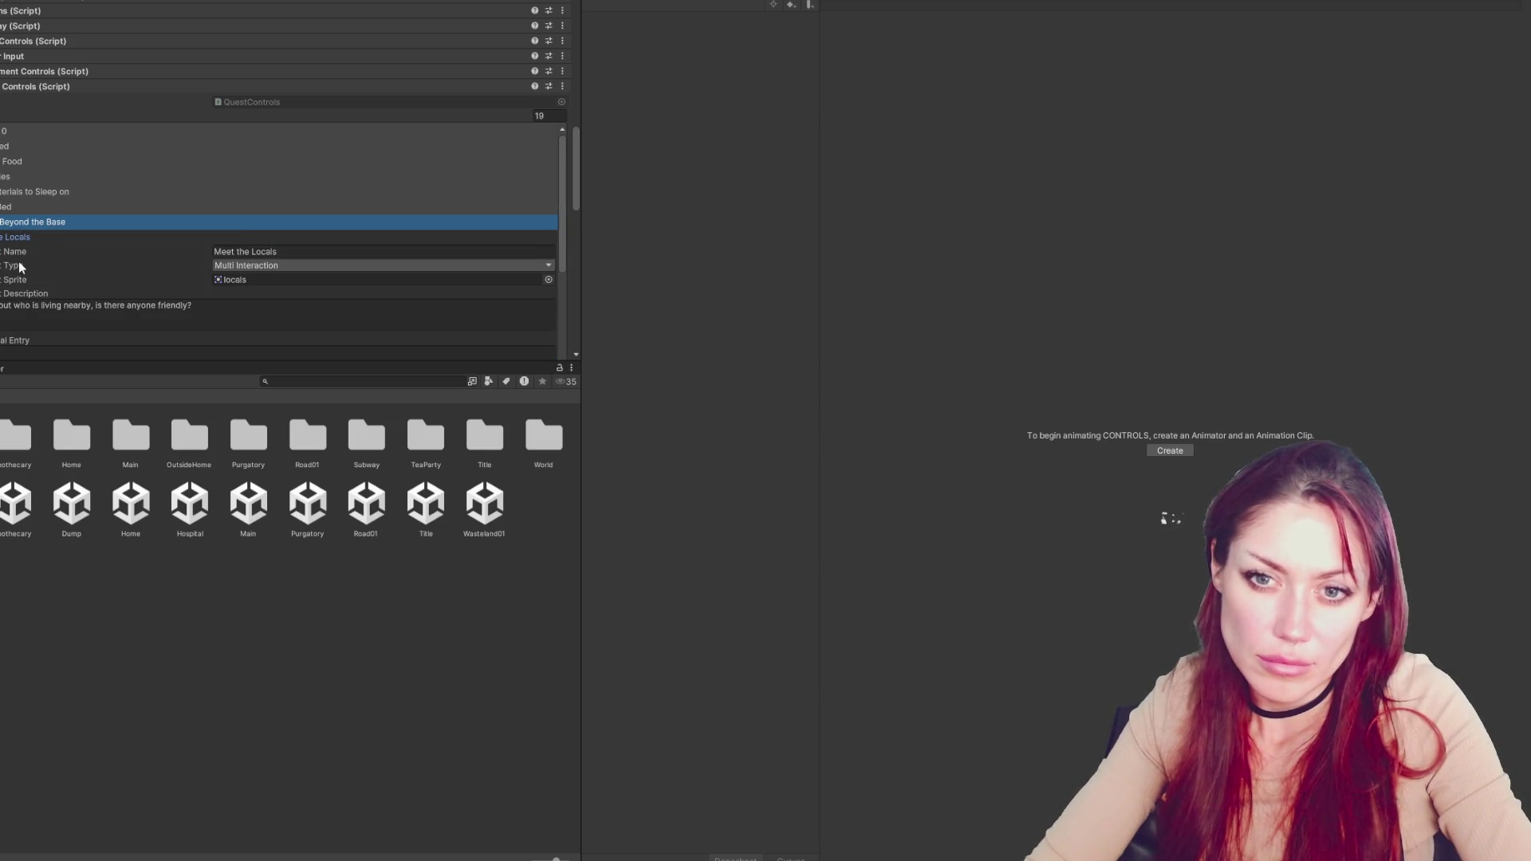
Append 'I should go speak to them.' on a new line at the end of the Meet the Locals description
left_click(2, 310)
left_click(0, 311)
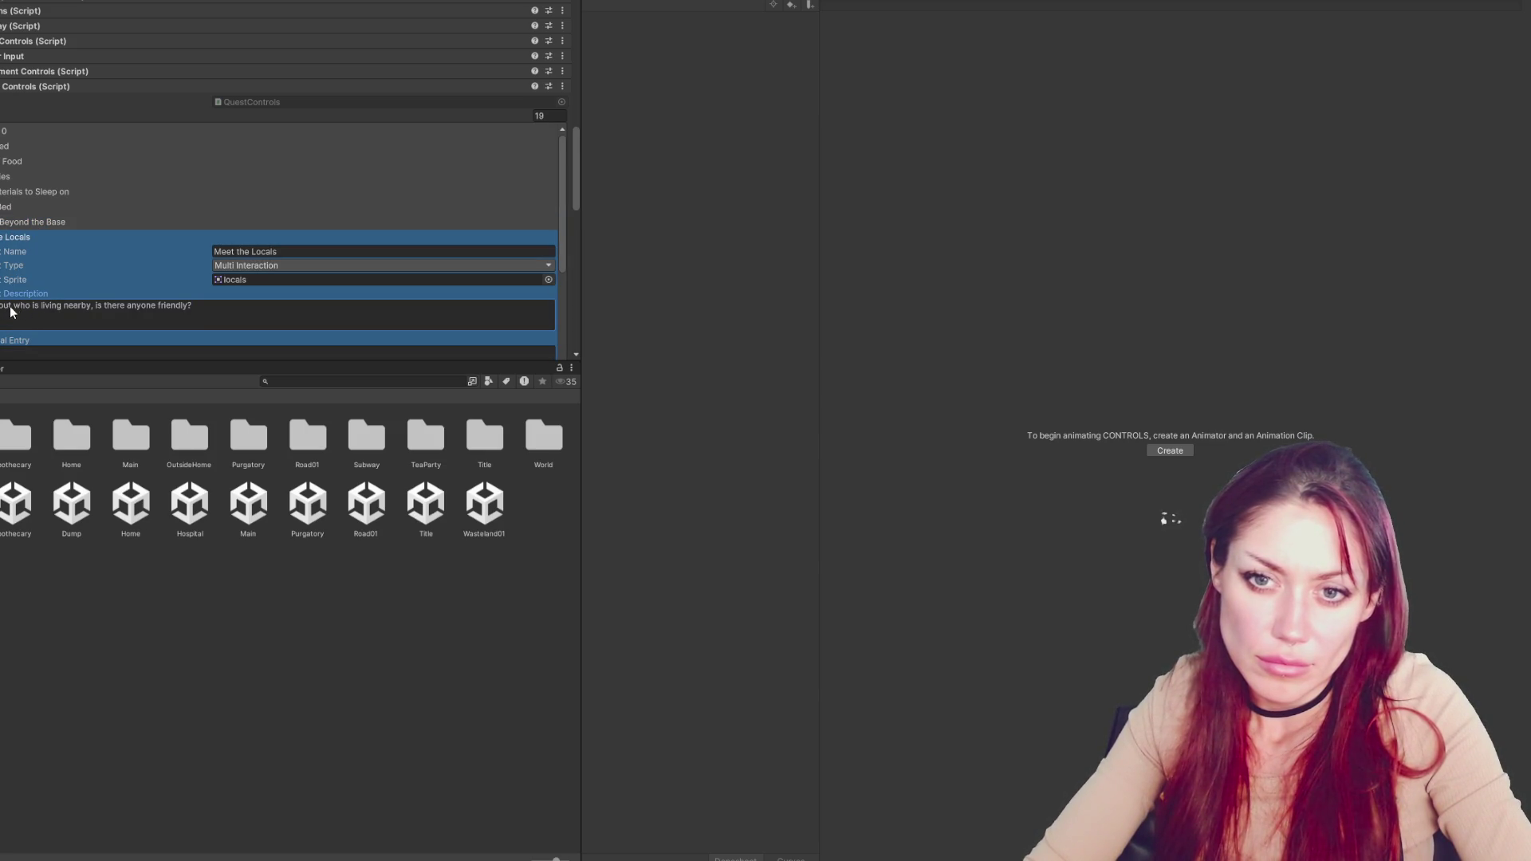
key("End")
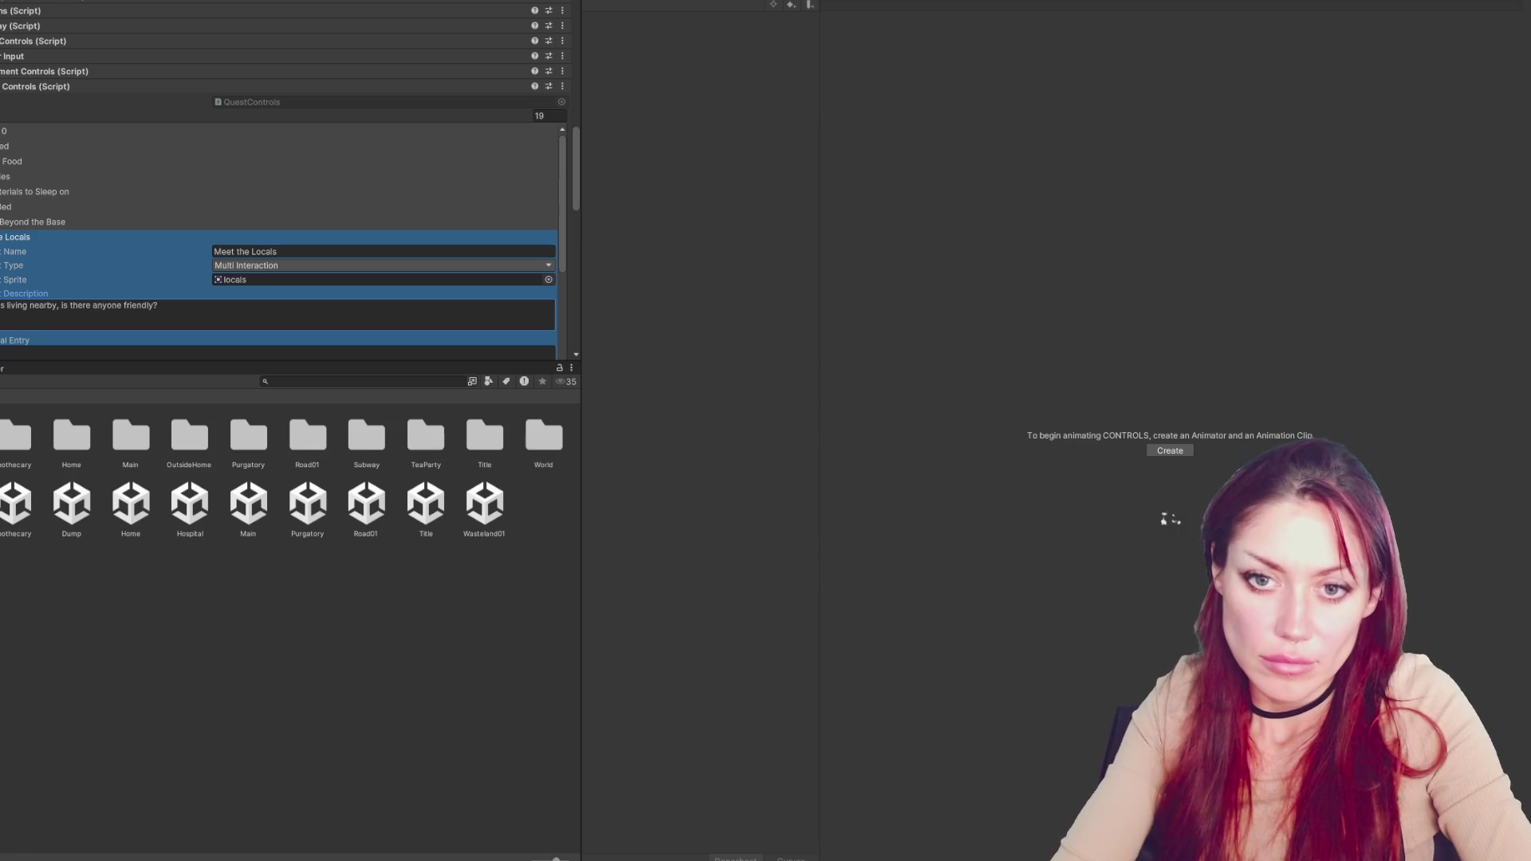
key("Return")
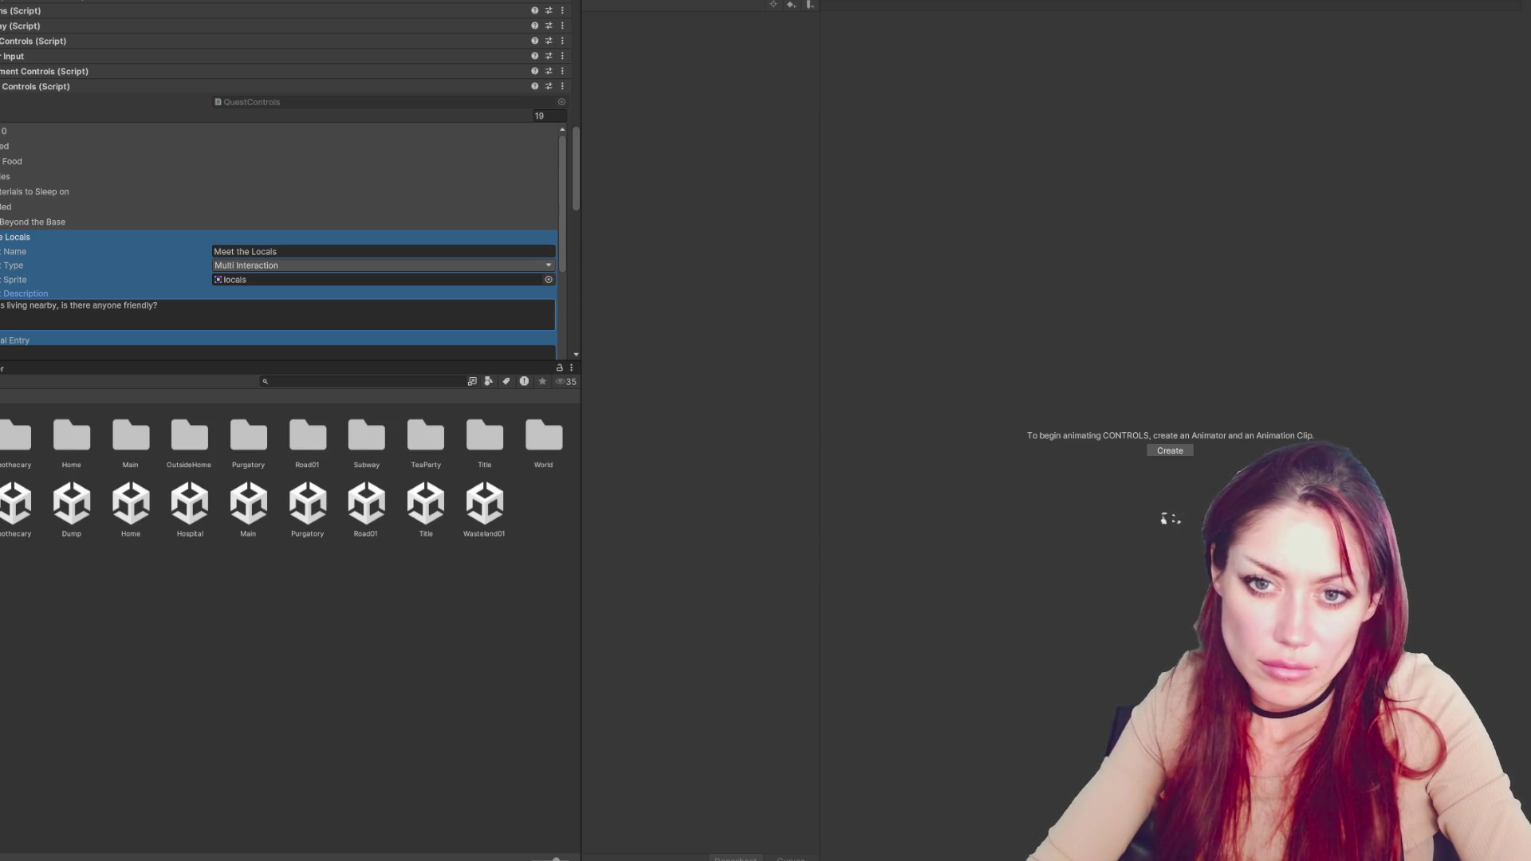
type("I should go speak")
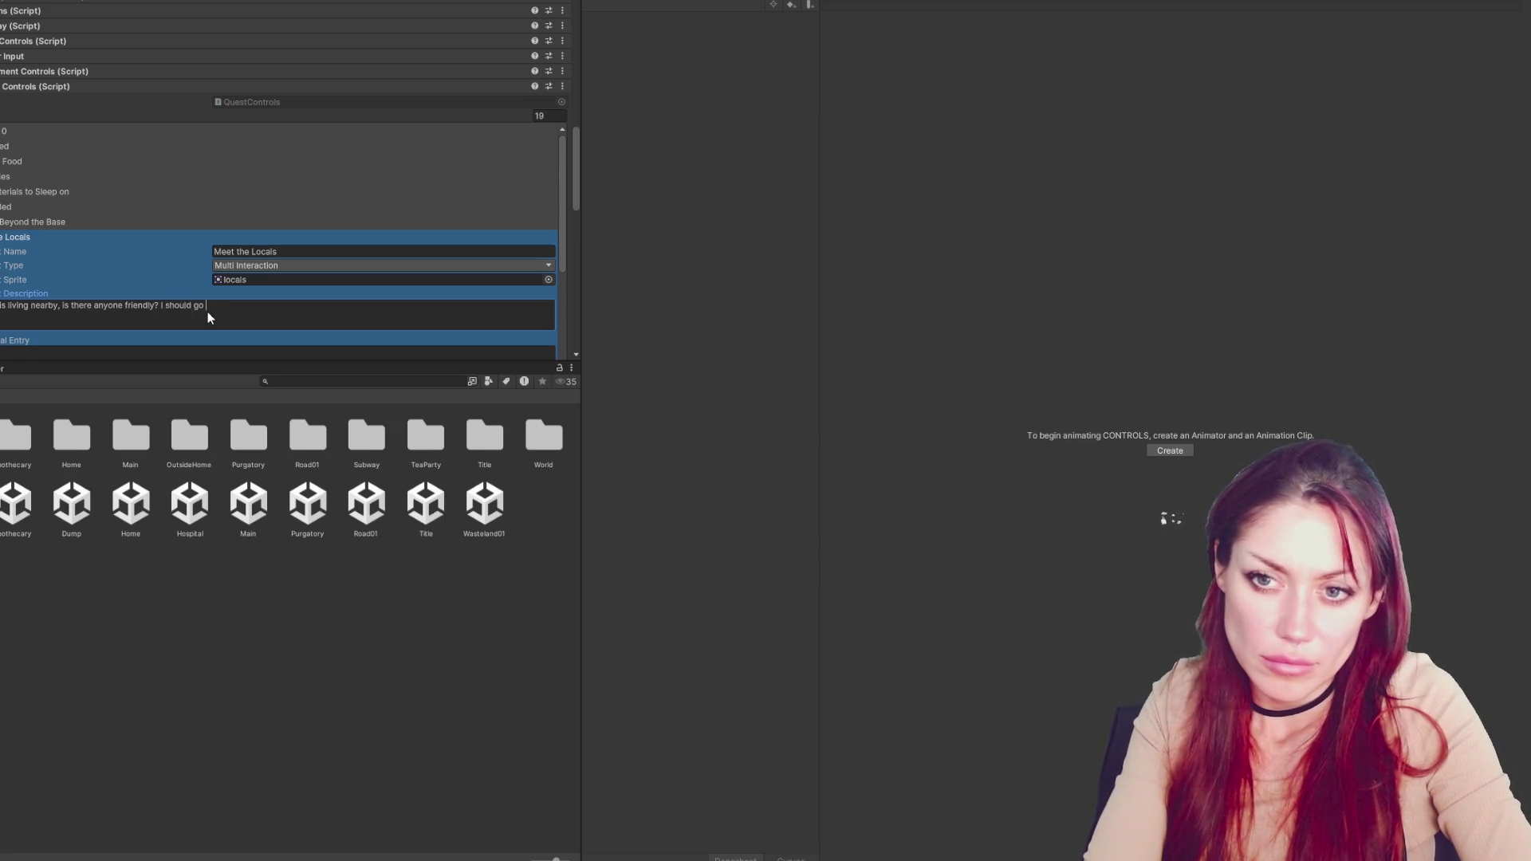
type(" to them.")
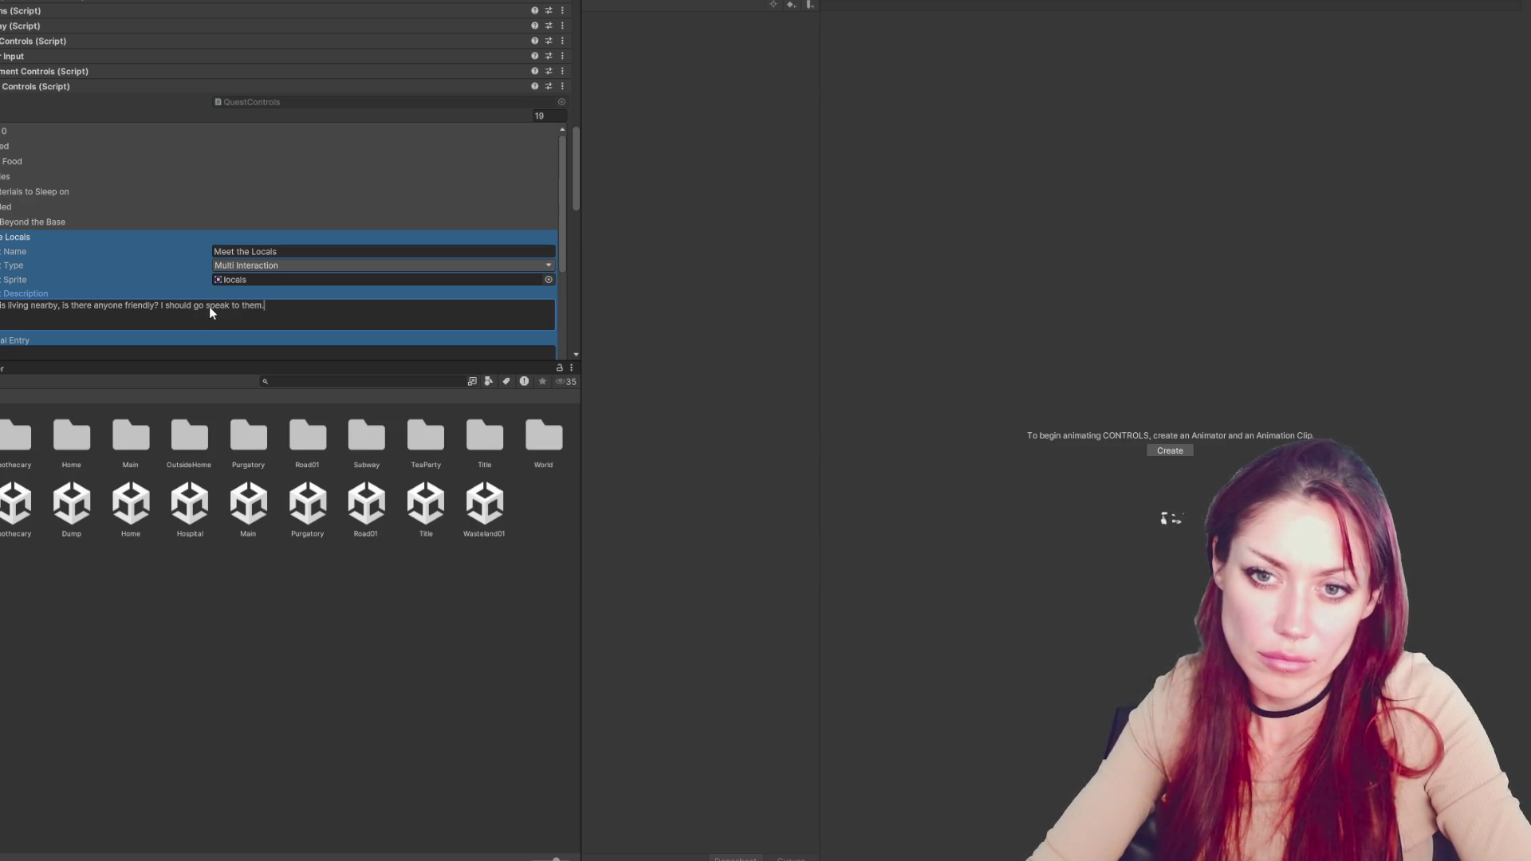
Set Actions Required to 3, then collapse the quest list and the QuestControls component
scroll(165, 251, "down", 4)
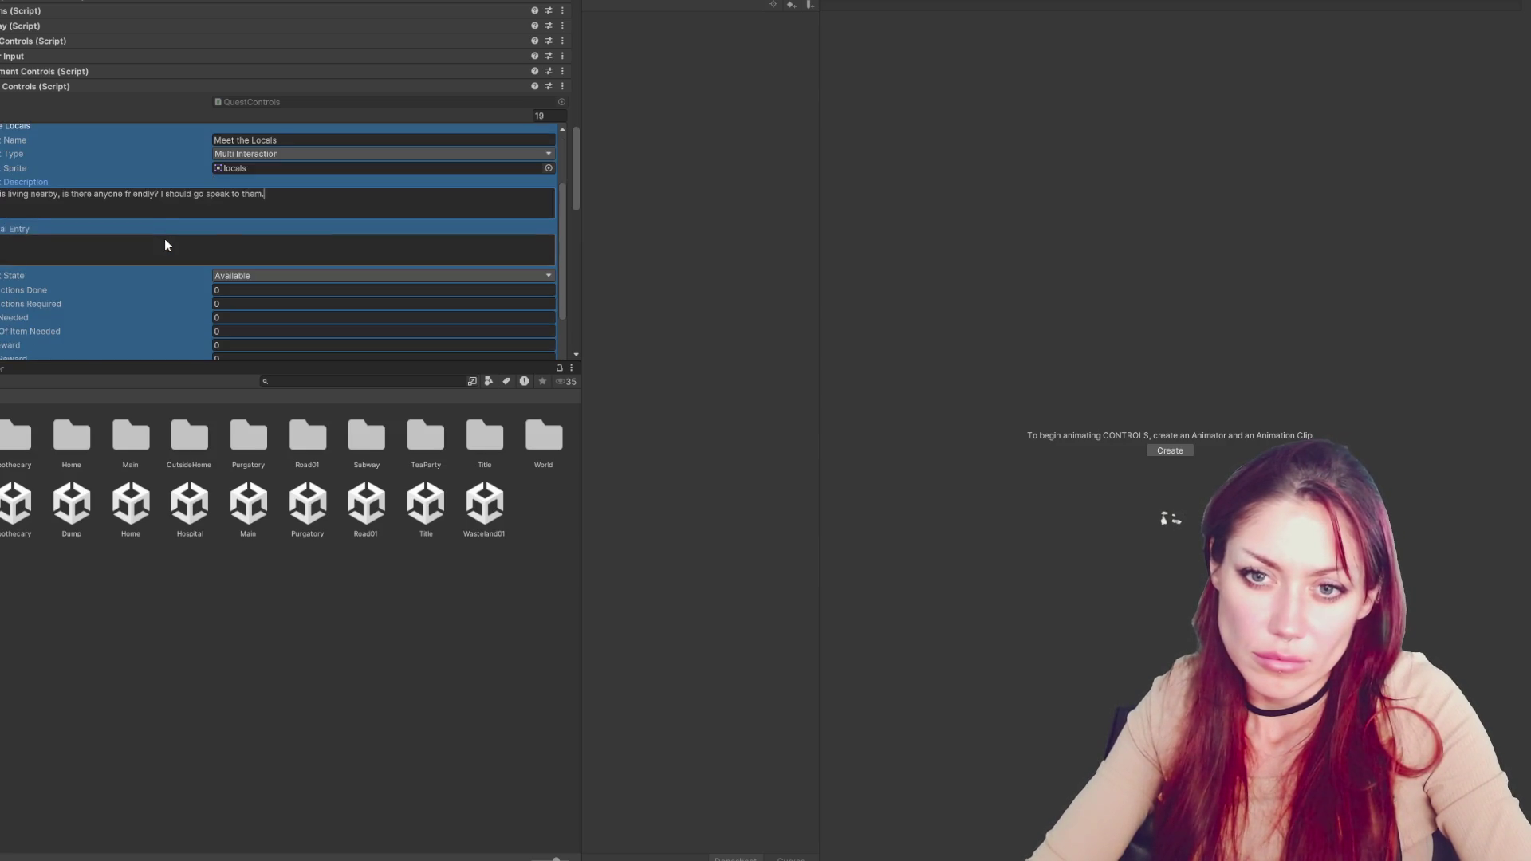
scroll(166, 243, "down", 1)
left_click(258, 231)
type("3")
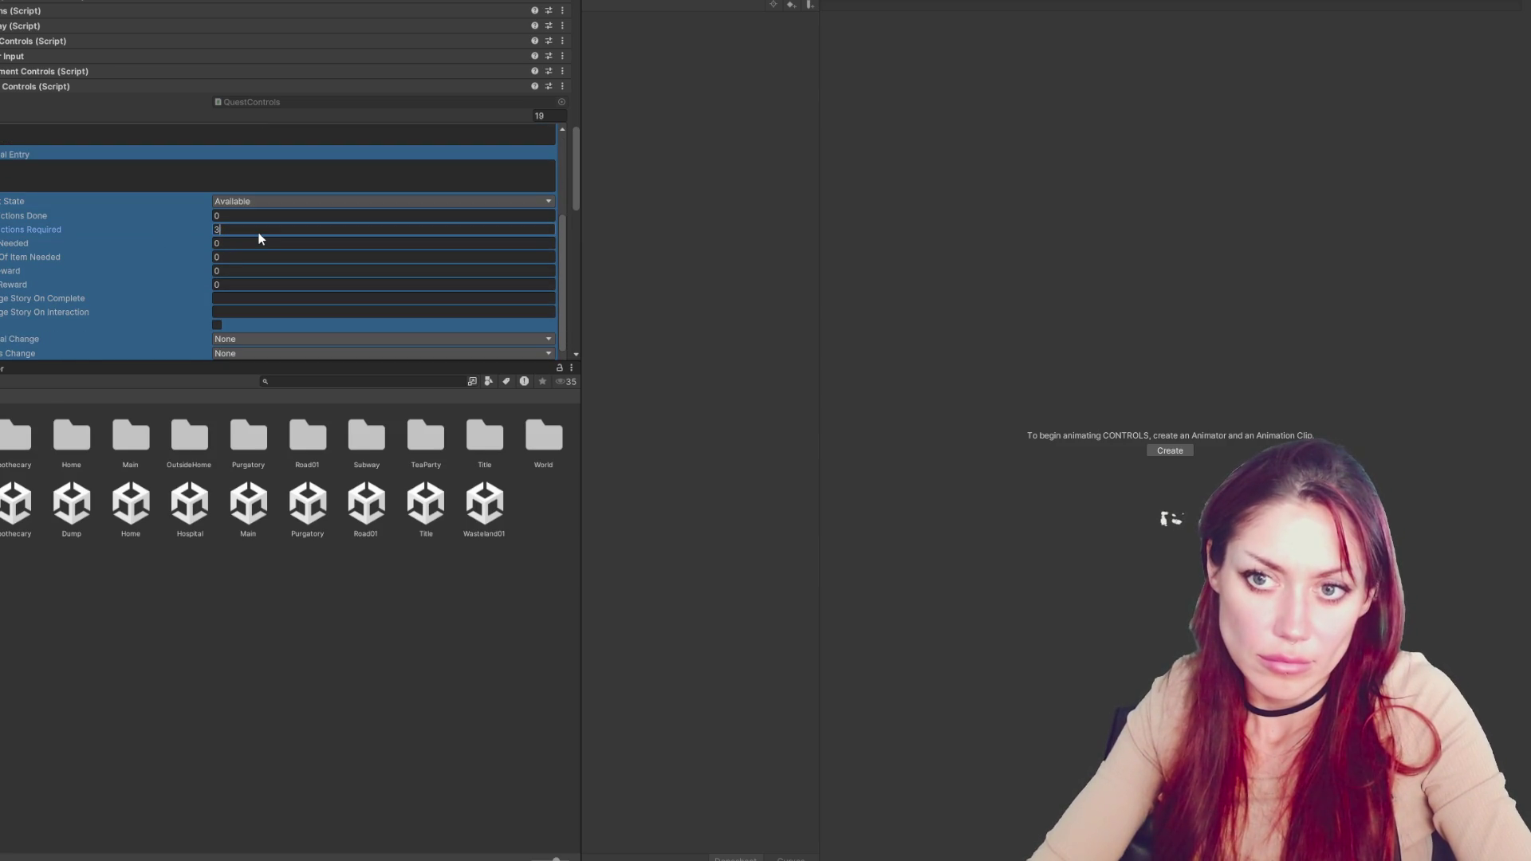
scroll(62, 288, "up", 8)
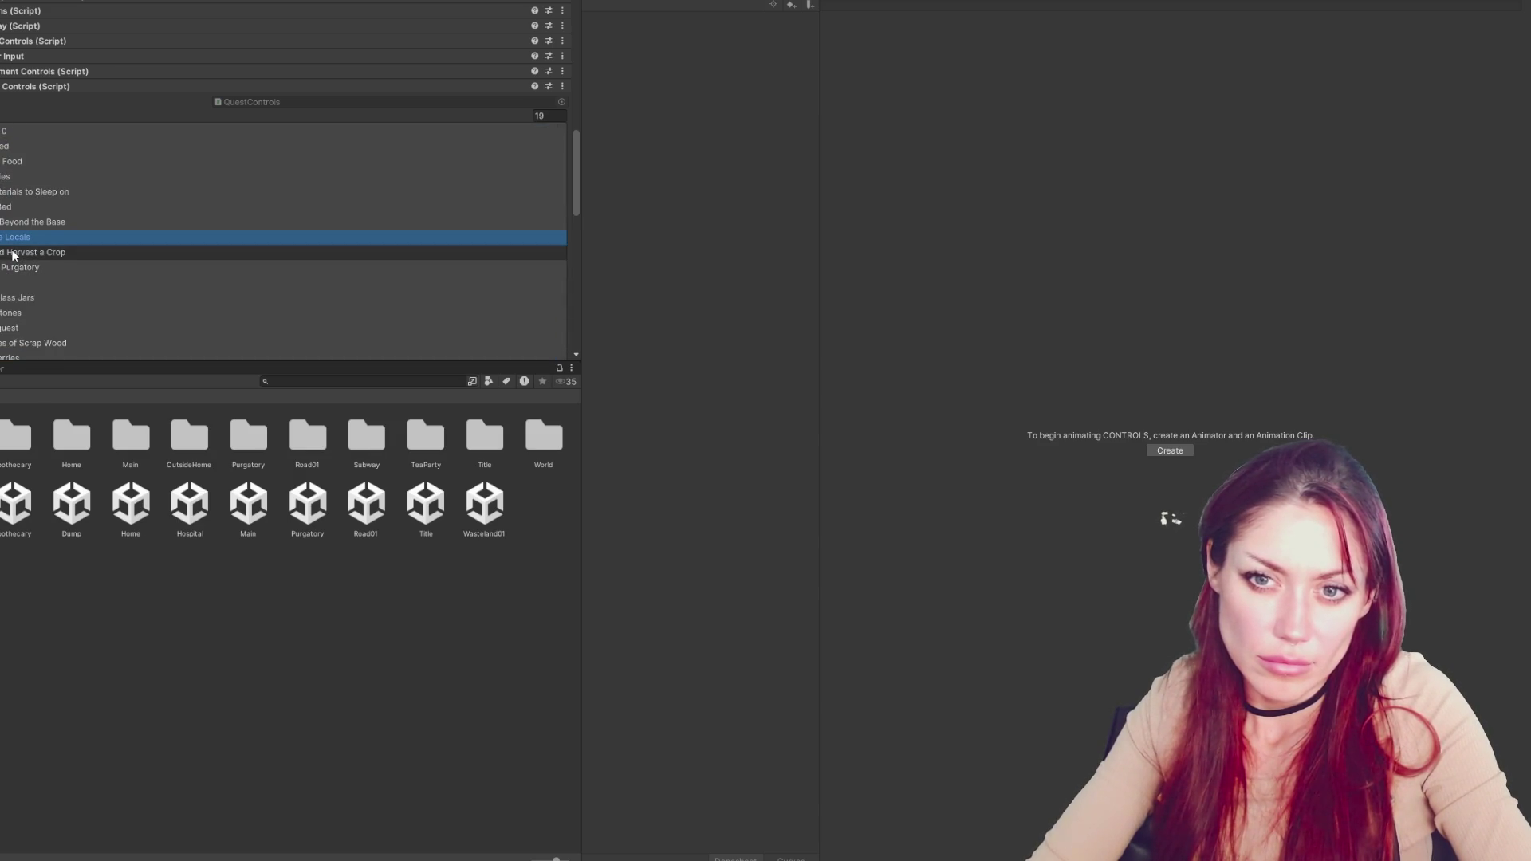
left_click(176, 117)
left_click(195, 86)
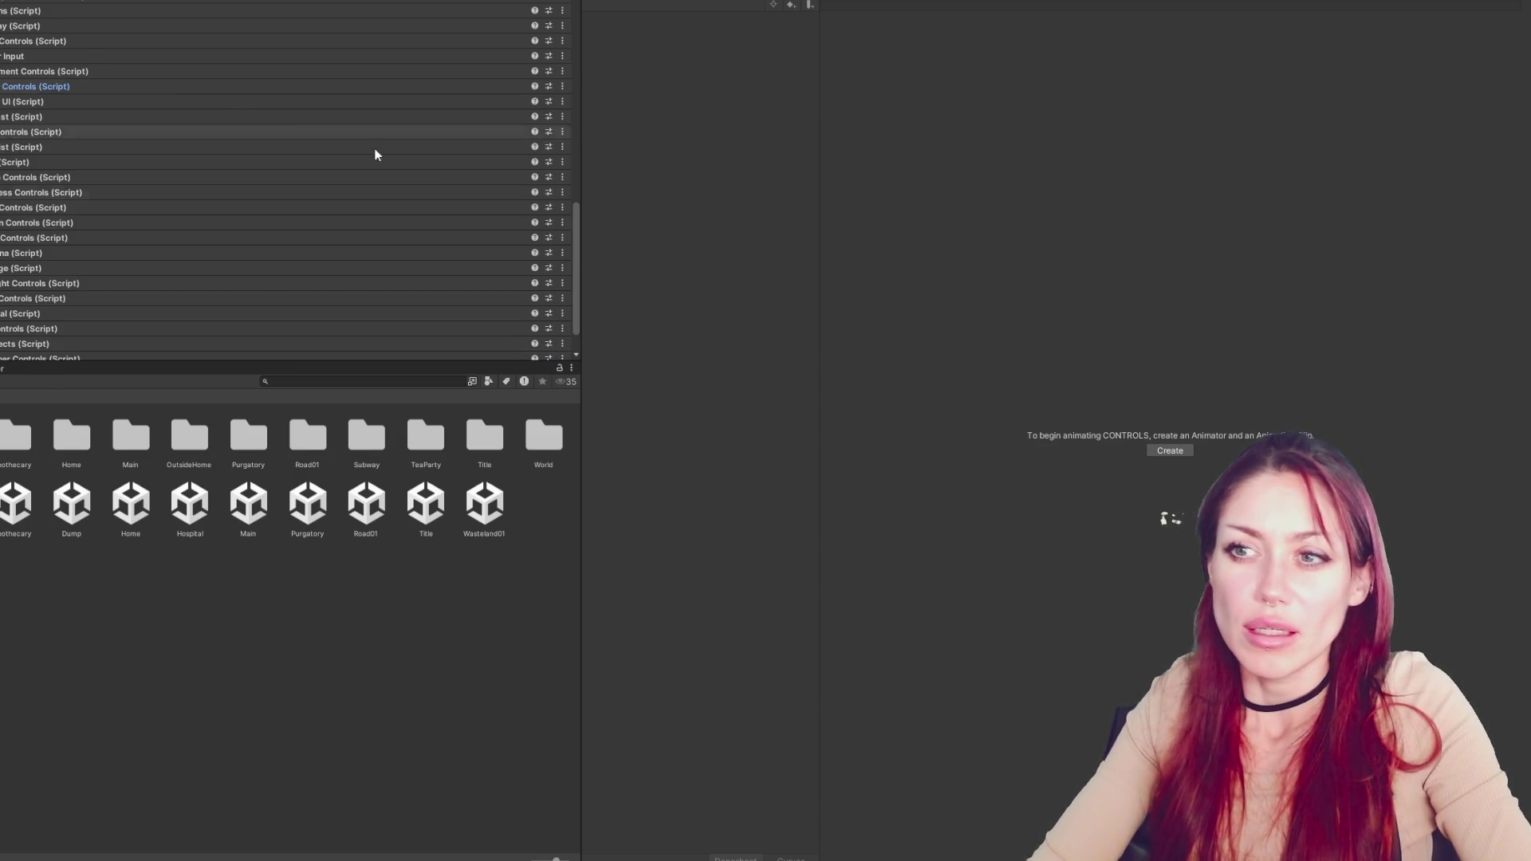
Narrow the side panels and switch the main view from Animation to the 3D Scene view
left_click_drag(582, 185, 142, 185)
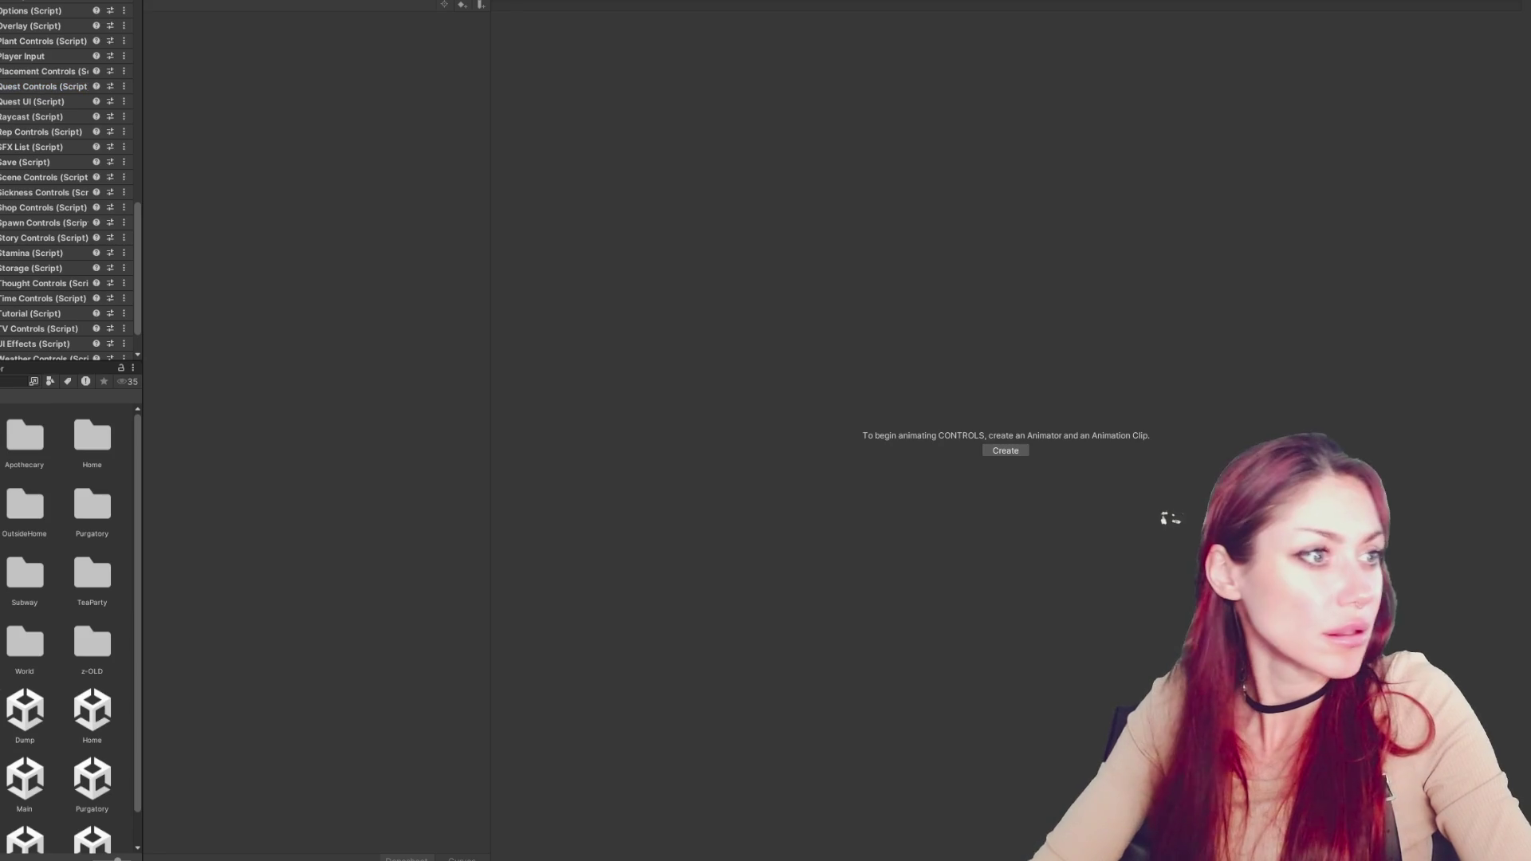
key("ctrl+1")
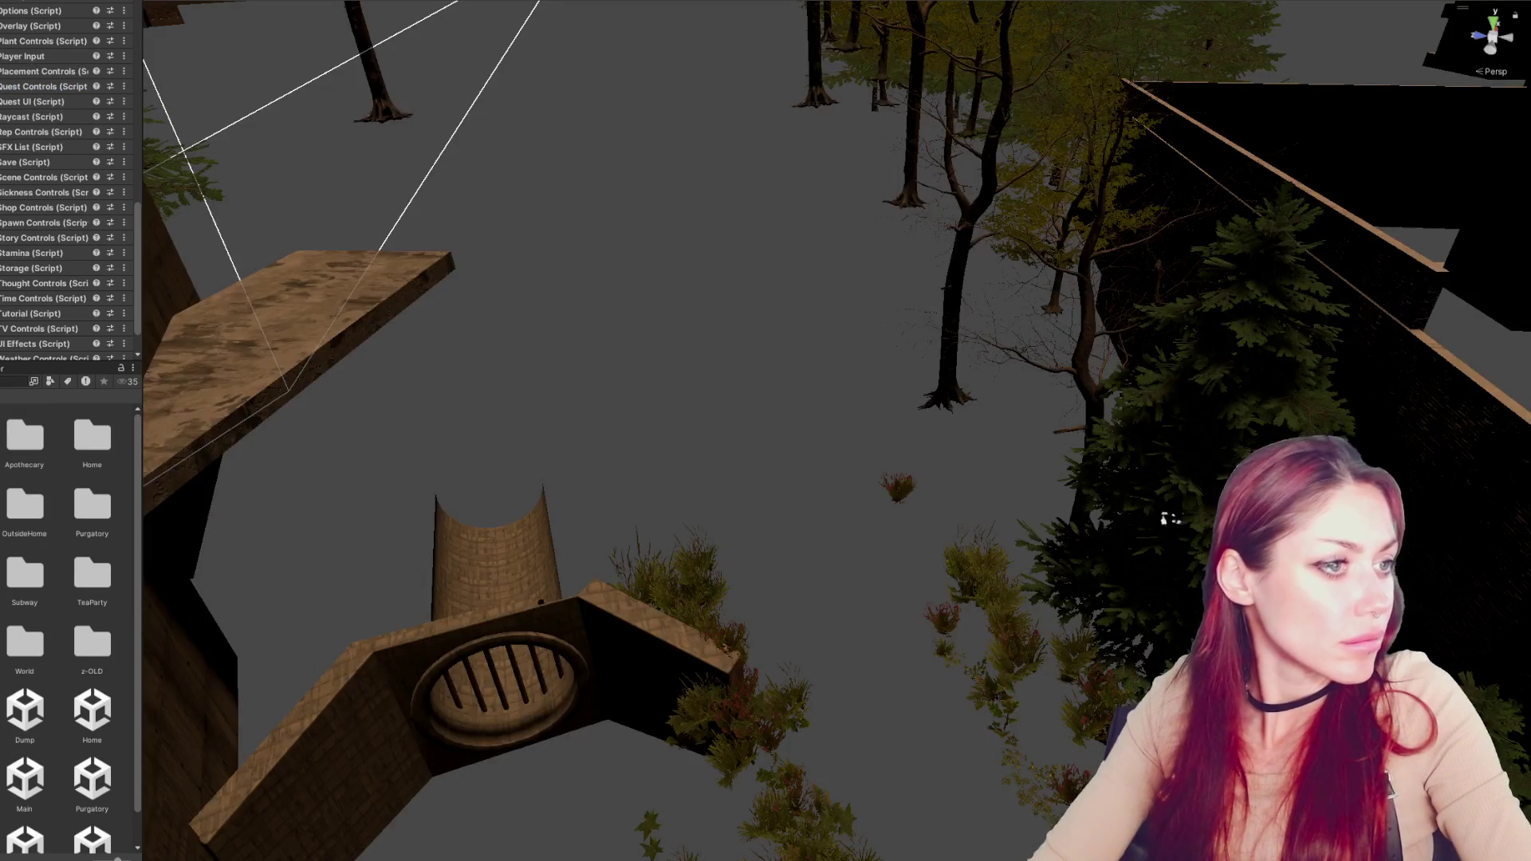
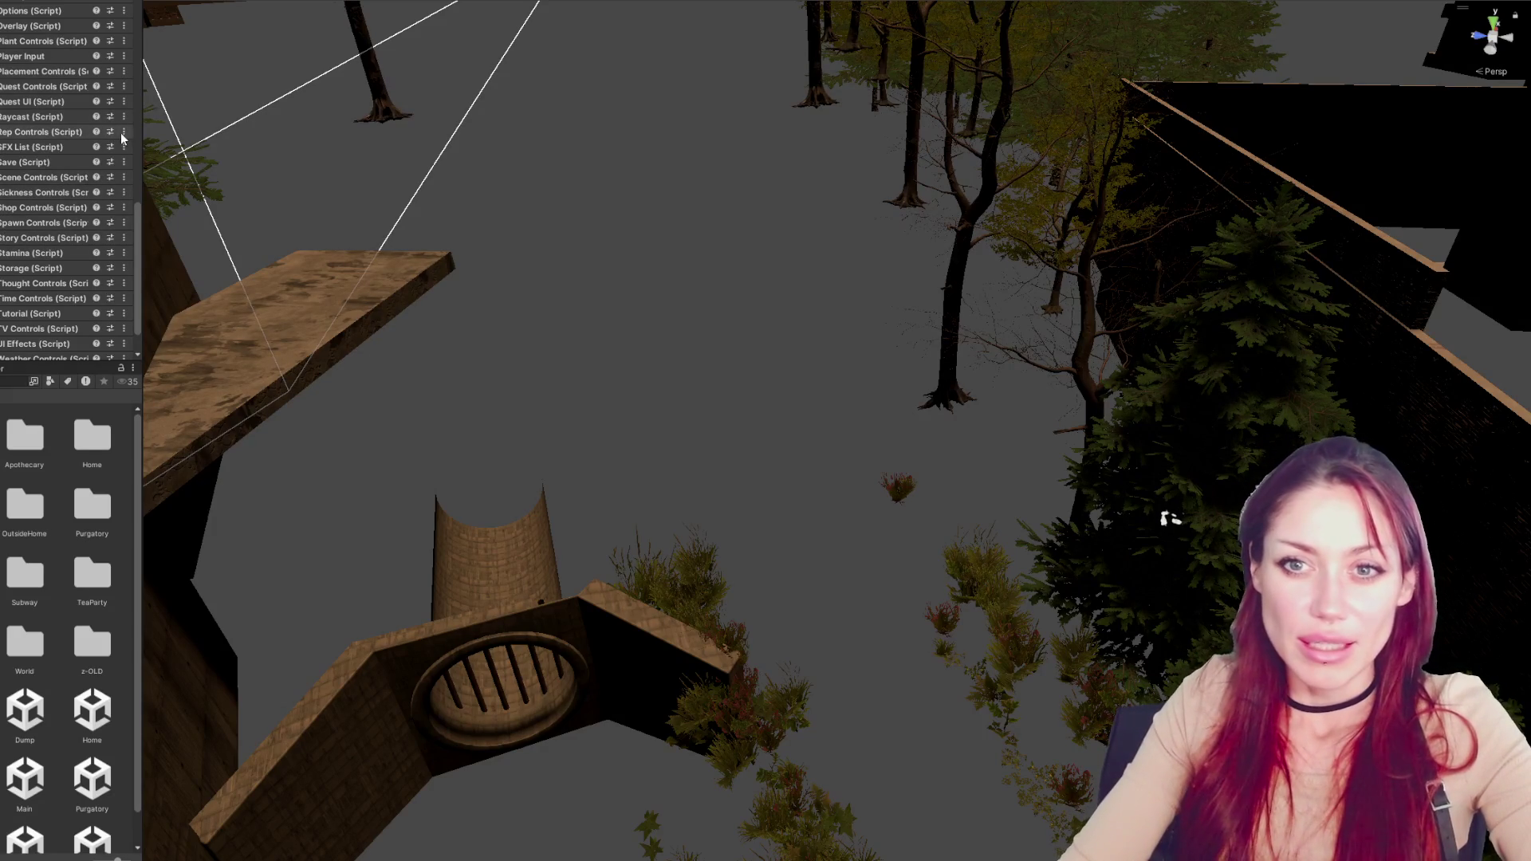
Widen the side panel, frame the HUD canvas in the Scene view and orbit around it
left_click_drag(142, 136, 255, 135)
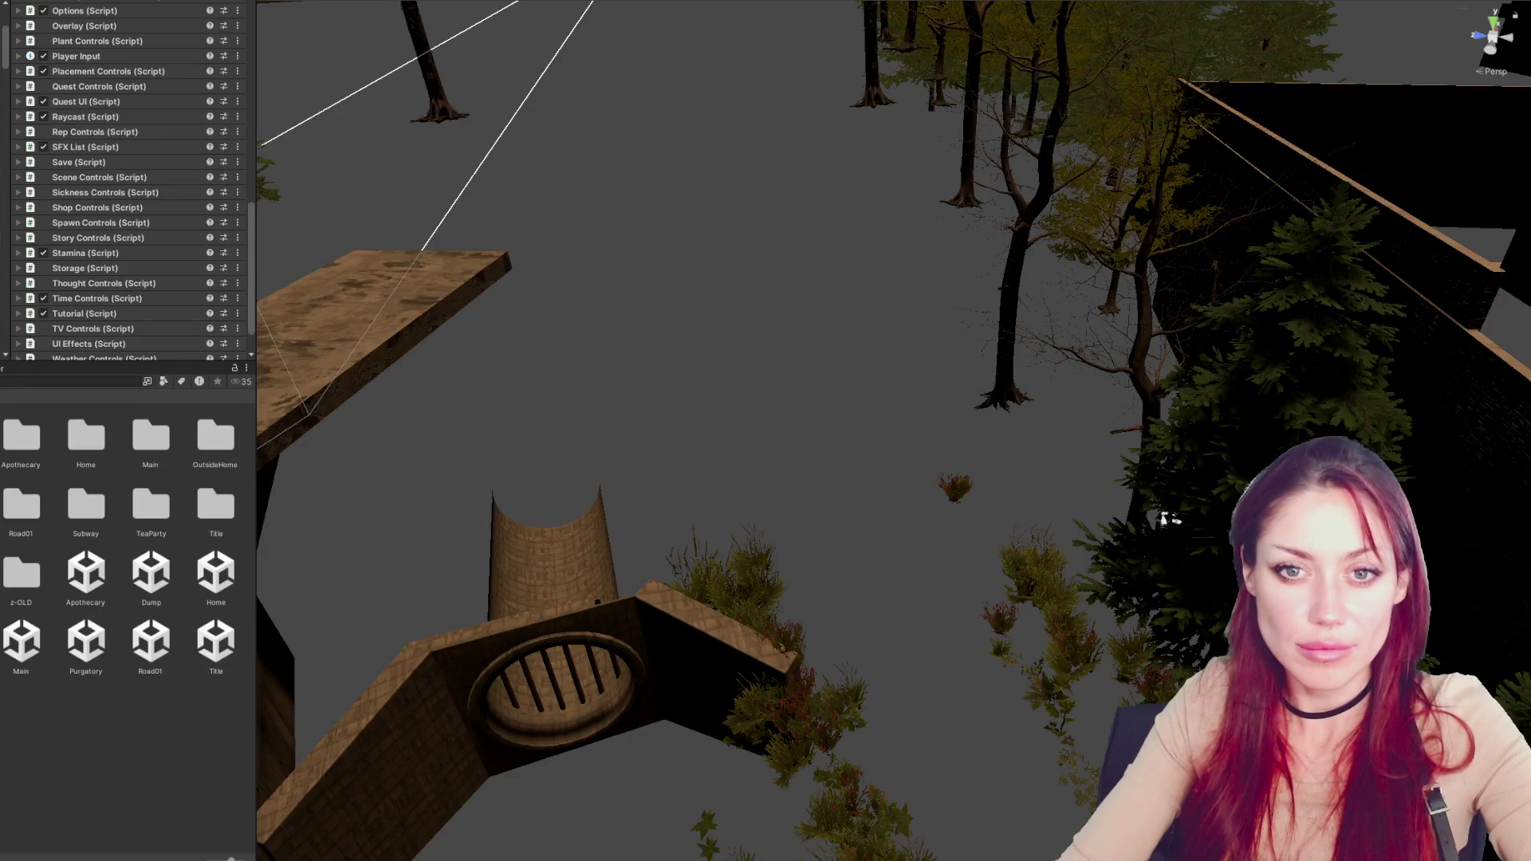
key("f")
mouse_move(670, 311)
left_mouse_down()
mouse_move(789, 327)
mouse_move(573, 249)
mouse_move(940, 446)
left_mouse_up()
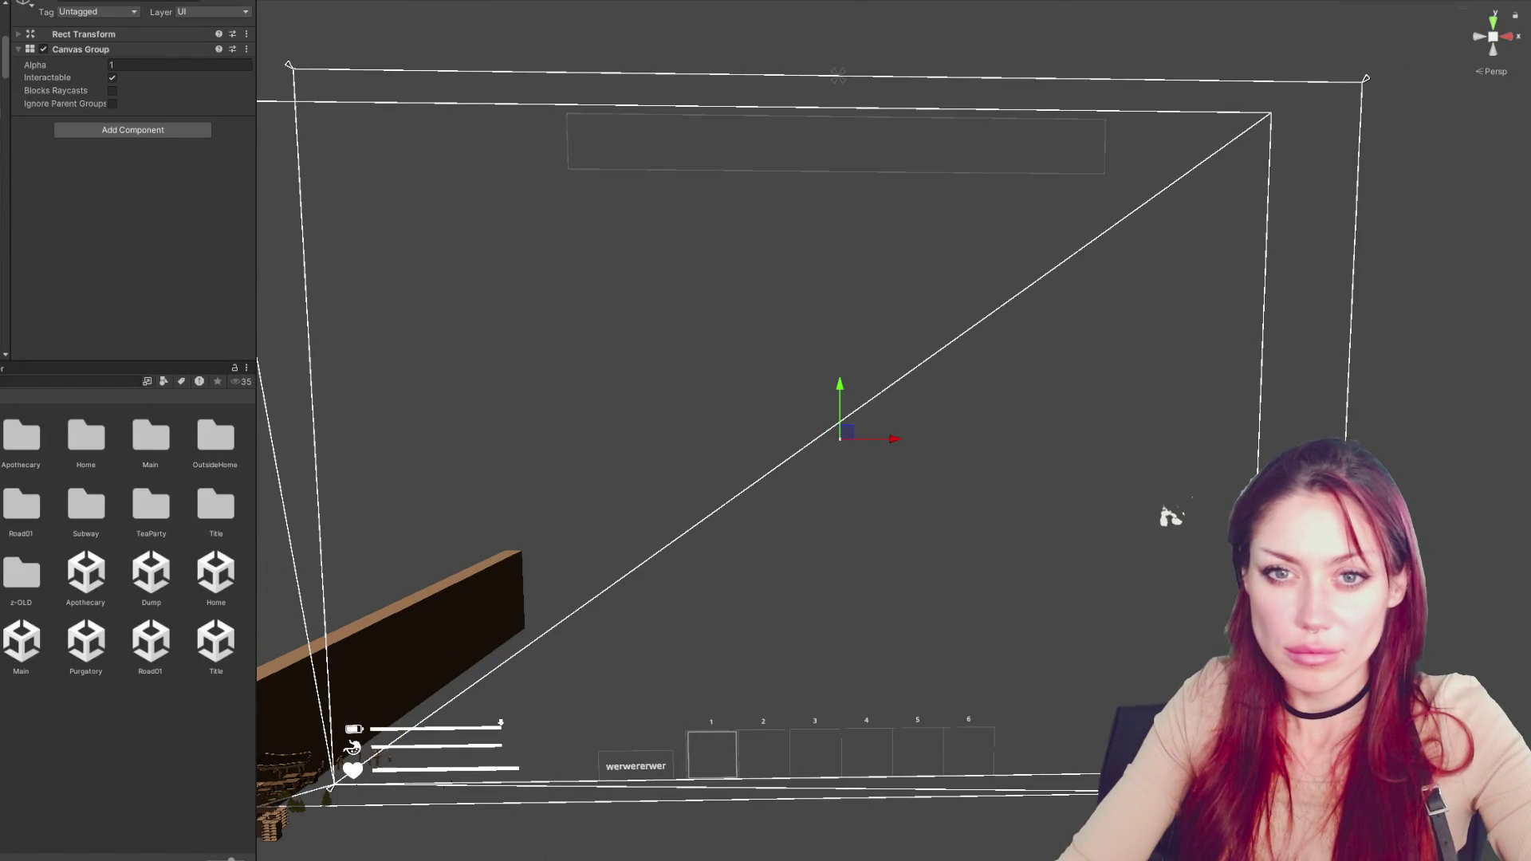
Remove the Canvas Group component from the UI object
right_click(2, 120)
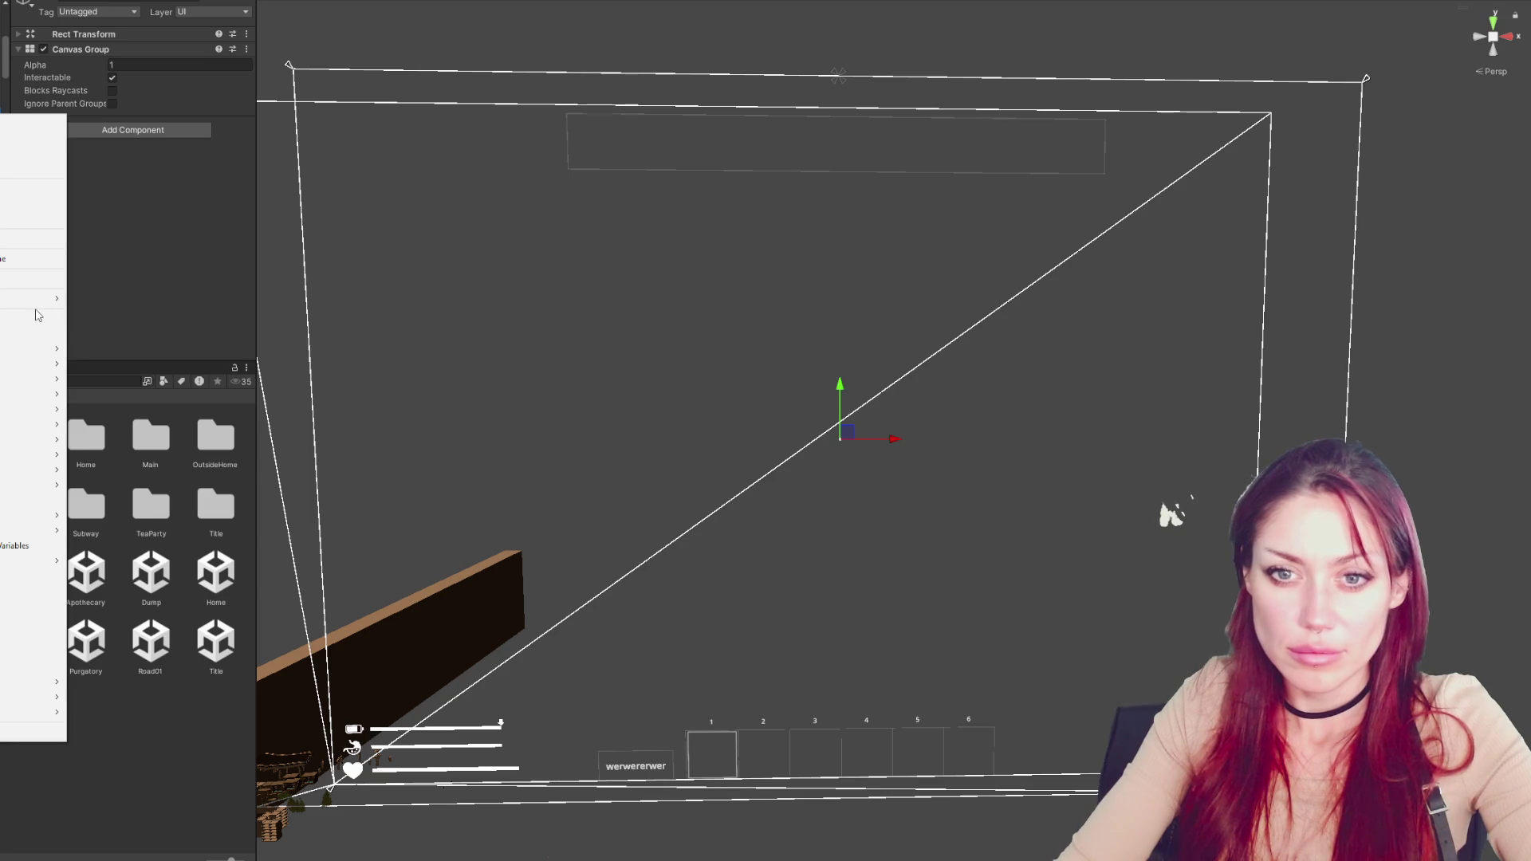
left_click(31, 318)
left_click(30, 318)
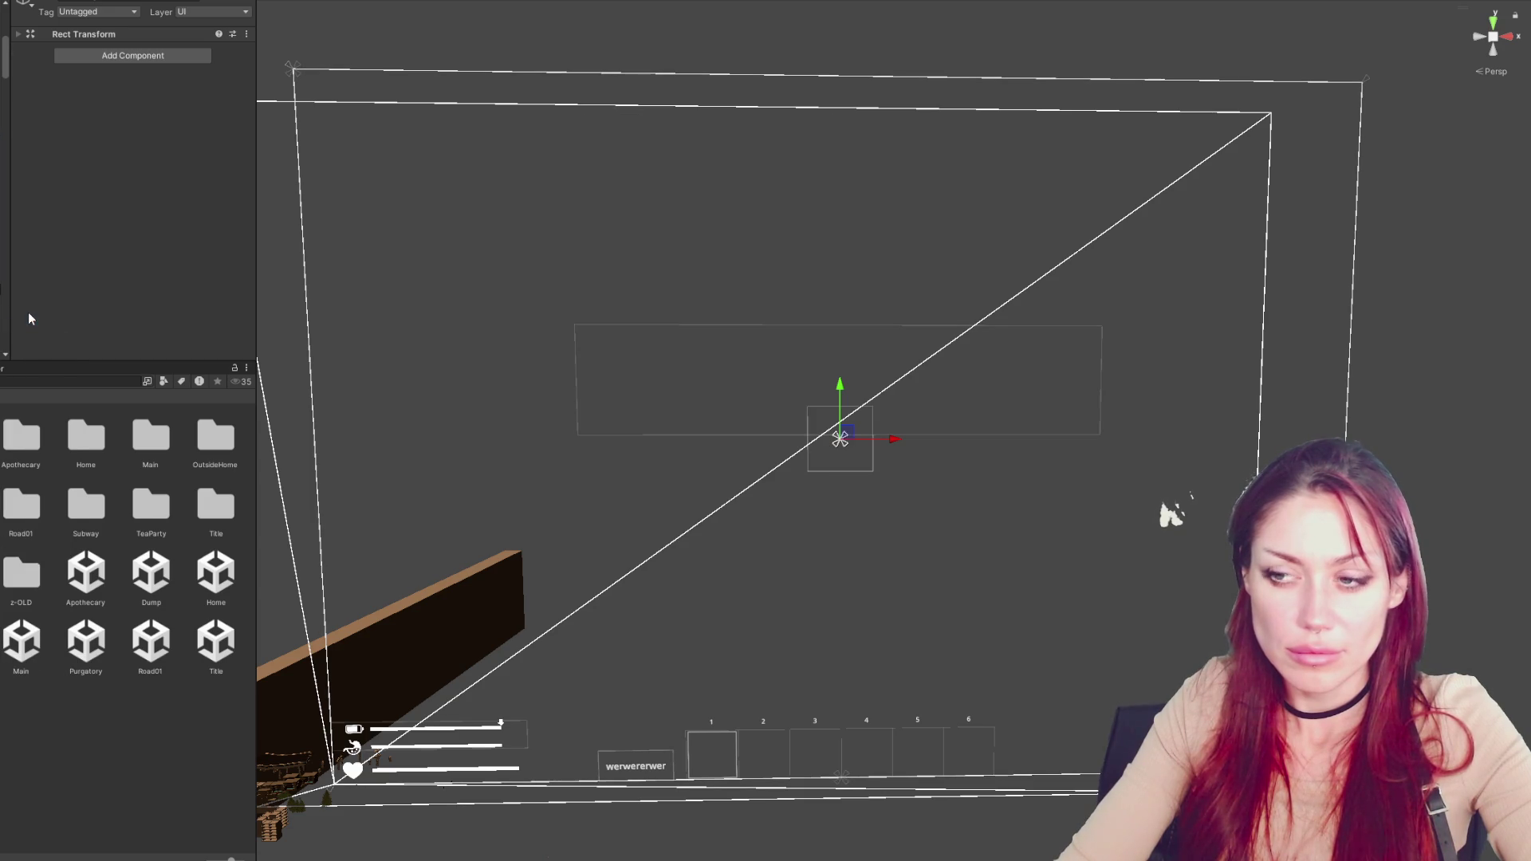
Apply the stretch-stretch anchor preset so the object fills the canvas
left_click(58, 34)
left_click(41, 72)
left_click(189, 280, "alt")
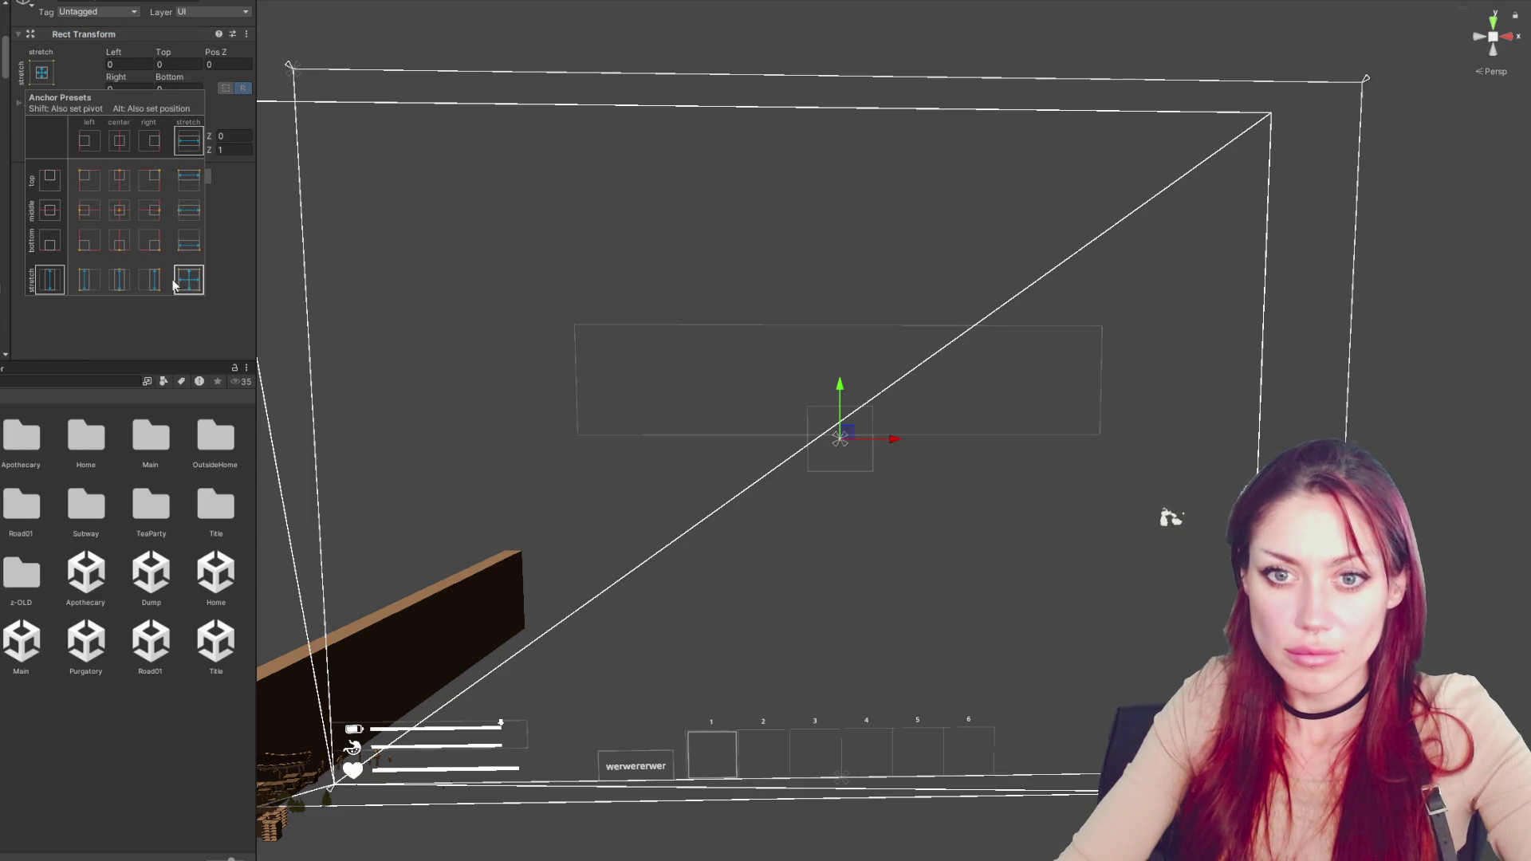
key("Escape")
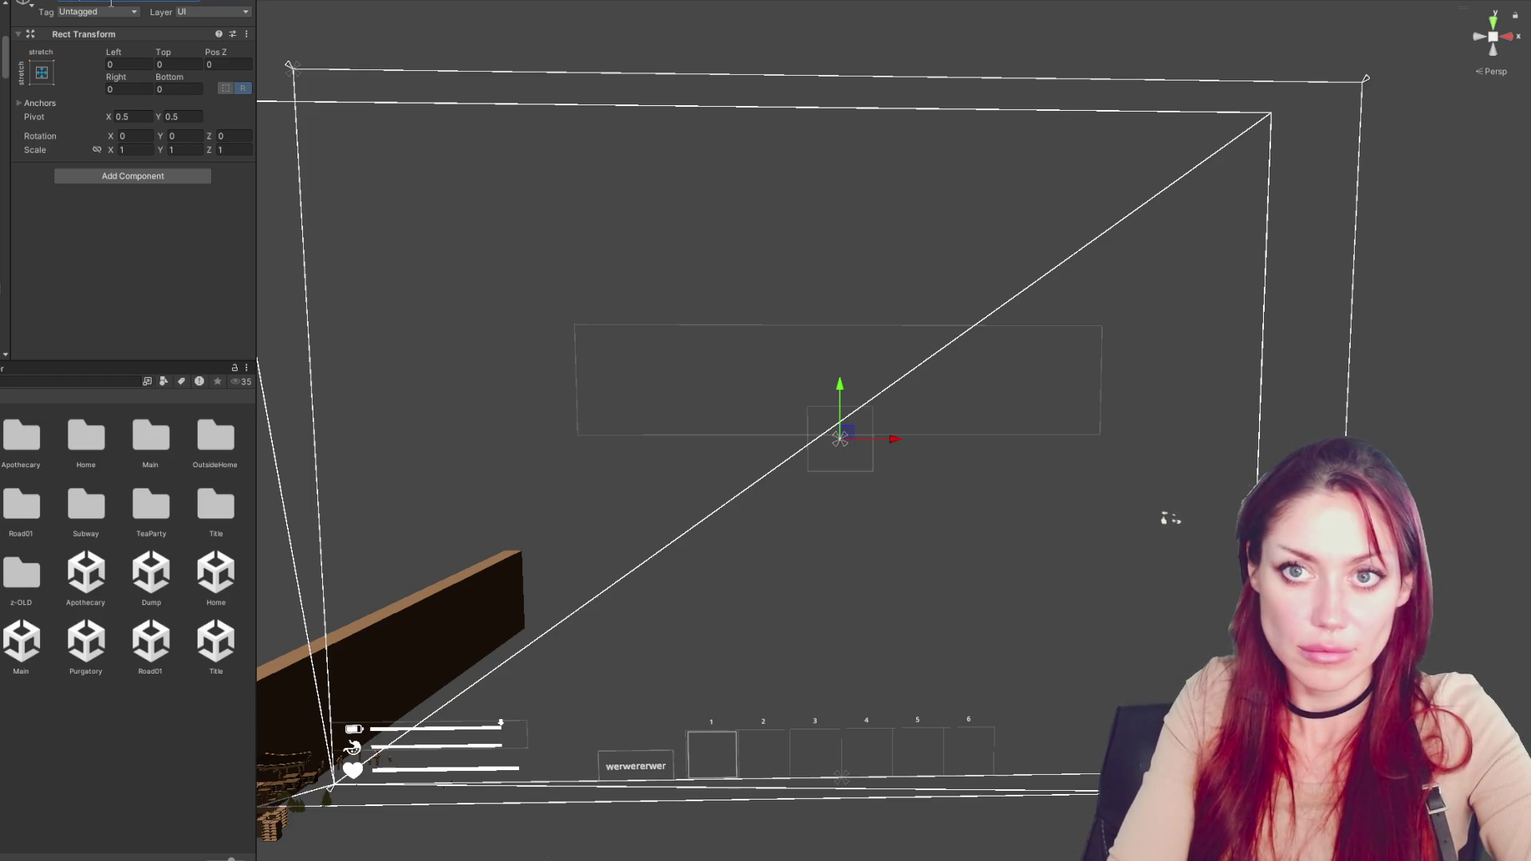
right_click(2, 275)
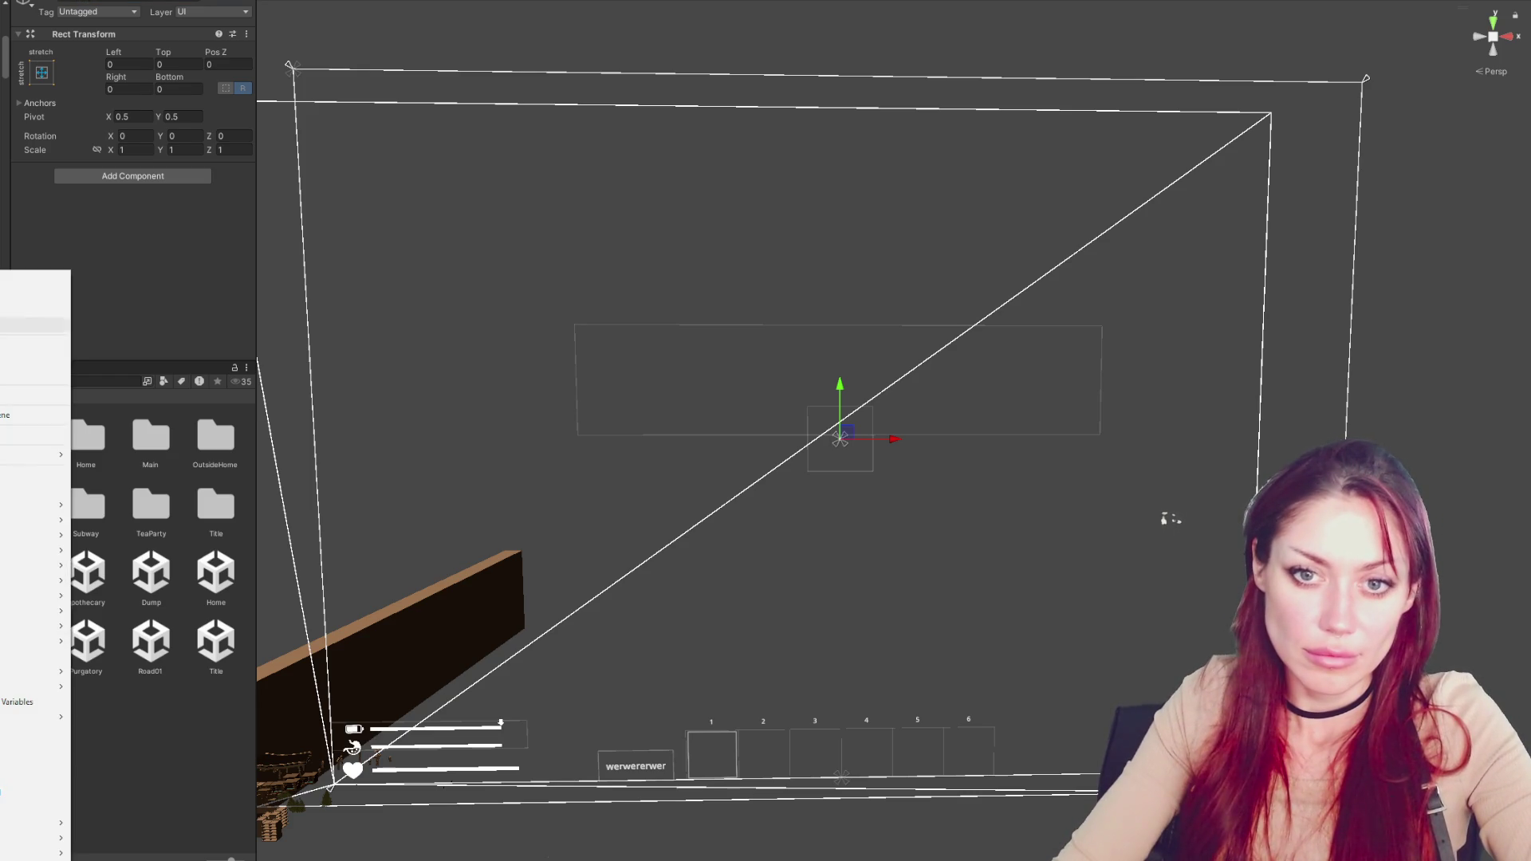
Add a UI Image under the object, anchored middle-left, and make it taller
mouse_move(48, 853)
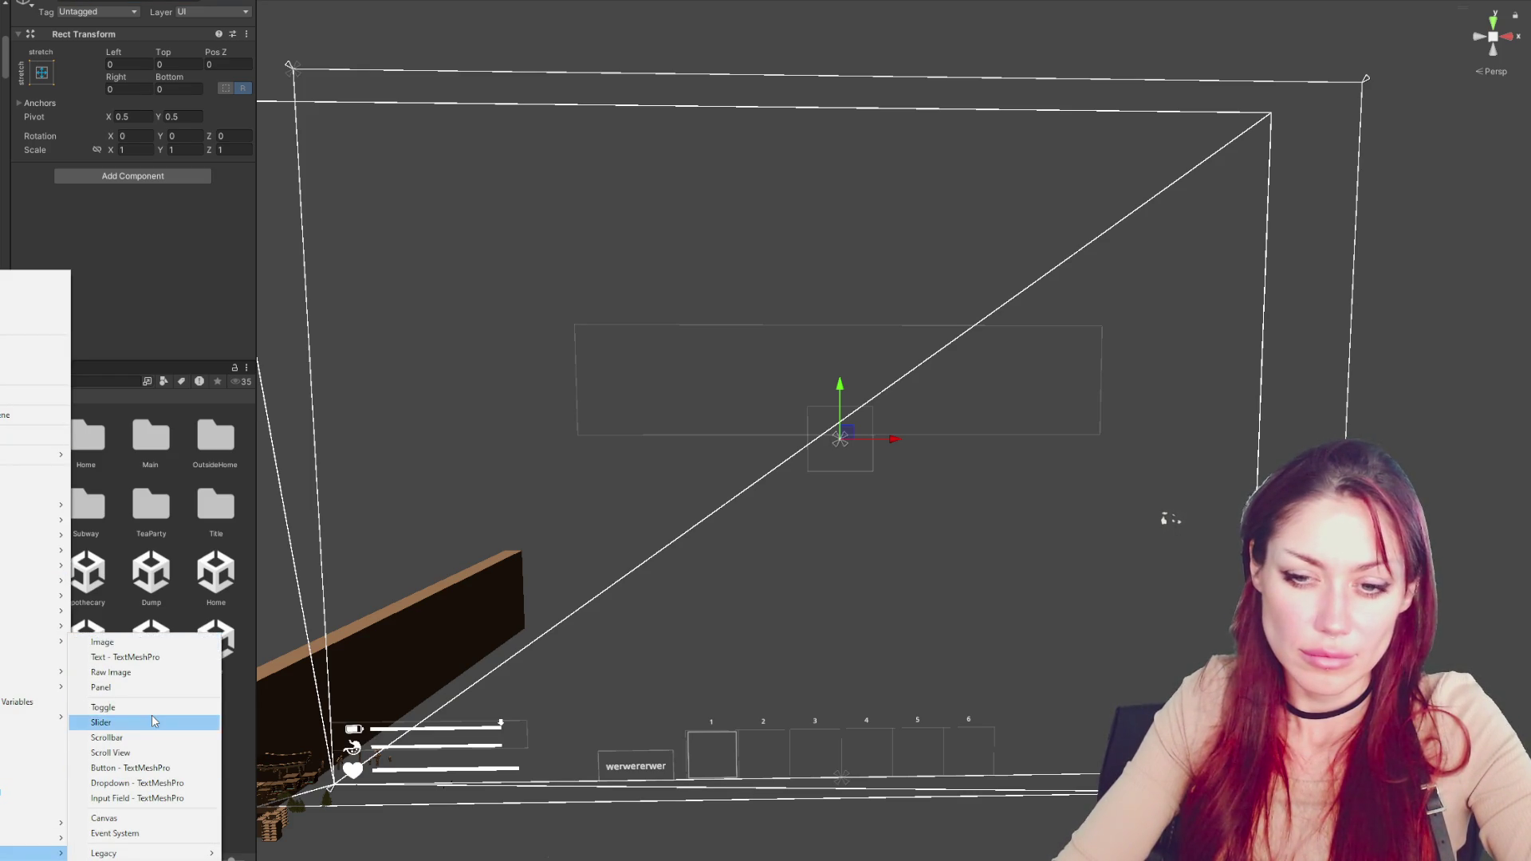
left_click(159, 643)
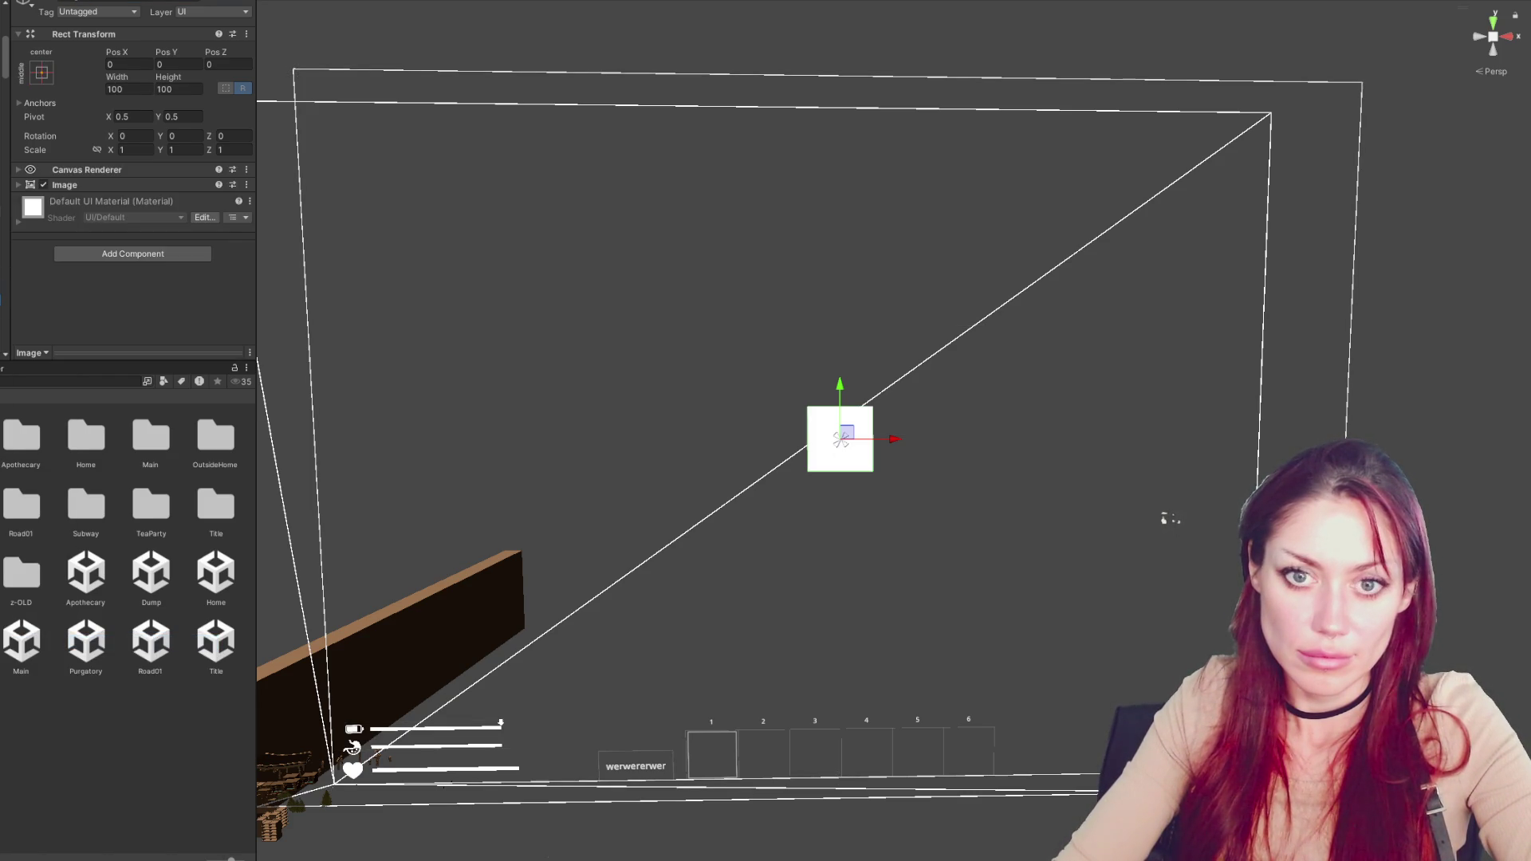
left_click(41, 72)
left_click(90, 209, "alt")
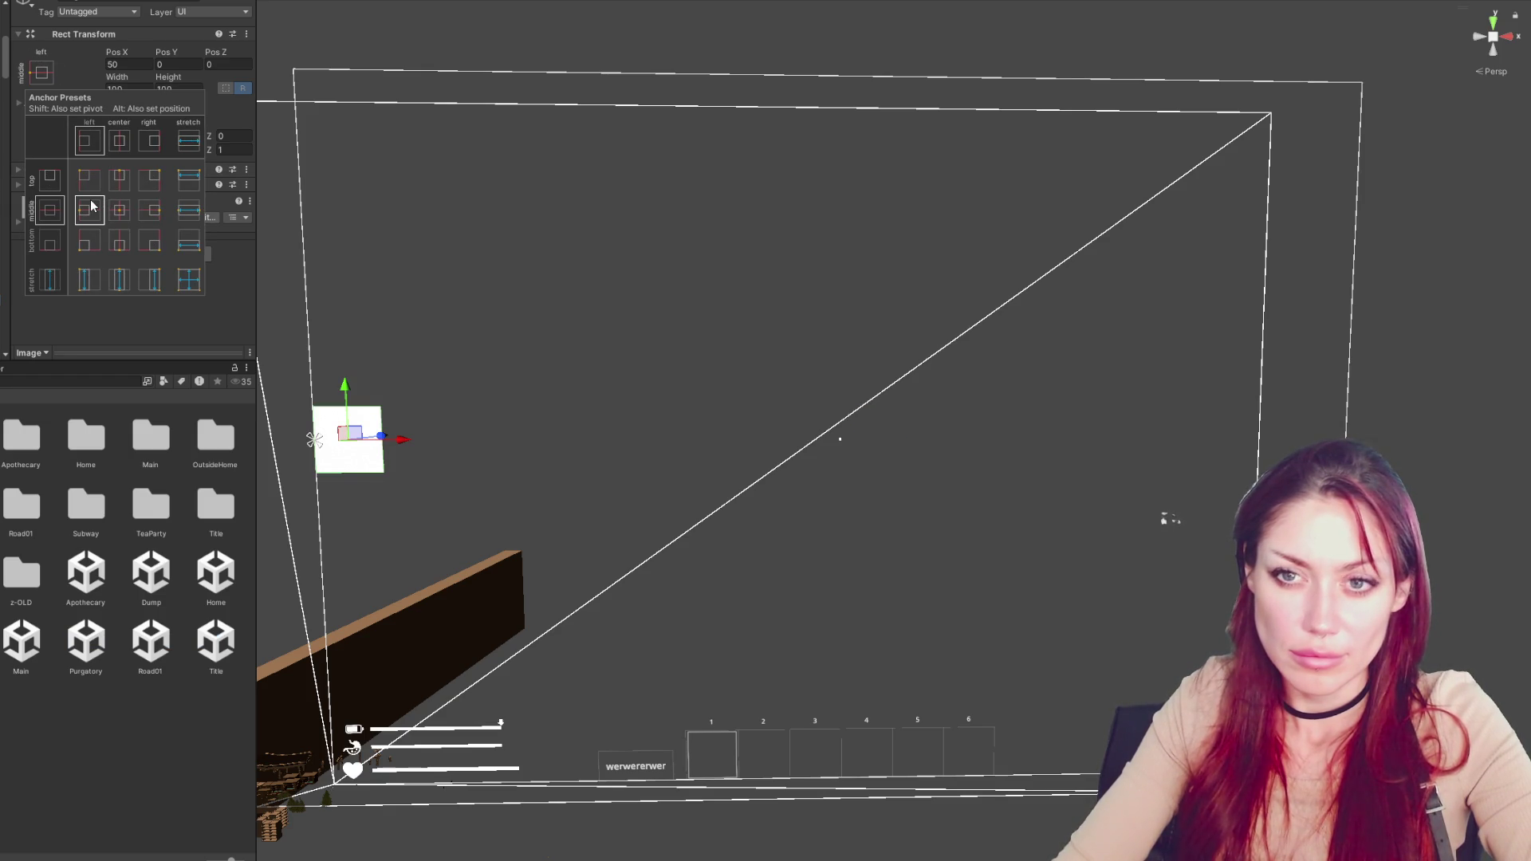
mouse_move(149, 77)
left_mouse_down()
mouse_move(137, 84)
mouse_move(198, 82)
left_mouse_up()
Position the image at 165.85, 157 near the top left and disable its Raycast Target
left_click(42, 73)
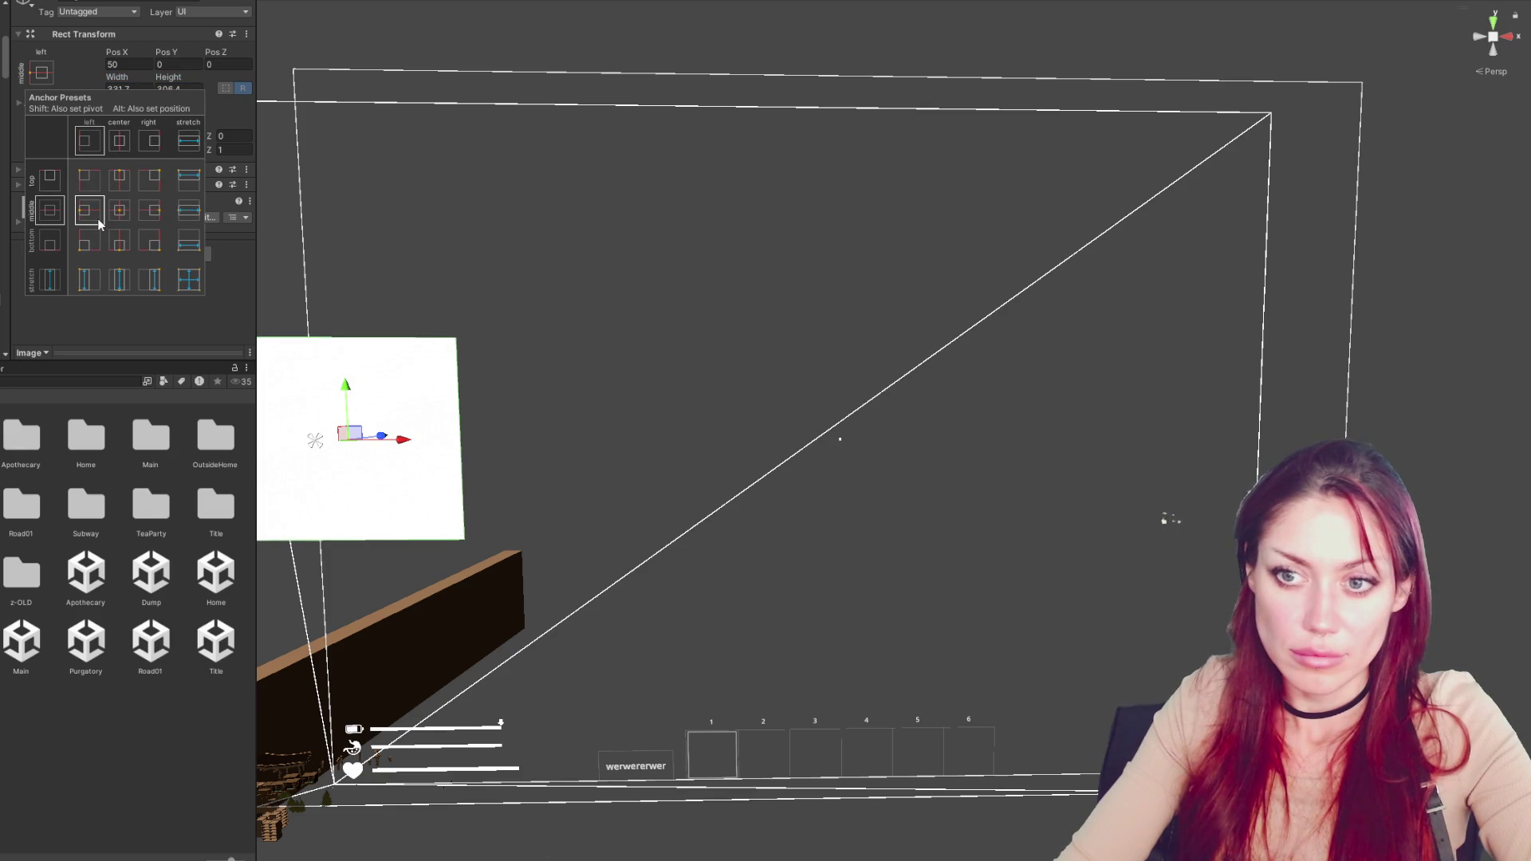
left_click(90, 210, "alt")
mouse_move(424, 390)
left_mouse_down()
mouse_move(421, 245)
mouse_move(419, 279)
left_mouse_up()
left_click(63, 185)
left_click(45, 185)
left_click(45, 185)
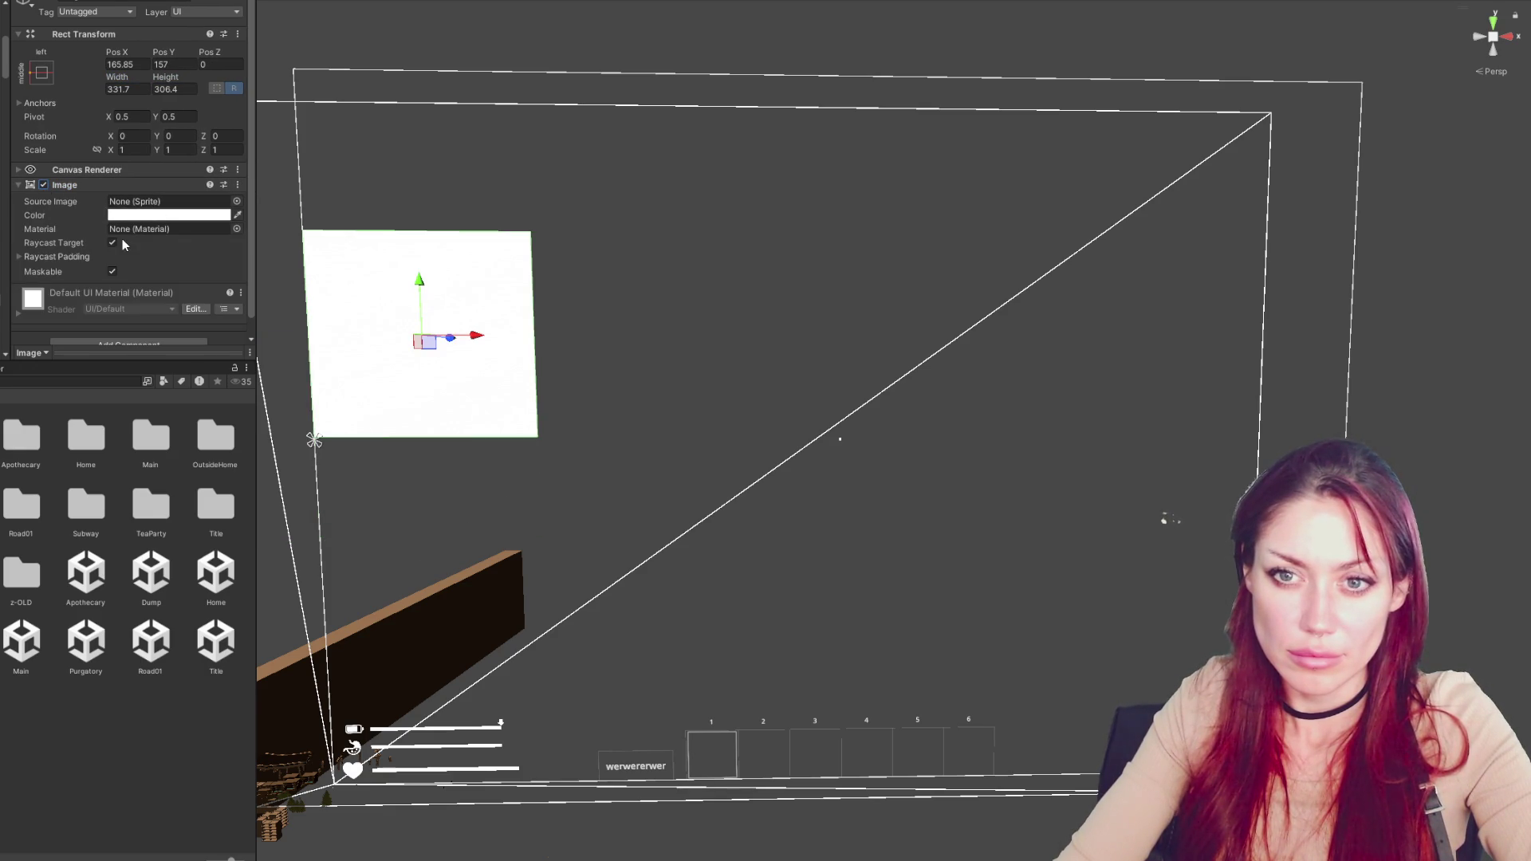
left_click(113, 243)
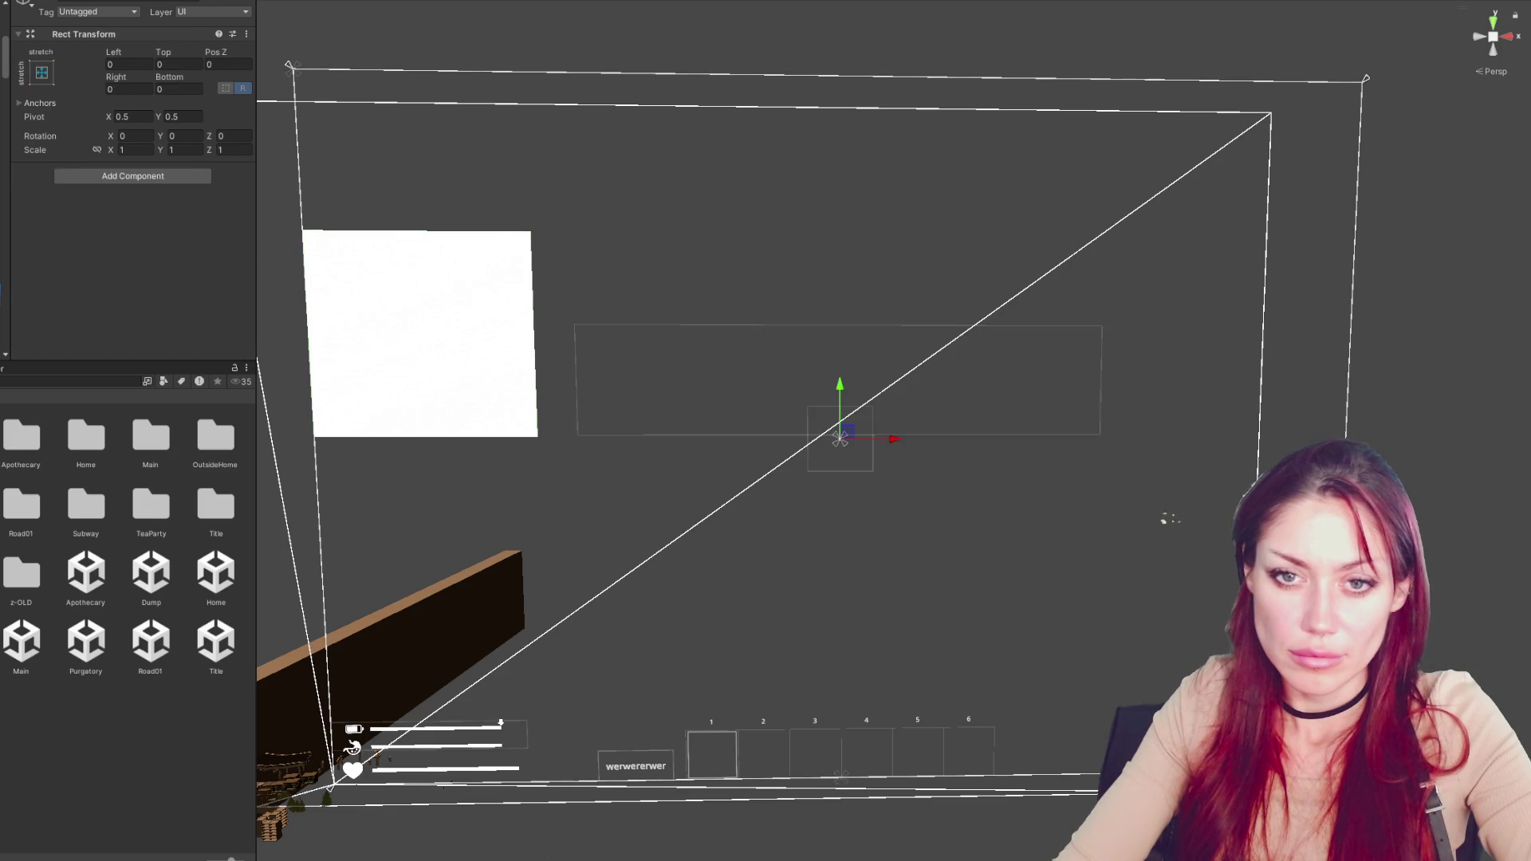
Create an empty child object, 100 × 100 centred at 0, 0
right_click(1, 287)
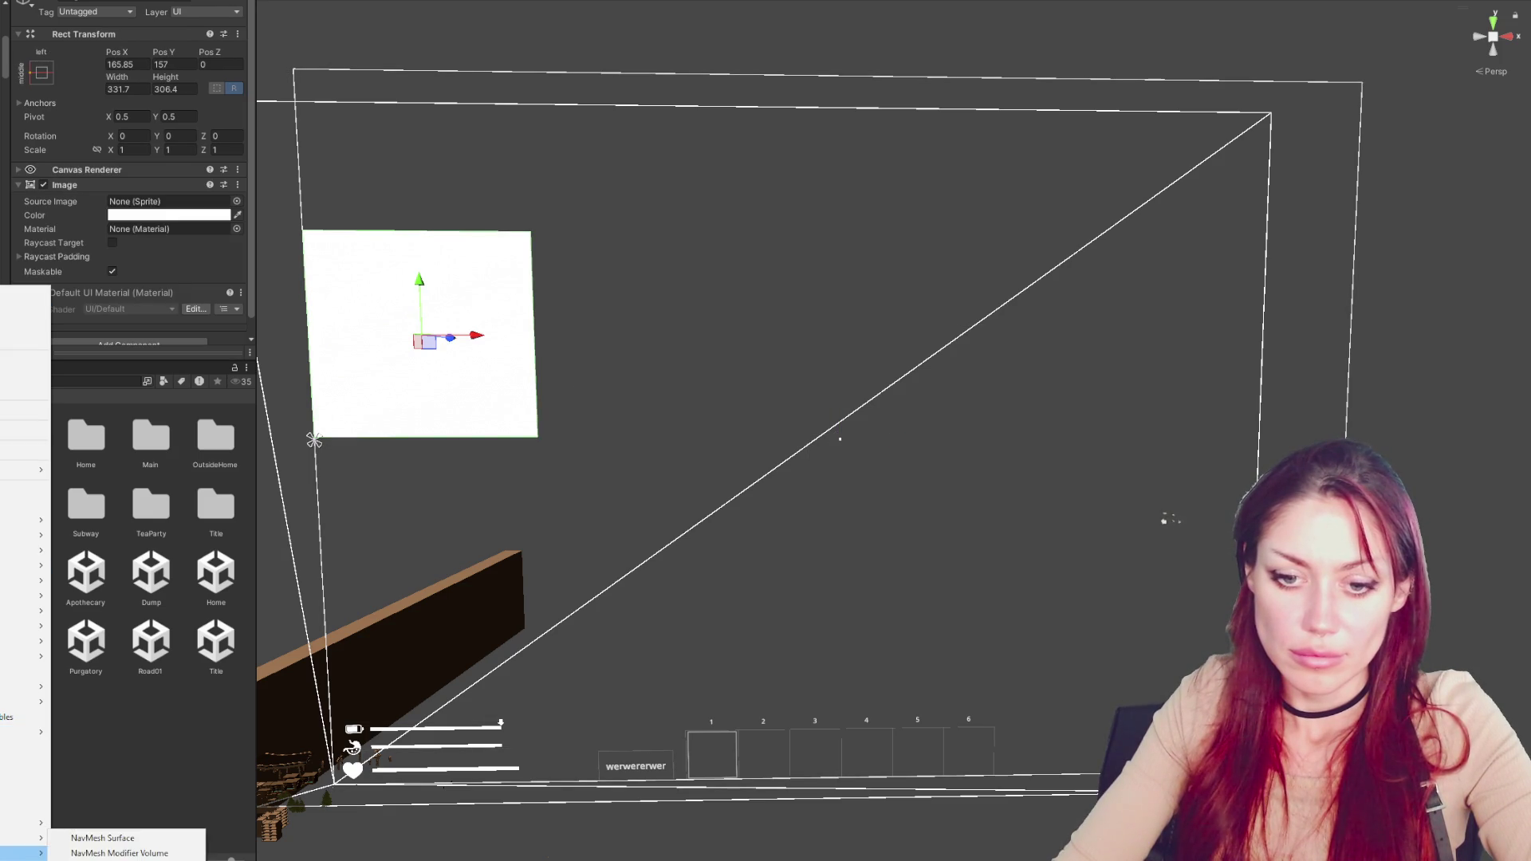
mouse_move(31, 838)
mouse_move(120, 853)
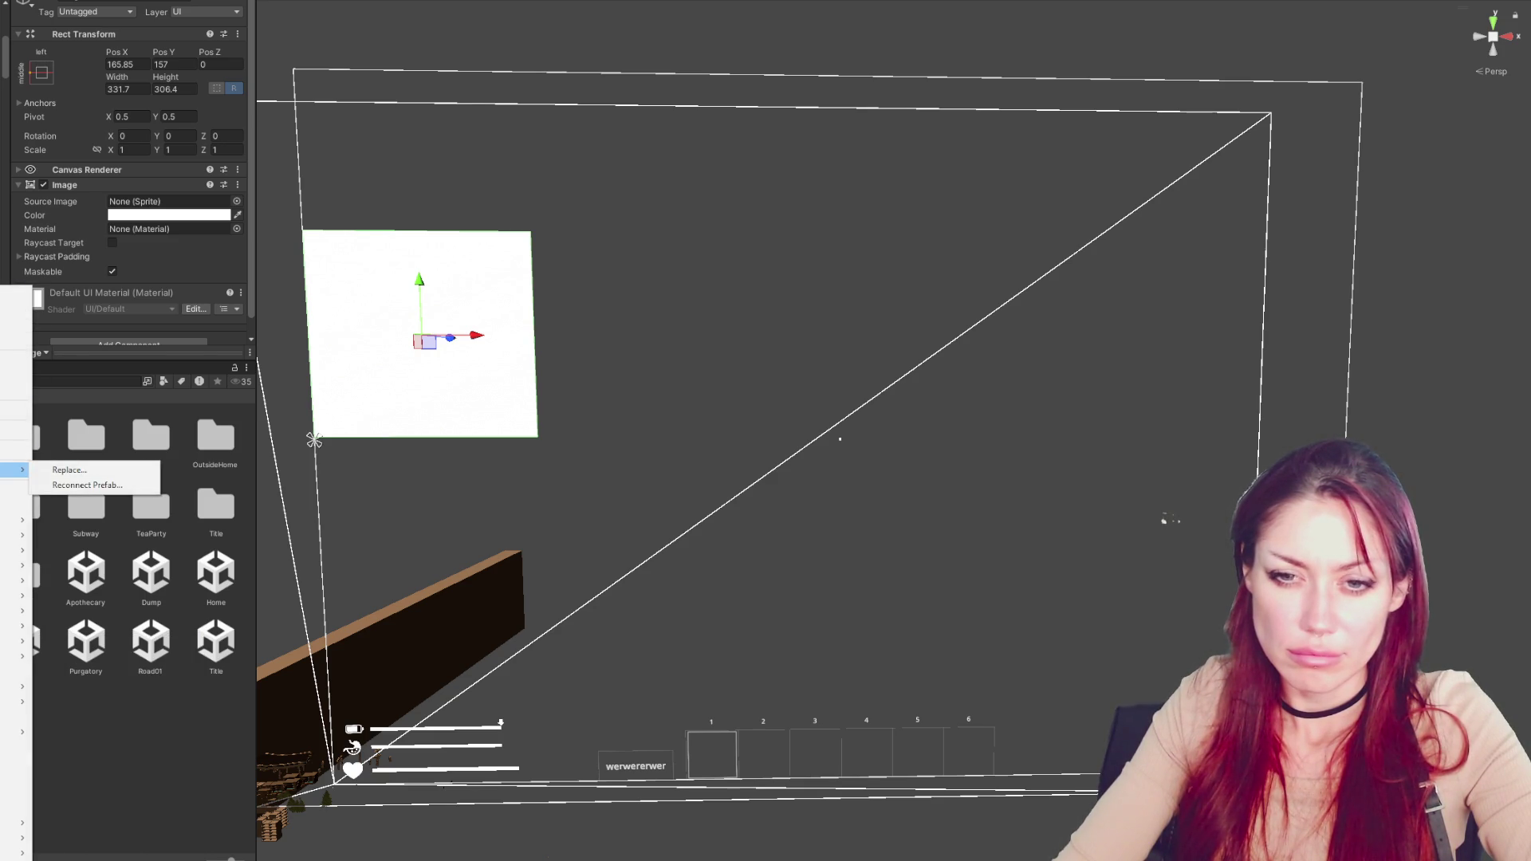
left_click(16, 489)
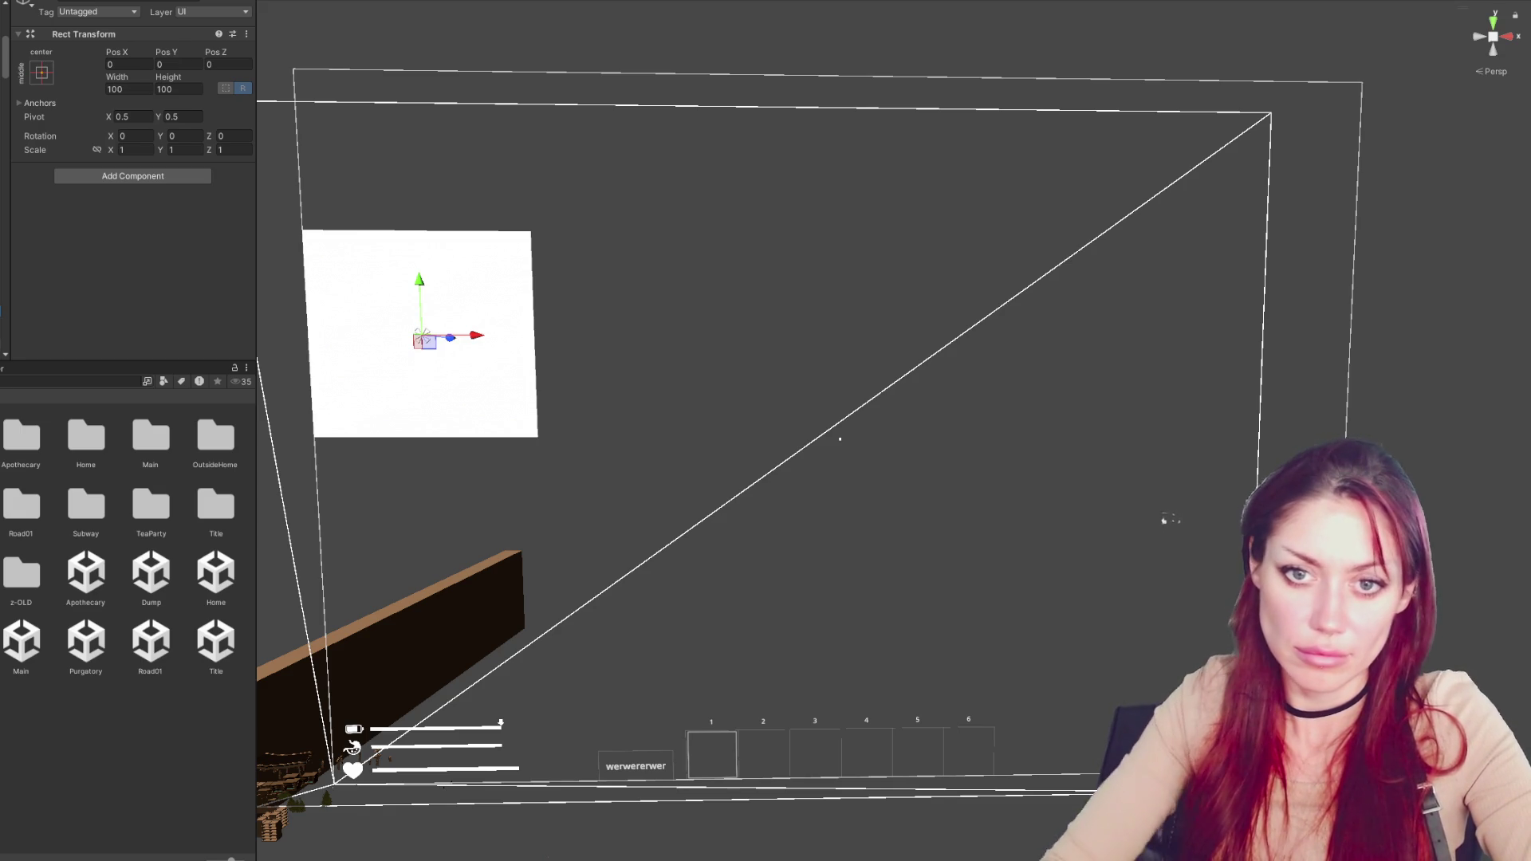
Add a Text - TextMeshPro element beneath the new empty object
right_click(1, 188)
mouse_move(62, 756)
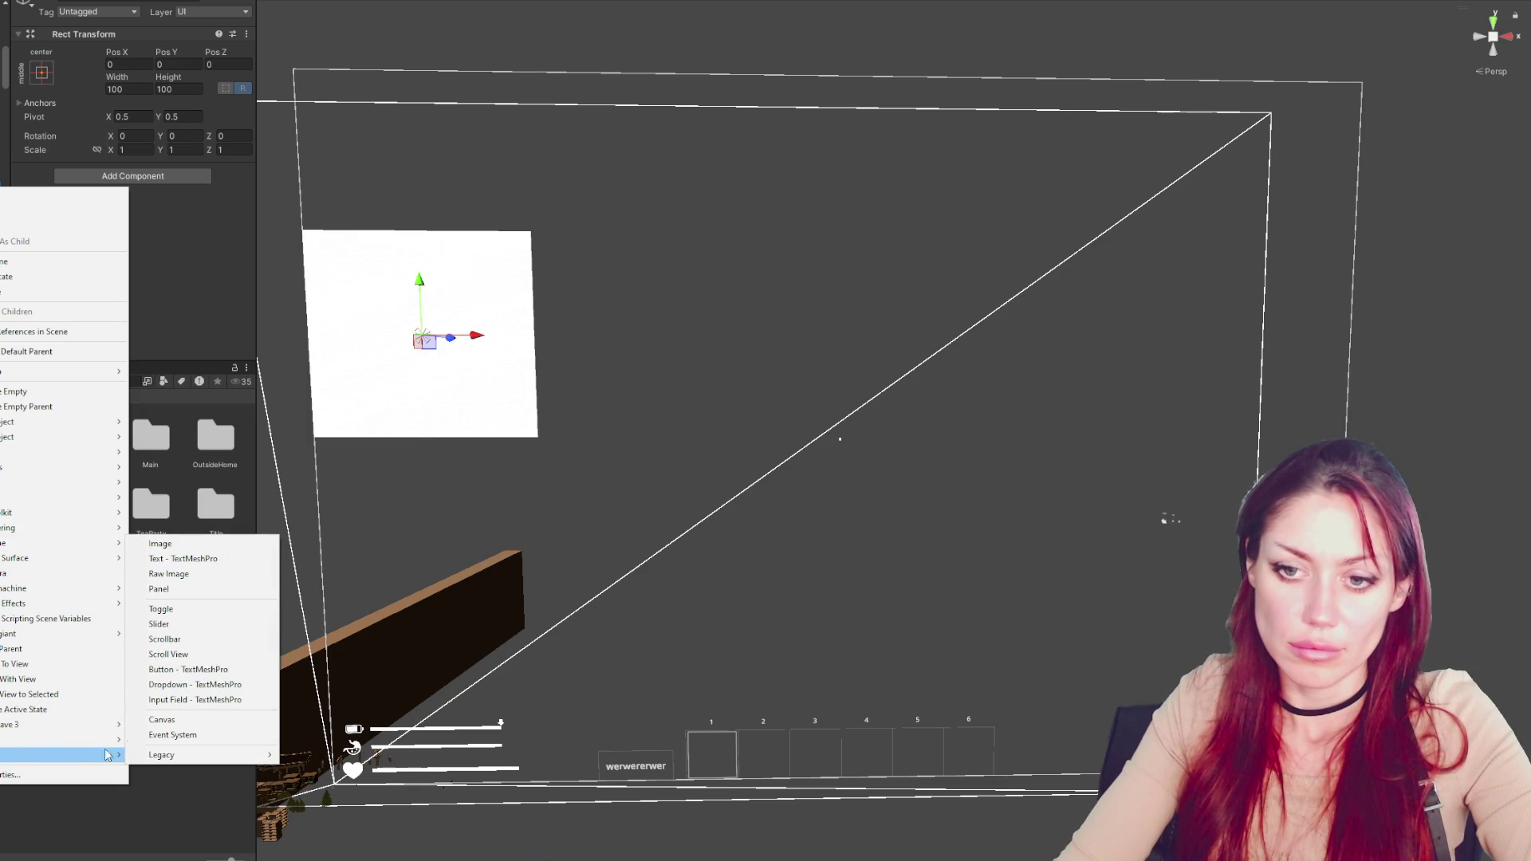
left_click(183, 543)
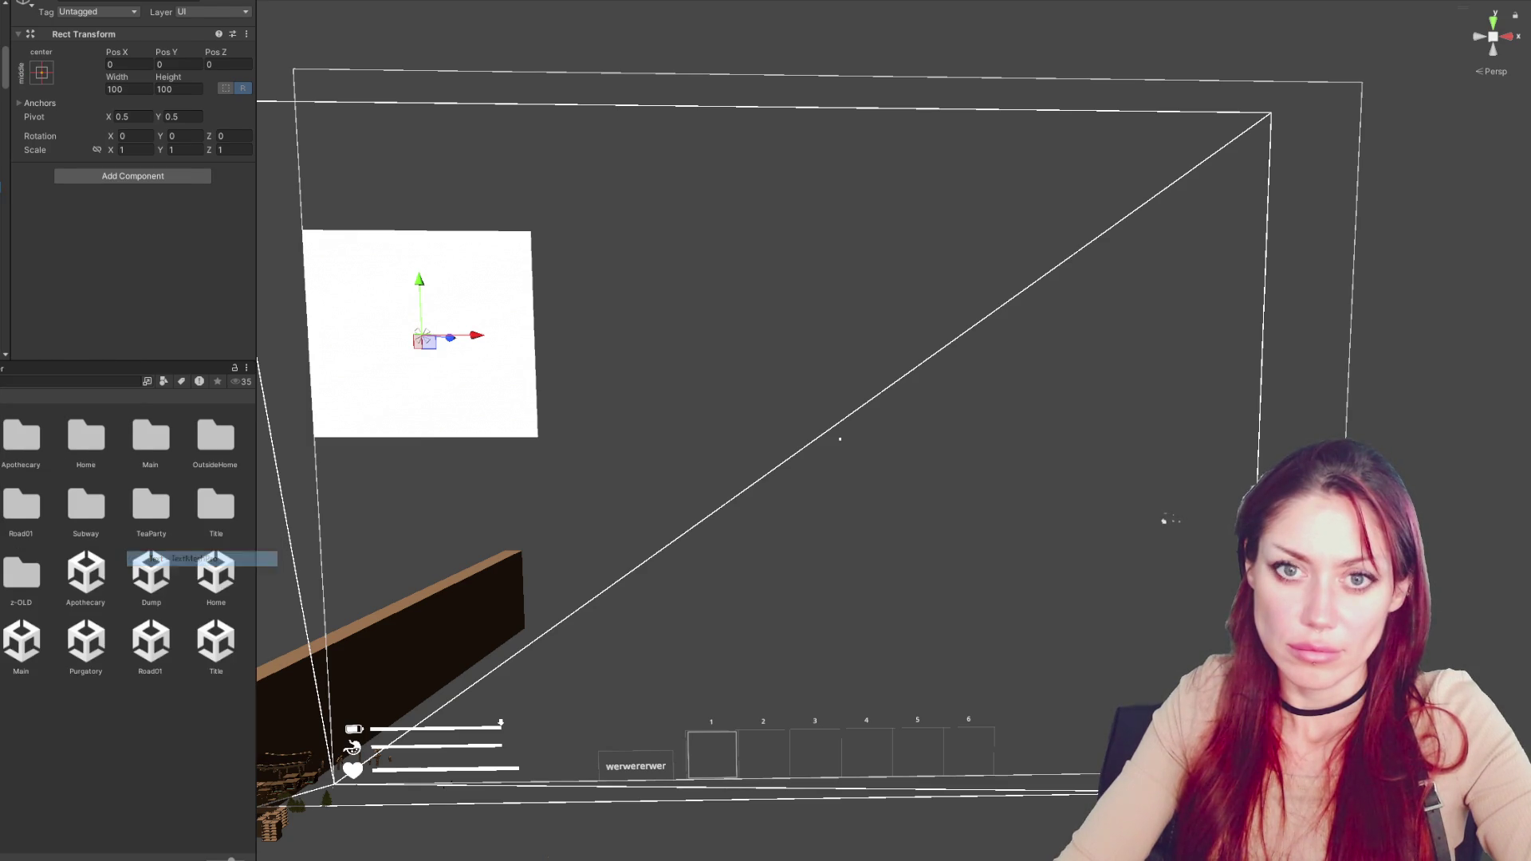
Set the panel colour to a partly transparent black
left_click(132, 215)
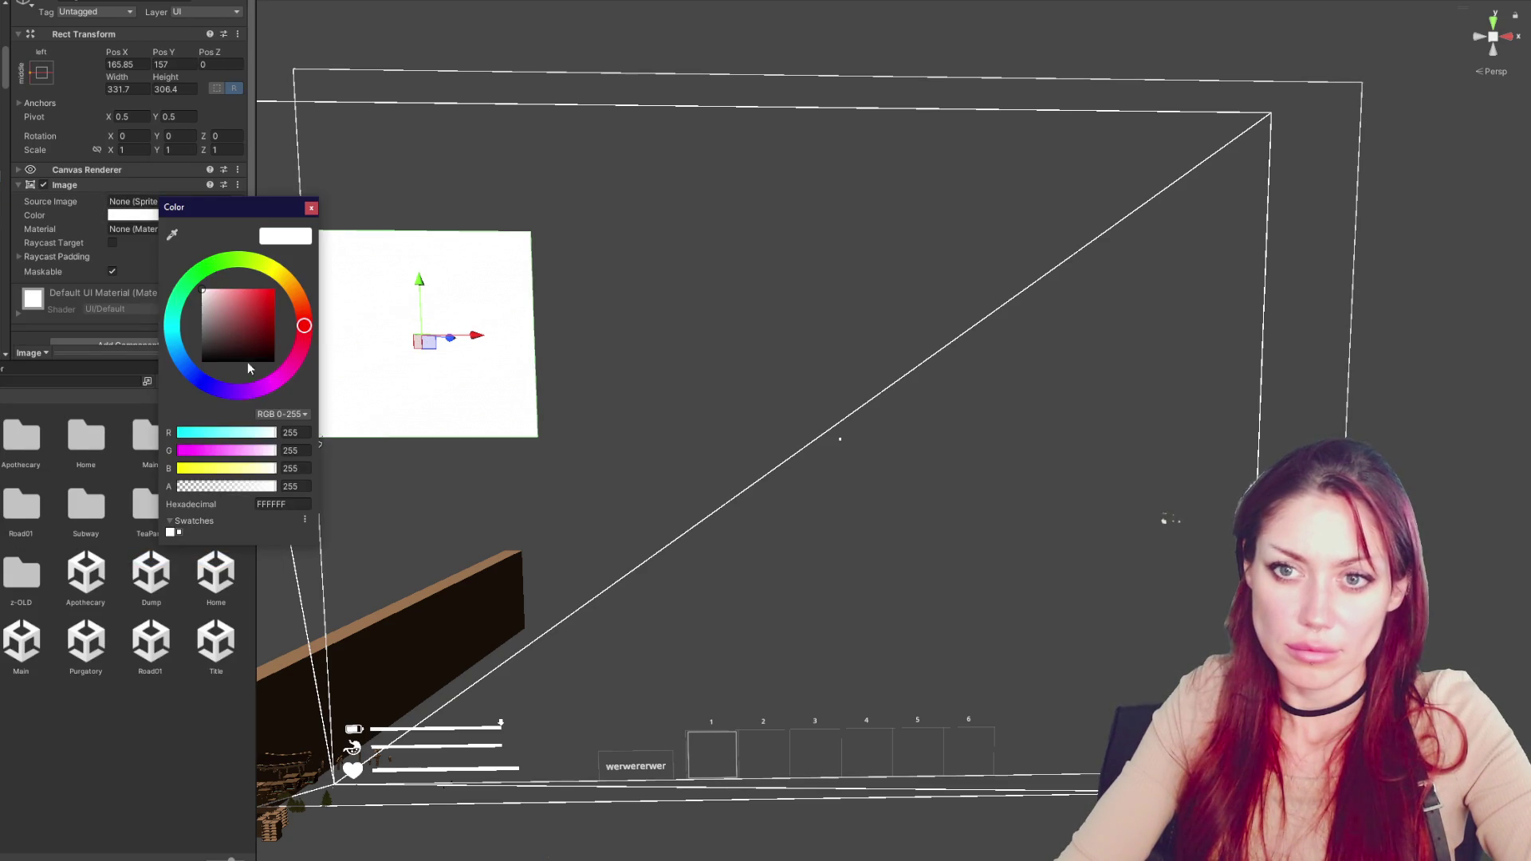
left_click_drag(227, 343, 201, 362)
left_click(222, 486)
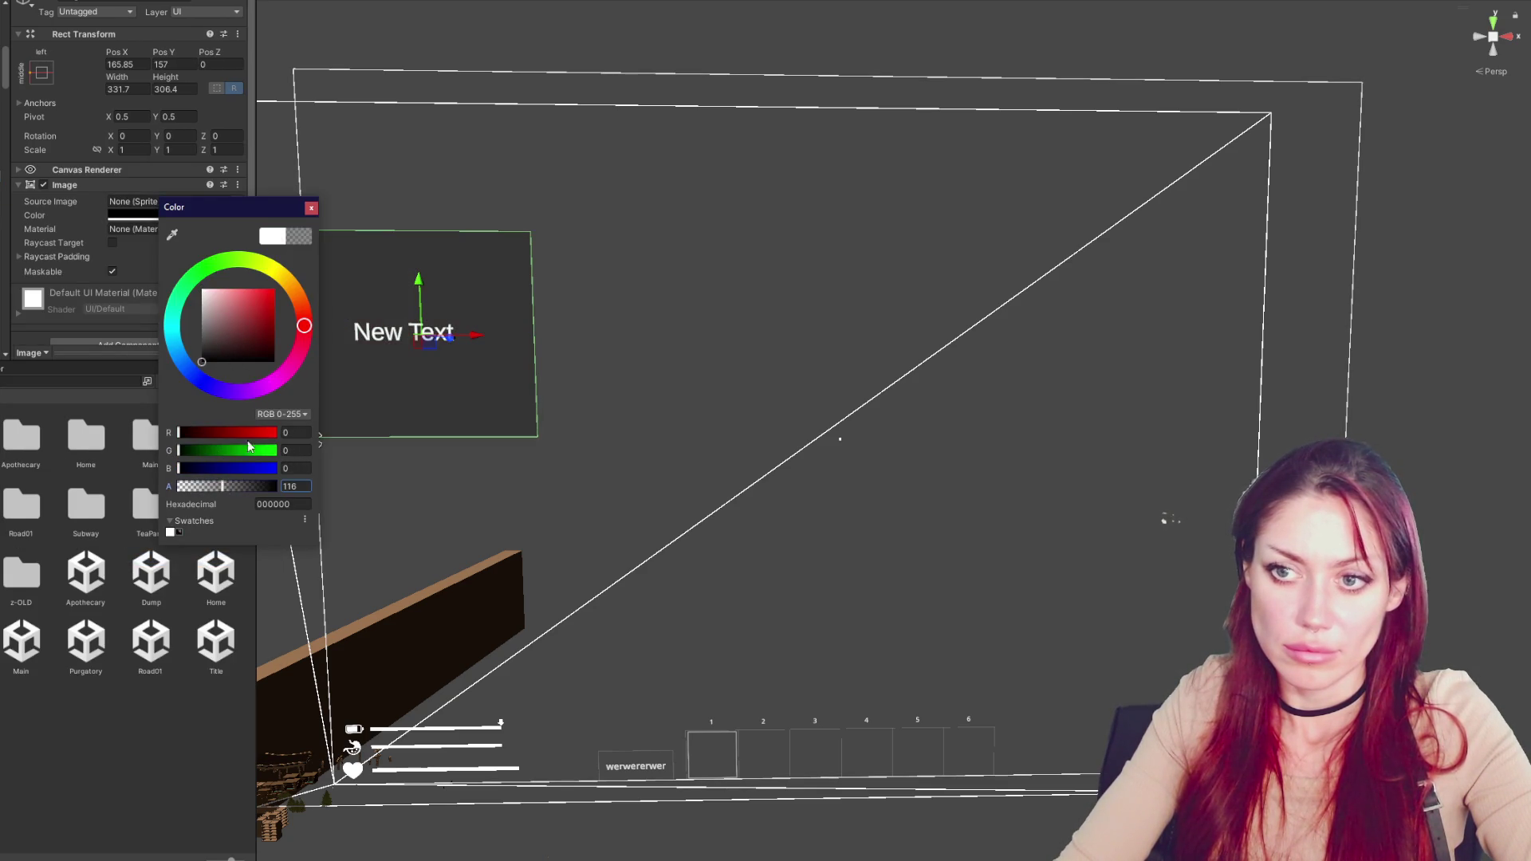
left_click(310, 209)
Anchor the New Text object to stretch across the whole panel
key("alt+shift+n")
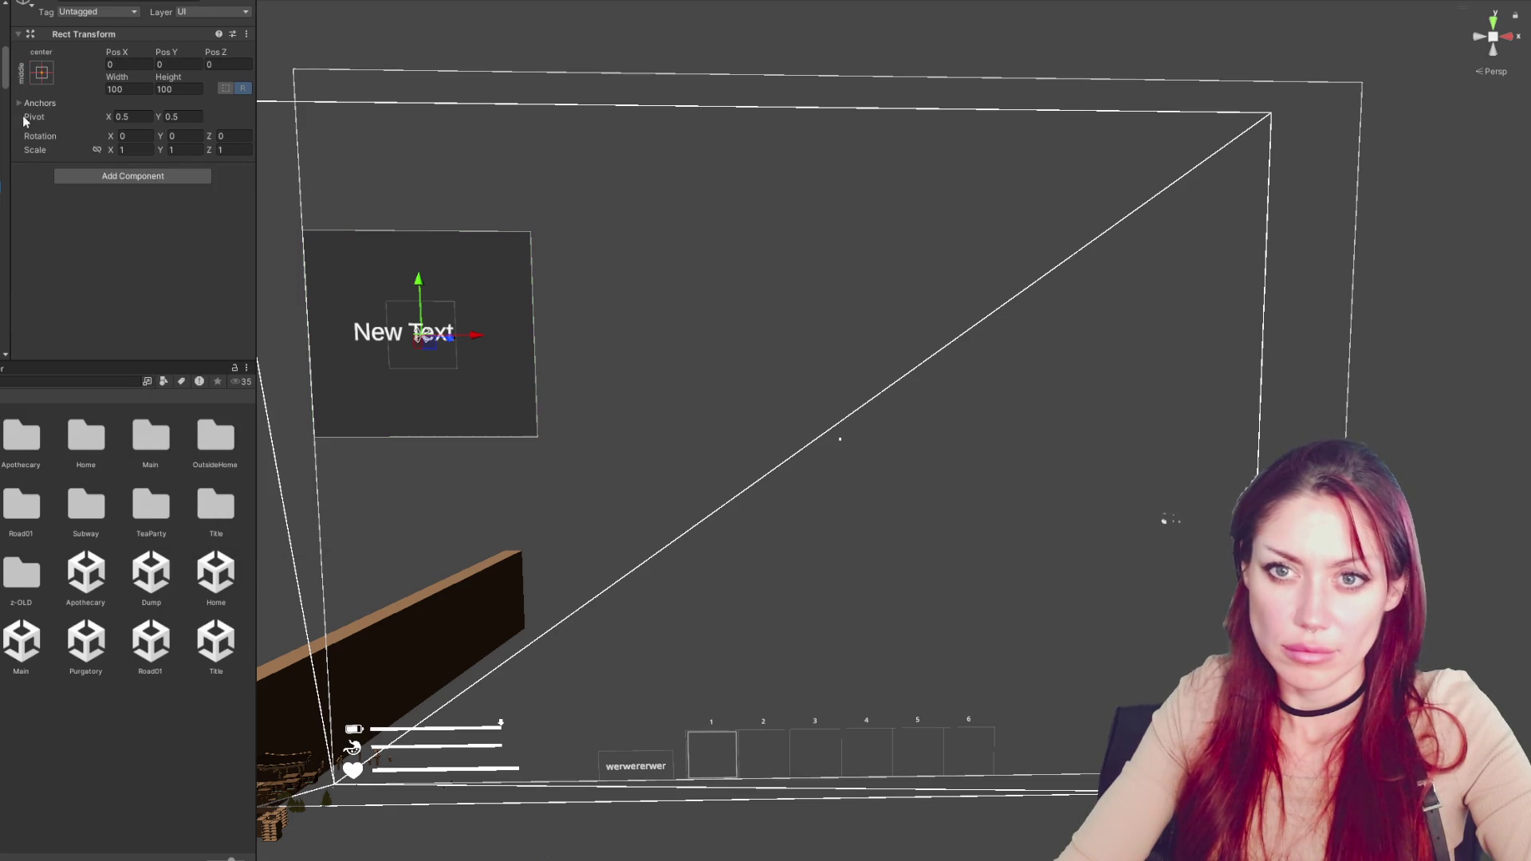
key("ctrl+z")
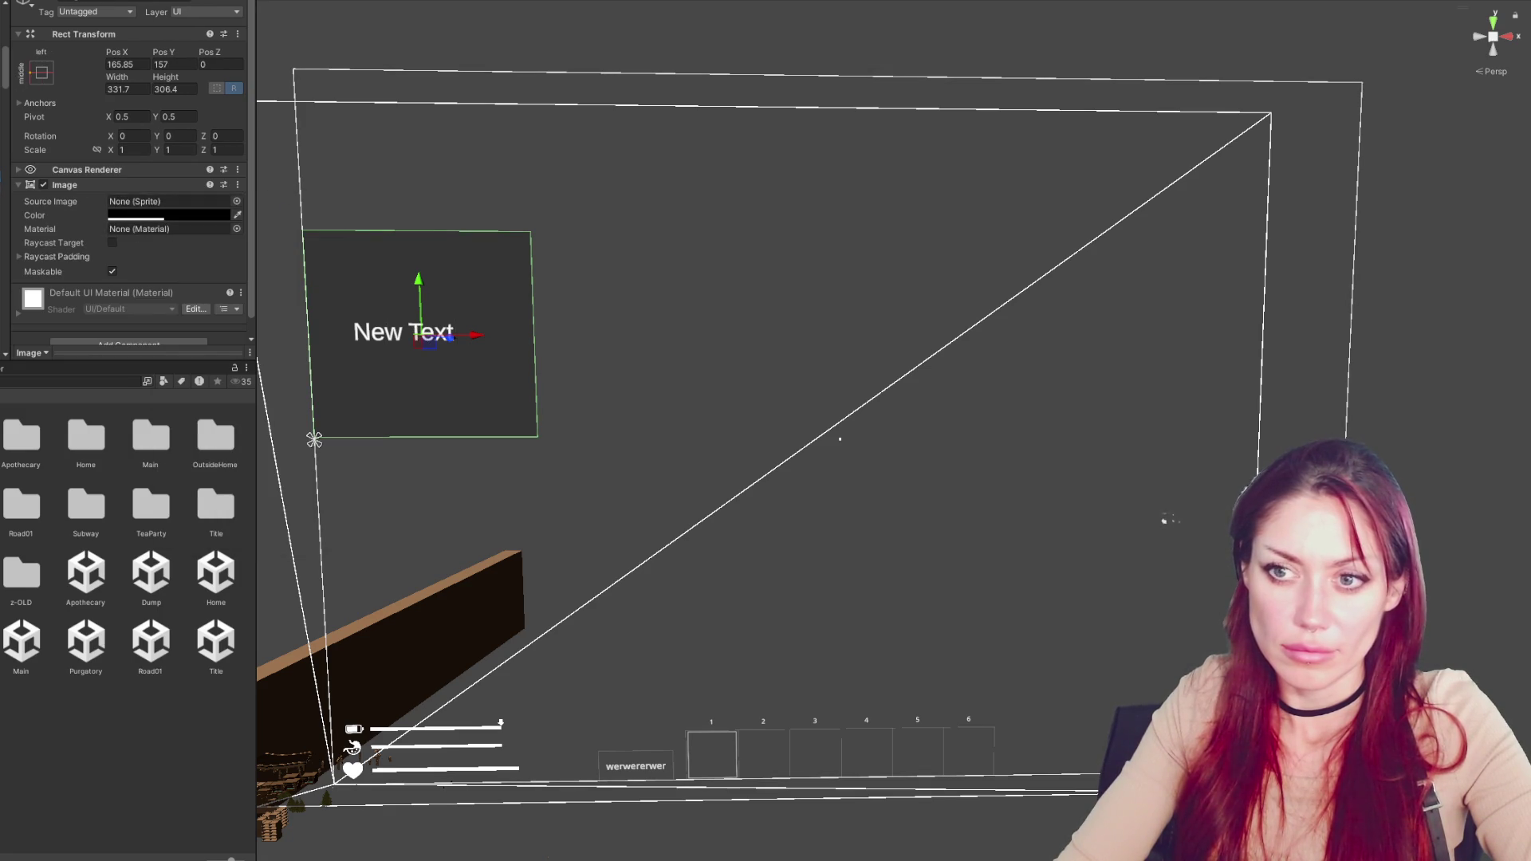
key("ctrl+y")
left_click(41, 72)
left_click(189, 212)
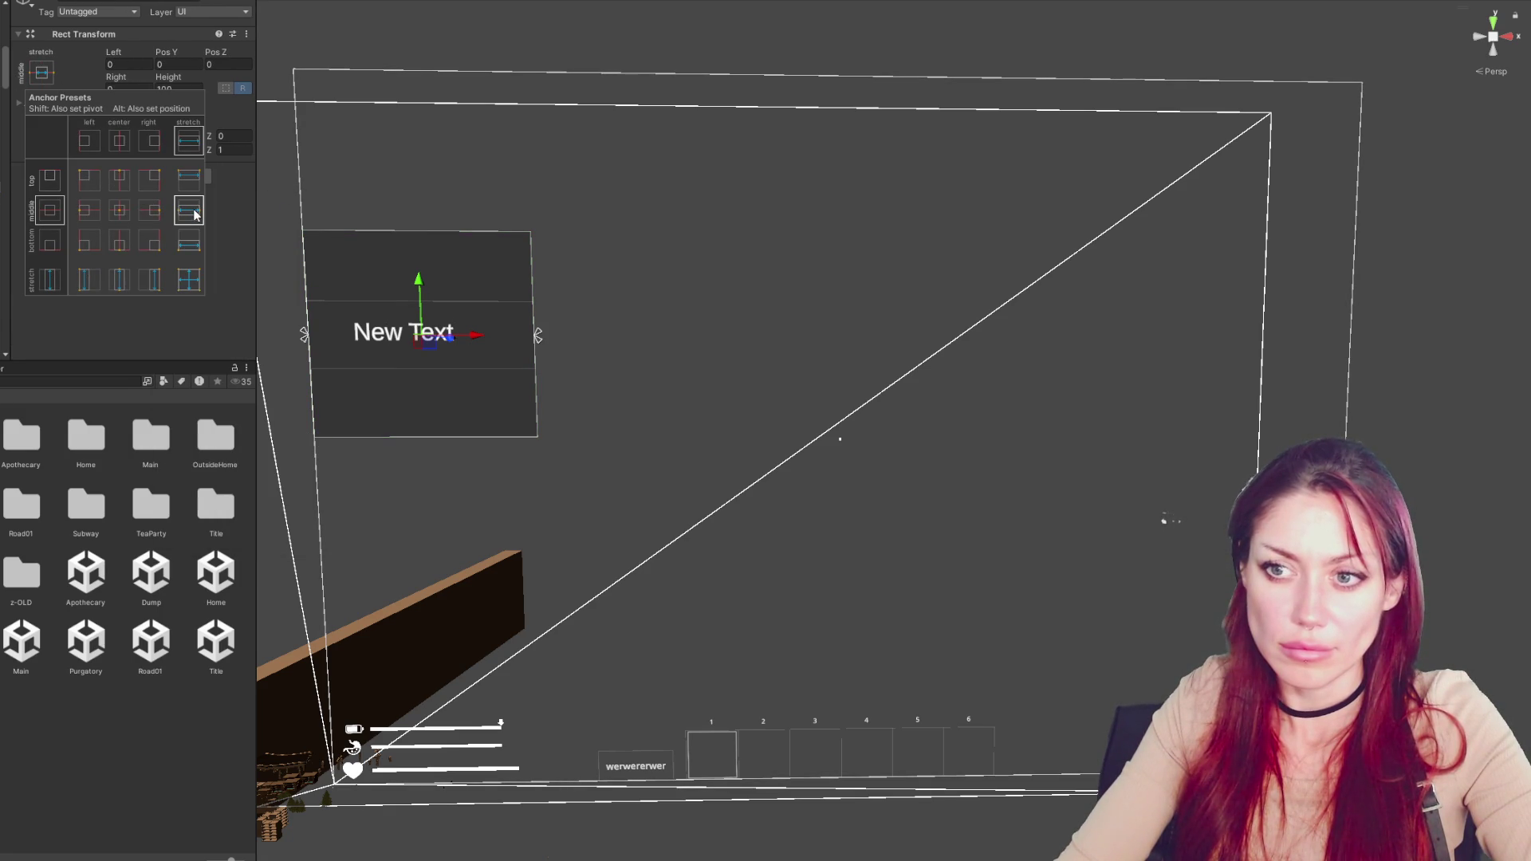
key("ctrl+z")
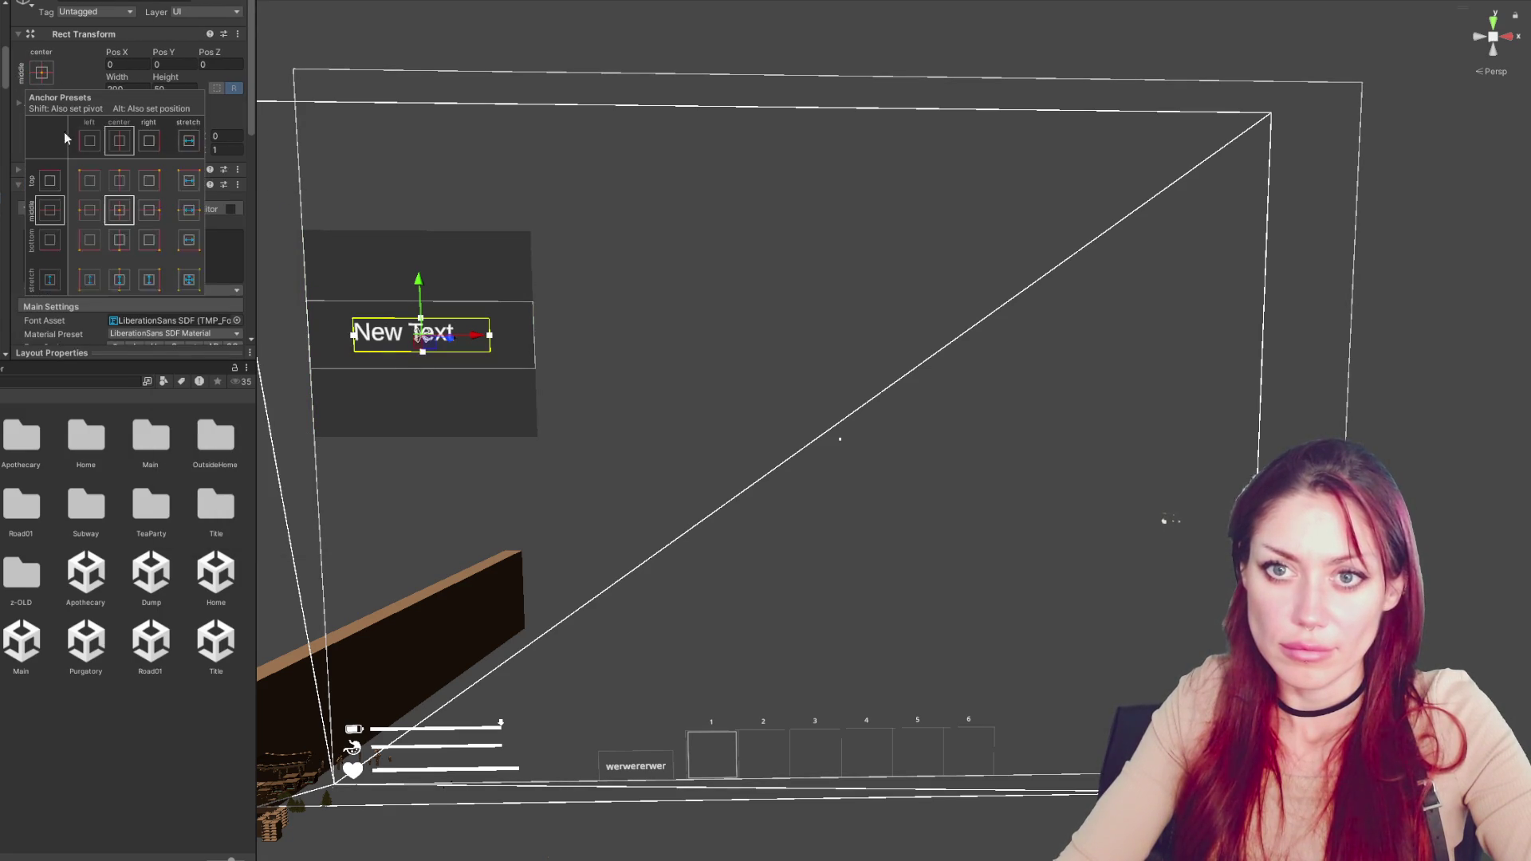
left_click(196, 286)
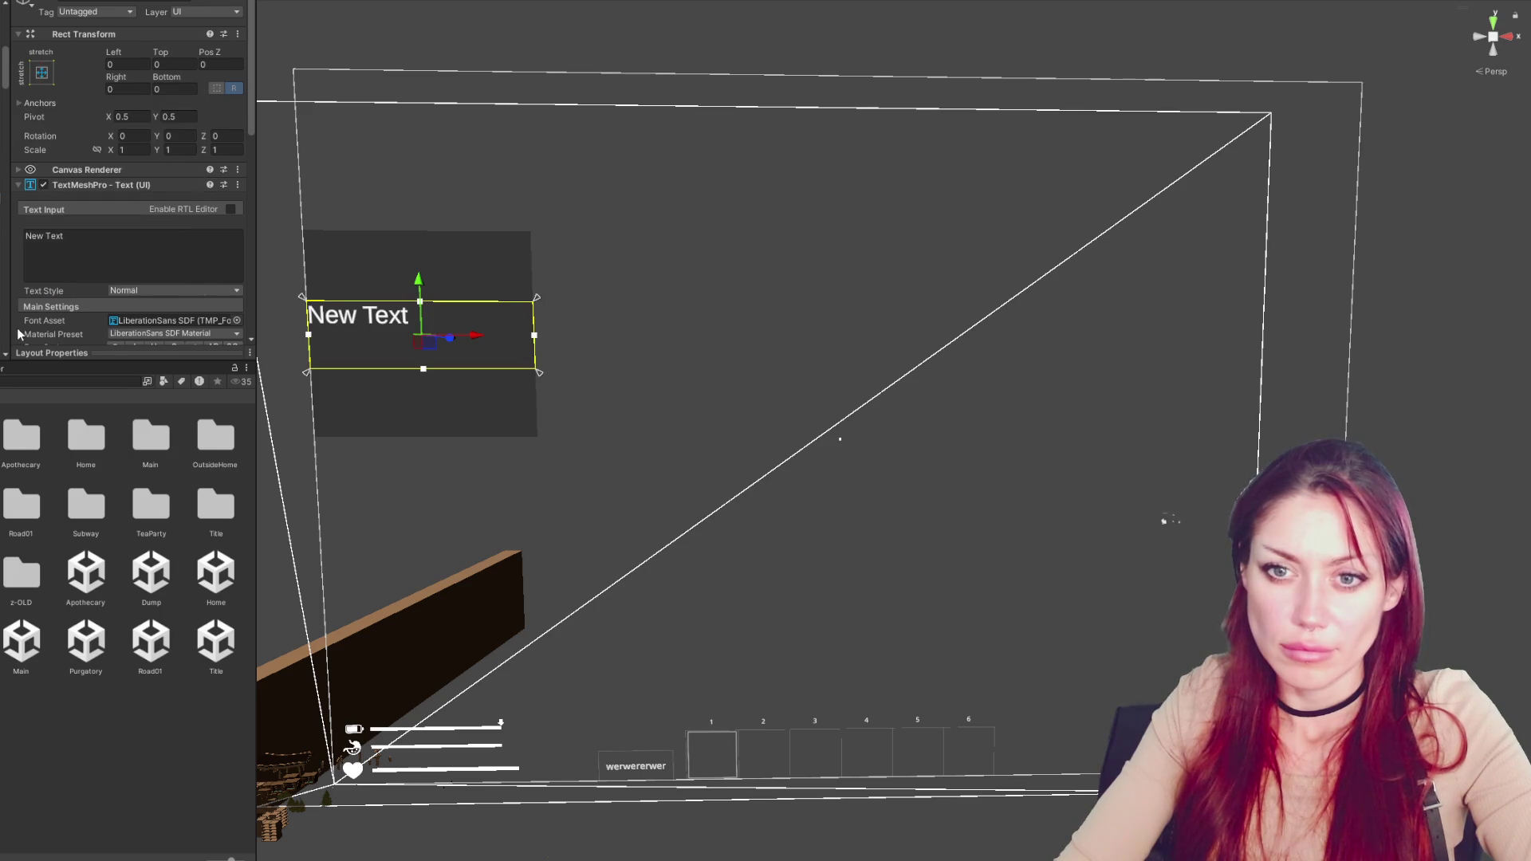
Give the text font size 15, the OS-Smaller font and underline styling
scroll(114, 253, "down", 3)
type("12")
key("BackSpace")
type("5")
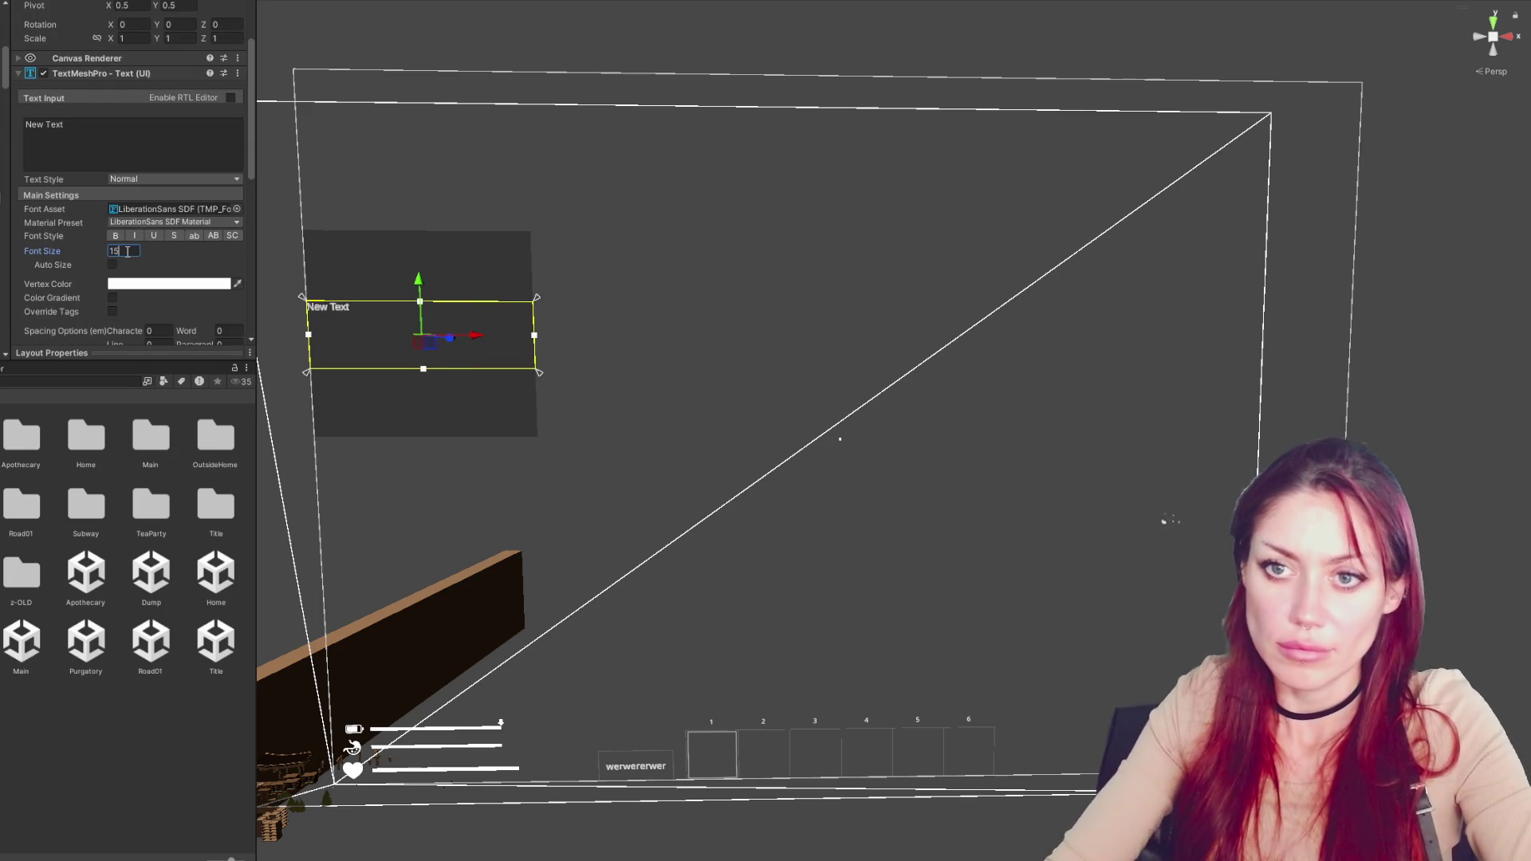
left_click(236, 209)
double_click(550, 265)
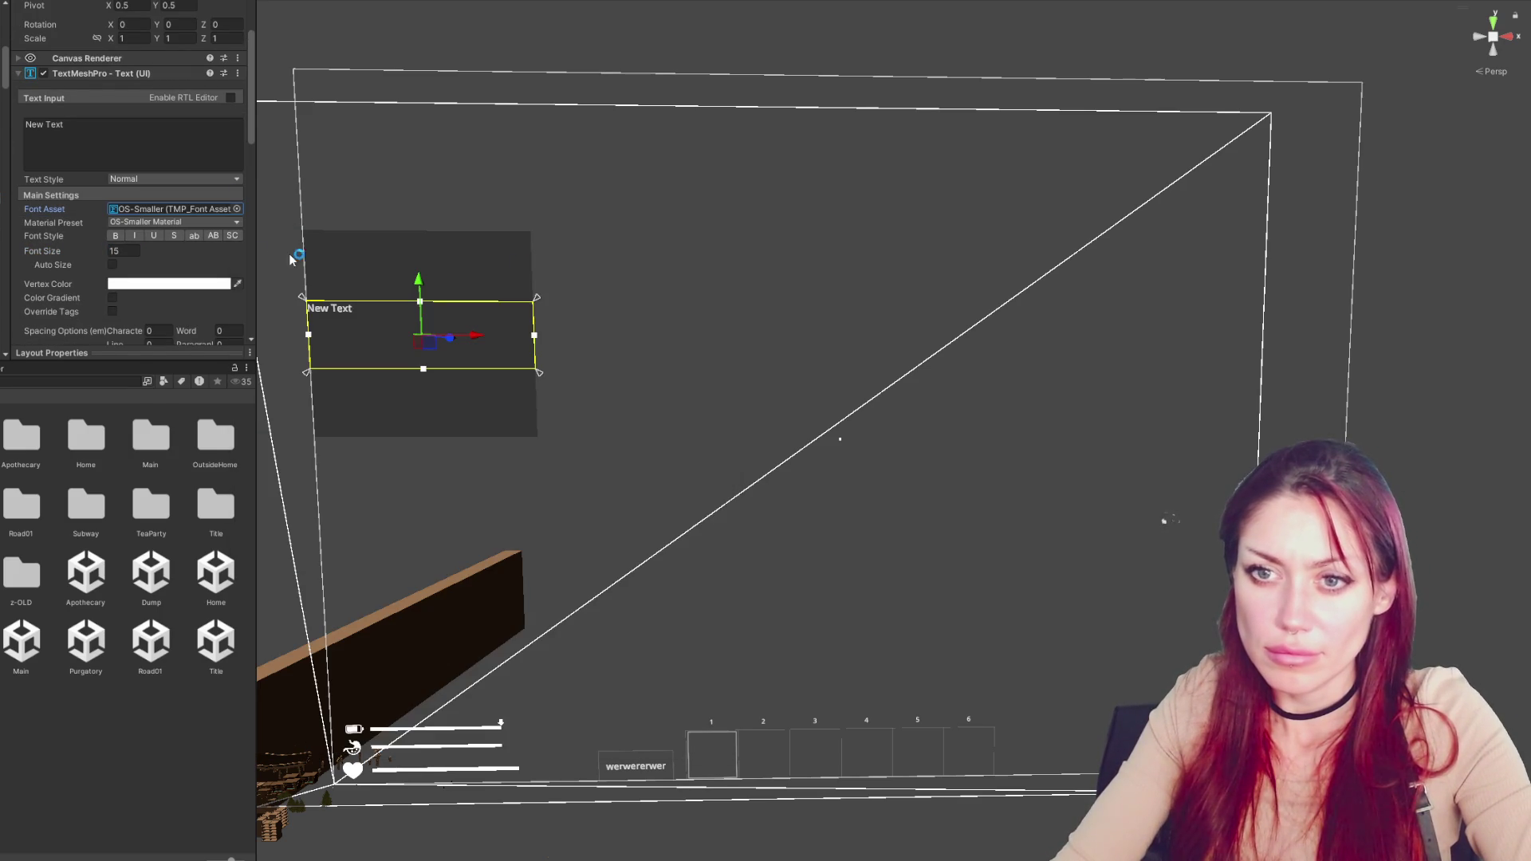
left_click(153, 235)
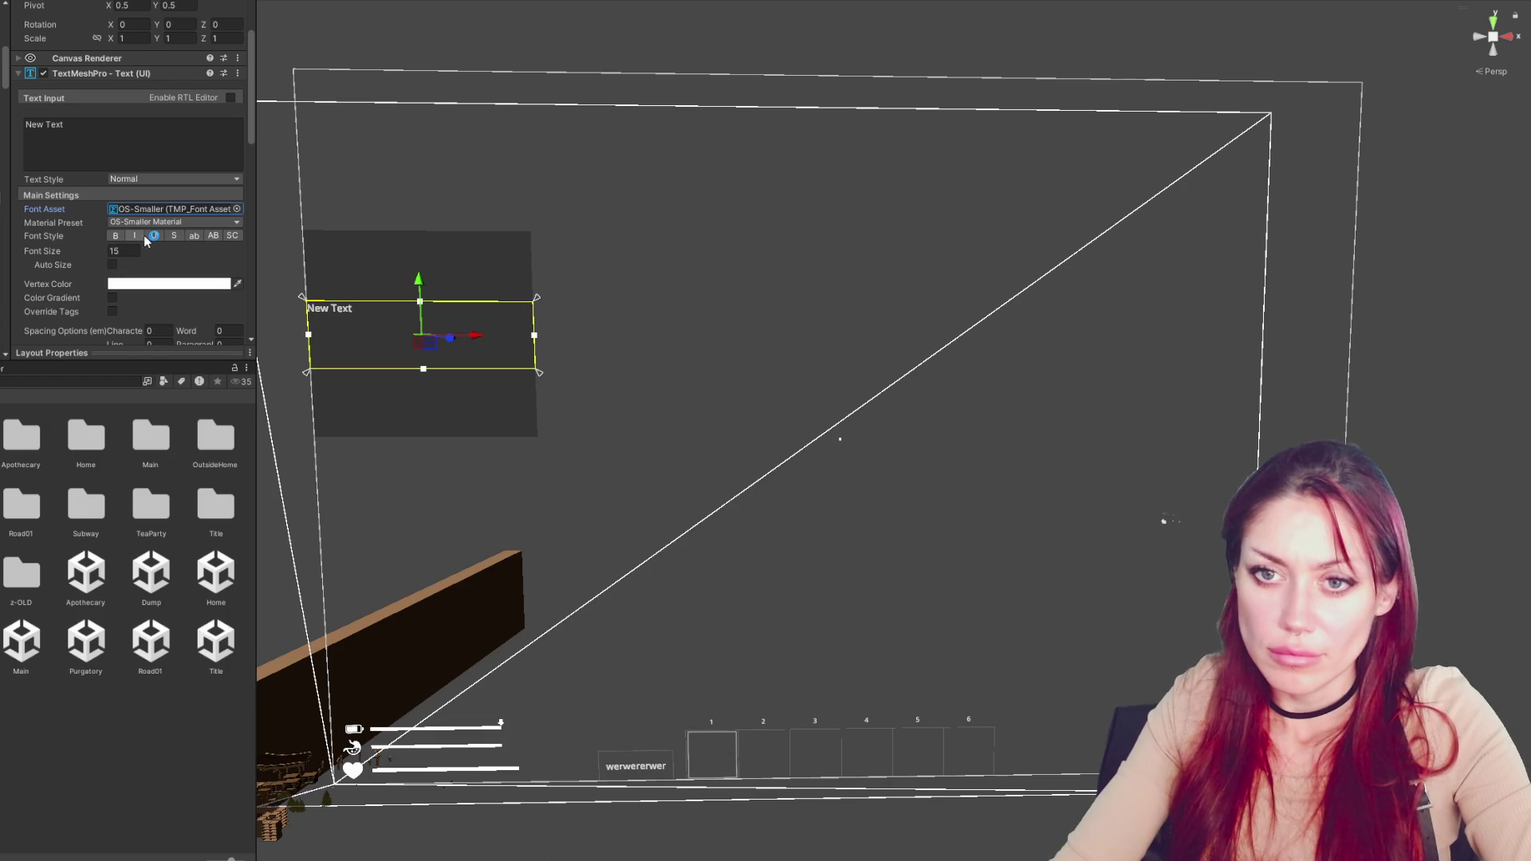
scroll(146, 241, "down", 3)
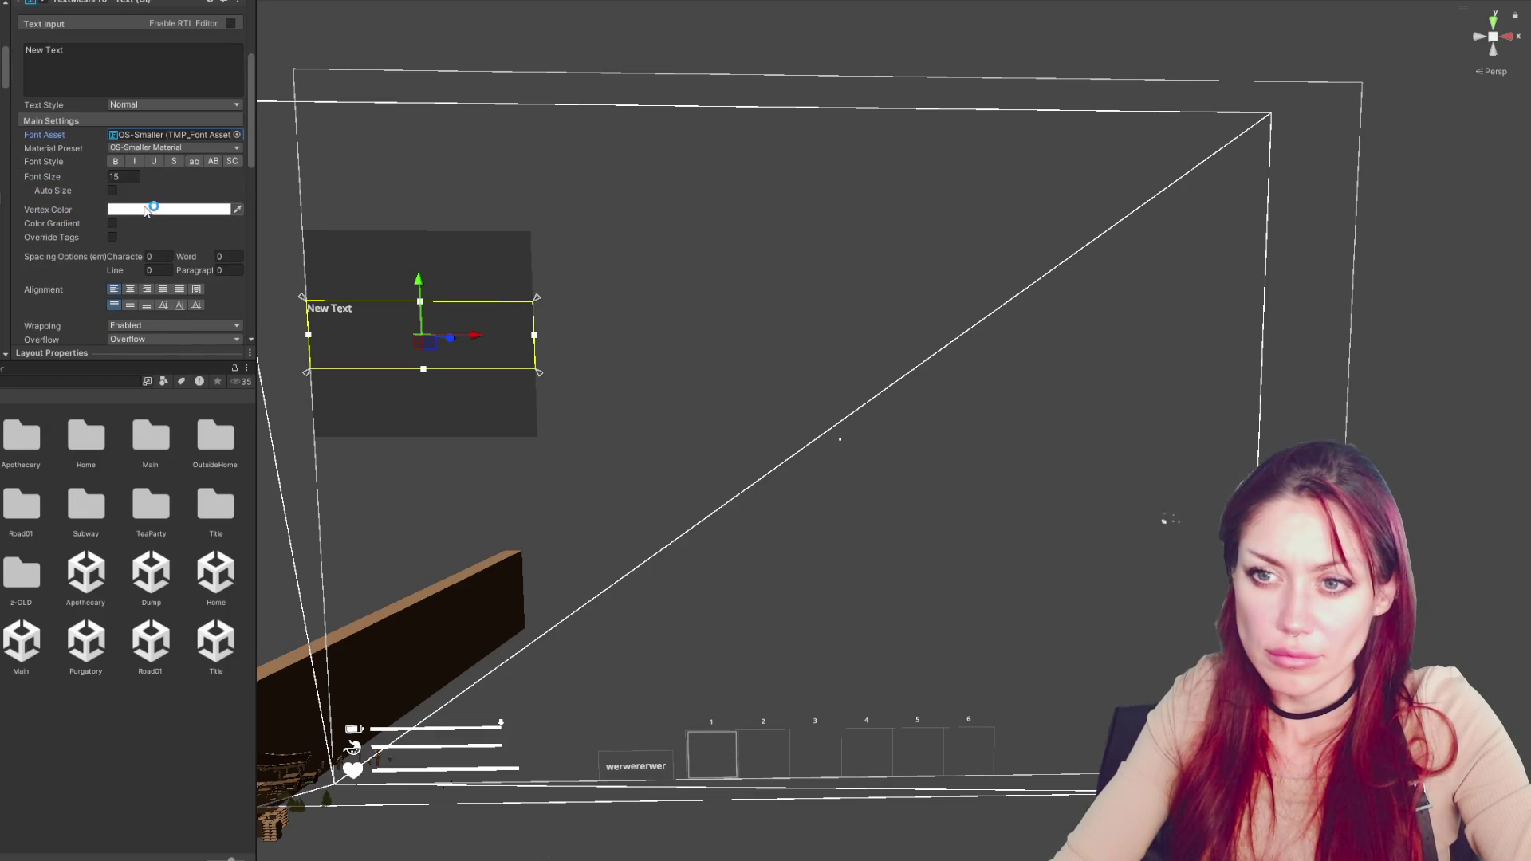
scroll(151, 209, "up", 7)
Set the text's Left and Right insets to 10, then select the background panel
left_click(134, 62)
type("10")
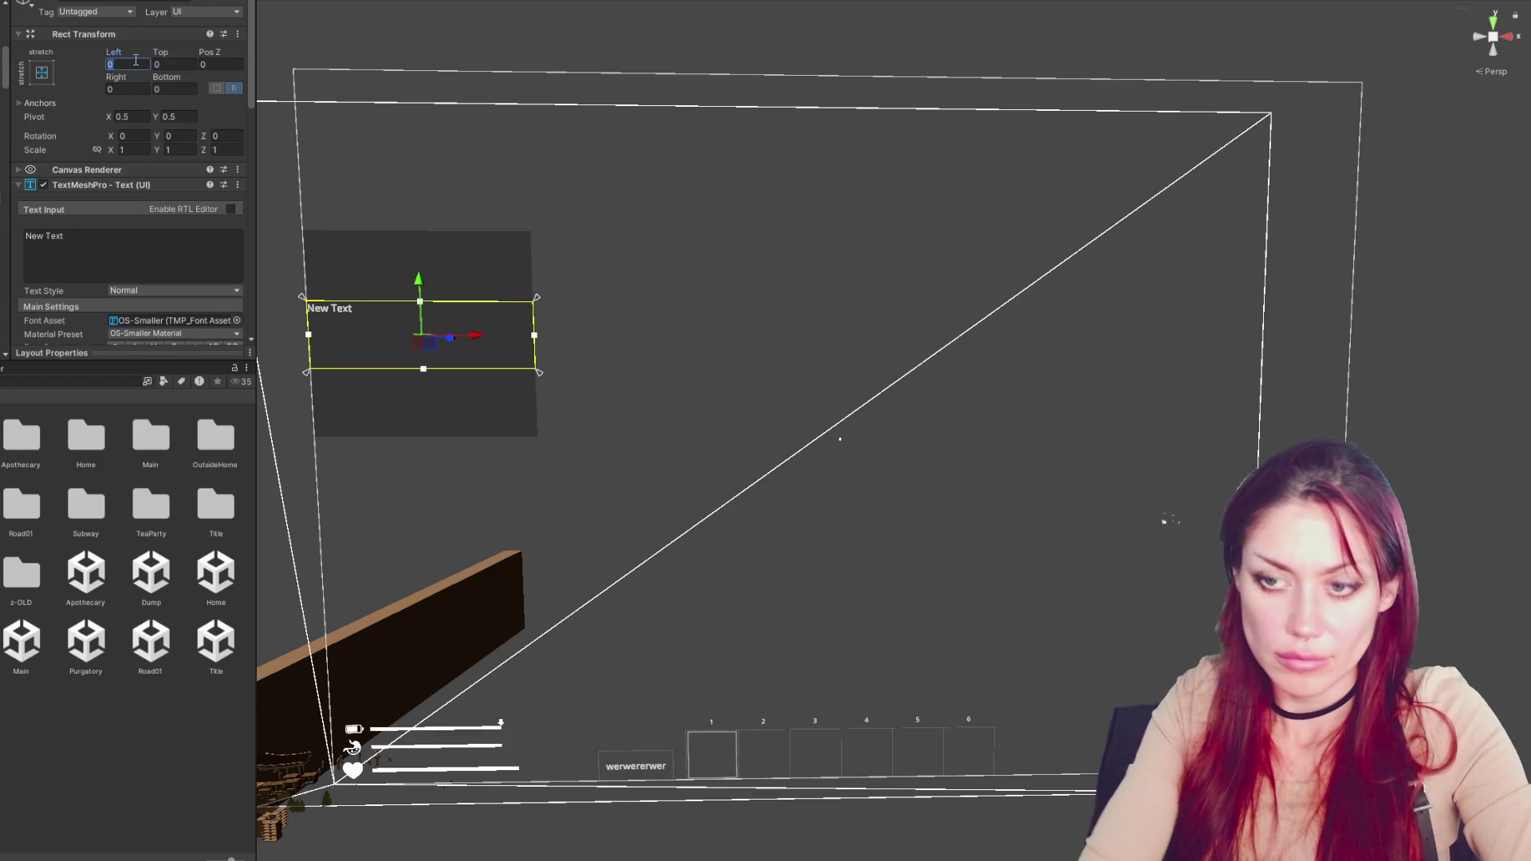
key("Tab")
key("Tab")
key("Tab")
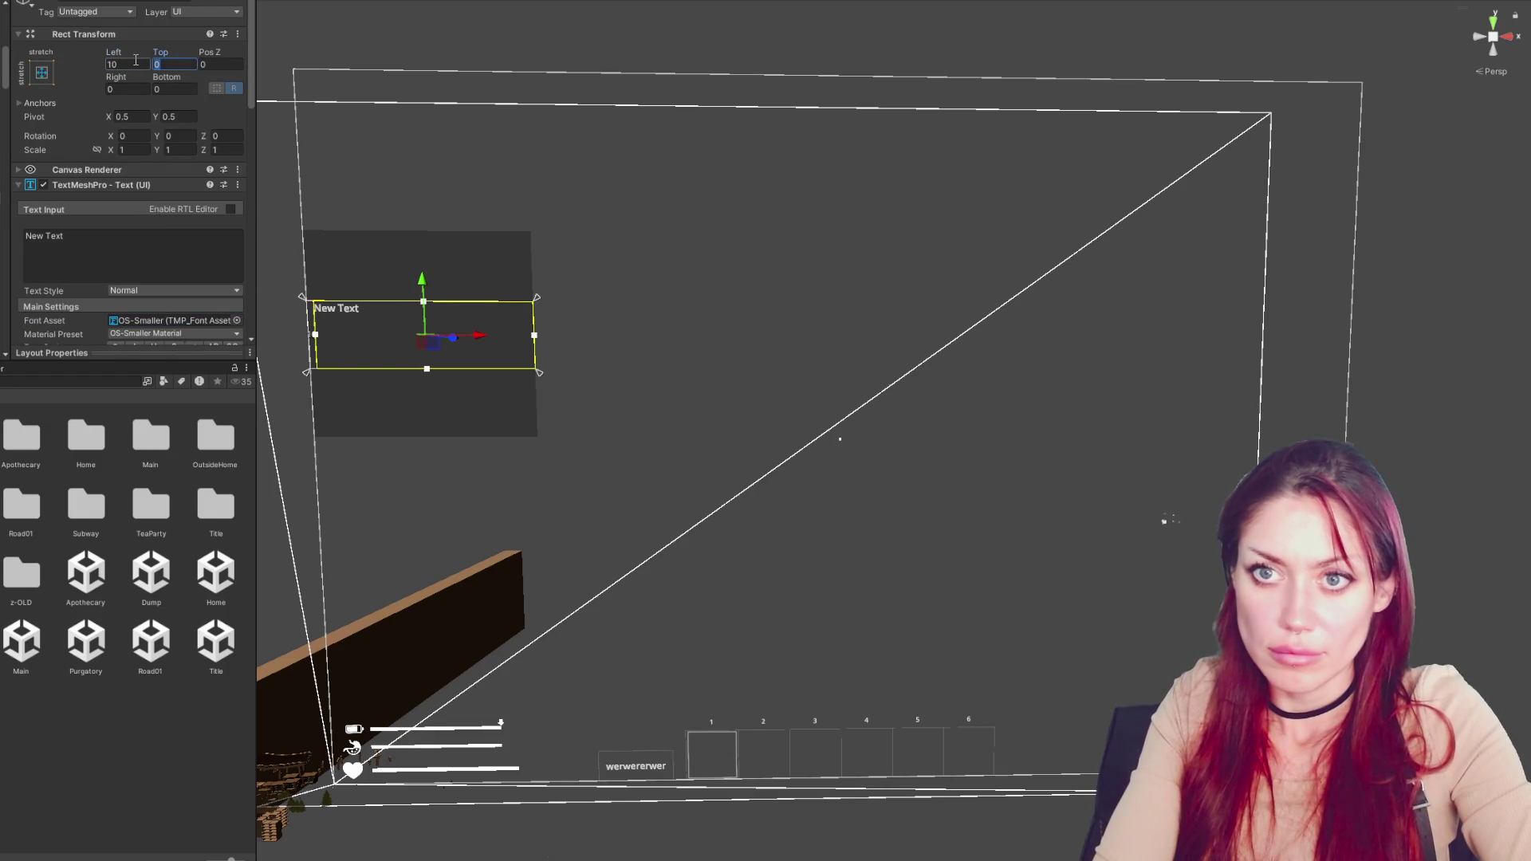
type("10")
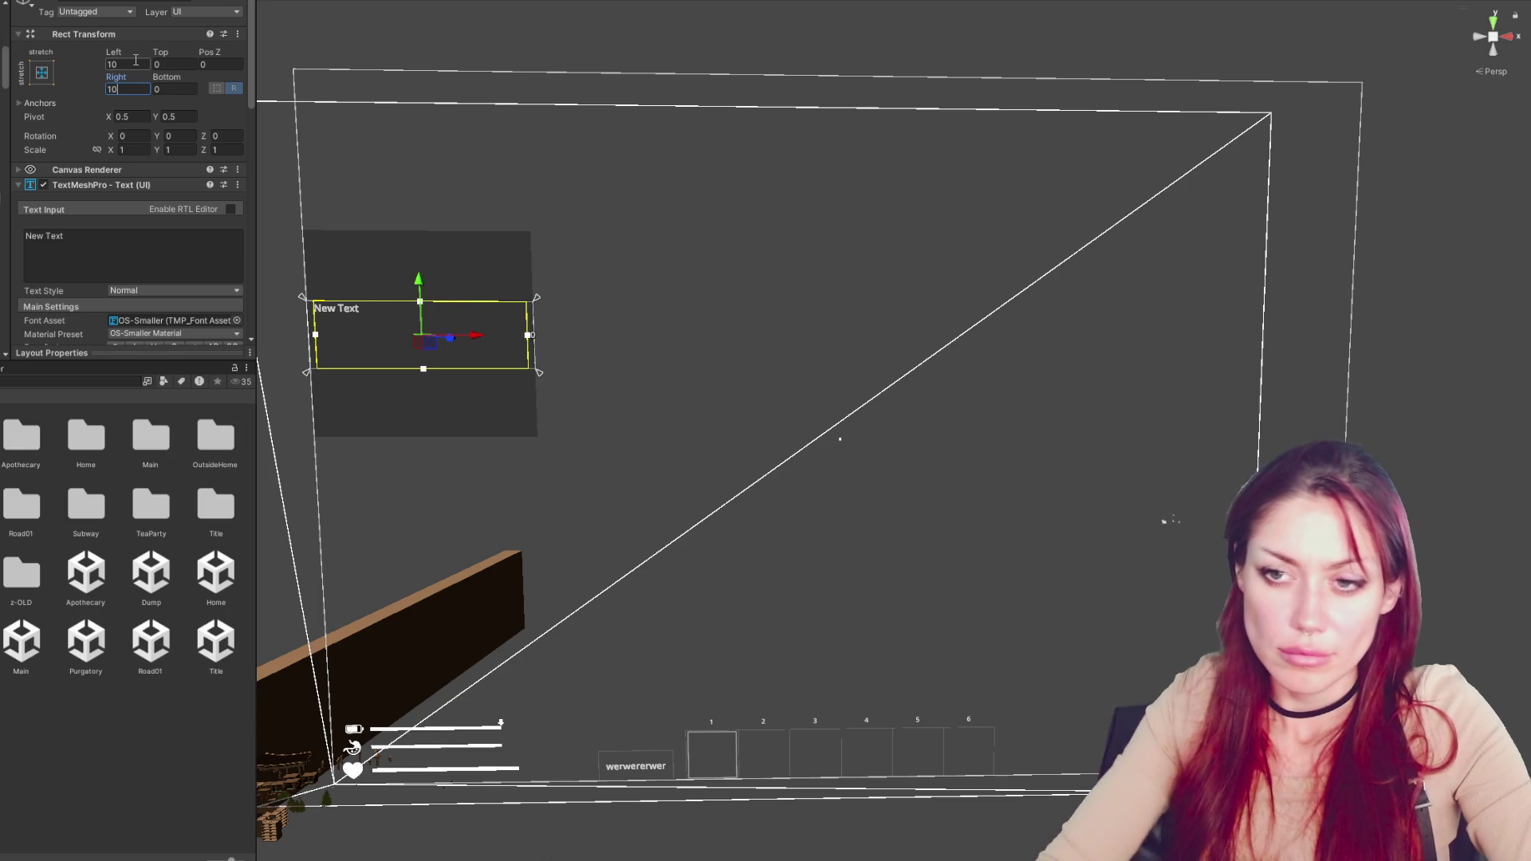
key("Return")
key("Left")
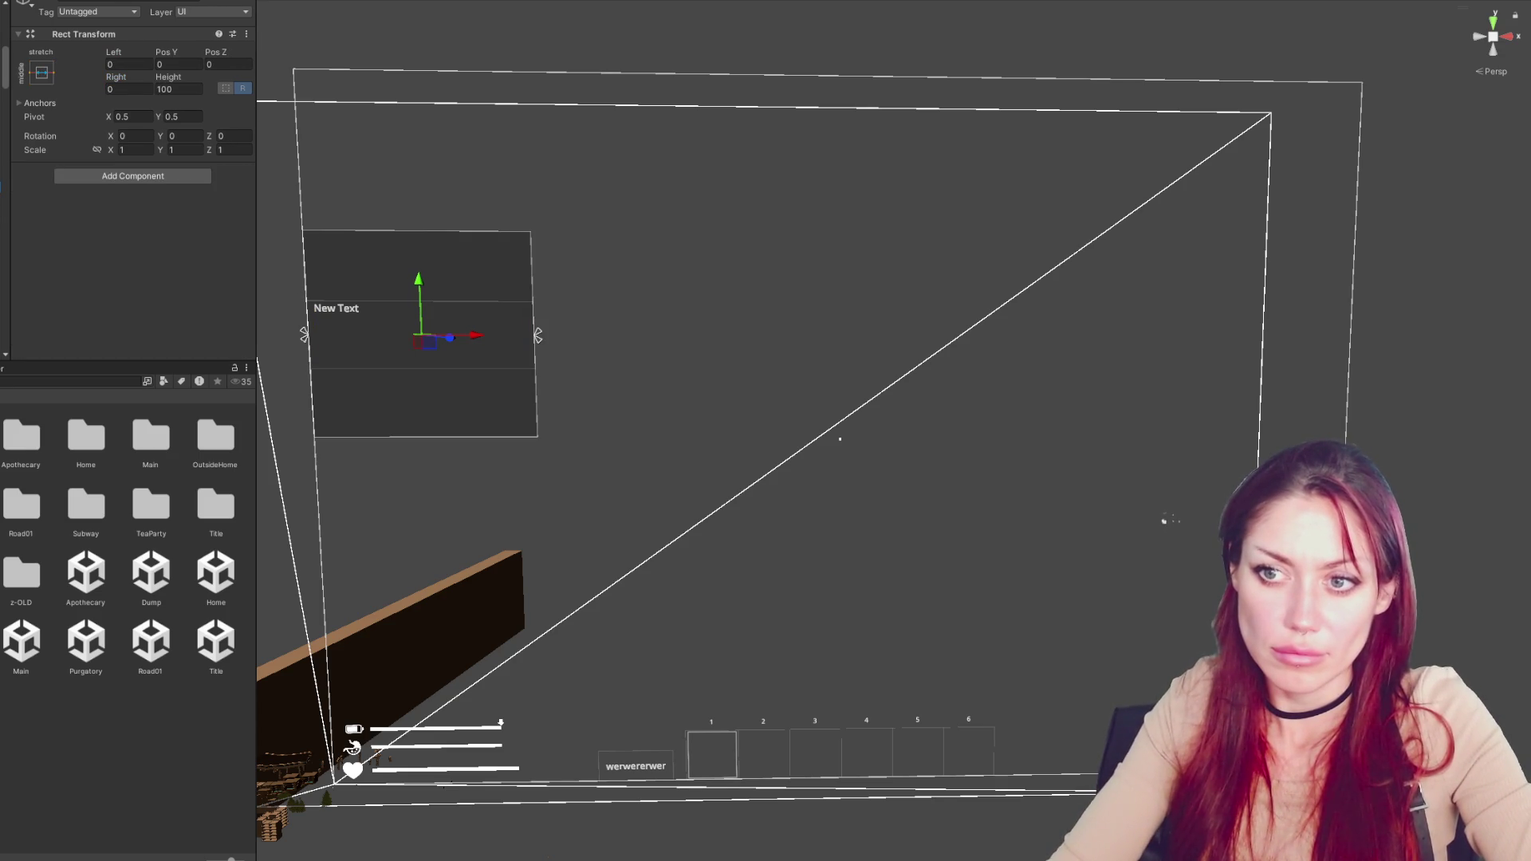
key("Left")
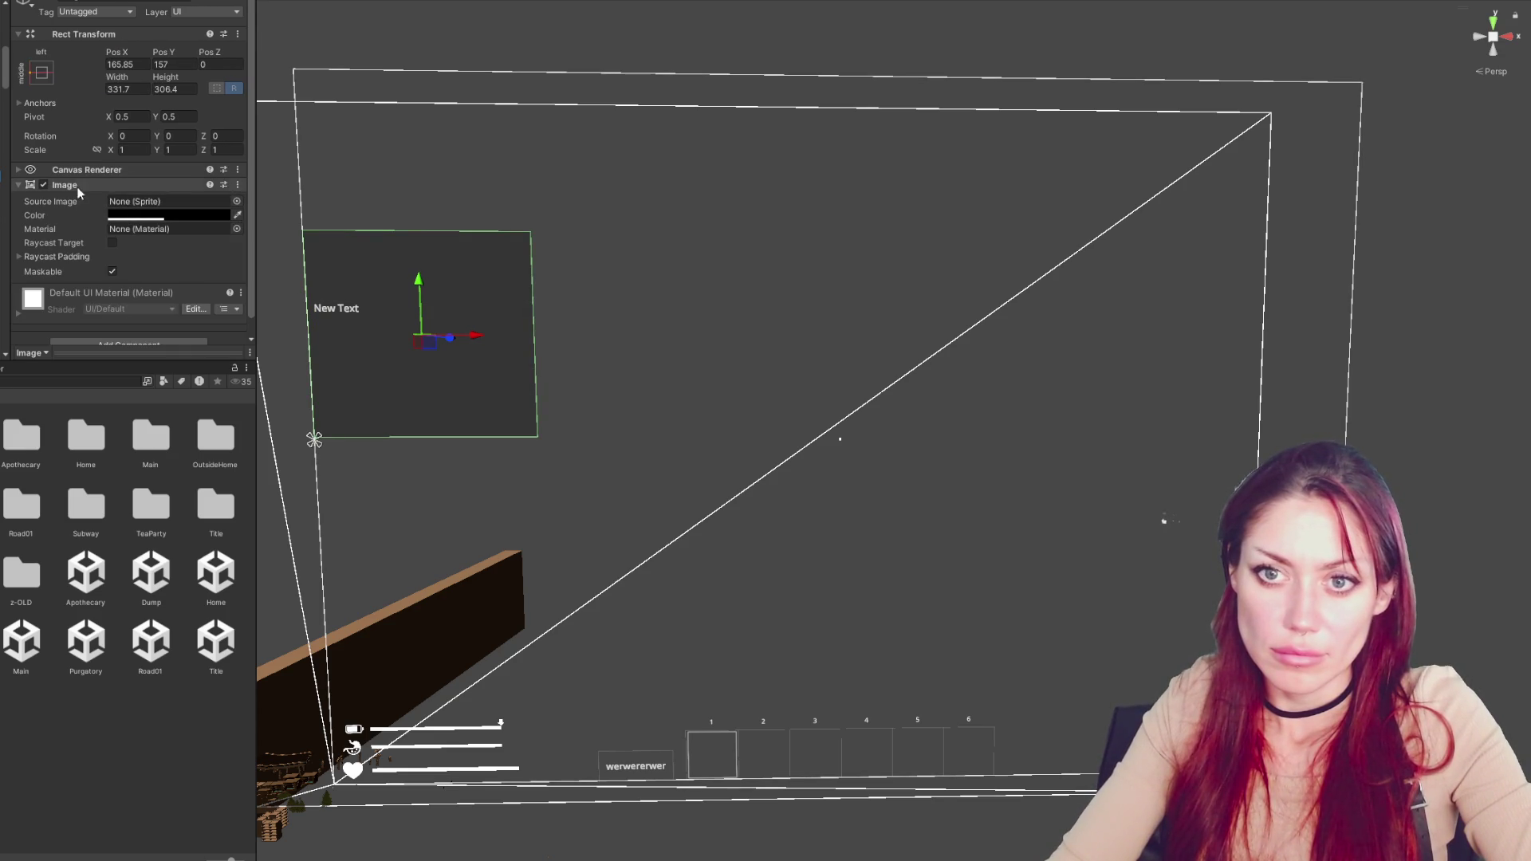
Add a Vertical Layout Group to the panel with Control Child Size Width enabled
left_click(80, 184)
left_click(117, 255)
type("vertical")
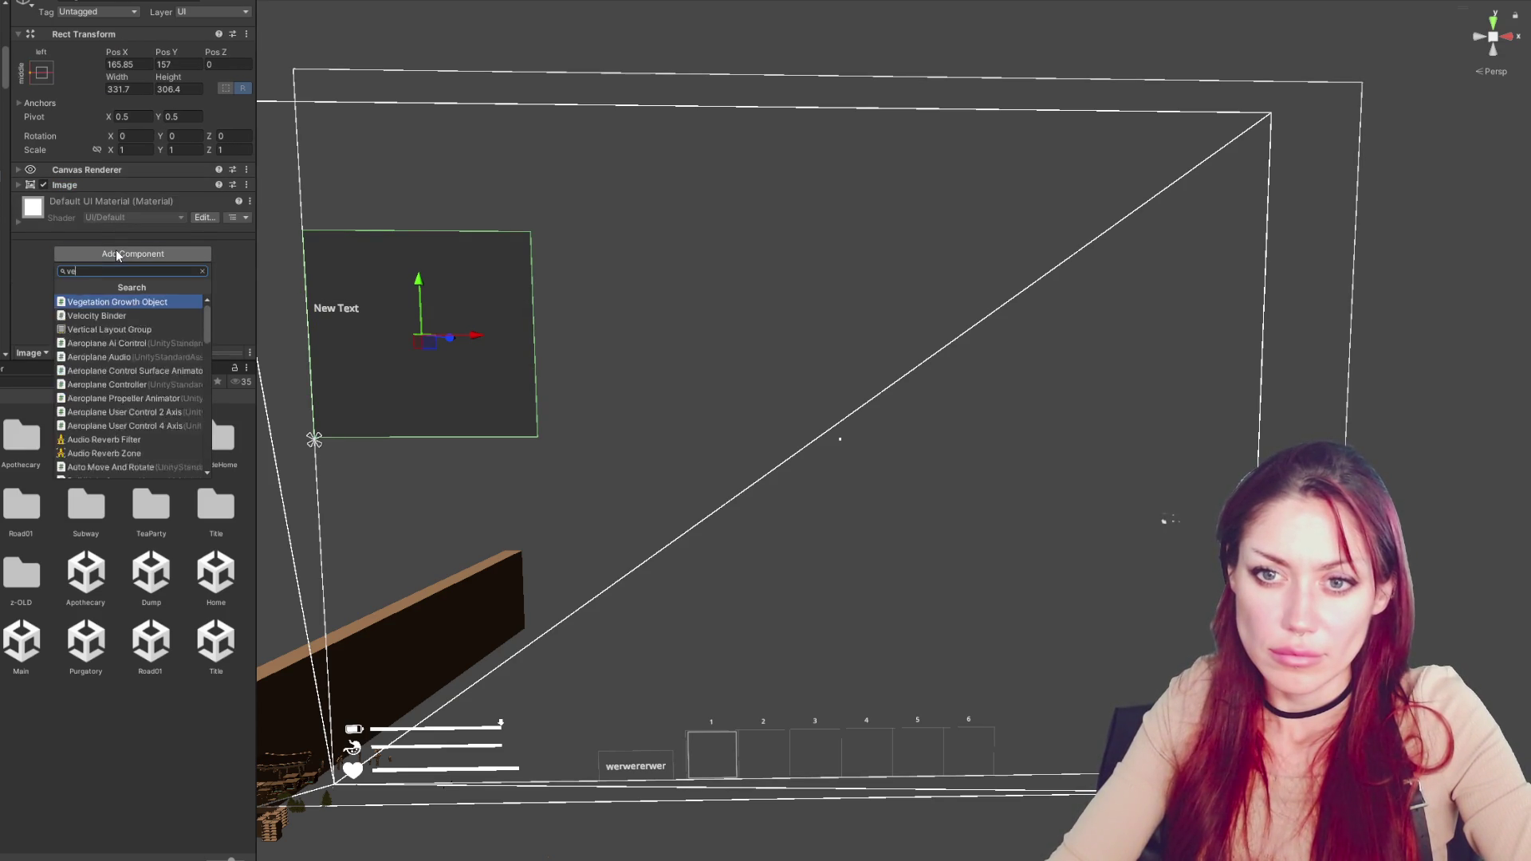
left_click(117, 301)
scroll(107, 227, "down", 1)
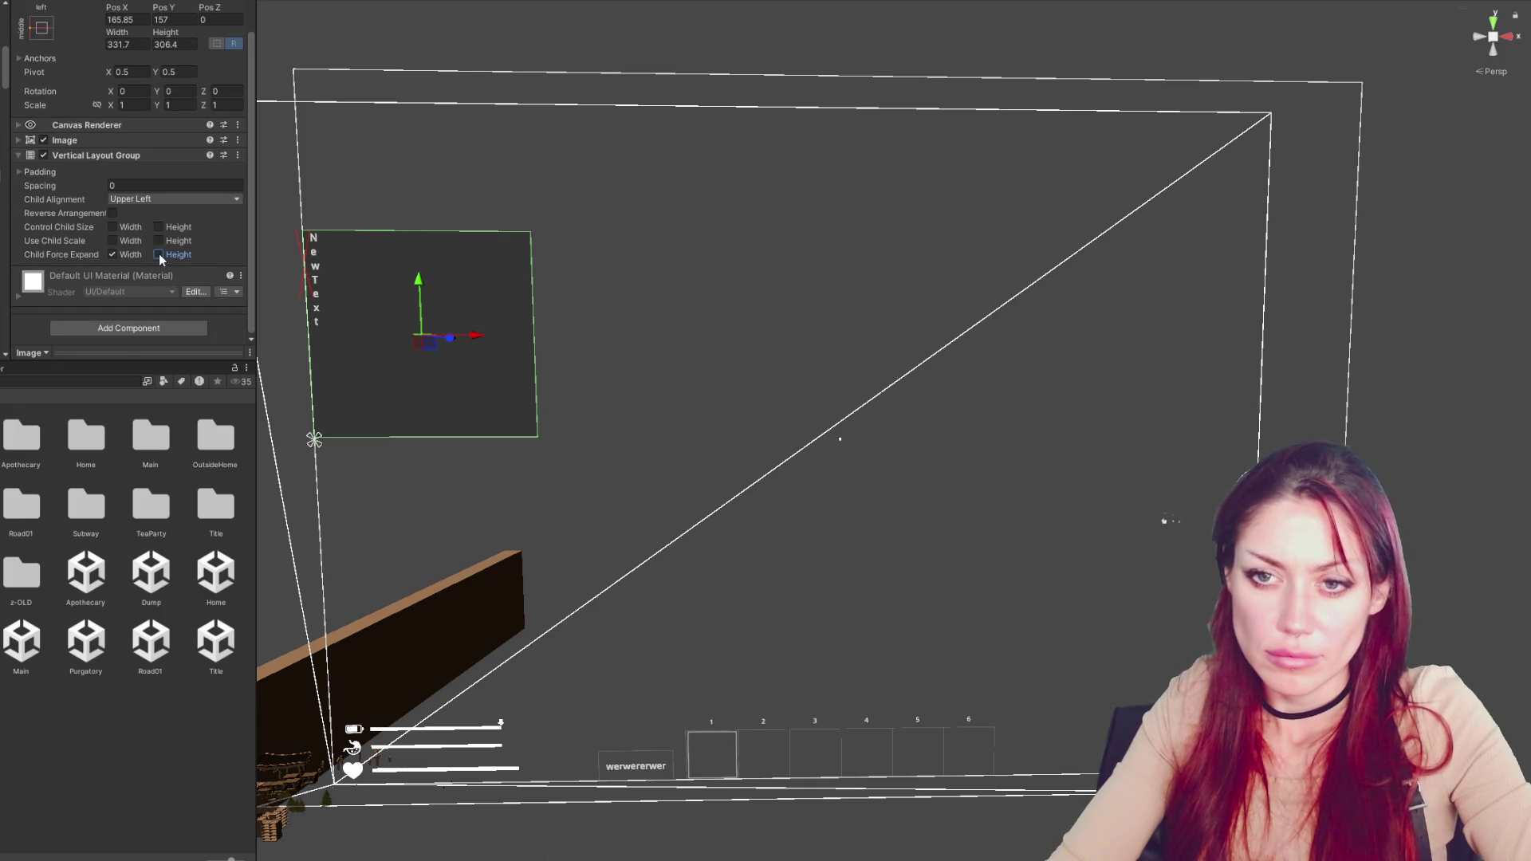
left_click(166, 227)
left_click(166, 225)
left_click(112, 226)
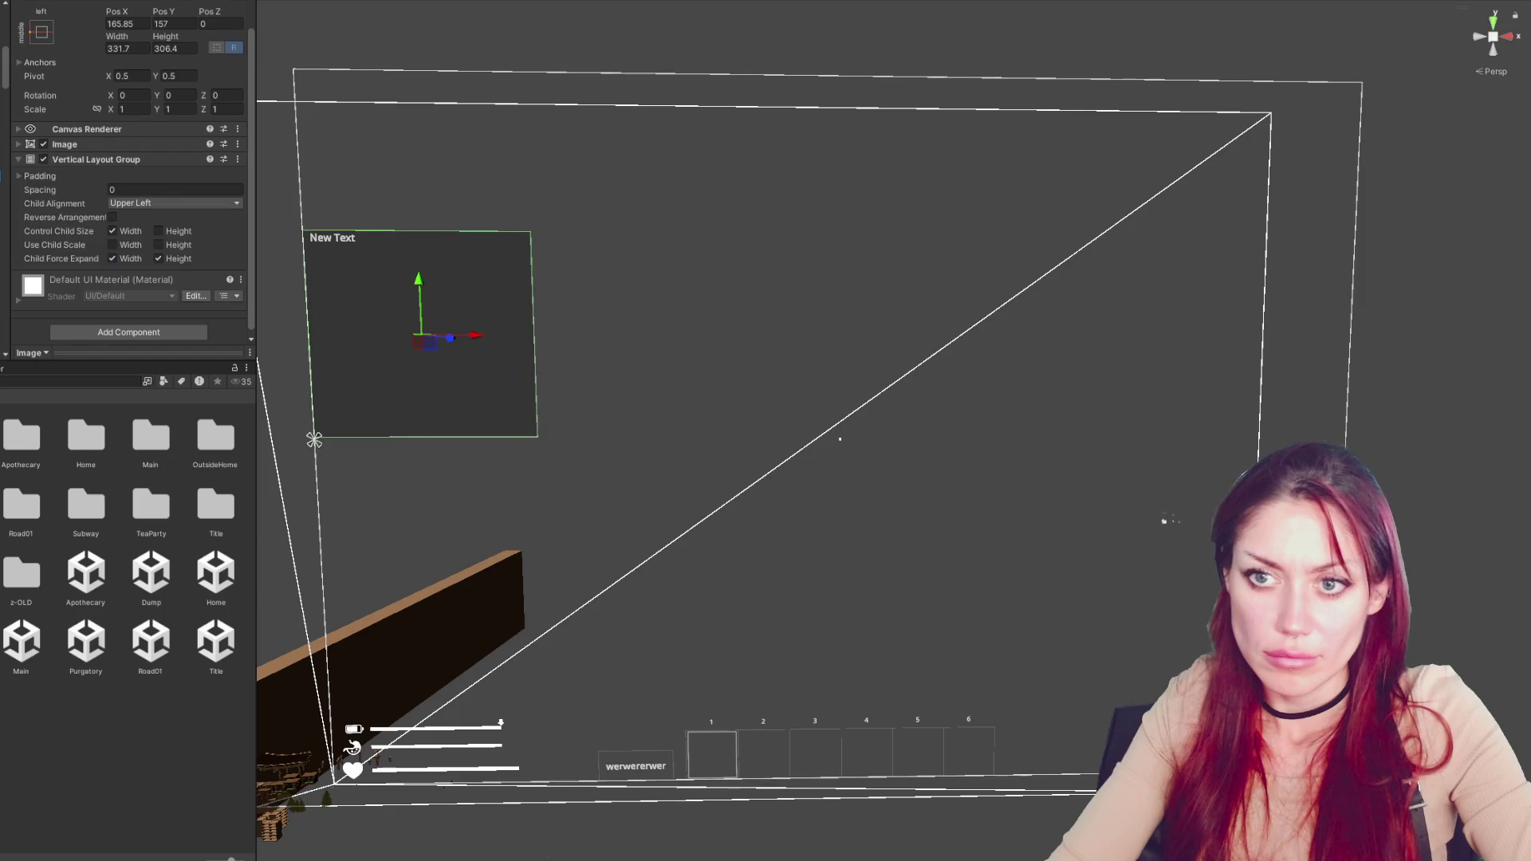
key("f")
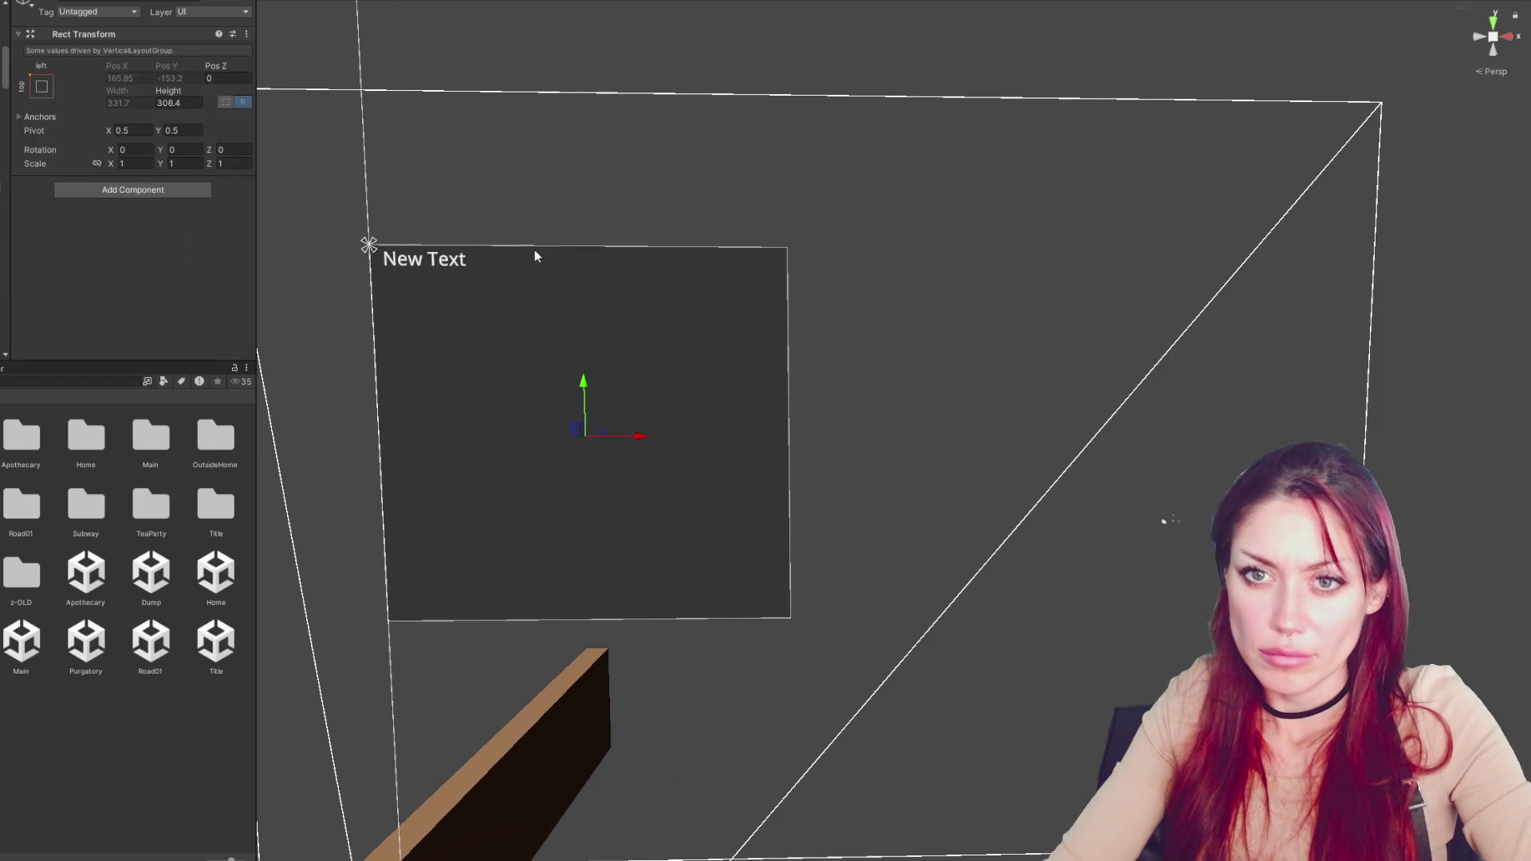
Give the child box a mostly transparent red Image background with height 100
left_click(175, 191)
type("image")
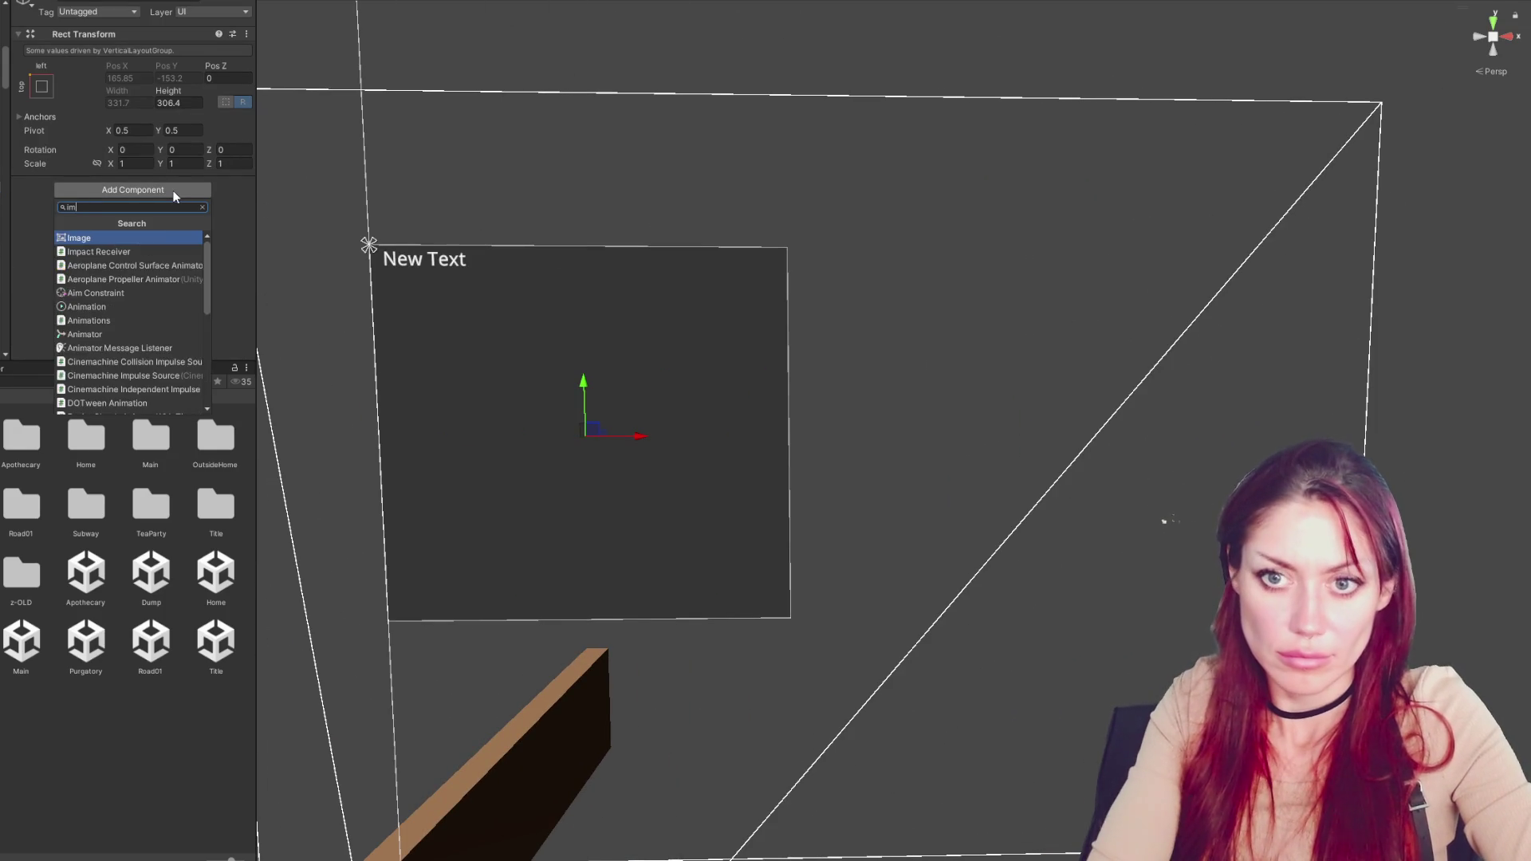
key("Return")
left_click(167, 198)
left_click(169, 228)
left_click(266, 314)
left_click_drag(266, 314, 284, 275)
left_click(169, 258)
scroll(167, 295, "down", 1)
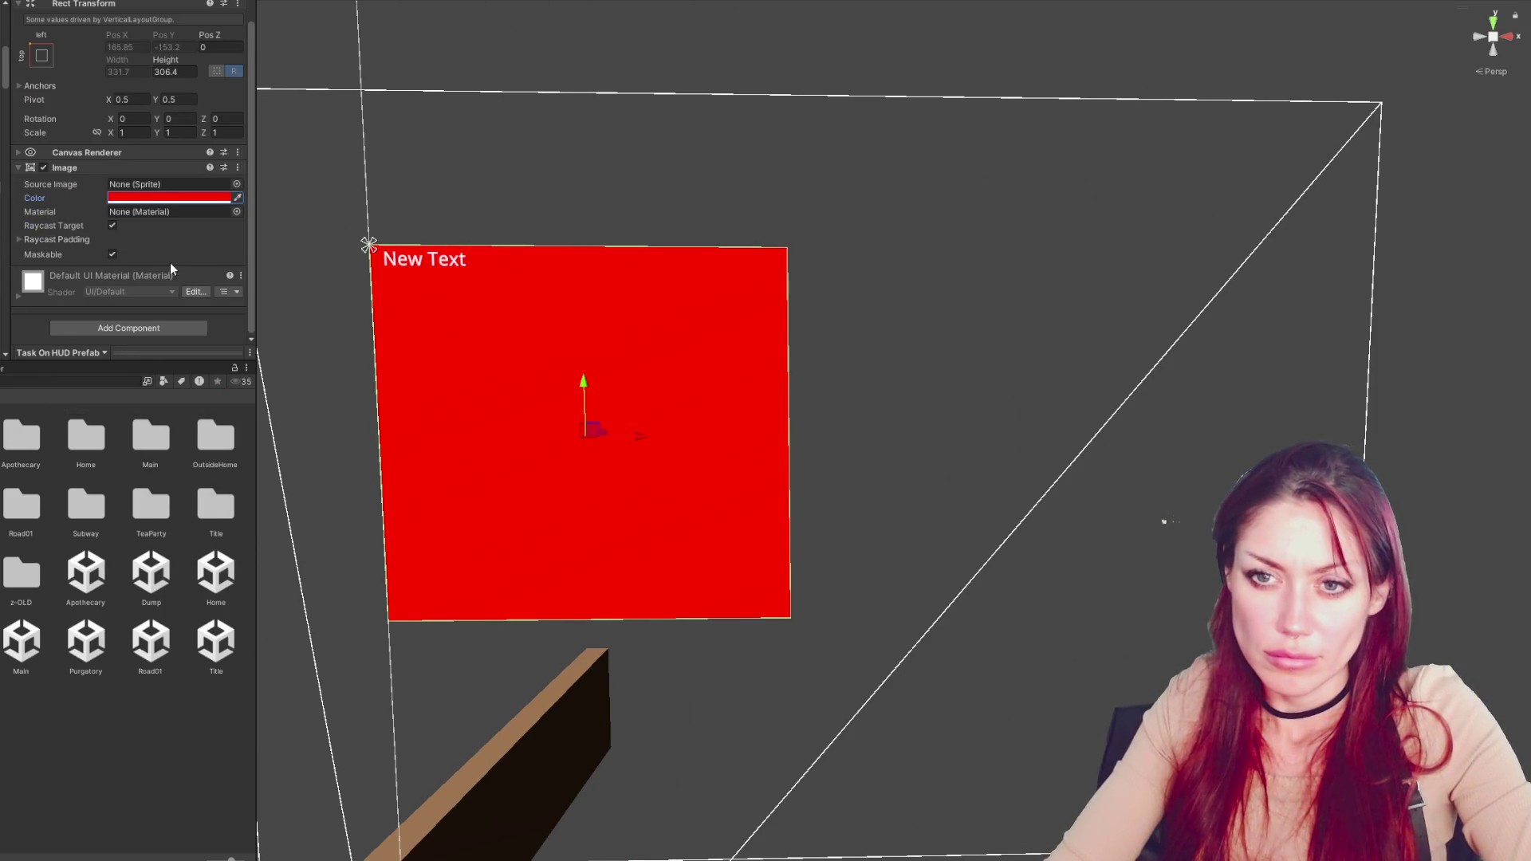
left_click(153, 199)
left_click(198, 465)
left_click(304, 187)
scroll(65, 106, "up", 1)
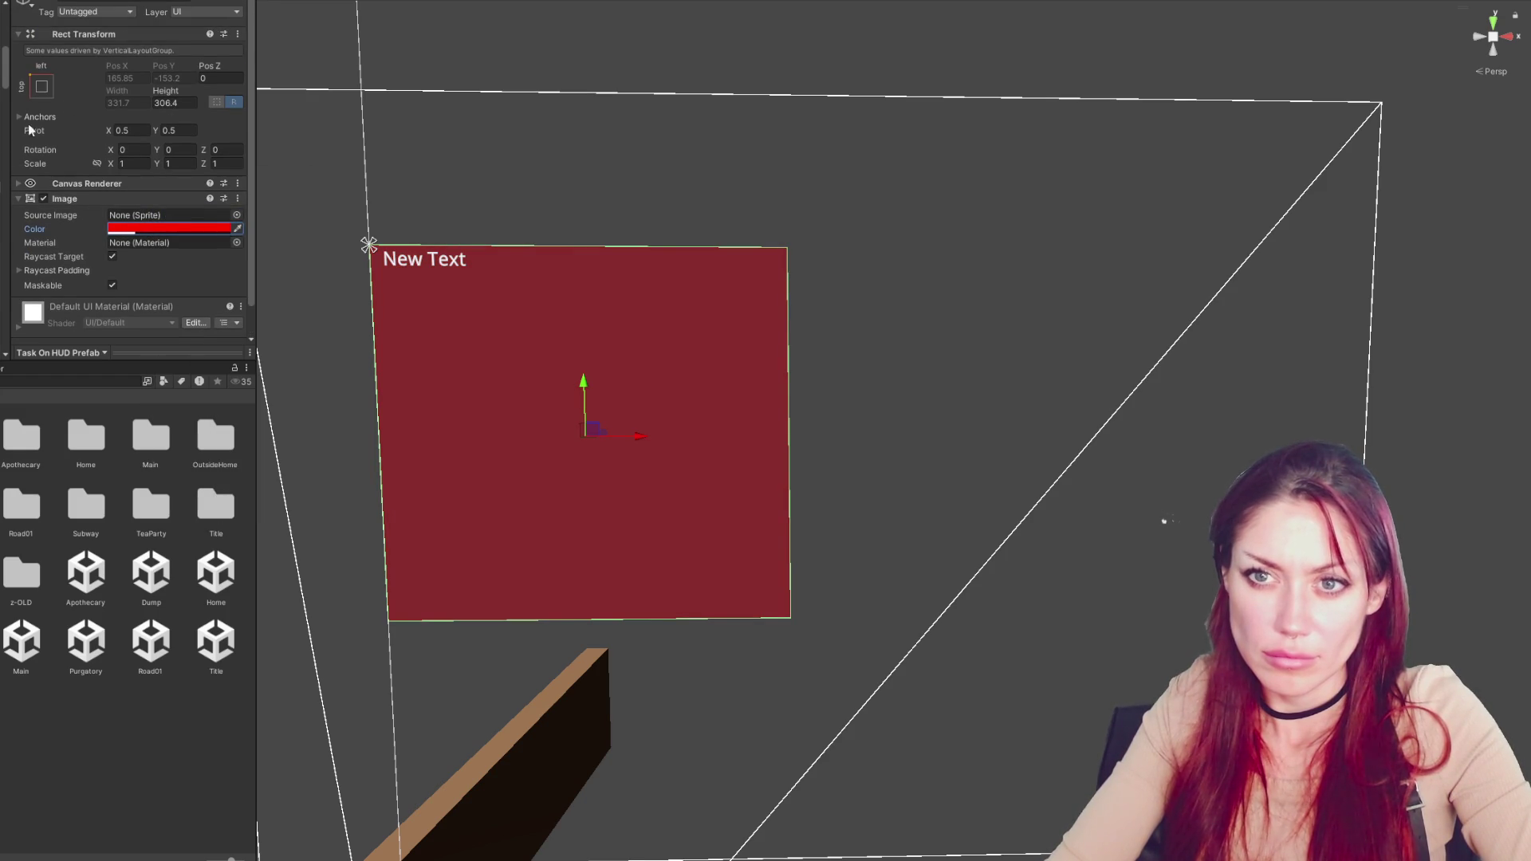
left_click(184, 104)
type("100")
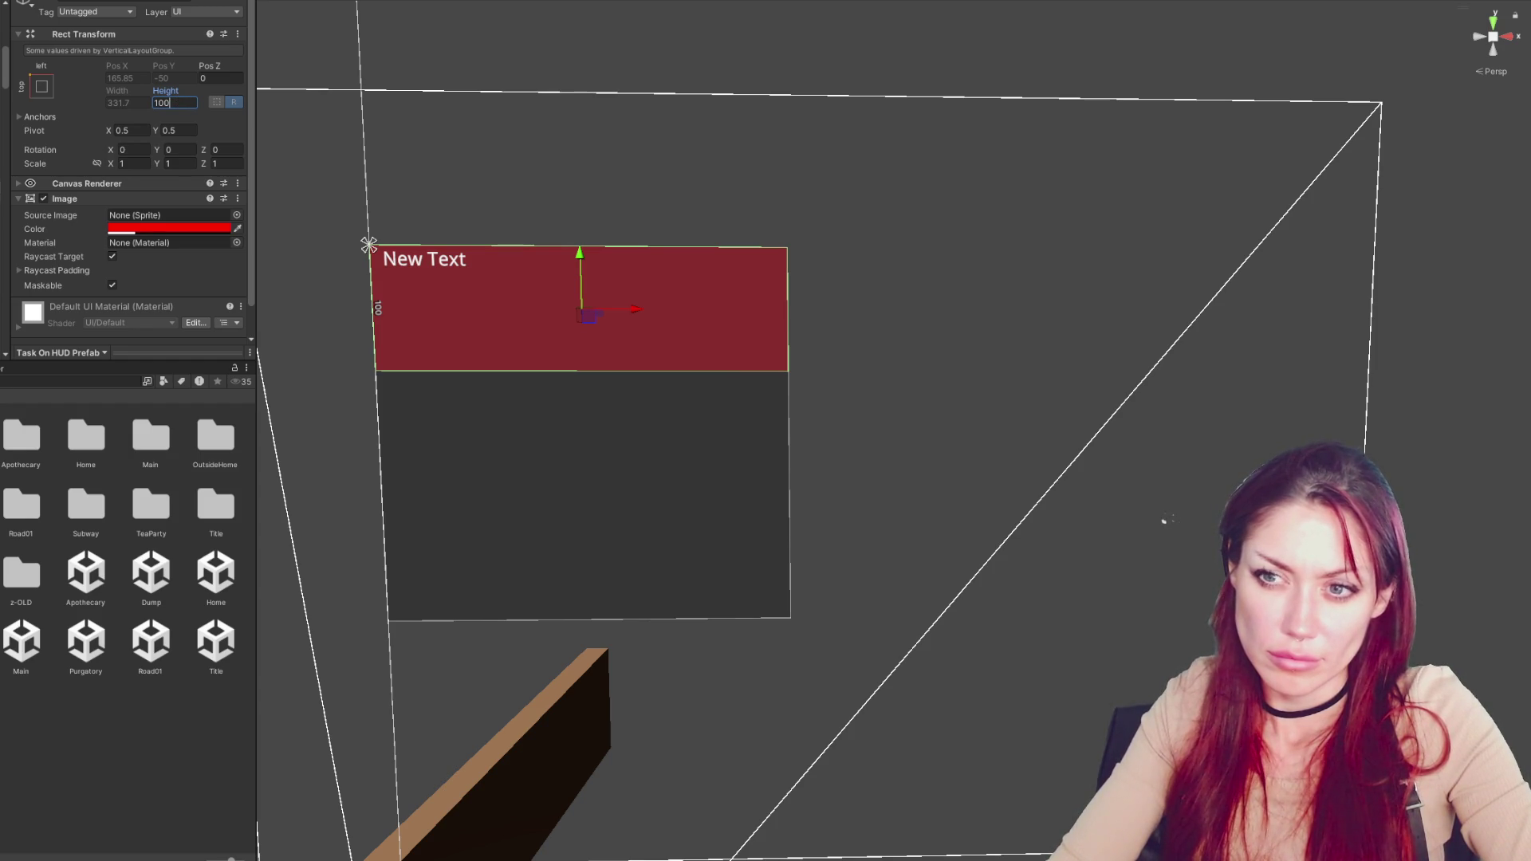
Add three 'sdfsdf' placeholder lines below 'New Text' in the label
left_click(124, 237)
key("Return")
type("sdfsdfsdfsdfsdfsdf")
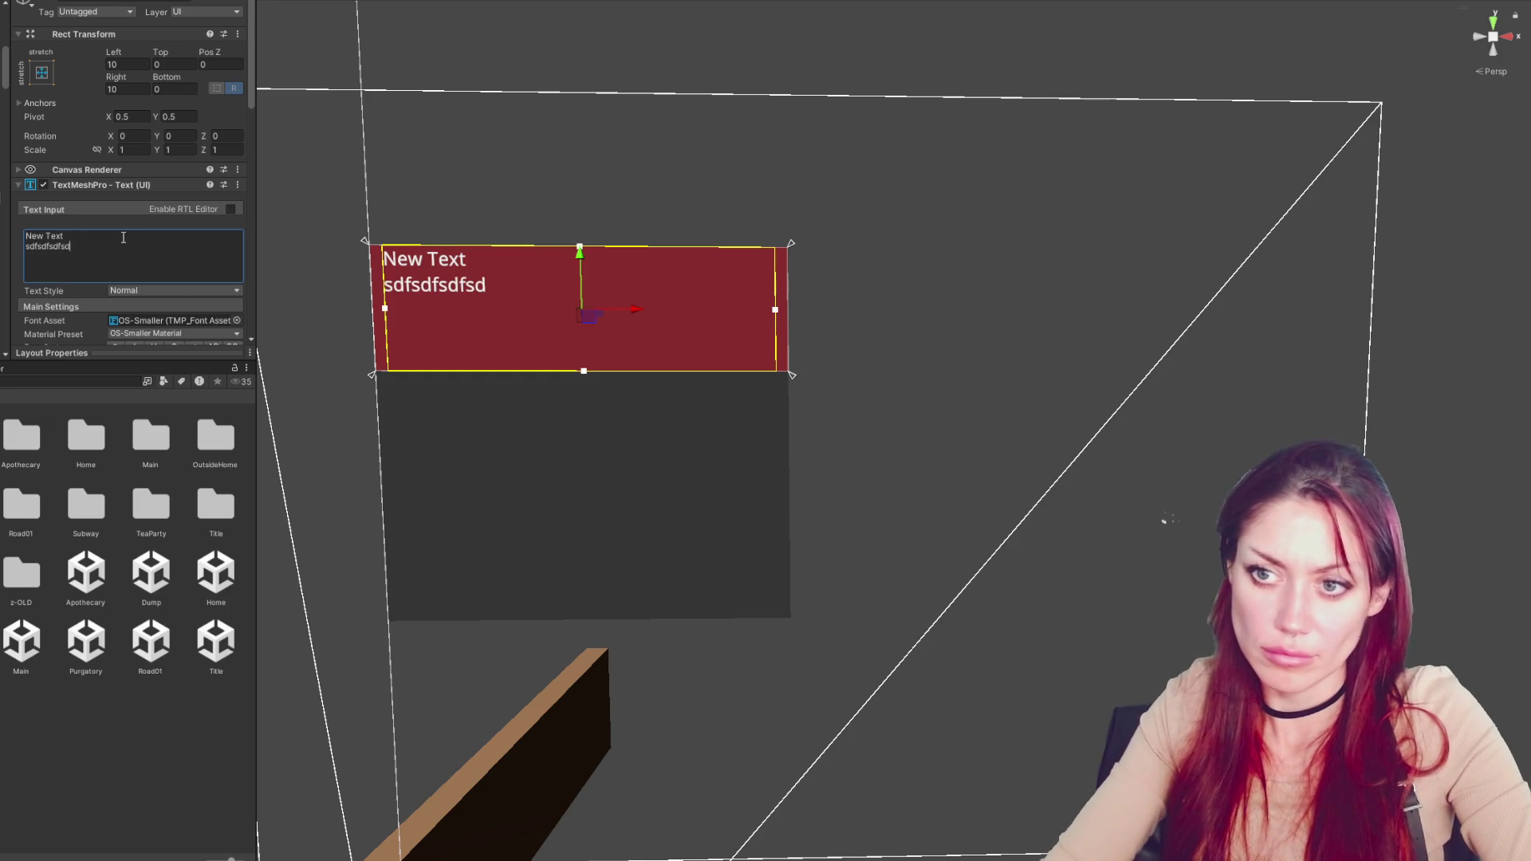
key("Return")
type("sdfsdfsdfsdf")
key("Return")
type("sdfsdfsdfsdf")
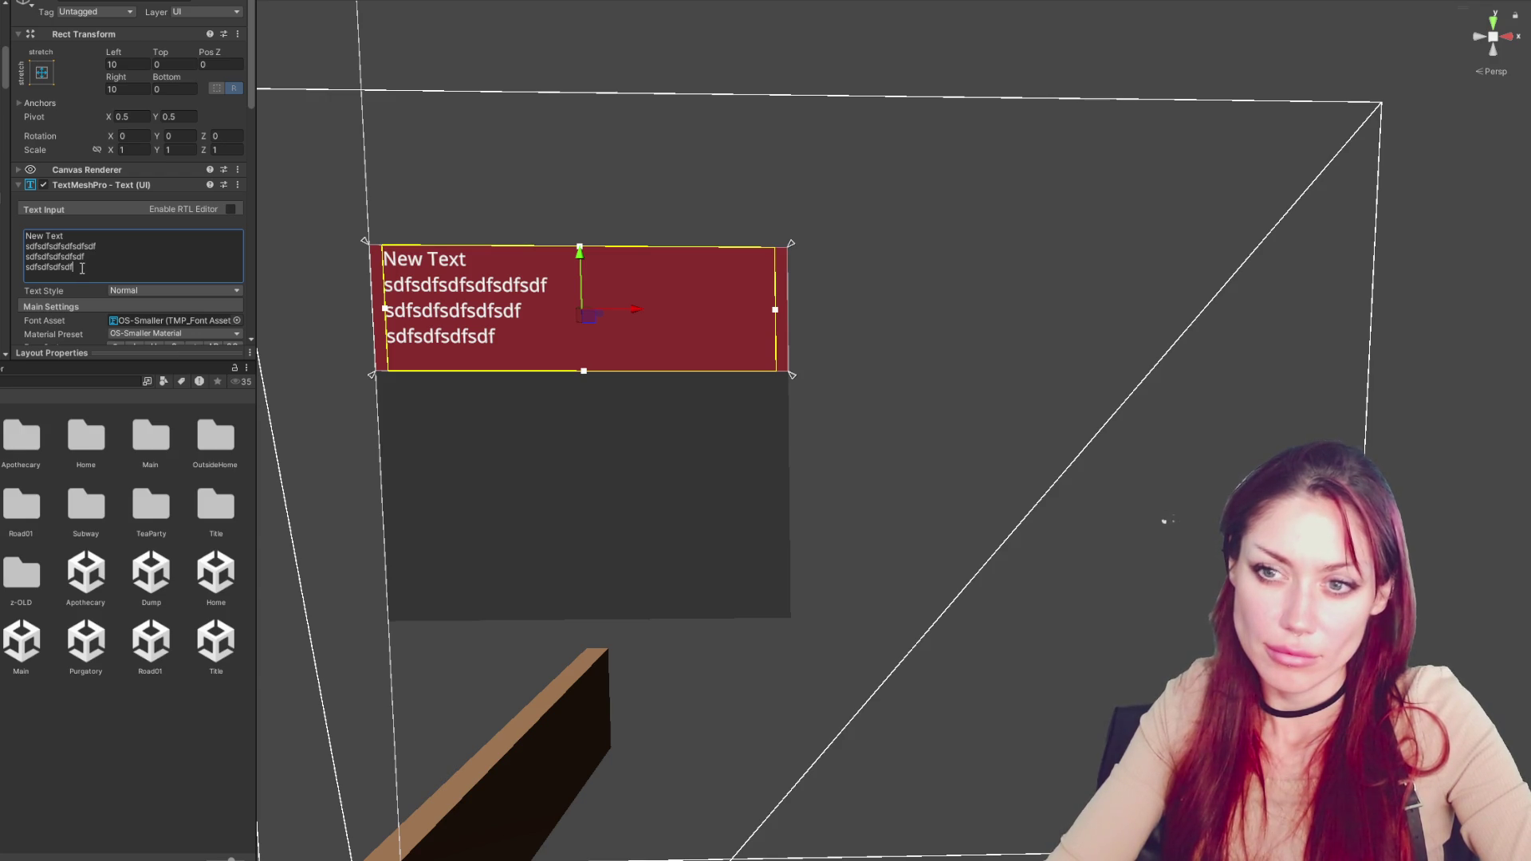
scroll(954, 297, "down", 2)
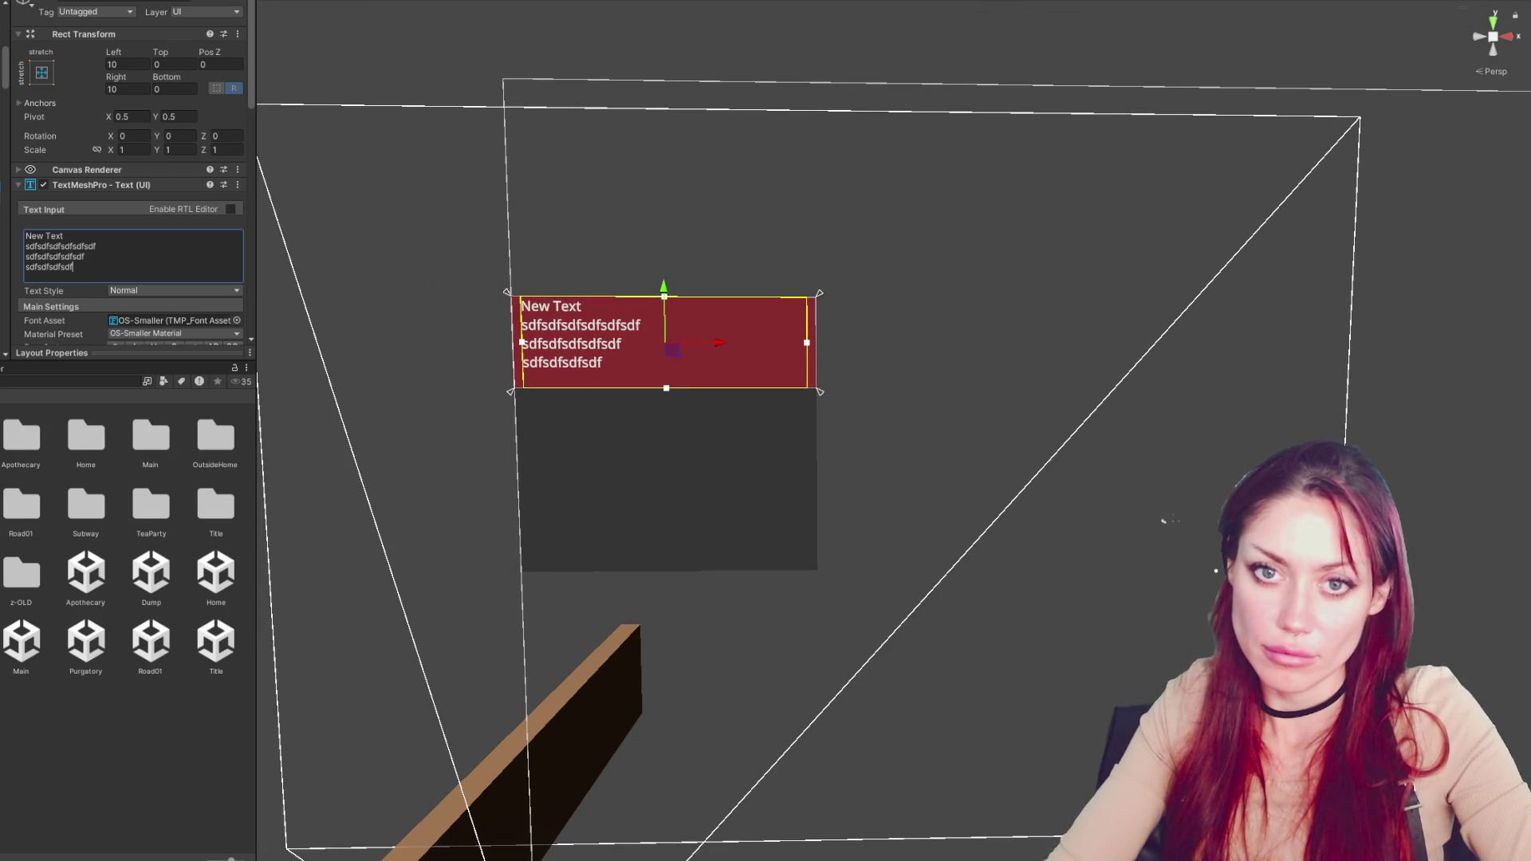
left_click(520, 574)
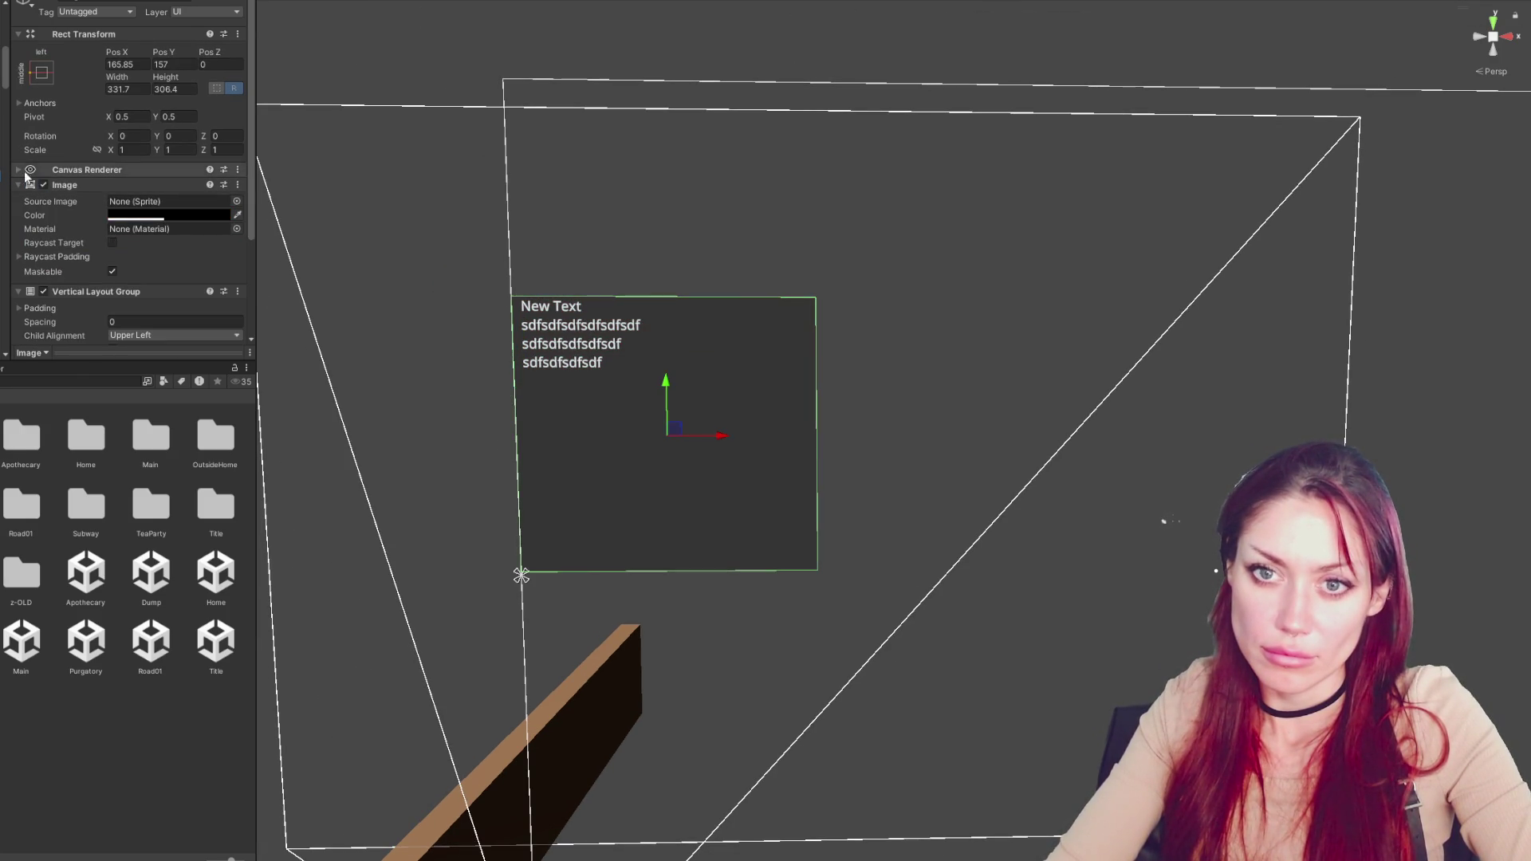
Hide the panel's dark background and nudge the quest panel slightly right
left_click(44, 184)
left_click(599, 92)
key("f")
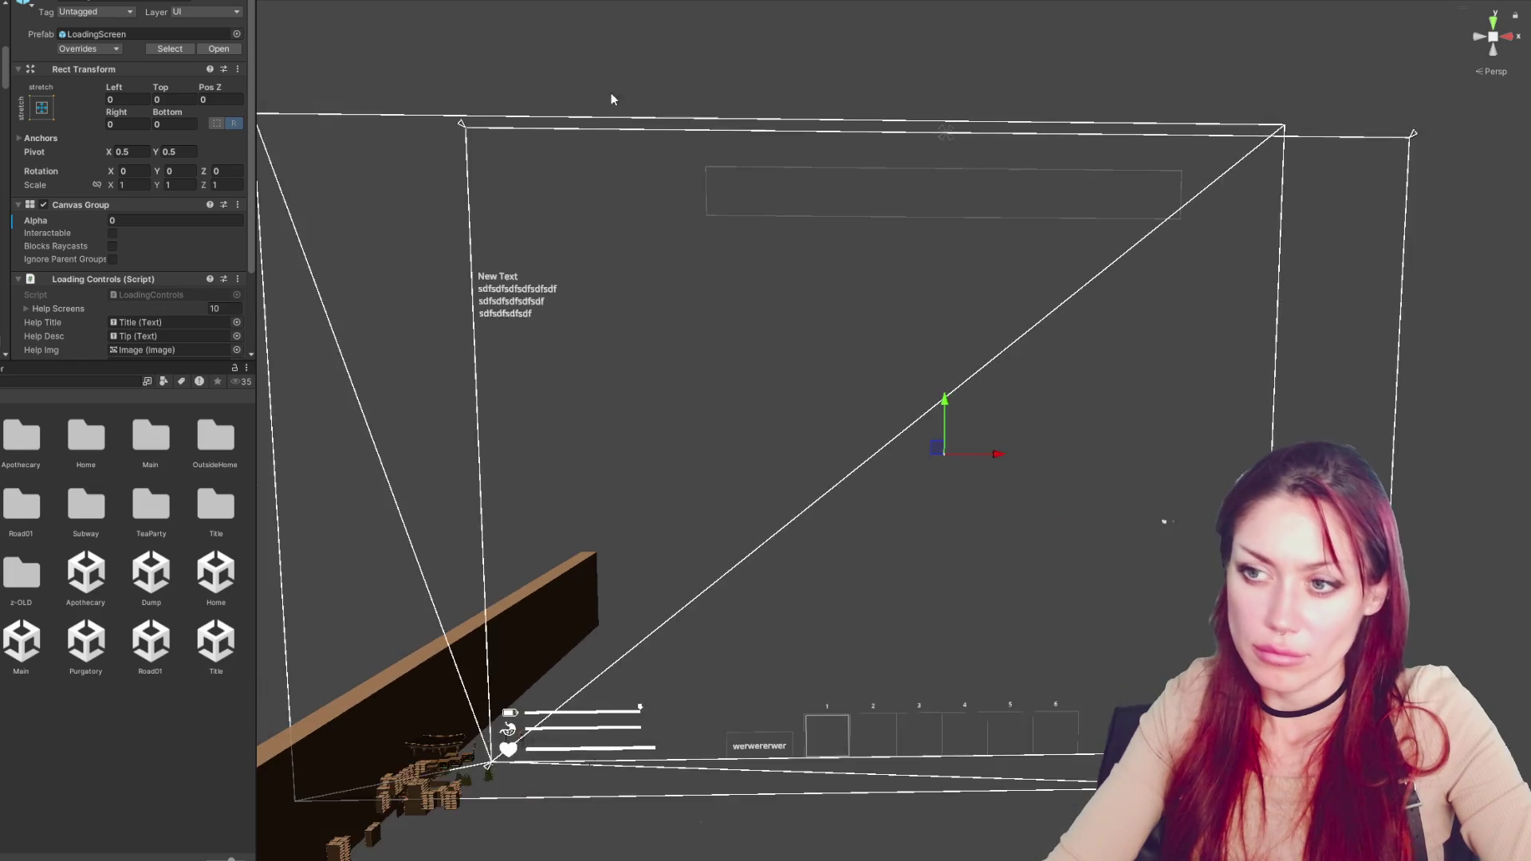
left_click(558, 307)
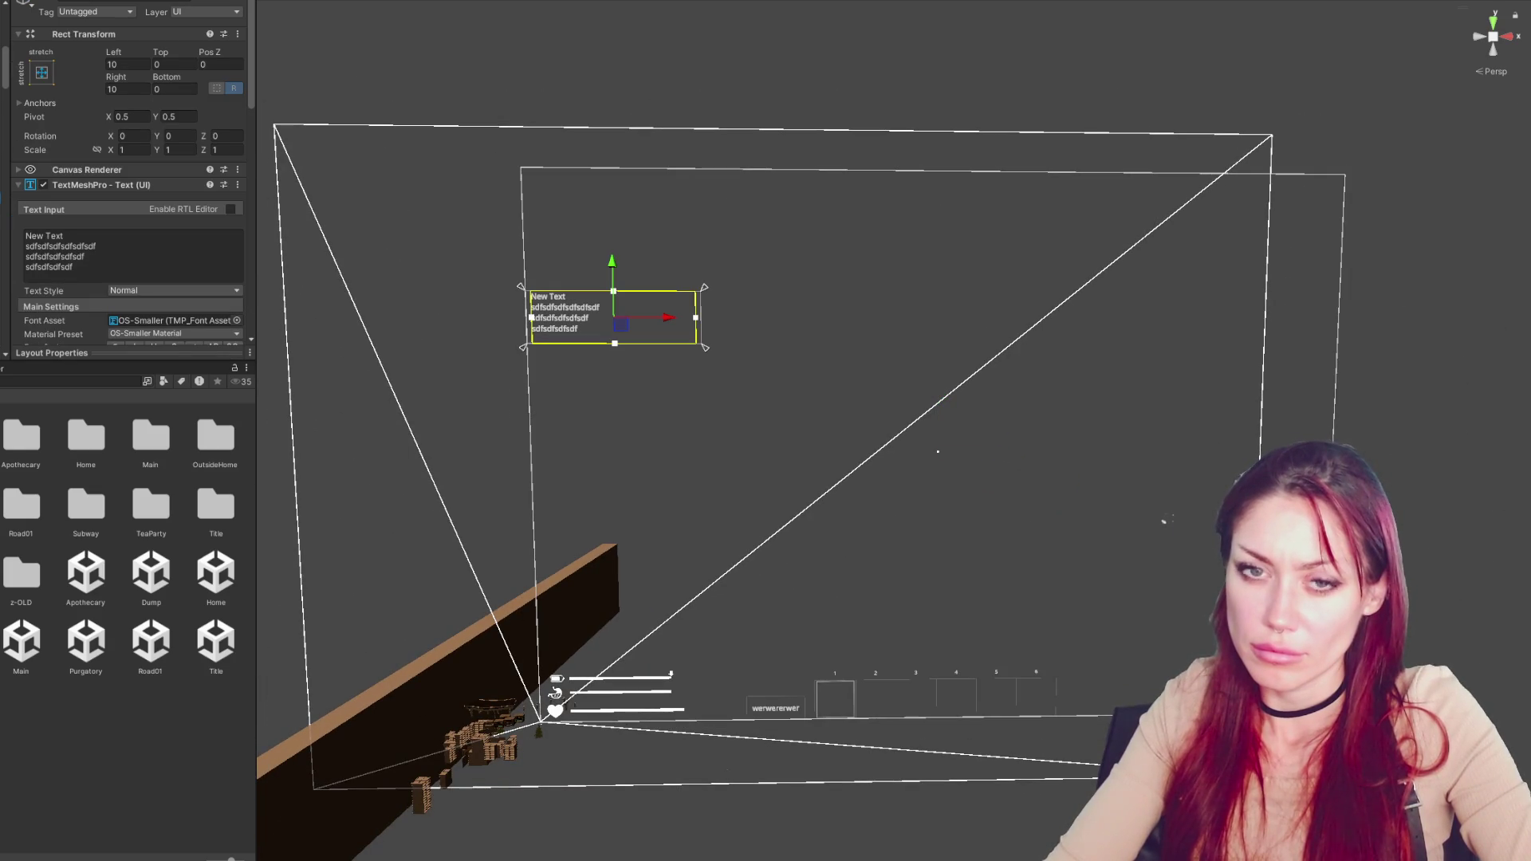
left_click(524, 289)
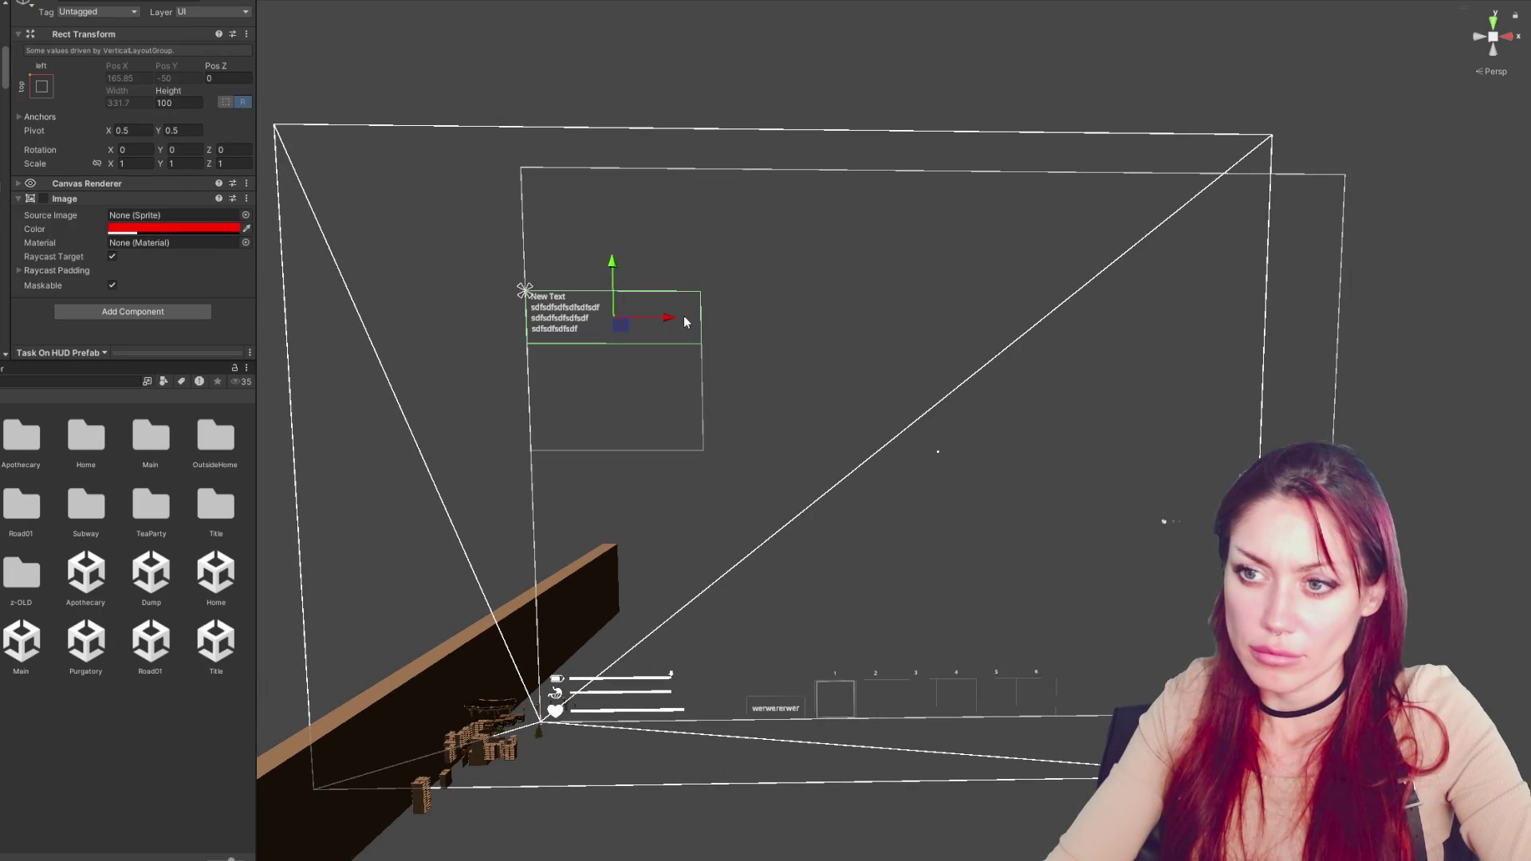
left_click(630, 382)
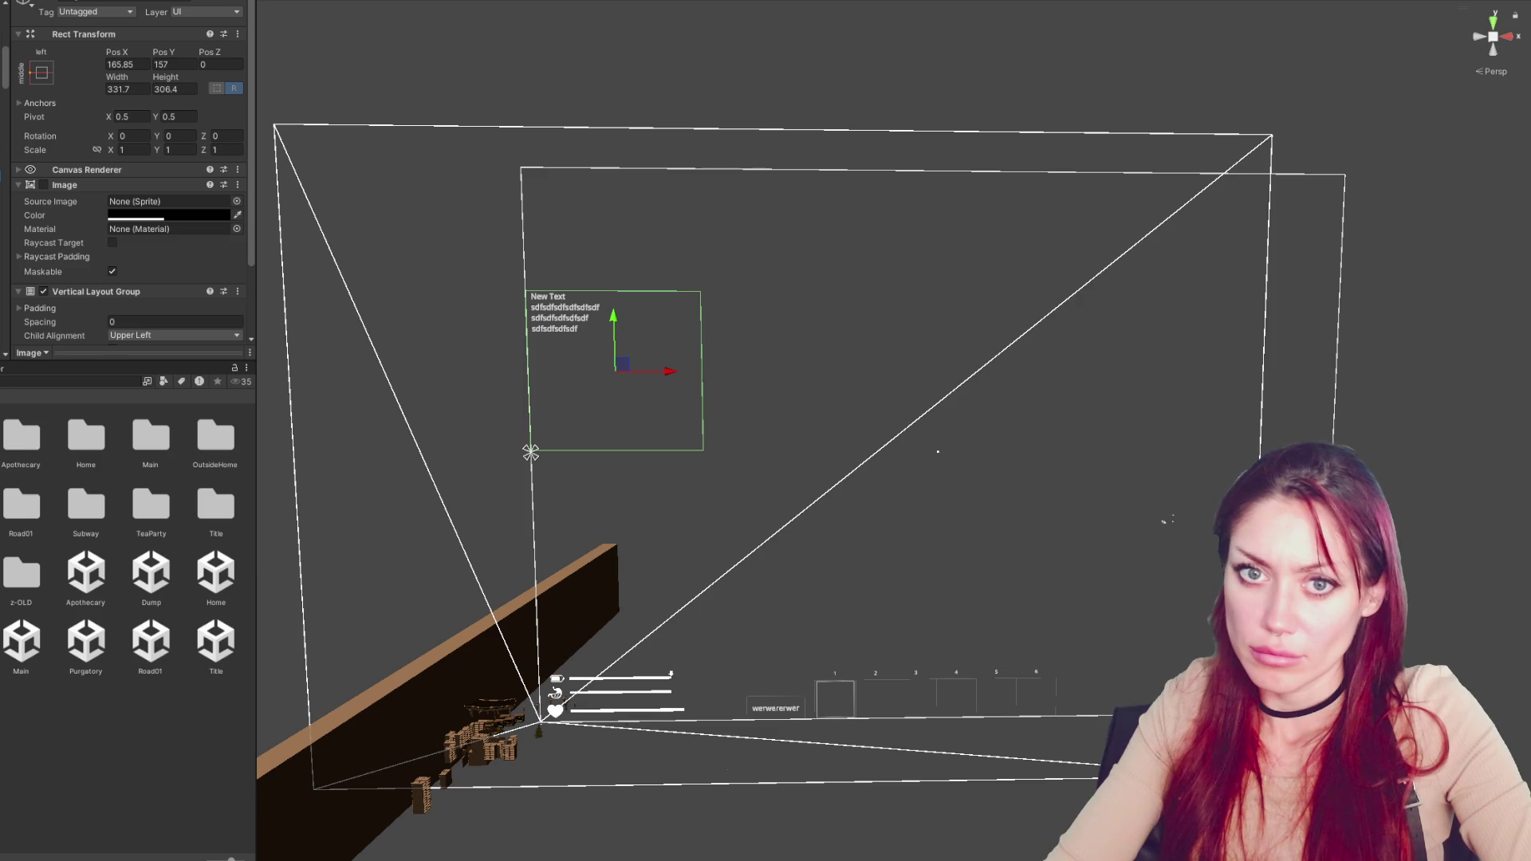
left_click(938, 407)
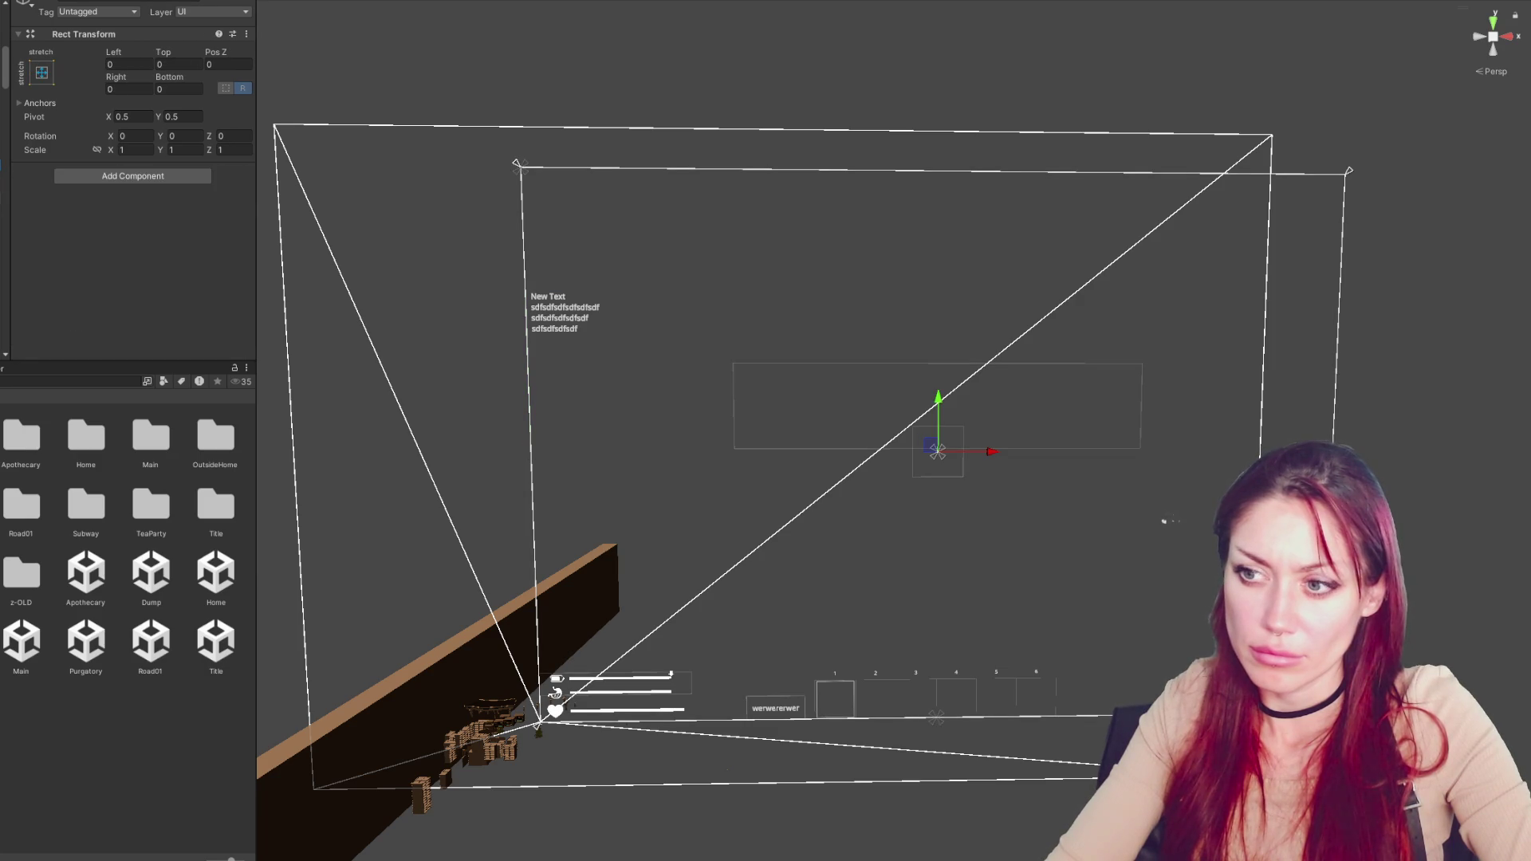
left_click(530, 452)
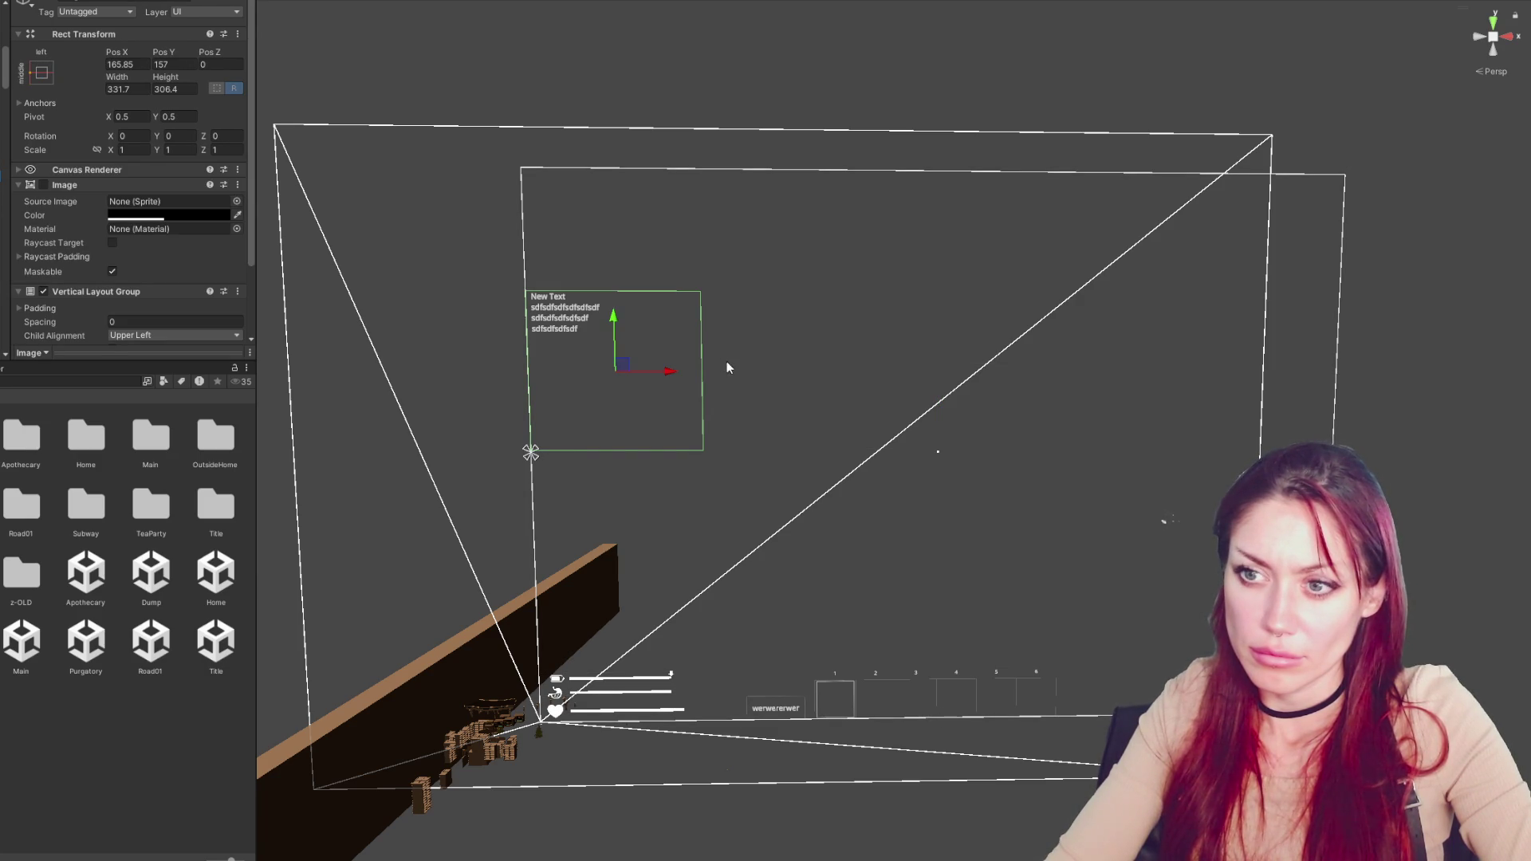
left_click_drag(673, 371, 689, 371)
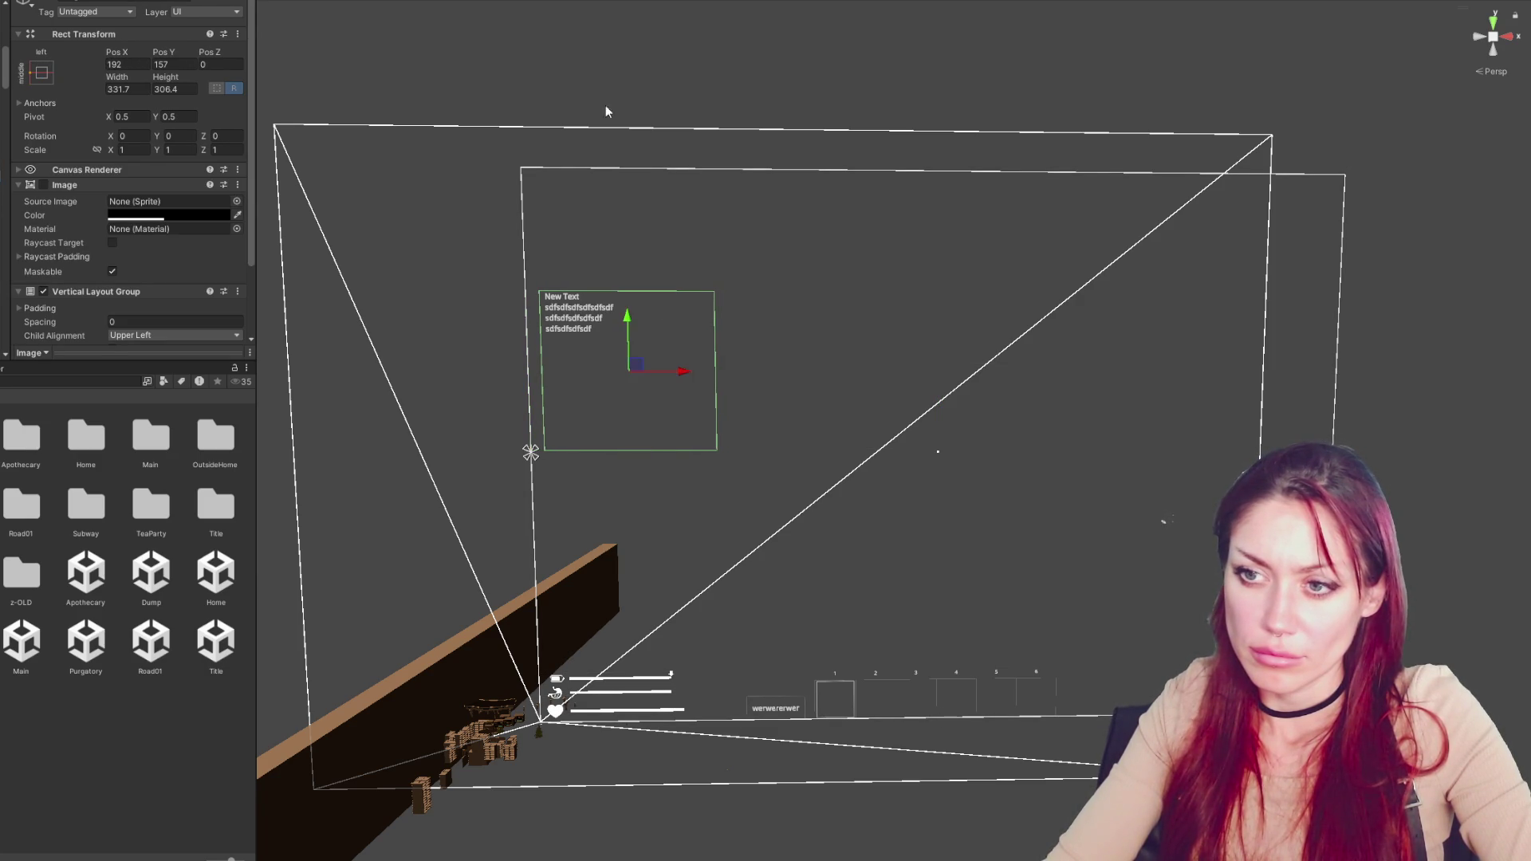
left_click(791, 392)
Preview the PermanentMarker-Regular SDF font on New Text, then keep OS-Smaller
left_click(458, 295)
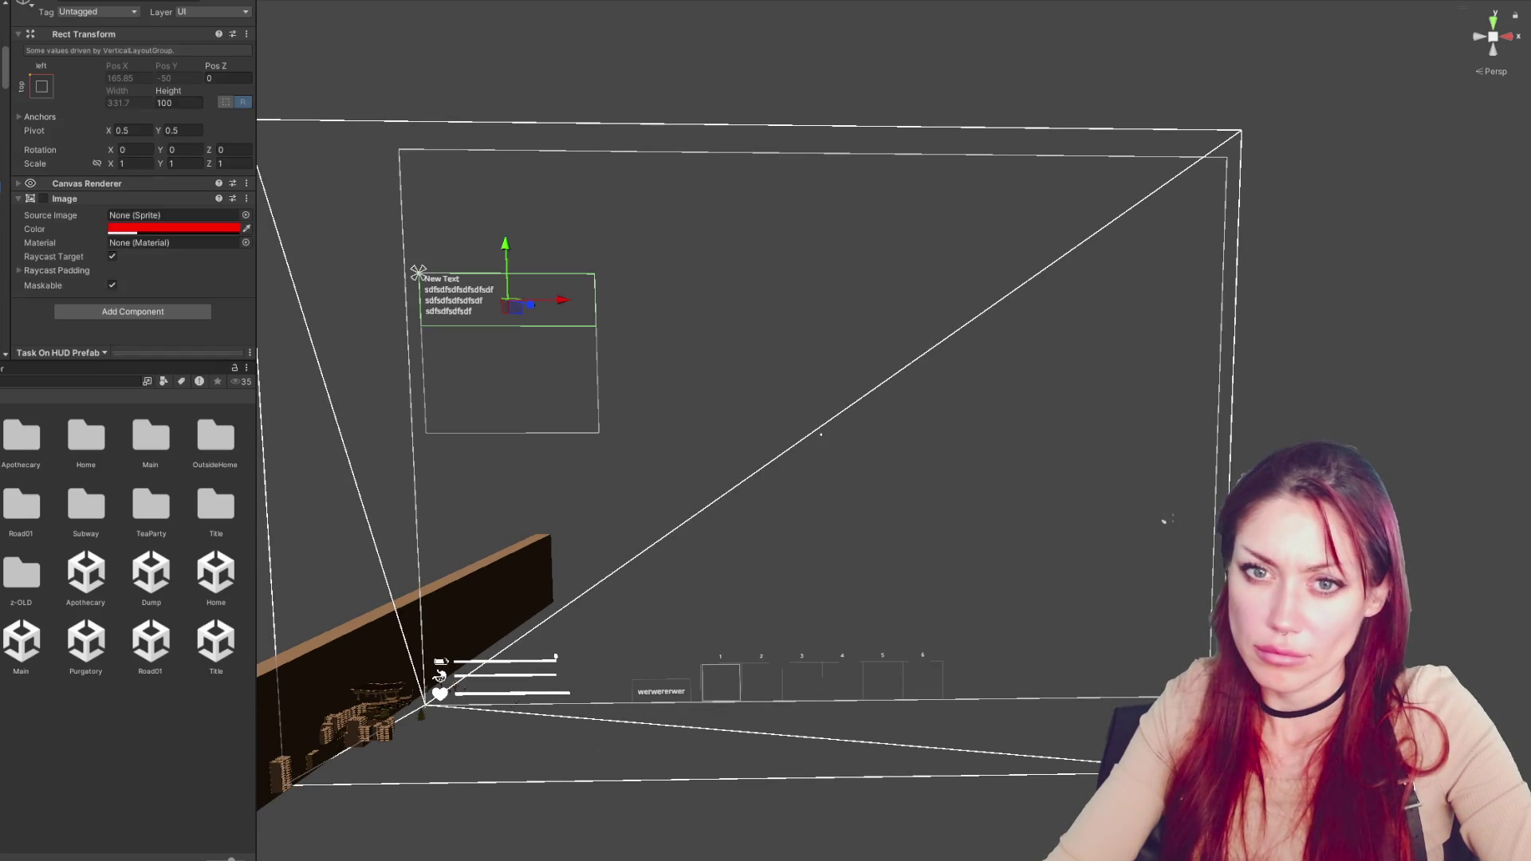
left_click(213, 320)
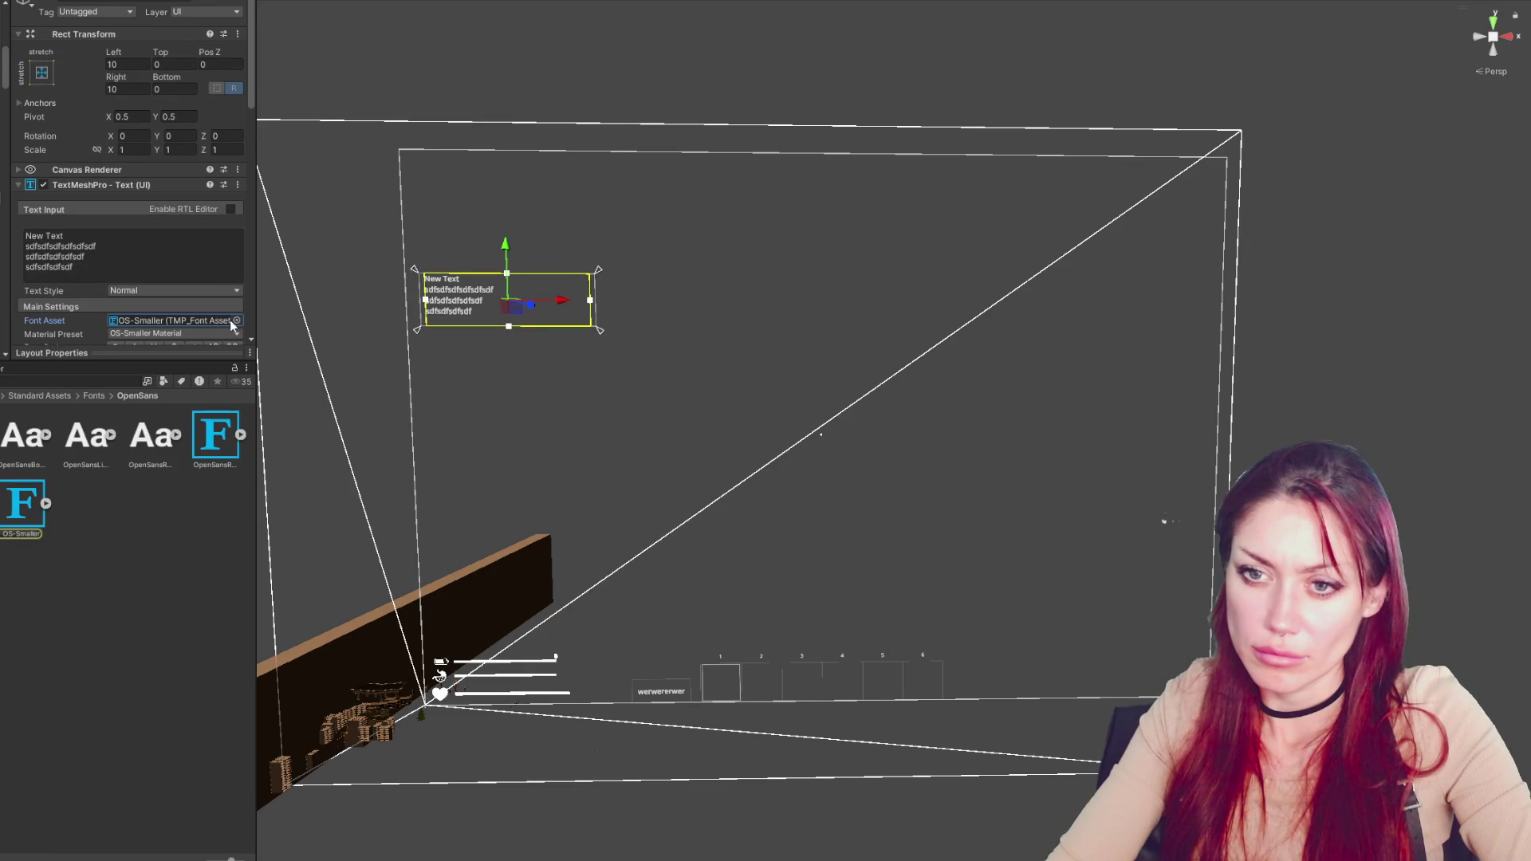
left_click(237, 321)
left_click(582, 383)
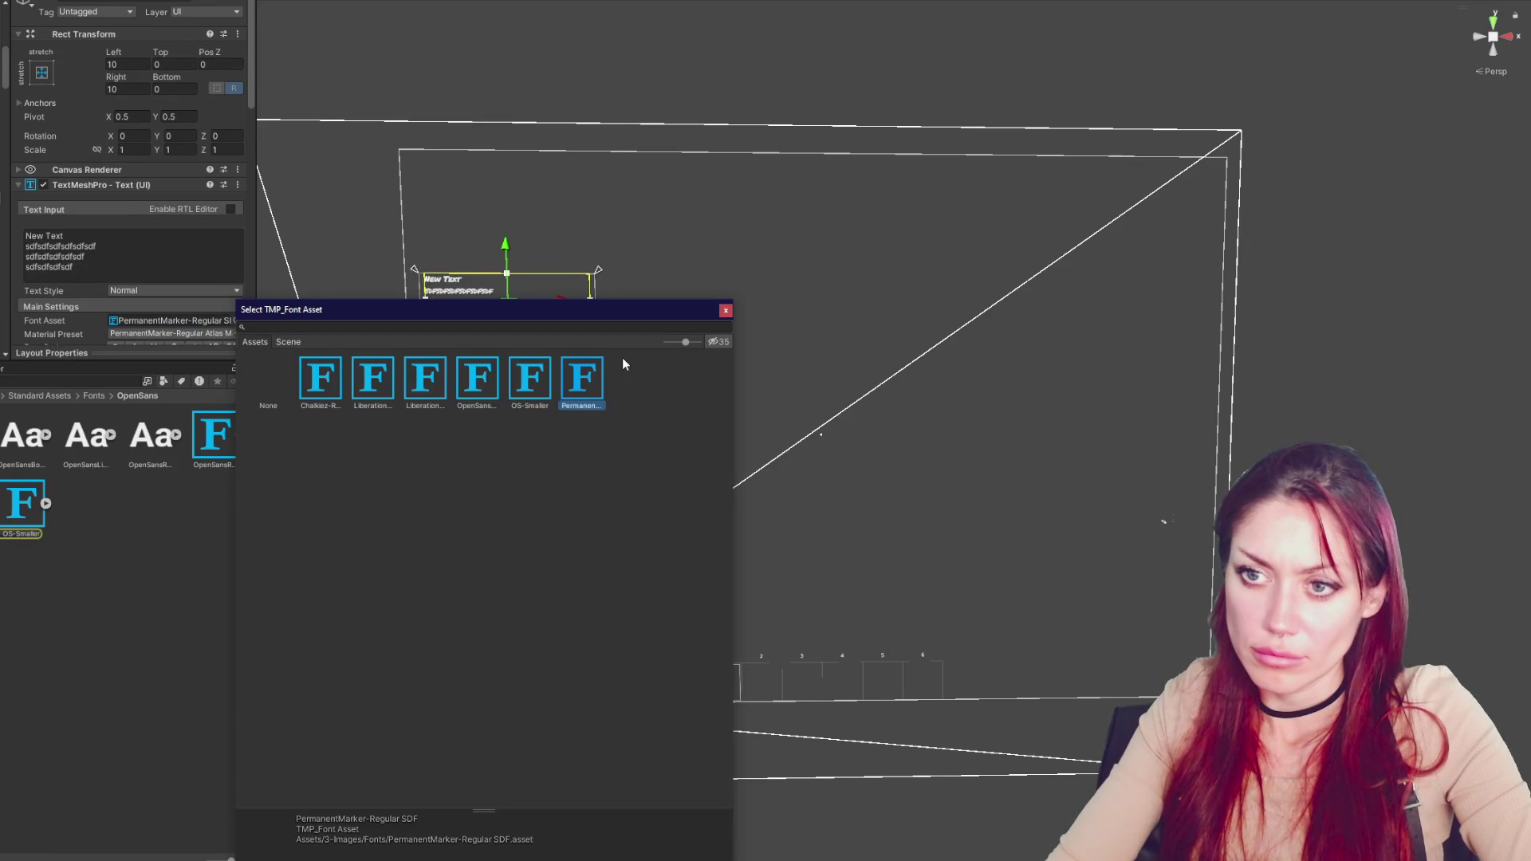
left_click(528, 391)
key("Escape")
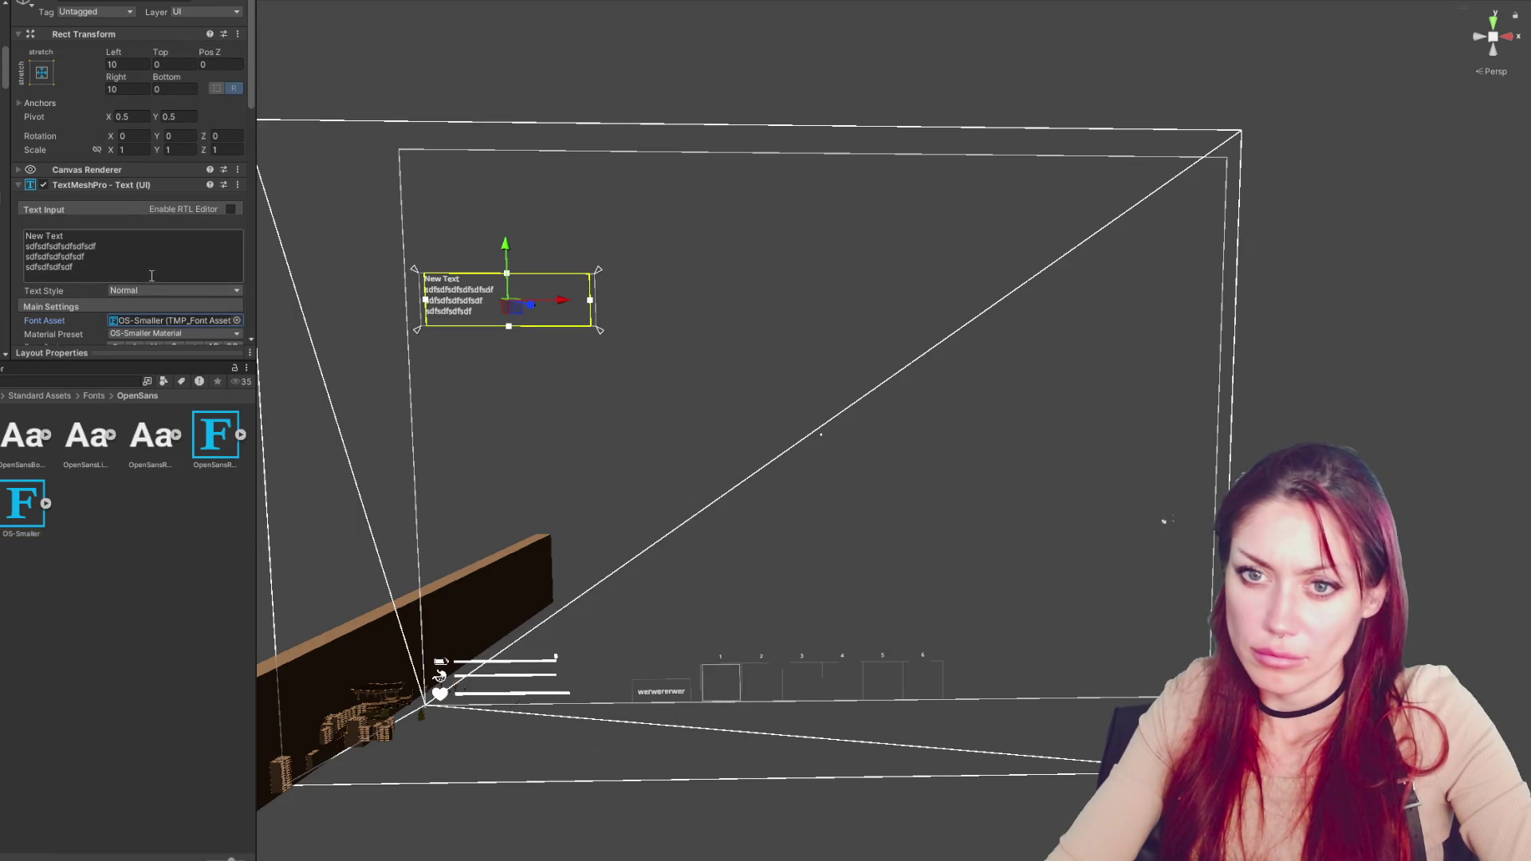
scroll(147, 256, "down", 3)
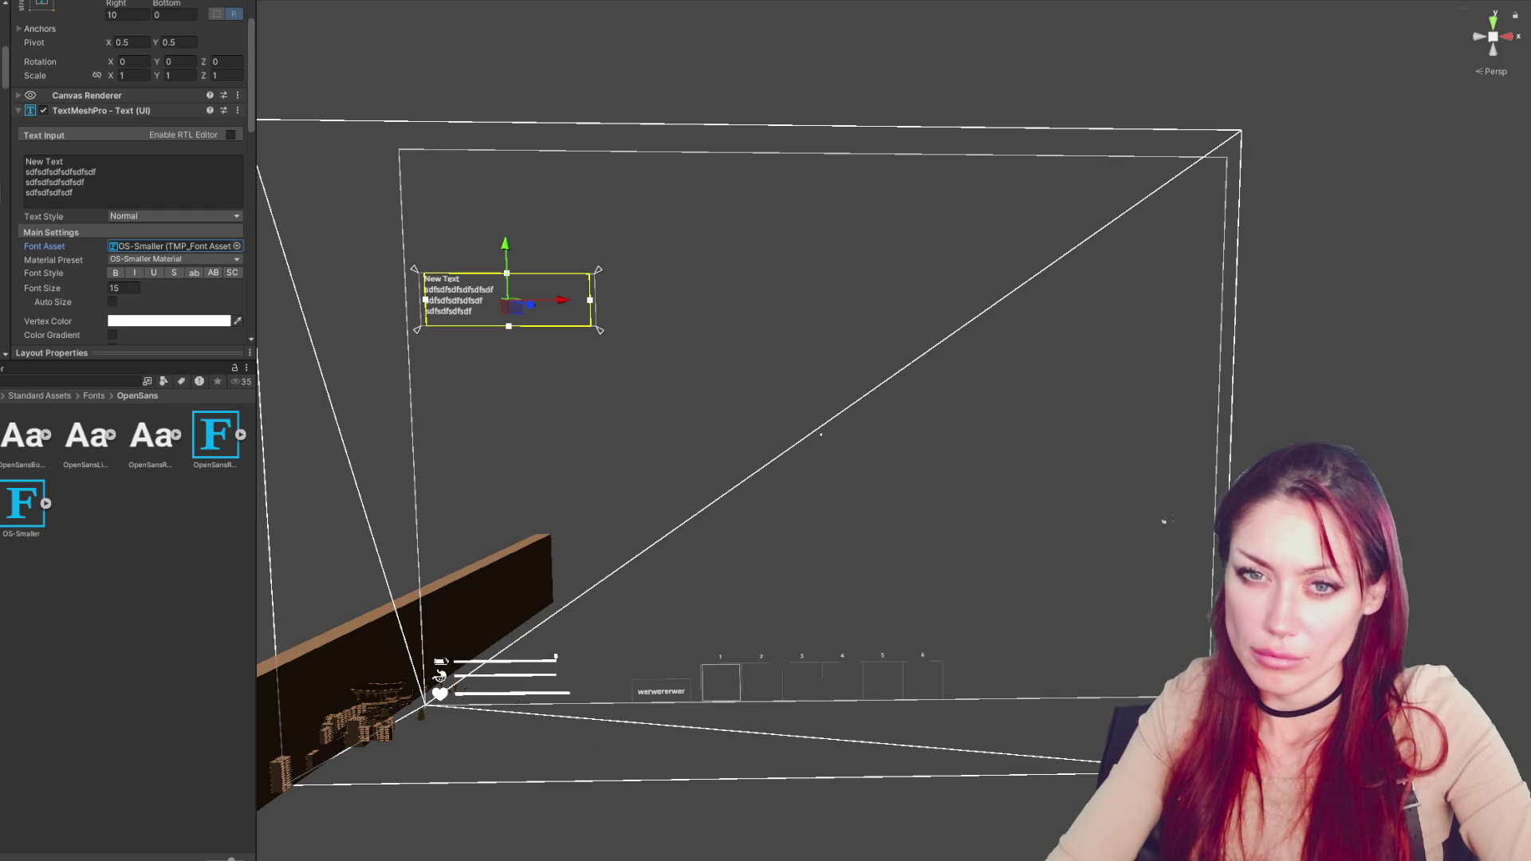
Move the quest text panel upward and reselect the text object
left_click(515, 303)
left_click_drag(514, 298, 519, 200)
left_click(568, 112)
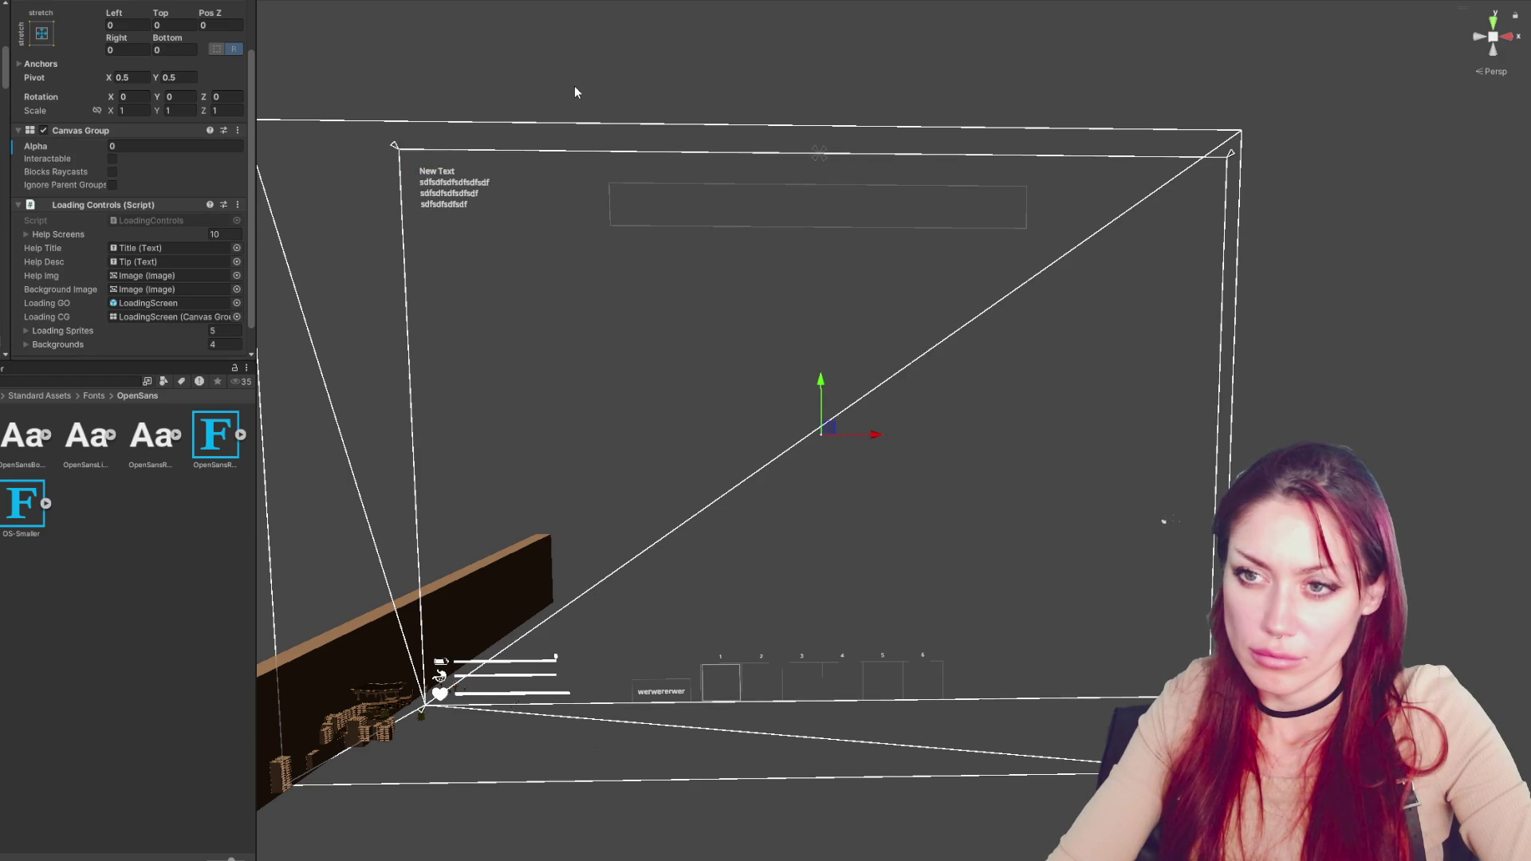
left_click(451, 191)
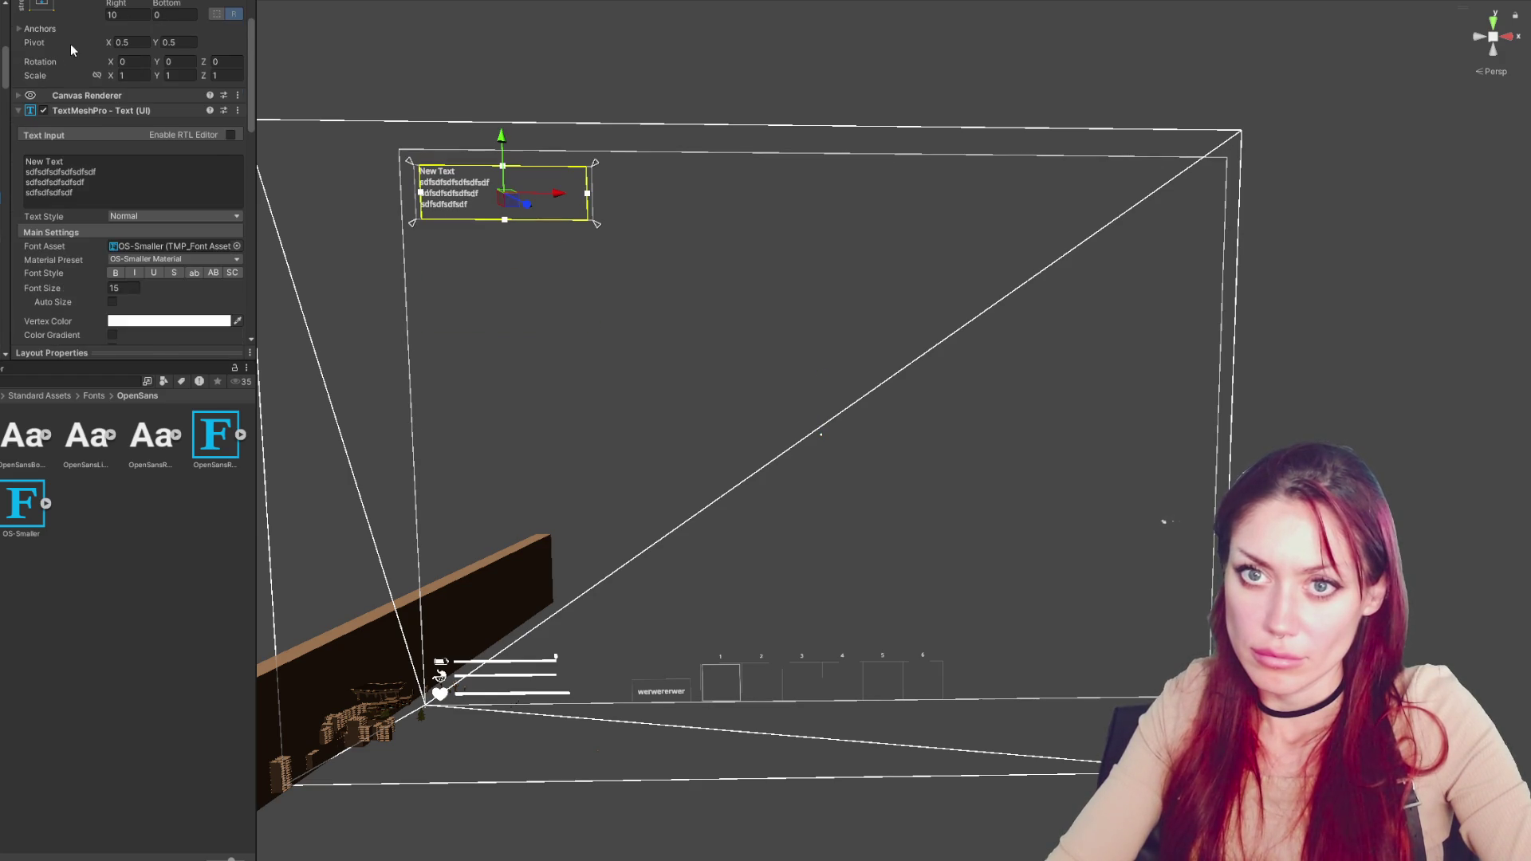
Set the quest text's side margins to 0 and duplicate the text block
scroll(138, 79, "up", 2)
type("0")
key("Tab")
key("Tab")
key("Tab")
type("0")
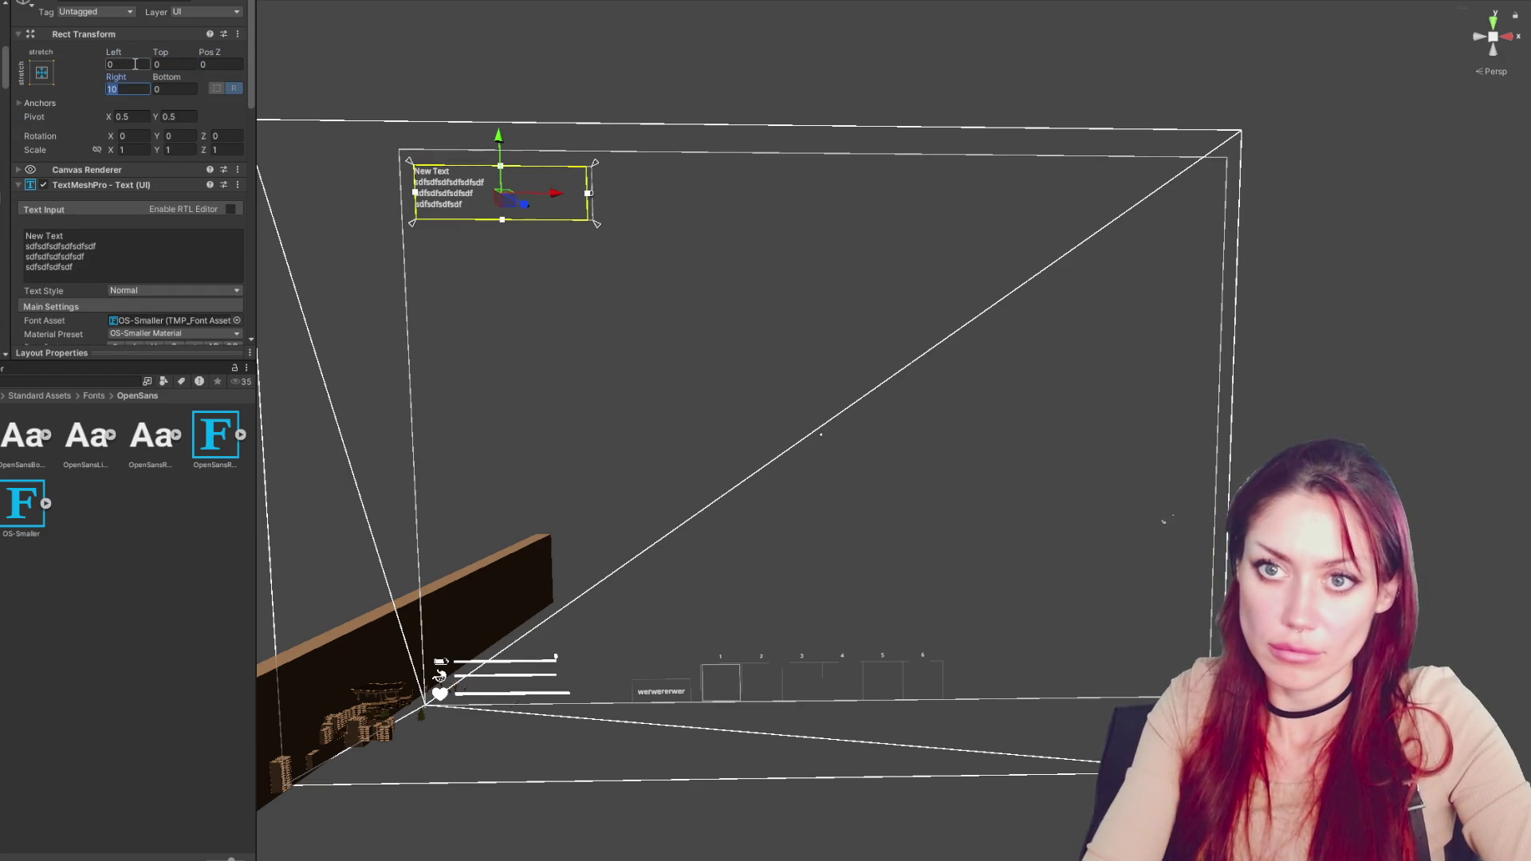
left_click_drag(559, 198, 554, 201)
left_click(413, 164)
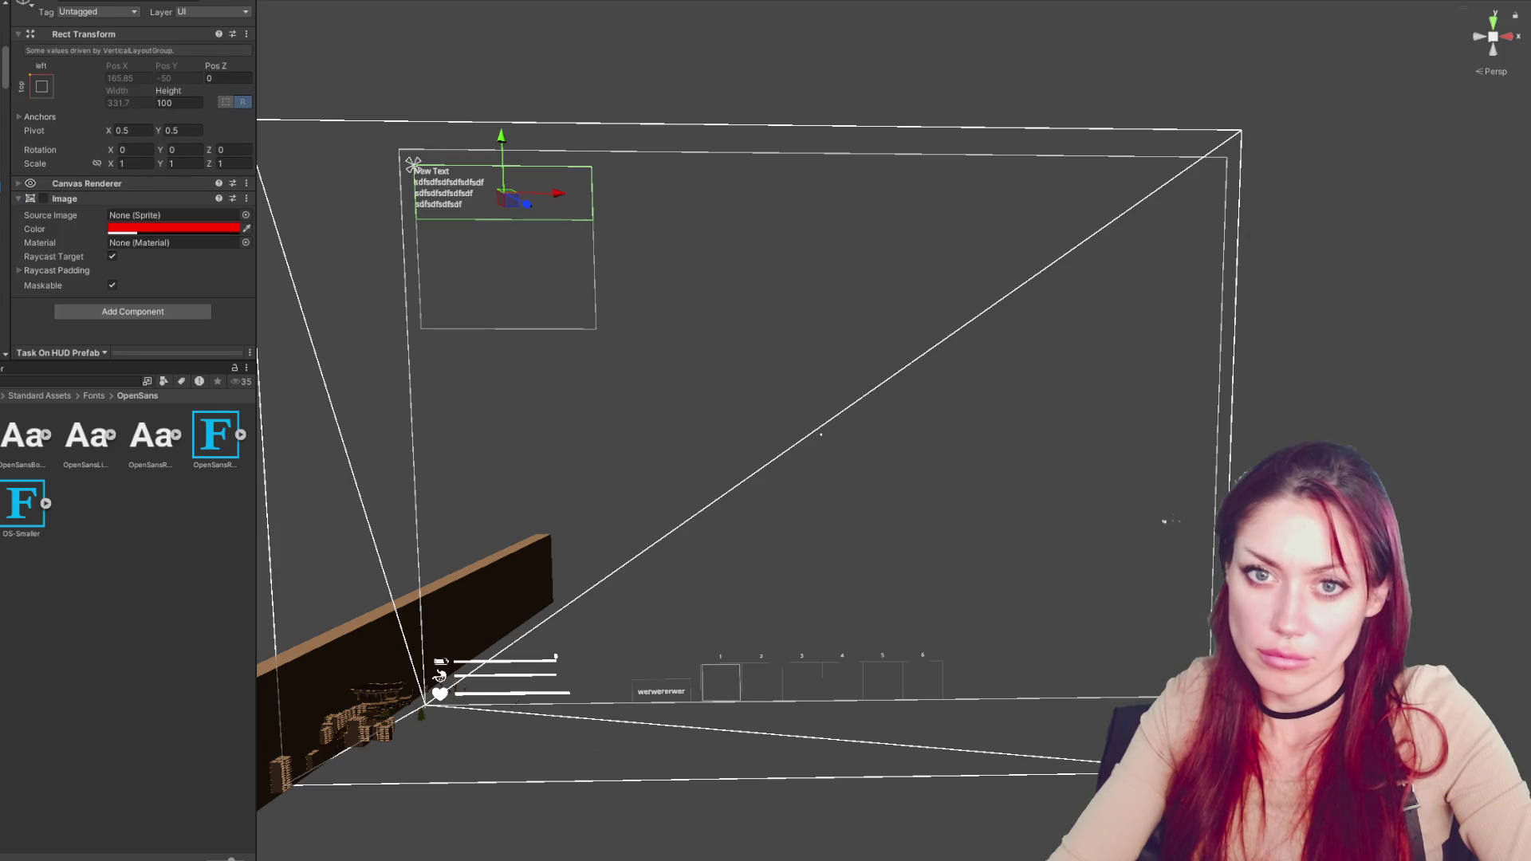
left_click(413, 165)
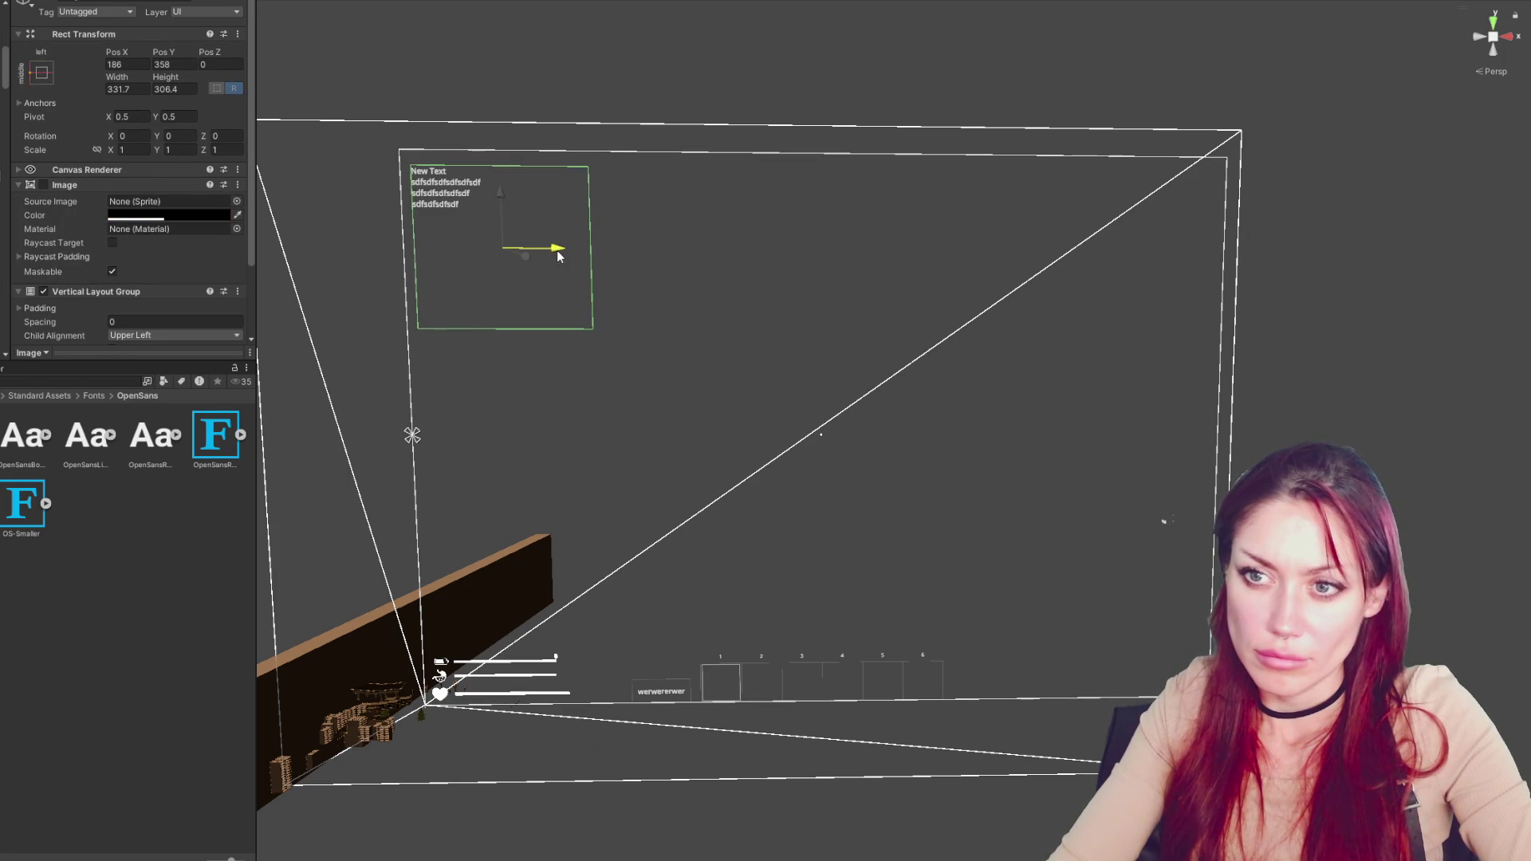
left_click(590, 252)
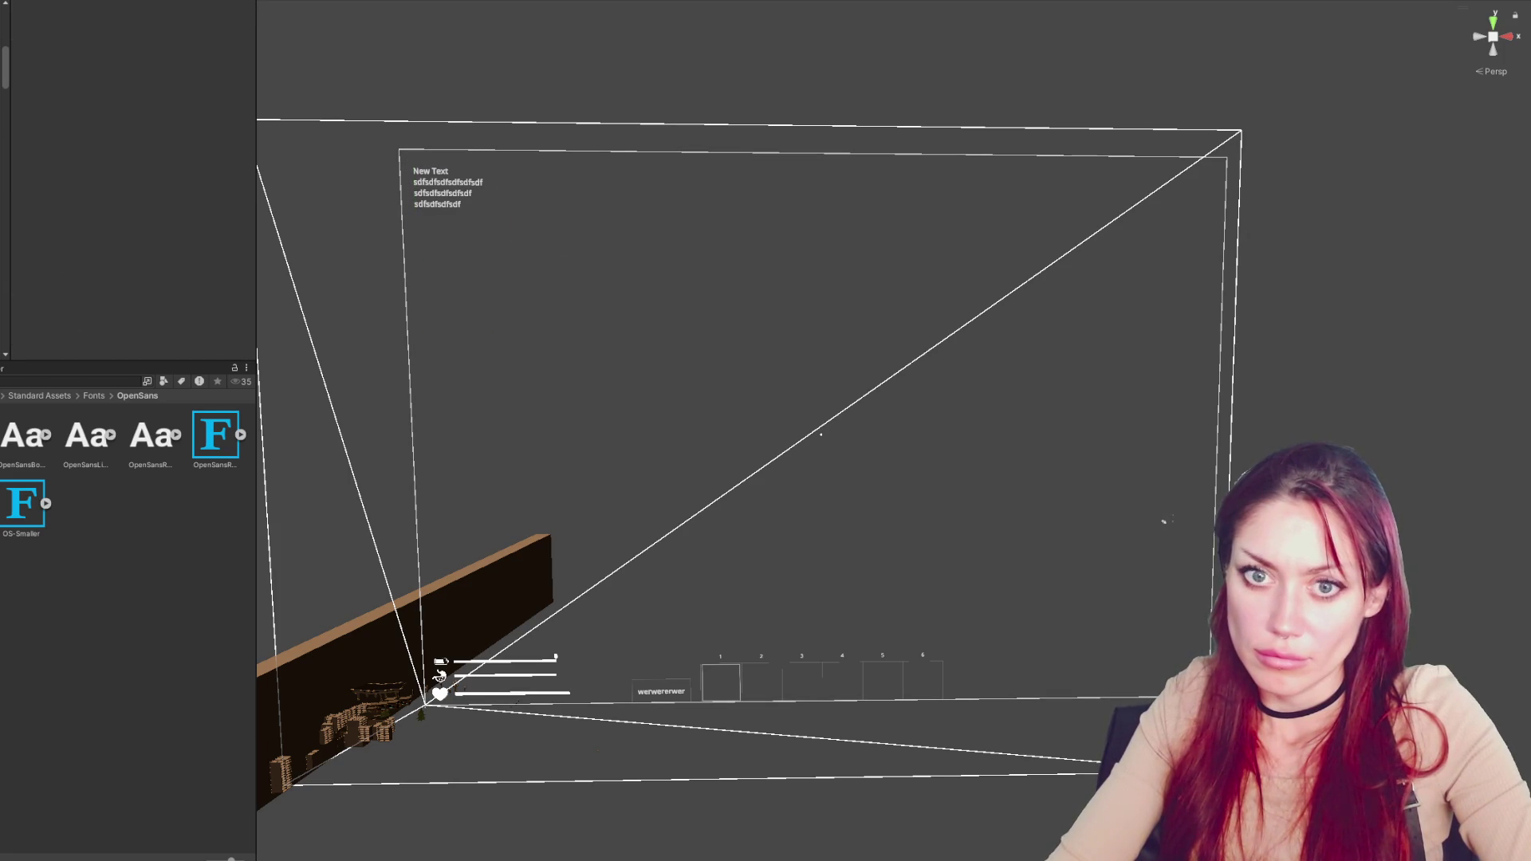
left_click(446, 187)
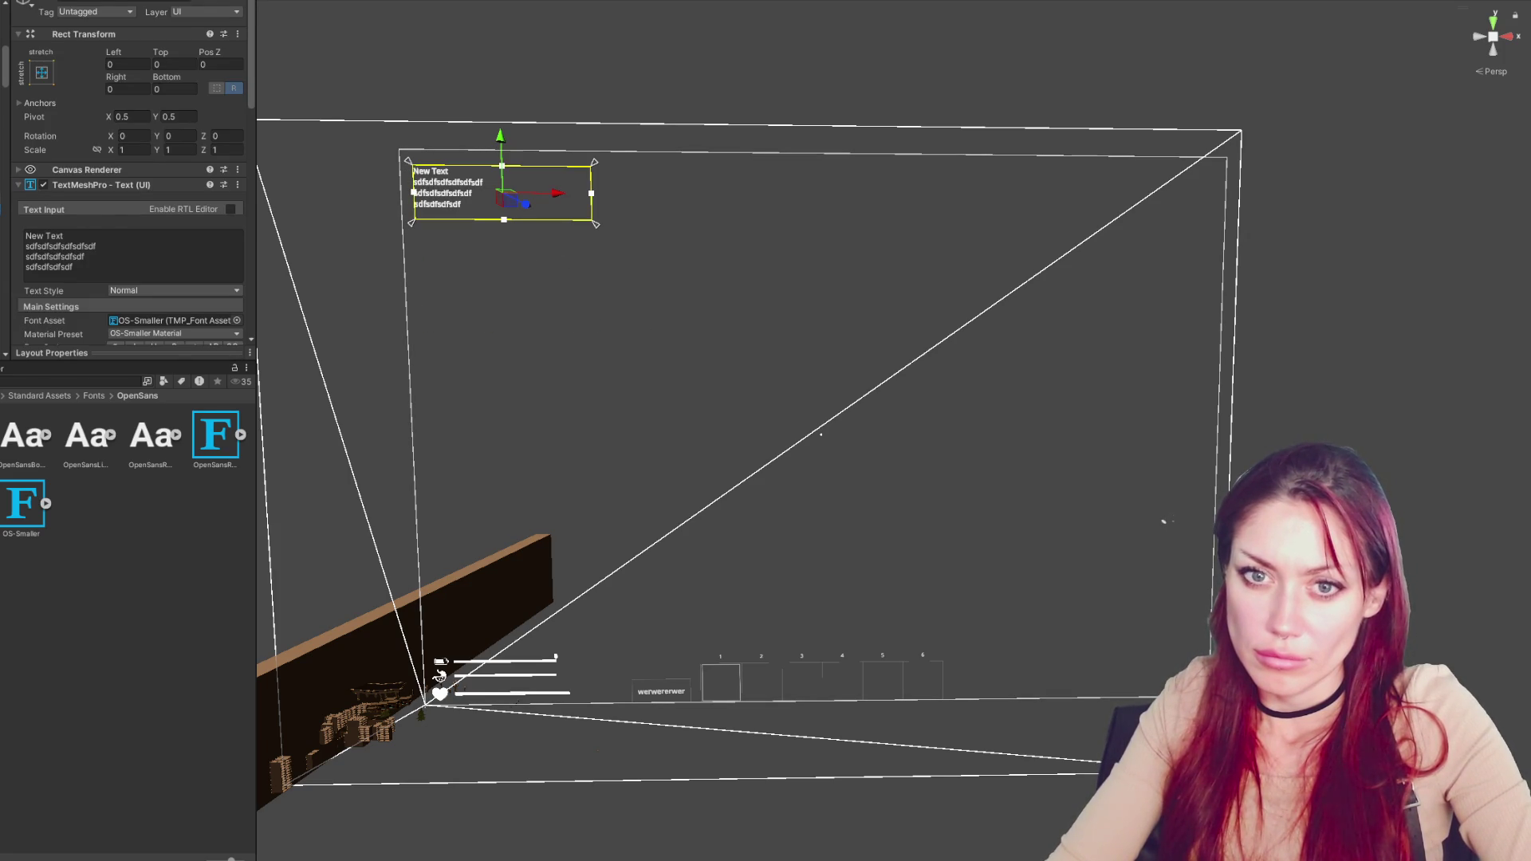
key("ctrl+d")
Toggle Control Child Size Height on the Vertical Layout Group on and back off
scroll(96, 259, "down", 2)
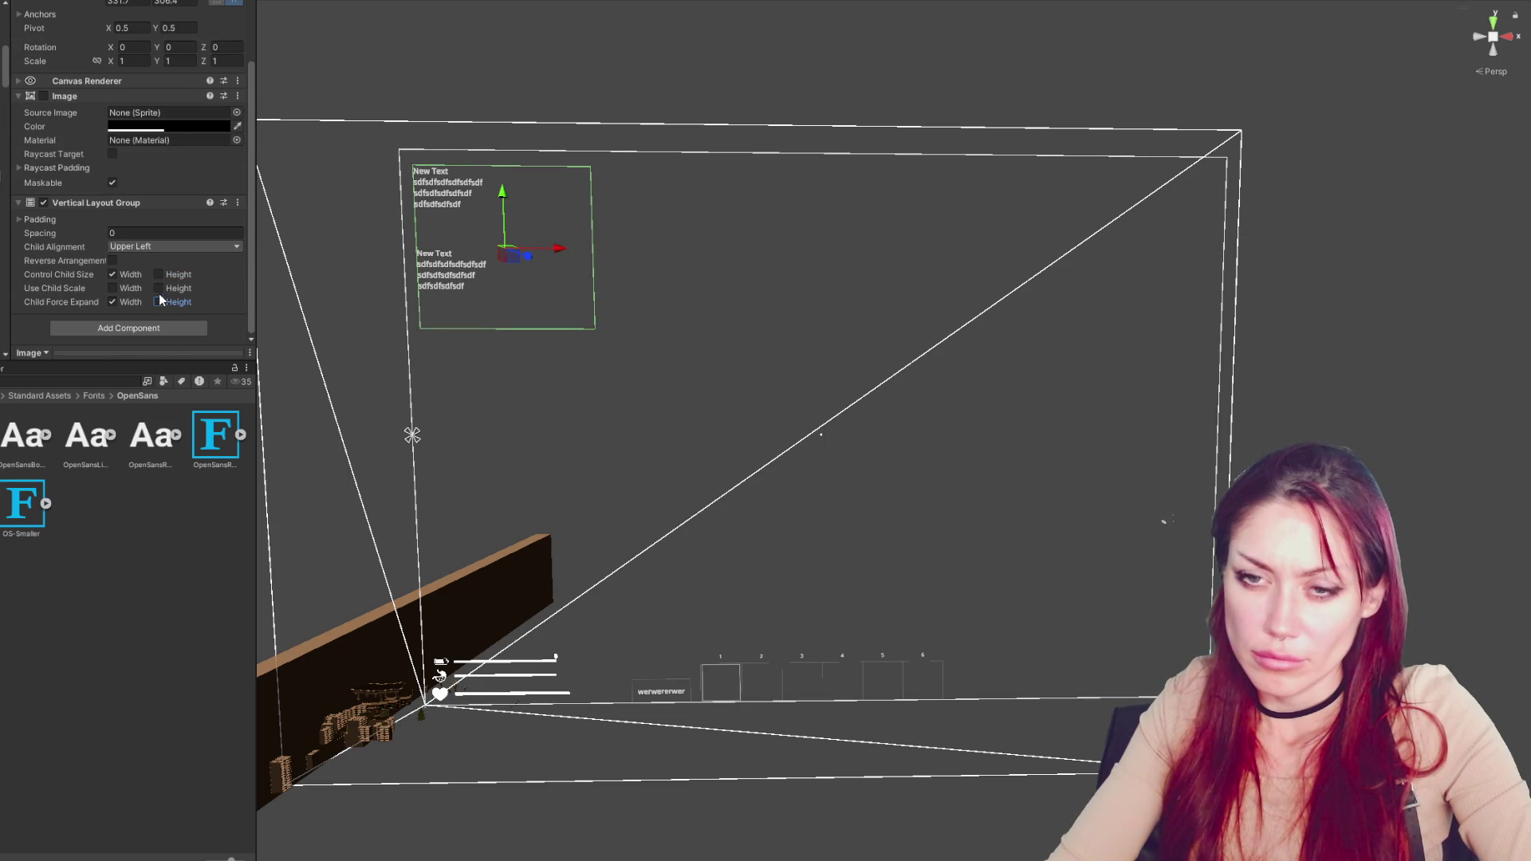
left_click(158, 276)
left_click(162, 280)
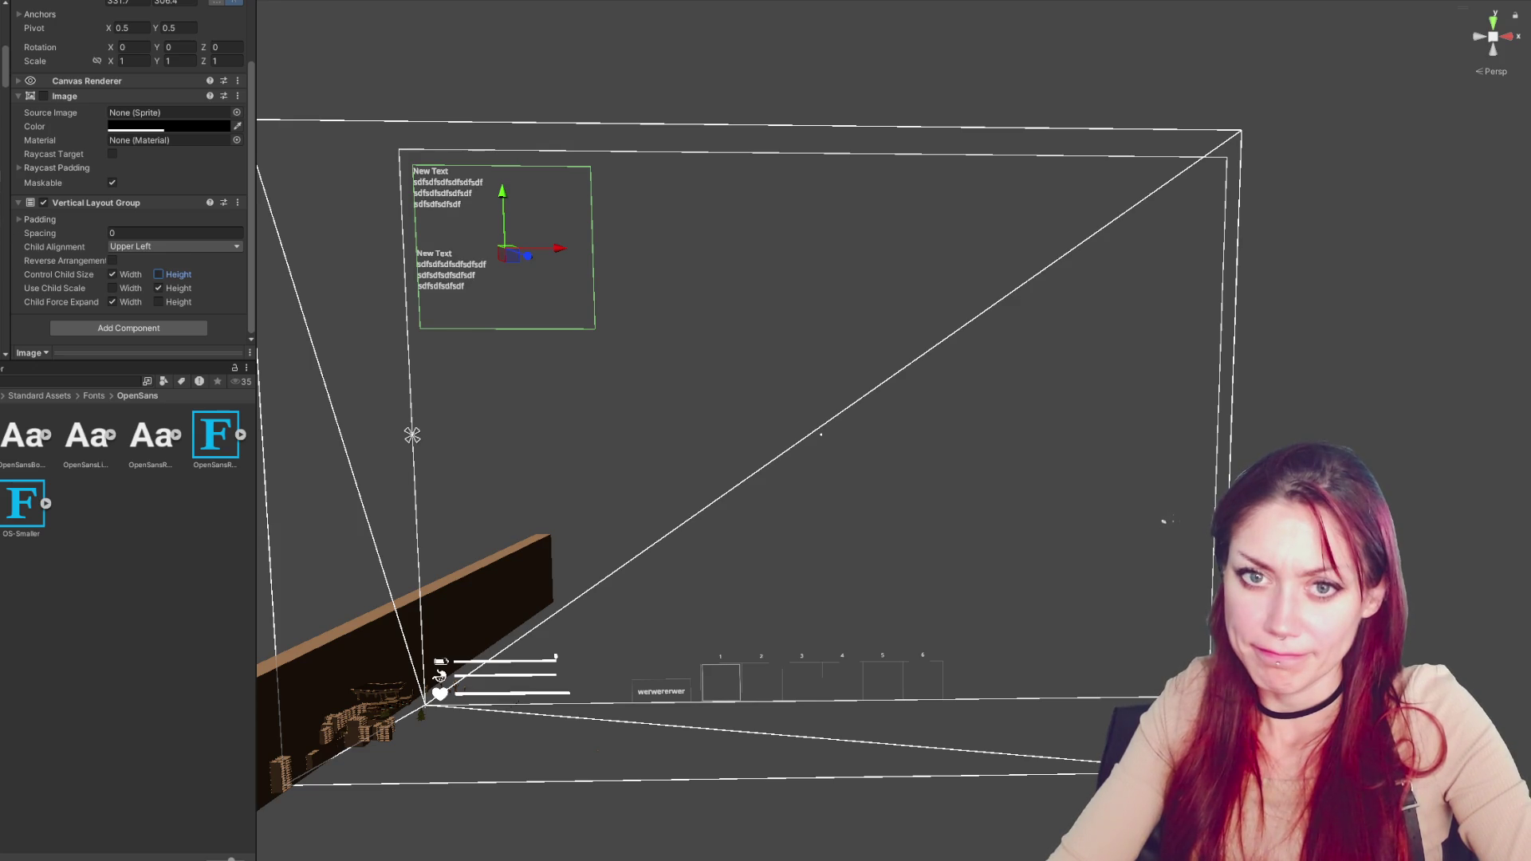
scroll(173, 51, "up", 3)
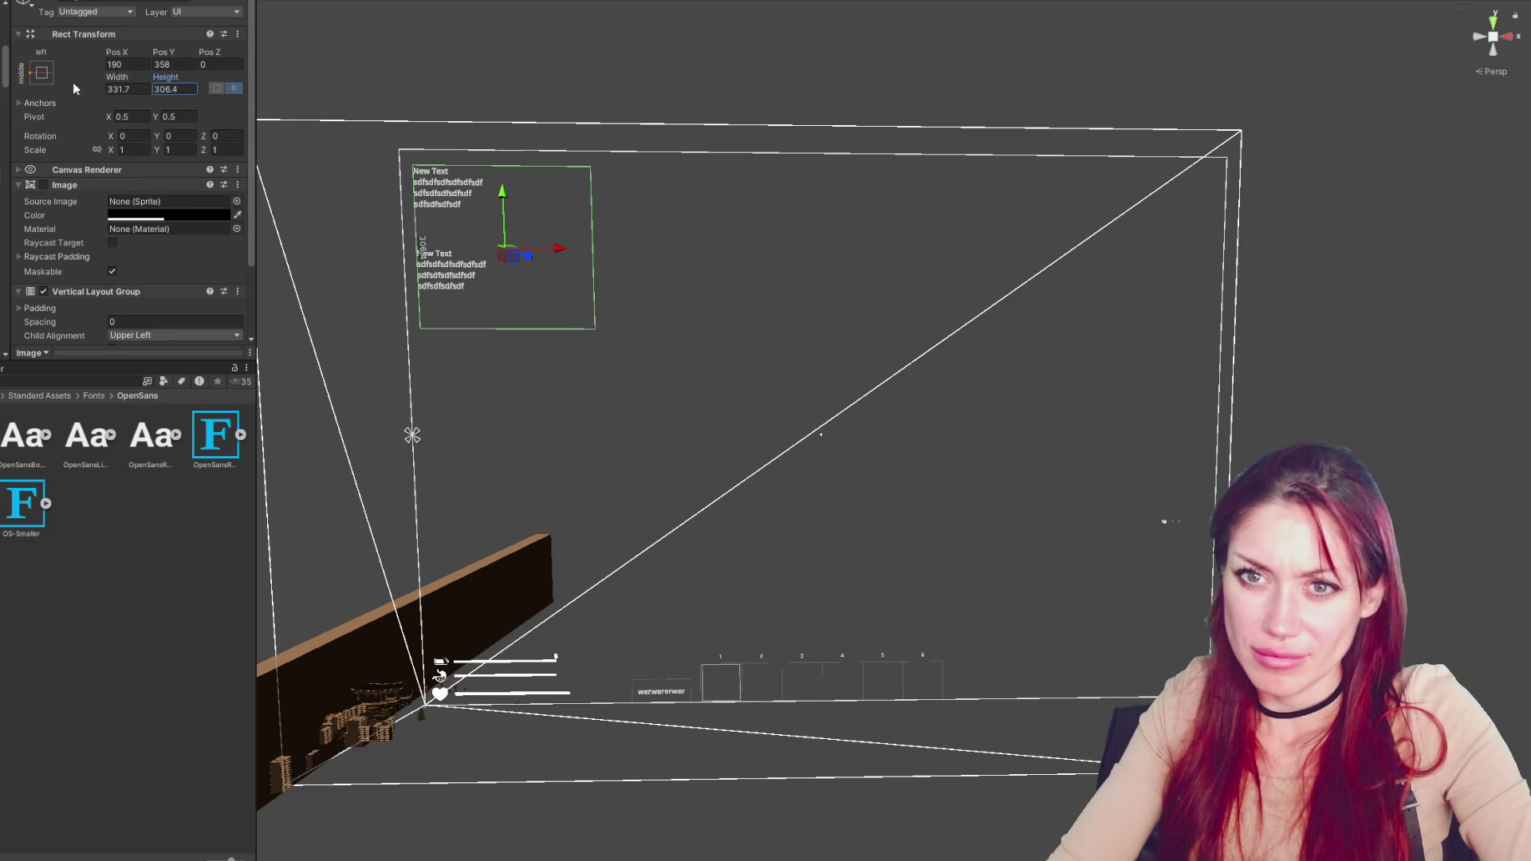
Anchor the quest panel to the top-left, set Pos X to 184 and nudge it into place
left_click(41, 73)
left_click(89, 180)
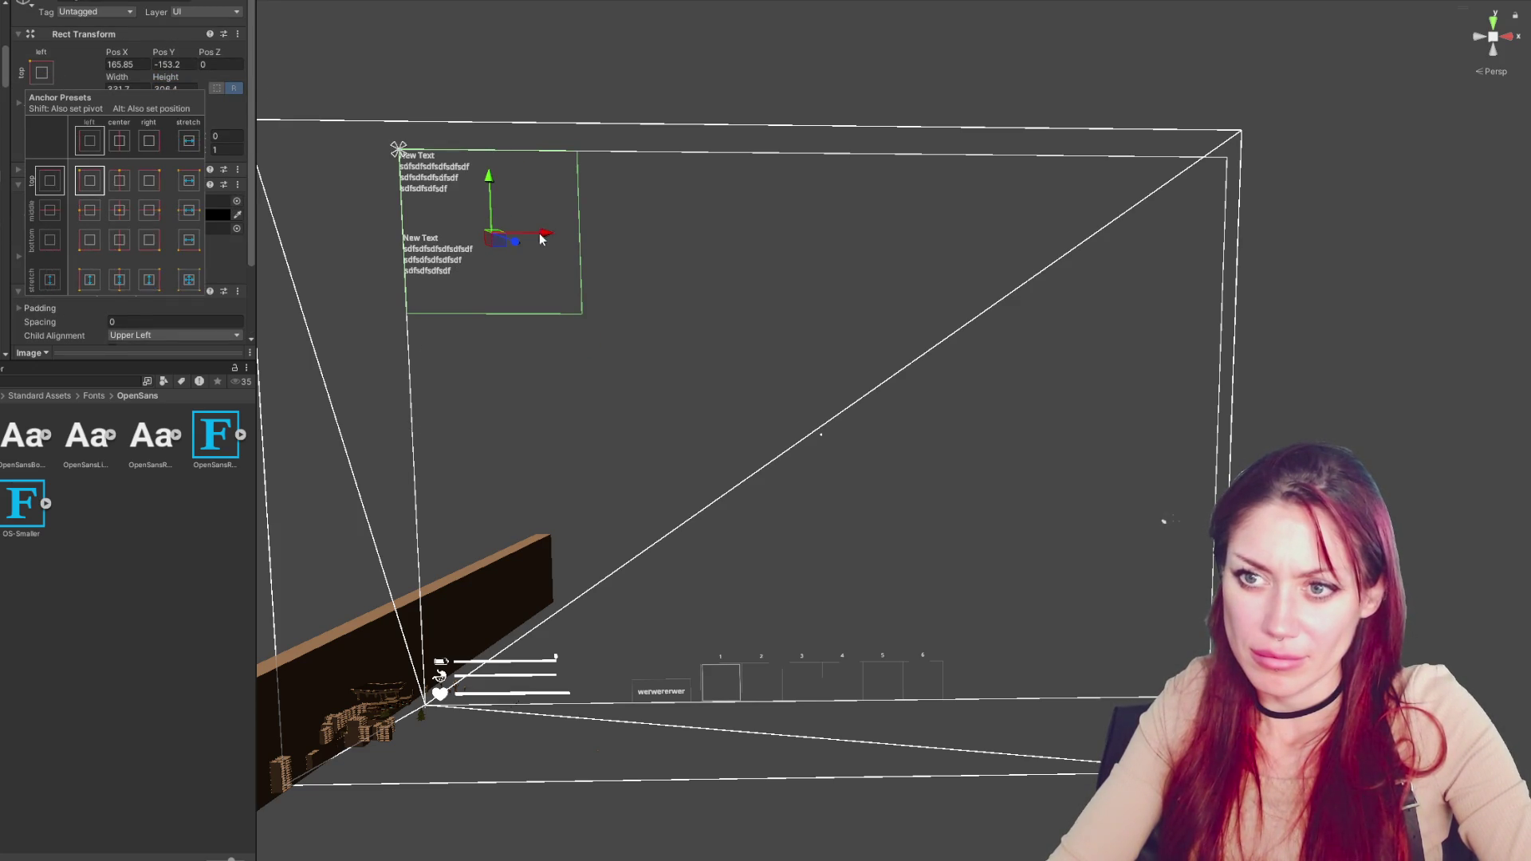
left_click_drag(499, 199, 499, 214)
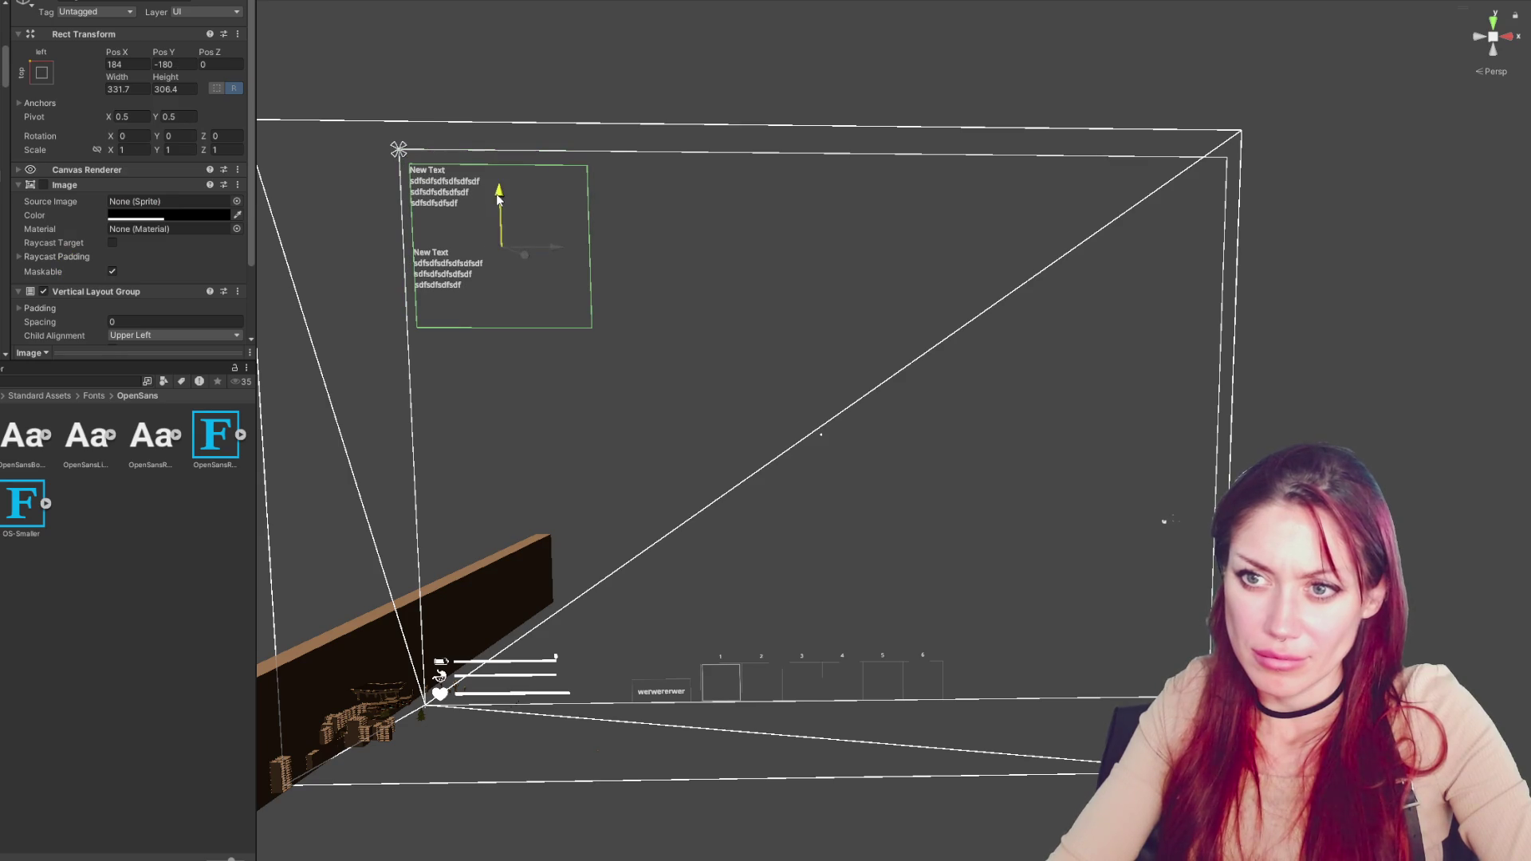
left_click(120, 64)
type("184")
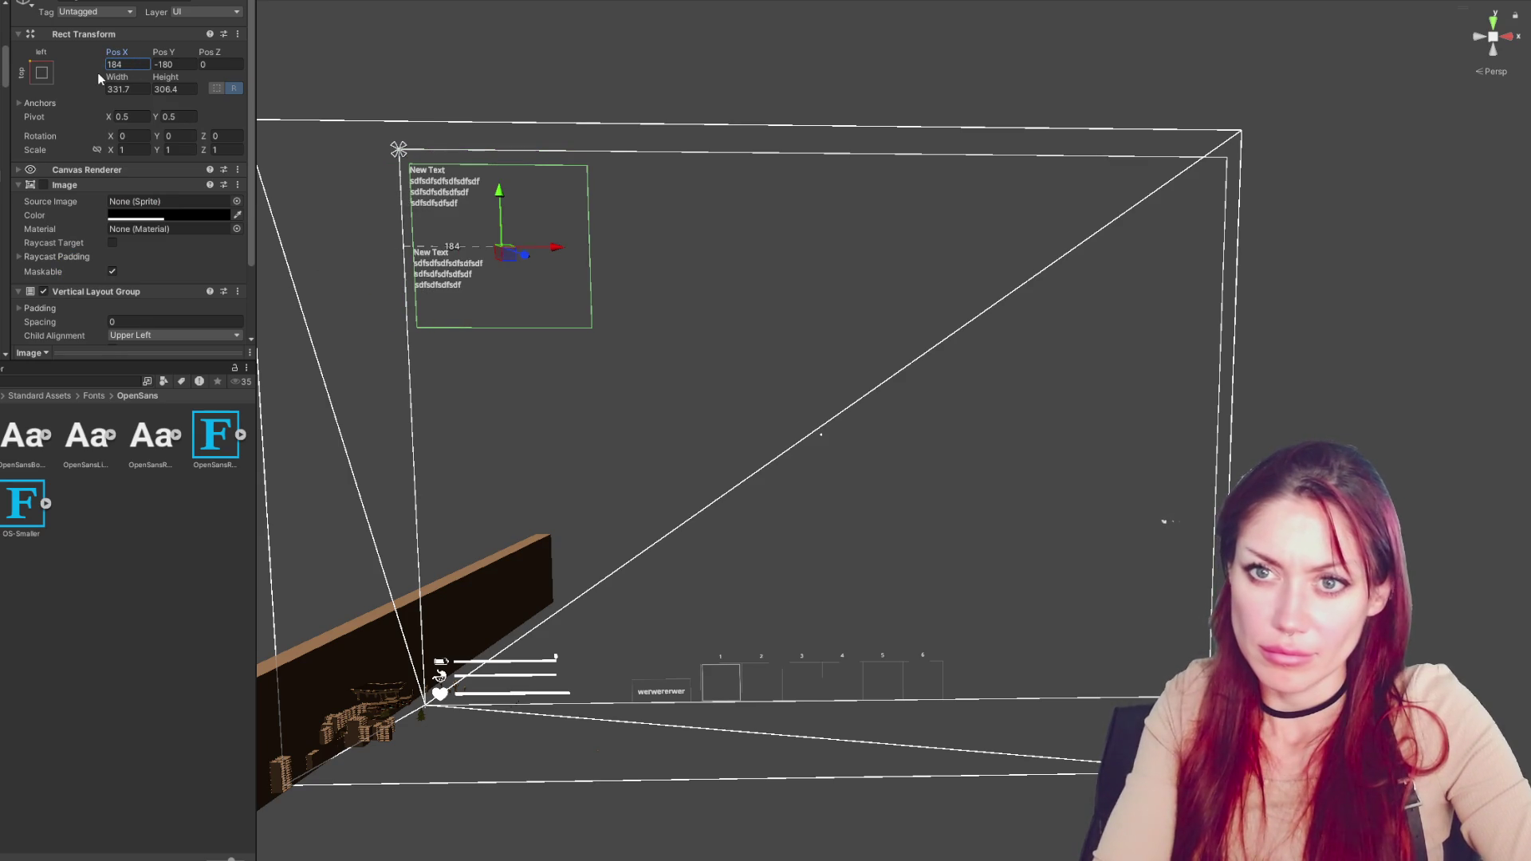
left_click_drag(556, 255, 560, 255)
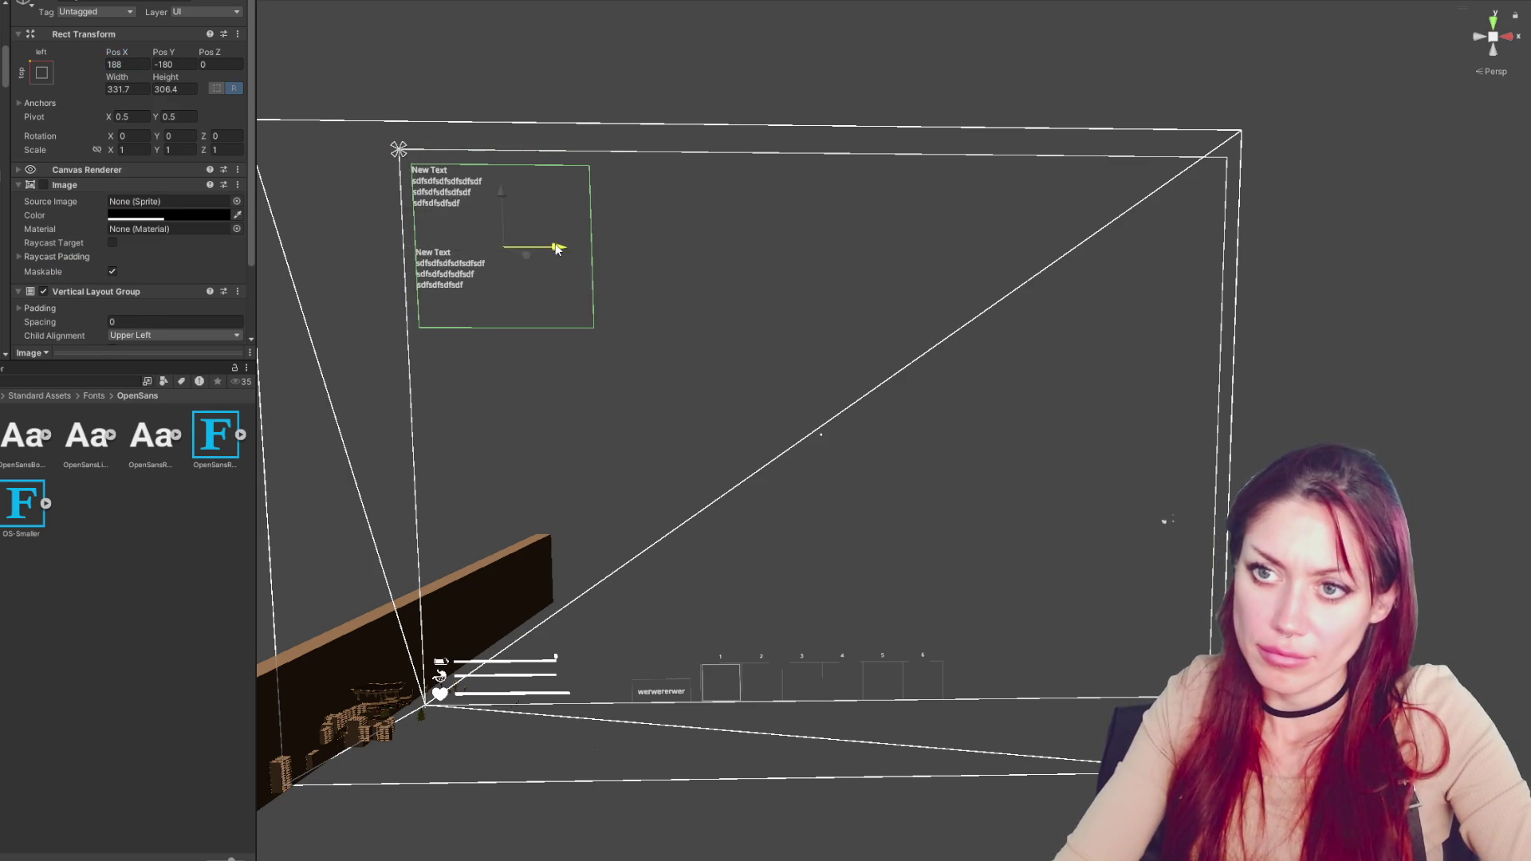
Set the first and second task boxes' height to 100
left_click(448, 269)
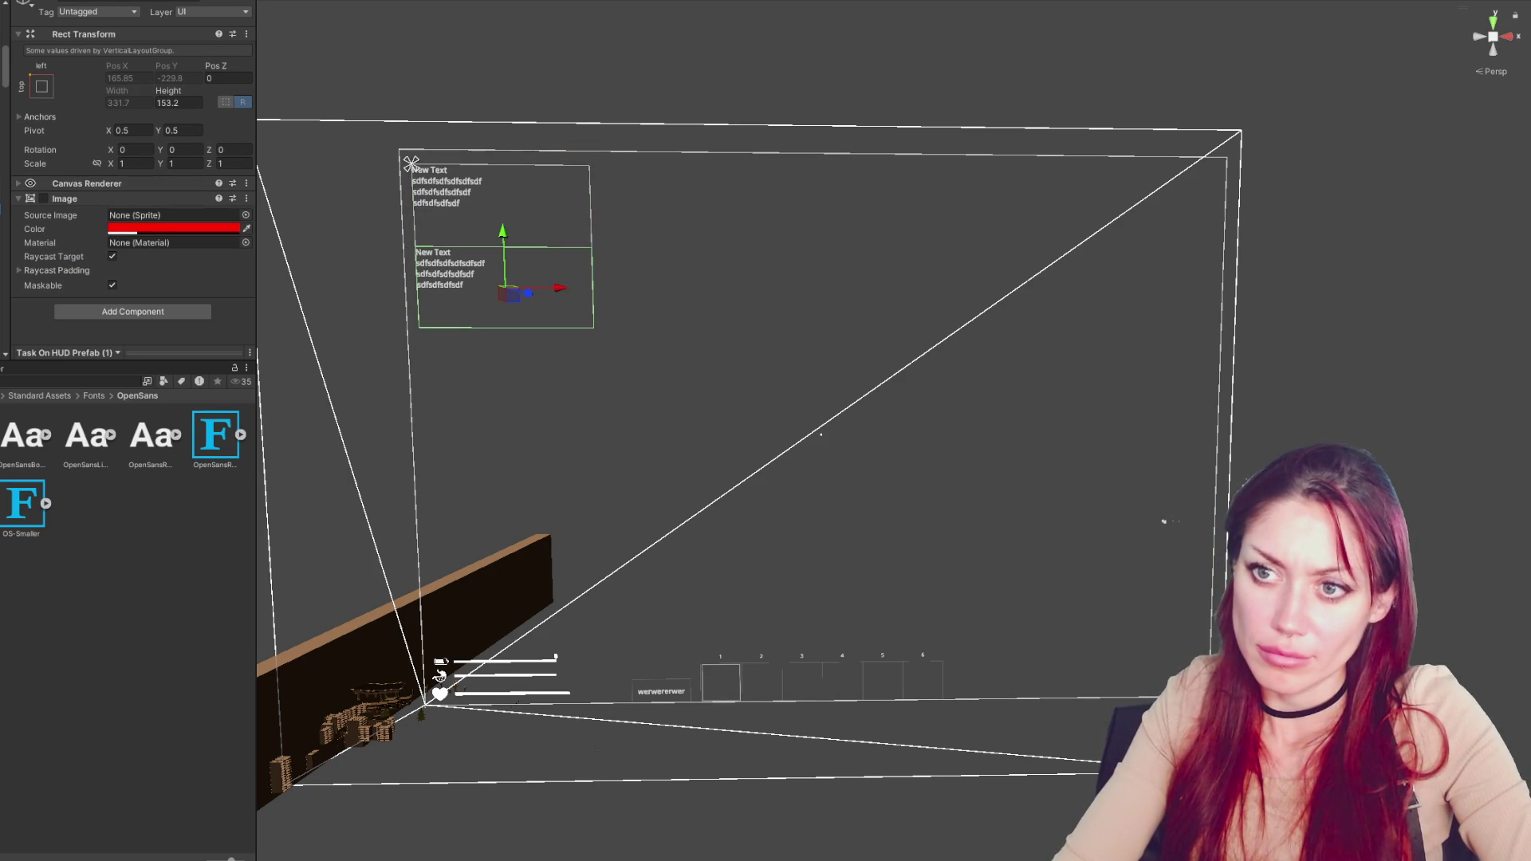
left_click(447, 195)
left_click(190, 102)
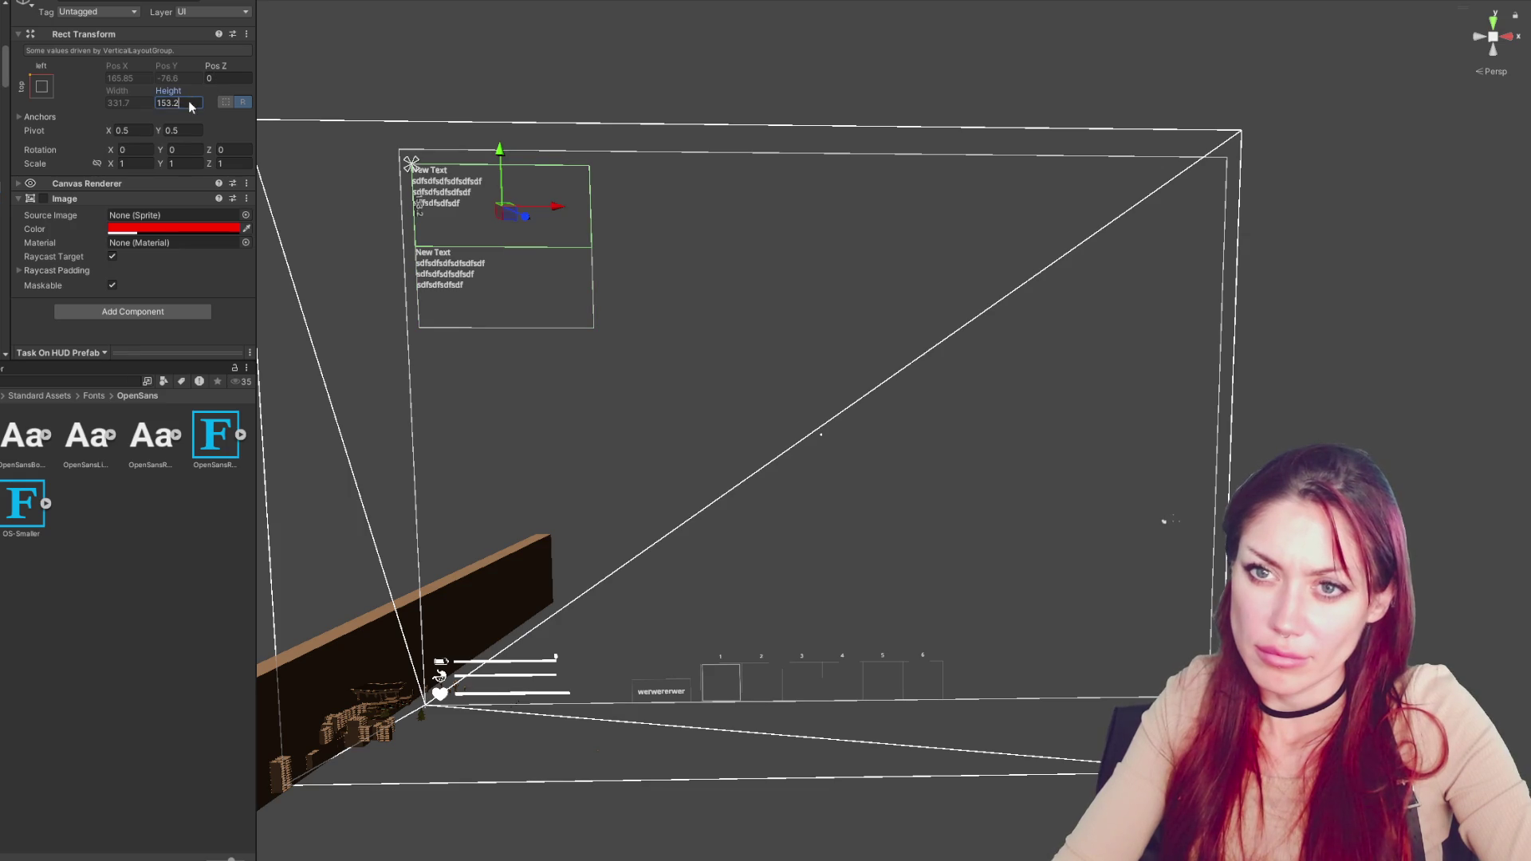
type("100")
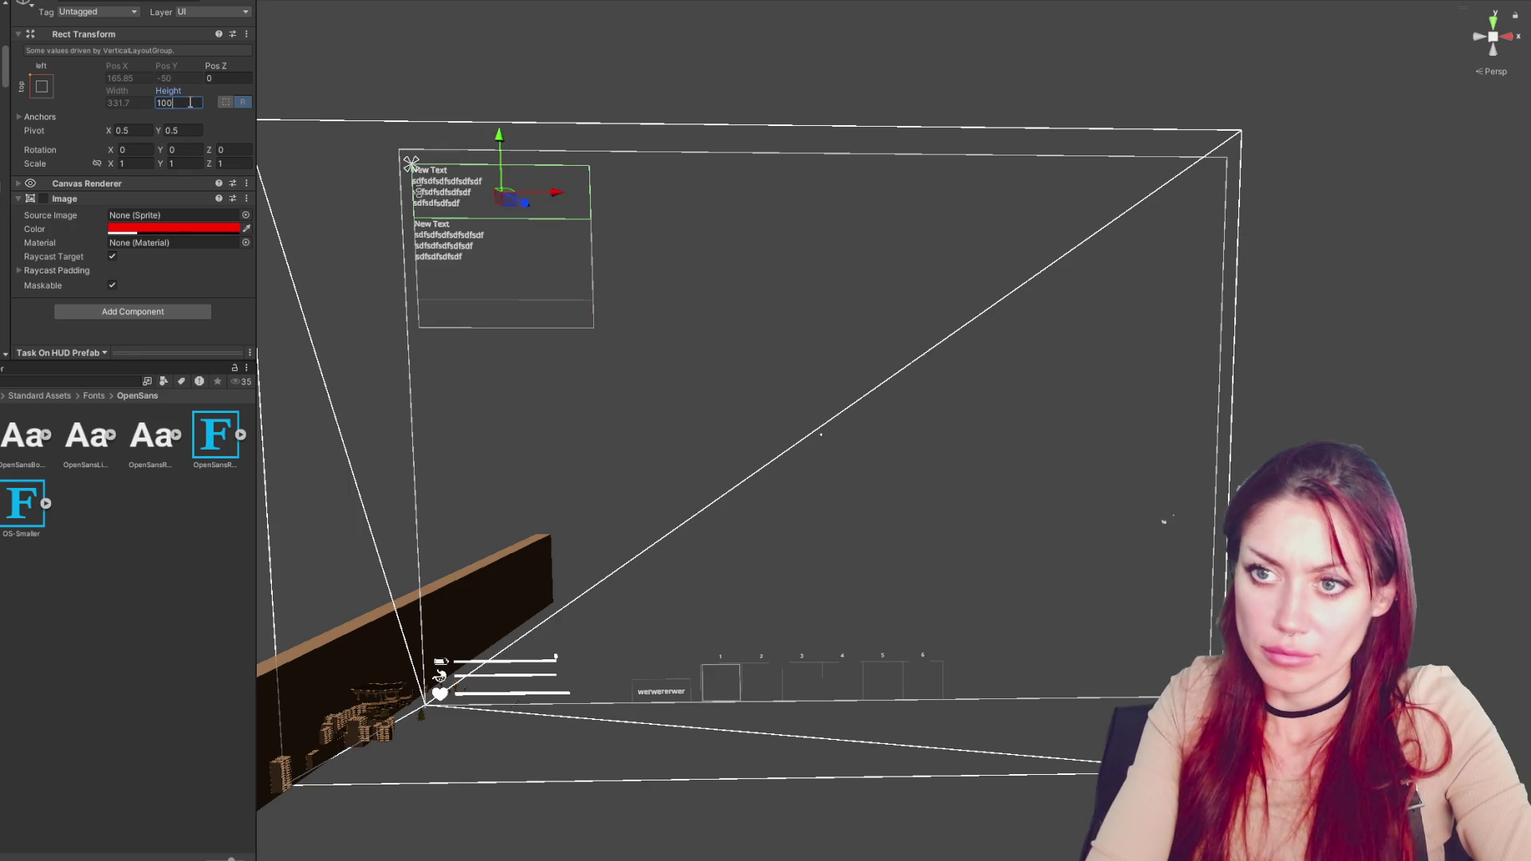
left_click(446, 239)
left_click(187, 102)
type("100")
left_click(452, 141)
left_click_drag(452, 142, 652, 194)
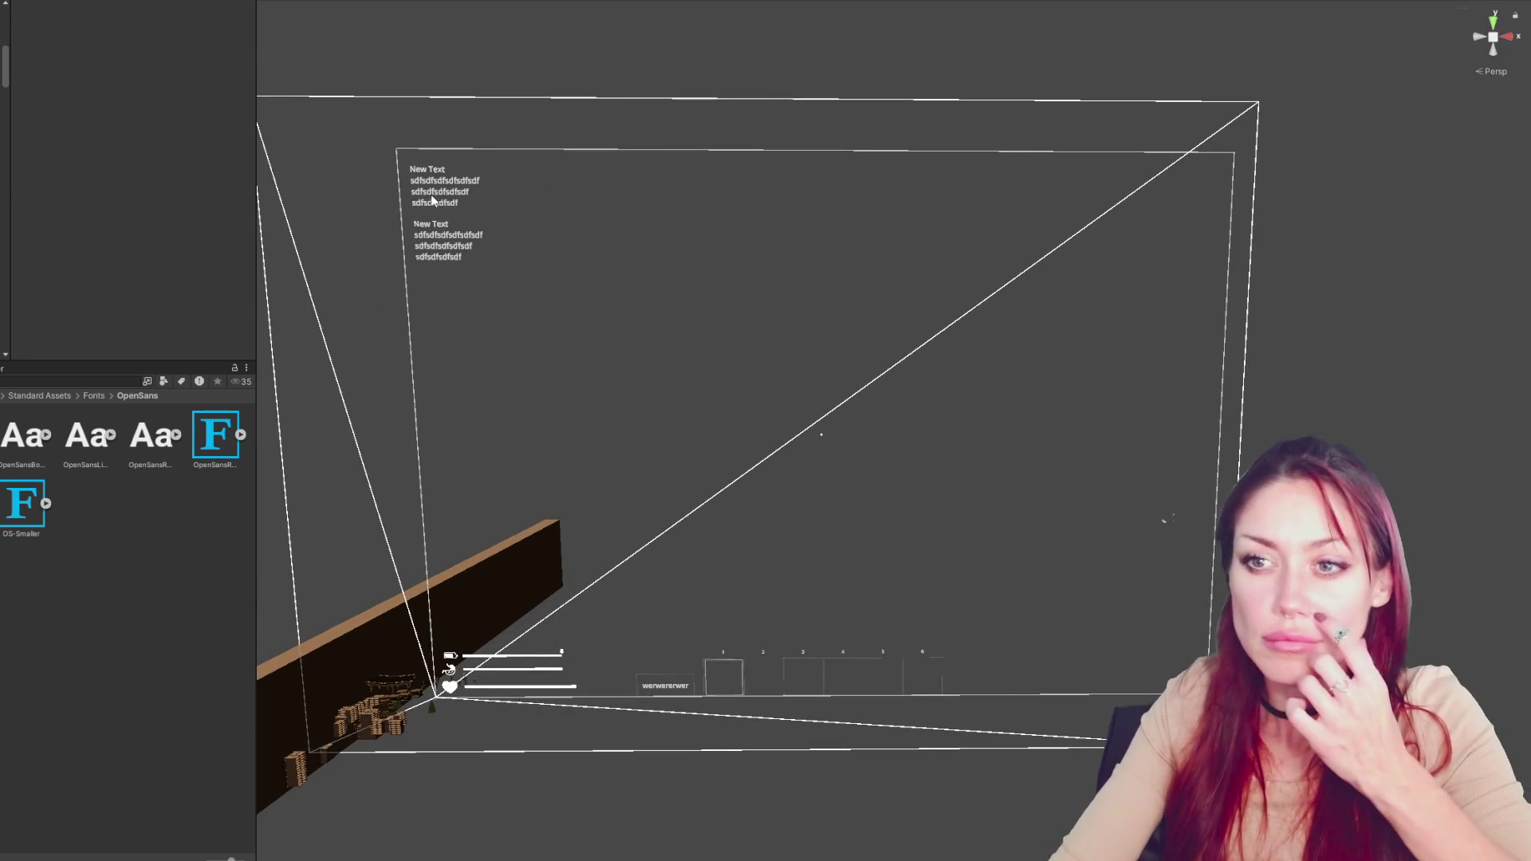
Duplicate the upper task box as a third entry, then undo the extra duplicates
left_click(408, 163)
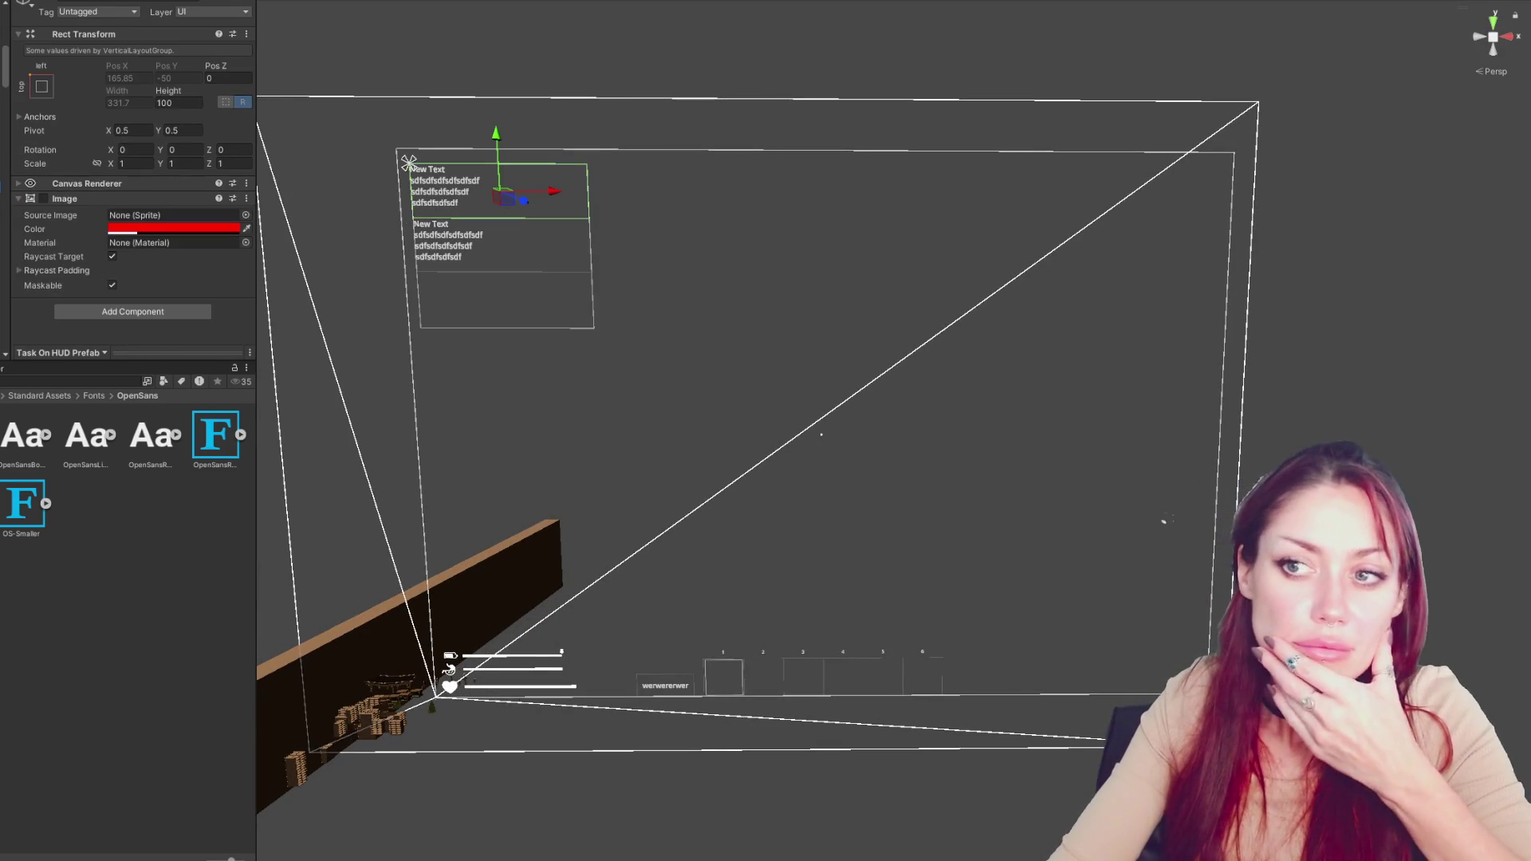
key("ctrl+d")
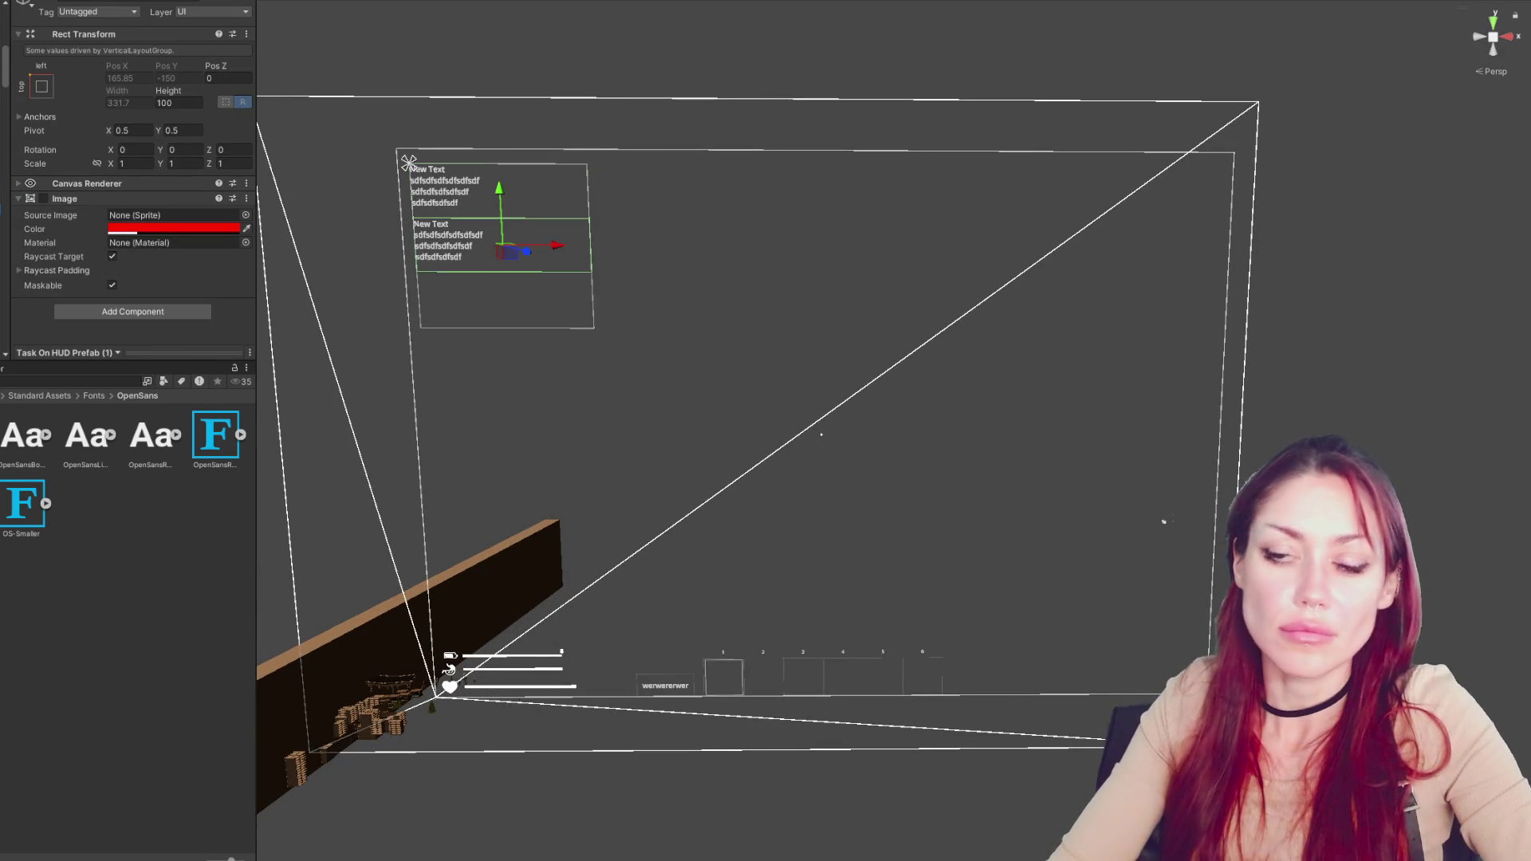
key("ctrl+z")
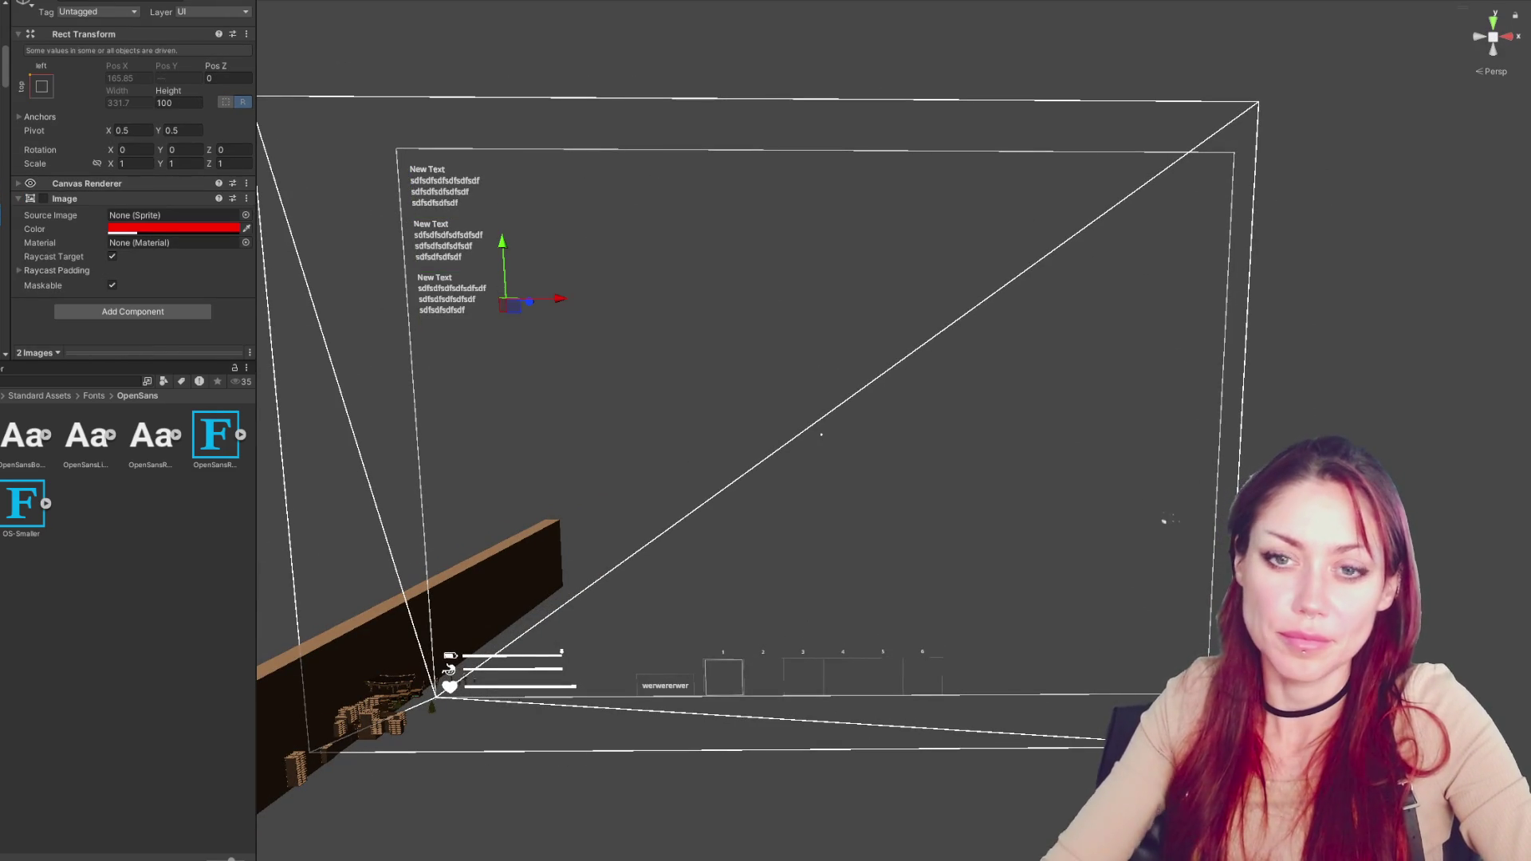
key("ctrl+z")
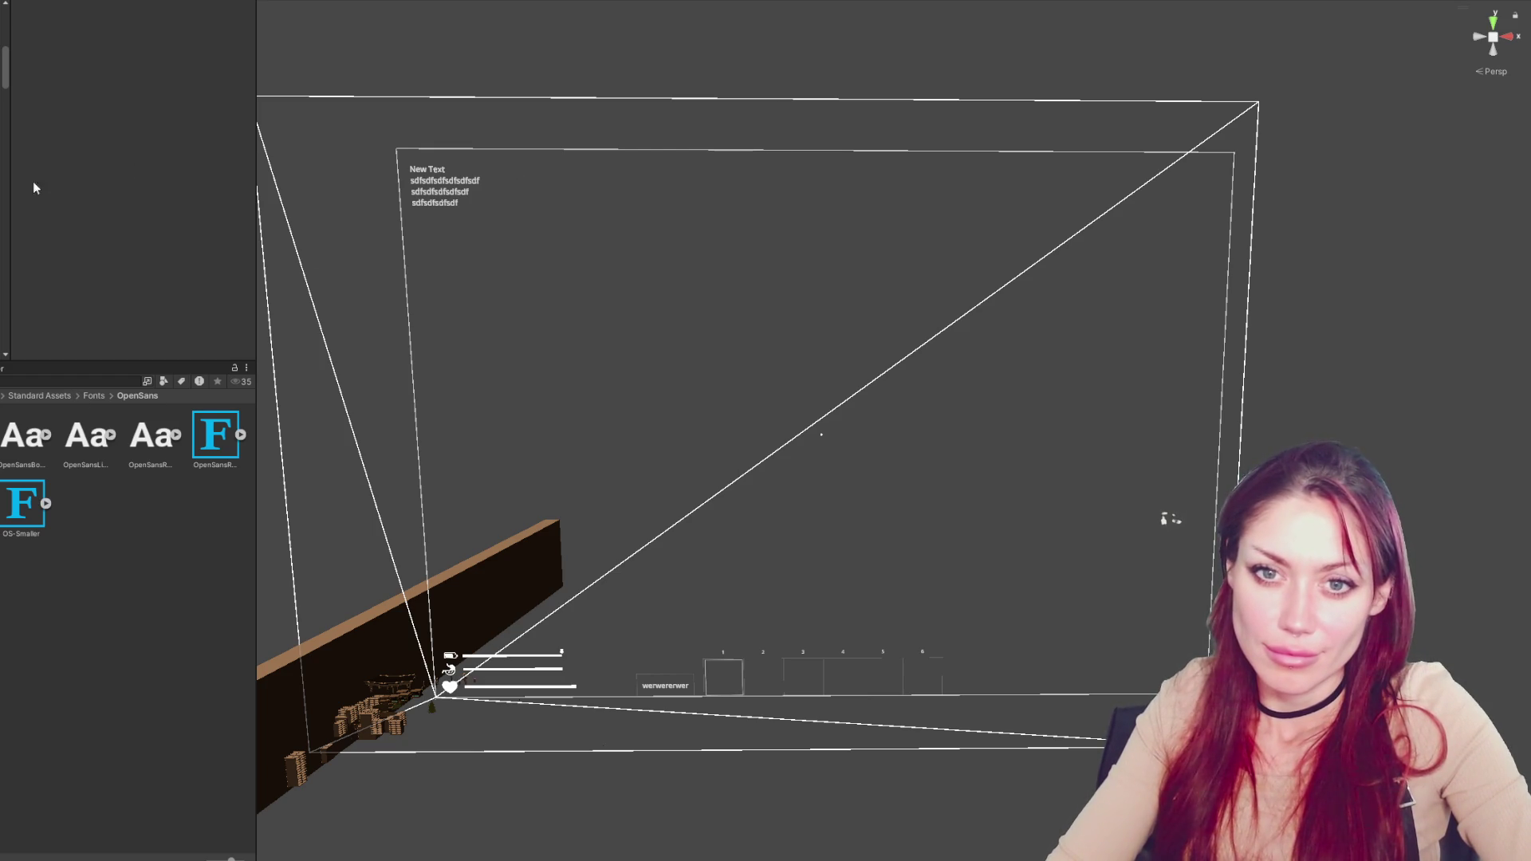
Select the remaining quest text object in the HUD panel
left_click(495, 189)
scroll(218, 88, "down", 3)
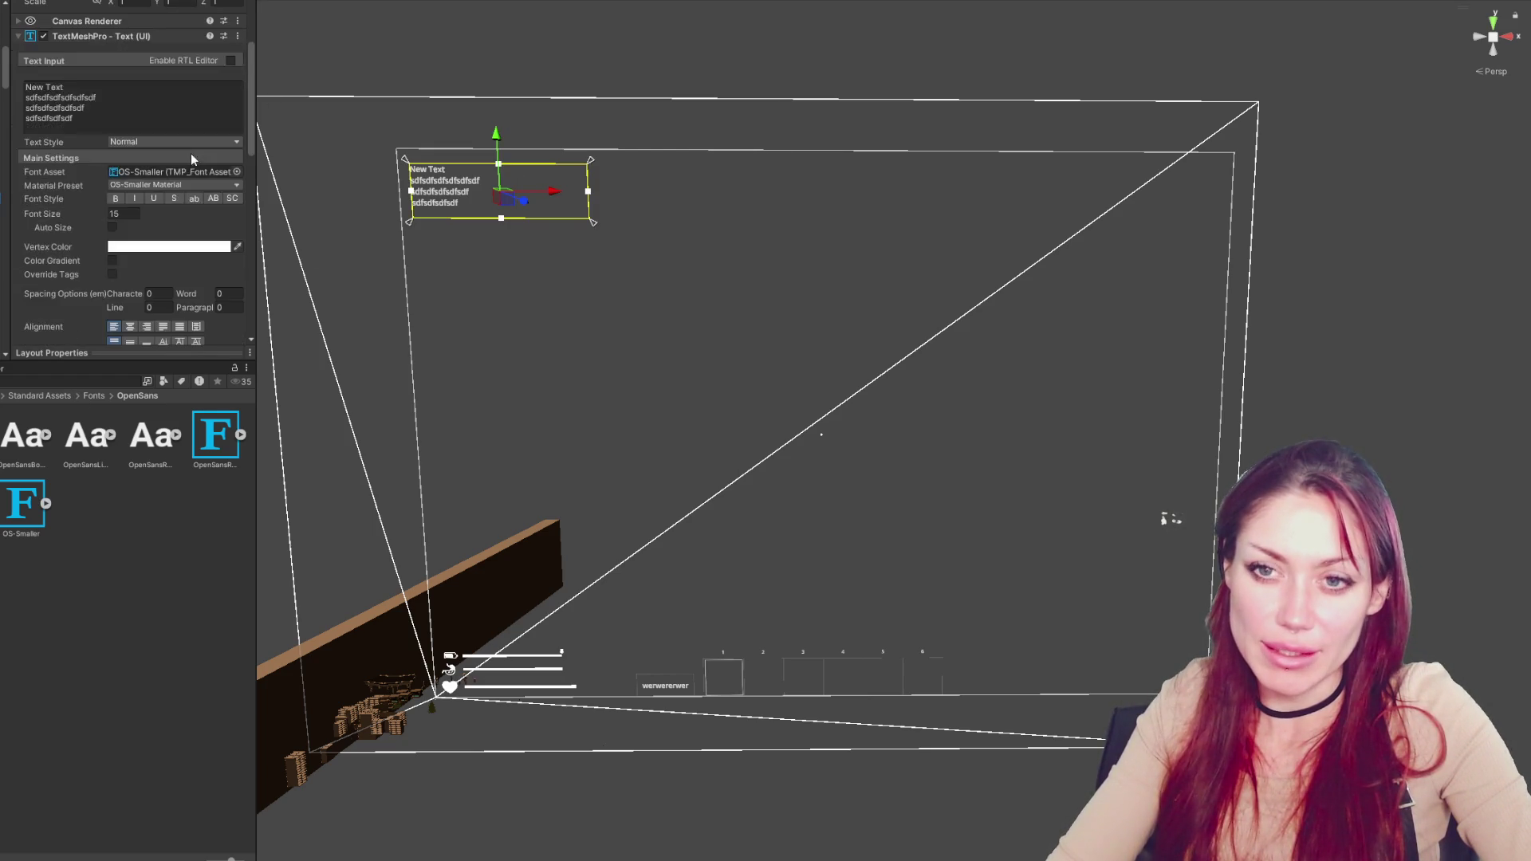
left_click(180, 170)
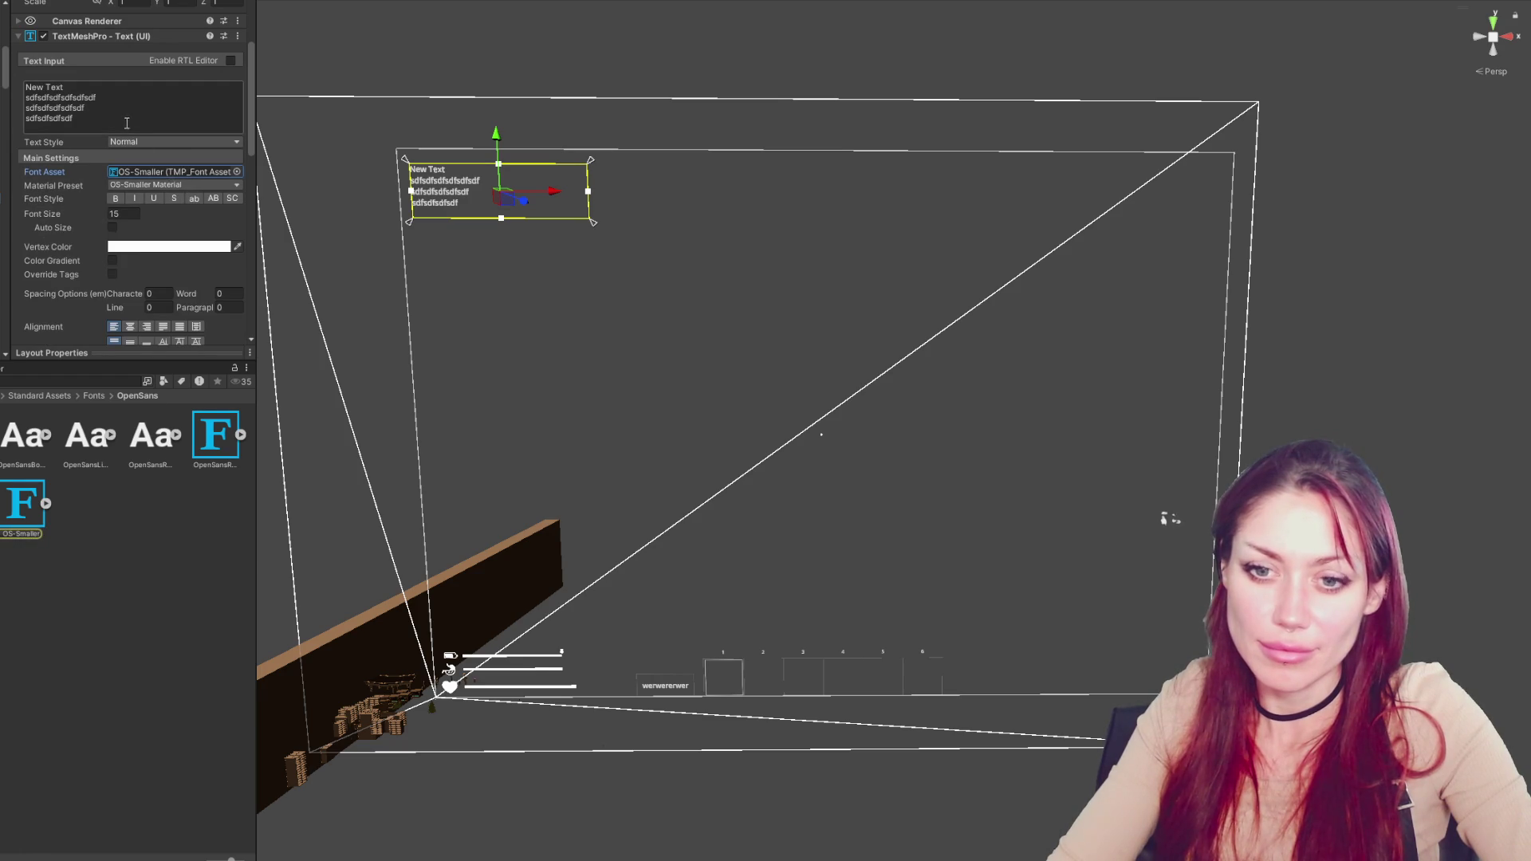
scroll(123, 113, "down", 3)
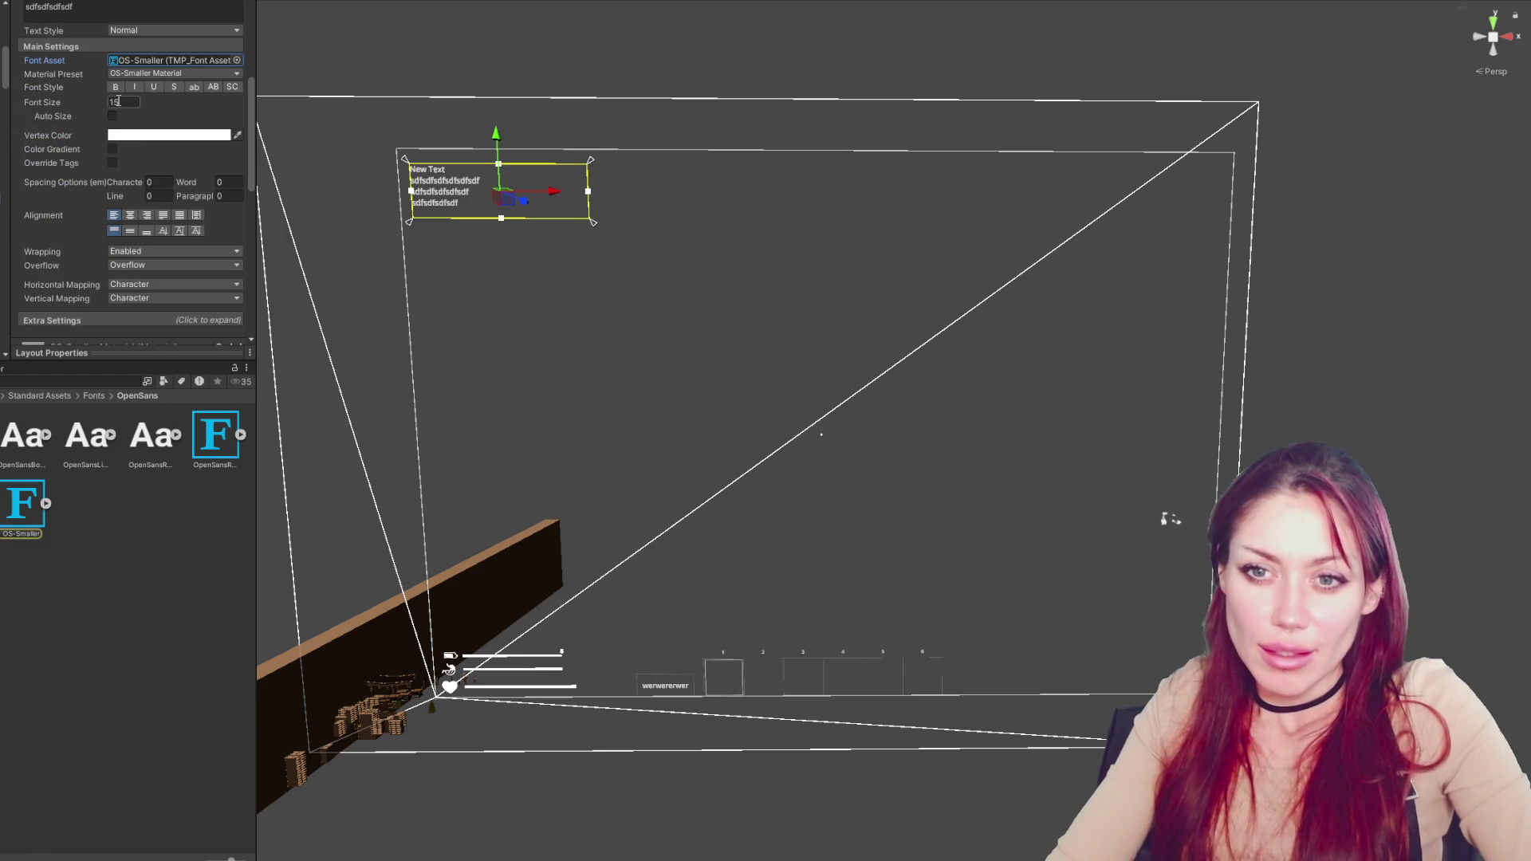
scroll(118, 103, "up", 3)
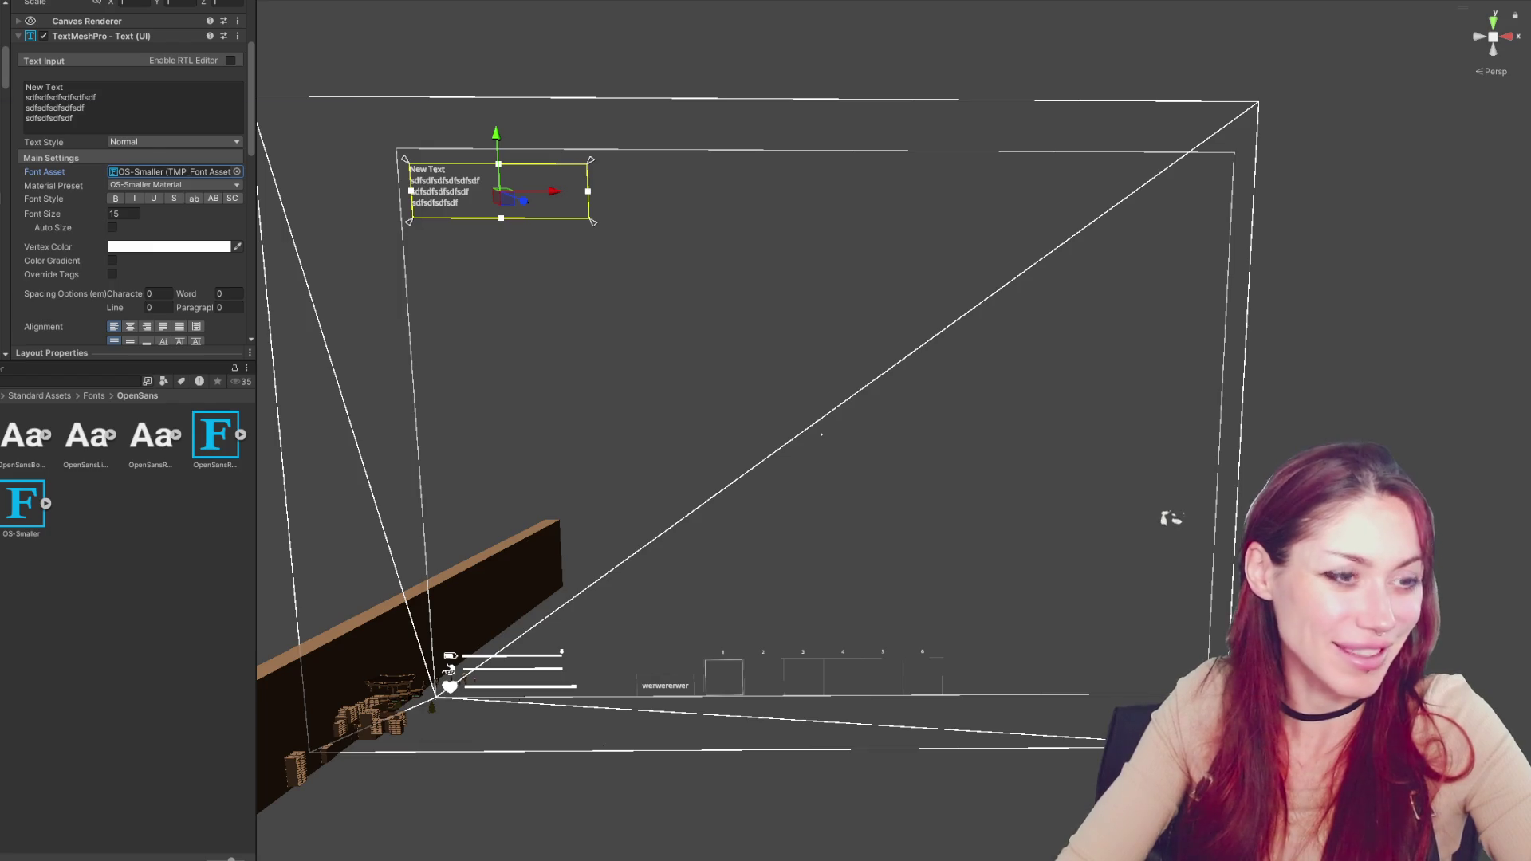
key("alt+Tab")
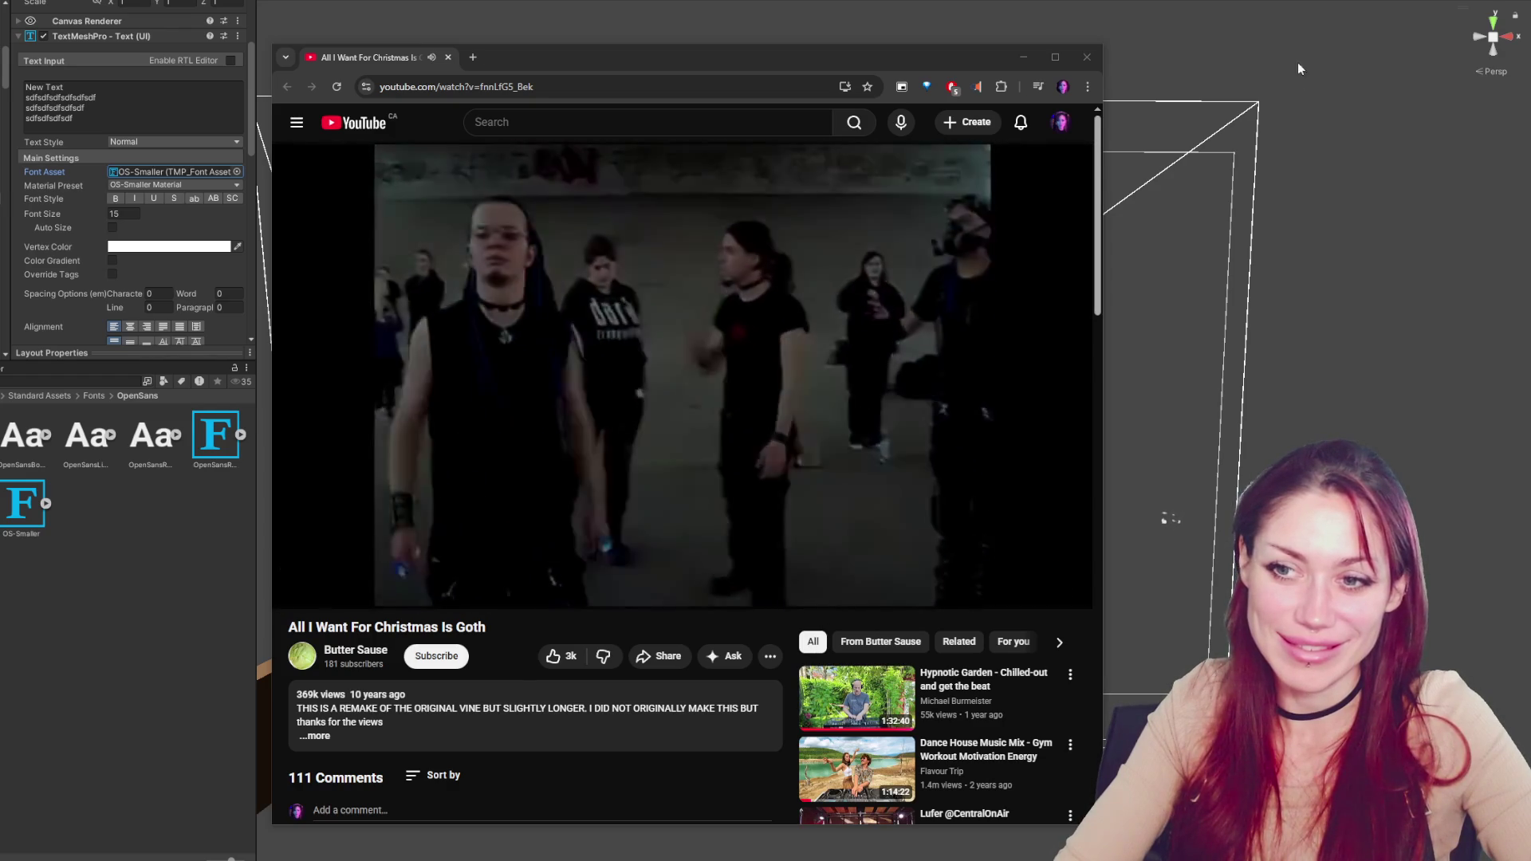
left_click(1086, 58)
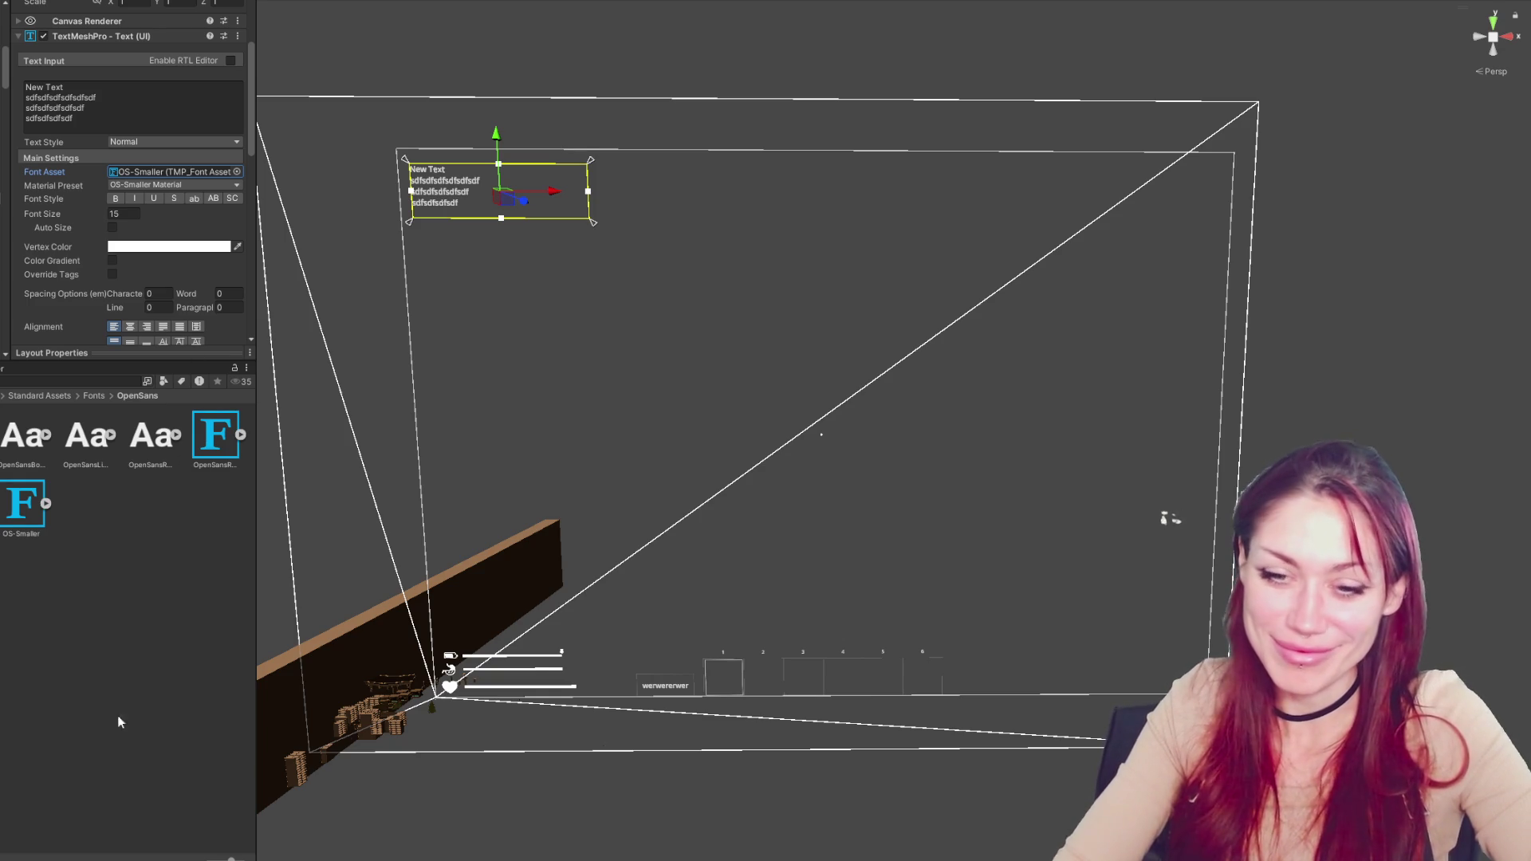
left_click(397, 141)
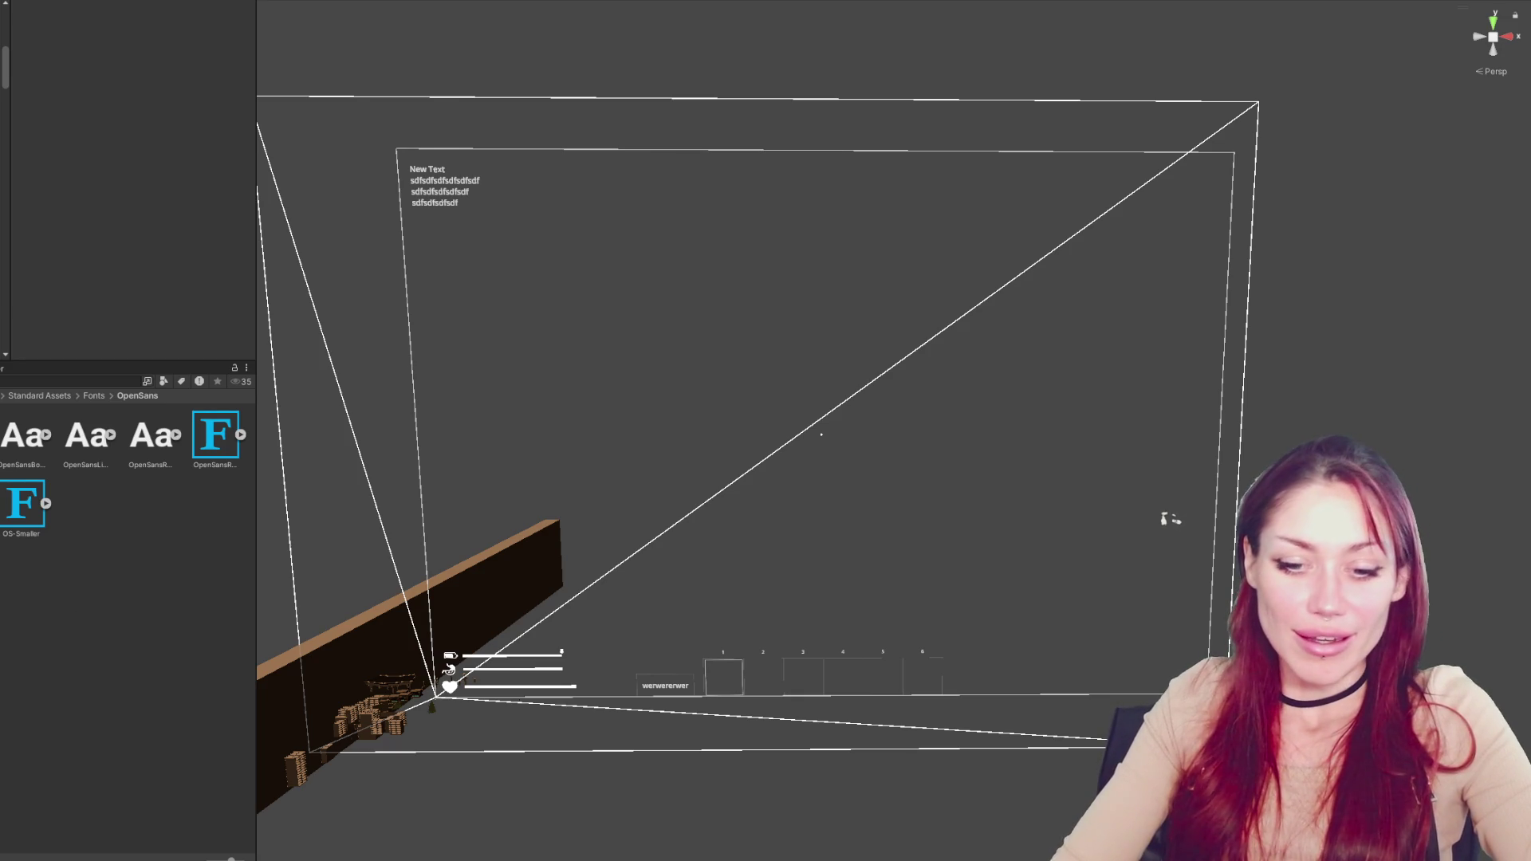
Switch from Unity to InputControls.cs in Visual Studio Code
key("alt+Tab")
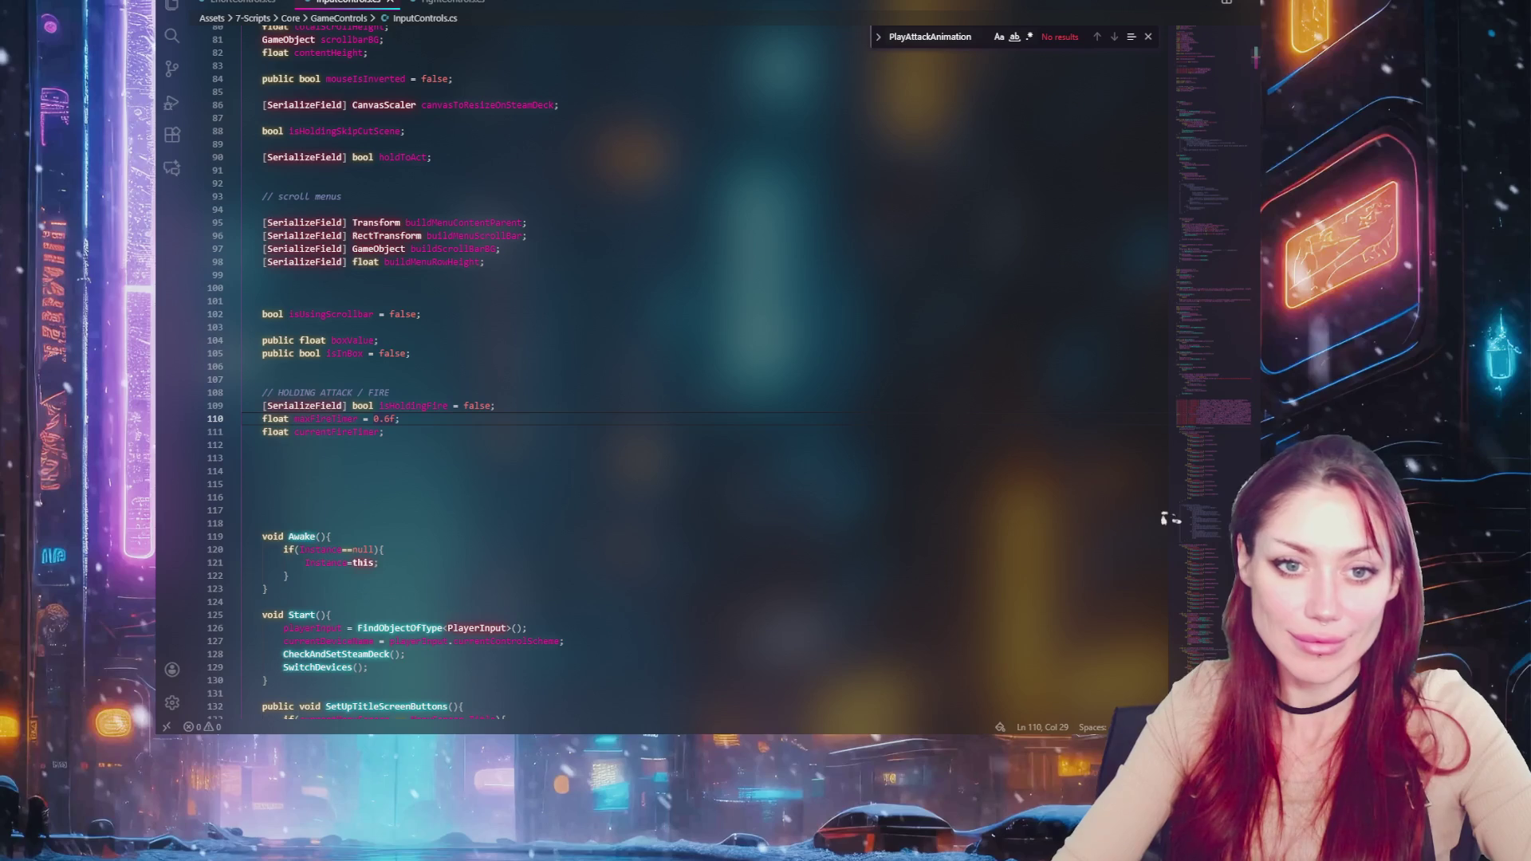
Type 'test' below the attack fields, then select the QuestControls script in the Project window
left_click(615, 314)
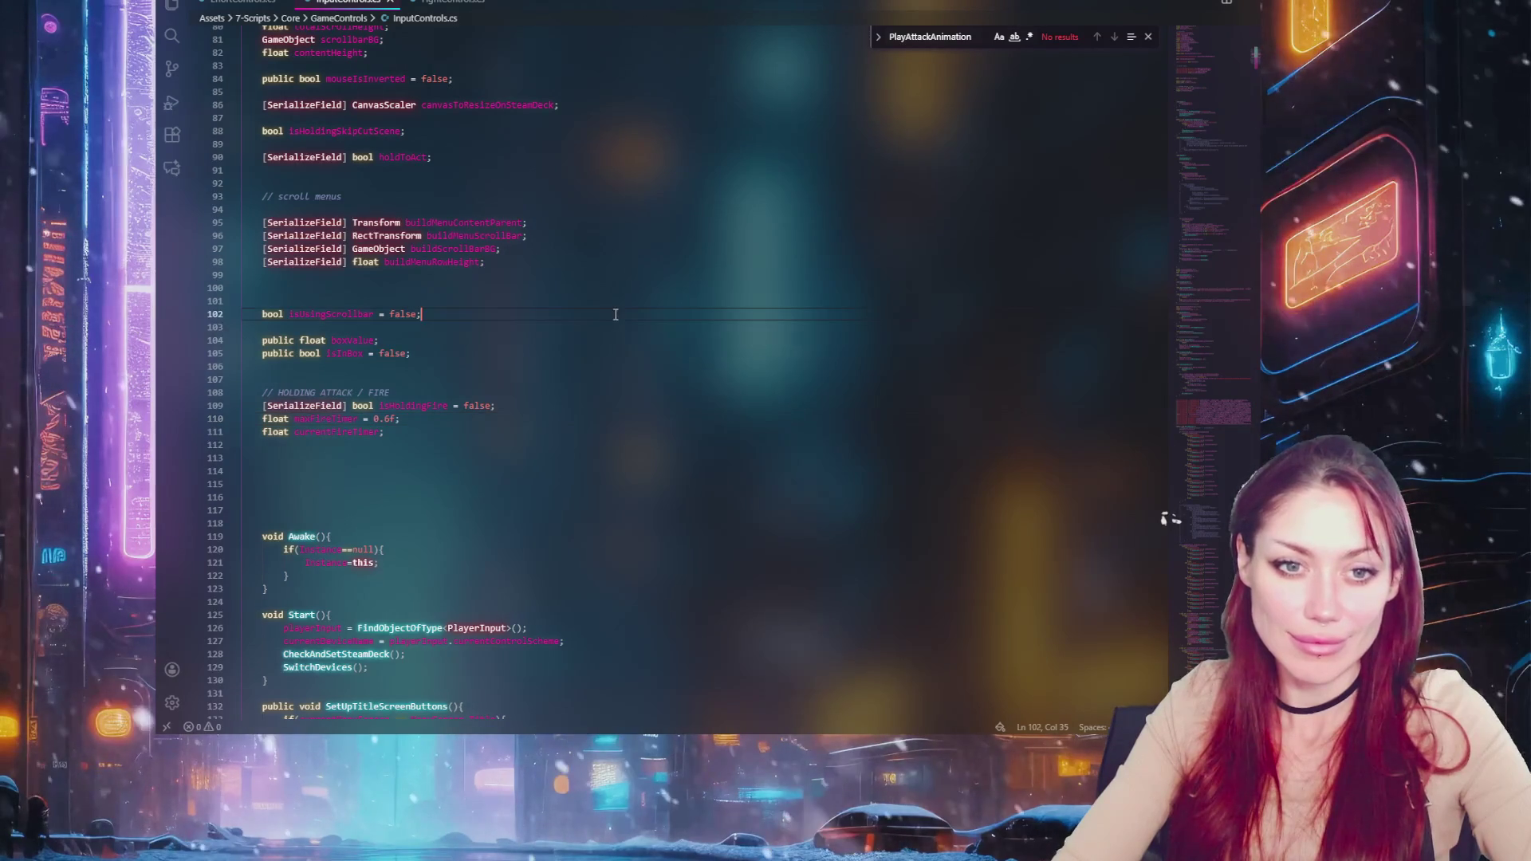
scroll(574, 279, "up", 1)
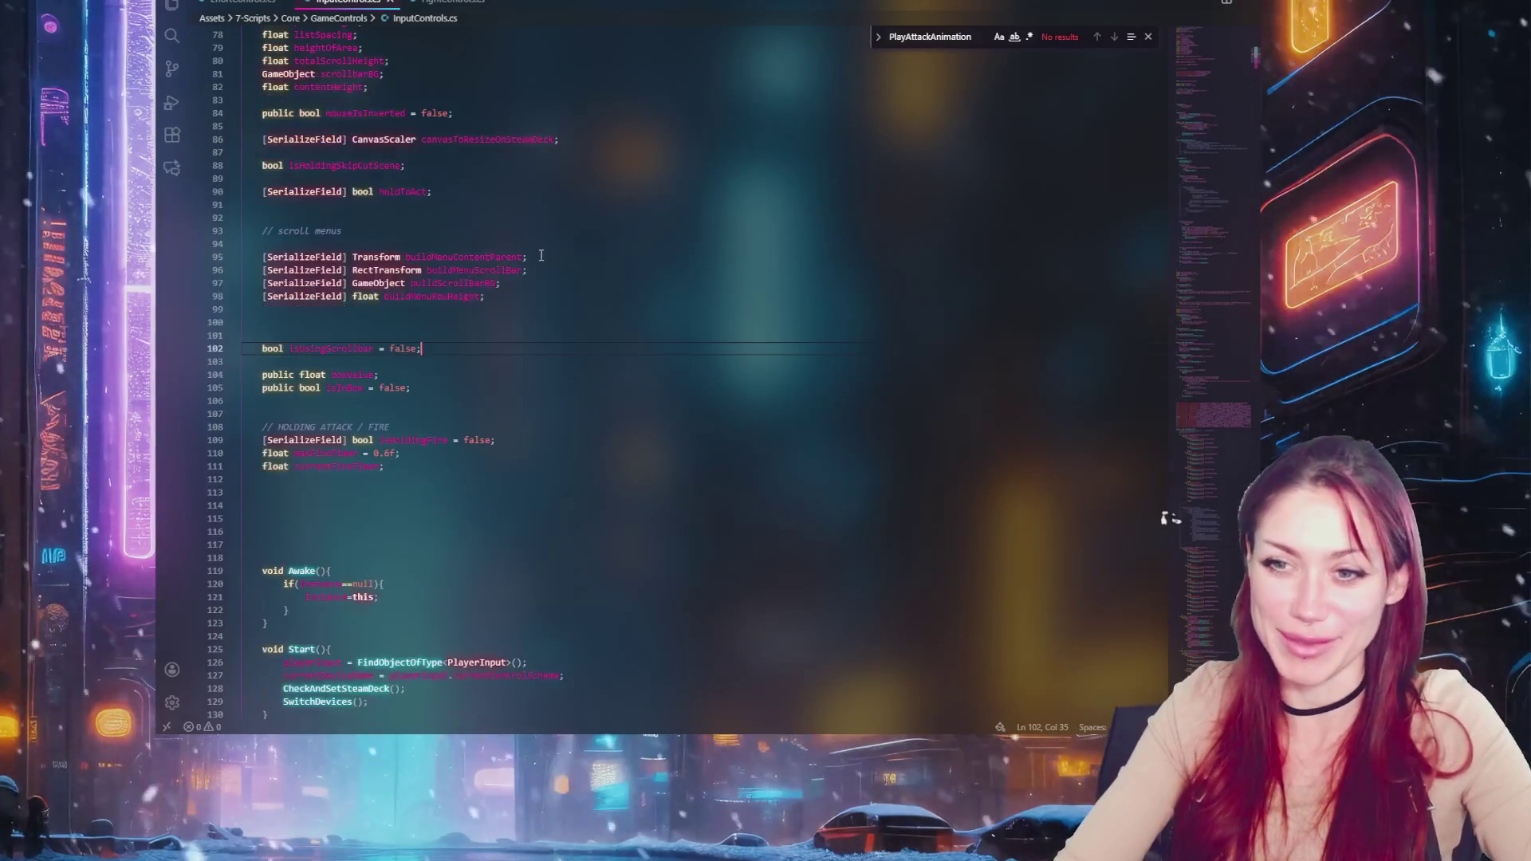
scroll(592, 437, "down", 1)
left_click(592, 437)
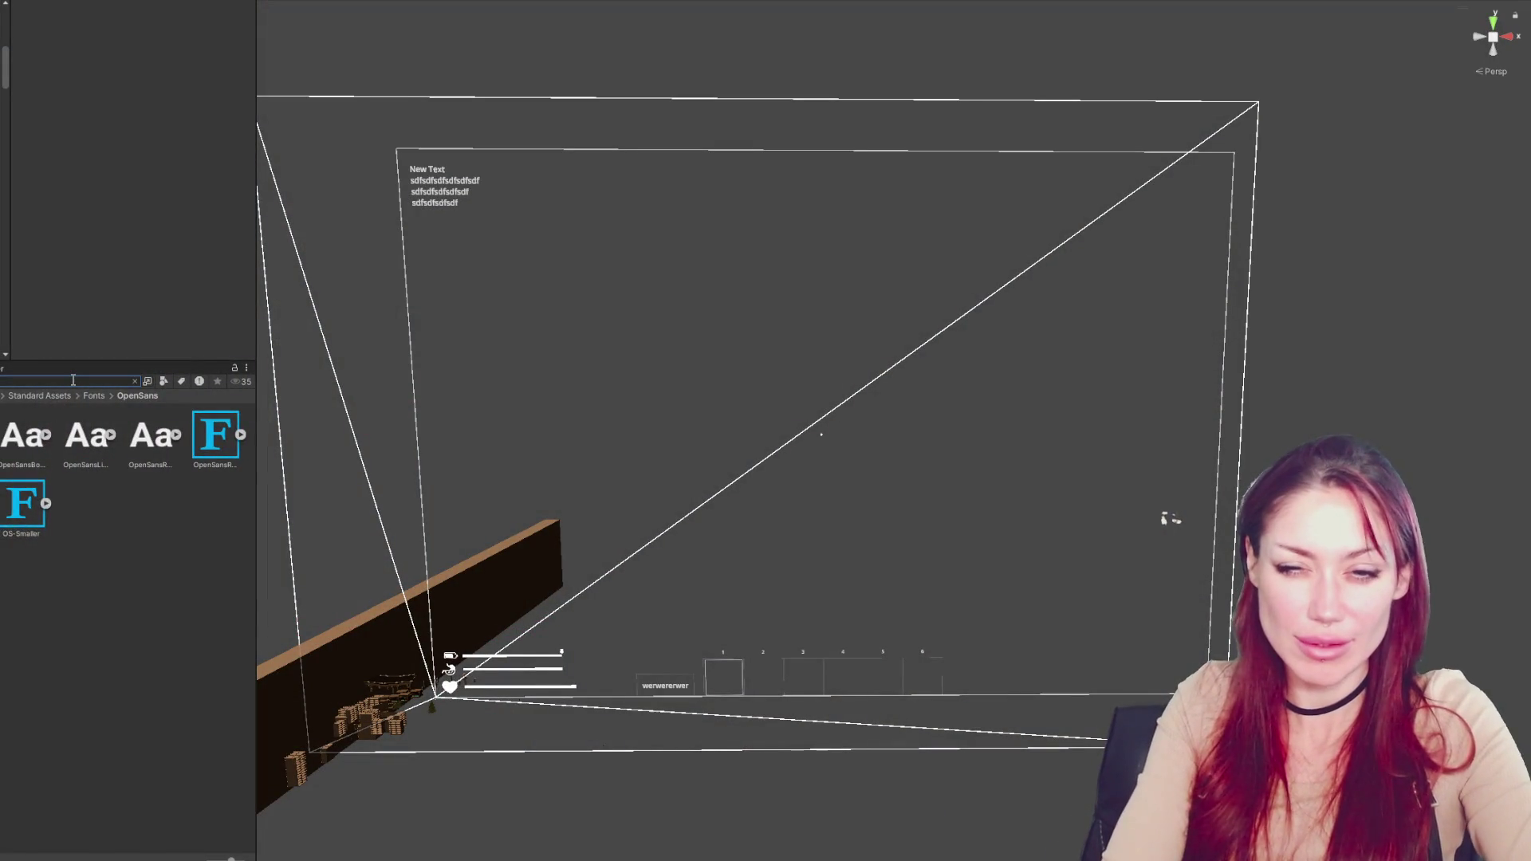
type("test")
left_click(14, 437)
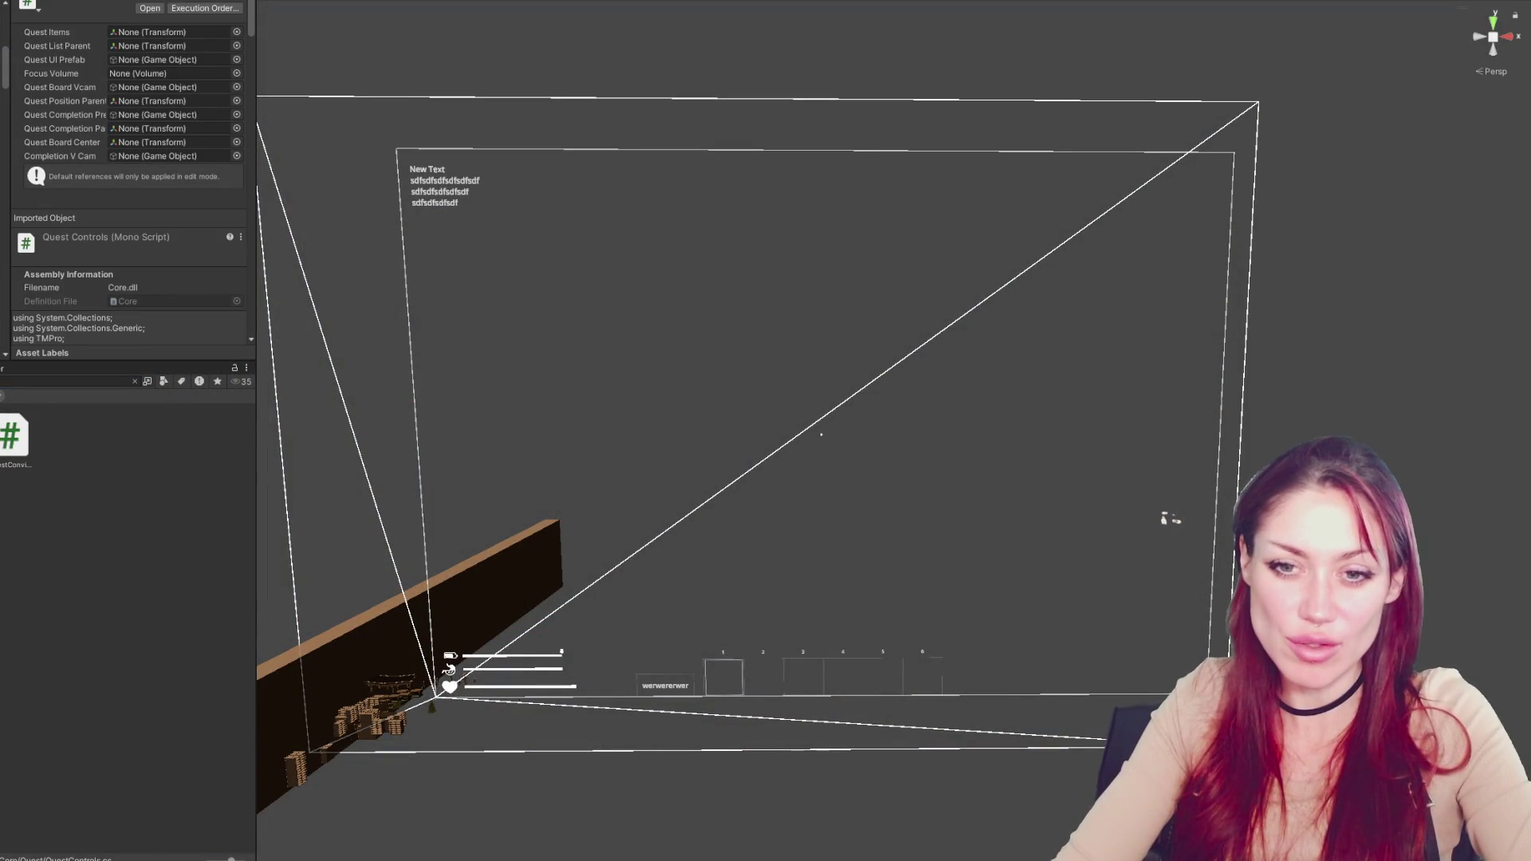
Find HUDControls.cs with 'hud co' and scroll through its HUD field declarations
type("hud co")
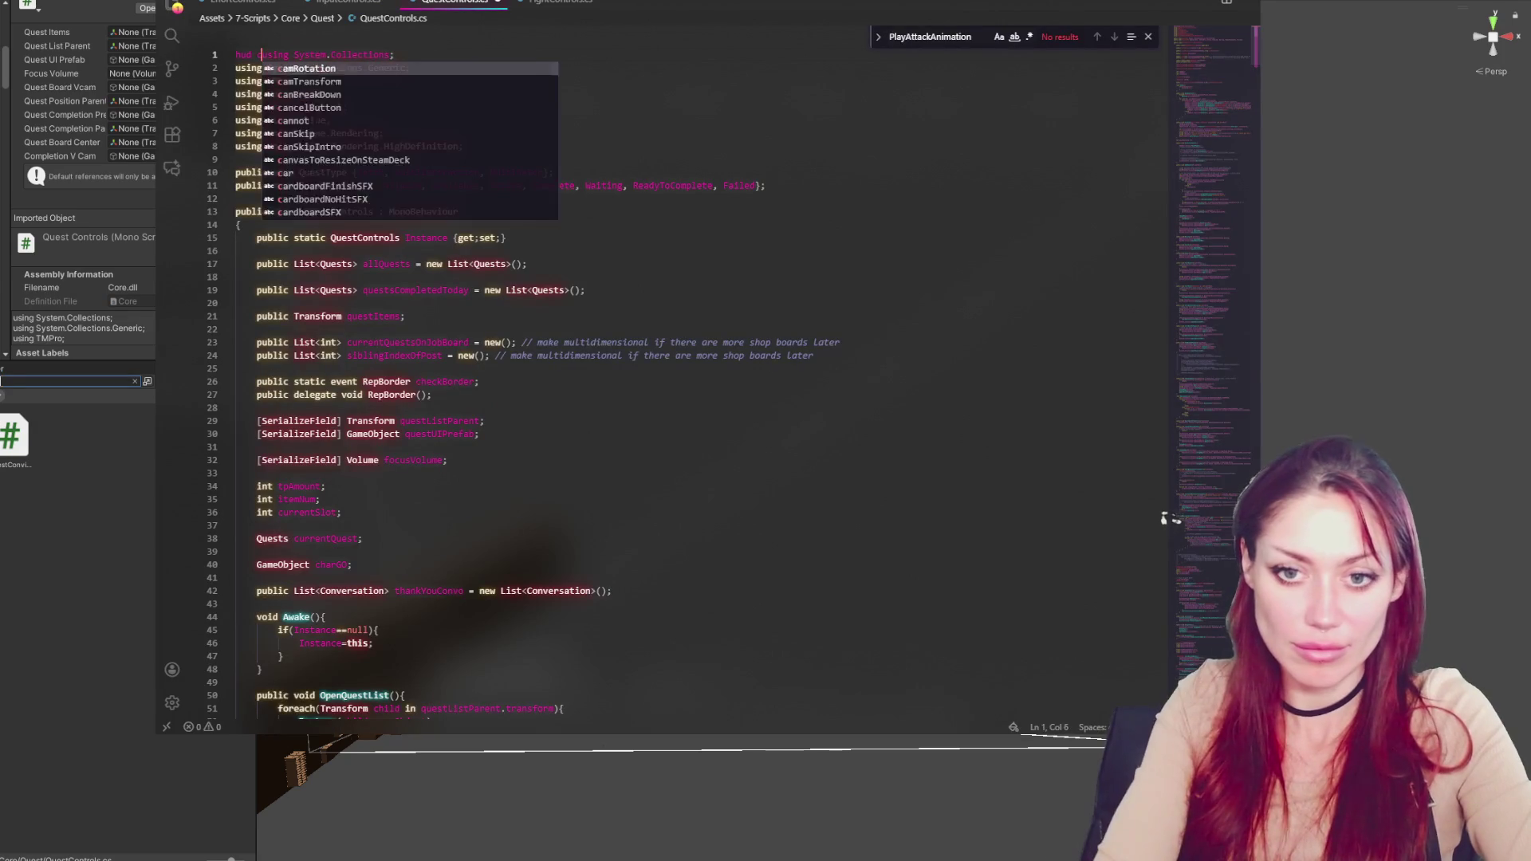
key("ctrl+z")
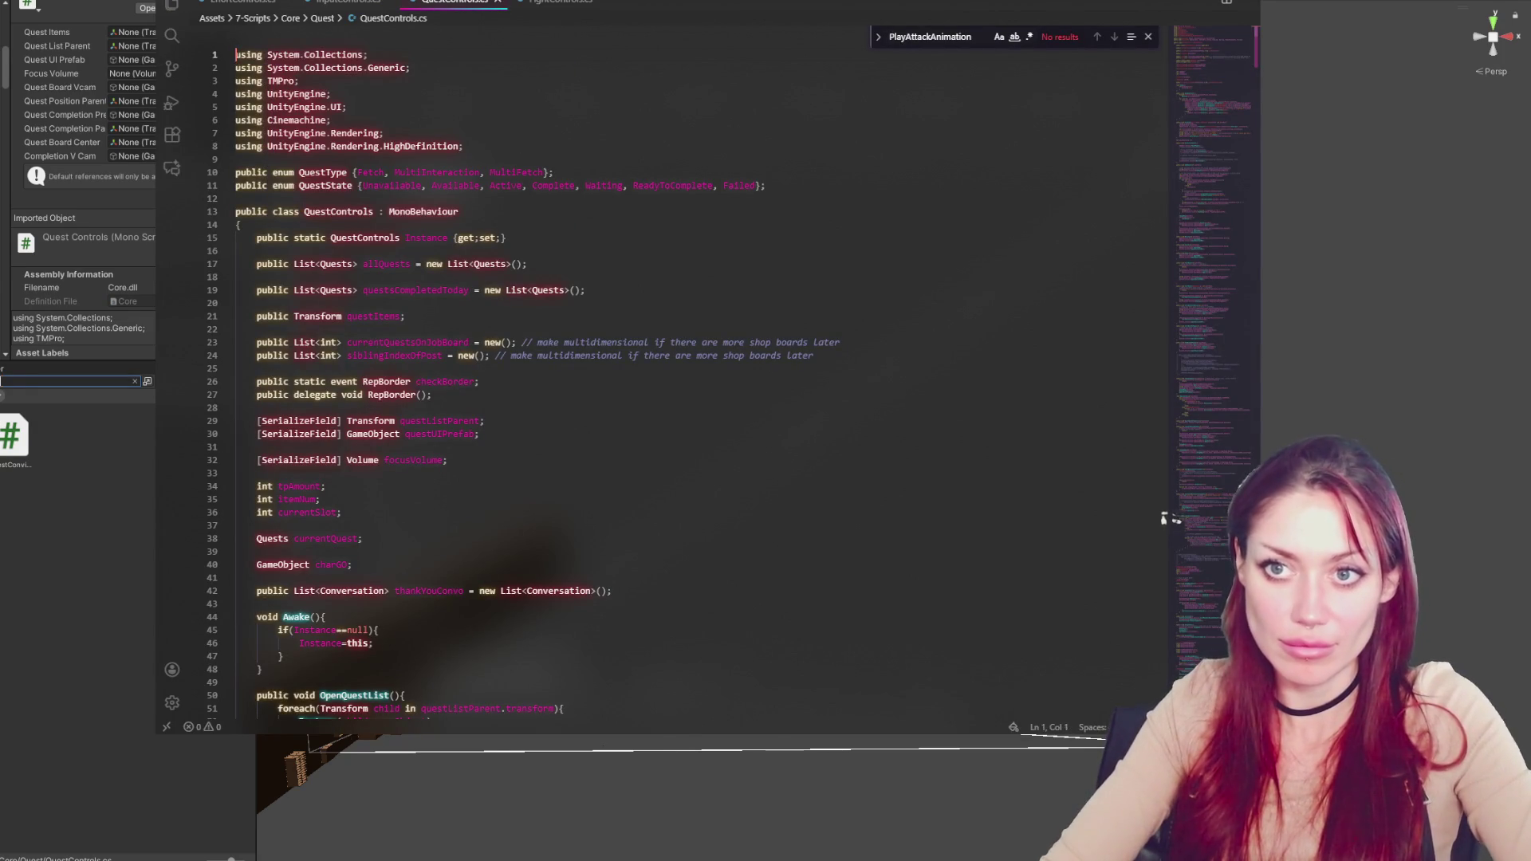
key("alt+Tab")
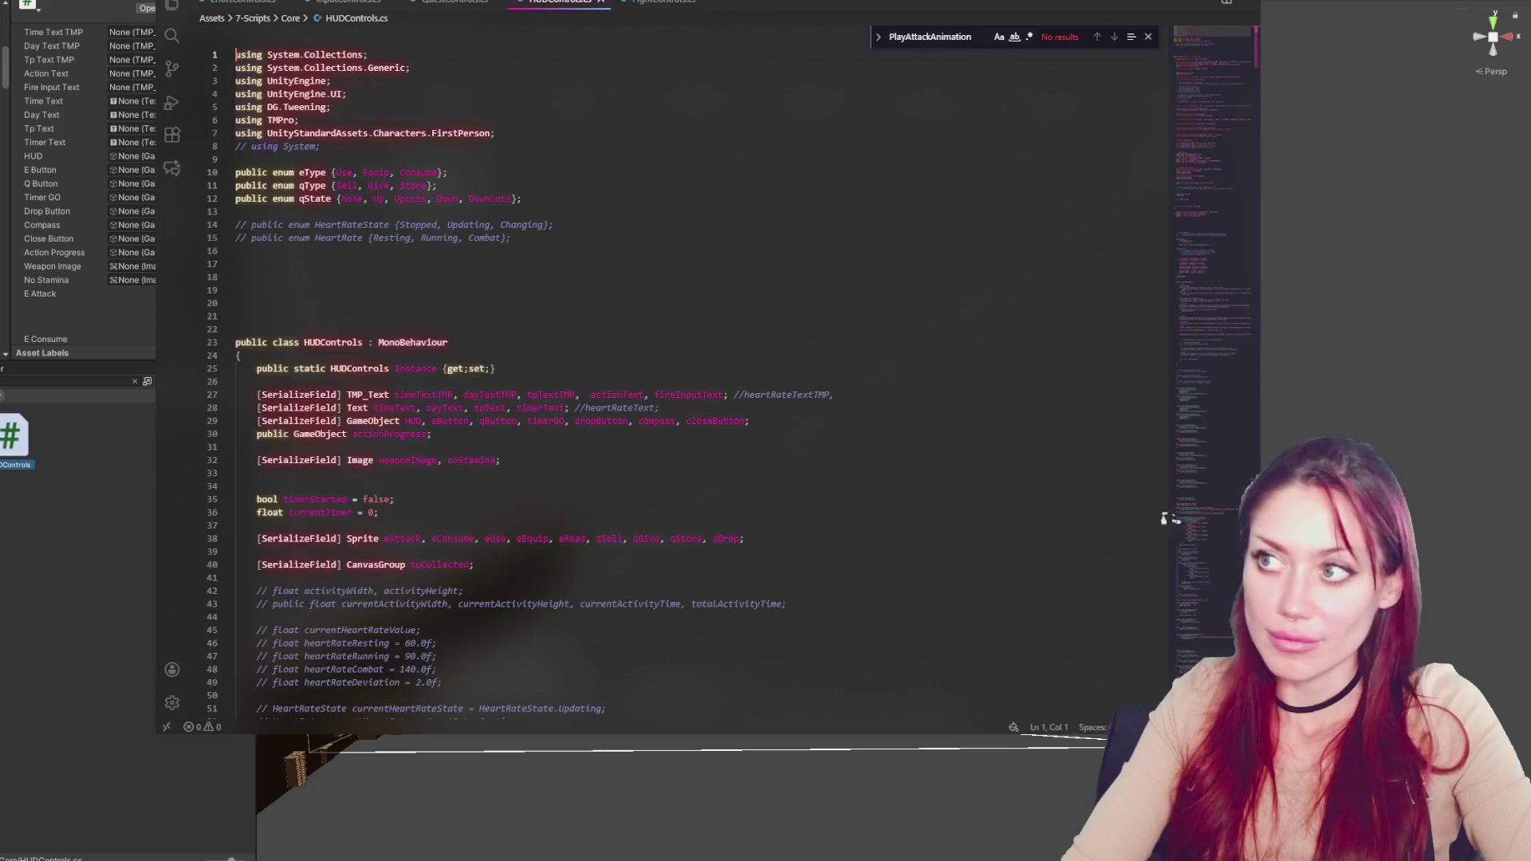
left_click(571, 265)
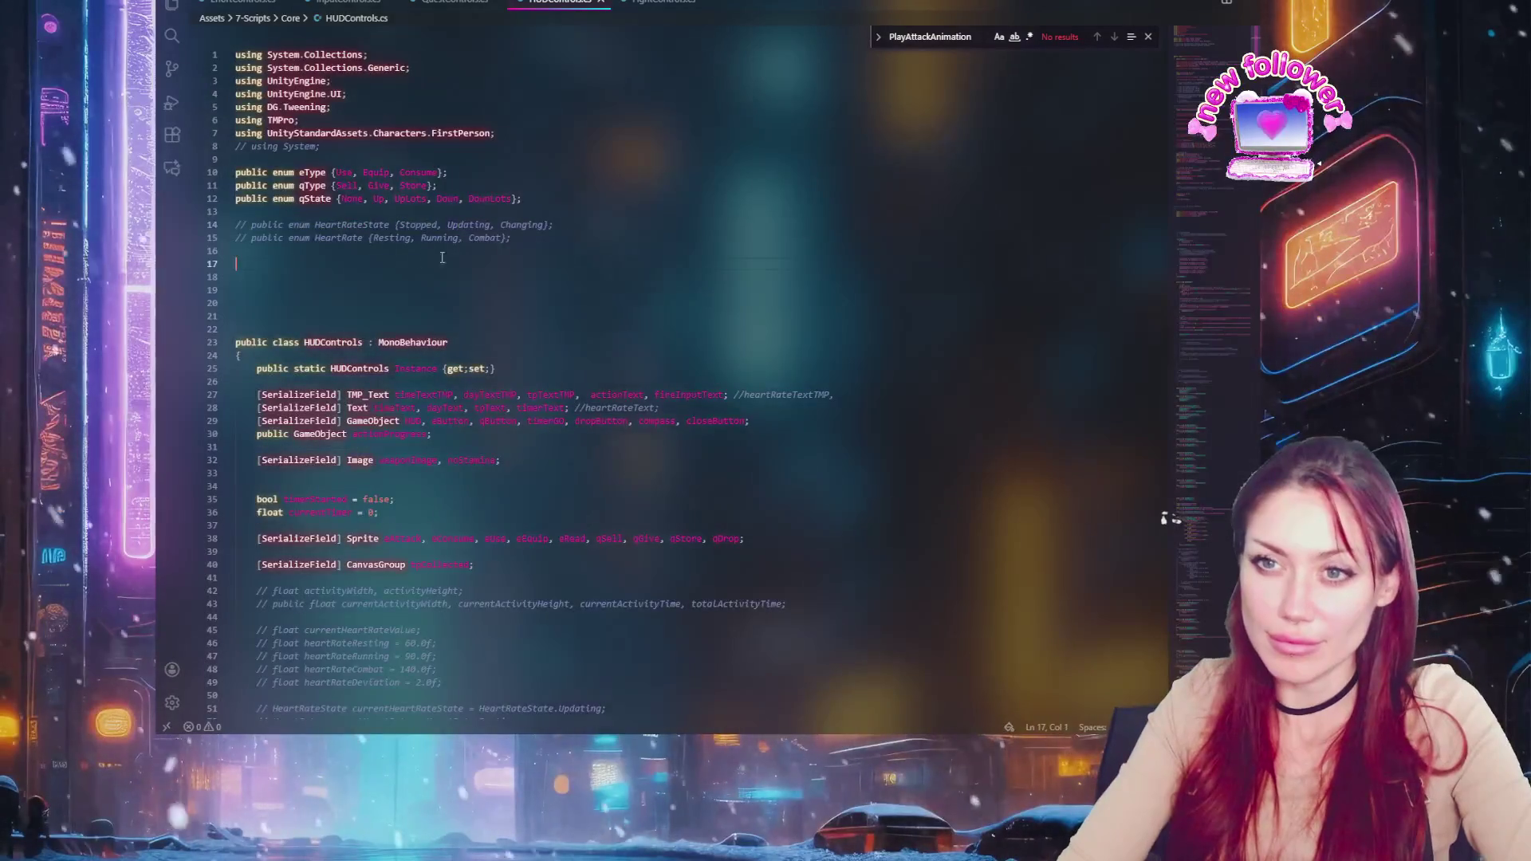
scroll(571, 266, "down", 5)
scroll(571, 266, "down", 20)
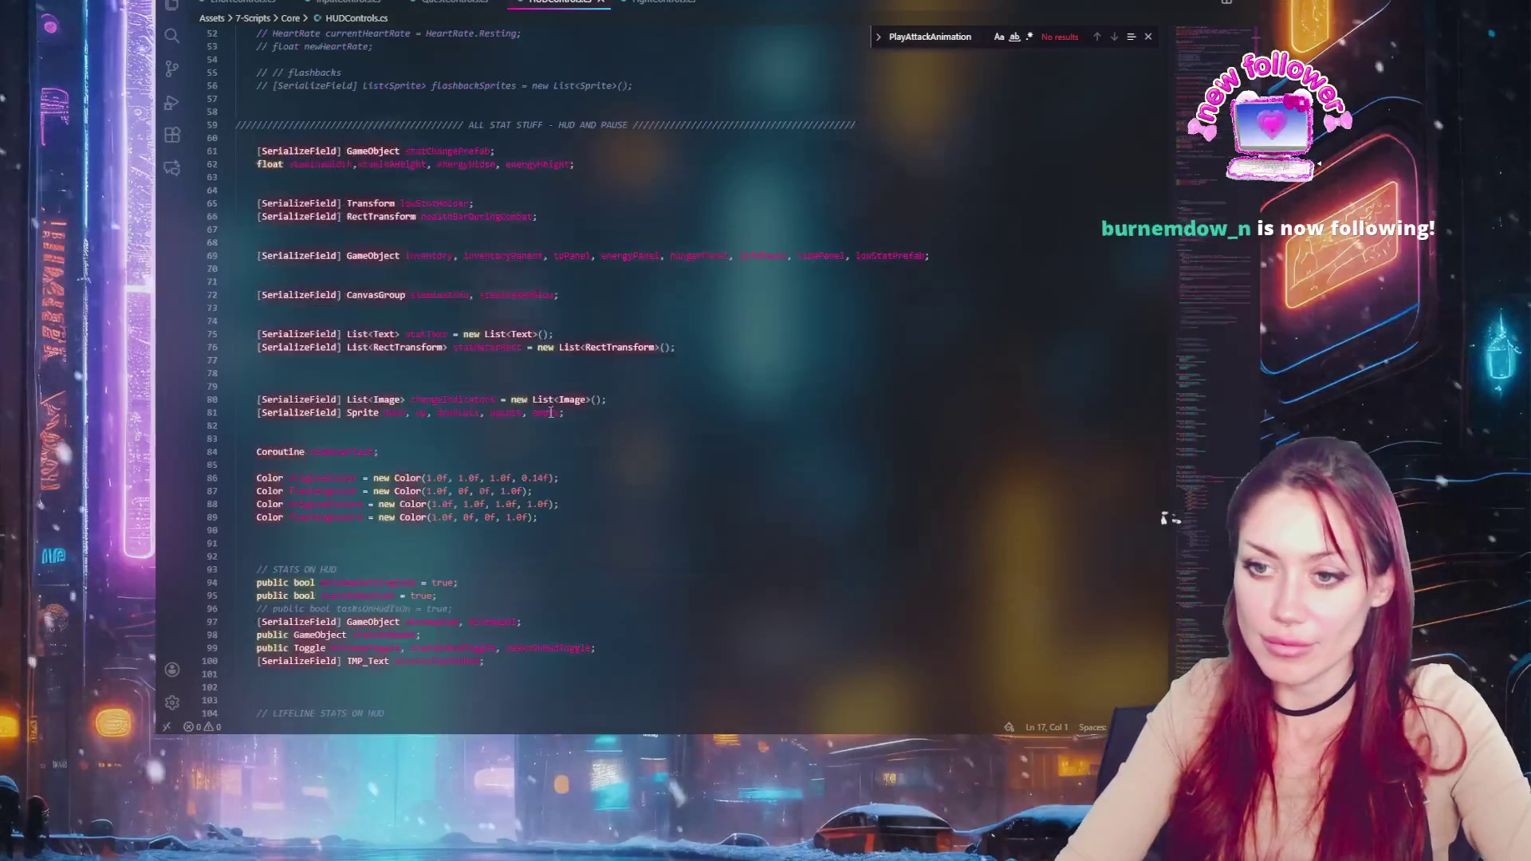
scroll(542, 403, "down", 17)
Start a [SerializeField] line after the image field, then cut the unfinished declaration
left_click(495, 257)
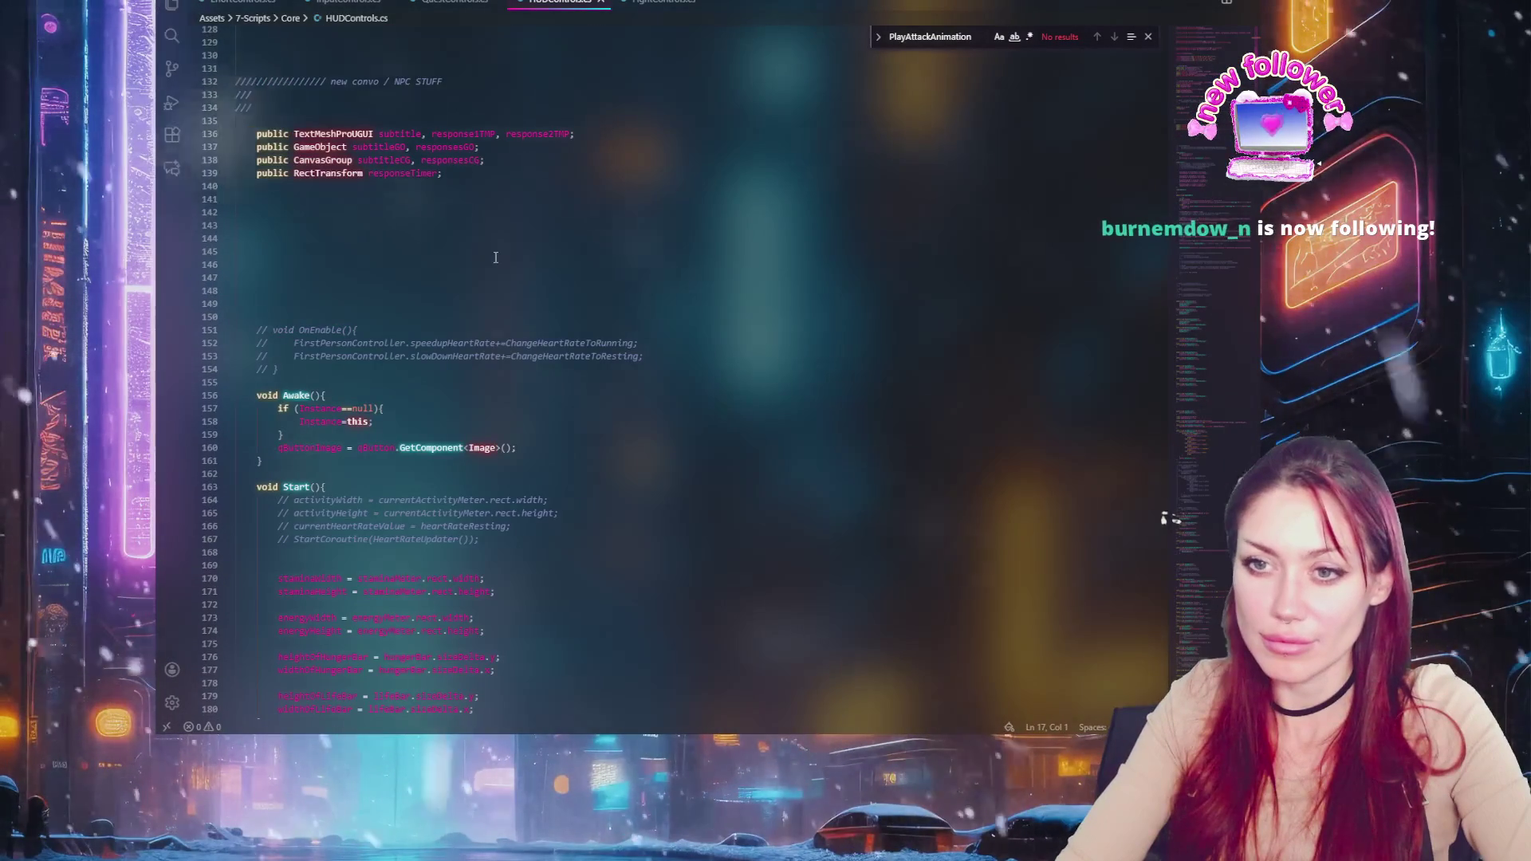
scroll(496, 142, "up", 3)
left_click(475, 181)
key("Return")
type("{")
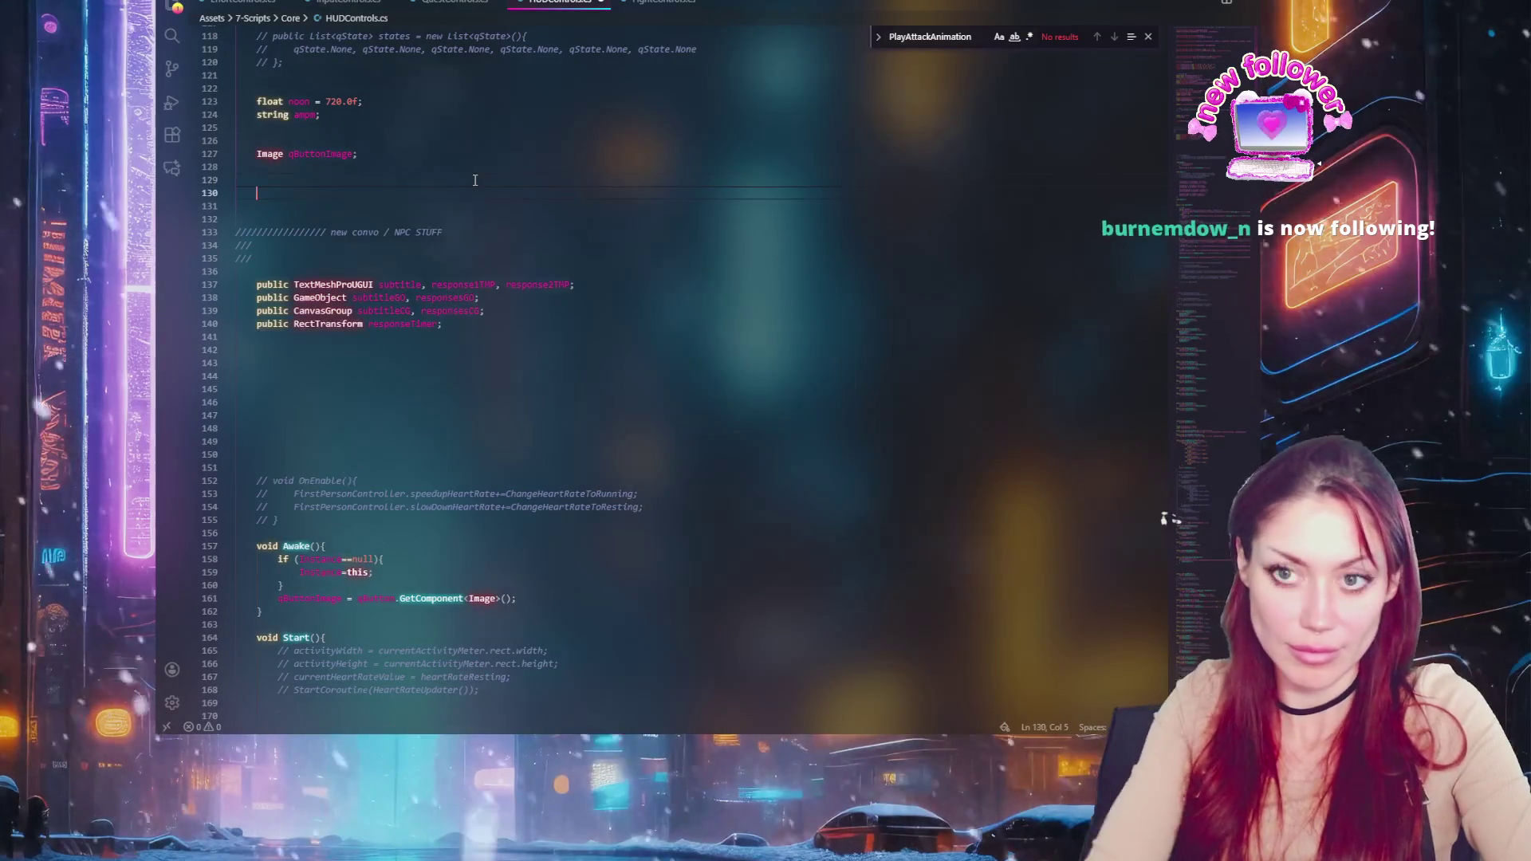
type("Ser")
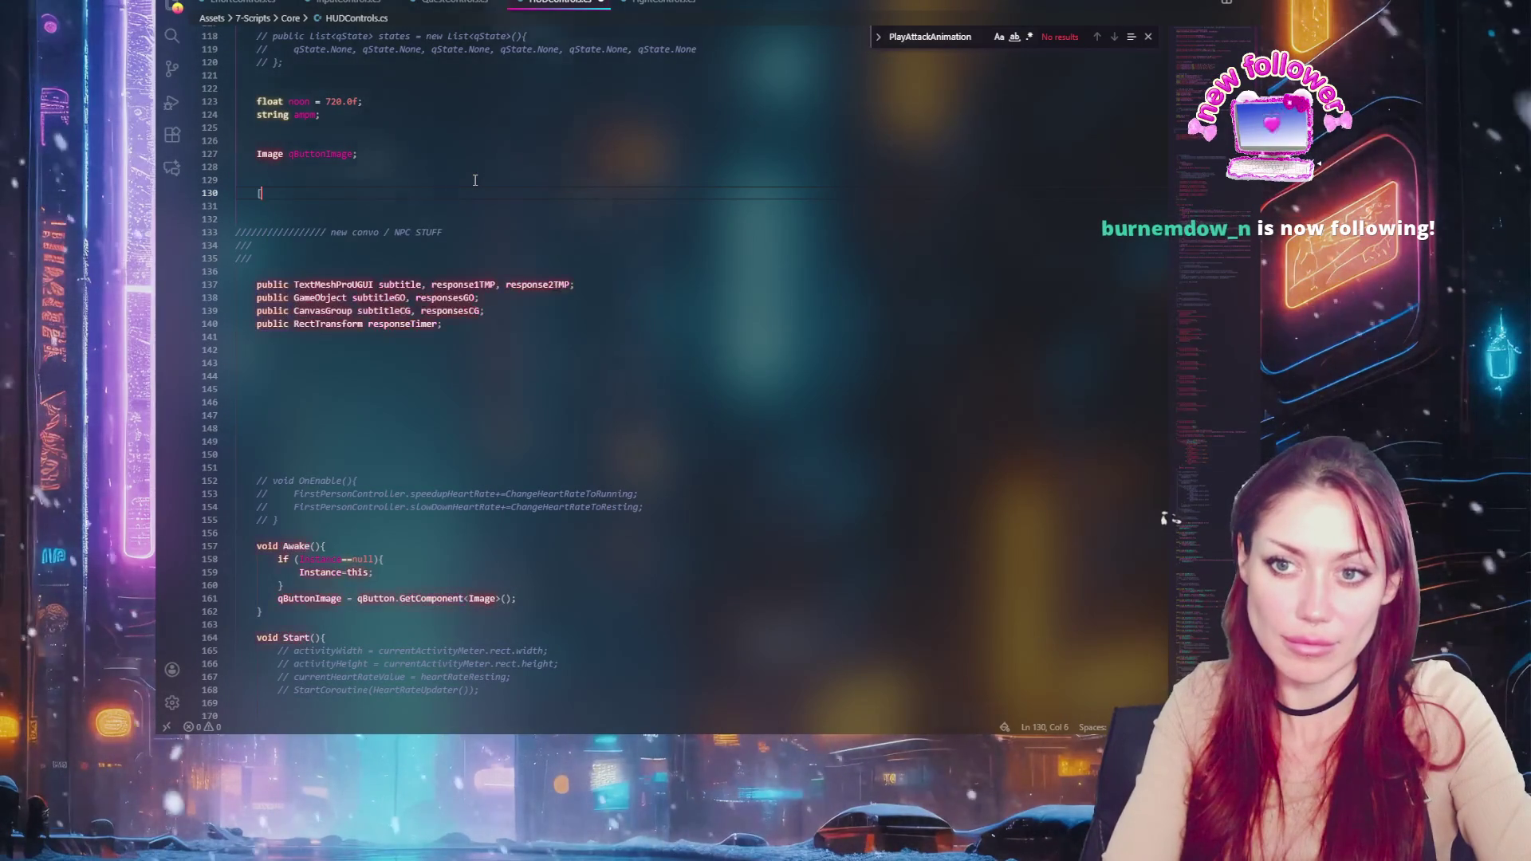
type("ialize")
key("Tab")
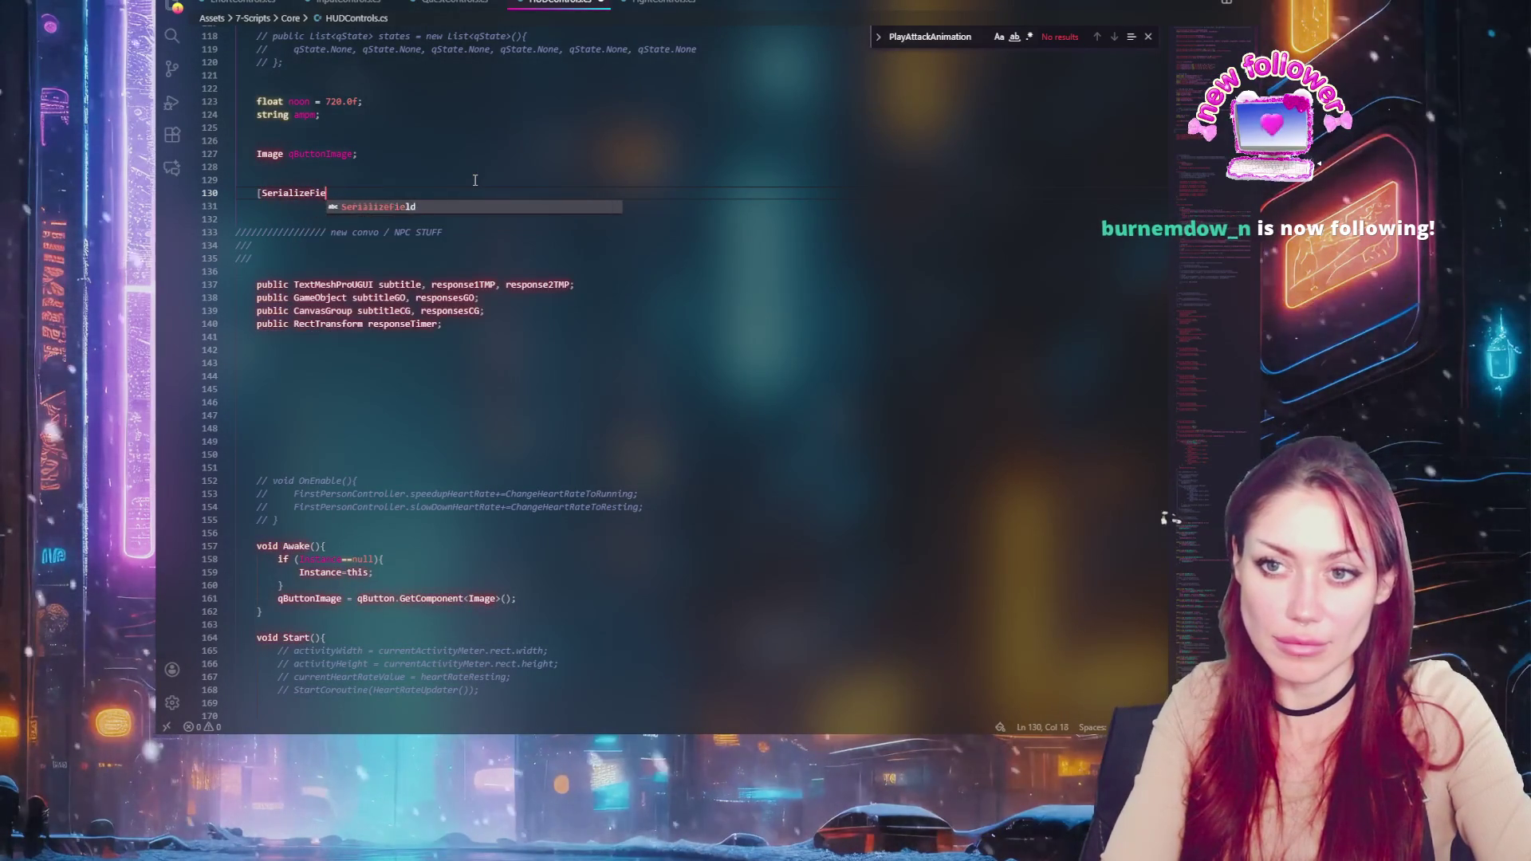
type("] ")
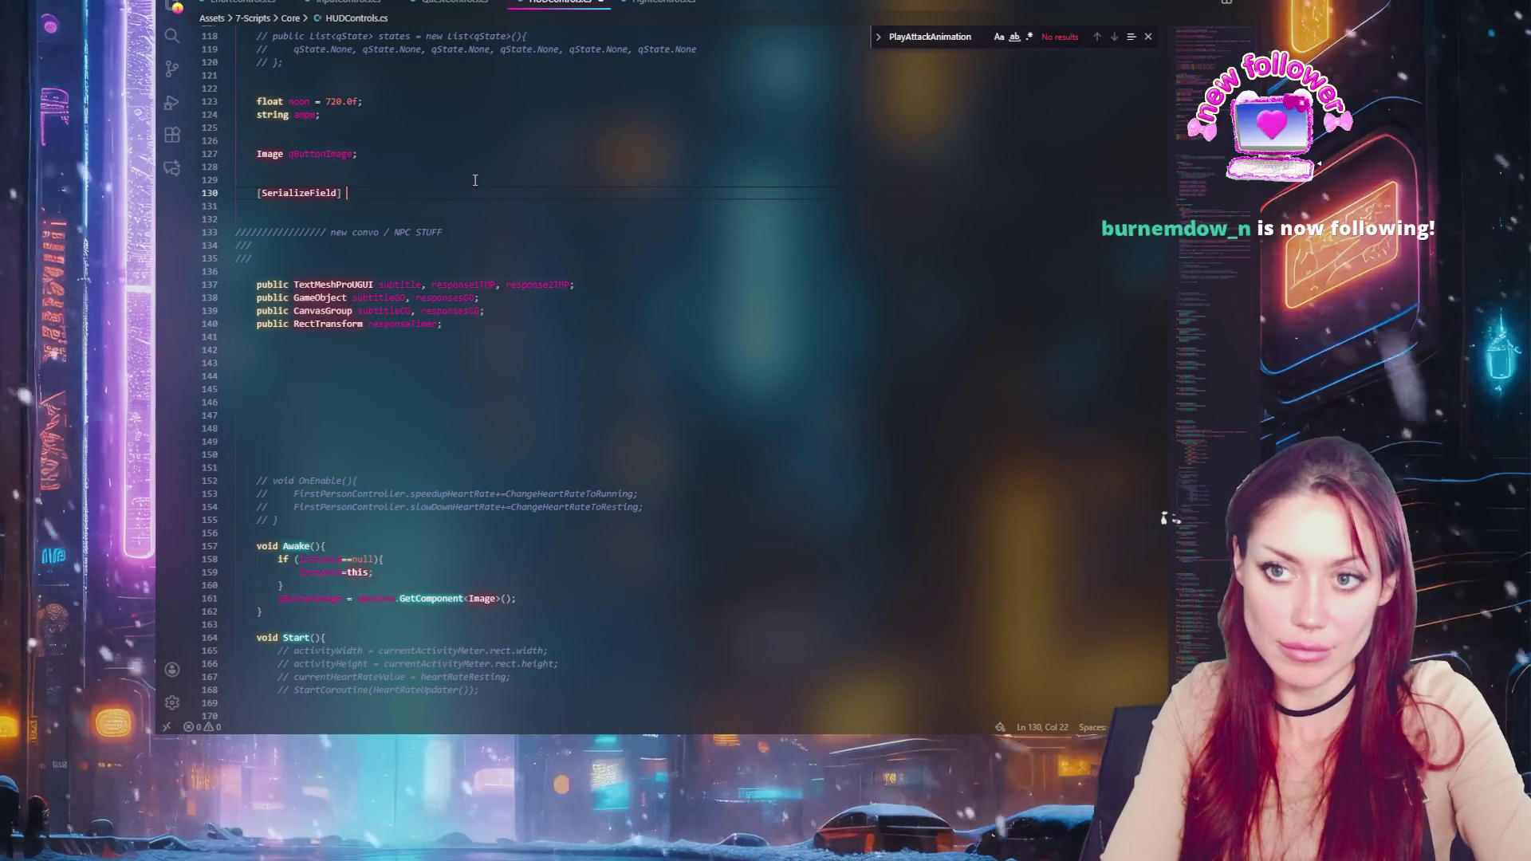
type("Text")
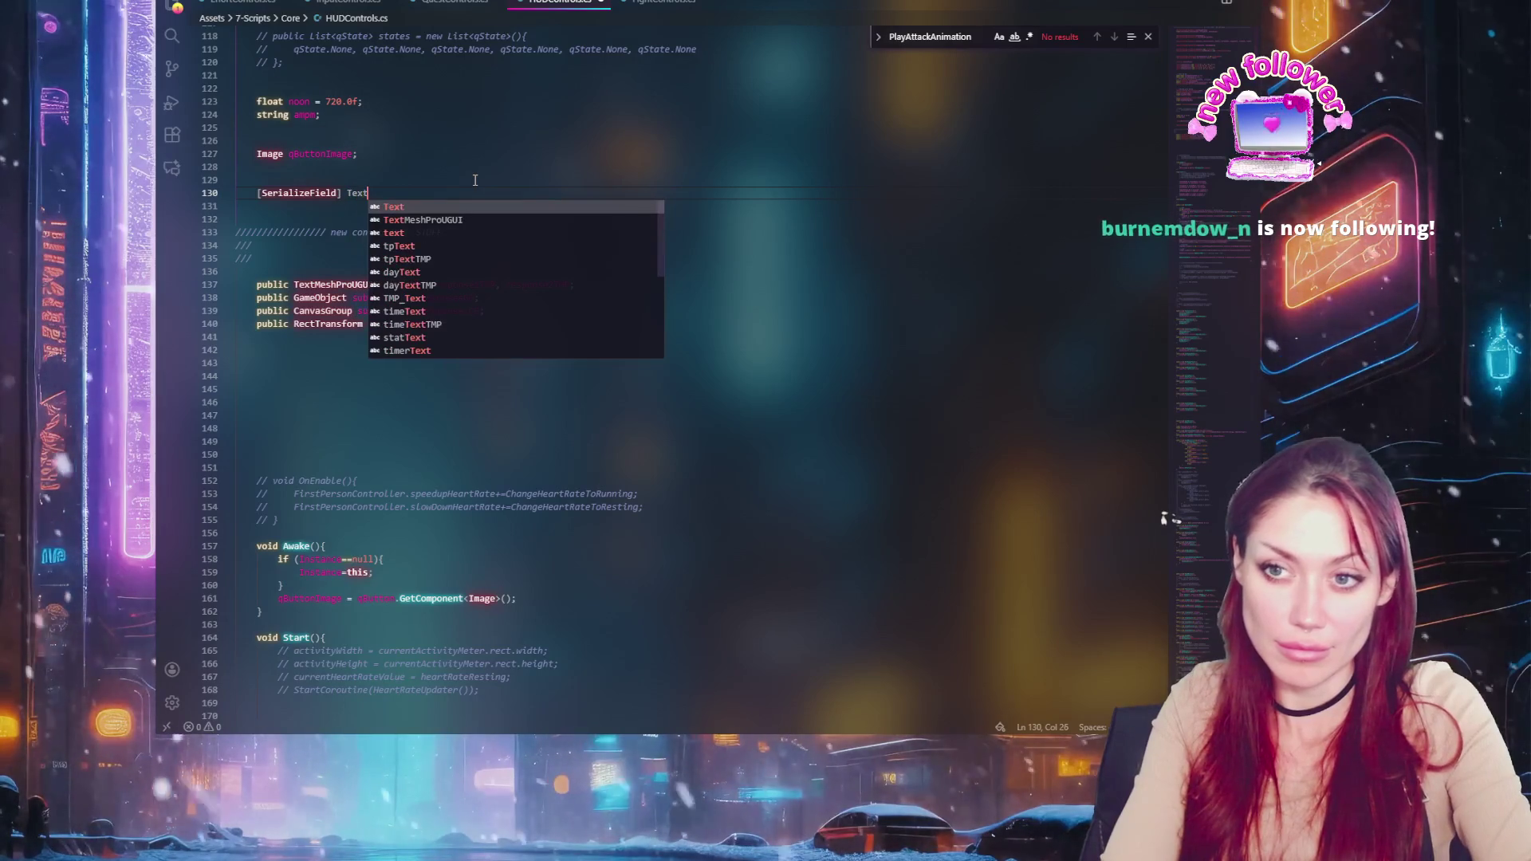
key("BackSpace")
key("BackSpace")
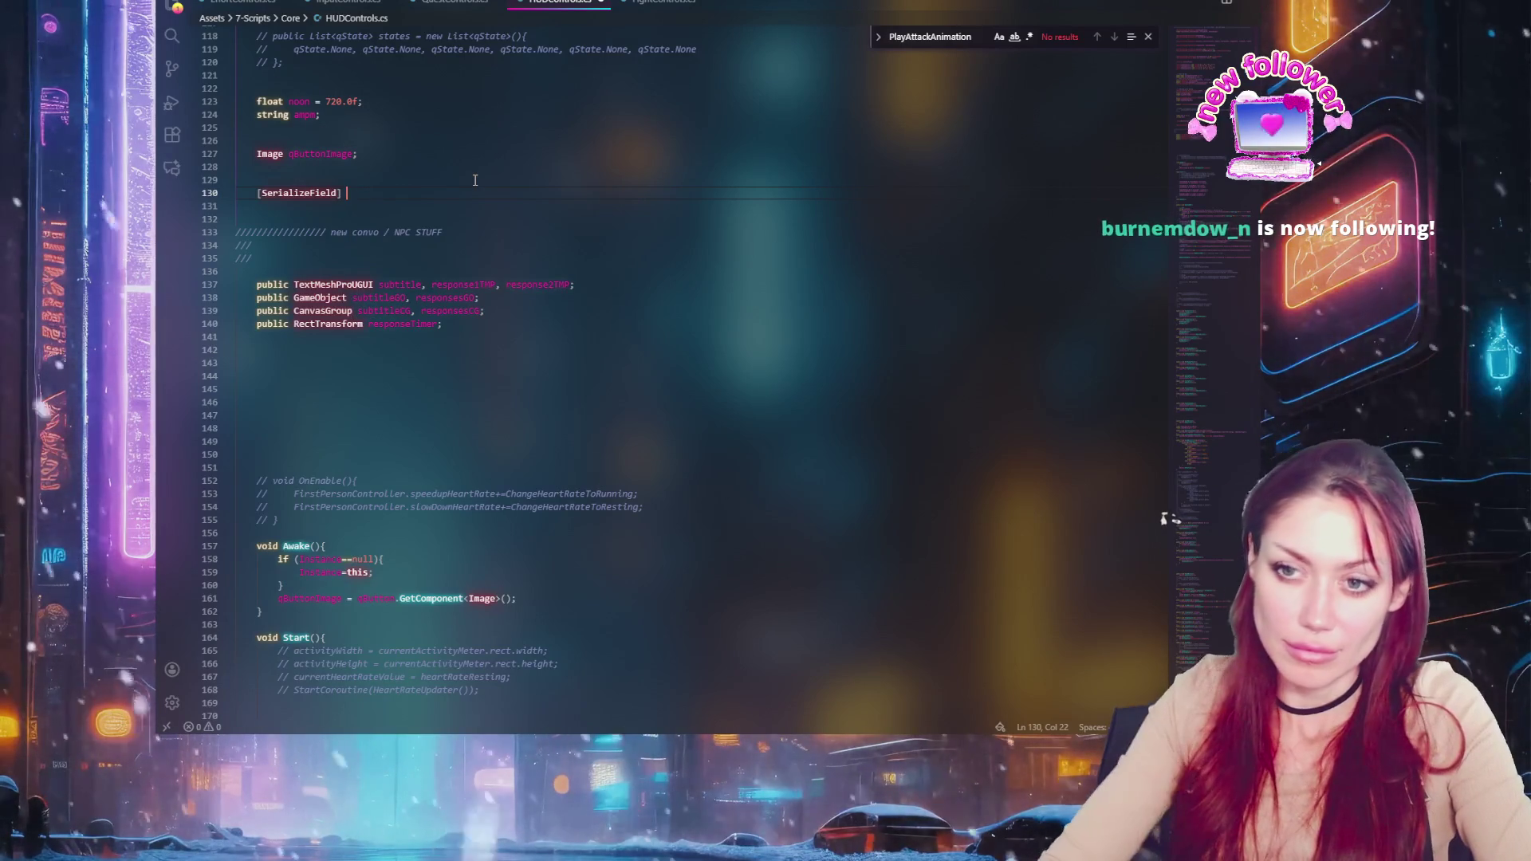
scroll(475, 180, "up", 5)
scroll(475, 180, "up", 5)
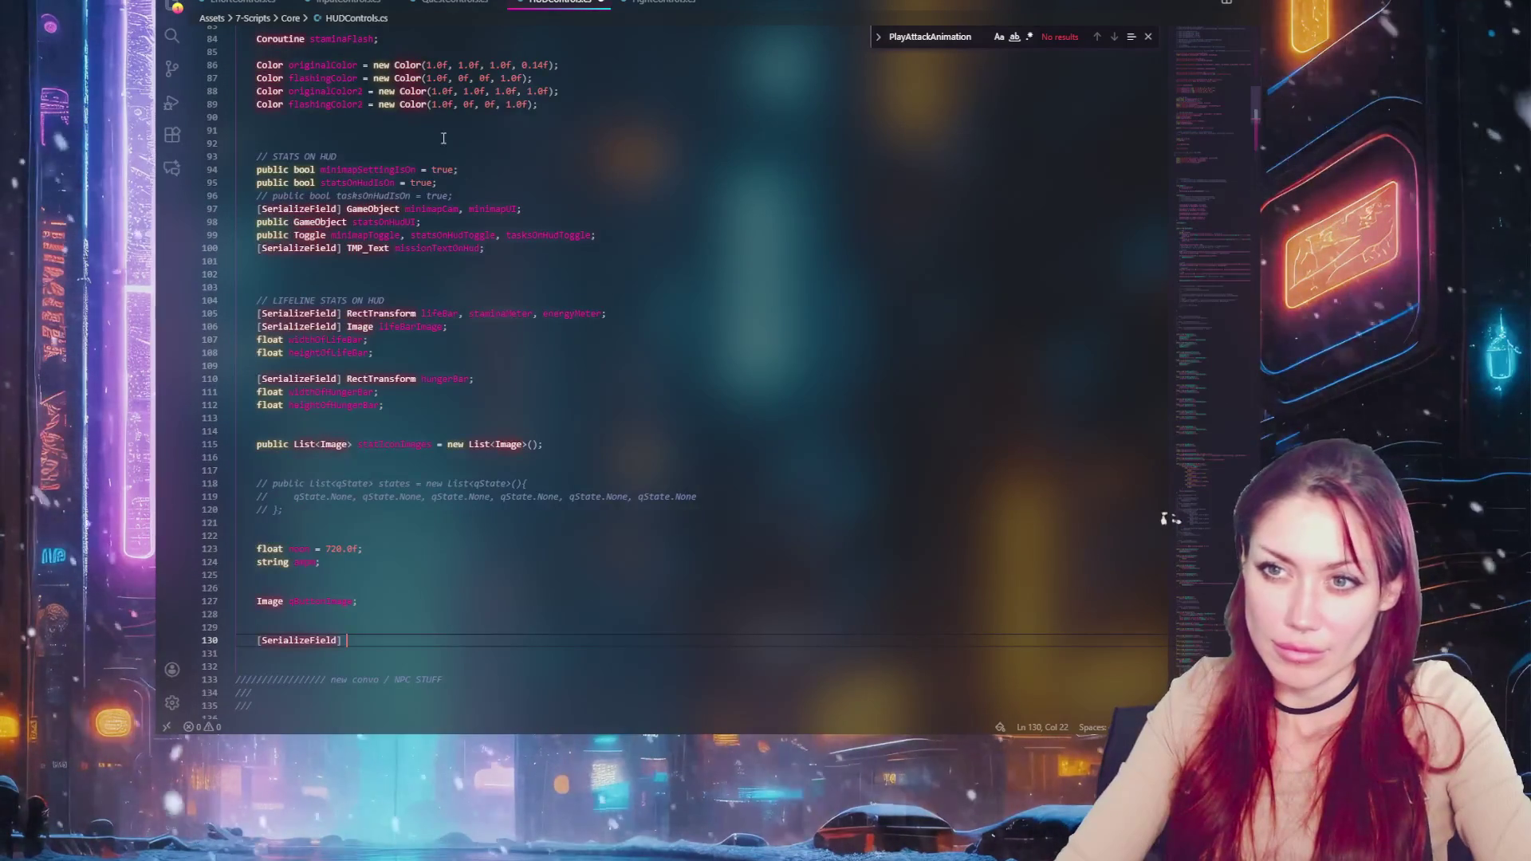
key("ctrl+x")
left_click(637, 248)
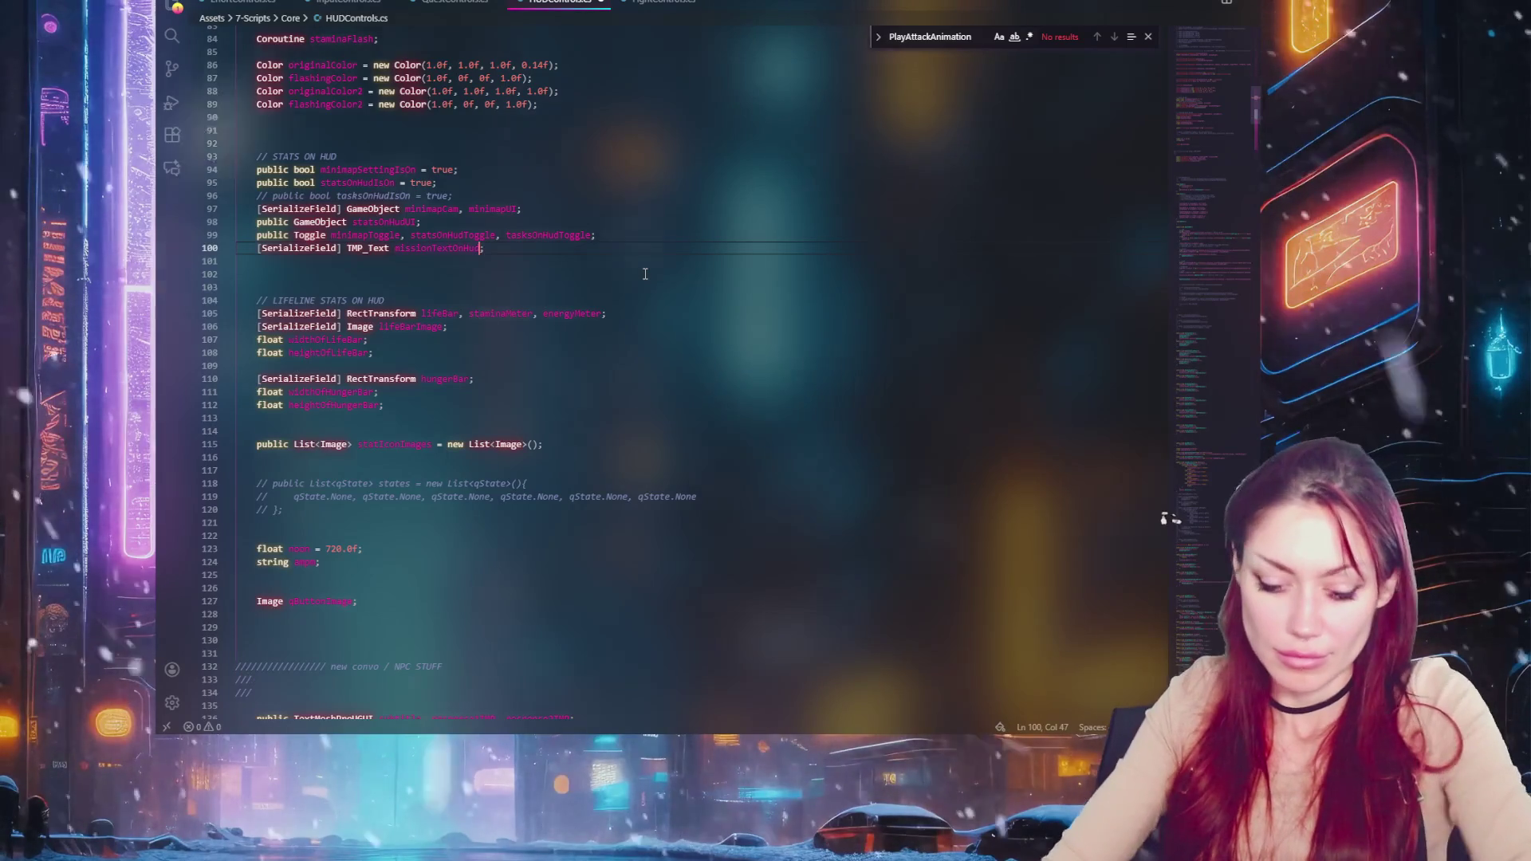
Search HUDControls.cs for uses of missionTextOnHud
key("ctrl+shift+Left")
key("ctrl+f")
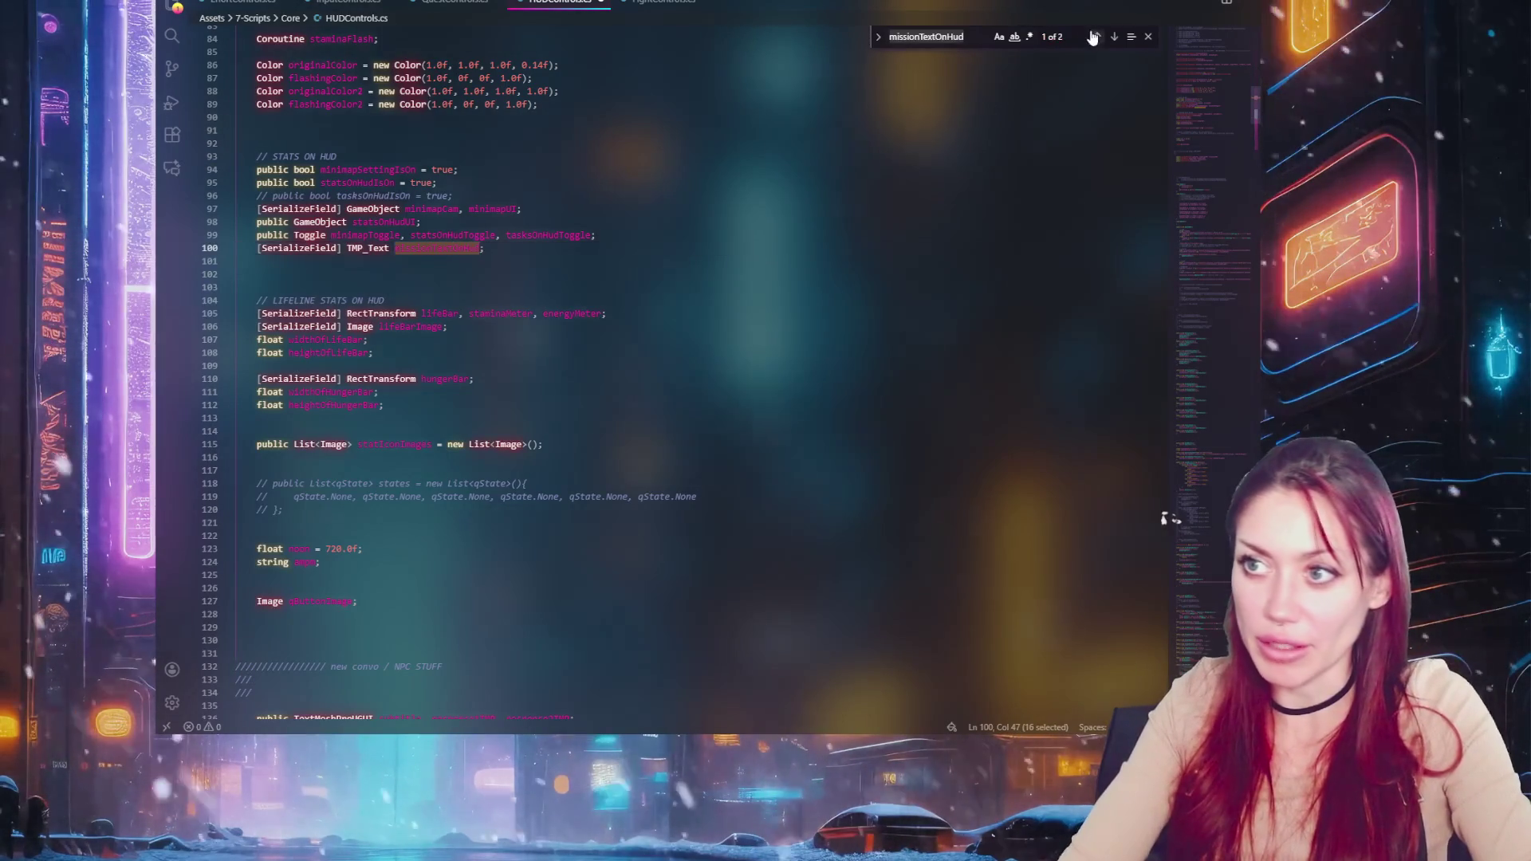
left_click(1115, 37)
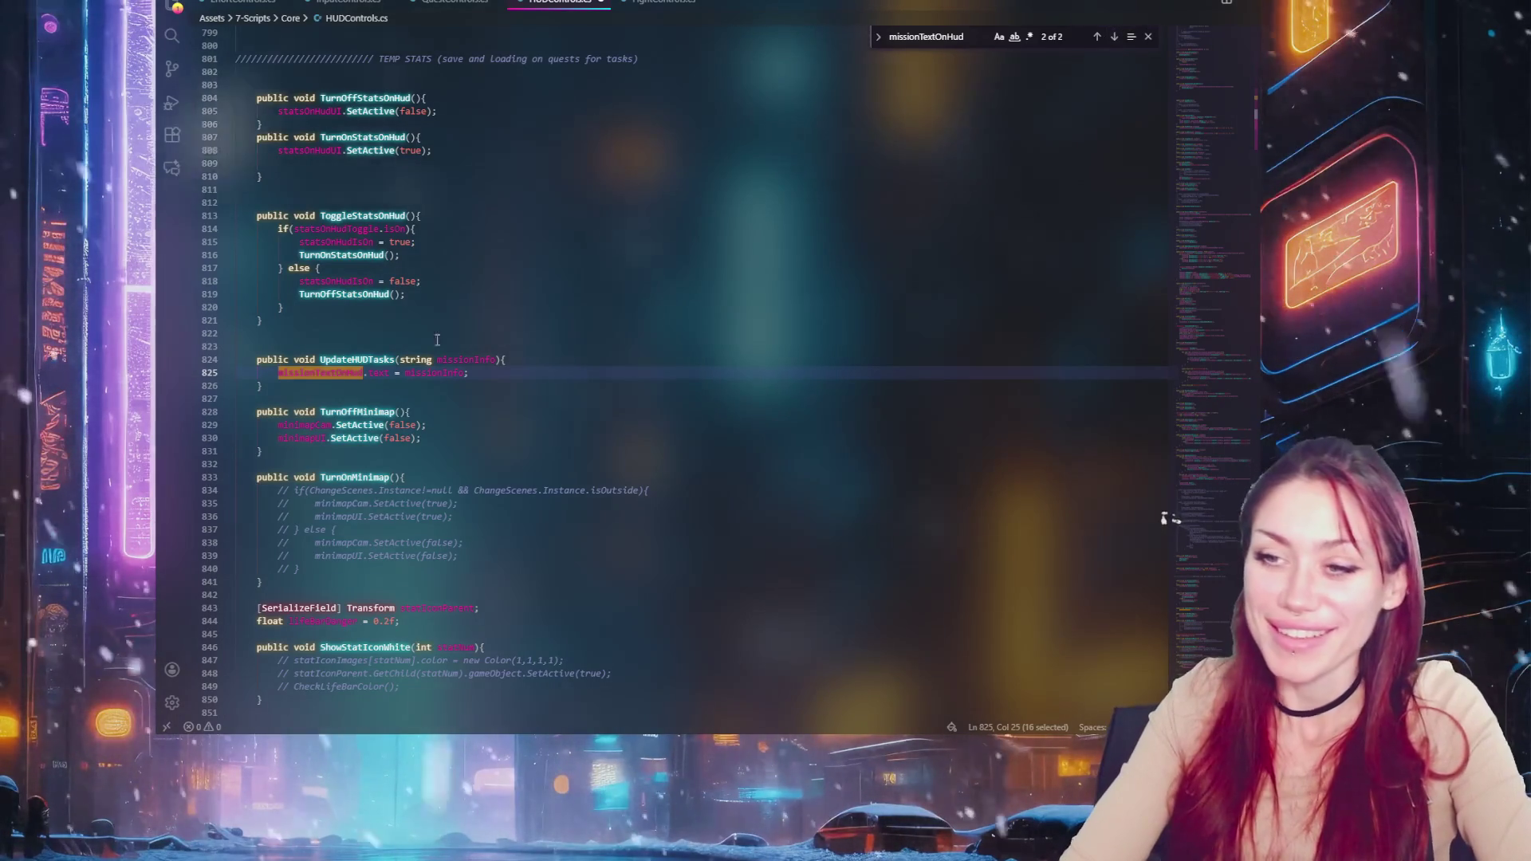
double_click(435, 372)
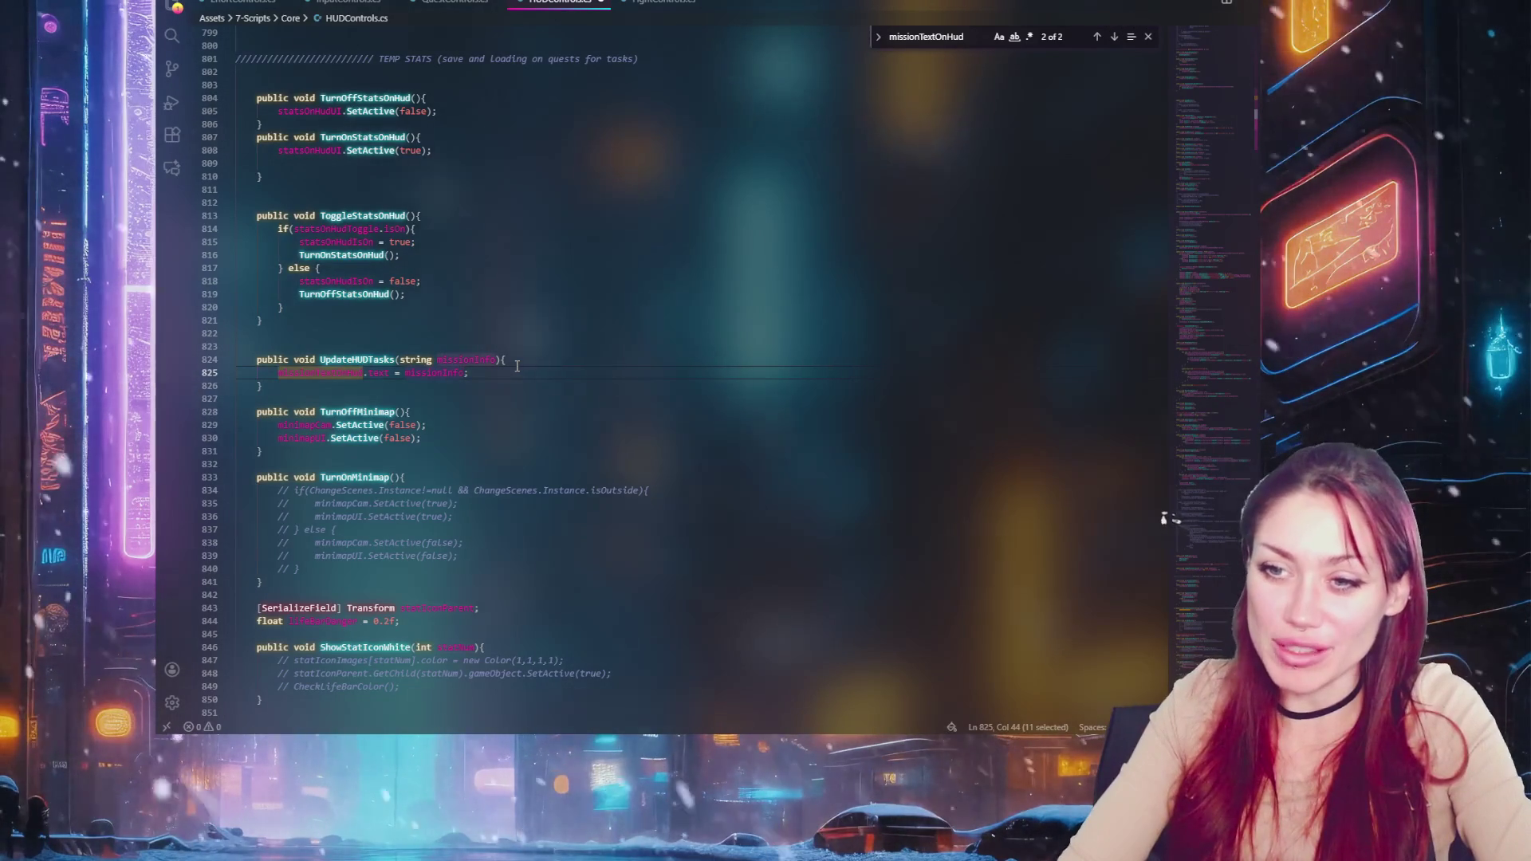
Rename the UpdateHUDTasks method to UpdateHUDTasks2
double_click(356, 360)
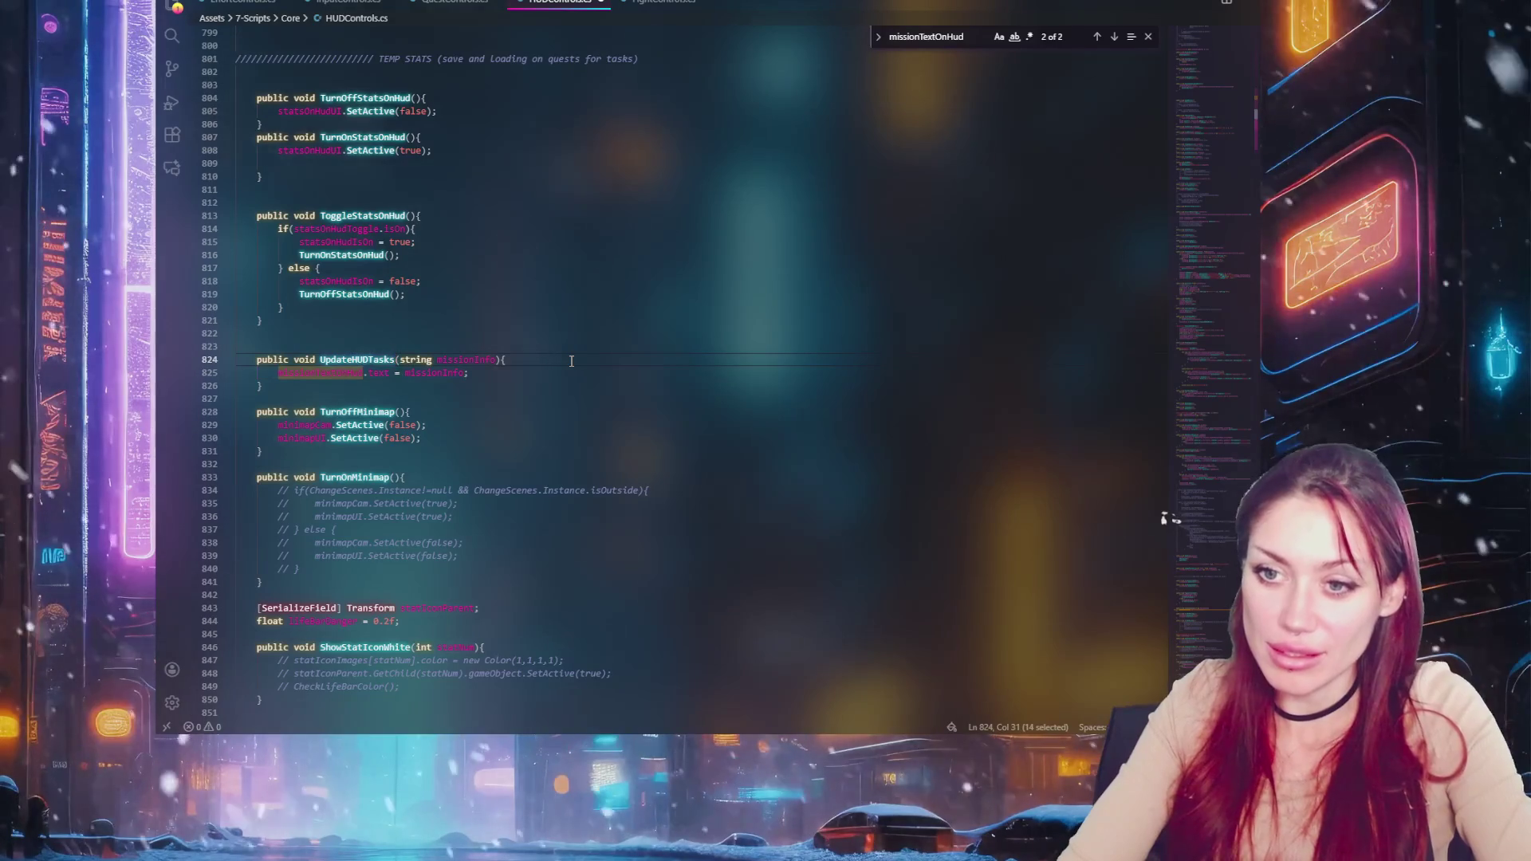
key("ctrl+f")
left_click(395, 360)
type("2")
left_click(449, 346)
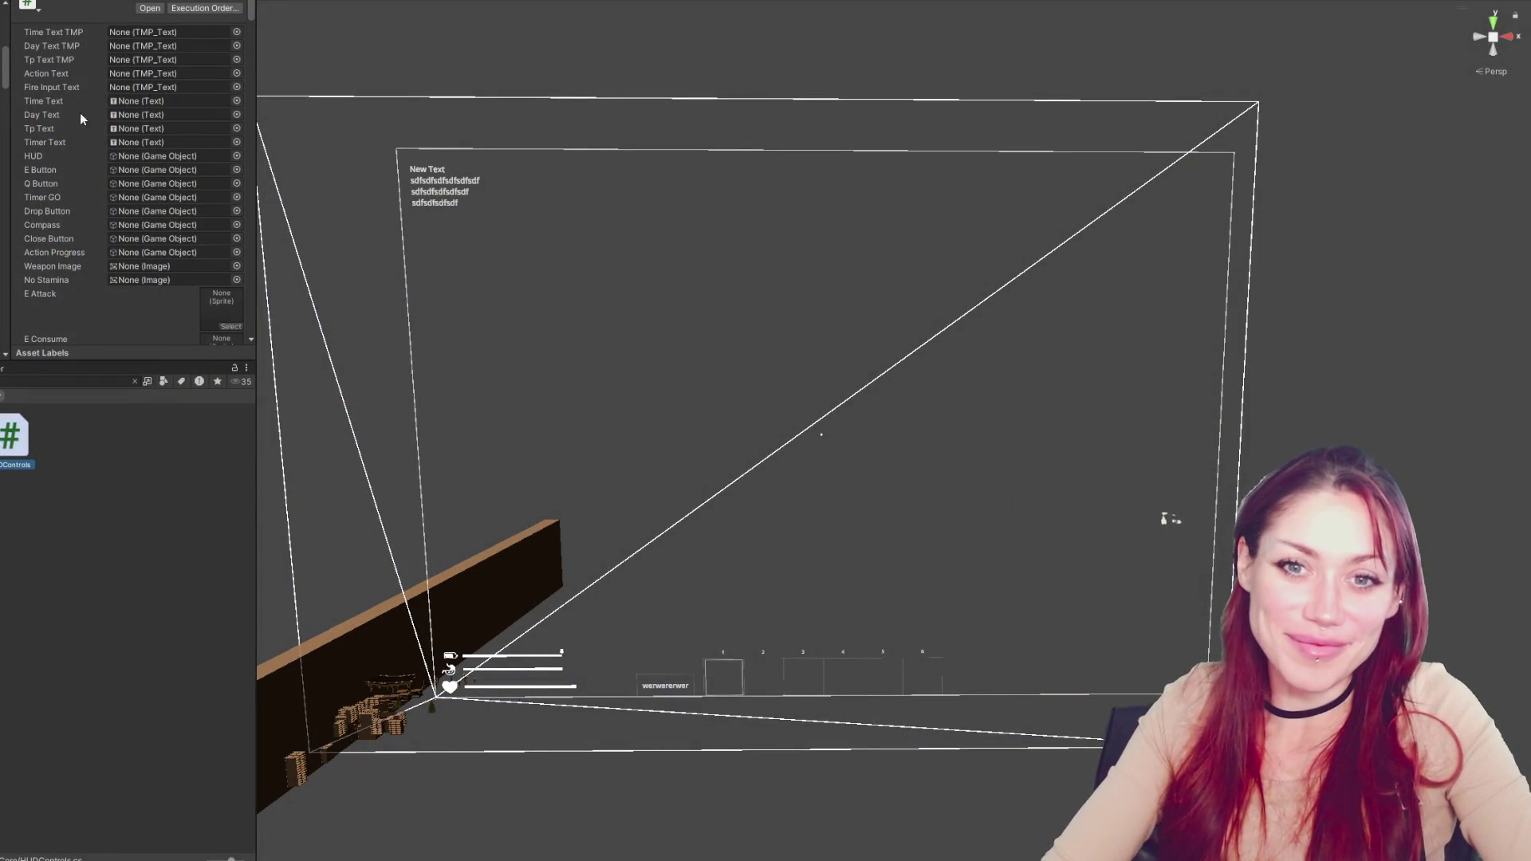
Select and then deselect a UI rect object in the Unity scene
left_click(821, 388)
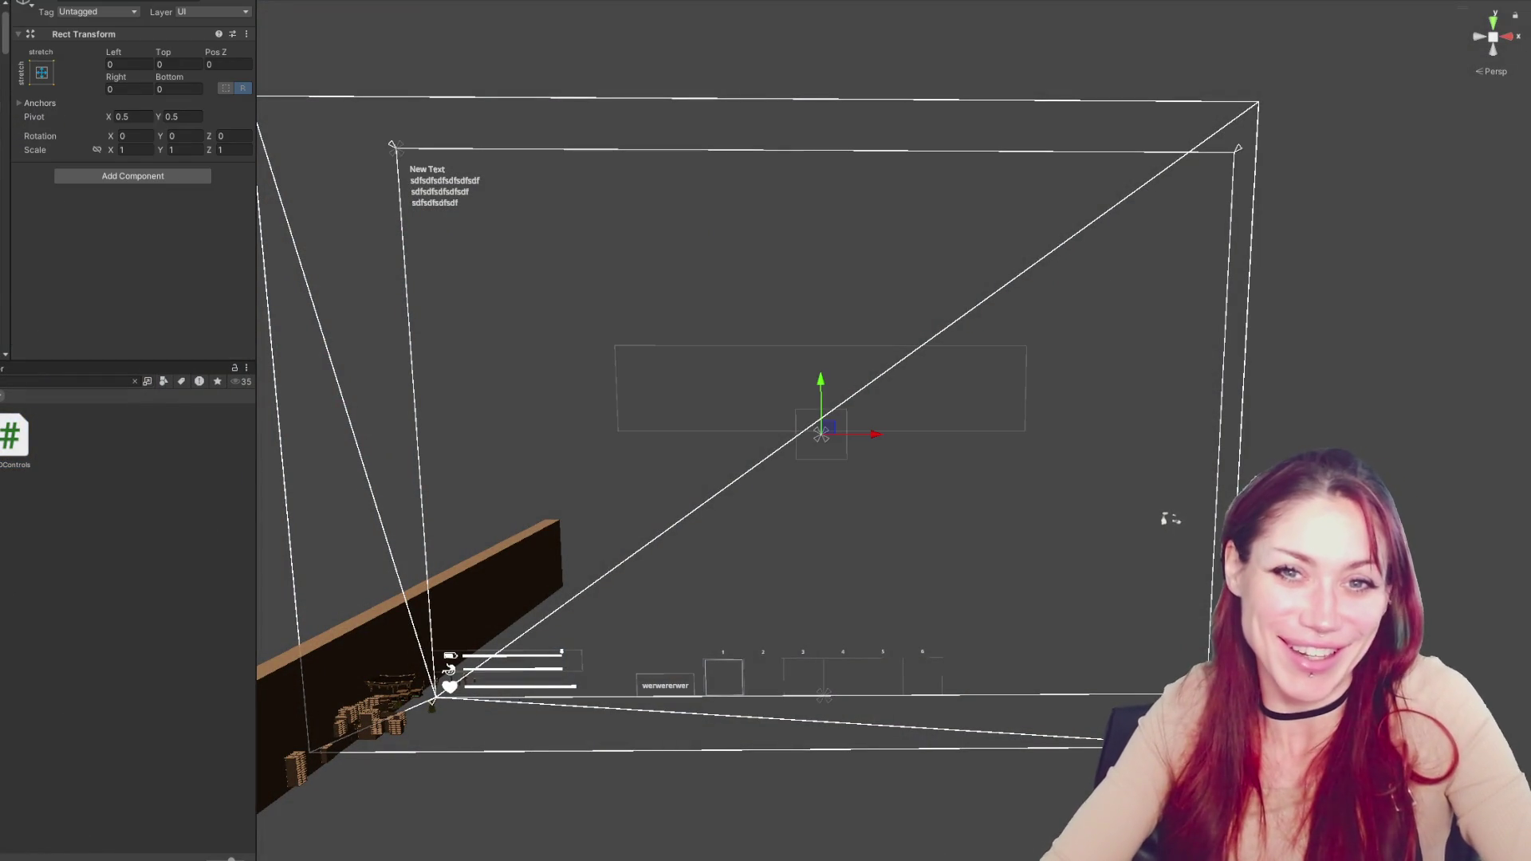
left_click(821, 435)
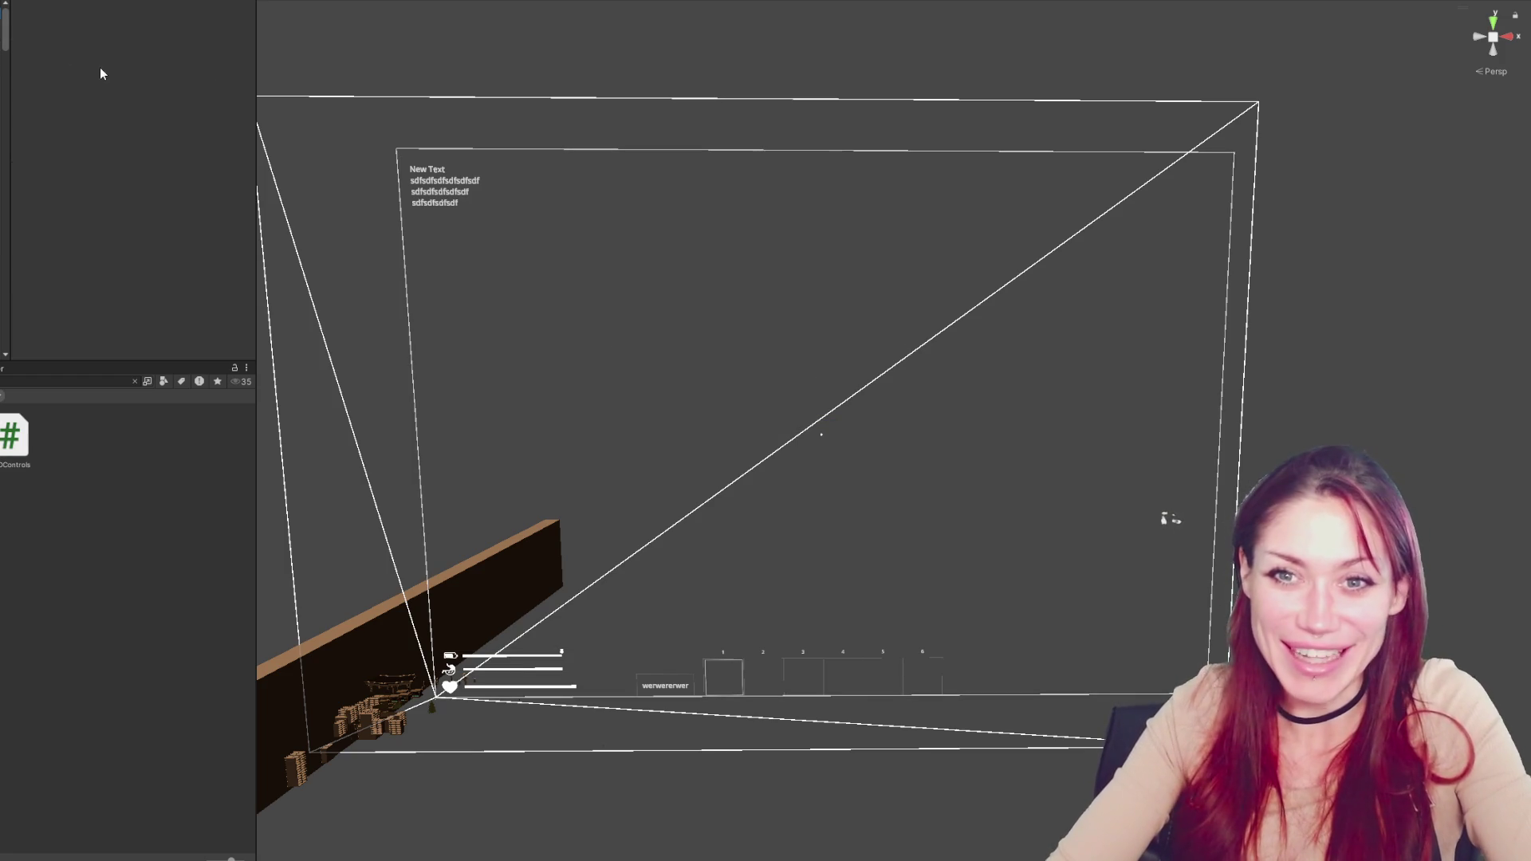
scroll(113, 148, "down", 15)
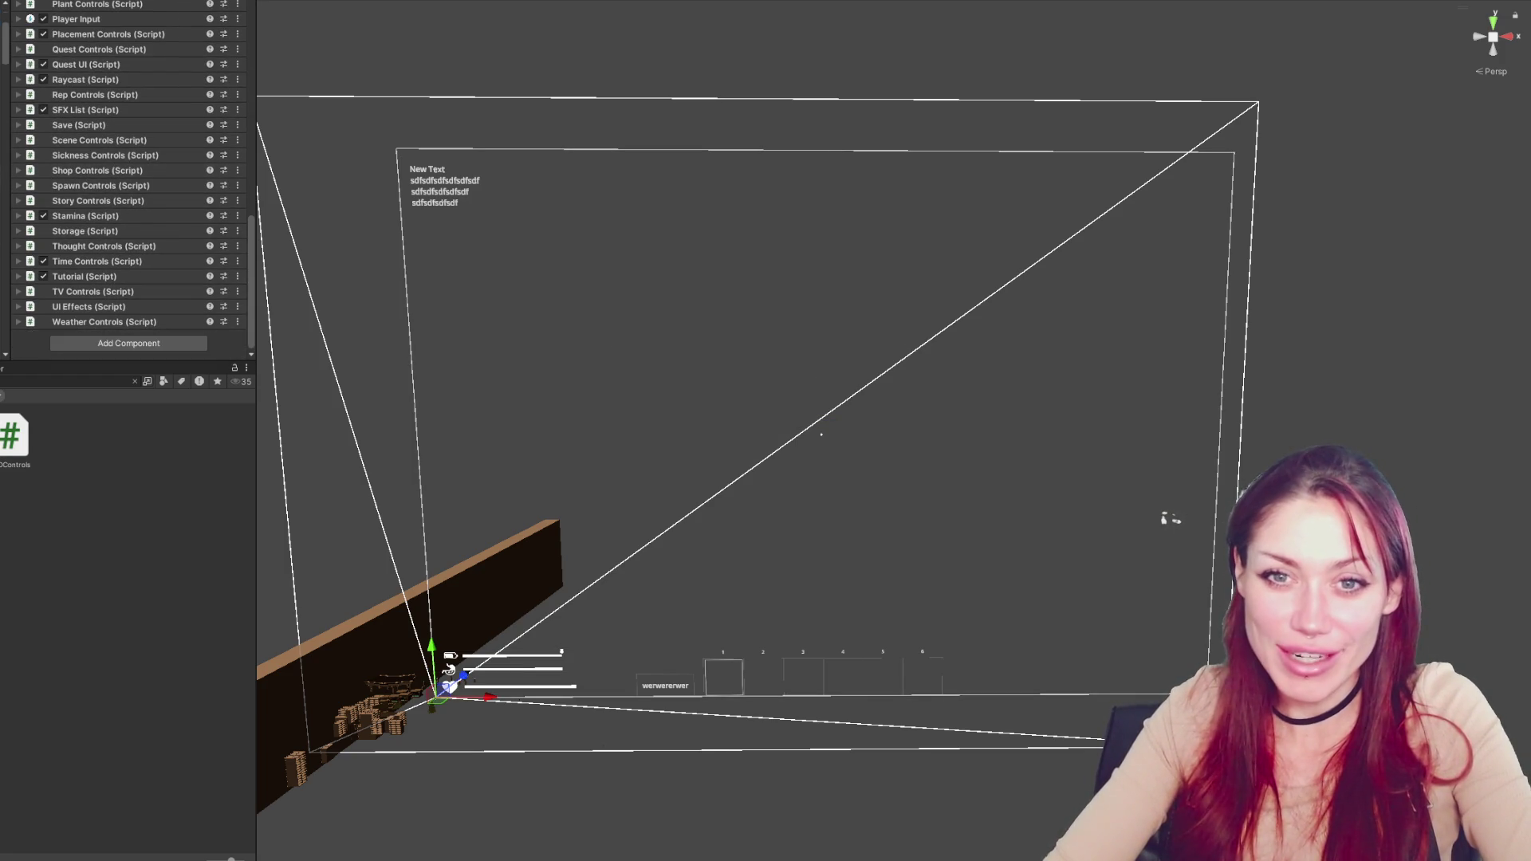
Check the Unity console against HUDControls.cs, then save HUDControls.cs
key("alt+Tab")
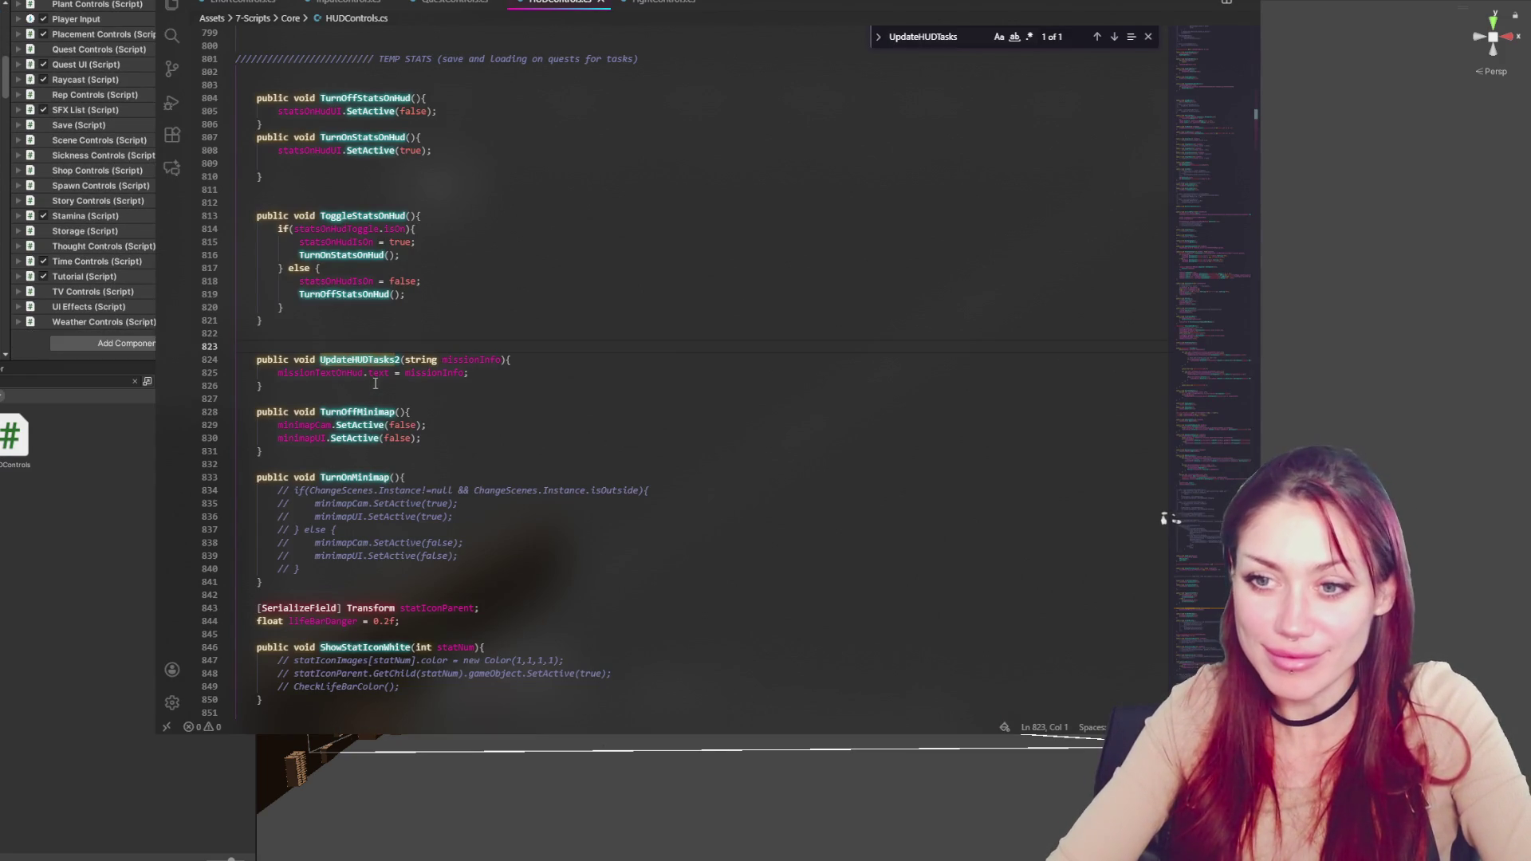
key("alt+Tab")
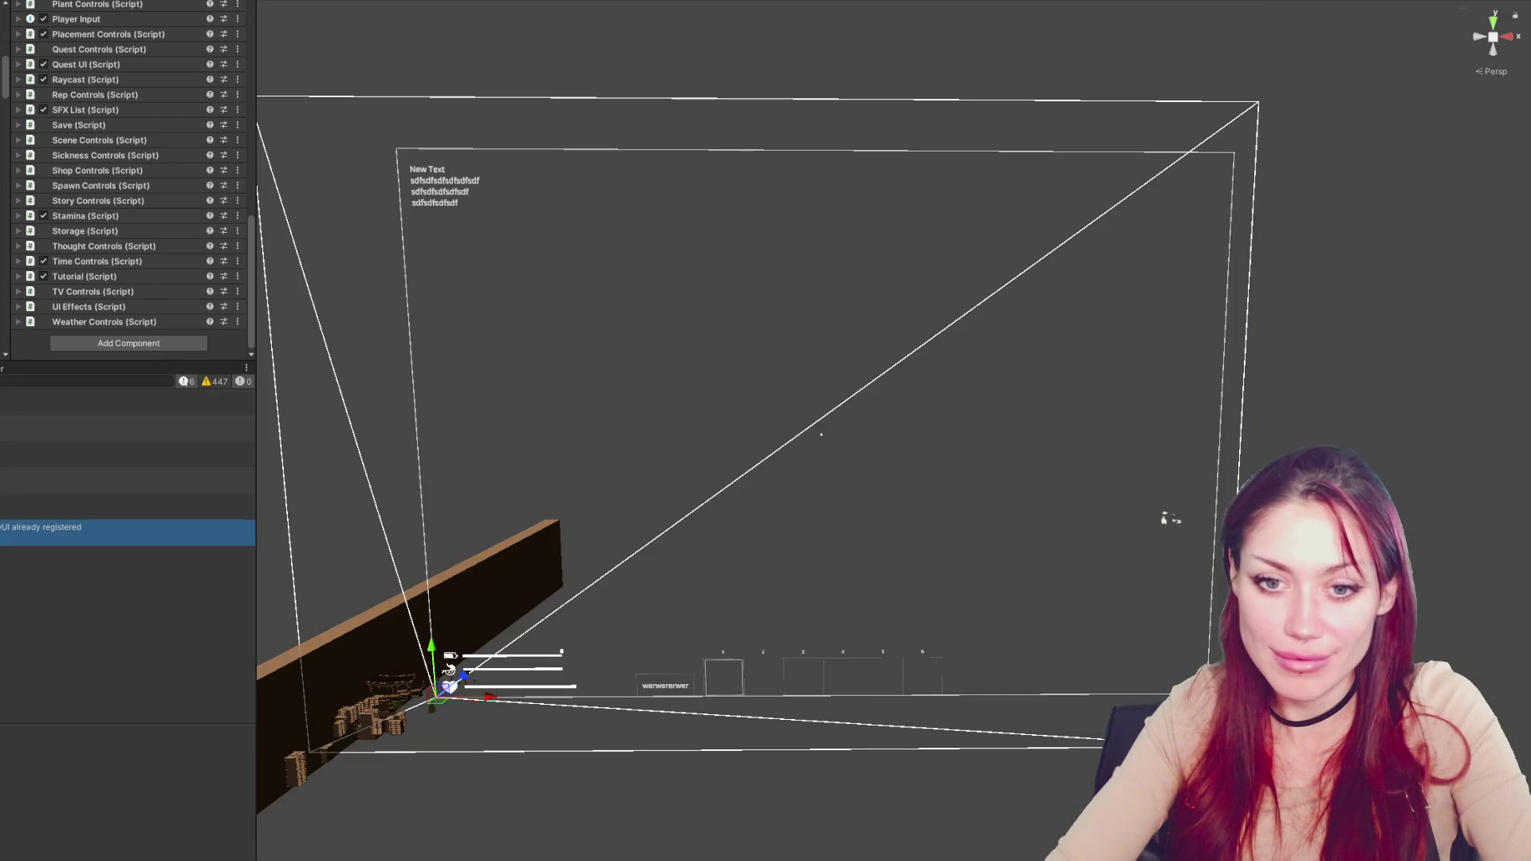
key("alt+Tab")
key("alt+Tab")
key("alt+Tab")
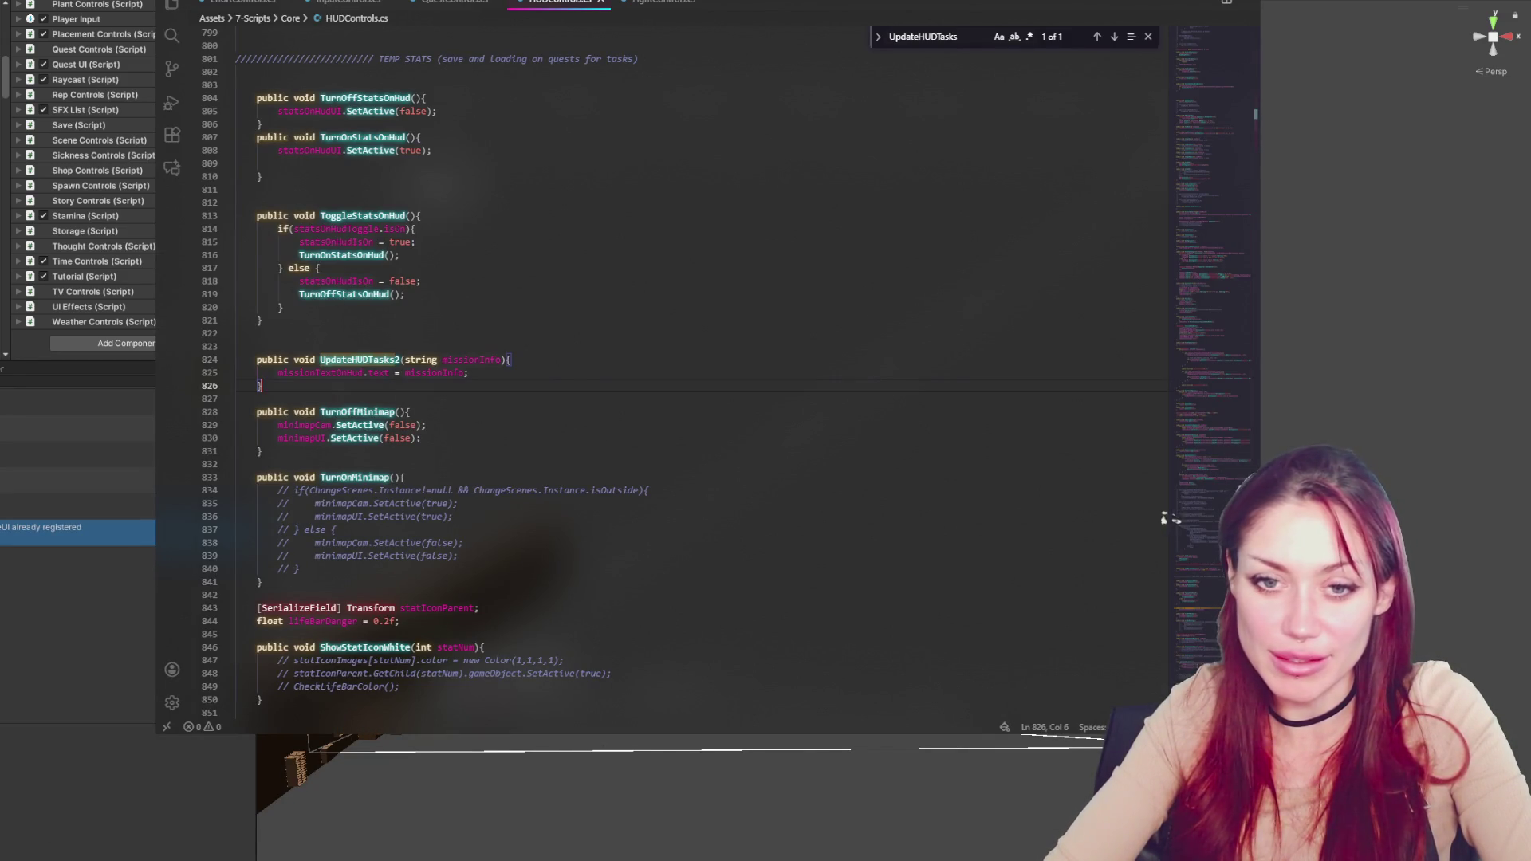
key("alt+Tab")
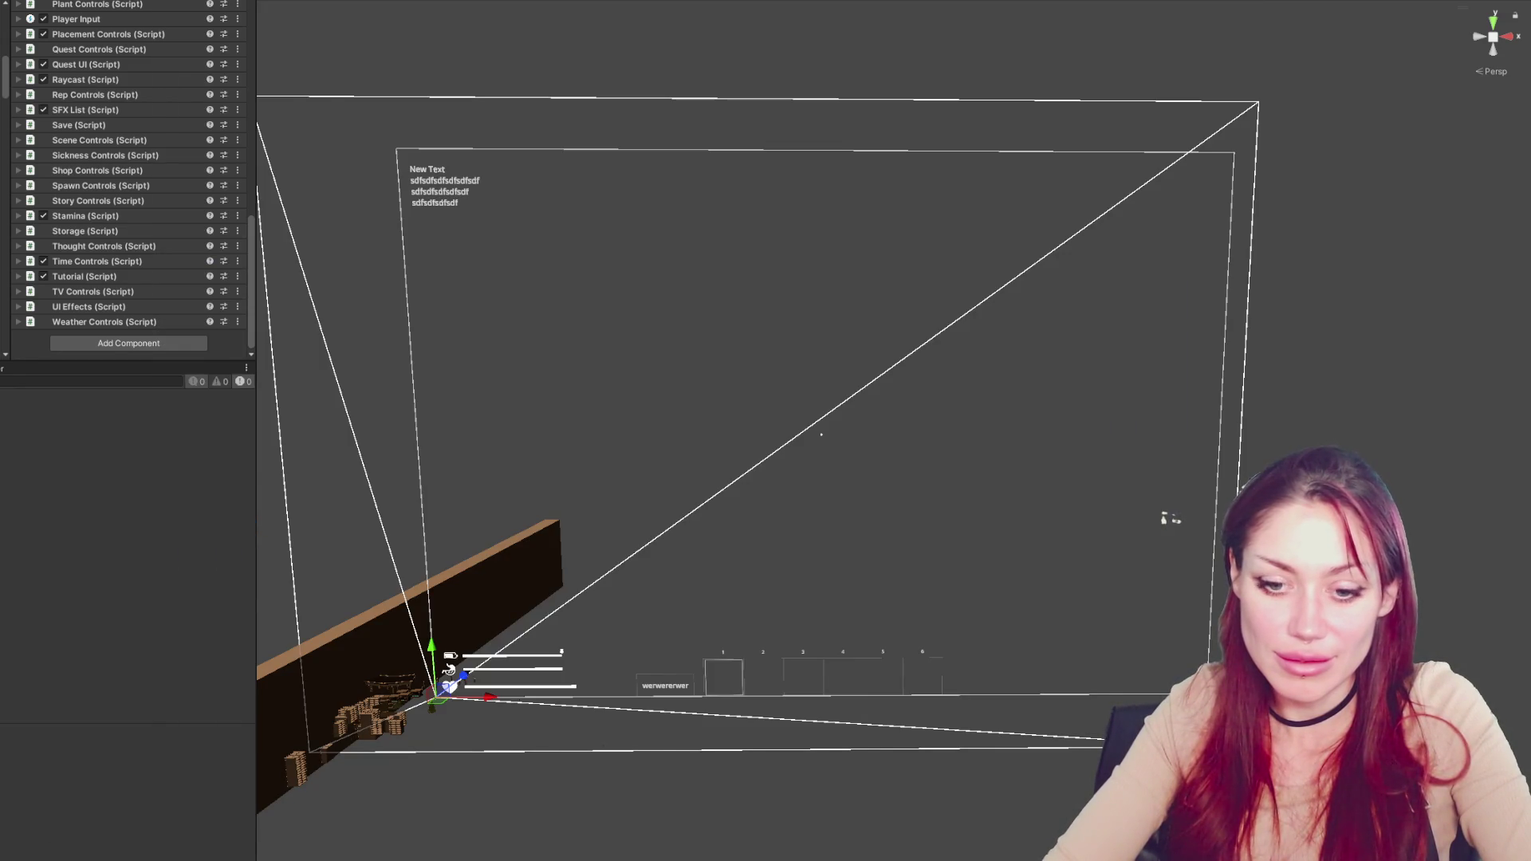
key("alt+Tab")
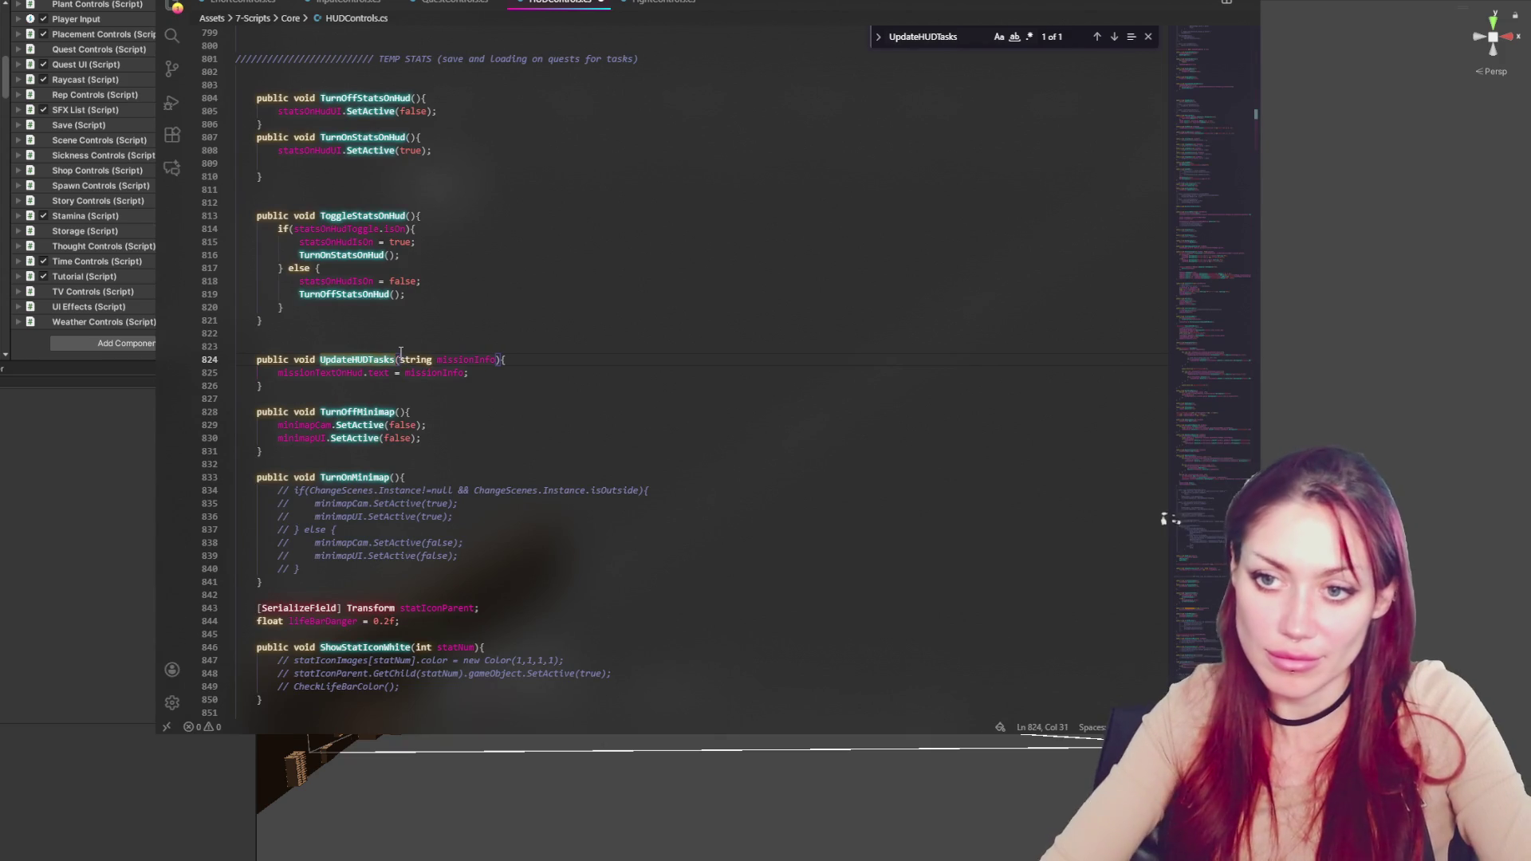
key("ctrl+s")
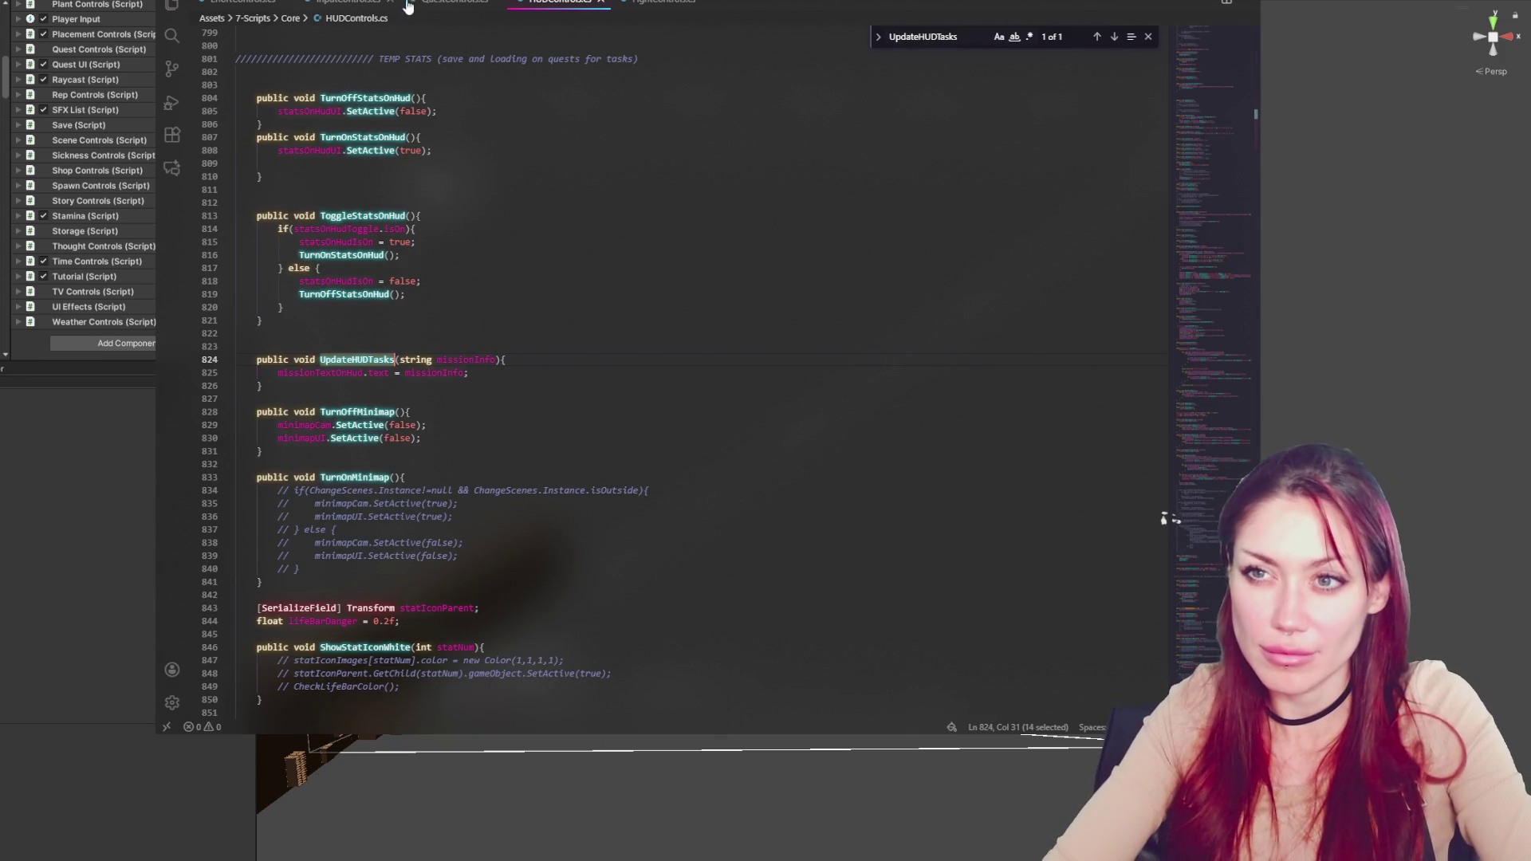
Scroll QuestControls.cs down to the UpdateWorldFromQuest switch, returning after Unity recompiles
left_click(436, 4)
scroll(480, 398, "down", 20)
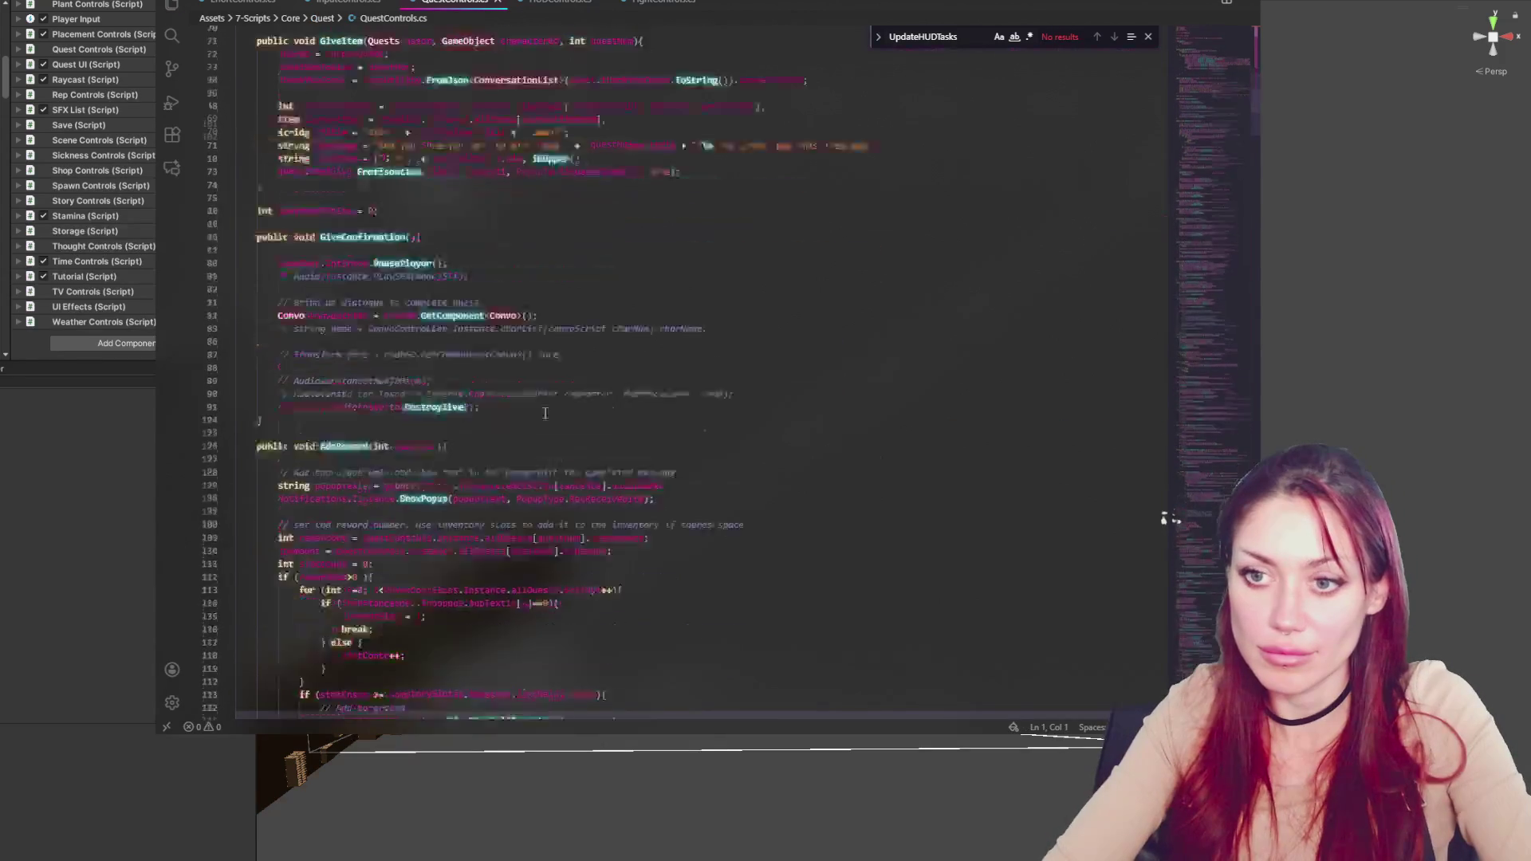
scroll(535, 511, "down", 20)
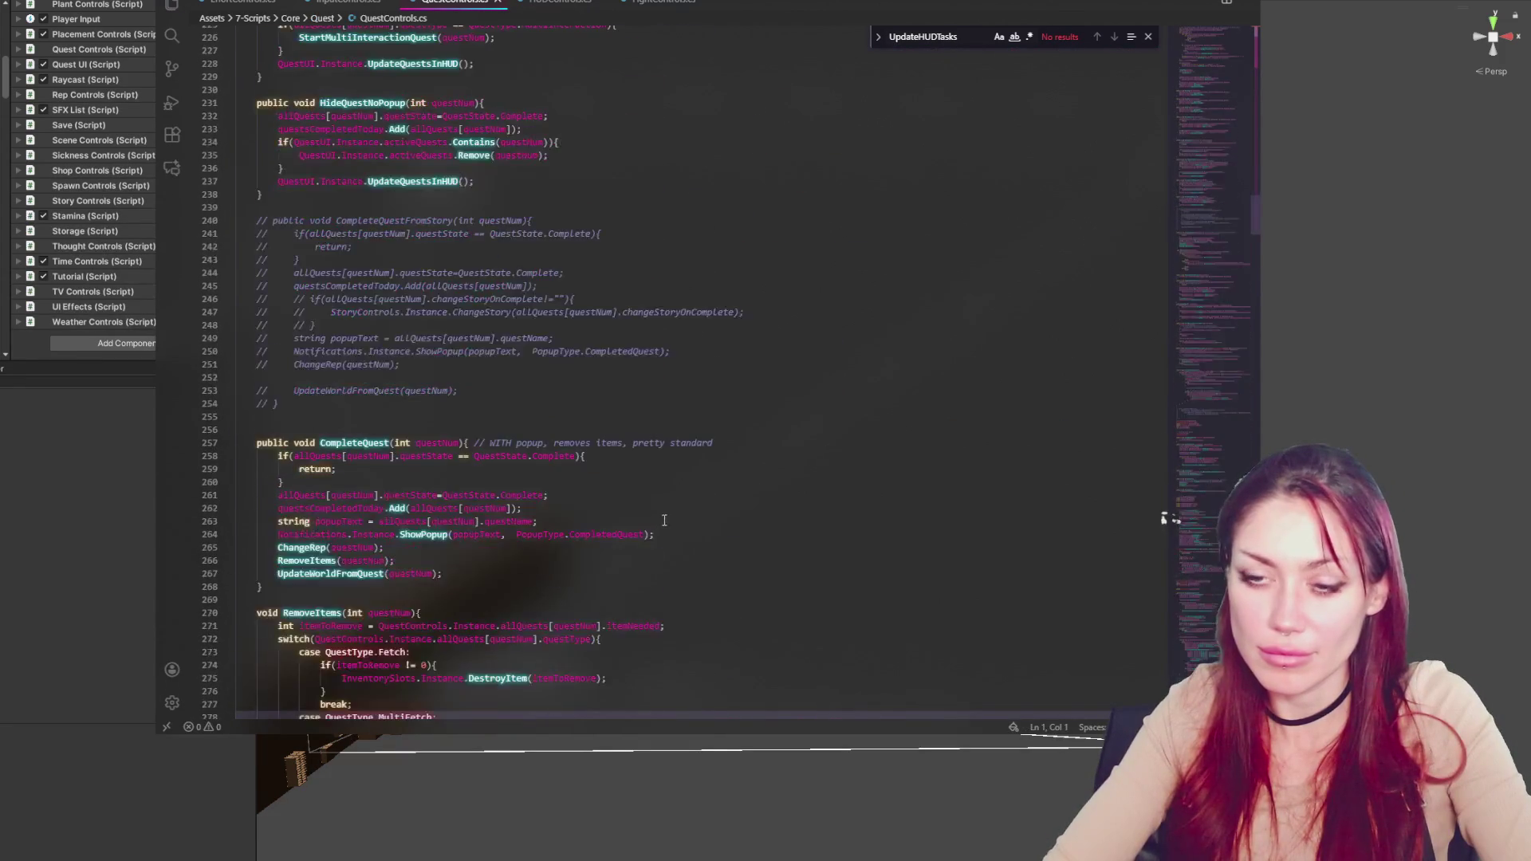
scroll(649, 545, "down", 20)
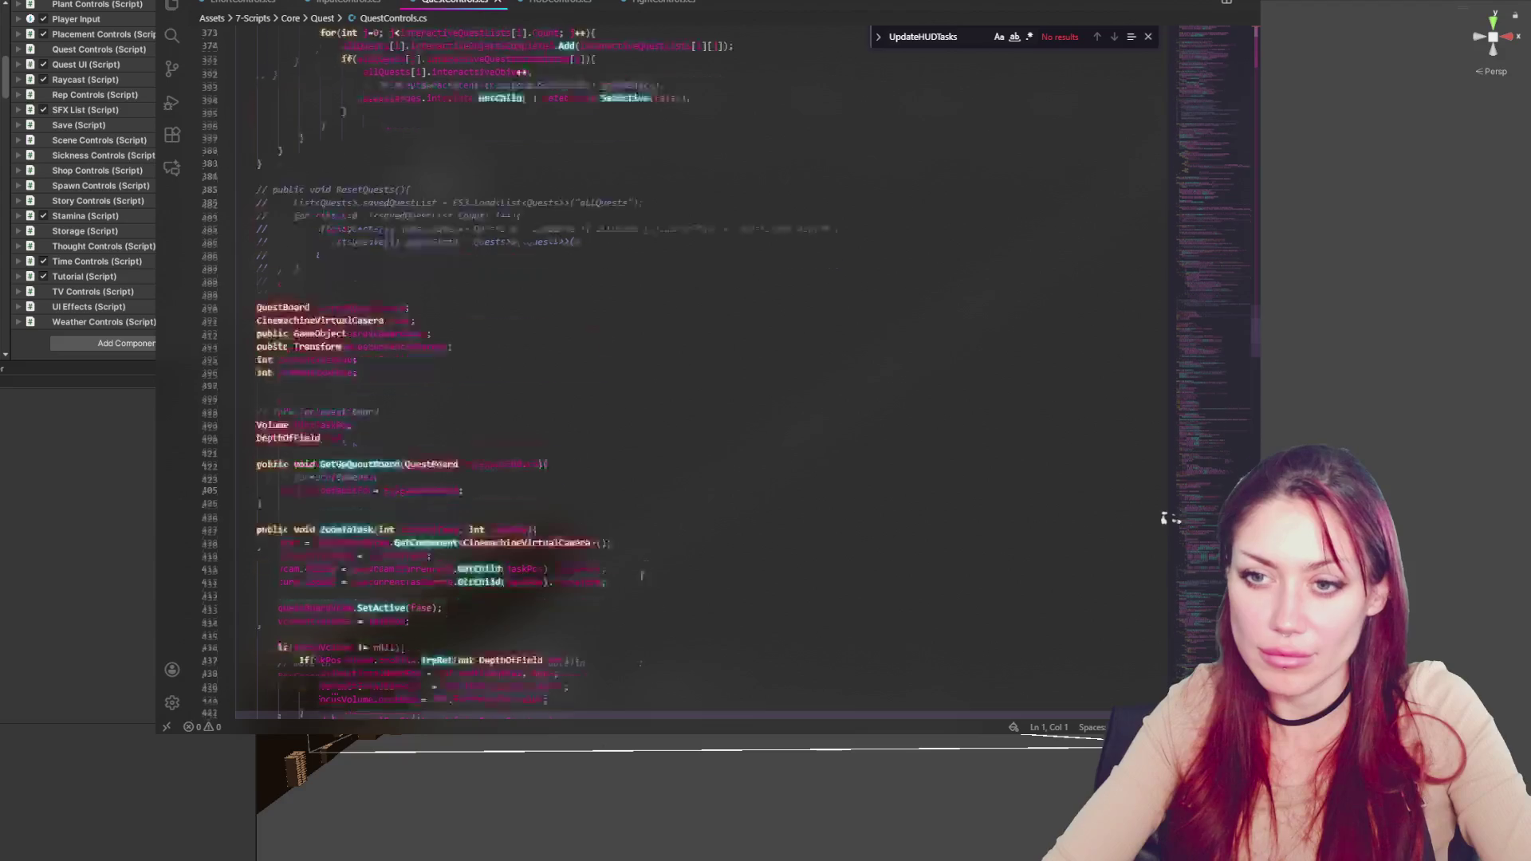
scroll(651, 606, "down", 20)
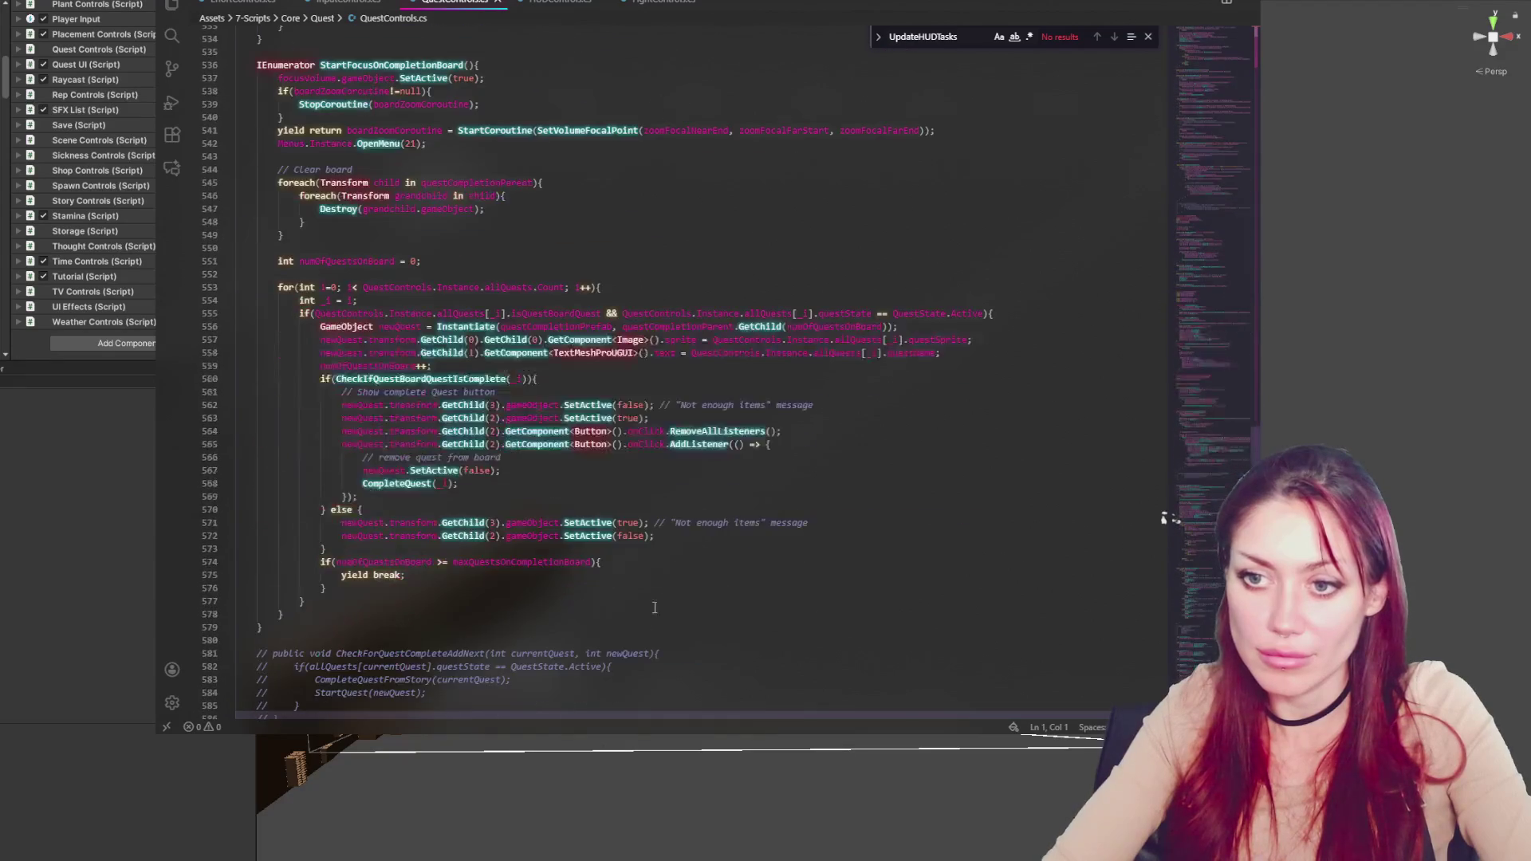
scroll(718, 603, "down", 5)
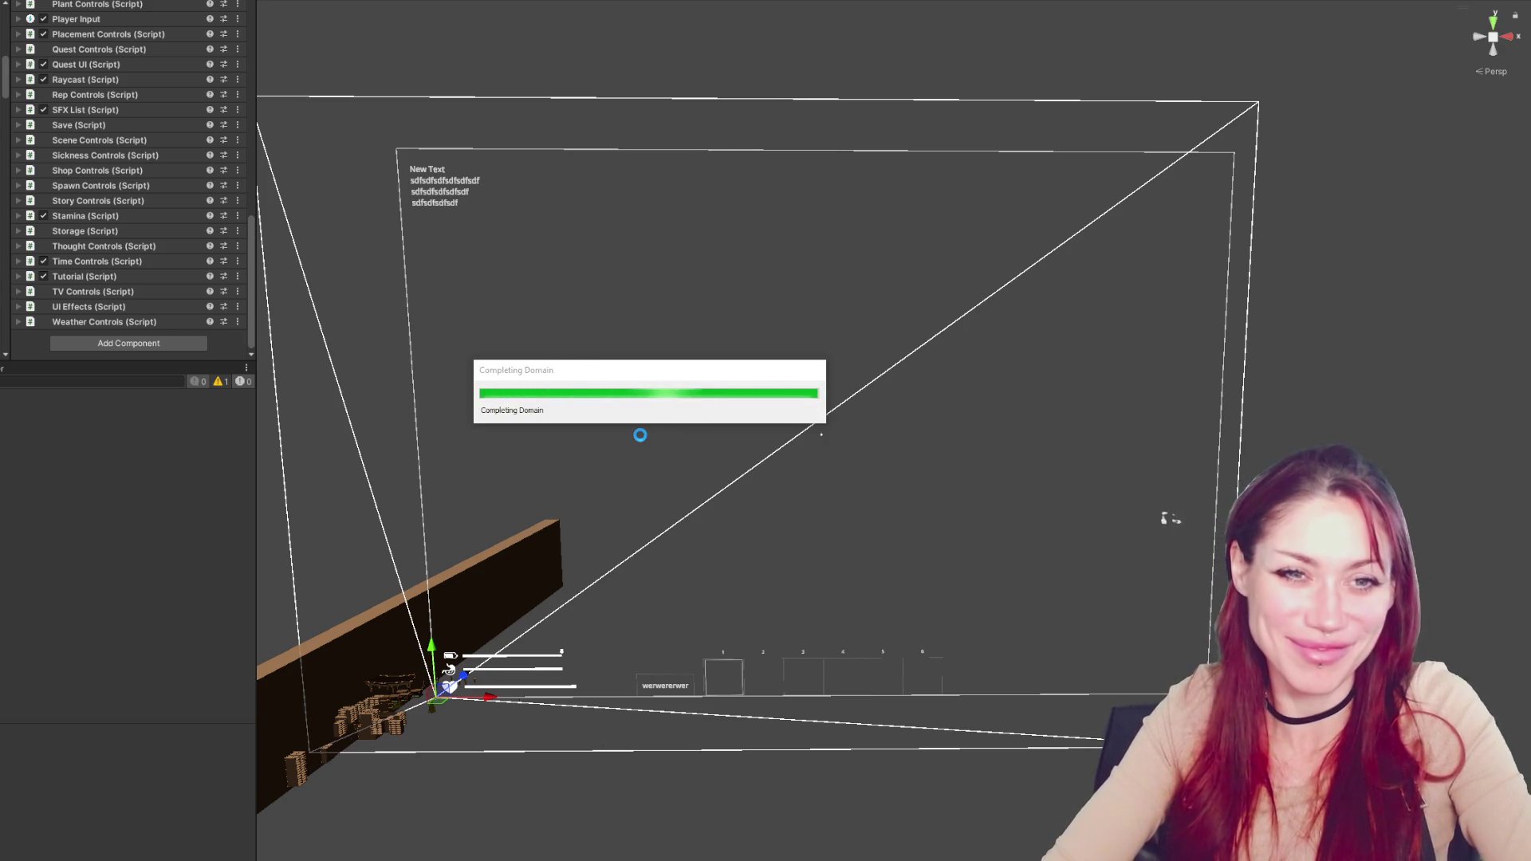
key("alt+Tab")
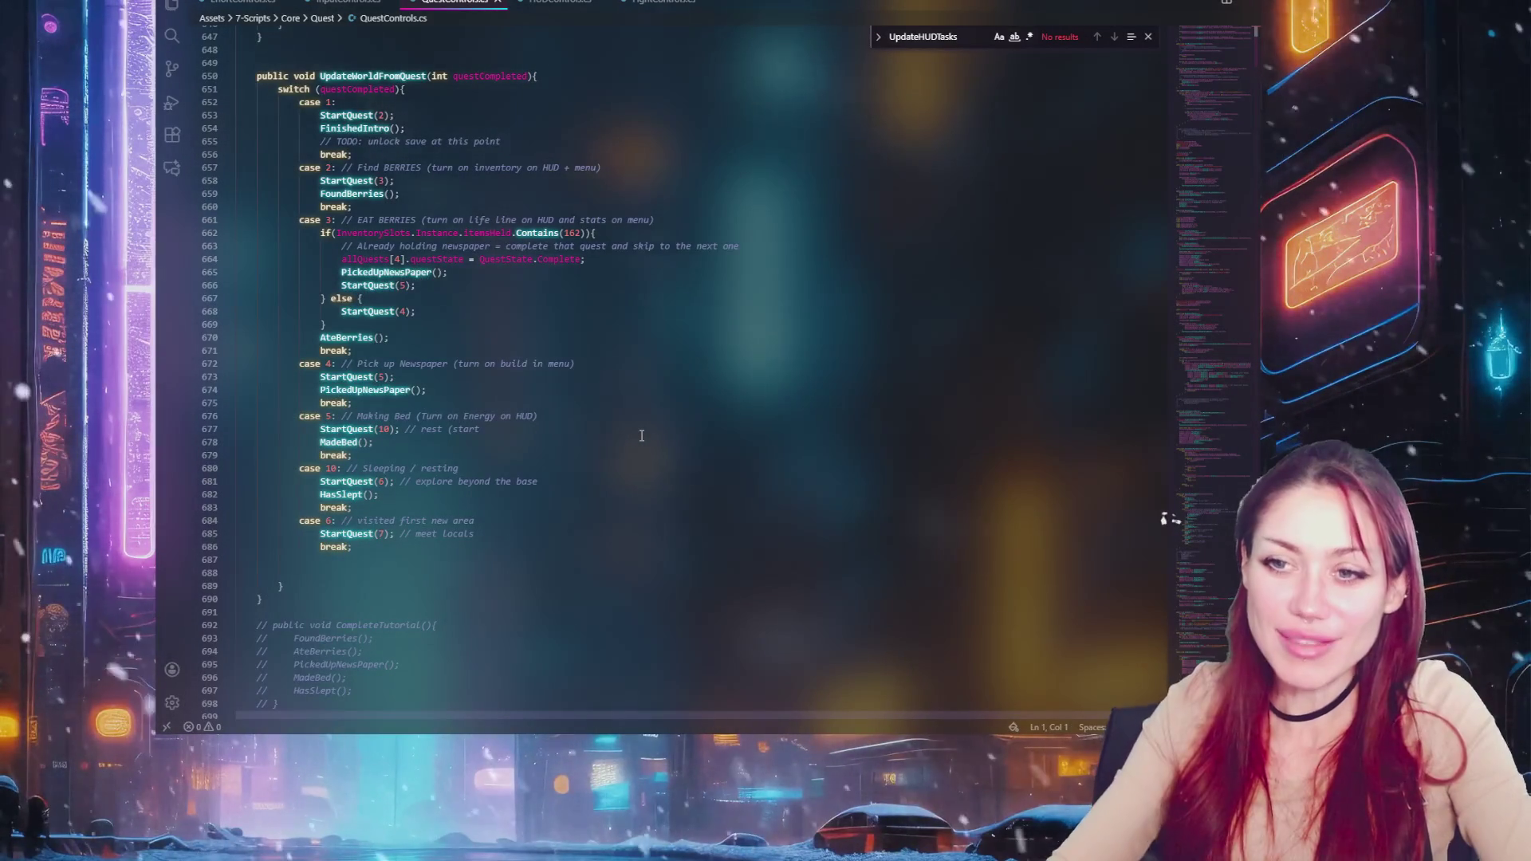
Add a HUDControls.Instance.UpdateHUDTasks() call on new line 655 after FinishedIntro
scroll(637, 223, "up", 3)
left_click(547, 233)
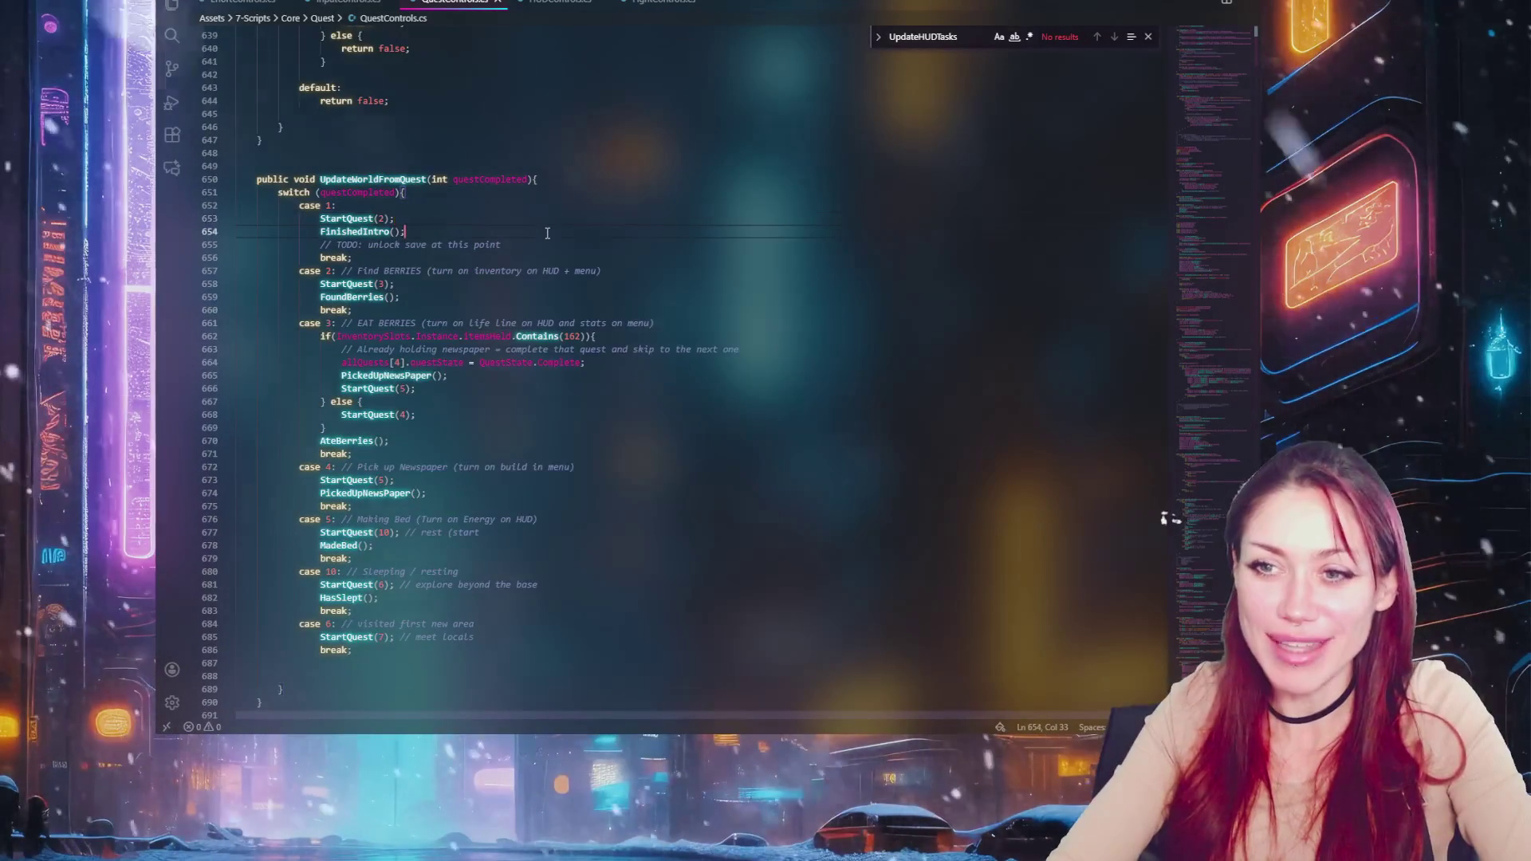
key("Return")
left_click(490, 256)
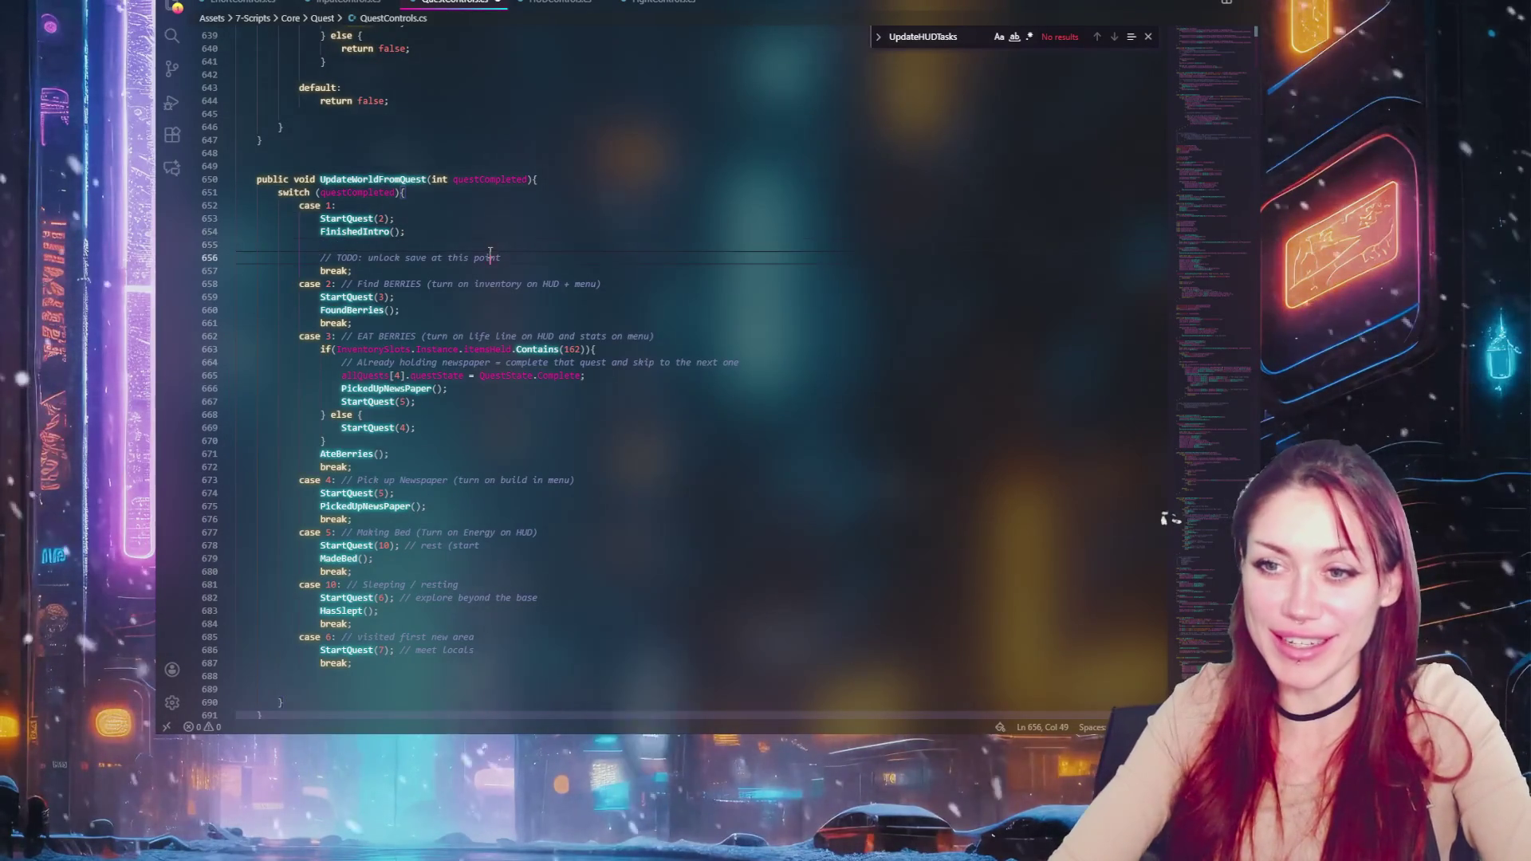
left_click(512, 250)
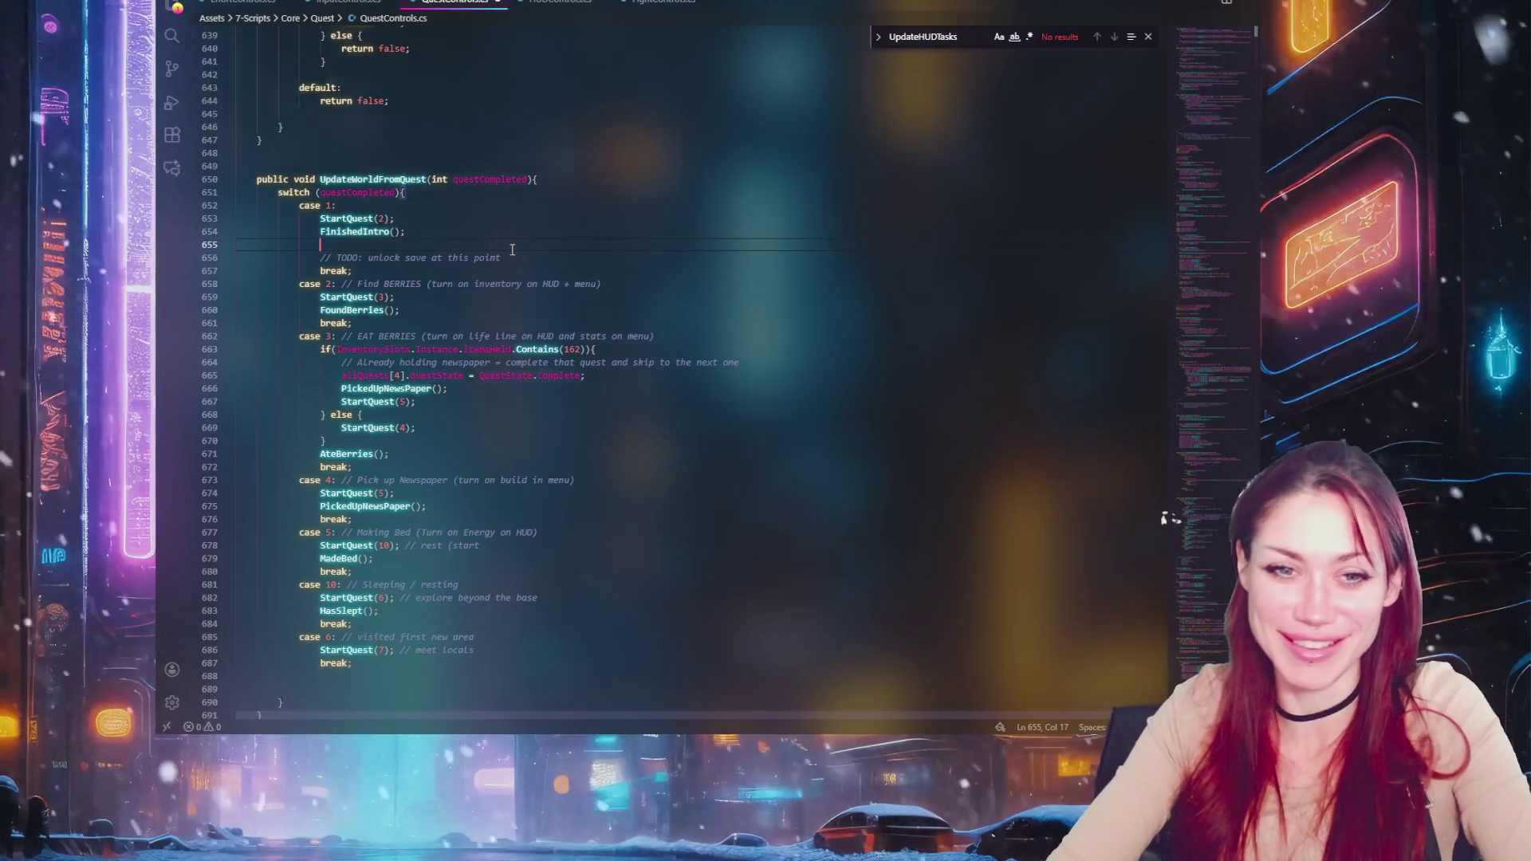
scroll(547, 237, "down", 2)
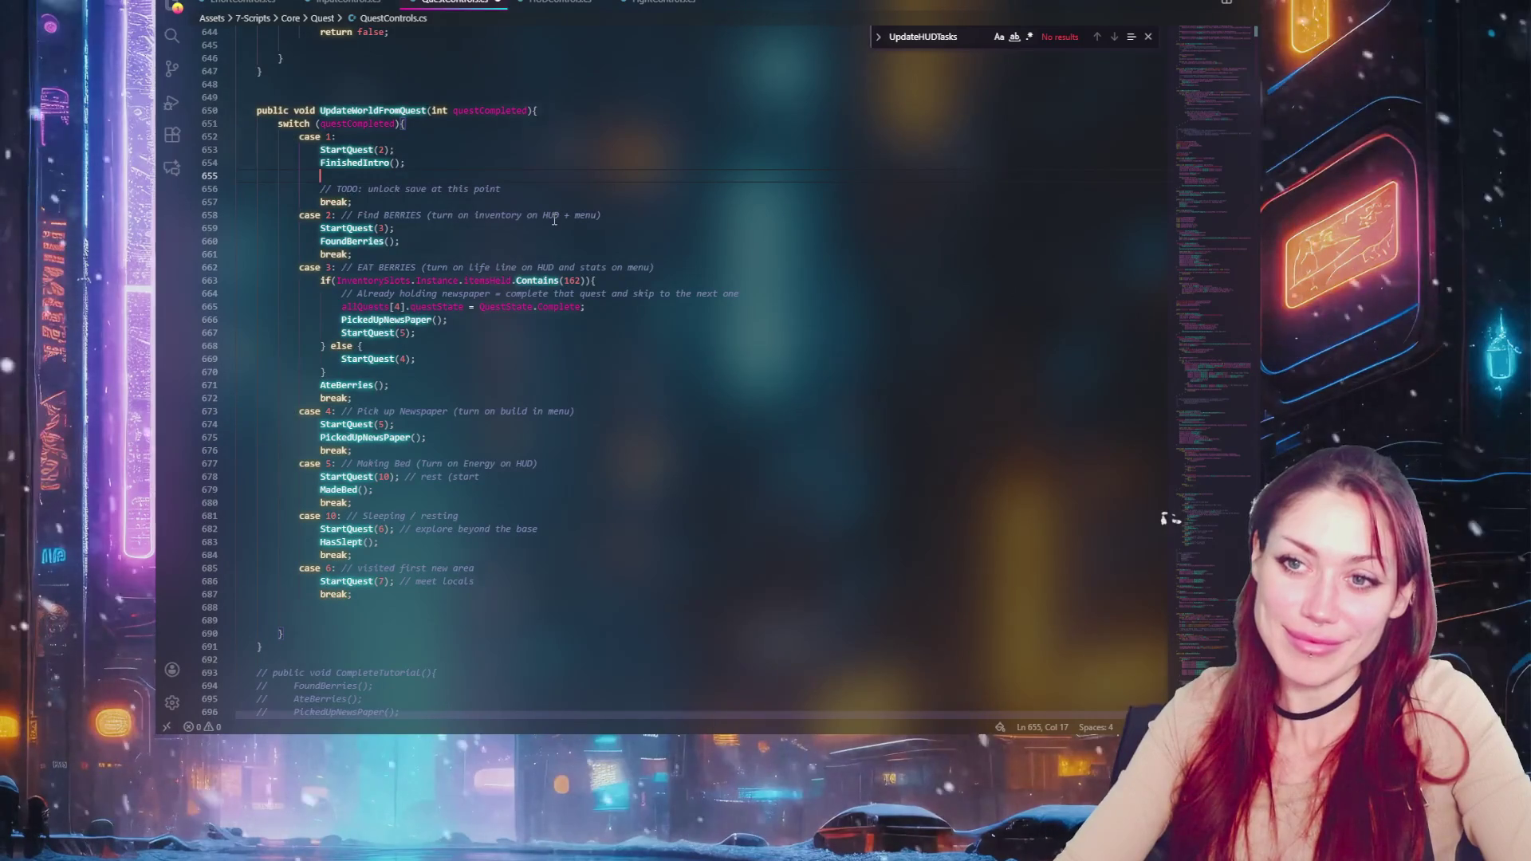
type("UpdateHUDTasks")
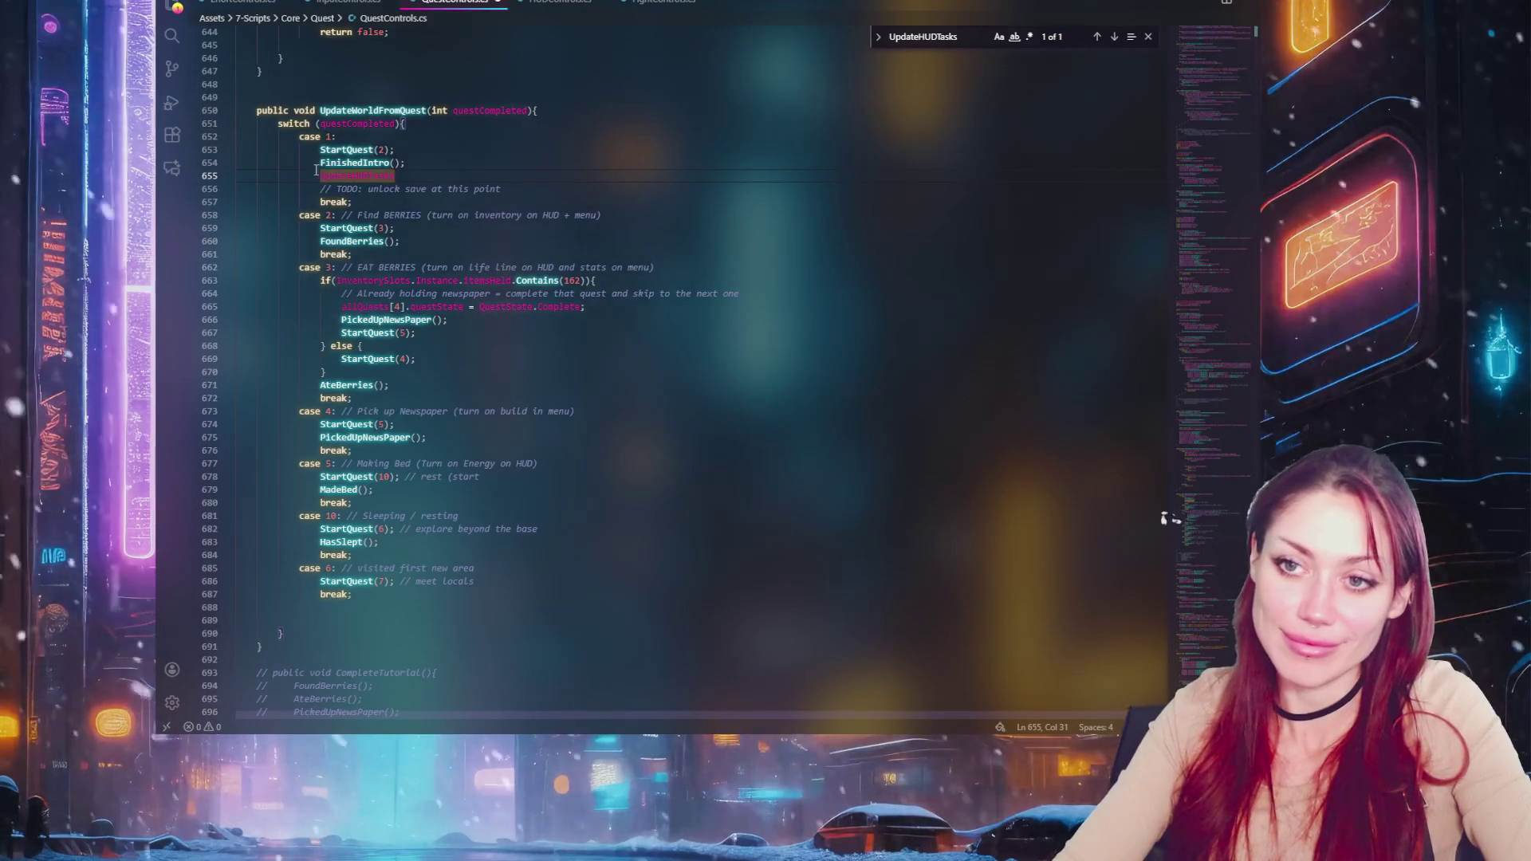
type("()")
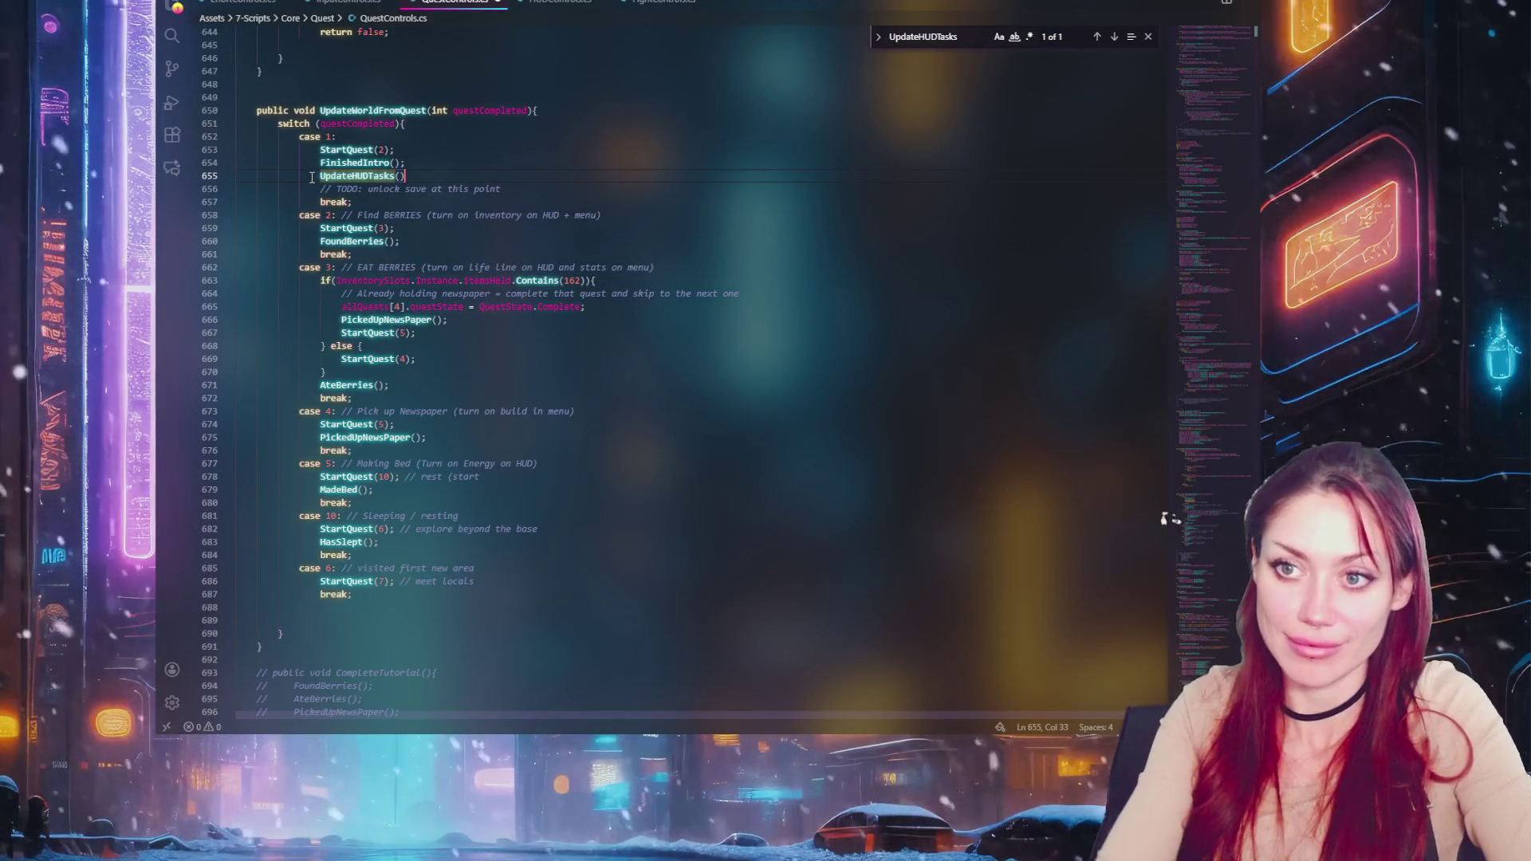
type(";")
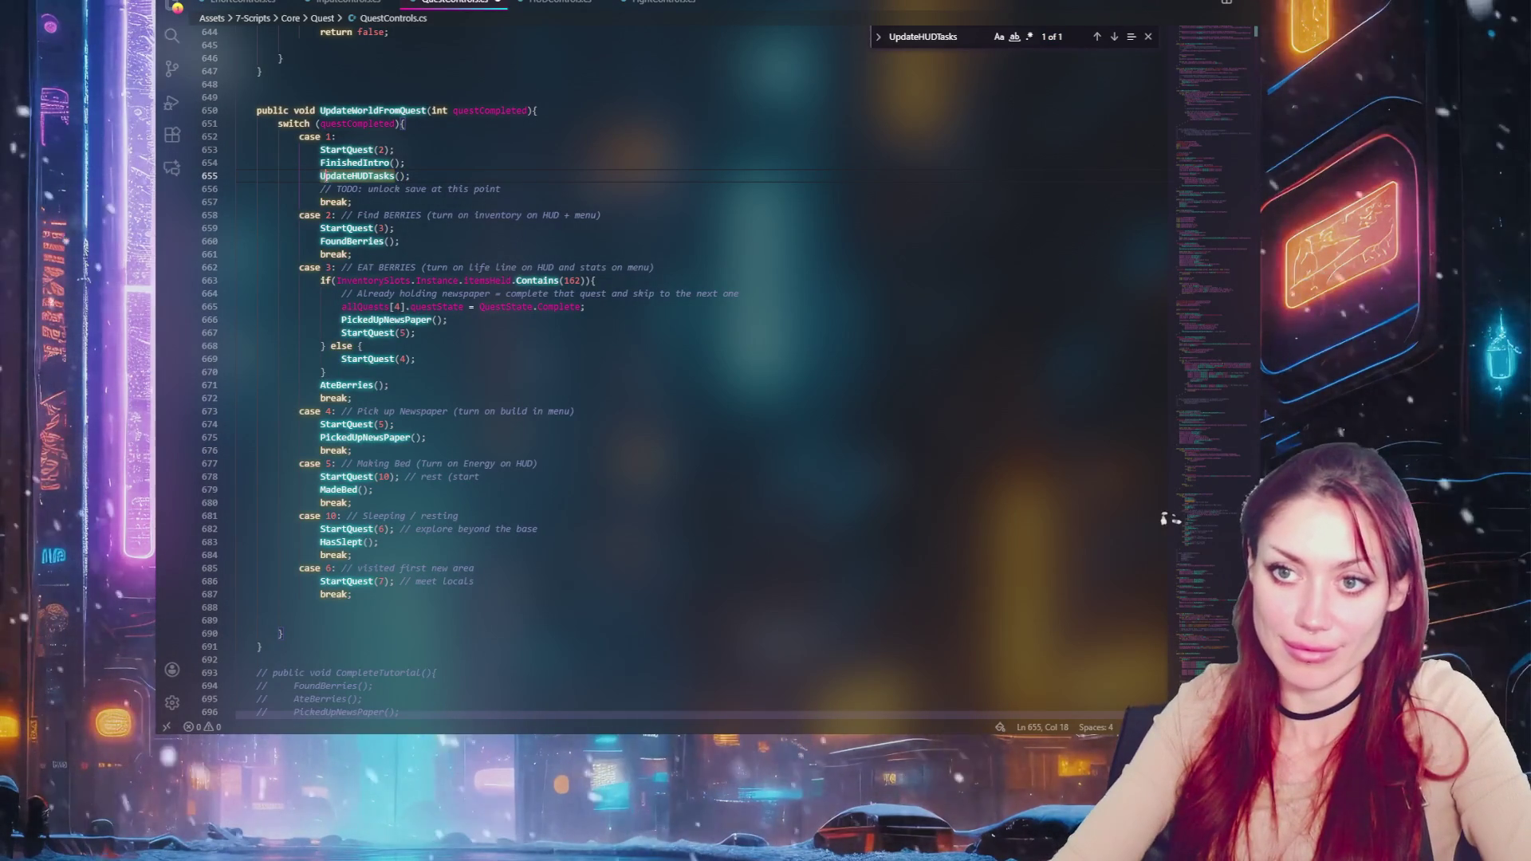
type("Hud")
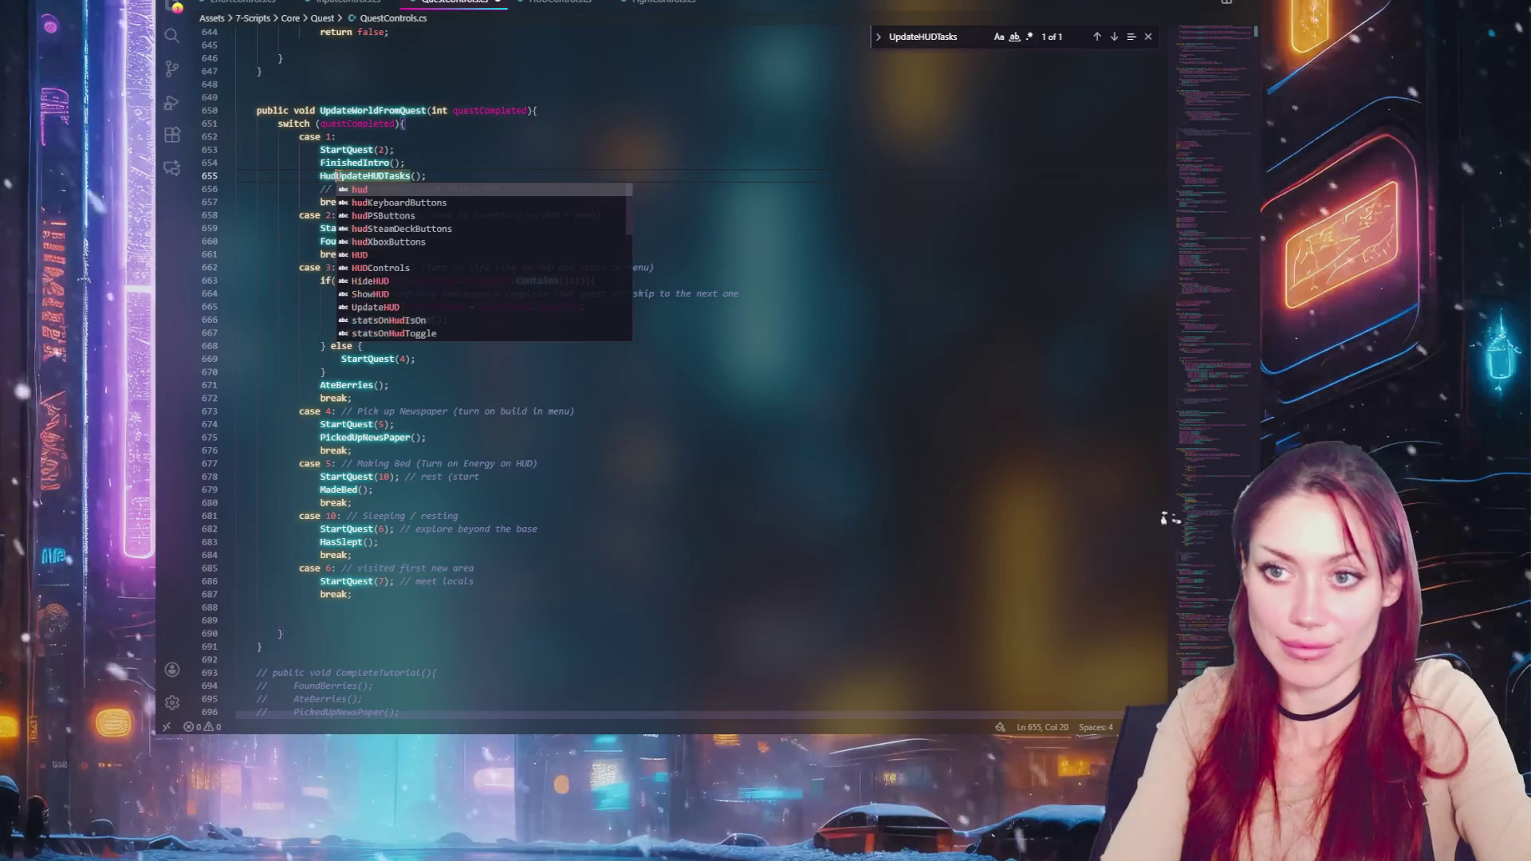
type("C")
key("Tab")
type(".Inst")
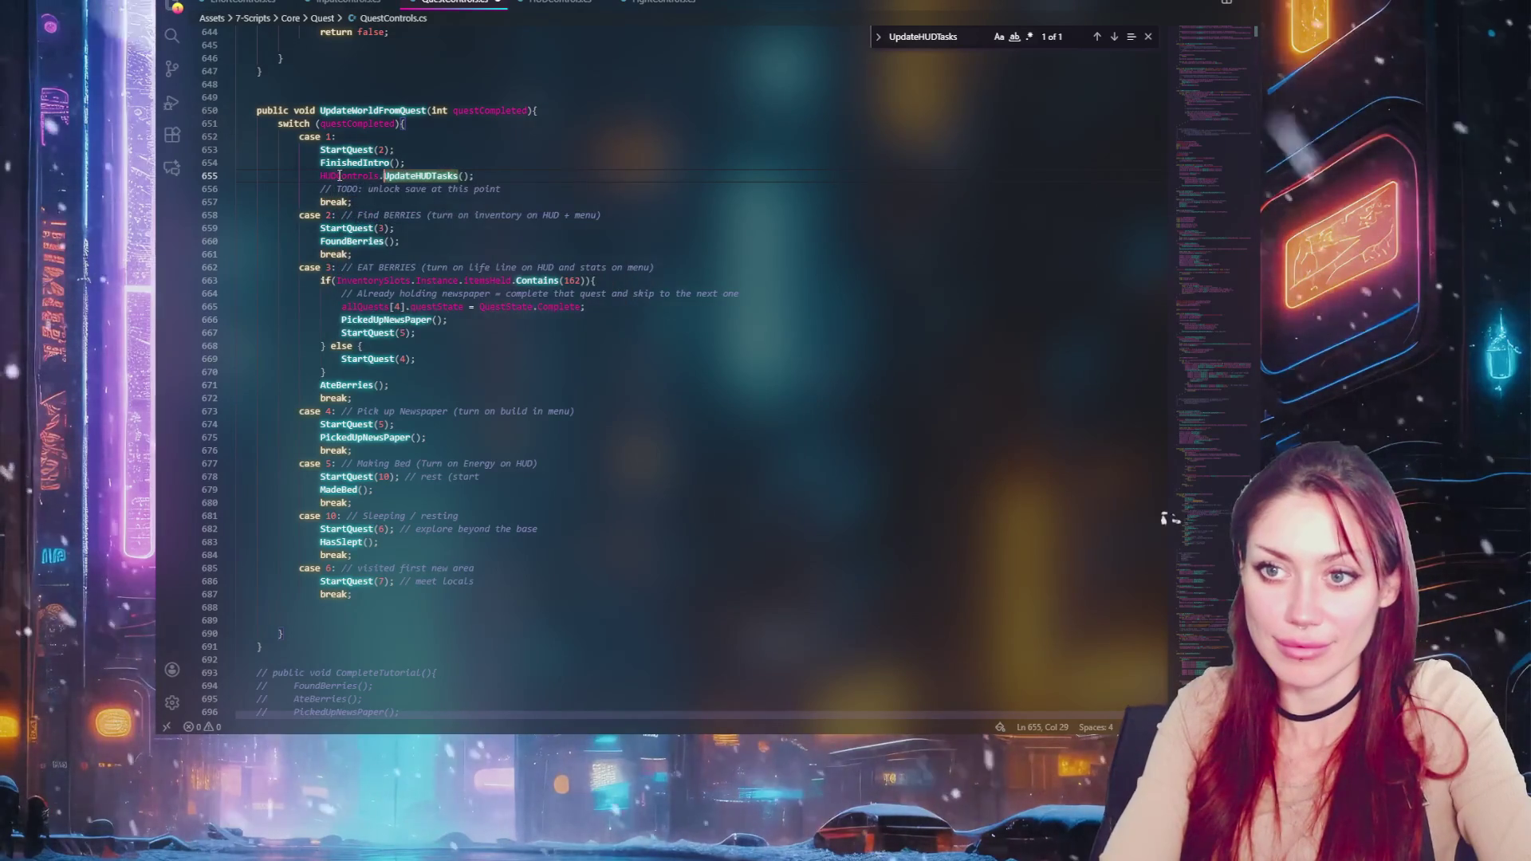
key("Tab")
type(".")
Pass allQuests[2].title + "\n" + allQuests[2].description as the call's argument
left_click(511, 175)
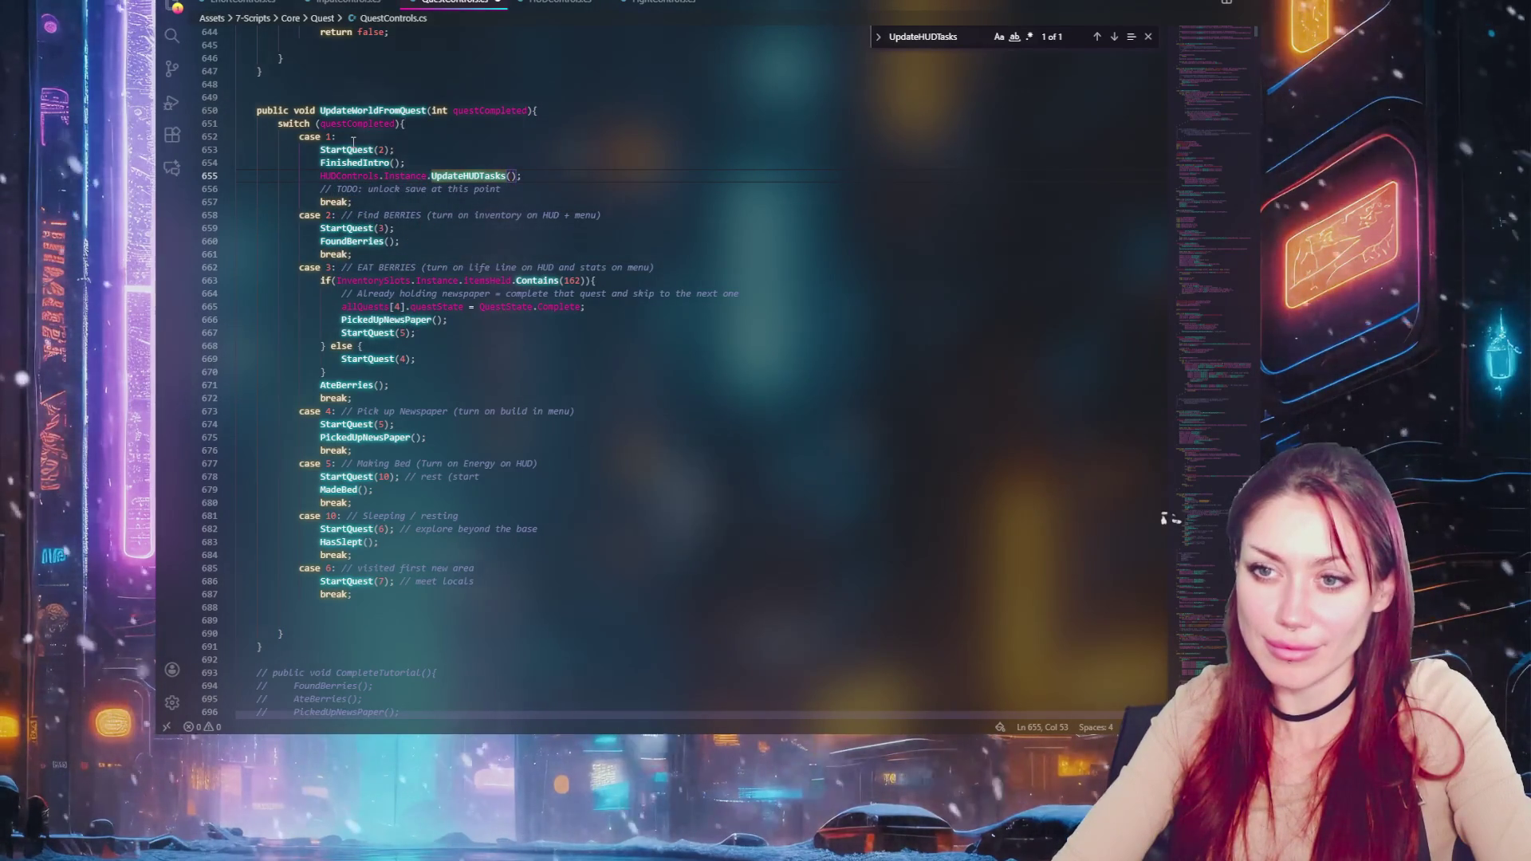
type("all")
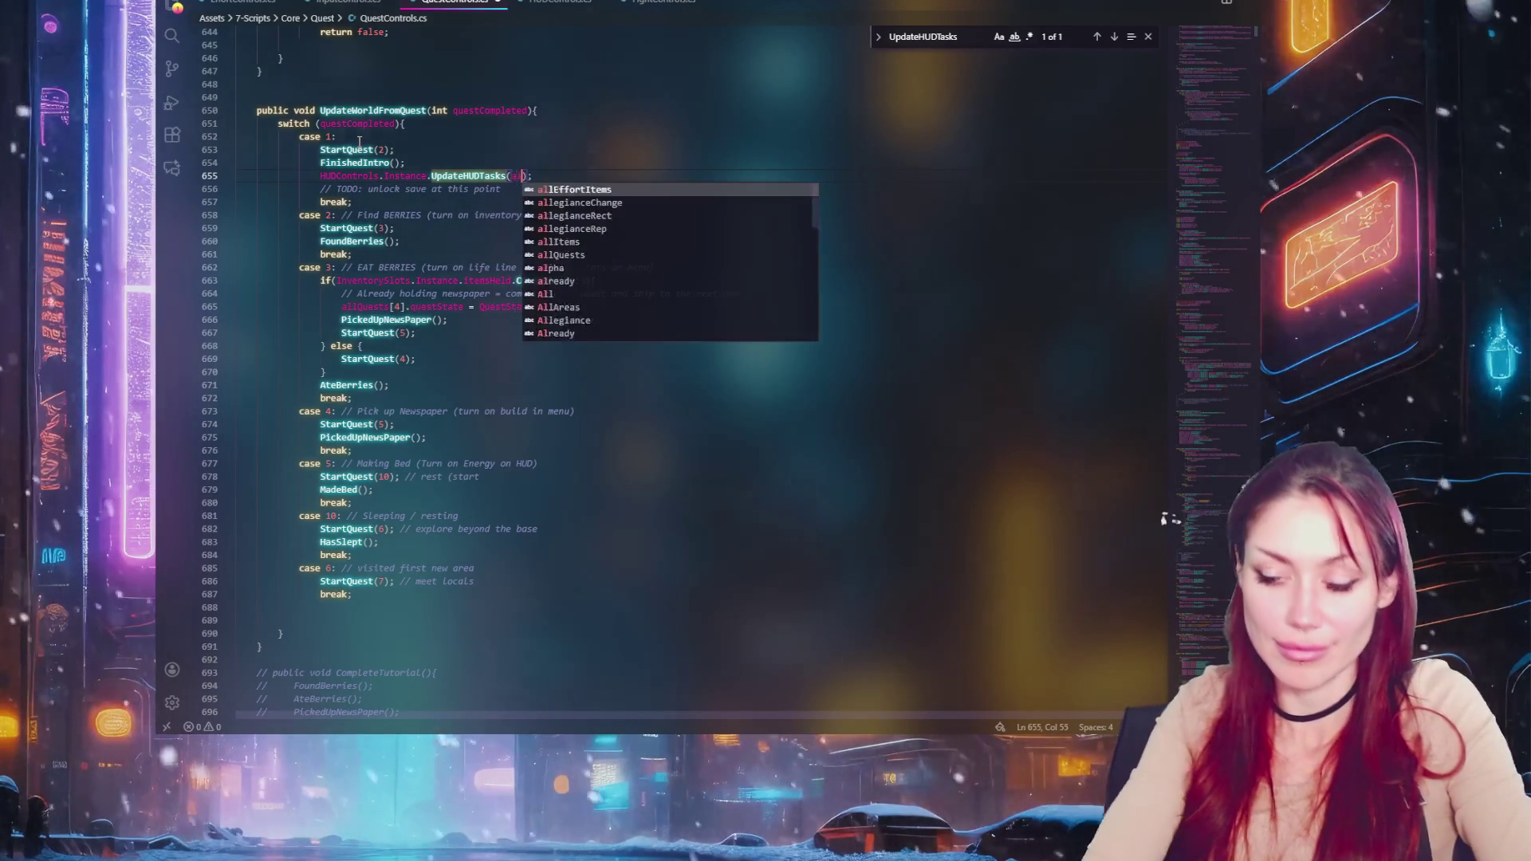
key("Tab")
type(".")
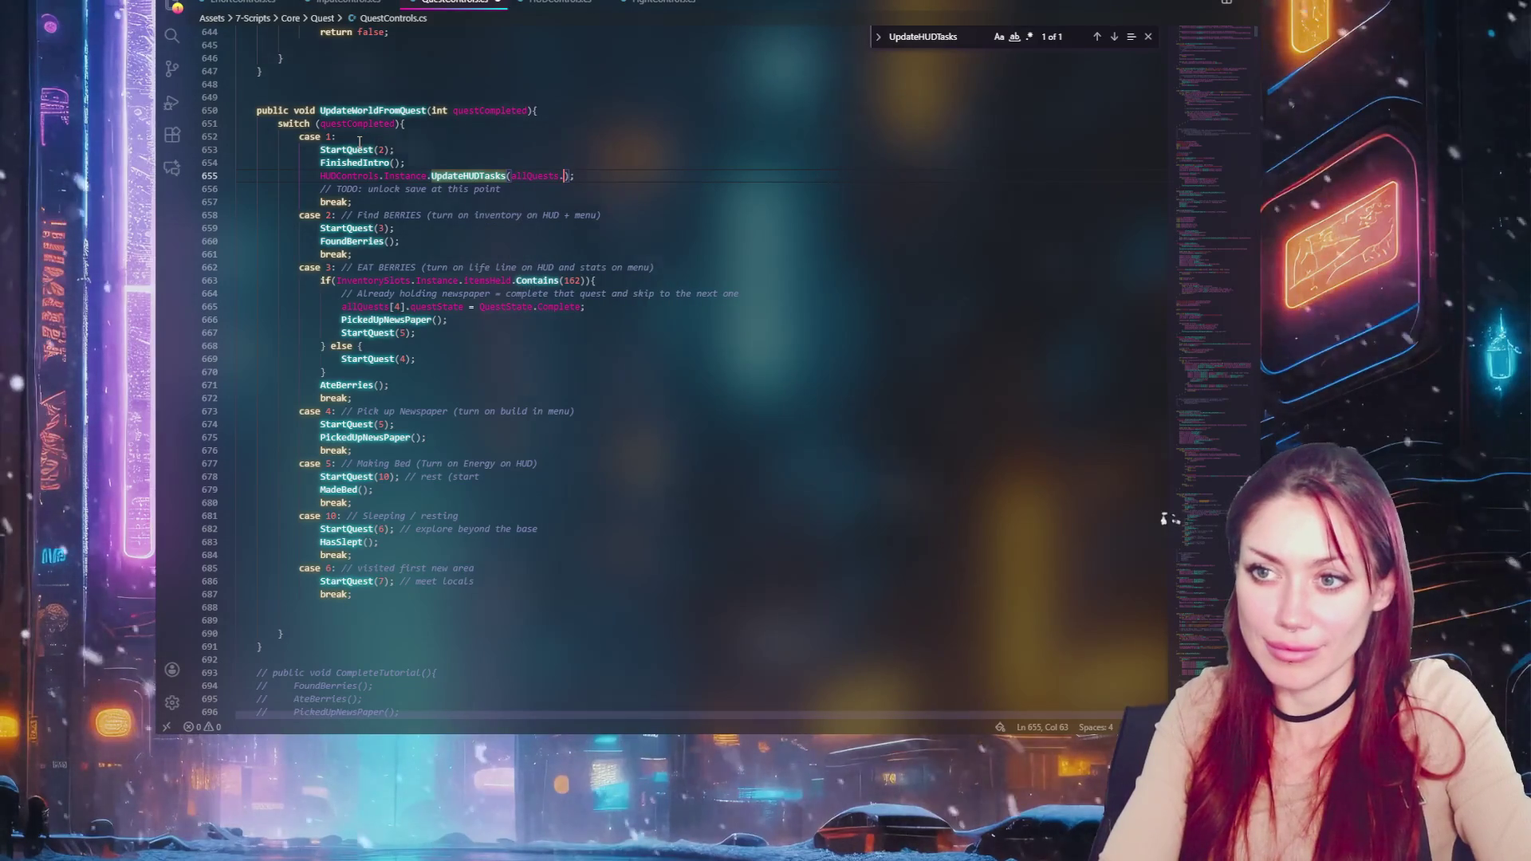
key("BackSpace")
type("[")
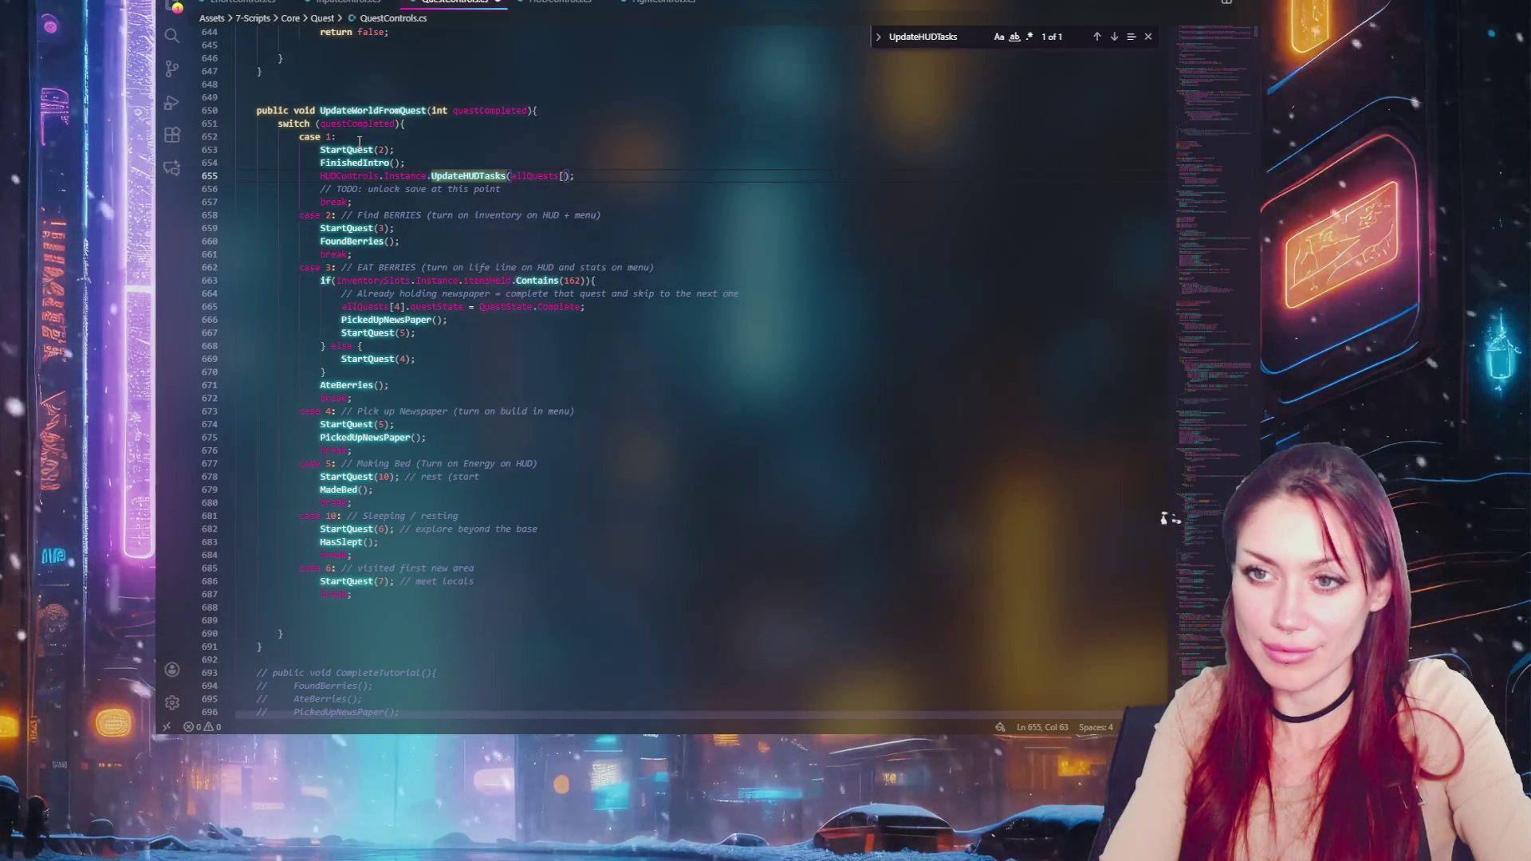
type("1")
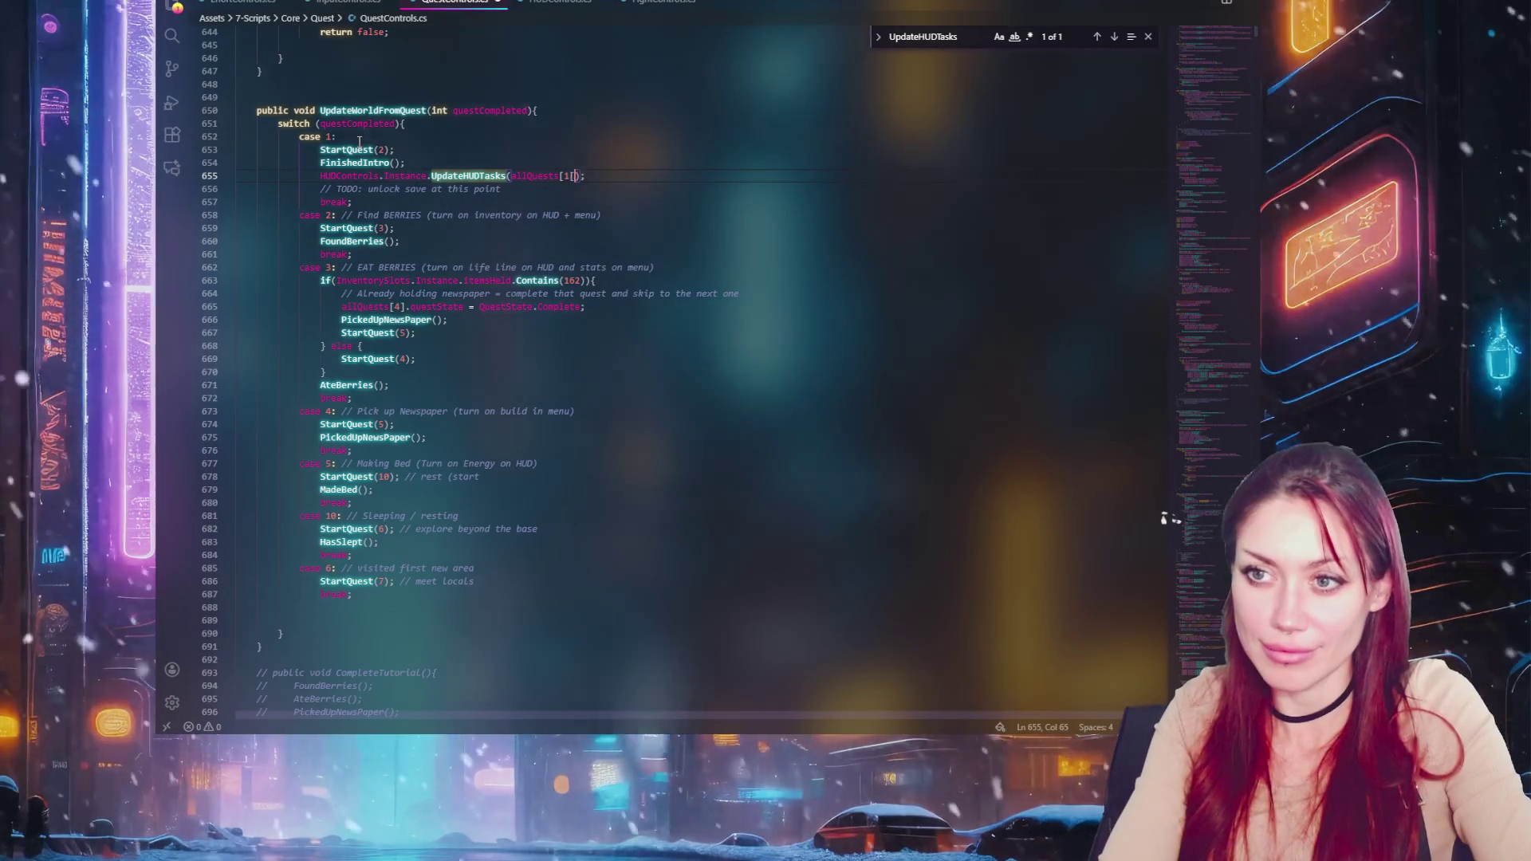
key("BackSpace")
type("2]")
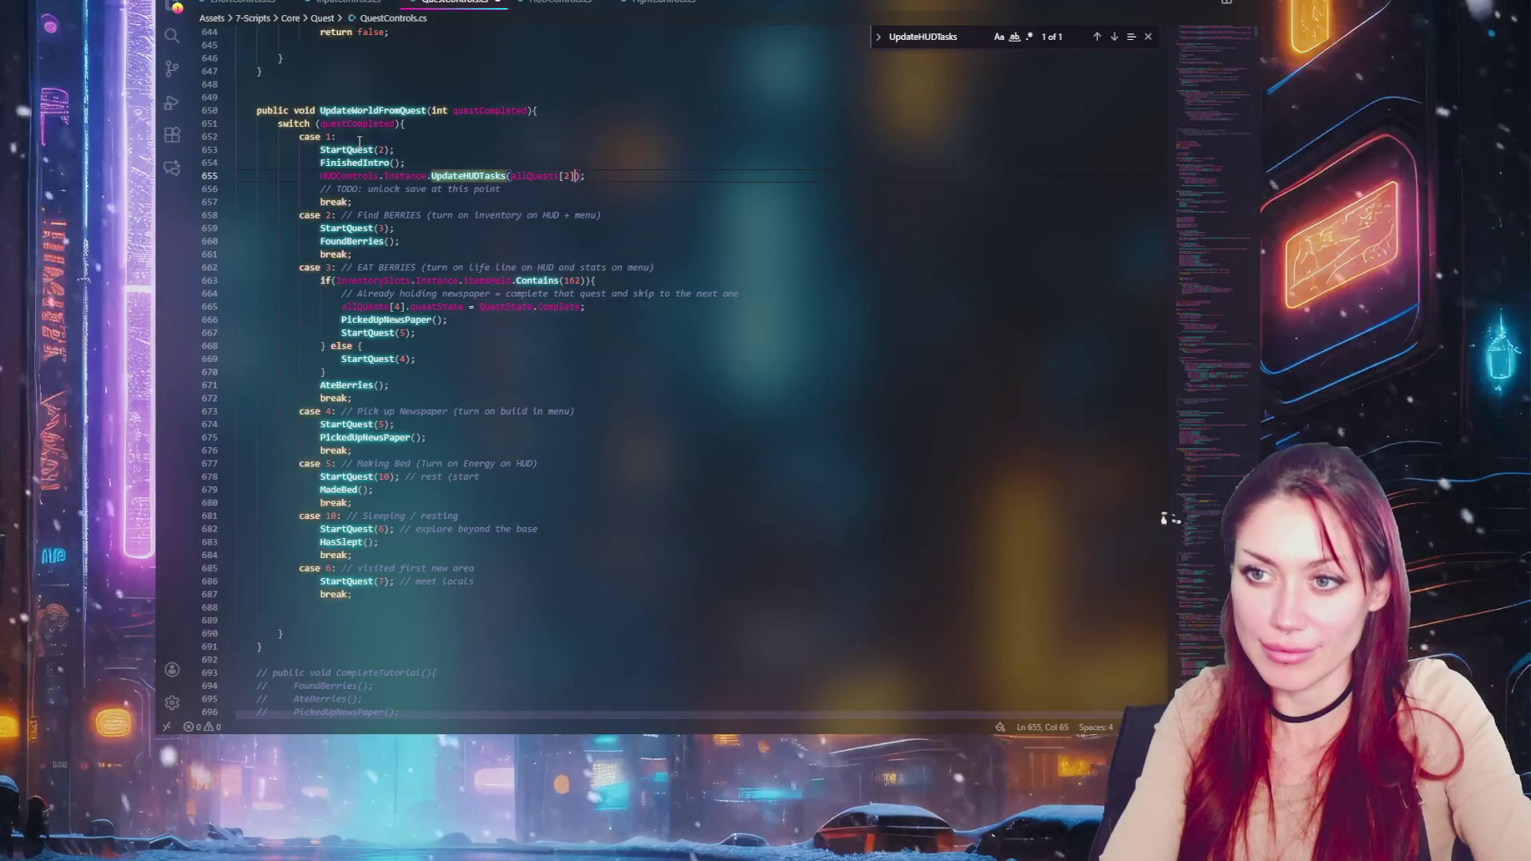
type(".")
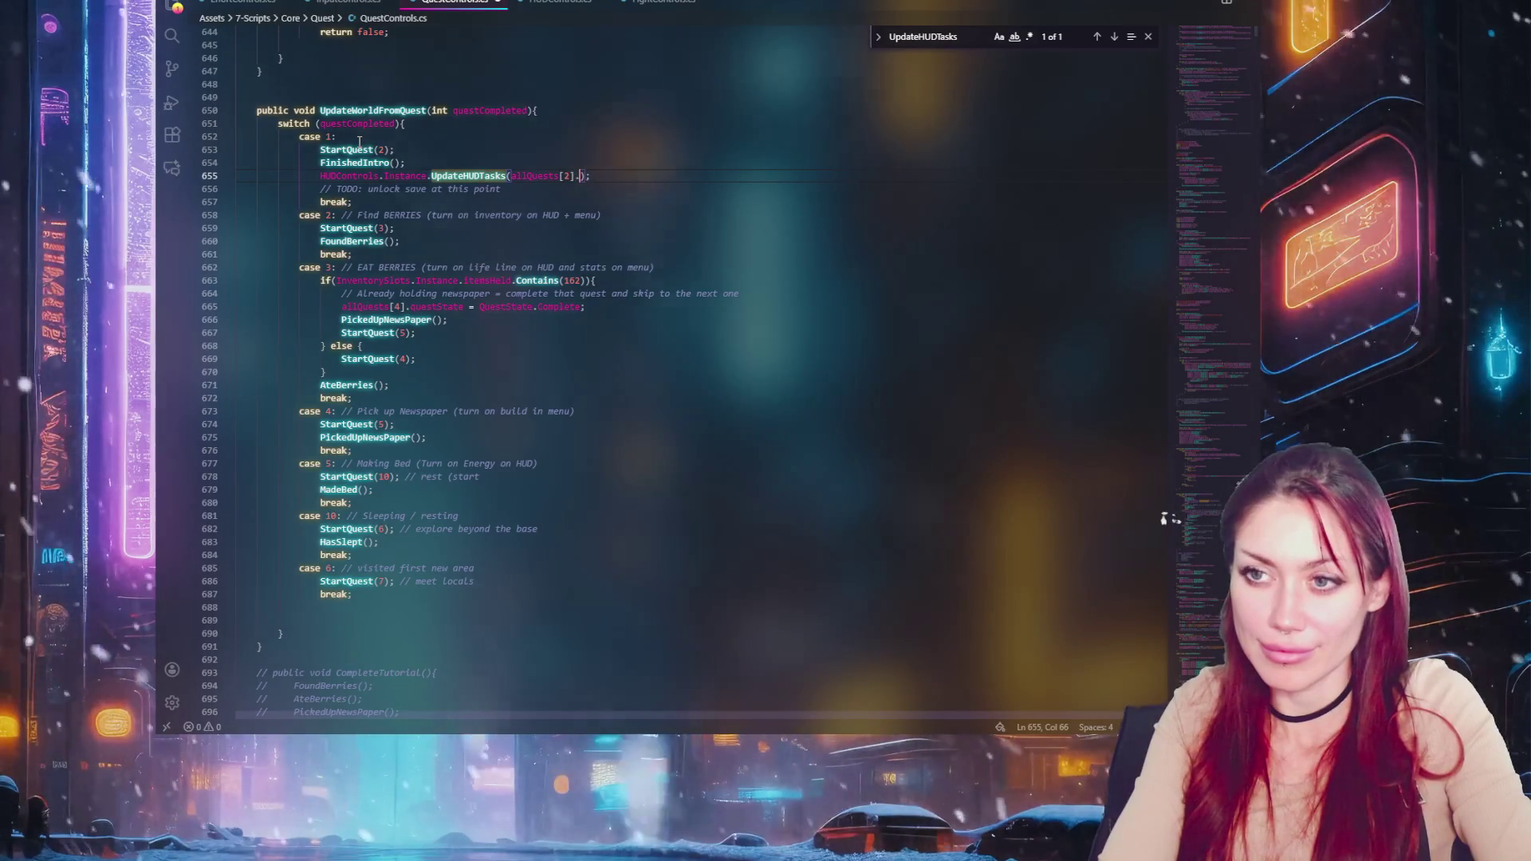
type("tit")
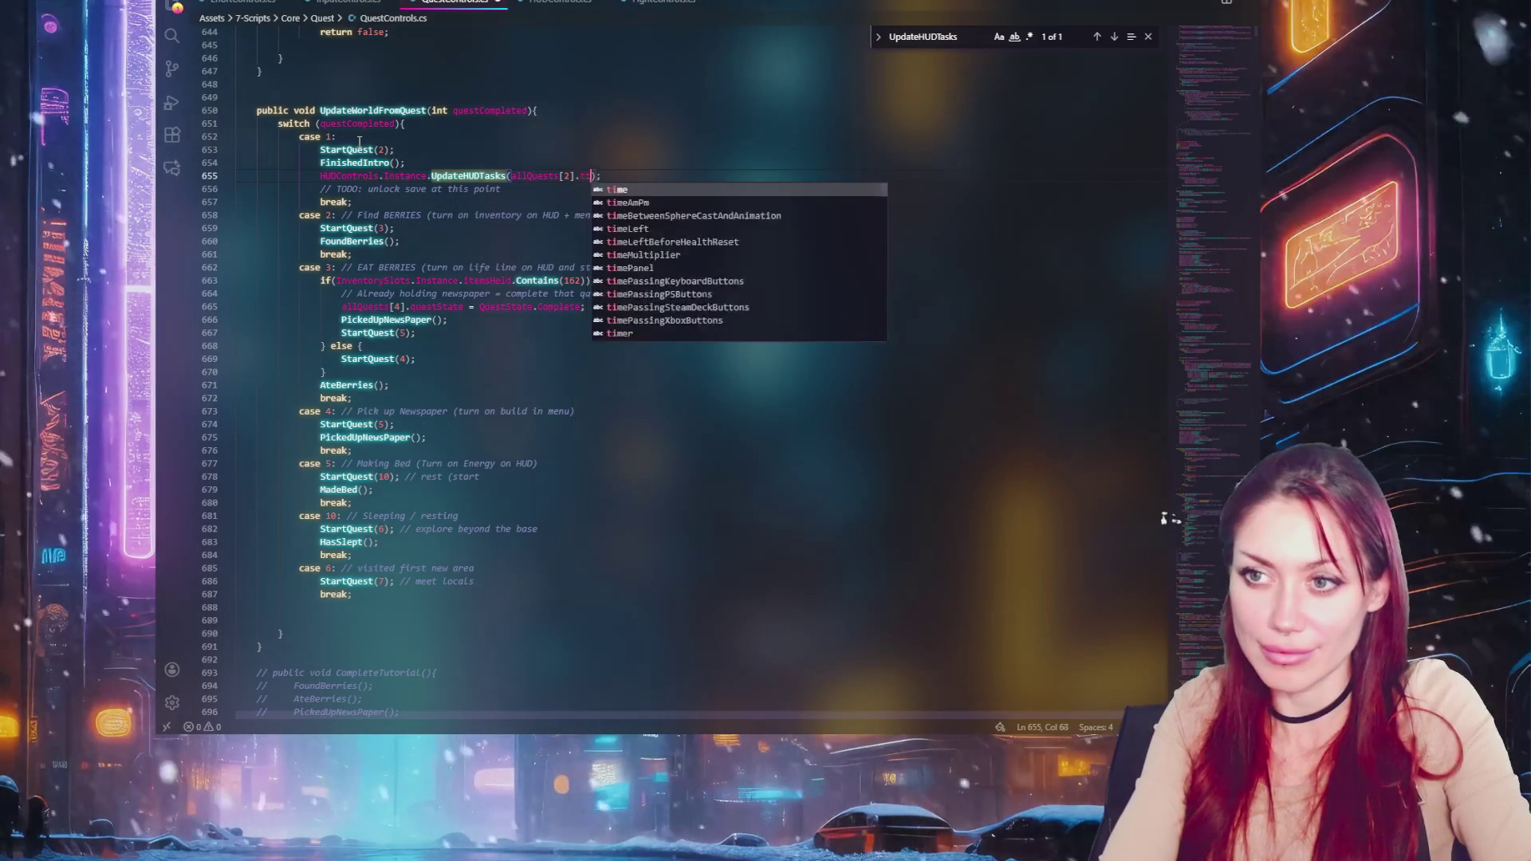
type("le +")
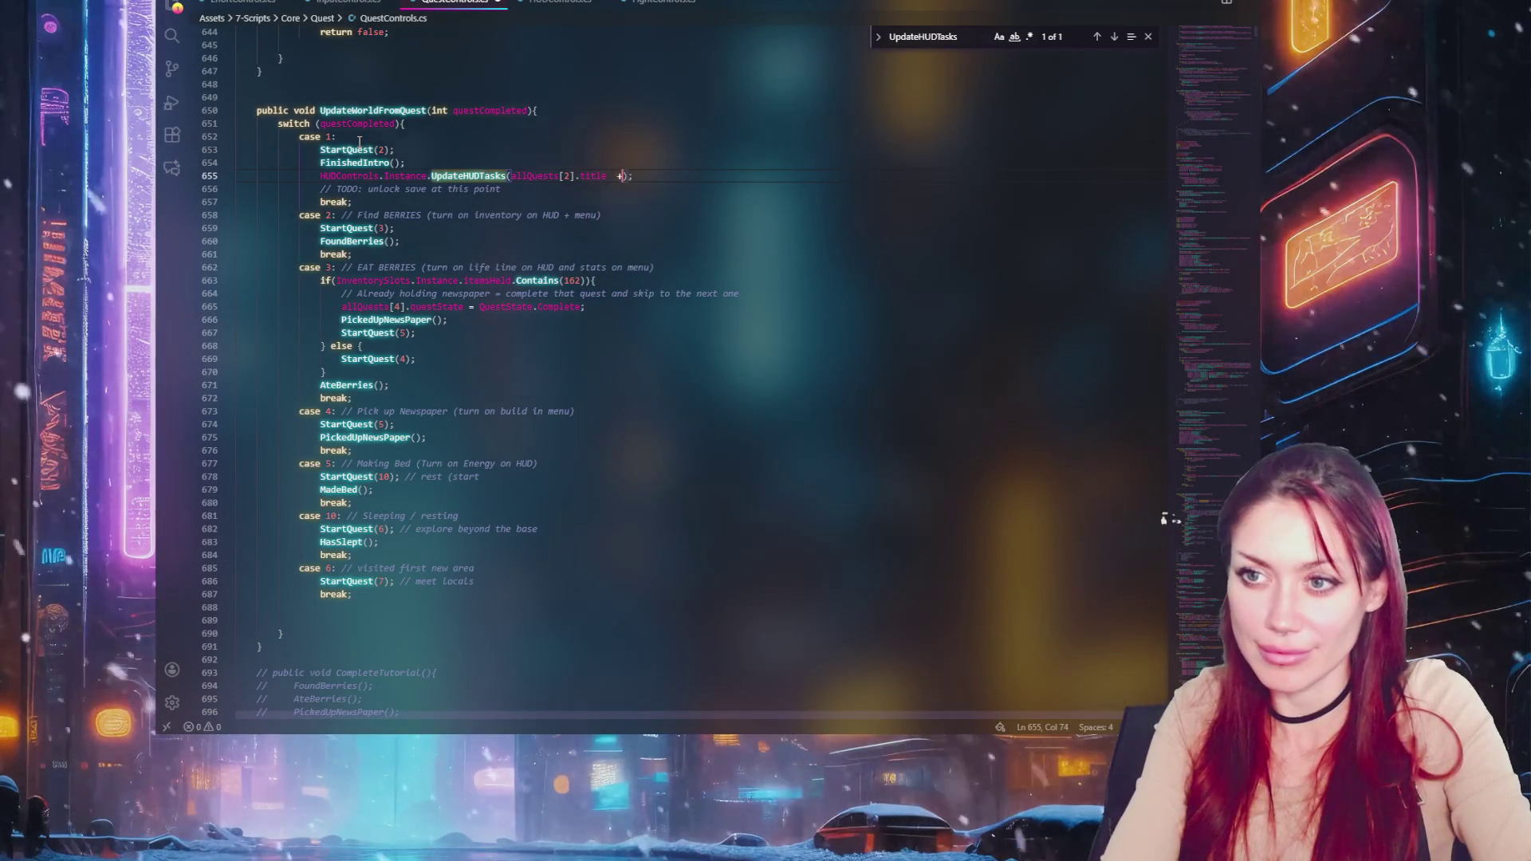
type(" \"")
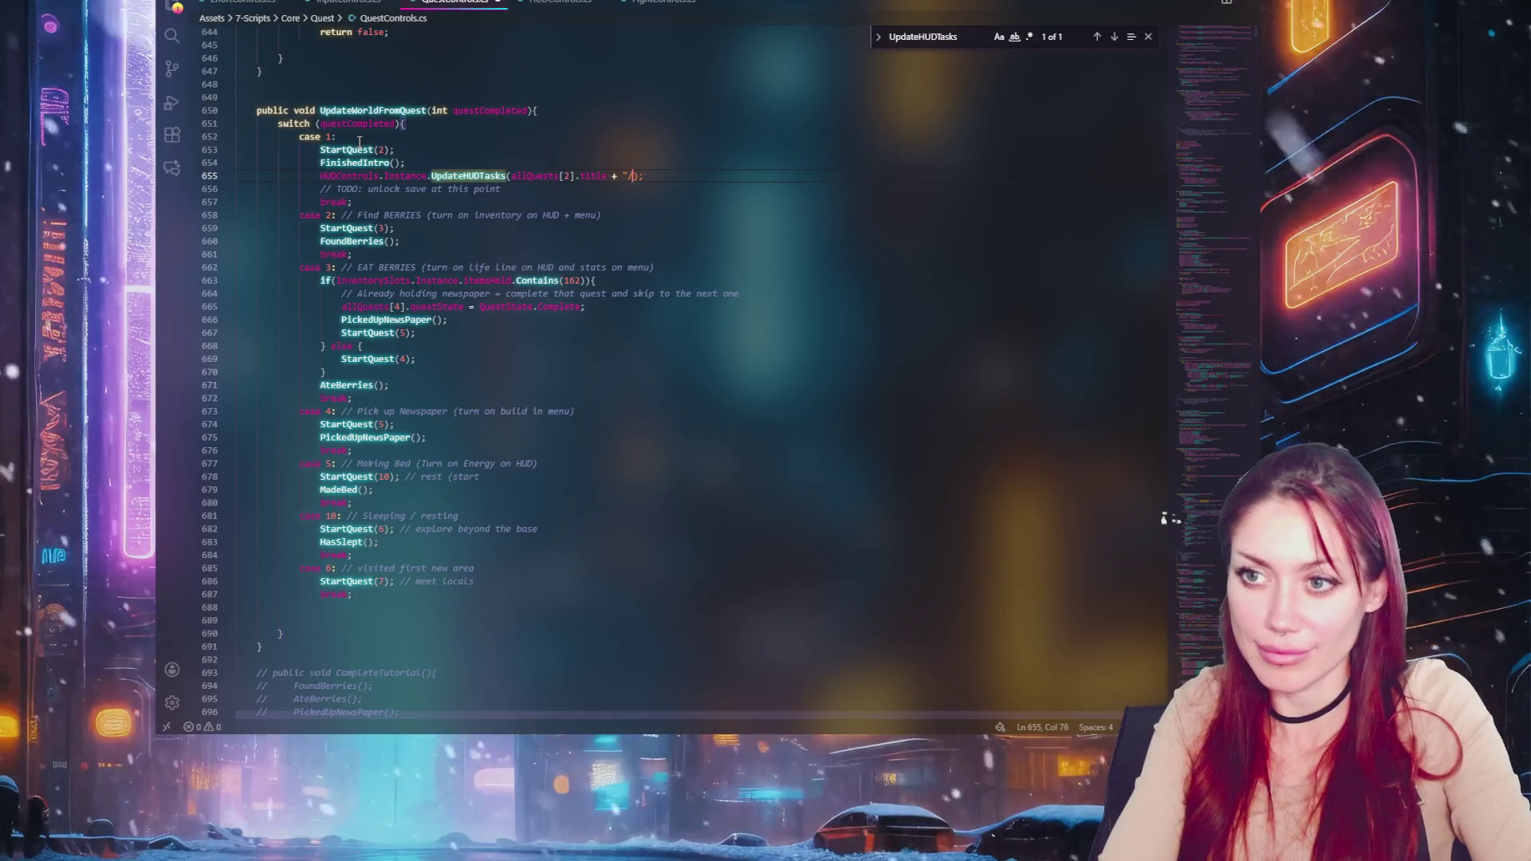
type("n")
type("\\n ")
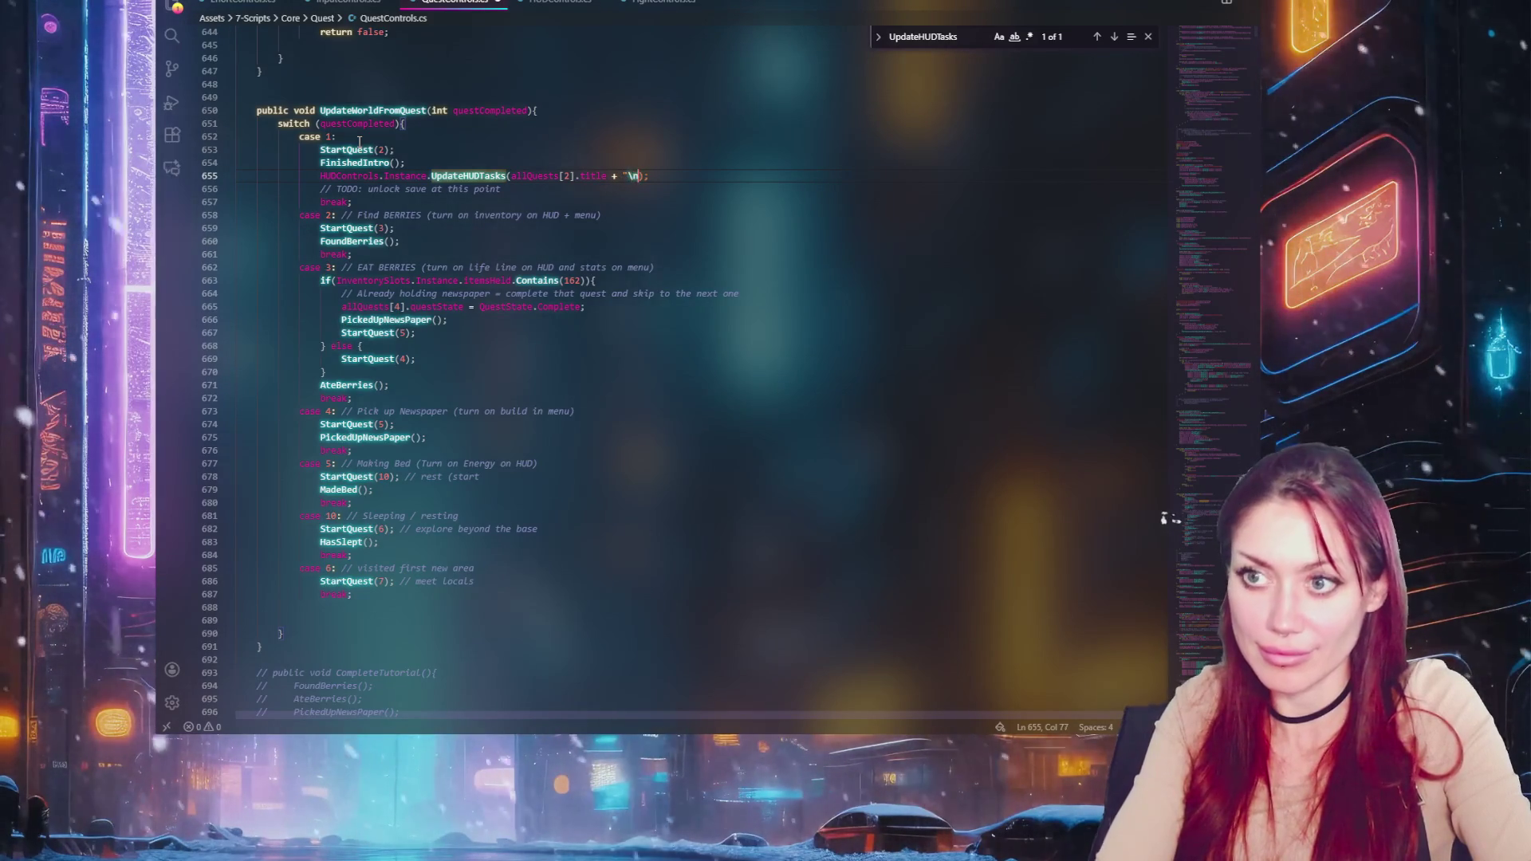
type("allQ")
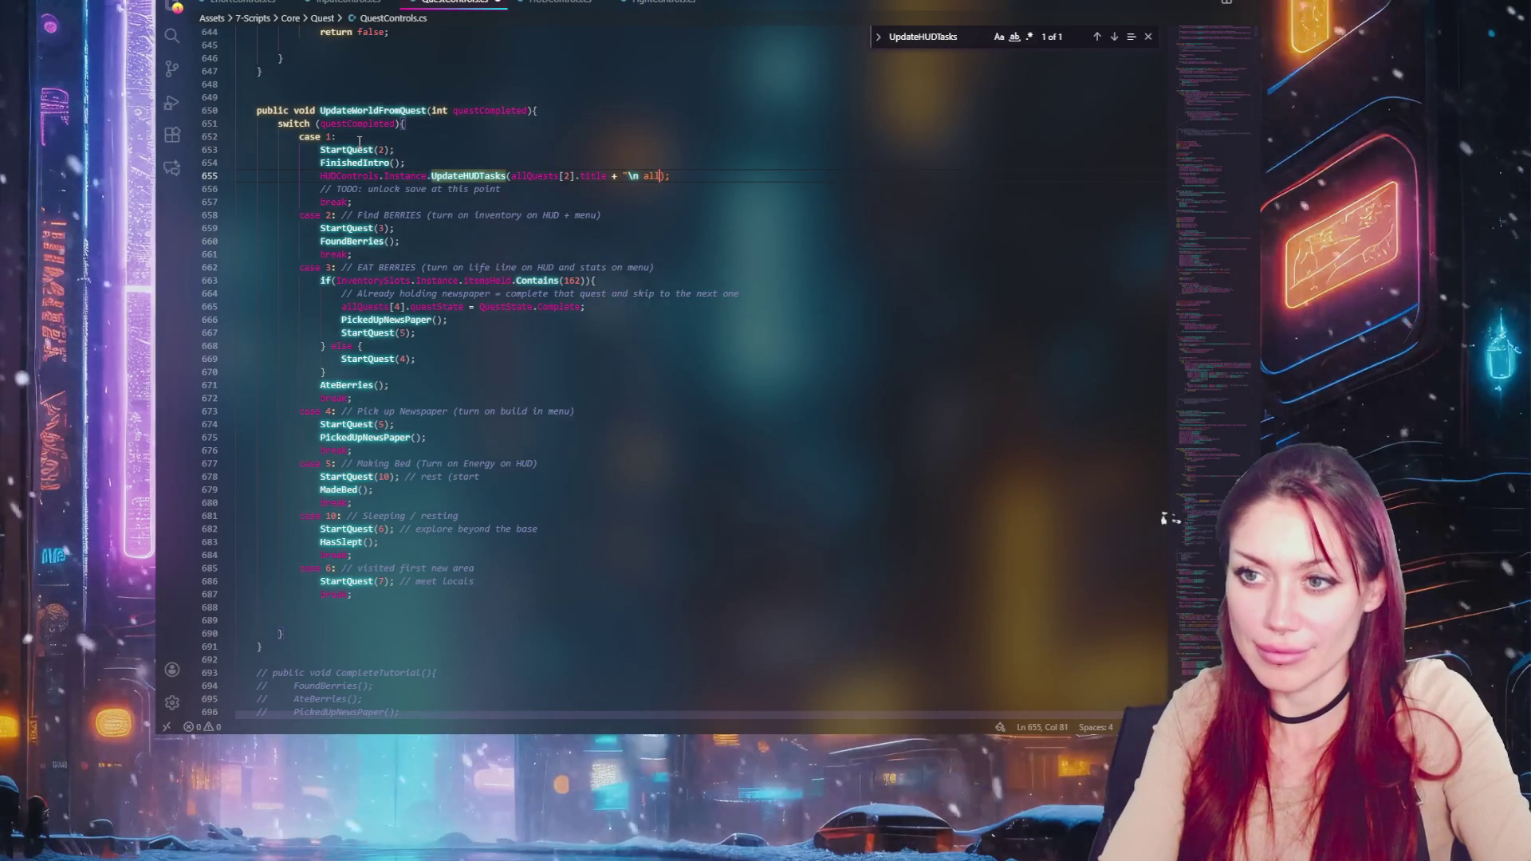
type("[2")
type("].des")
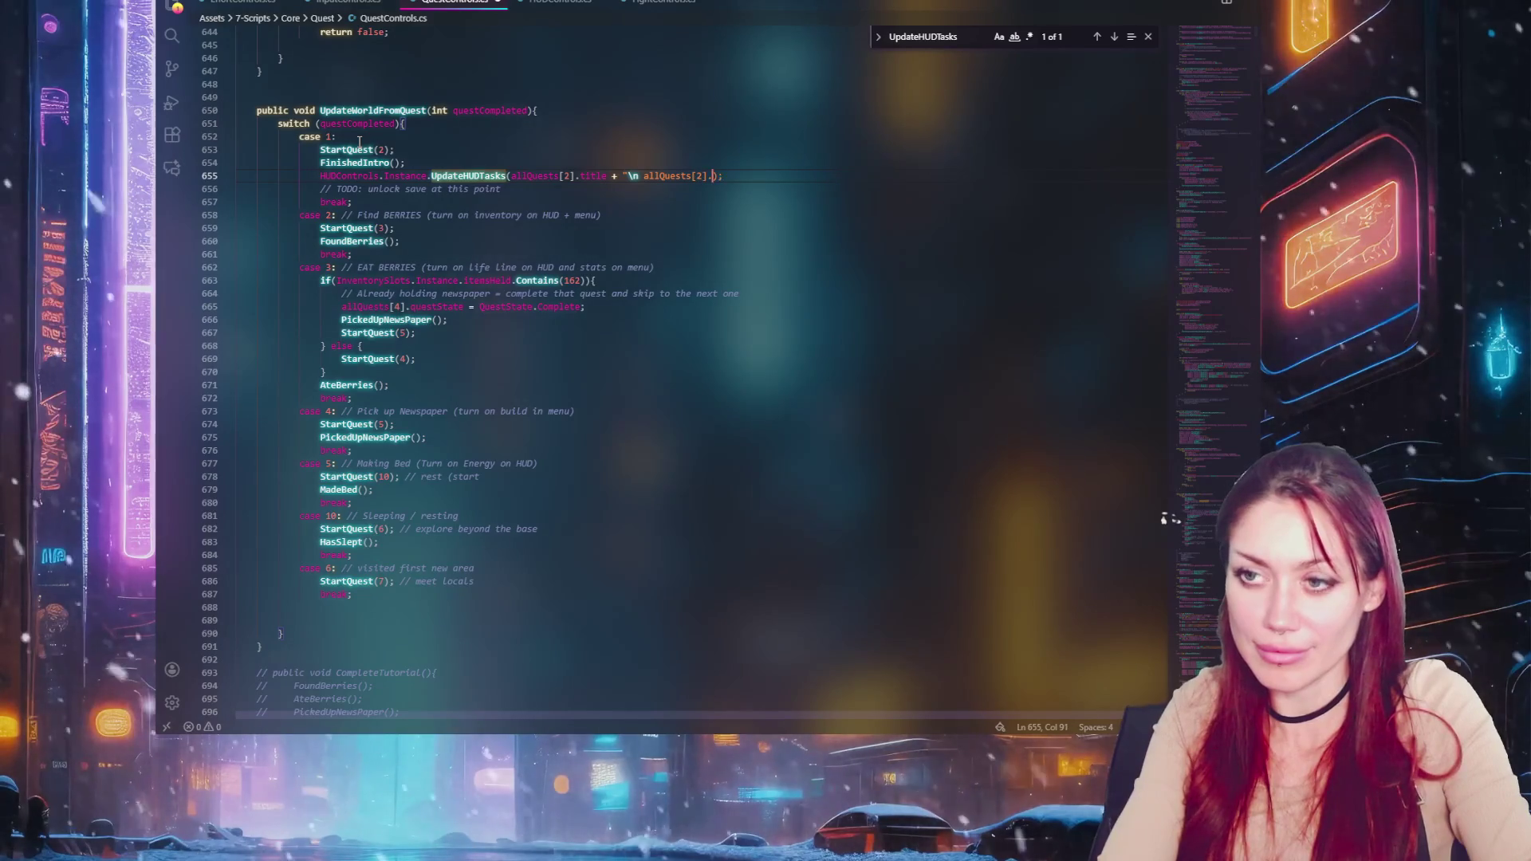
type("cription")
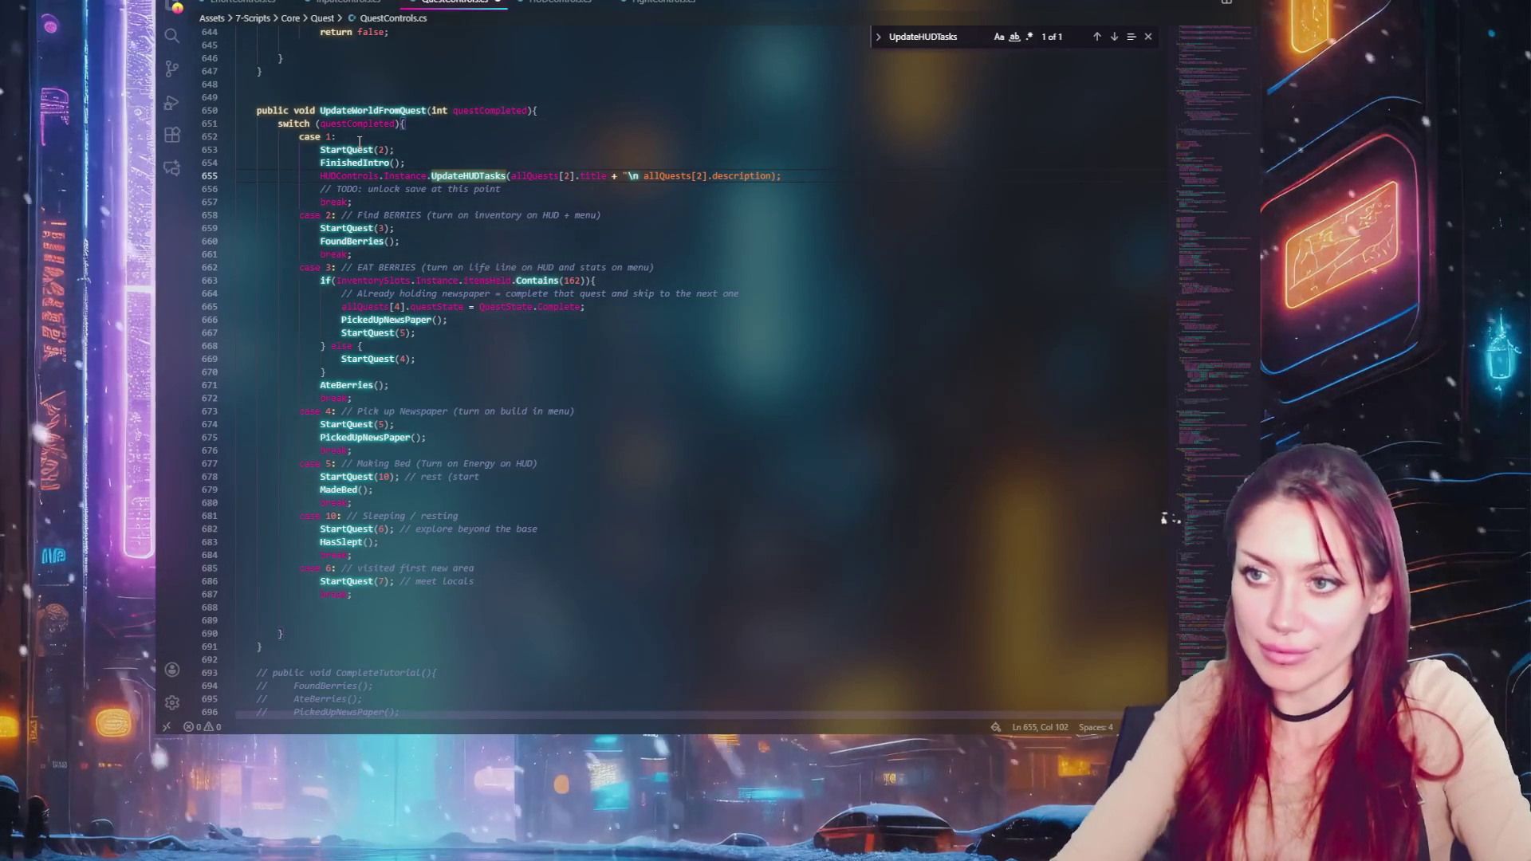
left_click(642, 175)
type("\" +")
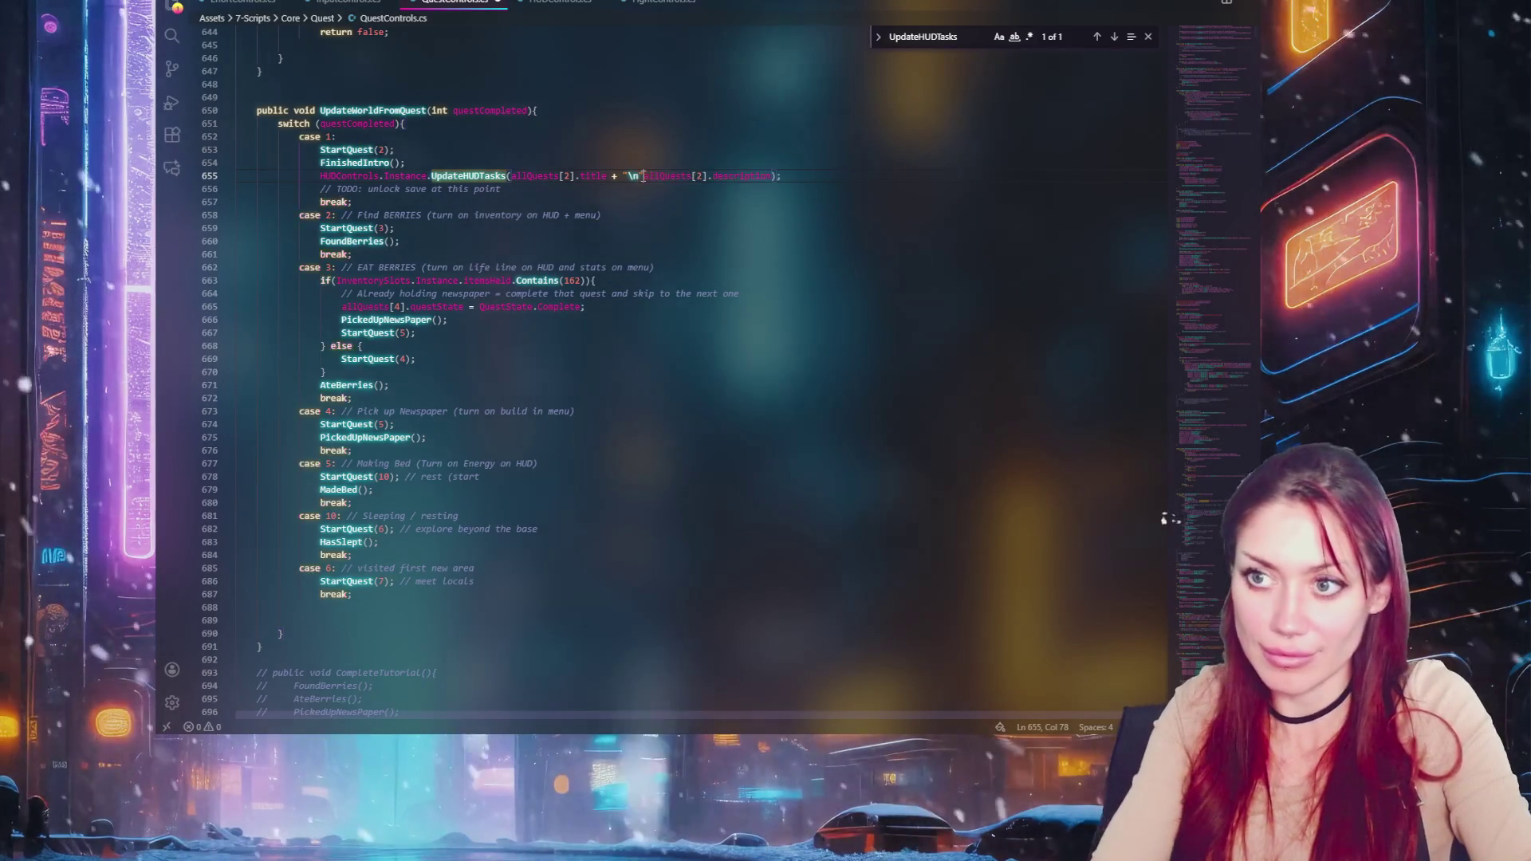
Locate the allQuests declaration on line 17 and search the file for Quests
key("ctrl+d")
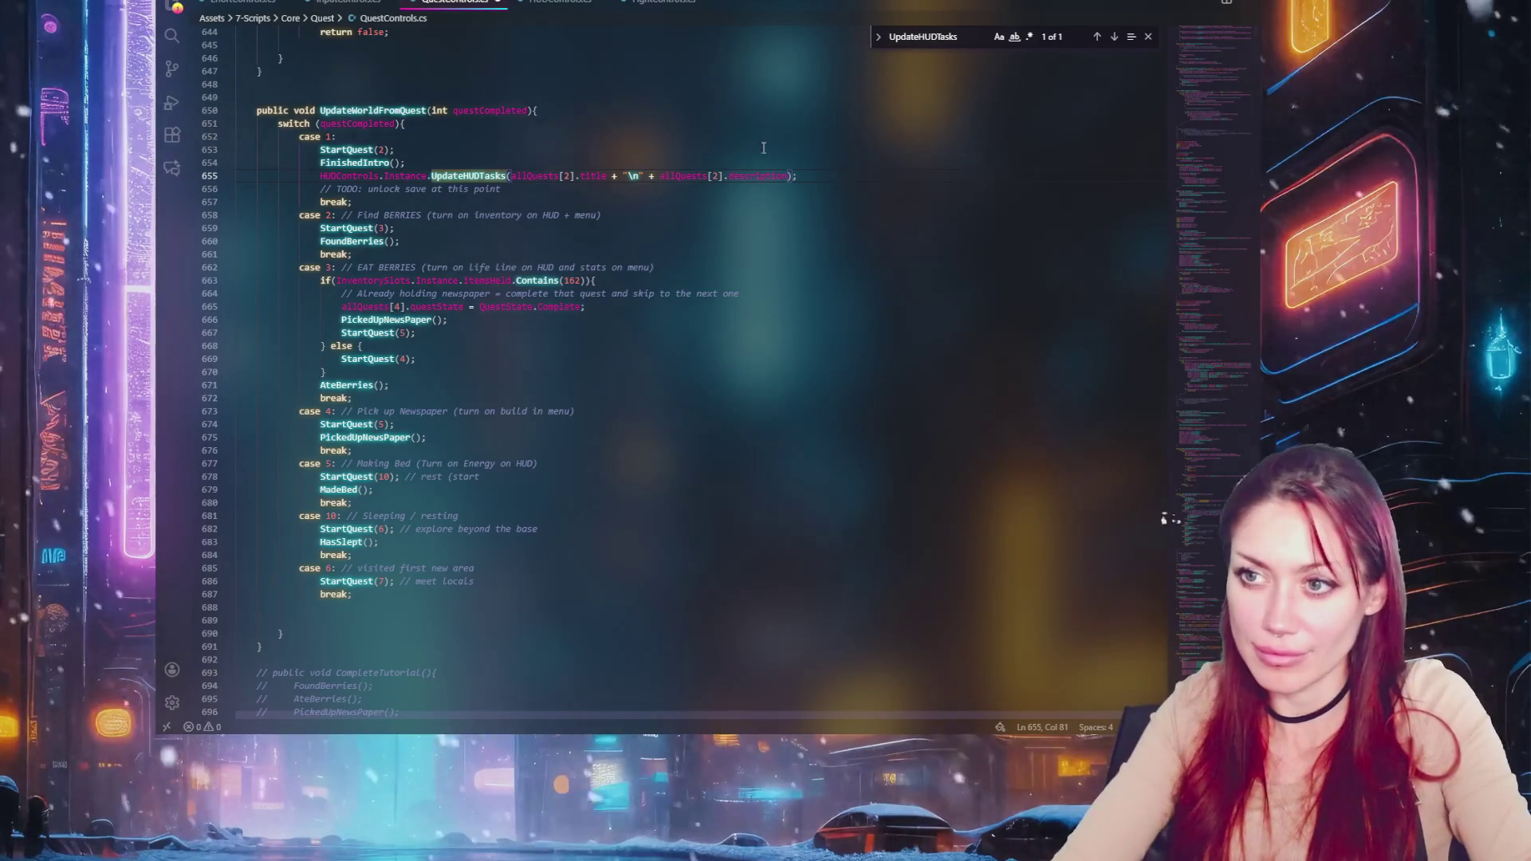
left_click(1096, 36)
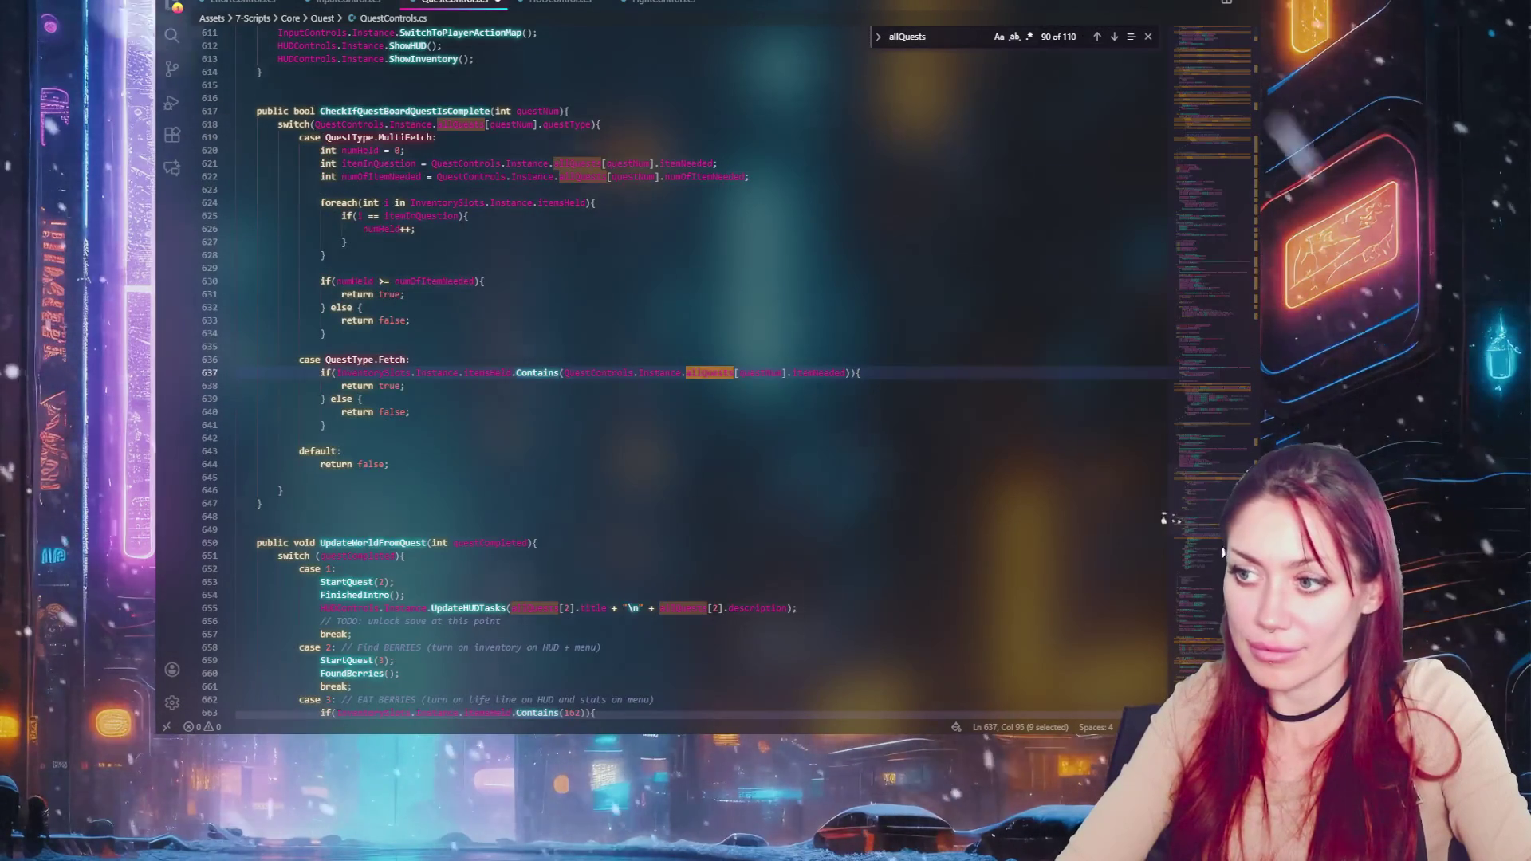
key("ctrl+alt+minus")
left_click(1115, 38)
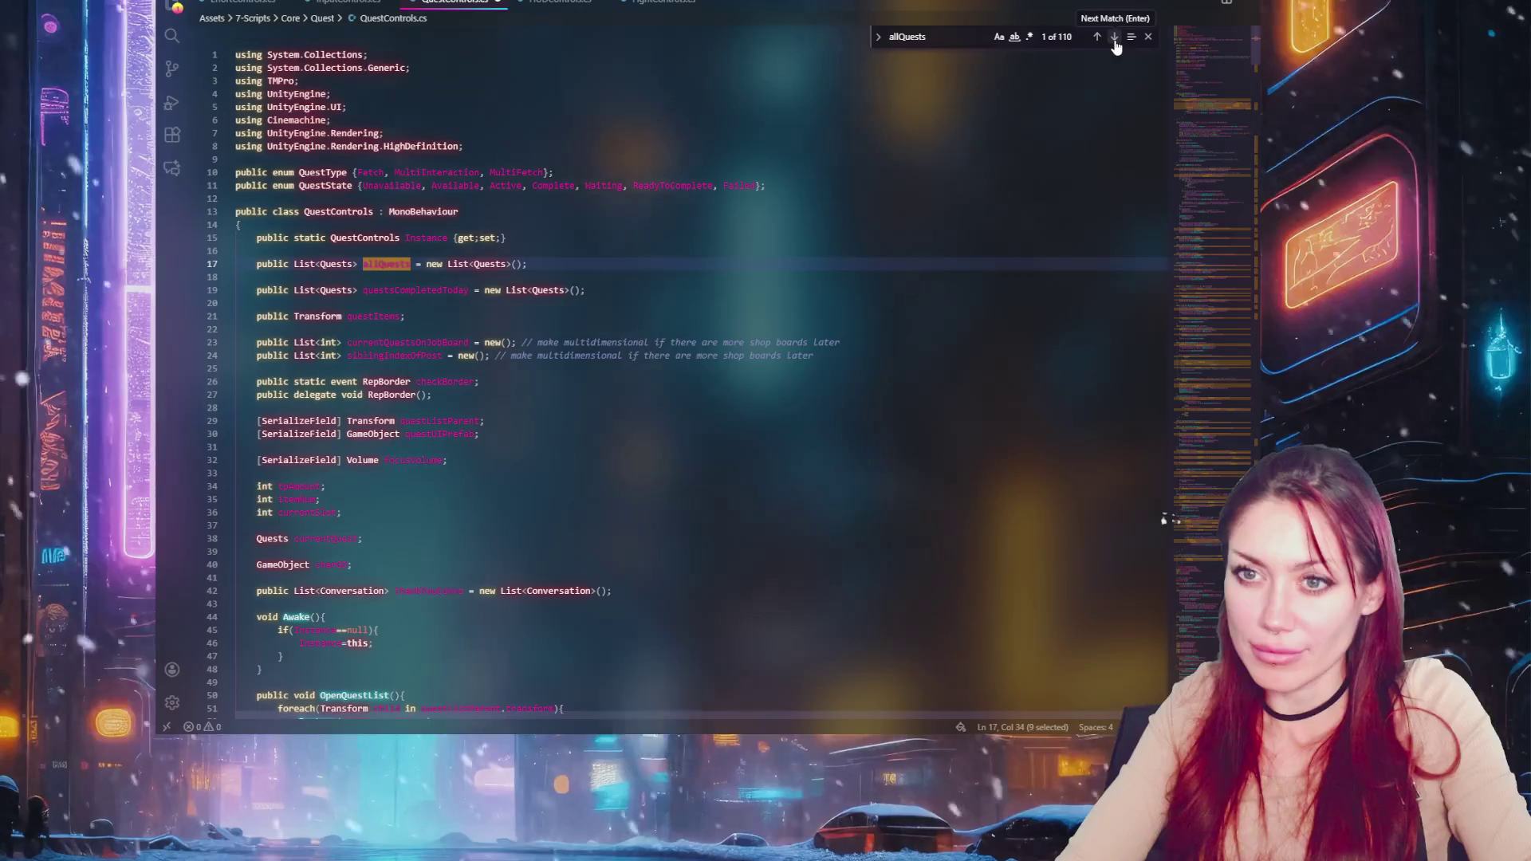
double_click(335, 264)
key("ctrl+f")
left_click(1115, 38)
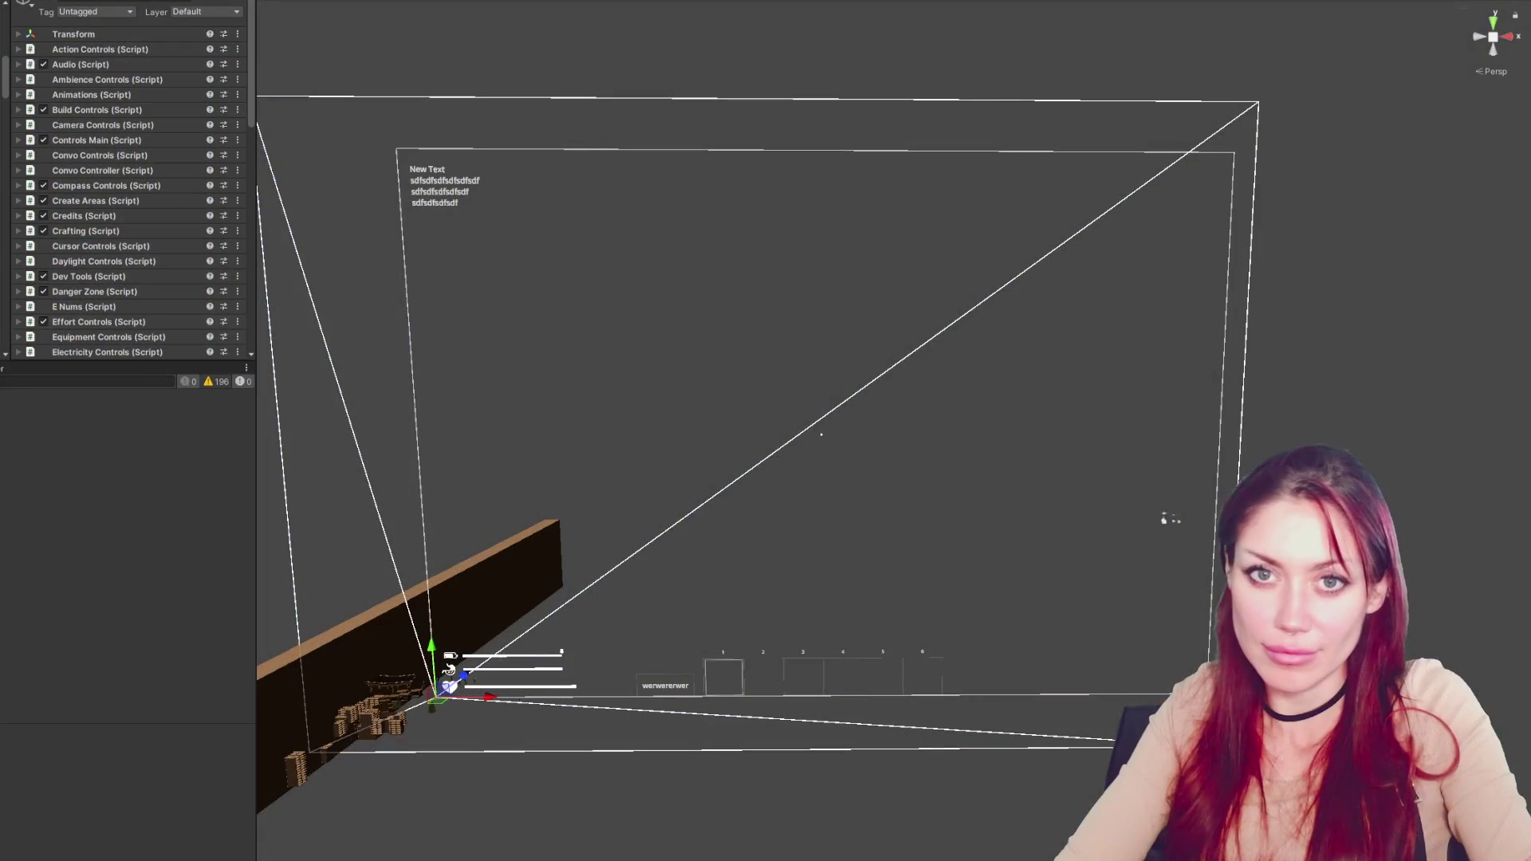
Open Quest Controls > All Quests > Go To Bed in the Inspector to show its name and description
scroll(118, 170, "down", 10)
scroll(118, 170, "up", 10)
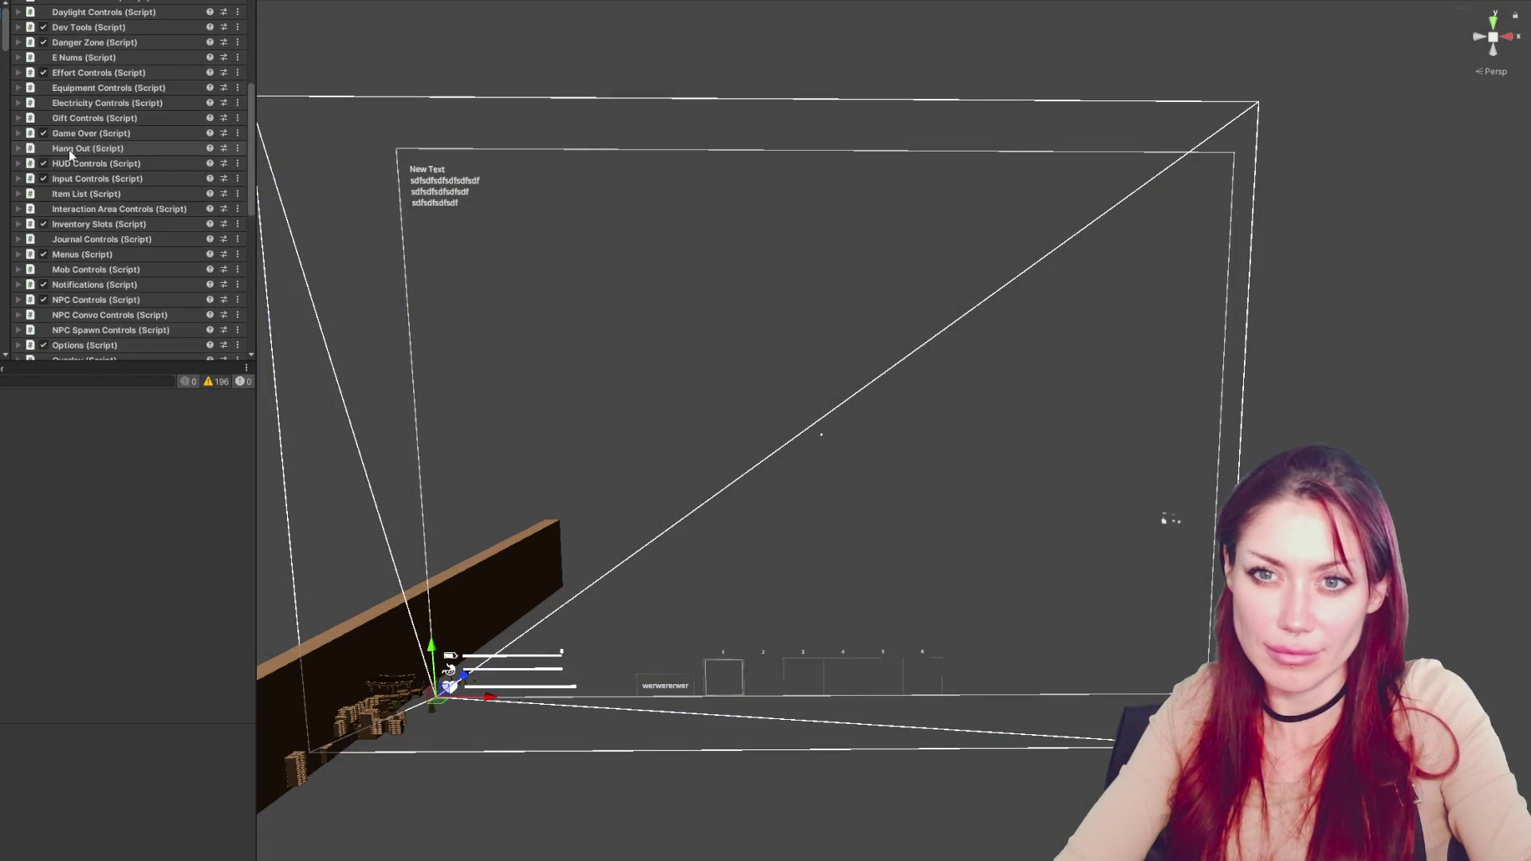
scroll(116, 244, "down", 2)
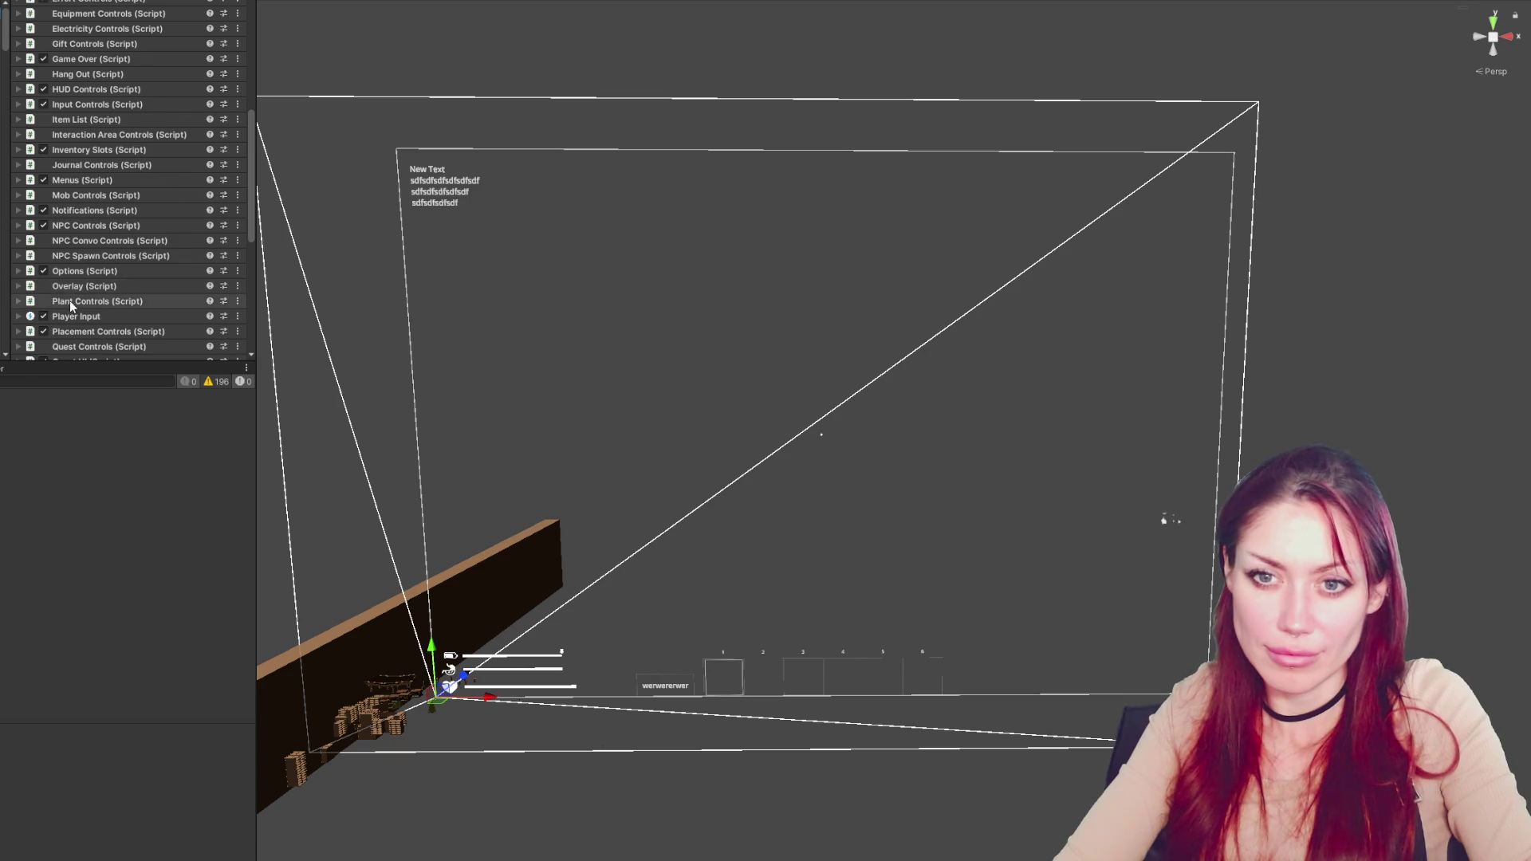
scroll(53, 275, "down", 4)
left_click(27, 272)
scroll(88, 228, "down", 8)
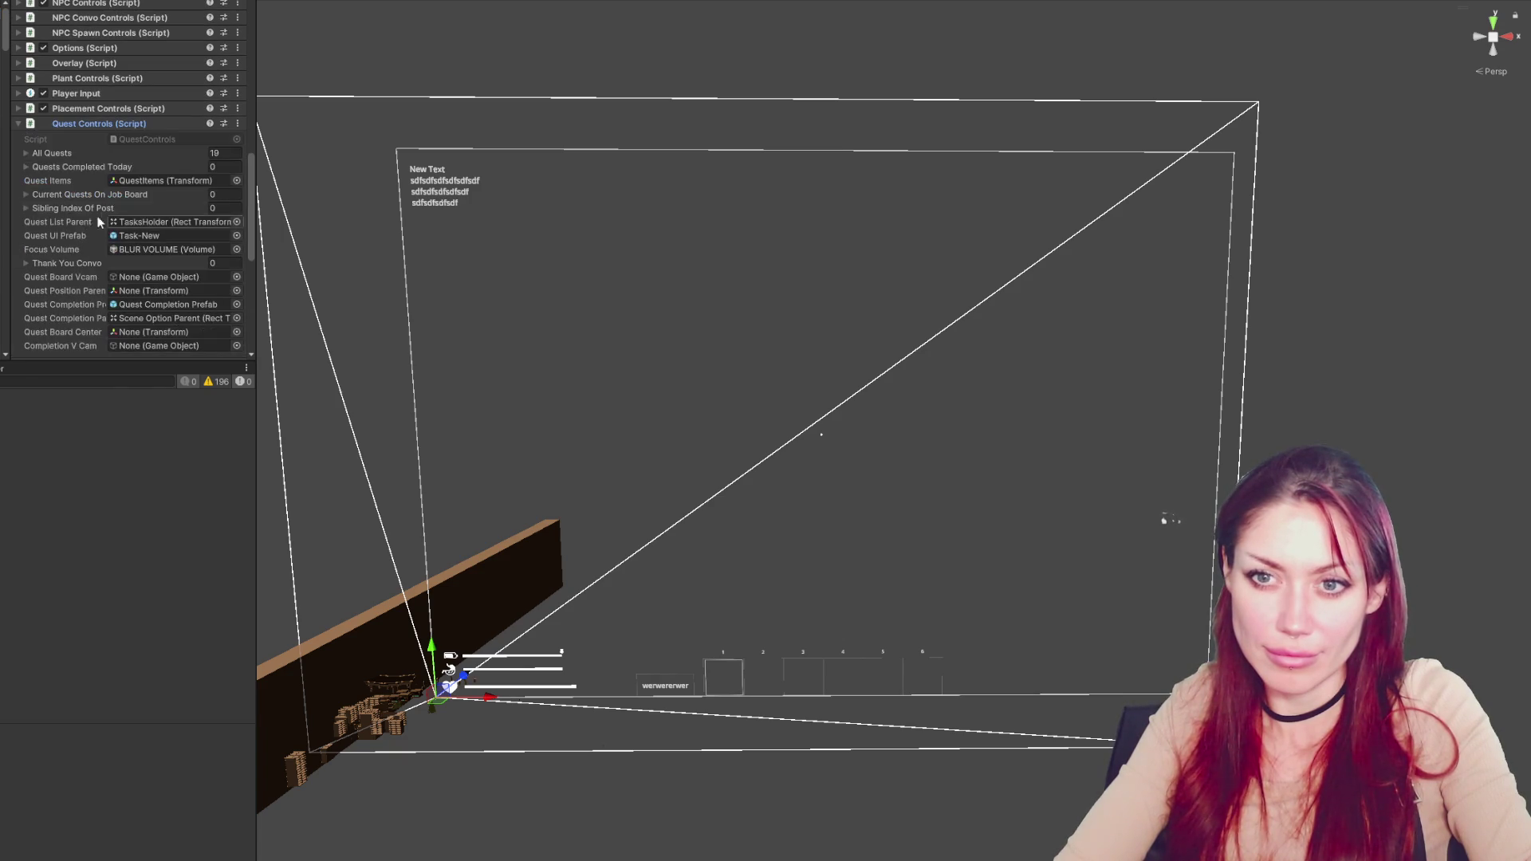
left_click(49, 153)
left_click(45, 181)
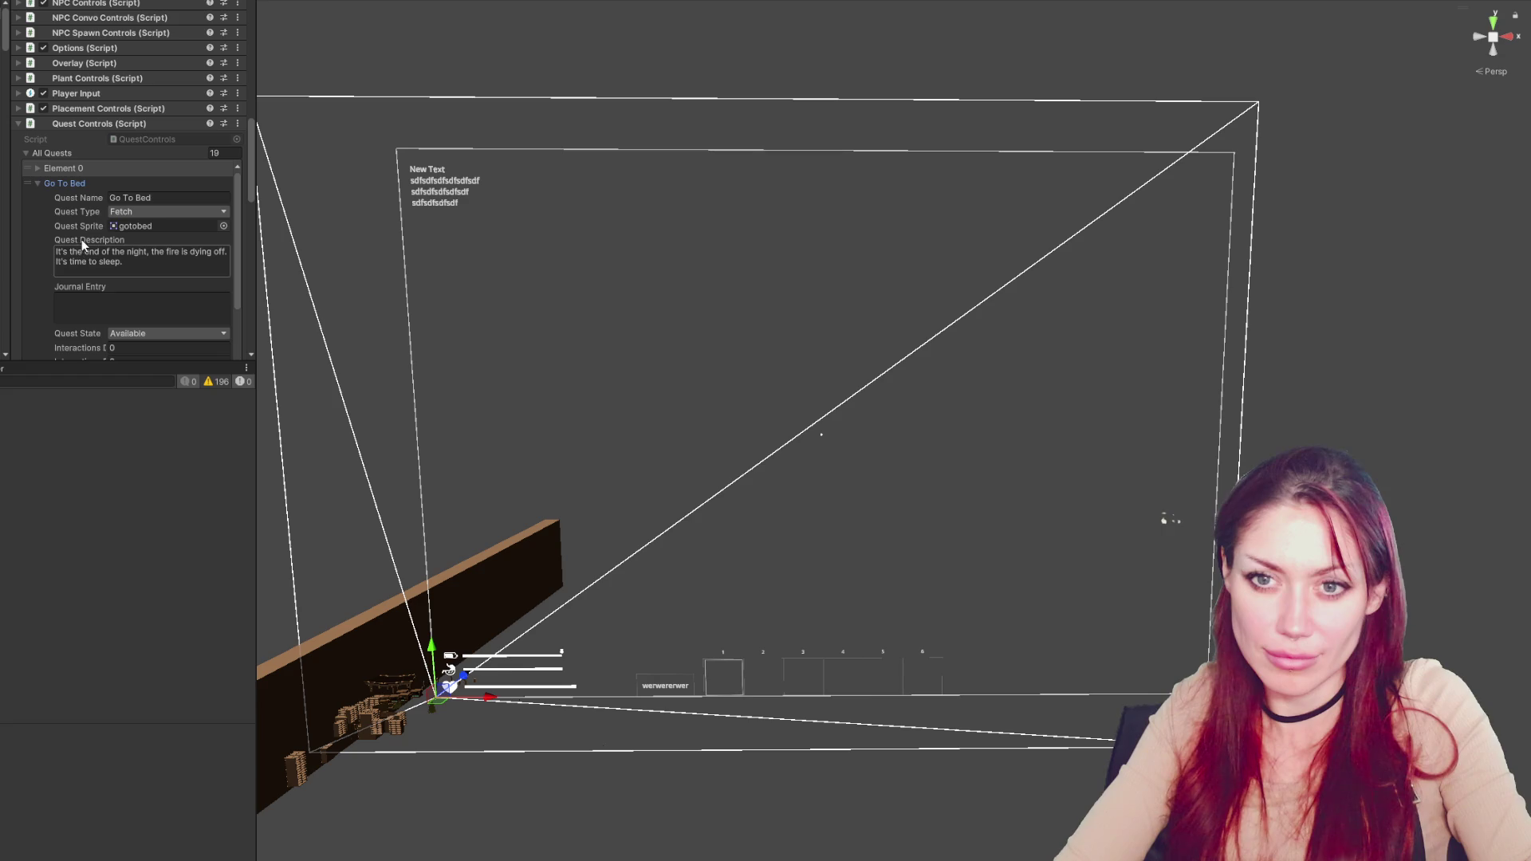
key("alt+Tab")
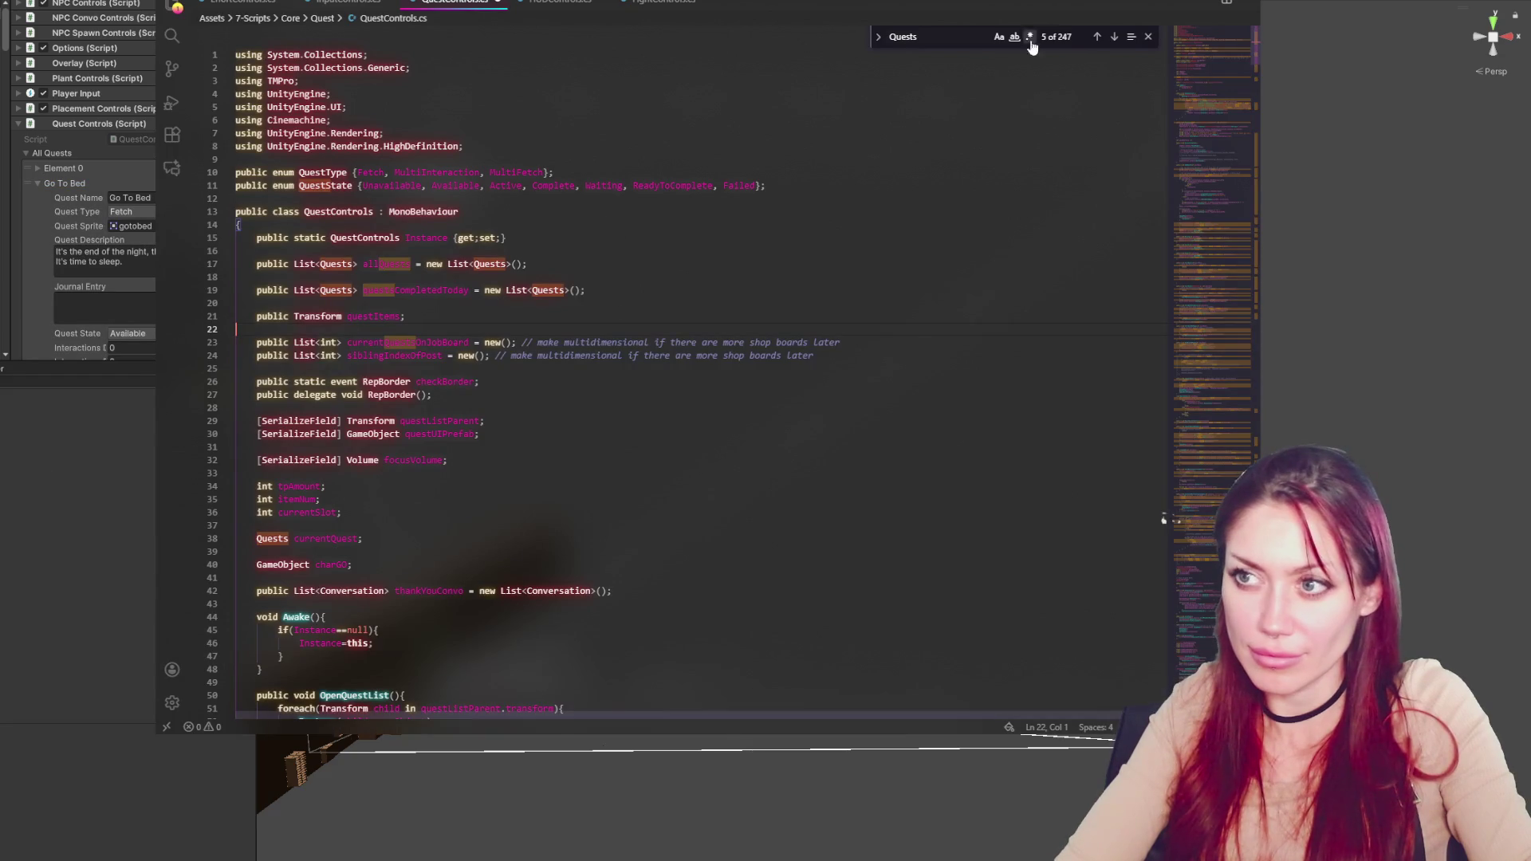
Find the allQuests[2] HUD call and change .title to .questName and .description to .questDescription
left_click(1096, 37)
triple_click(957, 36)
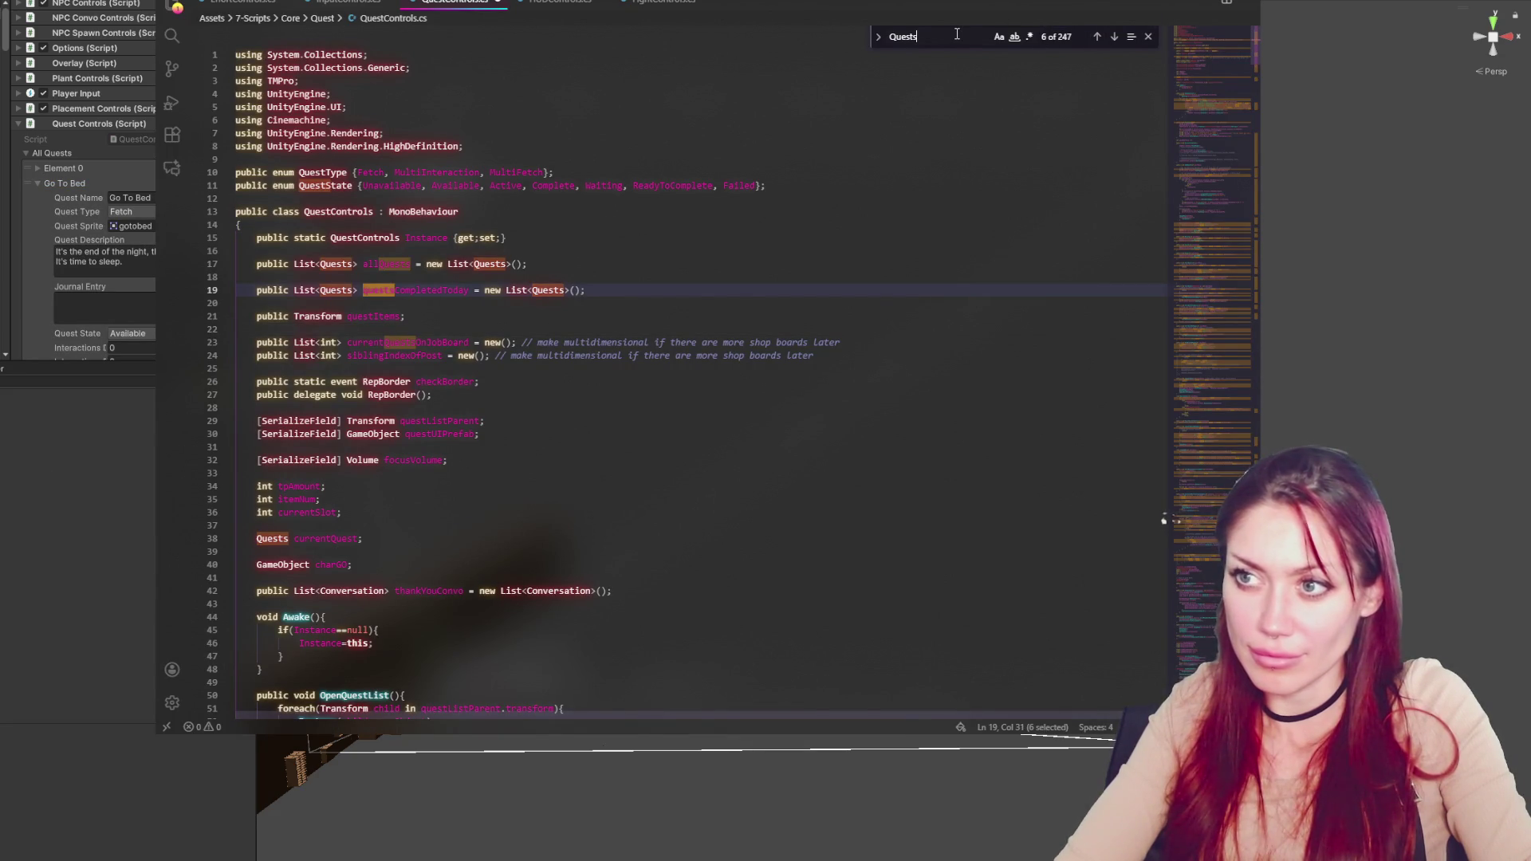
type("allquests[2")
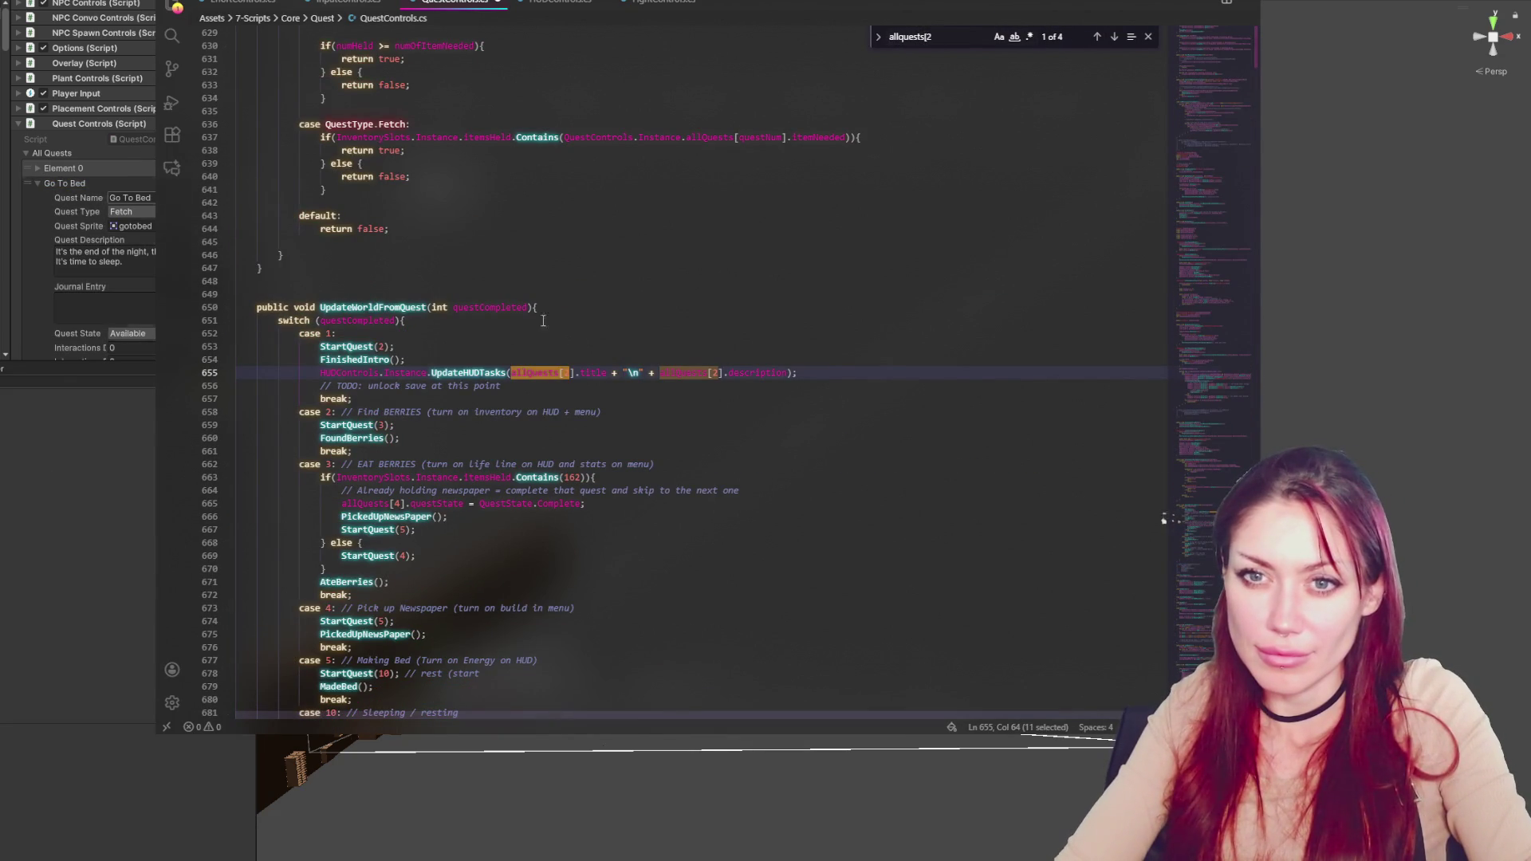
scroll(578, 375, "down", 1)
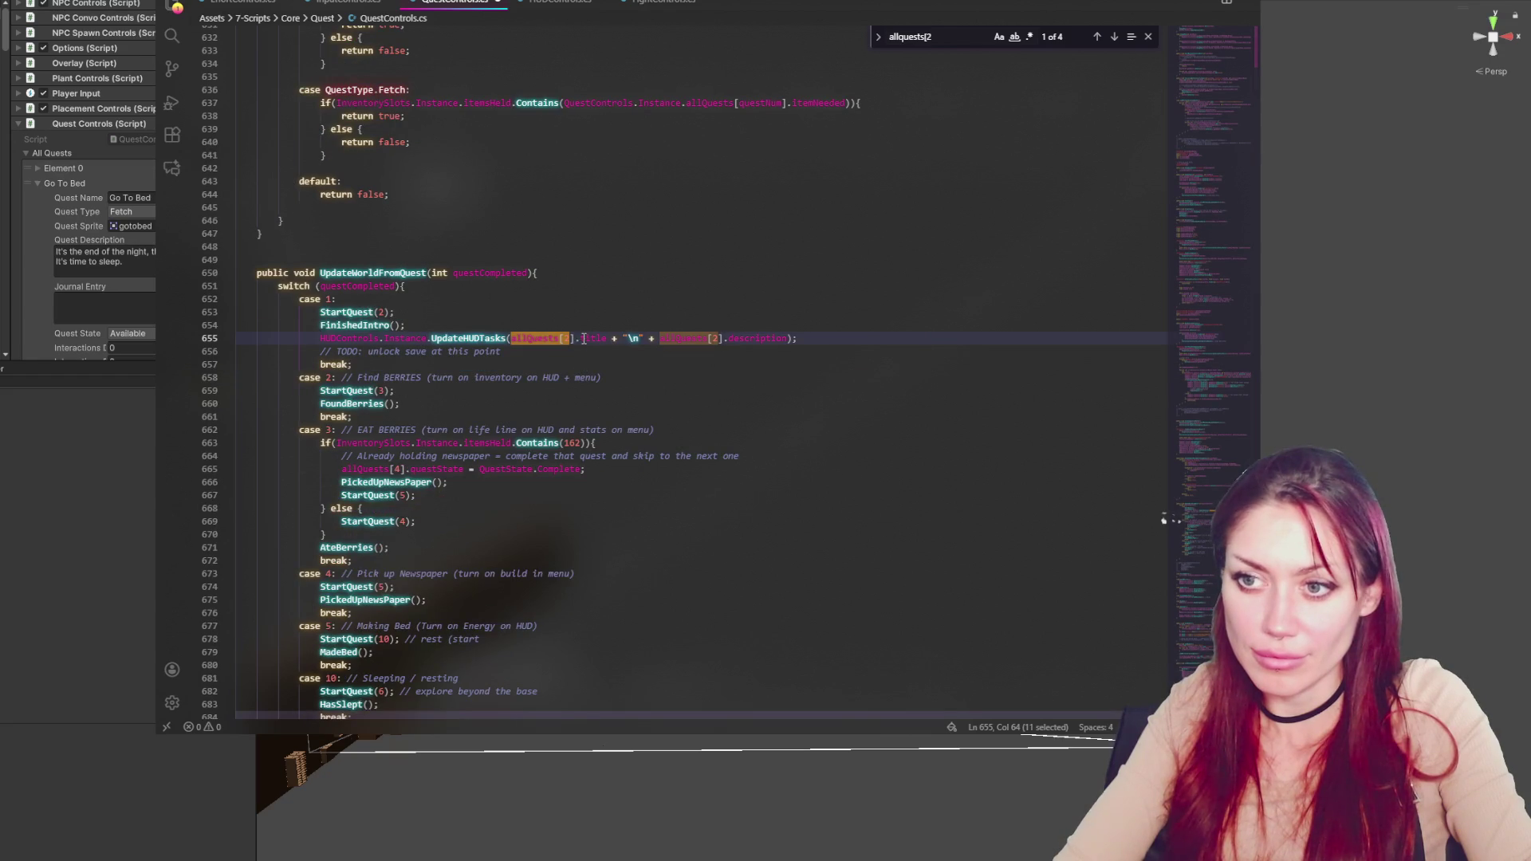
double_click(593, 338)
type("questName")
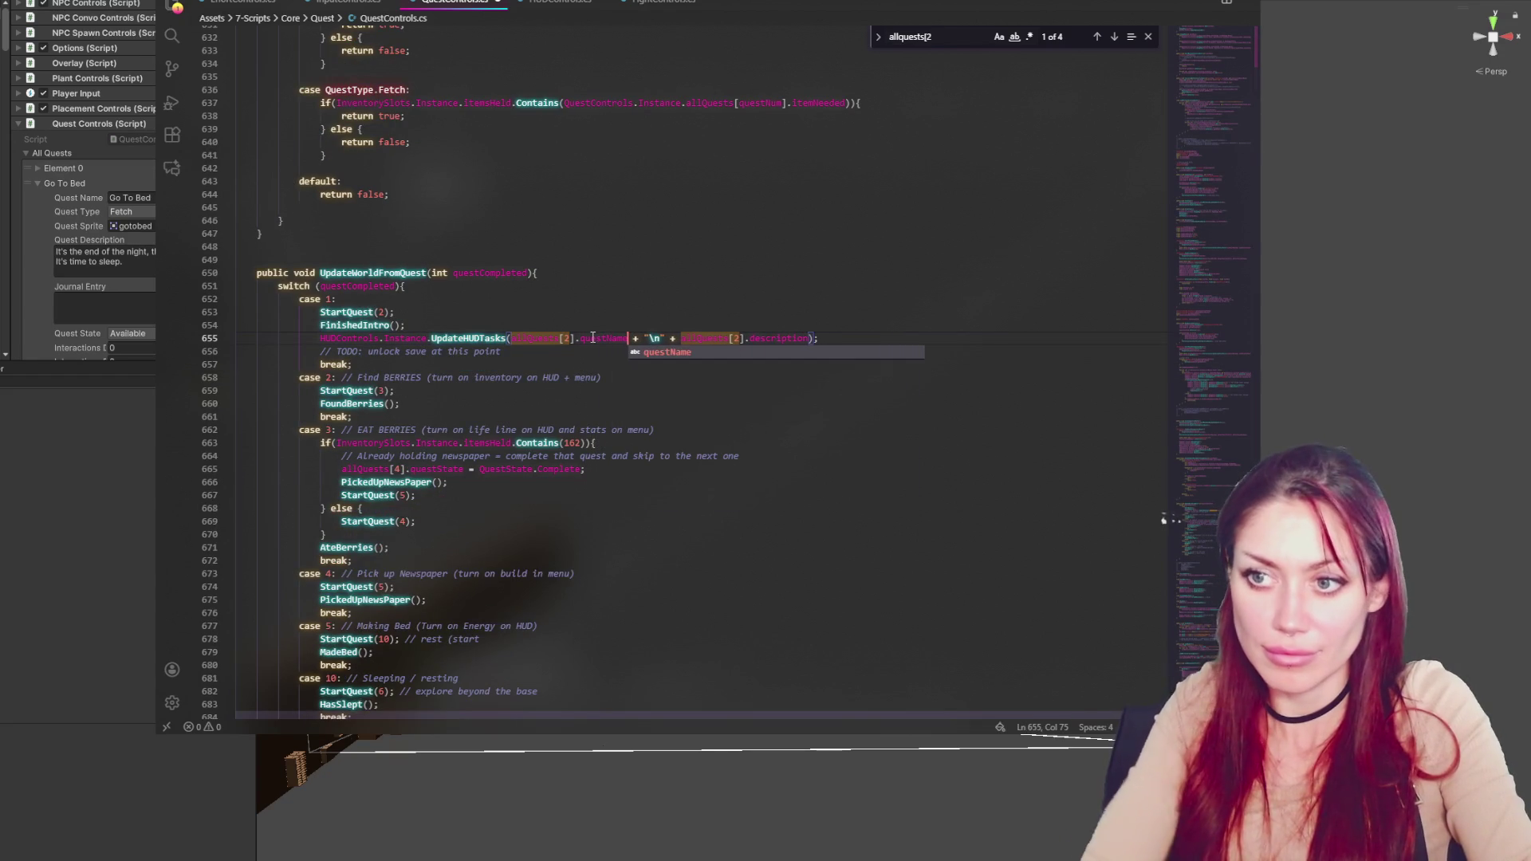
double_click(770, 338)
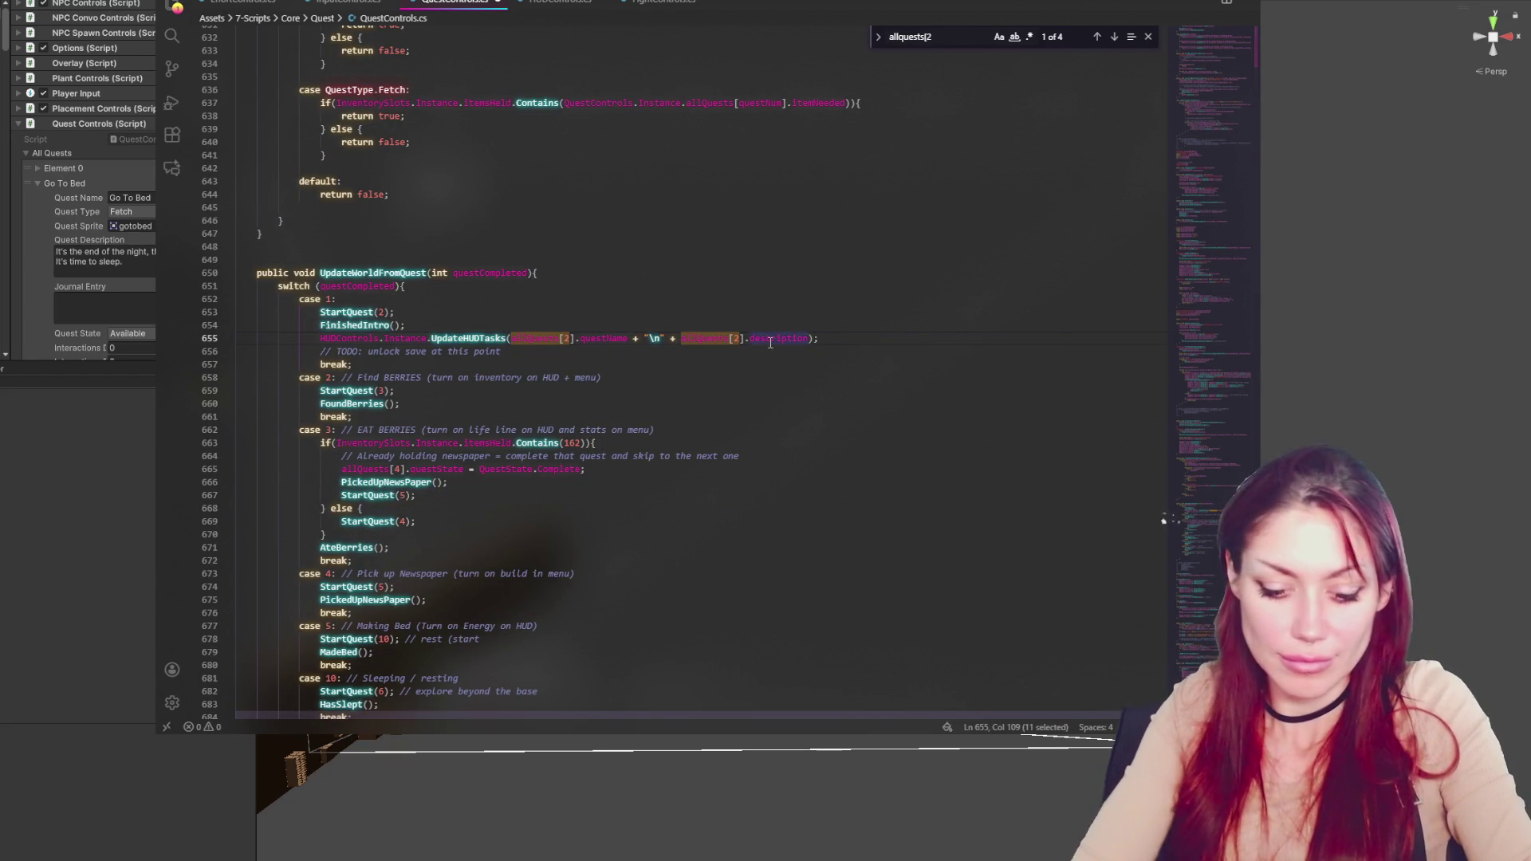
type("quest")
type("Description")
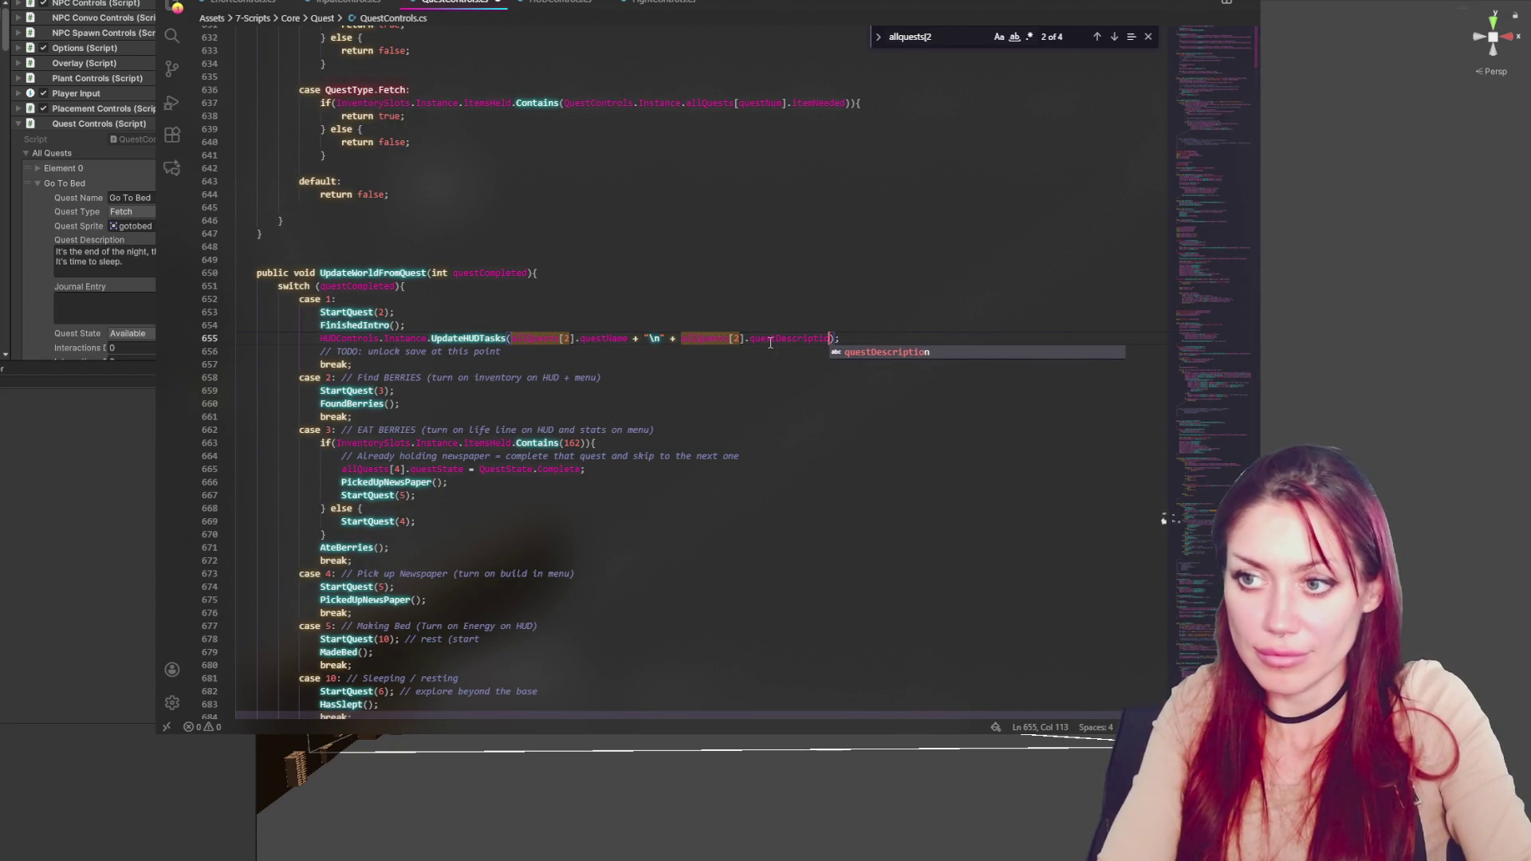
Copy the UpdateHUDTasks line into the Find BERRIES case 2 after StartQuest(3)
left_click(770, 323)
left_click_drag(865, 332, 869, 329)
key("ctrl+c")
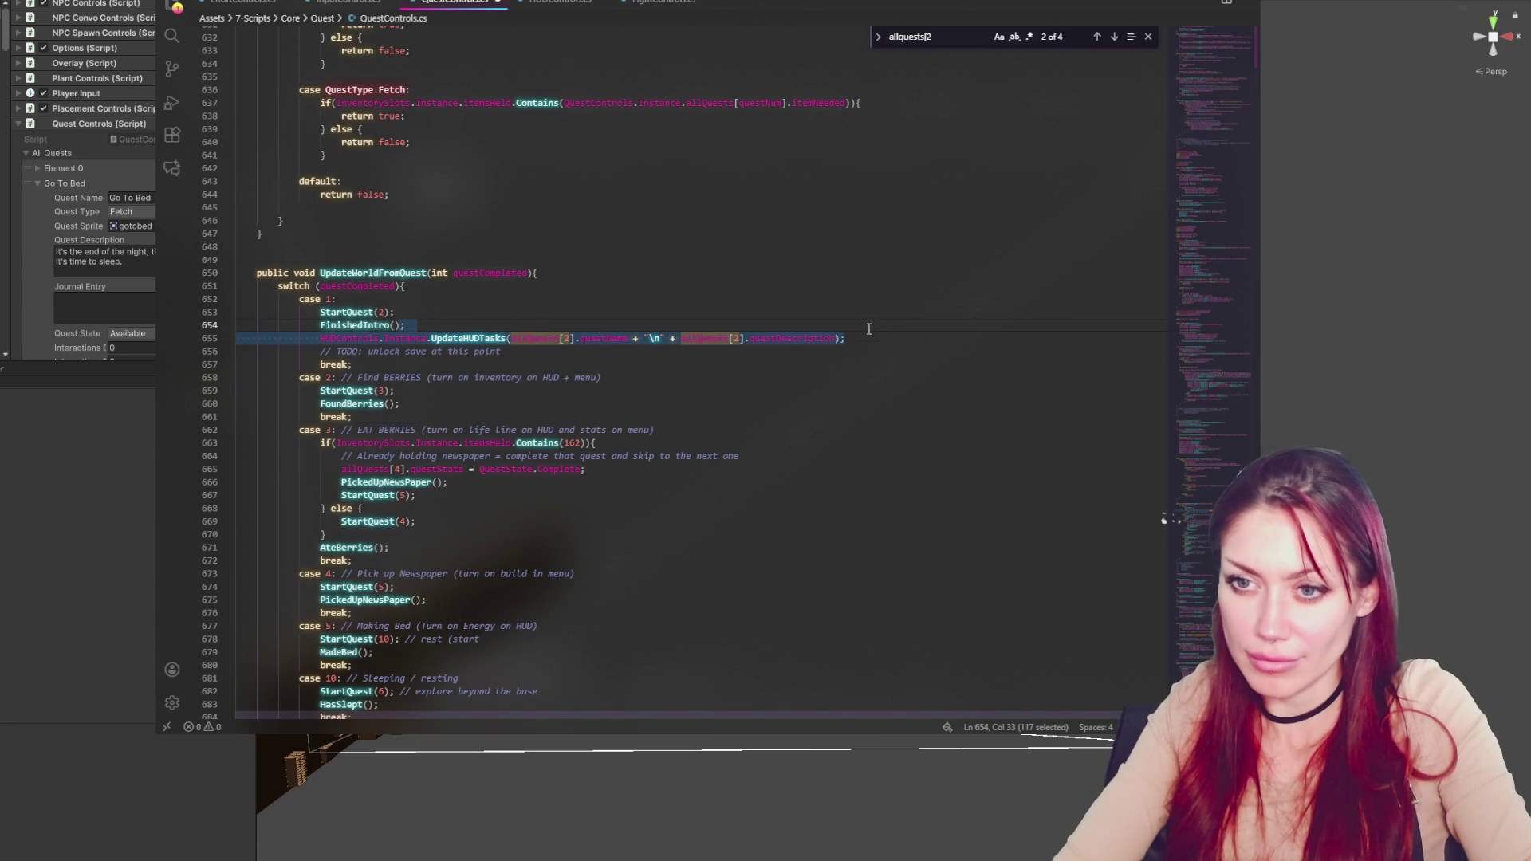
left_click(544, 401)
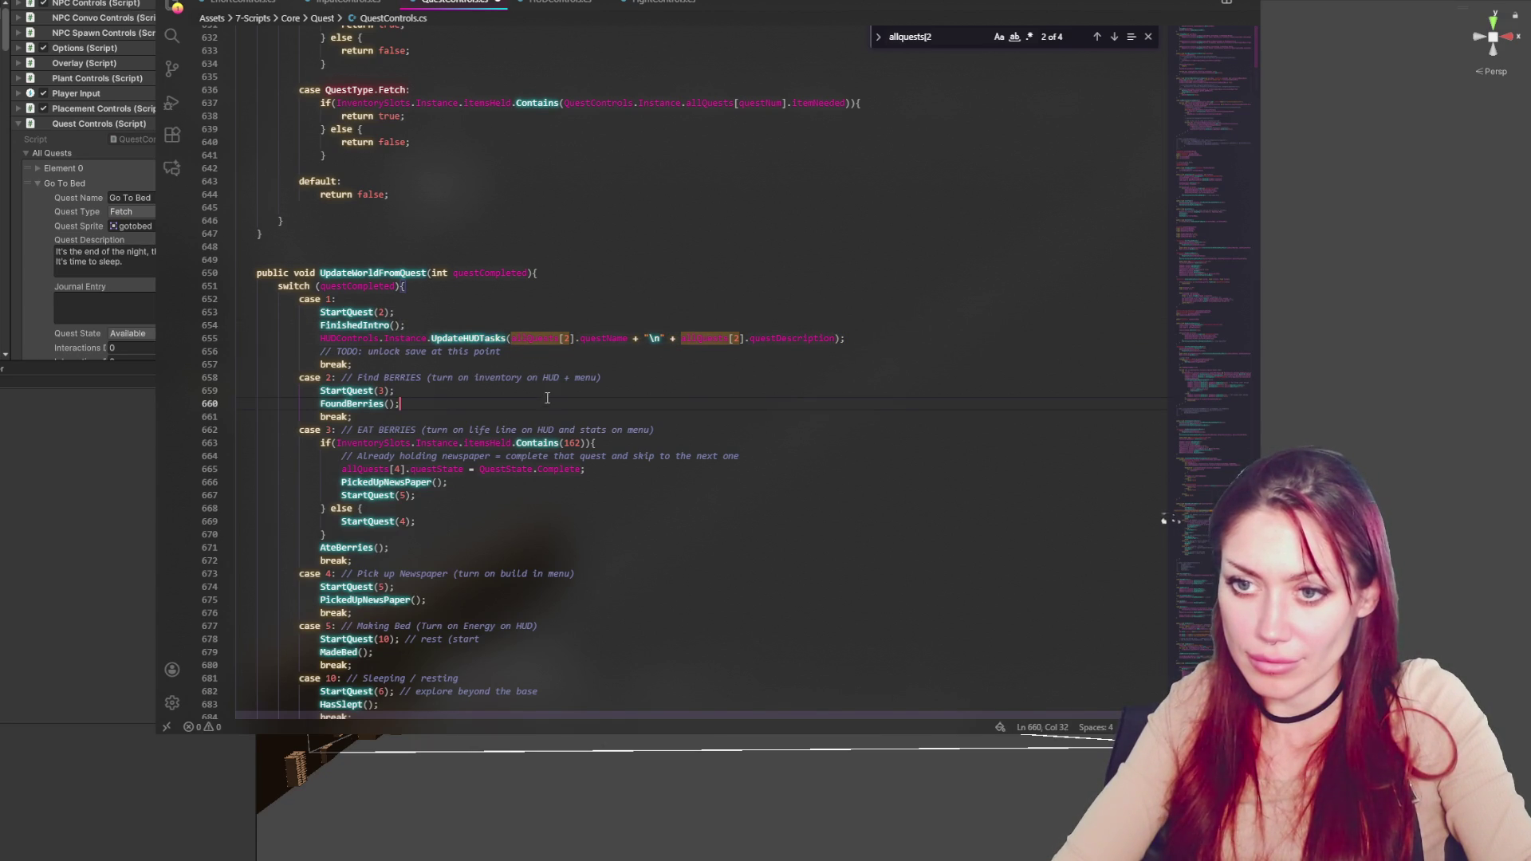
key("ctrl+v")
key("Up")
key("Up")
key("Up")
key("alt+Up")
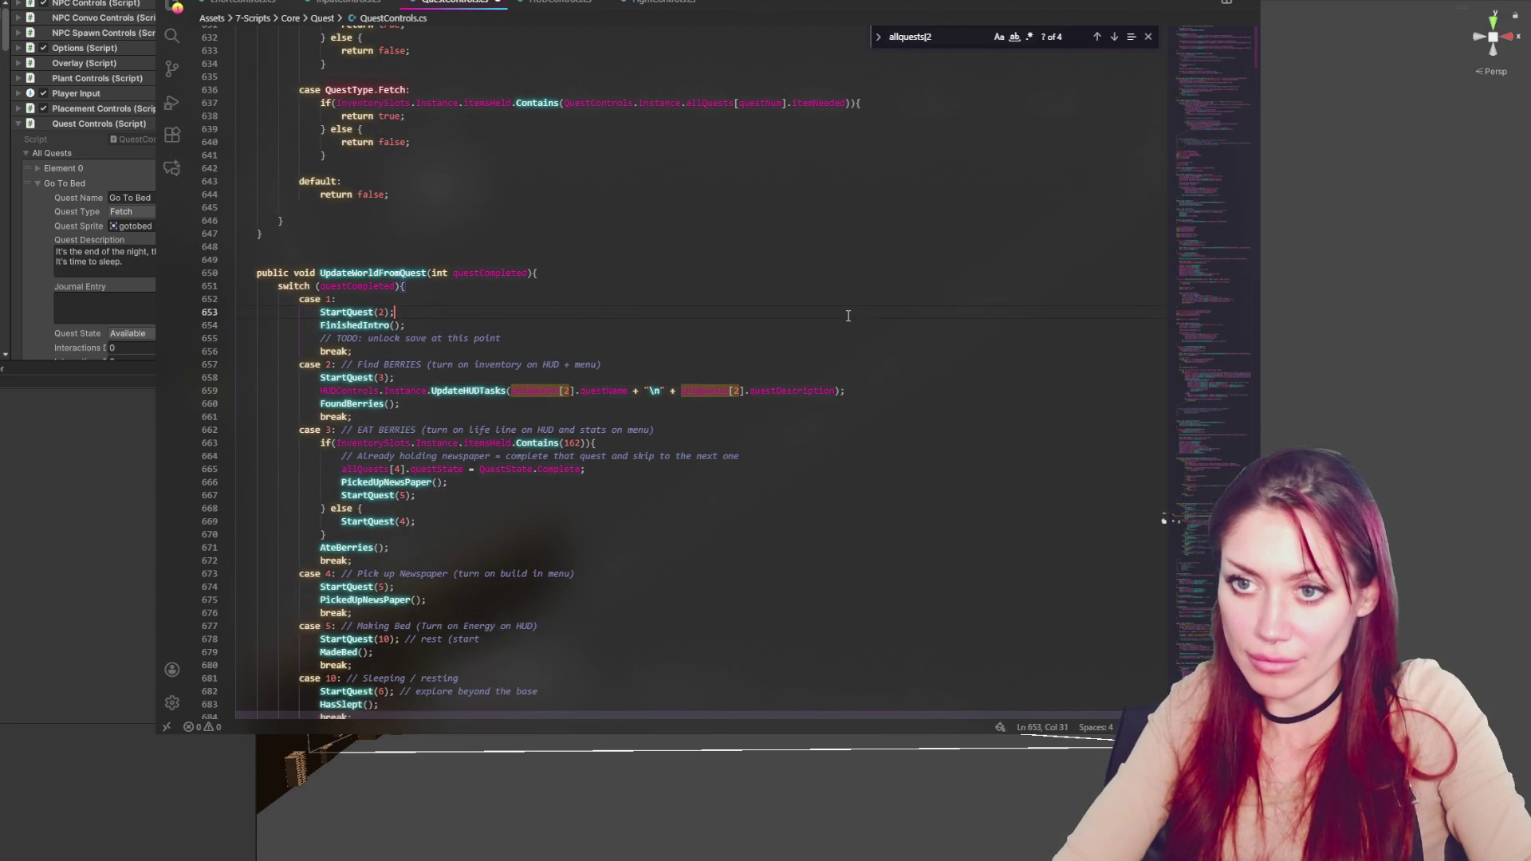
Set the case 2 HUD call's quest indices to 3 and paste a copy after StartQuest(5)
type("3")
type("3")
left_click(677, 452)
key("Return")
key("ctrl+v")
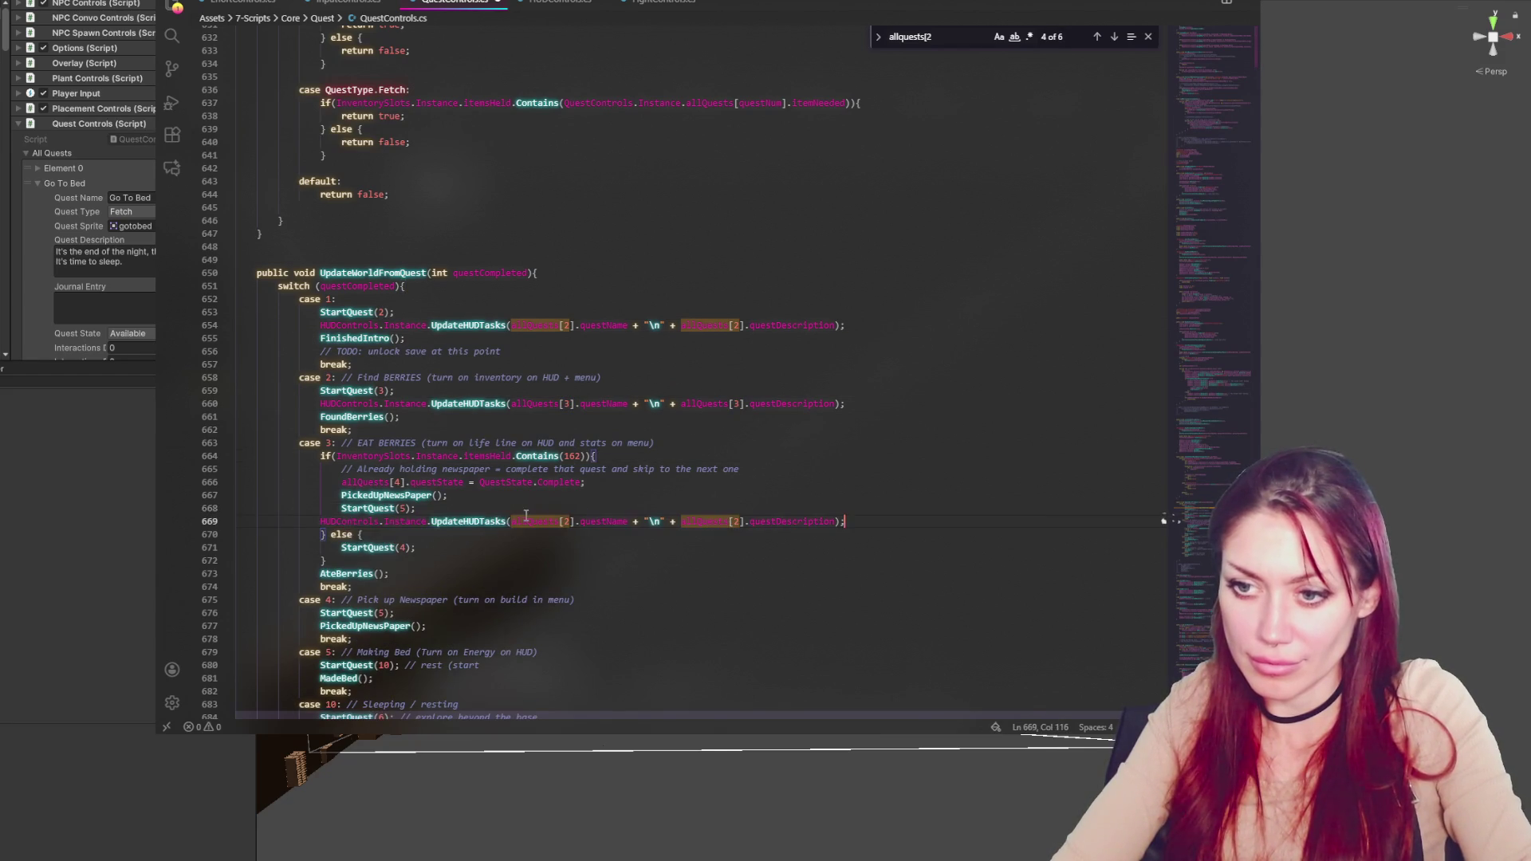
Point the new HUD line's allQuests indices to 5 and indent it one level
left_click(566, 510)
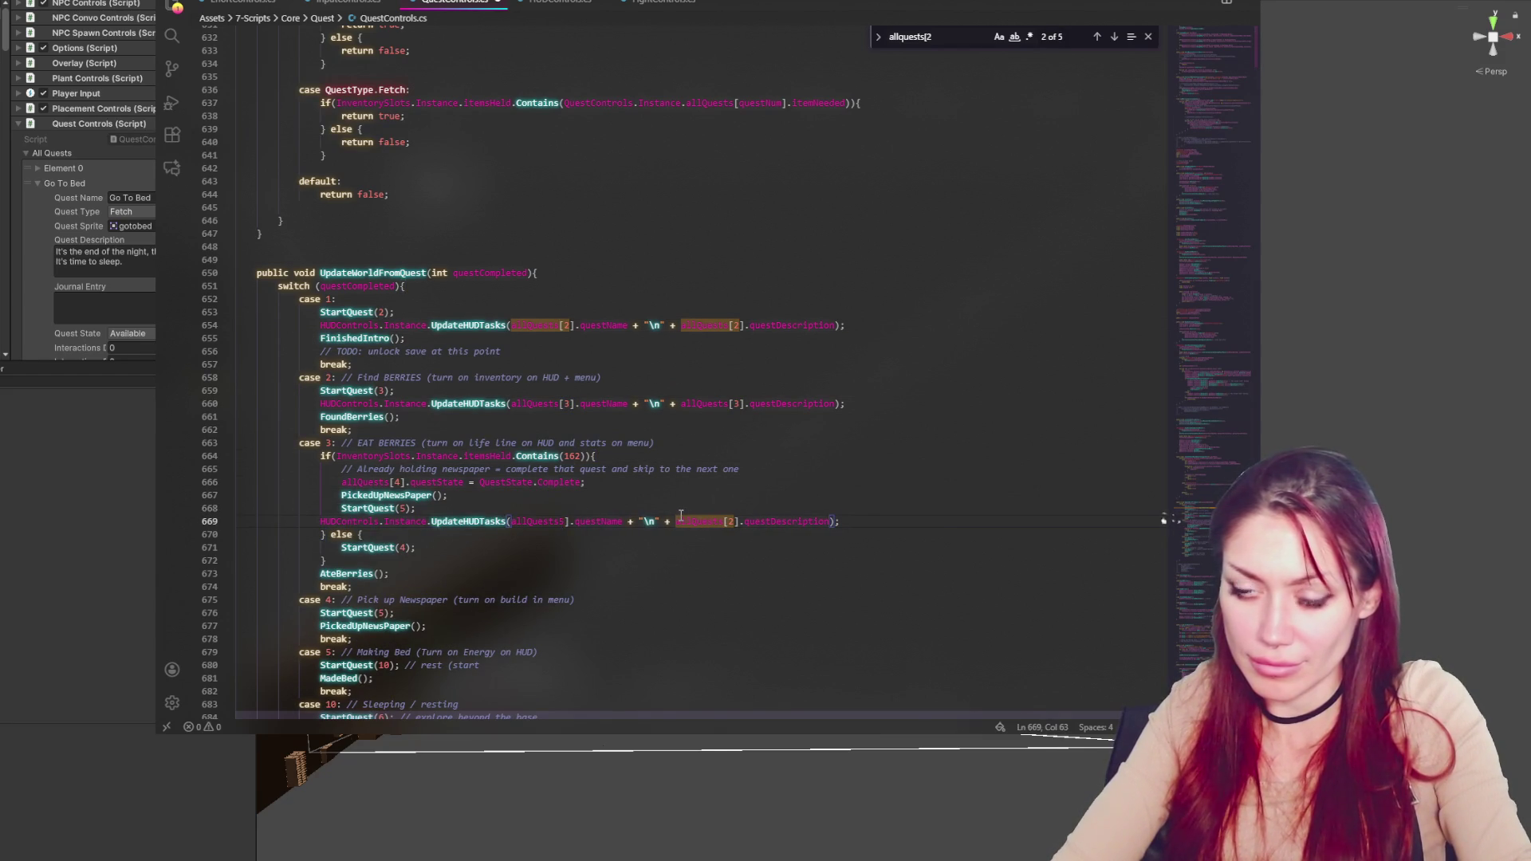
double_click(566, 521)
type("5")
left_click_drag(740, 524, 731, 523)
type("5")
left_click(455, 496)
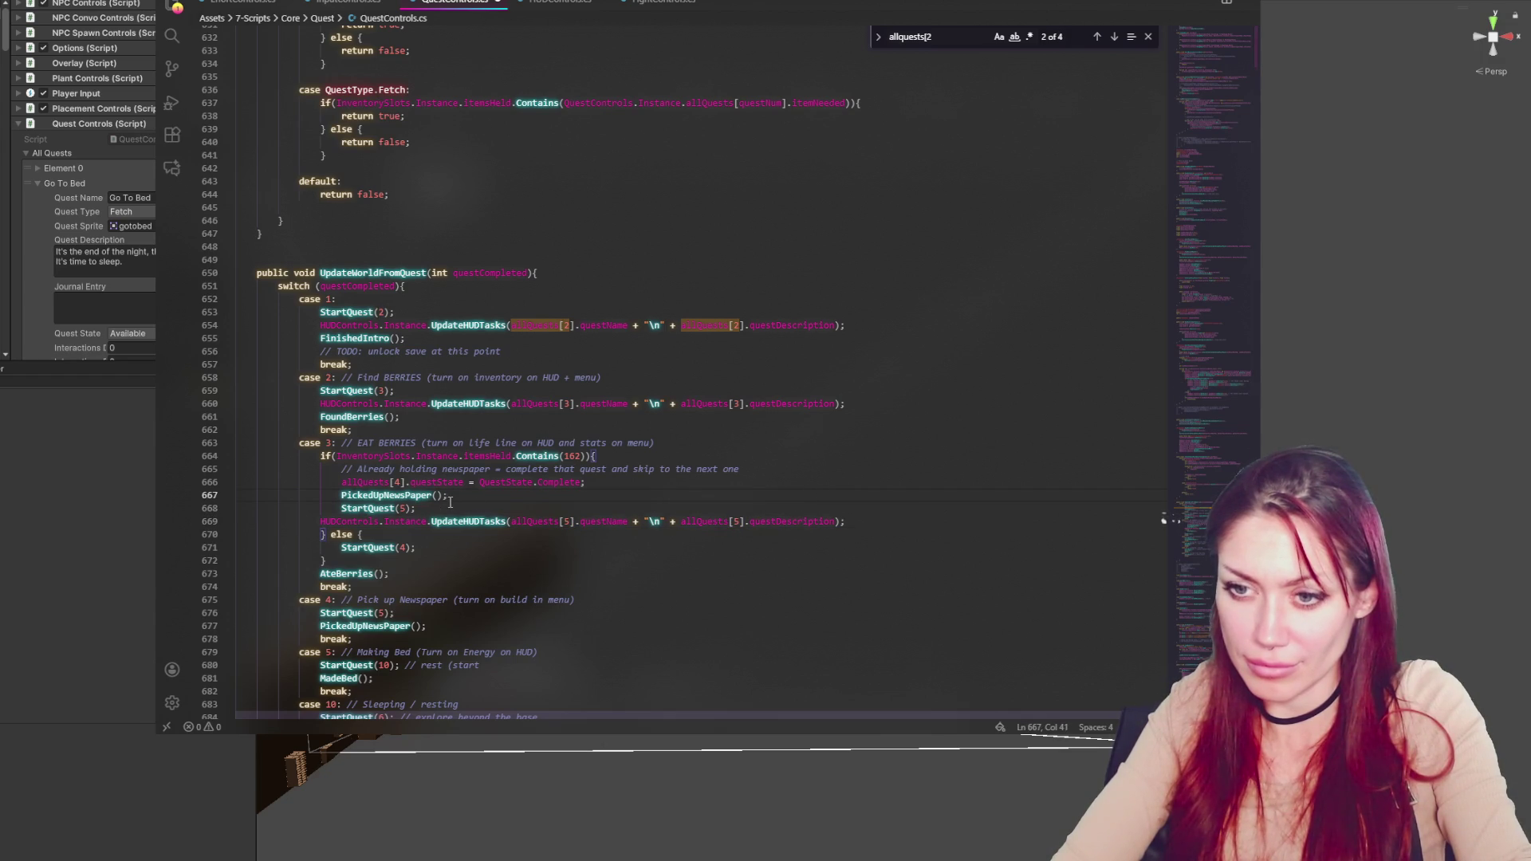
left_click(320, 522)
key("Tab")
left_click_drag(891, 518, 893, 509)
key("ctrl+c")
Add the HUD call with index 4 after StartQuest(4), and another after StartQuest(5) in case 4
left_click(737, 557)
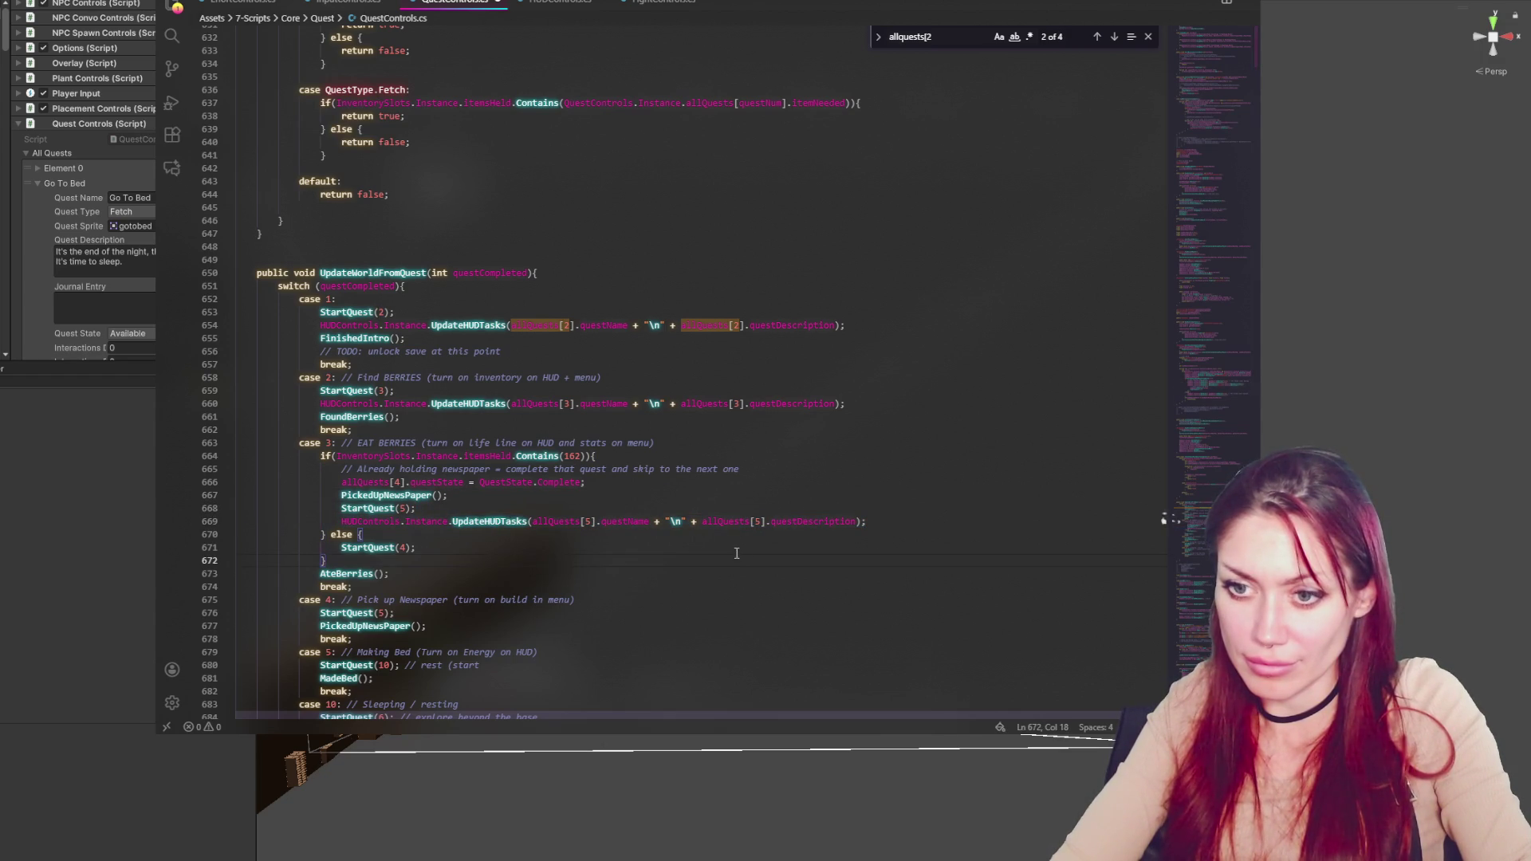
key("ctrl+v")
type("4")
scroll(629, 506, "down", 3)
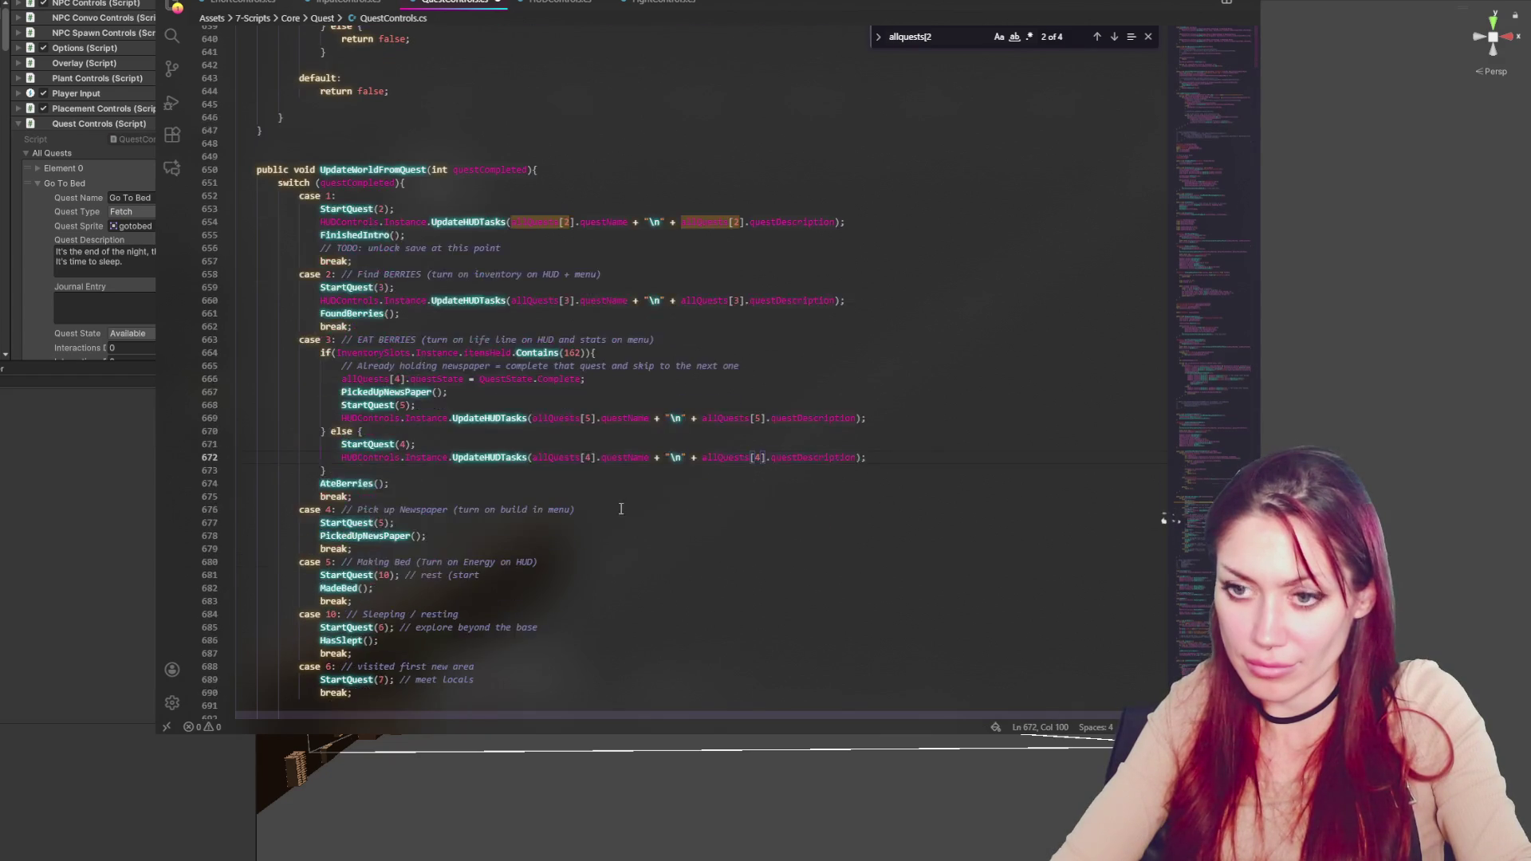
left_click(619, 527)
key("Return")
key("ctrl+v")
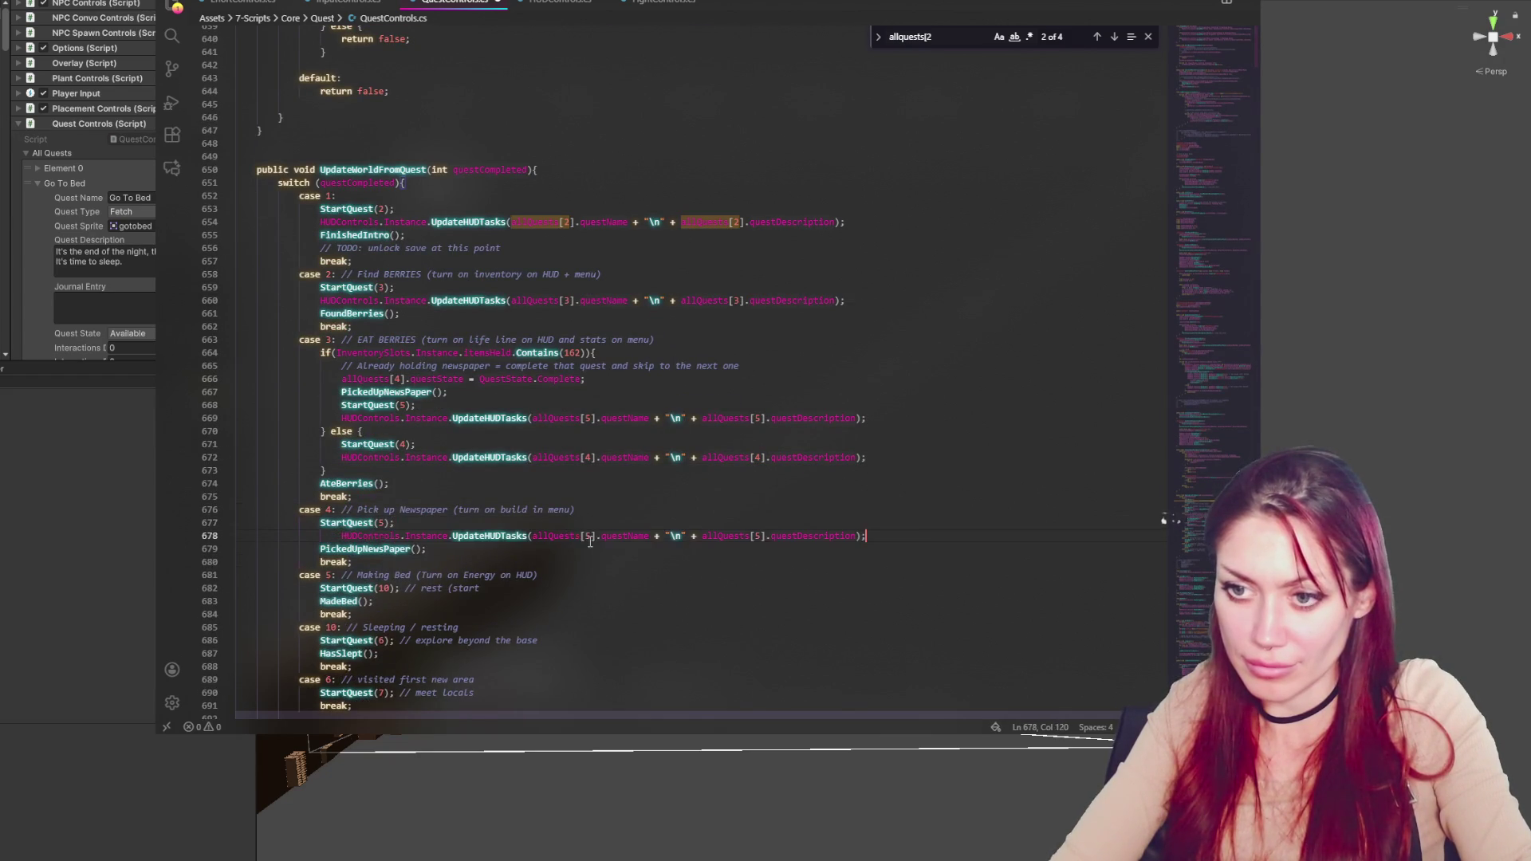
Add the HUD call after StartQuest(10) in case 5 and fix its allQuests indices
scroll(552, 540, "down", 1)
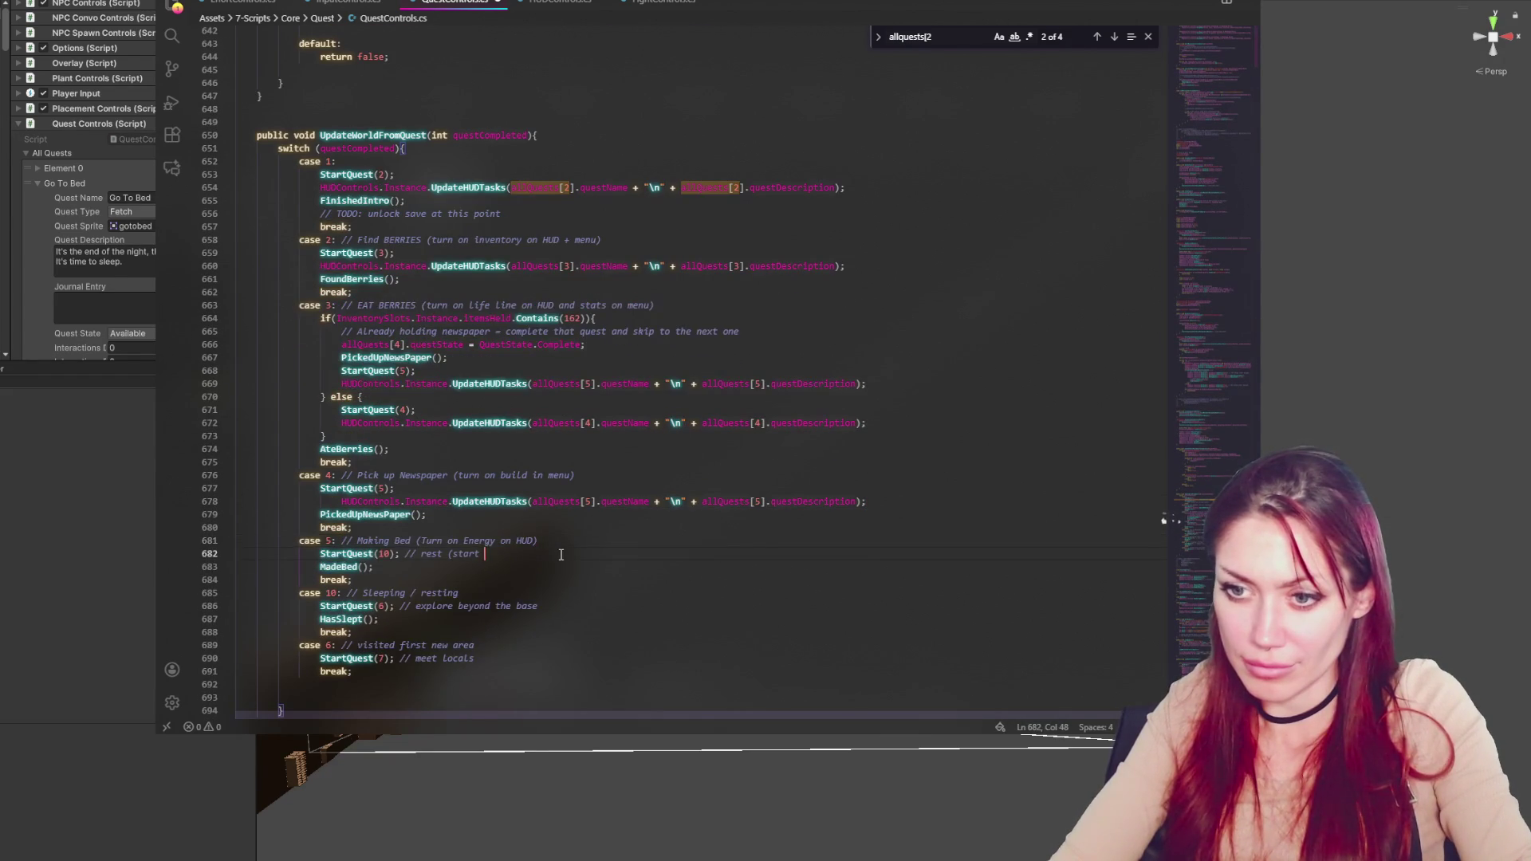
key("Return")
key("ctrl+v")
type("0")
left_click(764, 567)
key("BackSpace")
type("1")
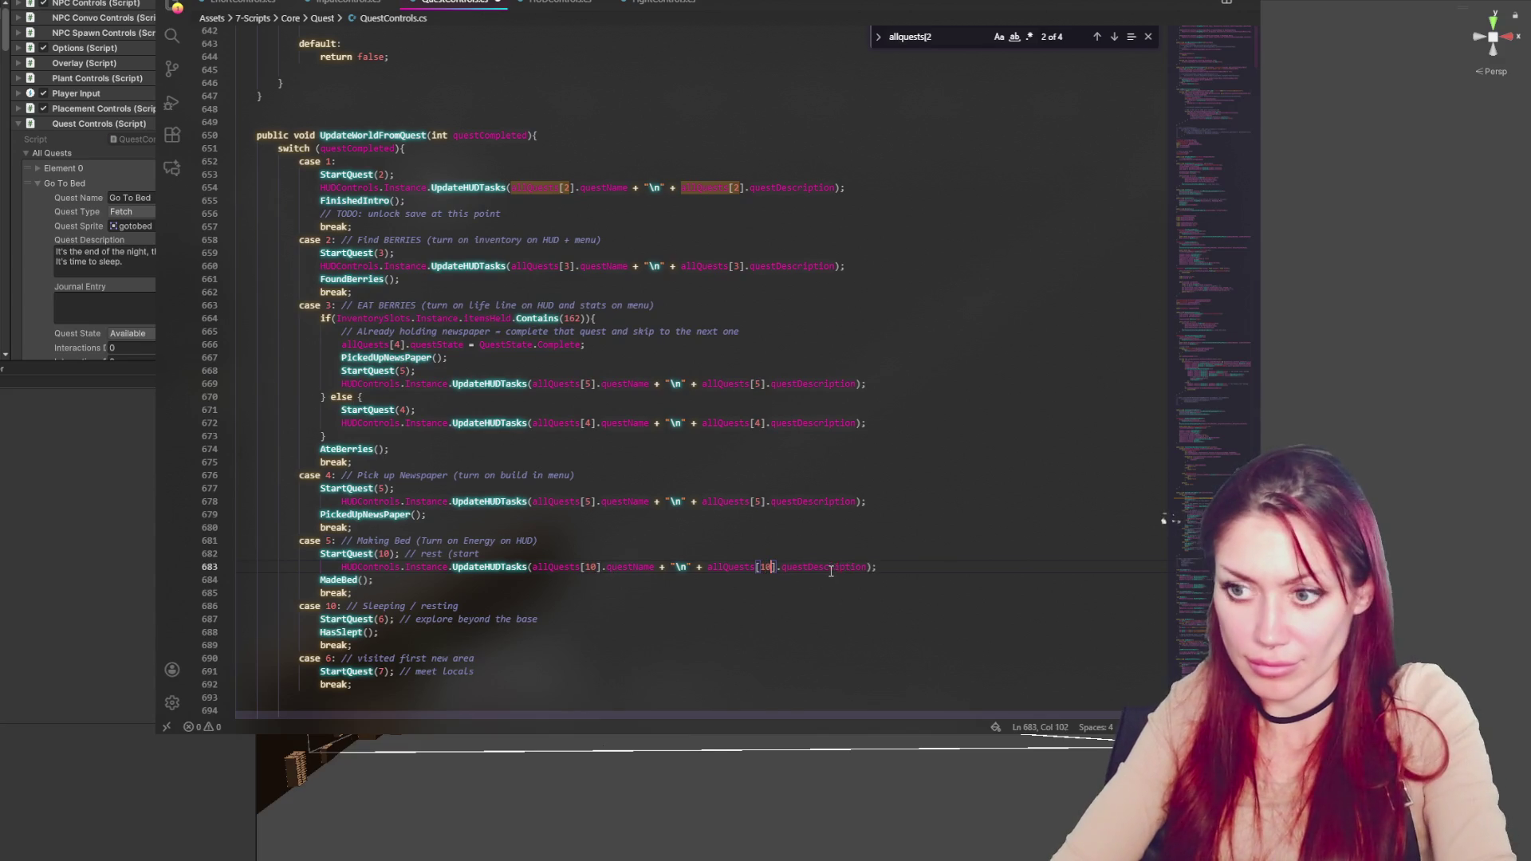
Add the HUD call with index 6 after StartQuest(6) in case 10
key("Return")
key("ctrl+v")
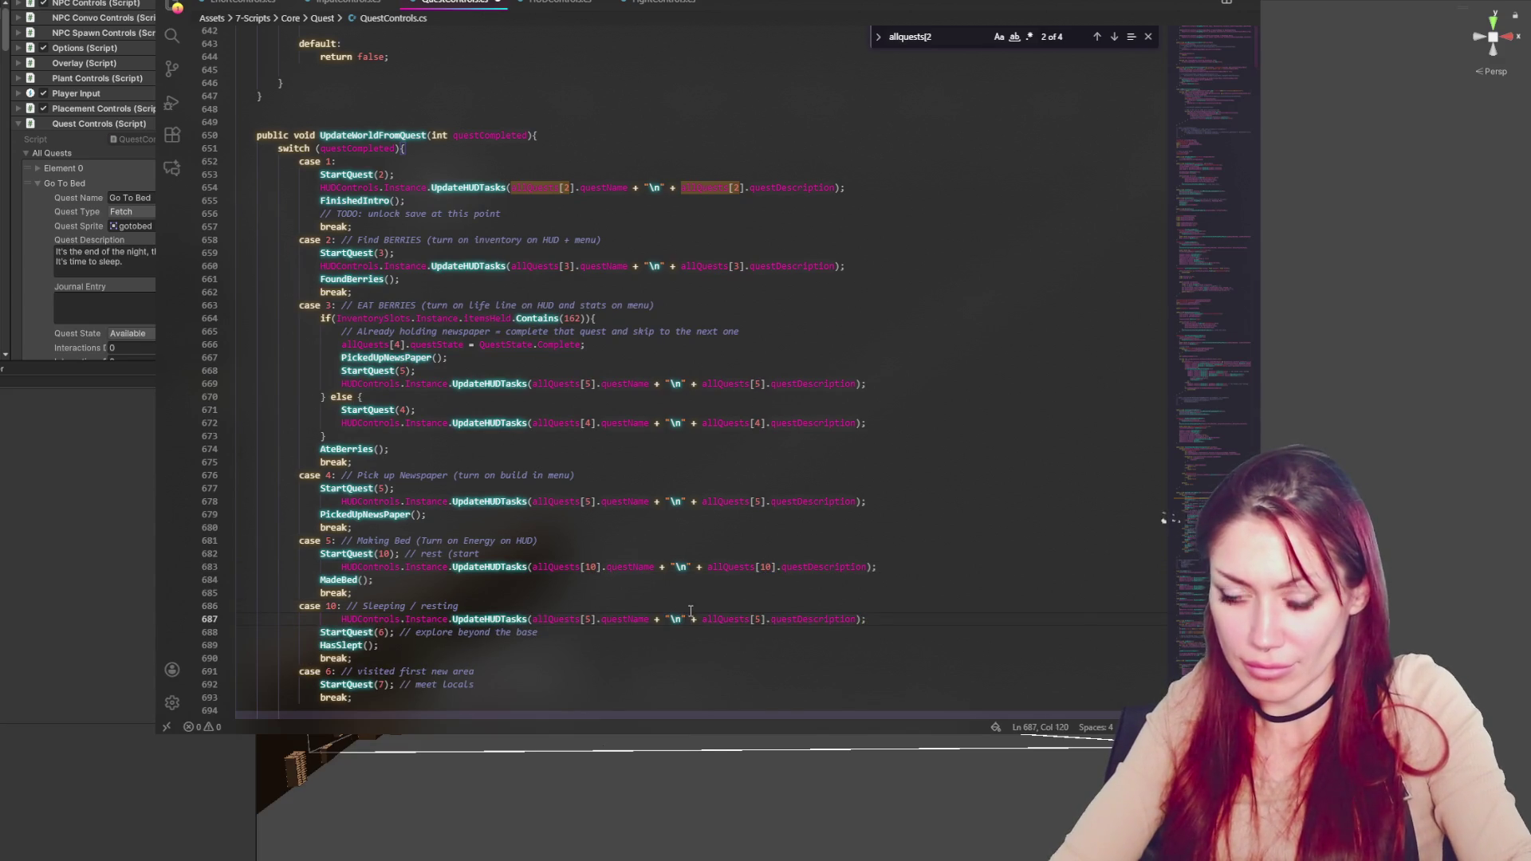
key("ctrl+z")
key("Return")
key("ctrl+v")
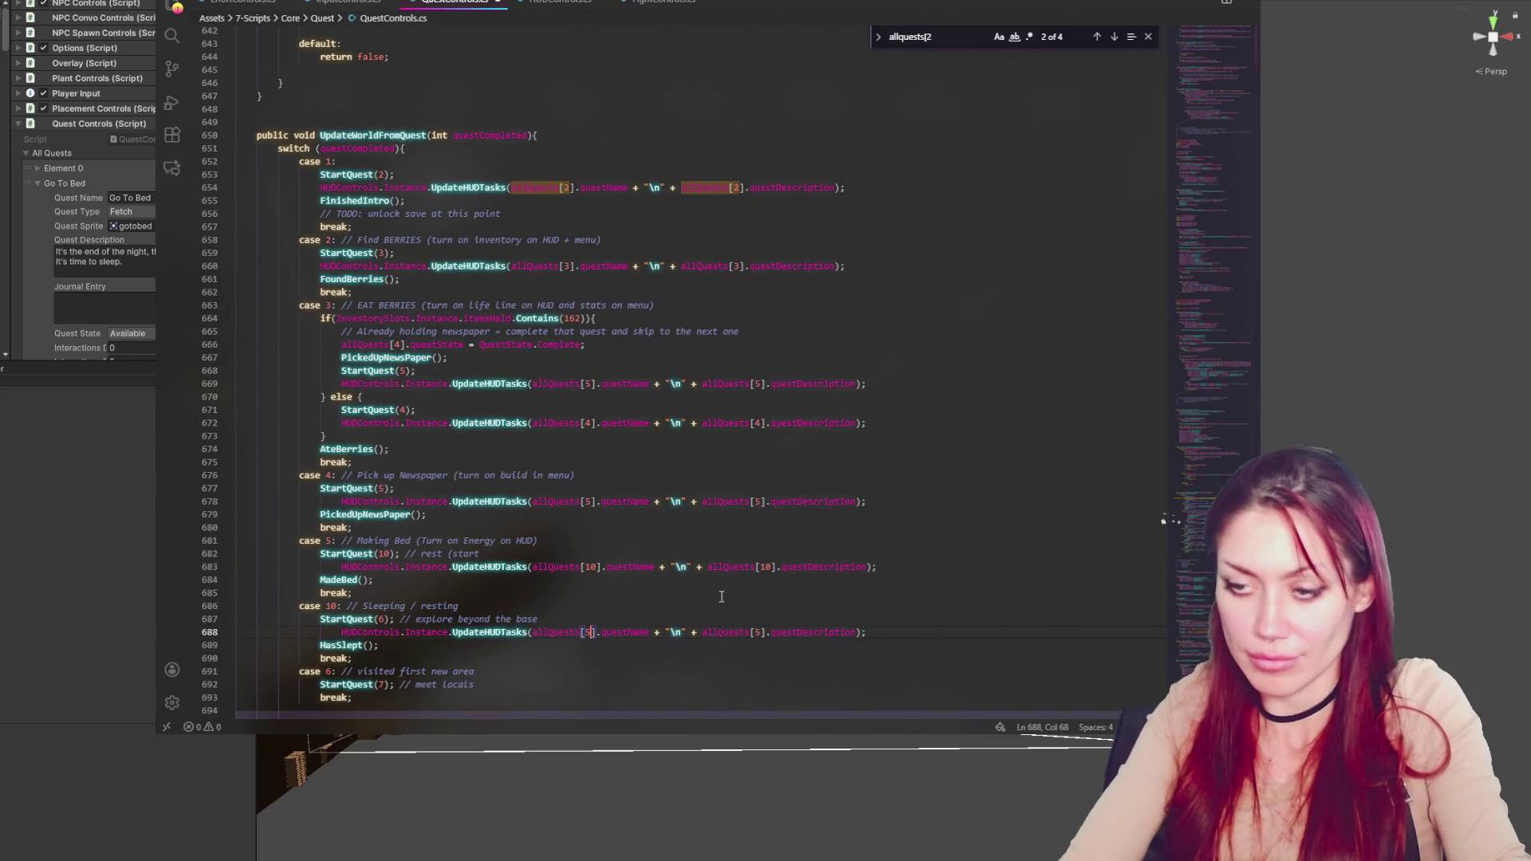
type("6")
Add the HUD call after StartQuest(7) in case 6, then return to Unity to recompile
scroll(749, 606, "down", 2)
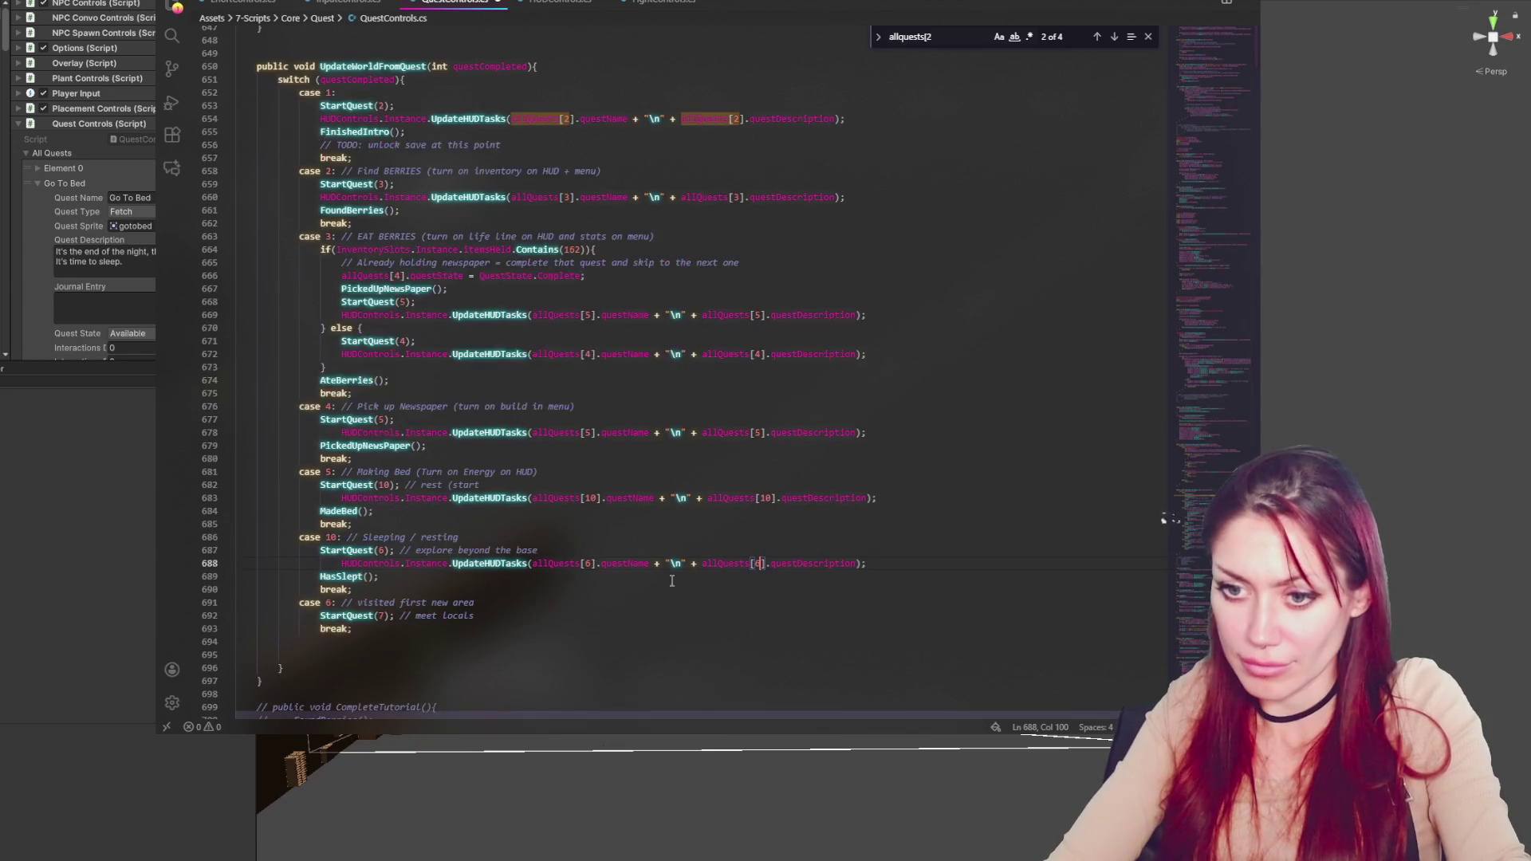
left_click(614, 615)
key("Return")
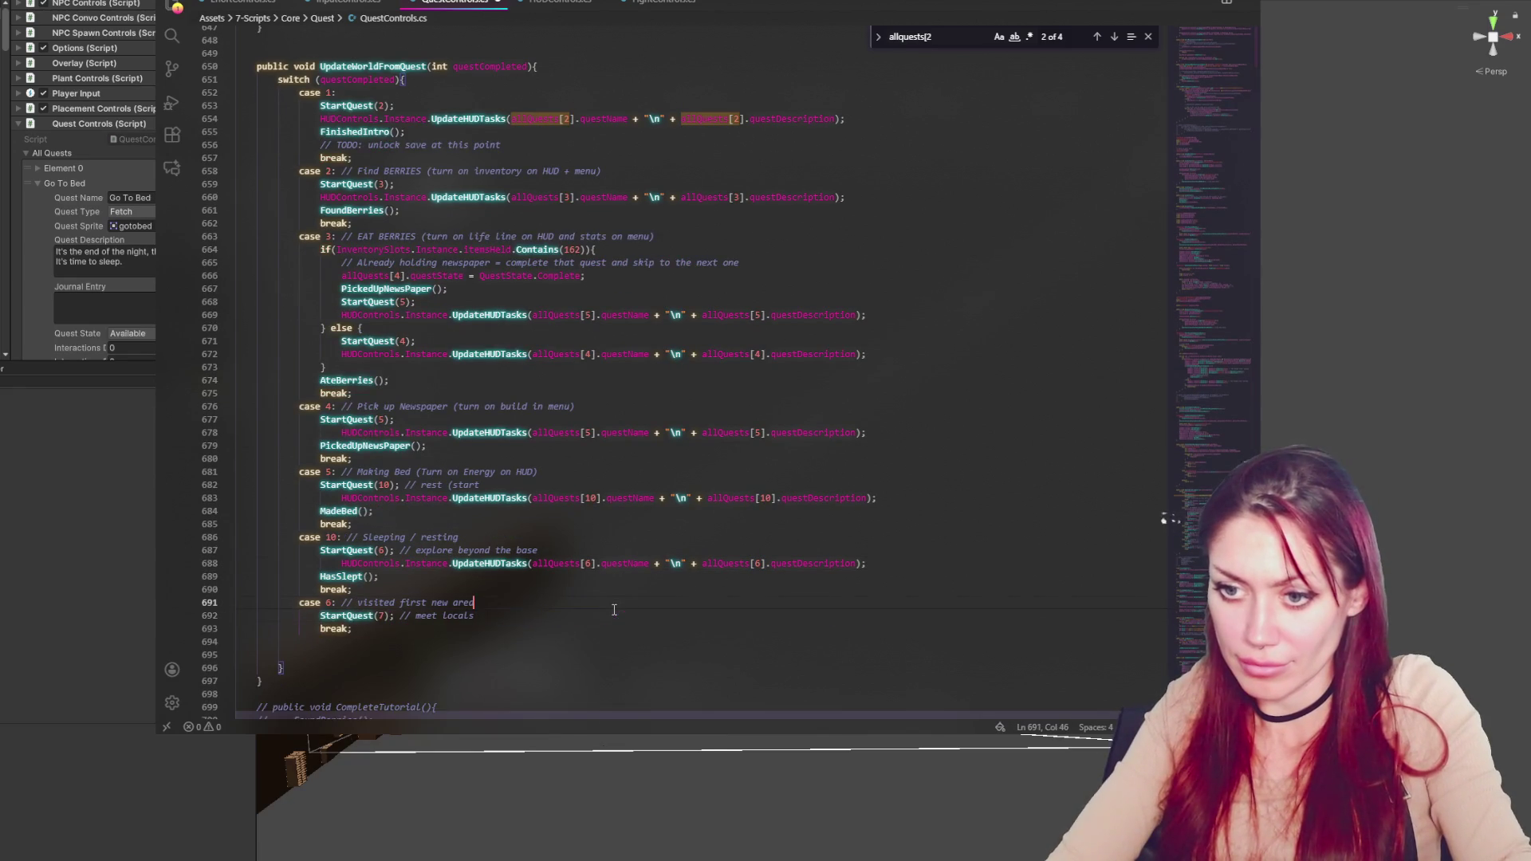
type("HUDControls.Instance.UpdateHUDTasks(allQuests[5].questName + \"\\n\" + allQuests[5].questDescription);")
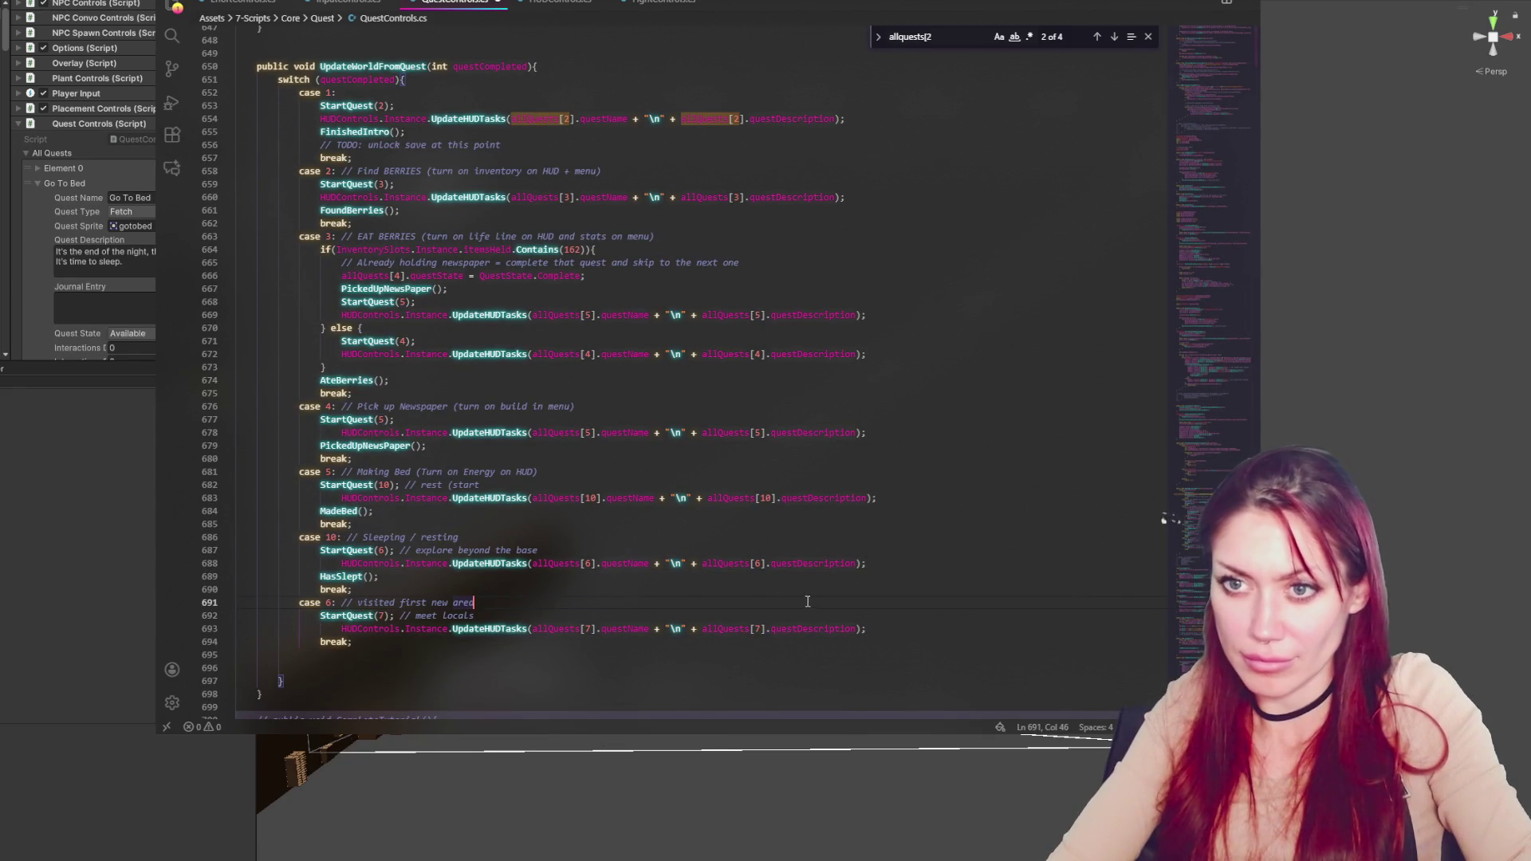
left_click(130, 519)
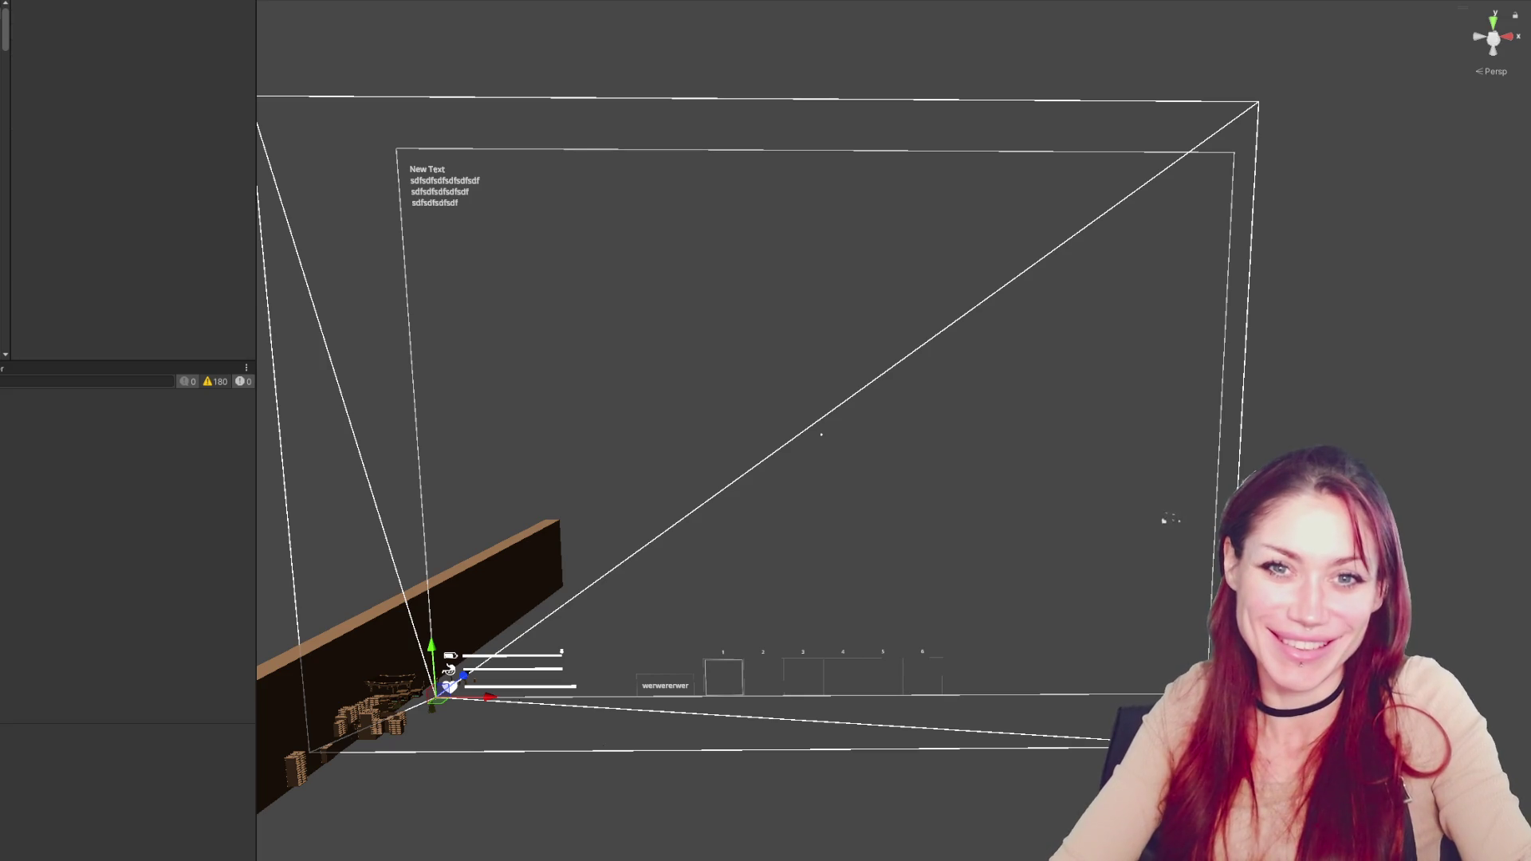
Collapse the Go To Bed quest entry and the Quest Controls (Script) component in the Inspector
scroll(153, 169, "down", 10)
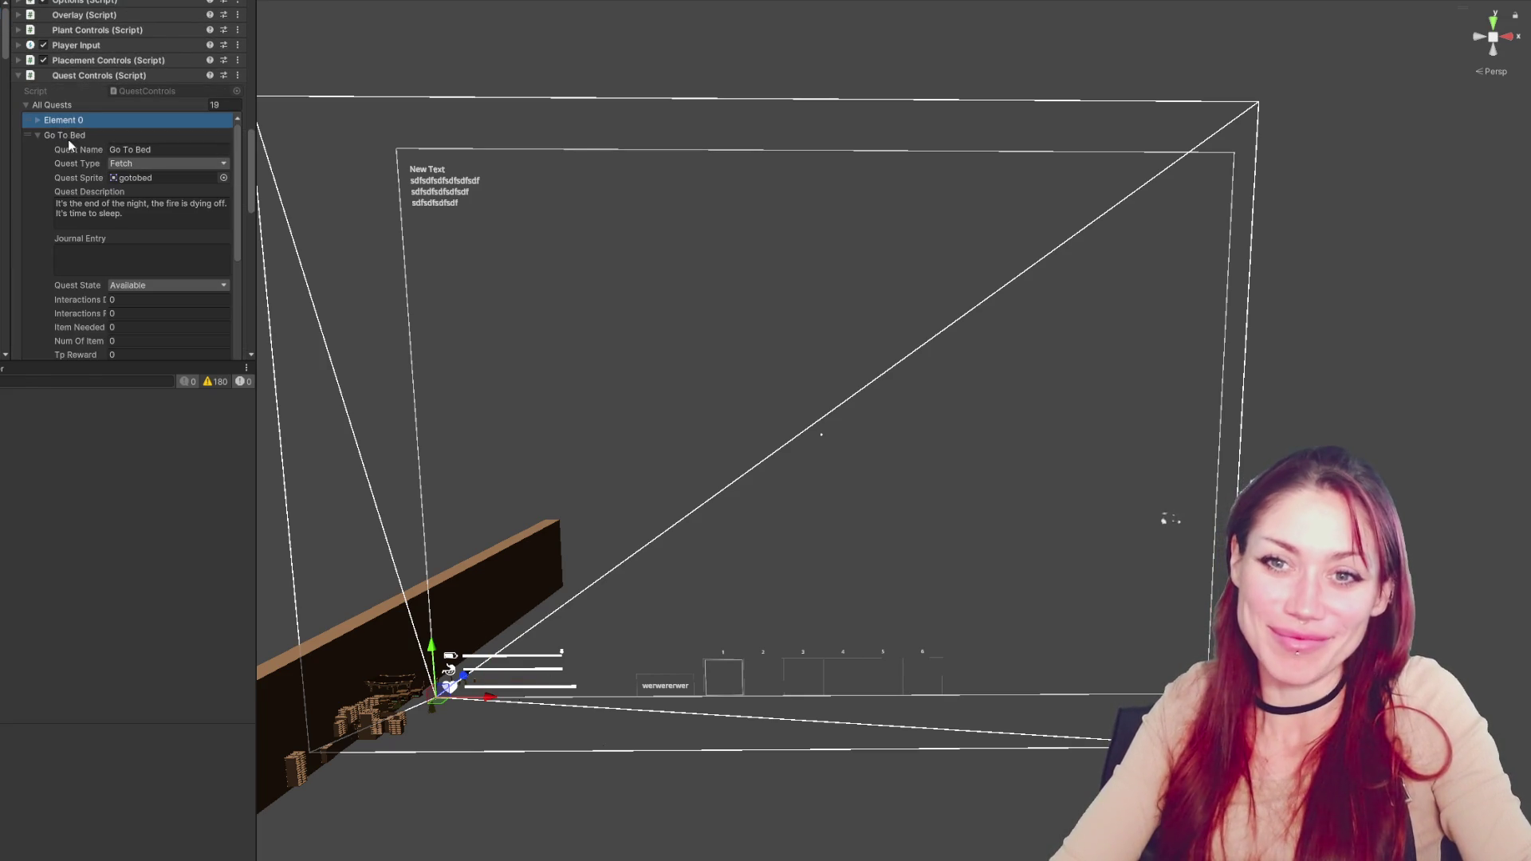
left_click(69, 138)
left_click(74, 72)
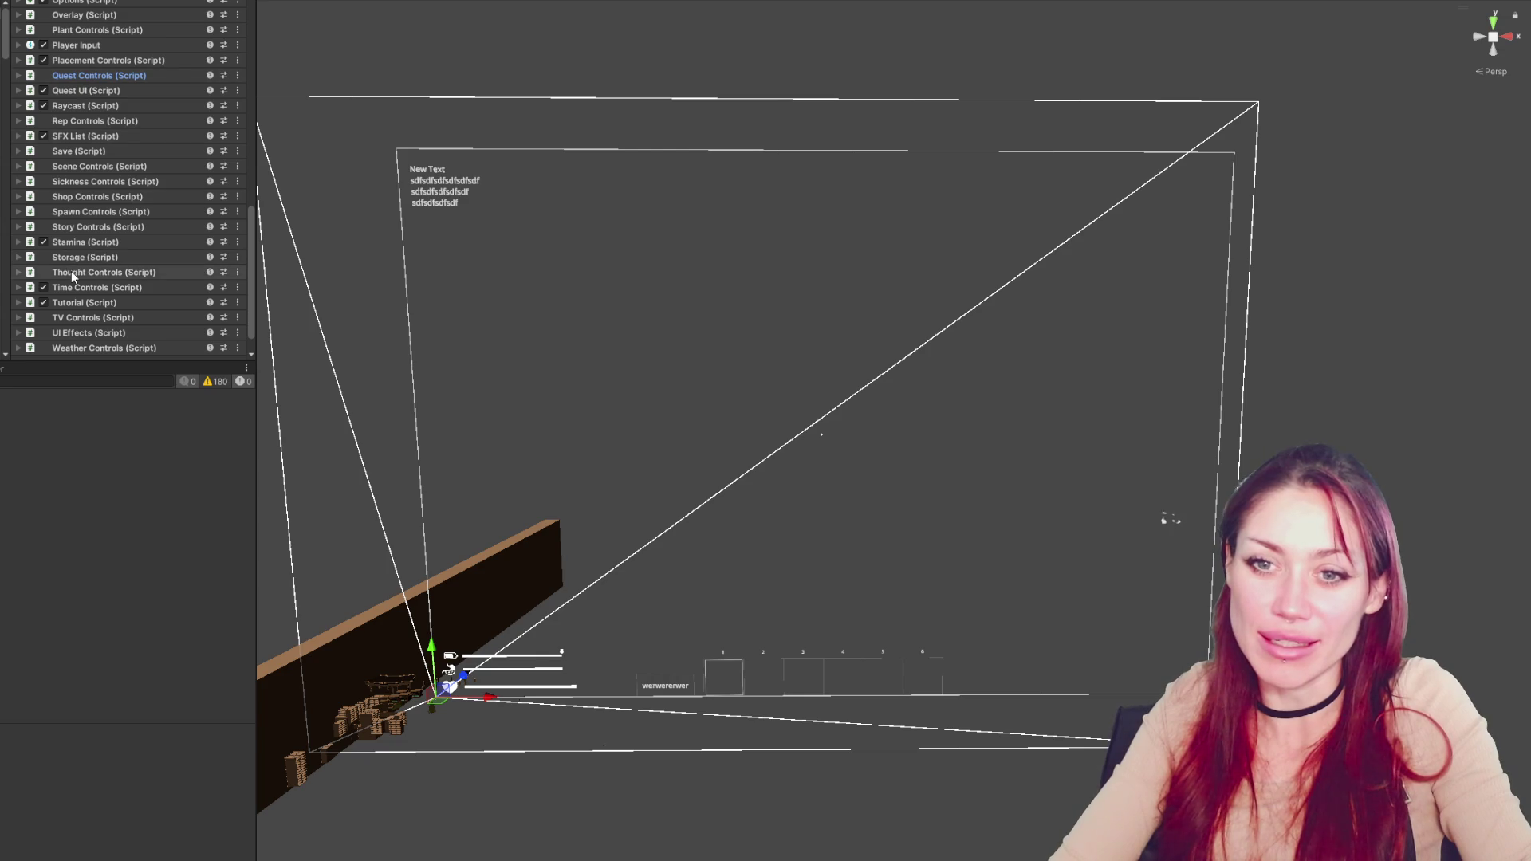
Expand the HUD Controls (Script) component and browse through its fields
scroll(72, 275, "up", 5)
scroll(88, 145, "up", 5)
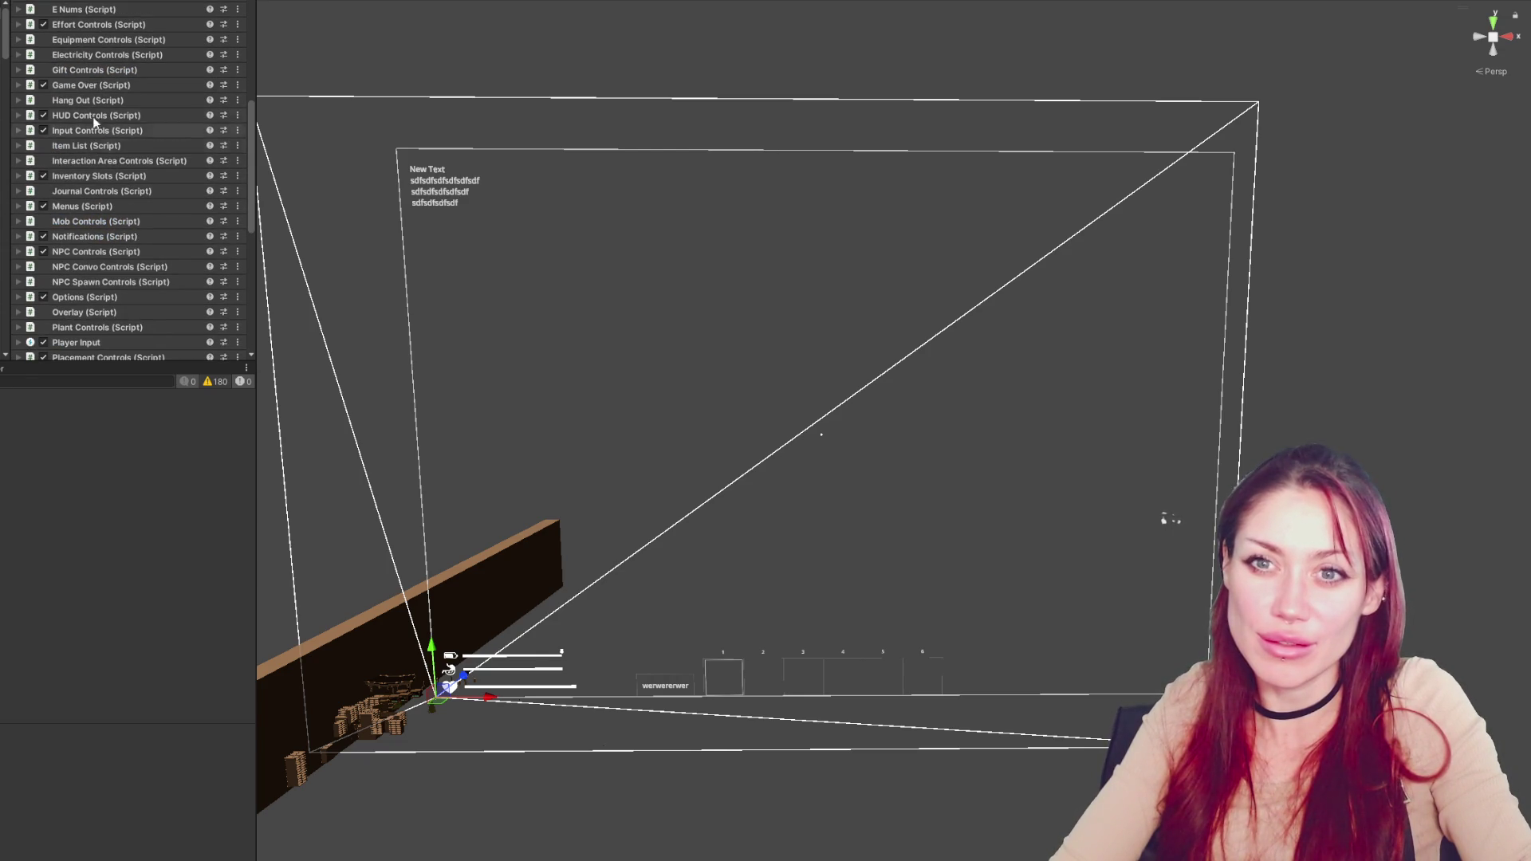
left_click(79, 115)
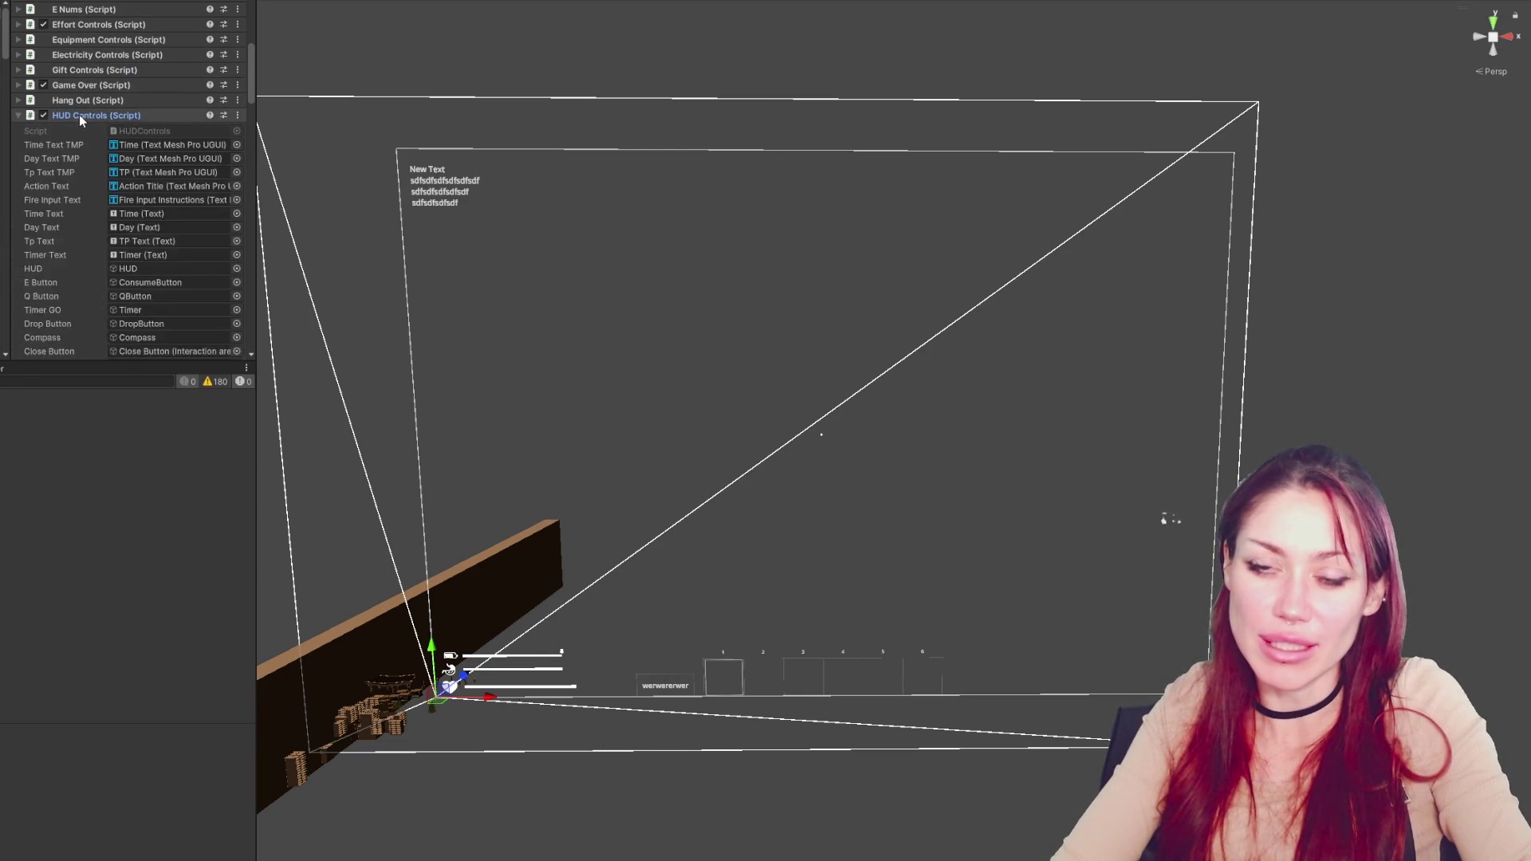
scroll(79, 114, "down", 3)
scroll(85, 116, "down", 10)
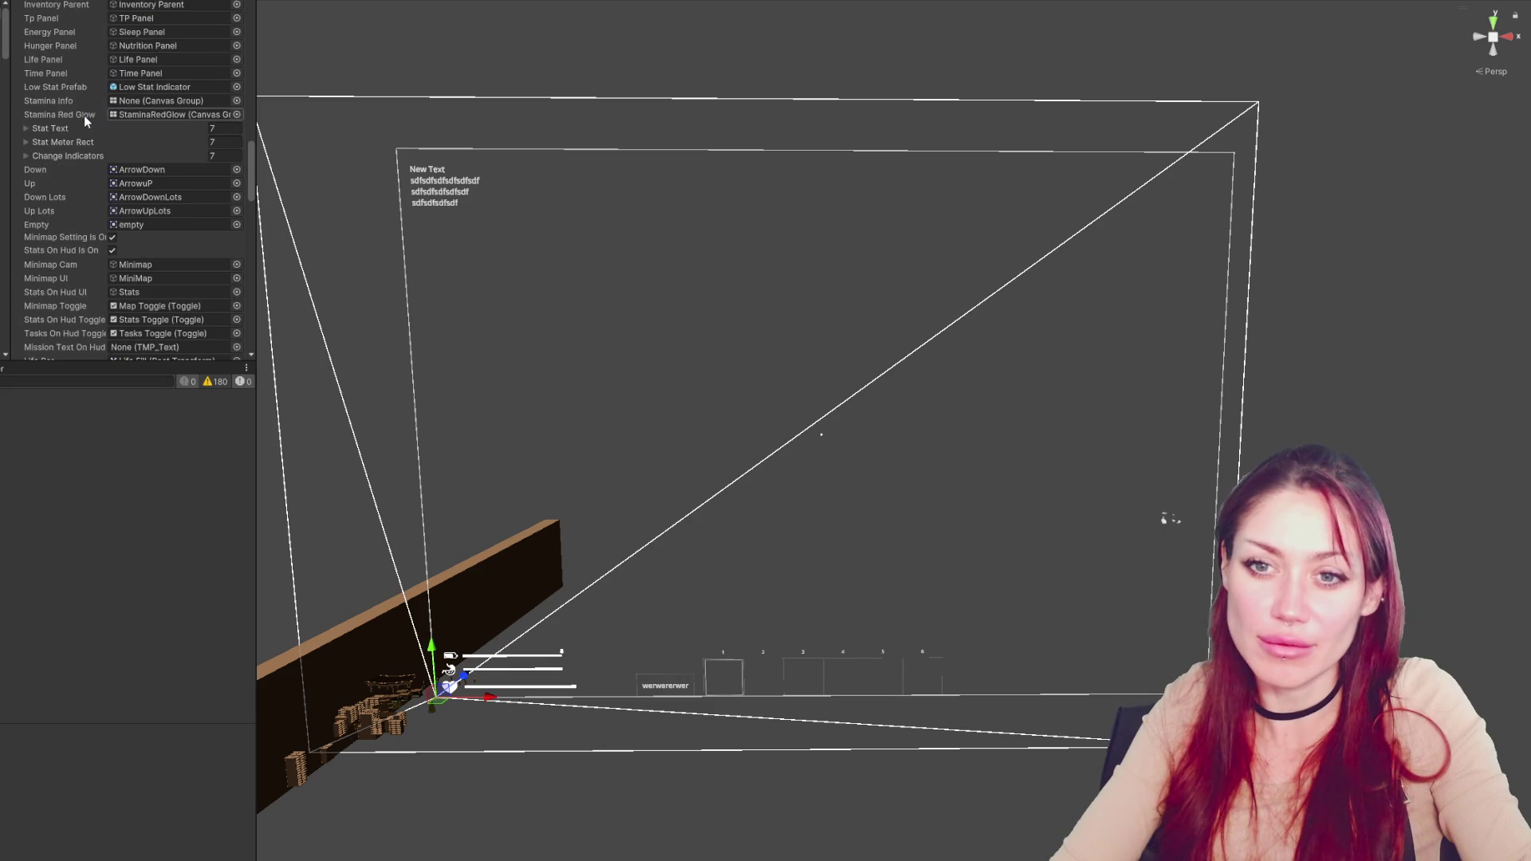
scroll(84, 115, "down", 5)
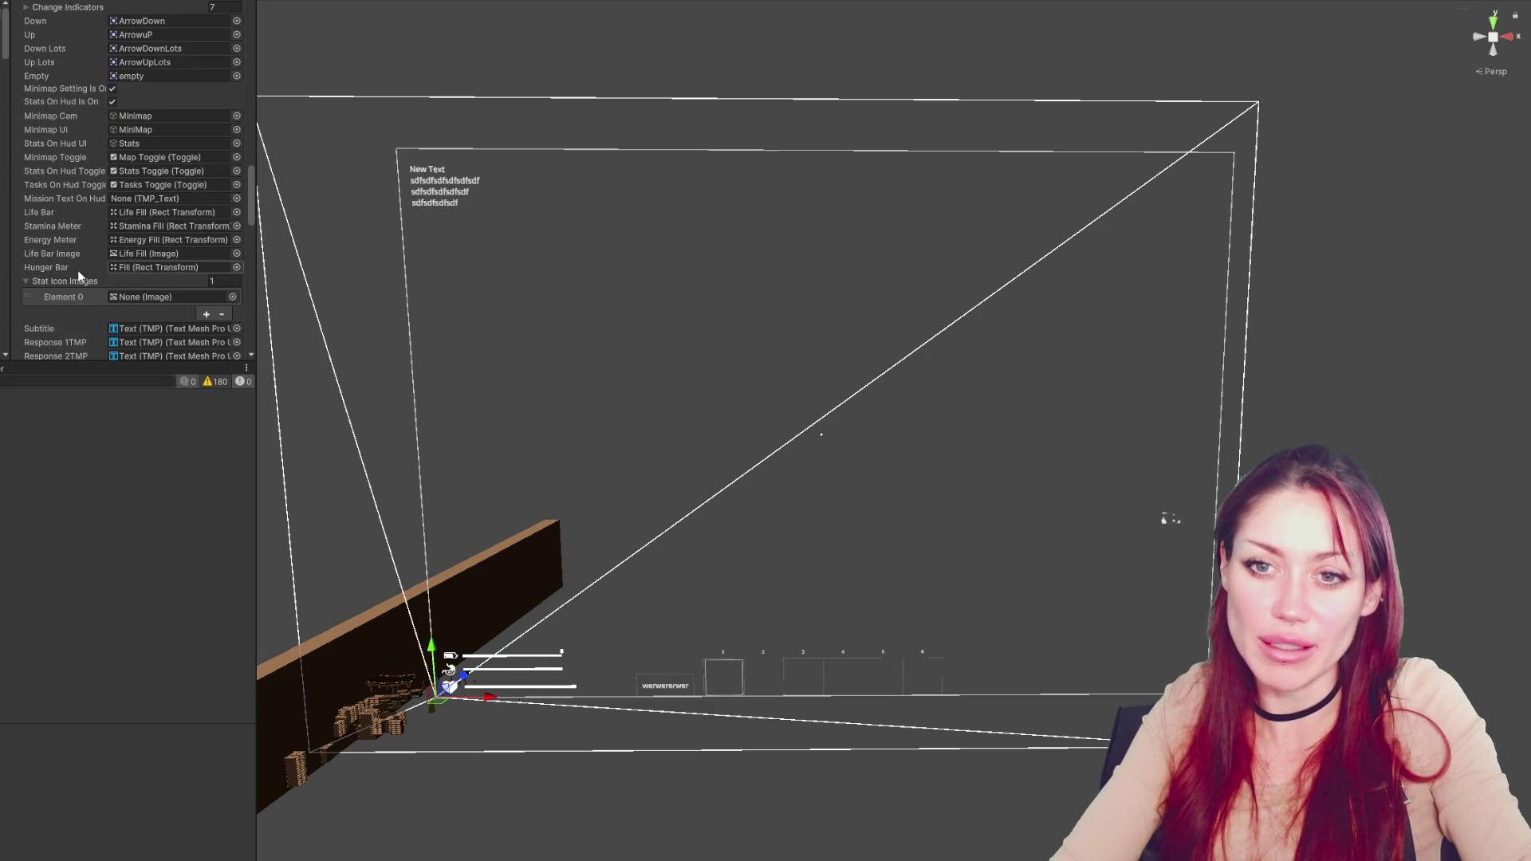
scroll(97, 226, "down", 5)
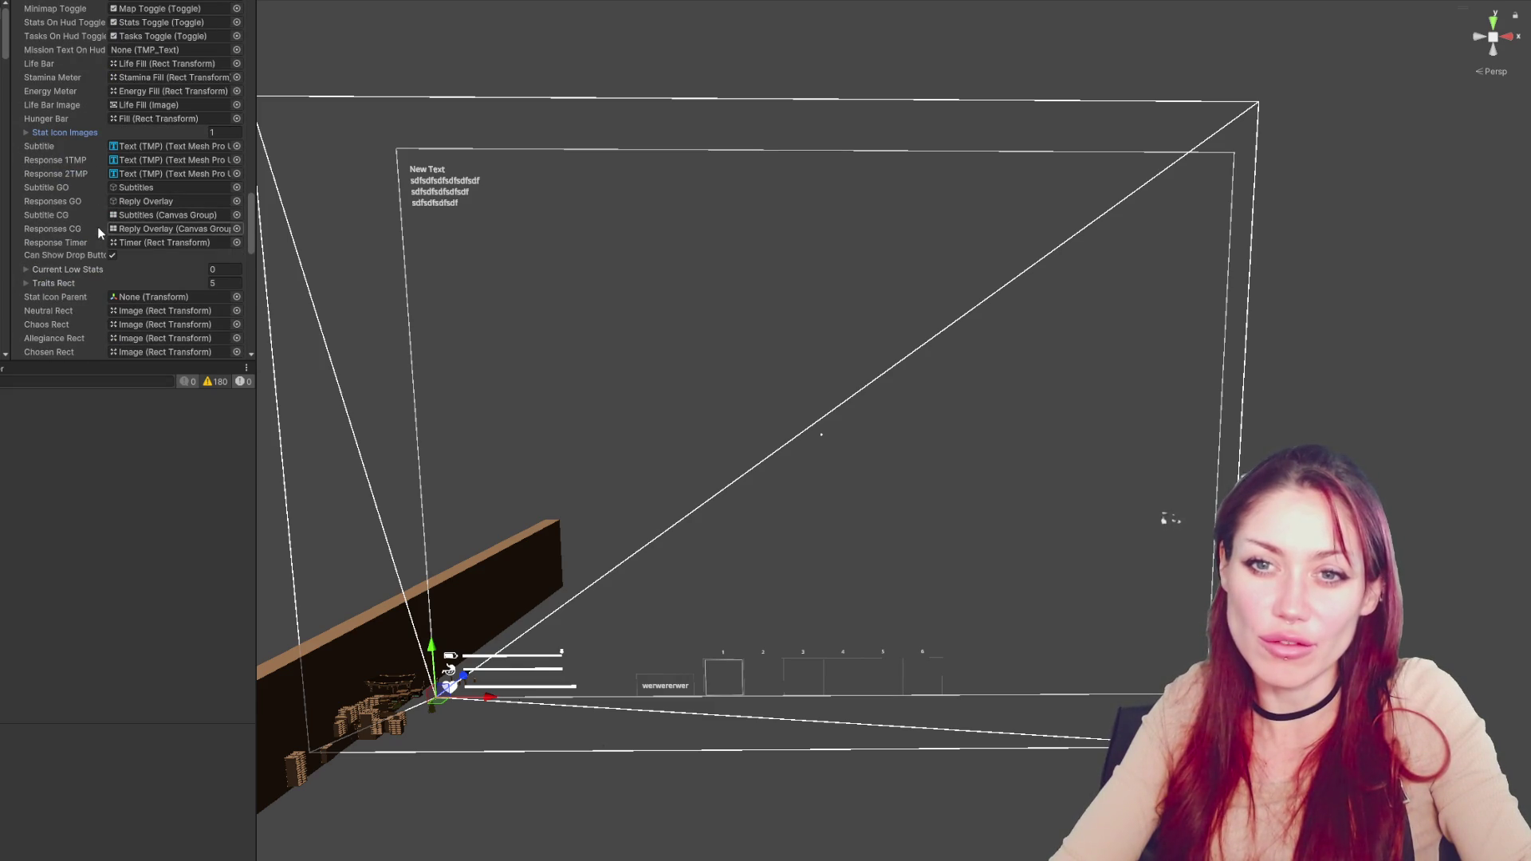
scroll(97, 224, "down", 3)
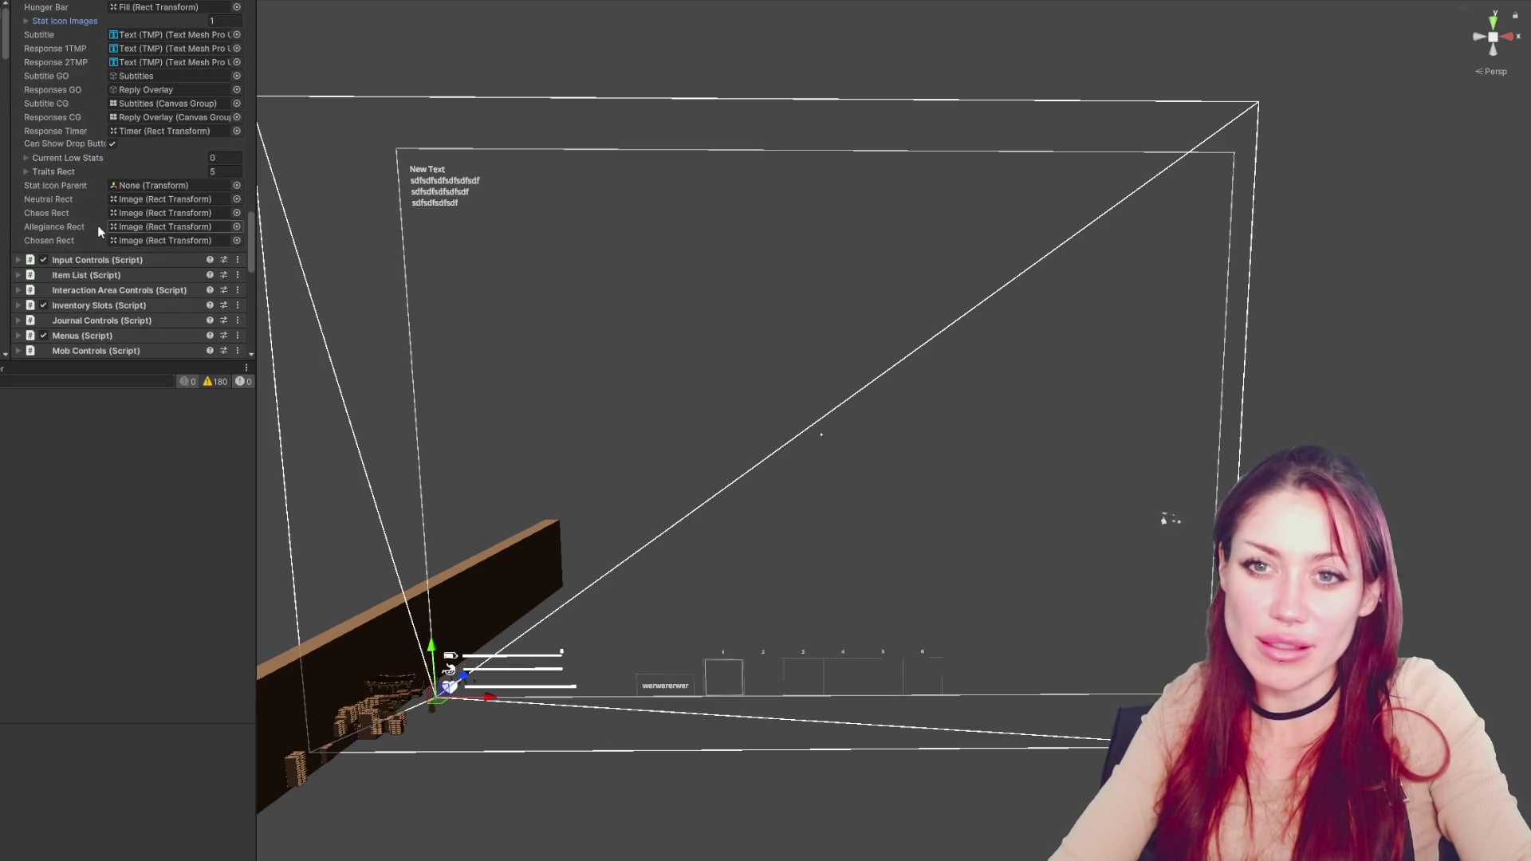
scroll(97, 224, "up", 5)
scroll(65, 109, "up", 1)
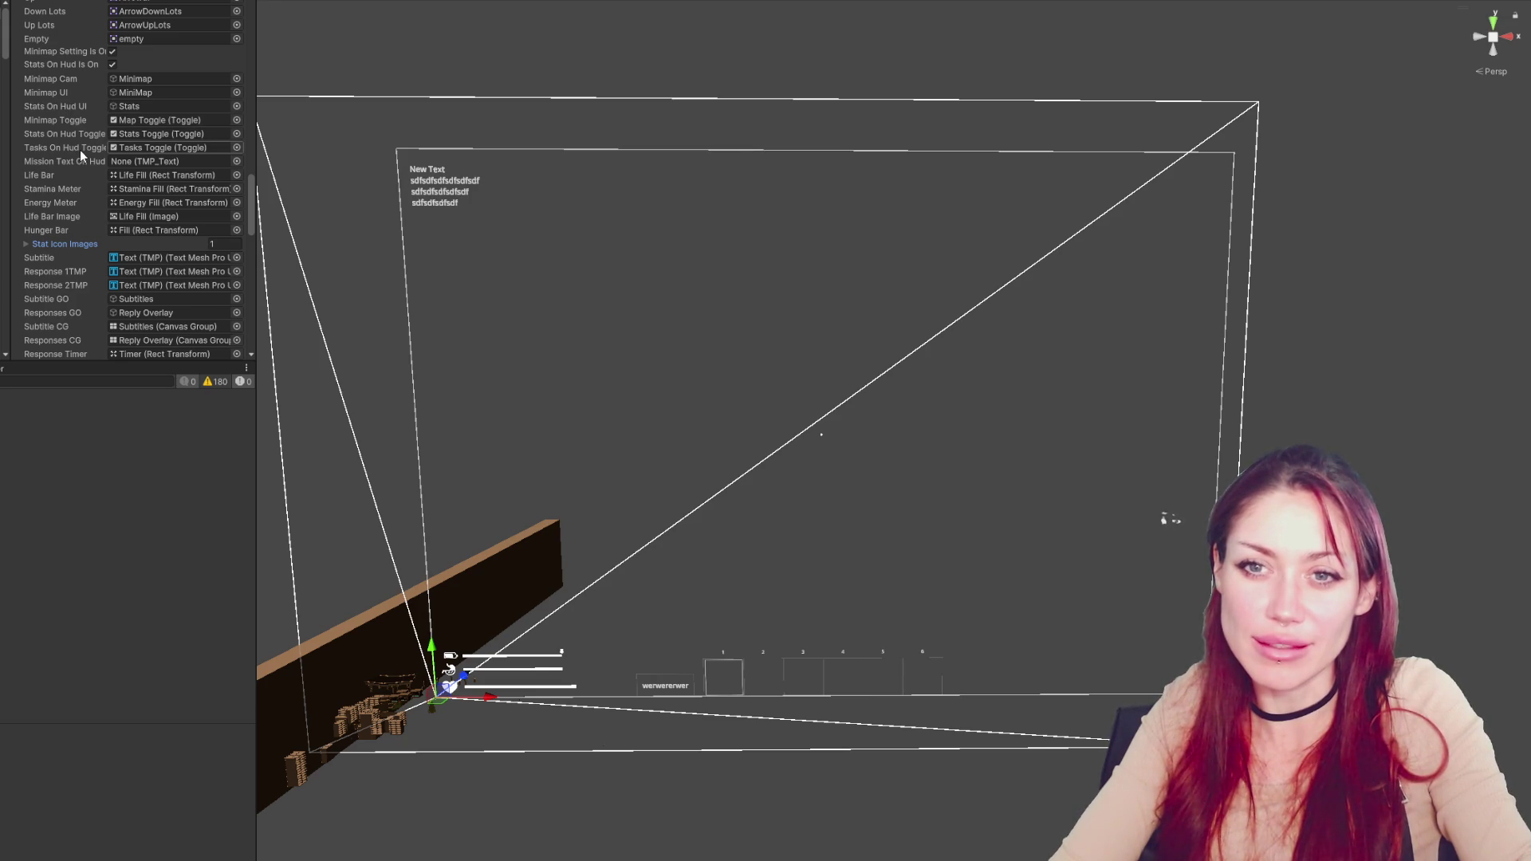
Locate and select the empty None (TMP_Text) Mission Text On Hud field
scroll(75, 150, "up", 10)
scroll(72, 144, "up", 1)
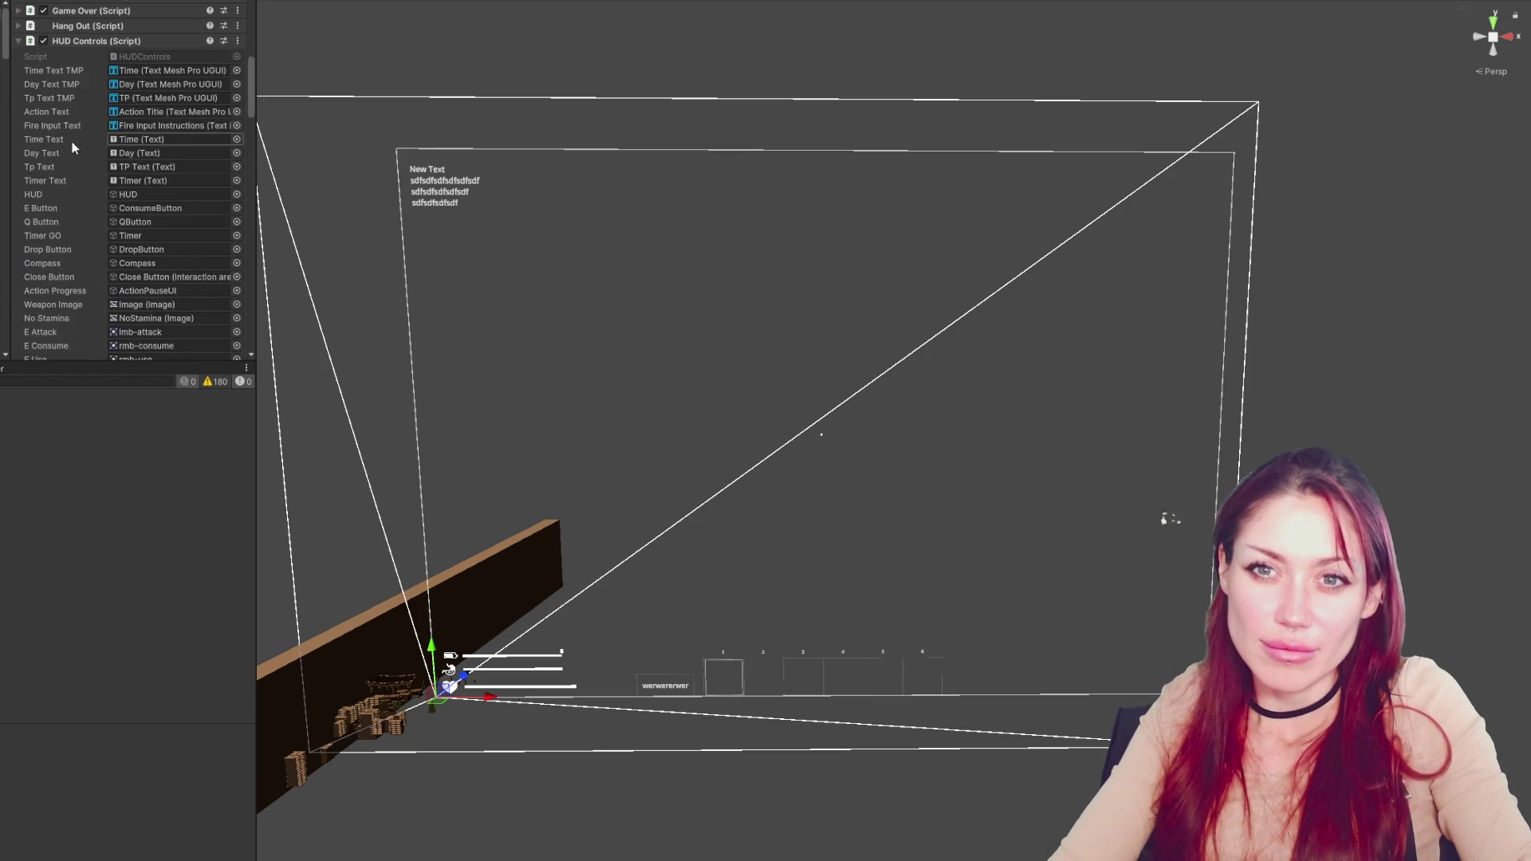
scroll(67, 100, "up", 1)
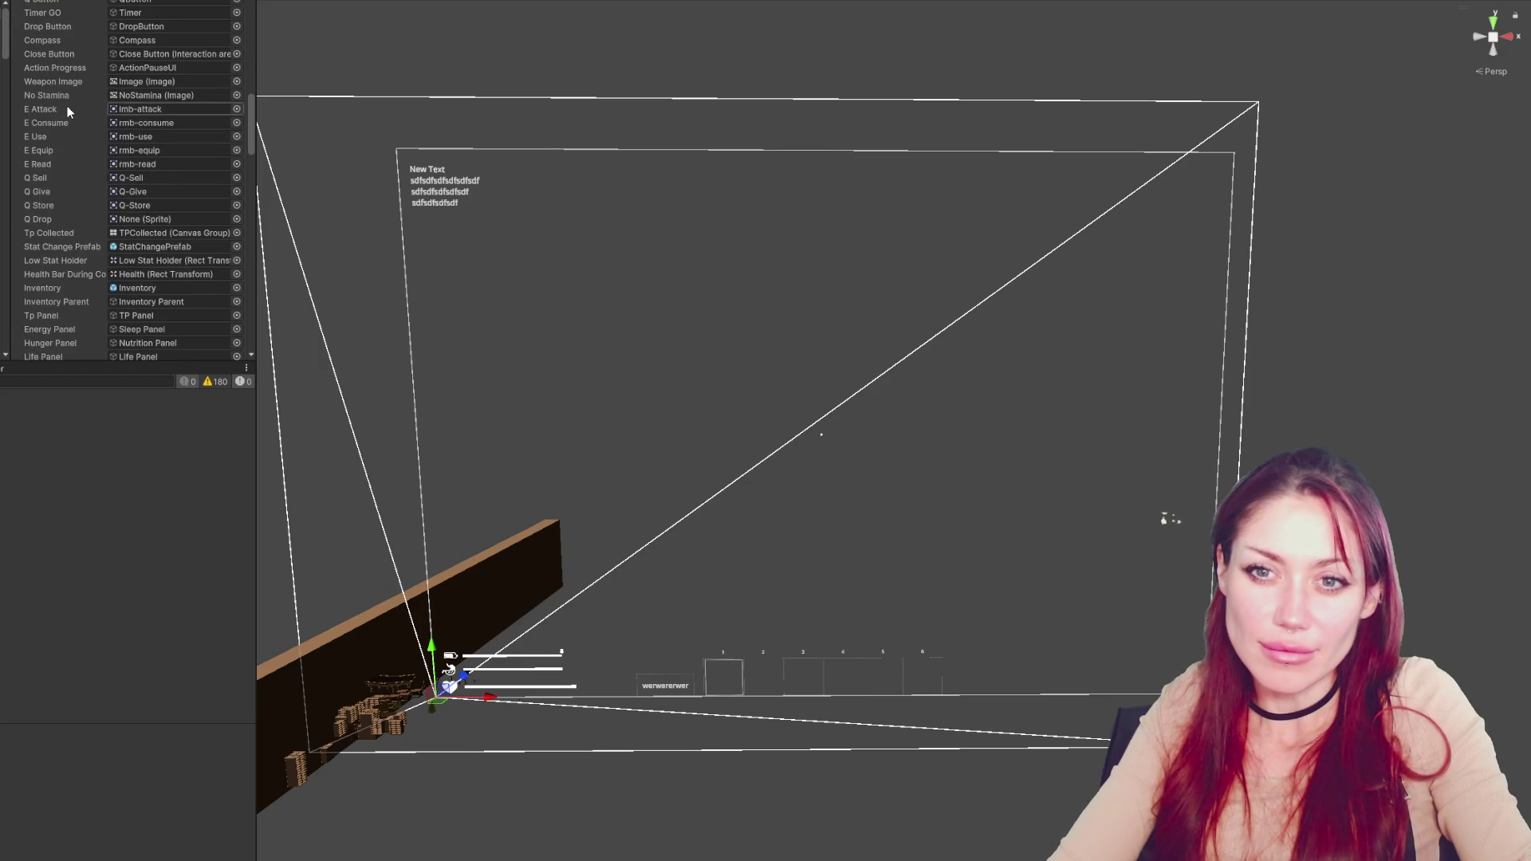
scroll(83, 253, "down", 3)
scroll(83, 253, "down", 1)
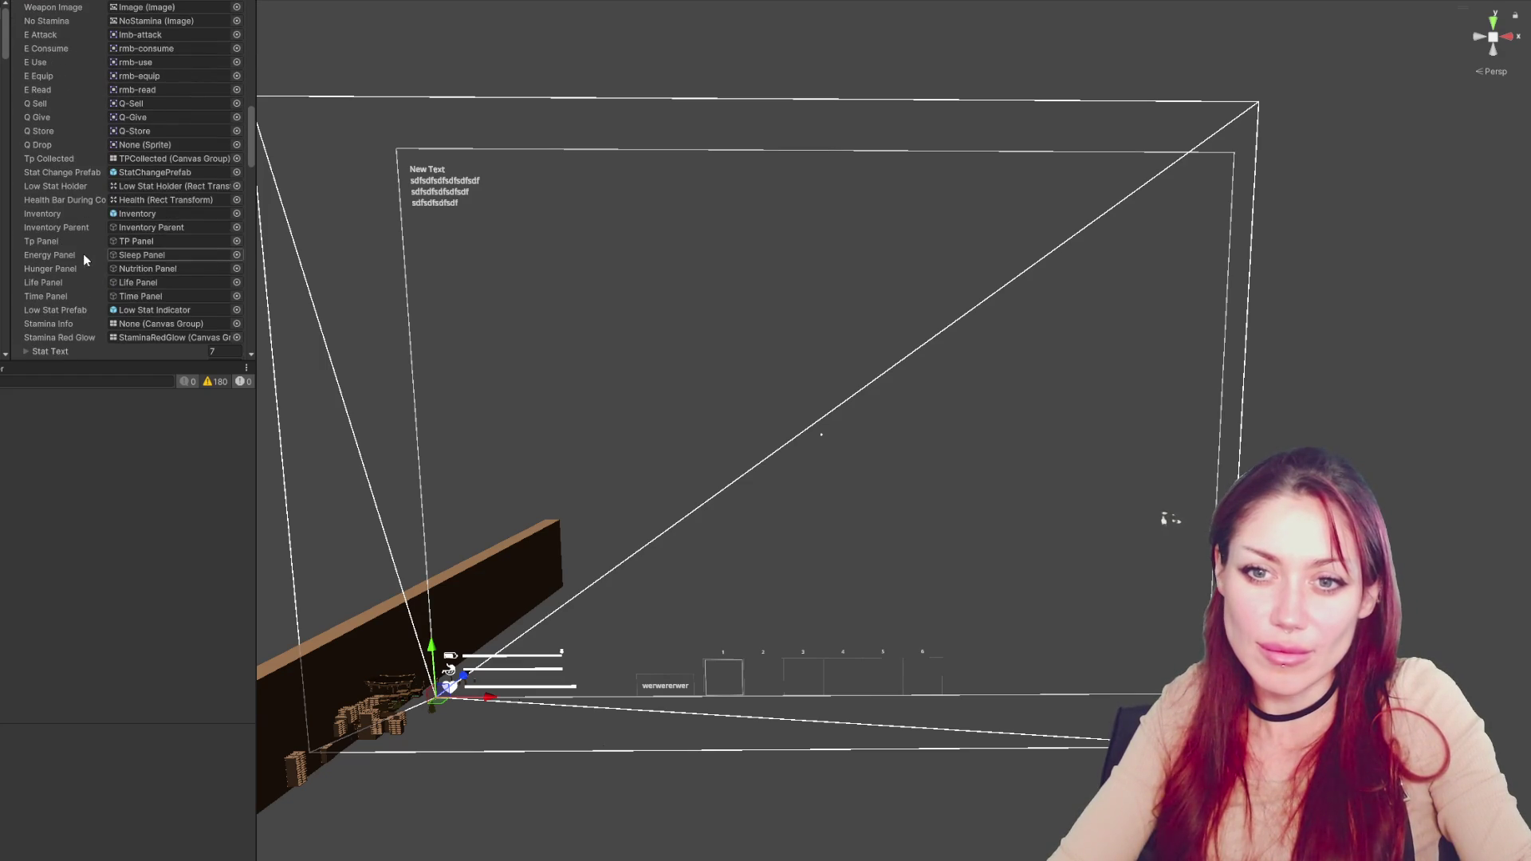
scroll(70, 230, "down", 1)
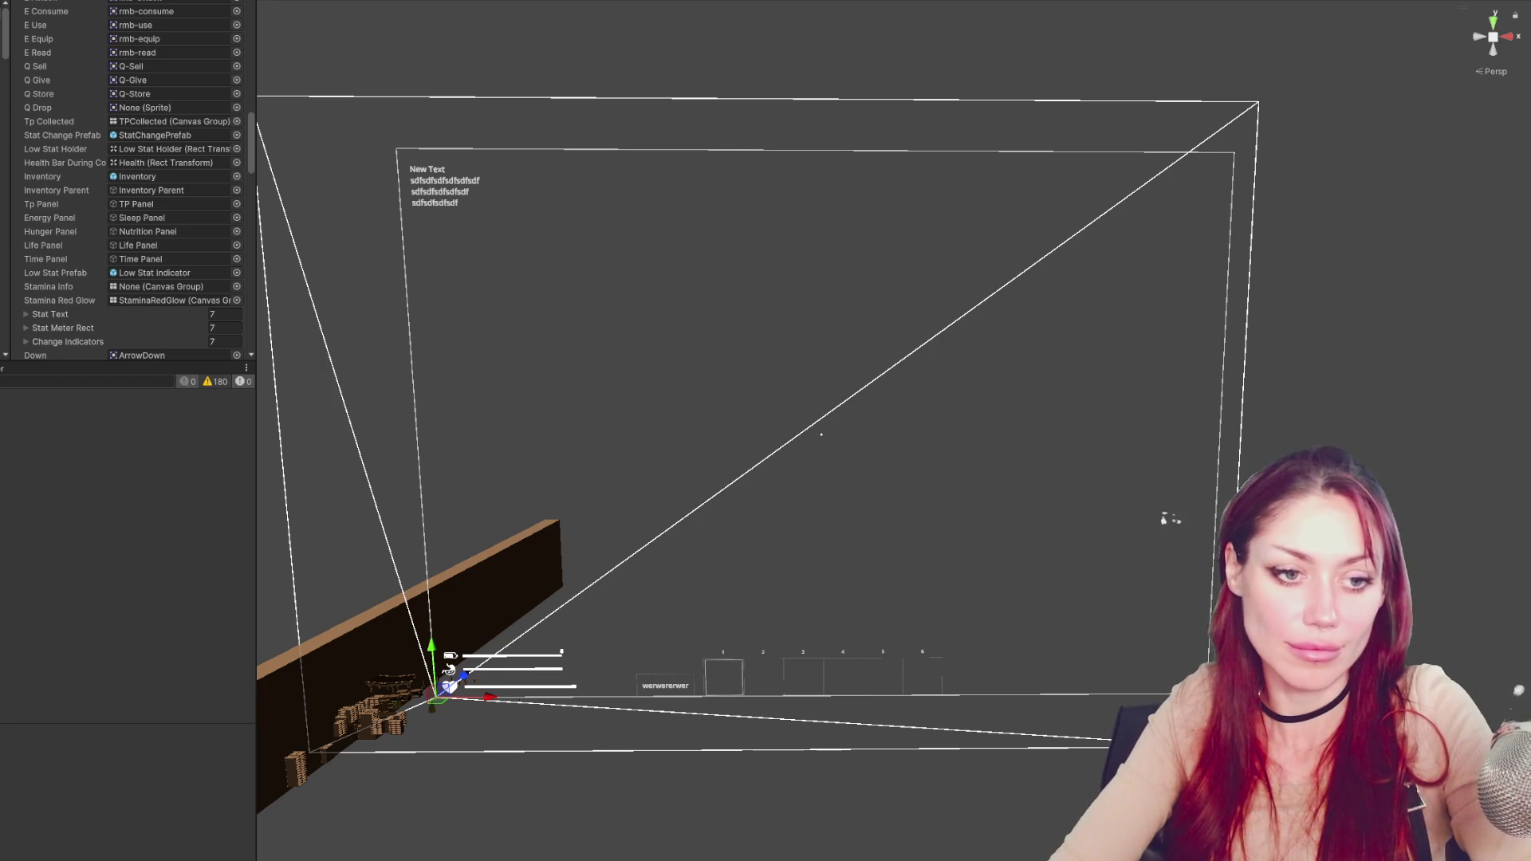
scroll(167, 247, "down", 3)
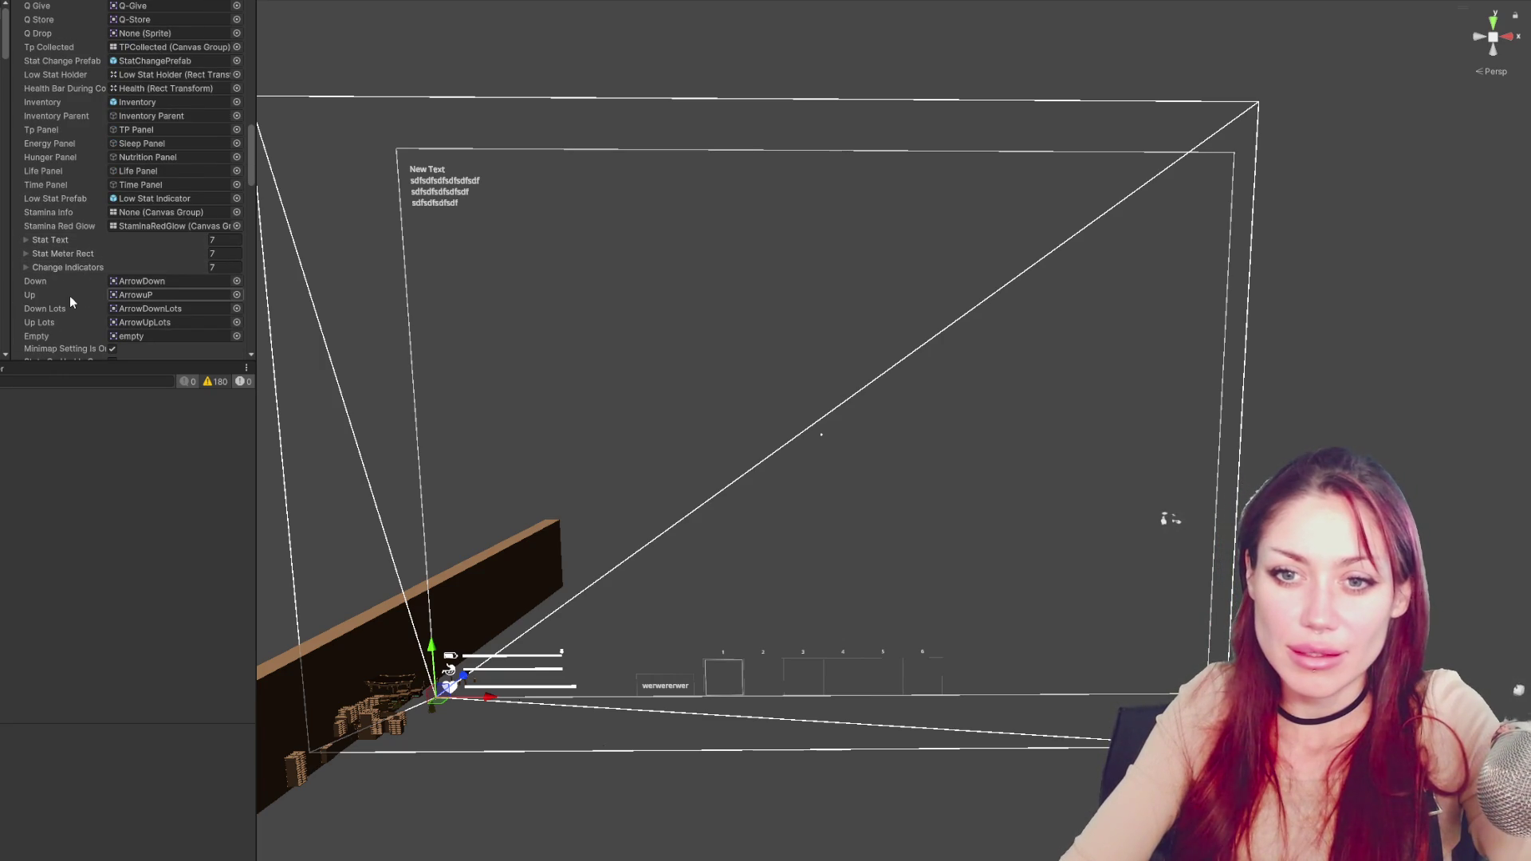
scroll(69, 295, "down", 4)
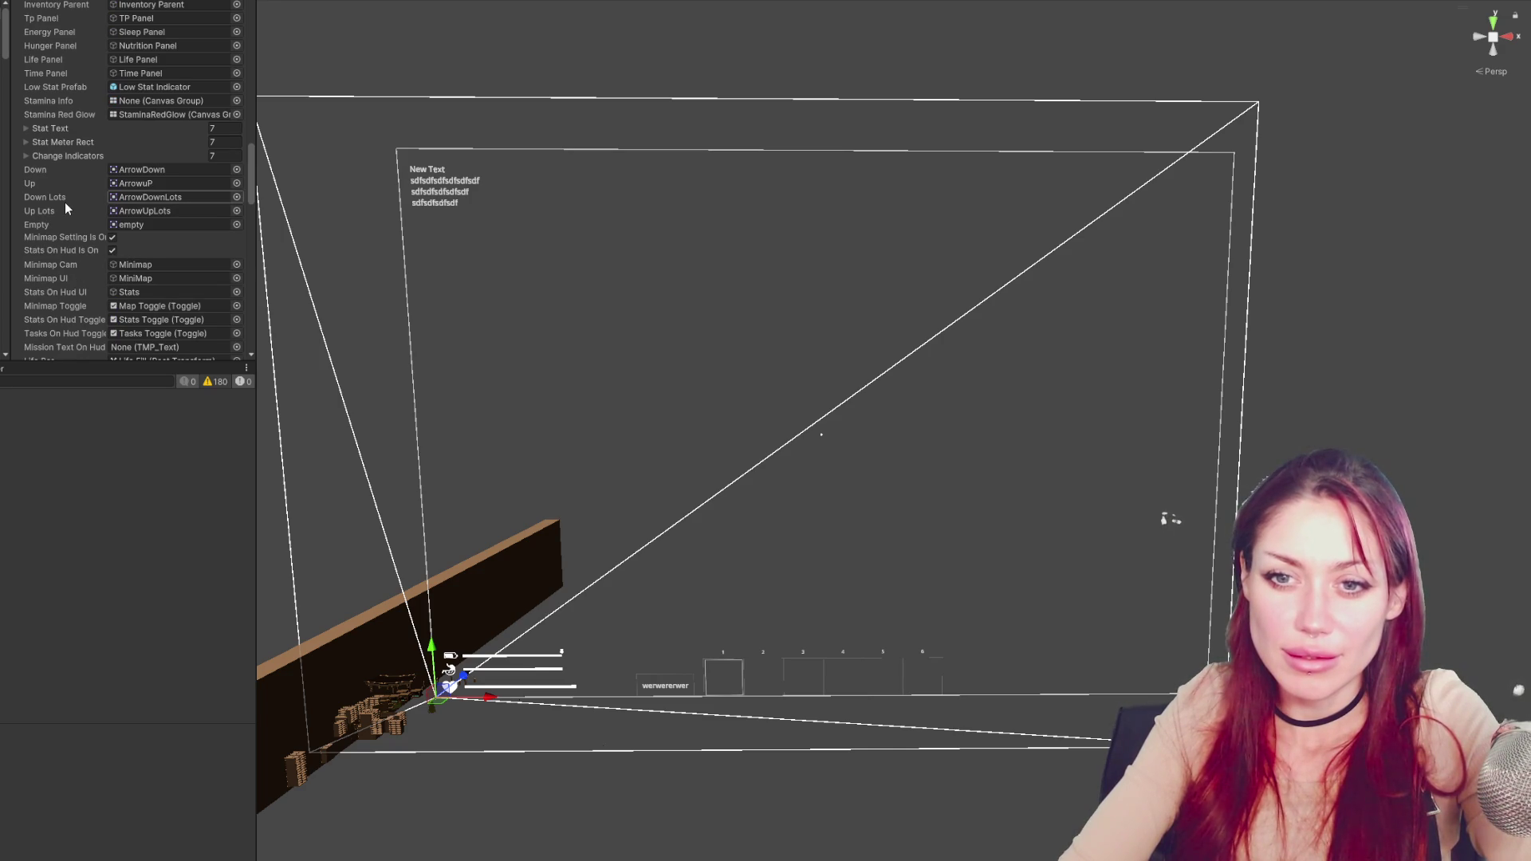
scroll(64, 202, "down", 3)
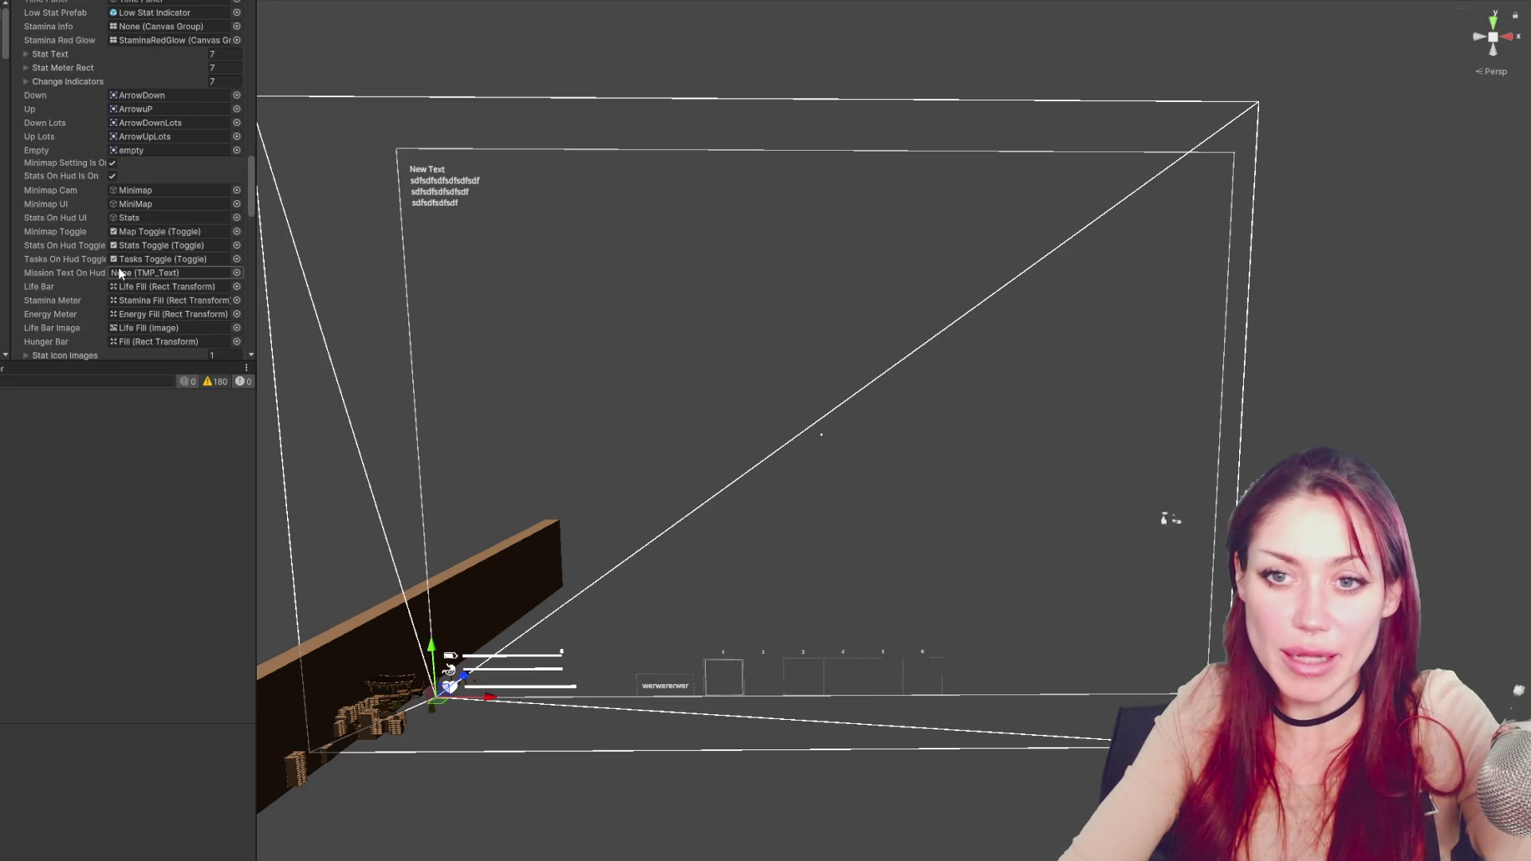
left_click(64, 356)
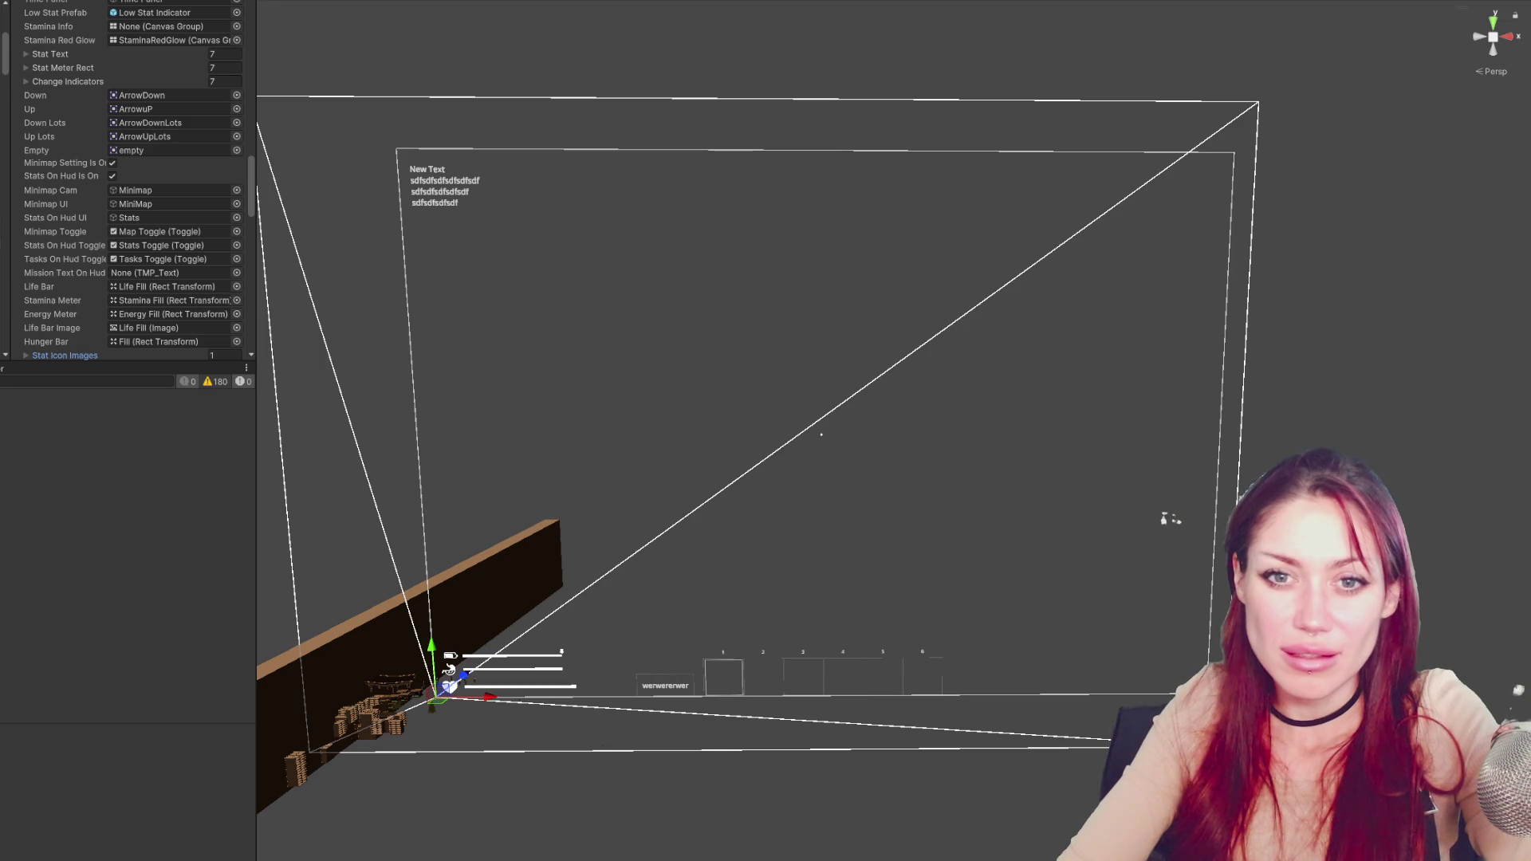
left_click(162, 273)
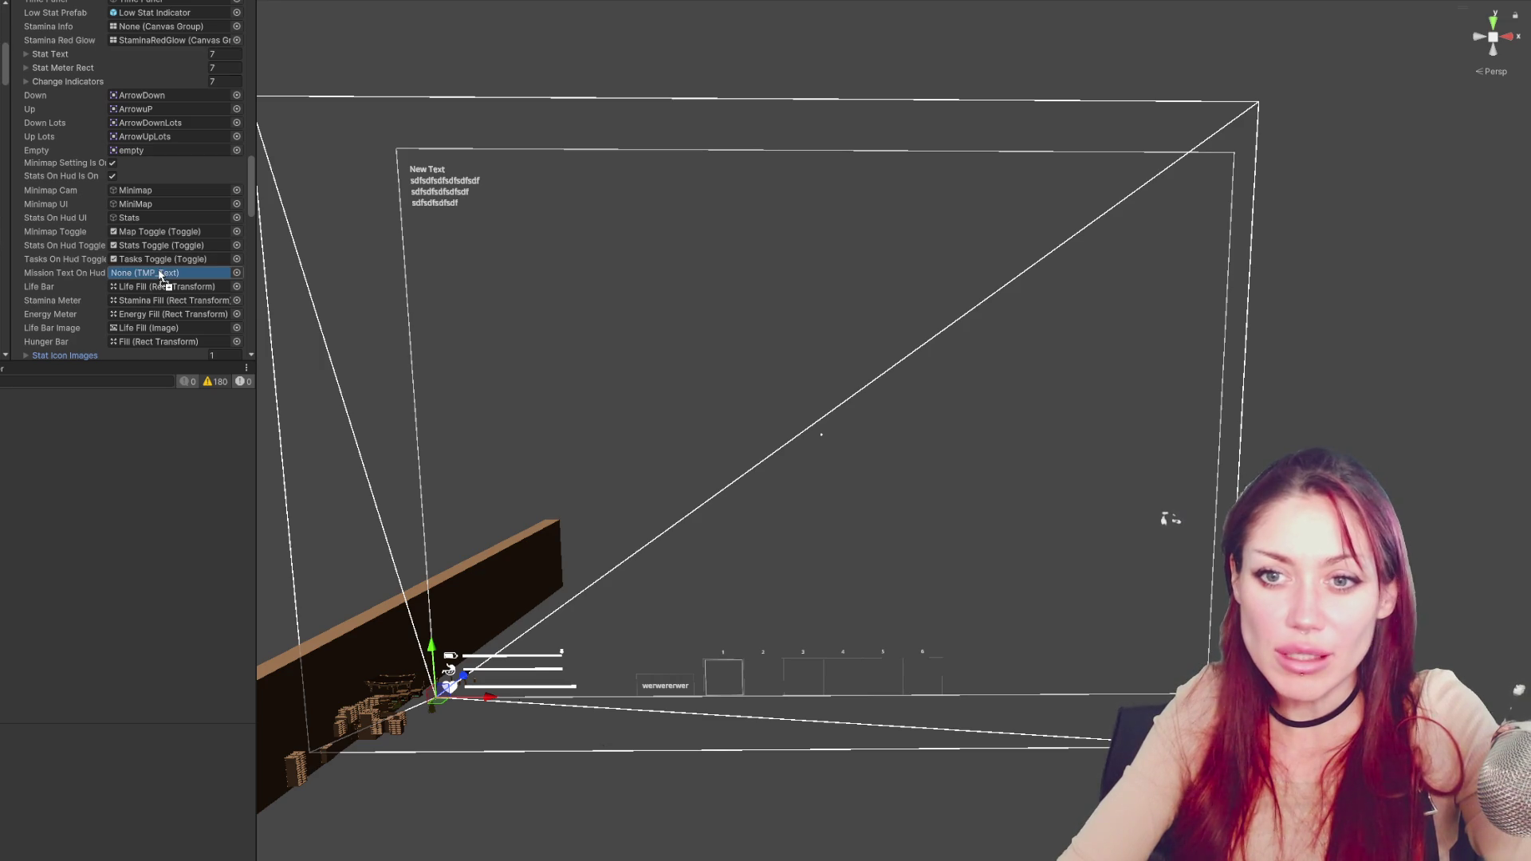
Assign the HUD text to Mission Text On Hud, empty its TextMeshPro text, and select the Title scene
left_click_drag(161, 276, 161, 276)
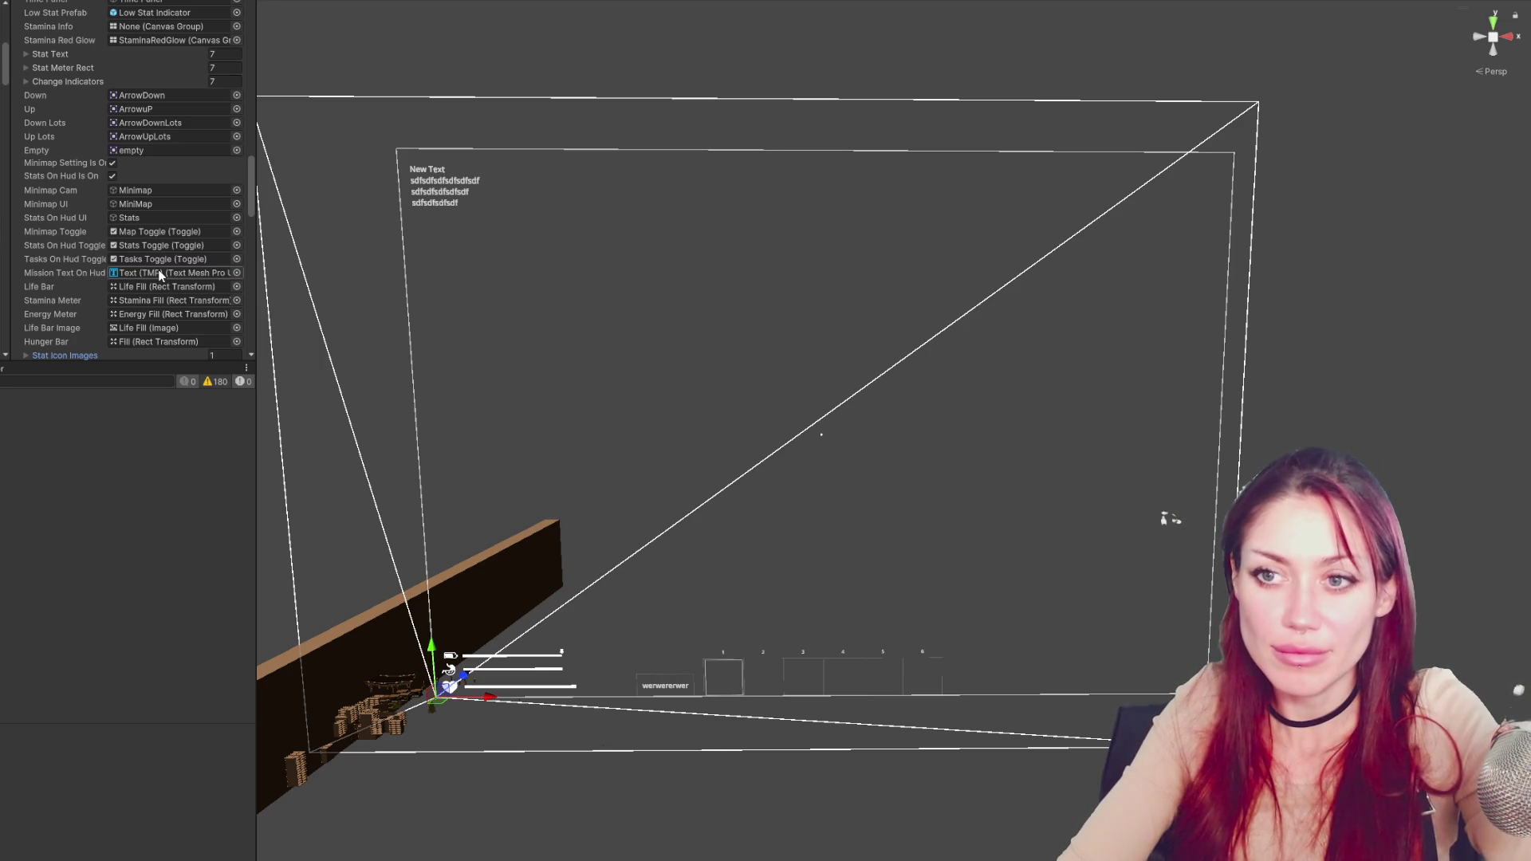
double_click(161, 150)
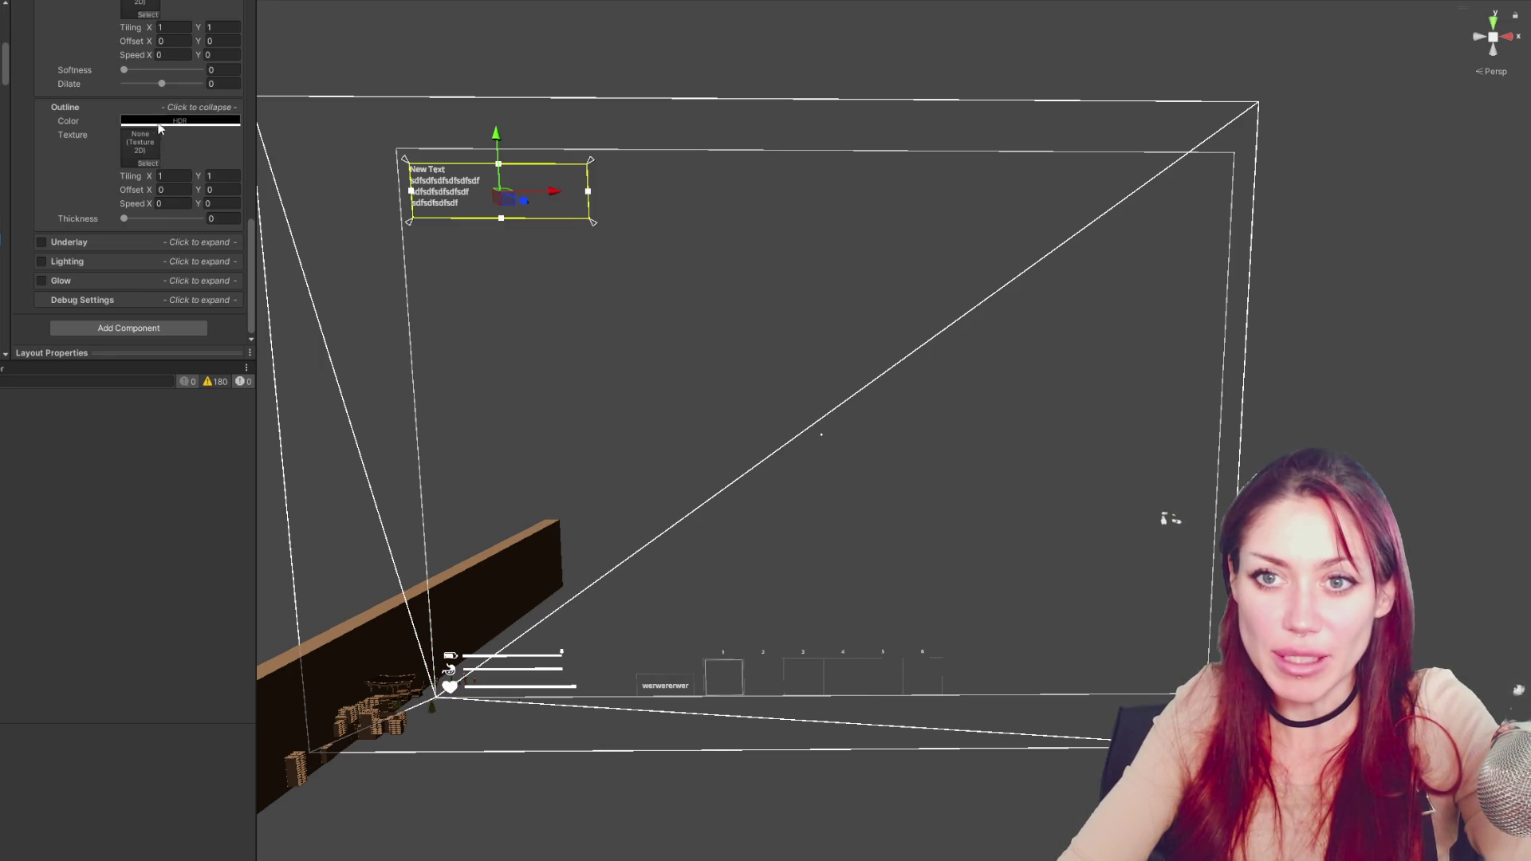
left_click(127, 179)
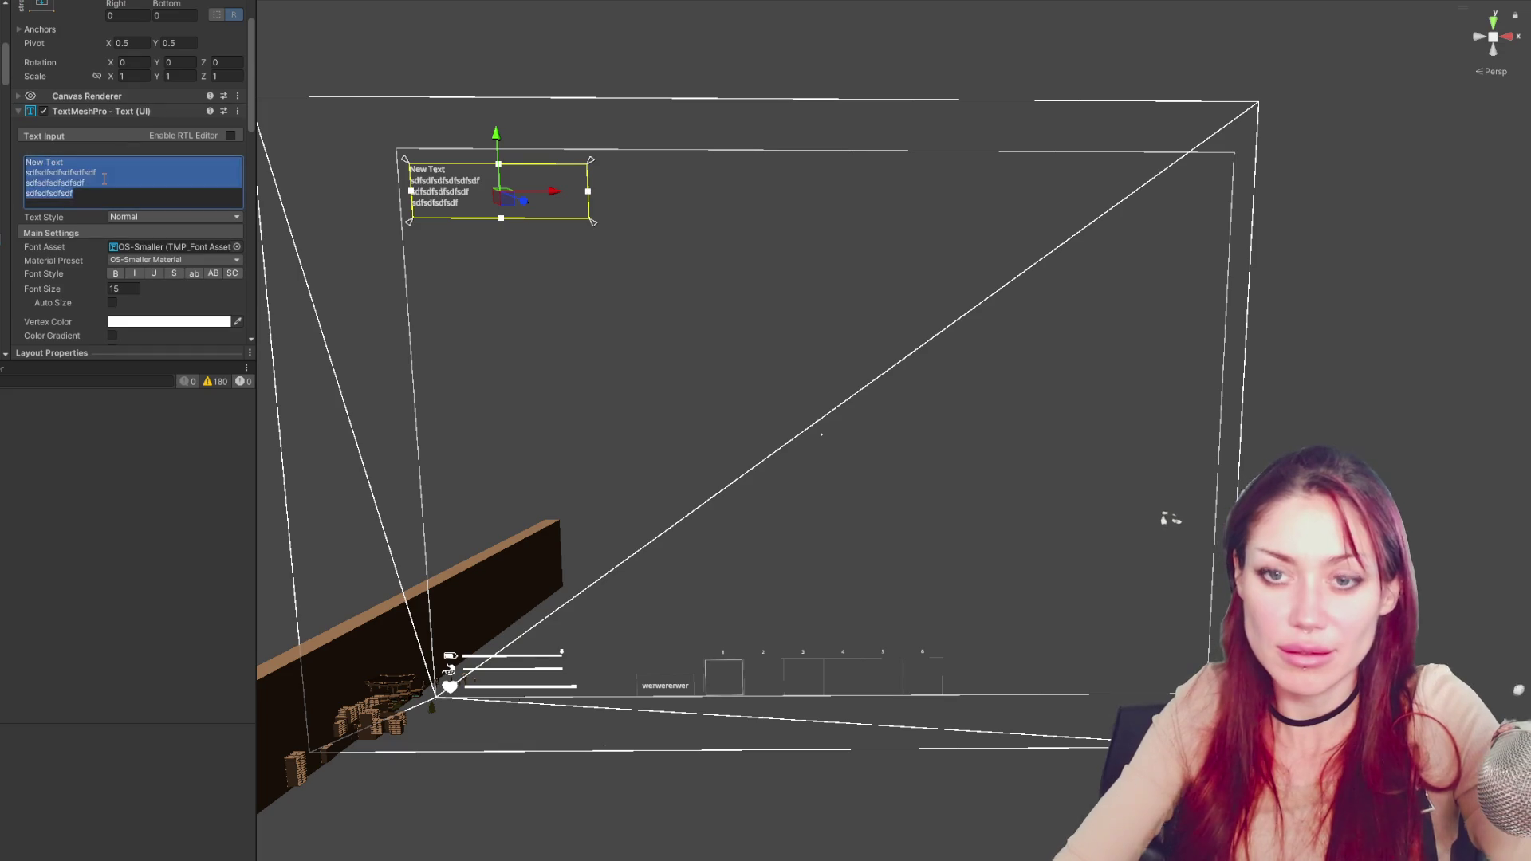
key("BackSpace")
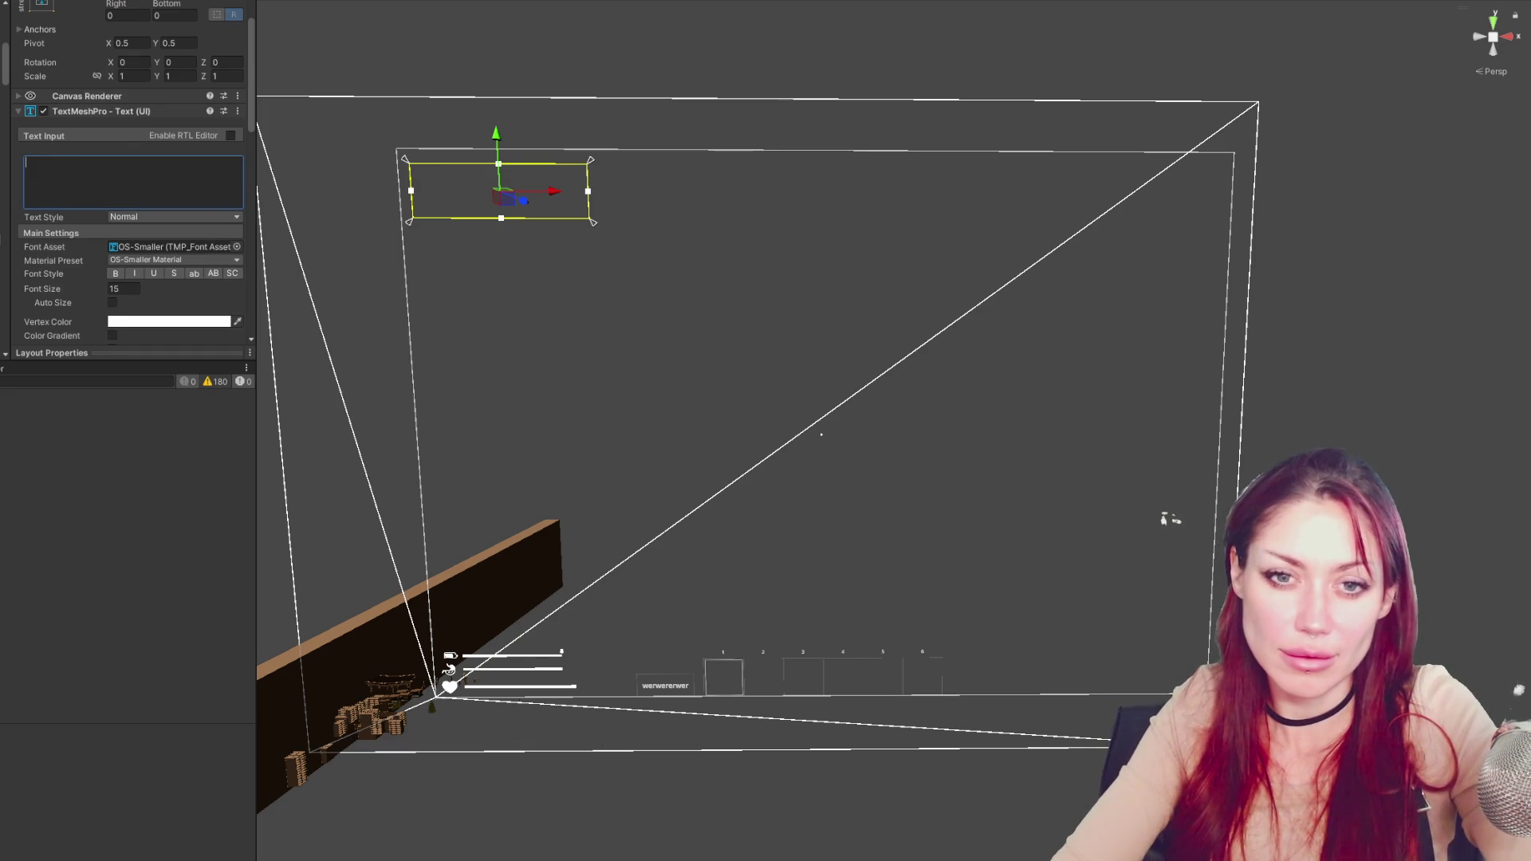
key("ctrl+5")
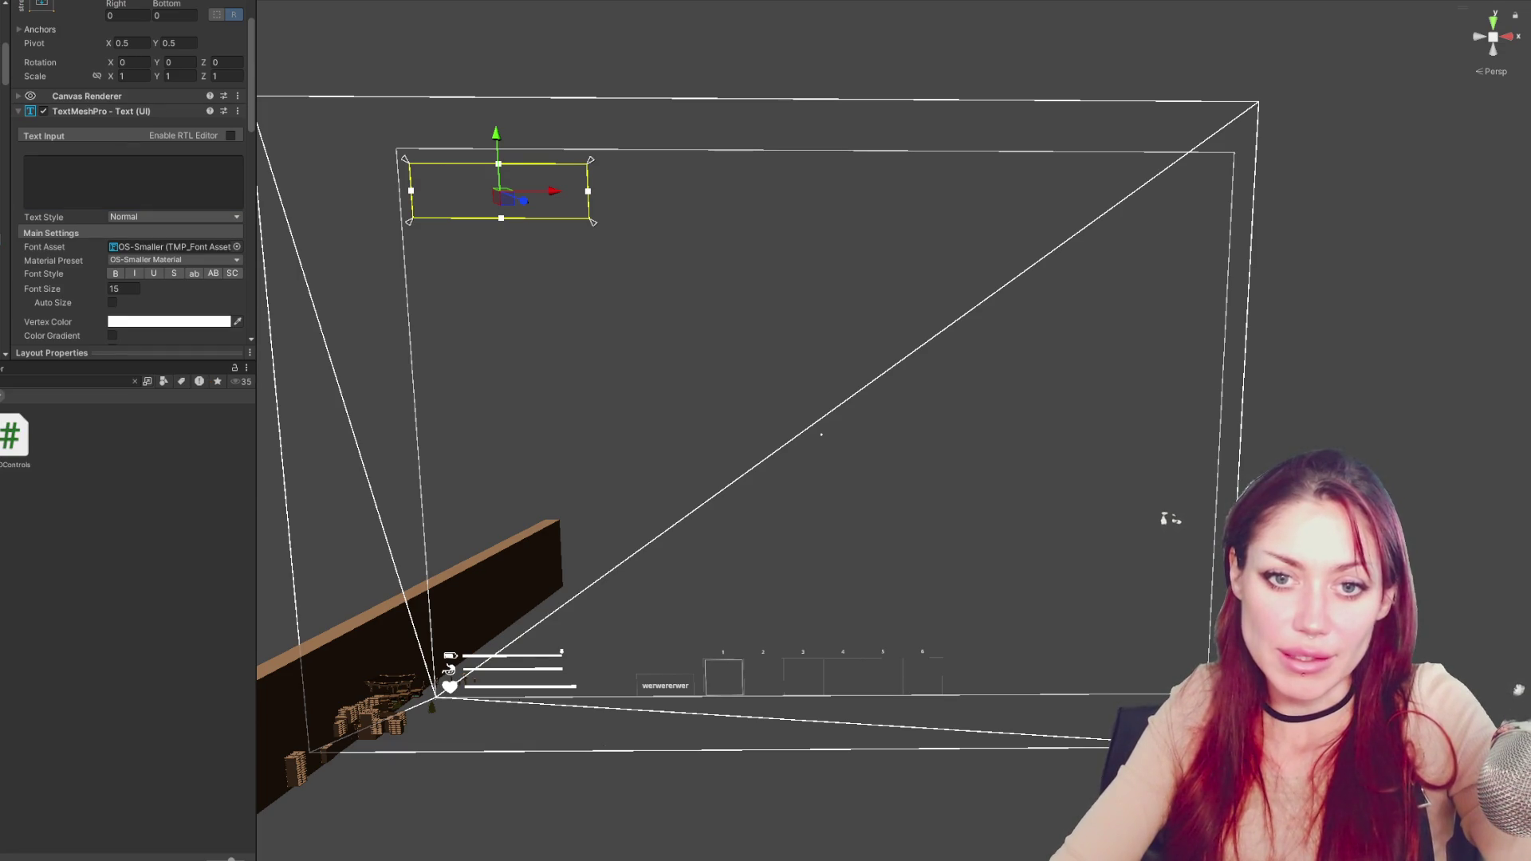
scroll(119, 558, "up", 5)
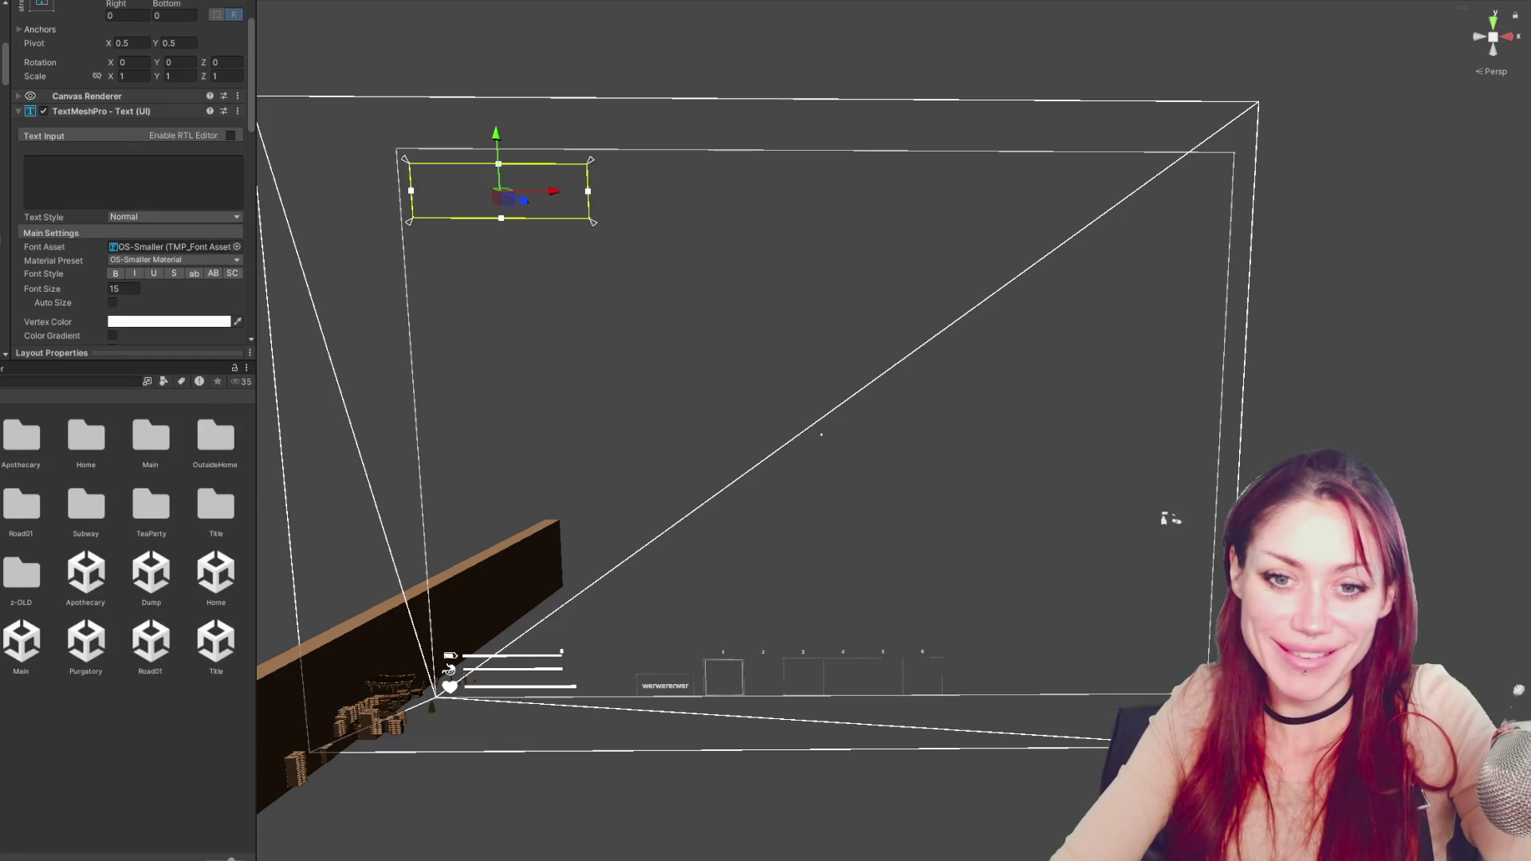
left_click(230, 643)
Play in DEV MODE with a wider Game view, check the quest text, then view the pause menu's tasks
key("ctrl+p")
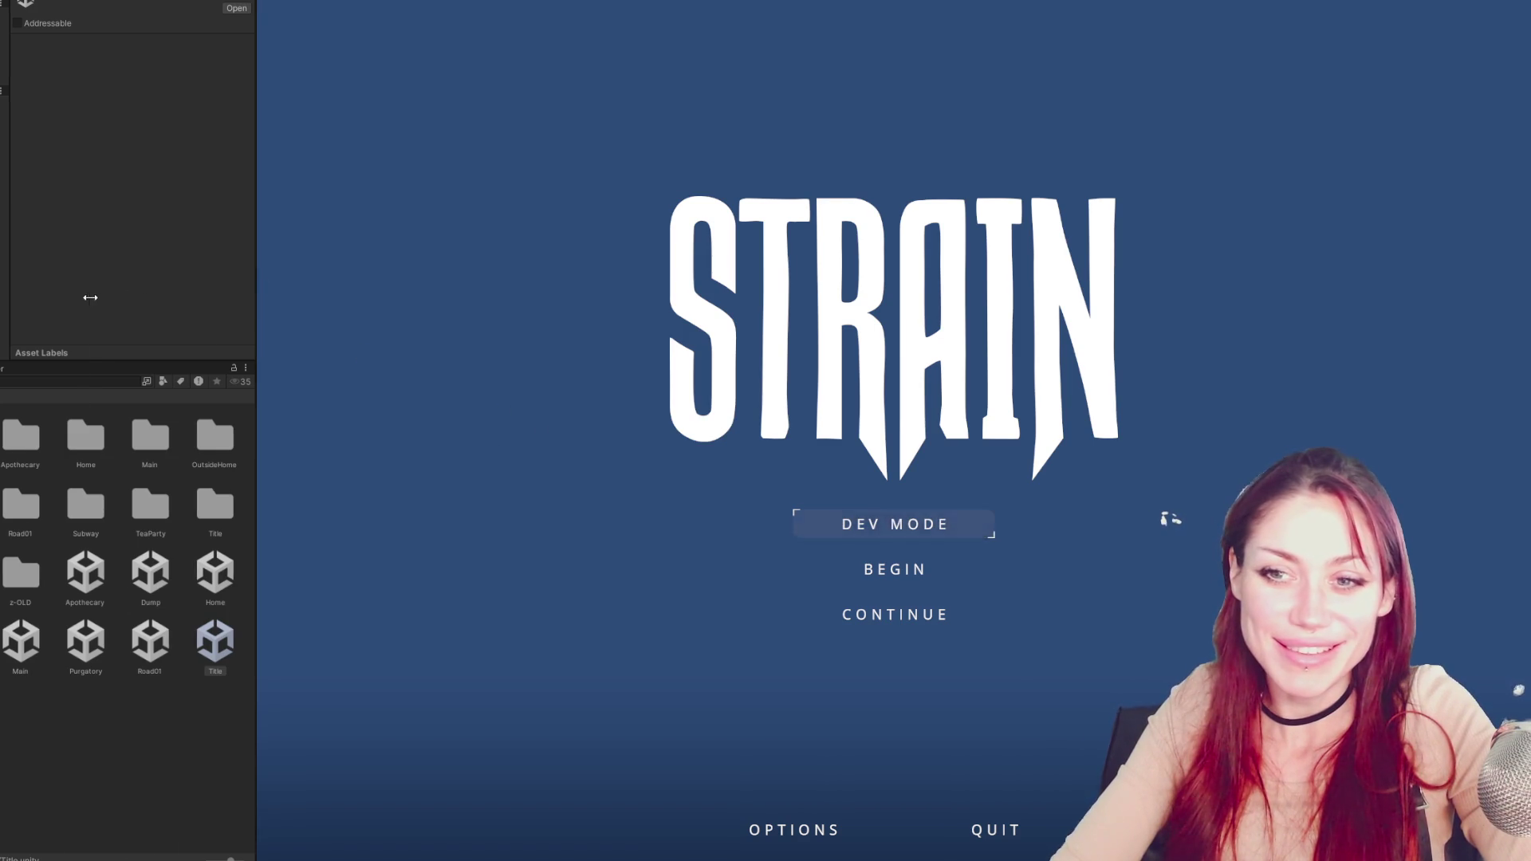
left_click_drag(256, 283, 87, 361)
left_click(809, 524)
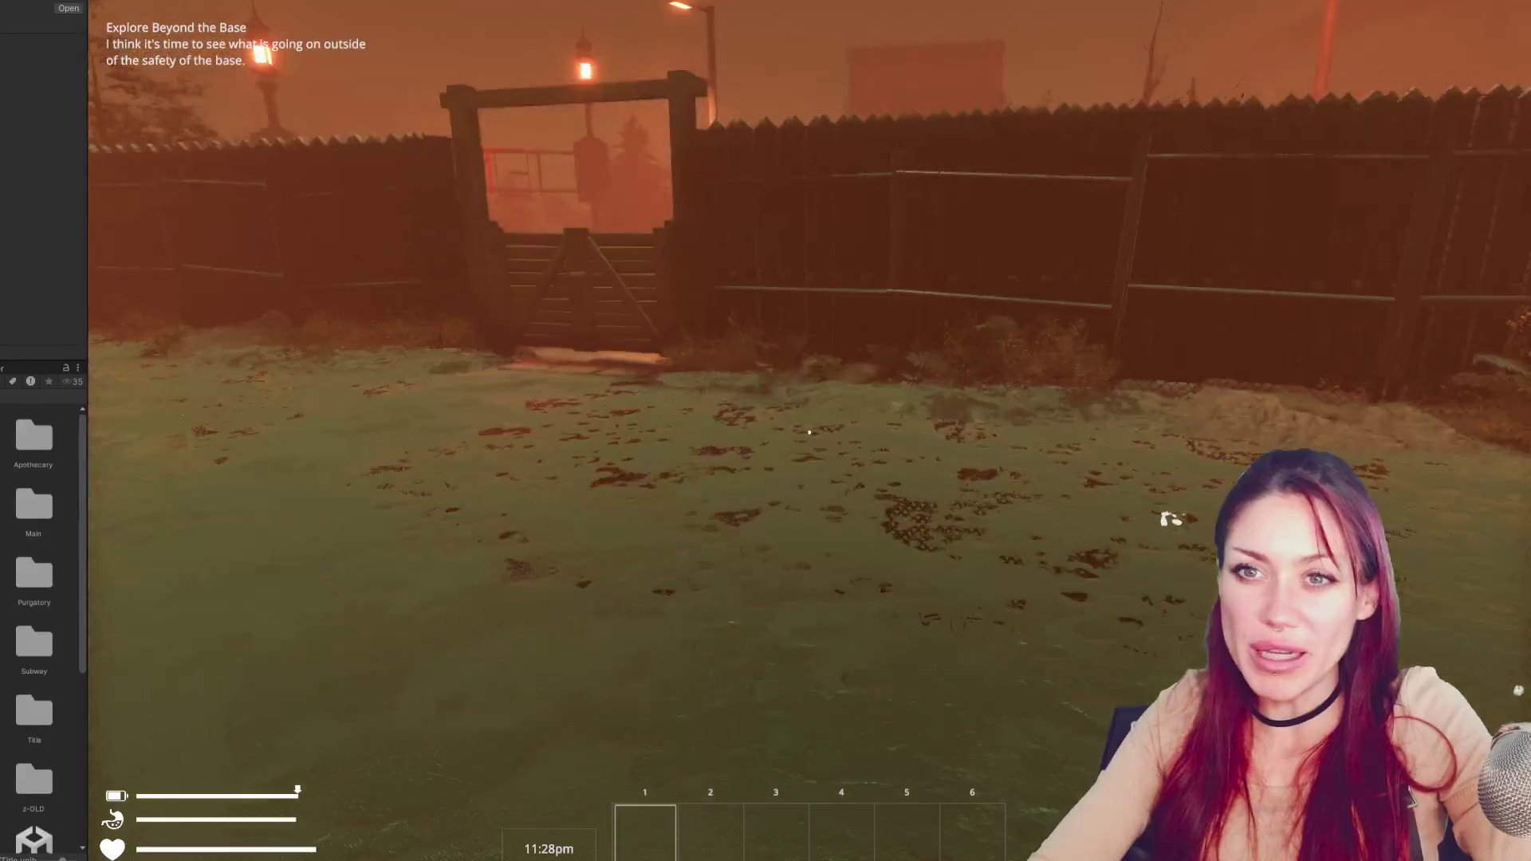
key("Escape")
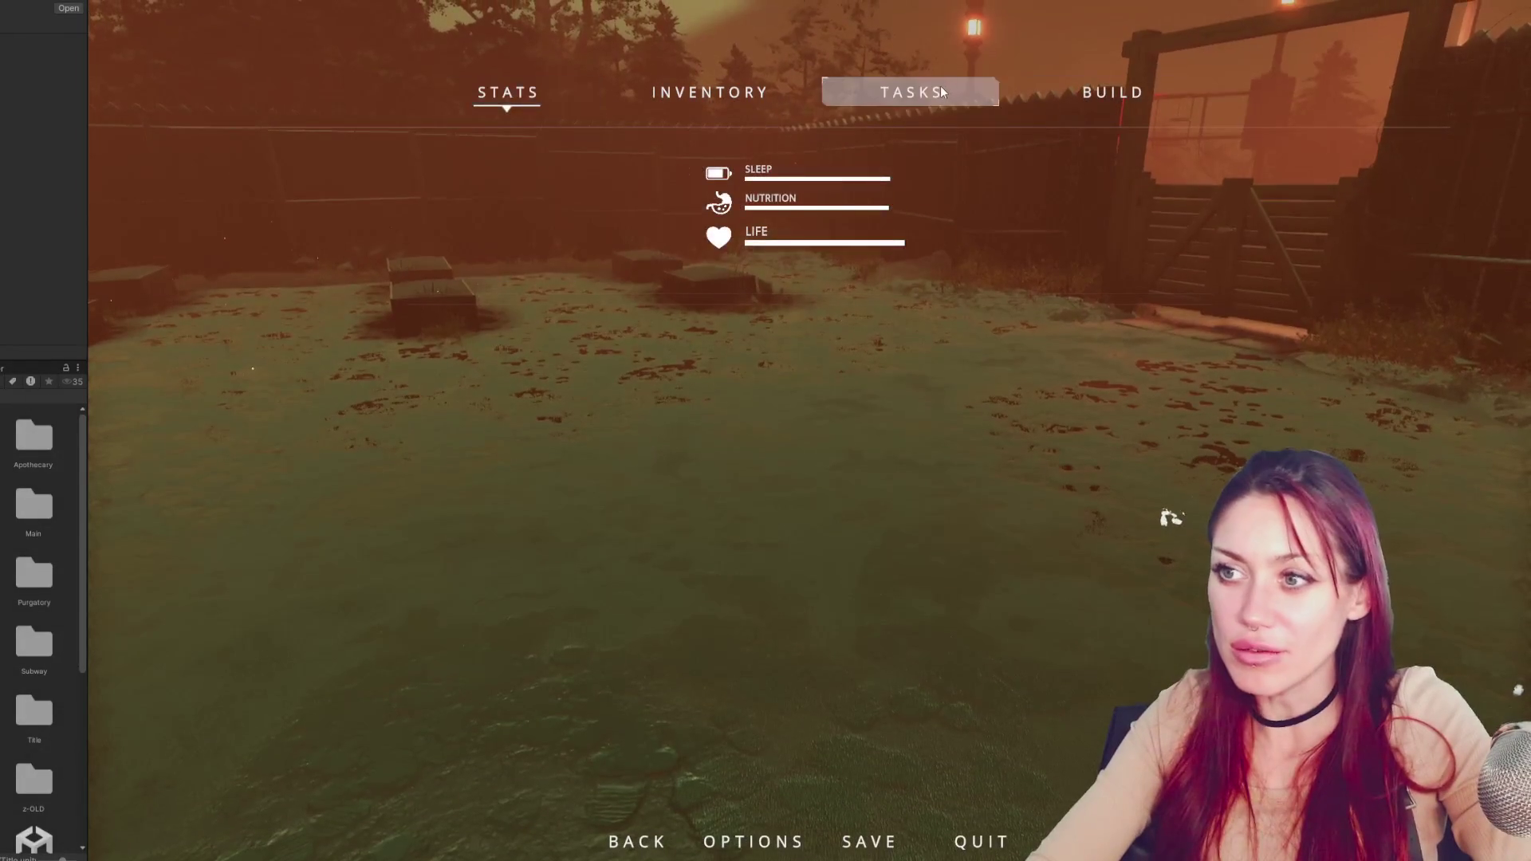
left_click(940, 89)
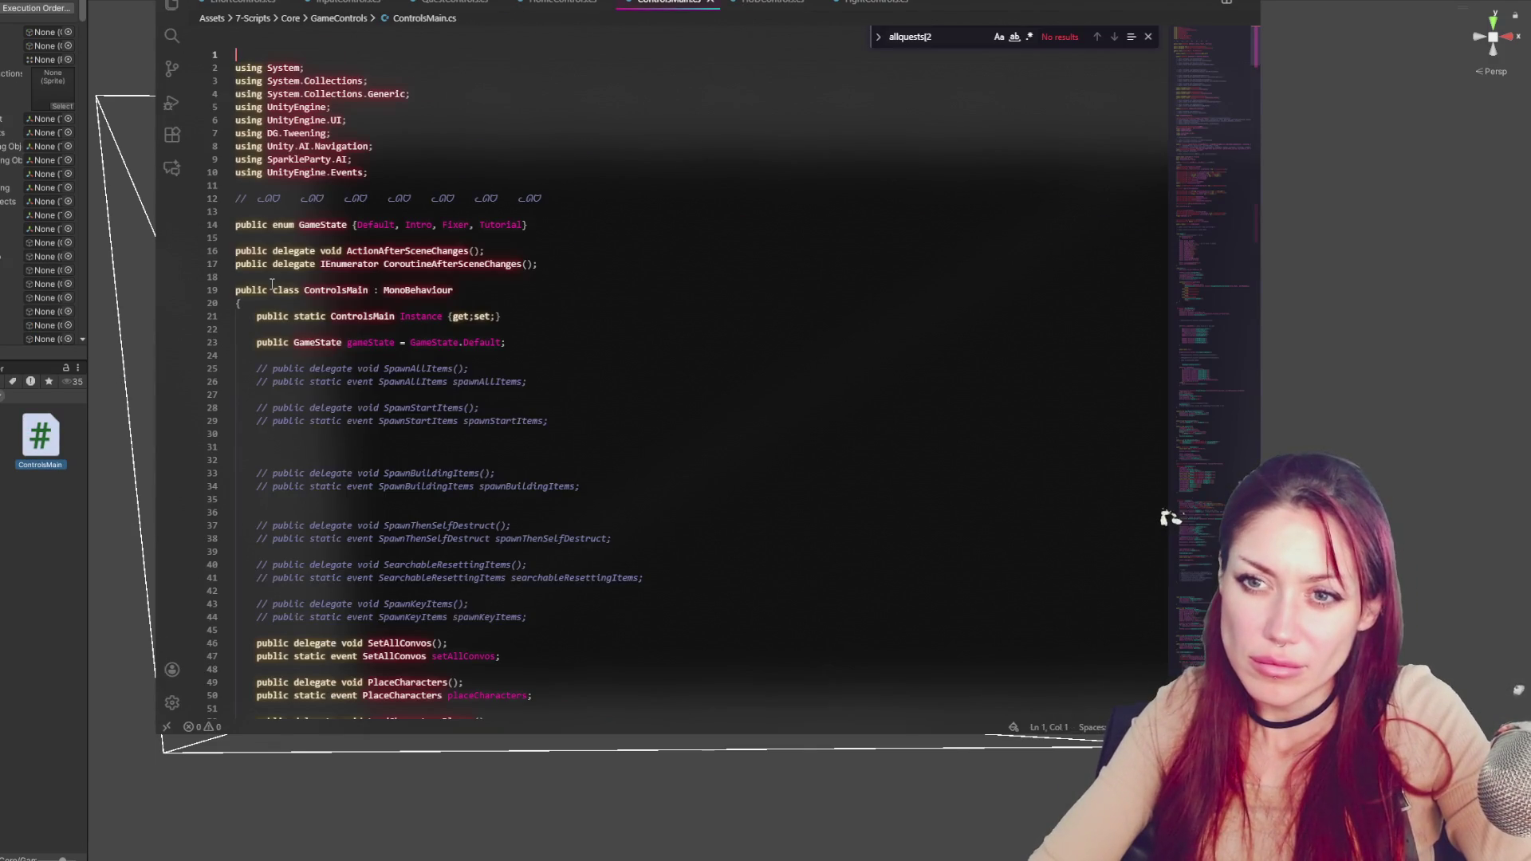
Search ControlsMain.cs for startnewgame and inspect its isDevMode block and TurnOffSleepPanel call
key("ctrl+f")
type("star")
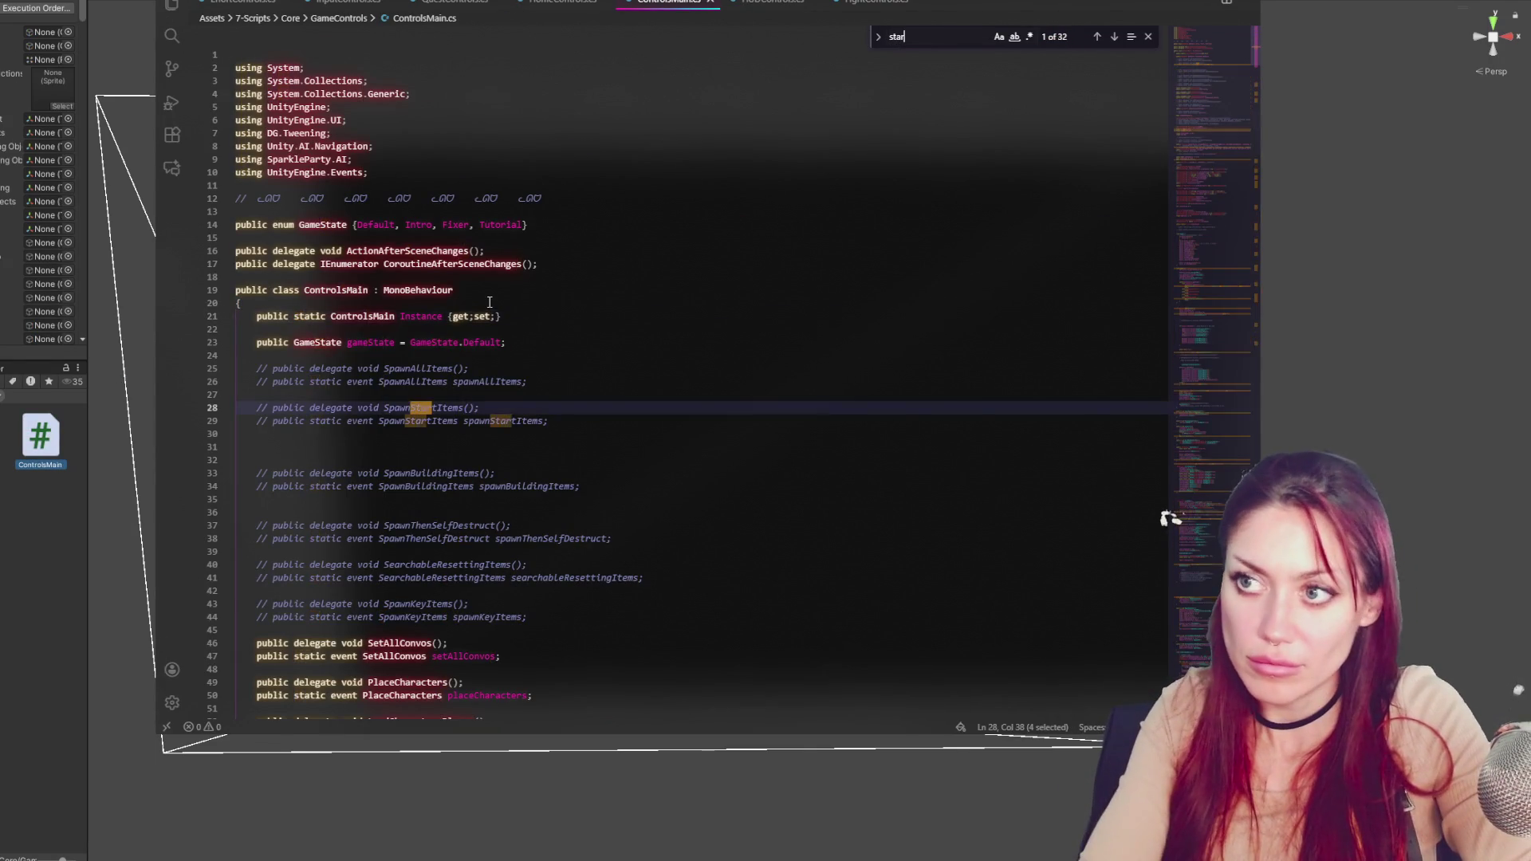
type("tnewgame")
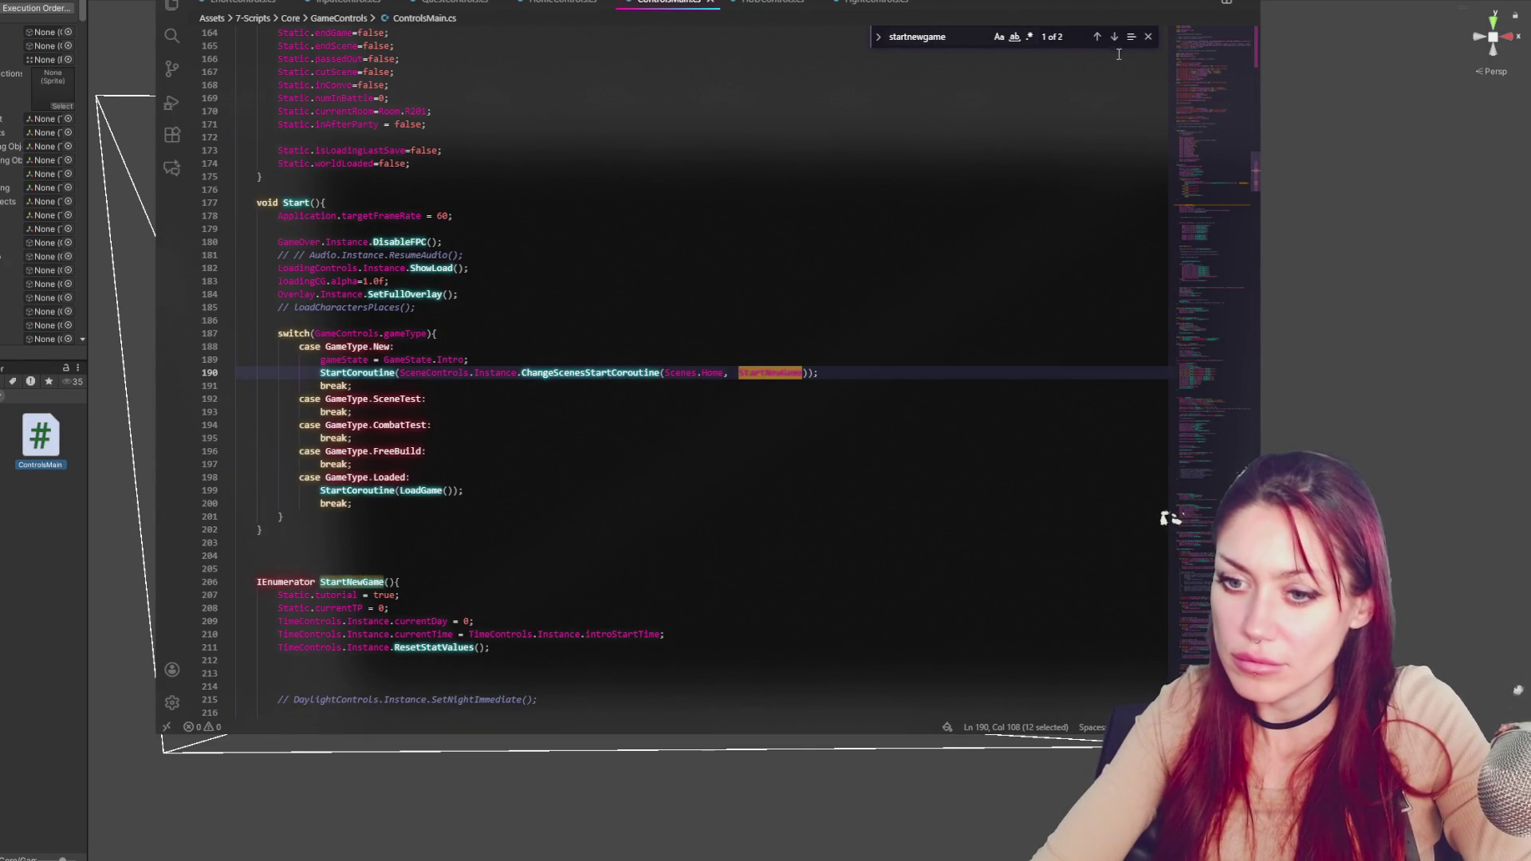
scroll(500, 371, "down", 5)
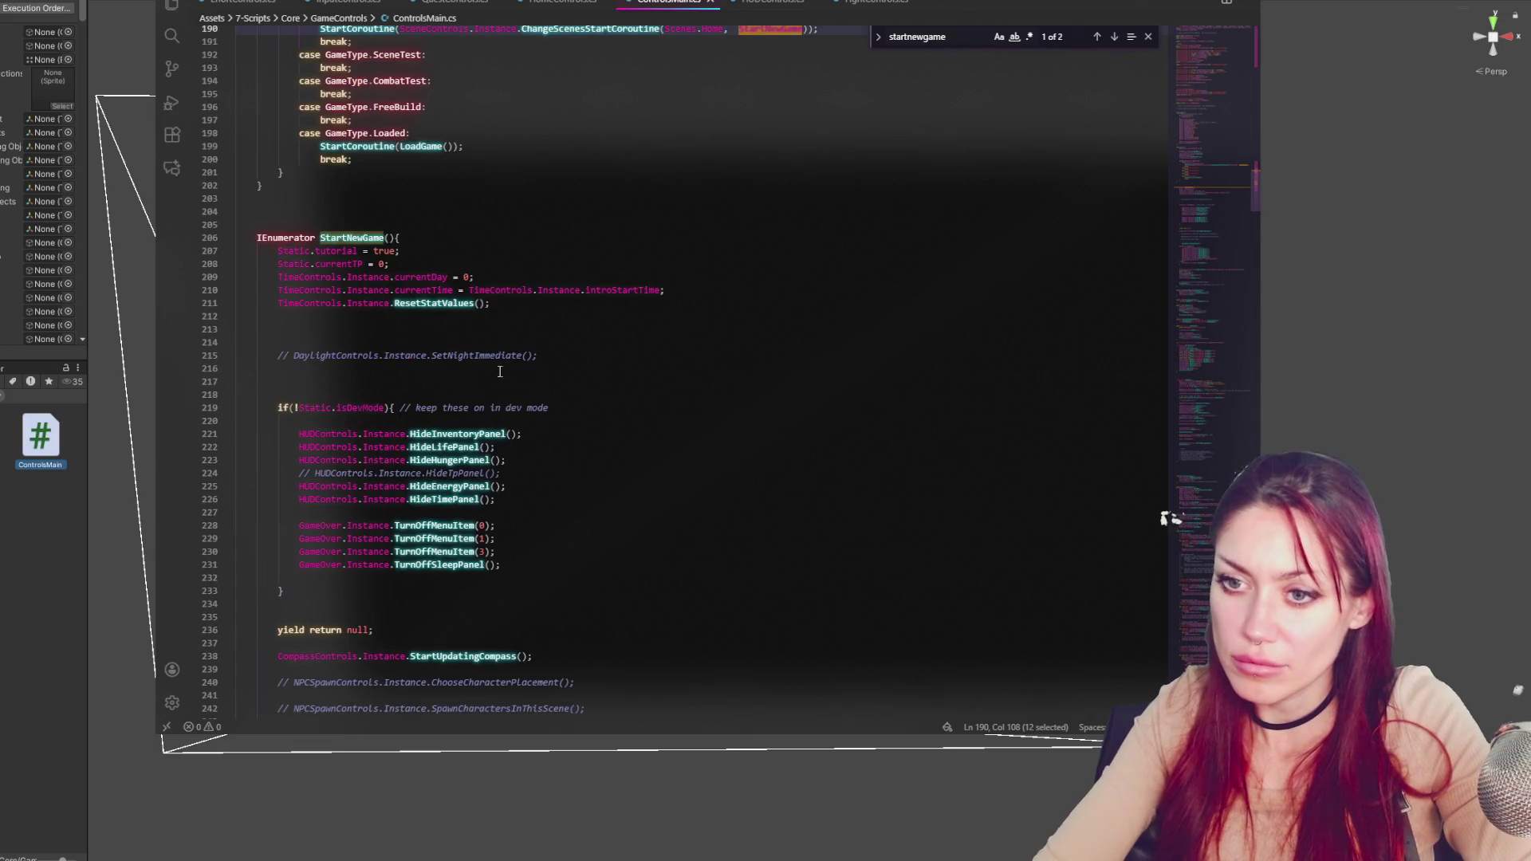
double_click(348, 407)
scroll(324, 274, "down", 3)
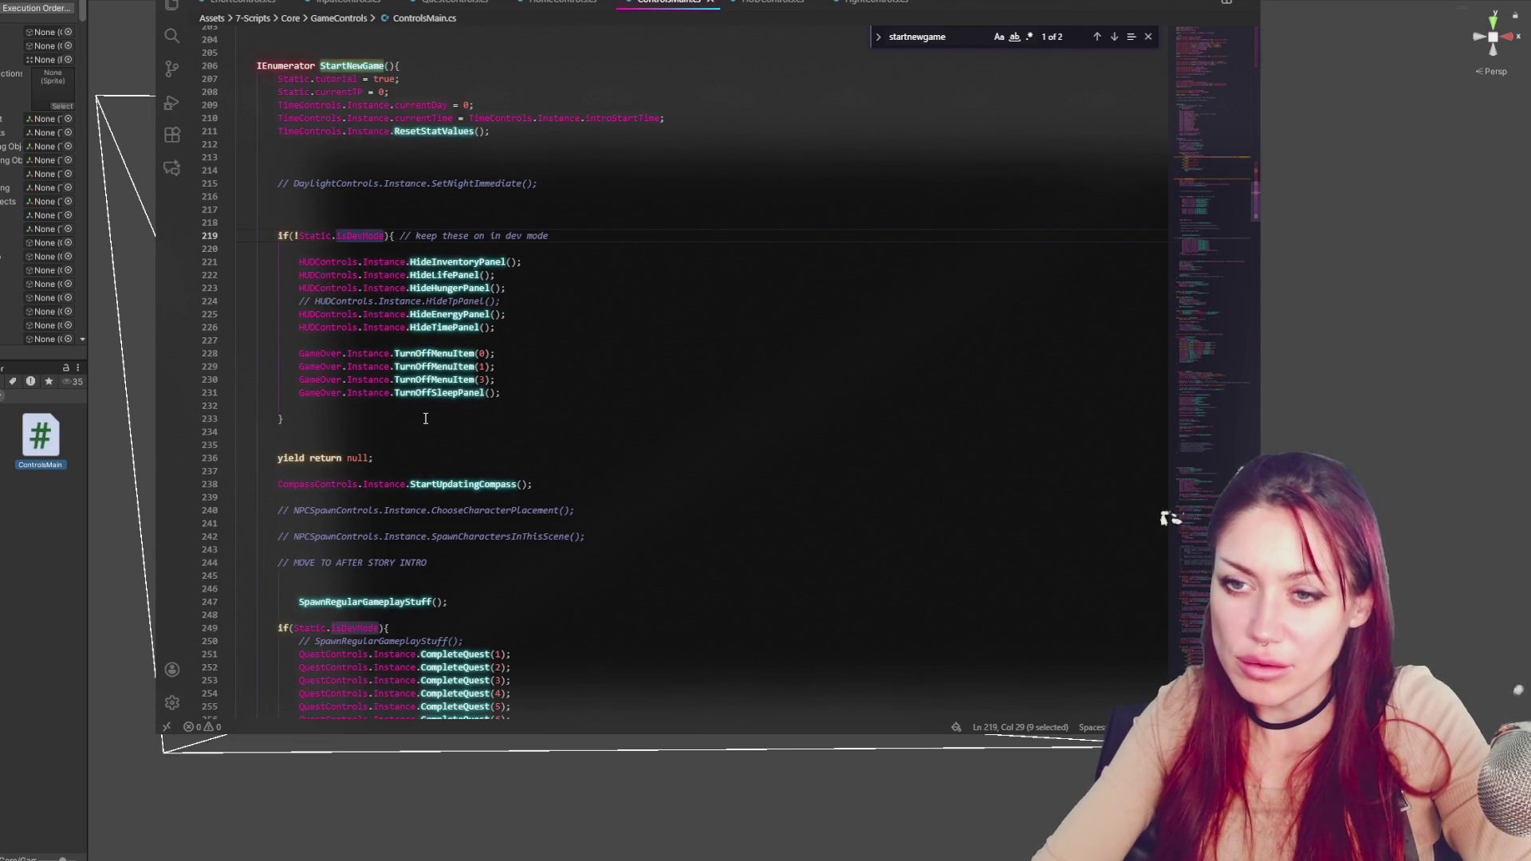
left_click(507, 303)
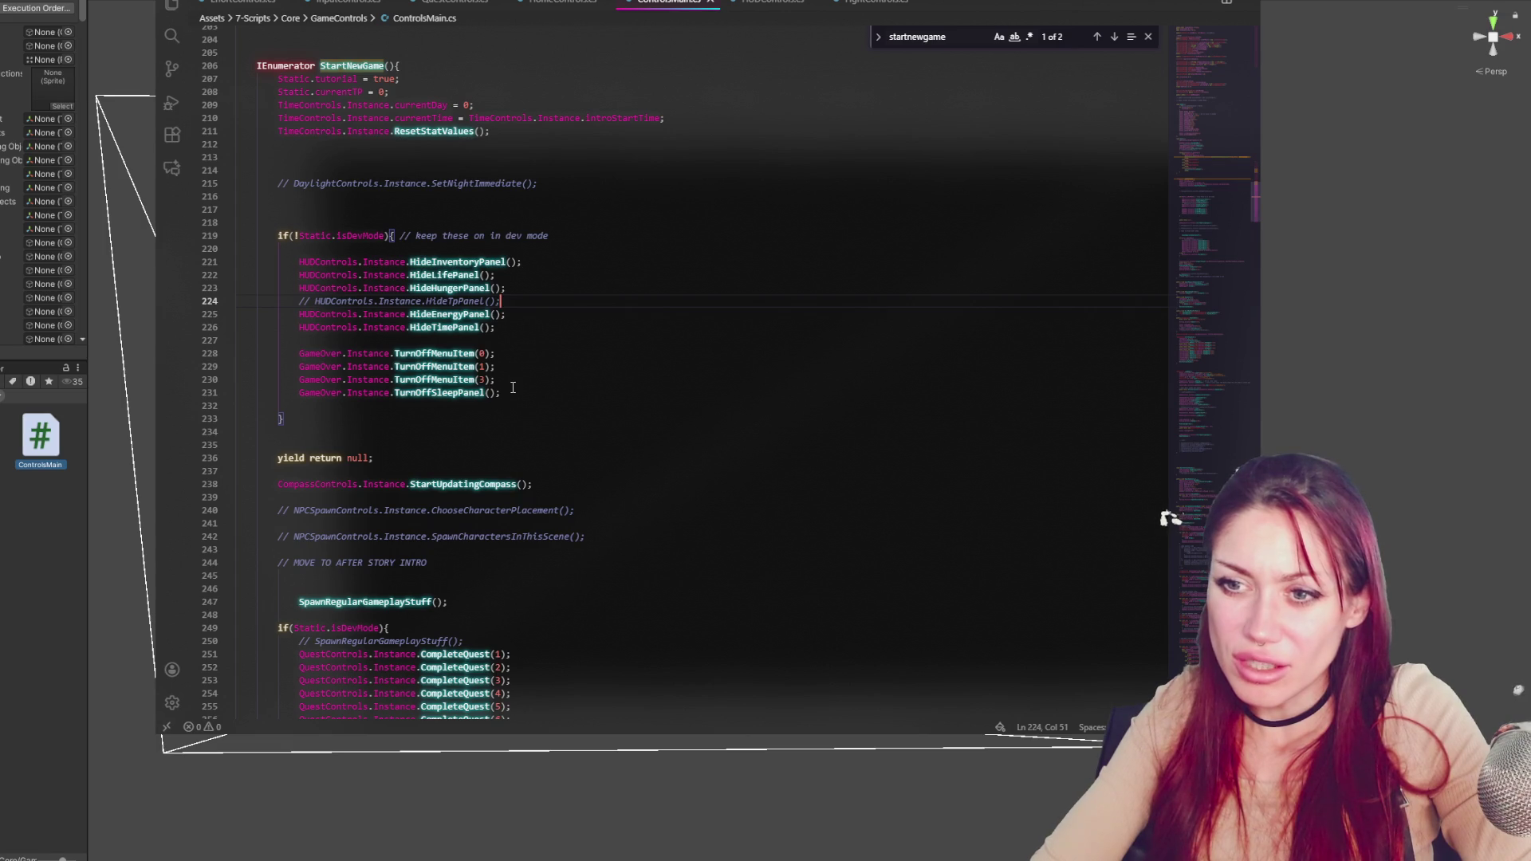
double_click(456, 392)
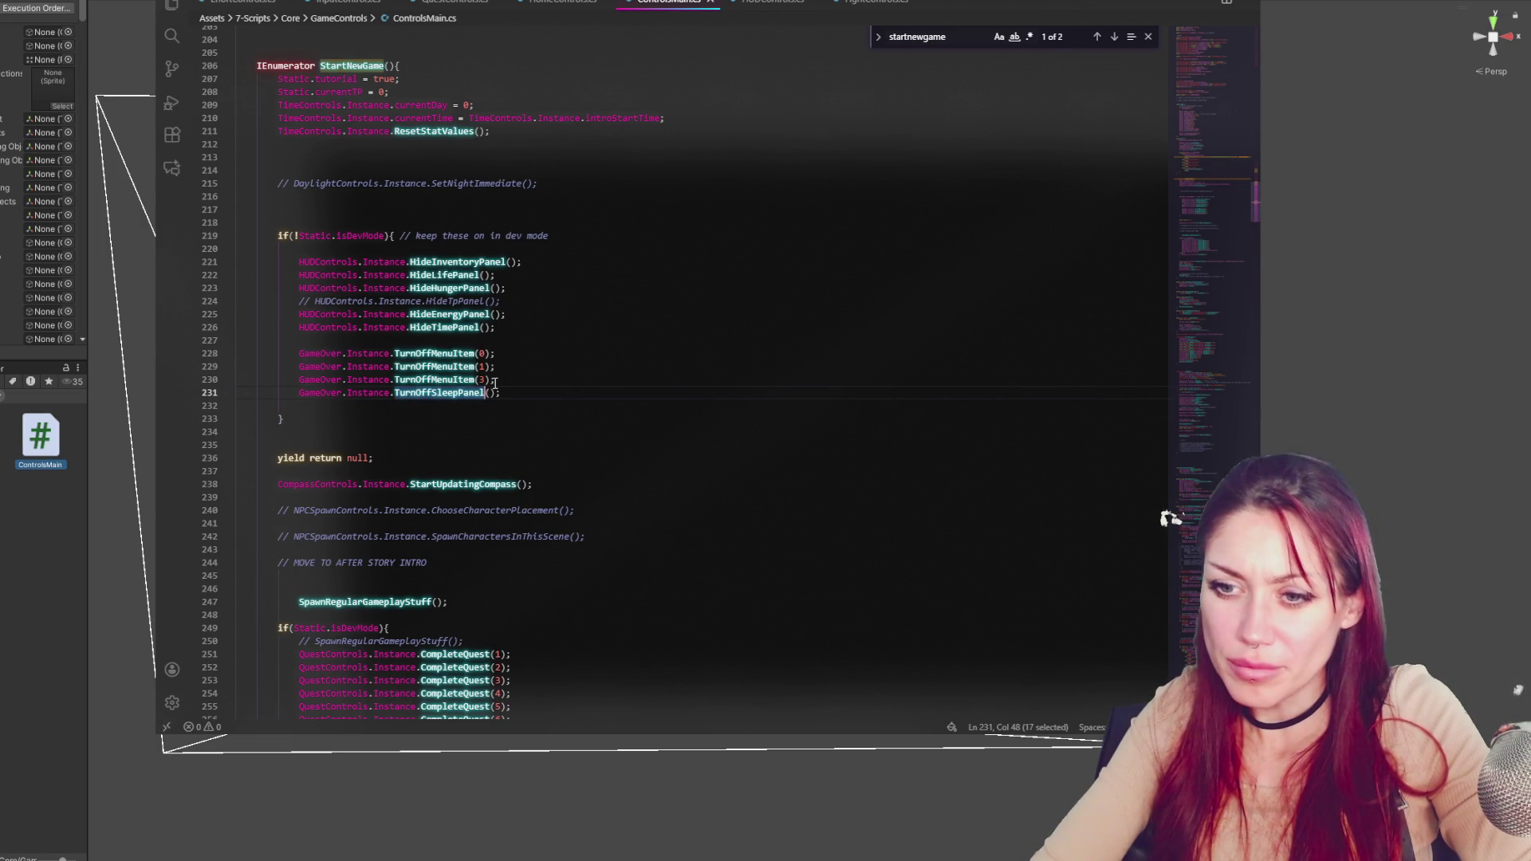
Review HomeControls.cs's LoadAndTurnOnCorrectObjects, SetActive and InstantiateNewspaper usages
left_click(769, 2)
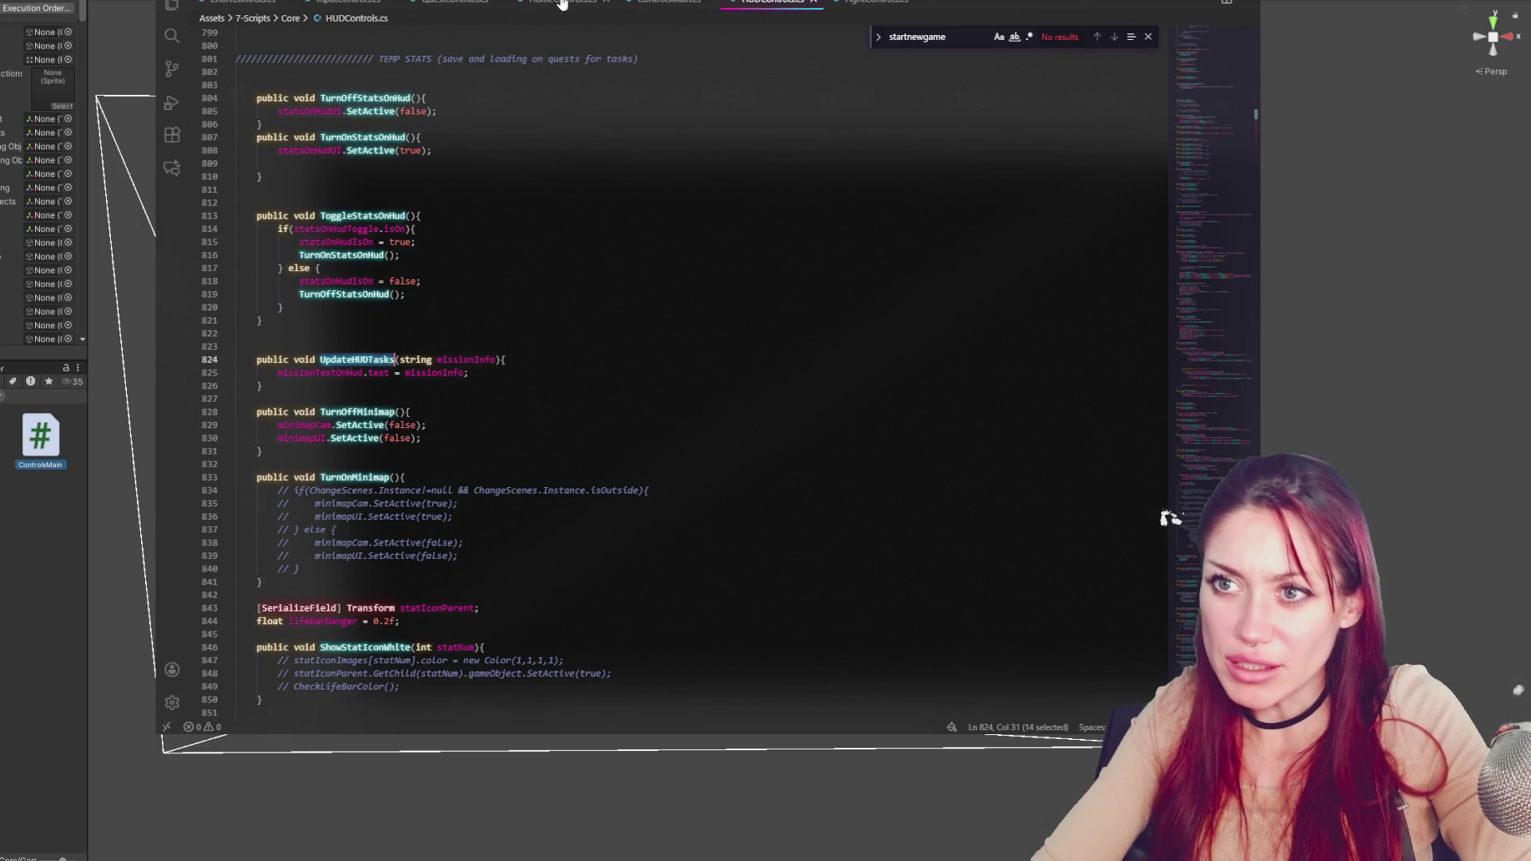
left_click(562, 2)
scroll(568, 328, "down", 6)
double_click(324, 337)
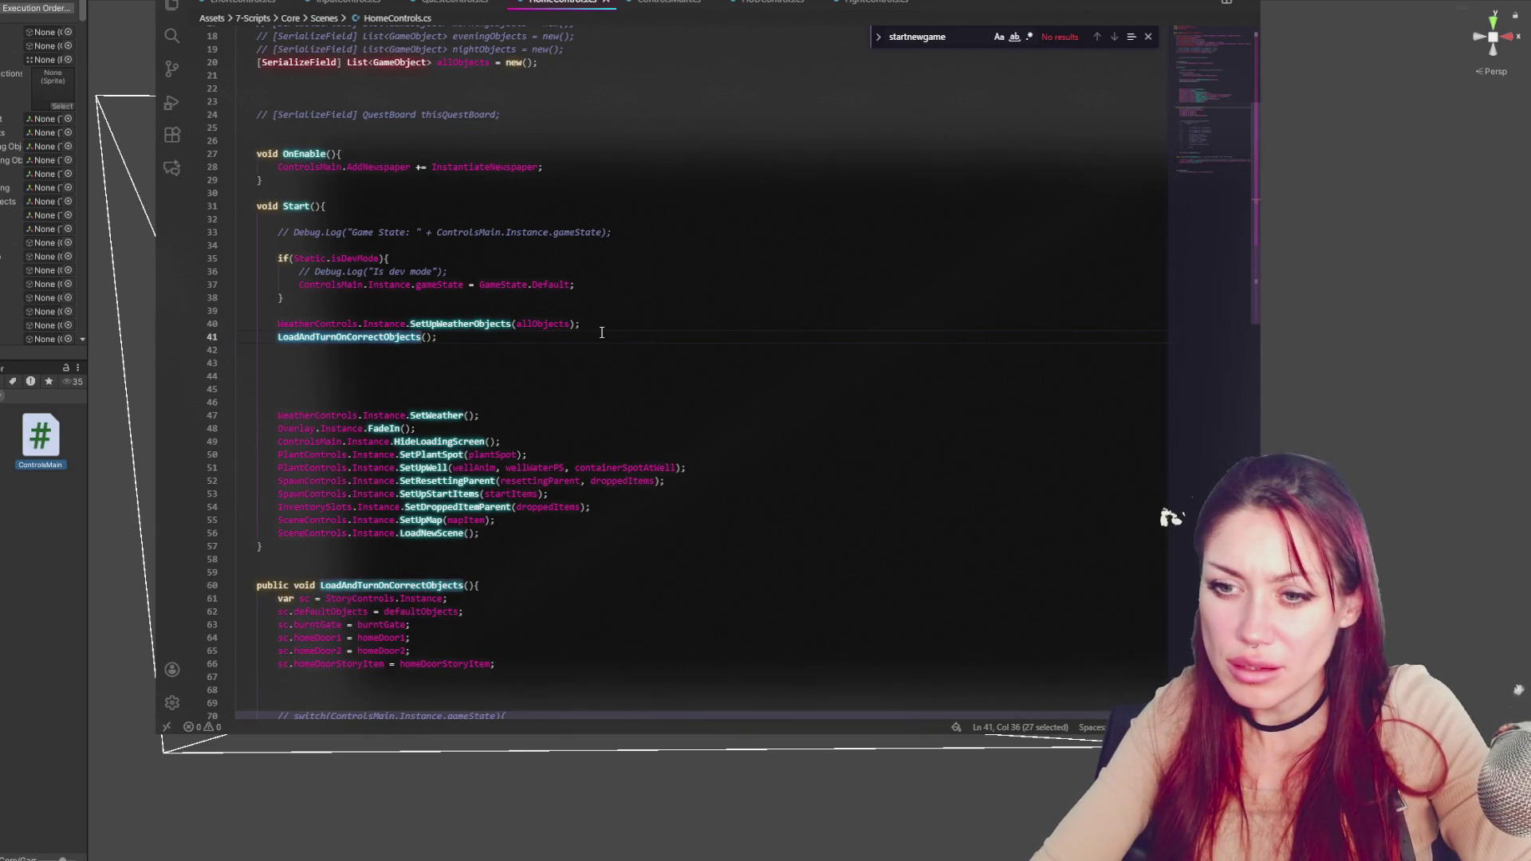
scroll(602, 332, "down", 15)
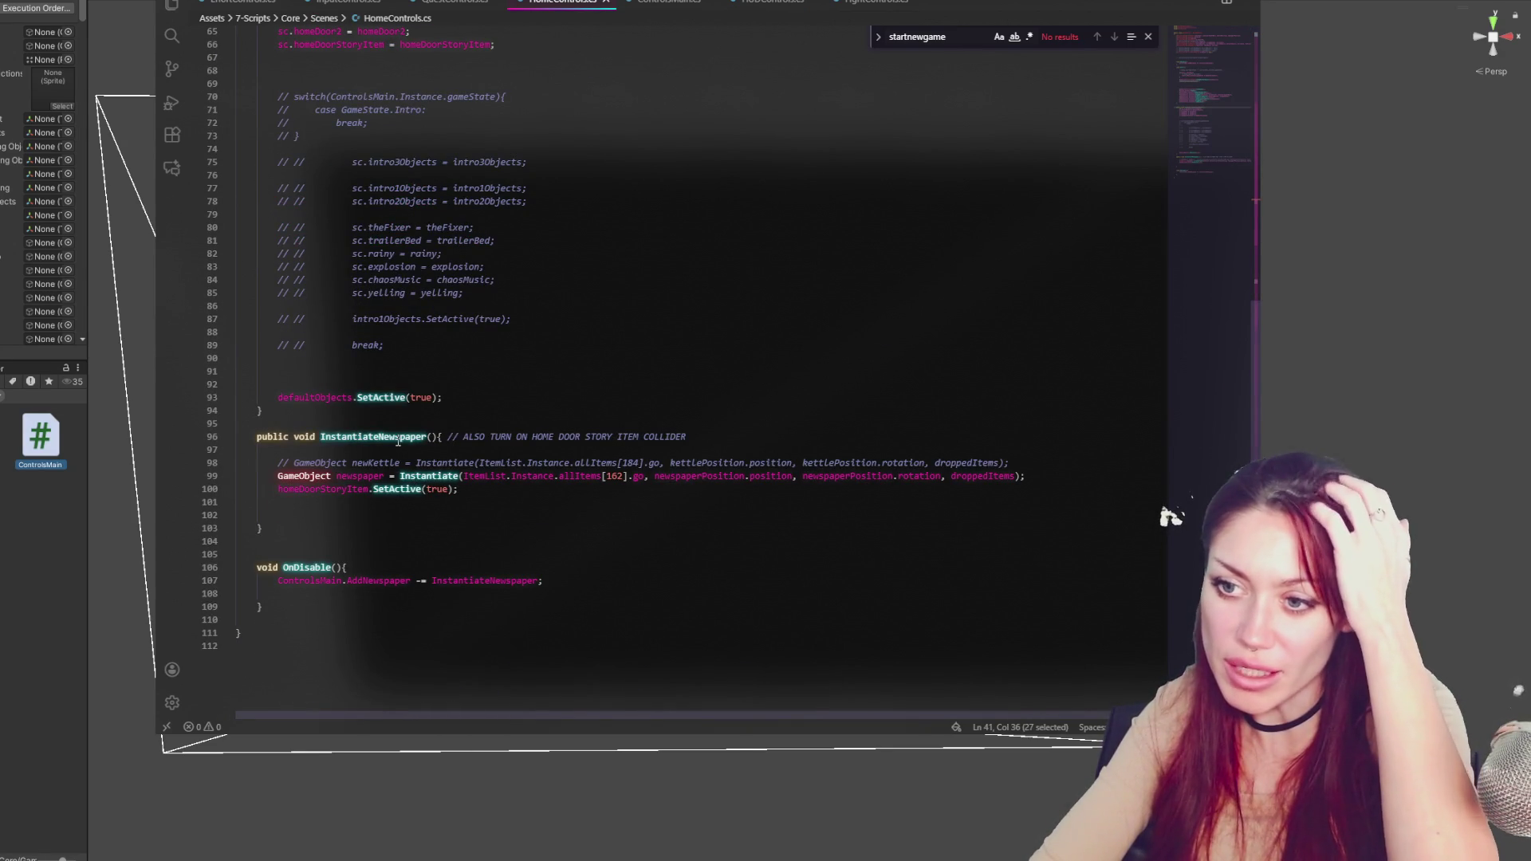
double_click(381, 397)
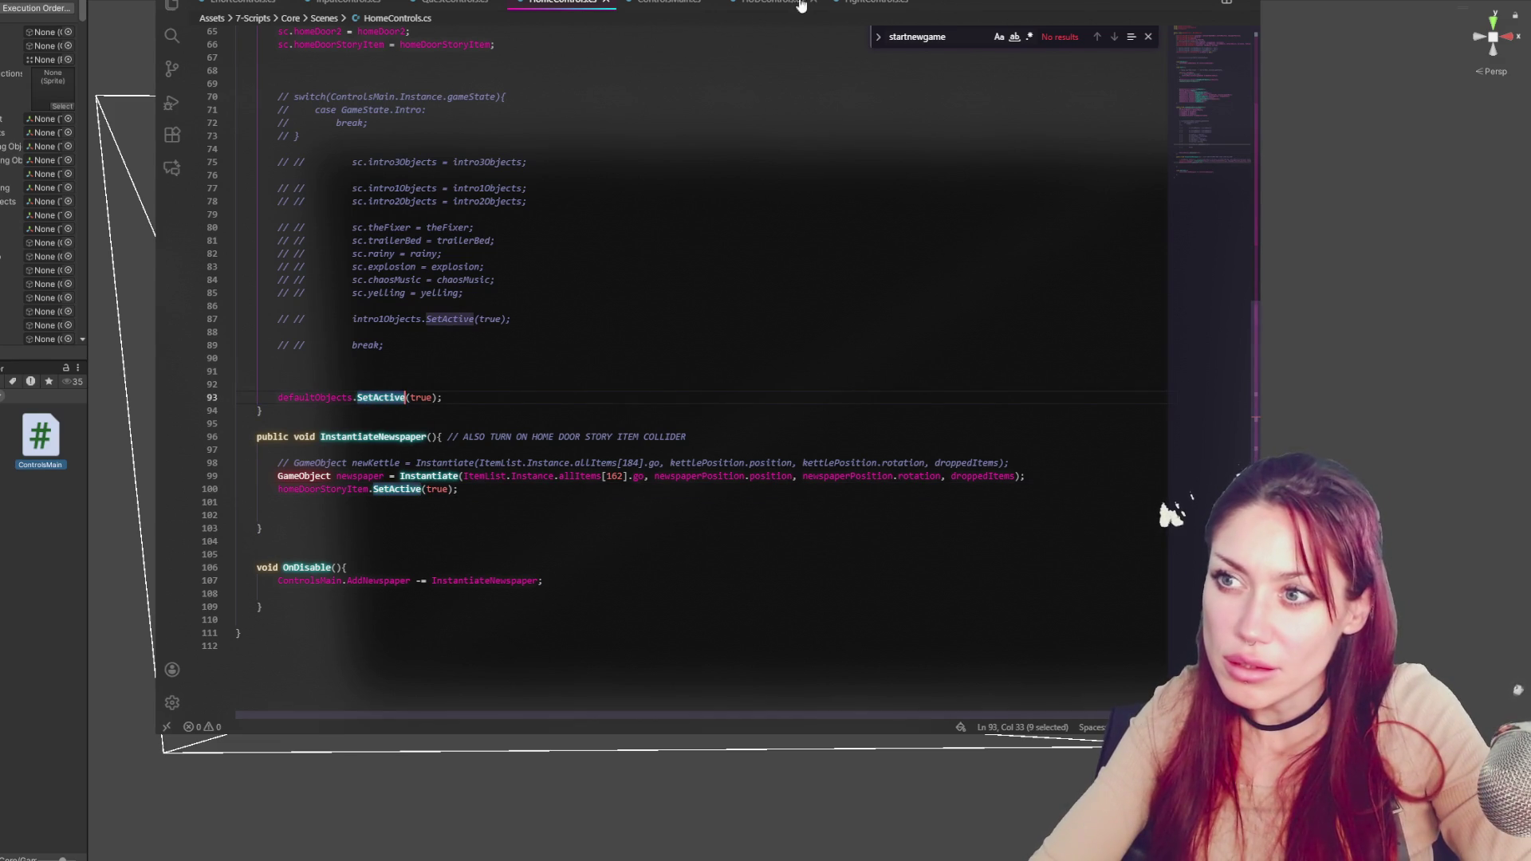
left_click(372, 439)
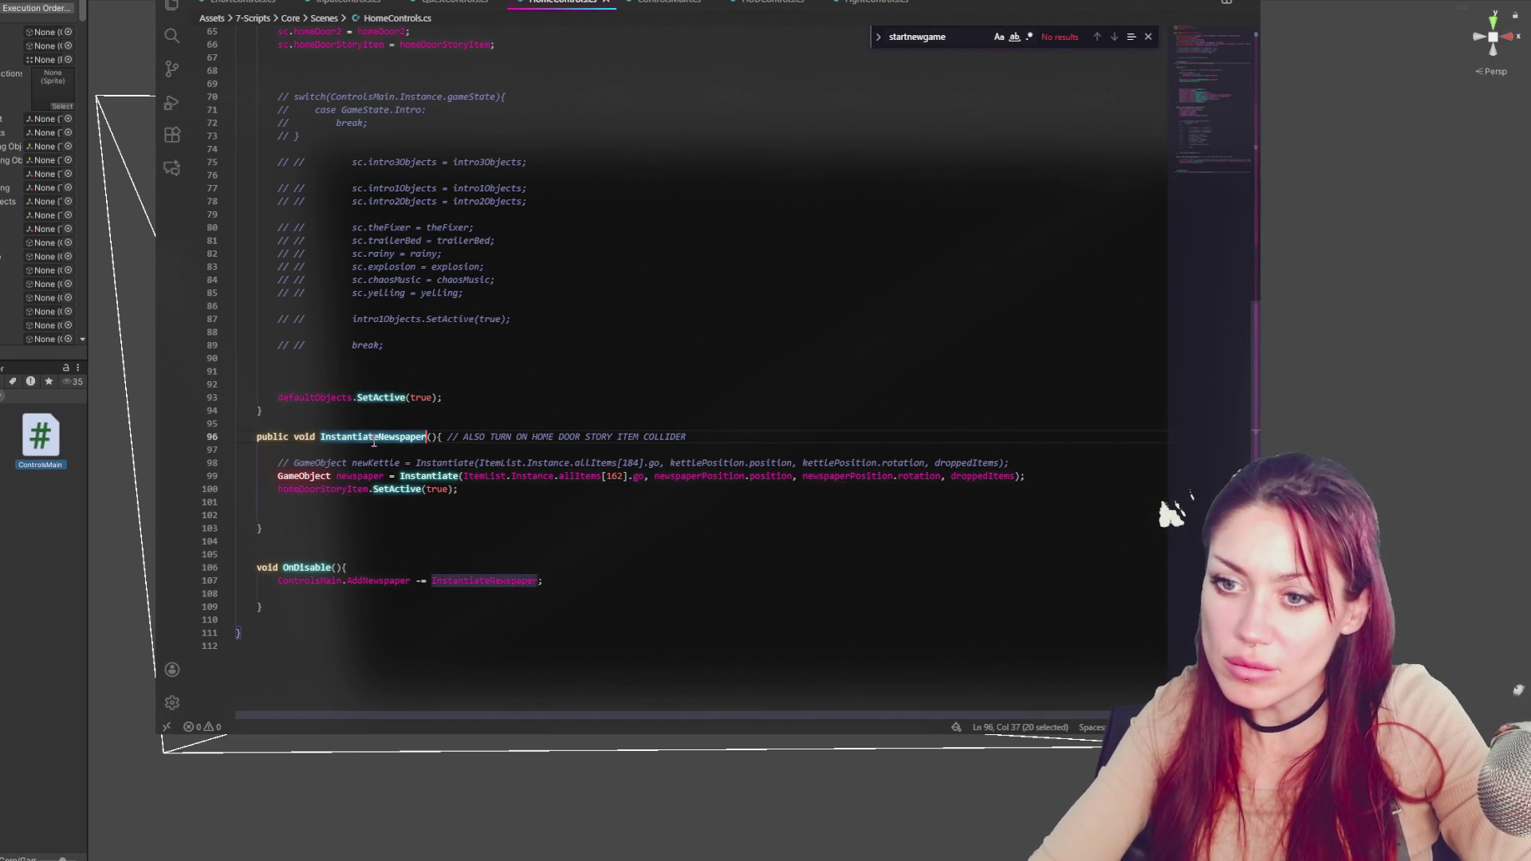
Search ControlsMain.cs for InstantiateNewspaper, then return to the Unity editor
left_click(668, 2)
left_click(656, 239)
key("ctrl+f")
type("InstantiateNewspaper")
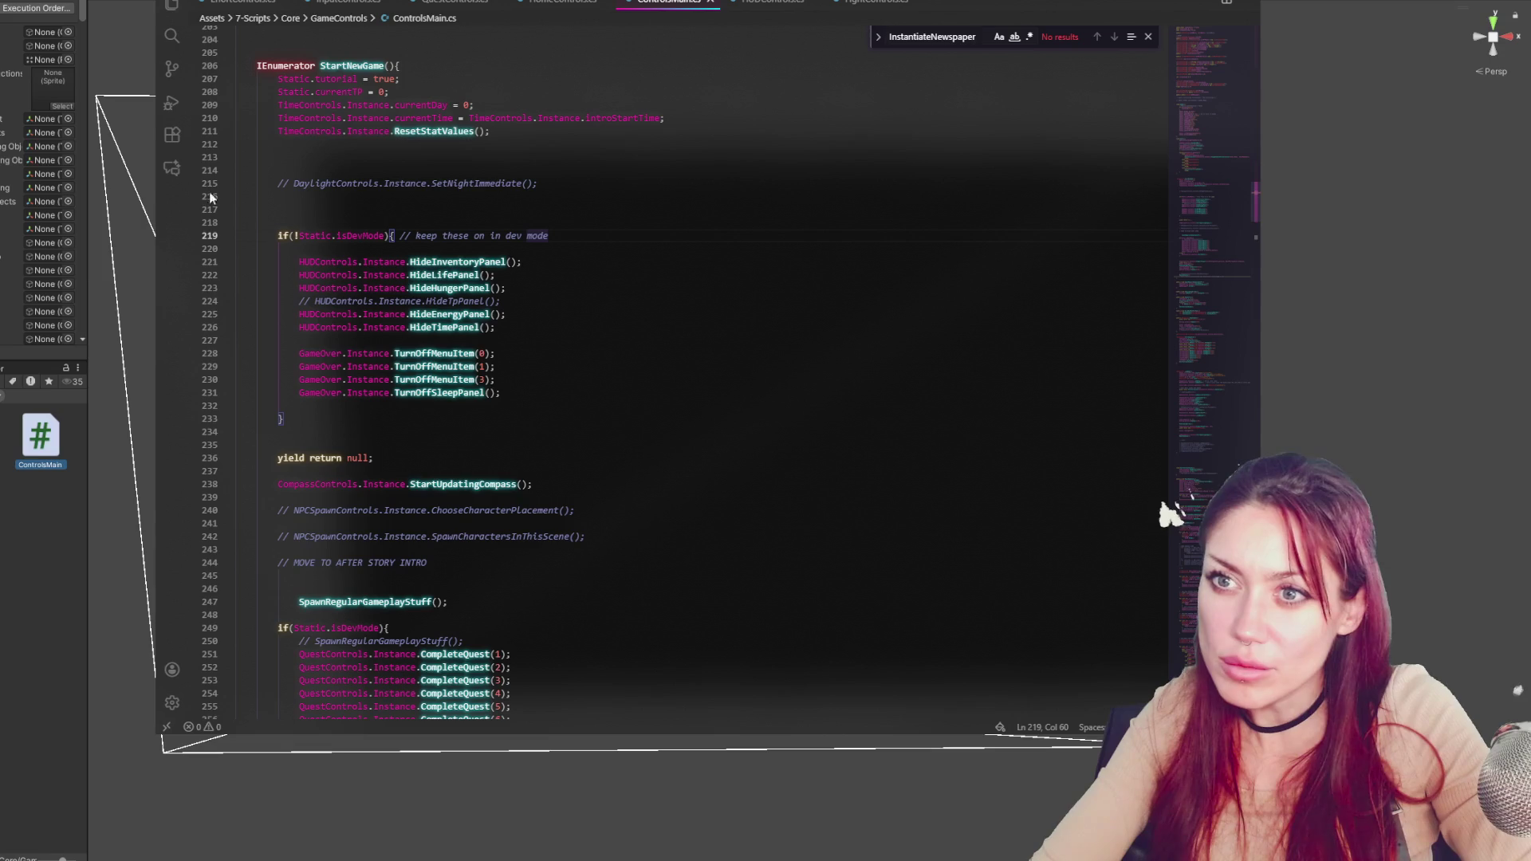
key("alt+Tab")
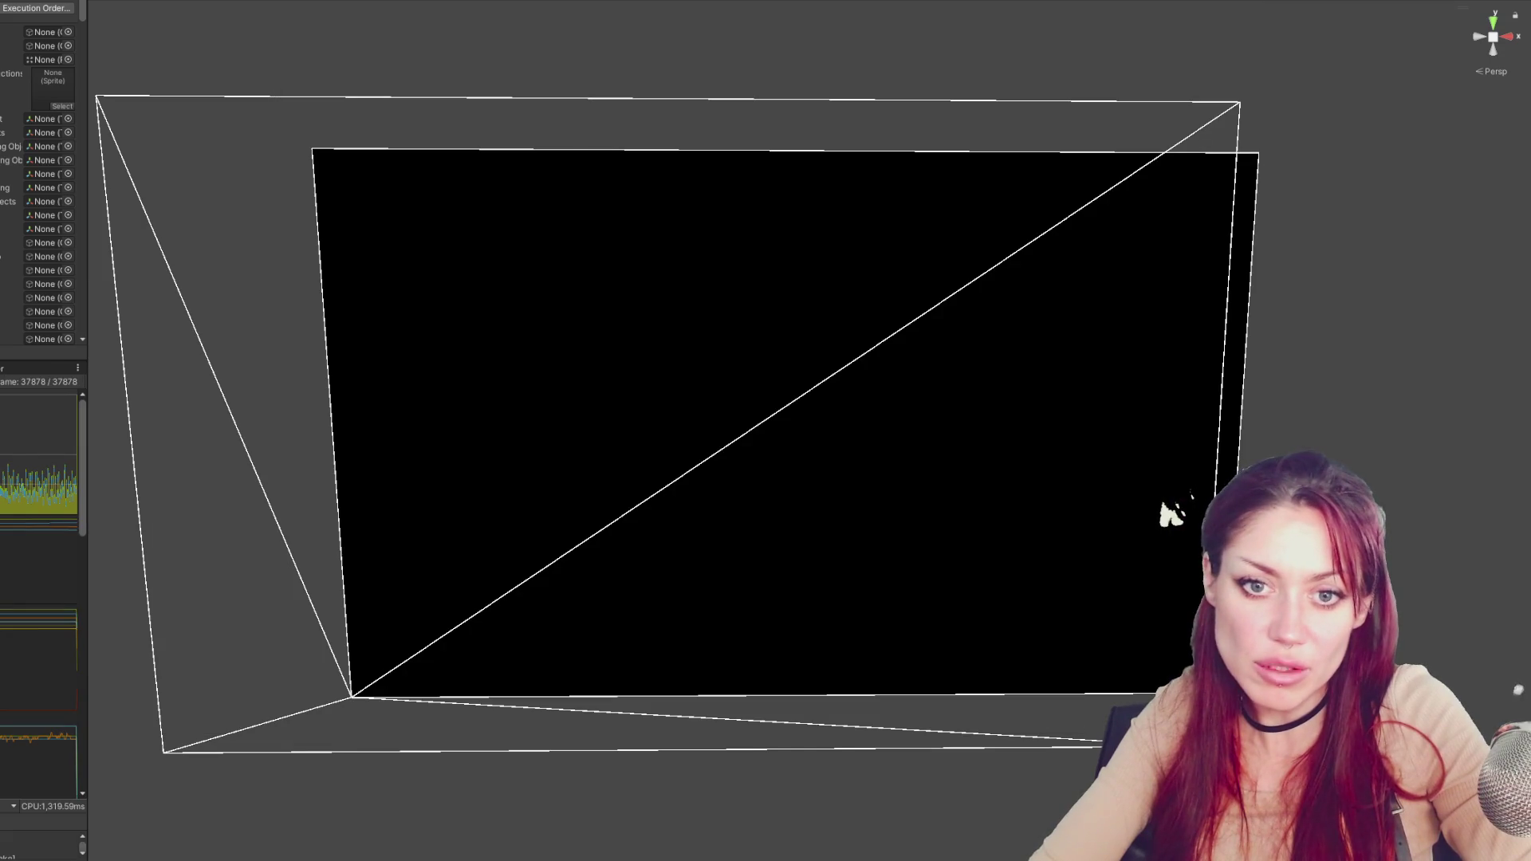
In HomeControls.cs, go to the InstantiateNewspaper match and its AddNewspaper call on line 28
key("ctrl+5")
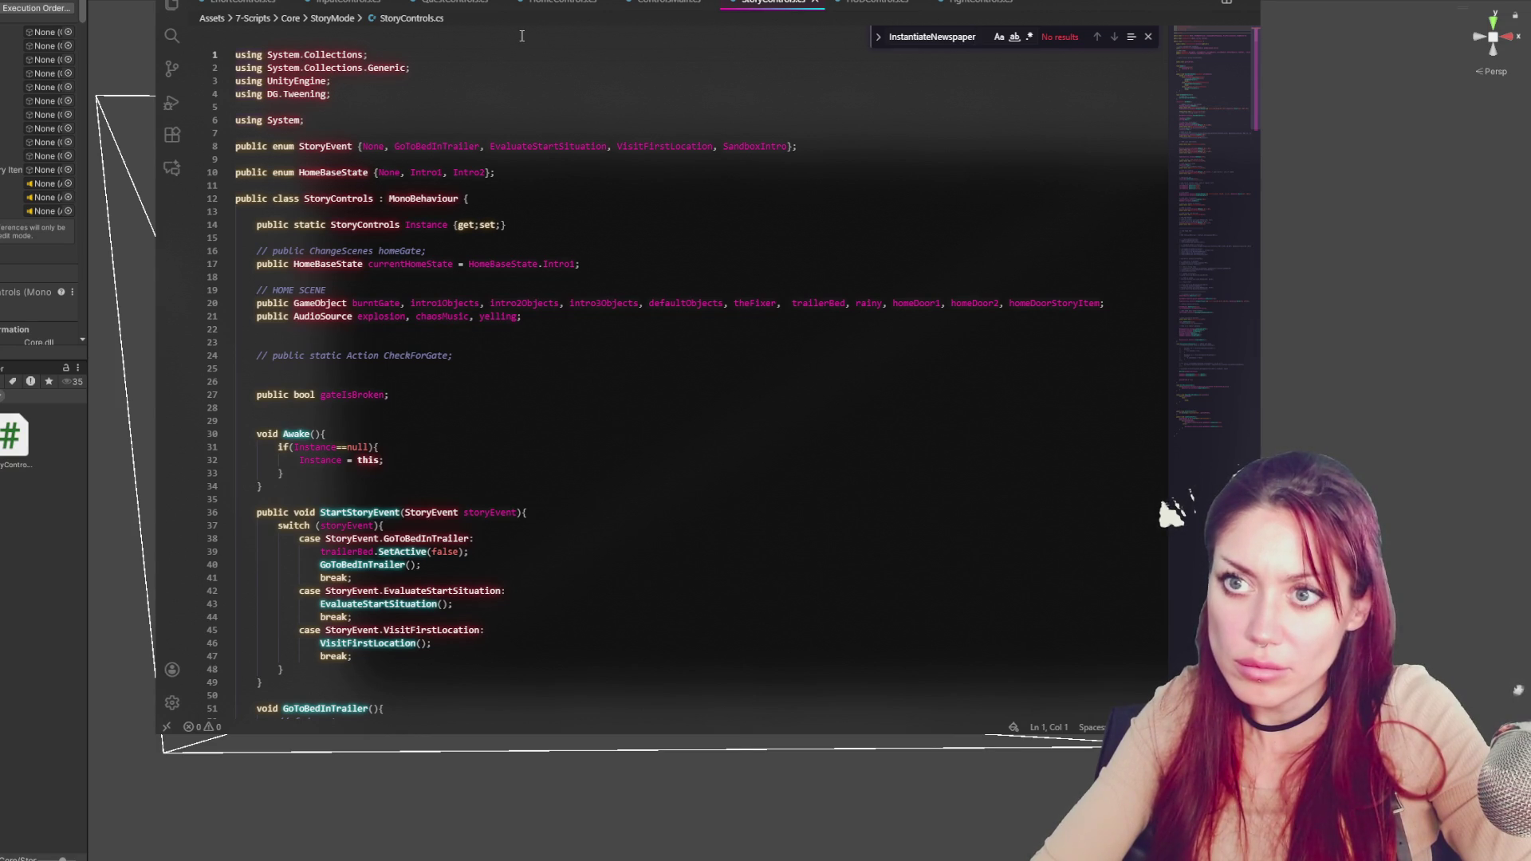
left_click(551, 6)
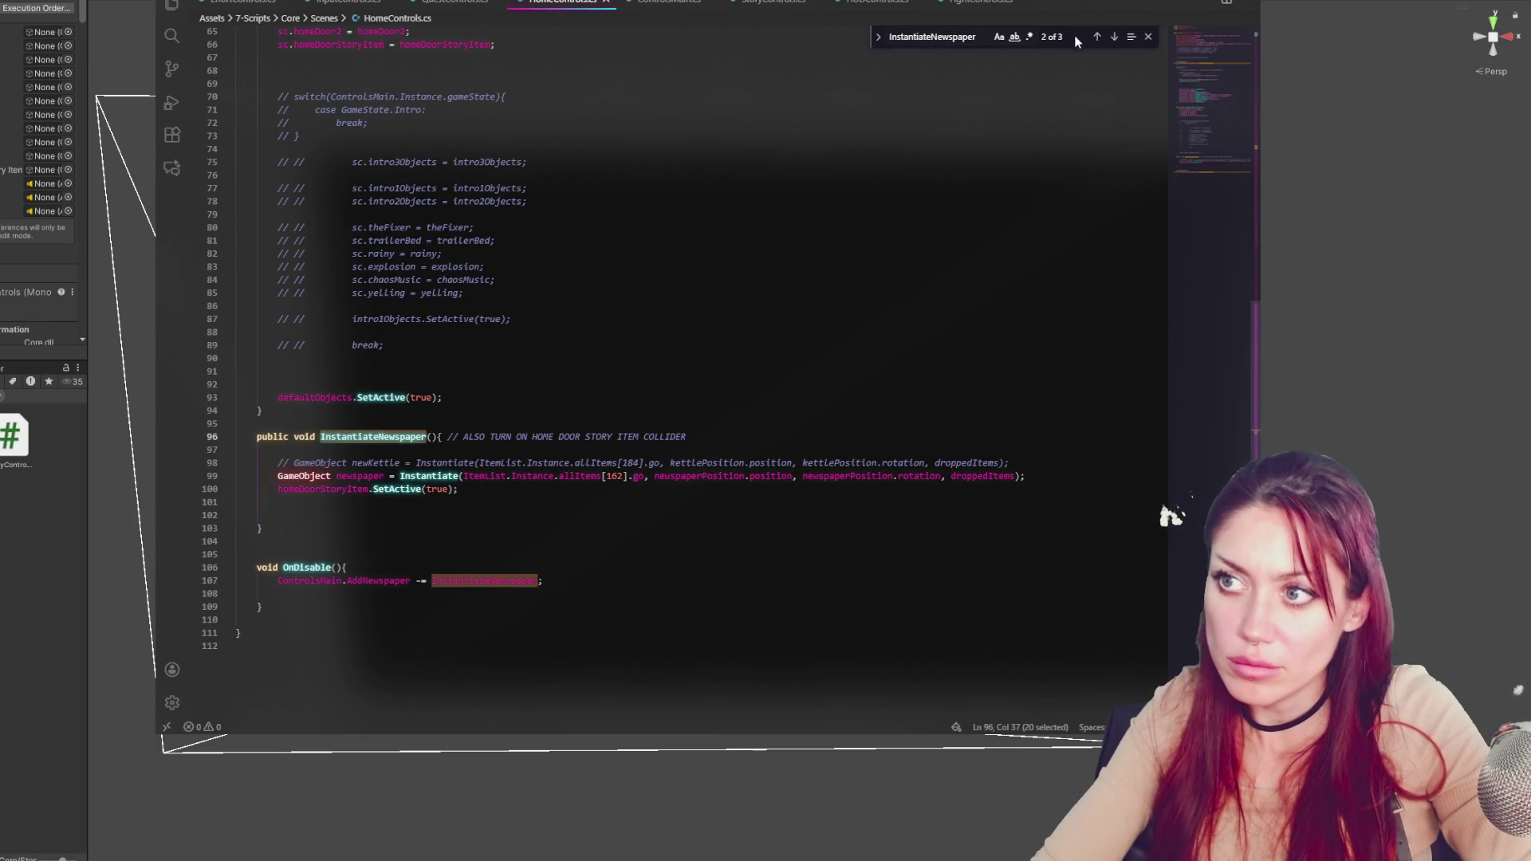
left_click(1097, 37)
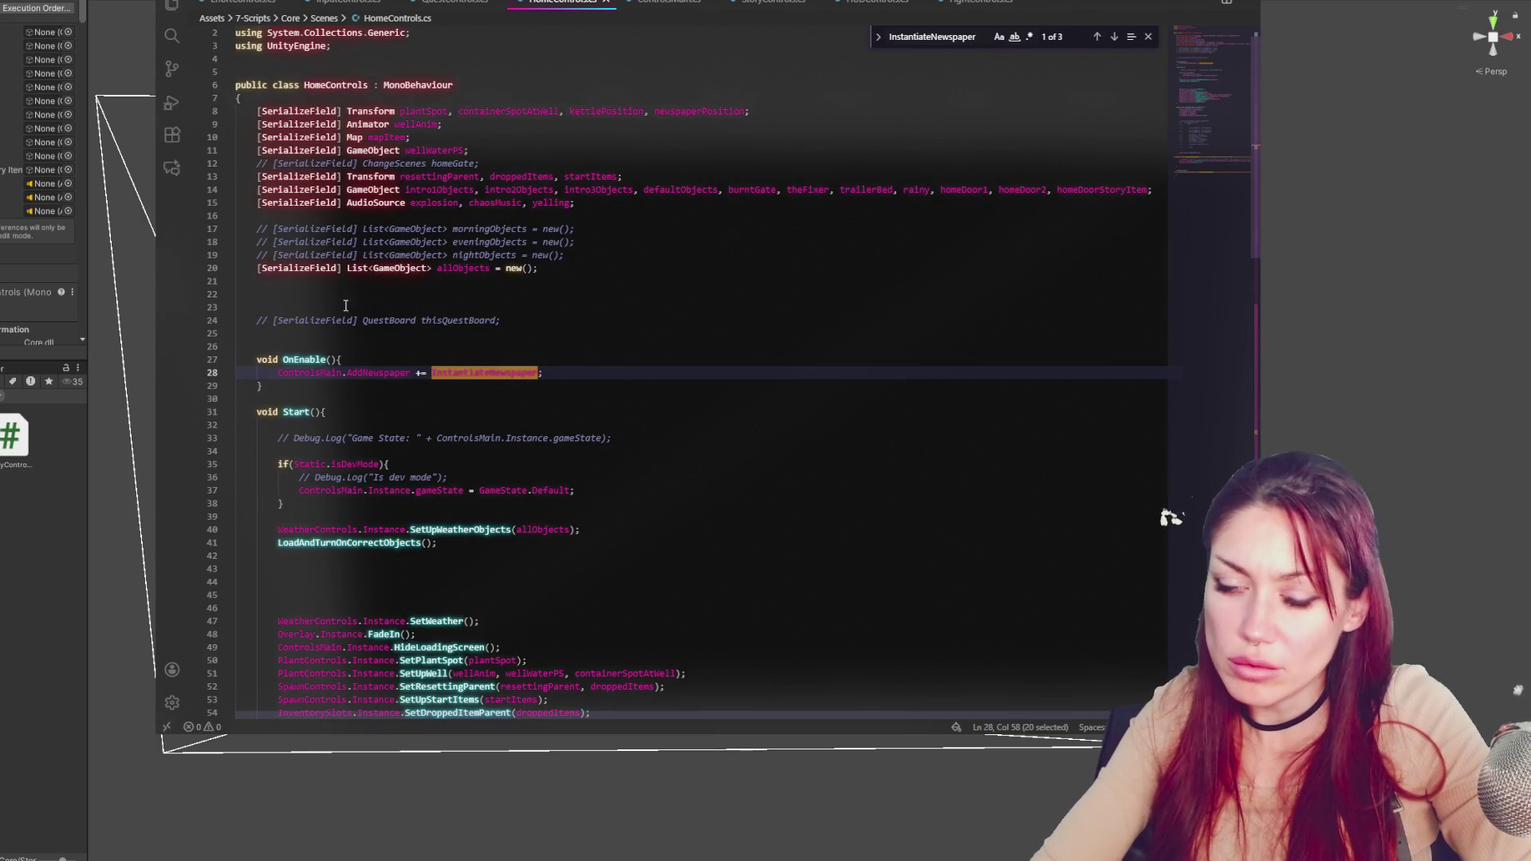
left_click(374, 373)
Follow AddNewspaper to its invocation on line 284 of ControlsMain.cs, then return to Unity
scroll(491, 422, "up", 1)
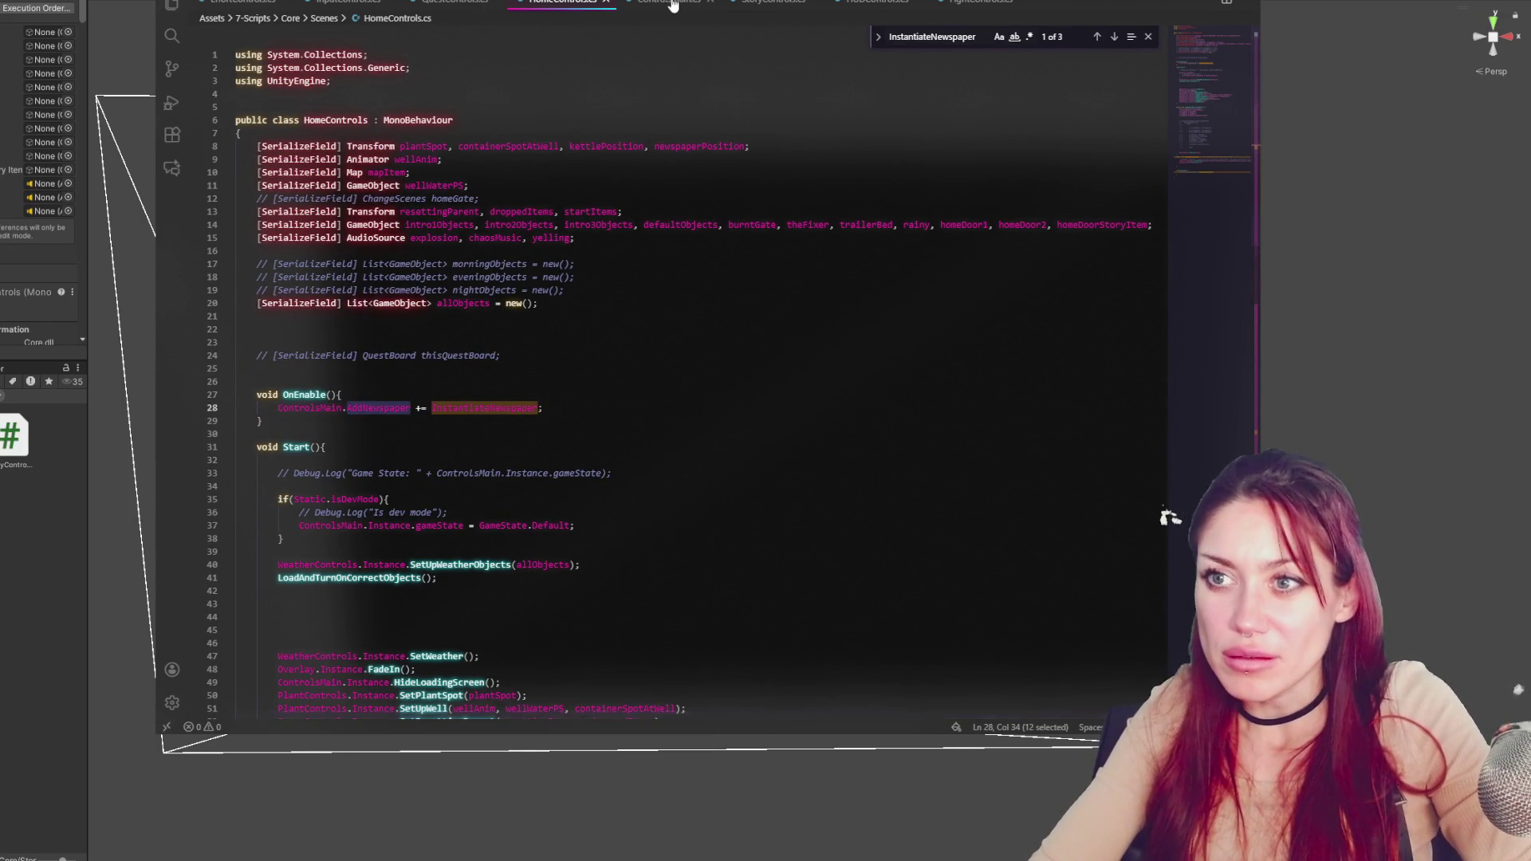
key("F12")
key("ctrl+f")
key("Return")
left_click(448, 369)
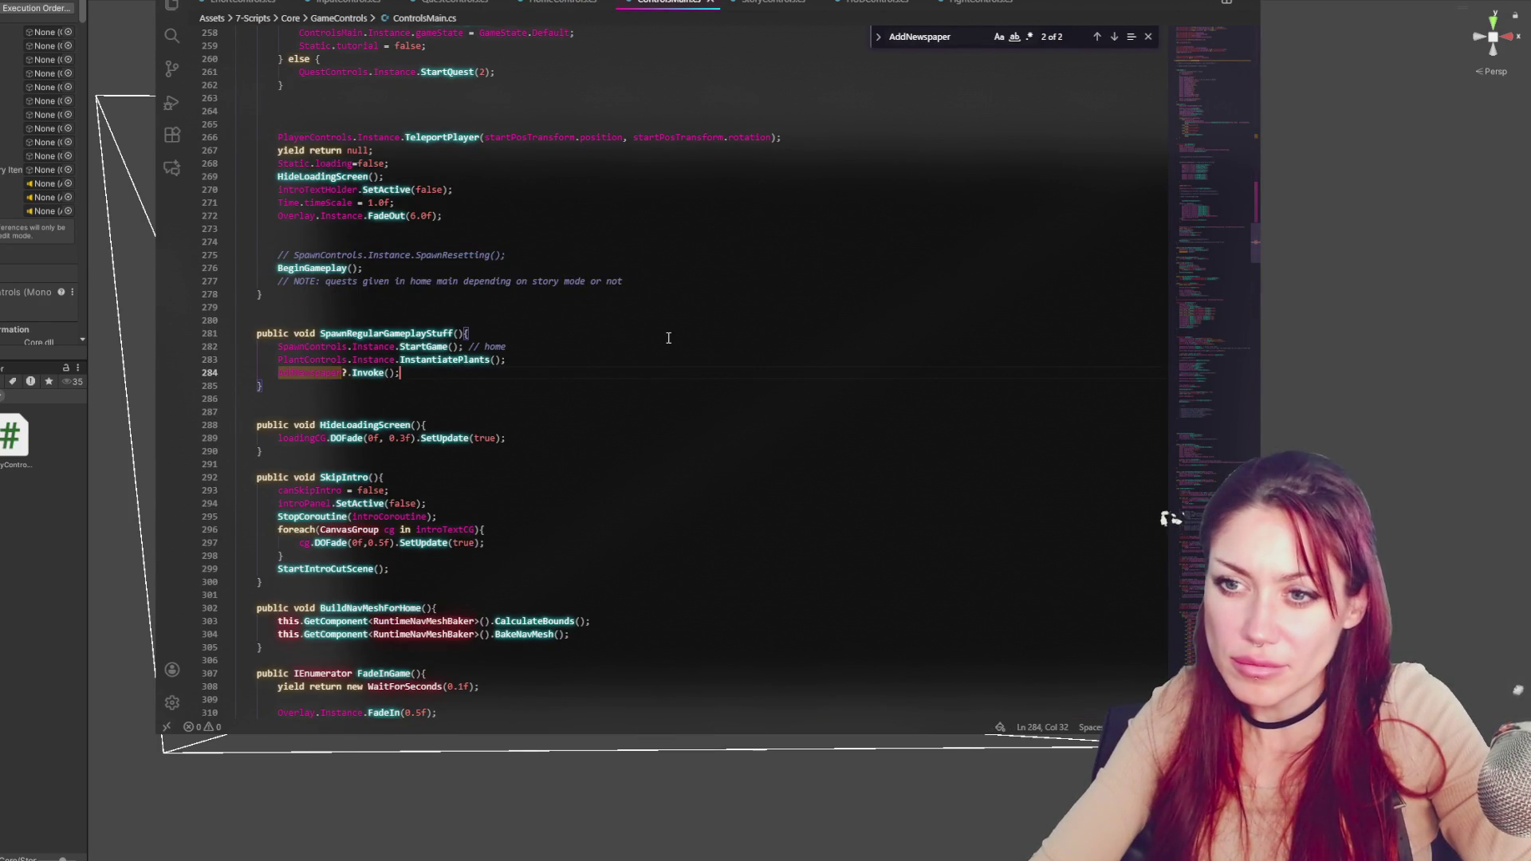
key("alt+Tab")
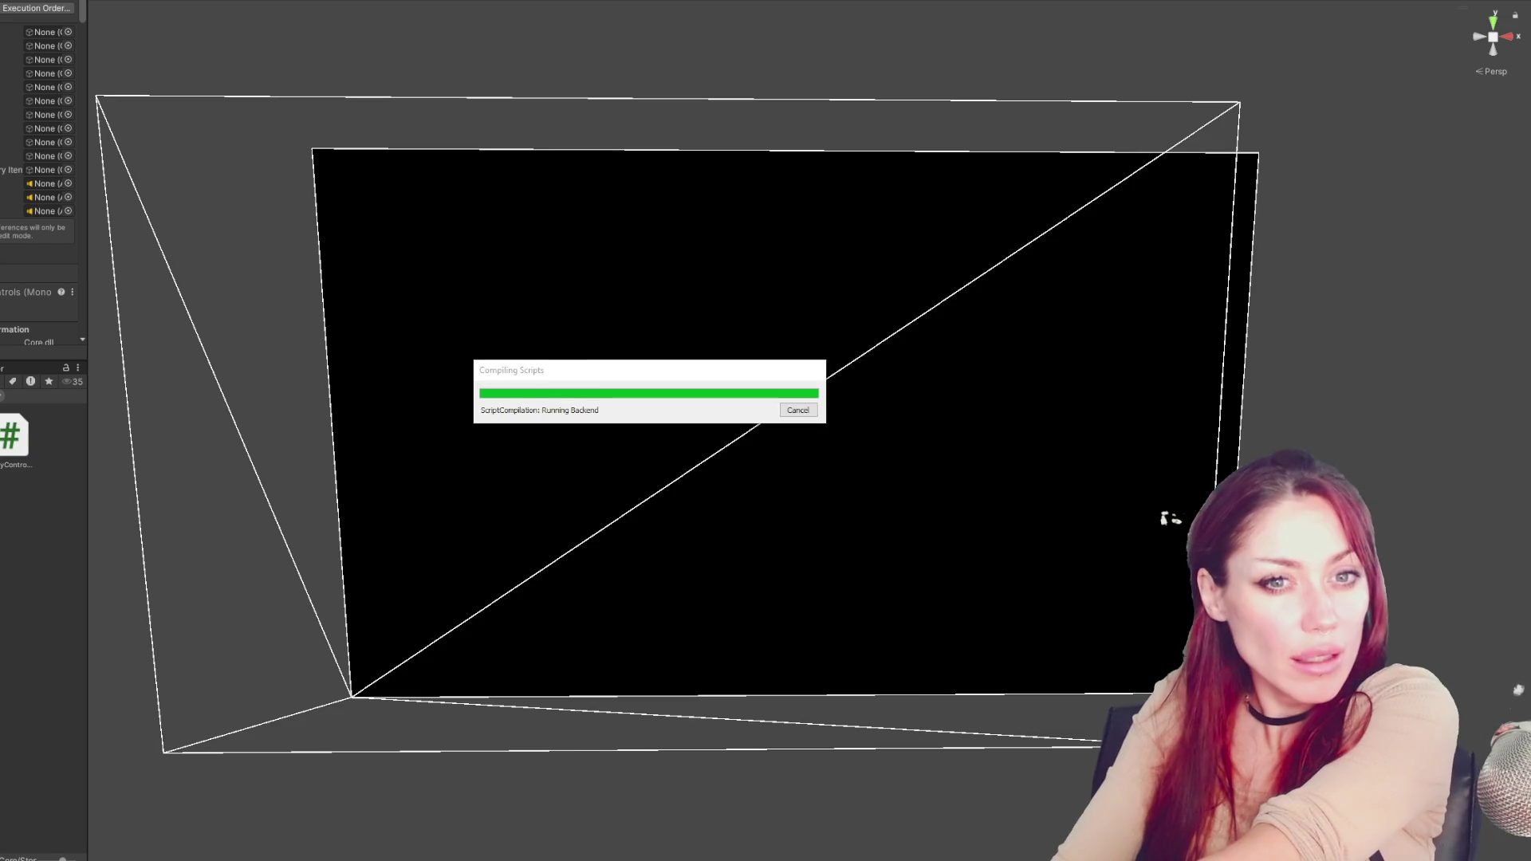
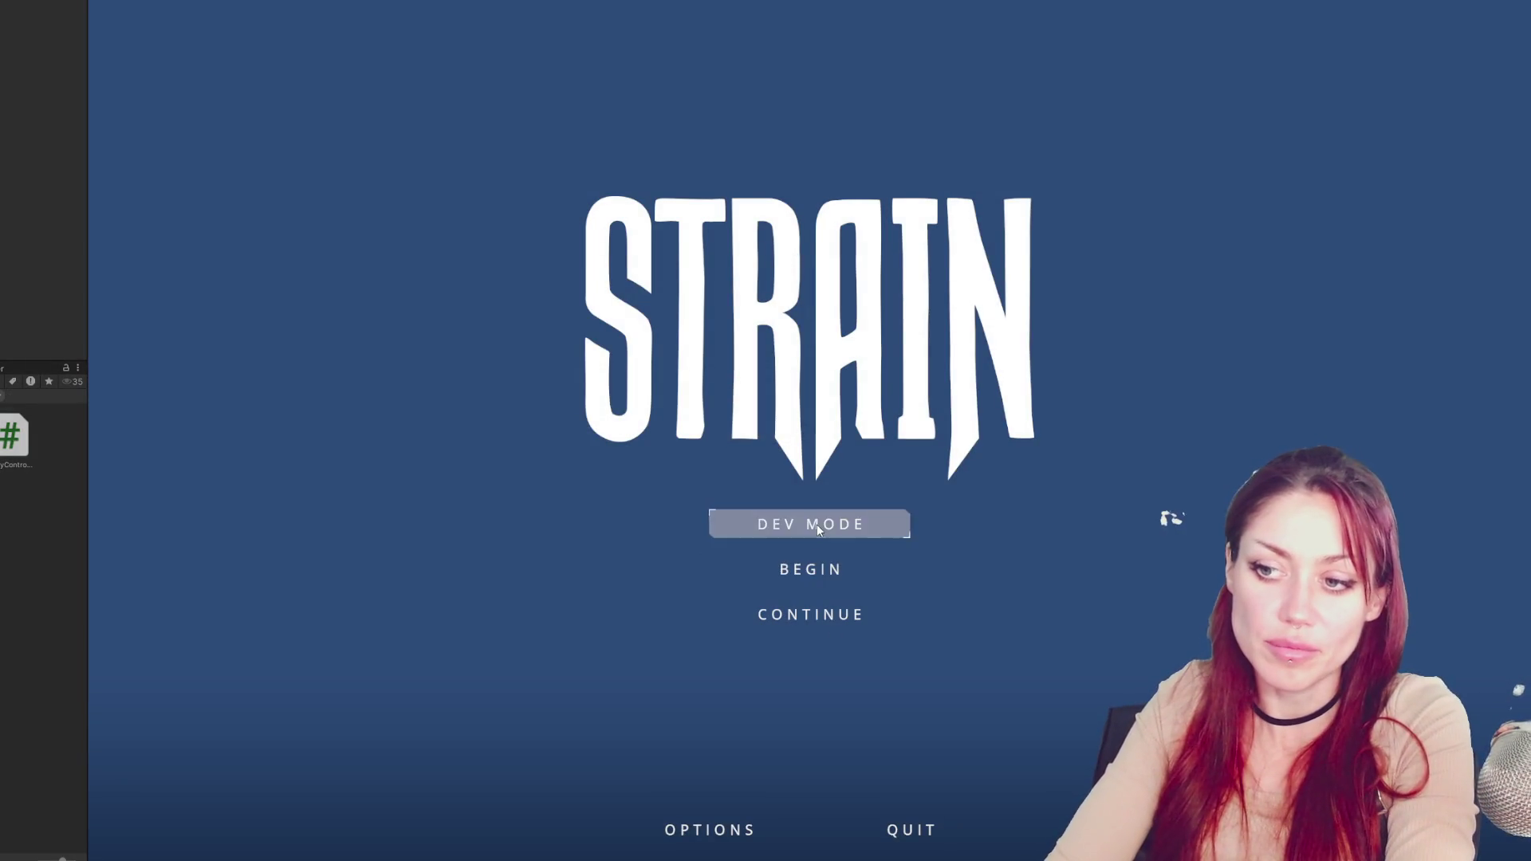
Start the game in dev mode and check the current quest list in the pause menu
left_click(816, 526)
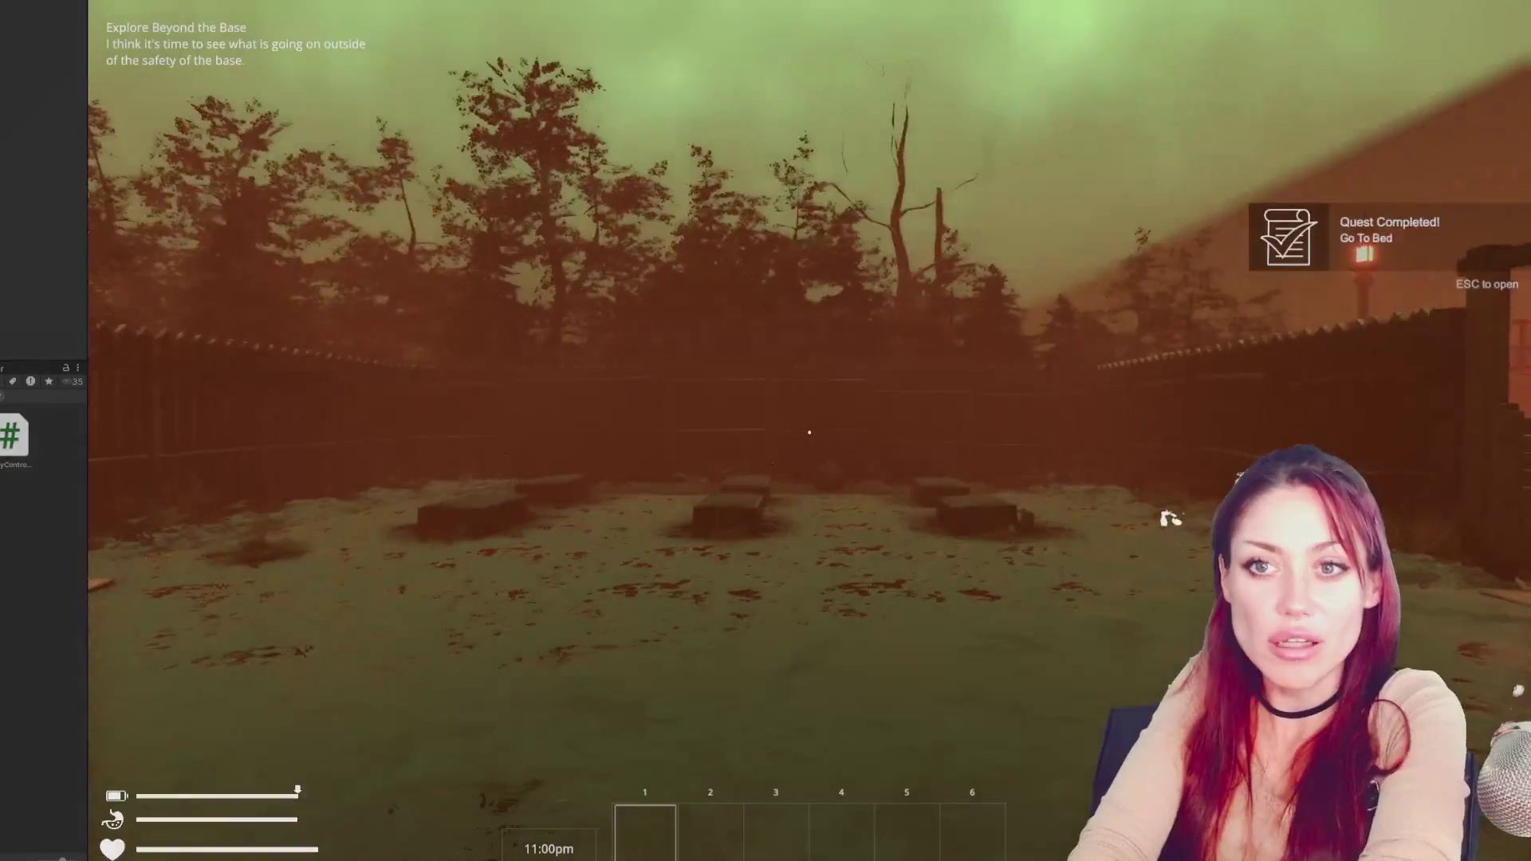
key("Escape")
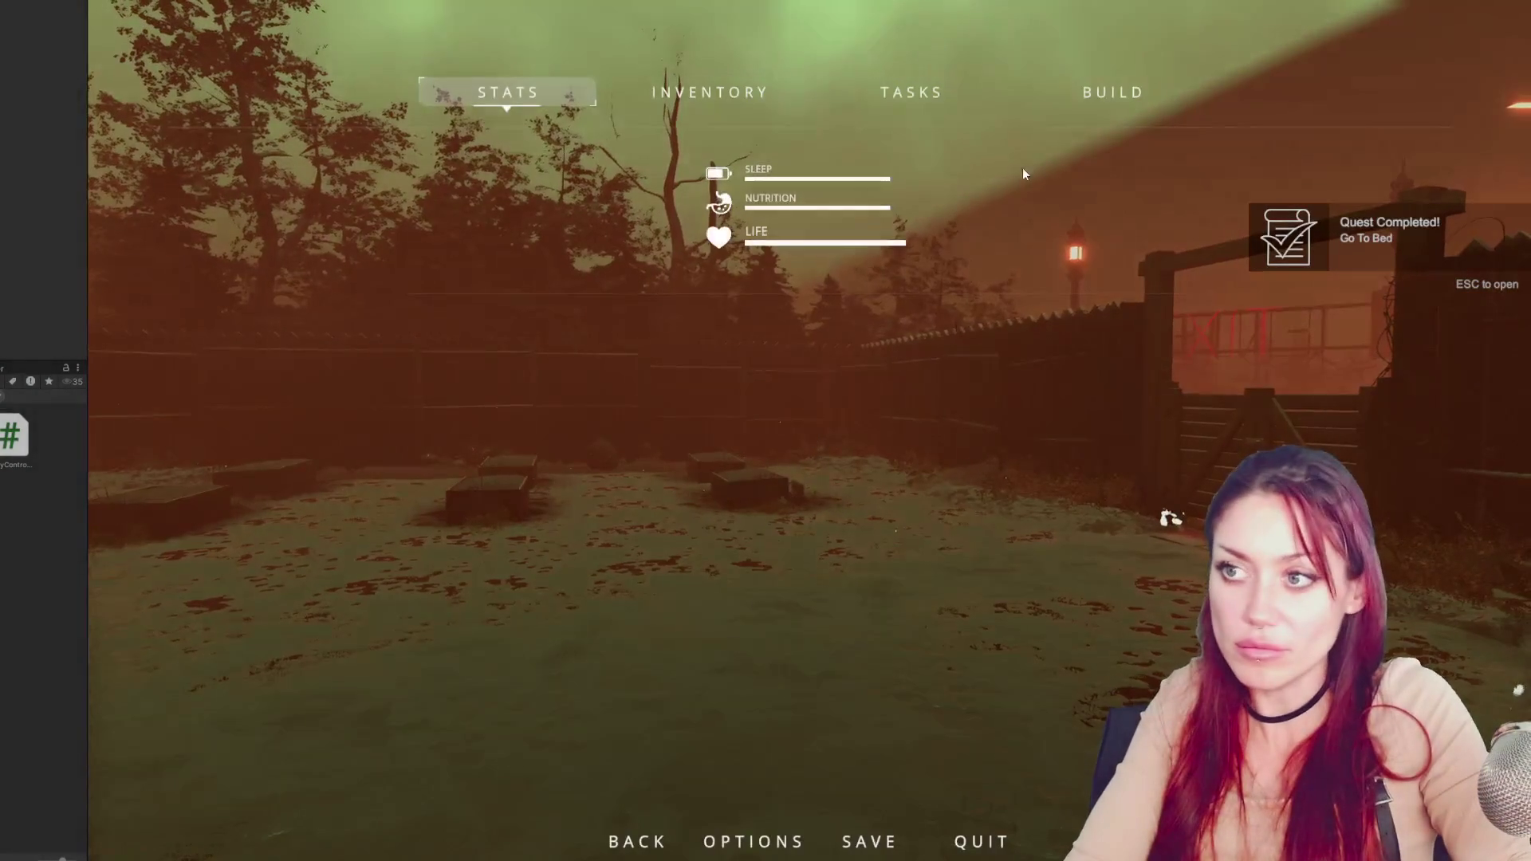
left_click(1079, 94)
left_click(944, 94)
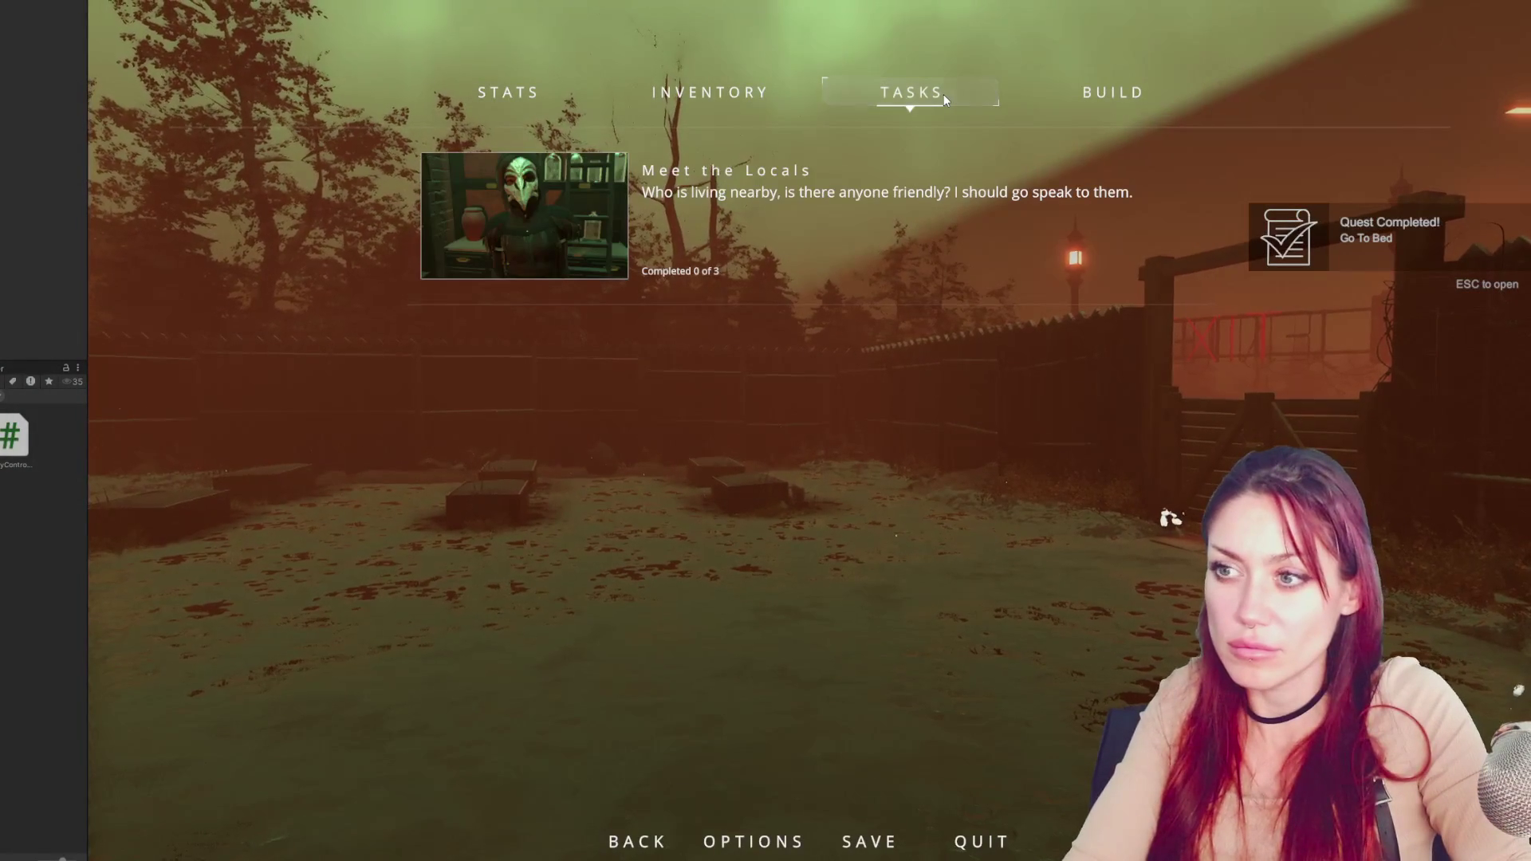
key("Escape")
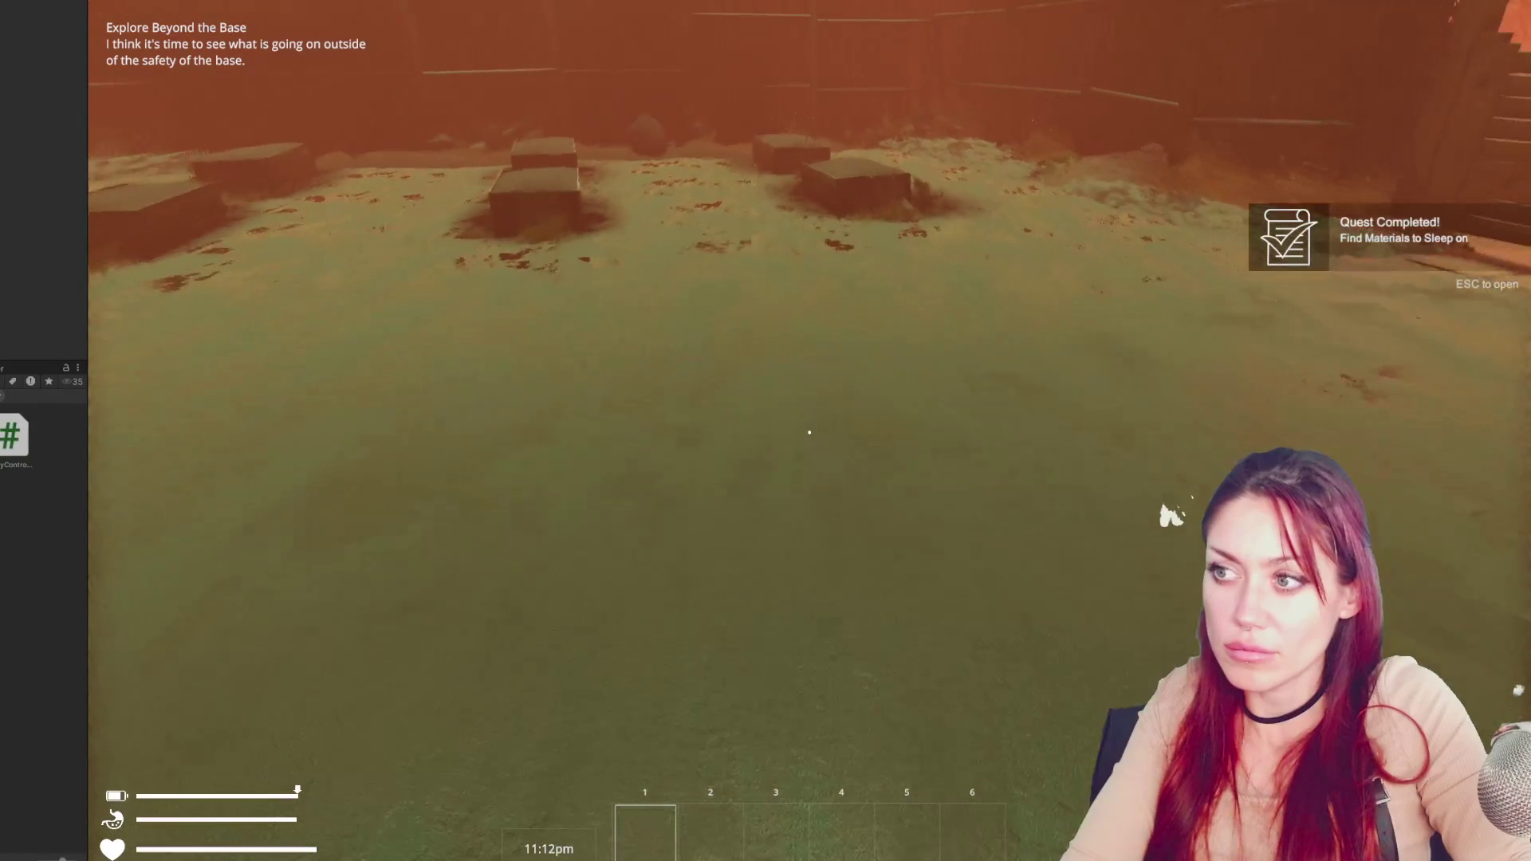
Walk past the garden boxes and water pump to the home gate, then pause and bring up ControlsMain.cs
key("w")
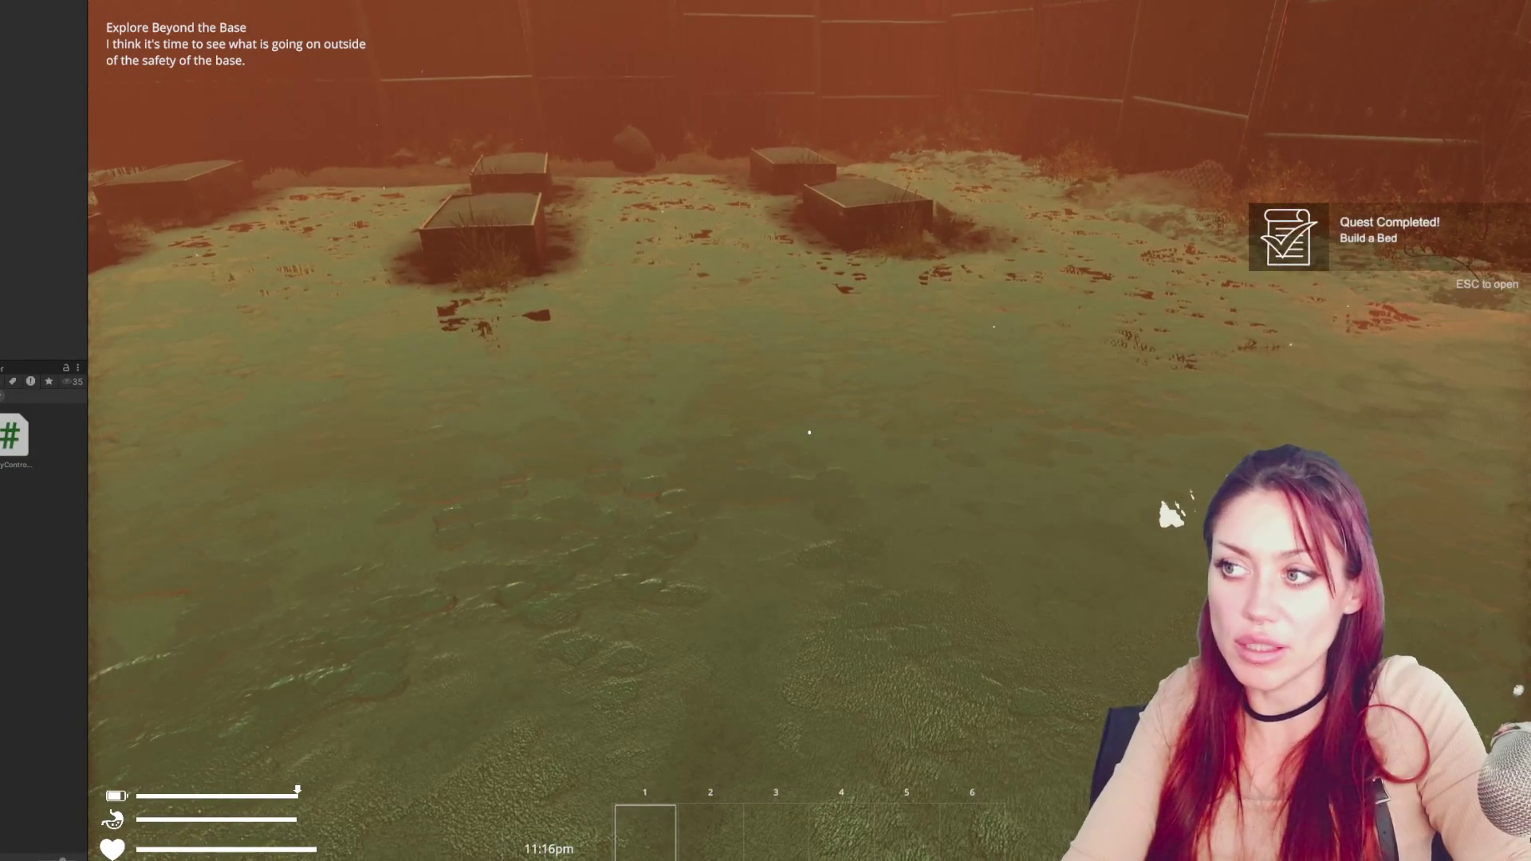
key("s")
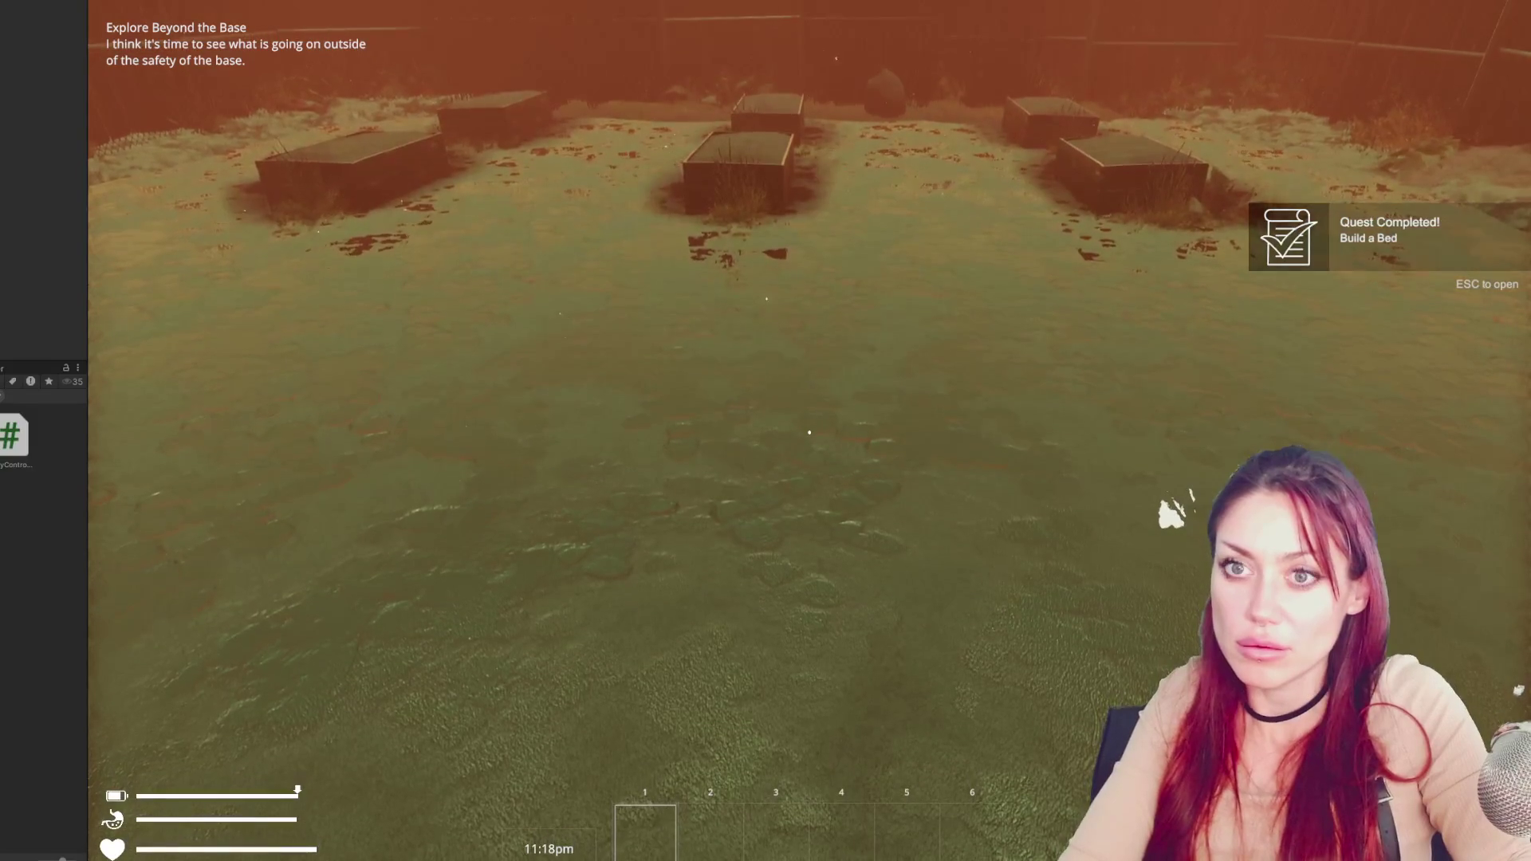
key("w")
key("w")
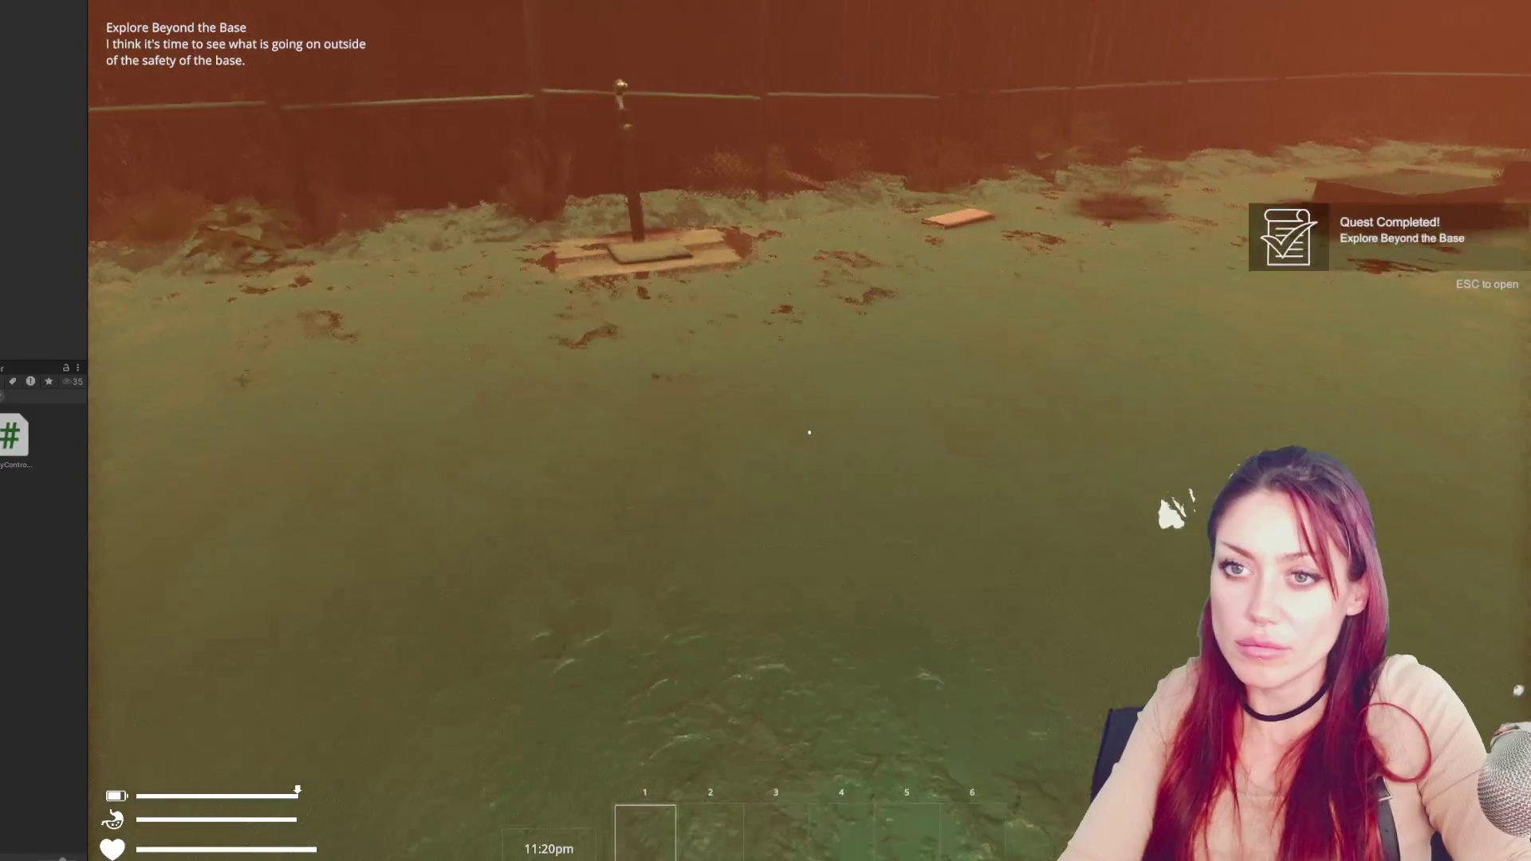
key("w")
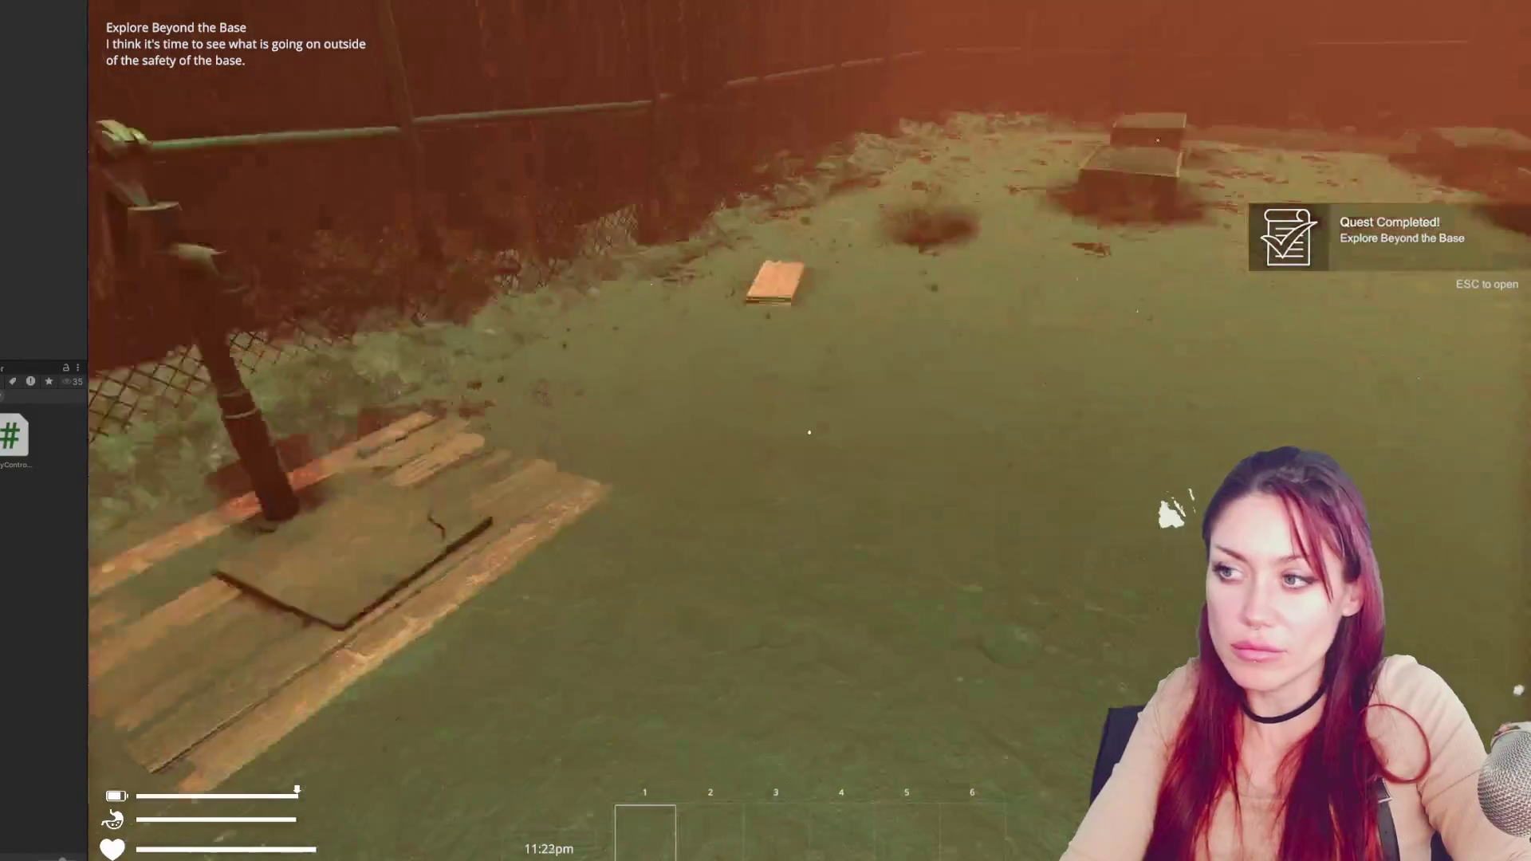
key("w")
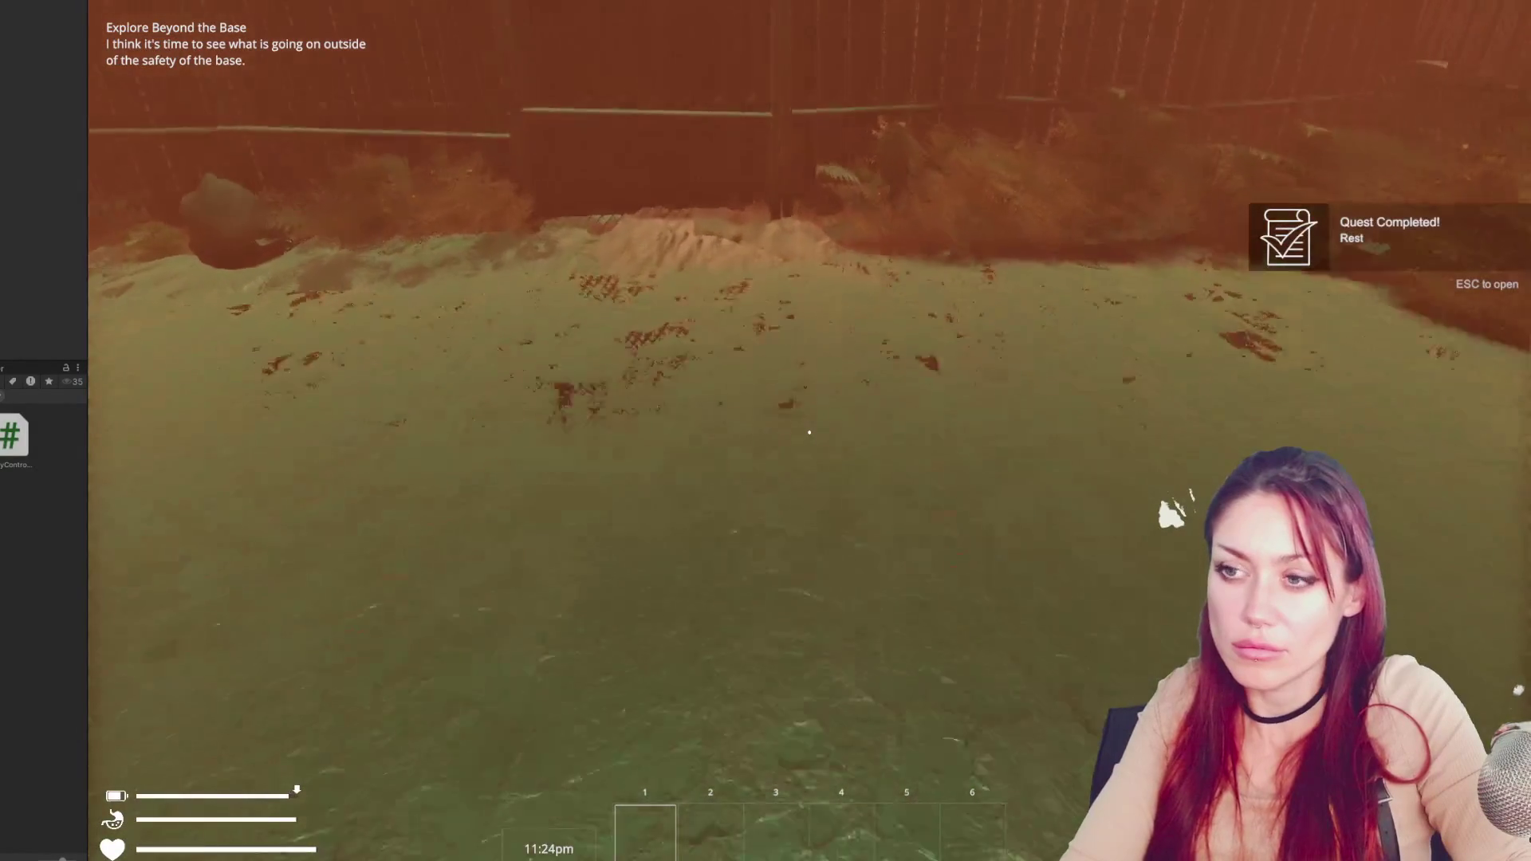
key("w")
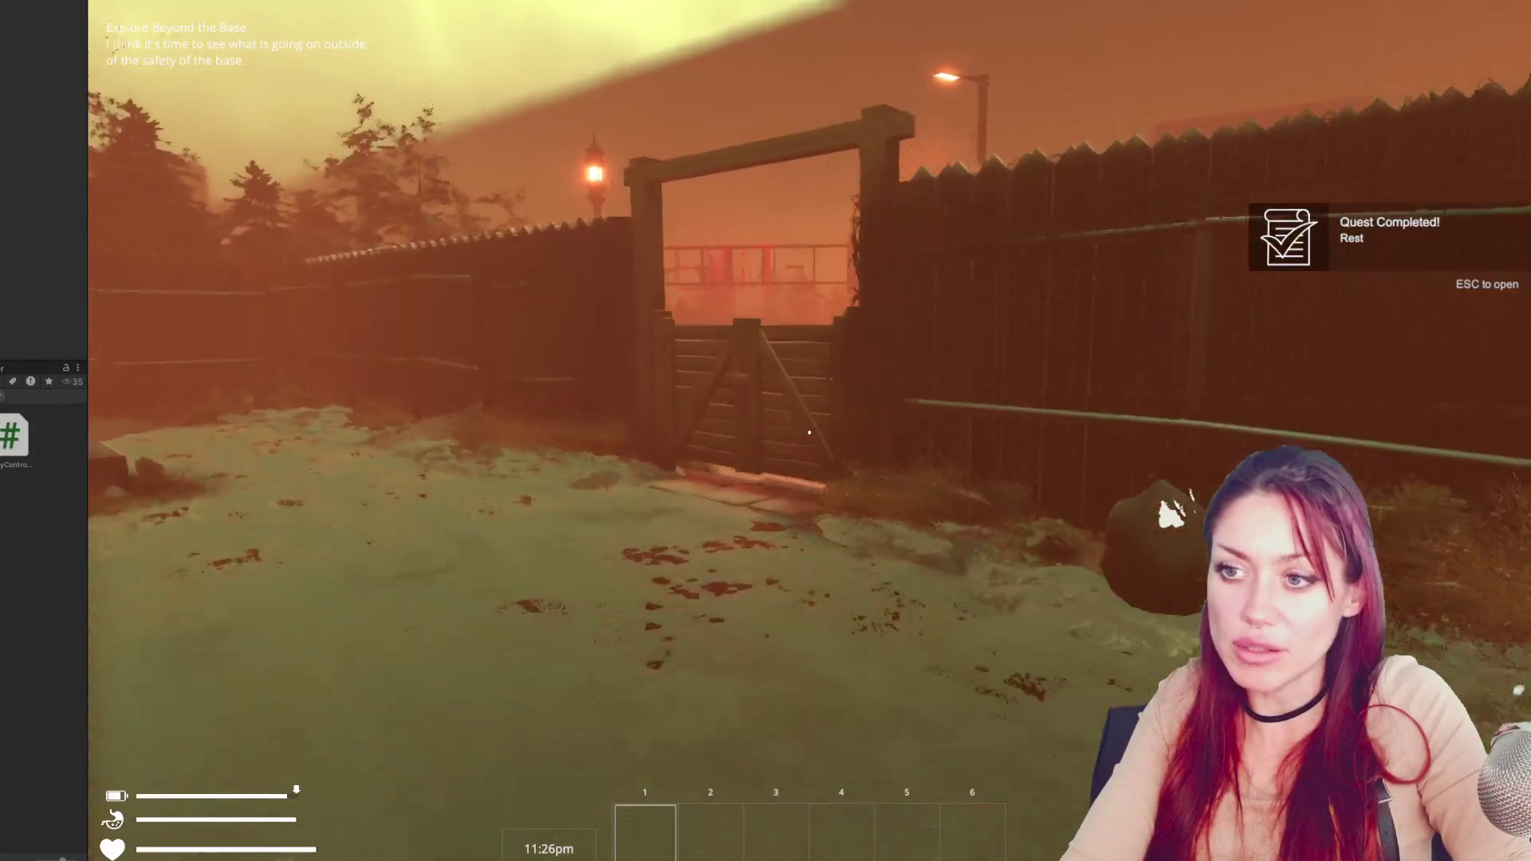
key("Escape")
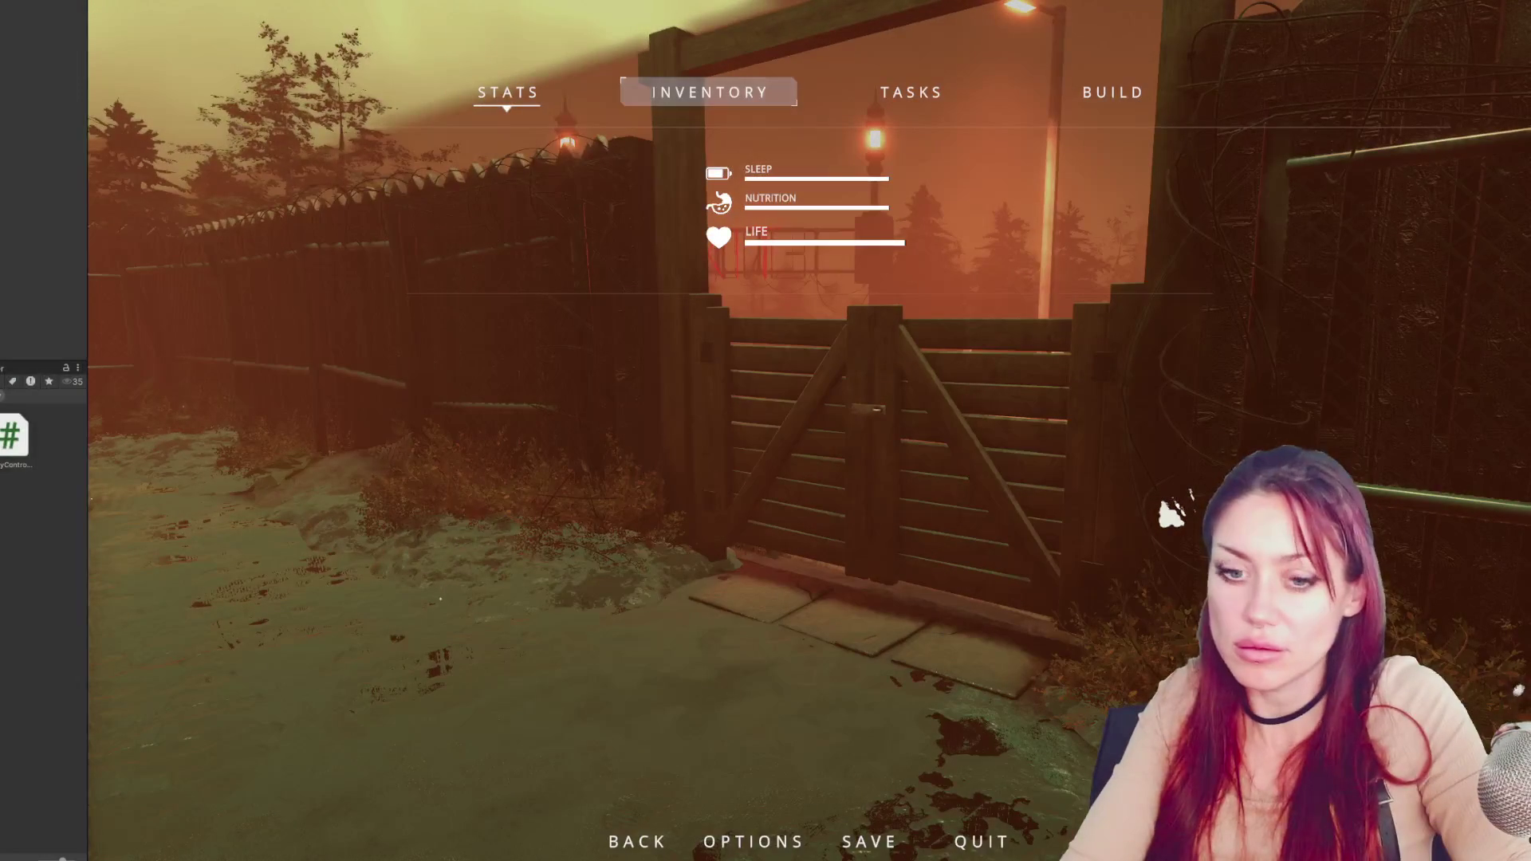
key("alt+Tab")
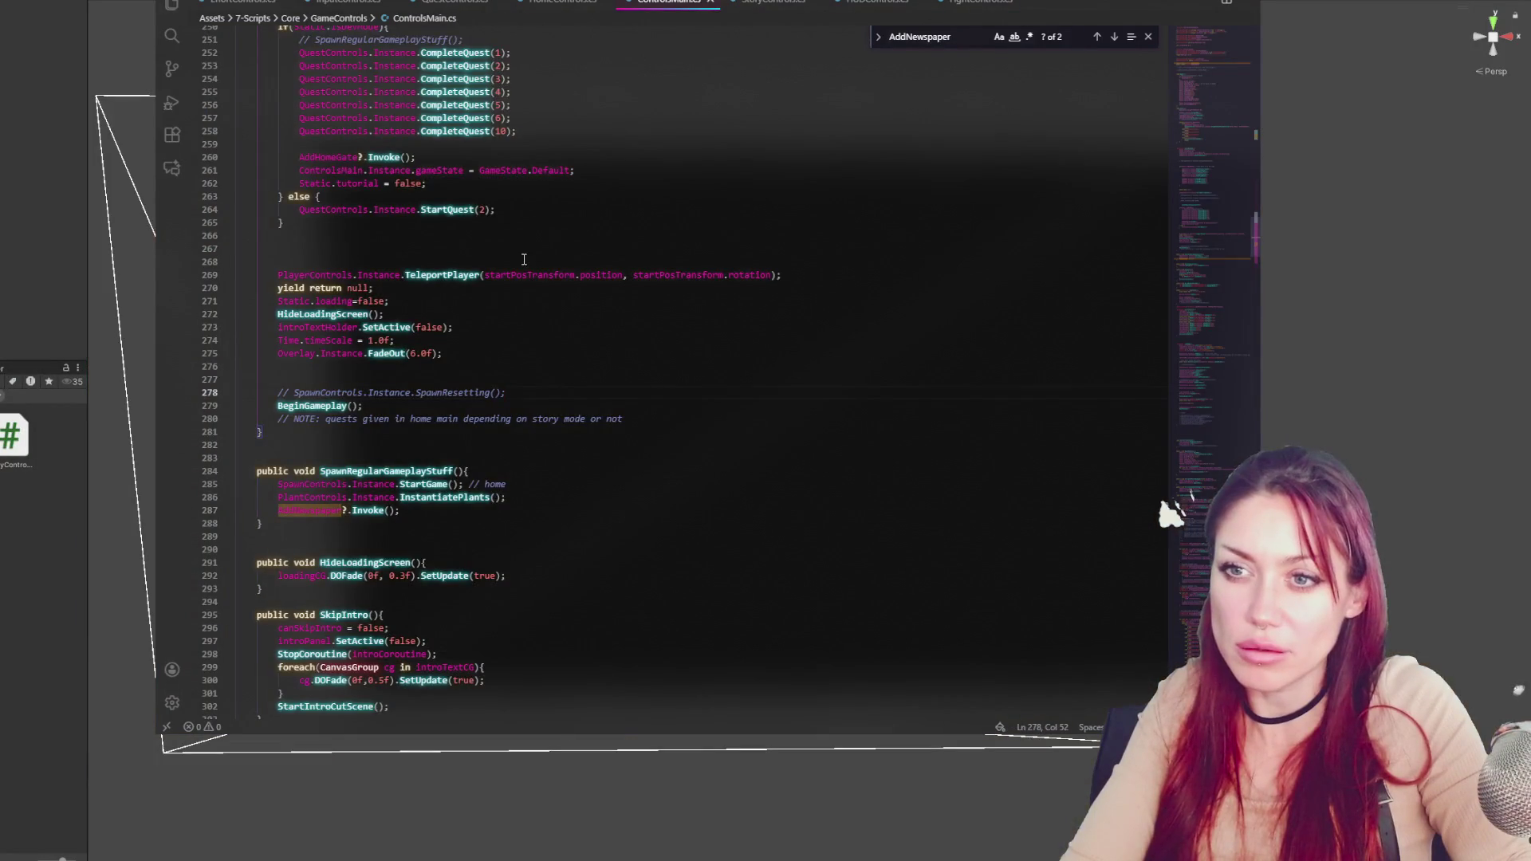
Inspect the isDevMode branch and its AddHomeGate call in ControlsMain.cs
scroll(524, 279, "up", 4)
double_click(355, 198)
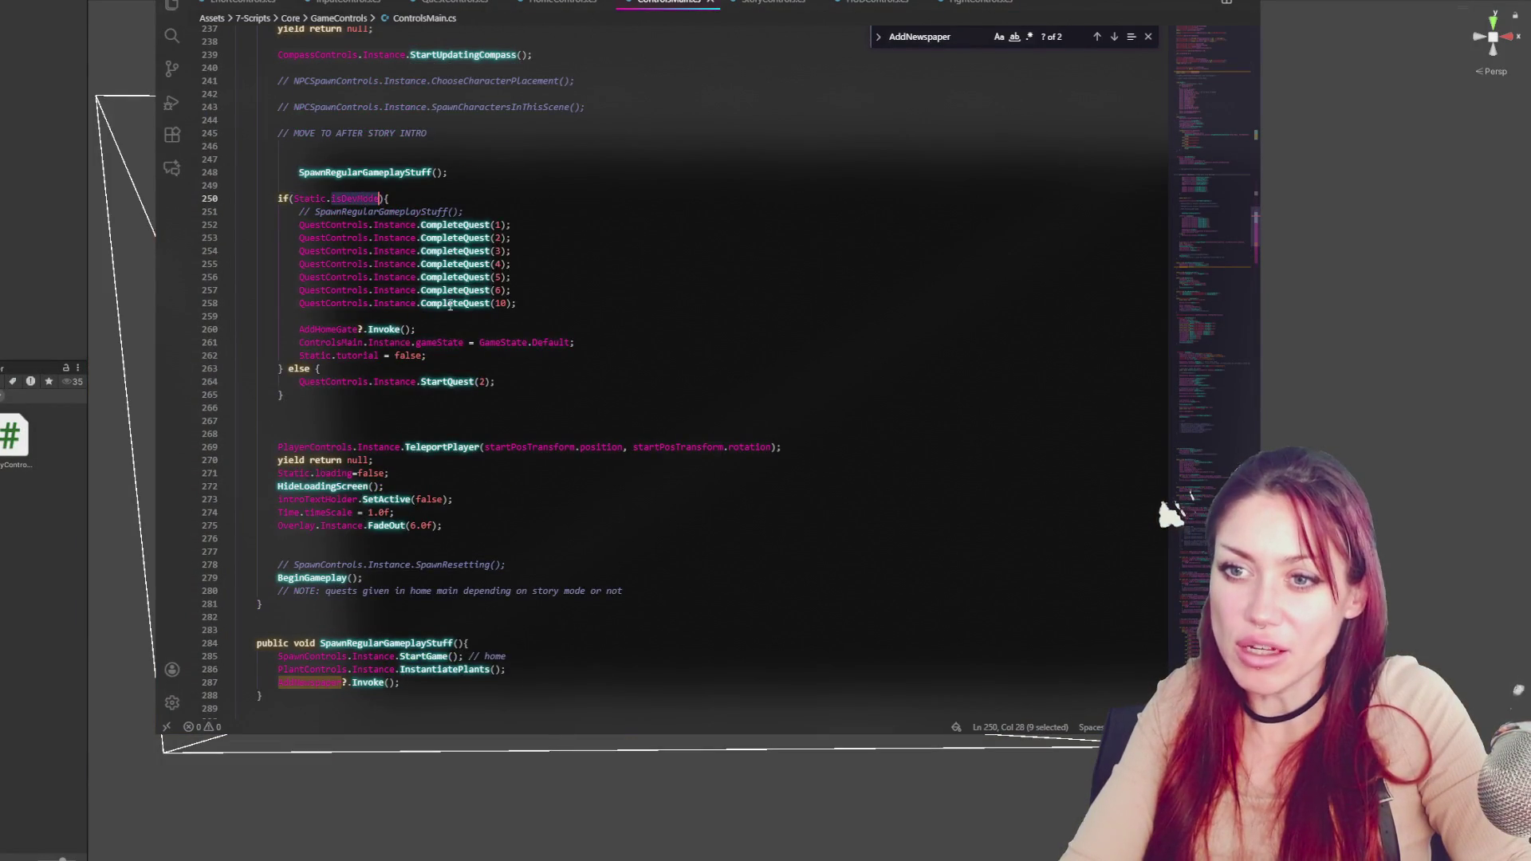
double_click(349, 329)
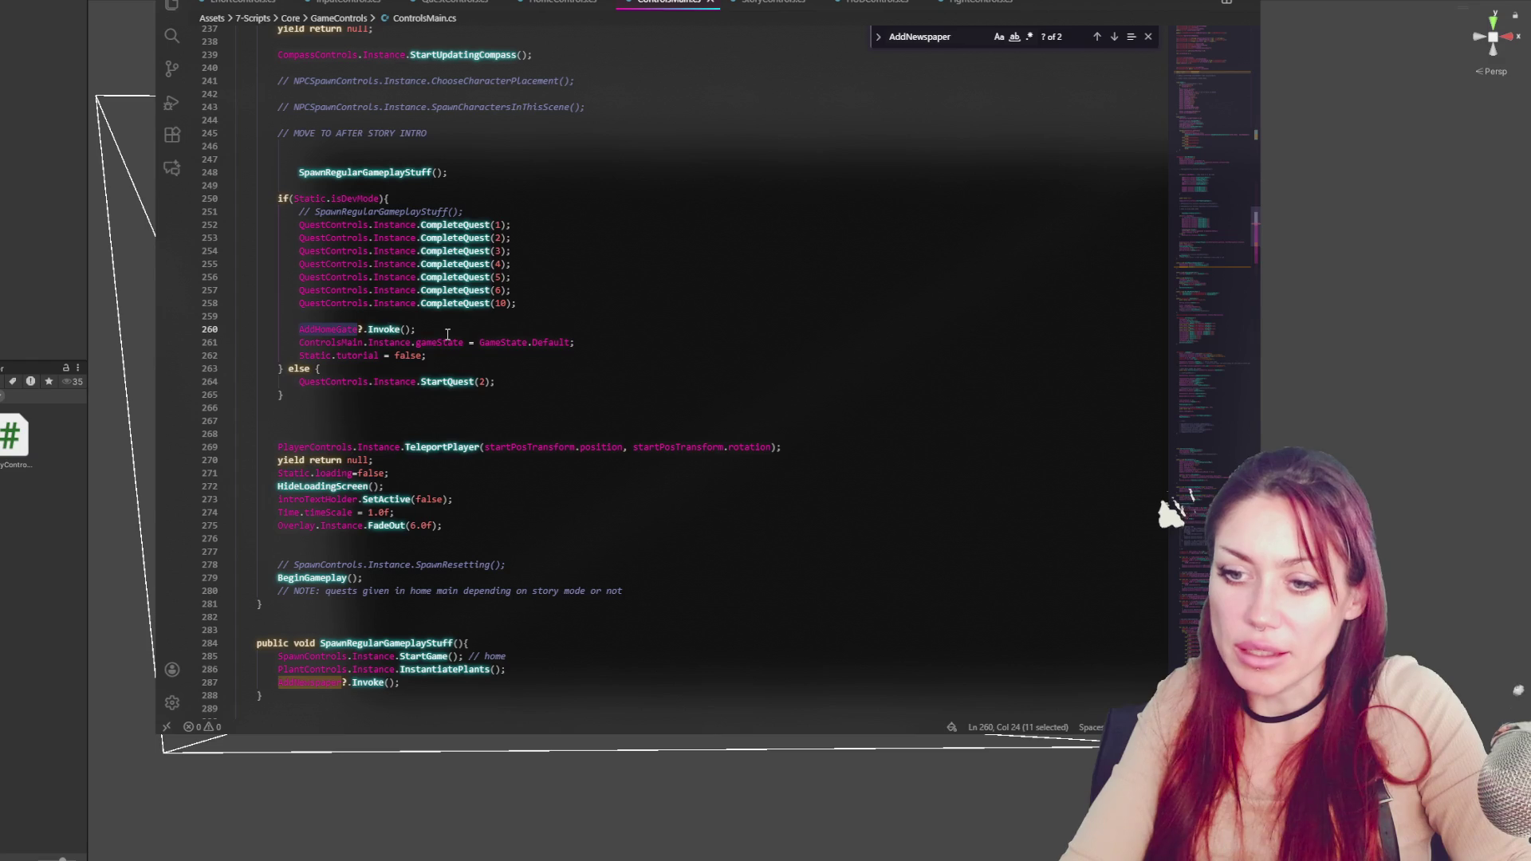
Review the AddGate method's SetActive call in HomeControls.cs, then return to Unity
left_click(562, 3)
left_click(622, 259)
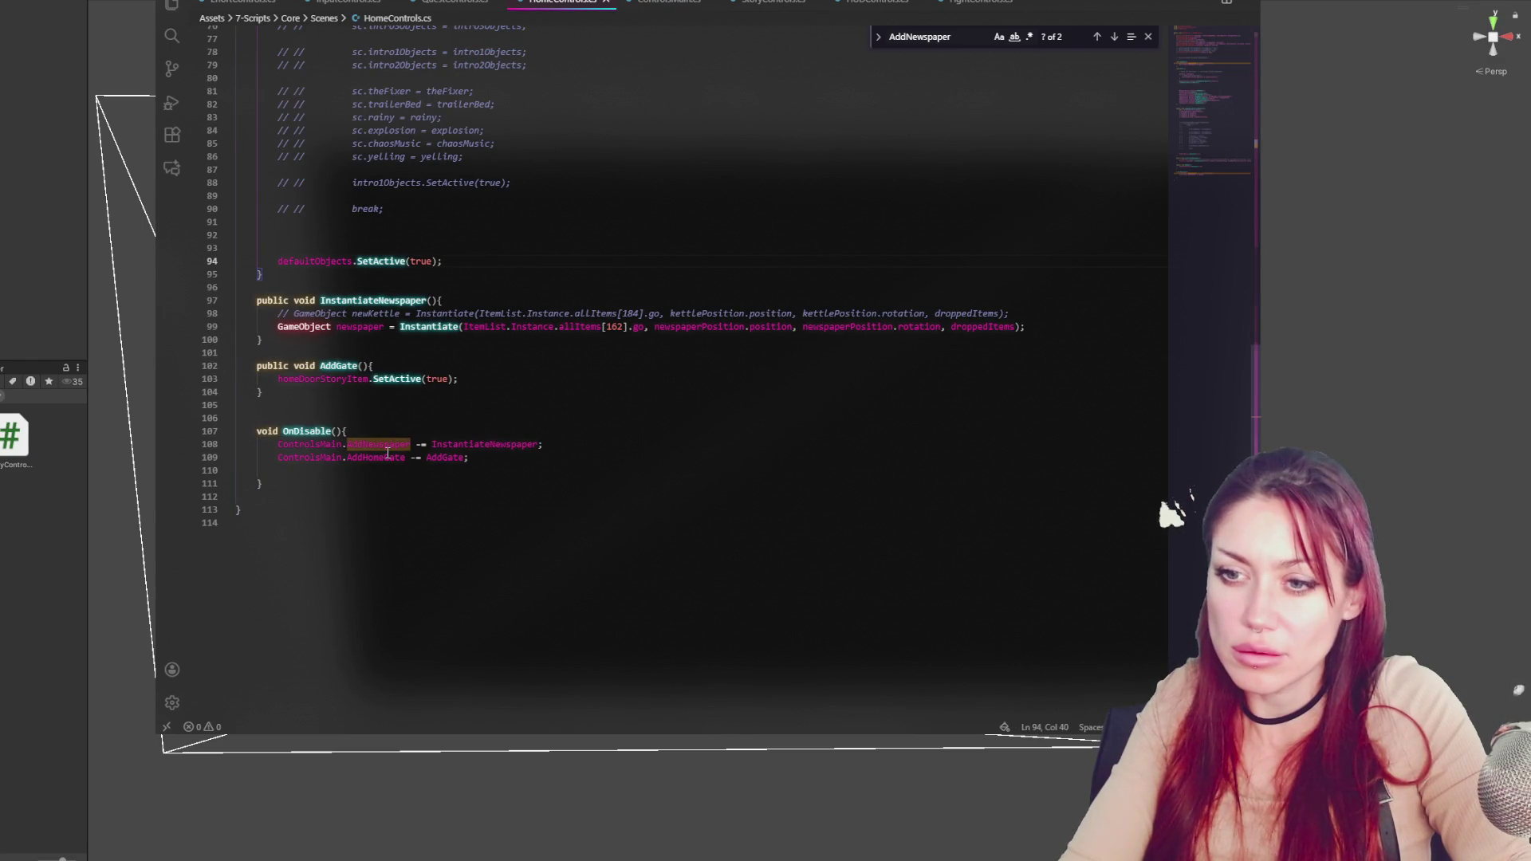
left_click(427, 379)
left_click(494, 384)
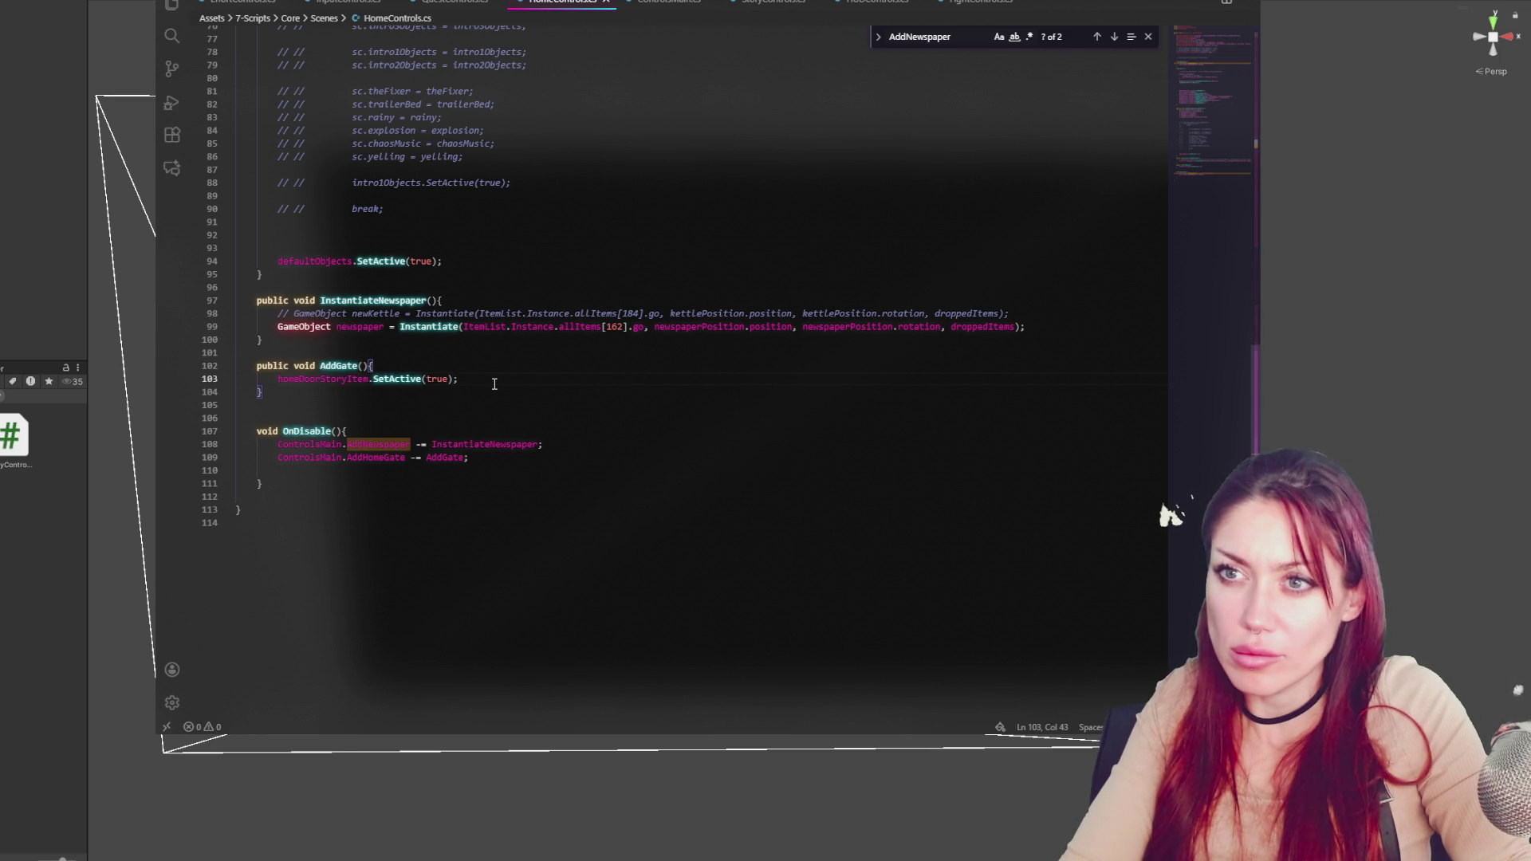
left_click(17, 277)
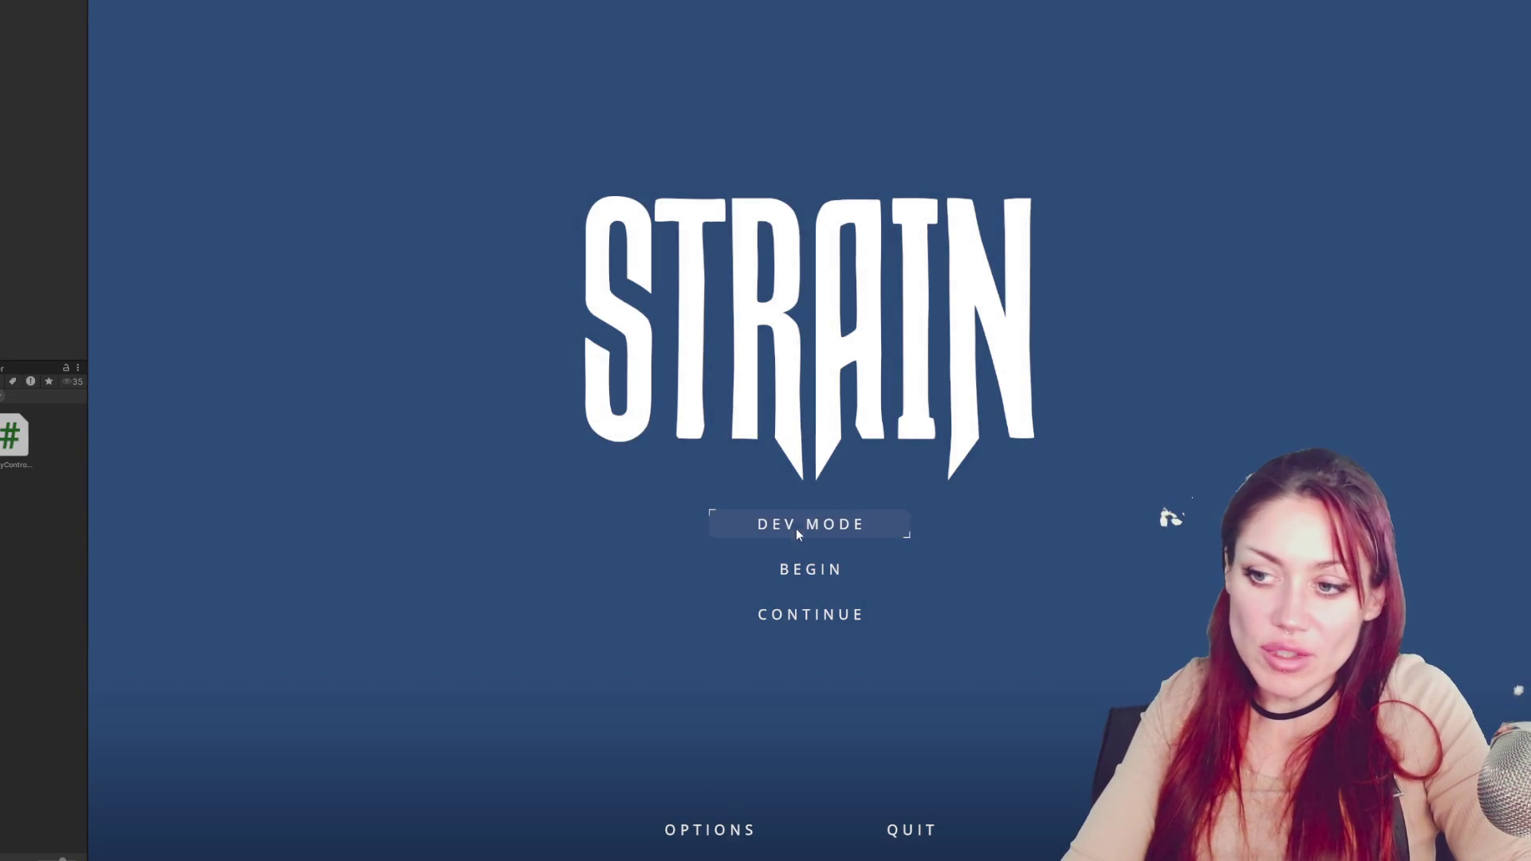
left_click(792, 532)
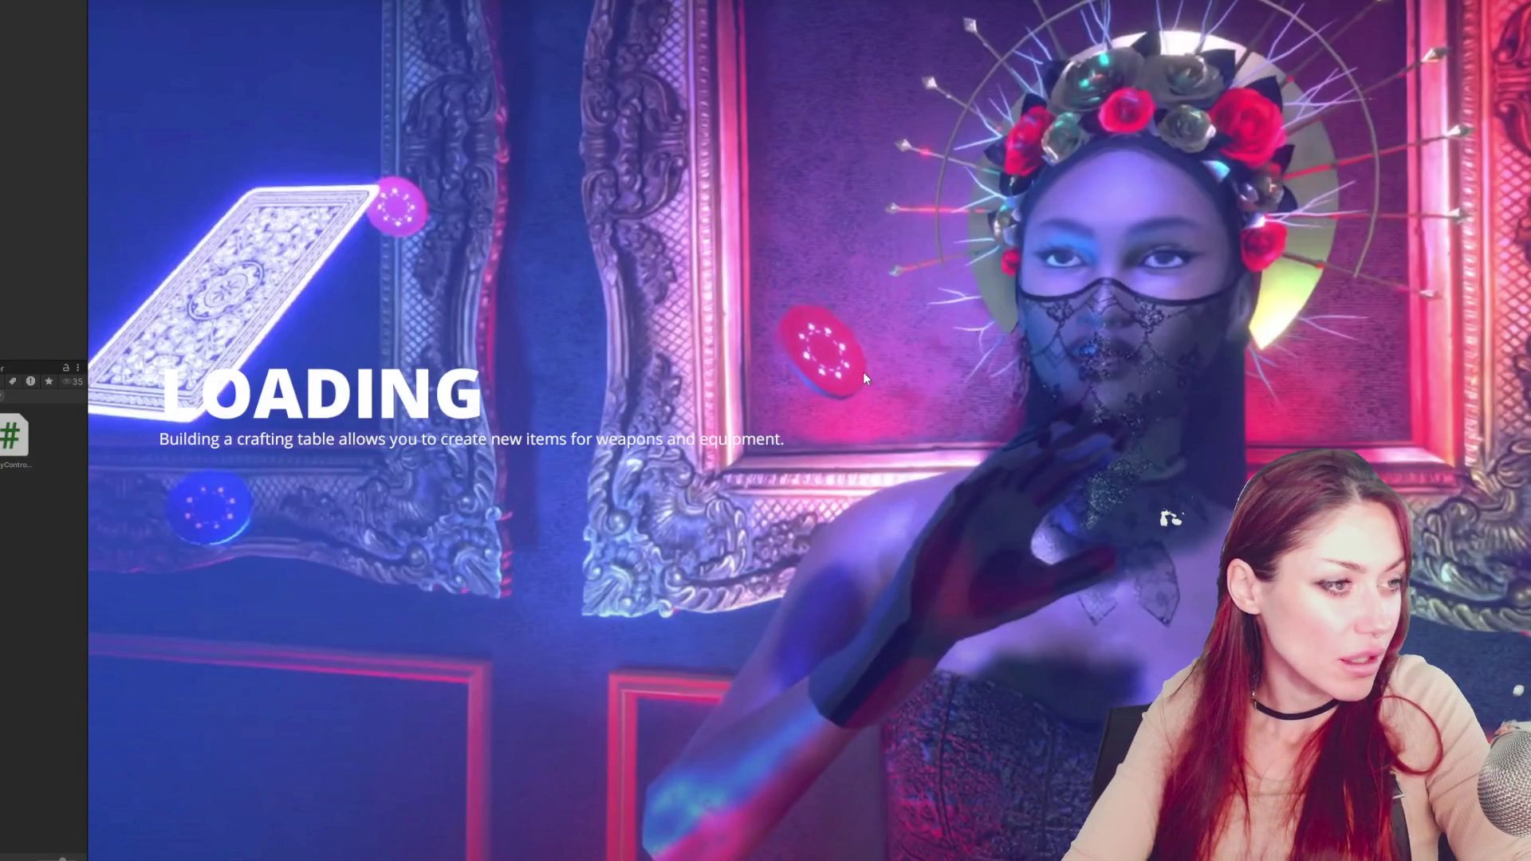
key("w")
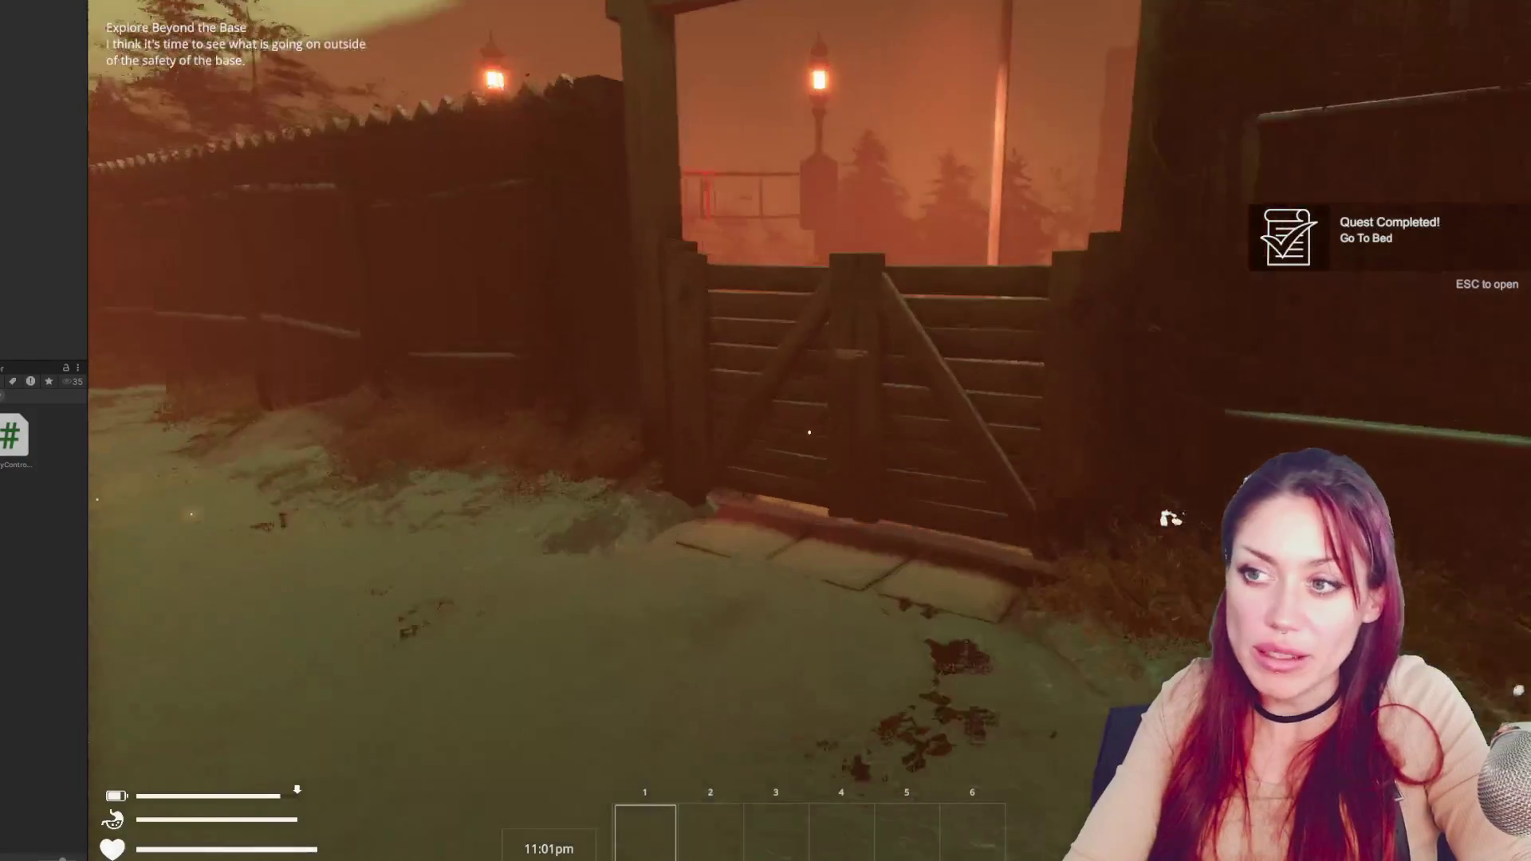
key("Escape")
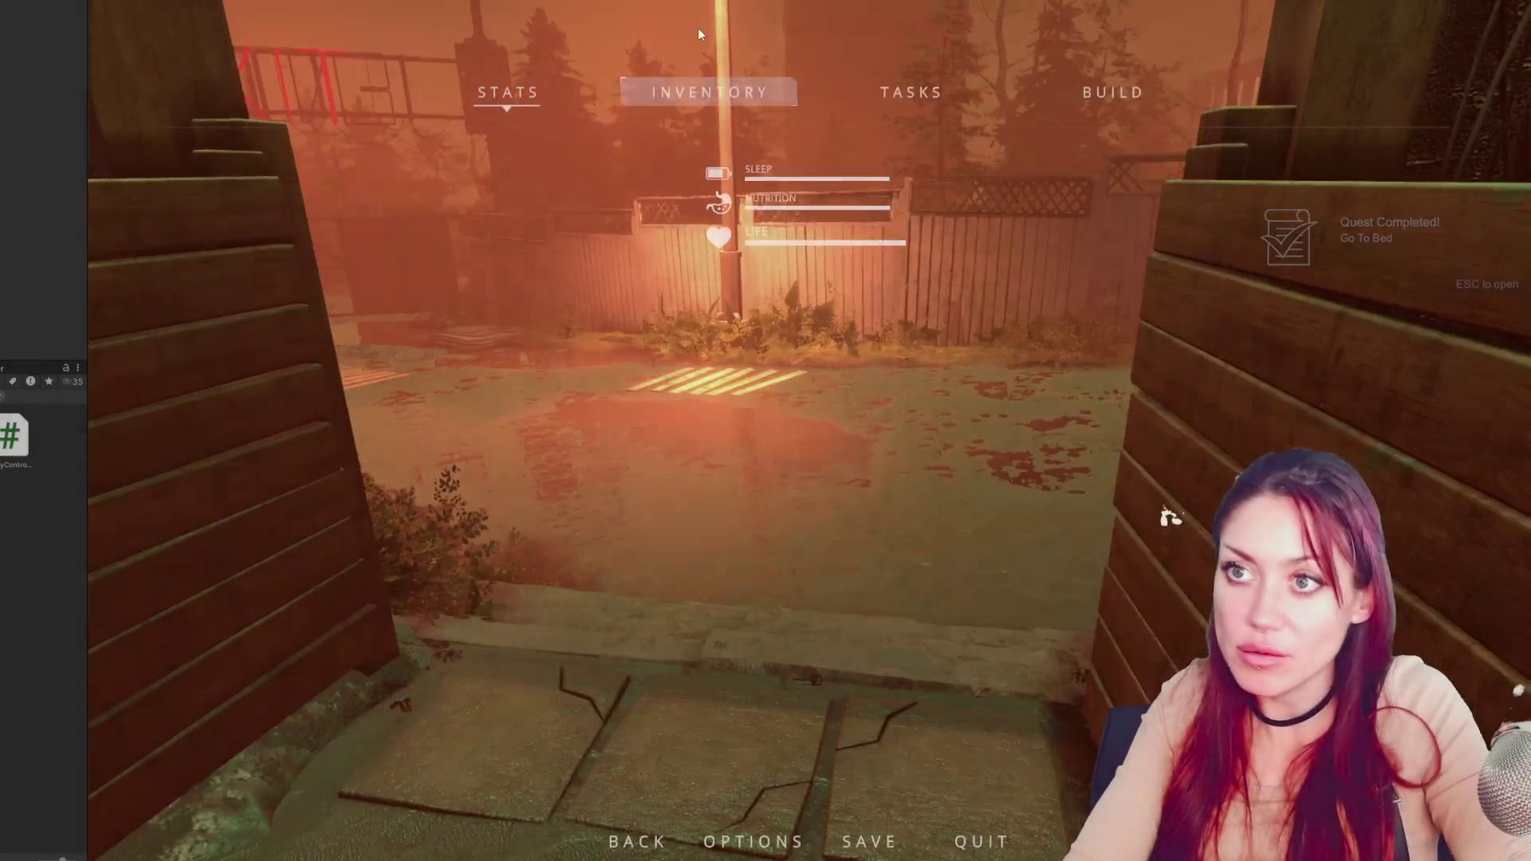
key("ctrl+p")
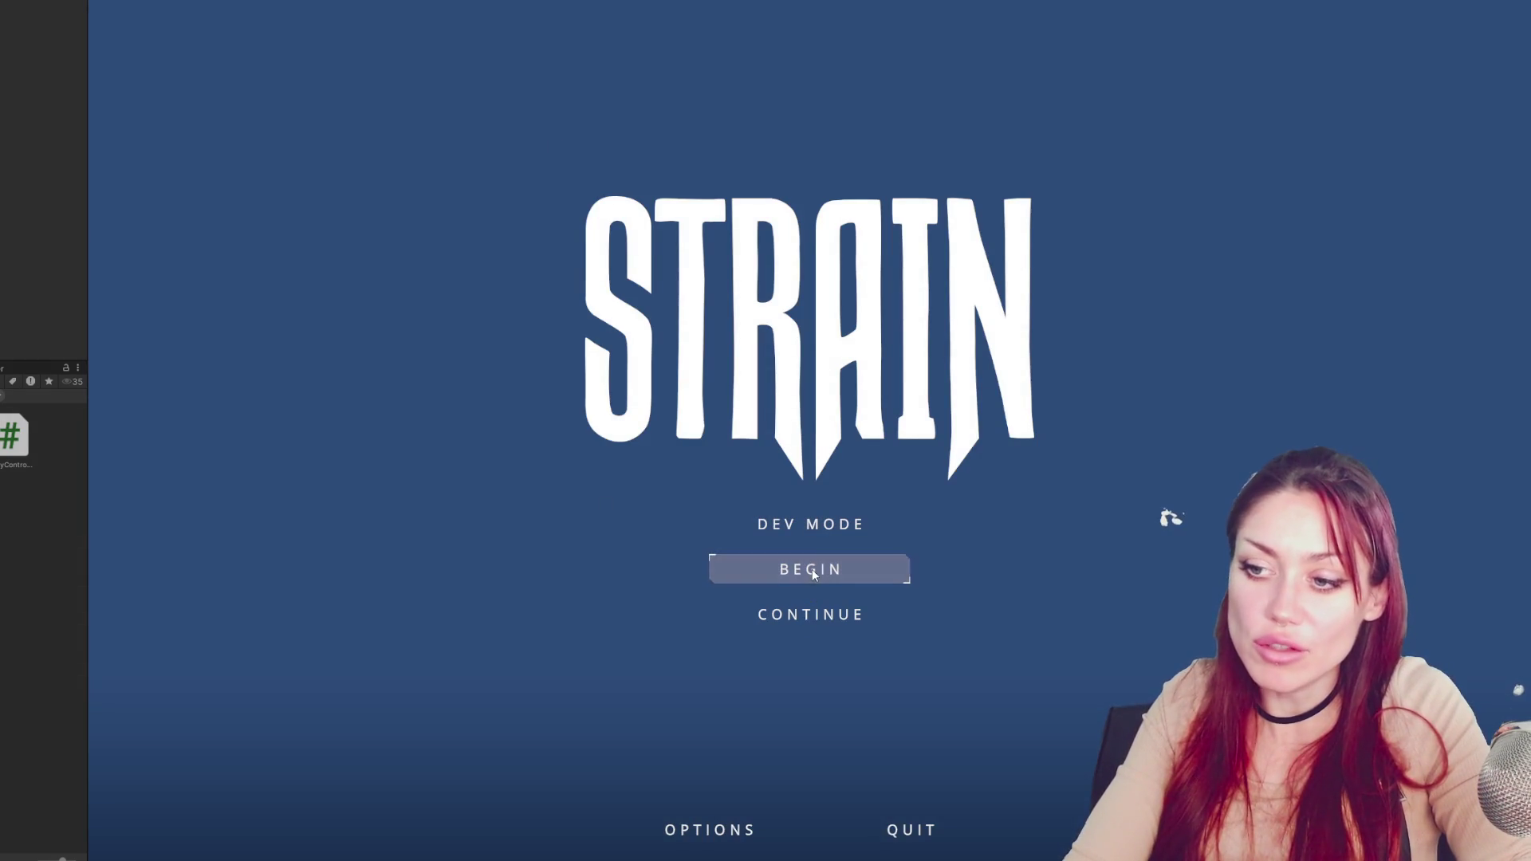
left_click(812, 567)
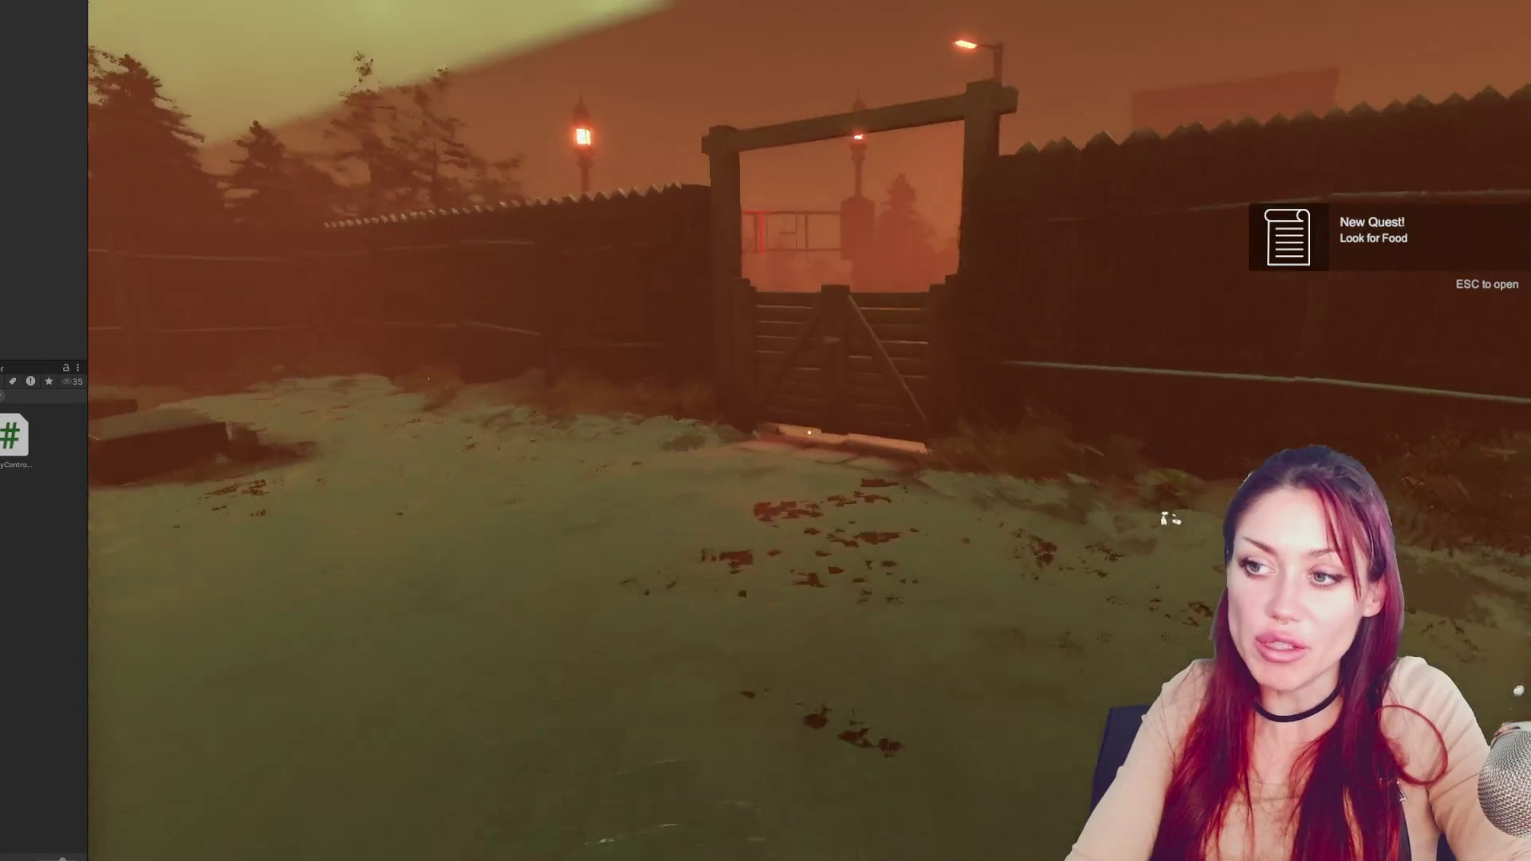
Walk to the home gate, open it with E, check the Look for Food task, then stop play
key("w")
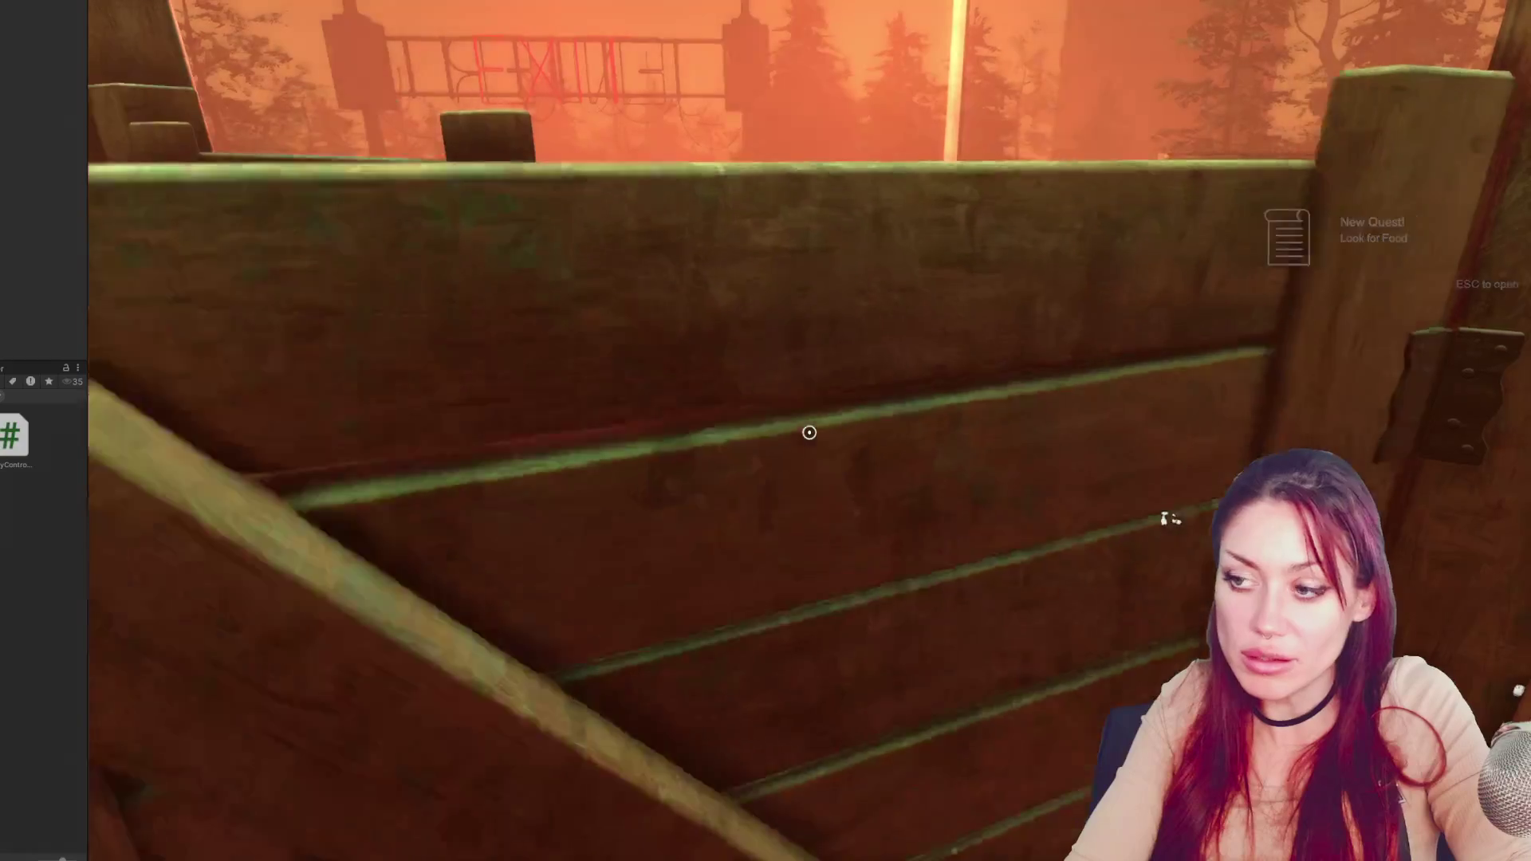
key("e")
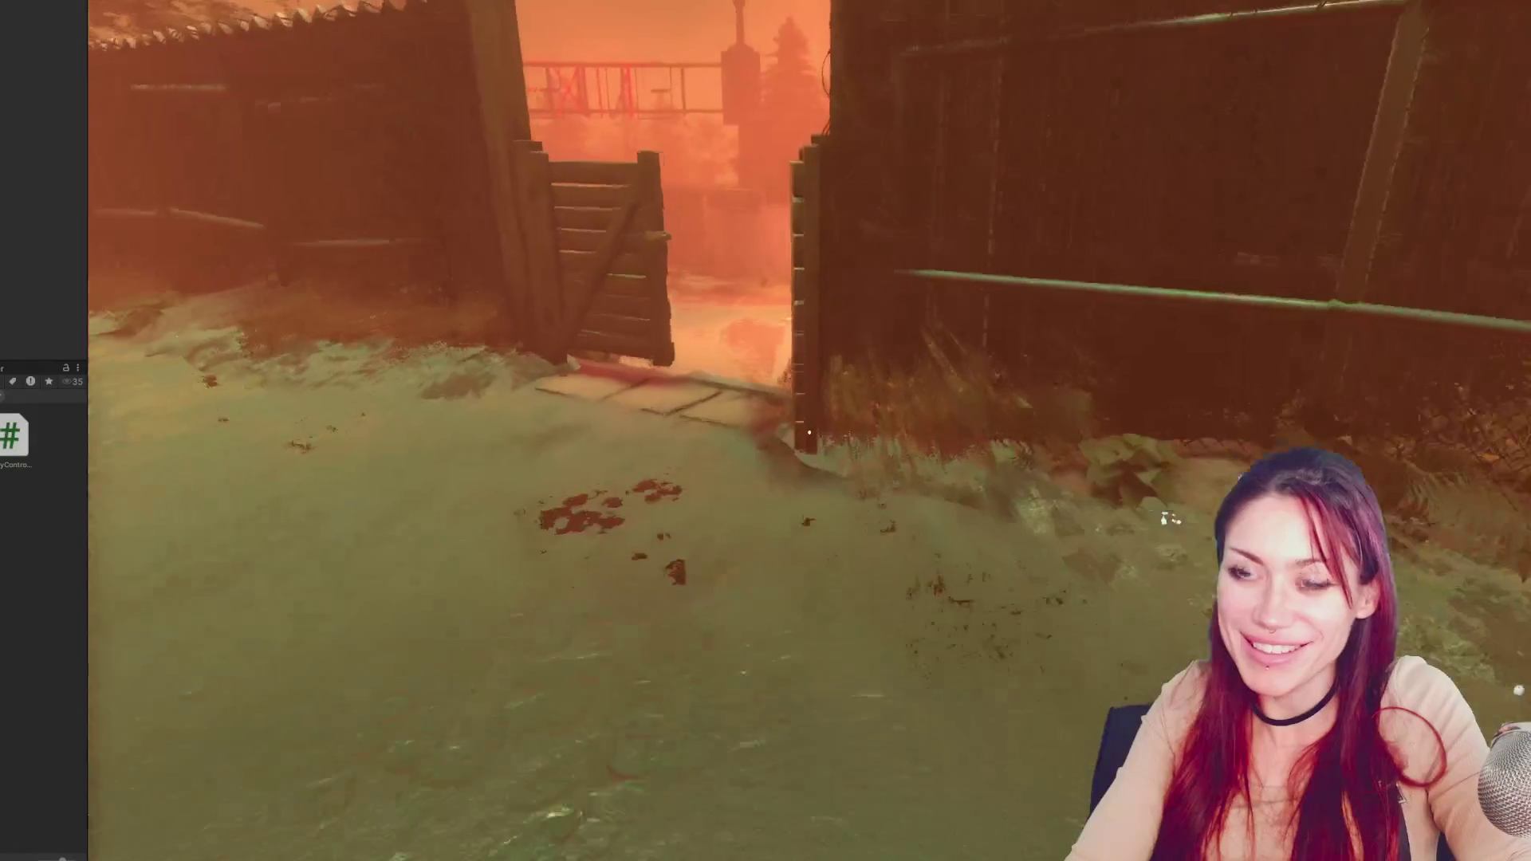
key("Escape")
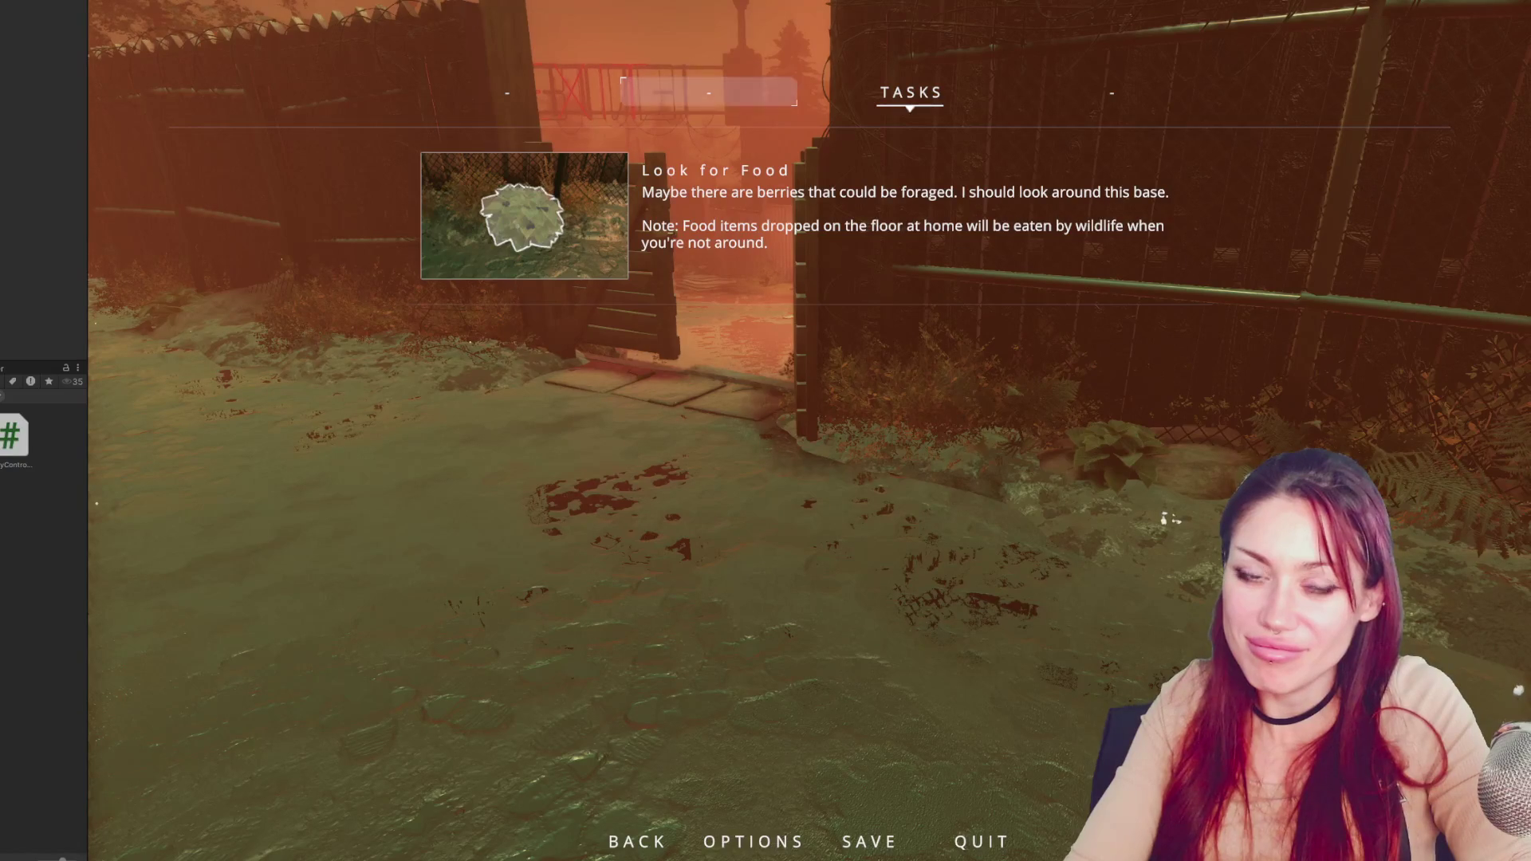
key("Escape")
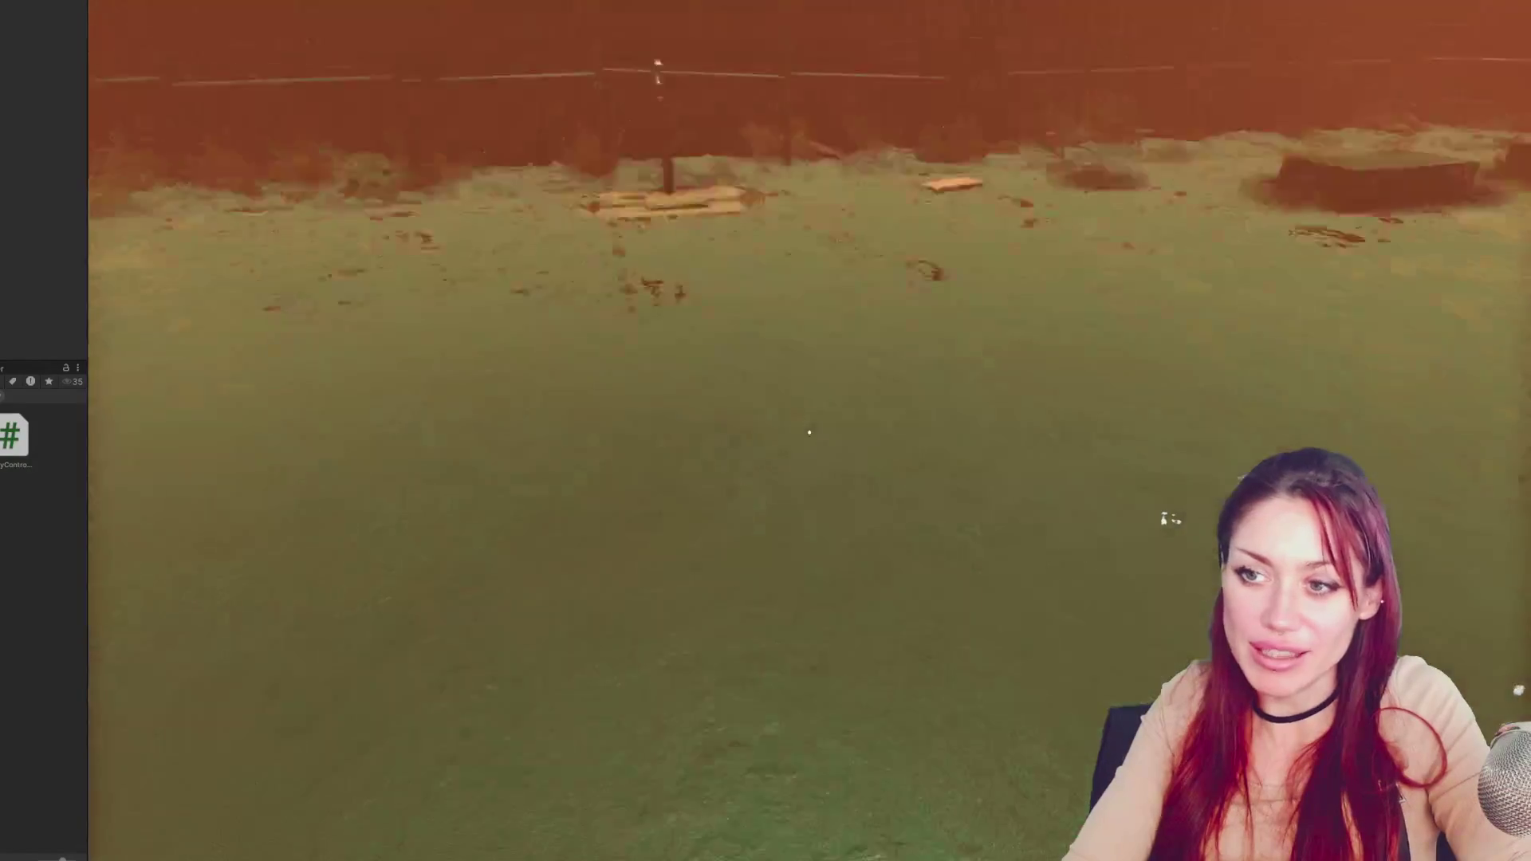
key("Escape")
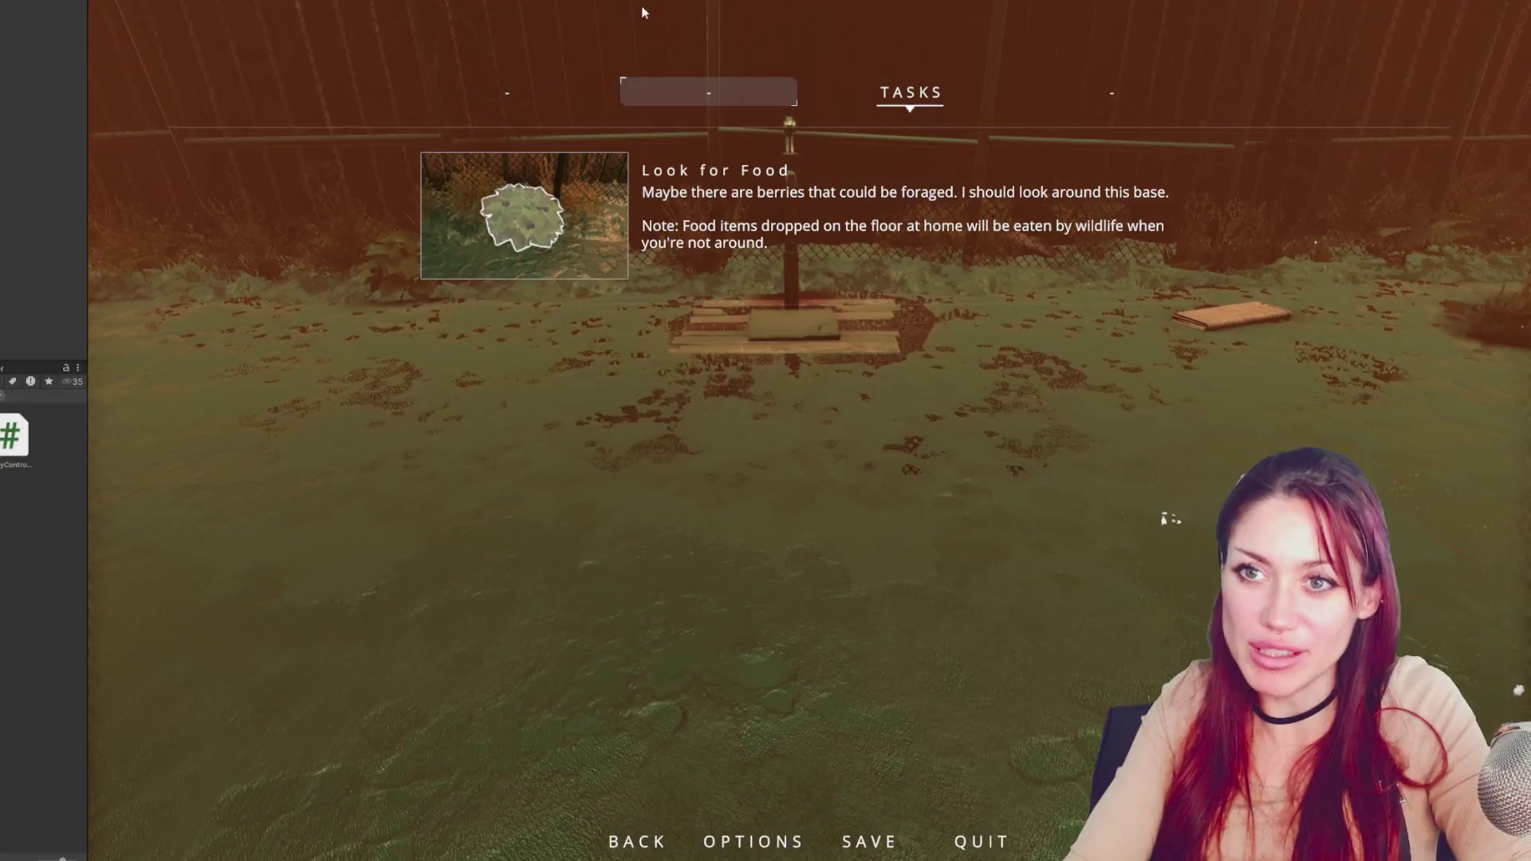
key("ctrl+p")
key("alt+Tab")
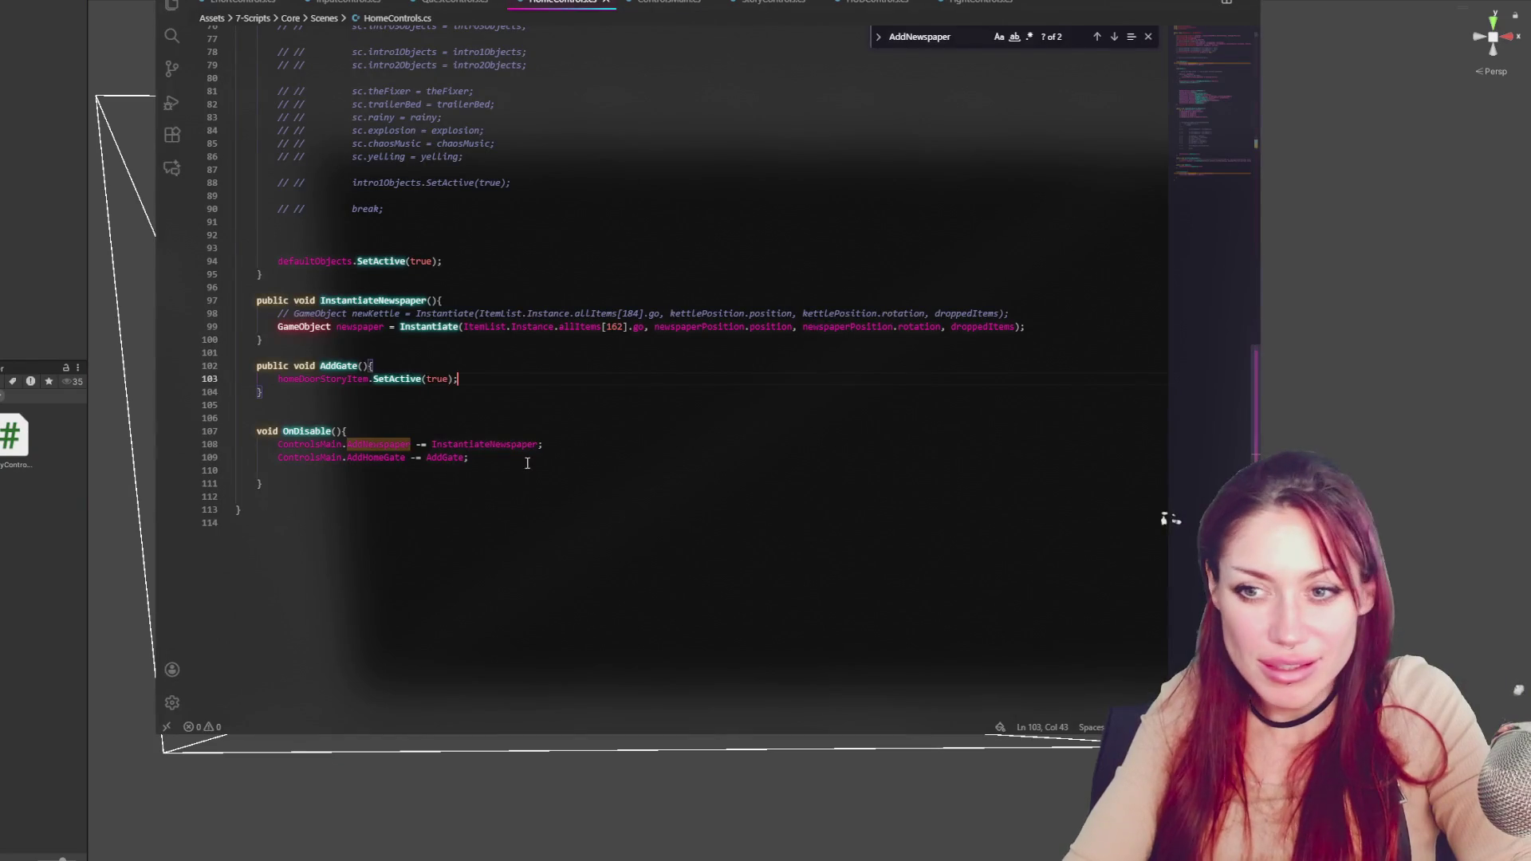
Review the AddHomeGate += AddGate subscription on line 29 of HomeControls.cs
scroll(499, 378, "up", 15)
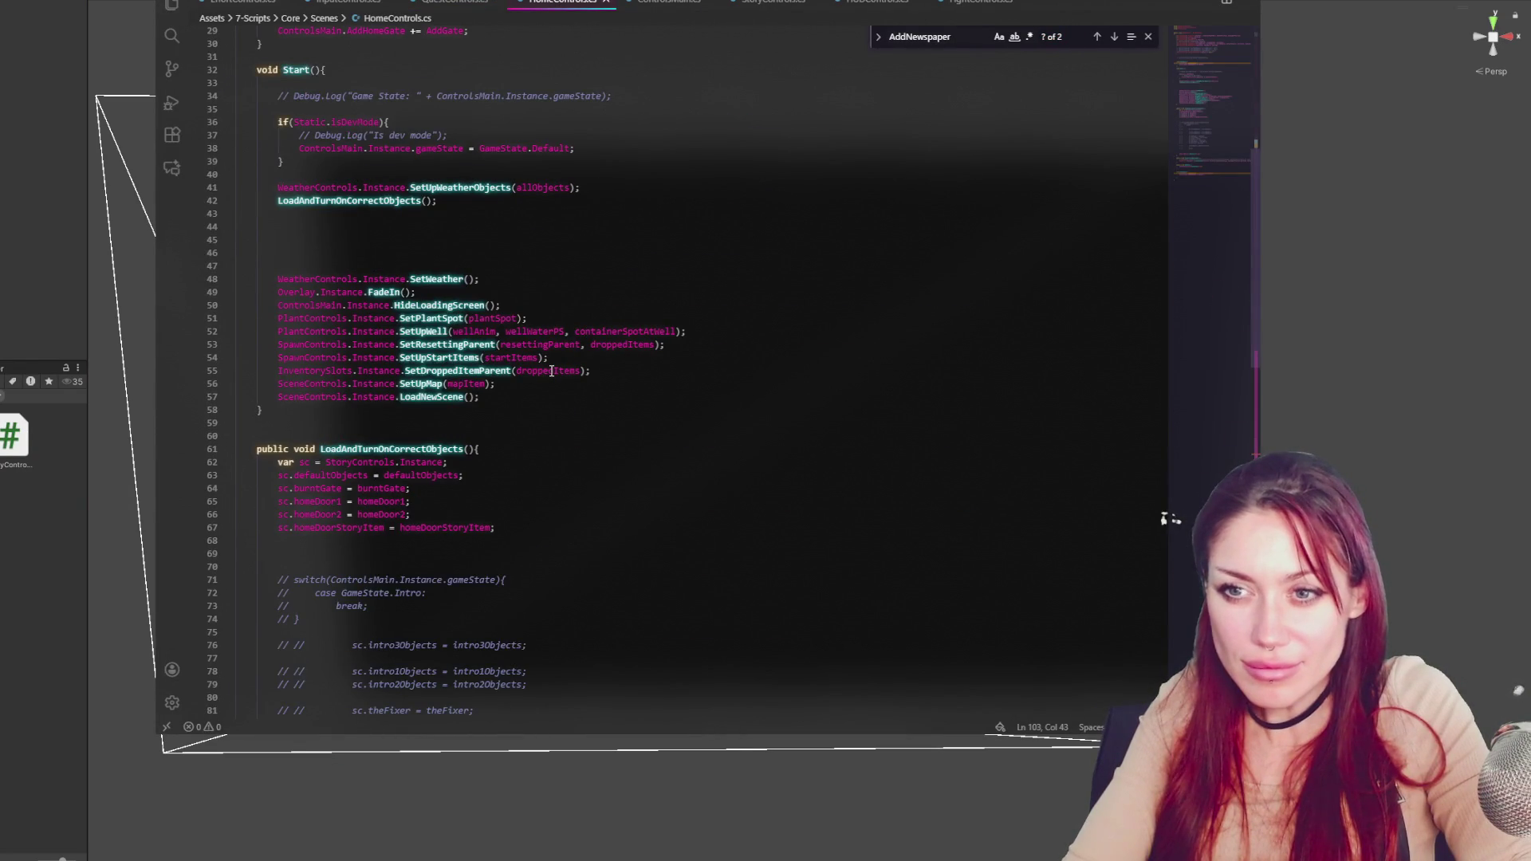
scroll(551, 372, "up", 4)
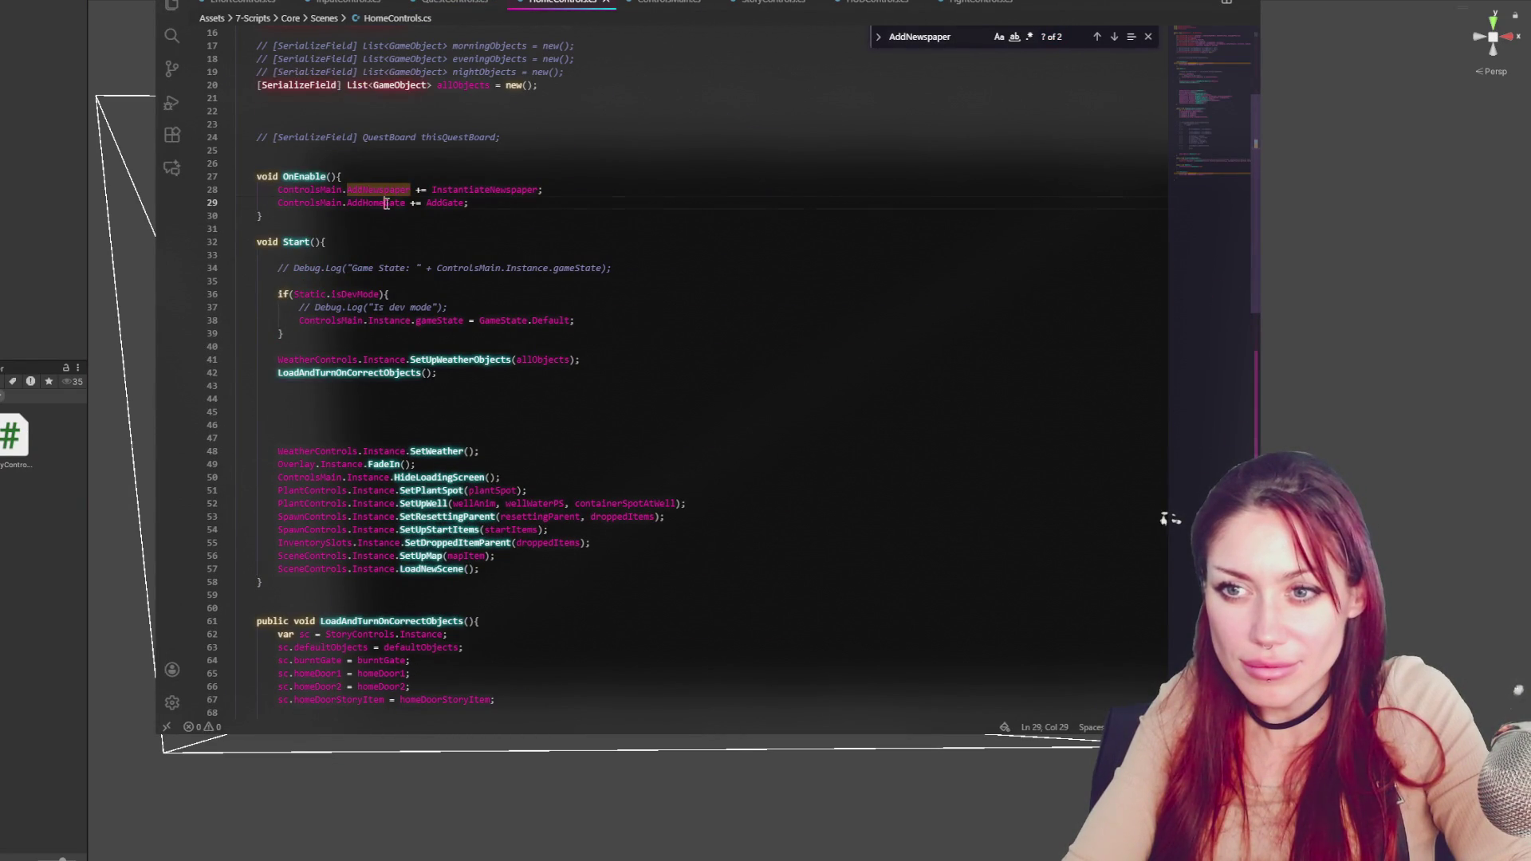
double_click(444, 202)
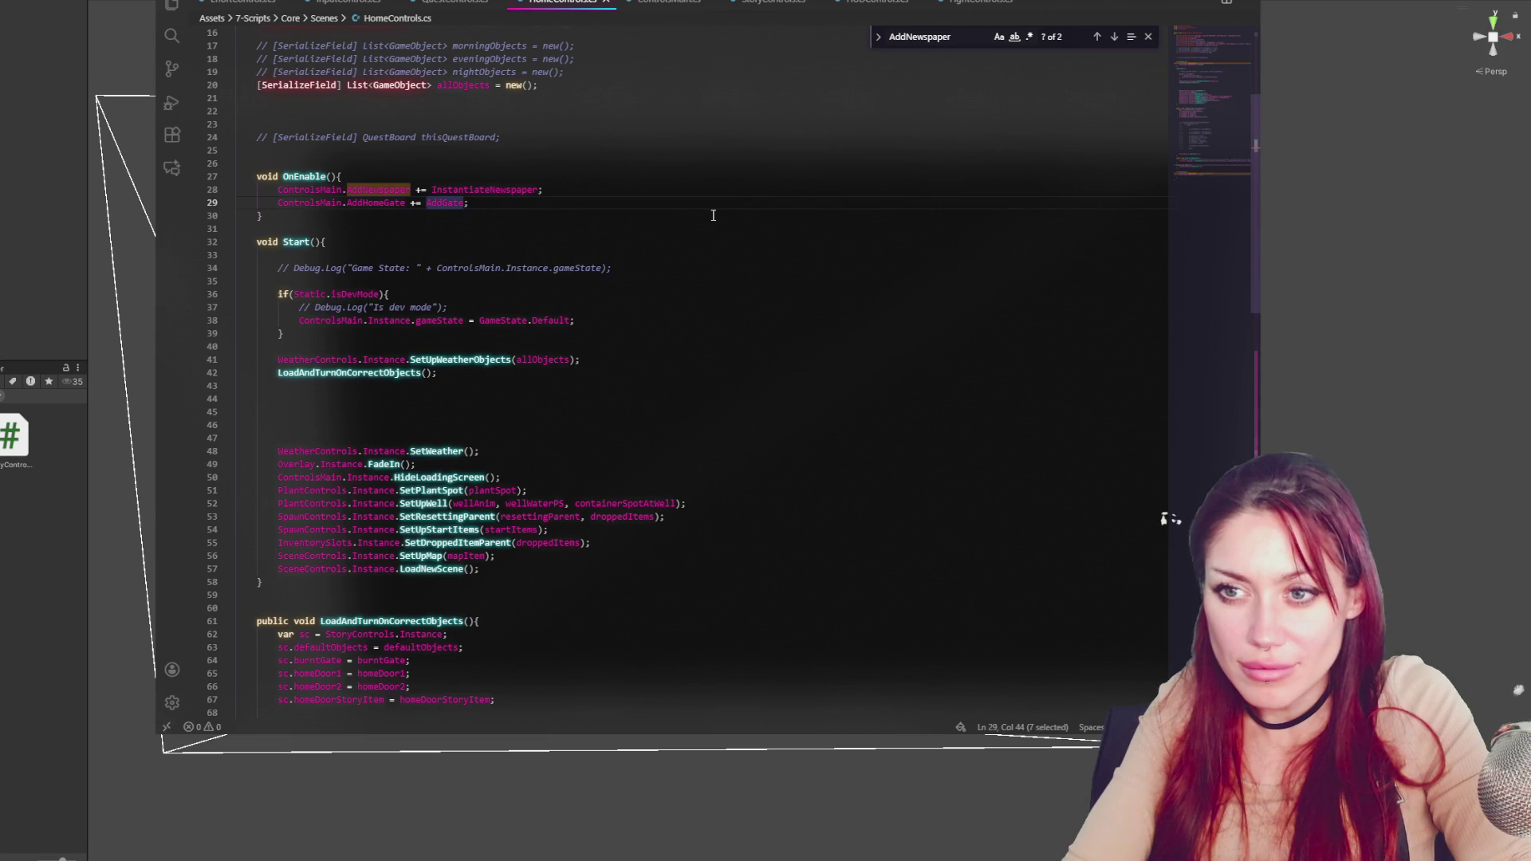
double_click(365, 204)
left_click(522, 202)
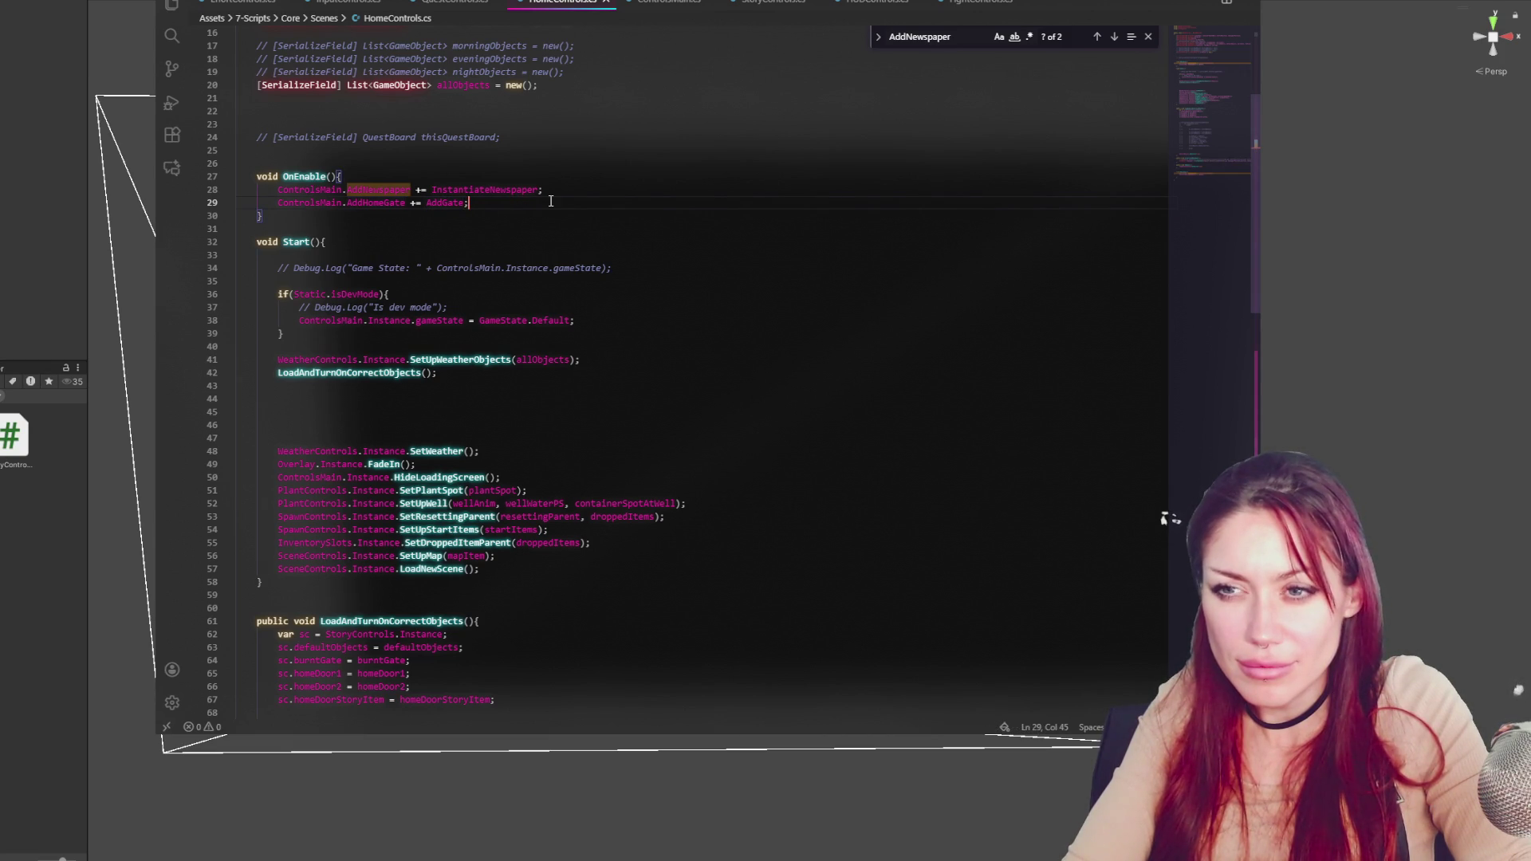
scroll(551, 202, "down", 13)
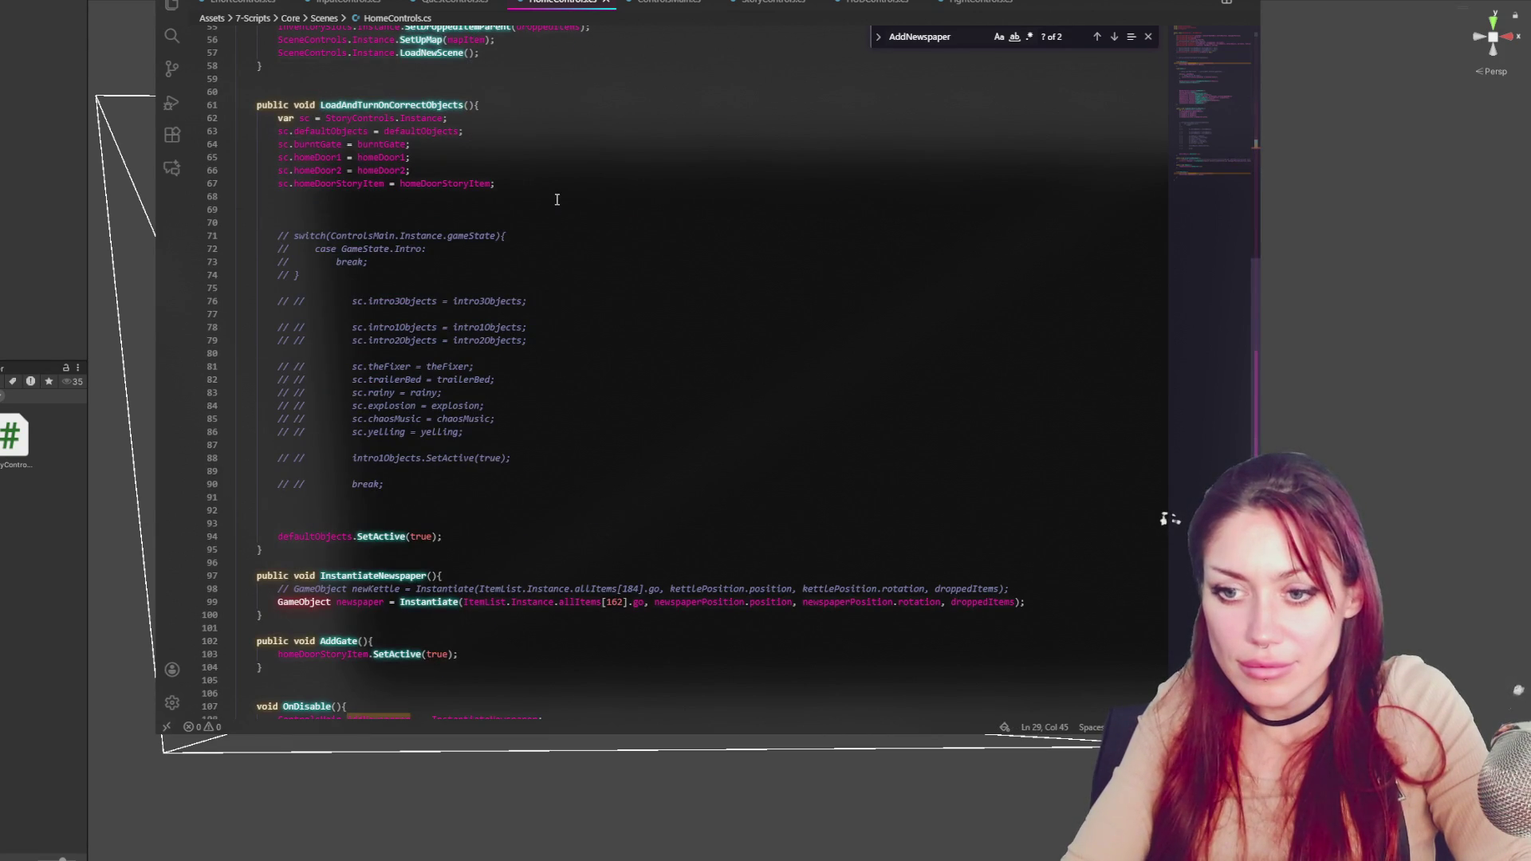
scroll(557, 199, "up", 13)
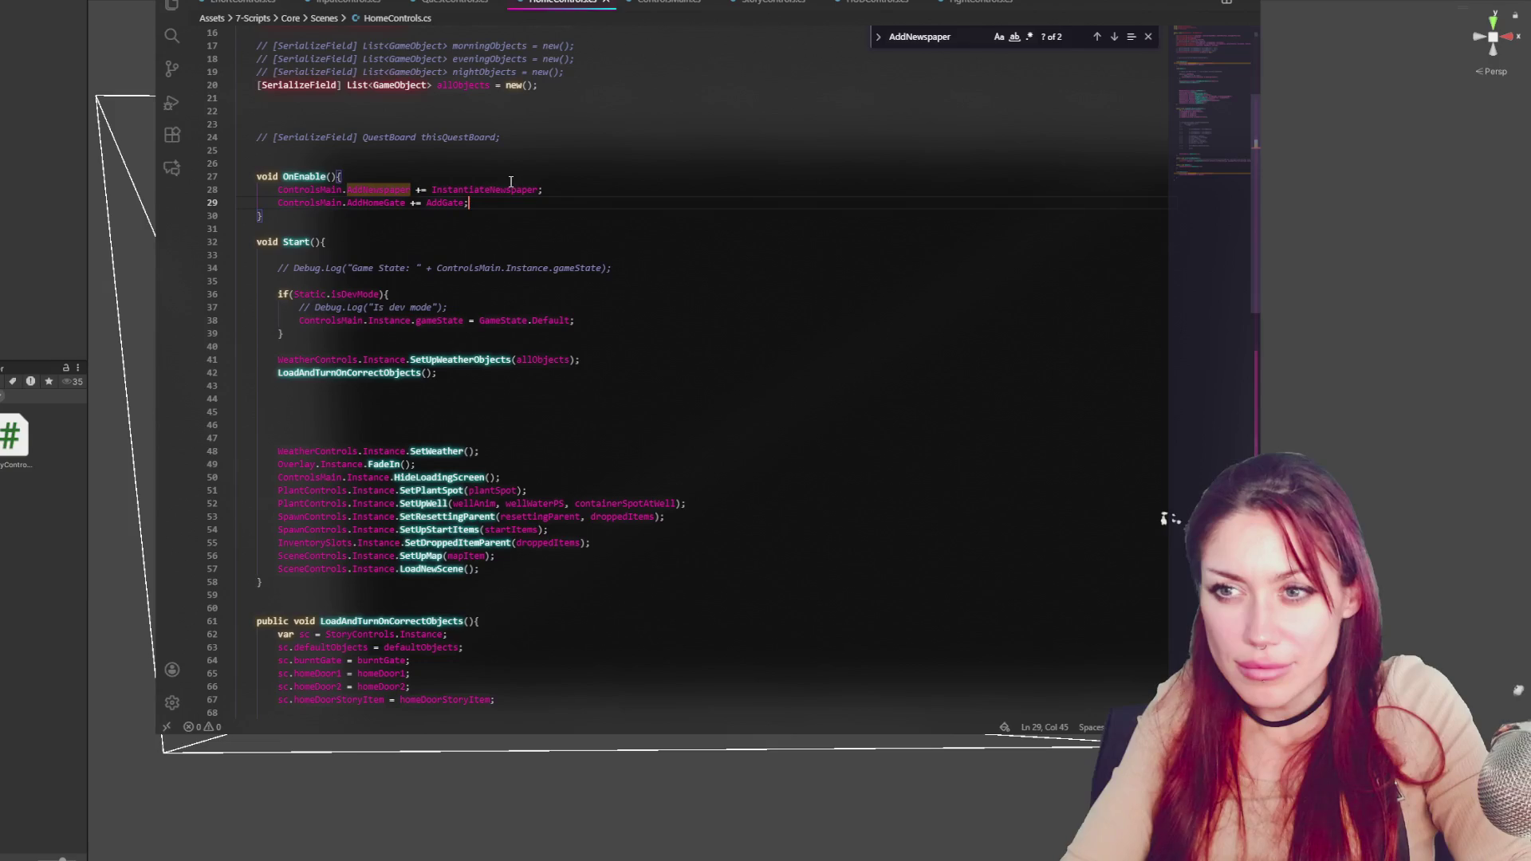
scroll(518, 184, "down", 19)
Remove the blank line in OnDisable and save HomeControls.cs
left_click(342, 401)
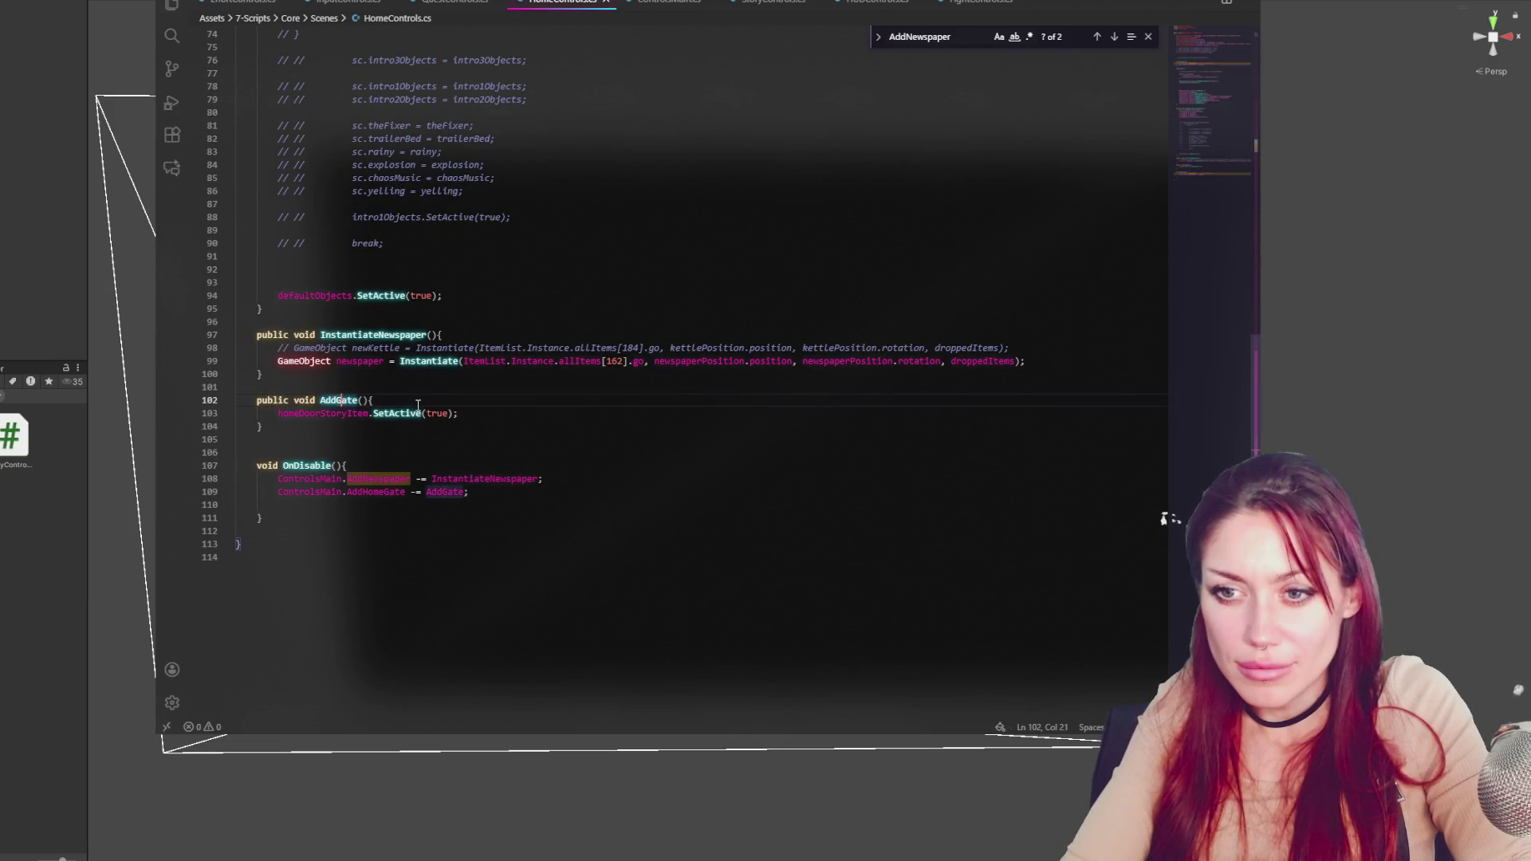
double_click(351, 400)
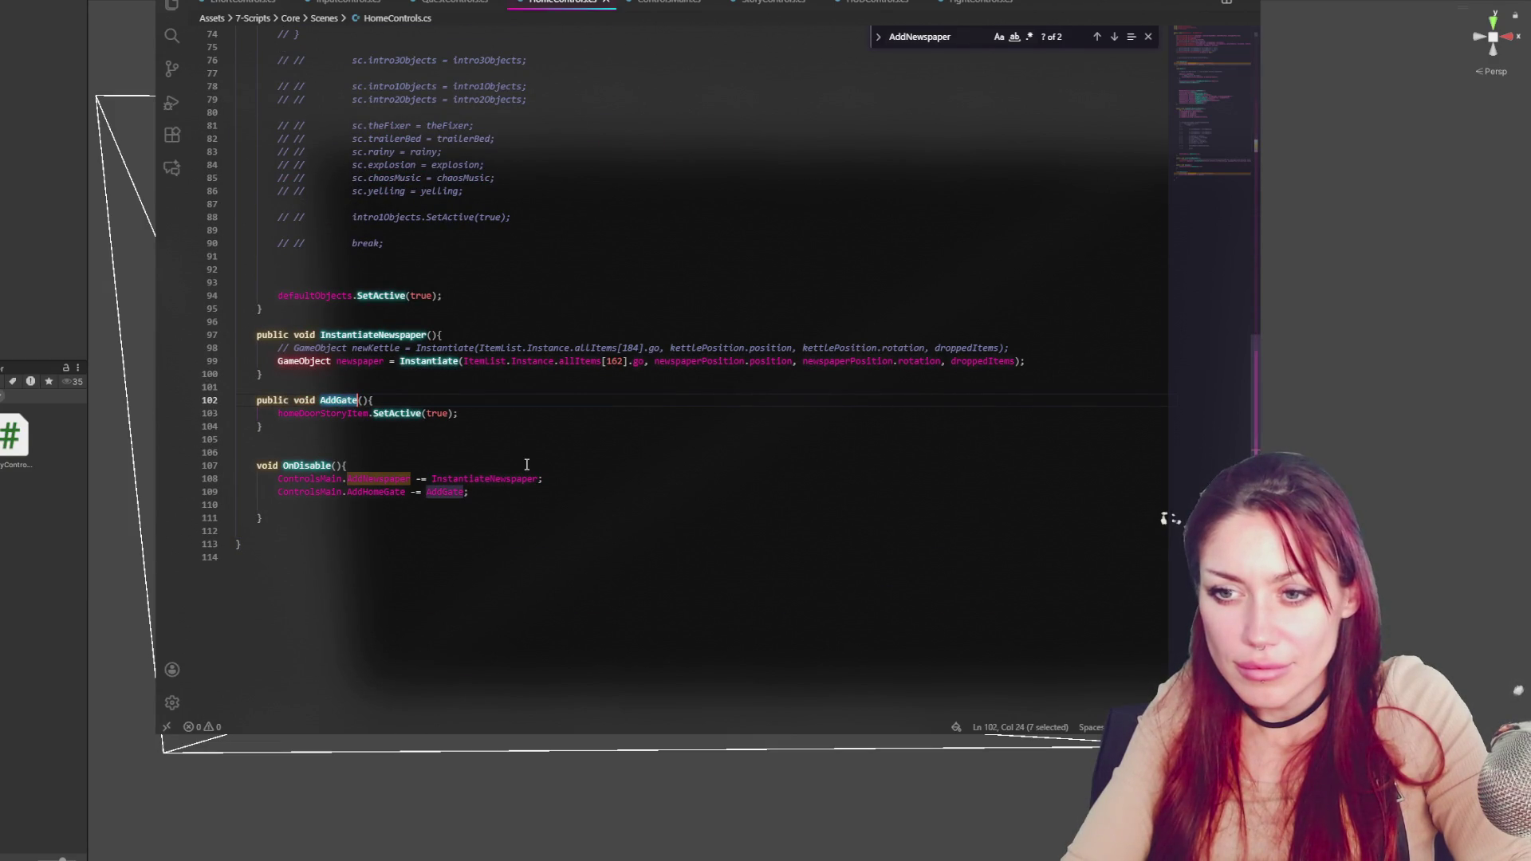
left_click(512, 486)
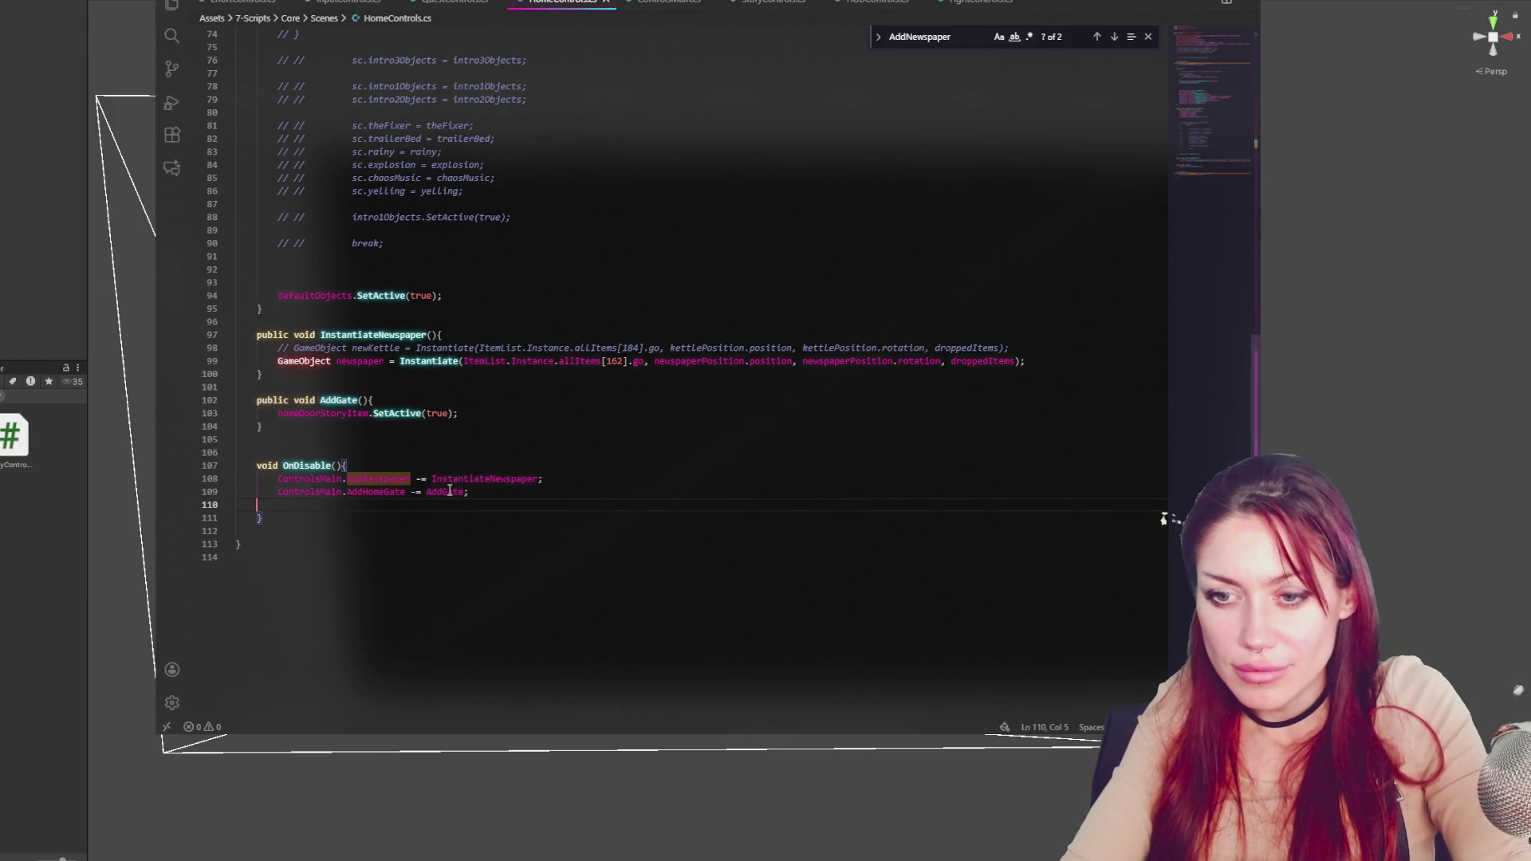
key("Delete")
left_click(519, 400)
key("ctrl+s")
double_click(350, 413)
Move AddHomeGate?.Invoke(); from the isDevMode block to after StartQuest(2) in the else block
left_click(668, 4)
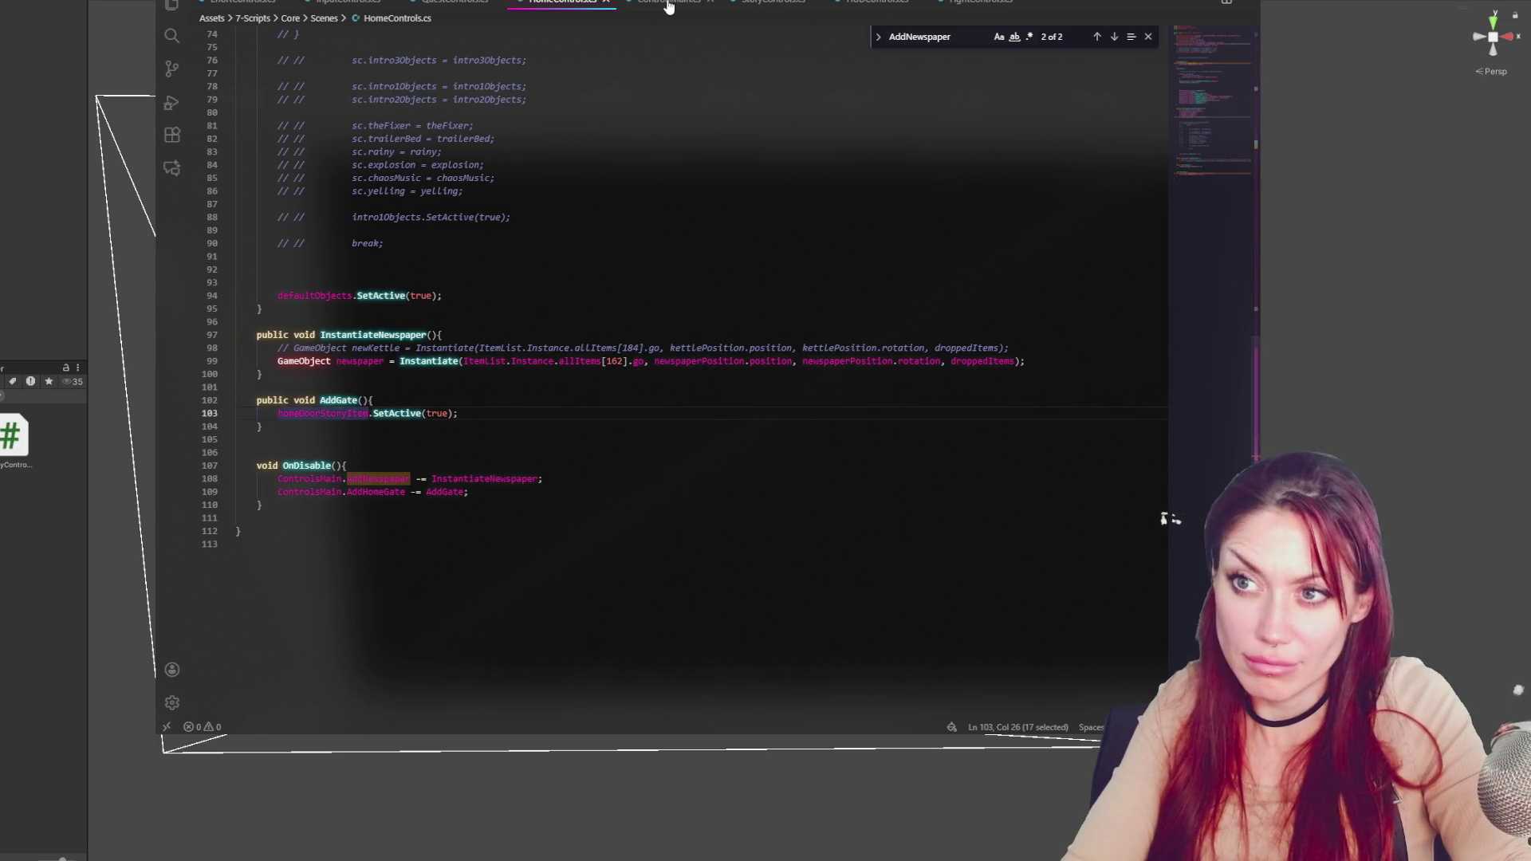
double_click(333, 330)
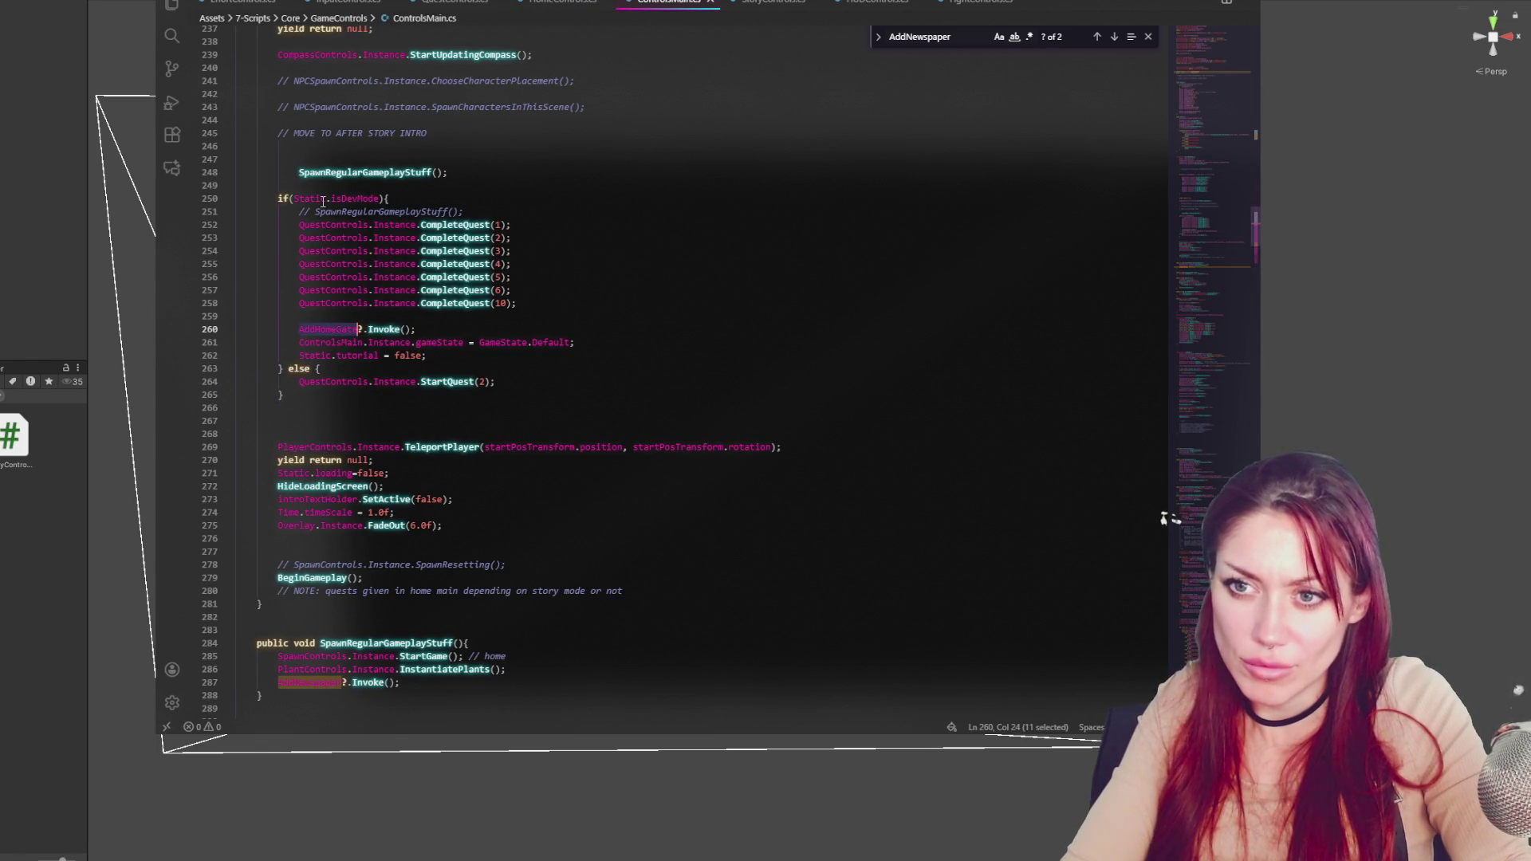
double_click(357, 199)
left_click_drag(436, 329, 443, 317)
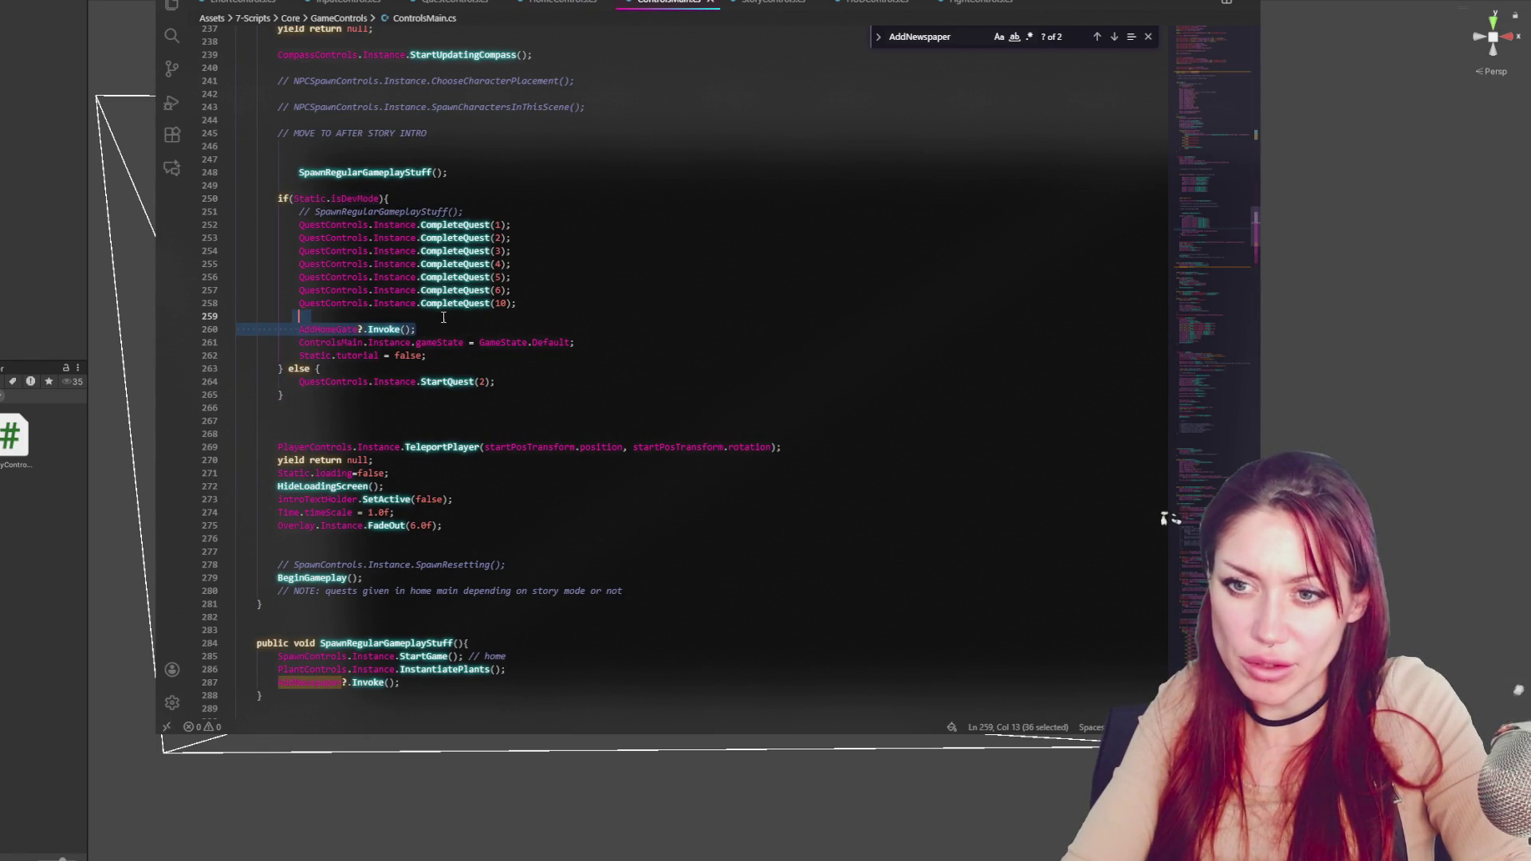
key("ctrl+x")
left_click(522, 374)
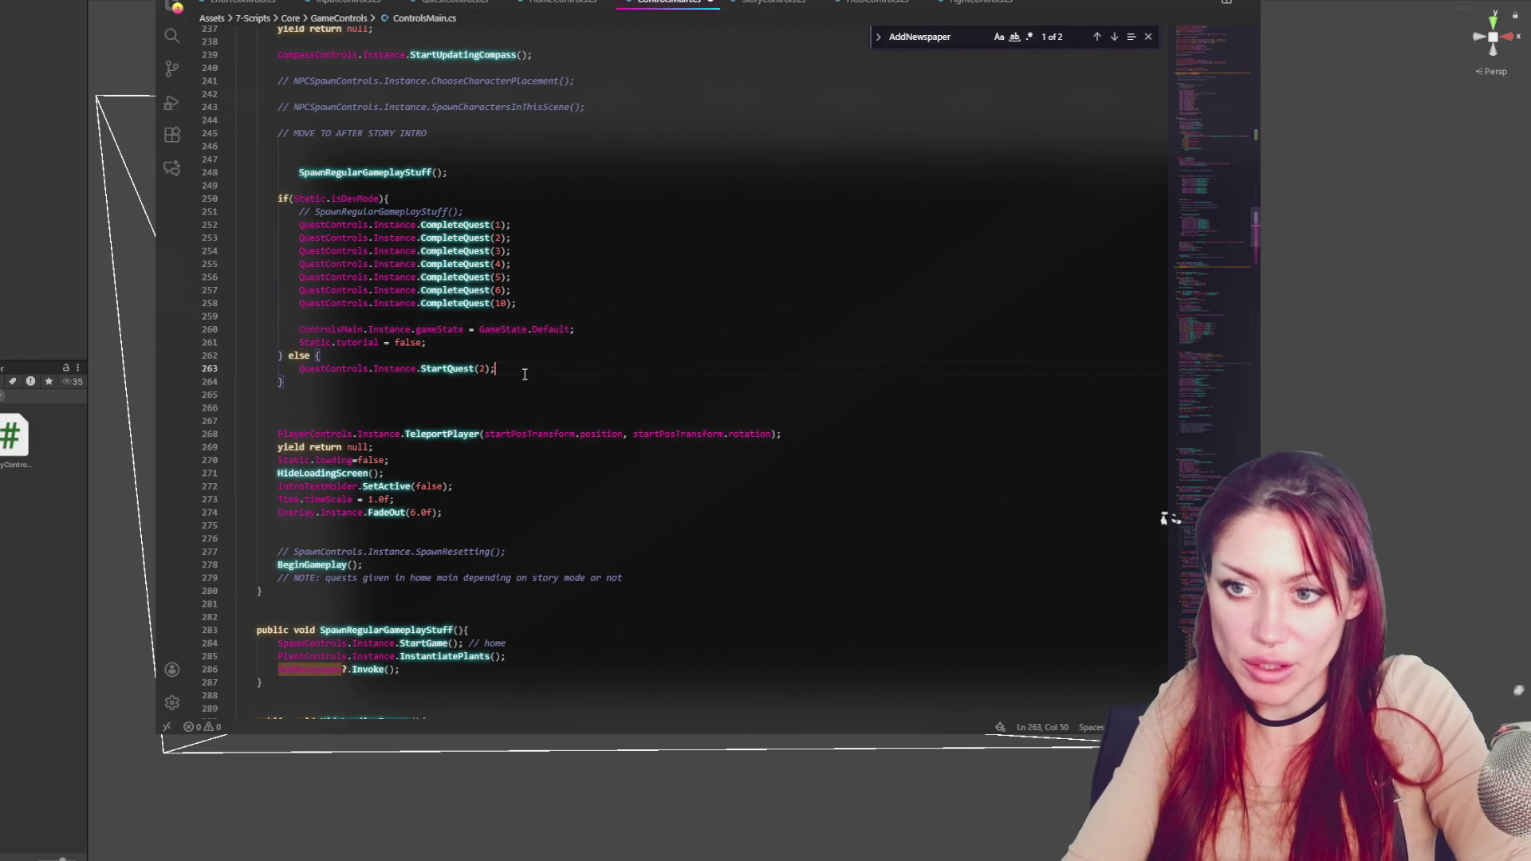
key("ctrl+v")
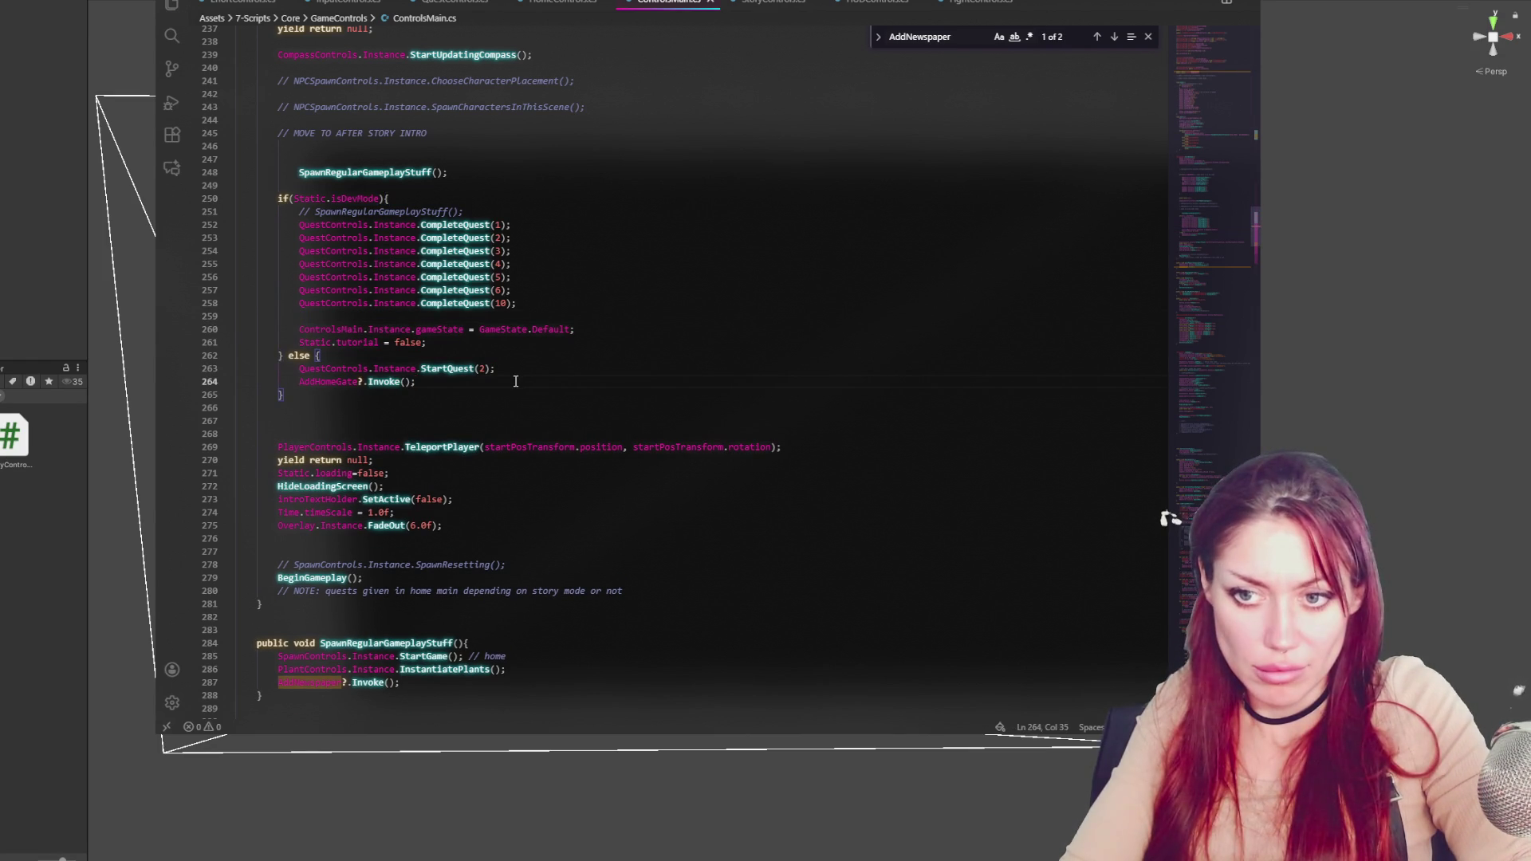
key("alt+Tab")
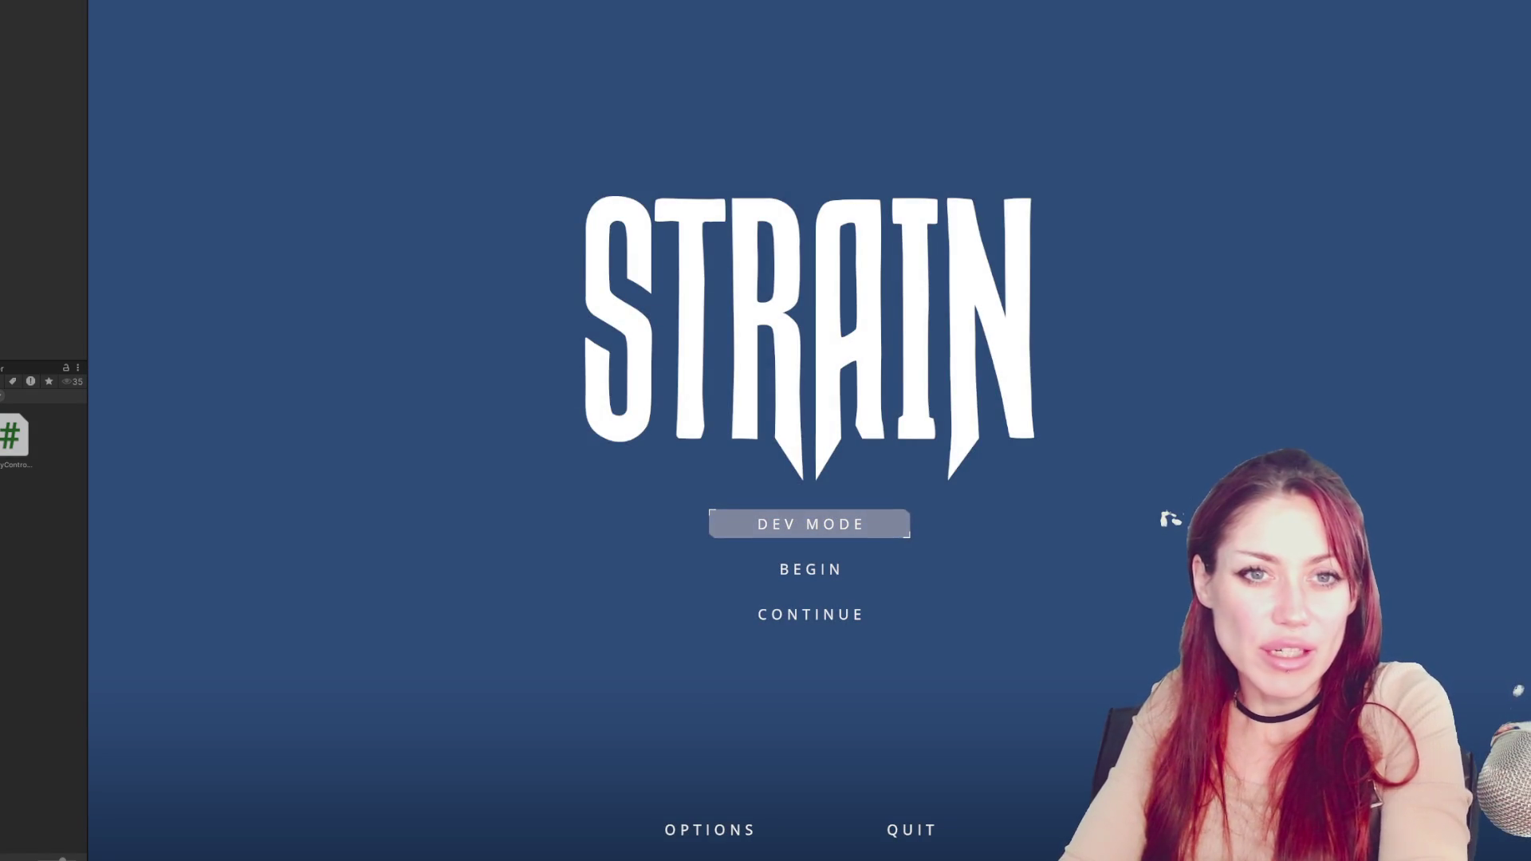
Start the game in dev mode and open the home gate
left_click(767, 524)
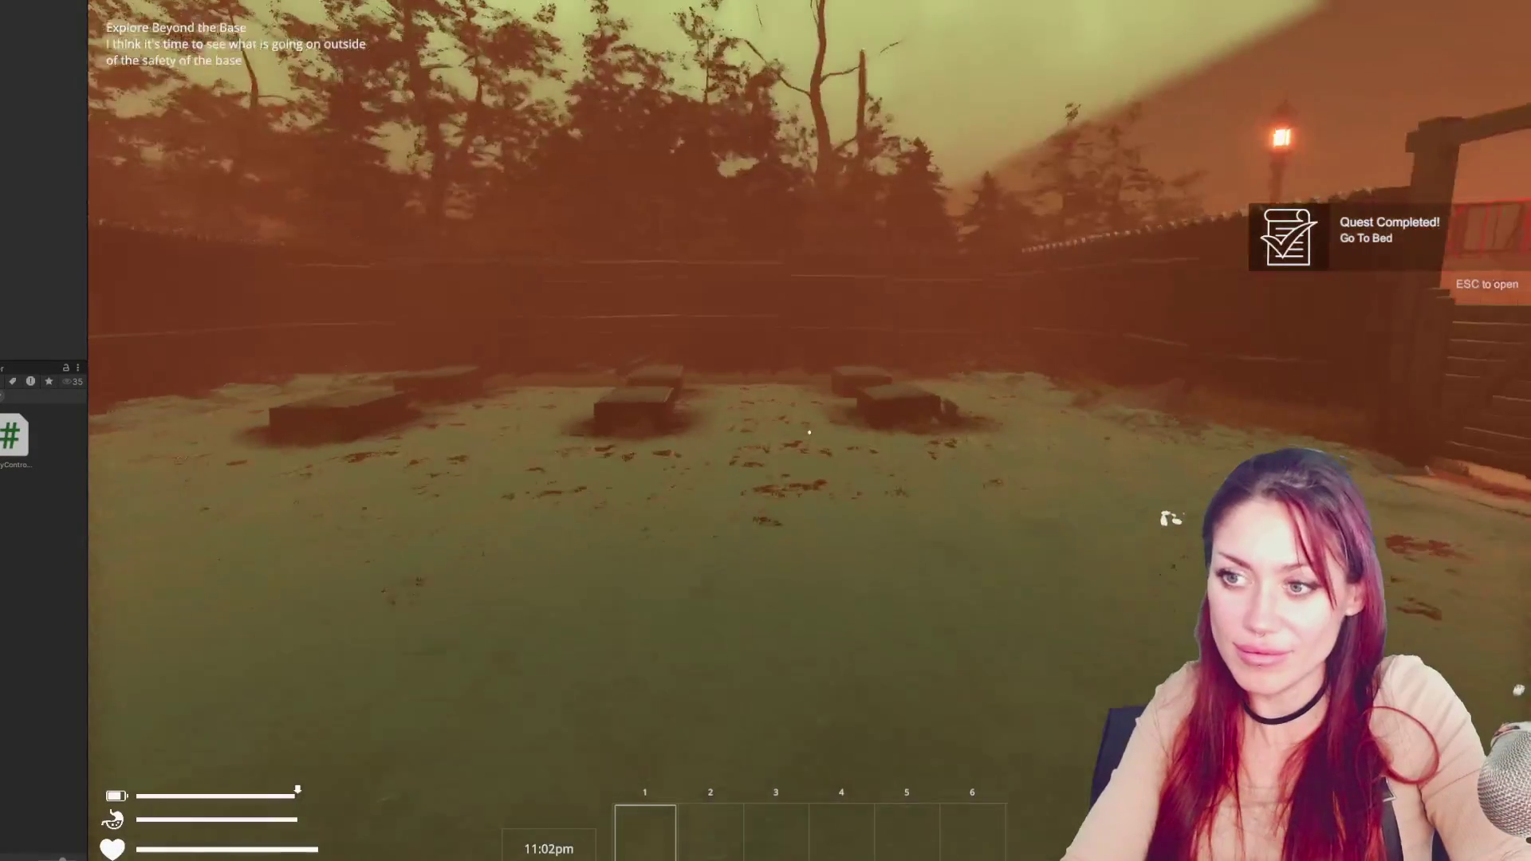
key("w")
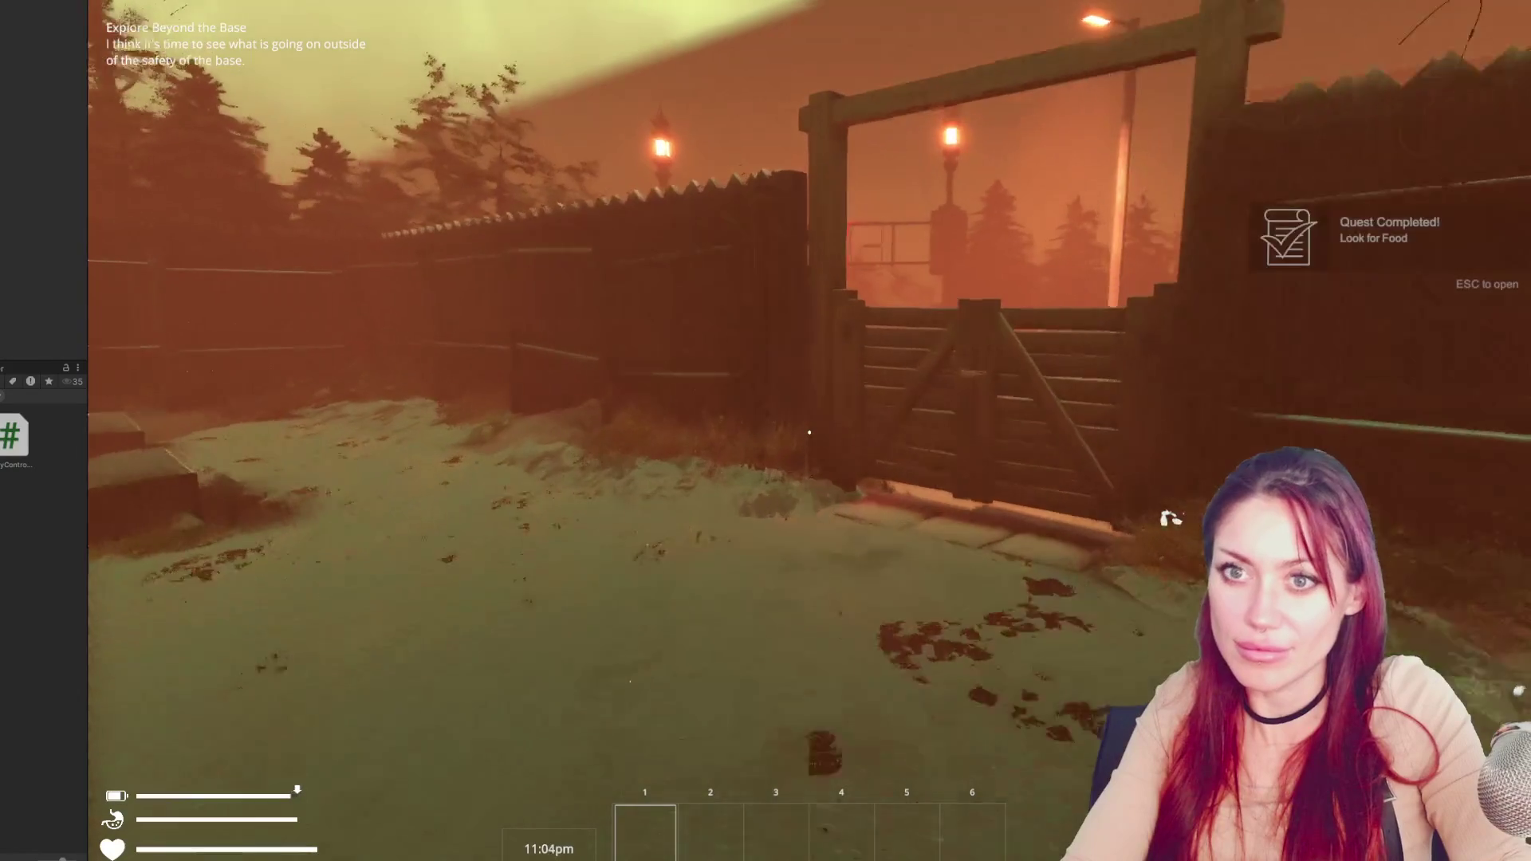
key("e")
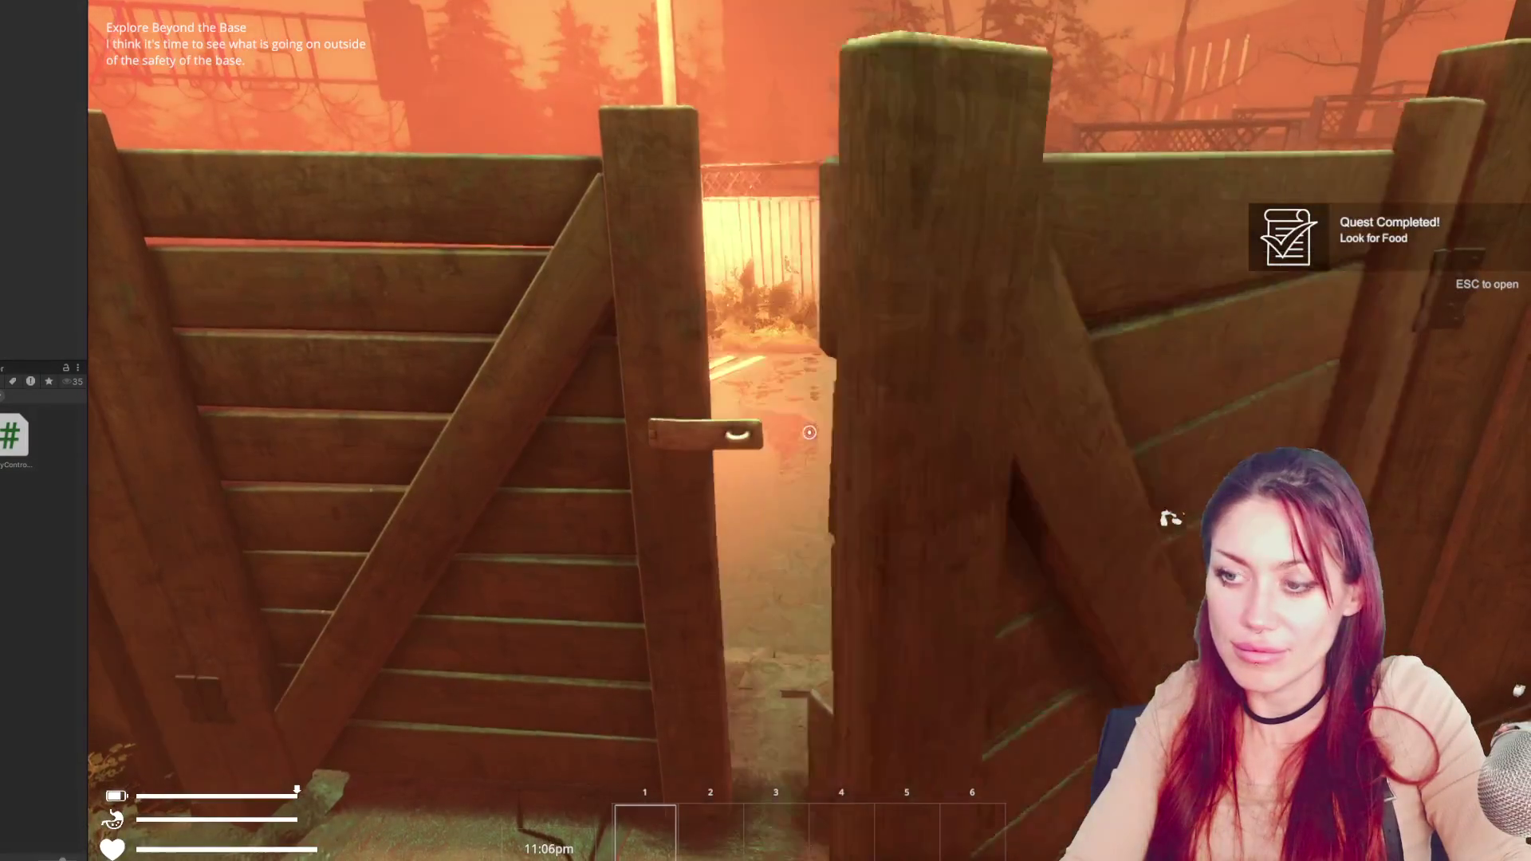
Browse the pause menu's build, tasks, inventory and stats pages, then quit to the title screen
key("Escape")
left_click(1092, 90)
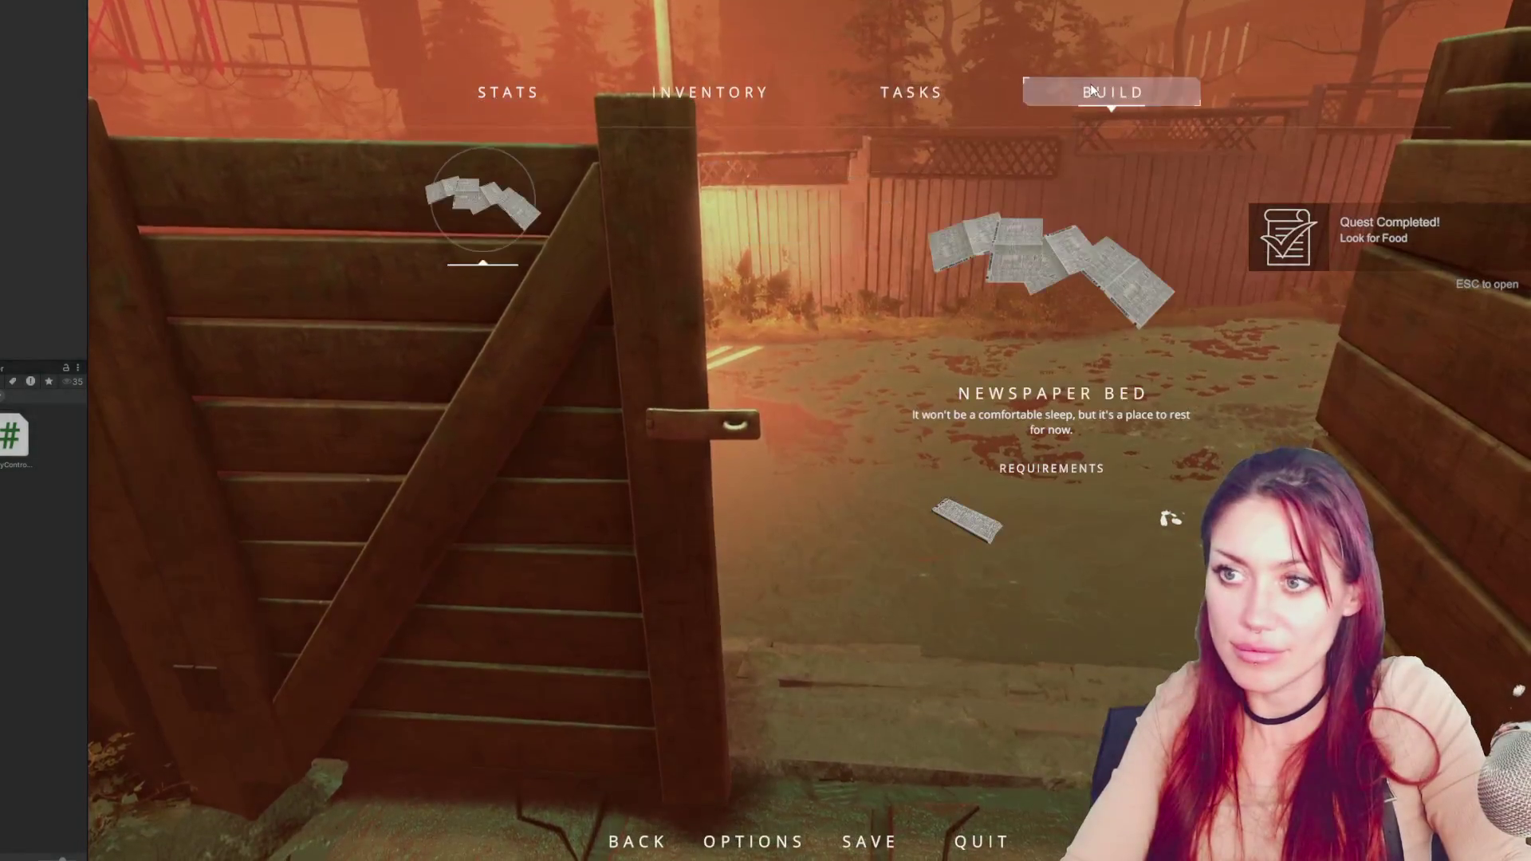
left_click(911, 91)
left_click(720, 102)
left_click(509, 79)
key("Escape")
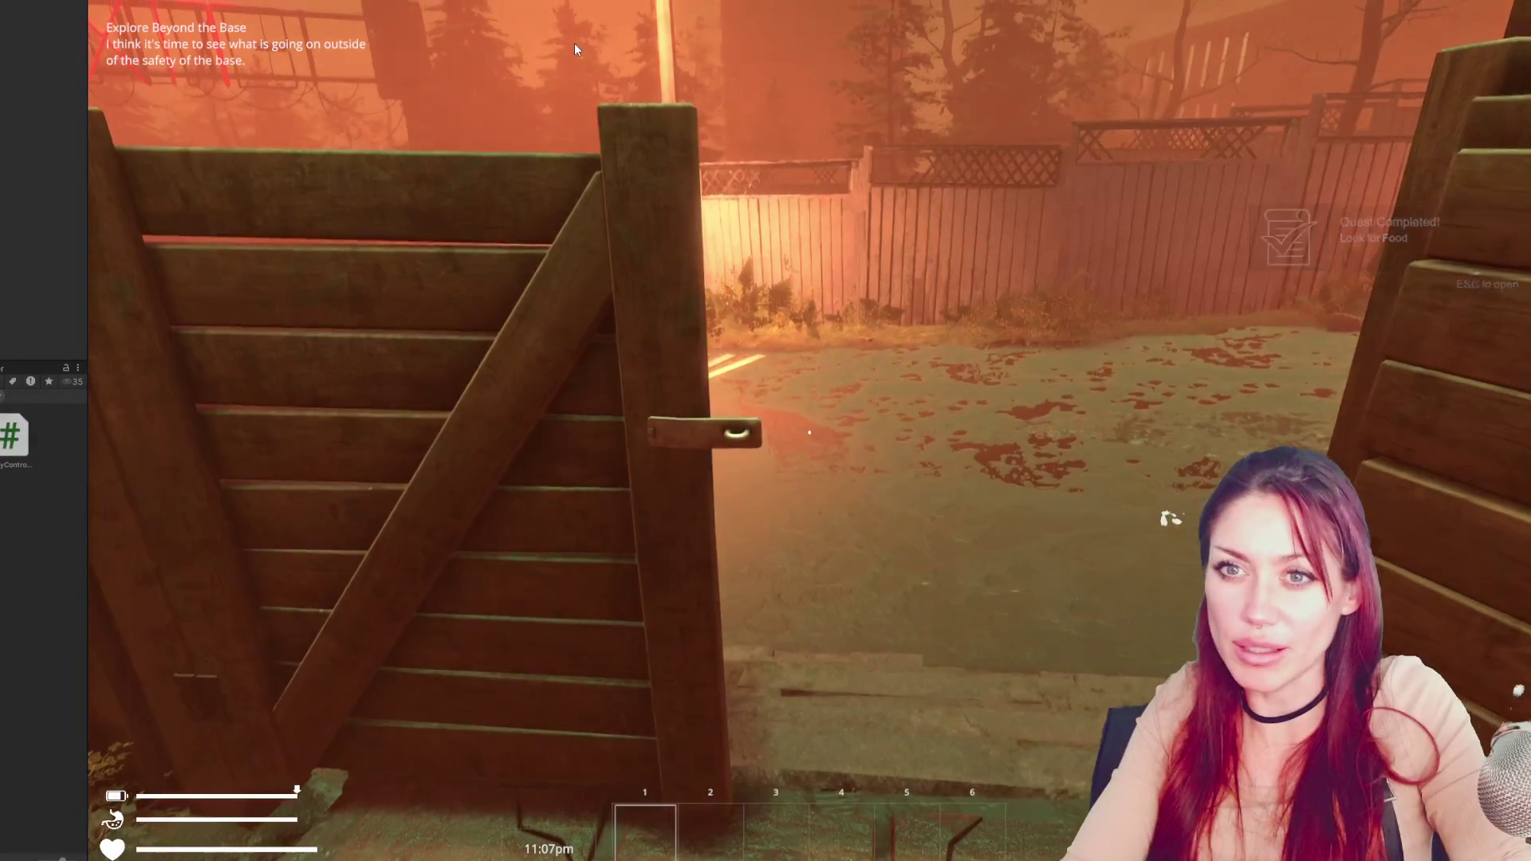
key("Escape")
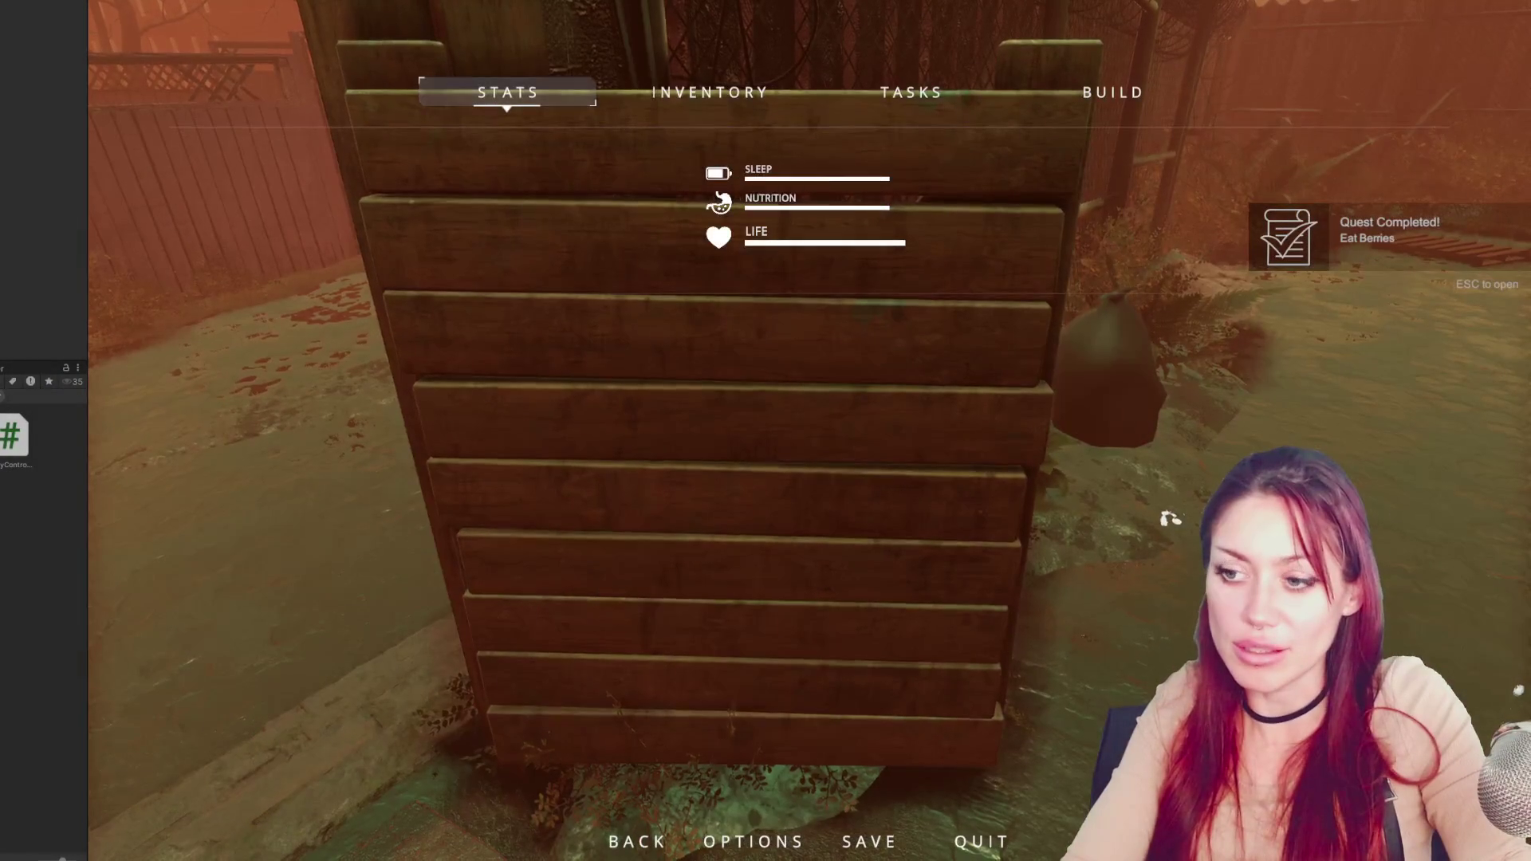
left_click(970, 849)
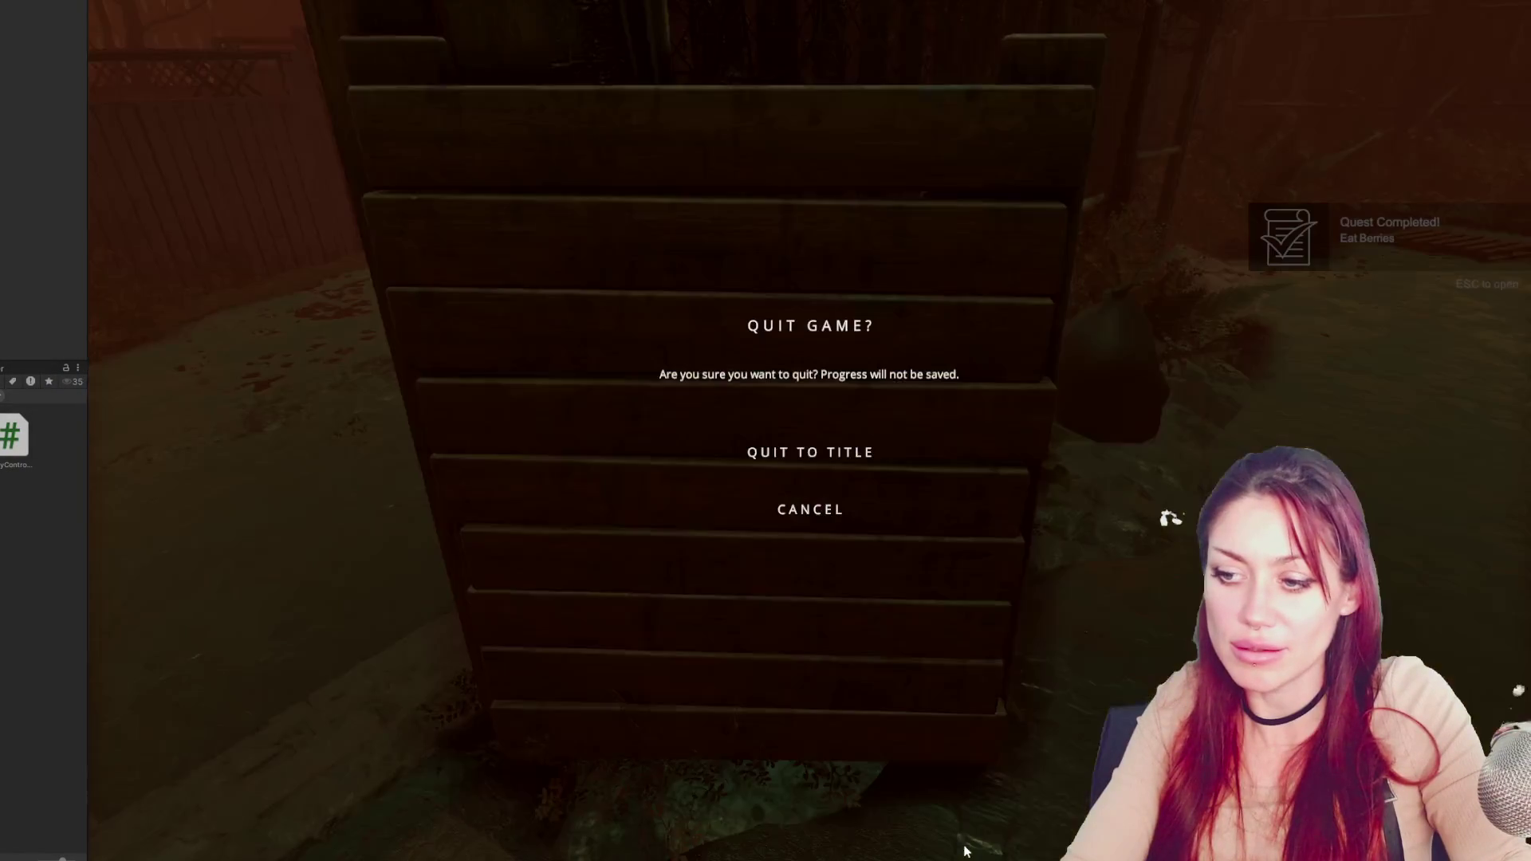
key("Escape")
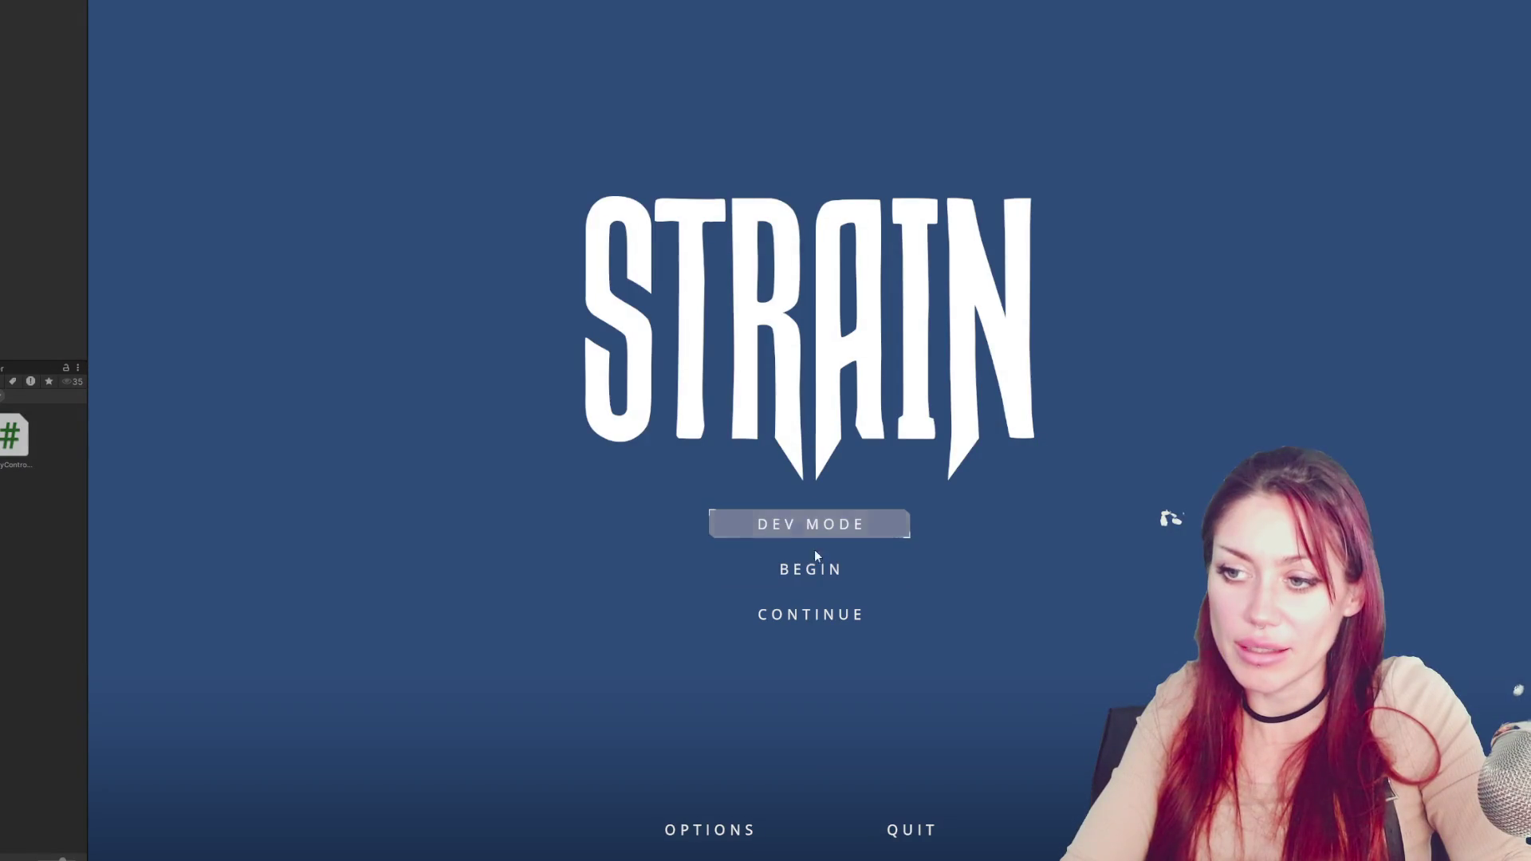
Begin a new game, walk across the yard, and check the Look for Food task in the tasks menu
left_click(822, 568)
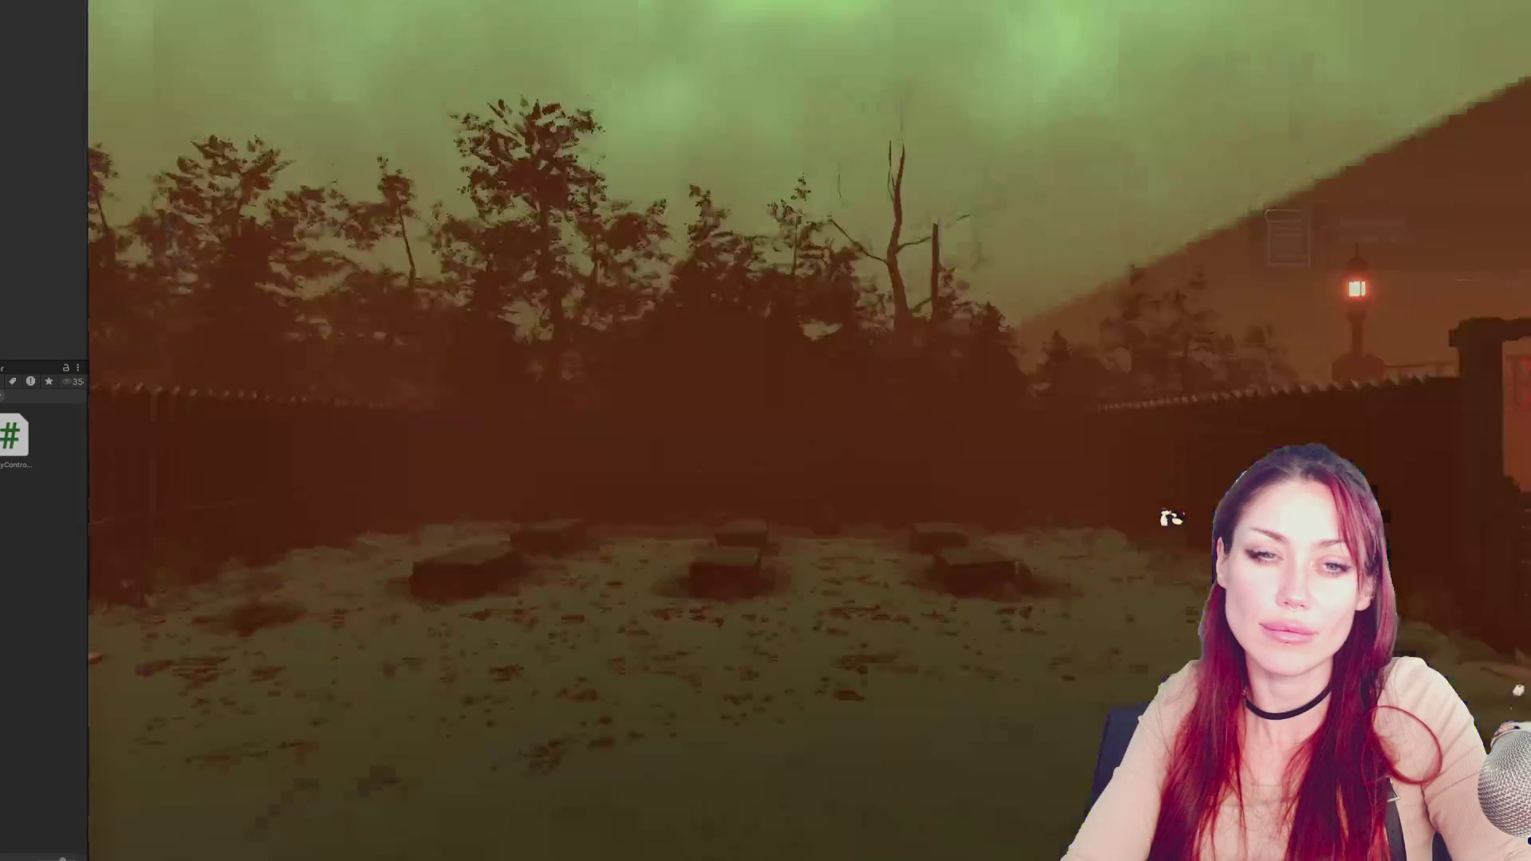
key("w")
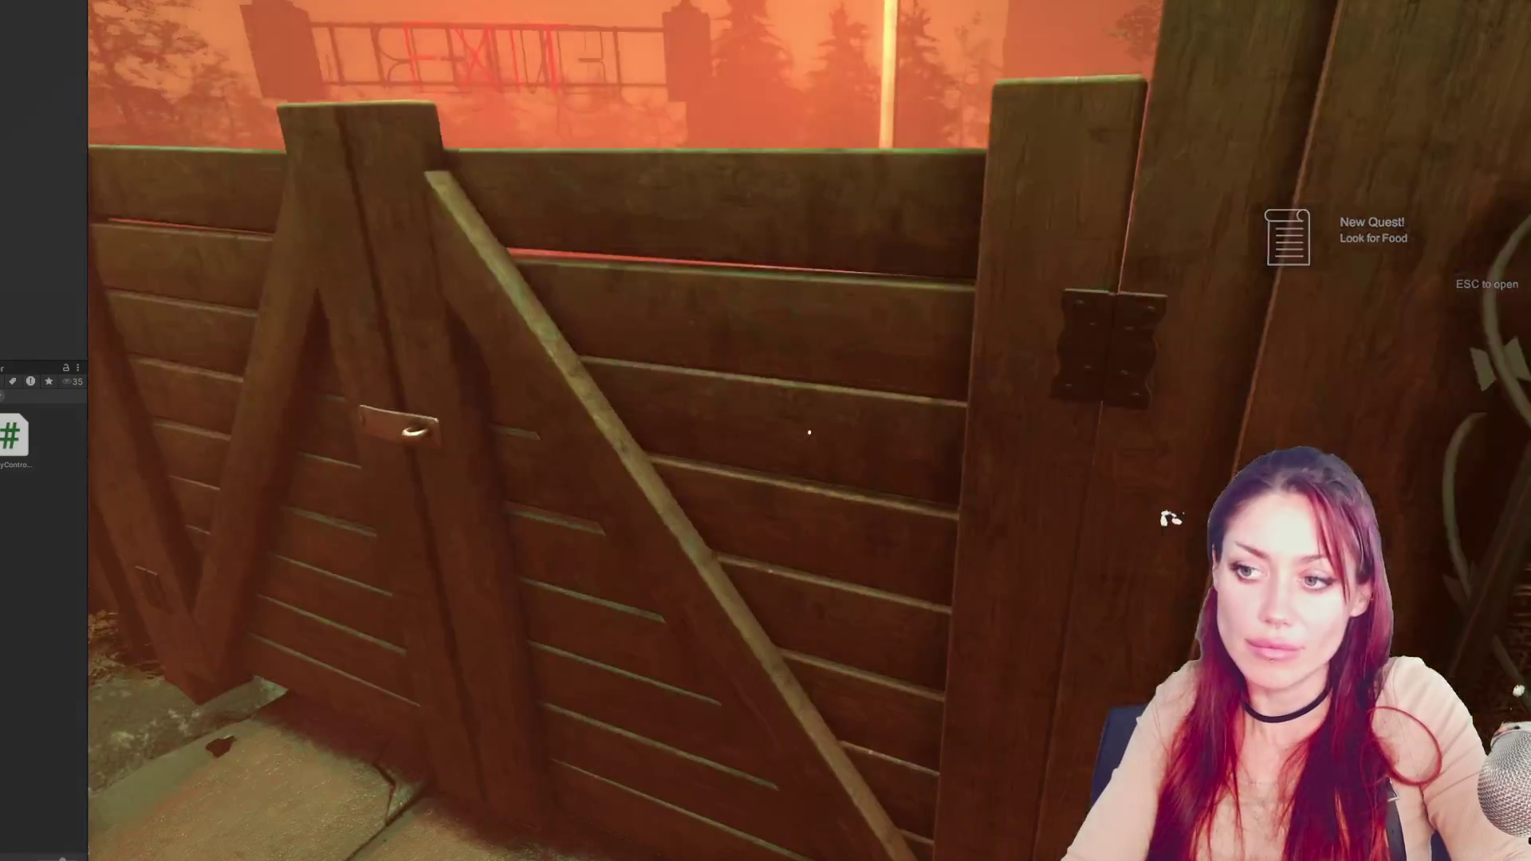
mouse_move(809, 433)
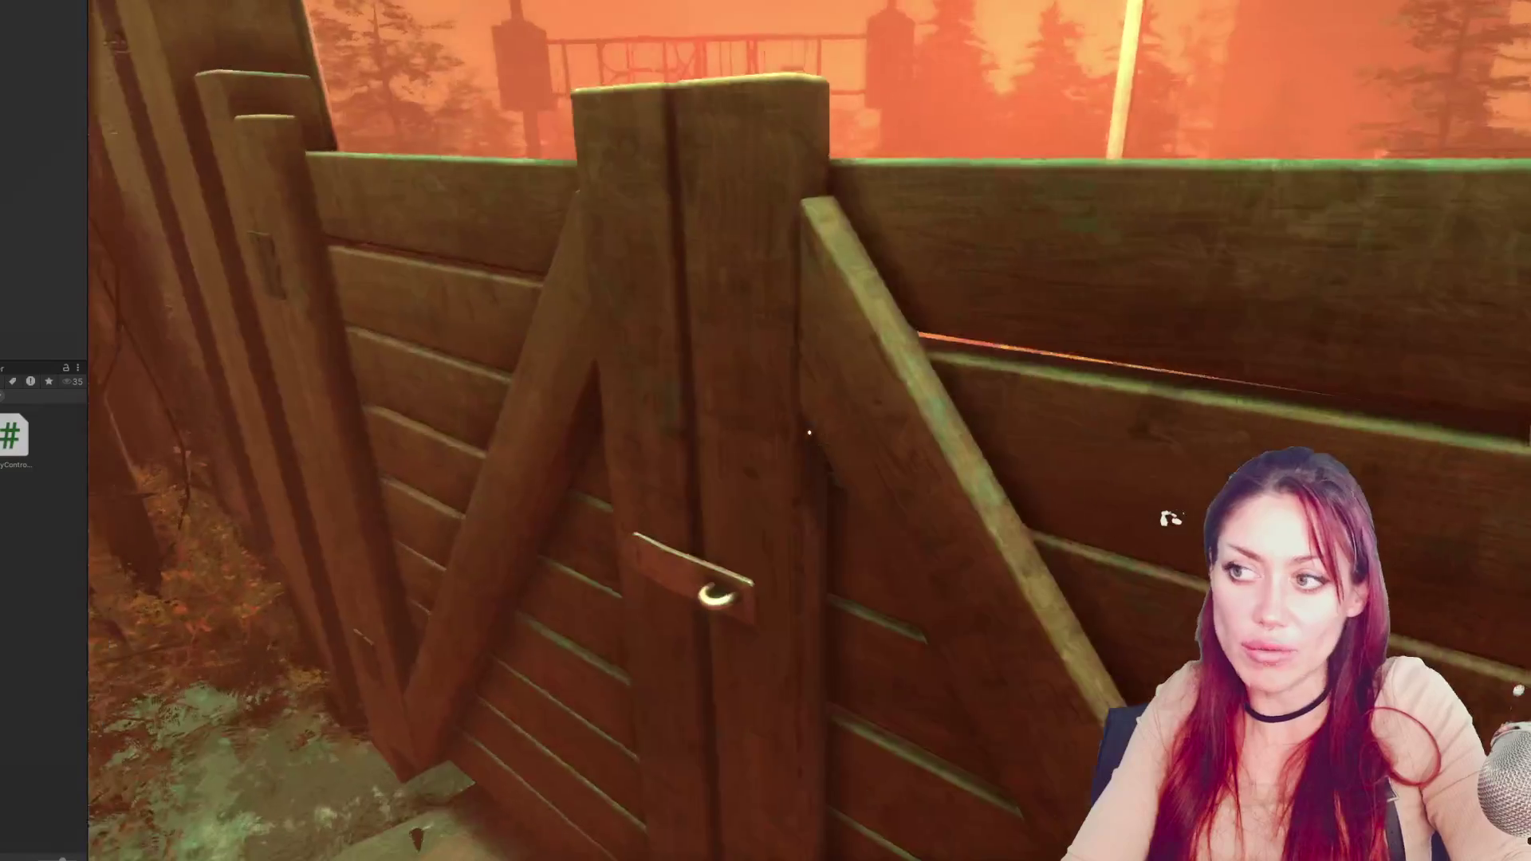
key("w")
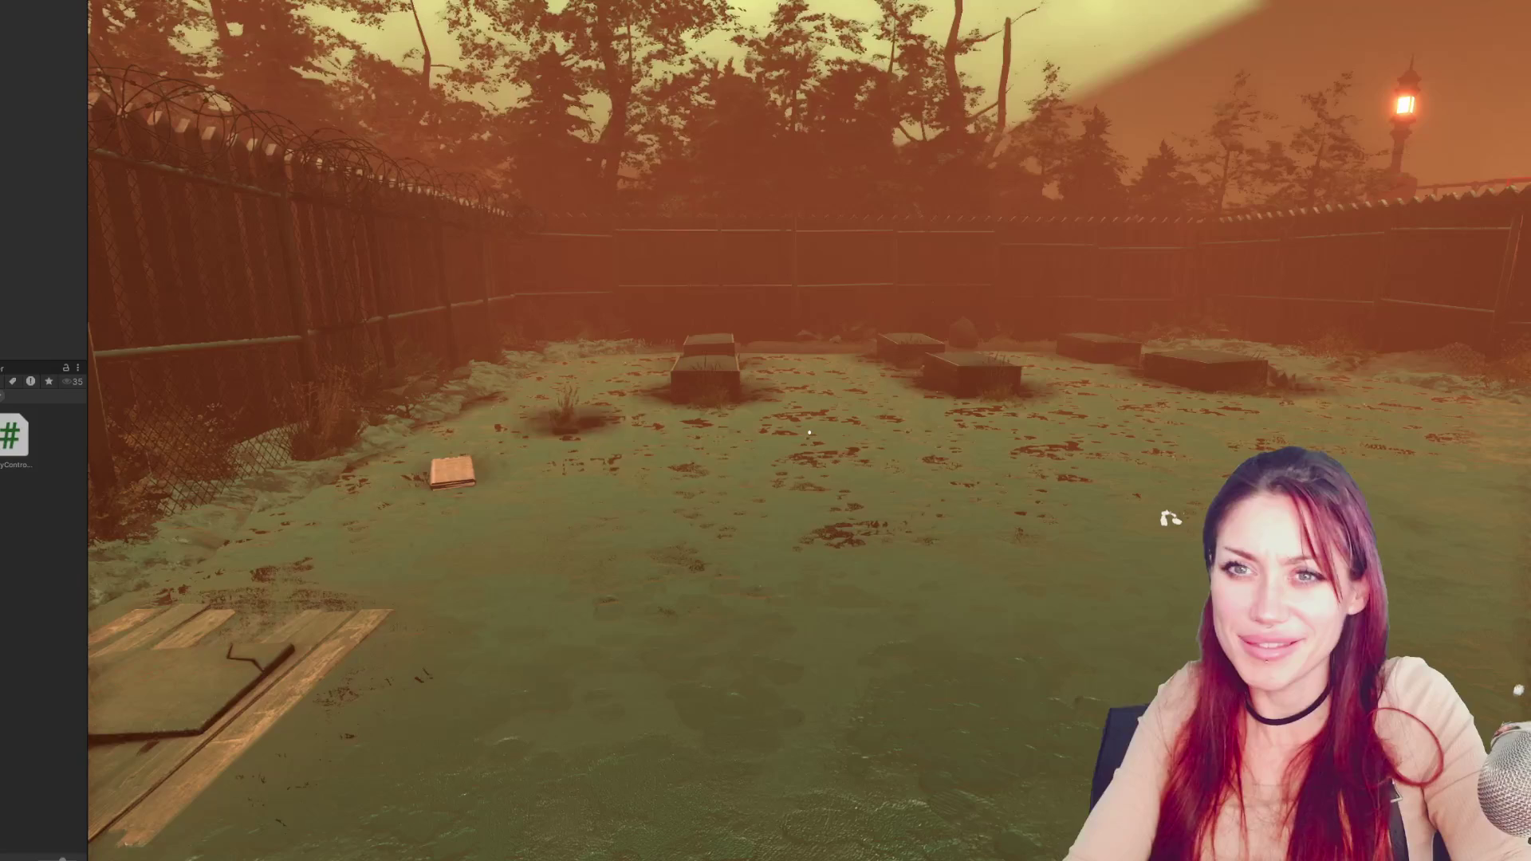
key("Escape")
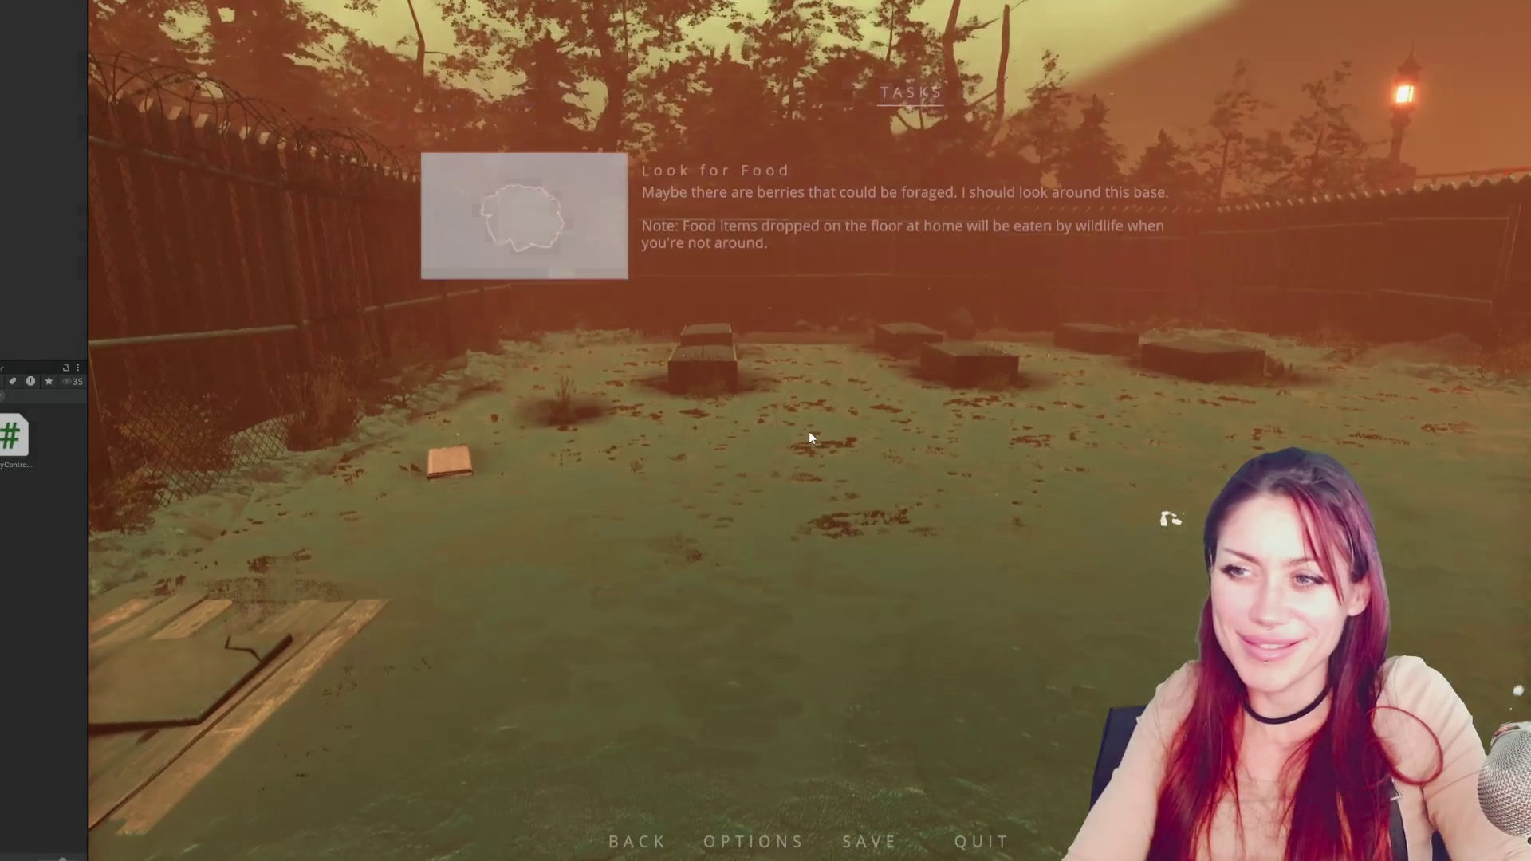
key("Escape")
key("Escape")
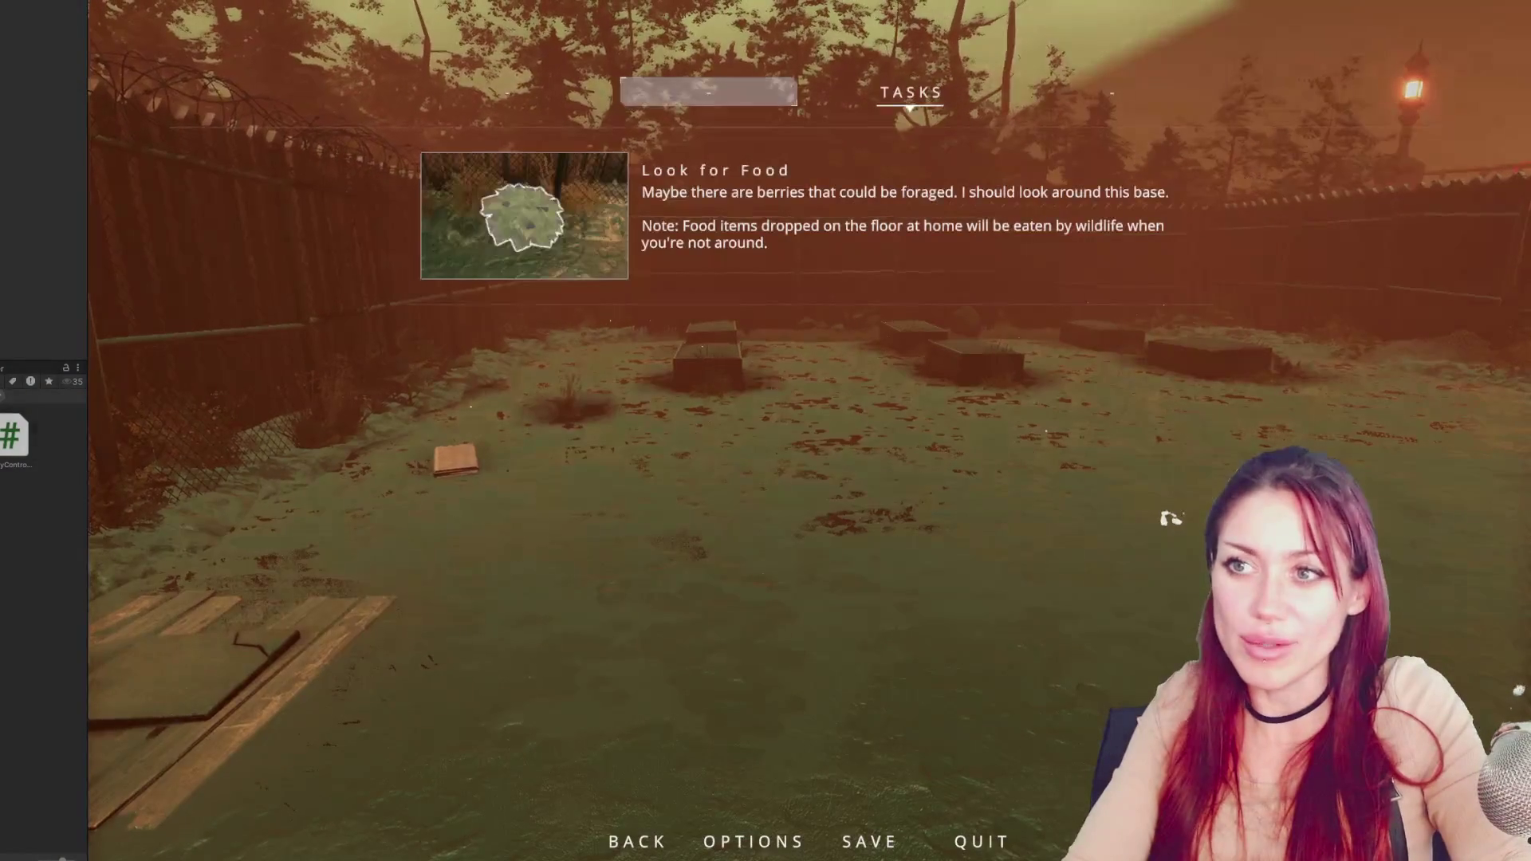
key("alt+Tab")
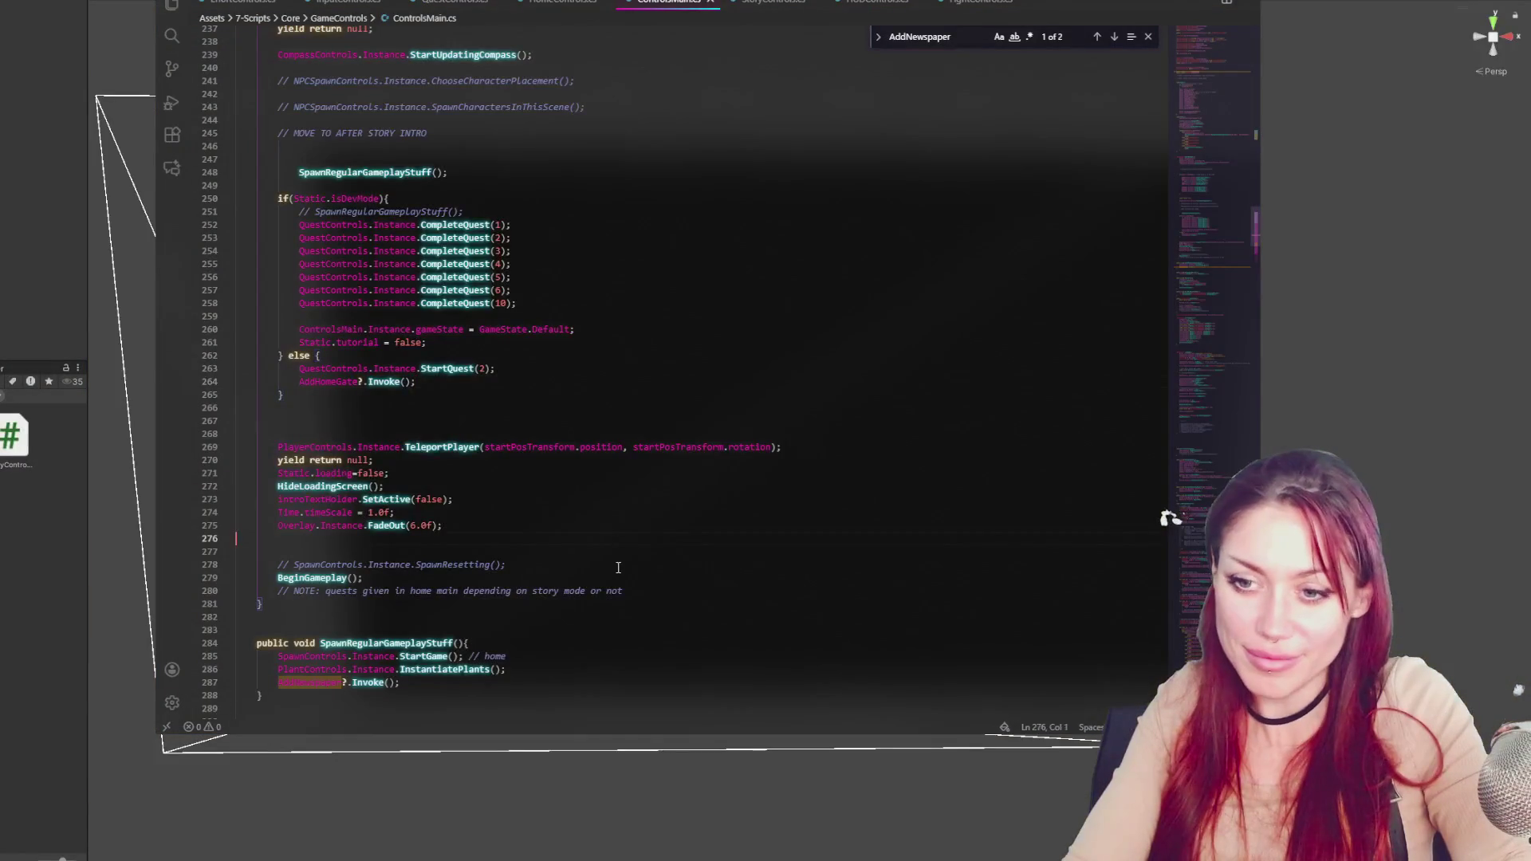
Copy quest 2's HUDControls.UpdateHUDTasks line from QuestControls.cs into ControlsMain.cs's else block
scroll(618, 567, "down", 5)
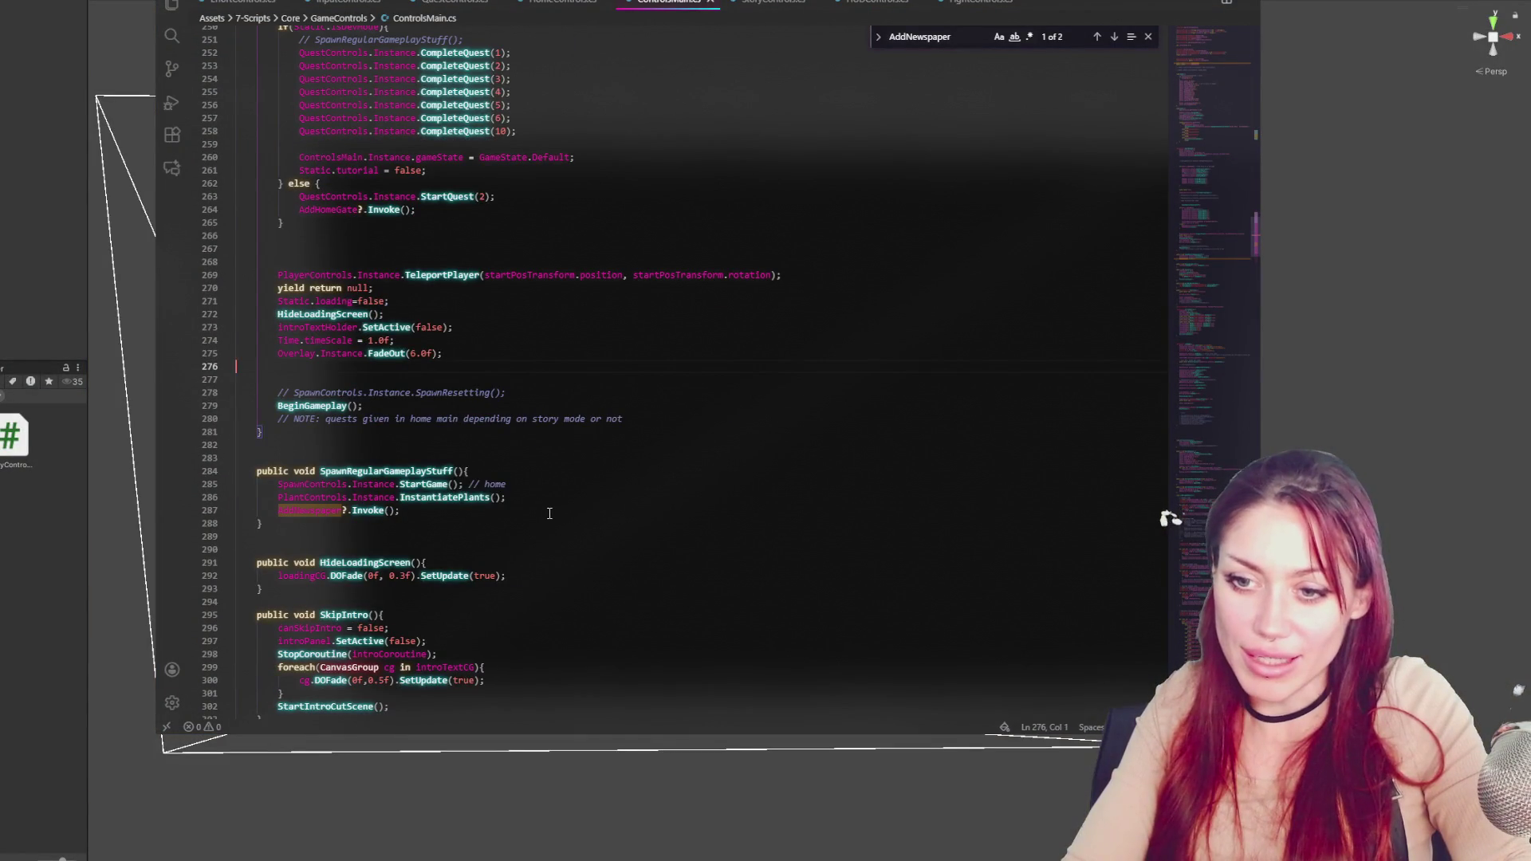
scroll(547, 510, "up", 5)
left_click(457, 392)
key("Return")
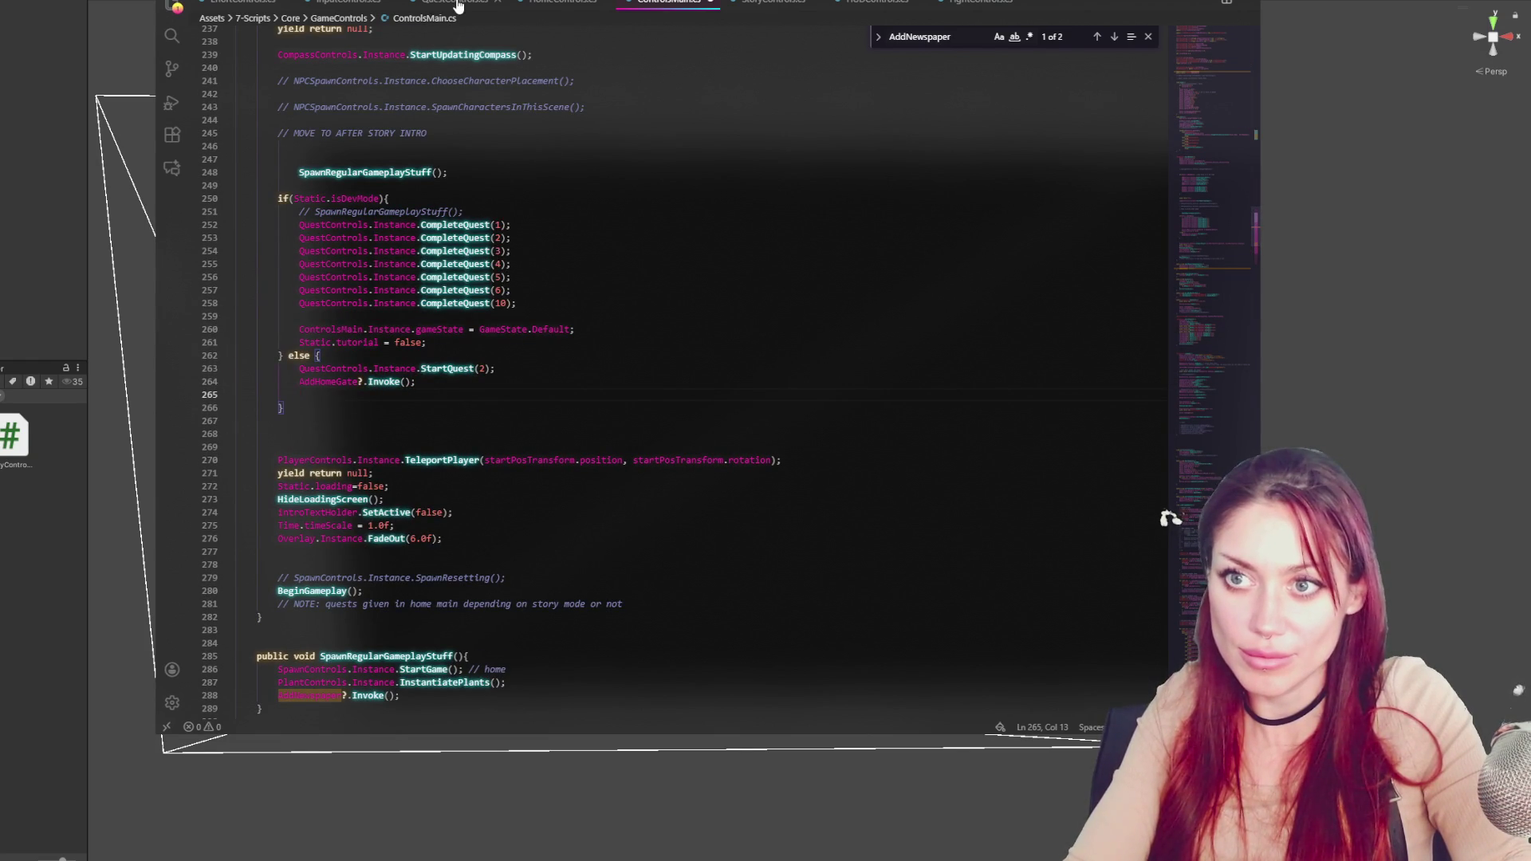
left_click(549, 4)
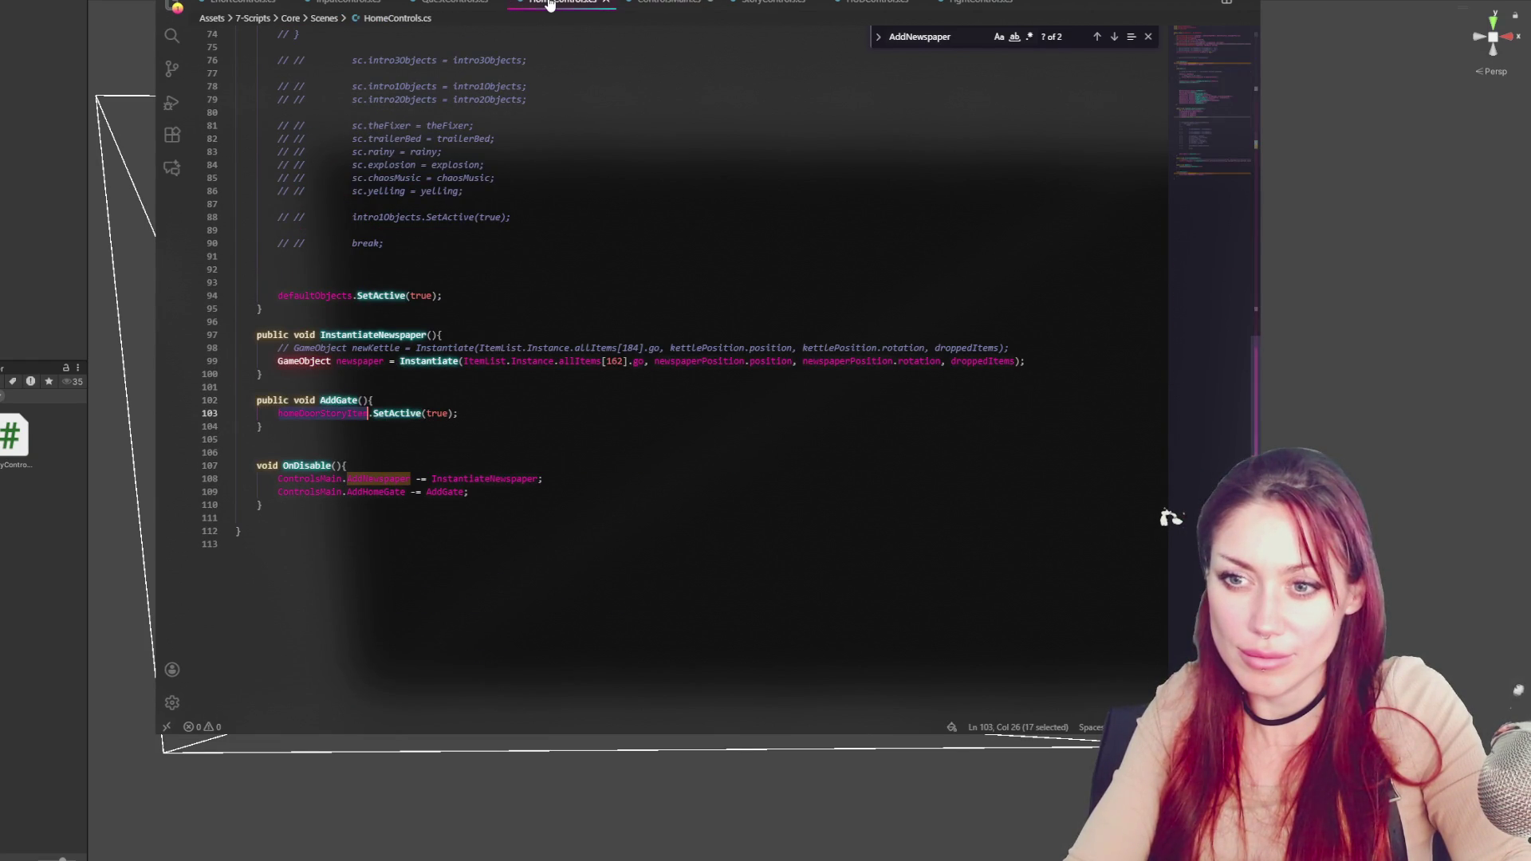
left_click(474, 4)
scroll(571, 257, "up", 1)
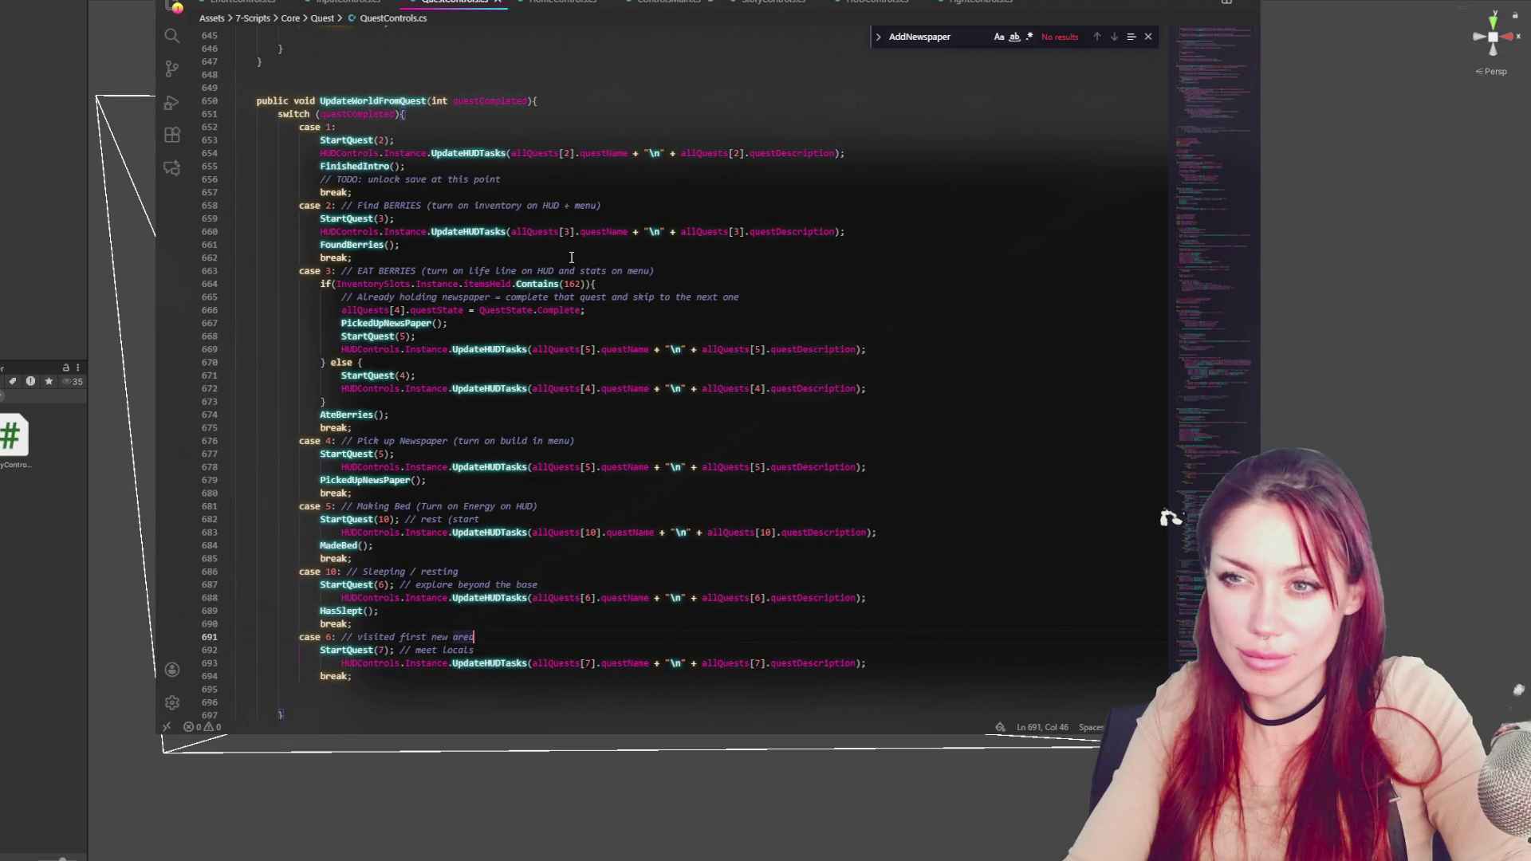
left_click_drag(919, 151, 922, 140)
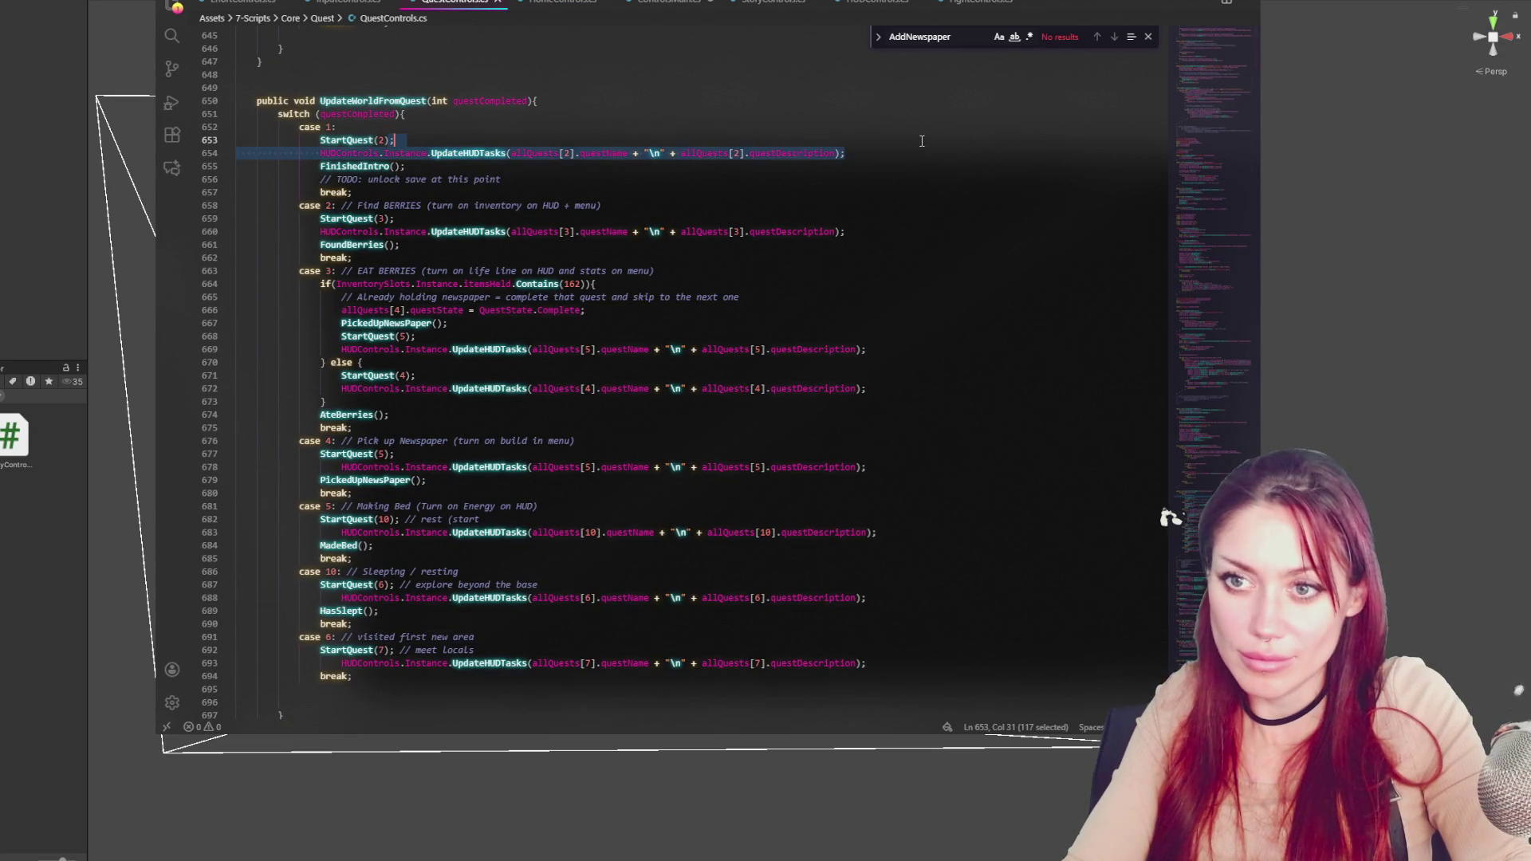
key("ctrl+c")
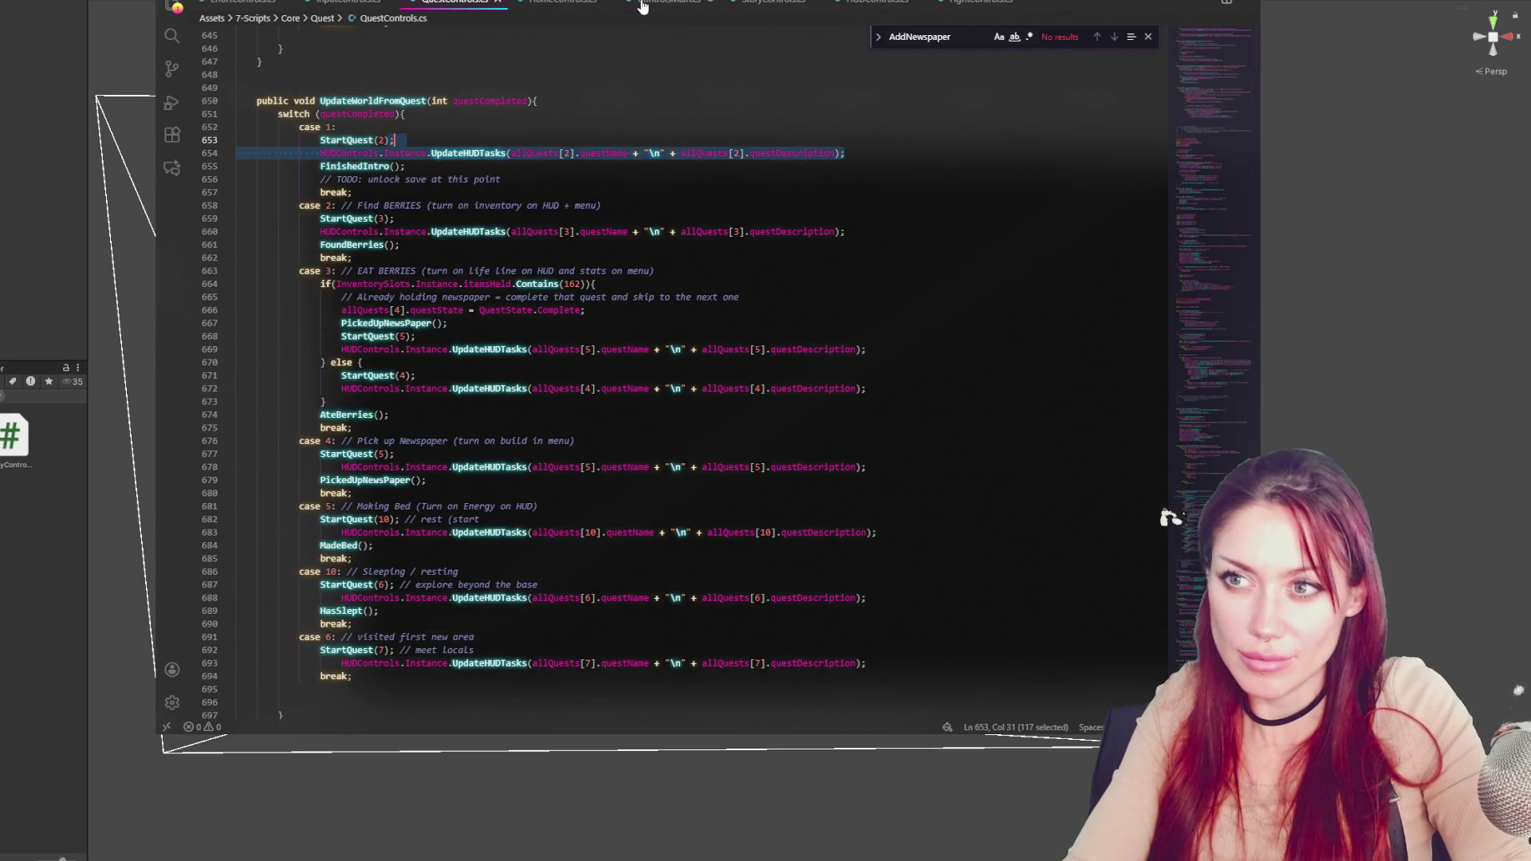
left_click(668, 2)
key("ctrl+v")
Fix the indentation, add a comment about showing tasks on the HUD, and move both lines above AddHomeGate
key("shift+Tab")
key("Up")
type("// Show the tatsks on the h")
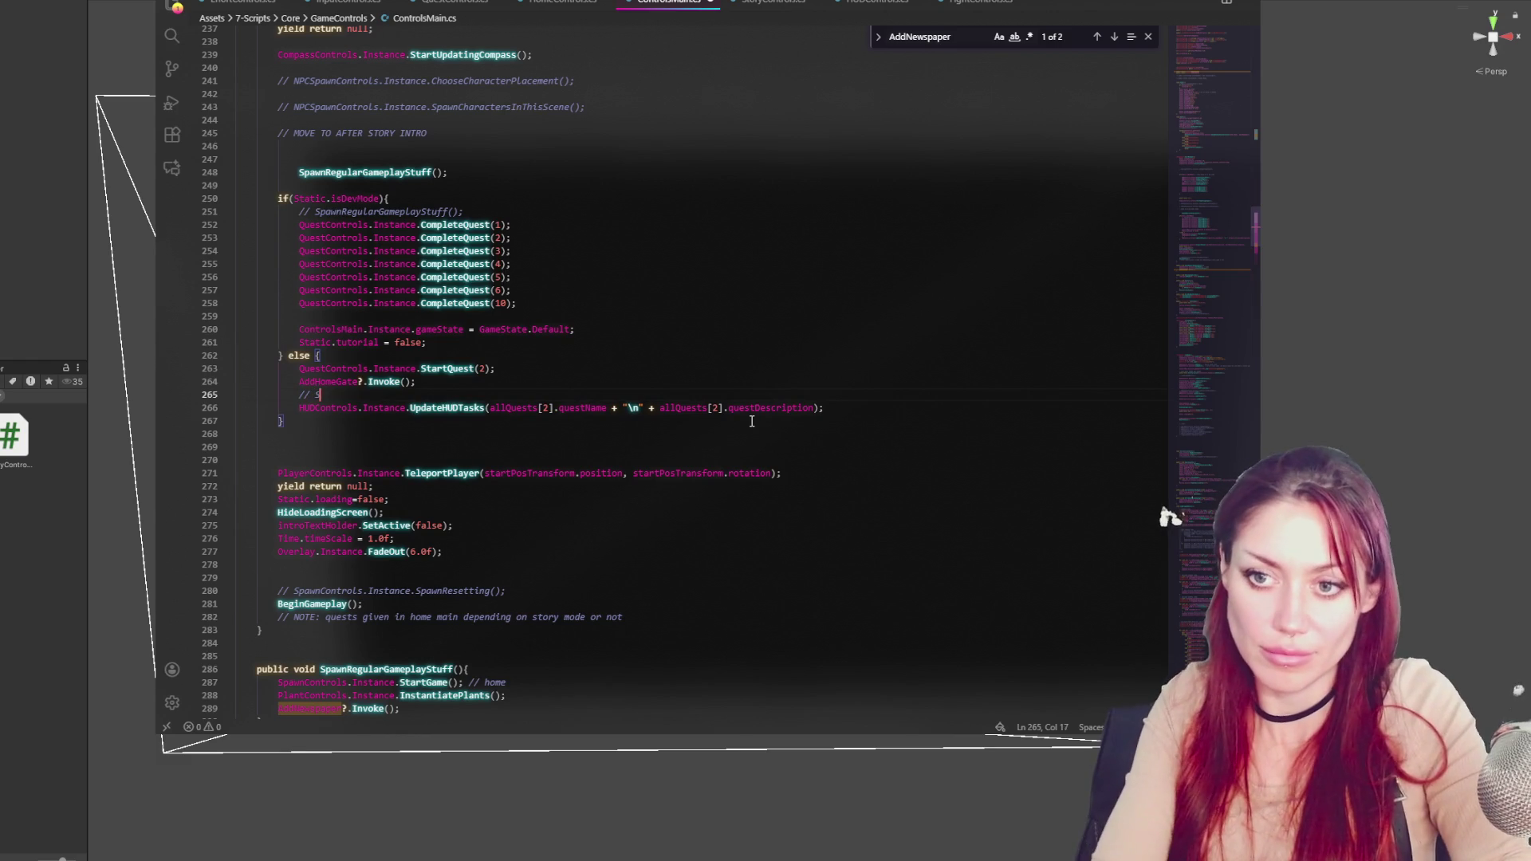
type("ud during the intro")
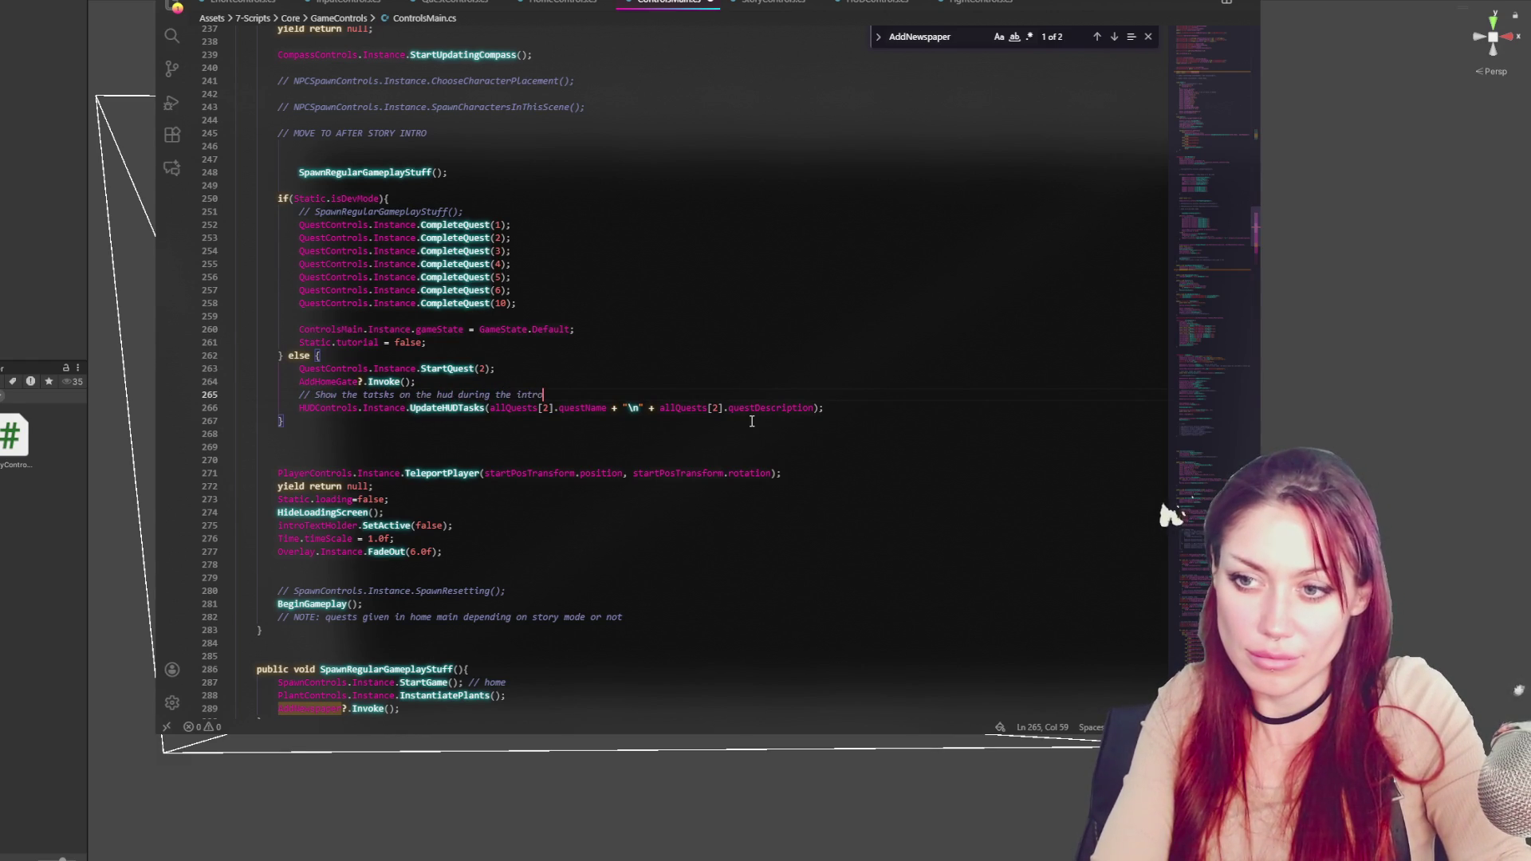
left_click(751, 421)
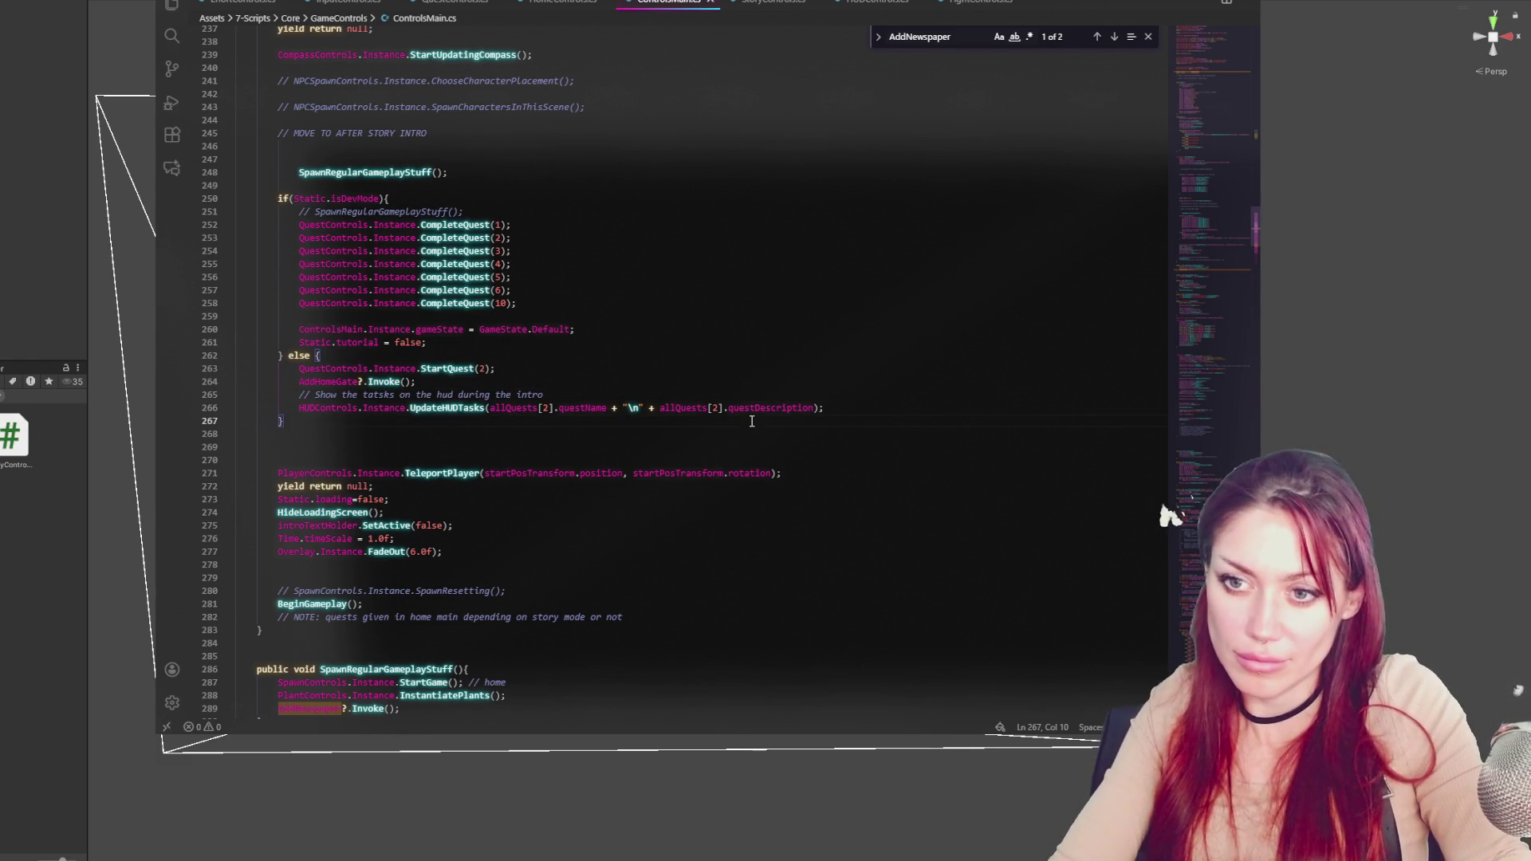
left_click_drag(839, 407, 854, 386)
key("ctrl+x")
left_click(676, 368)
key("ctrl+v")
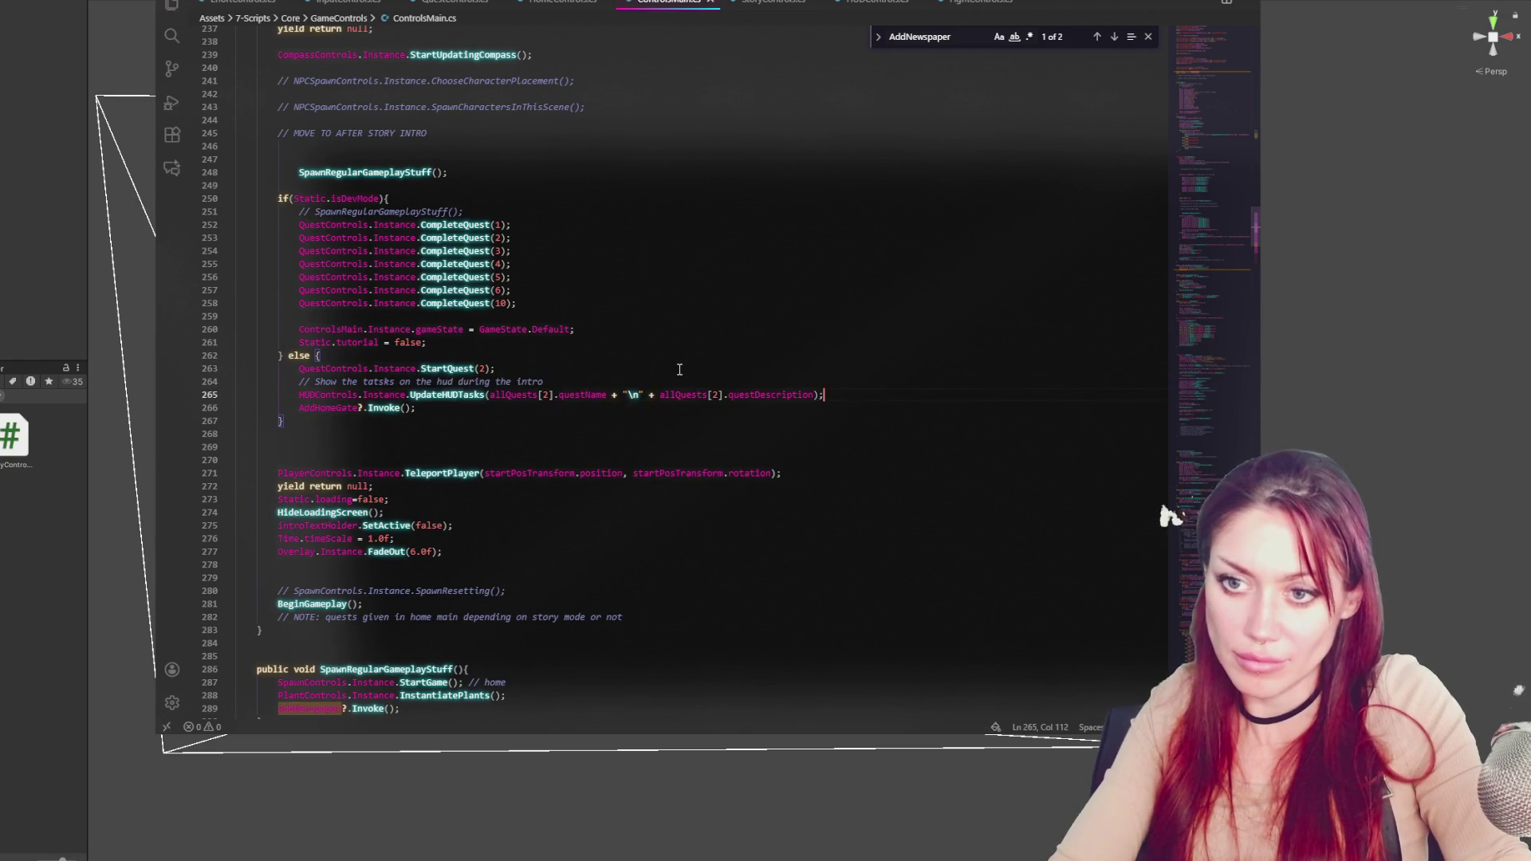
left_click(80, 215)
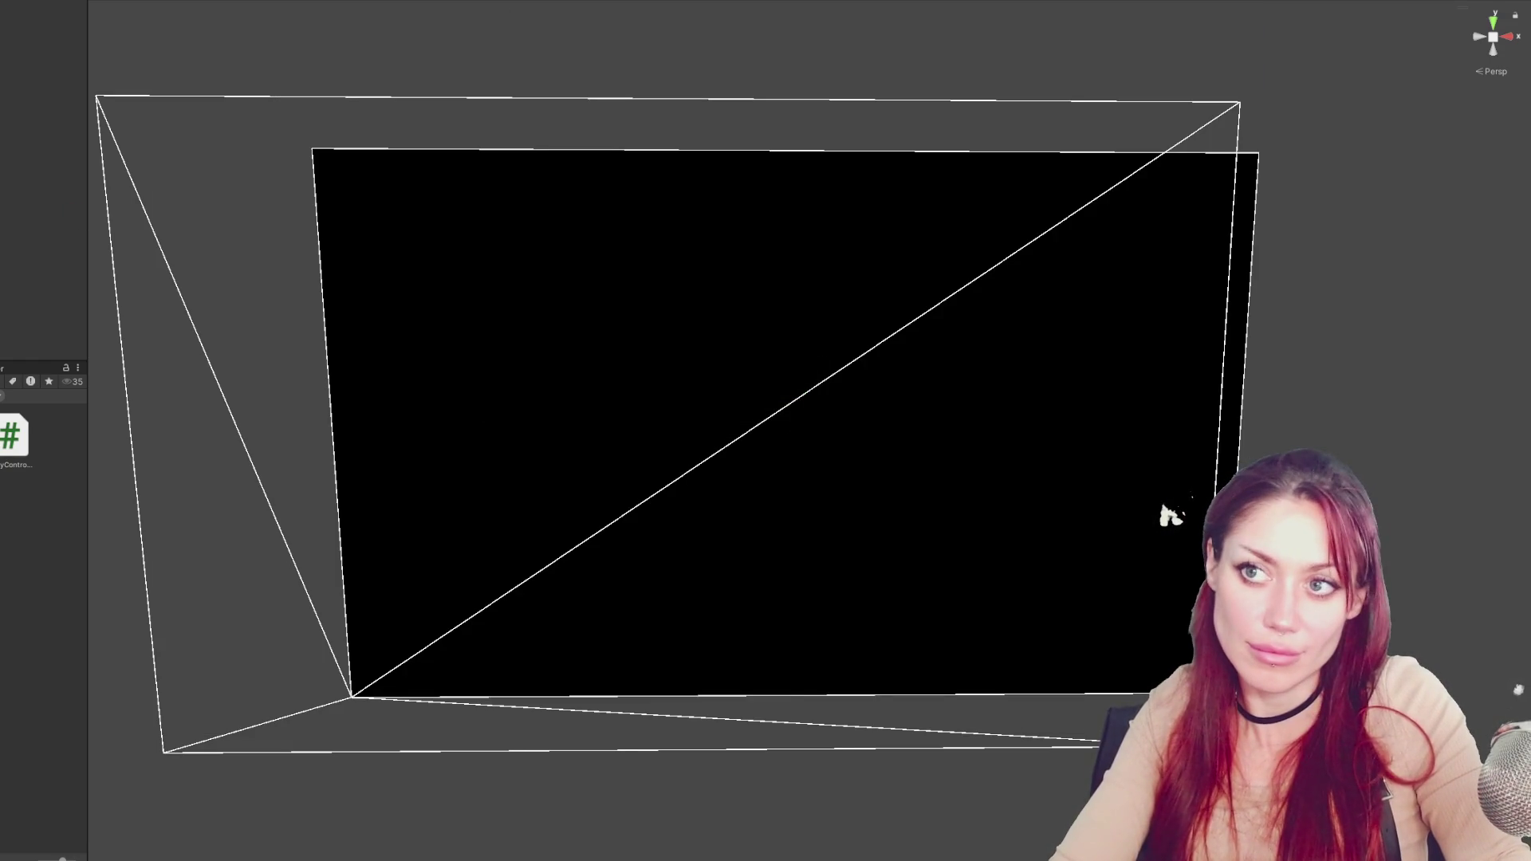
After the compiler error, compare the StartQuest call with QuestControls.cs's UpdateWorldFromQuest method
key("ctrl+p")
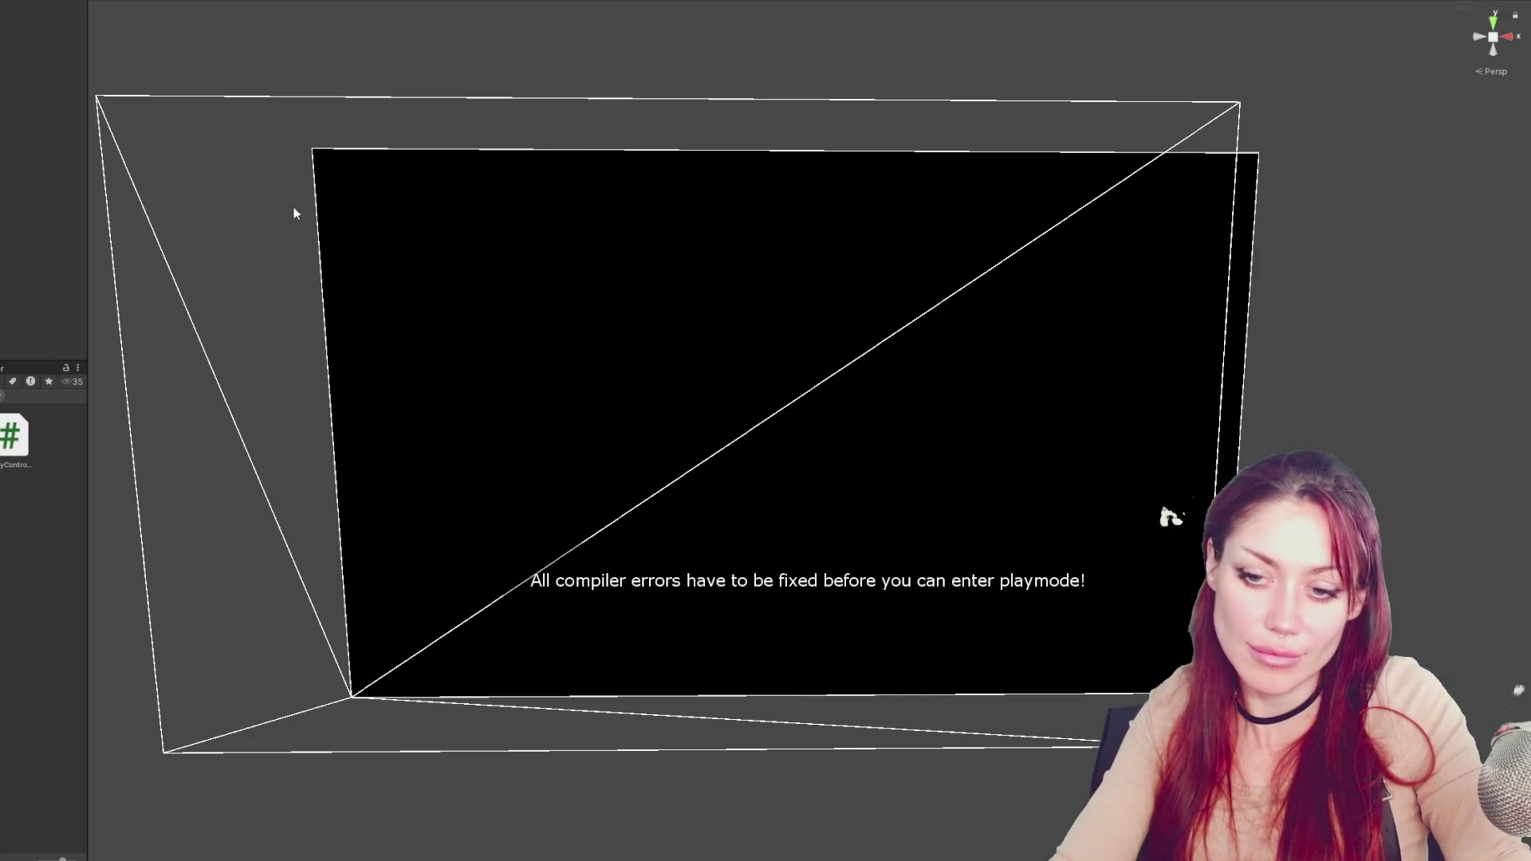
key("alt+Tab")
double_click(469, 368)
left_click(452, 2)
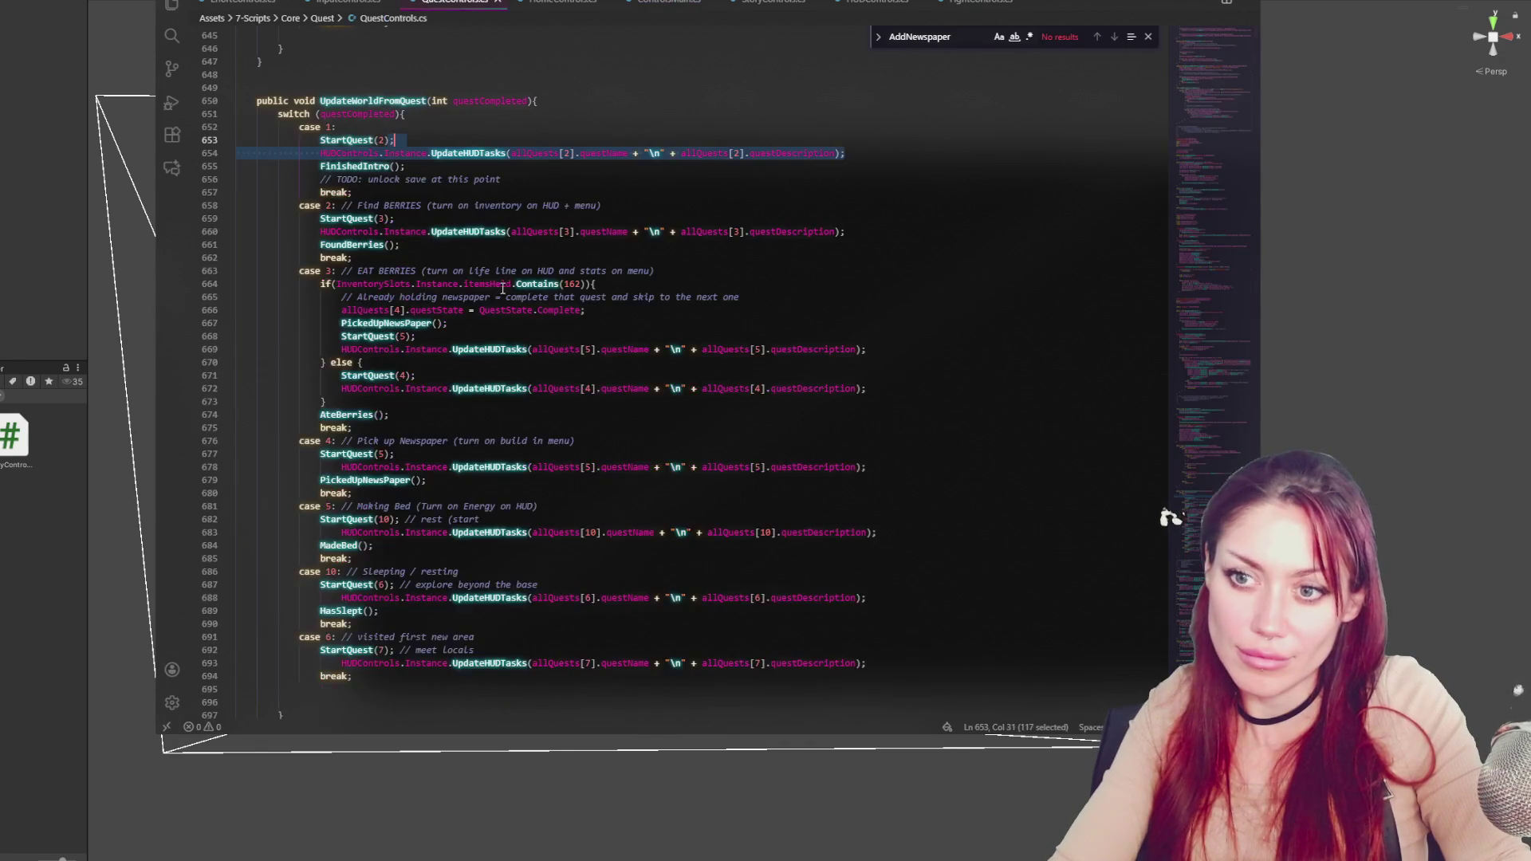
double_click(383, 100)
key("ctrl+c")
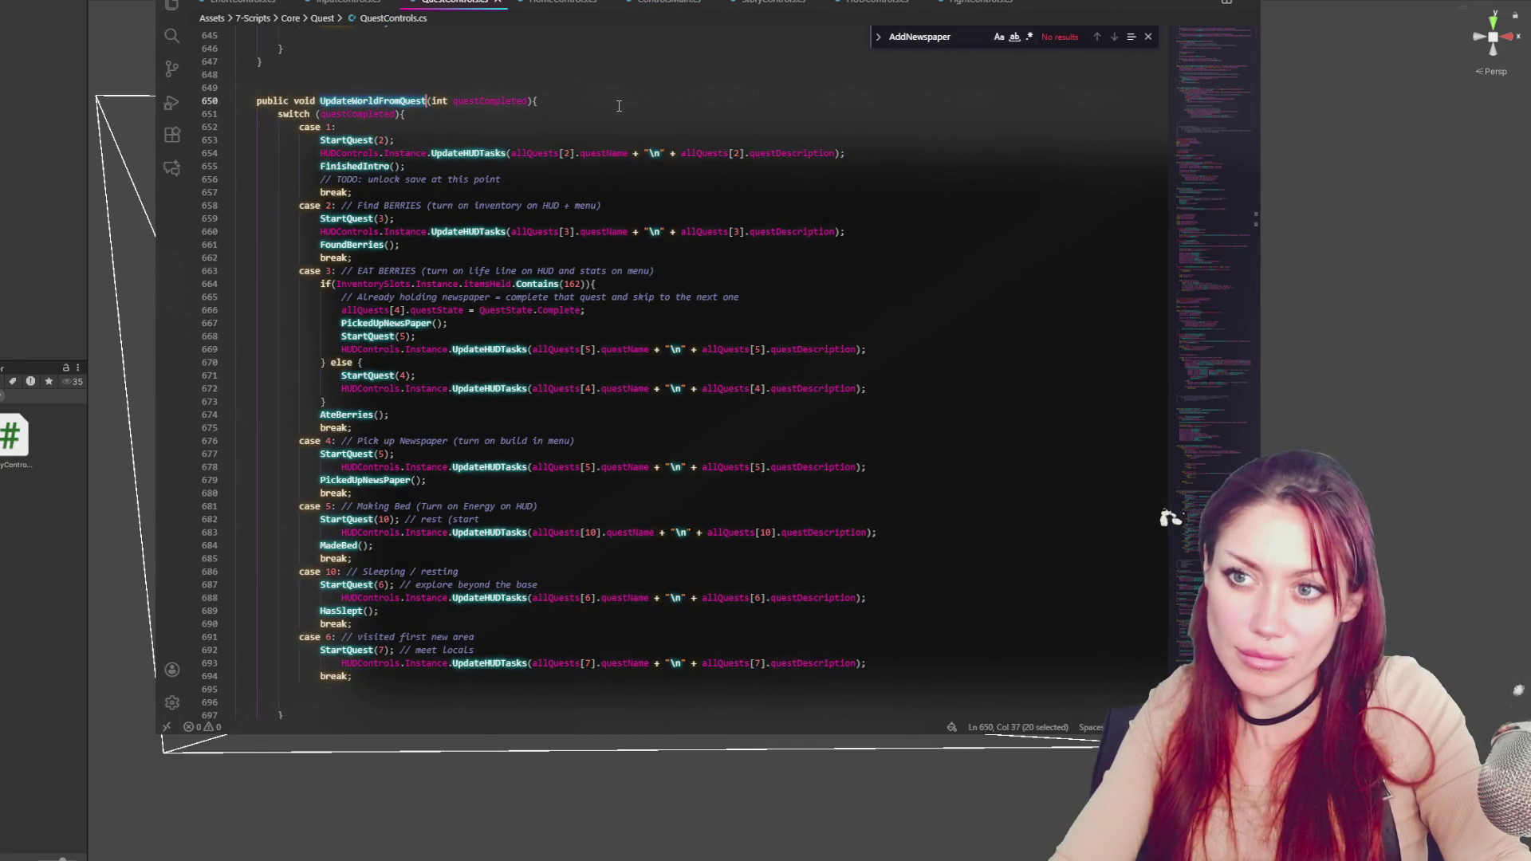
left_click(656, 10)
left_click(515, 369)
left_click(469, 3)
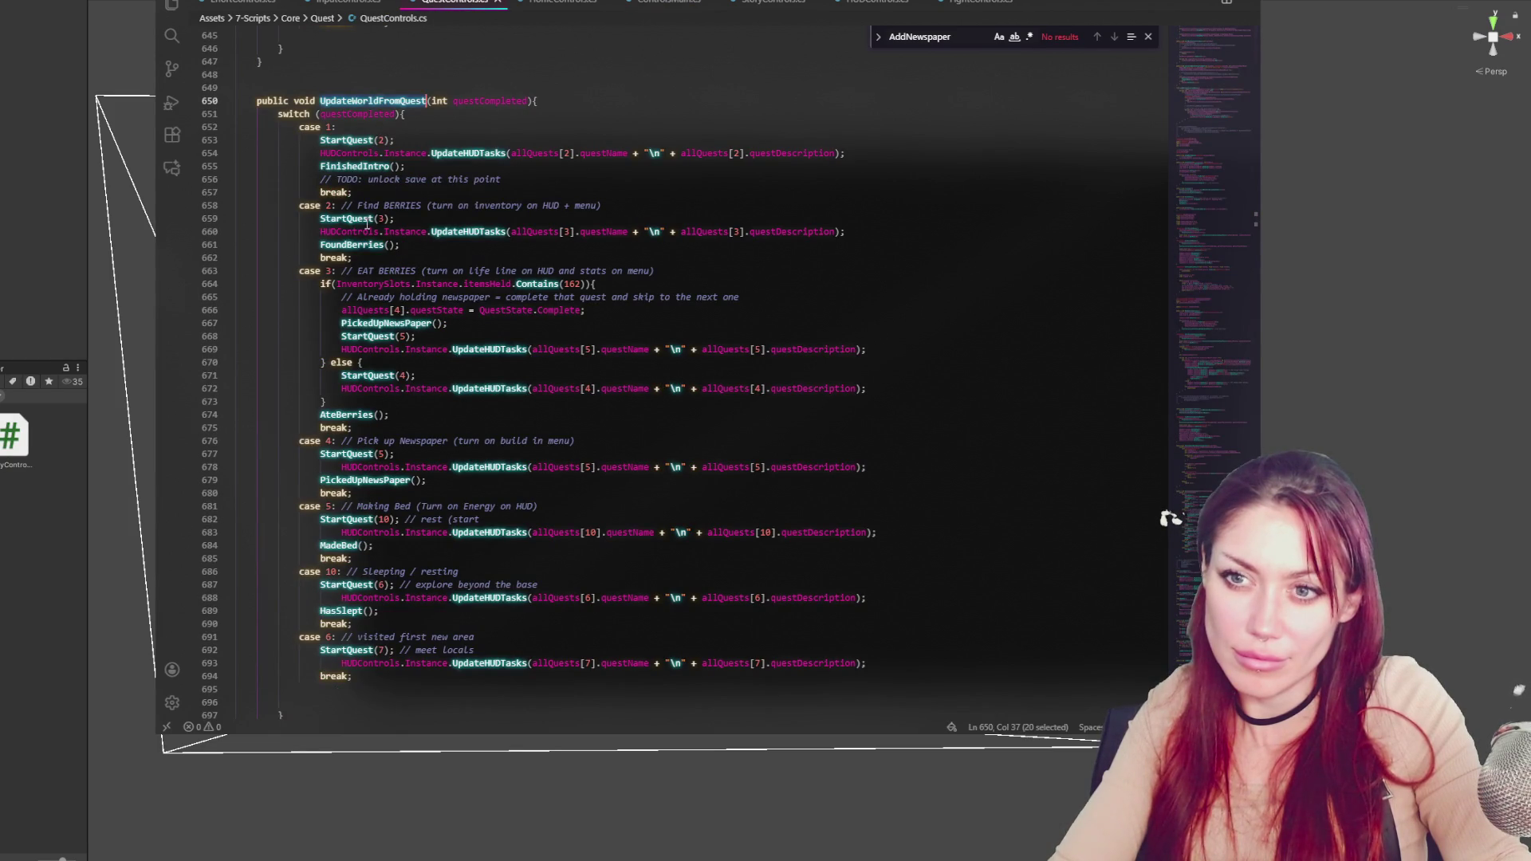
left_click(666, 2)
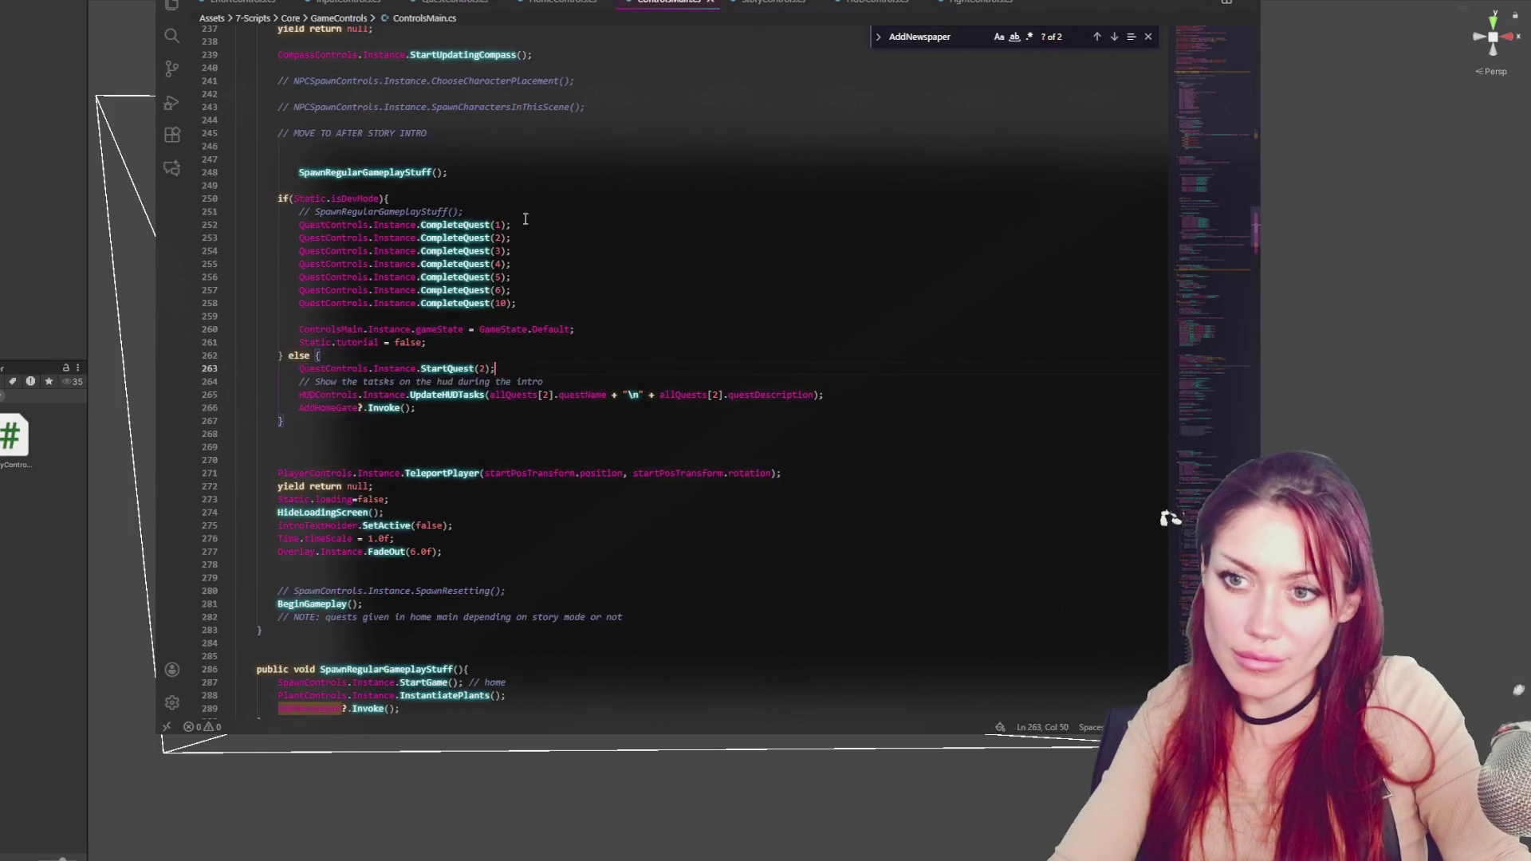
left_click(442, 3)
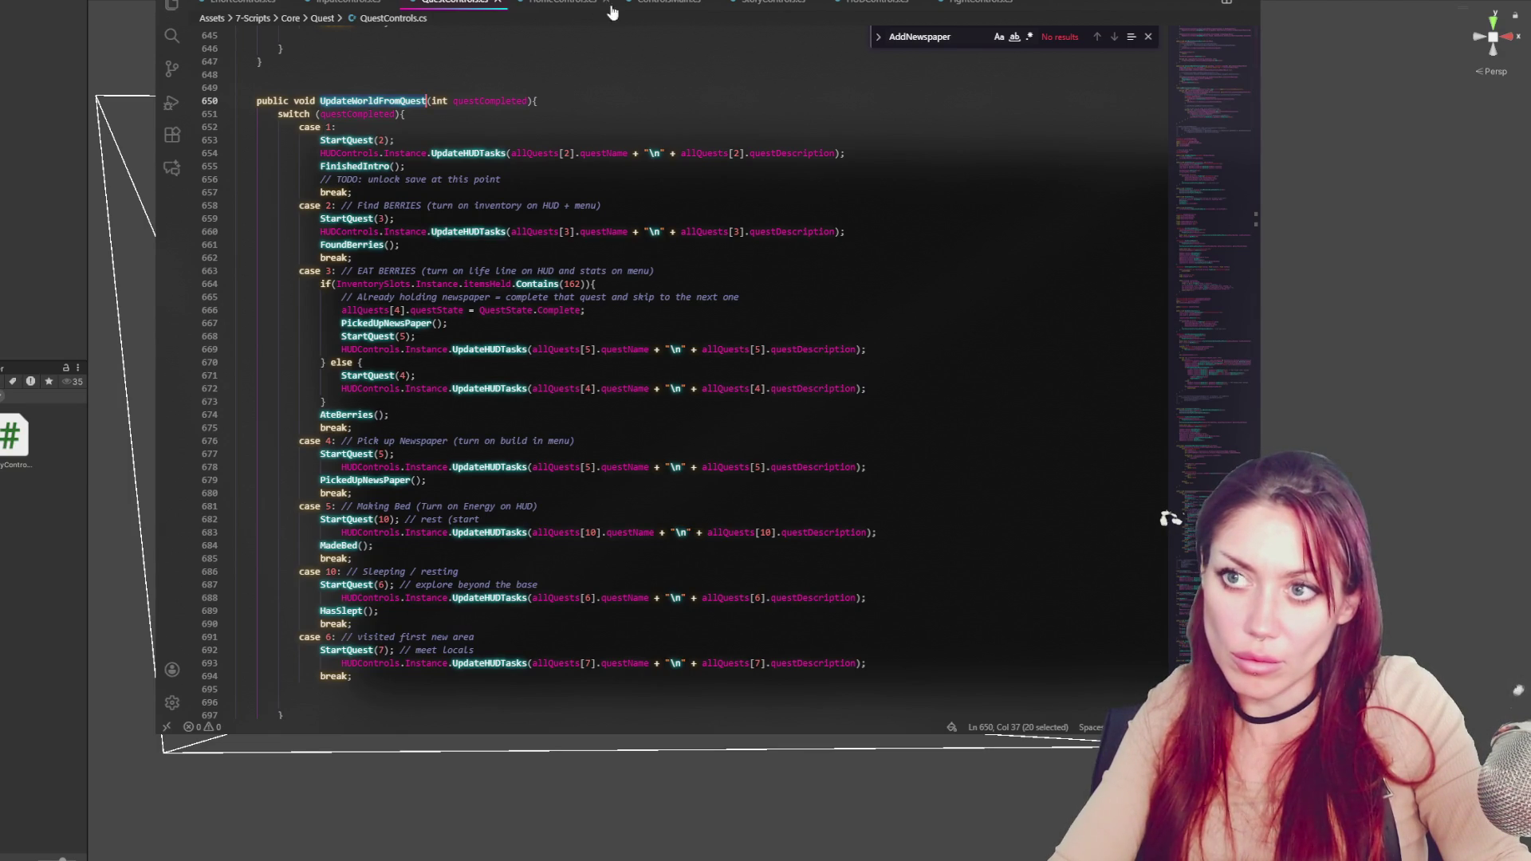
left_click(550, 2)
left_click(627, 2)
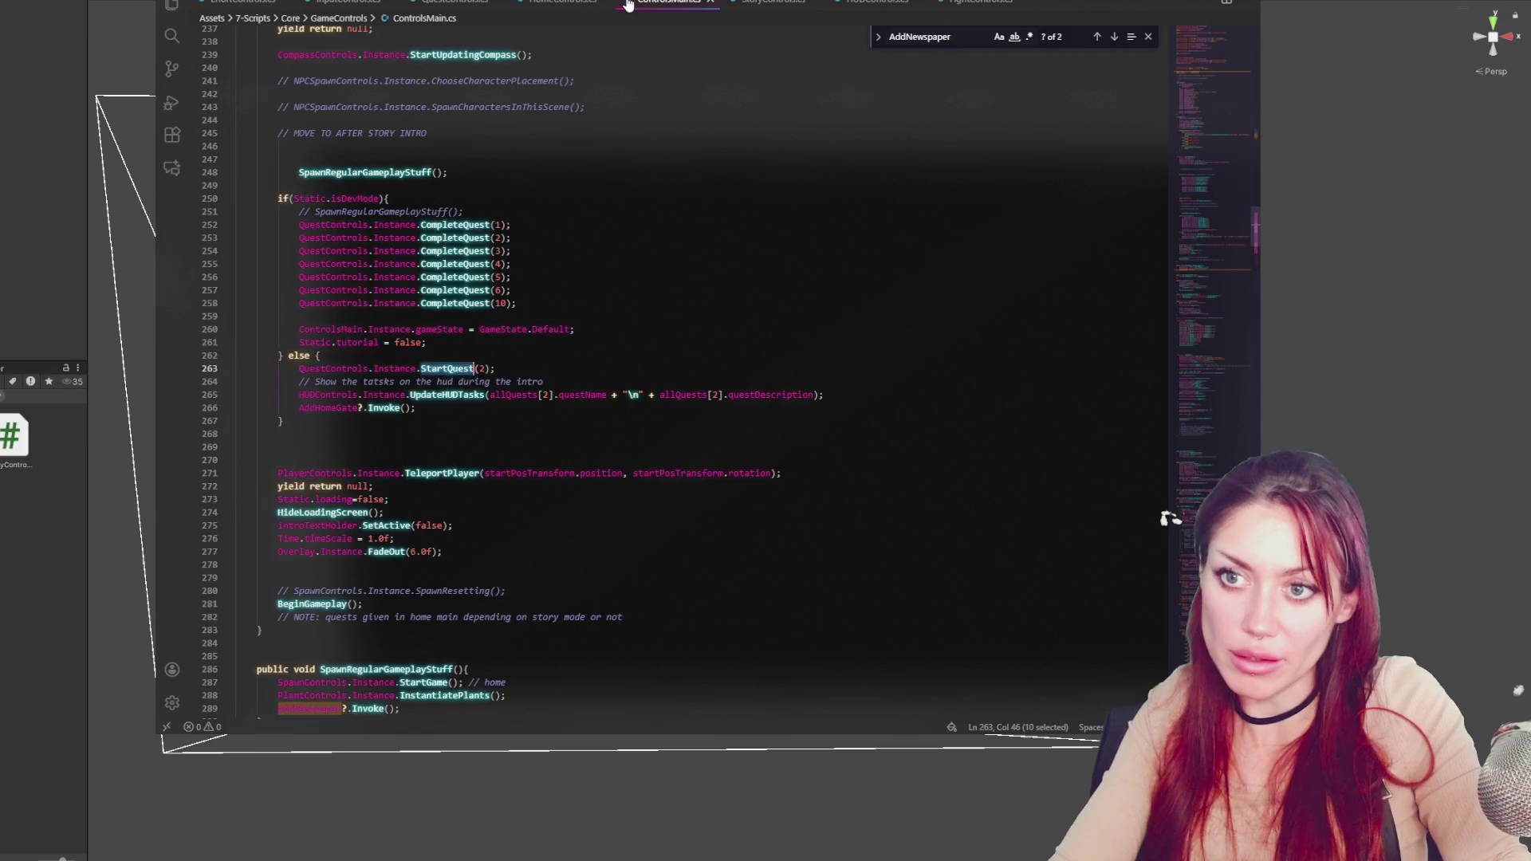
Change the call to UpdateWorldFromQuest(1) and delete the comment and HUD tasks lines
key("ctrl+v")
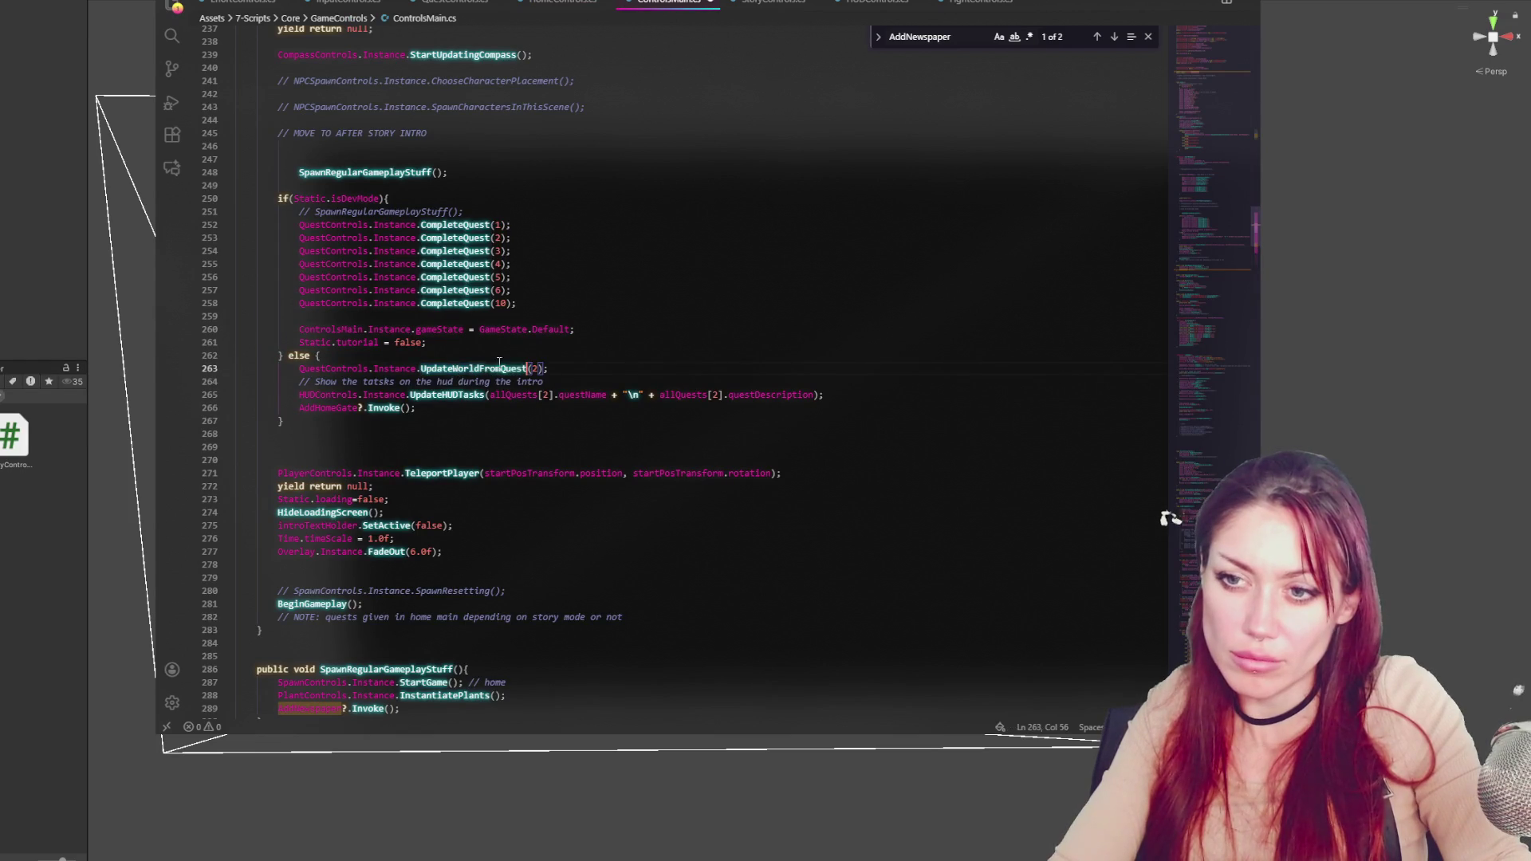
double_click(536, 369)
type("1")
left_click_drag(847, 397, 853, 373)
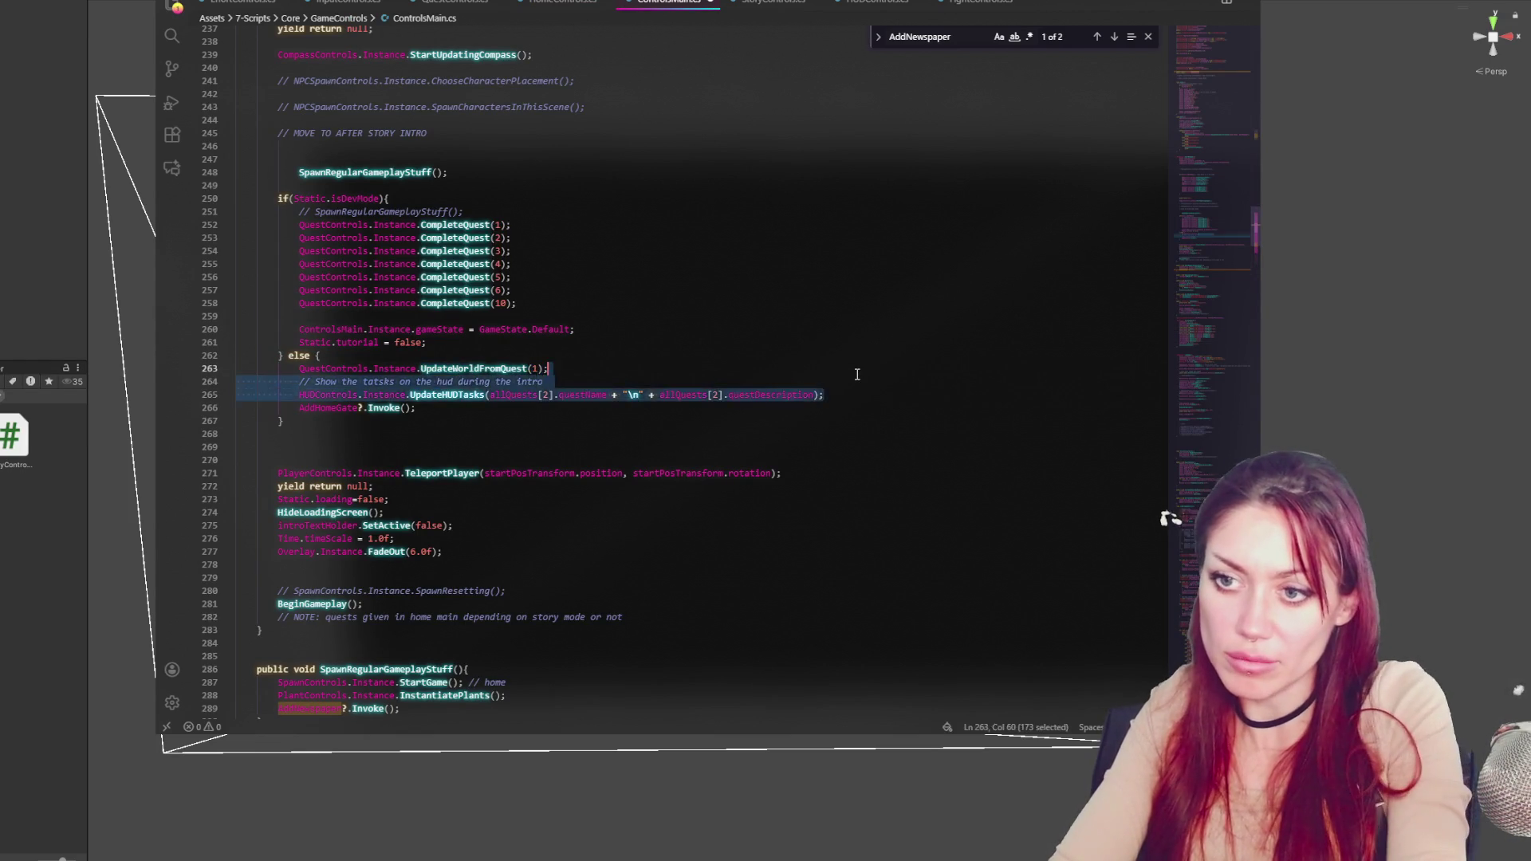
key("BackSpace")
left_click(702, 326)
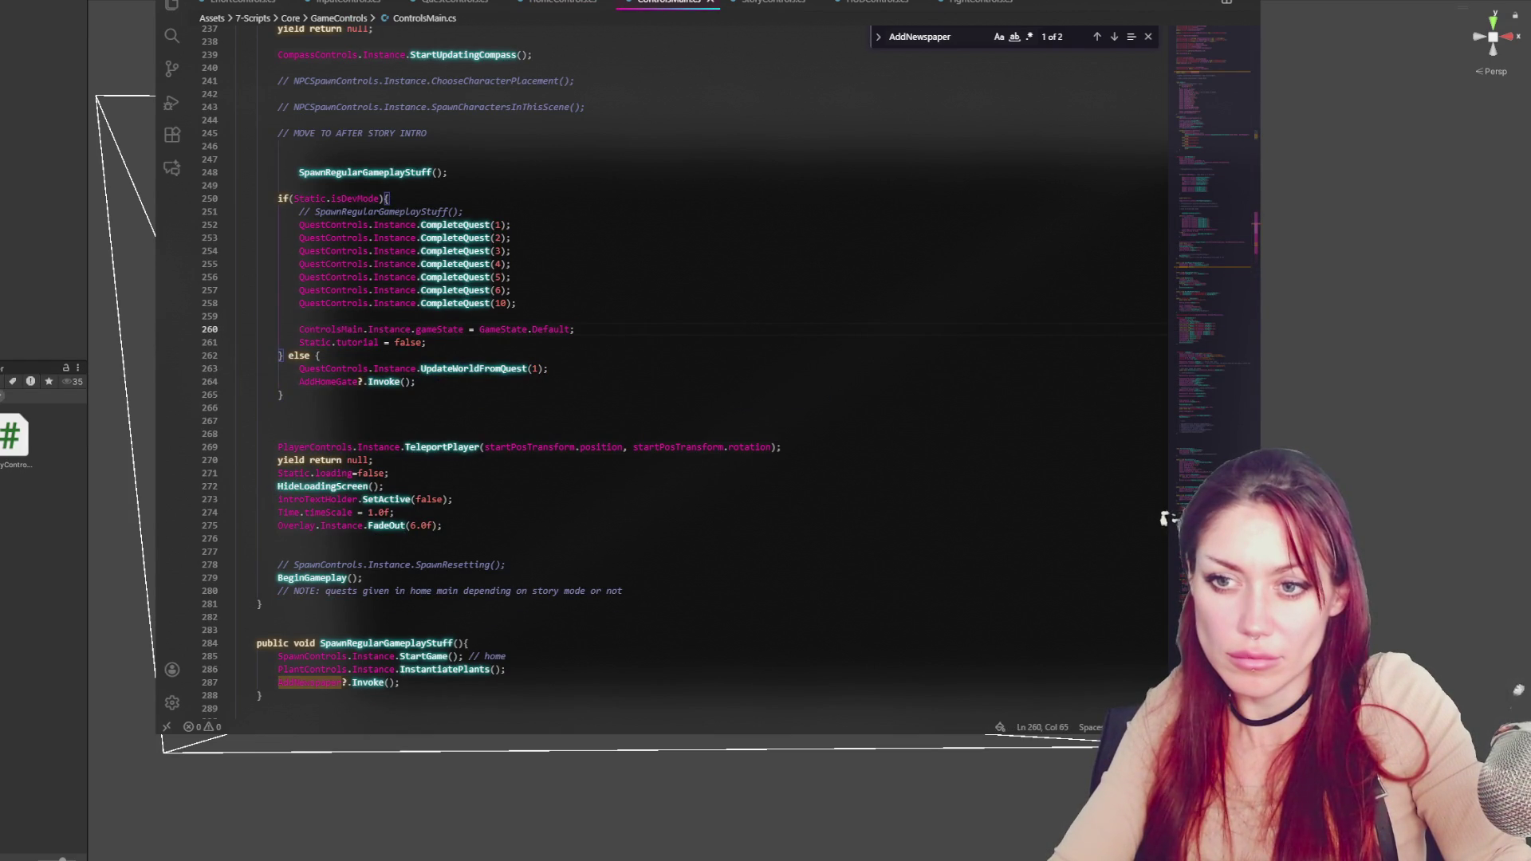
key("alt+Tab")
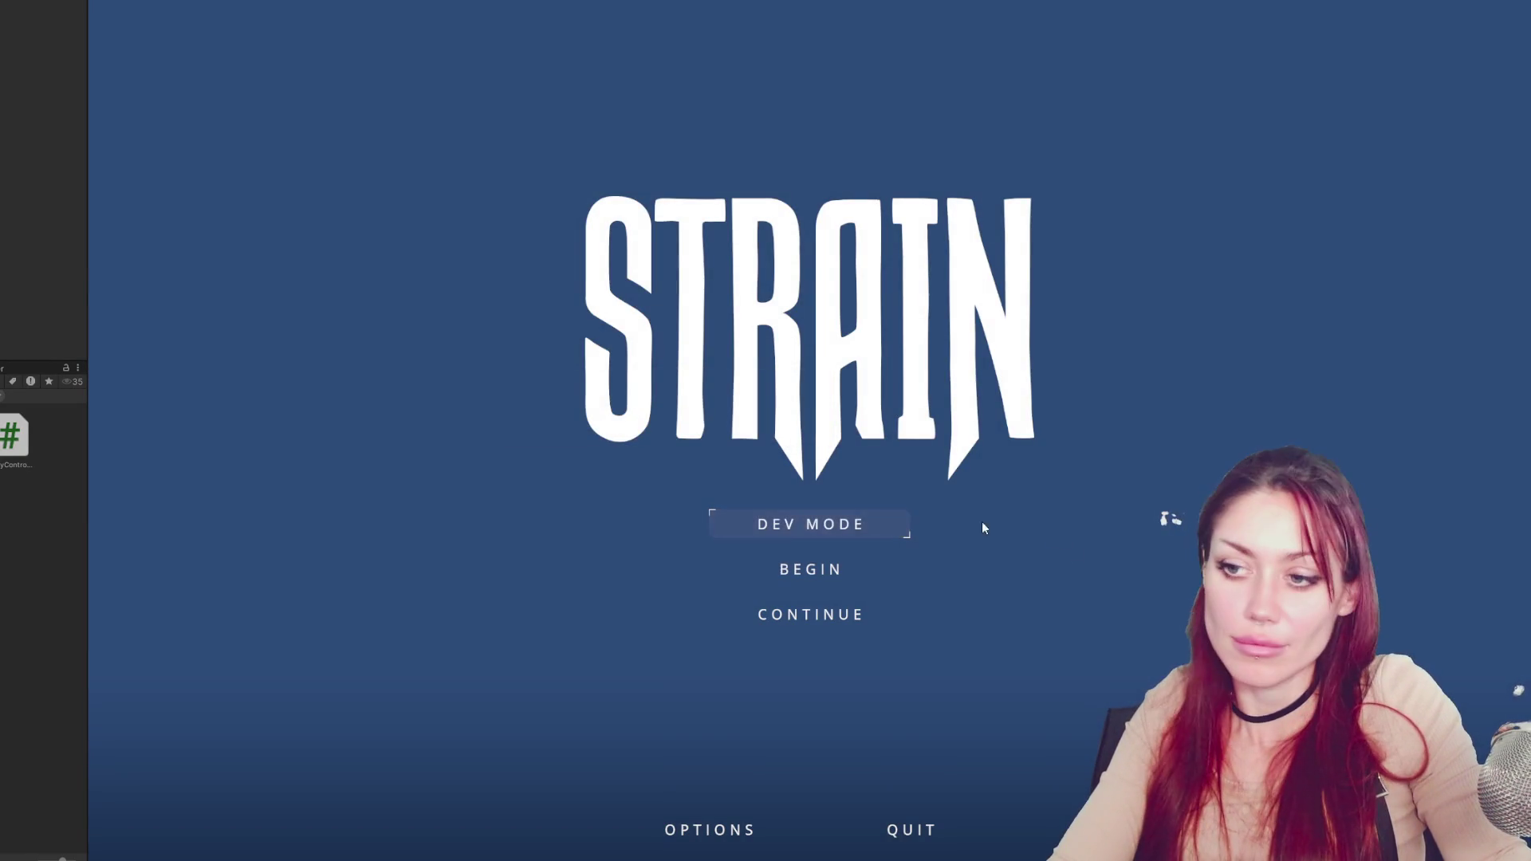
Load into the home yard in dev mode and look toward the gate for the Look for Food notice
left_click(829, 525)
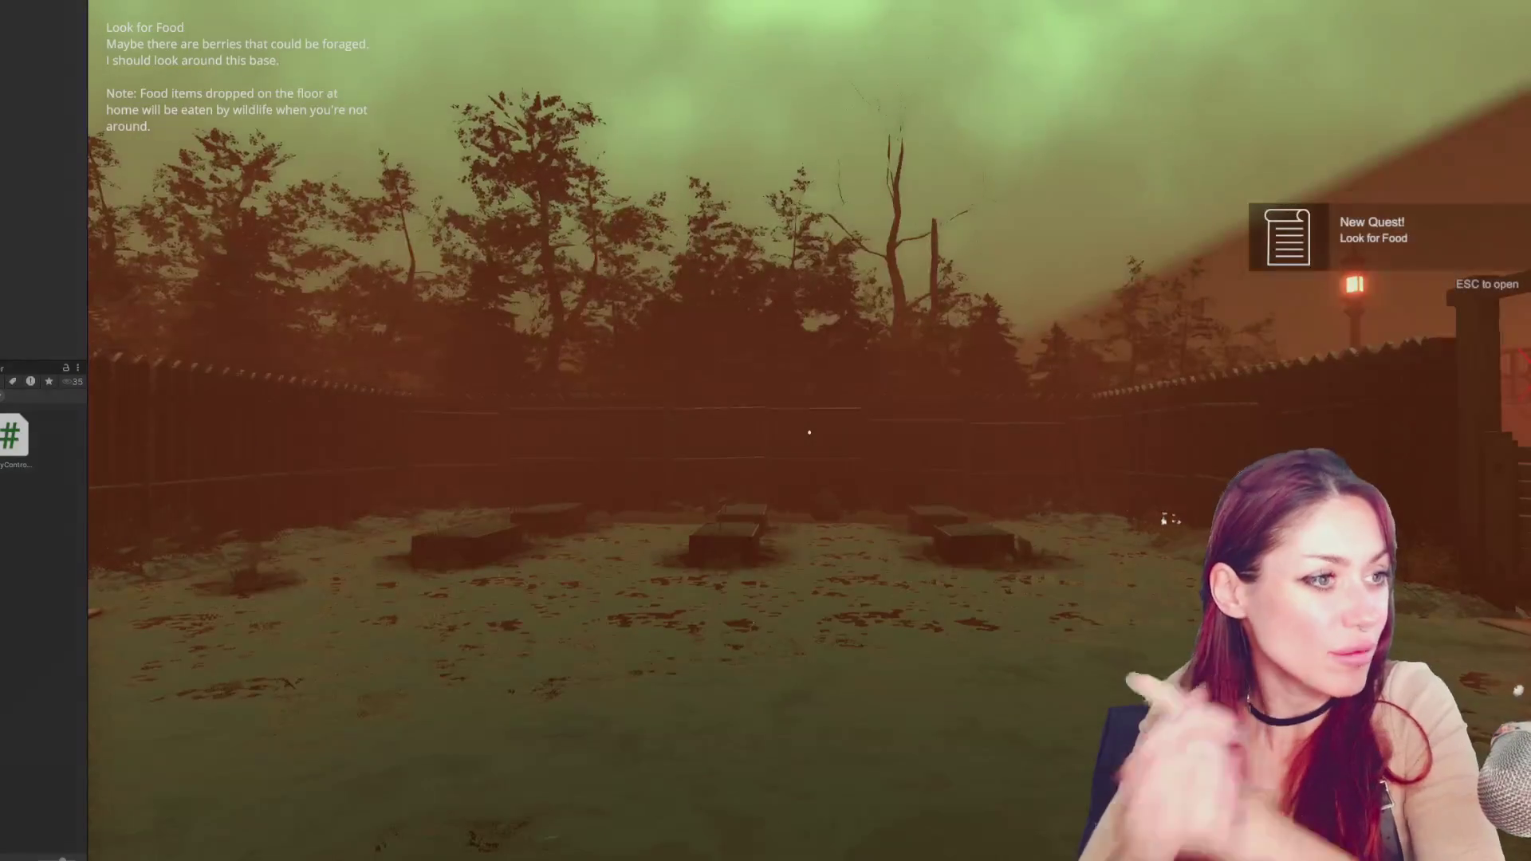
left_click(268, 433)
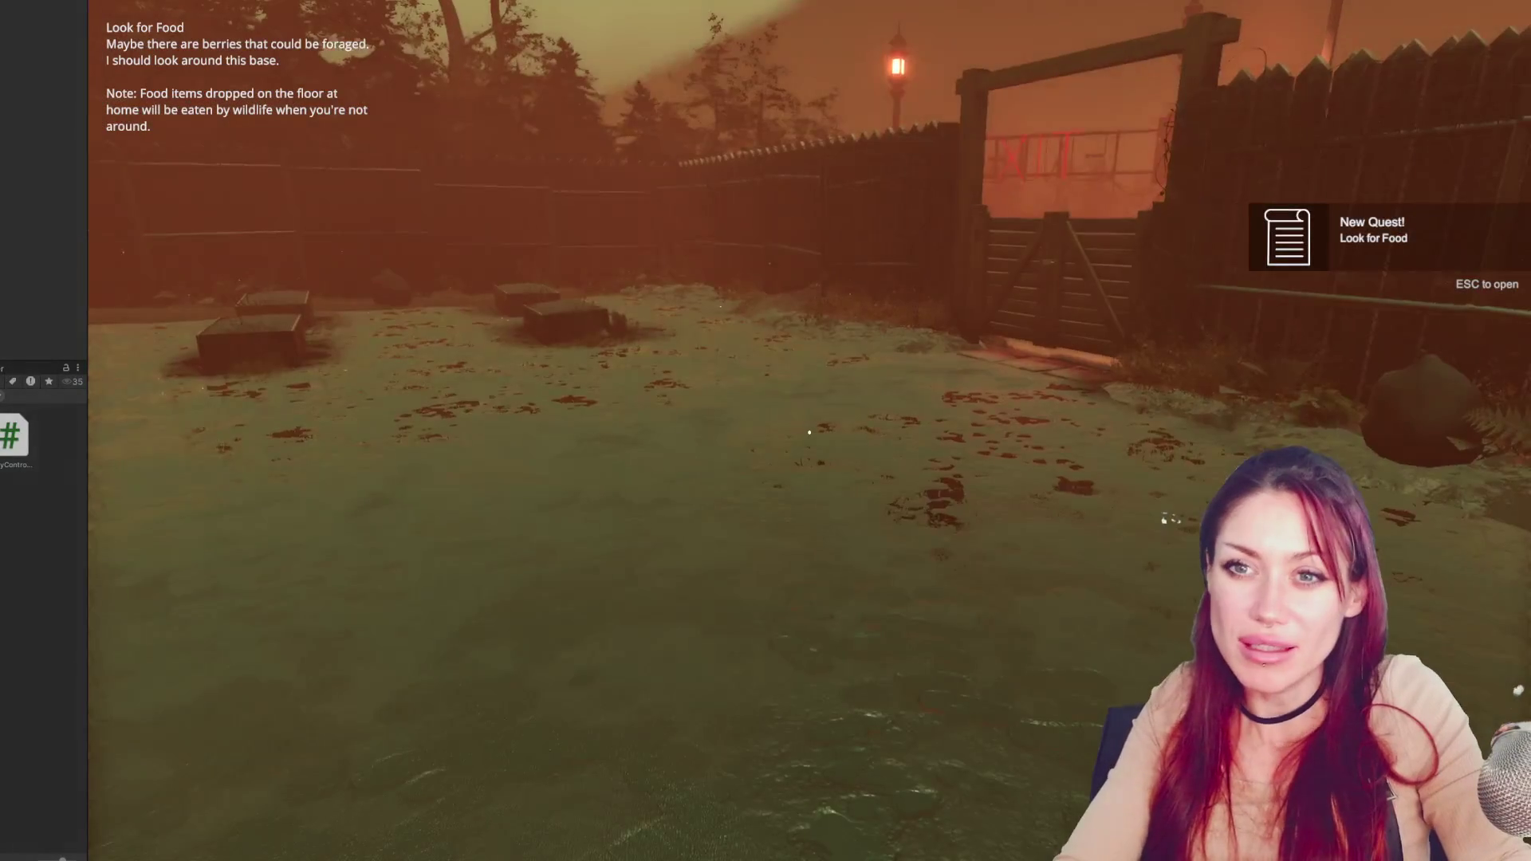